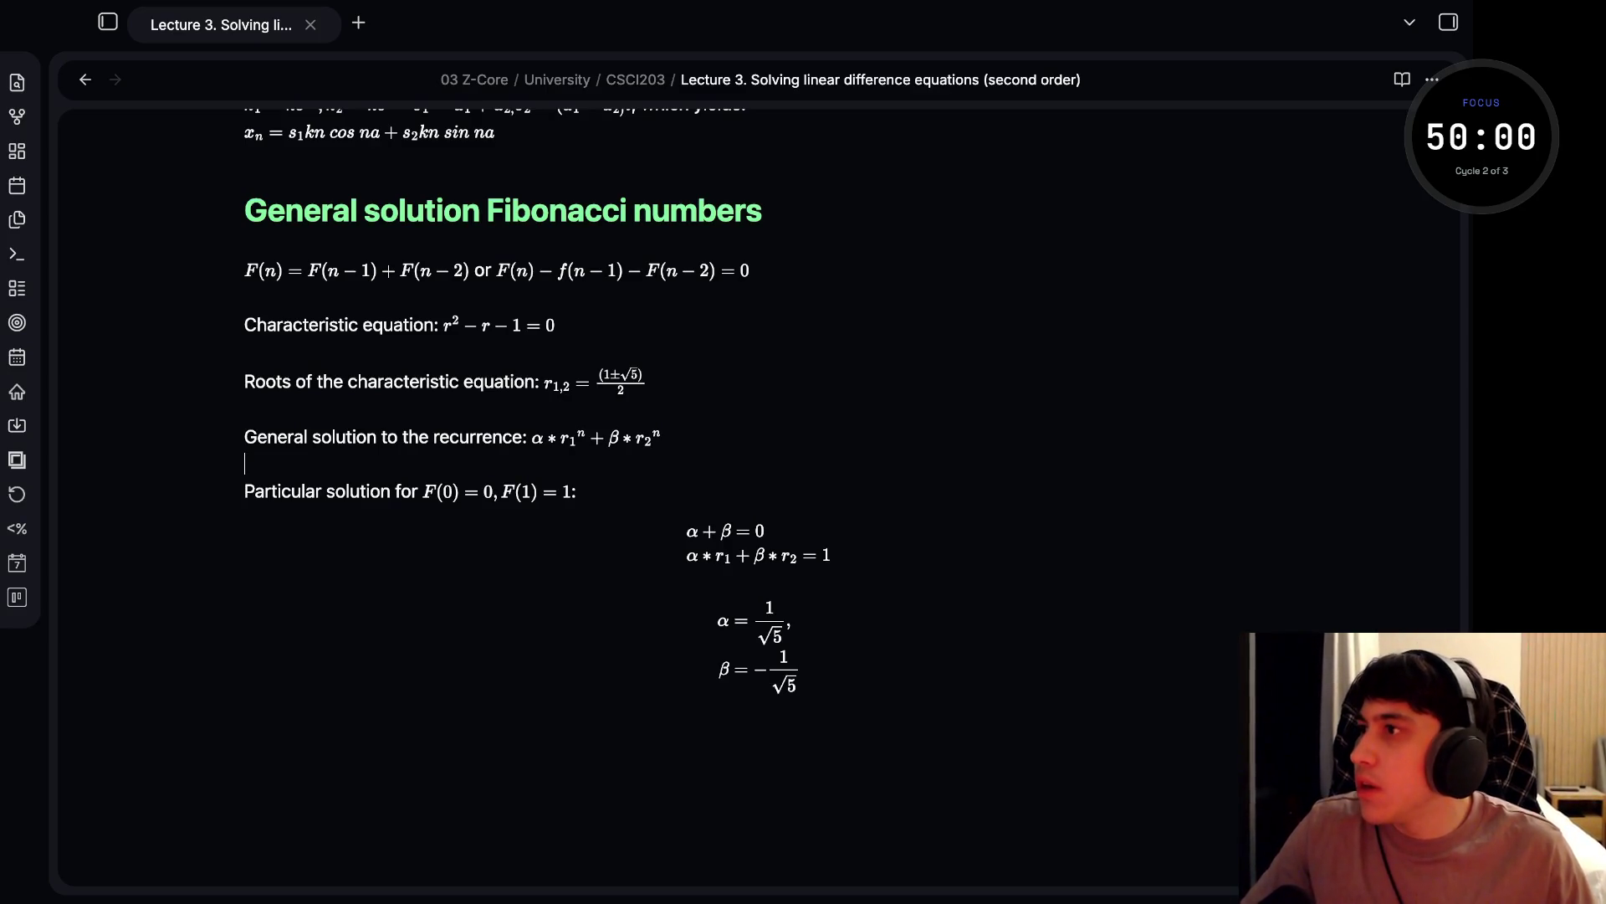
- Briefly expand and collapse the focus timer, then check the general solution formula's source
double_click(1514, 136)
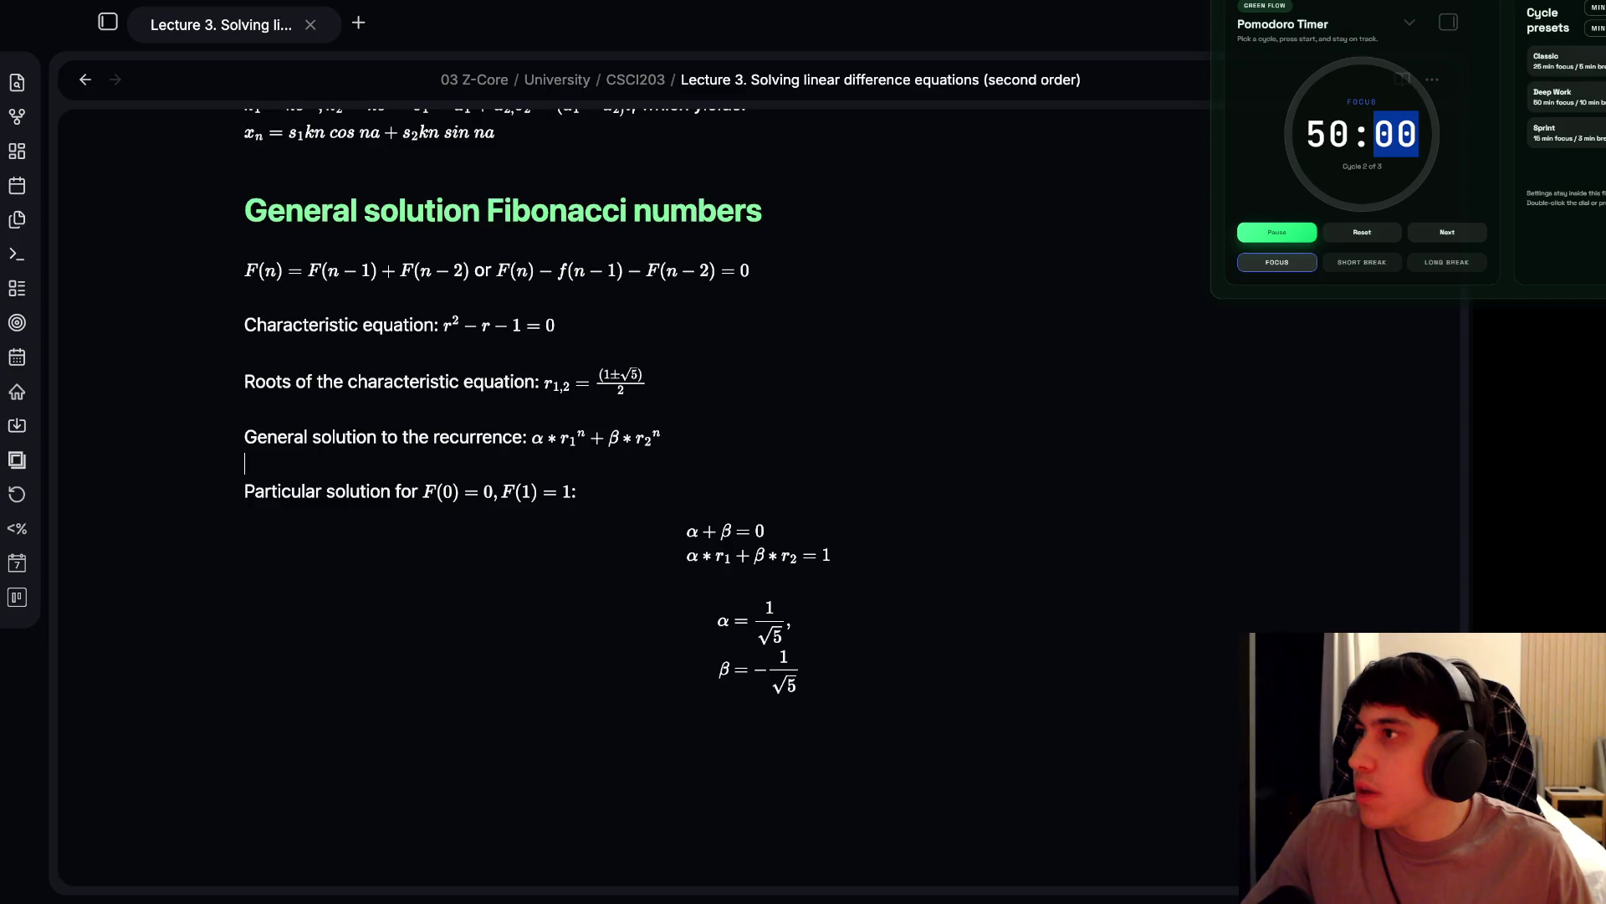
key("Escape")
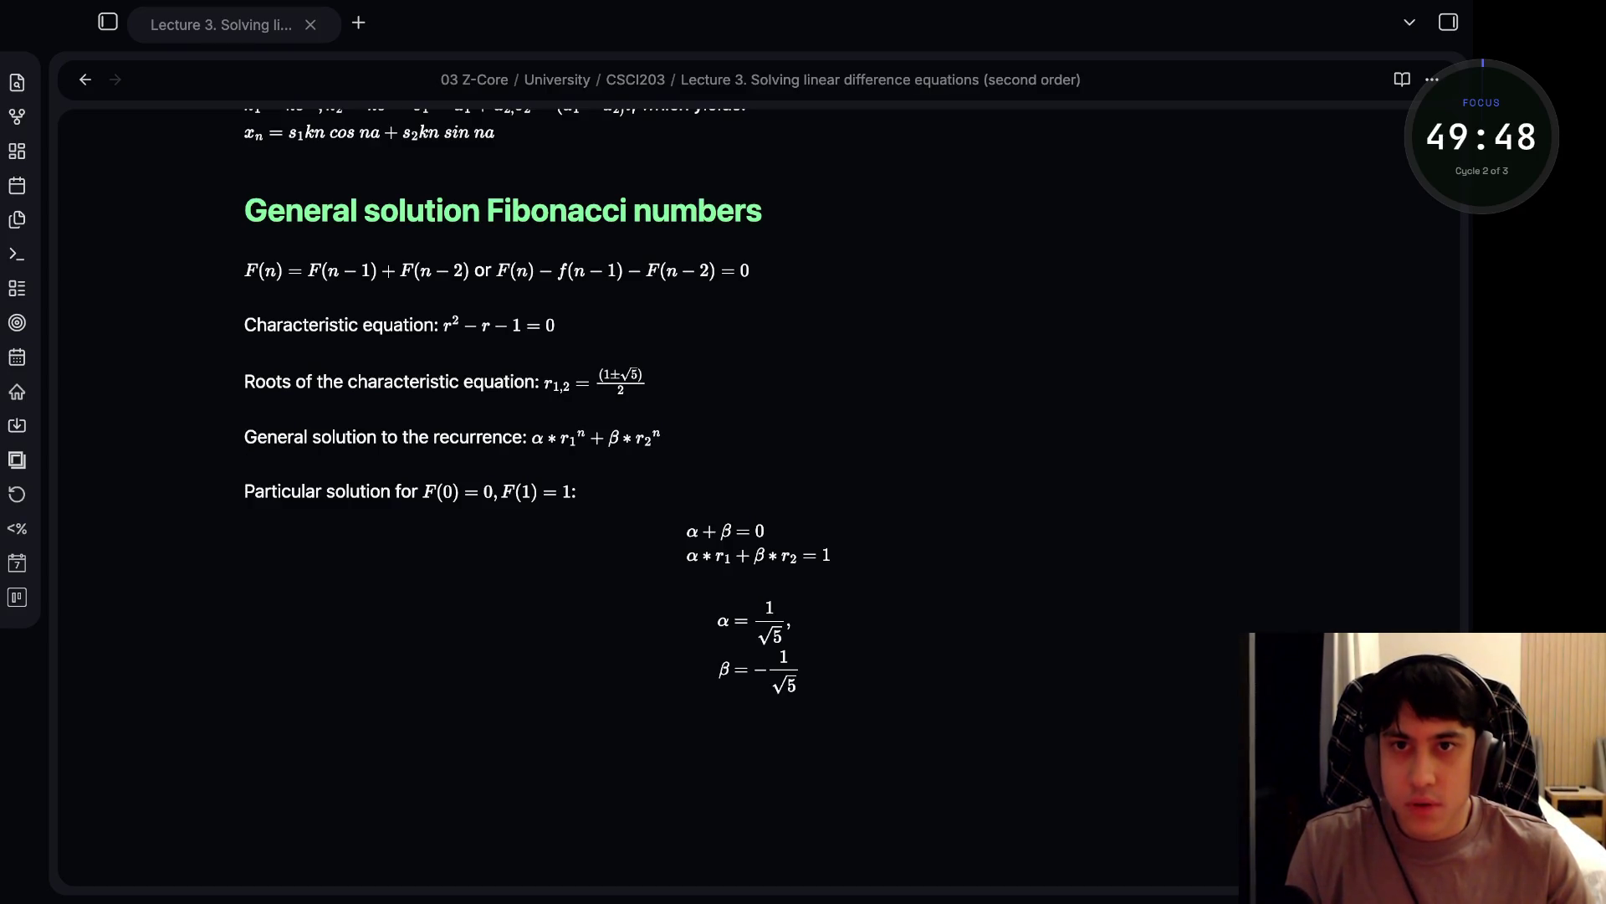
left_click(542, 437)
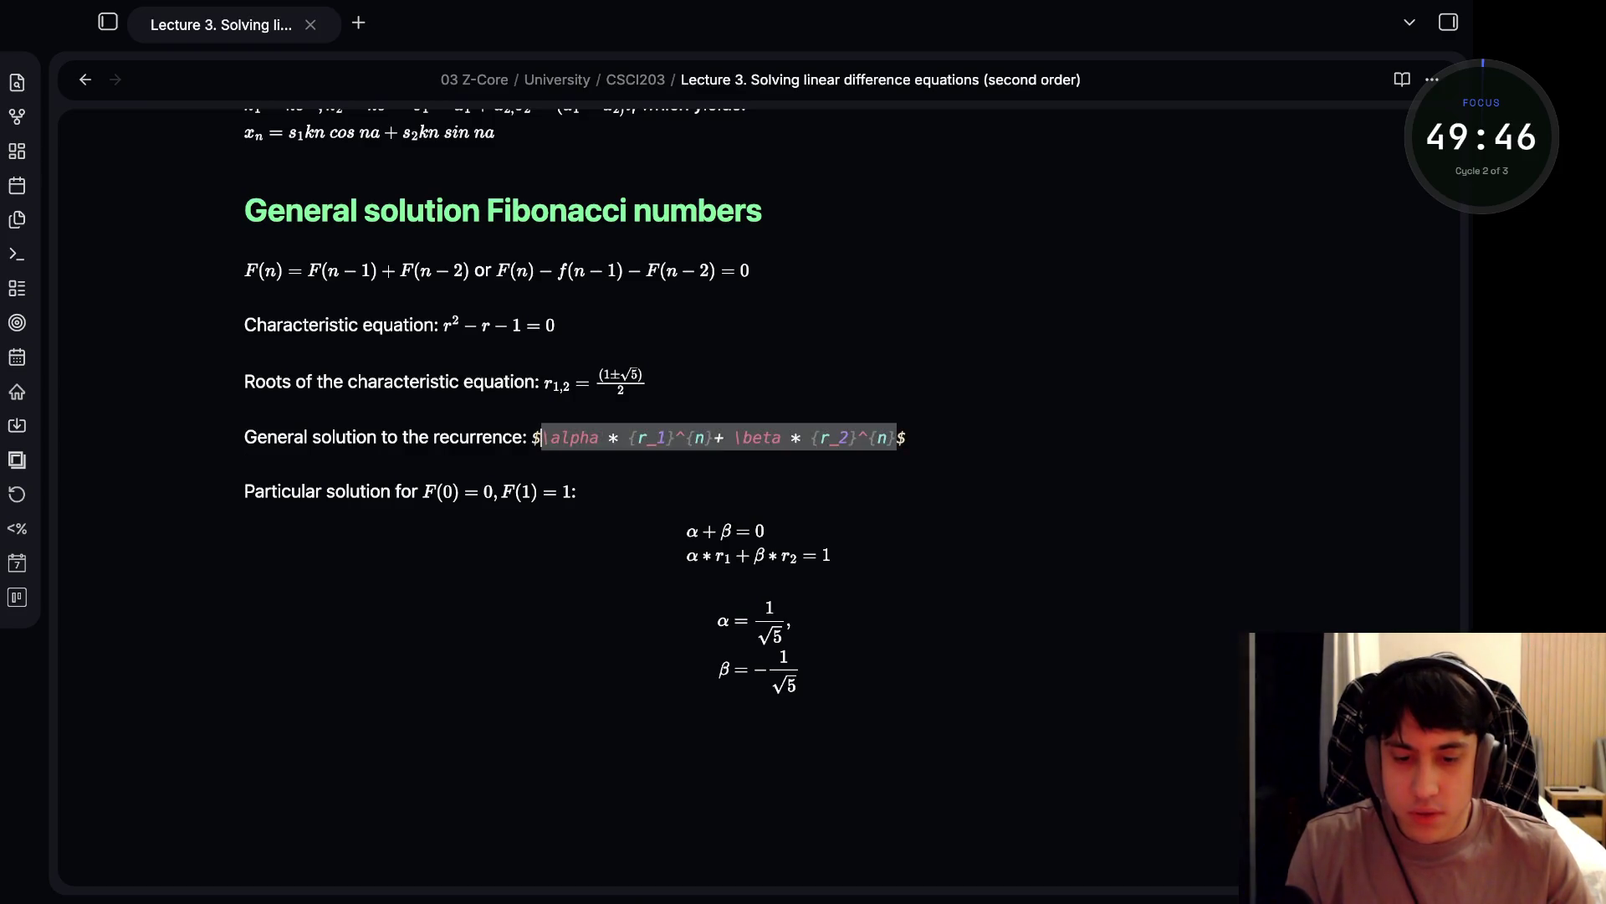
left_click(579, 491)
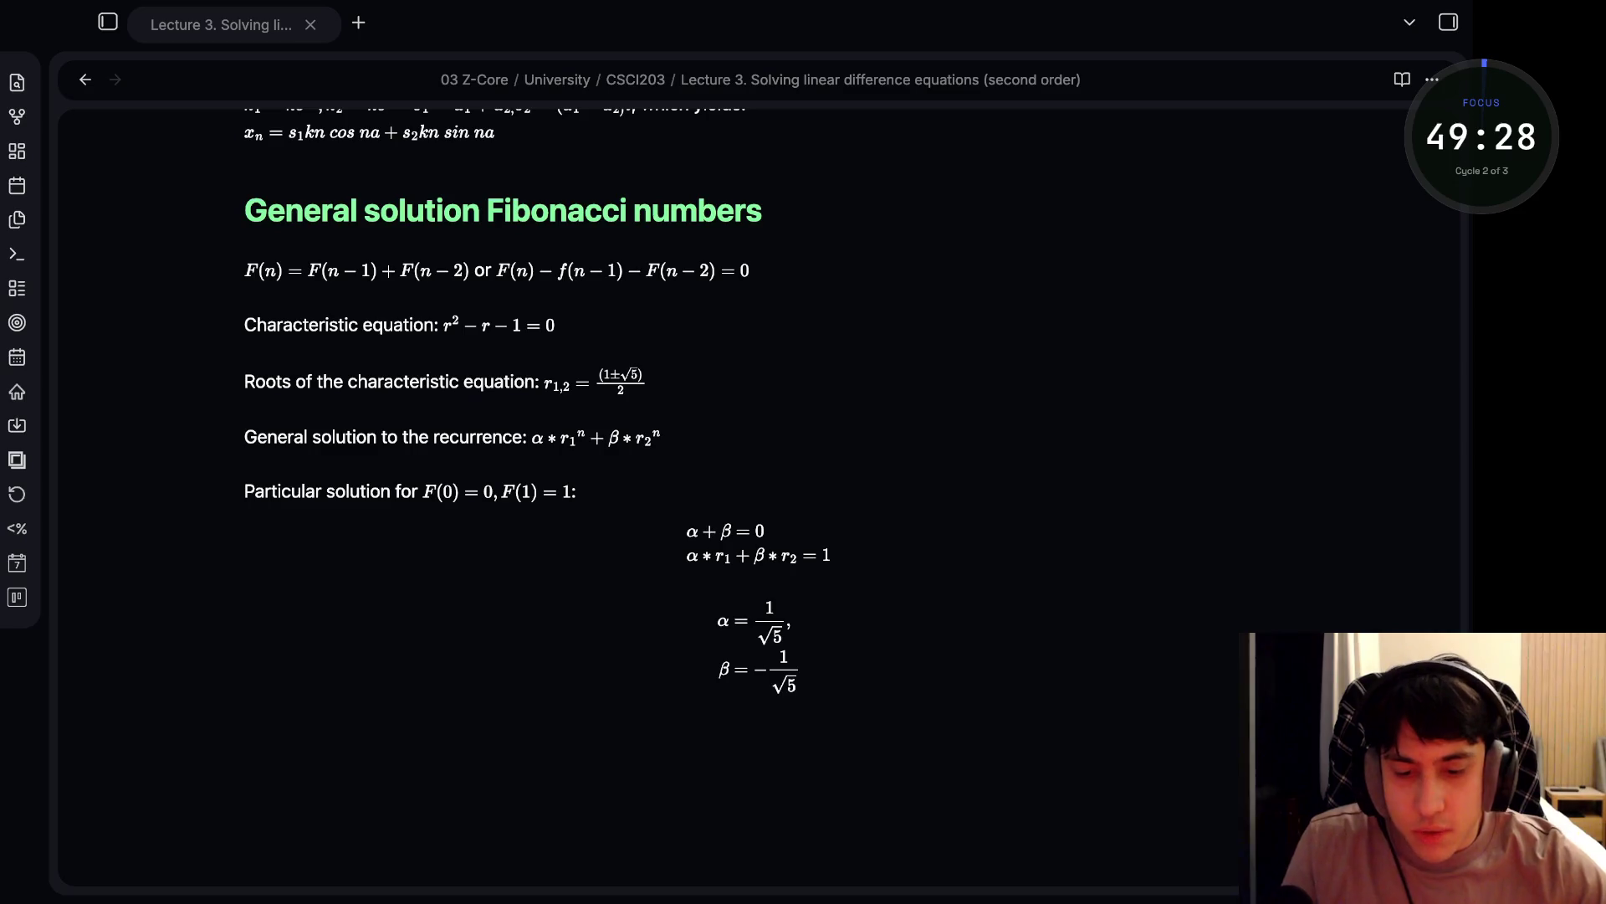
scroll(753, 636, "down", 1)
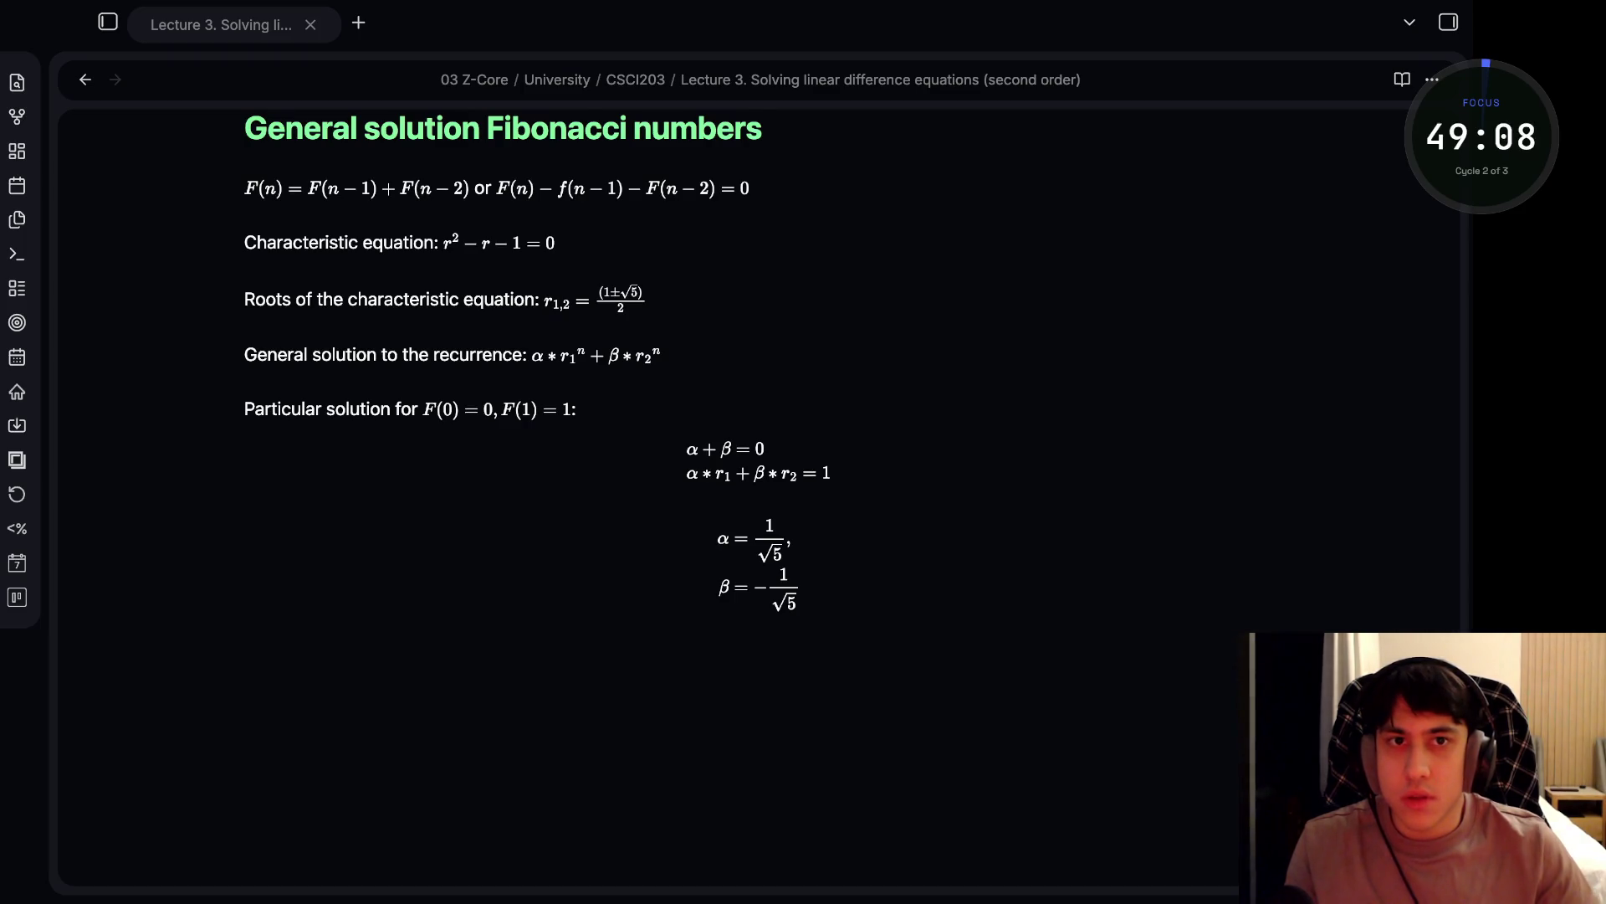
key("alt+Tab")
scroll(753, 418, "down", 2)
- Add a level-two heading 'Explicit formula algorithm' on the line below the α/β block
left_click(263, 511)
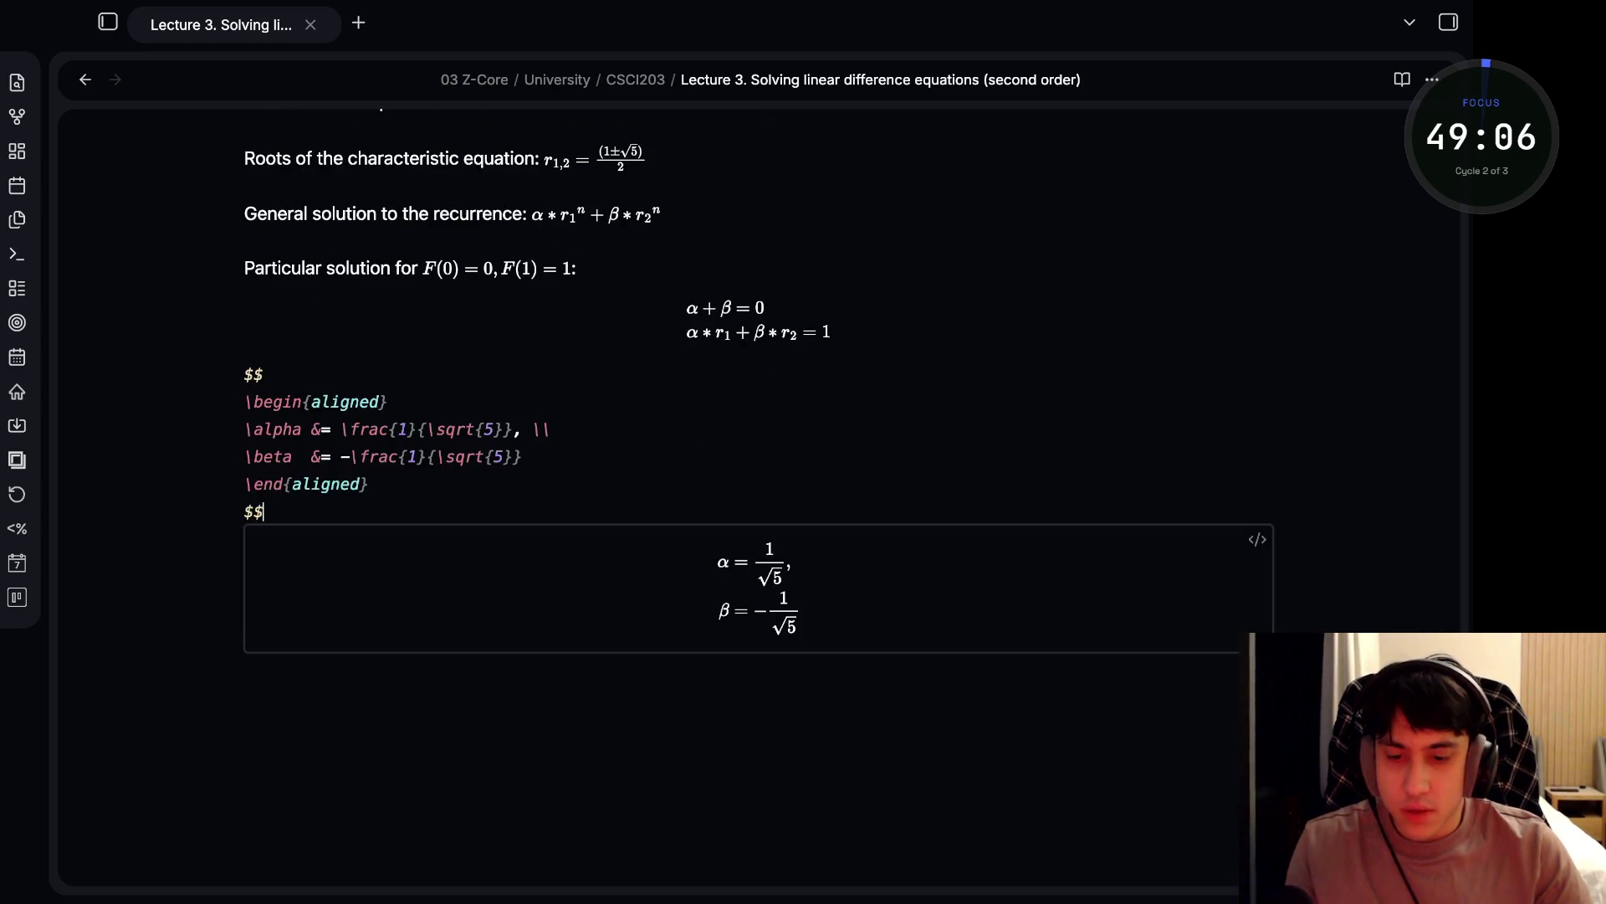
left_click(245, 501)
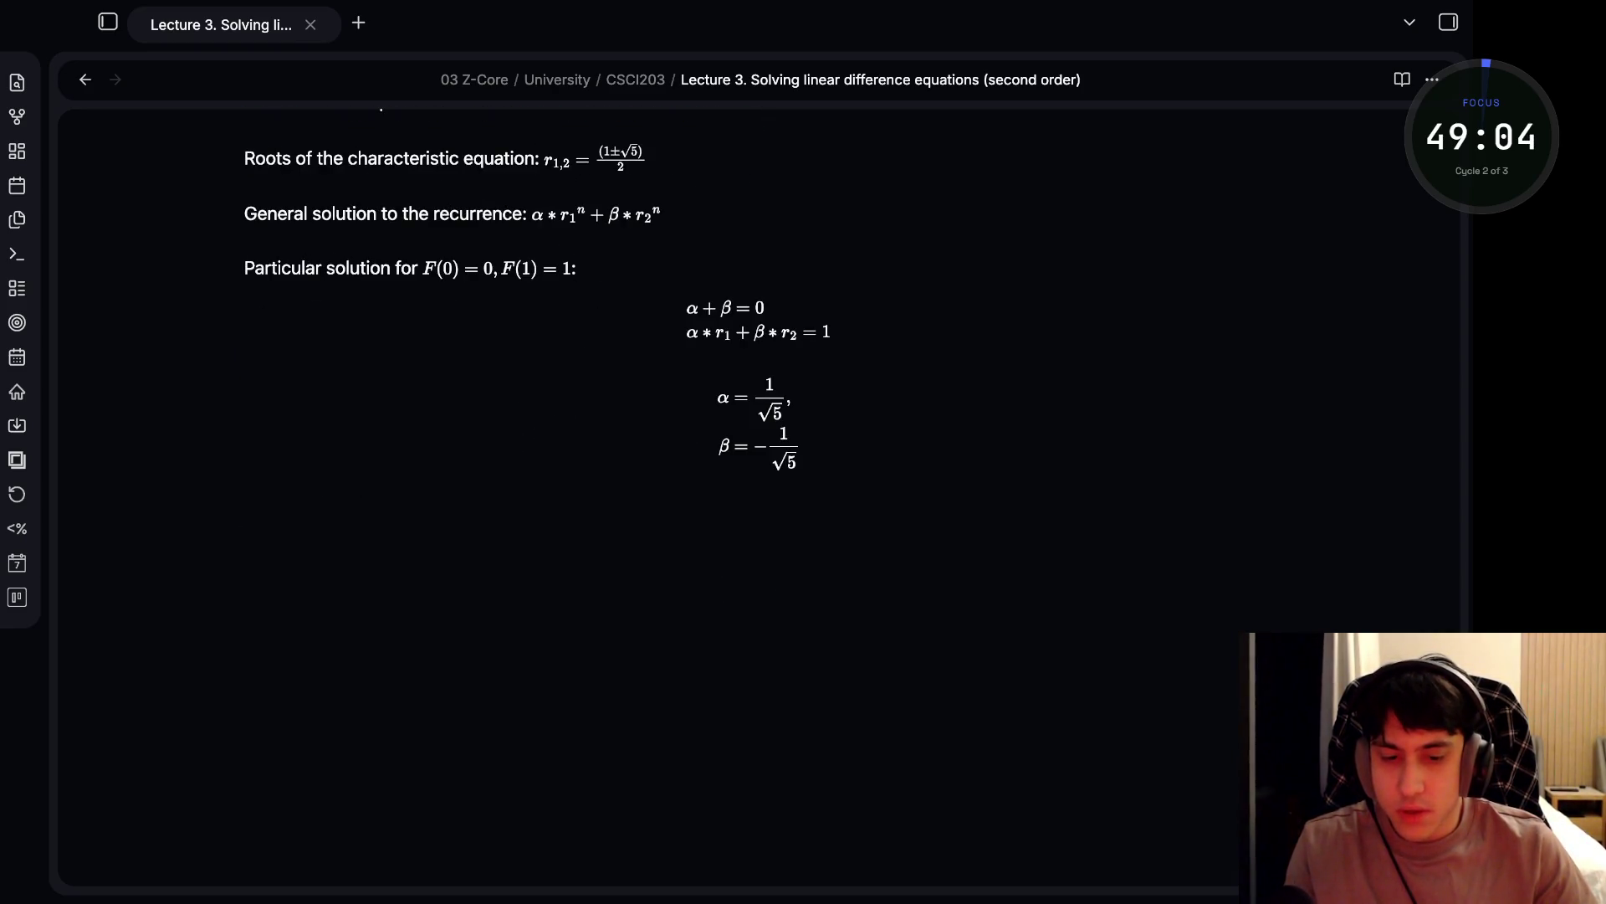
type("###")
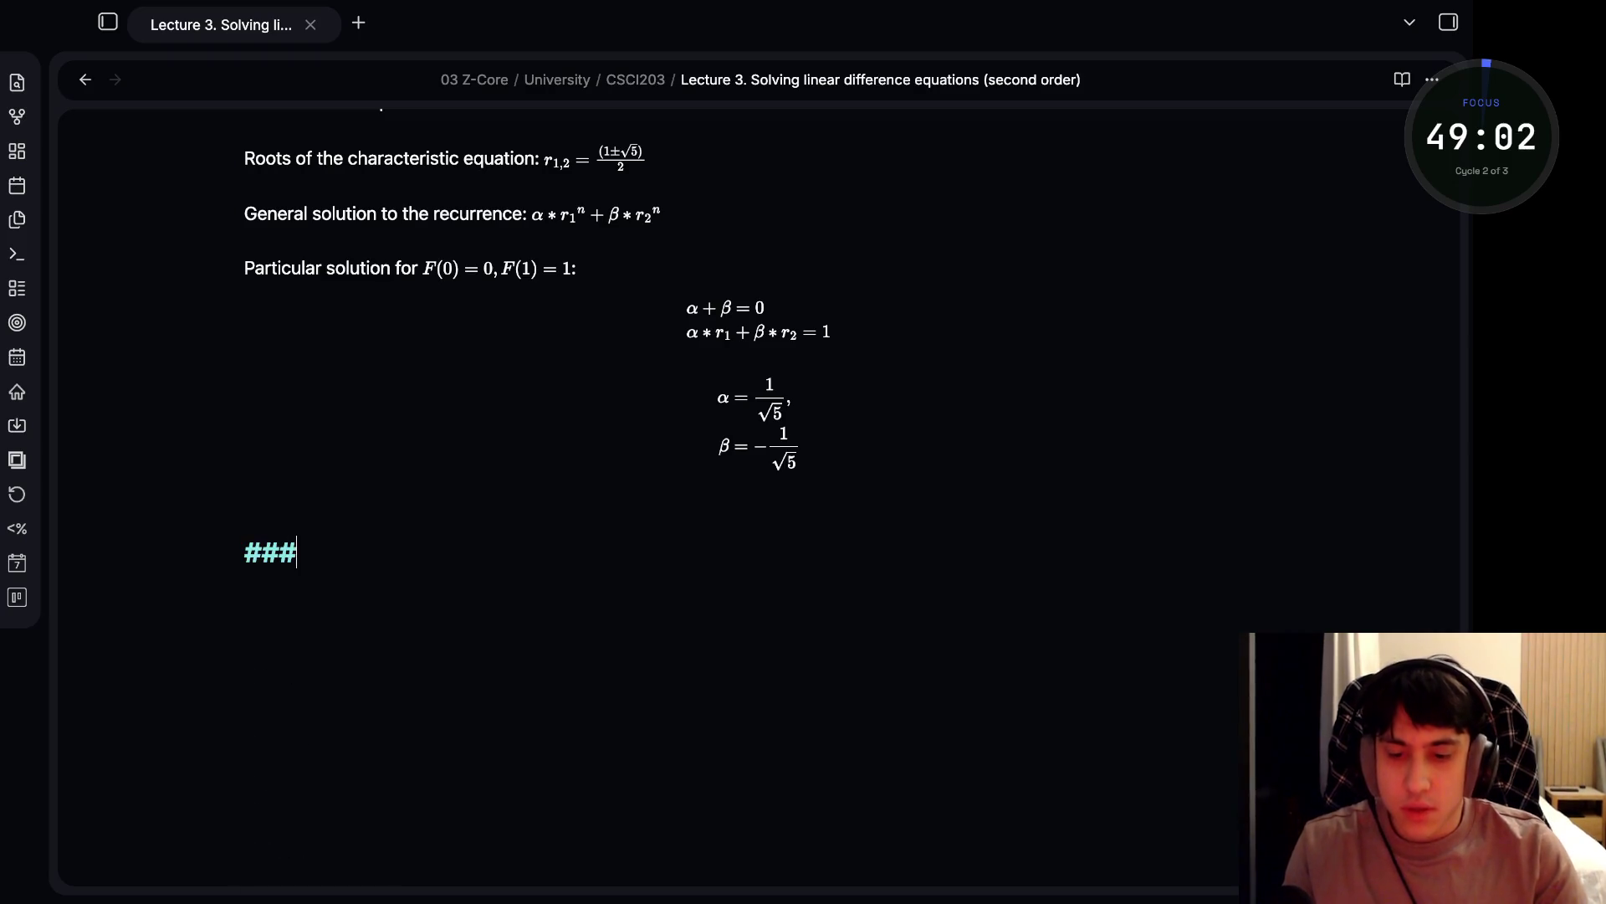
key("BackSpace")
type("E")
key("BackSpace")
type("Ex")
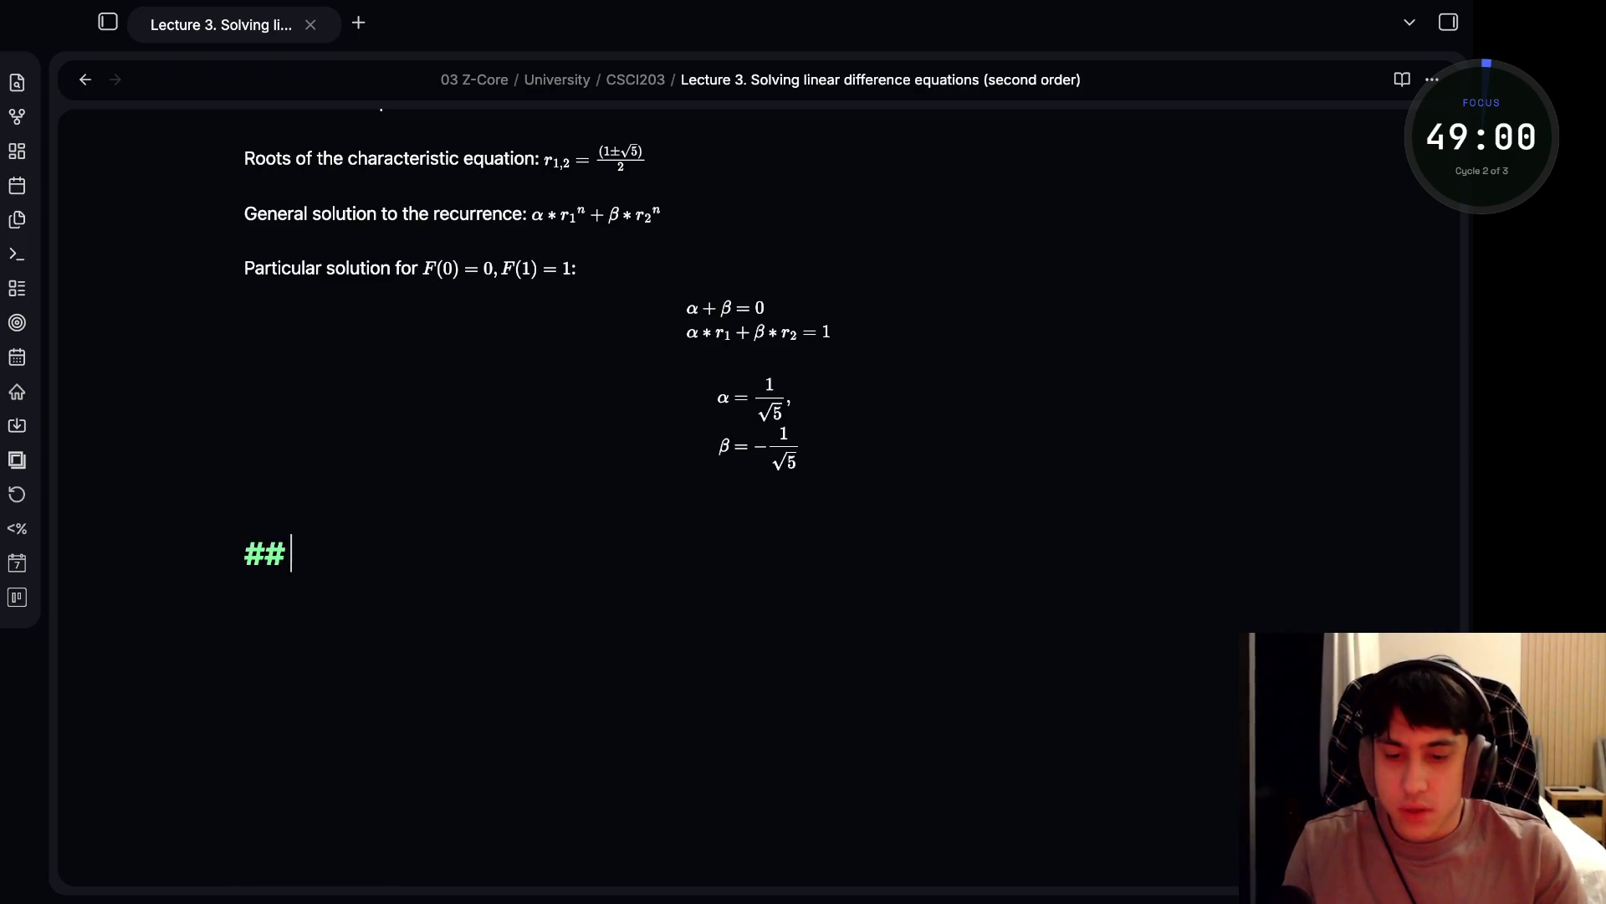
type("plic")
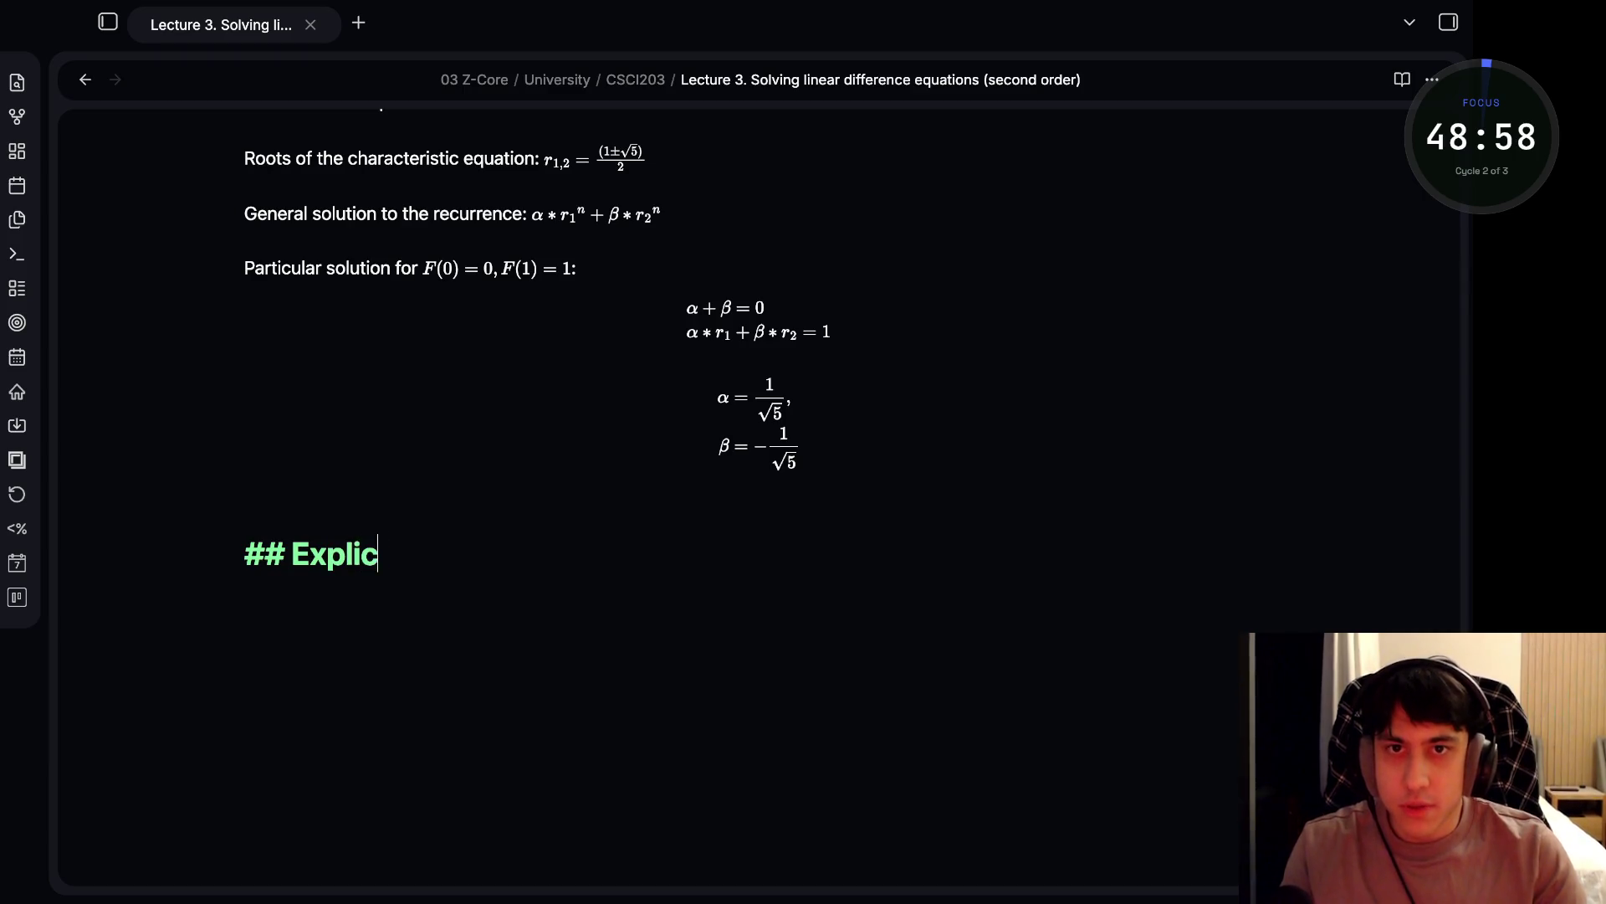
type("it formula algorithm")
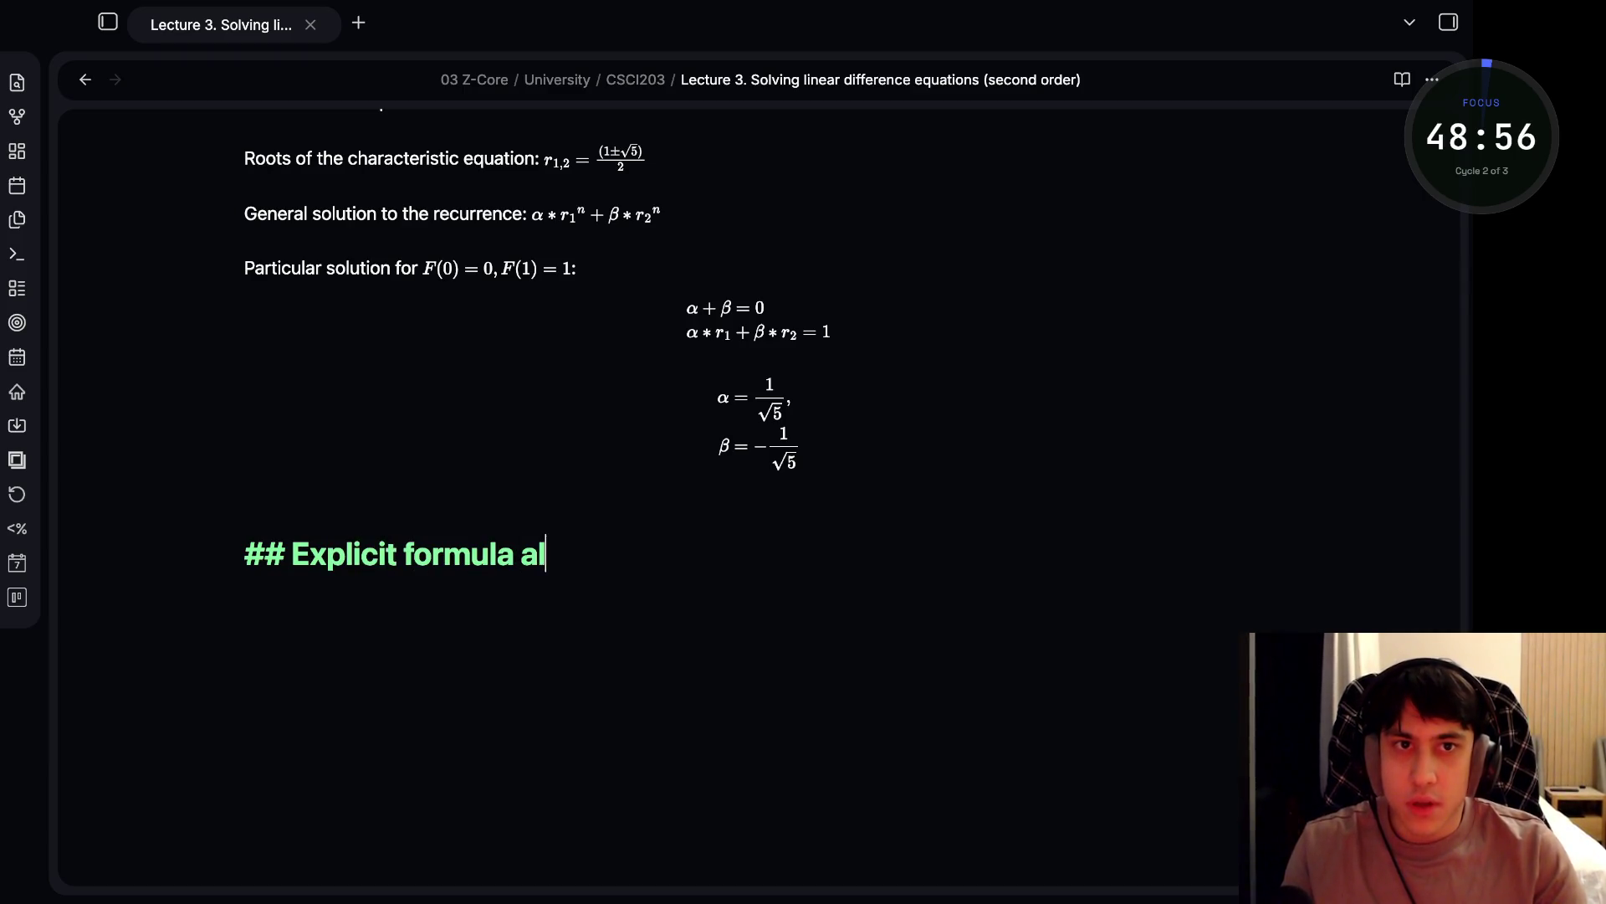
key("Return")
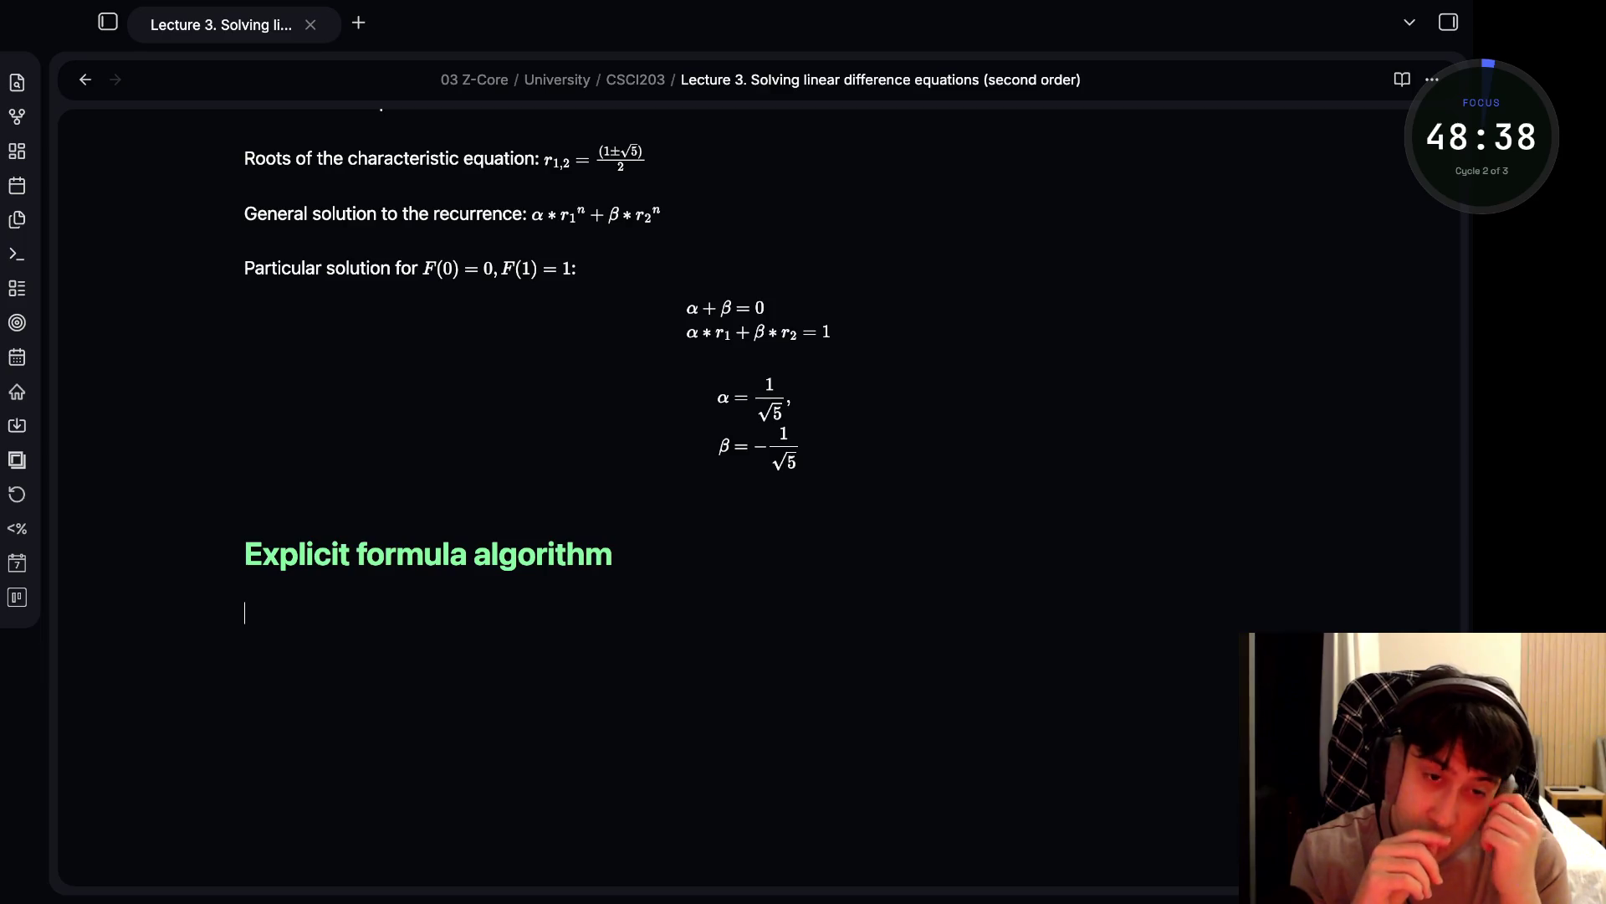
key("alt+Tab")
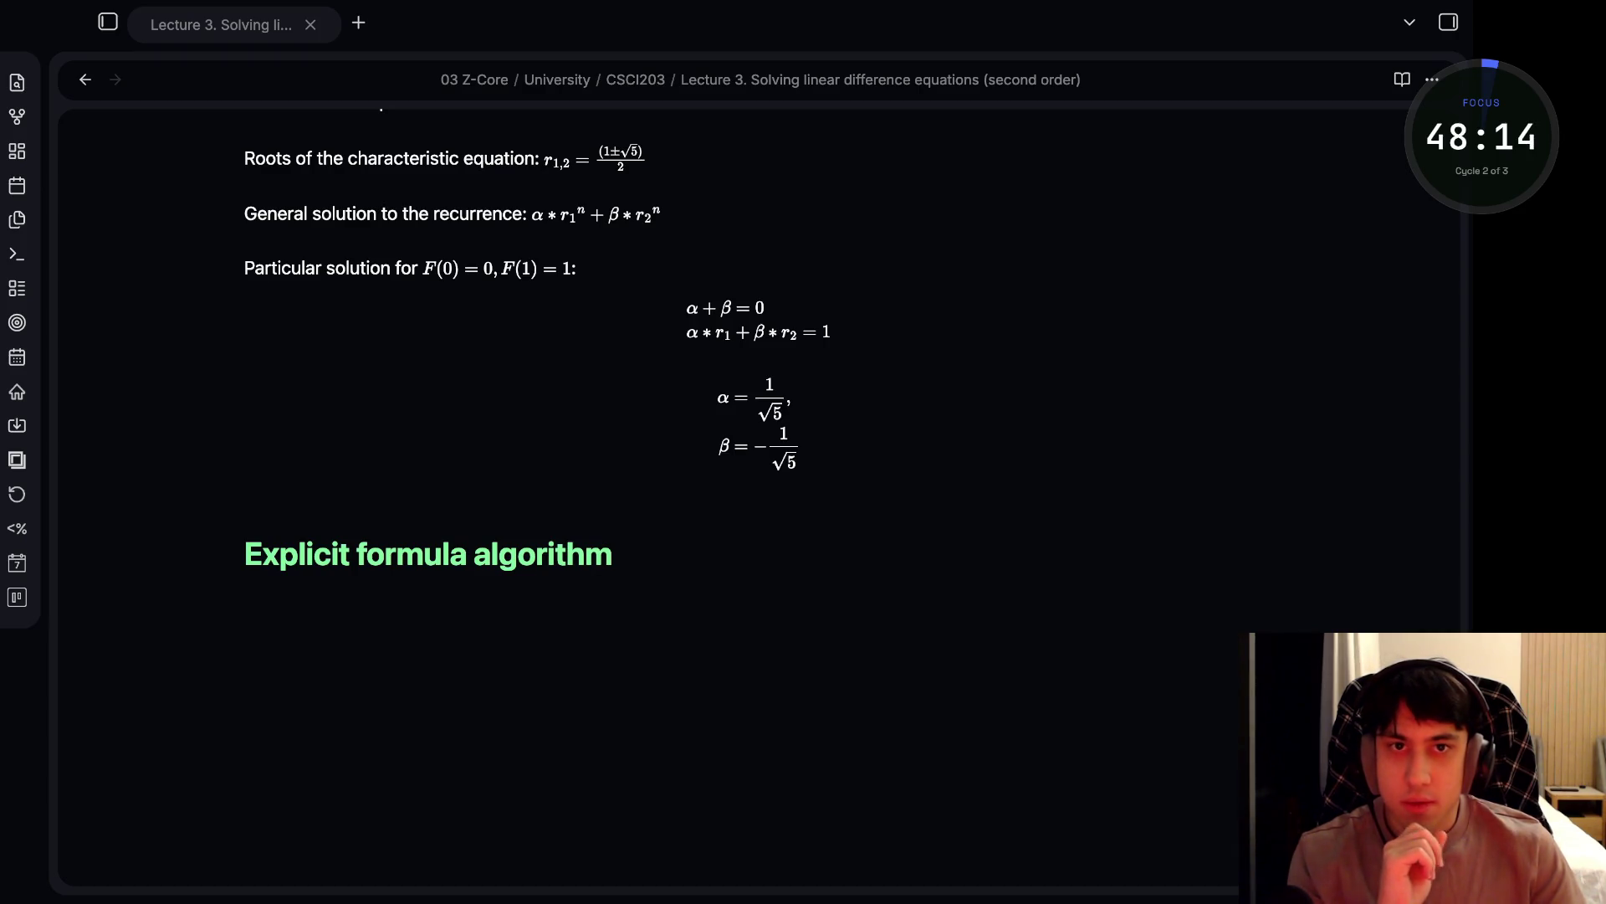
- Rename the 'Explicit formula algorithm' heading to 'Important Recurrence Types'
left_click(612, 553)
key("shift+Left")
key("shift+Left")
key("shift+Left")
key("shift+Left")
key("BackSpace")
type("T")
key("BackSpace")
type("Impo")
key("BackSpace")
type("portant")
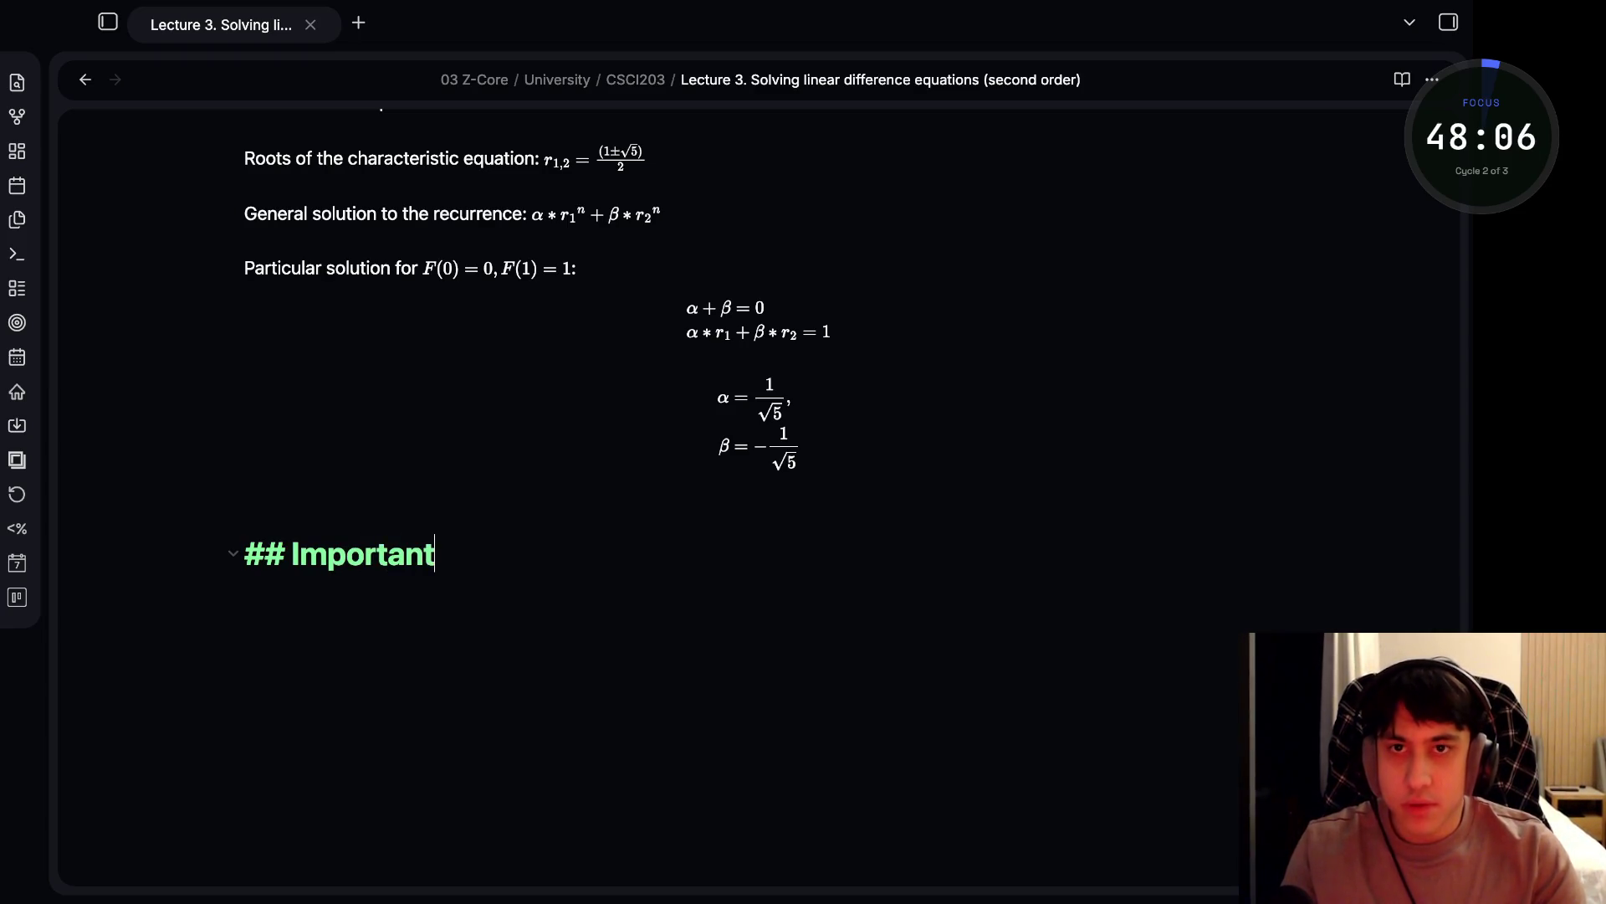
type(" Recurre")
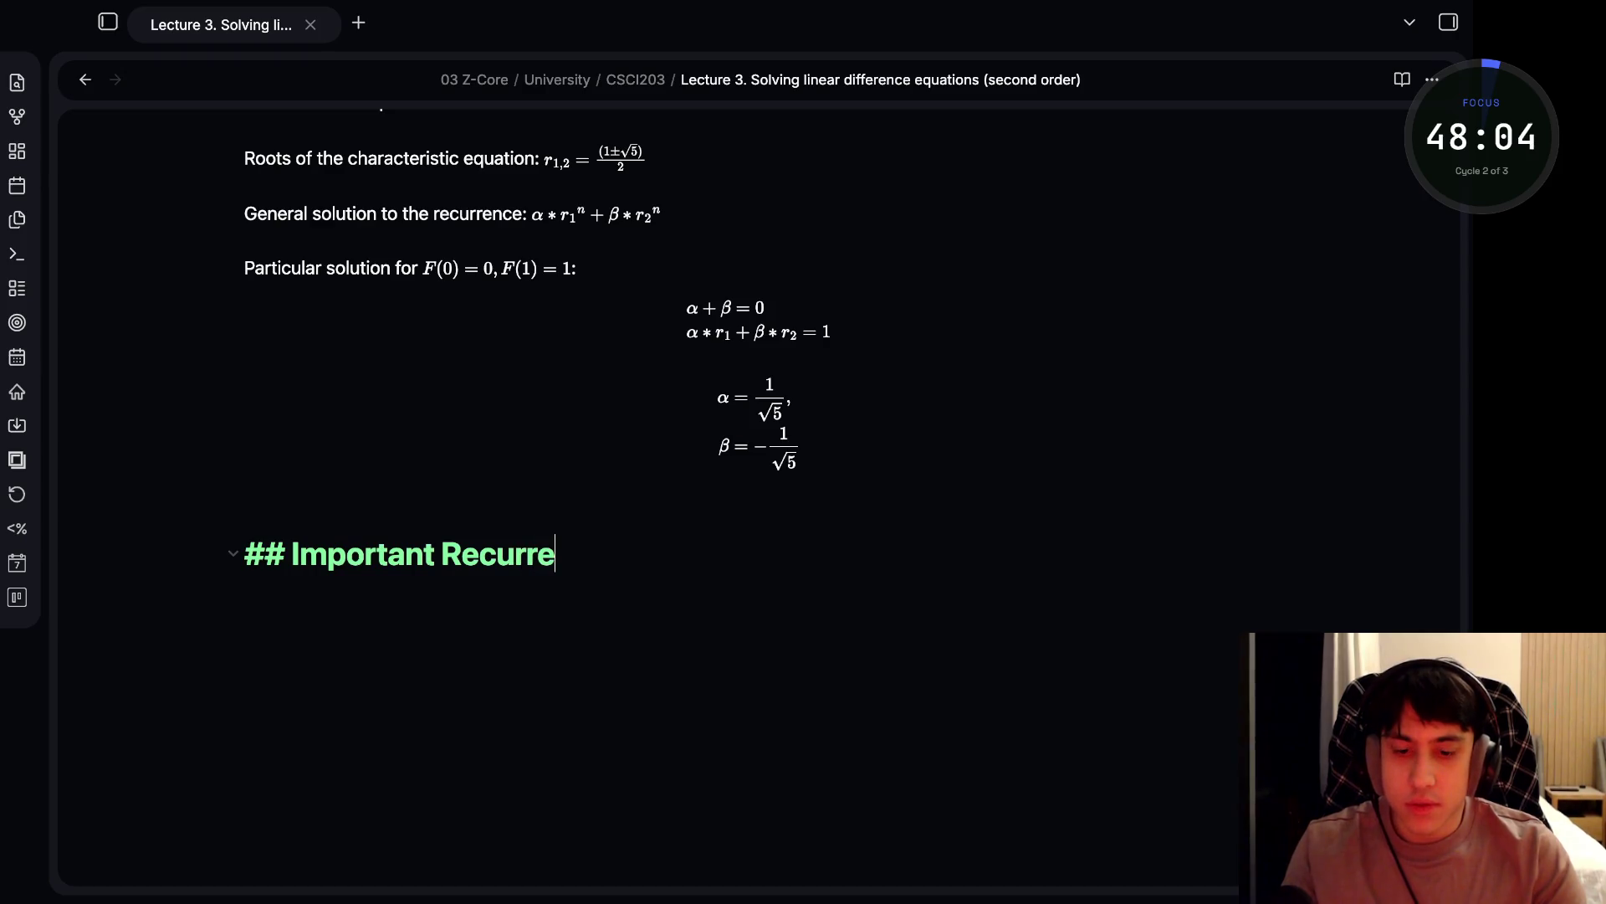
type("nce Types")
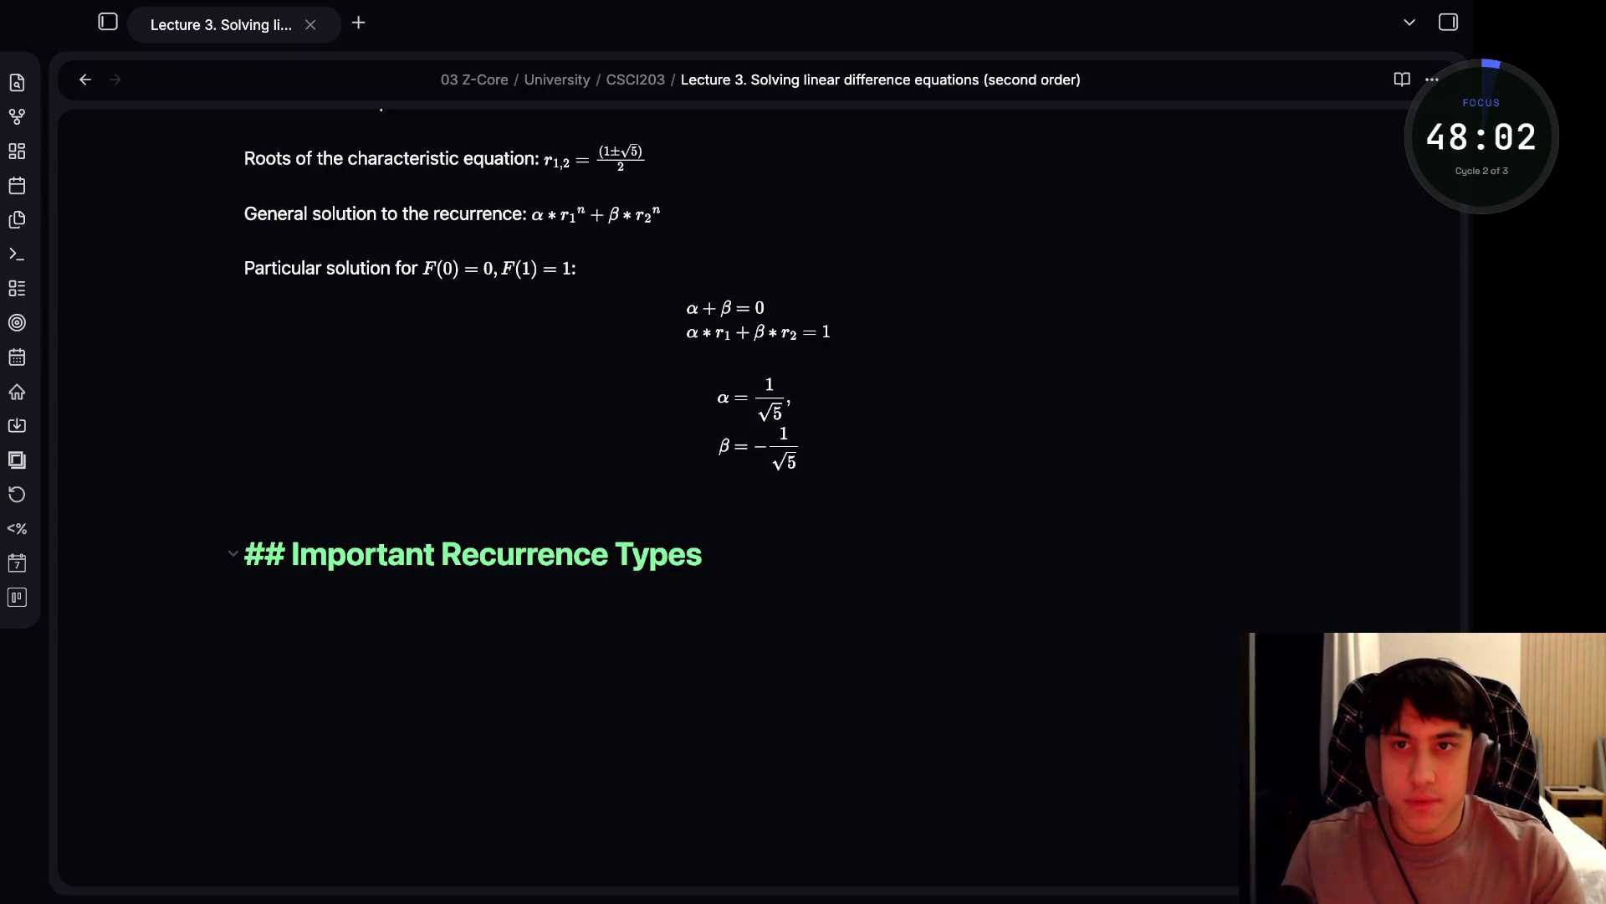
key("Return")
- Add the level-five subheading 'Decrease-by-one recurrences (decrease and conquer strategy)'
type("- ")
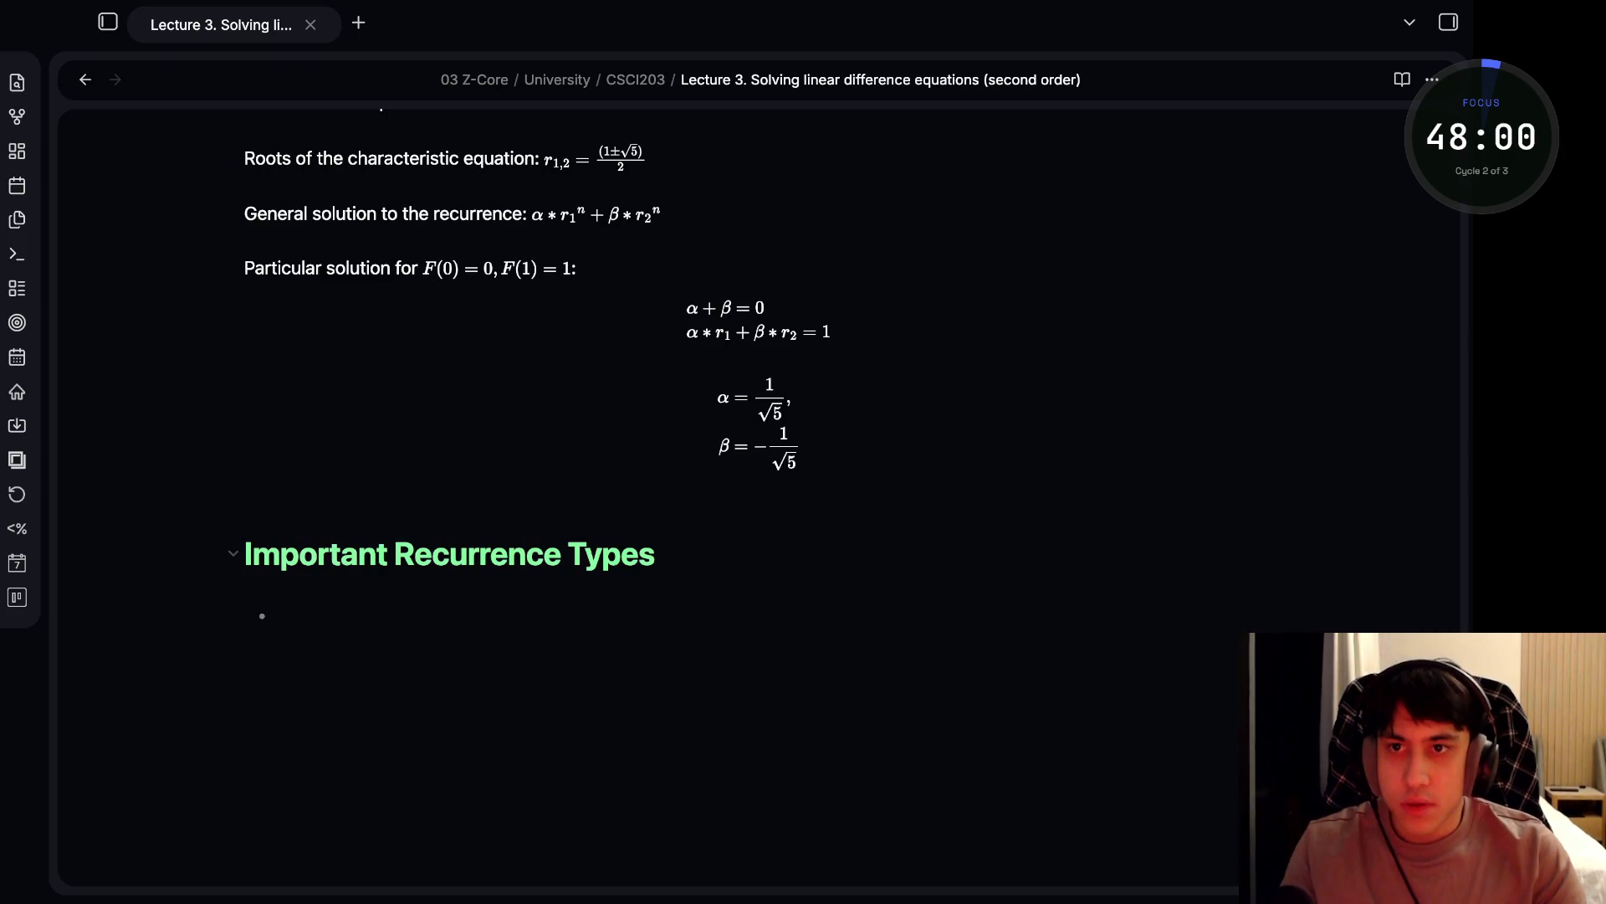
type("Dec")
key("BackSpace")
key("BackSpace")
key("BackSpace")
key("BackSpace")
type("#####")
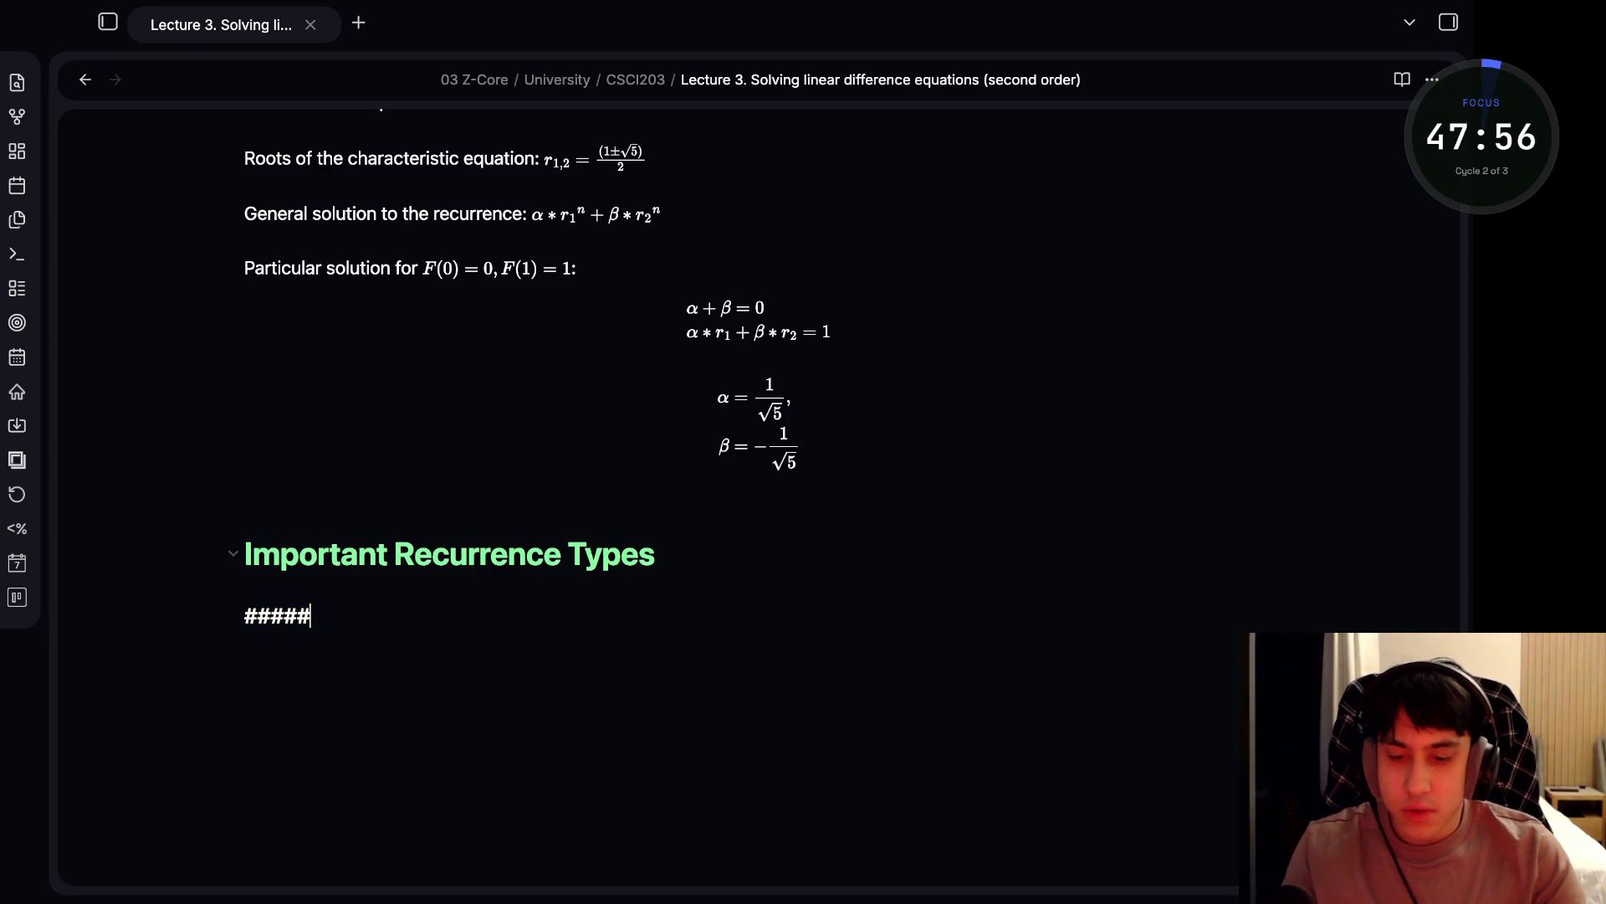
type(" Decrease")
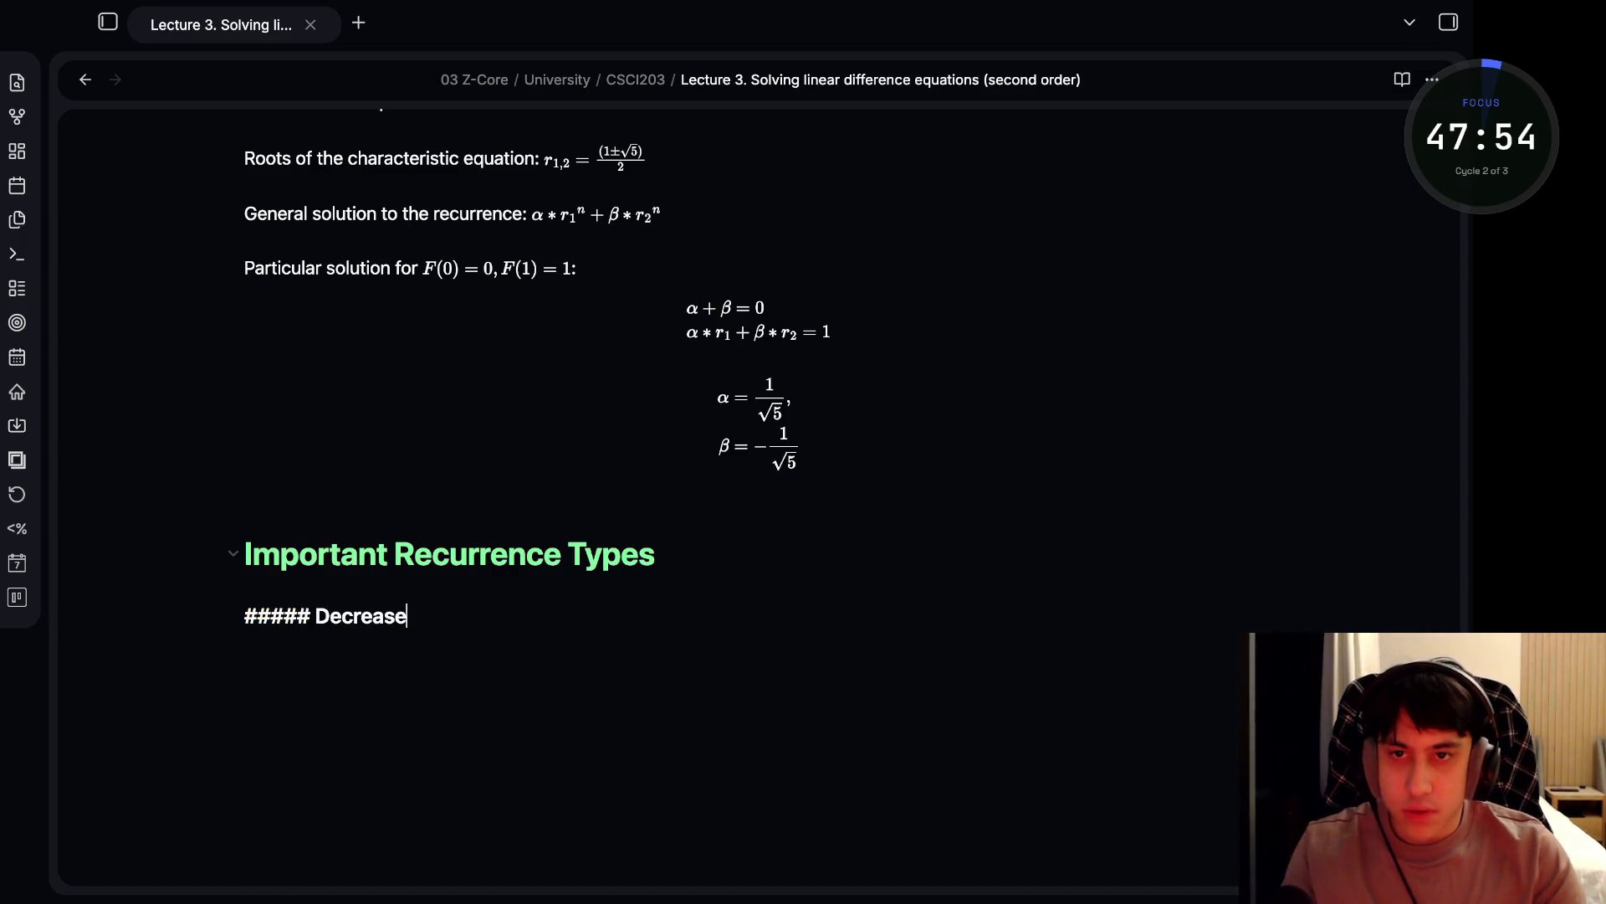
type("-by-one recurrences")
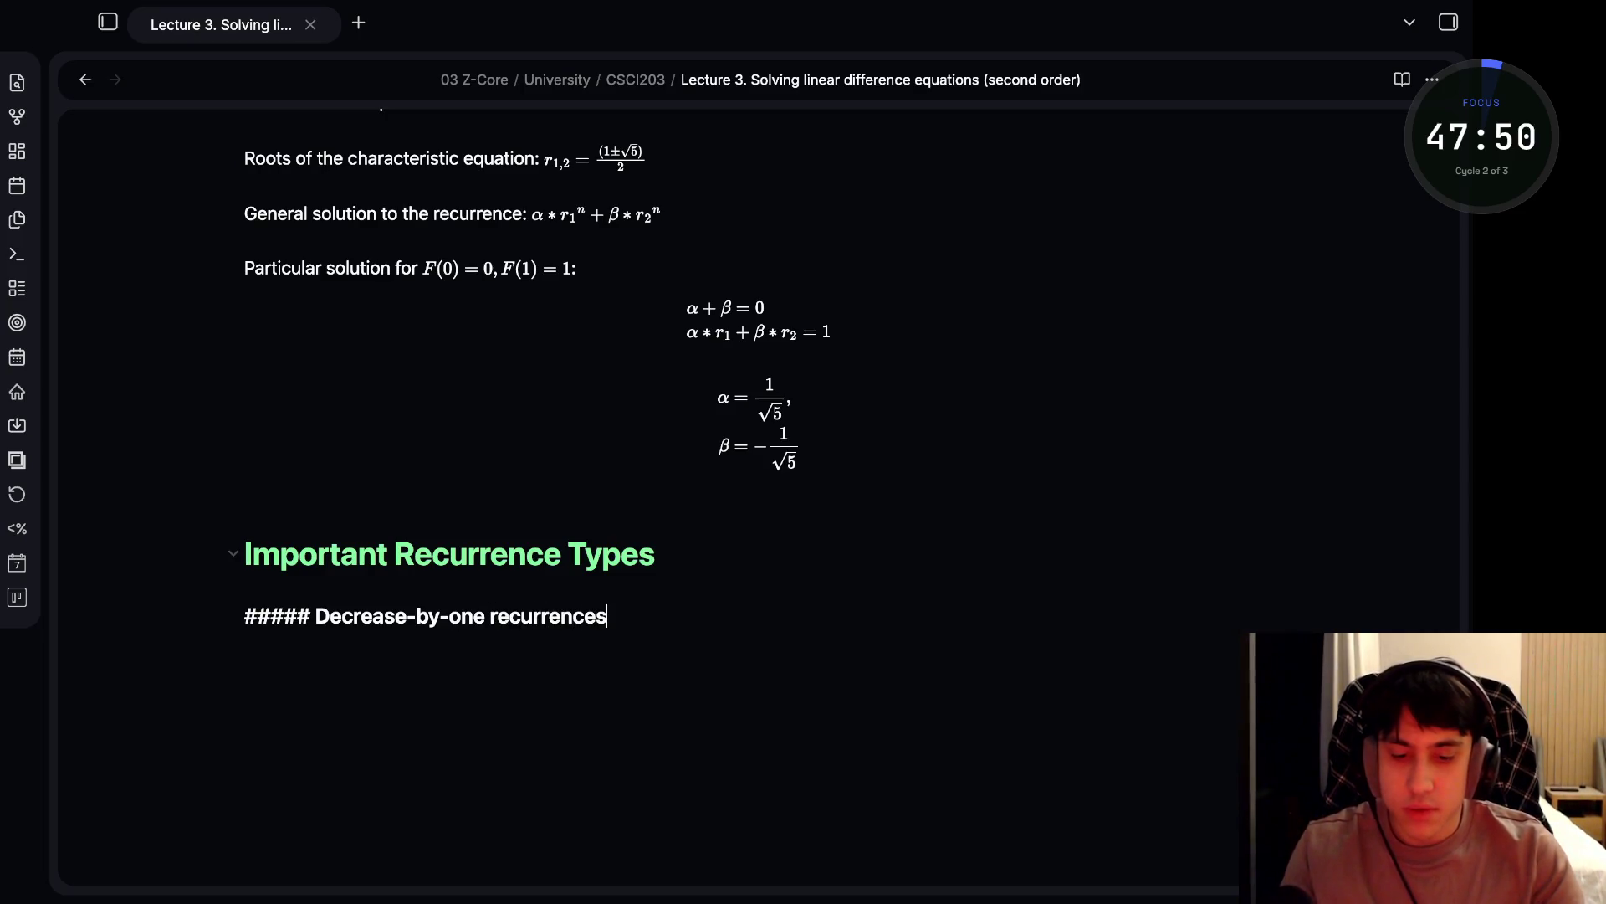
type(" (desc")
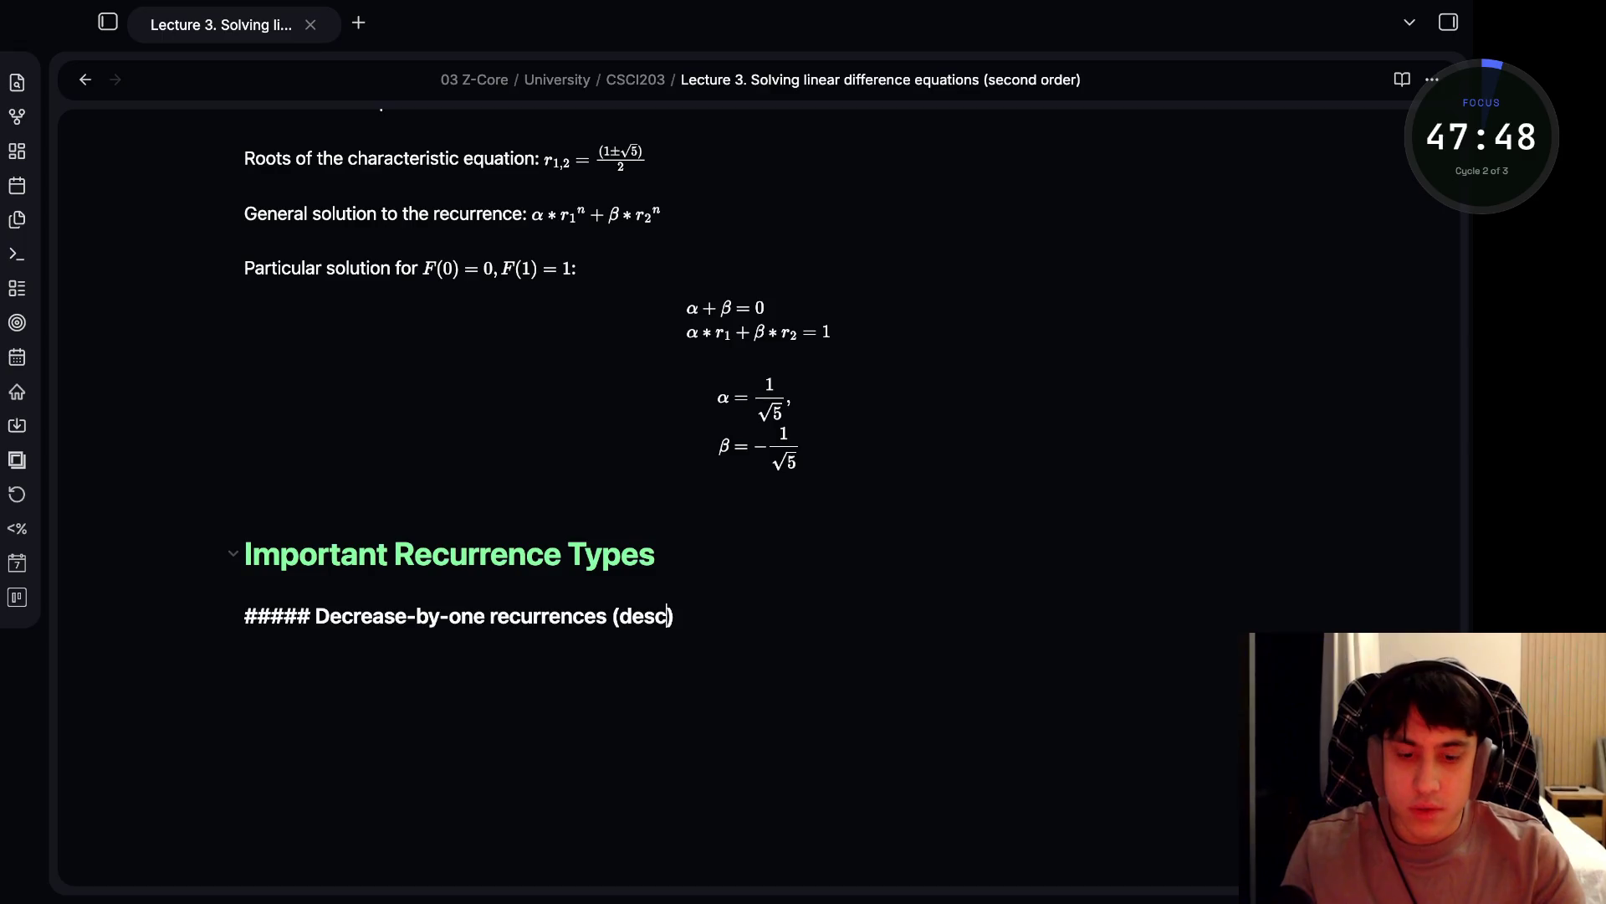
key("BackSpace")
key("BackSpace")
type("crease and conquer strategy")
key("Right")
key("Return")
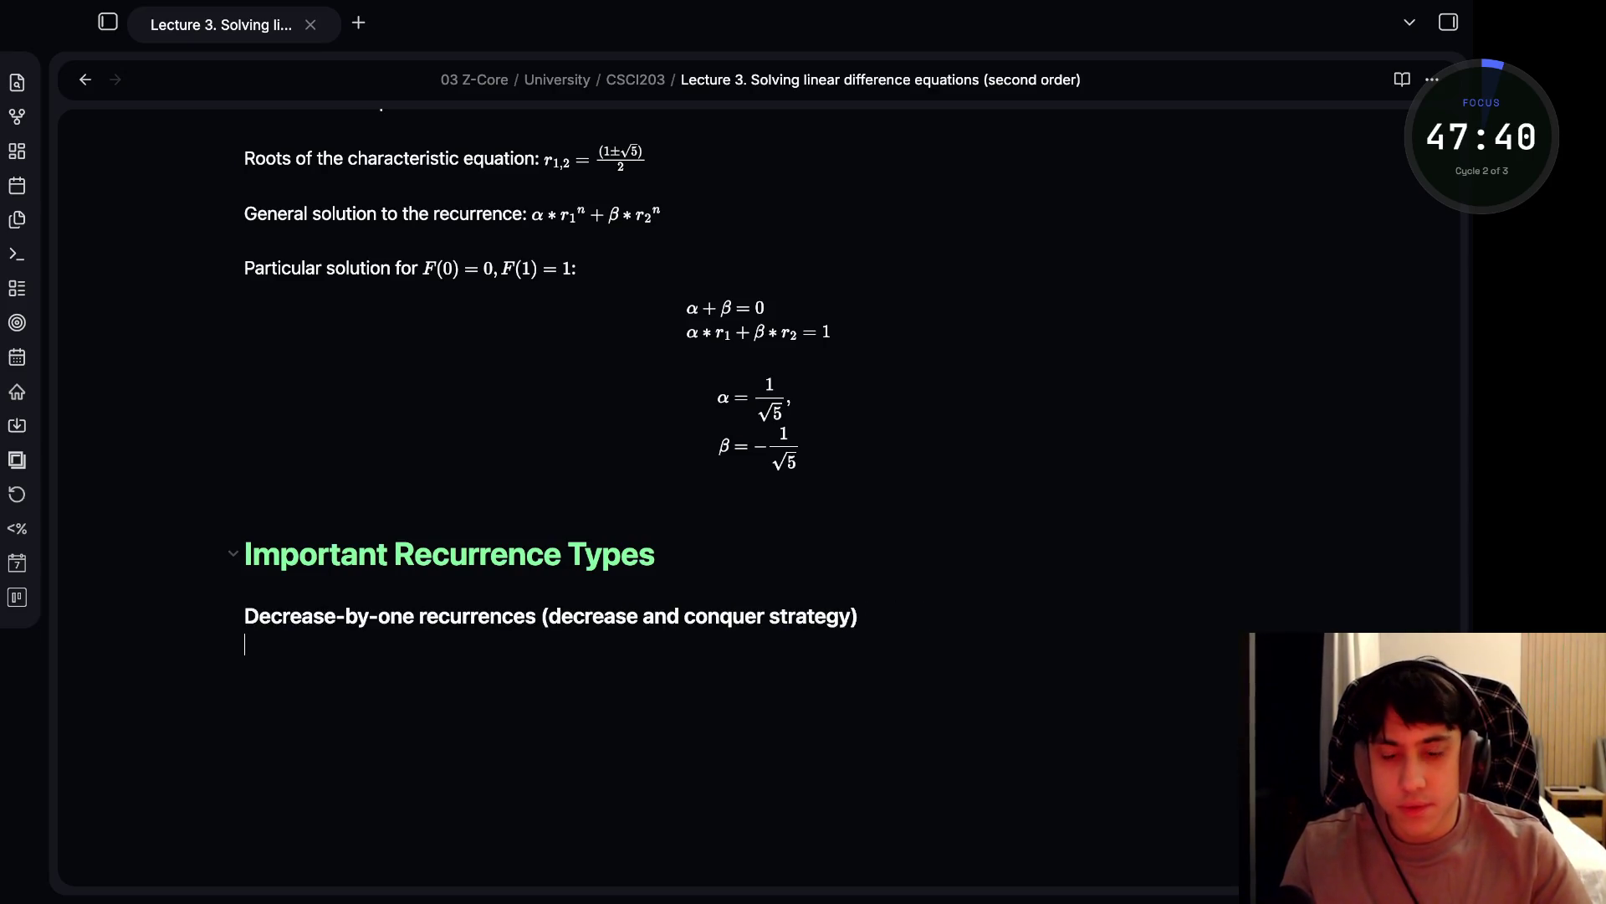
scroll(552, 376, "down", 2)
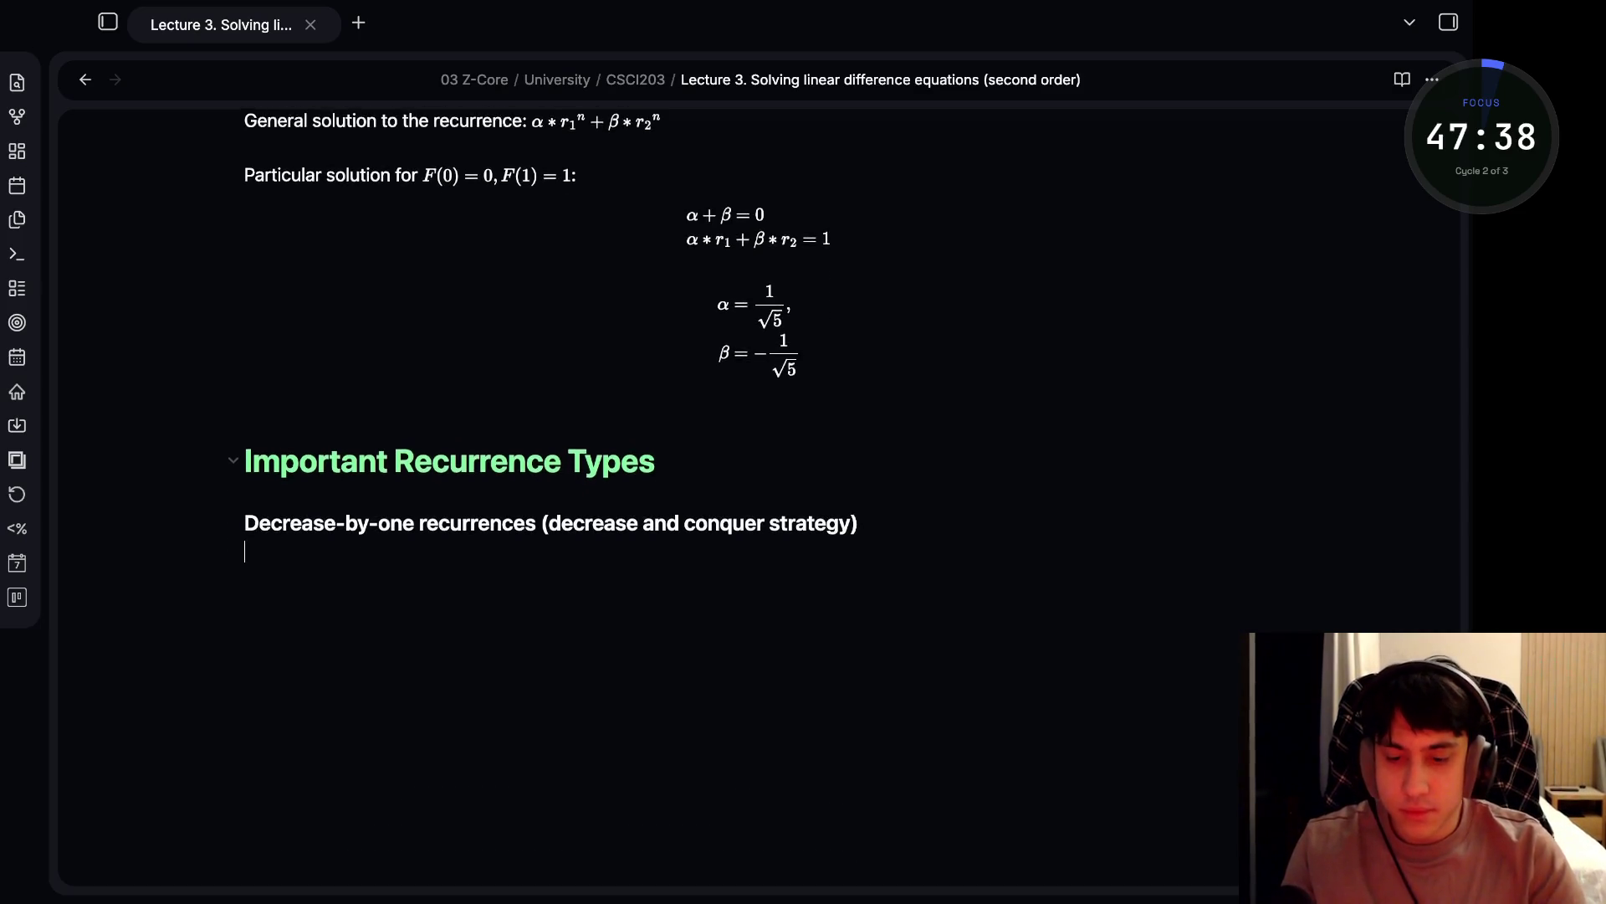
- Write the bullet: decrease-by-one solves a problem via instances of size n and n - 1
type("A d")
type("cre")
key("BackSpace")
type("ase")
key("BackSpace")
key("BackSpace")
key("BackSpace")
type("ease")
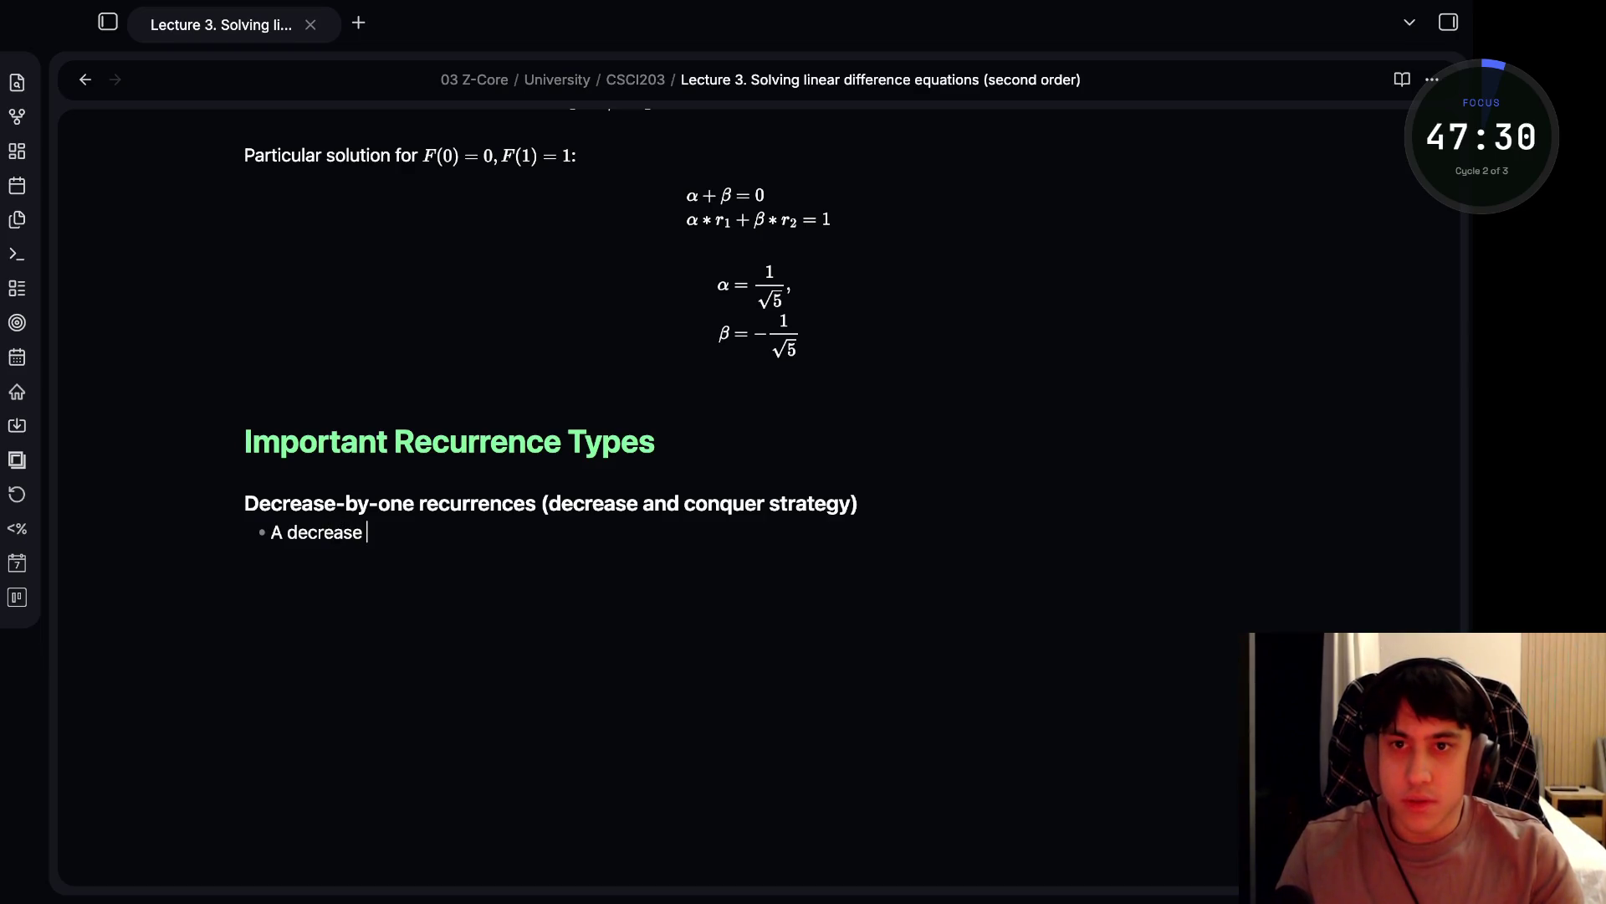
key("BackSpace")
type("-by-")
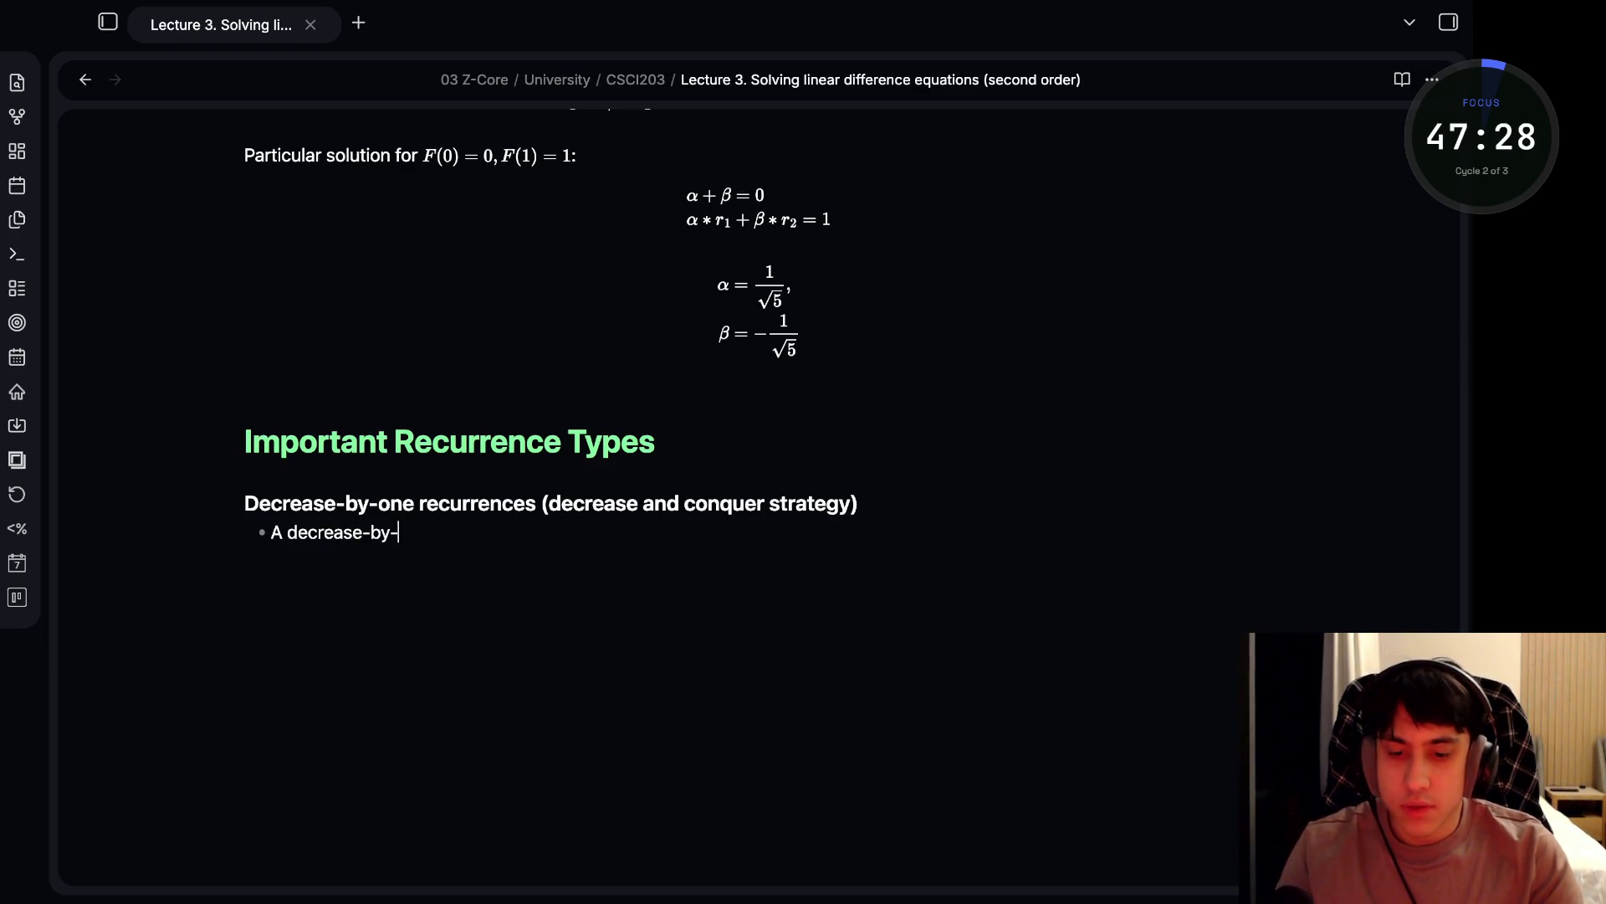
type("none ")
type("gor")
type("m solves")
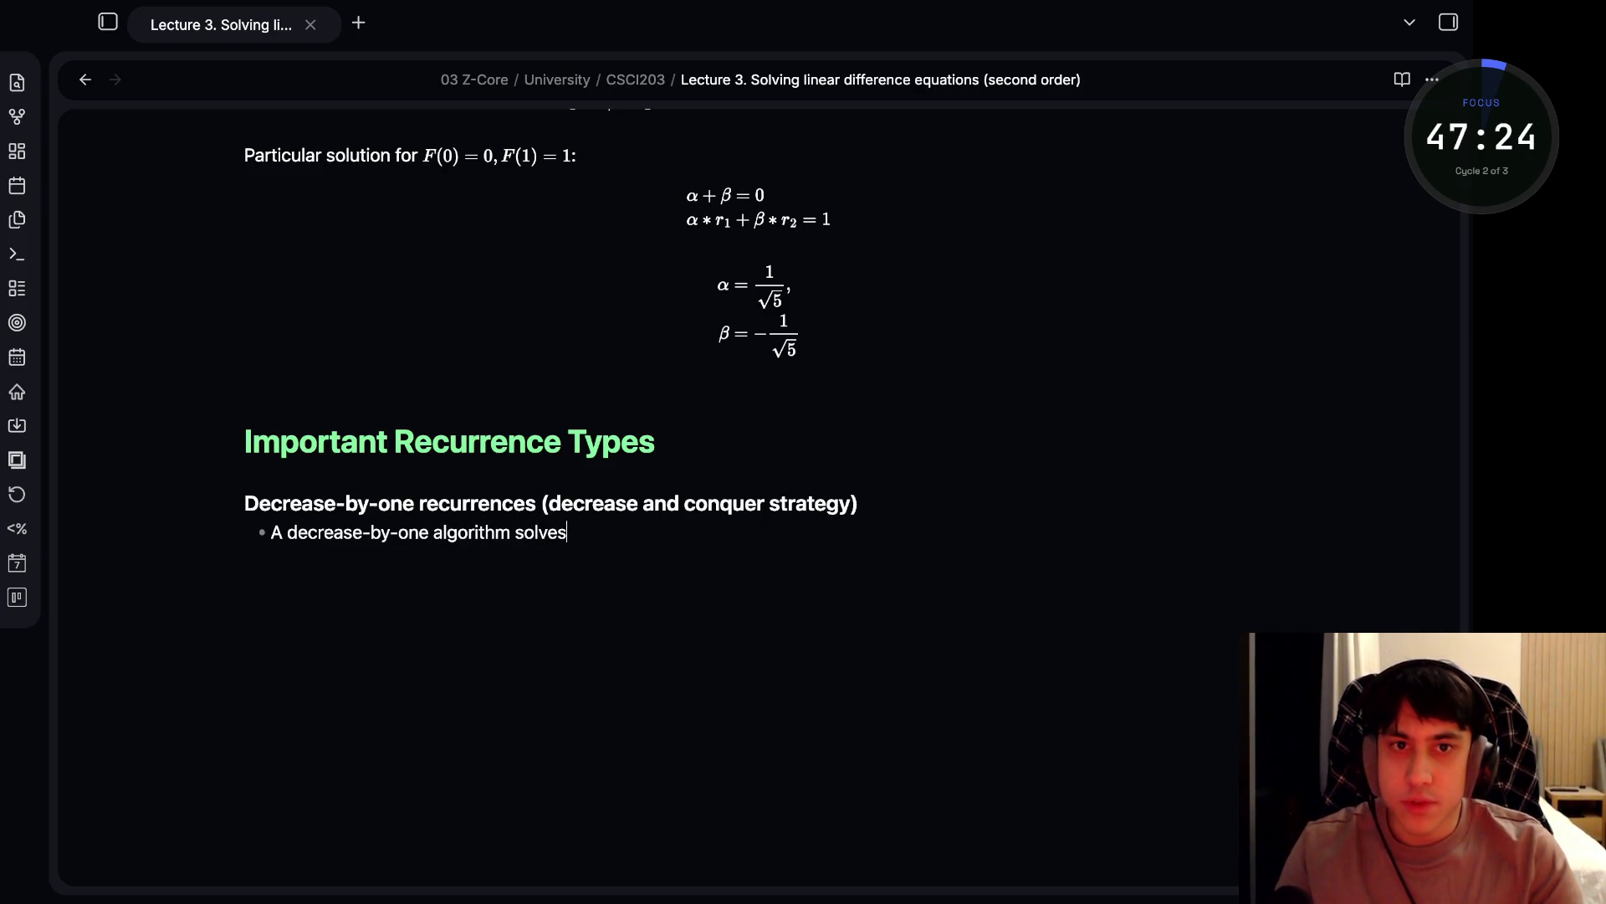
key("BackSpace")
type("problem by expl")
type("li")
key("BackSpace")
key("BackSpace")
type("iting a")
key("BackSpace")
type("l")
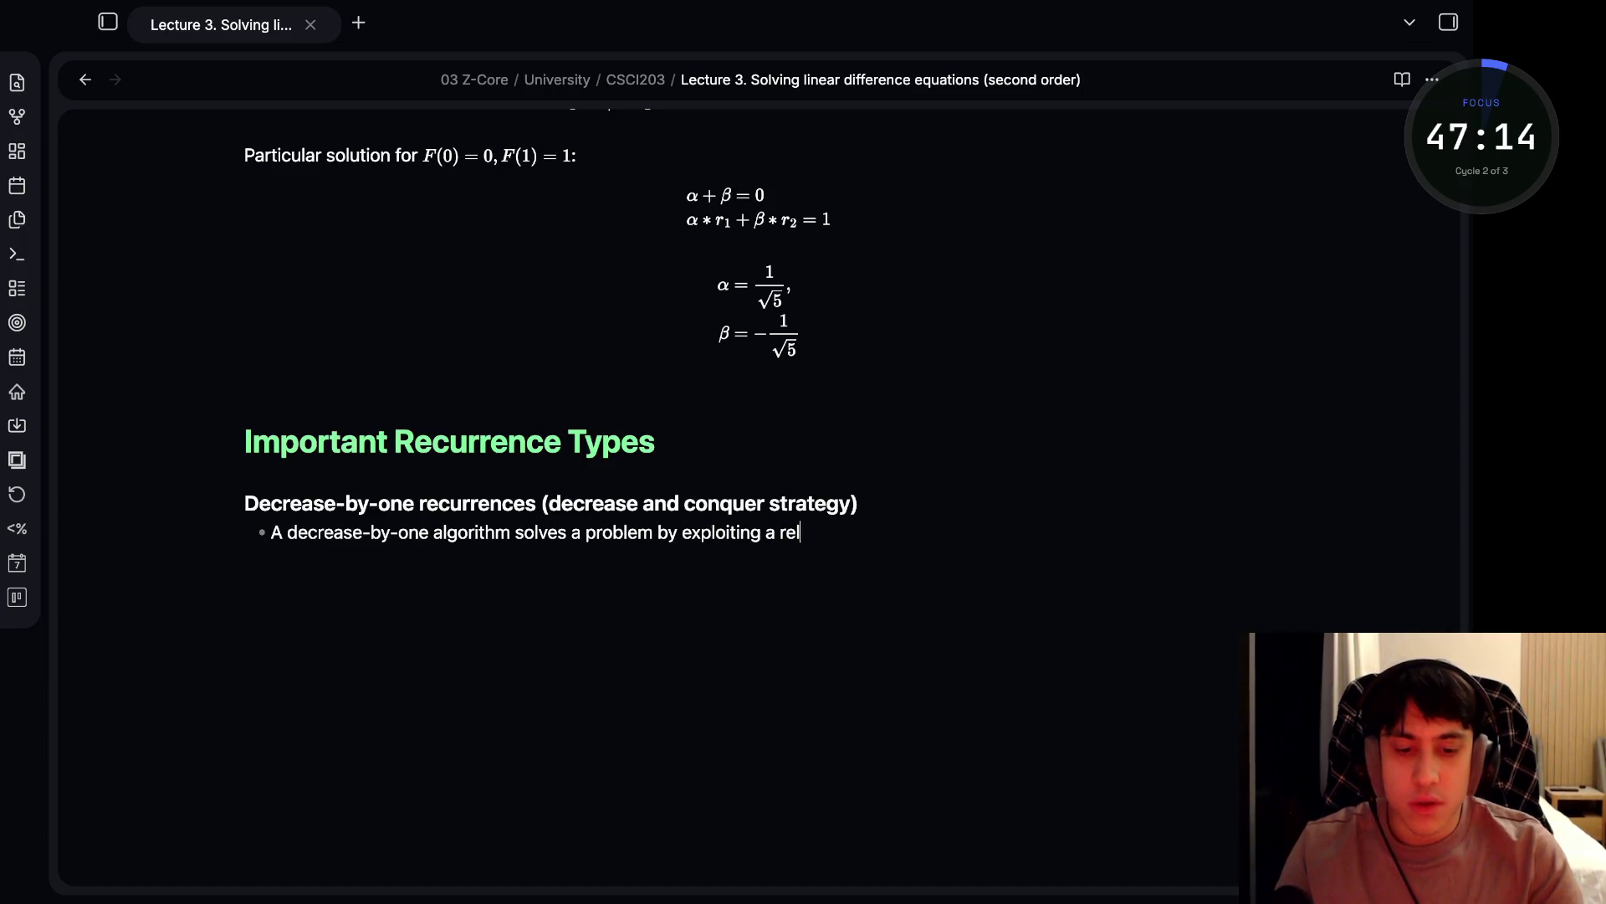
type("ationship between a ginve instance of size n and a sa")
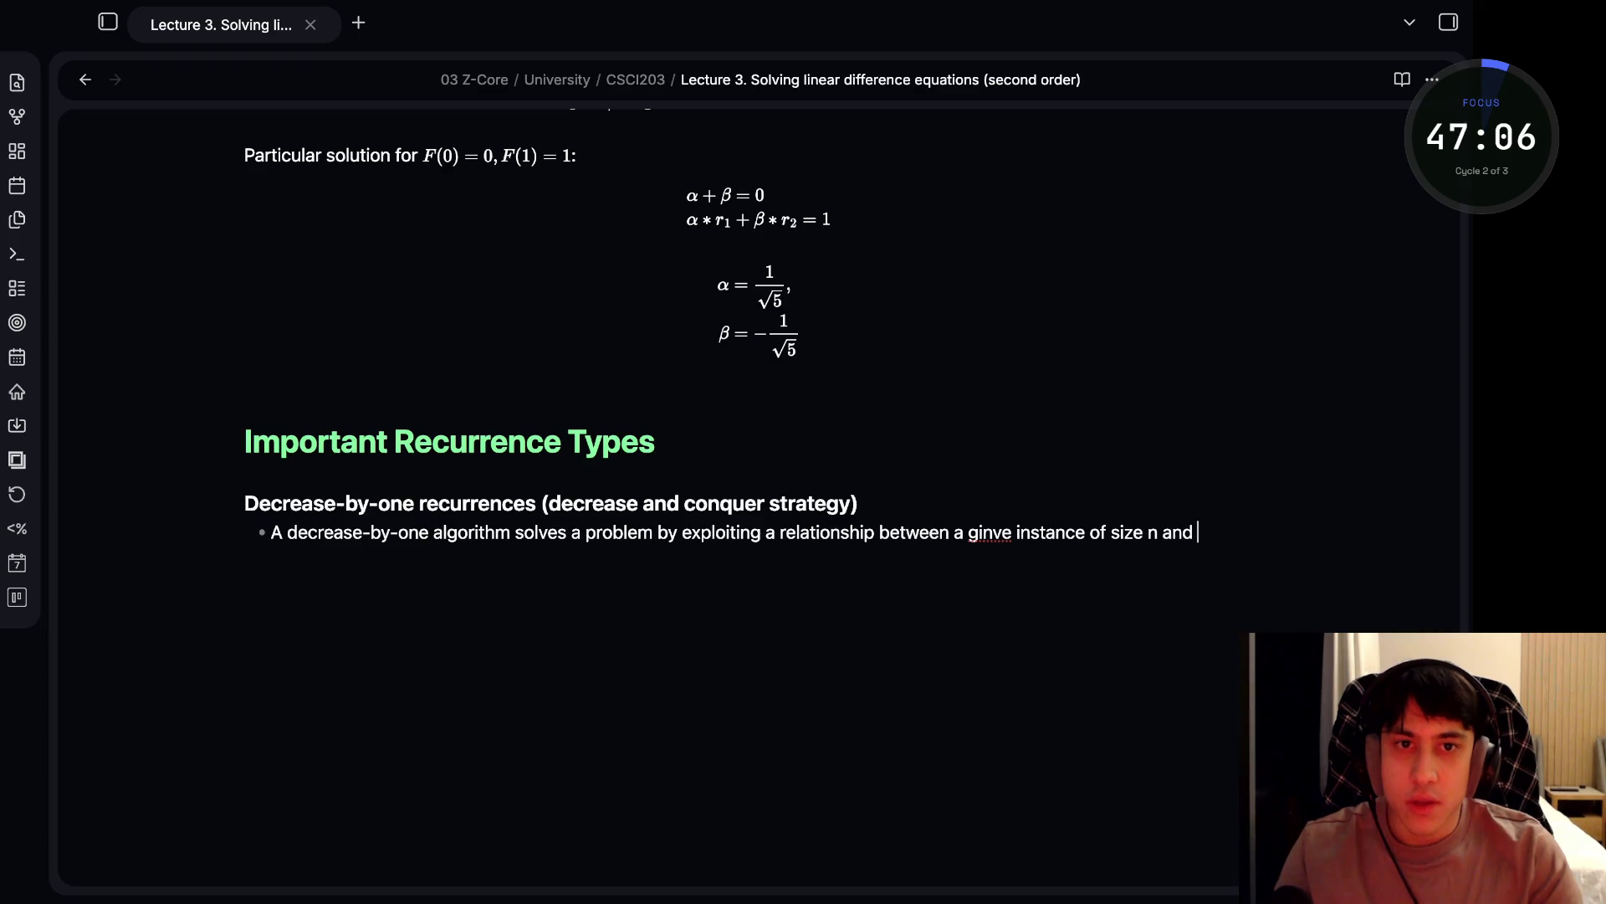
type("mll")
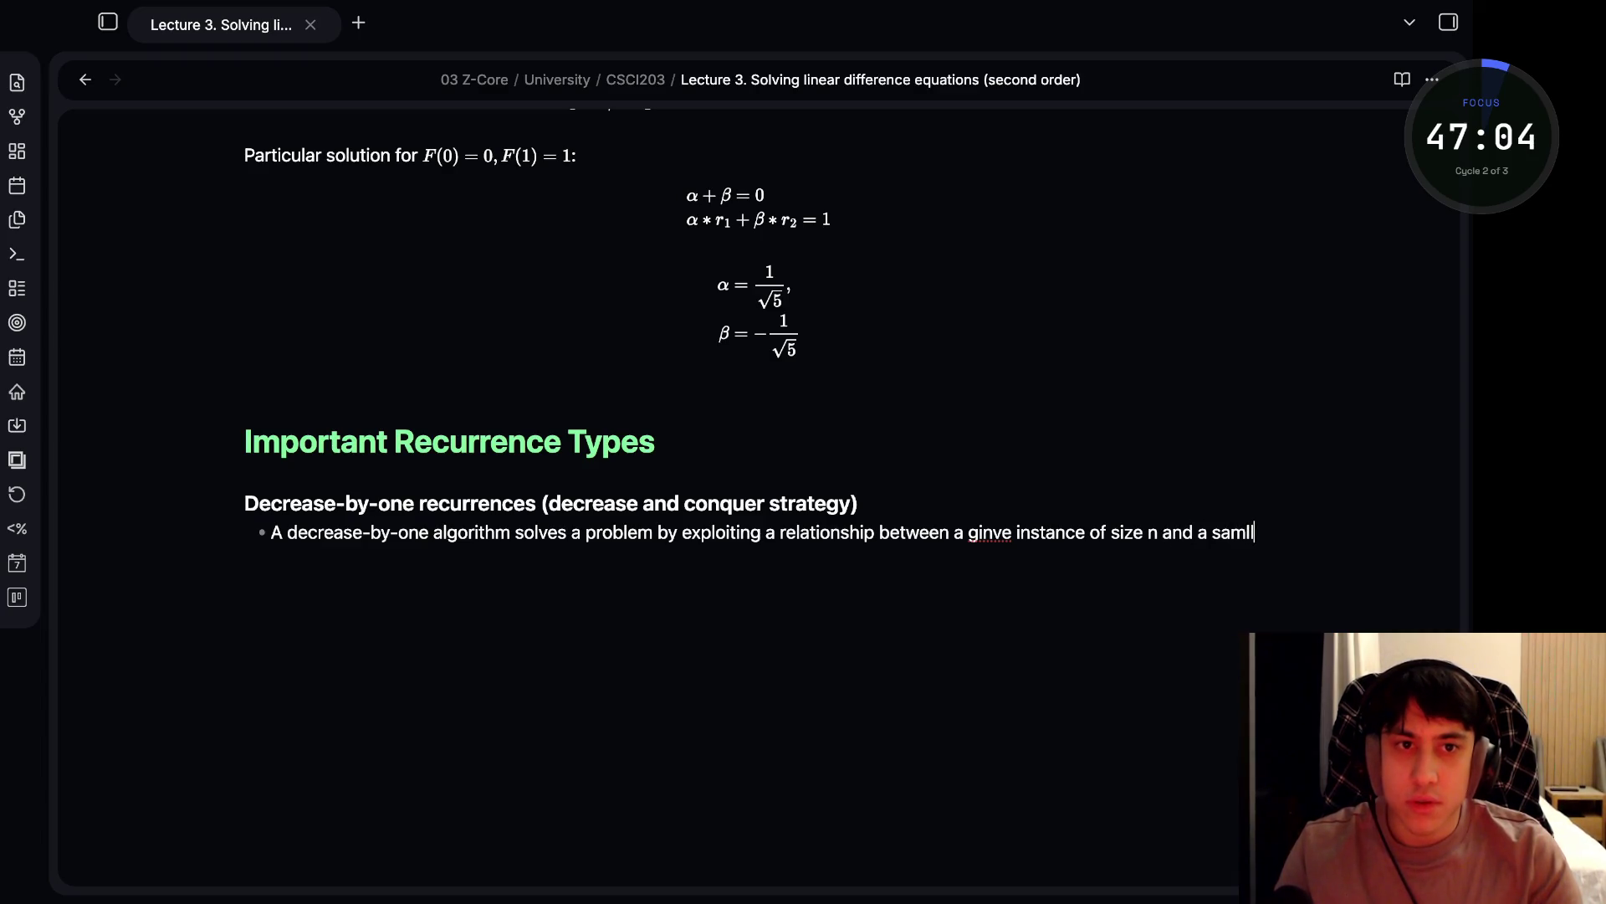
type("er size n - 1")
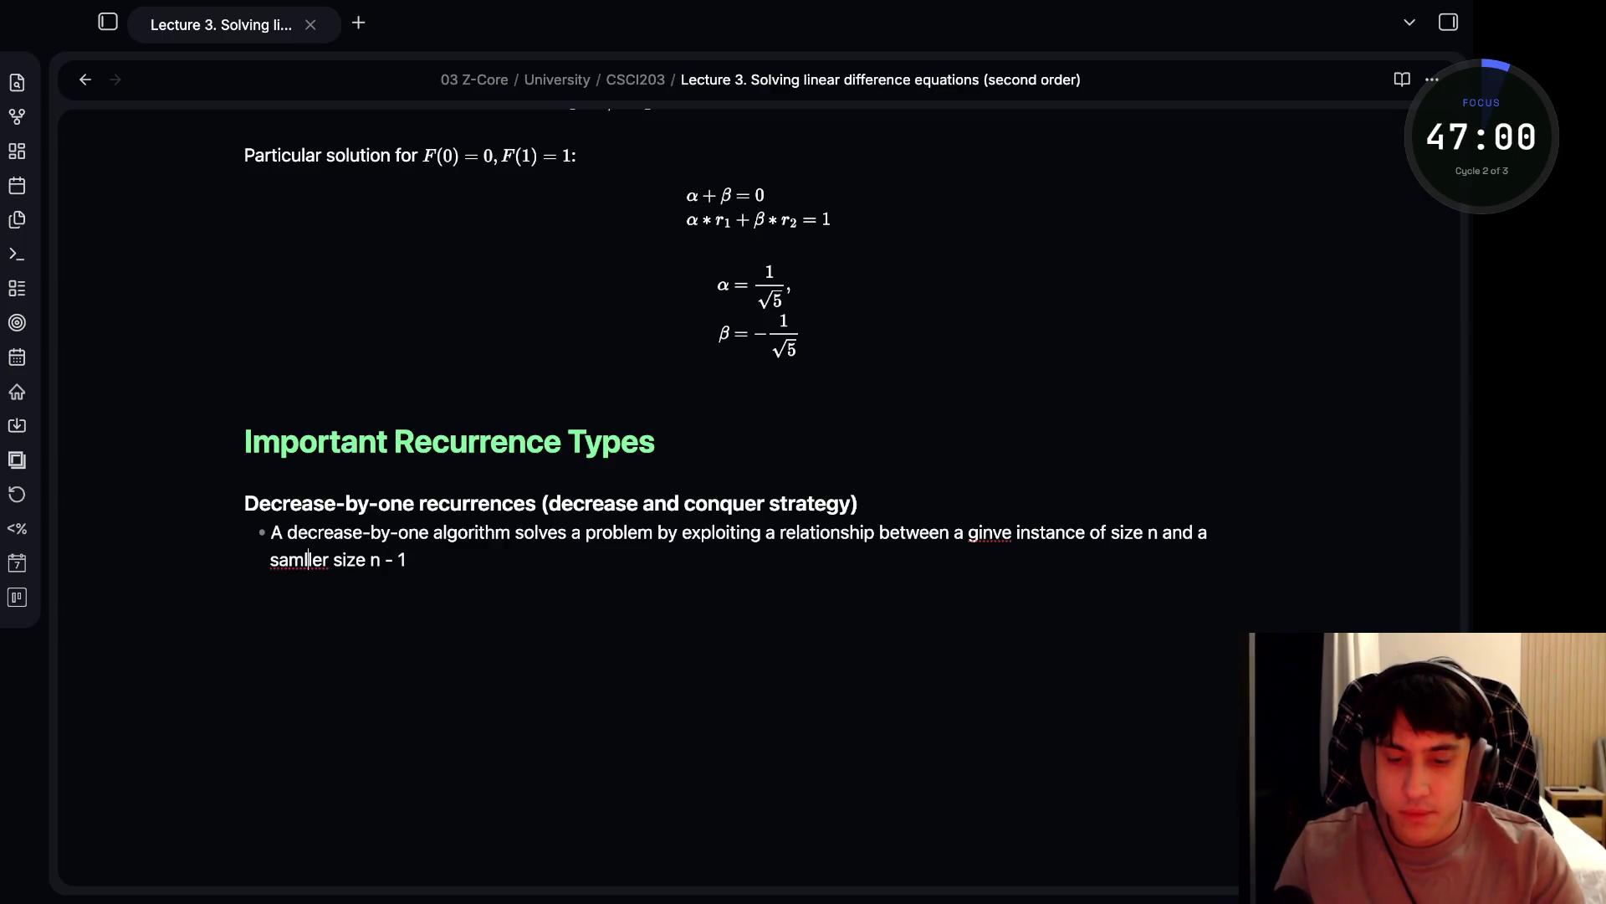
- Correct the misspelling 'samller' to 'smaller' in that bullet
left_click(307, 559)
key("BackSpace")
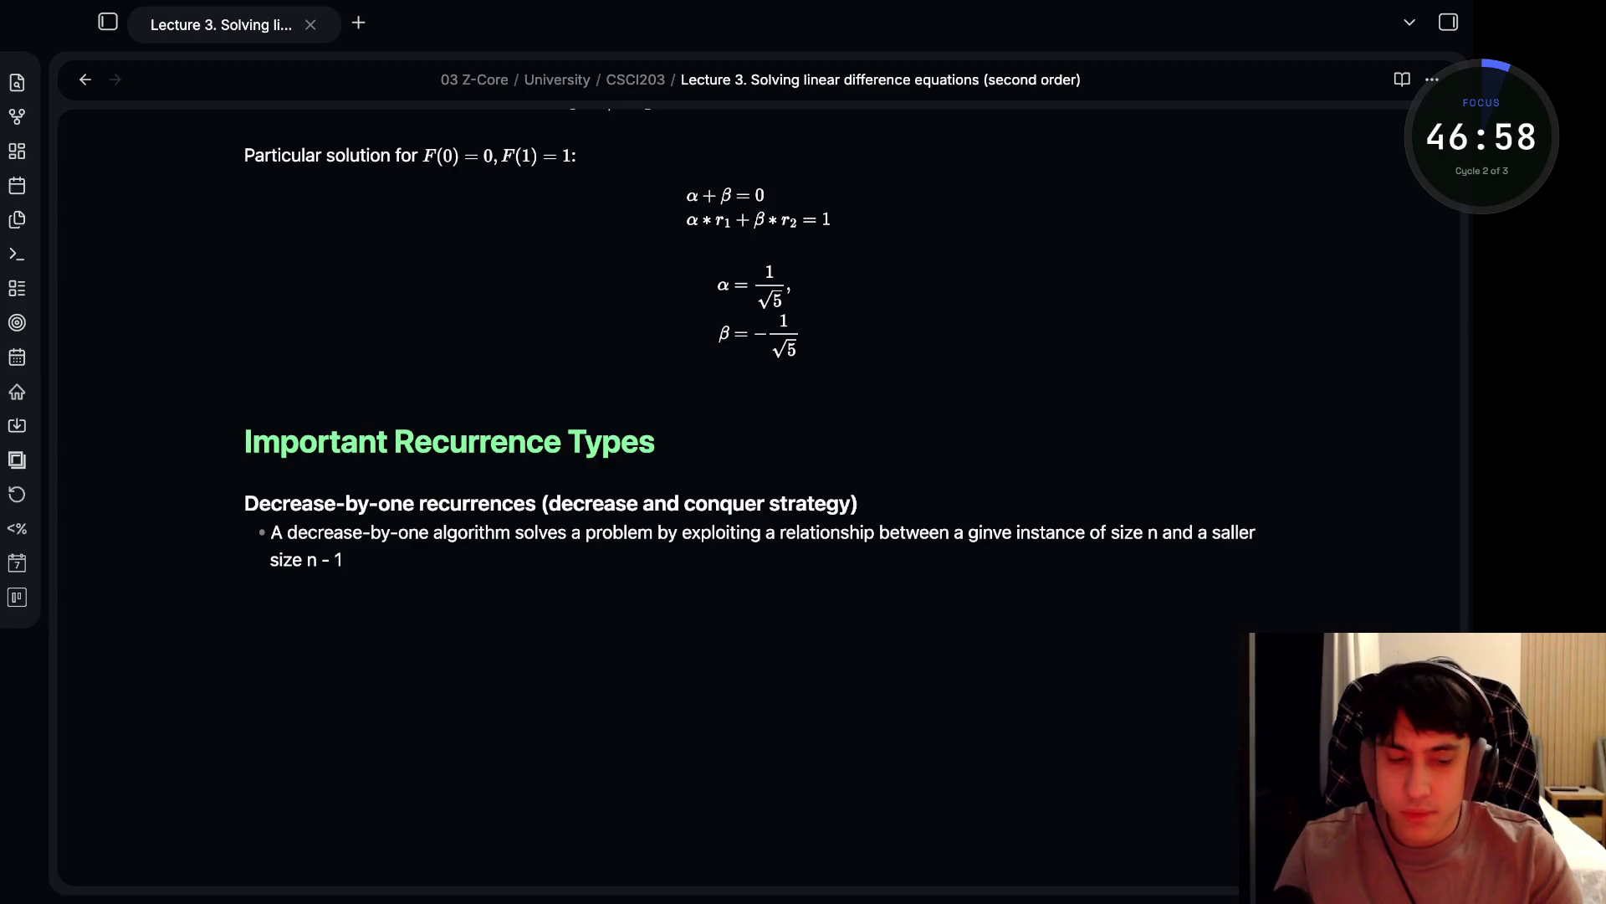
type("m")
key("BackSpace")
key("BackSpace")
type("ma")
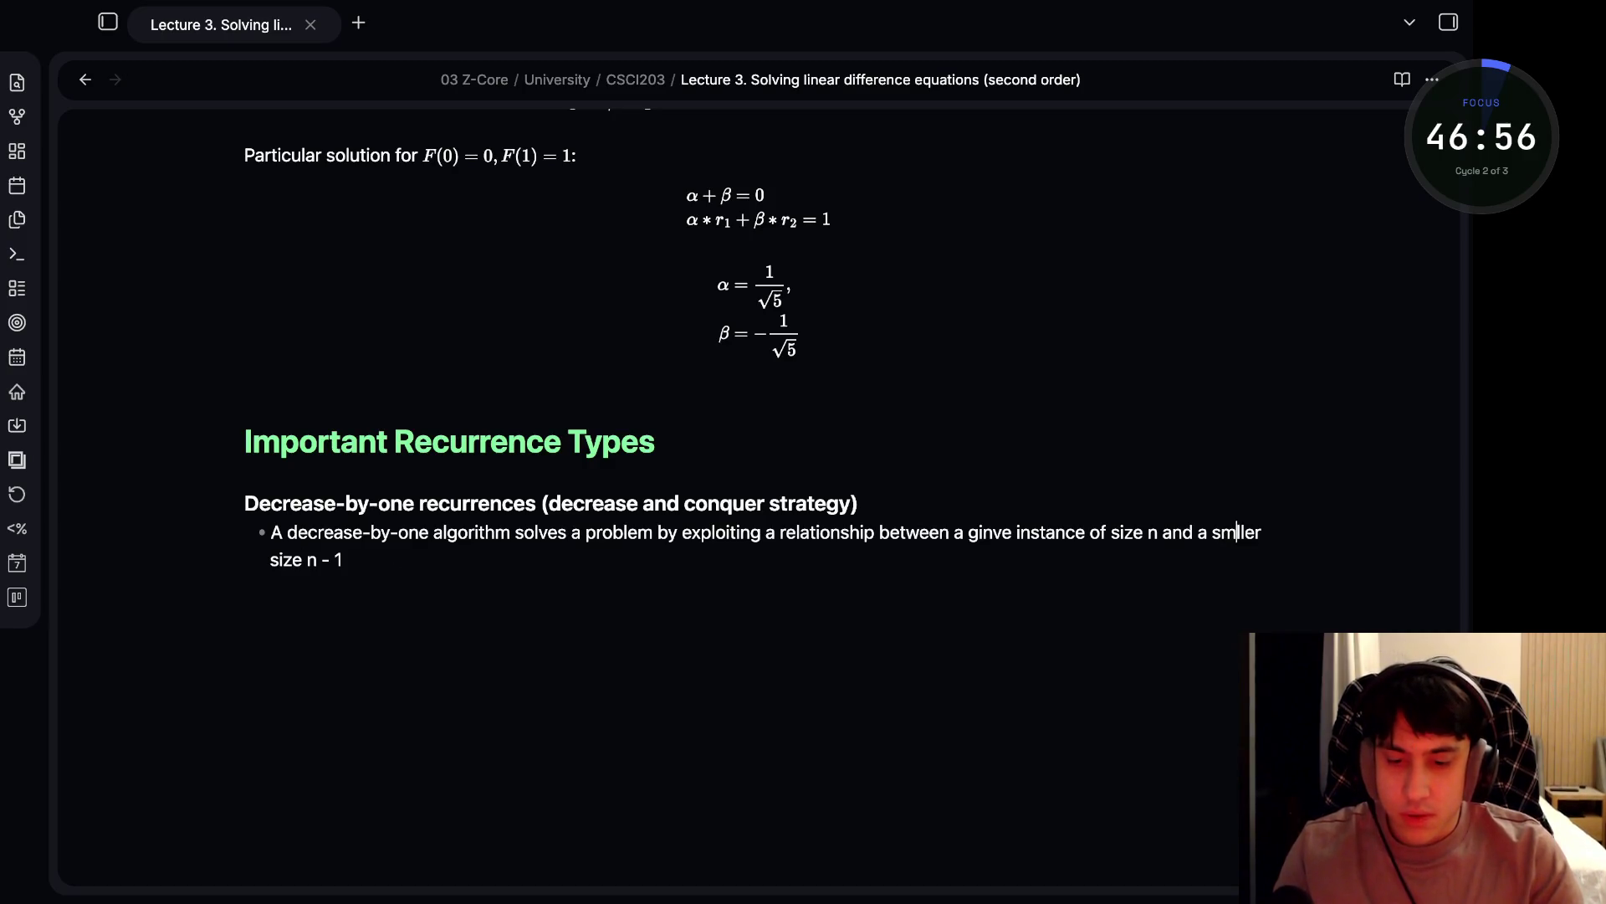
left_click(405, 559)
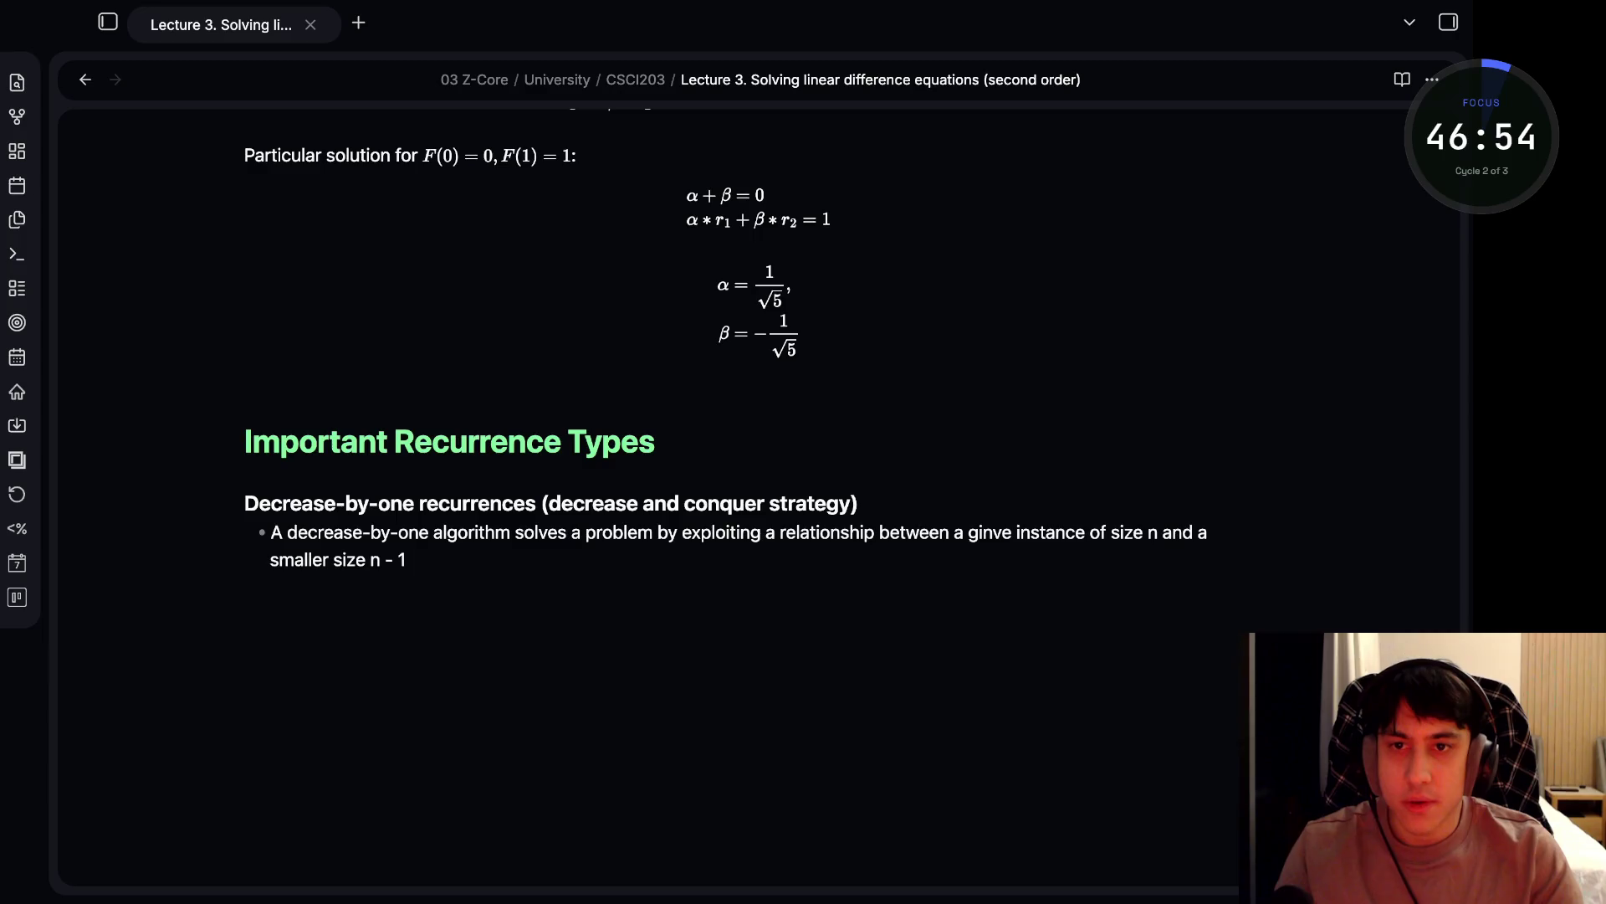
- Add '. Example: n!' and a bullet introducing the typical recurrence equation for time efficiency
type(". ")
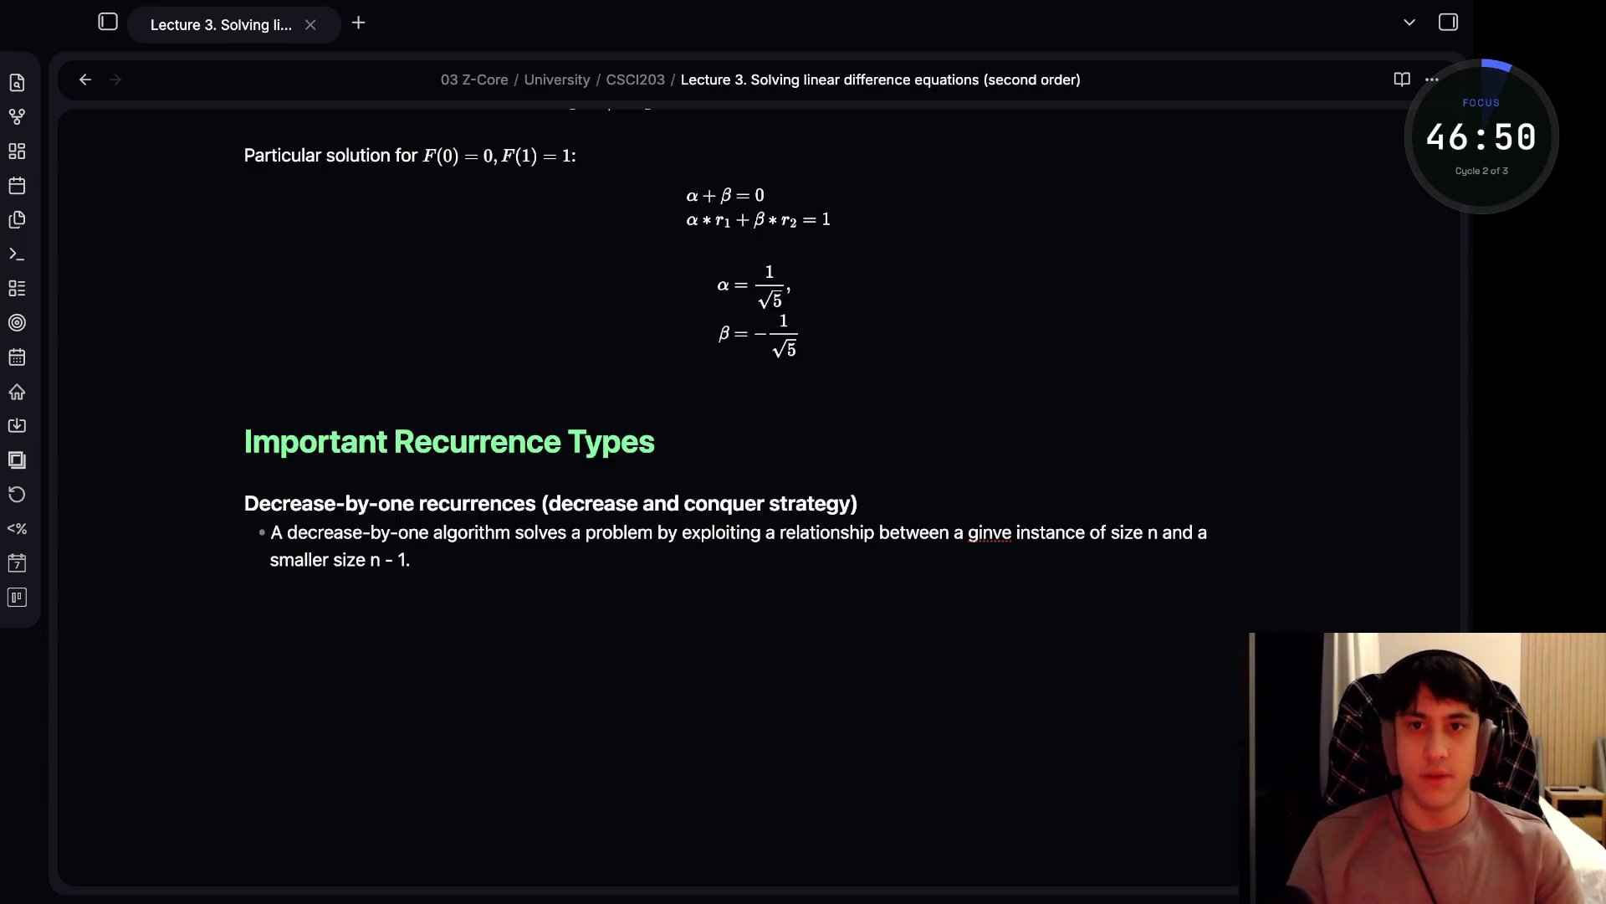
type("Example: n!")
key("Return")
type("The recurrence equa")
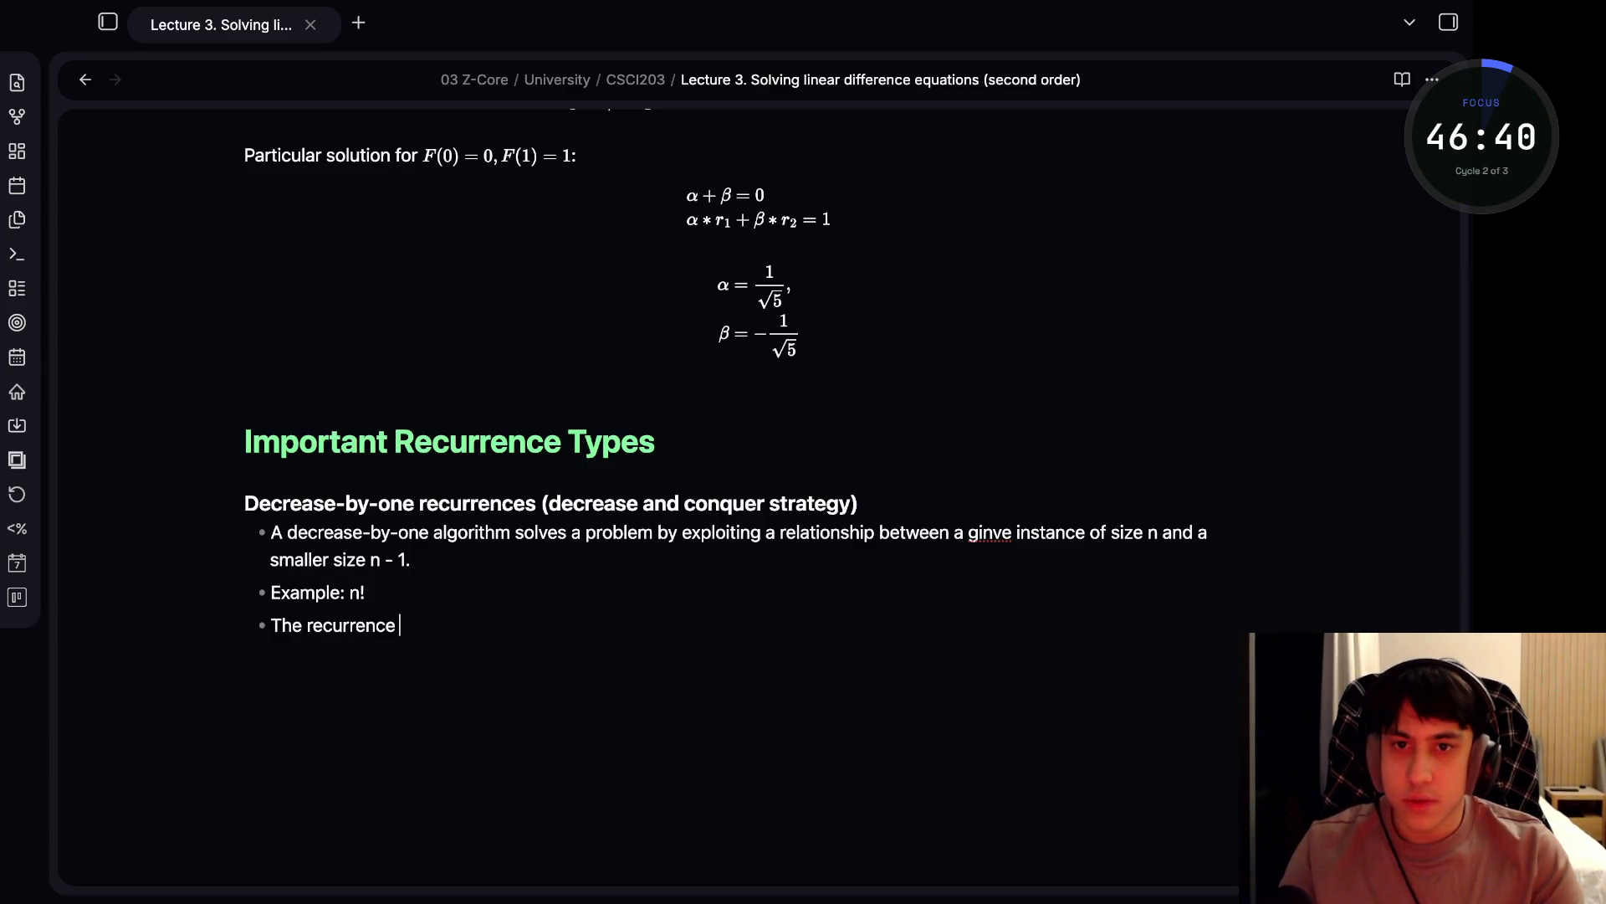
type("tion for ")
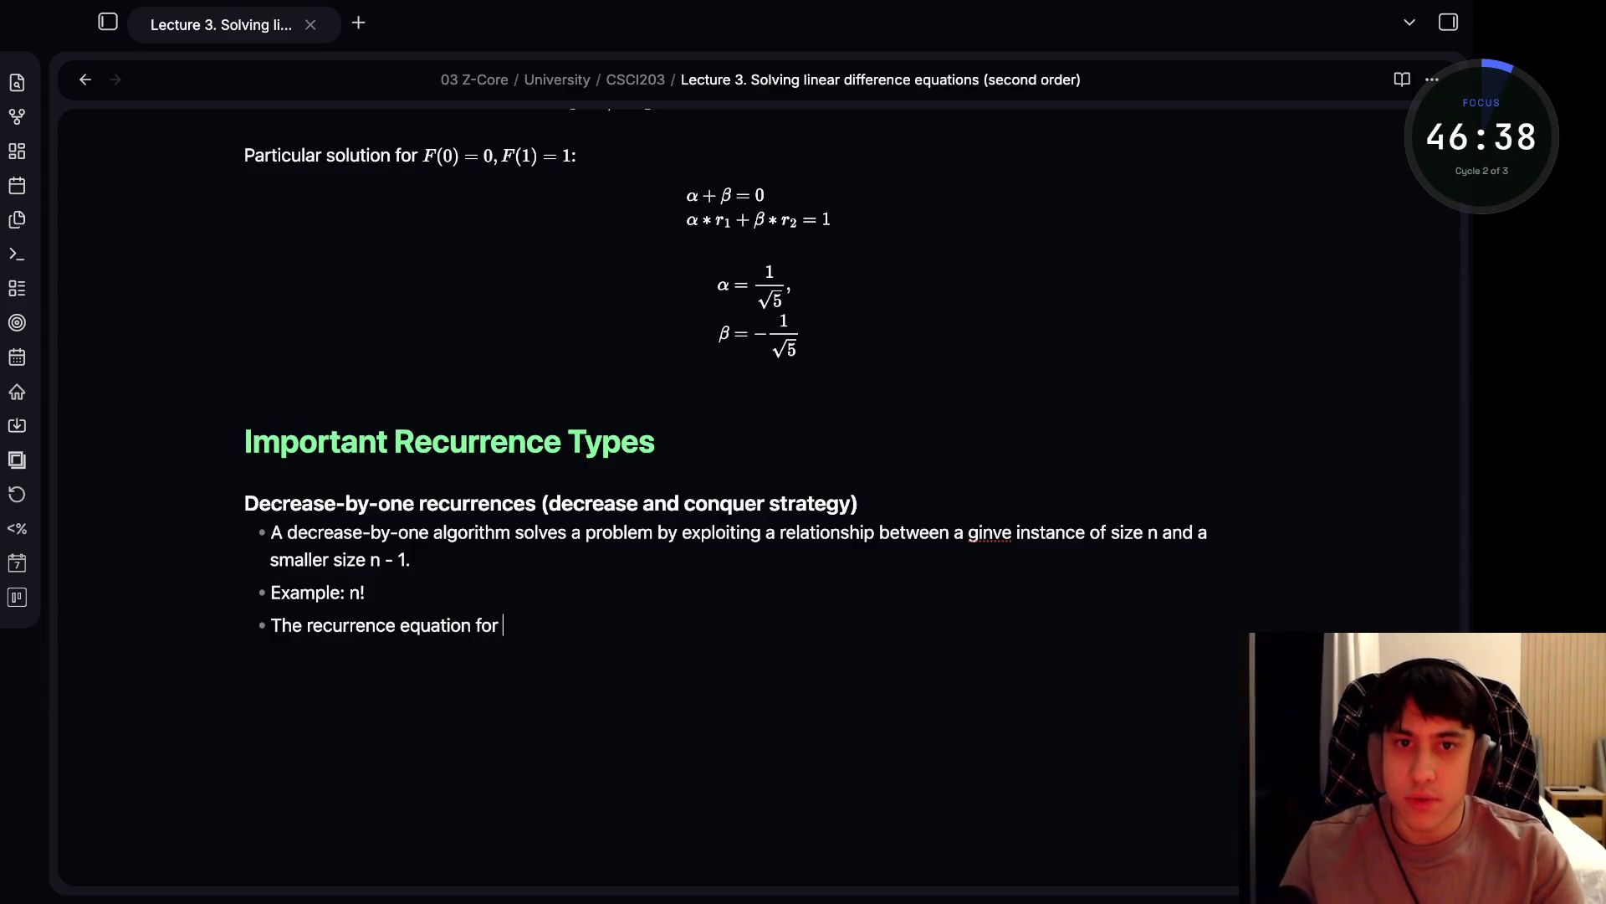
type("investigating the time efficiency of such algorithms typically has the form")
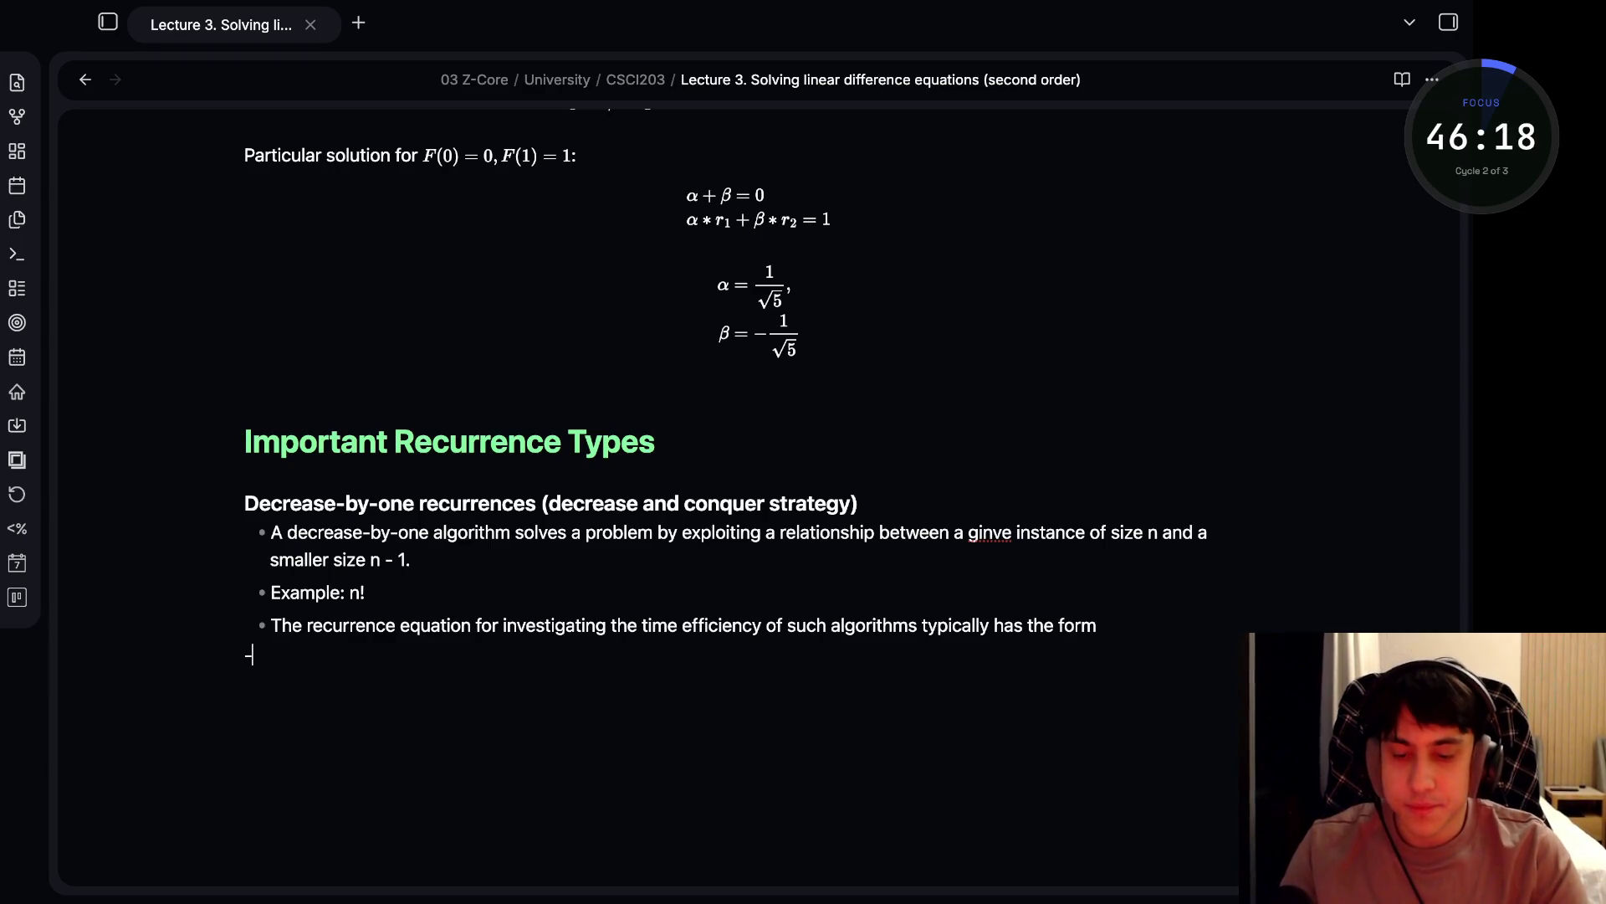
- Create a display math block with T(n) = T(n - 1) + f(n) plus an extra E(m) = E(m - 1) + a(m) line
type("$$$$")
left_click(262, 656)
type("T(n) = T(n- 1")
key("BackSpace")
key("BackSpace")
key("BackSpace")
type("- 1) + f(n);;E(m) = E(m - 1) + a(m);;$$")
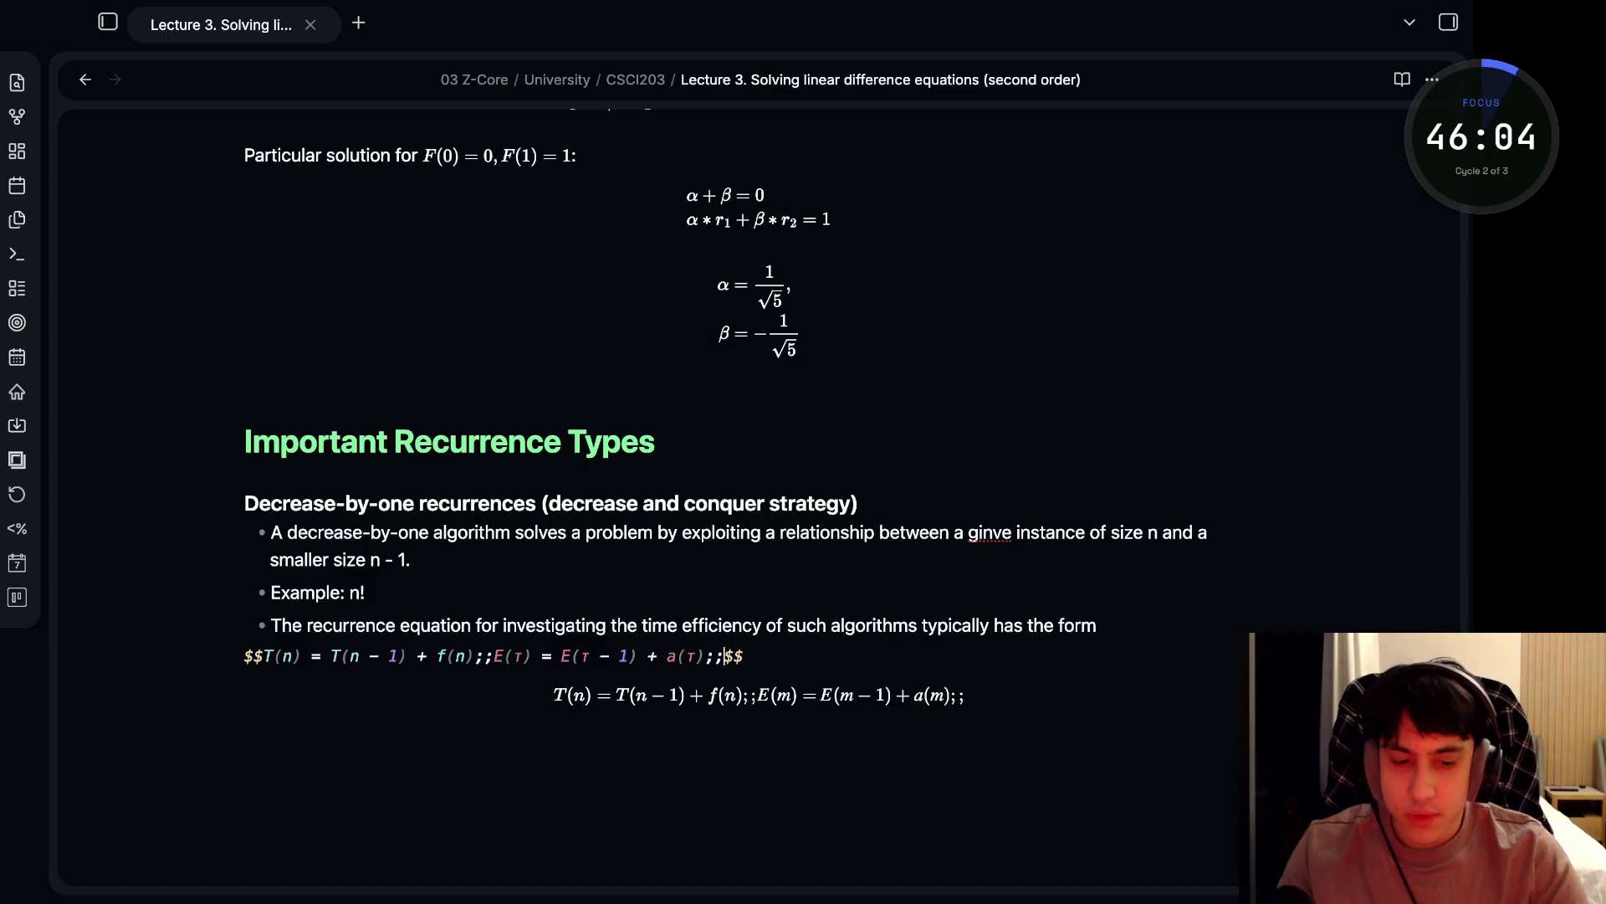
- Fix the misspelled 'ginve' in the first bullet
left_click(993, 532)
key("BackSpace")
key("Right")
key("Right")
type("n")
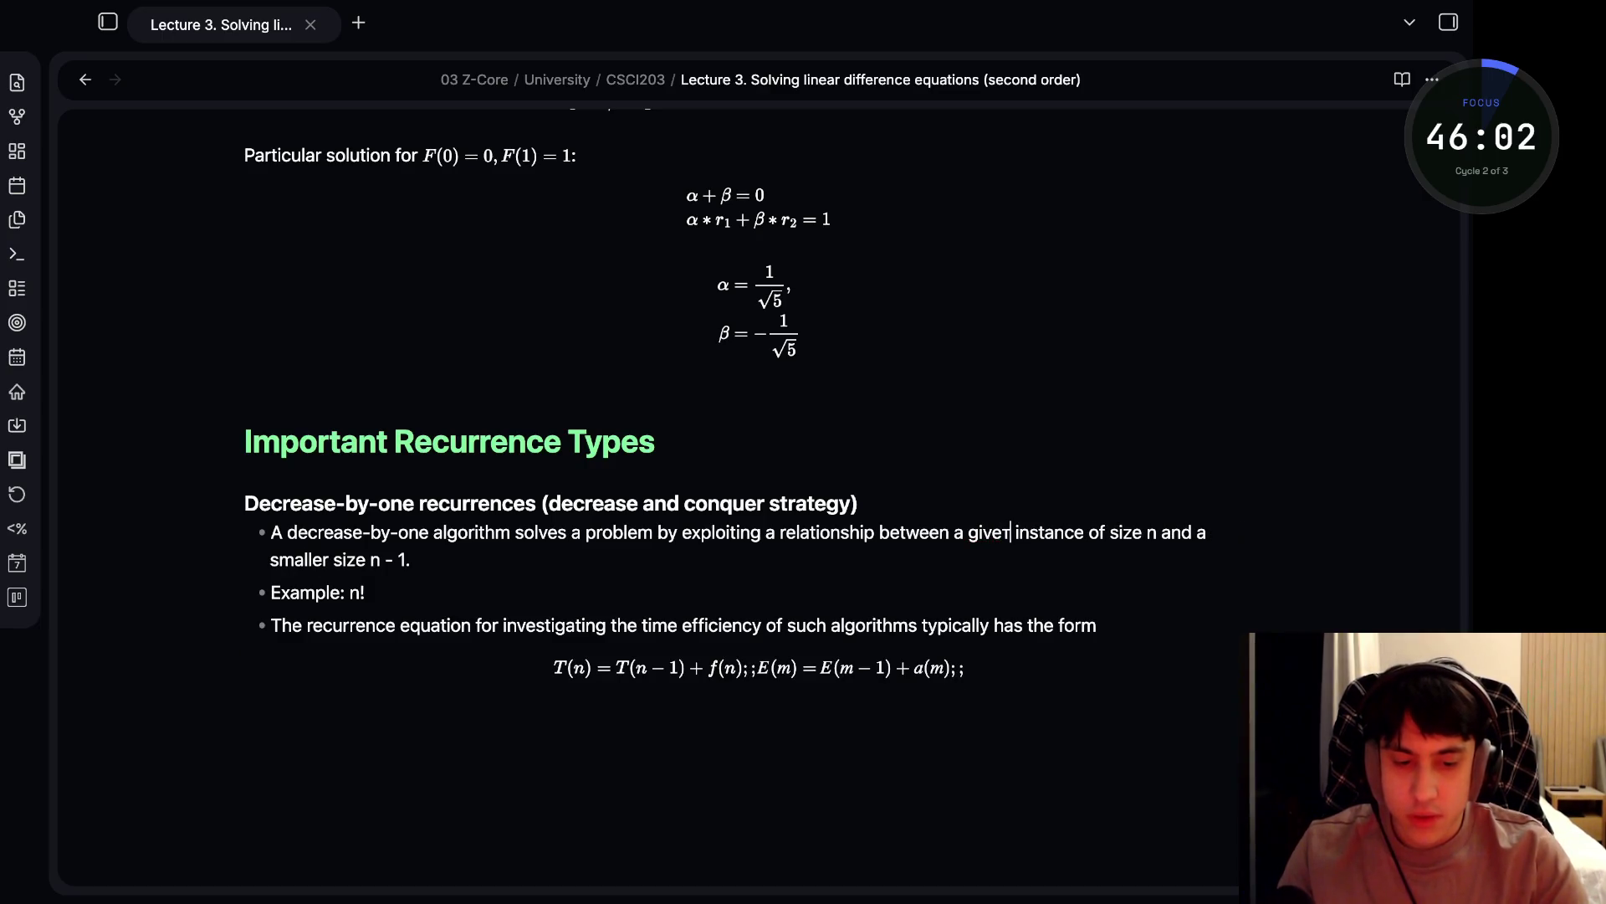
key("BackSpace")
type("n")
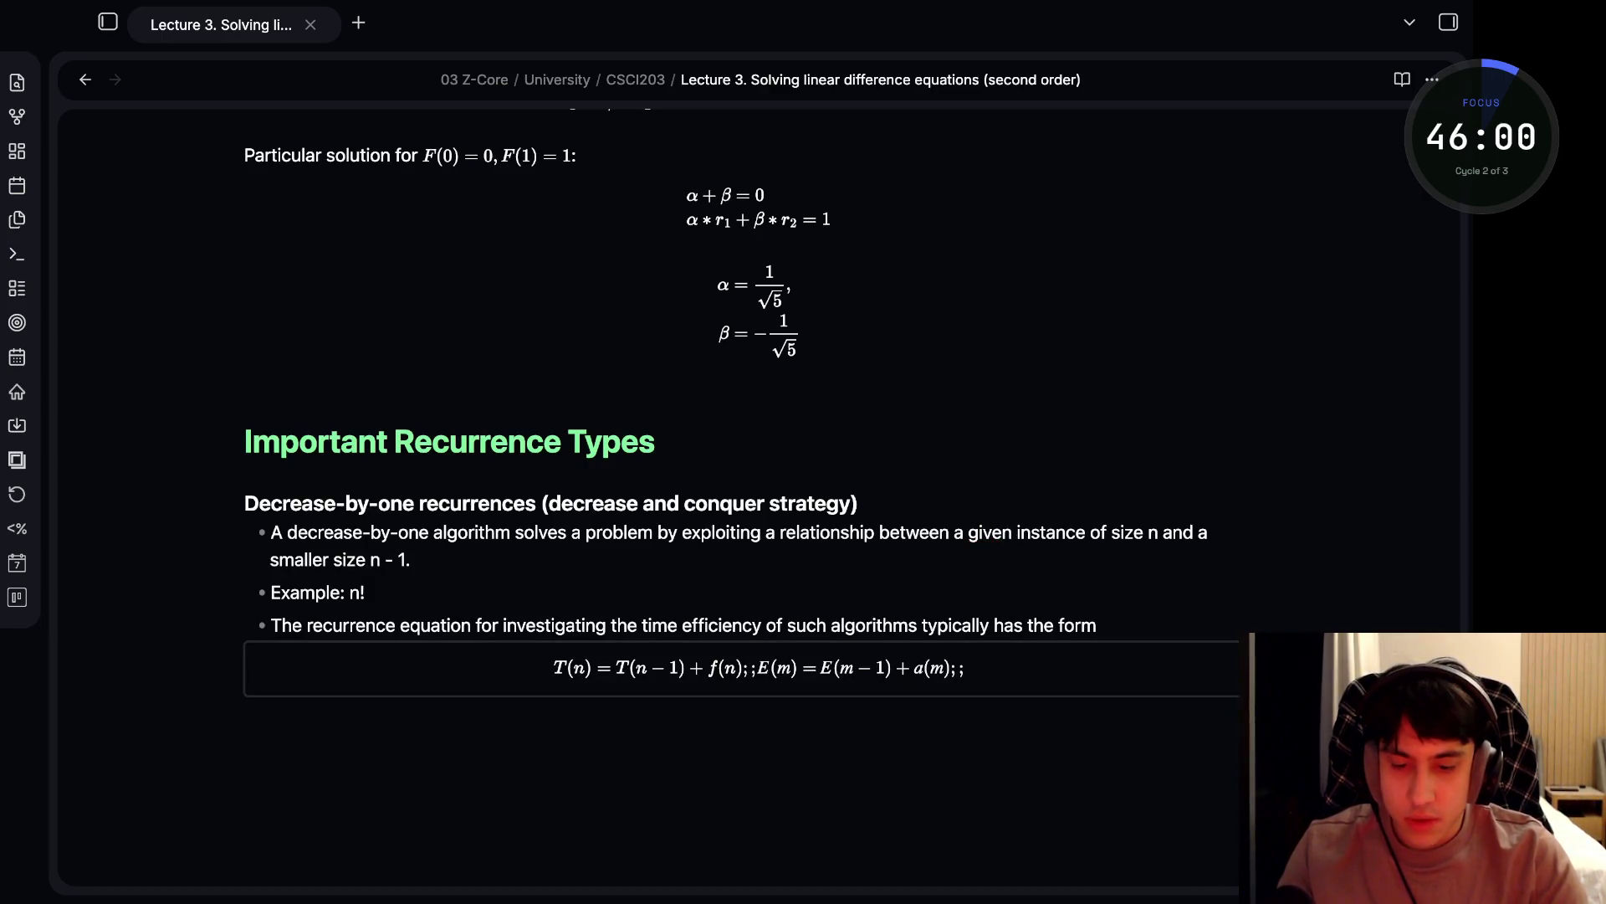
- Try deleting the trailing semicolons in the equation block, then restore them
key("Down")
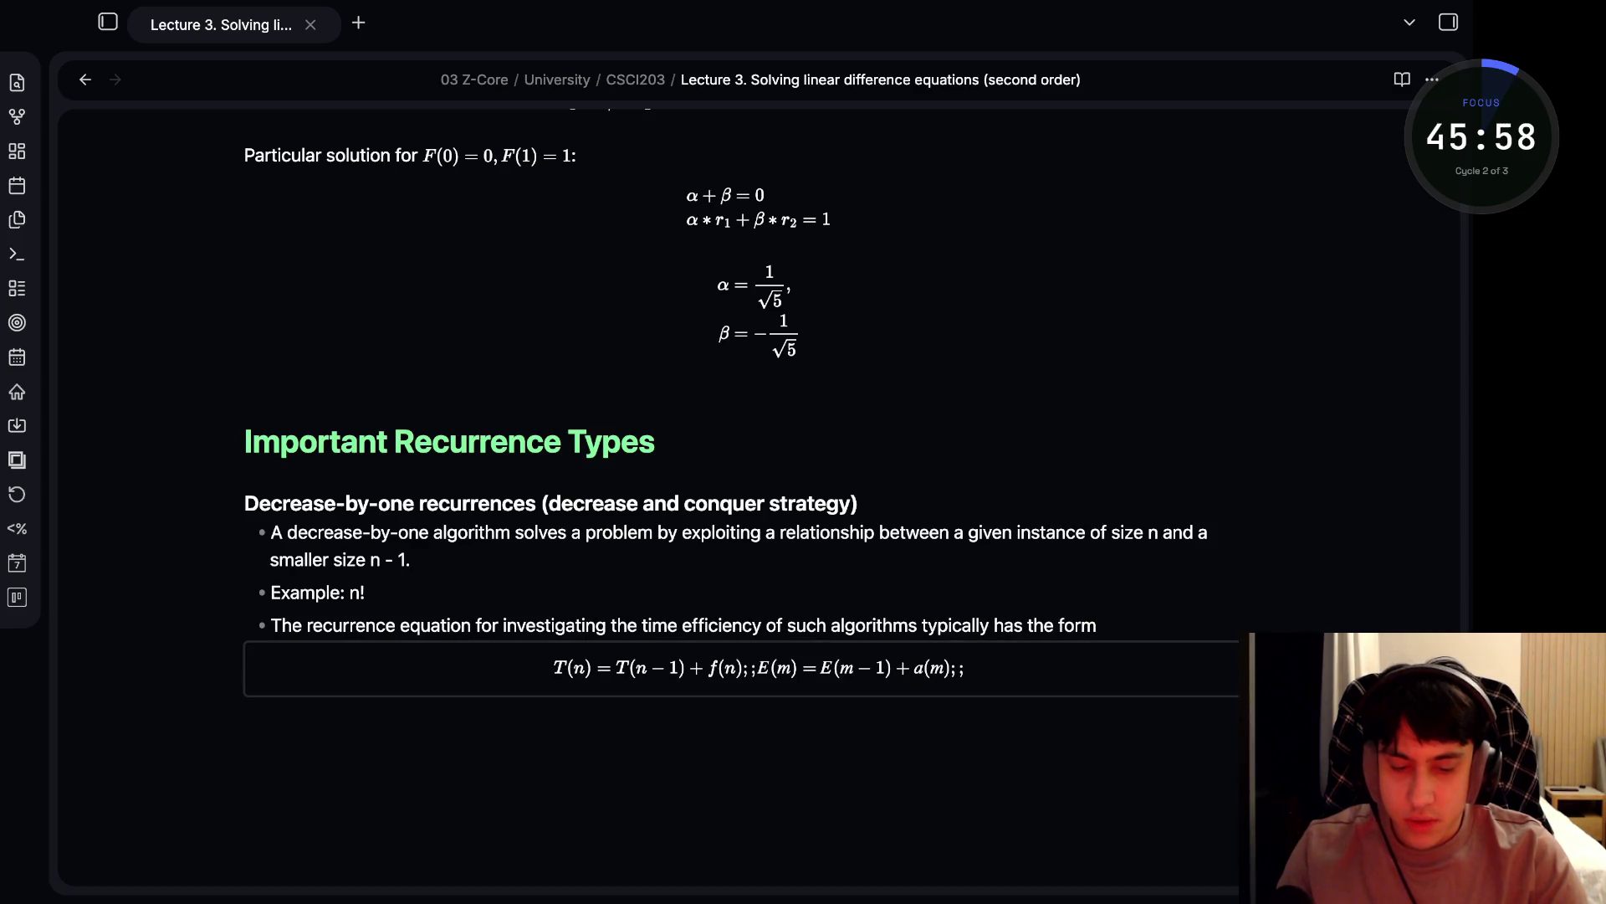
left_click(676, 656)
left_click(494, 656)
left_click(302, 656)
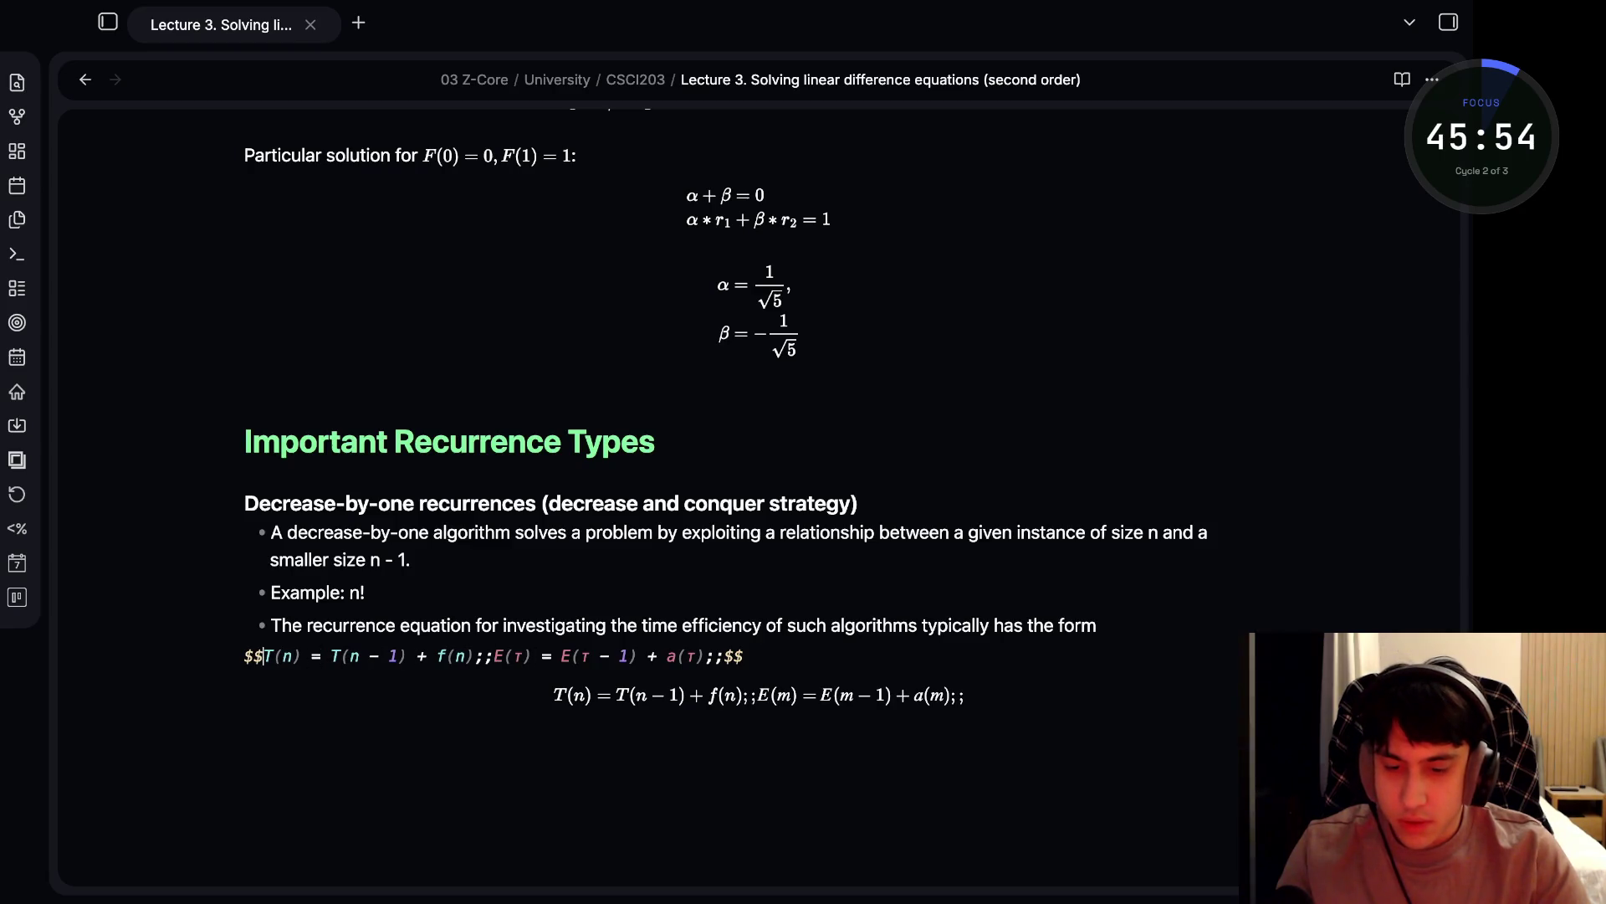
left_click(723, 656)
key("BackSpace")
key("BackSpace")
key("Left")
left_click(532, 656)
left_click(397, 656)
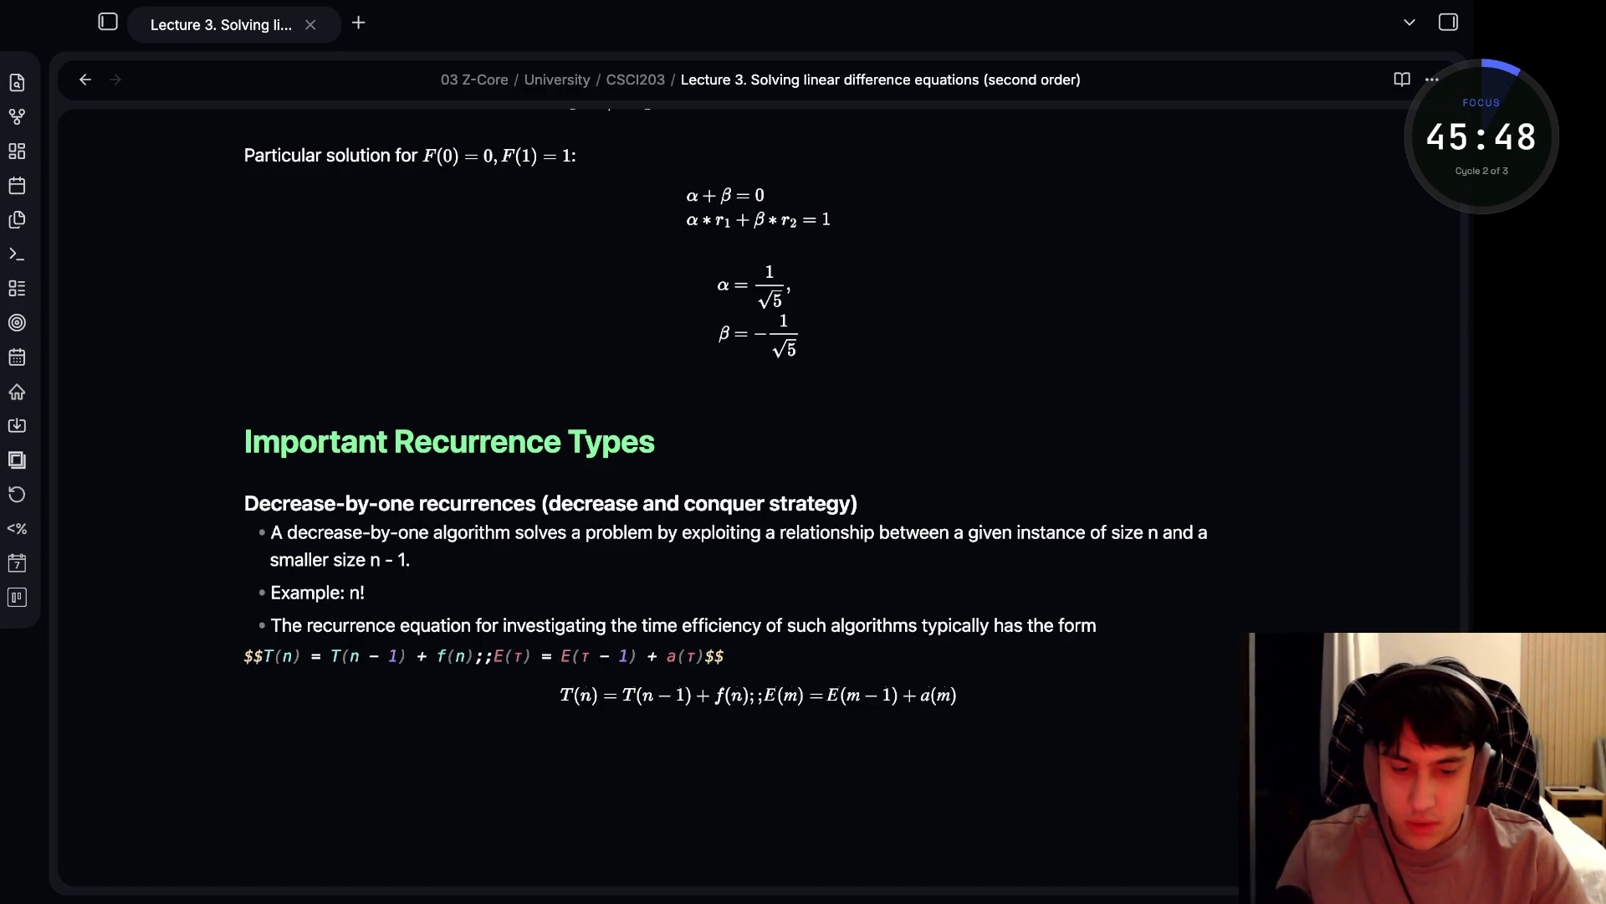
key("ctrl+z")
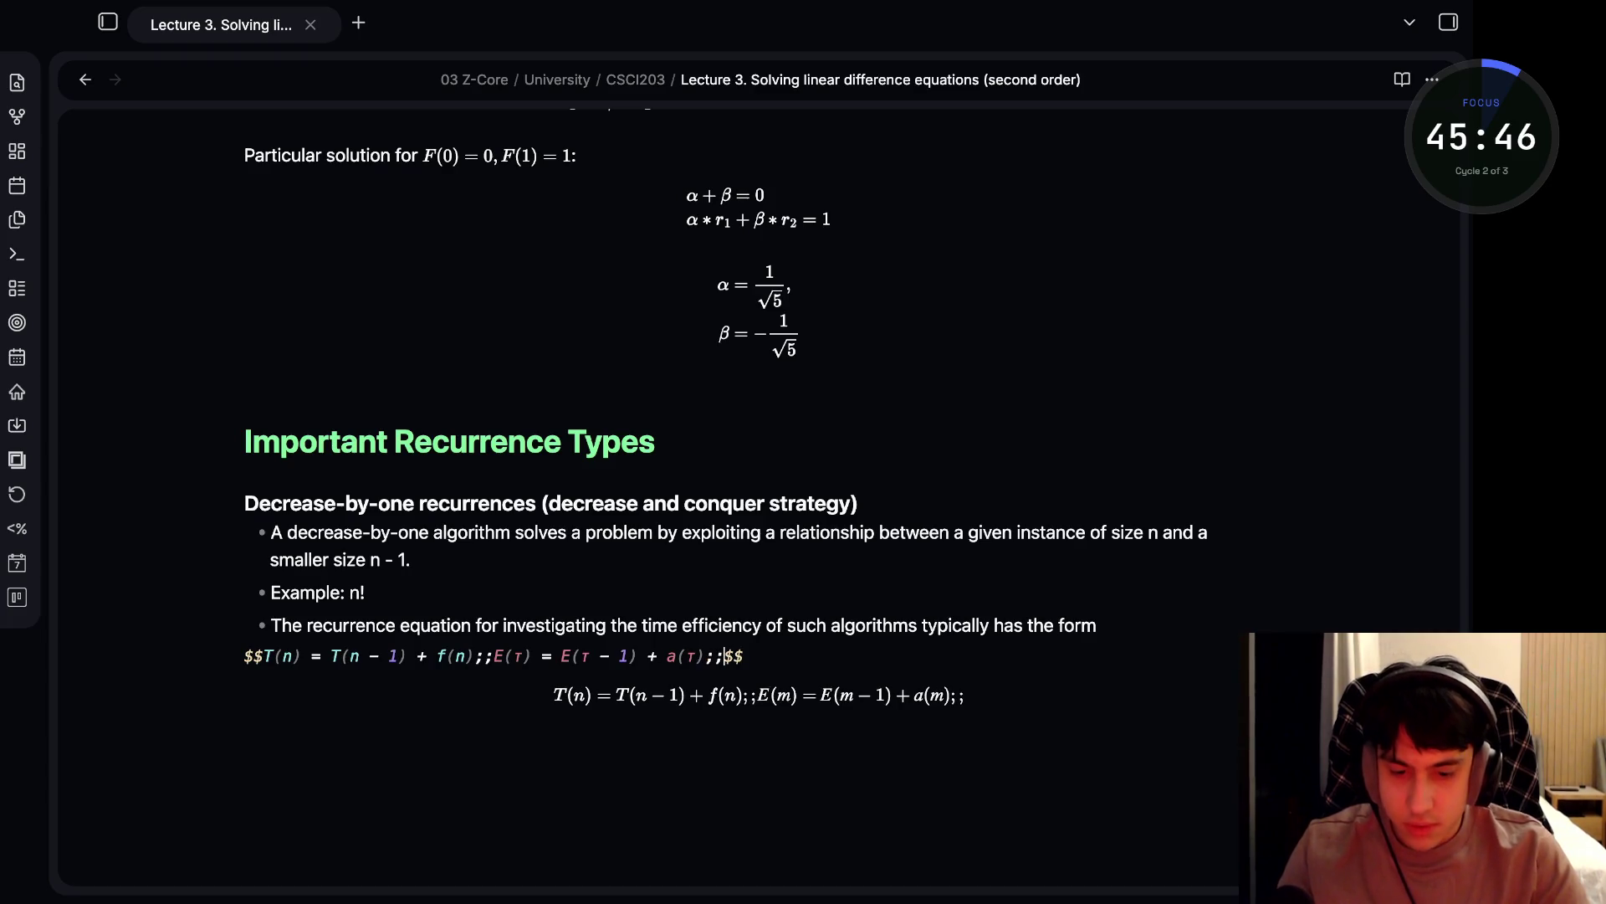
- Undo back to the single T(n) = T(n − 1) + f(n) equation and start correcting 'ginve'
left_click(1003, 532)
key("ctrl+z")
key("ctrl+shift+z")
key("ctrl+z")
key("ctrl+z")
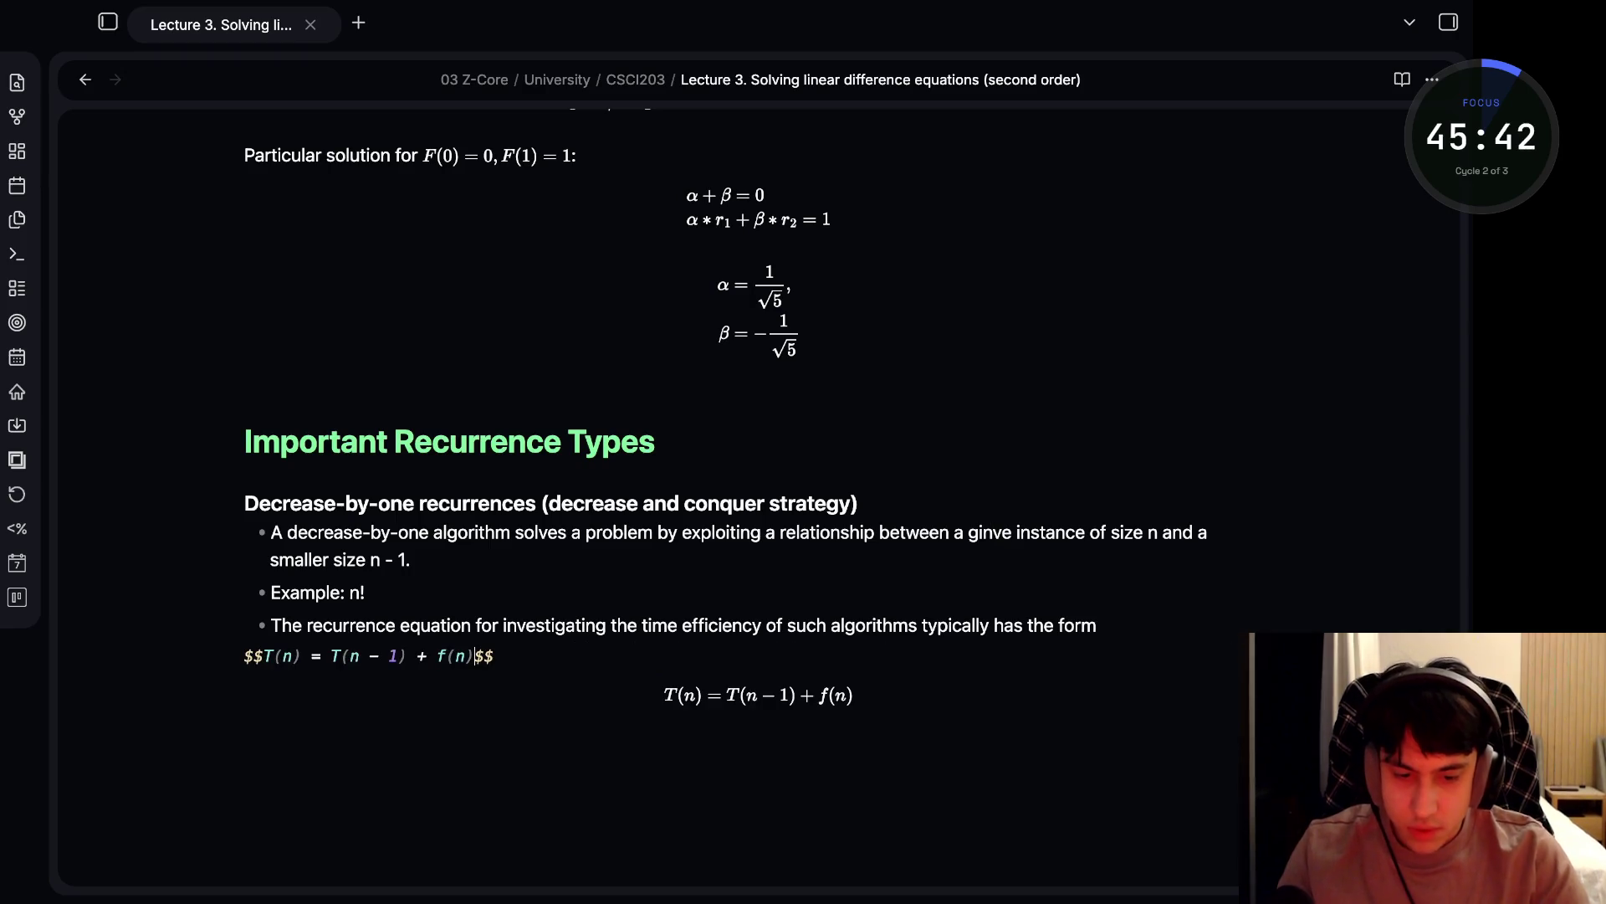
key("ctrl+z")
key("ctrl+z")
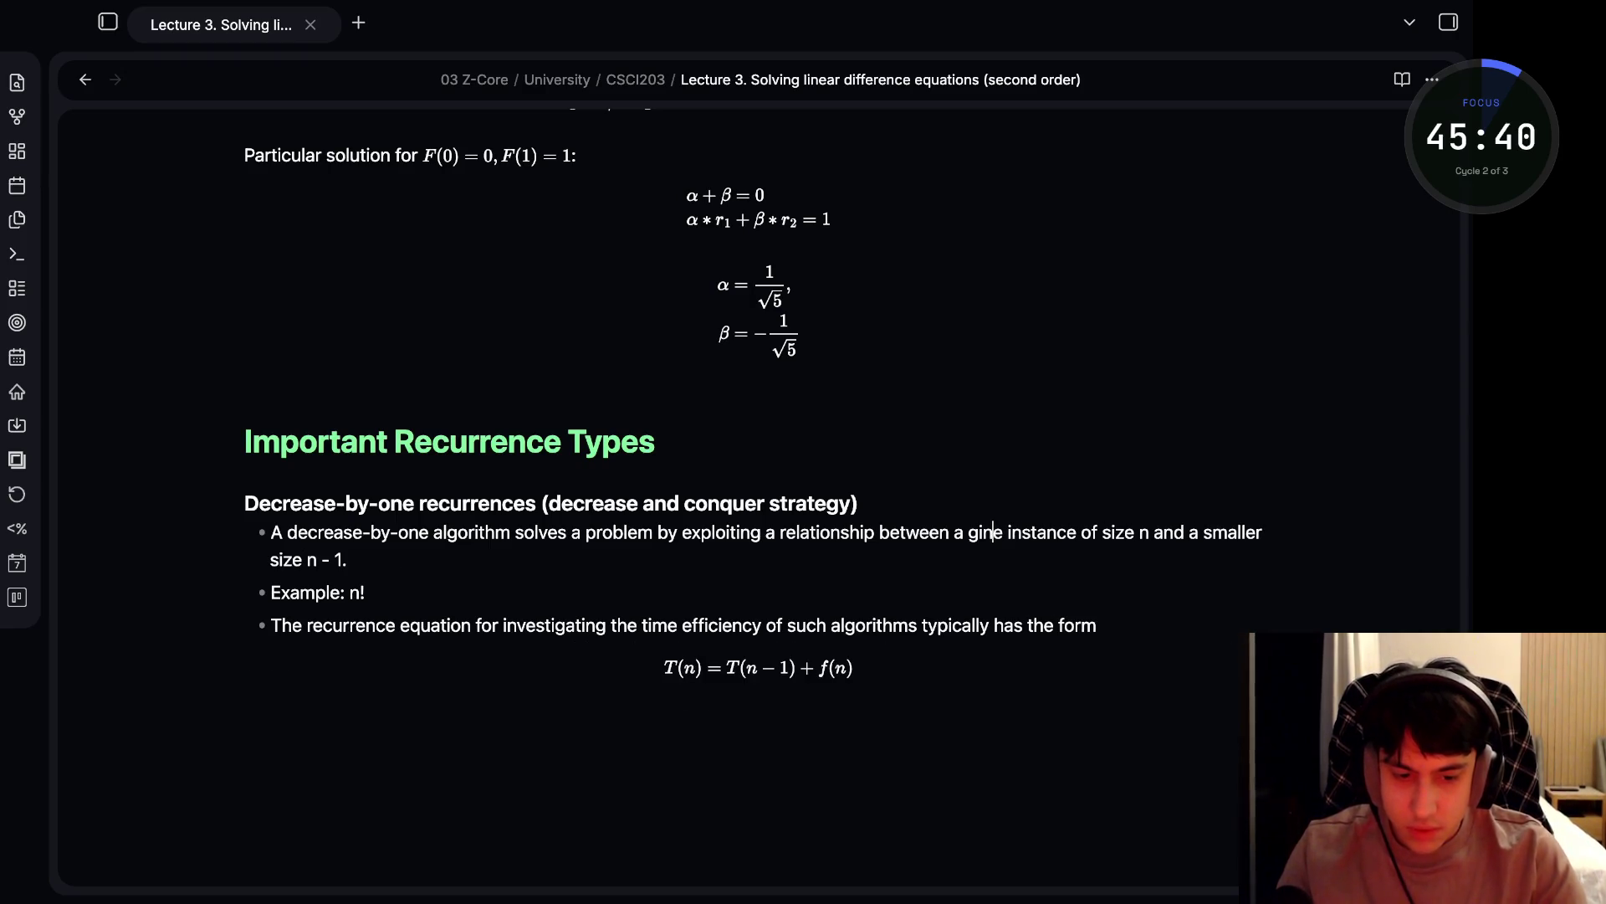
key("BackSpace")
- Finish correcting the first bullet's word to 'given'
type("v")
key("Right")
type("n")
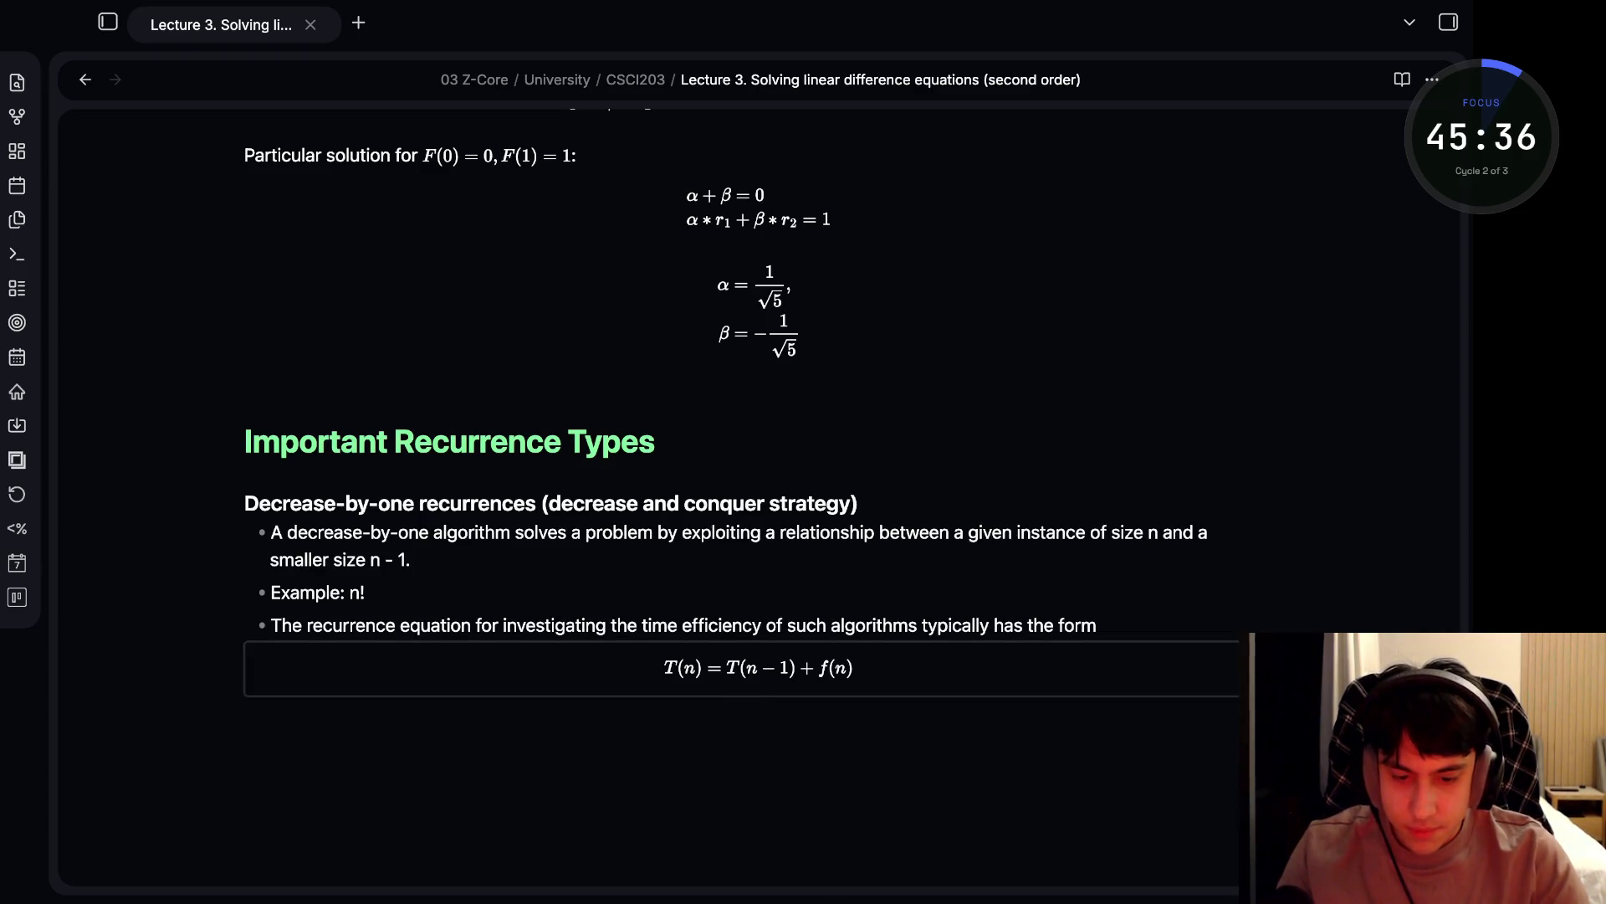
- Wrap the T(n) equation in a red <span color=red>…</span> tag
left_click(758, 667)
left_click(249, 656)
key("Return")
type("<gr")
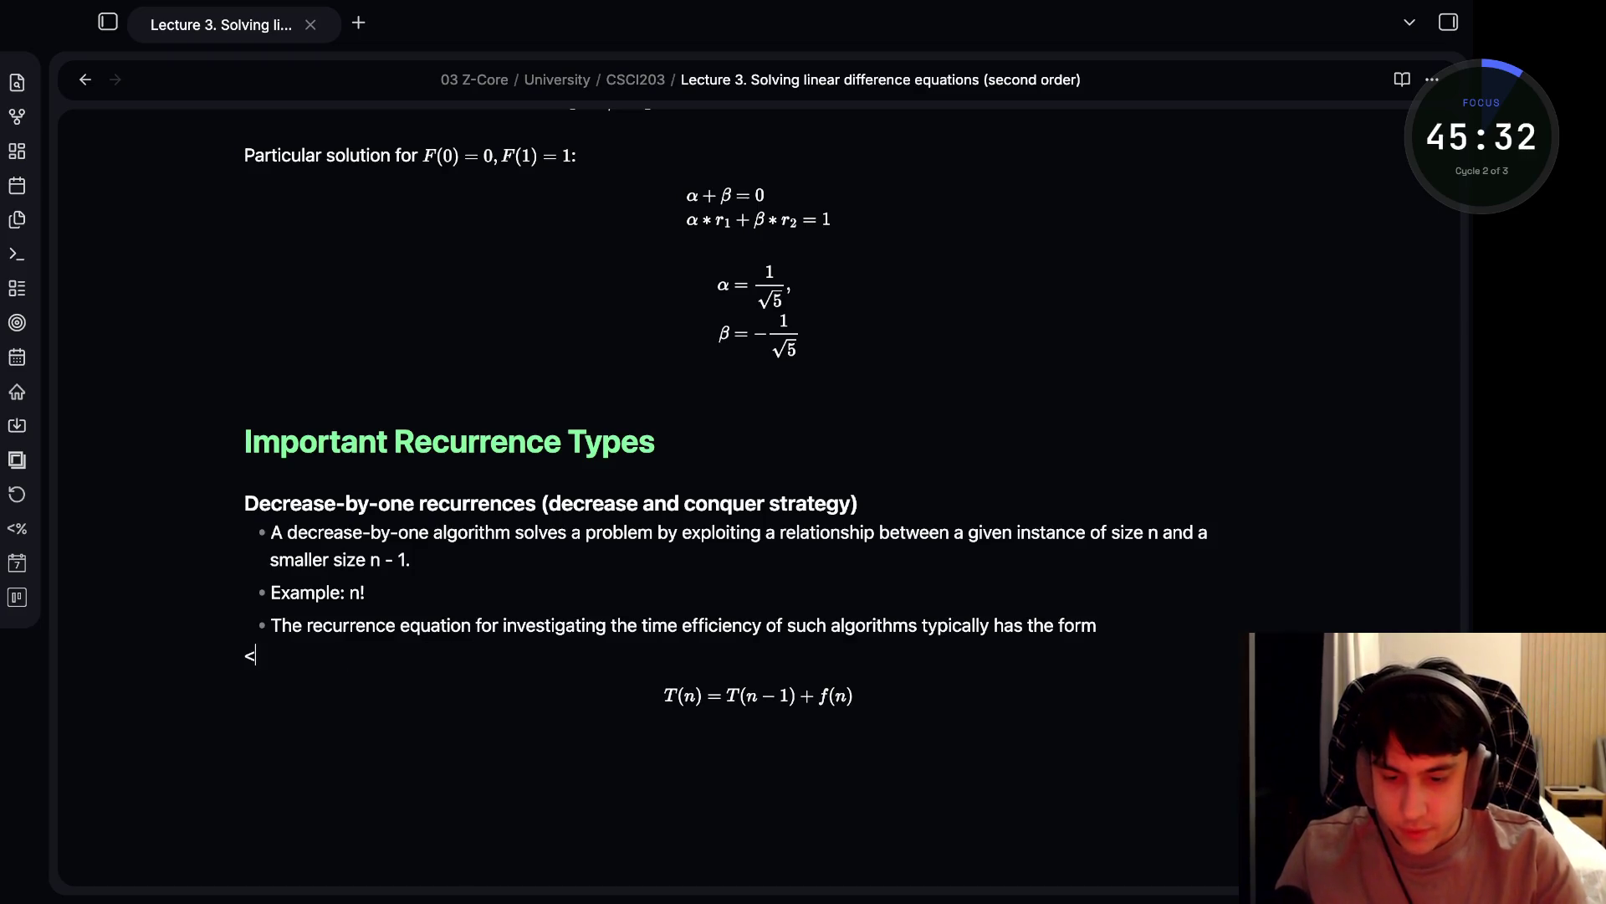
key("BackSpace")
key("BackSpace")
type("span color")
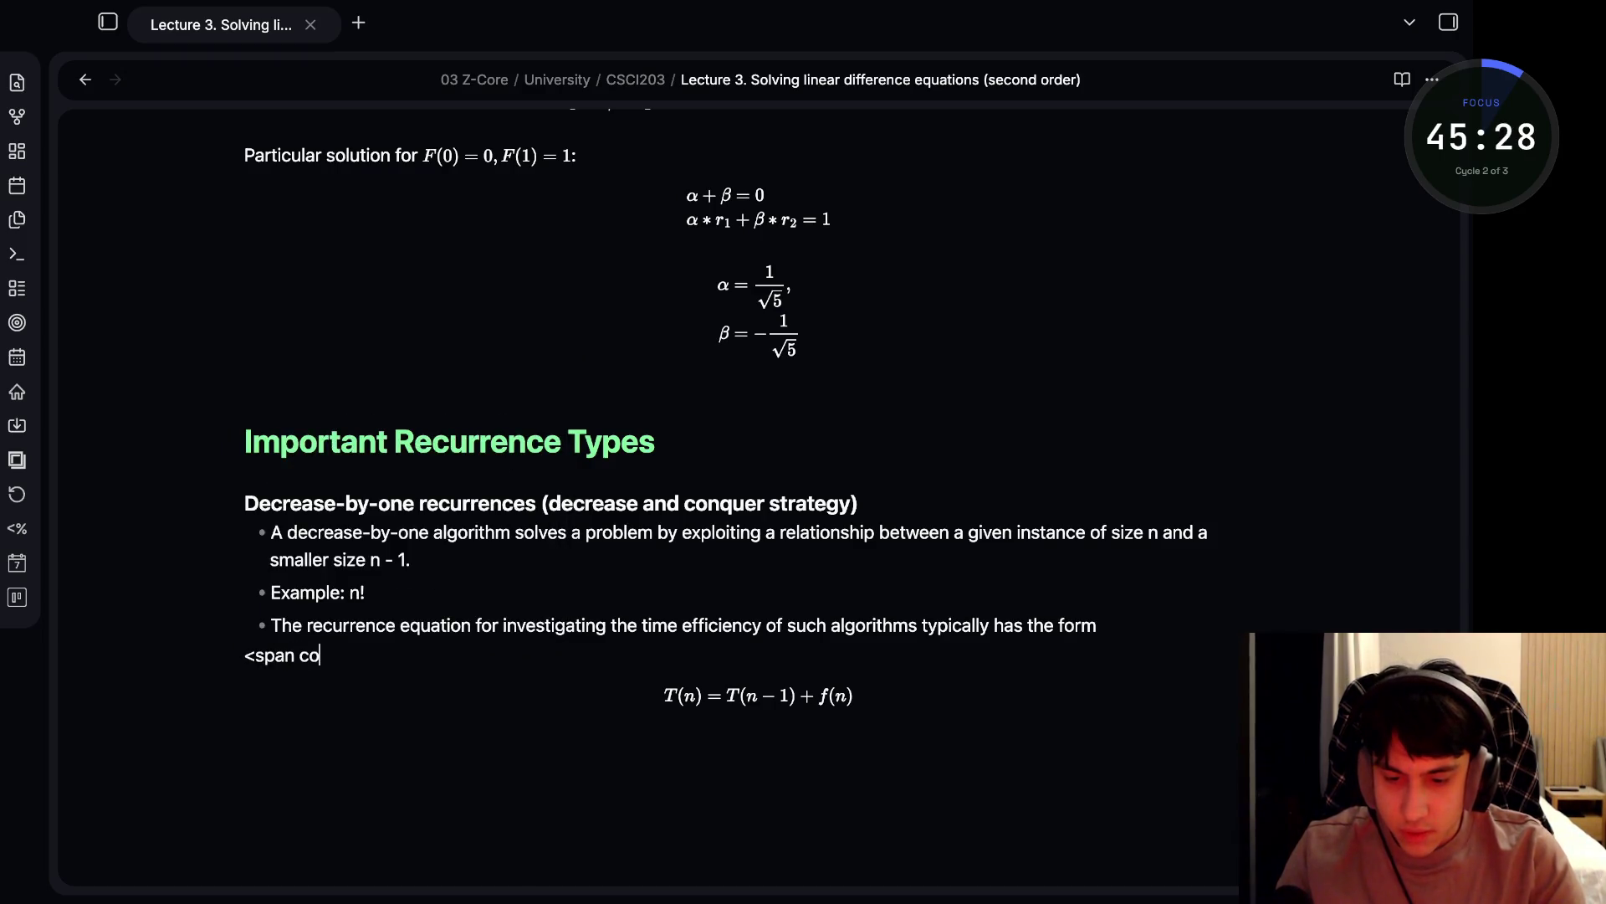
type("=")
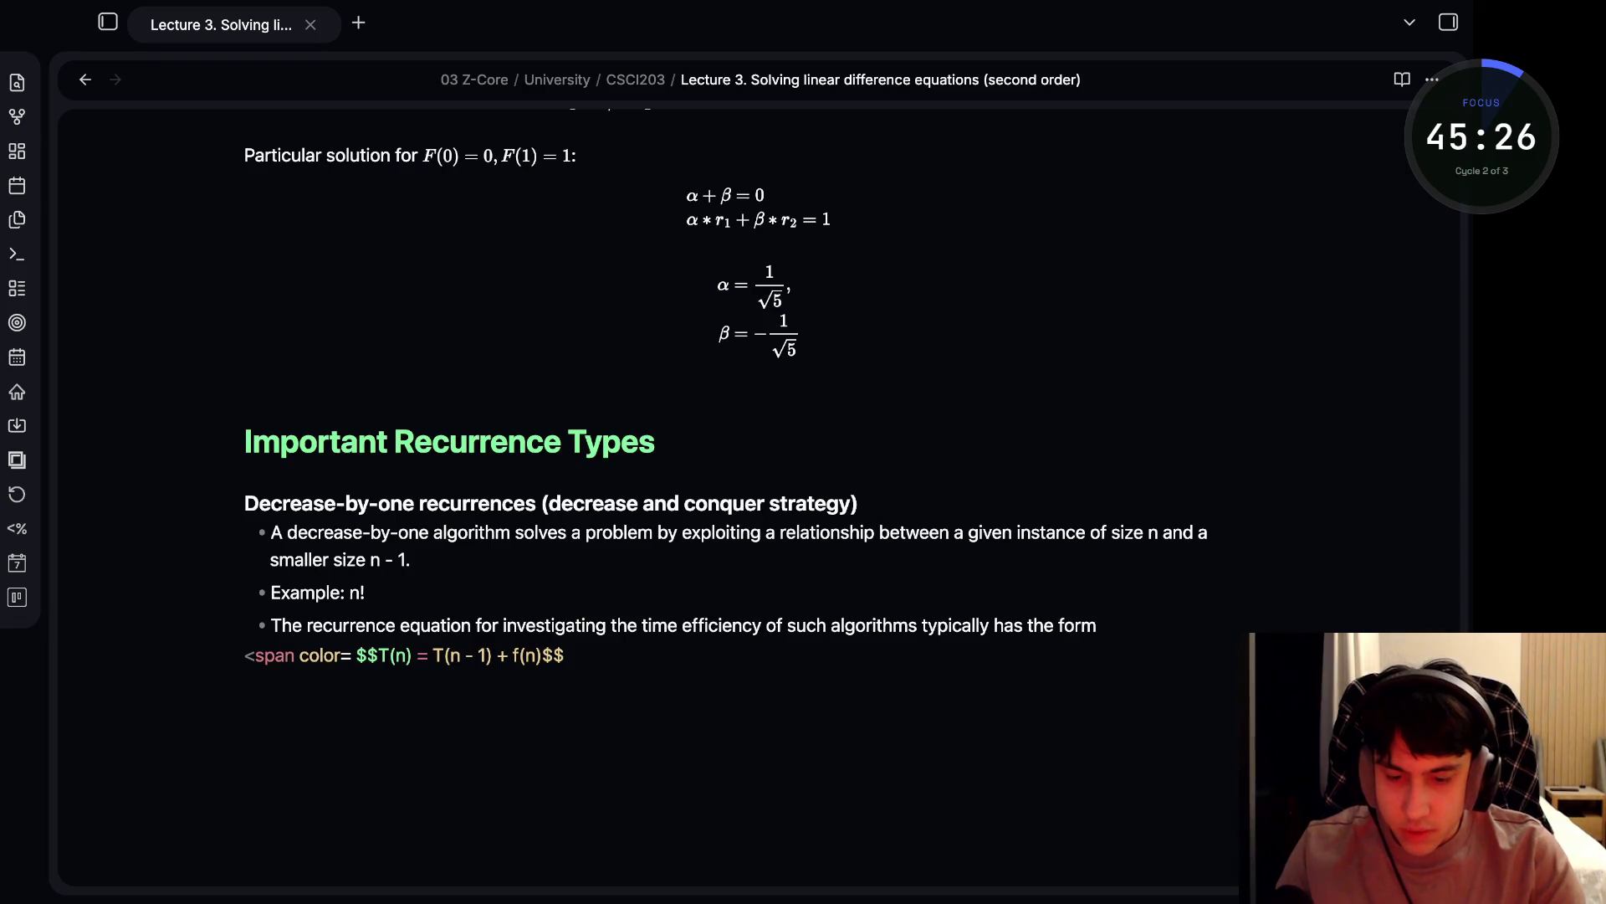
type("red")
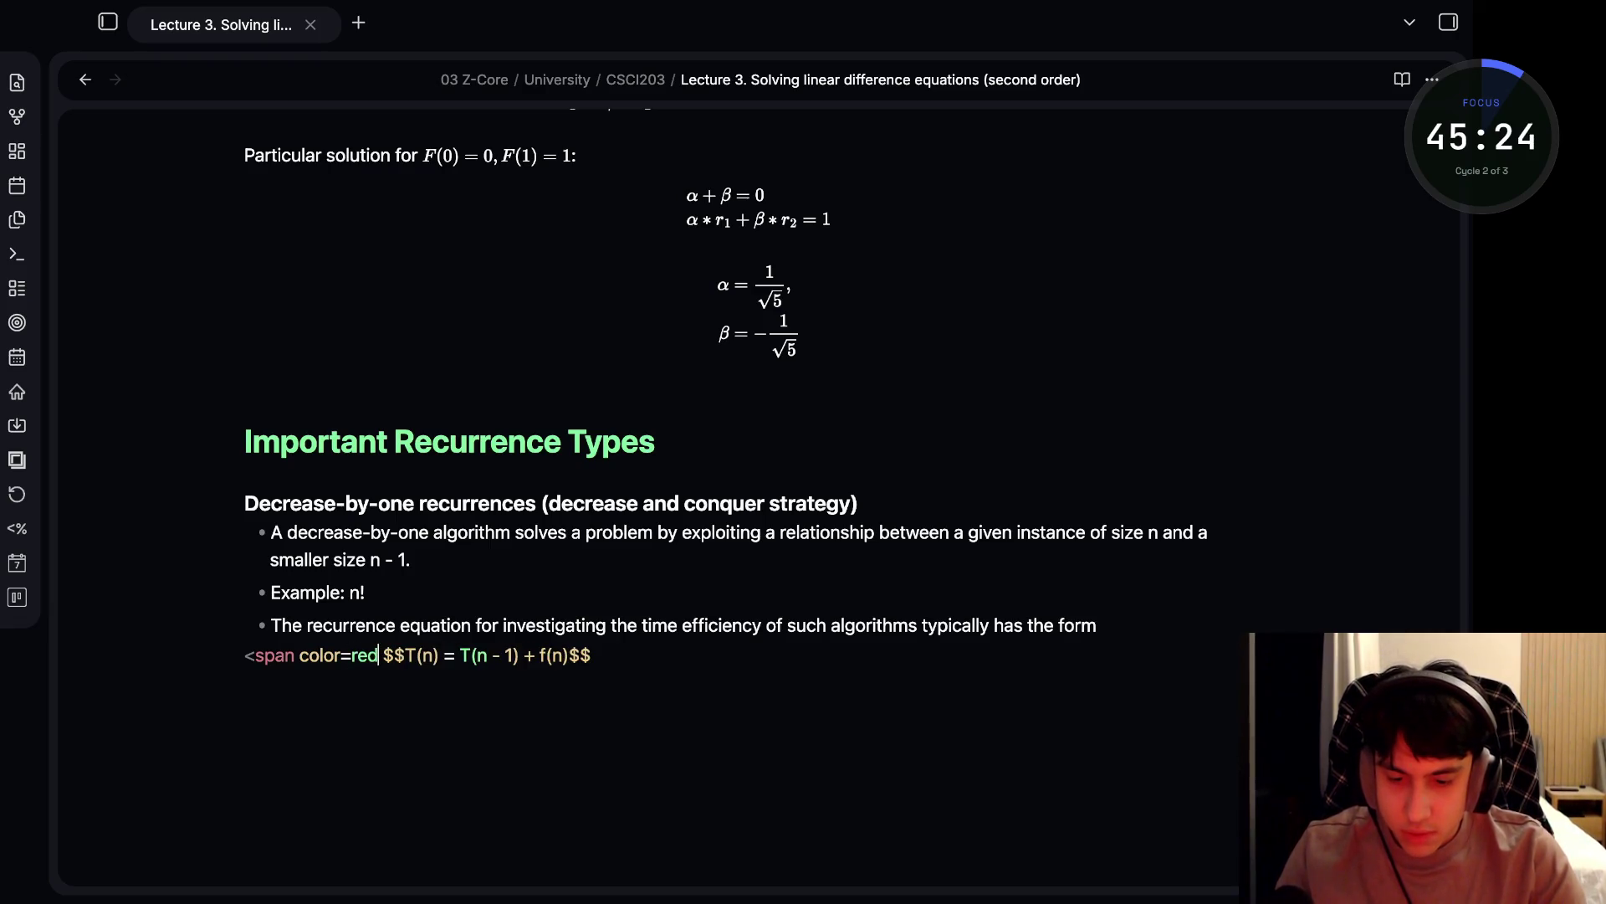
type(">")
left_click(602, 655)
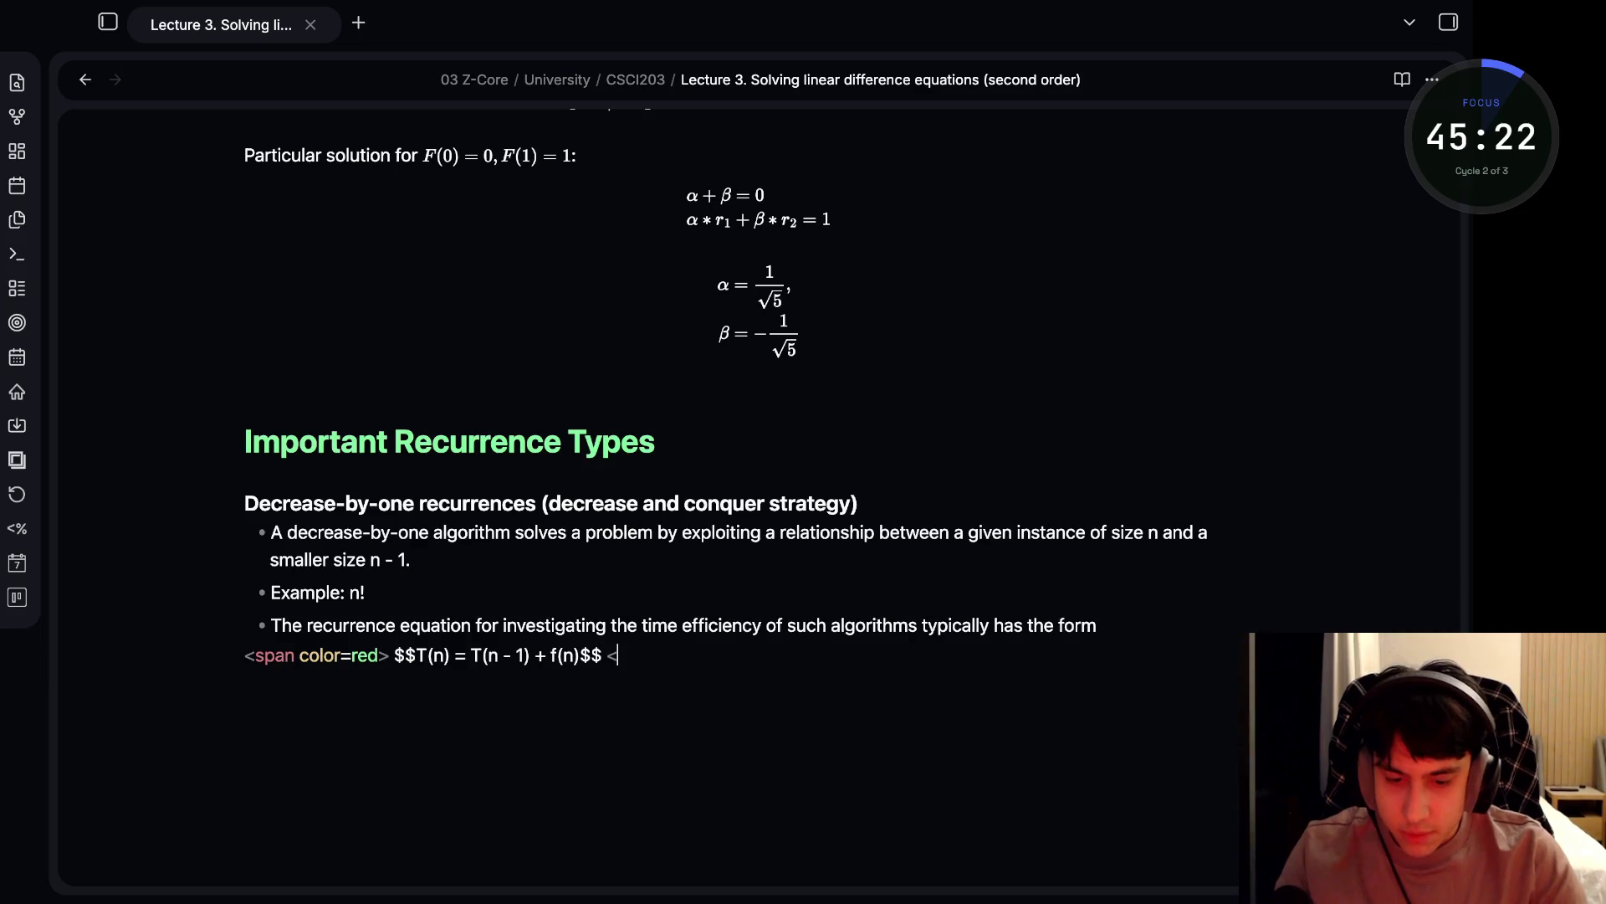
type("span")
key("BackSpace")
key("BackSpace")
key("BackSpace")
type("/span>")
left_click(652, 625)
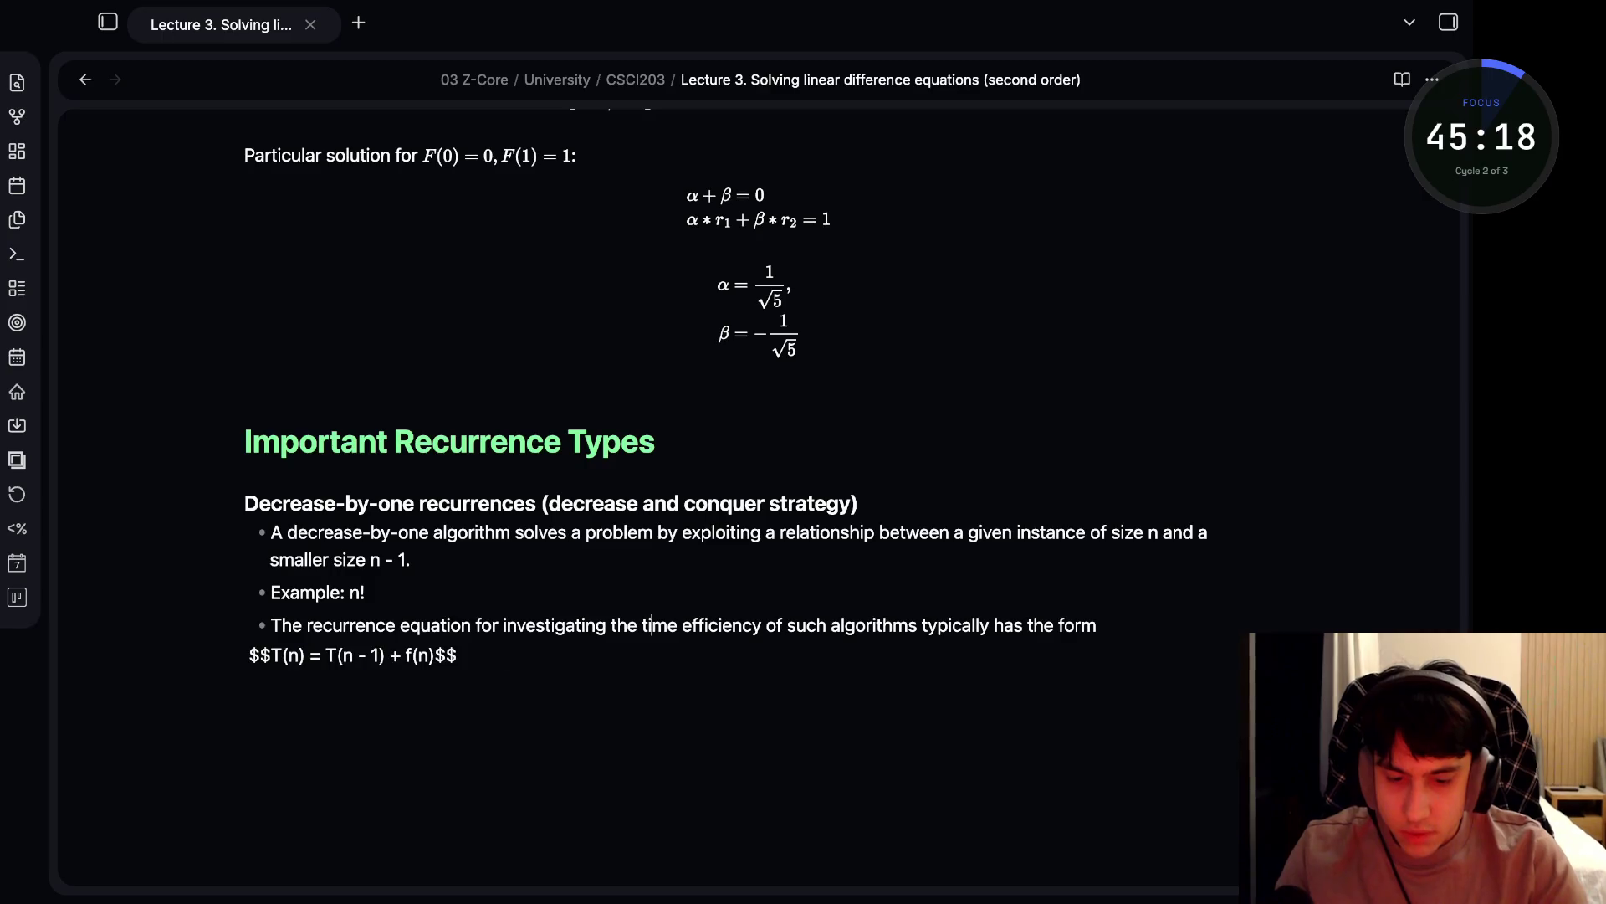
- Change the span attribute to class, then delete the opening span tag
left_click(675, 655)
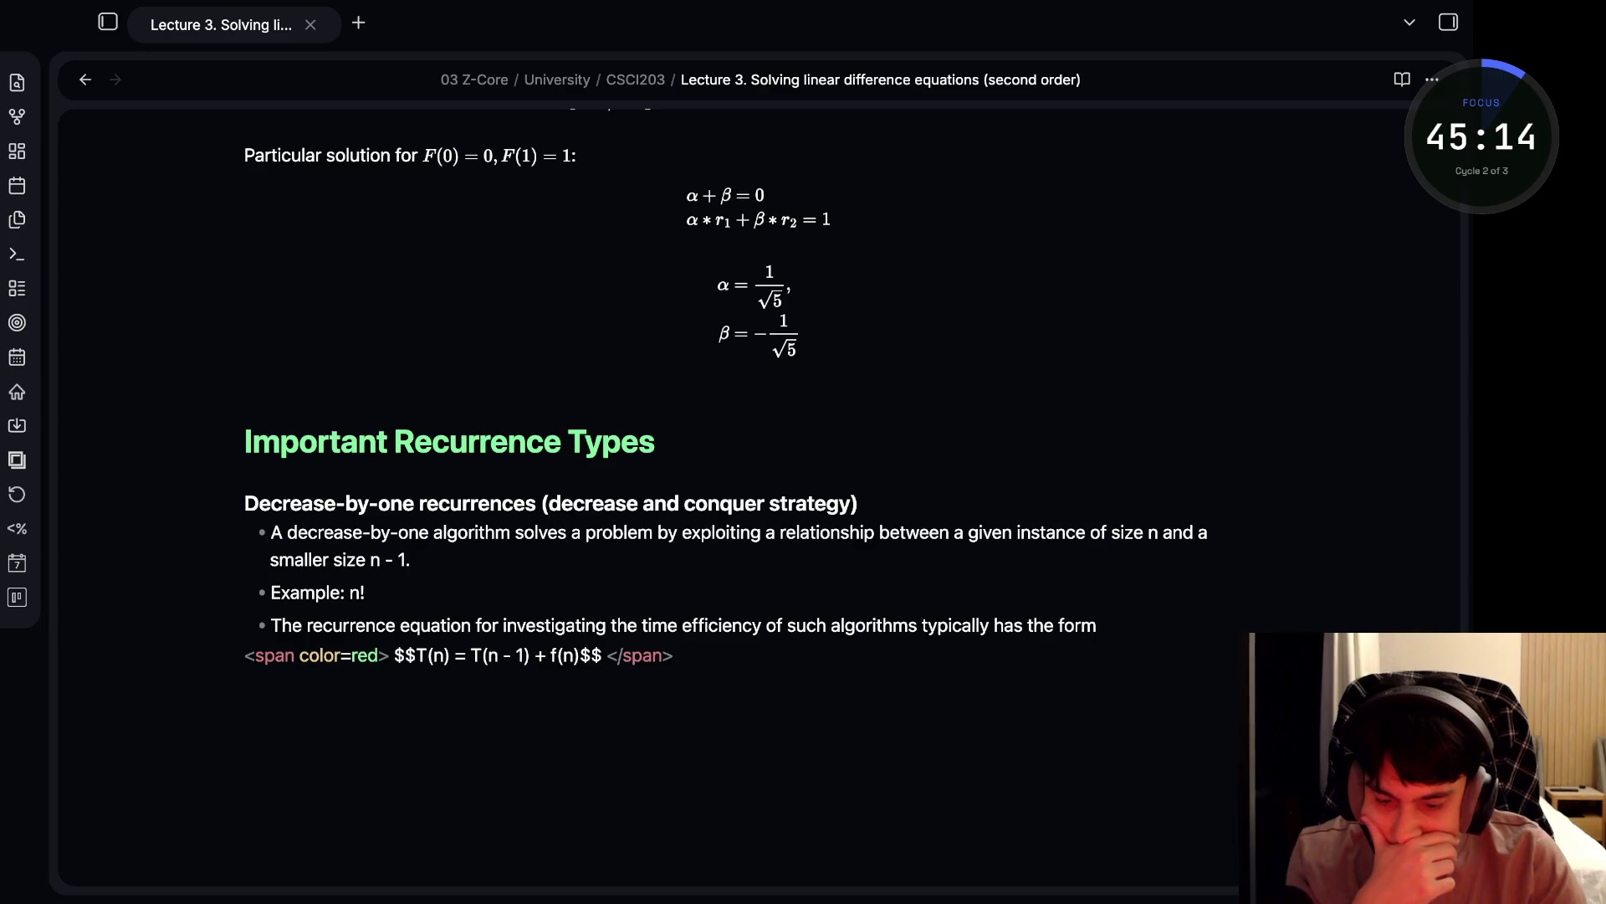
key("BackSpace")
key("BackSpace")
key("BackSpace")
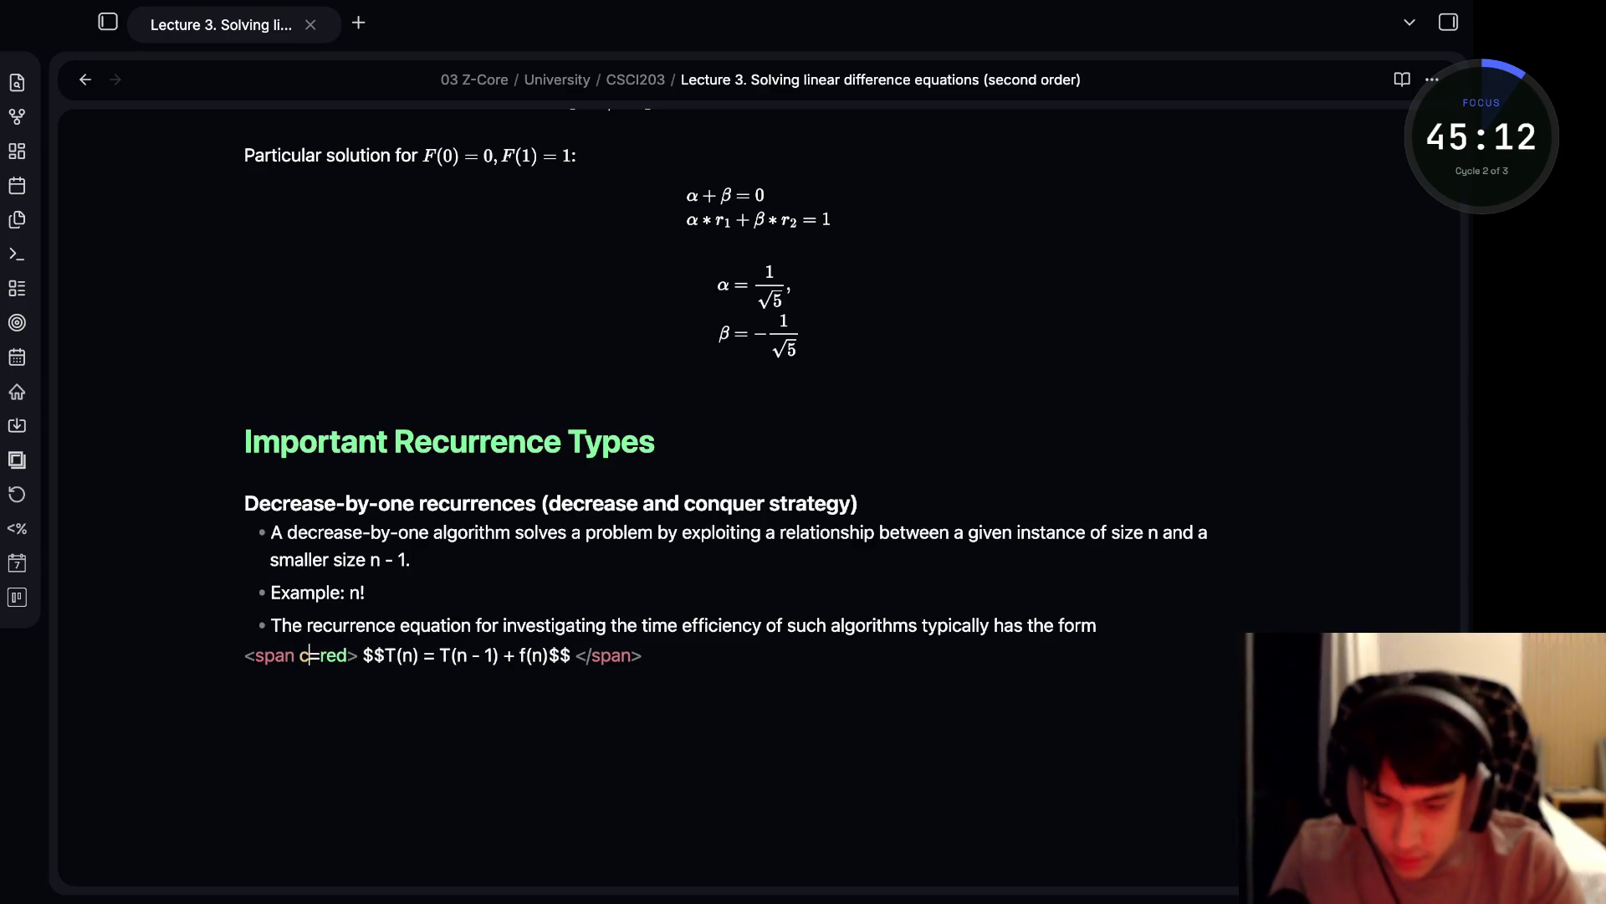
type("class")
key("Up")
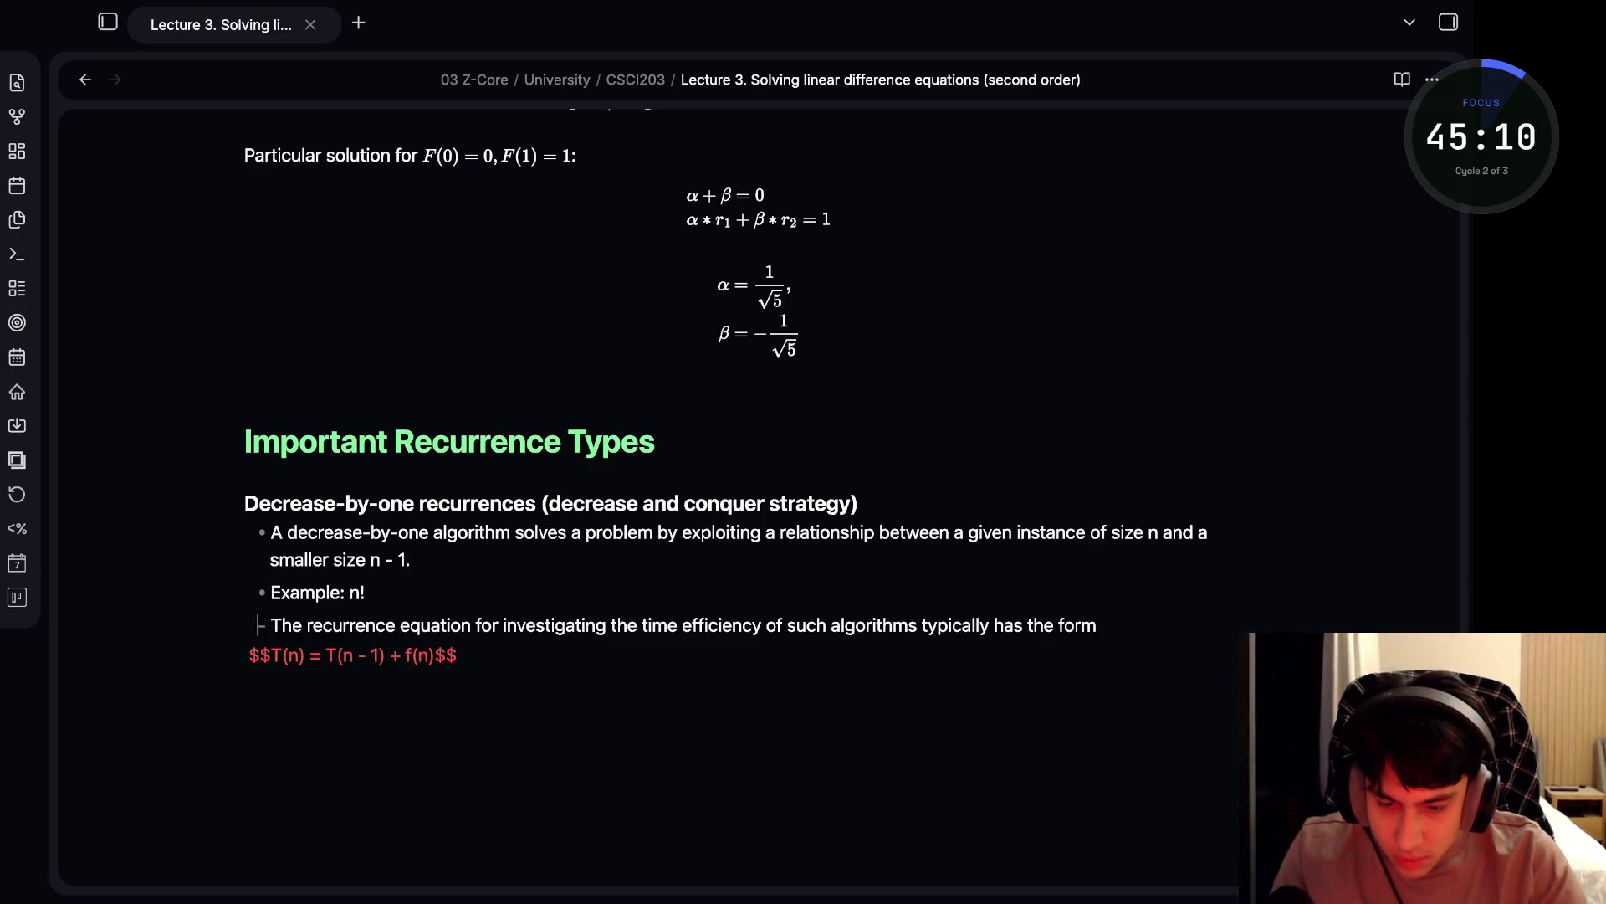
key("Down")
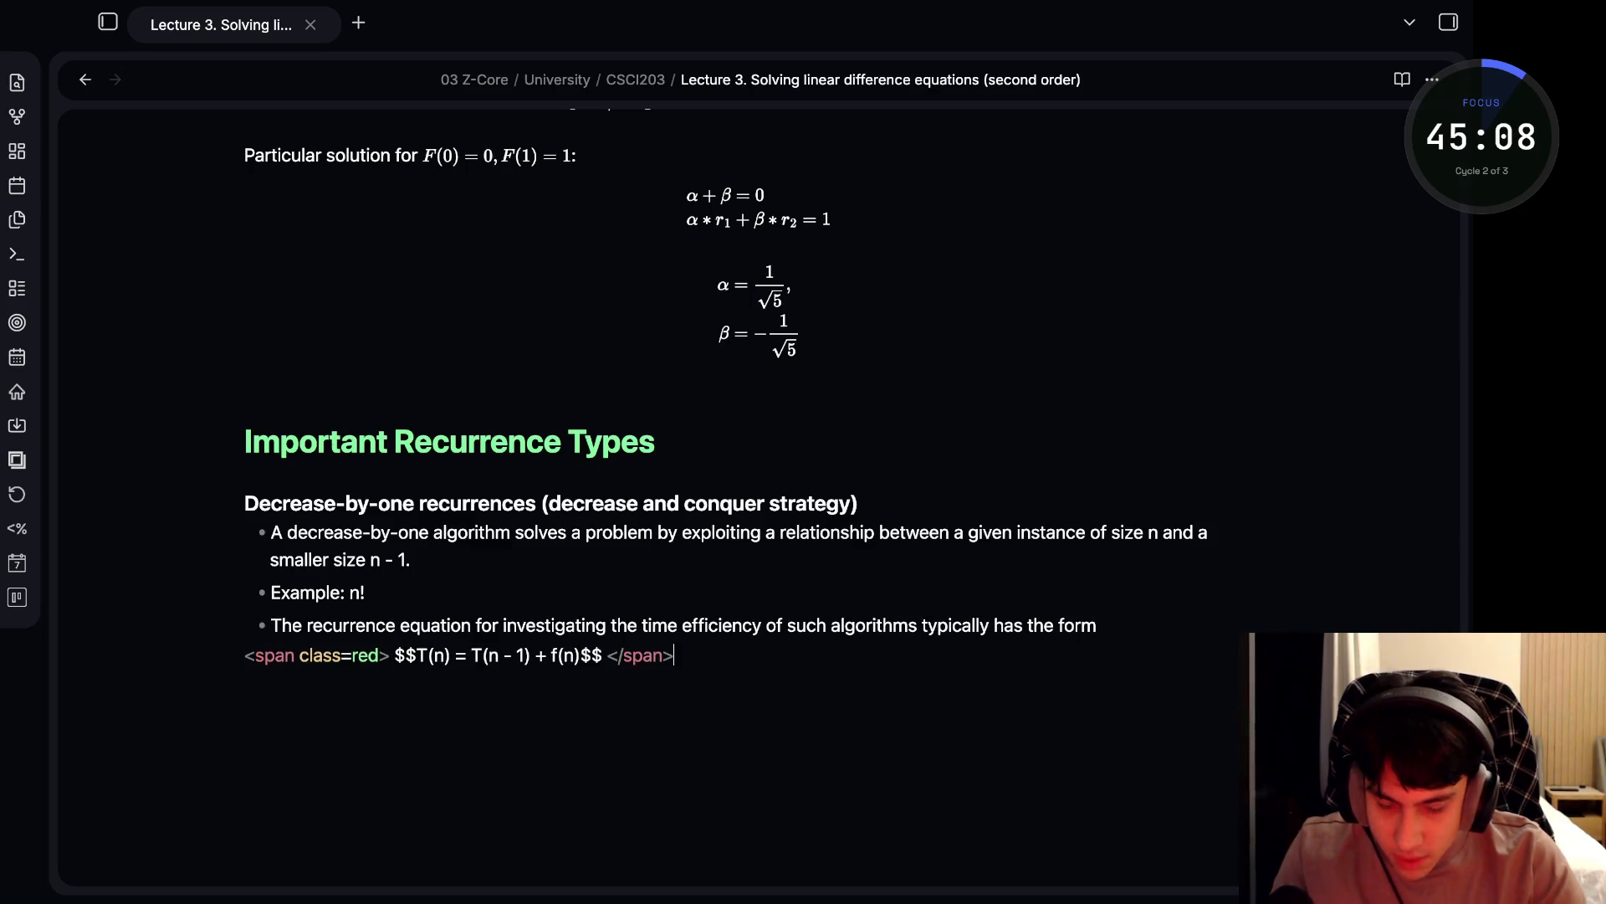
left_click_drag(394, 656, 243, 655)
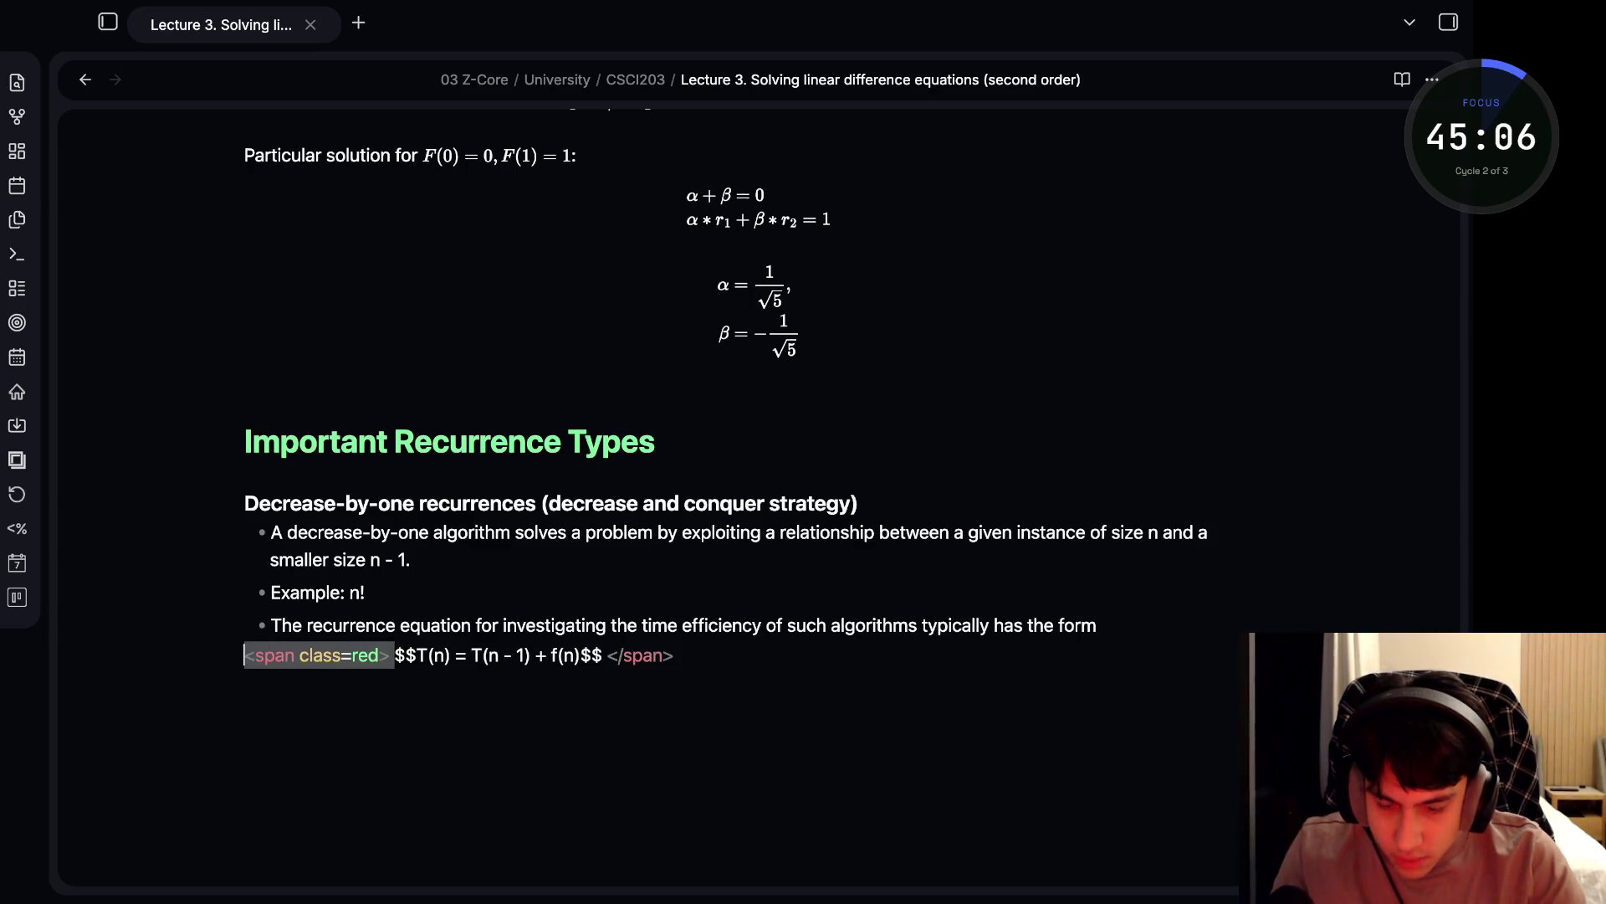
key("BackSpace")
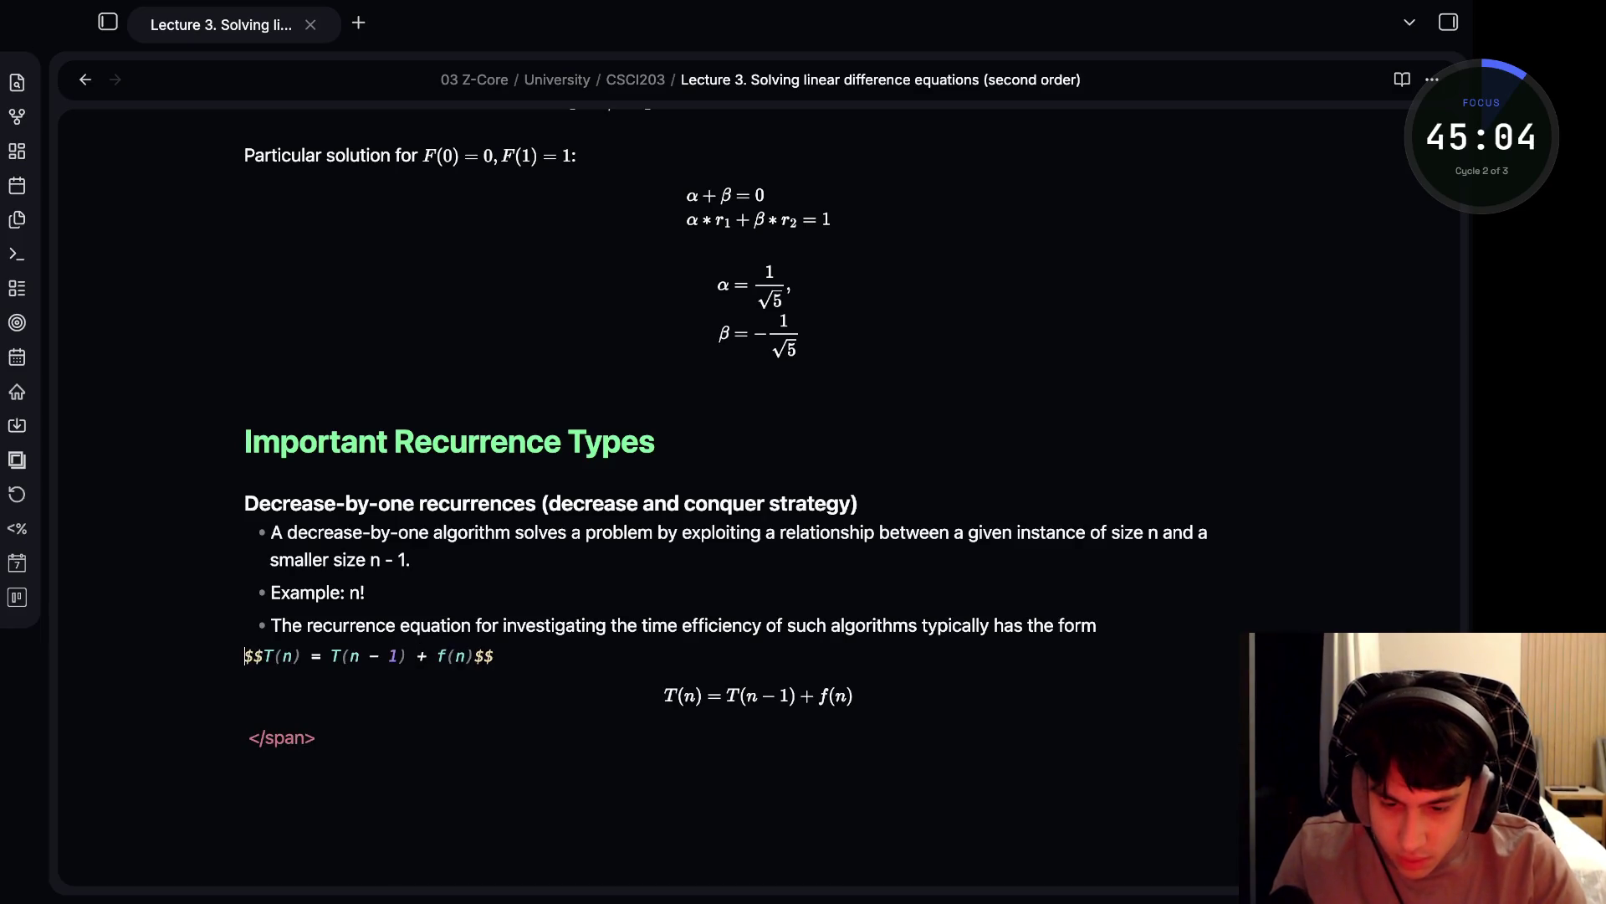
- Remove the leftover closing span tag and confirm the T(n) equation renders
left_click(365, 593)
left_click(245, 763)
key("BackSpace")
key("BackSpace")
key("BackSpace")
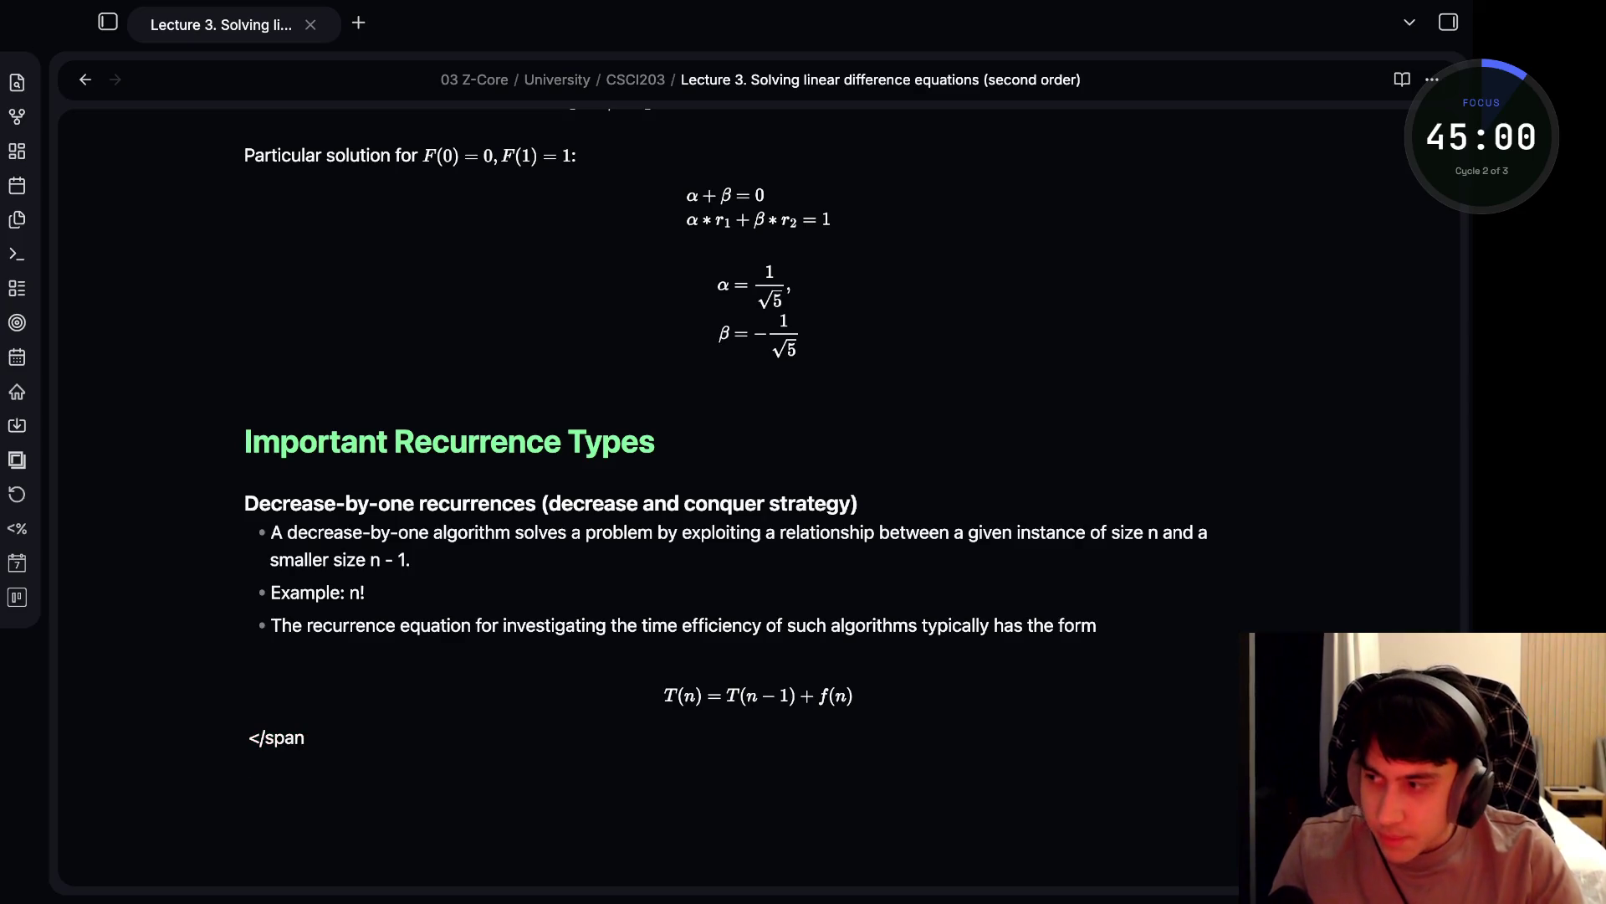
key("BackSpace")
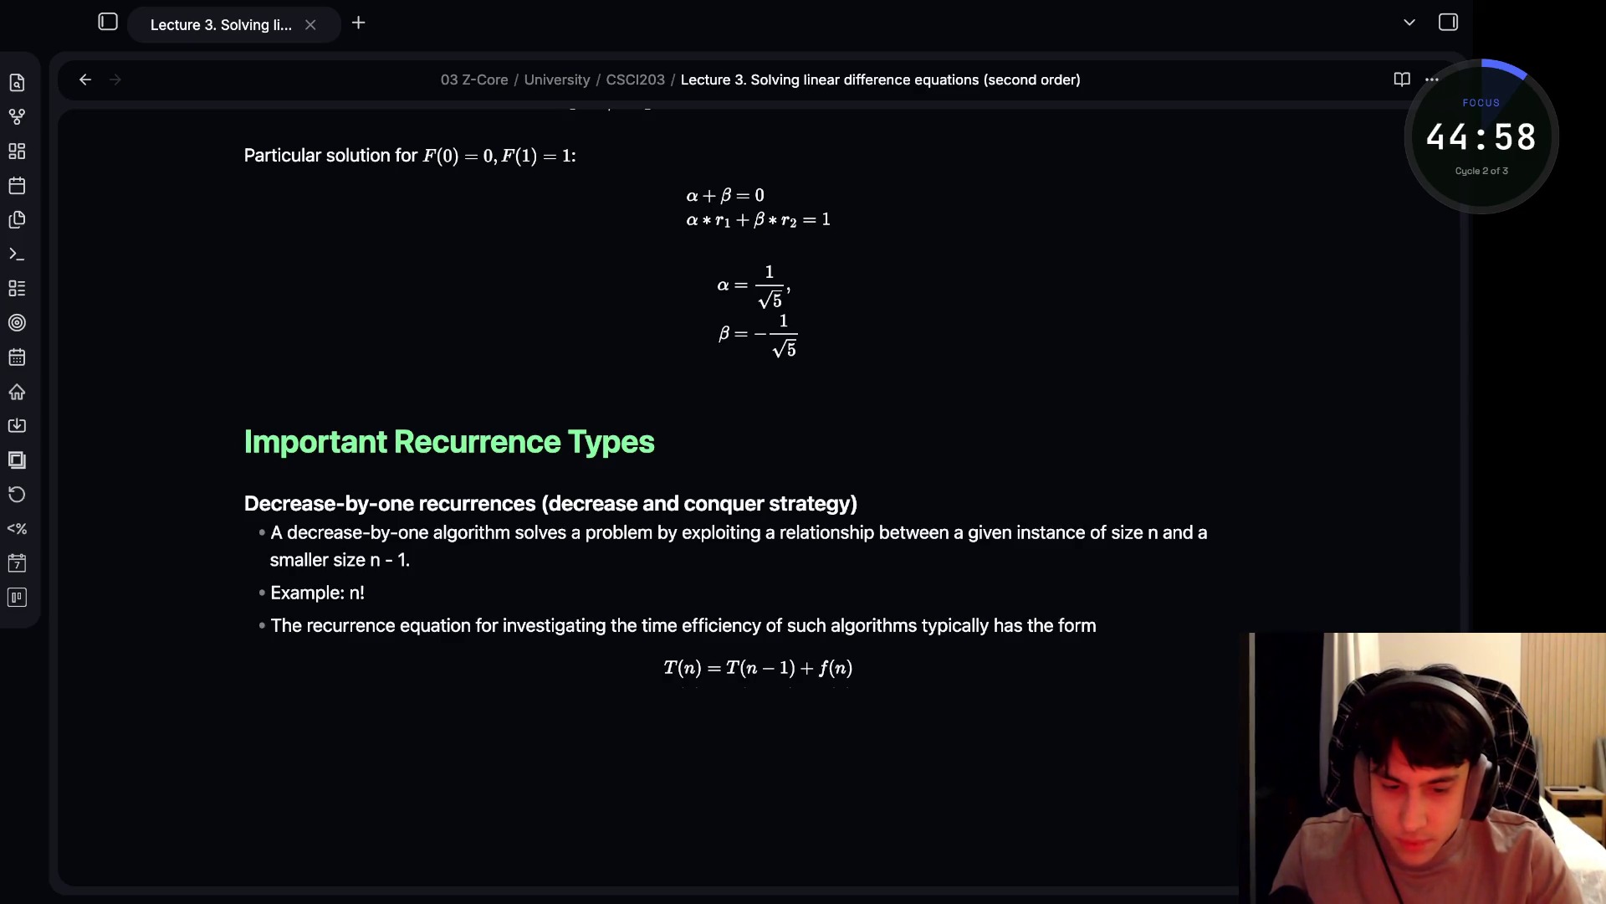
key("BackSpace")
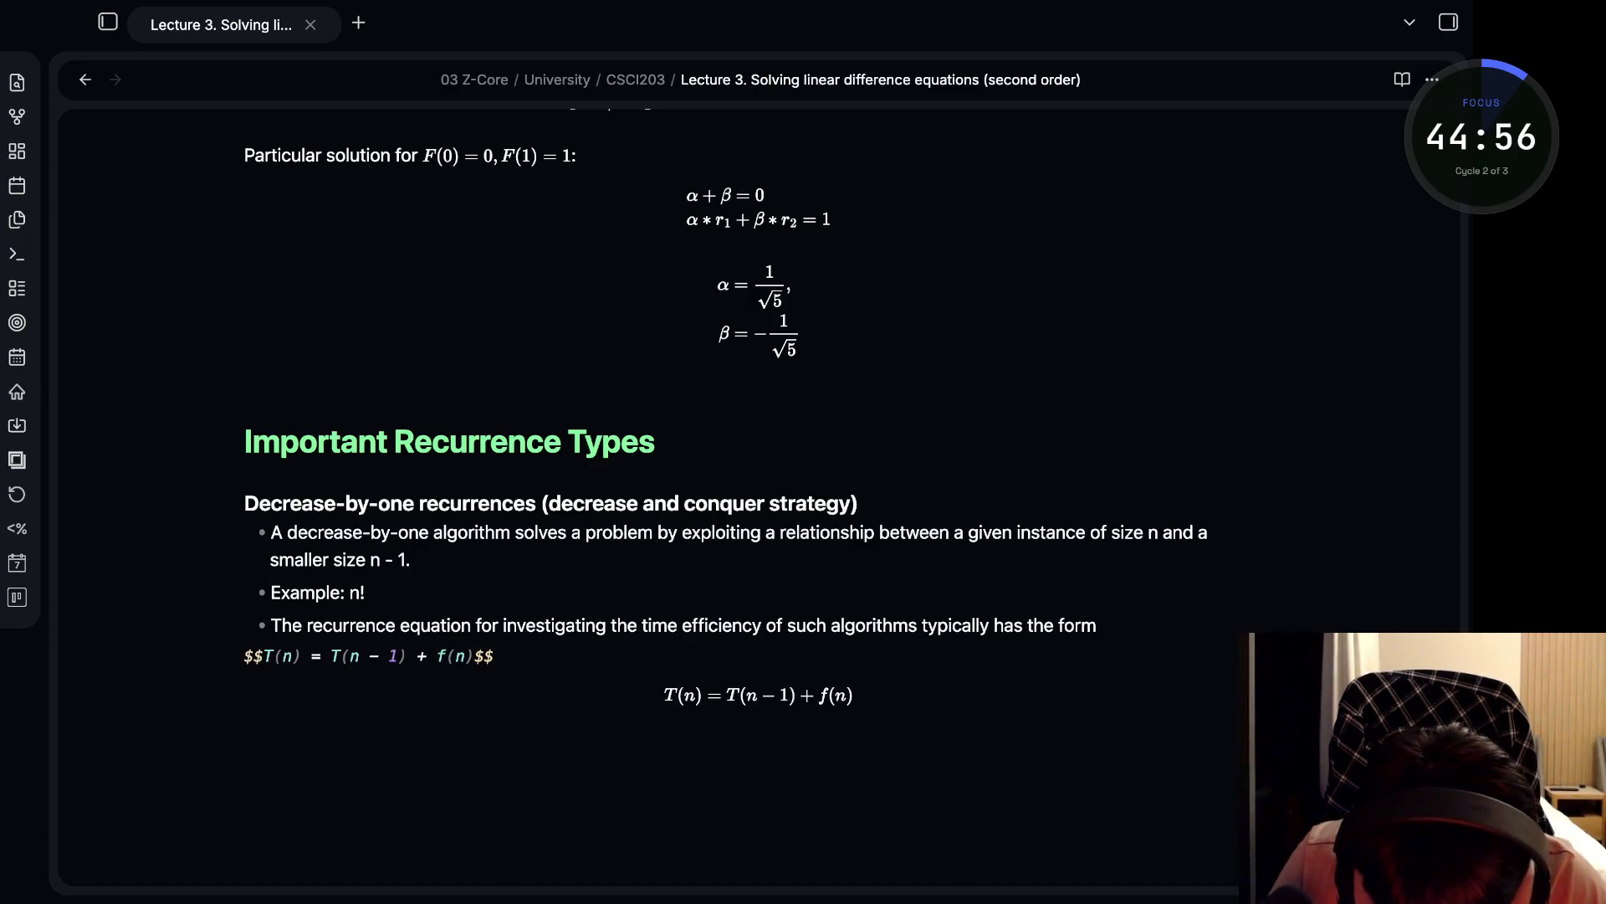
key("Down")
key("Up")
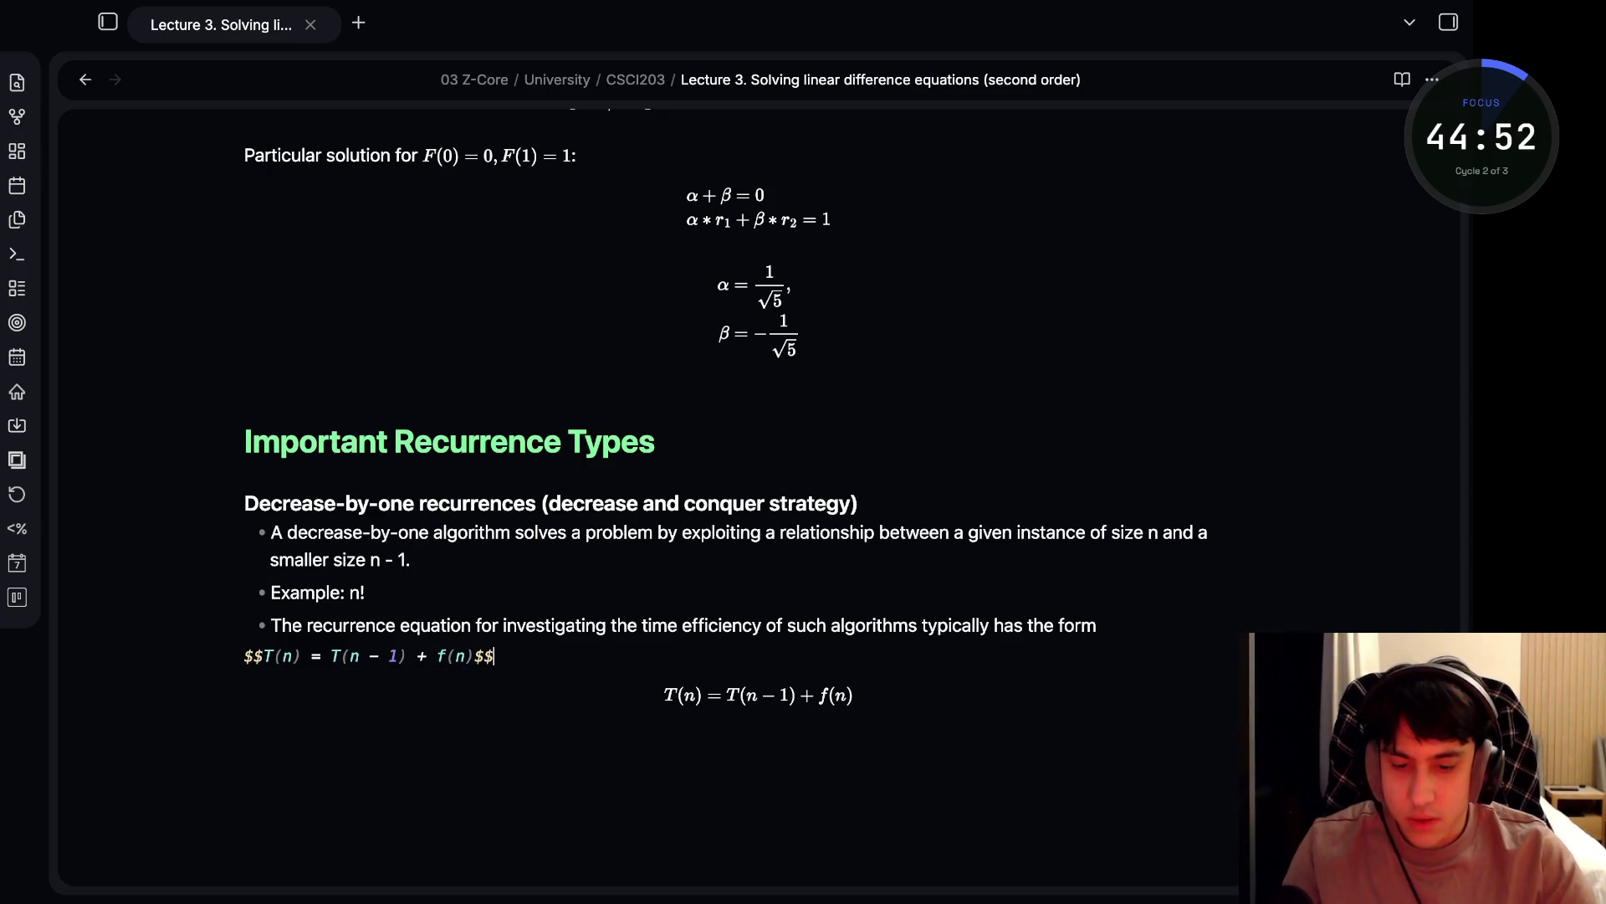
key("Down")
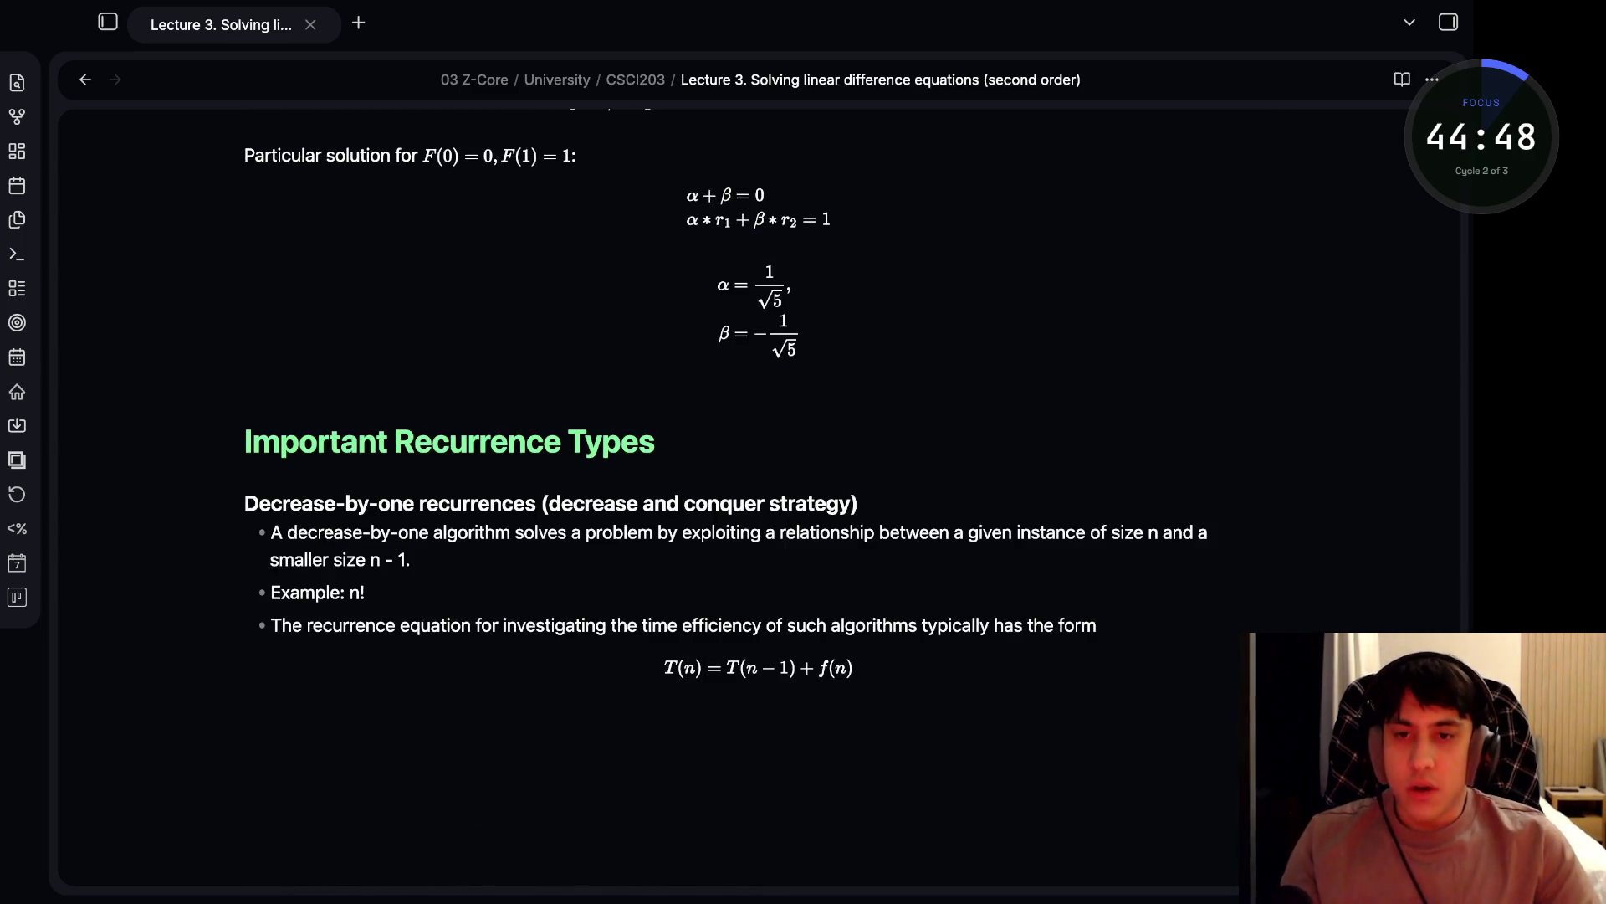
- Add a blank line under the Decrease-by-one heading, then the level-five 'Decrease-by-a-constant-factor recurrences (Master Theorem)' heading
type("De")
left_click(860, 503)
key("Return")
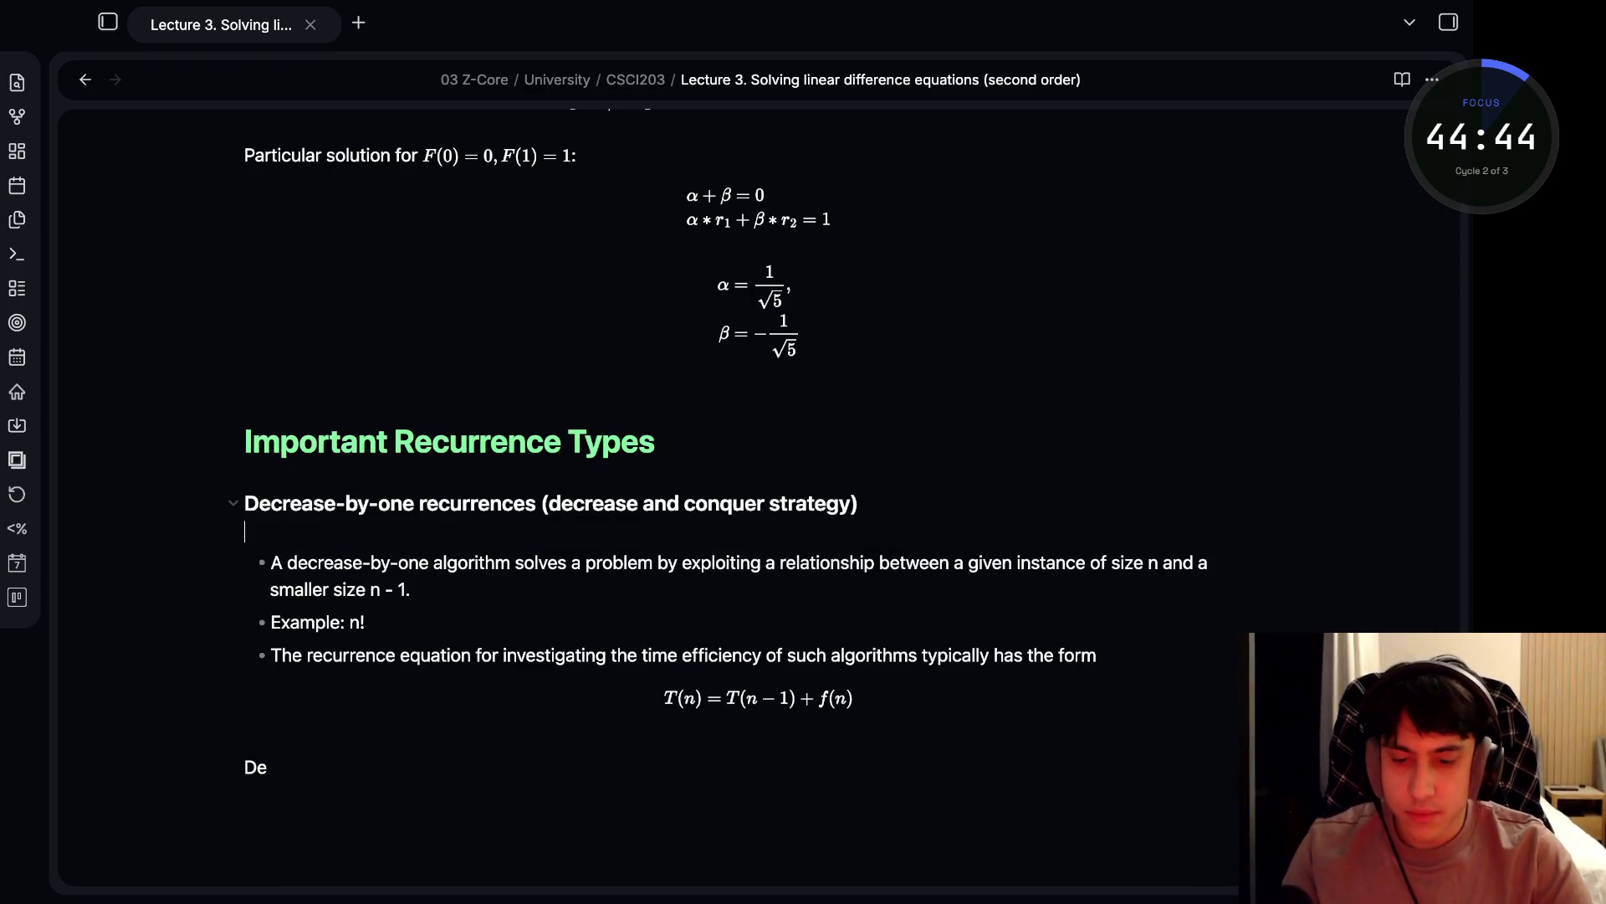
scroll(753, 502, "down", 2)
key("BackSpace")
key("BackSpace")
type("##### Decre")
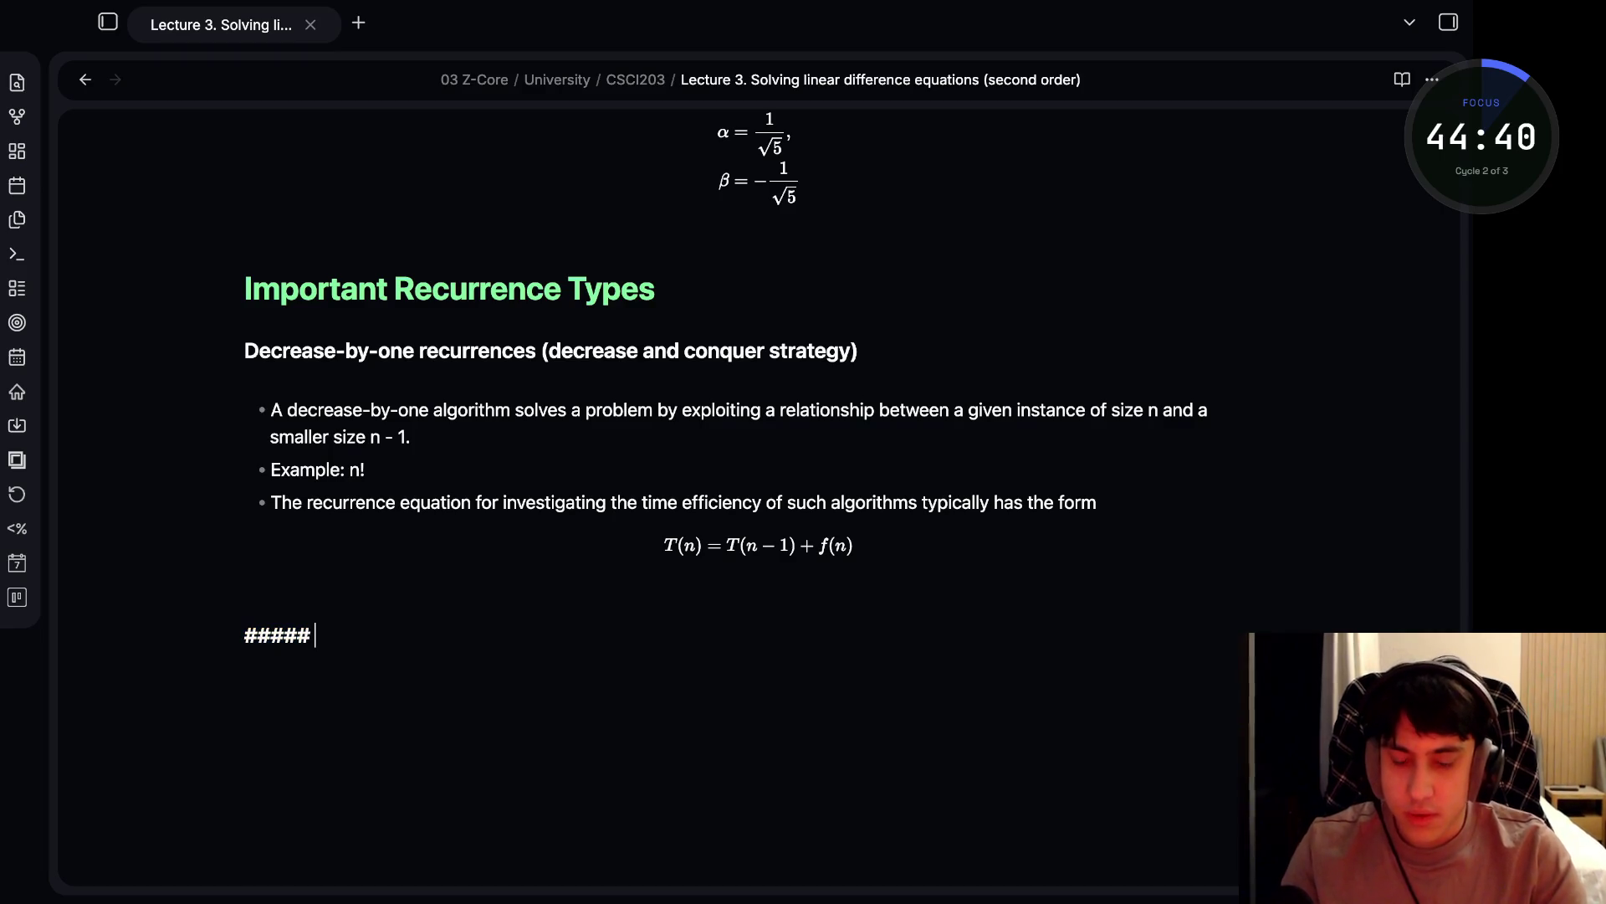
type("ase")
type("-by")
type("-a")
type("=")
type("-con")
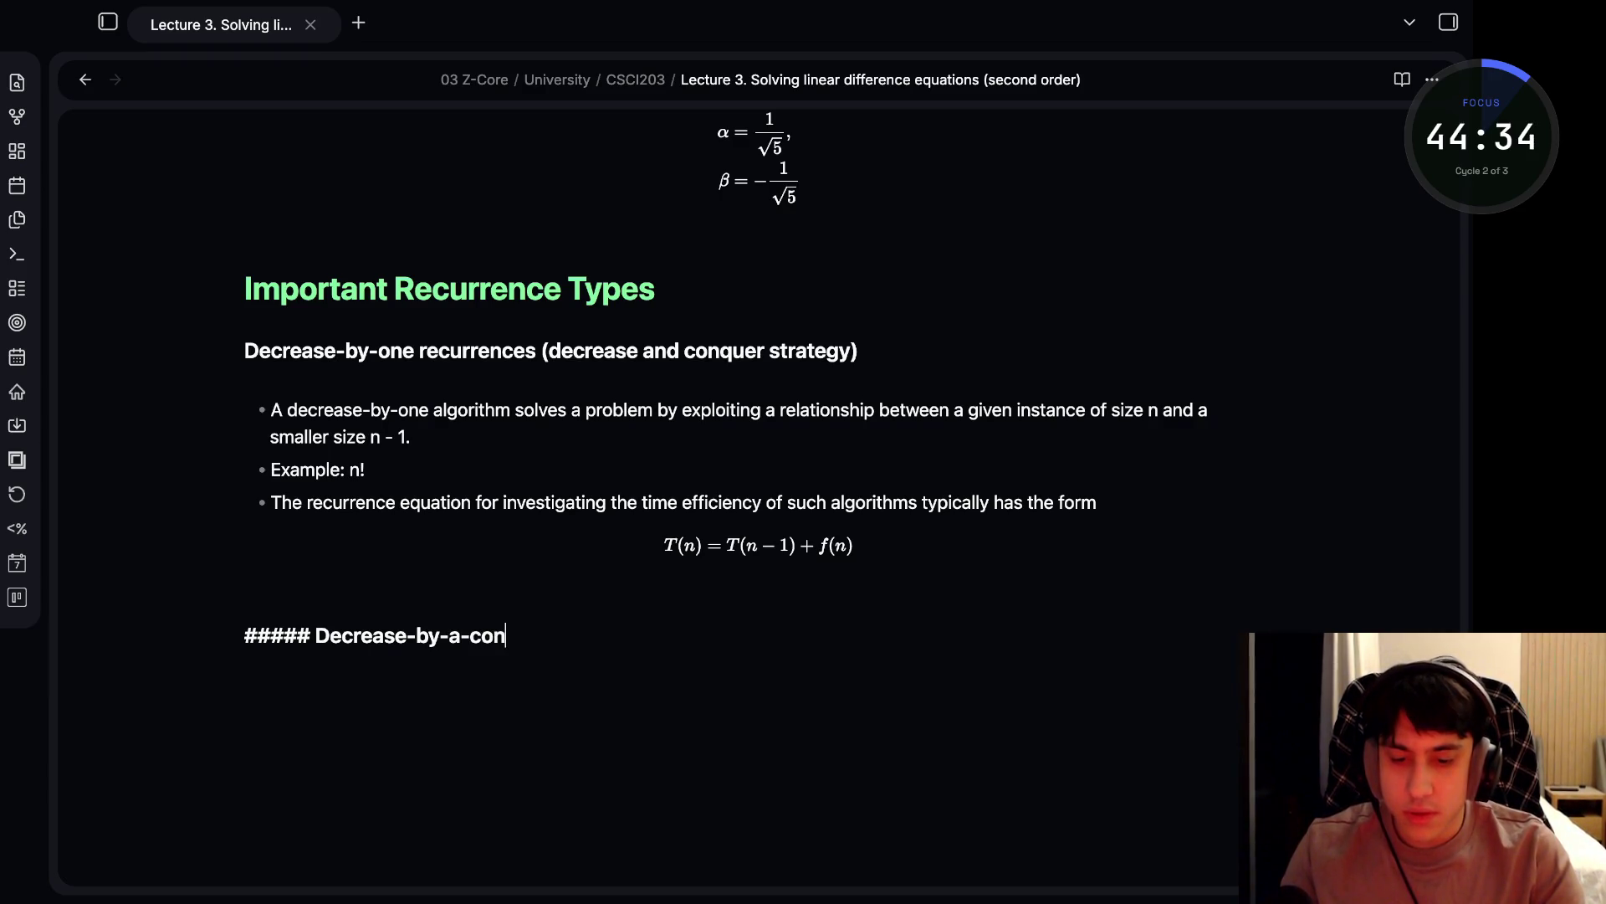
type("stant")
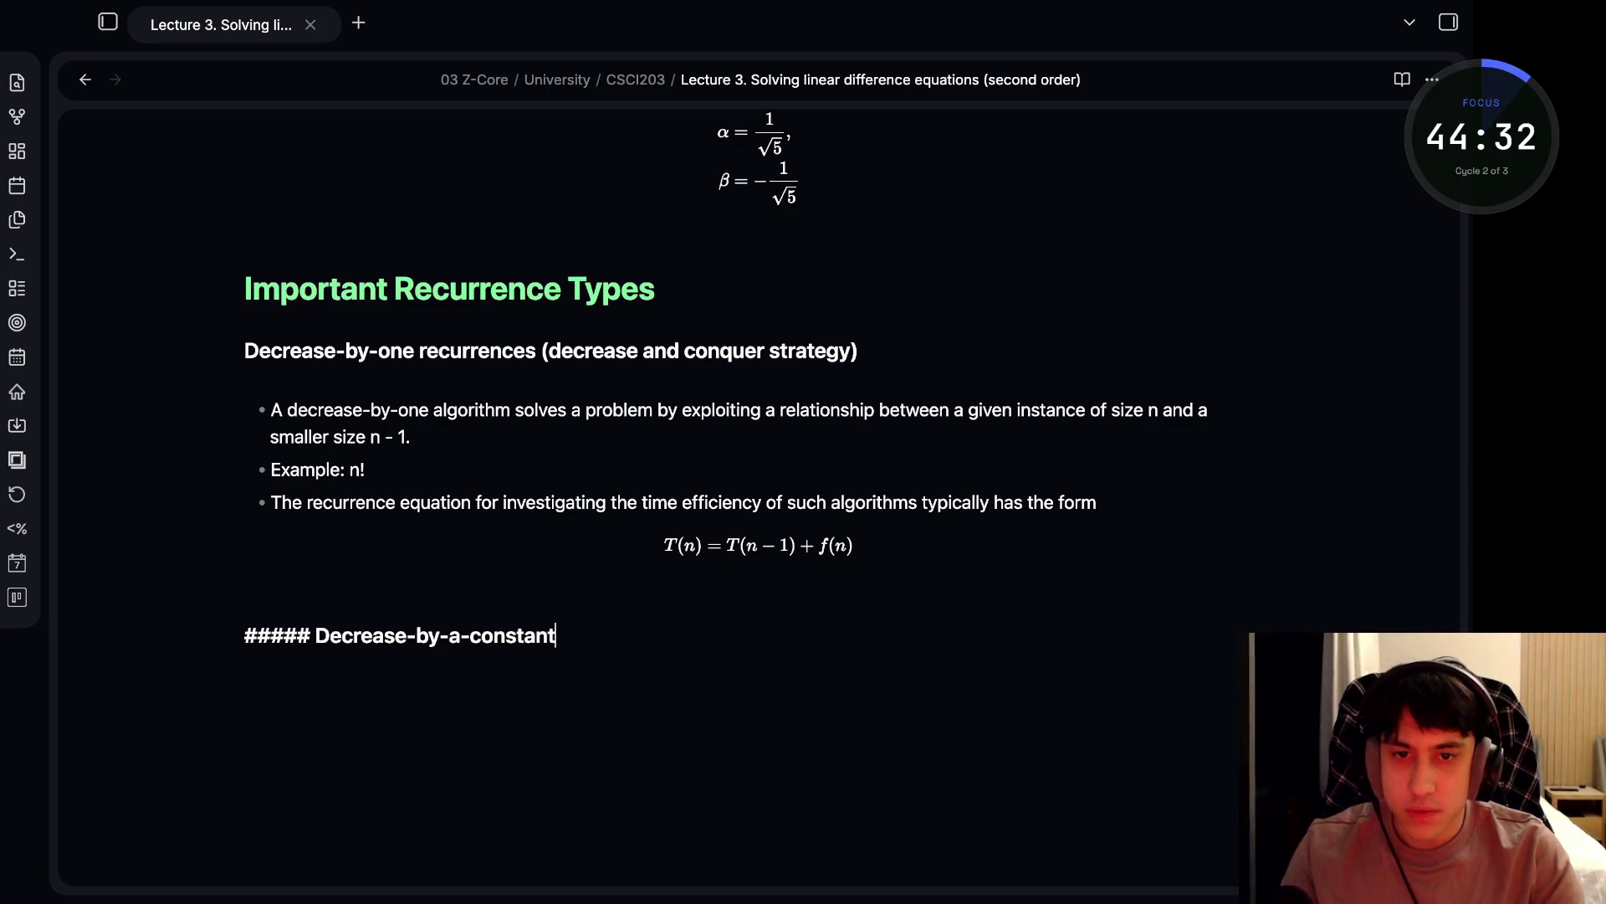
type("-factor recurrences")
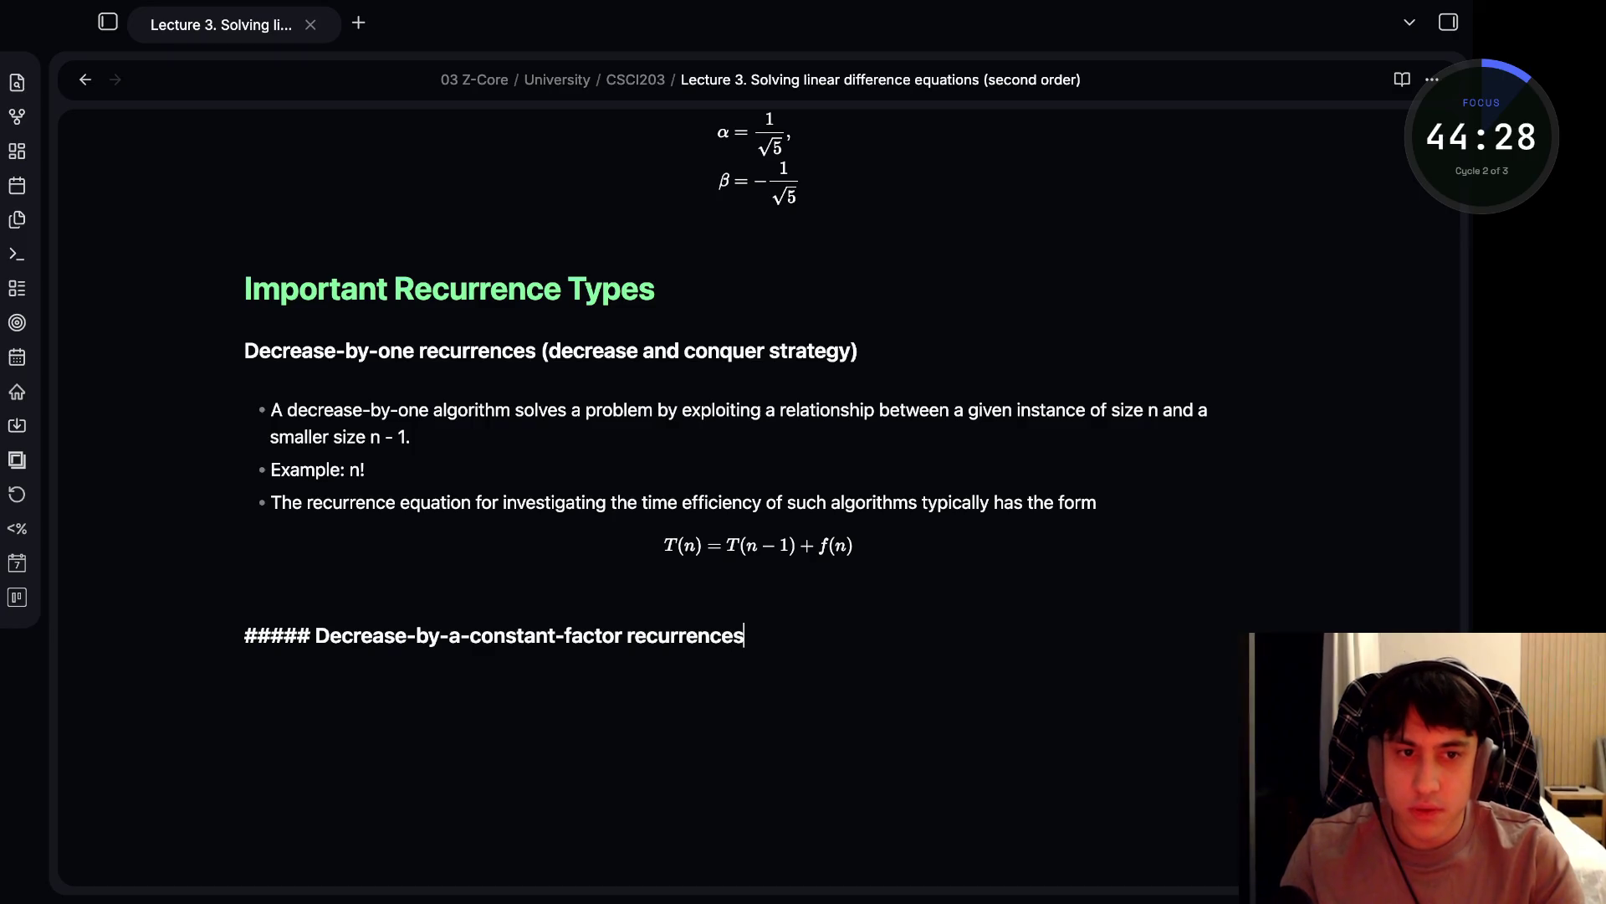
type("Master ")
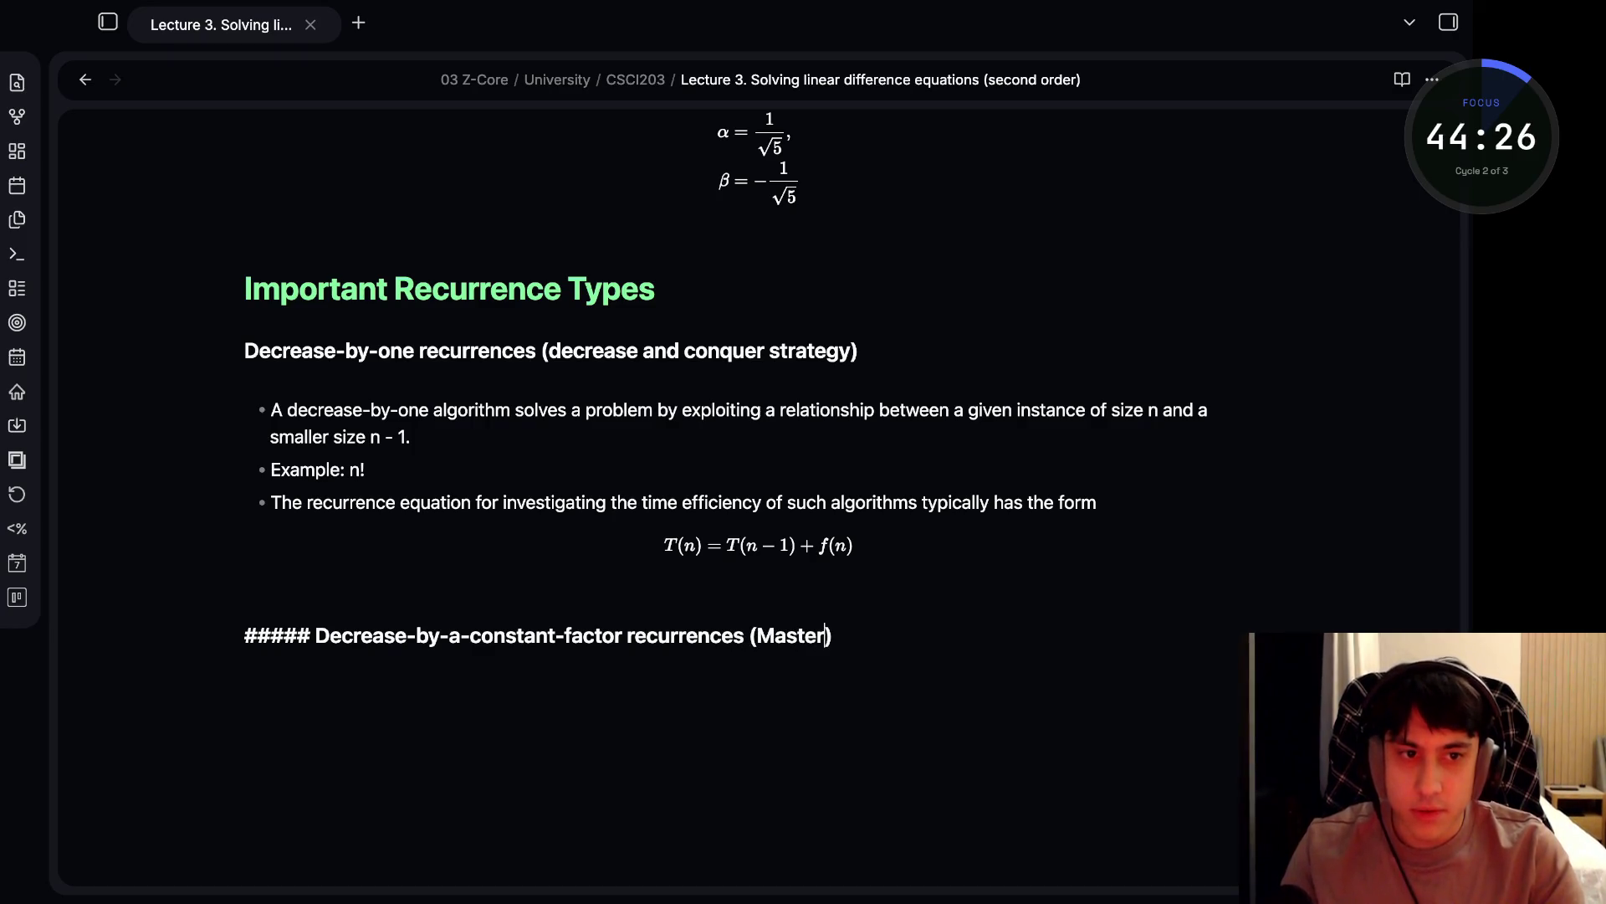
type("Theorem")
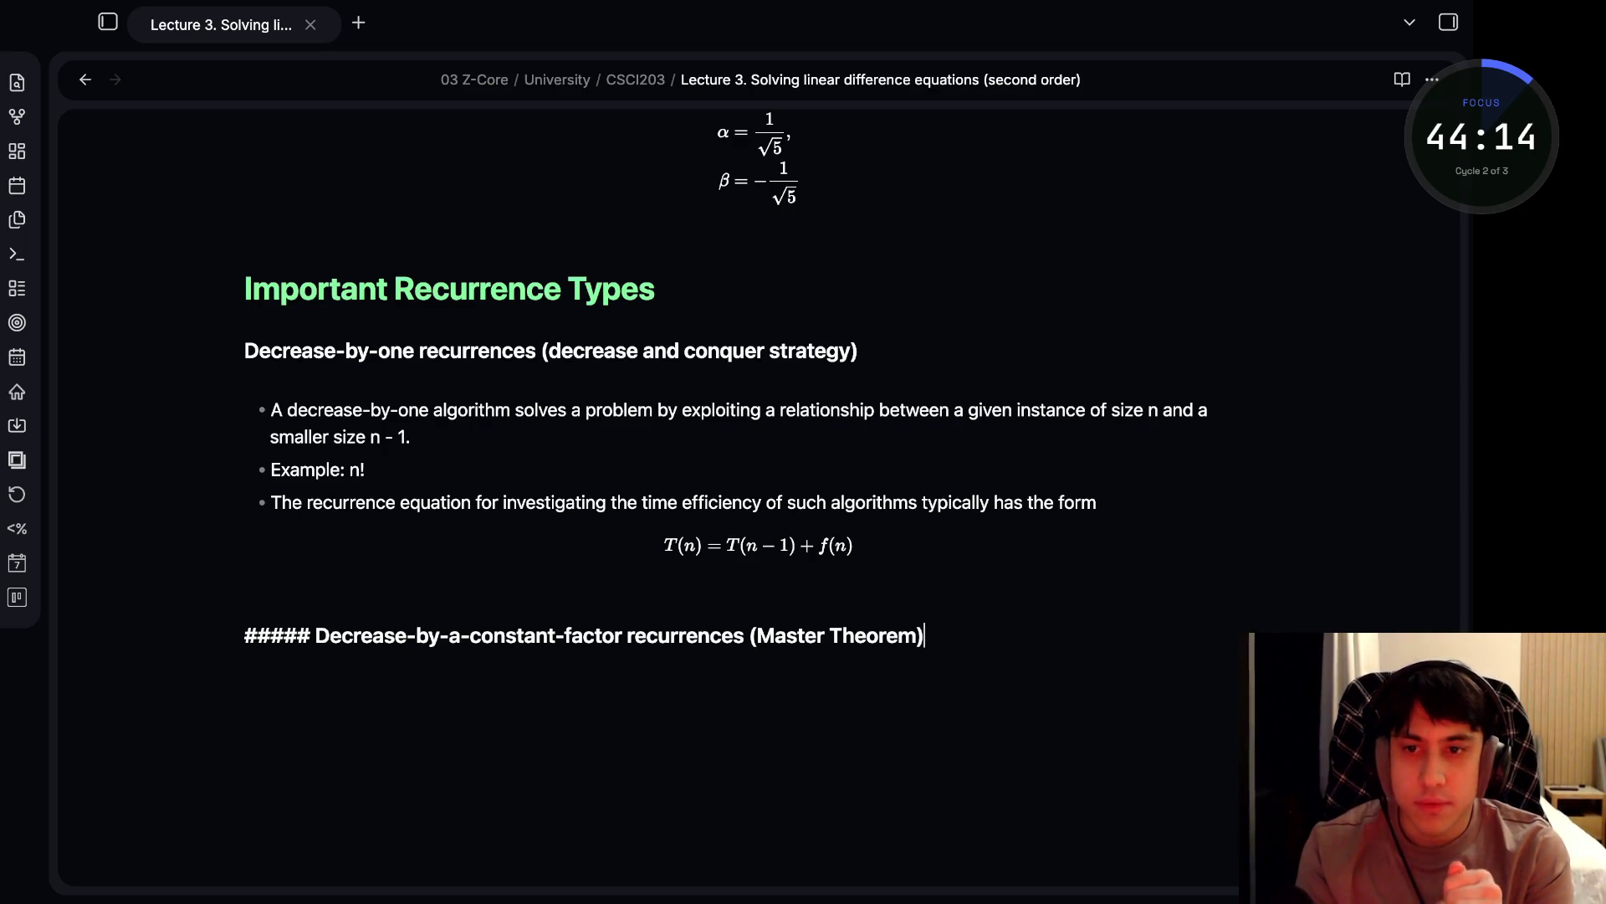
key("Return")
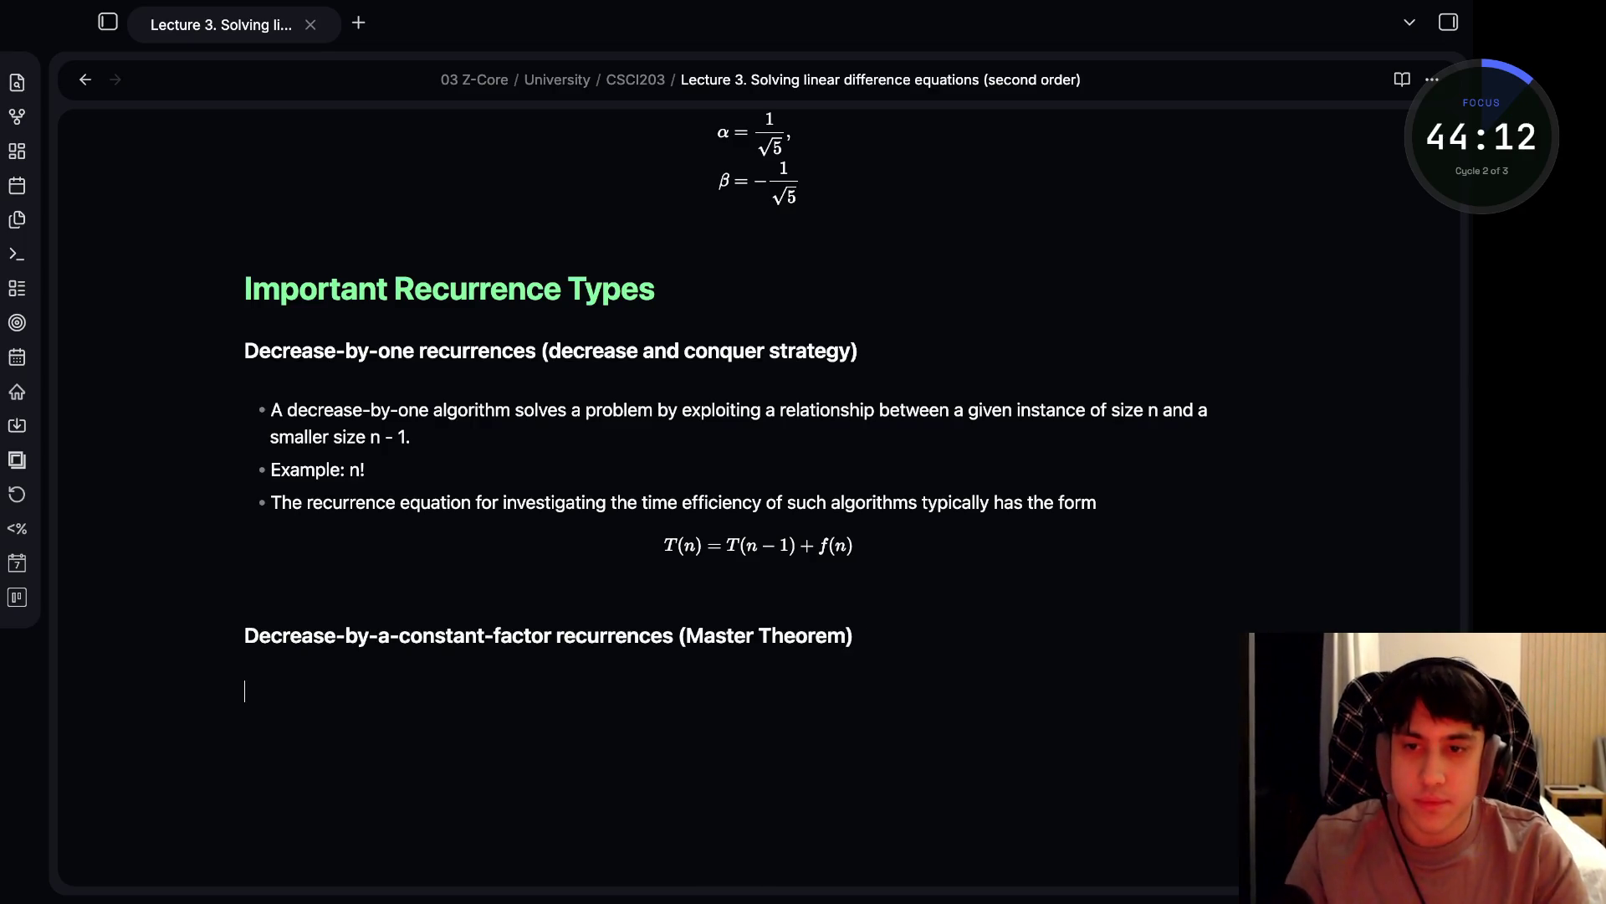
- Write the bullet defining the algorithm: divide into smaller instances, solve each, combine the solutions
type("-A dec")
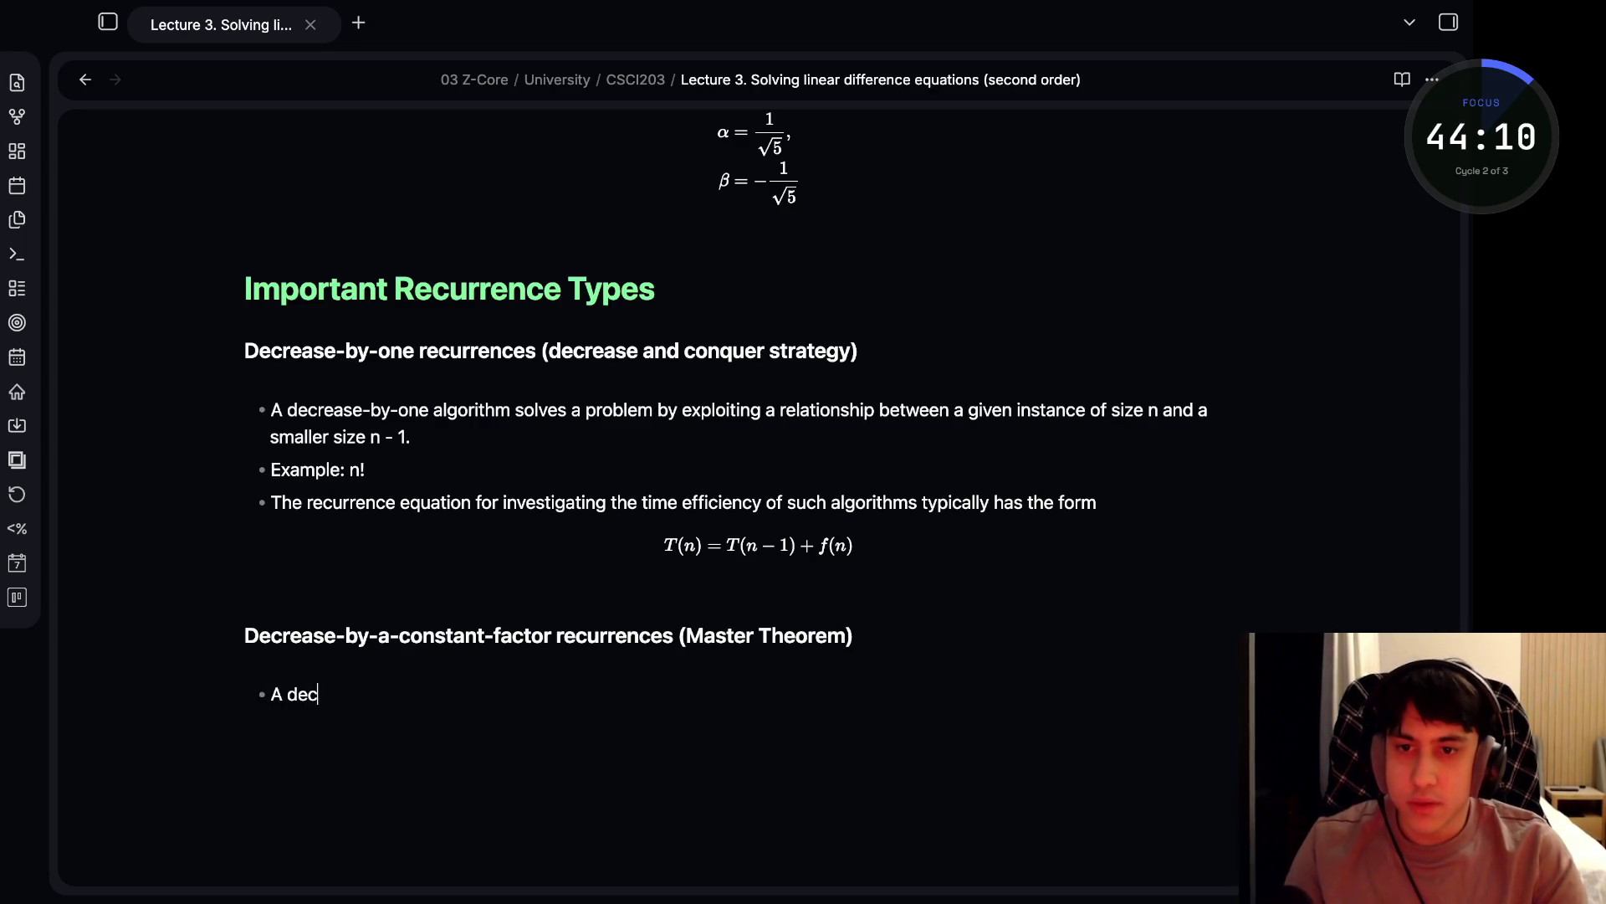
type("reas")
type("-")
type("con")
type("tant")
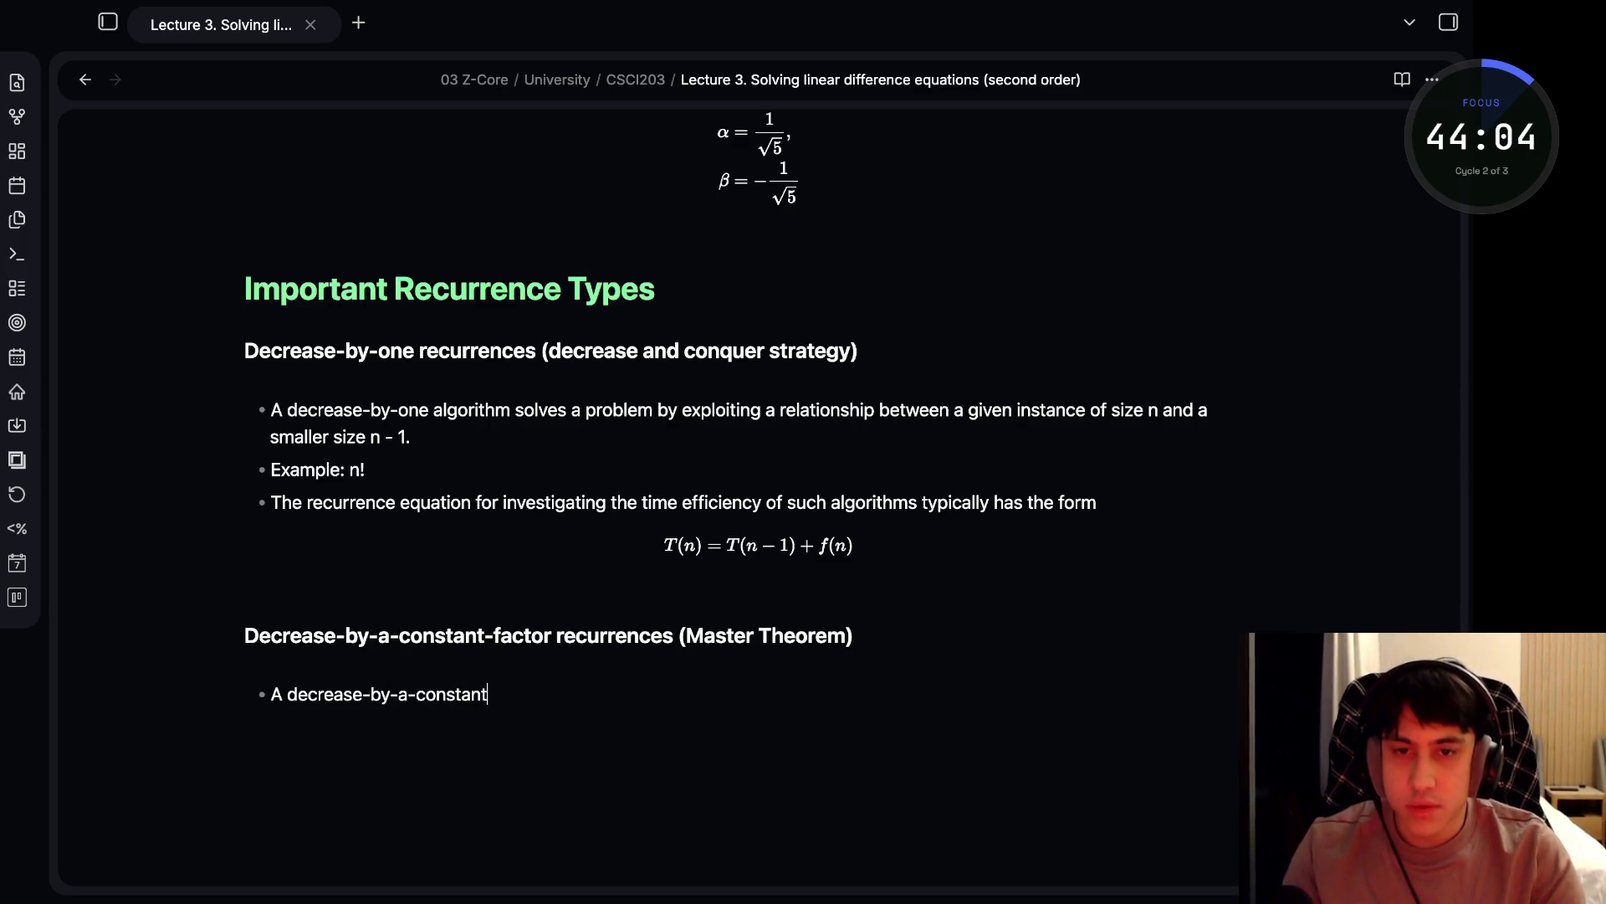
type("-fact")
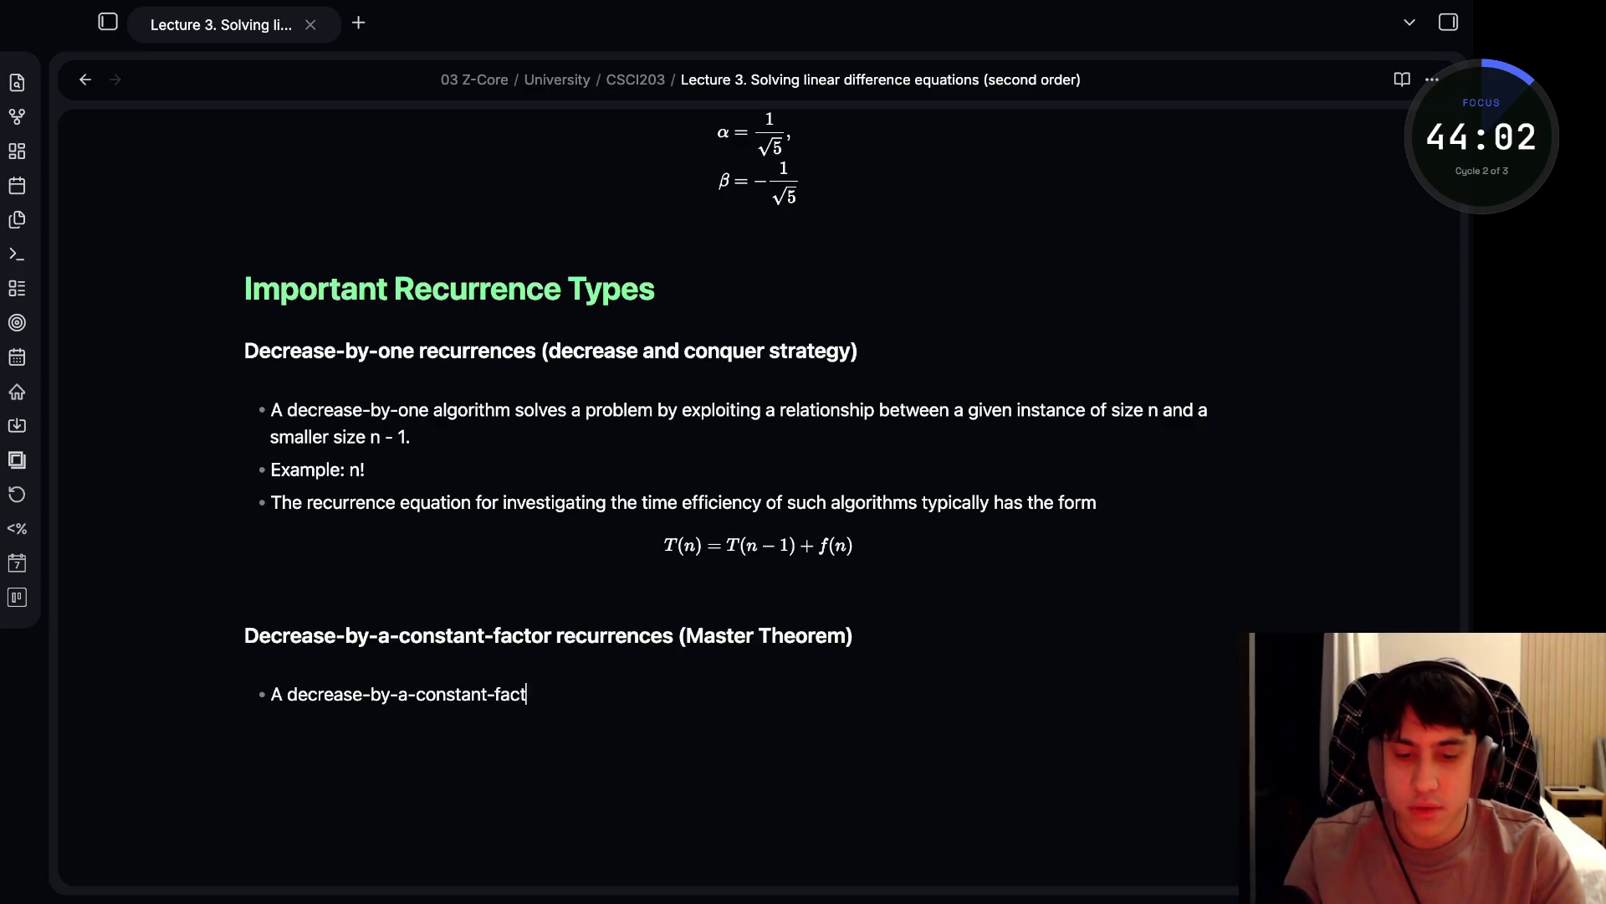
type("or recurren")
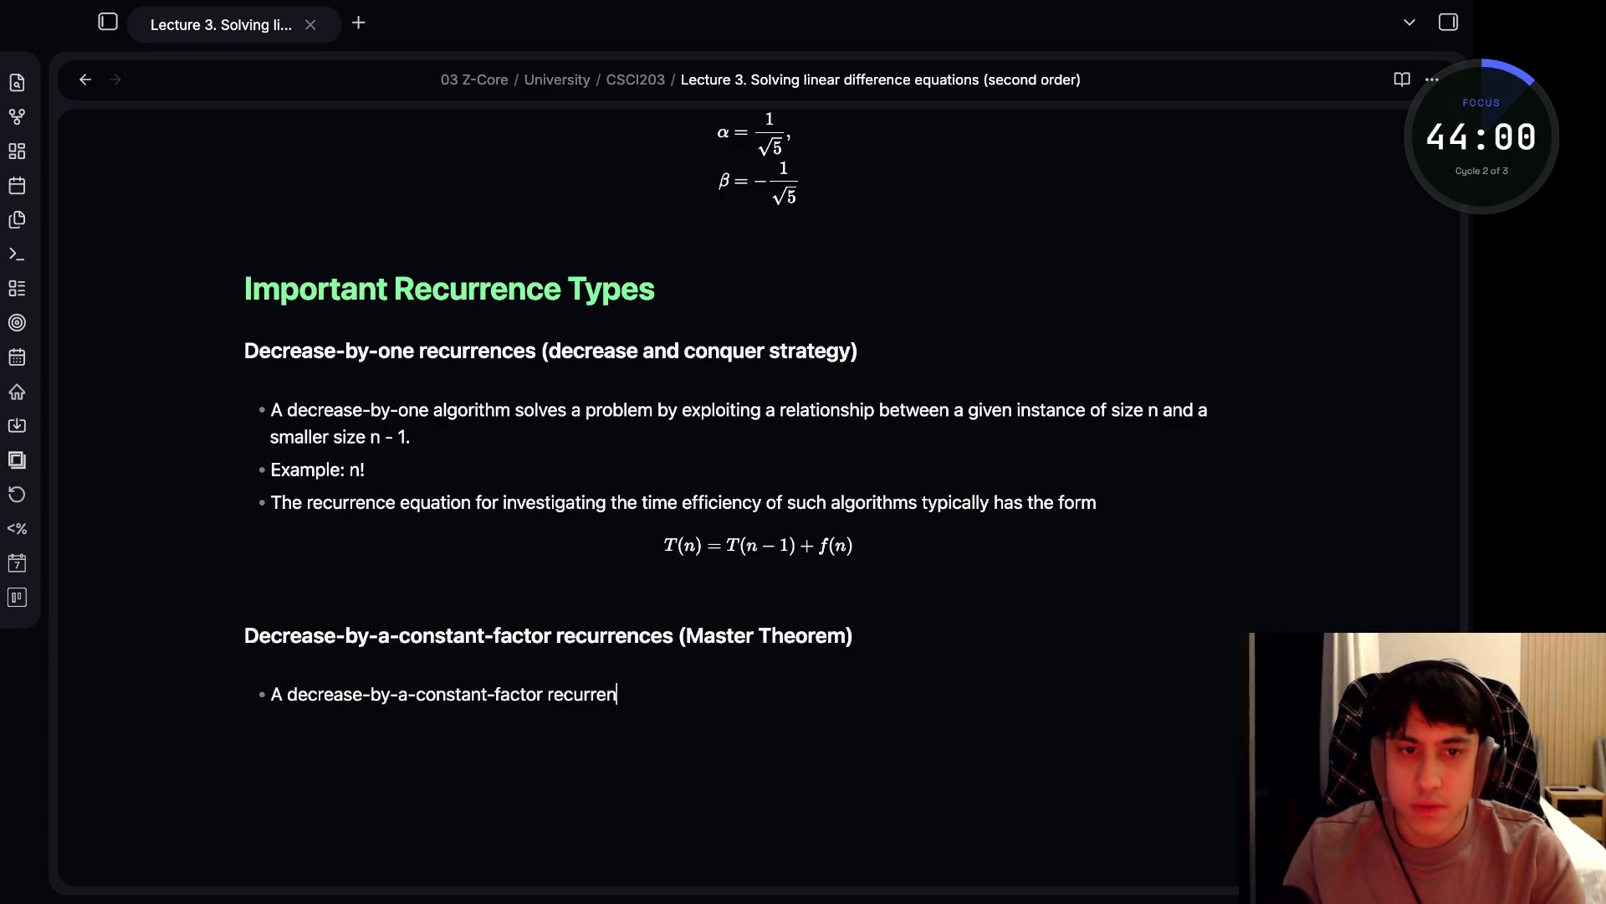
key("BackSpace")
key("BackSpace")
key("BackSpace")
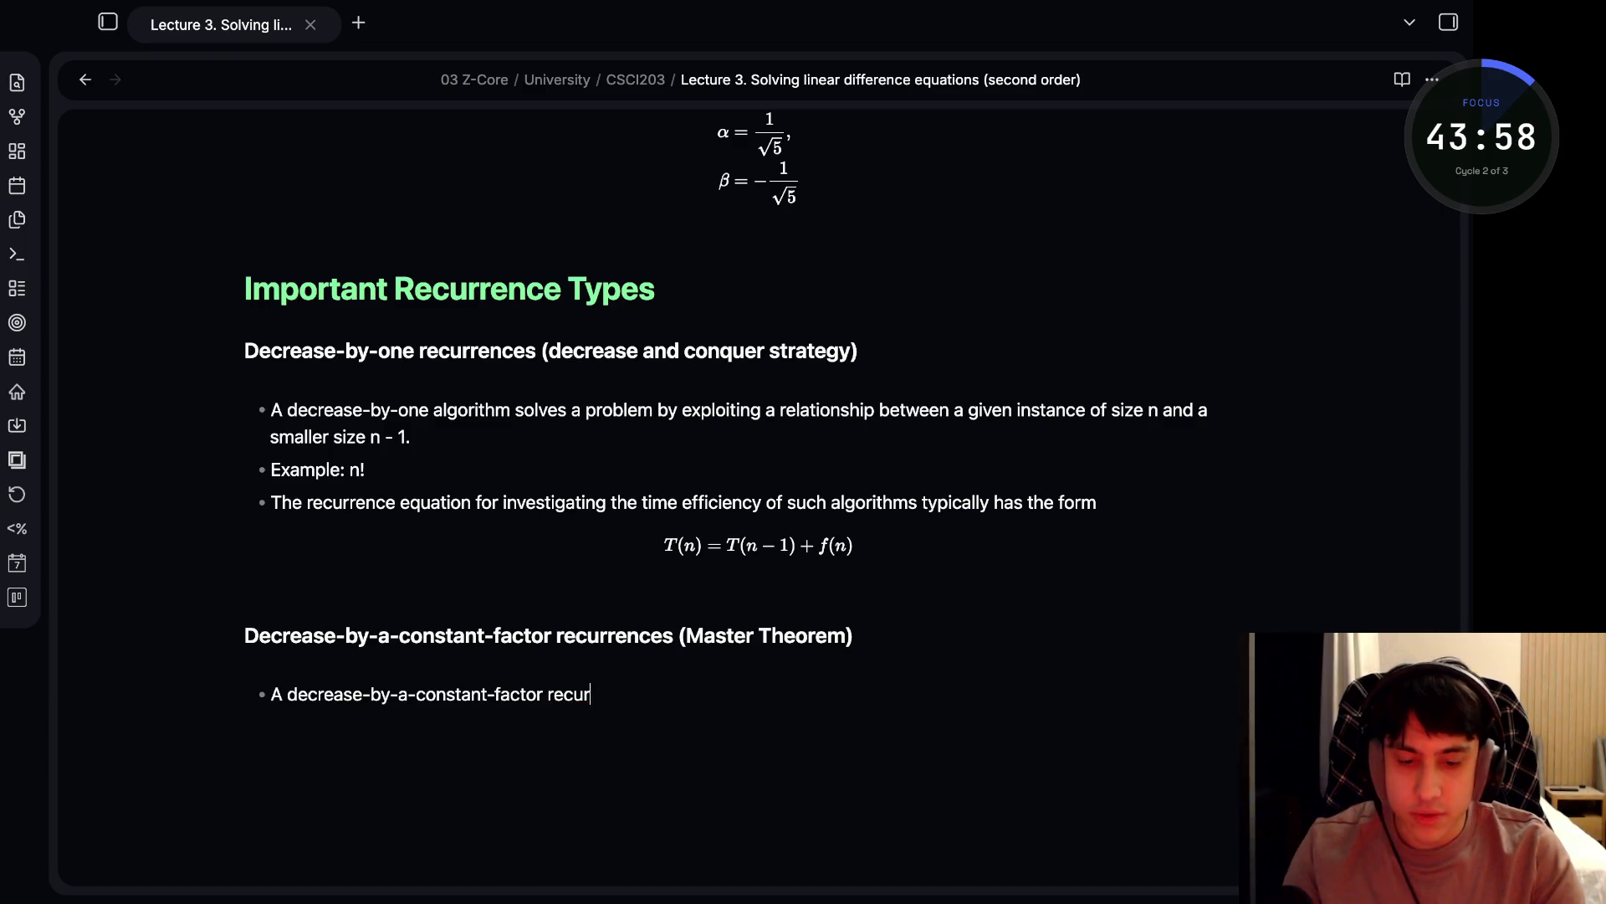
type("algo")
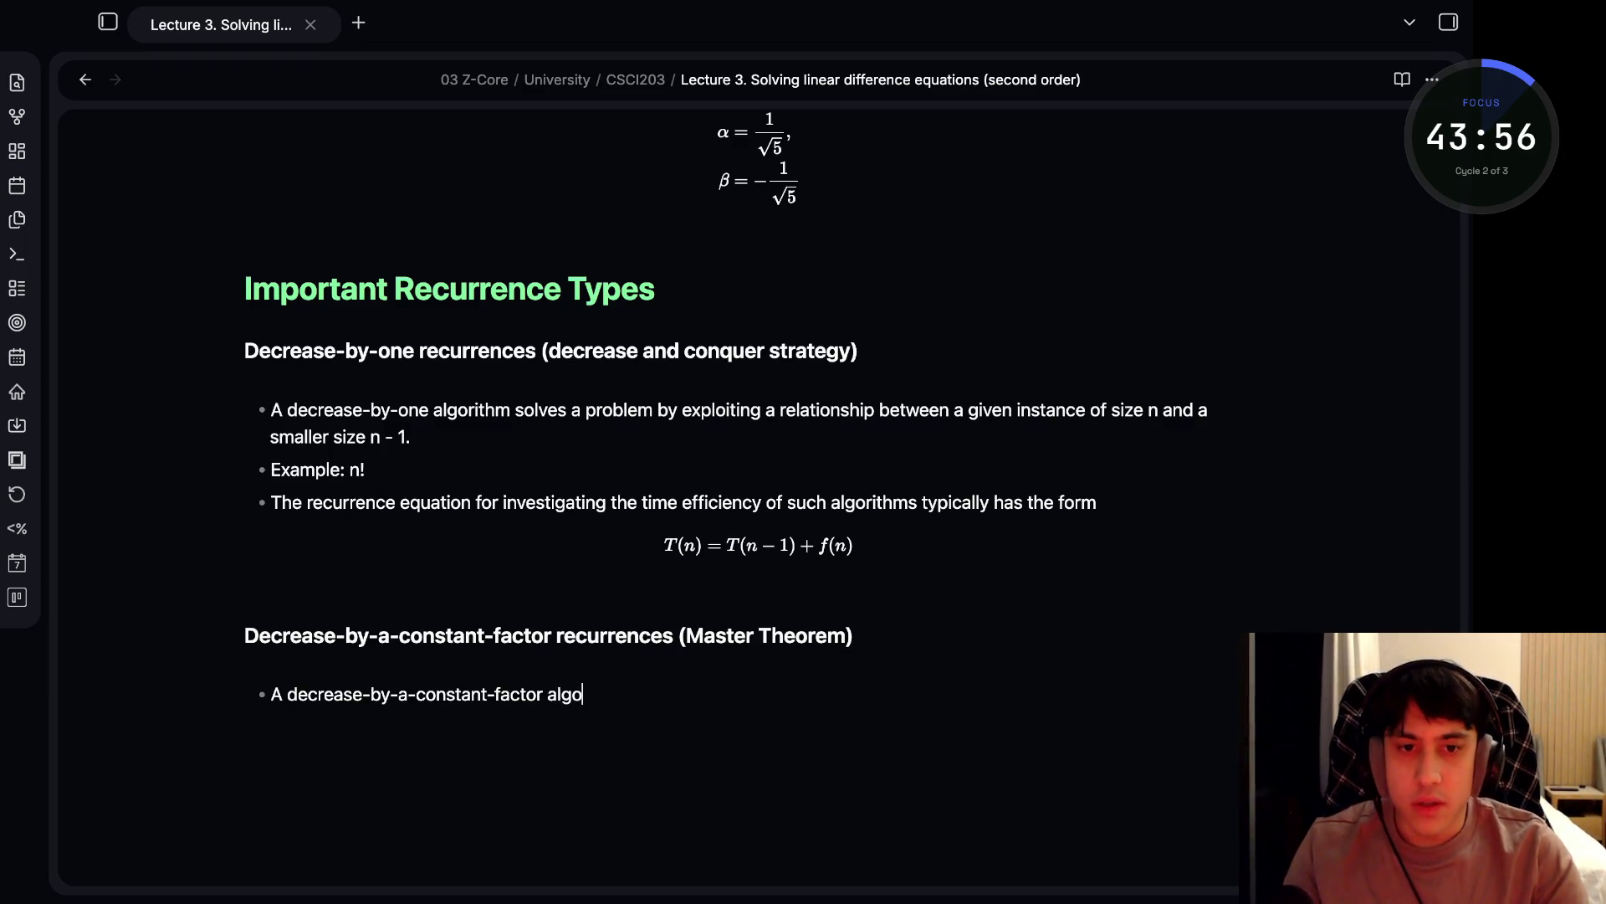
type("rithm s")
type("olves a")
type(" probl")
type("em by di")
type("viding")
type(" its f")
type("iven instan")
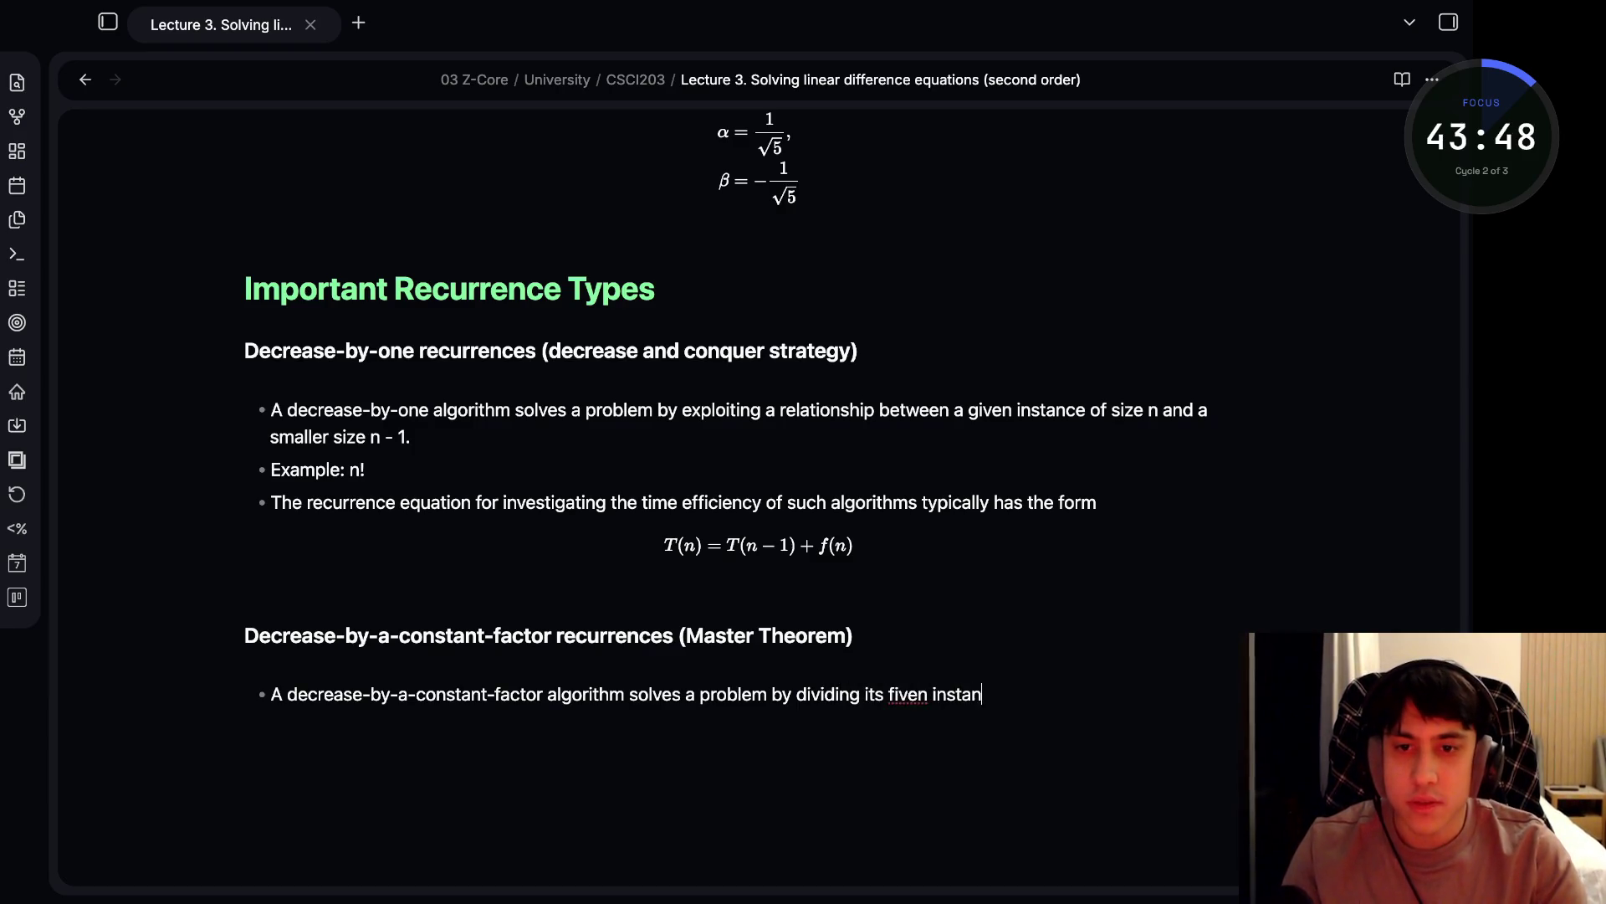
type("ce of ")
type("size")
type("in ")
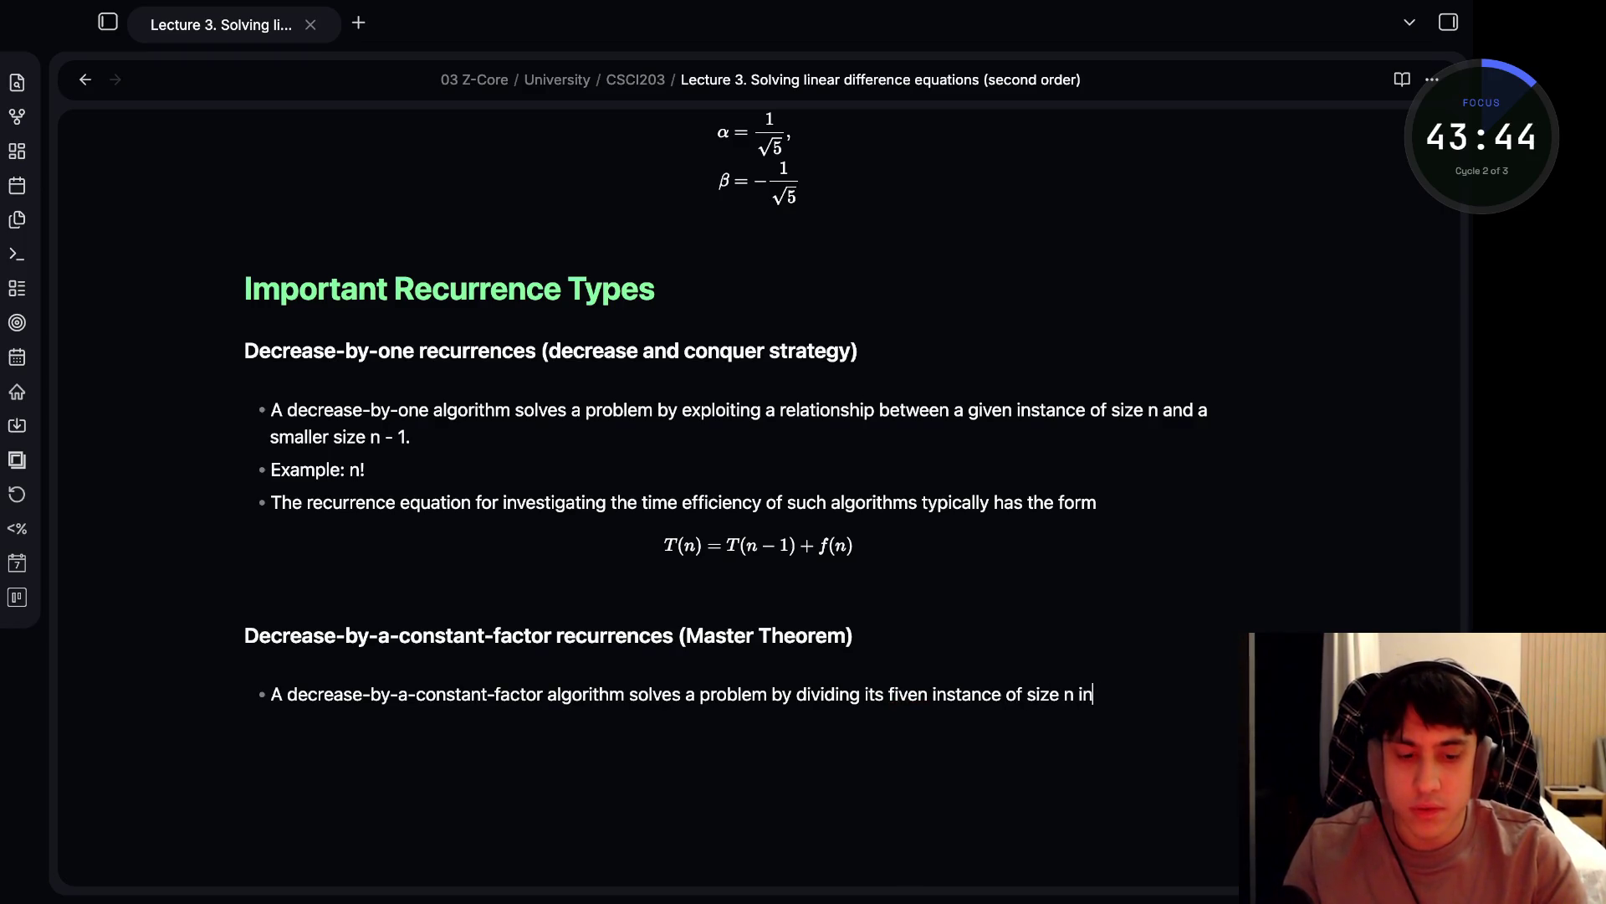
type("to s")
type("everal")
type(" smalle")
type("r instances of size")
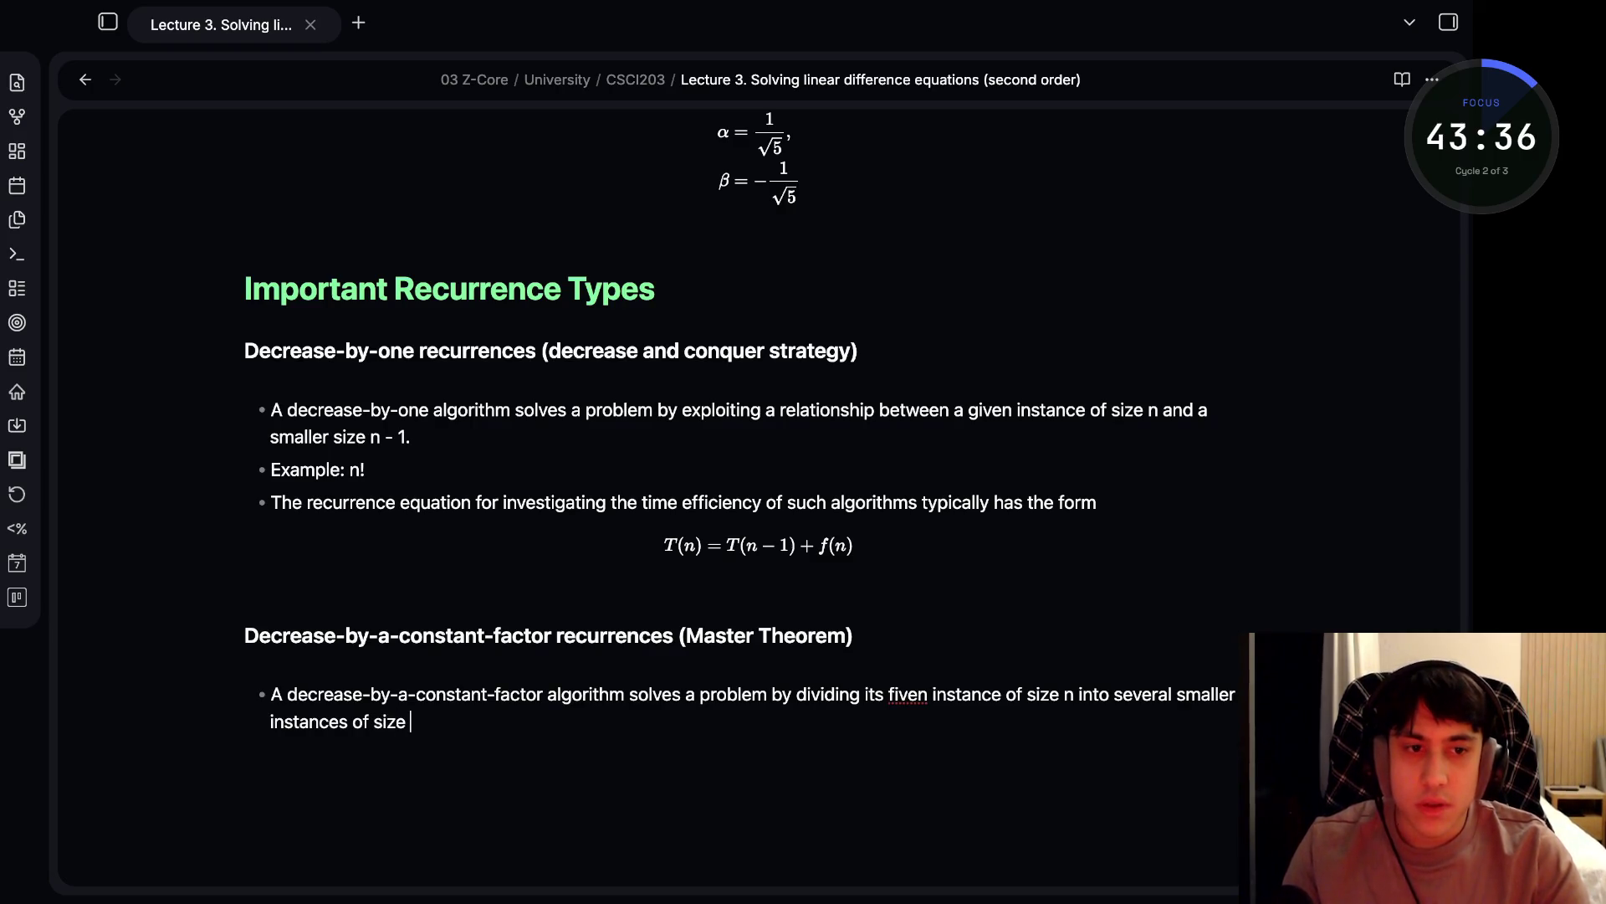
type(", solving each of them rec")
type("ursively")
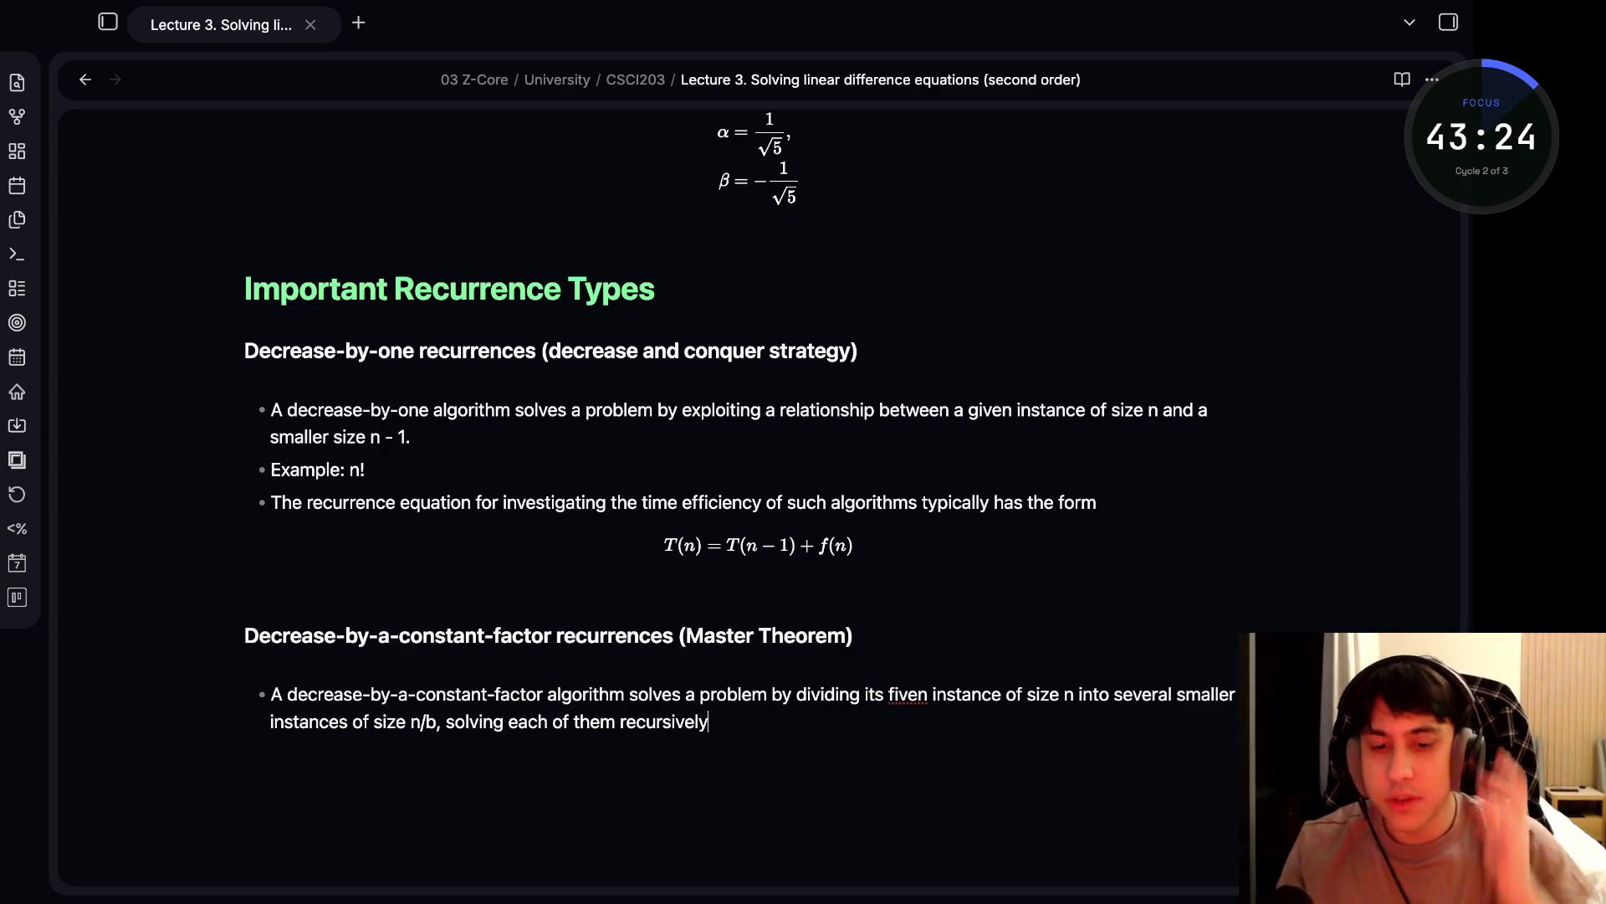
type(", and")
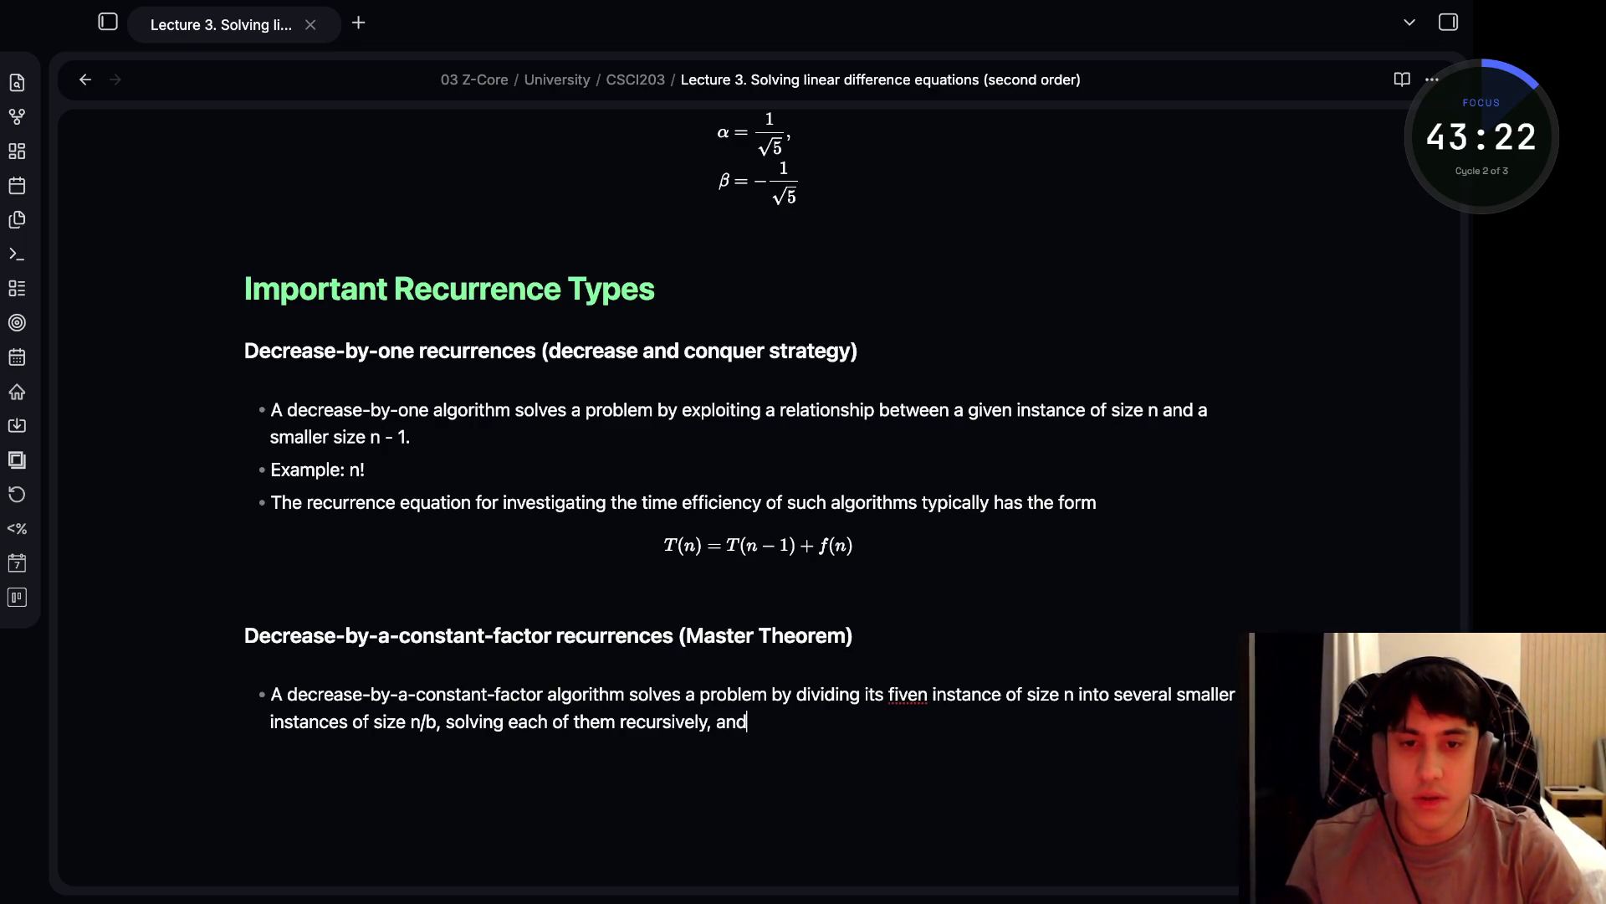
type(" given")
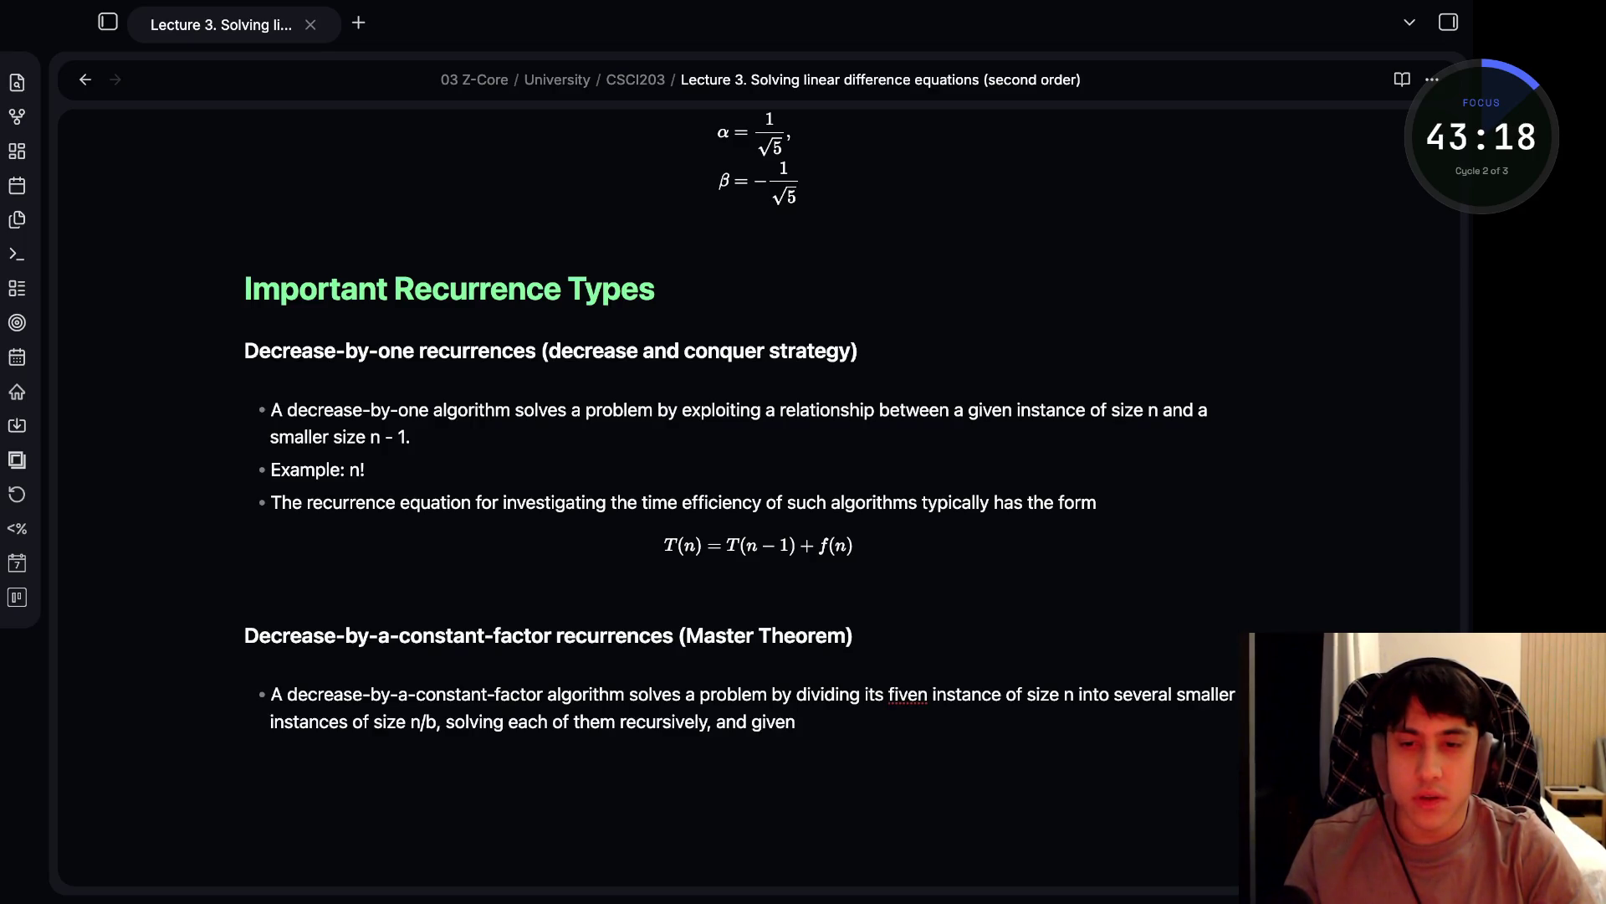
key("BackSpace")
key("BackSpace")
key("BackSpace")
type("then, if necessary, combining the sol")
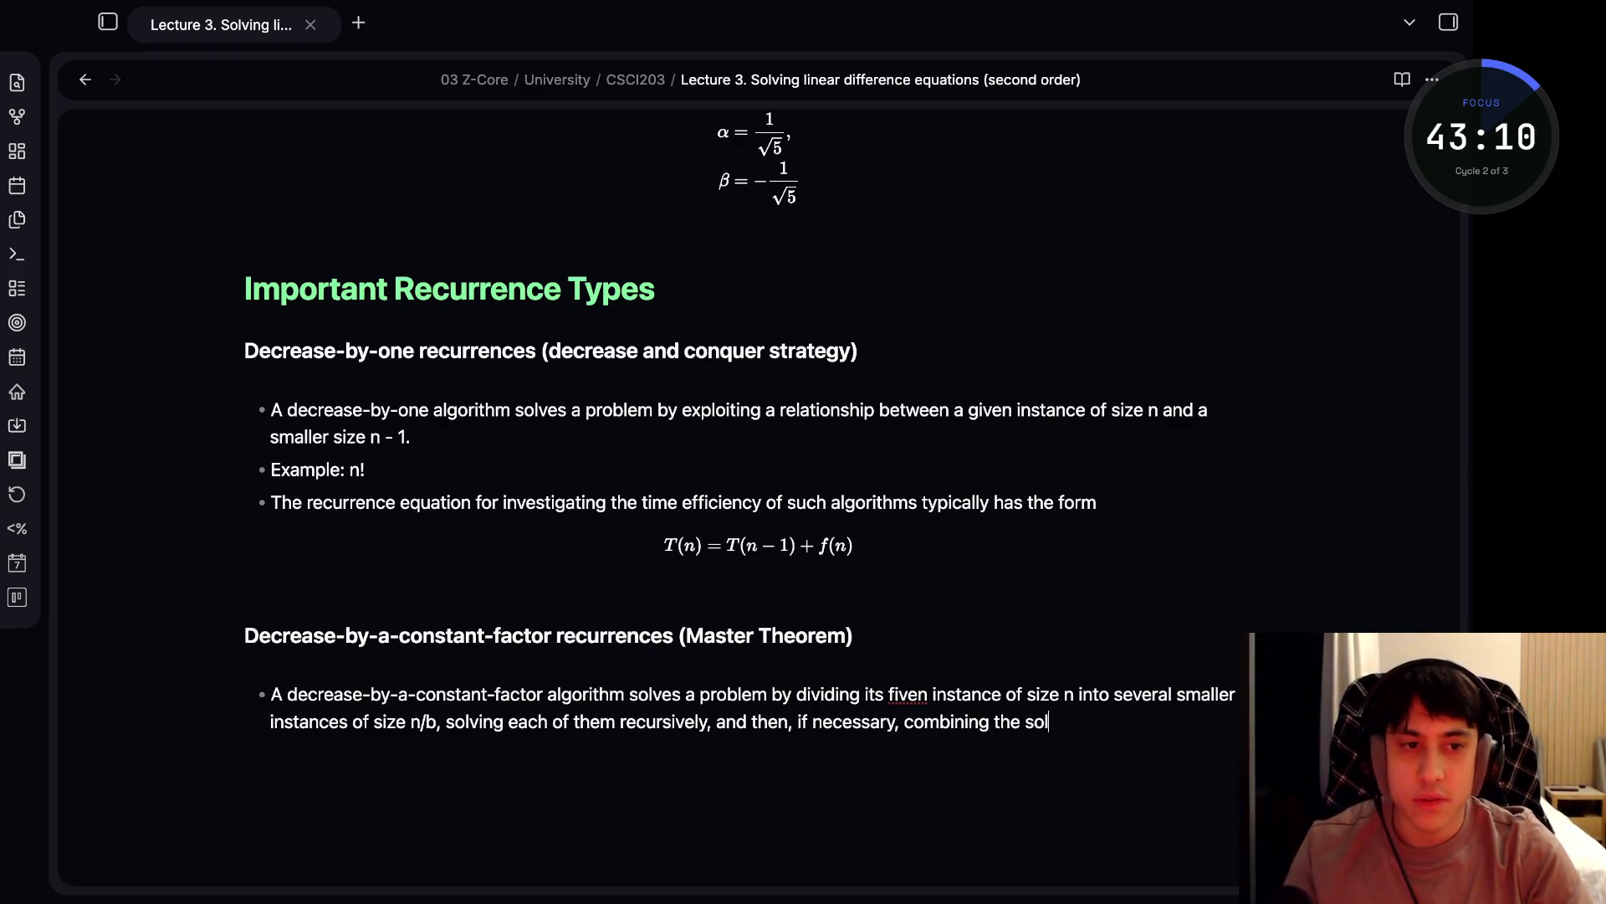
type("utions to the smaller instances into a solution to the gi")
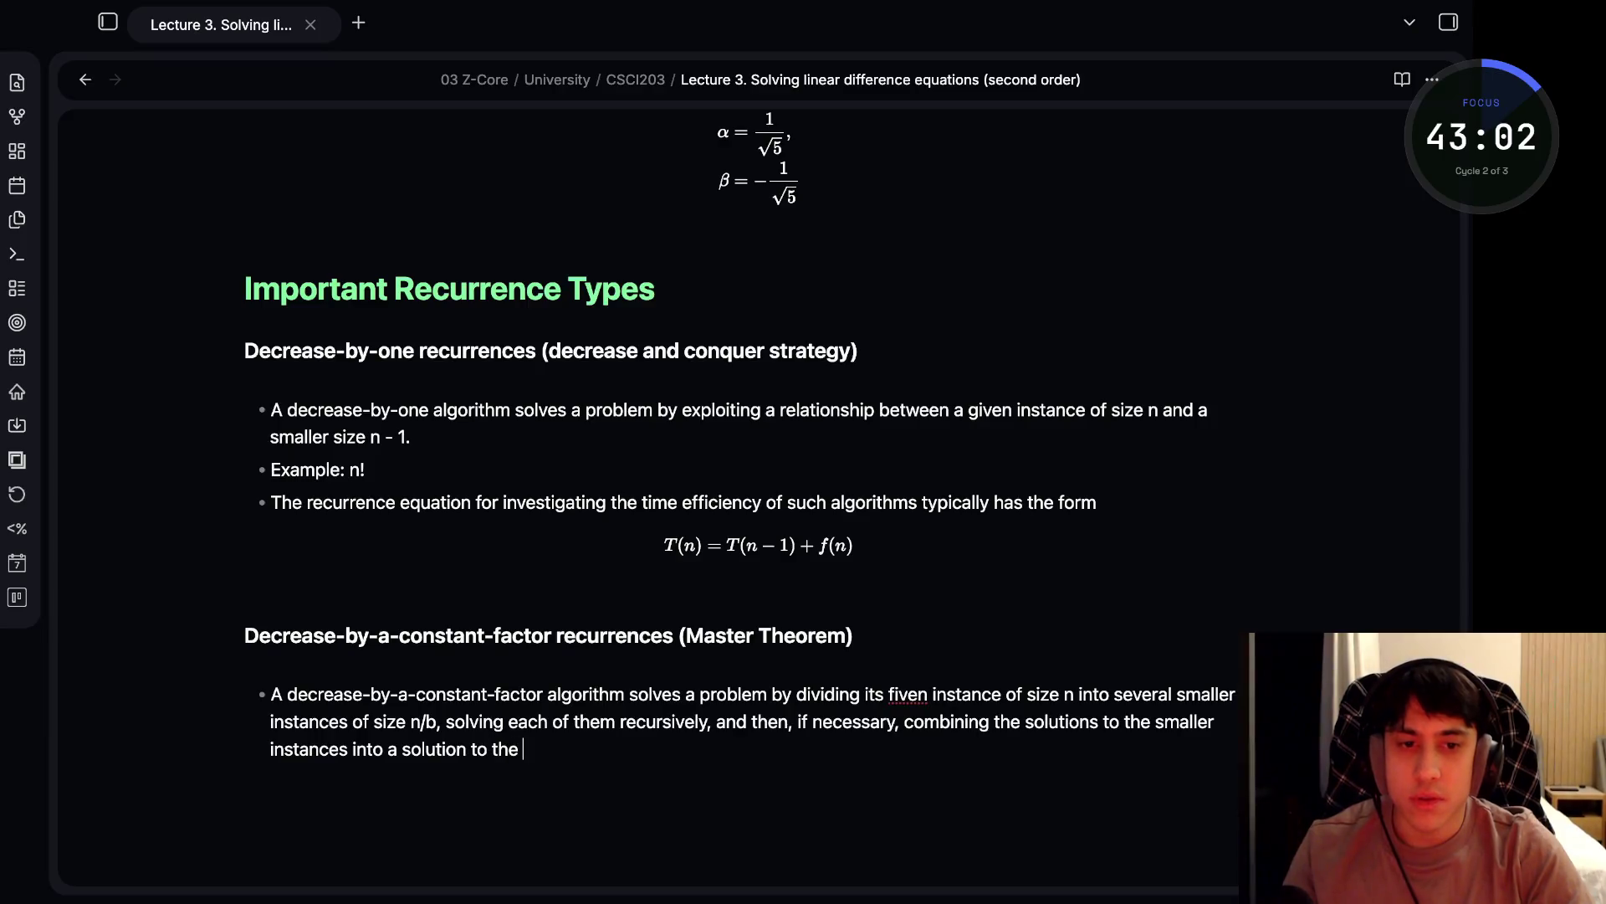
type("ven instance.")
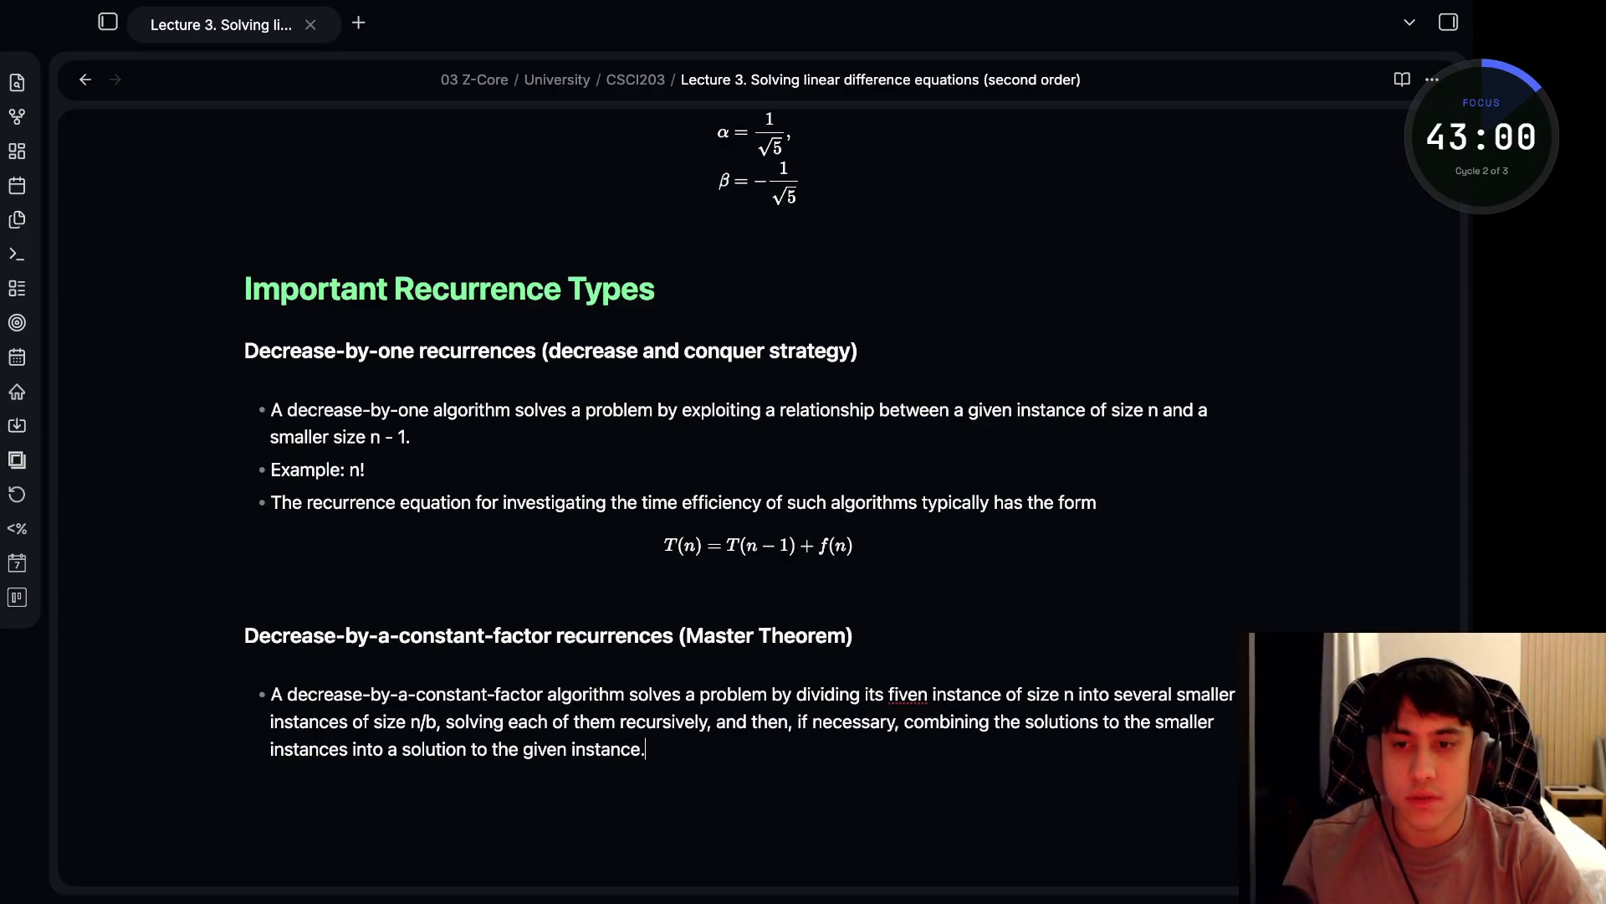
- Add bullets 'Example: binary search.' and the recurrence-form lead-in, then begin a $$ T(n) = aT(n/b) block
key("Return")
type("Example: ")
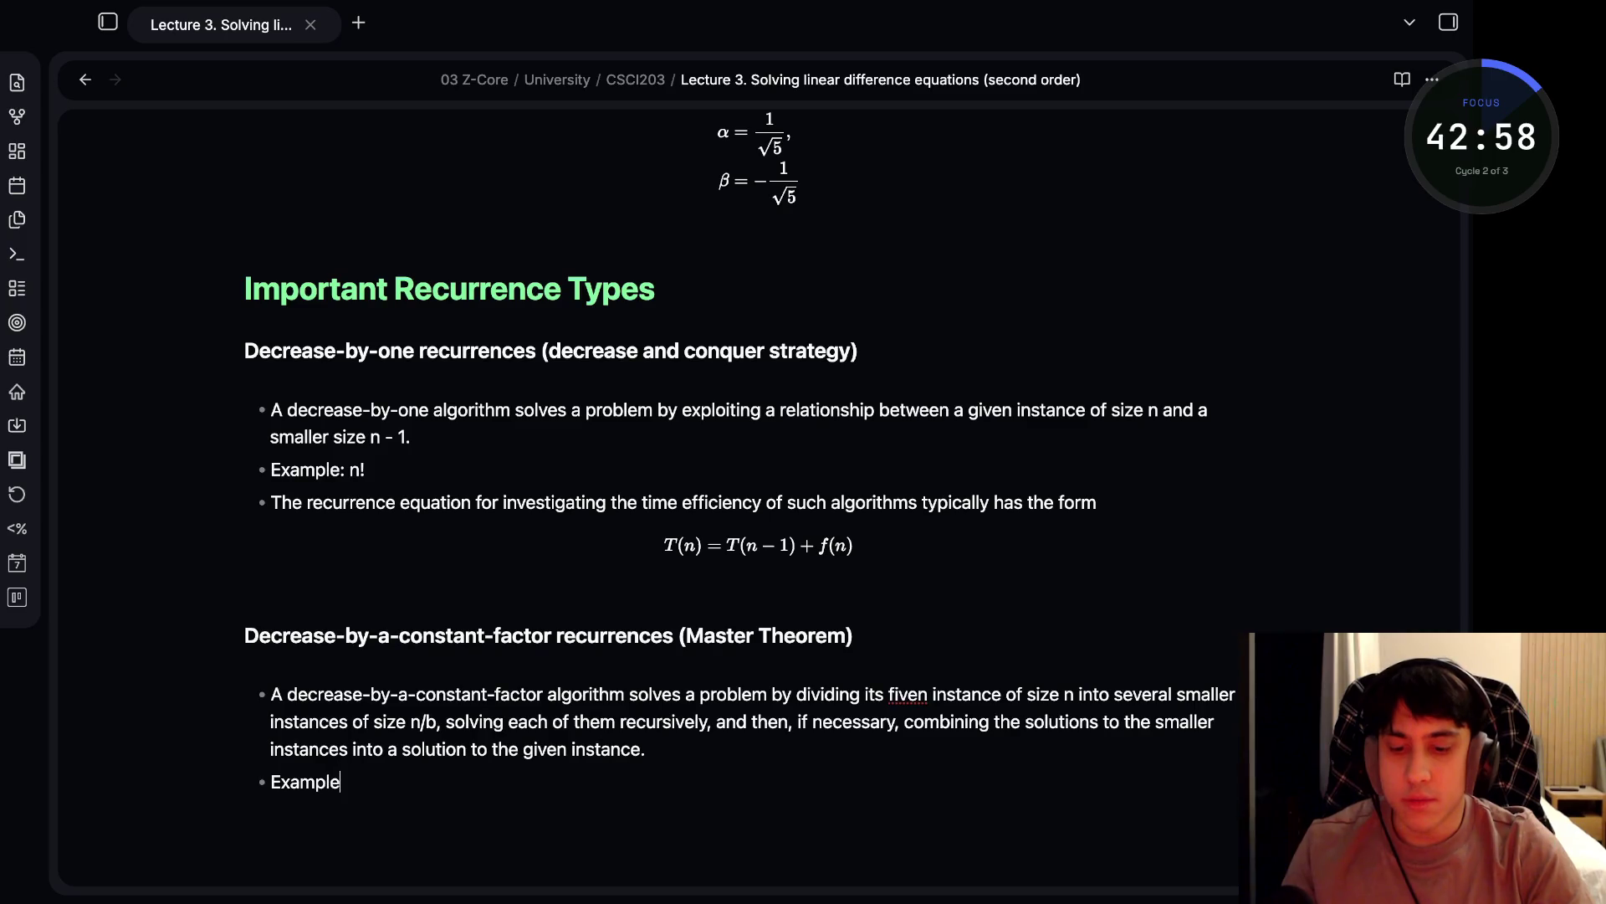
type("bina")
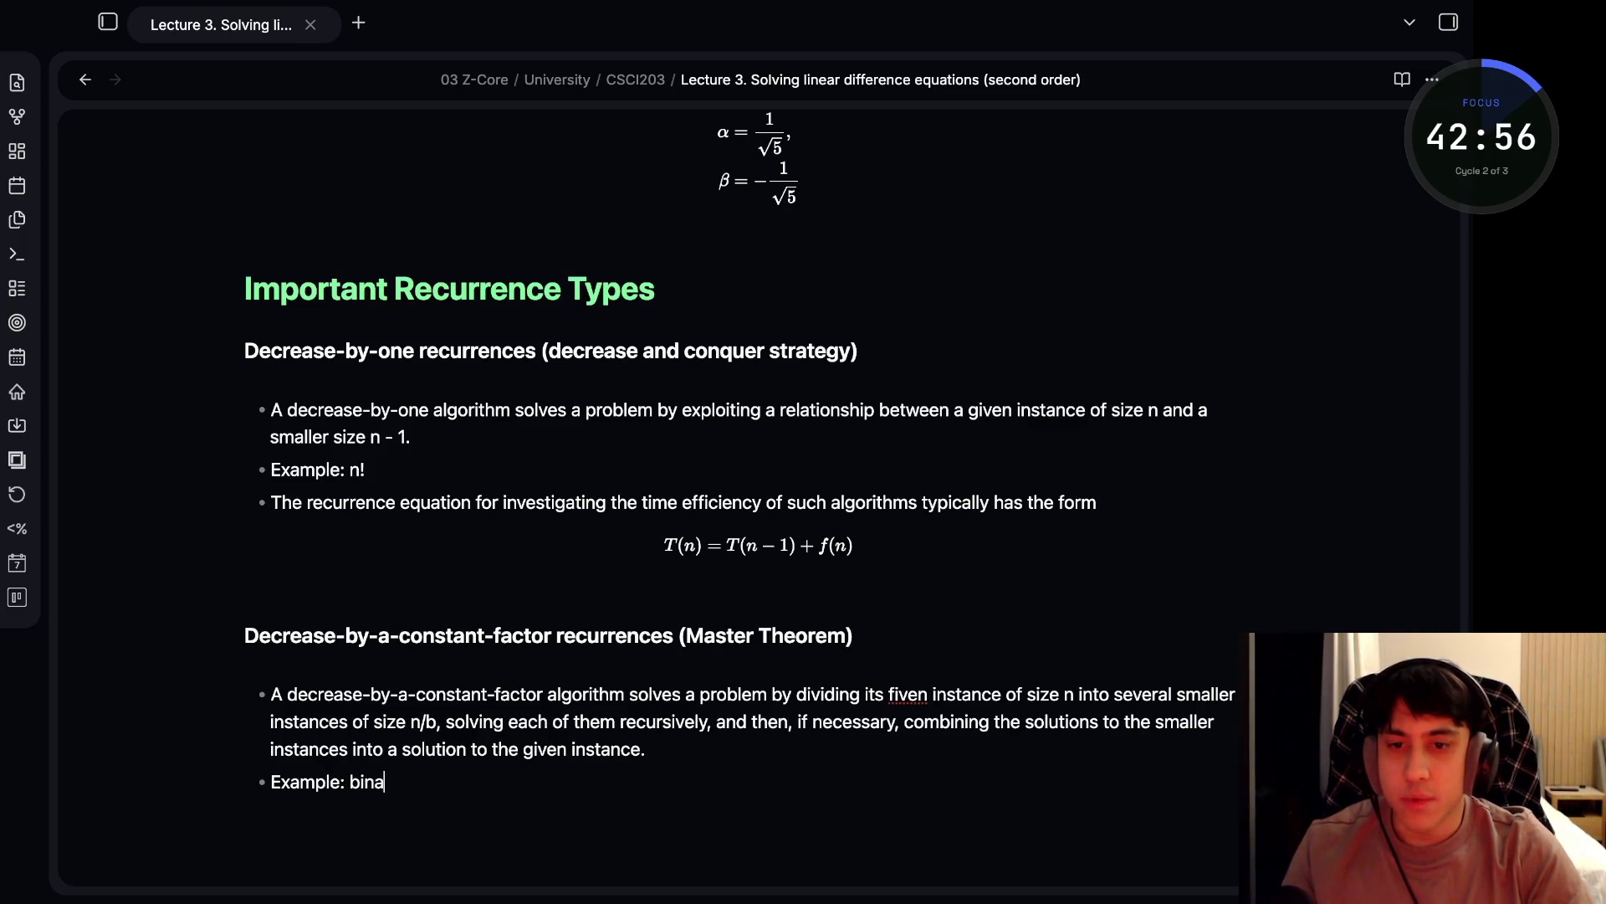
type("ry search.")
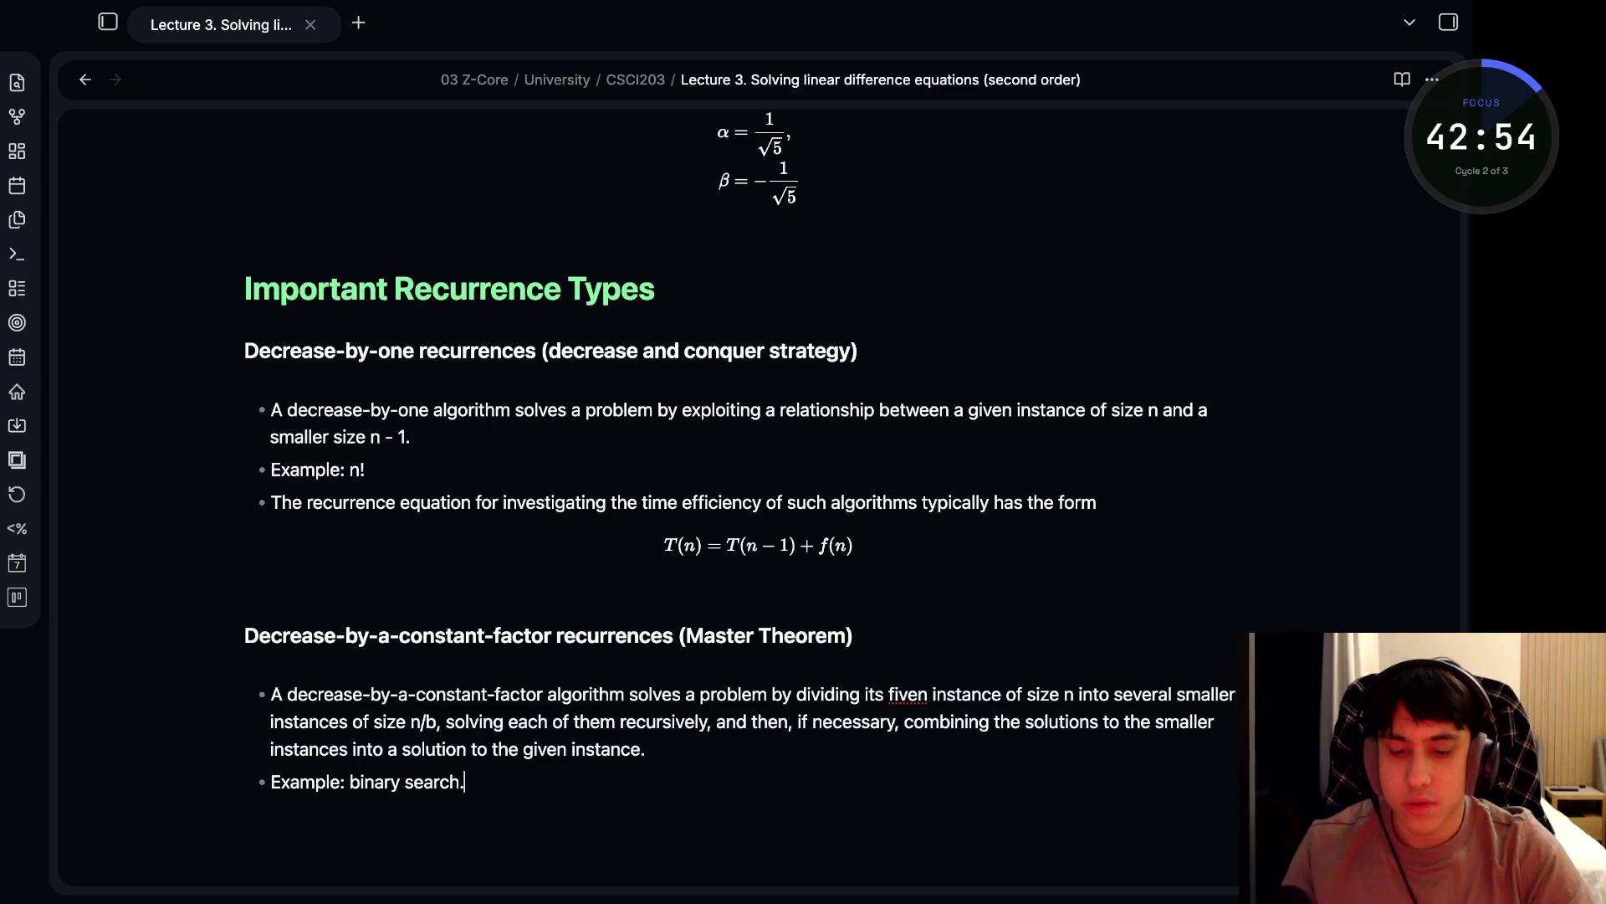
key("Return")
type("The recurr")
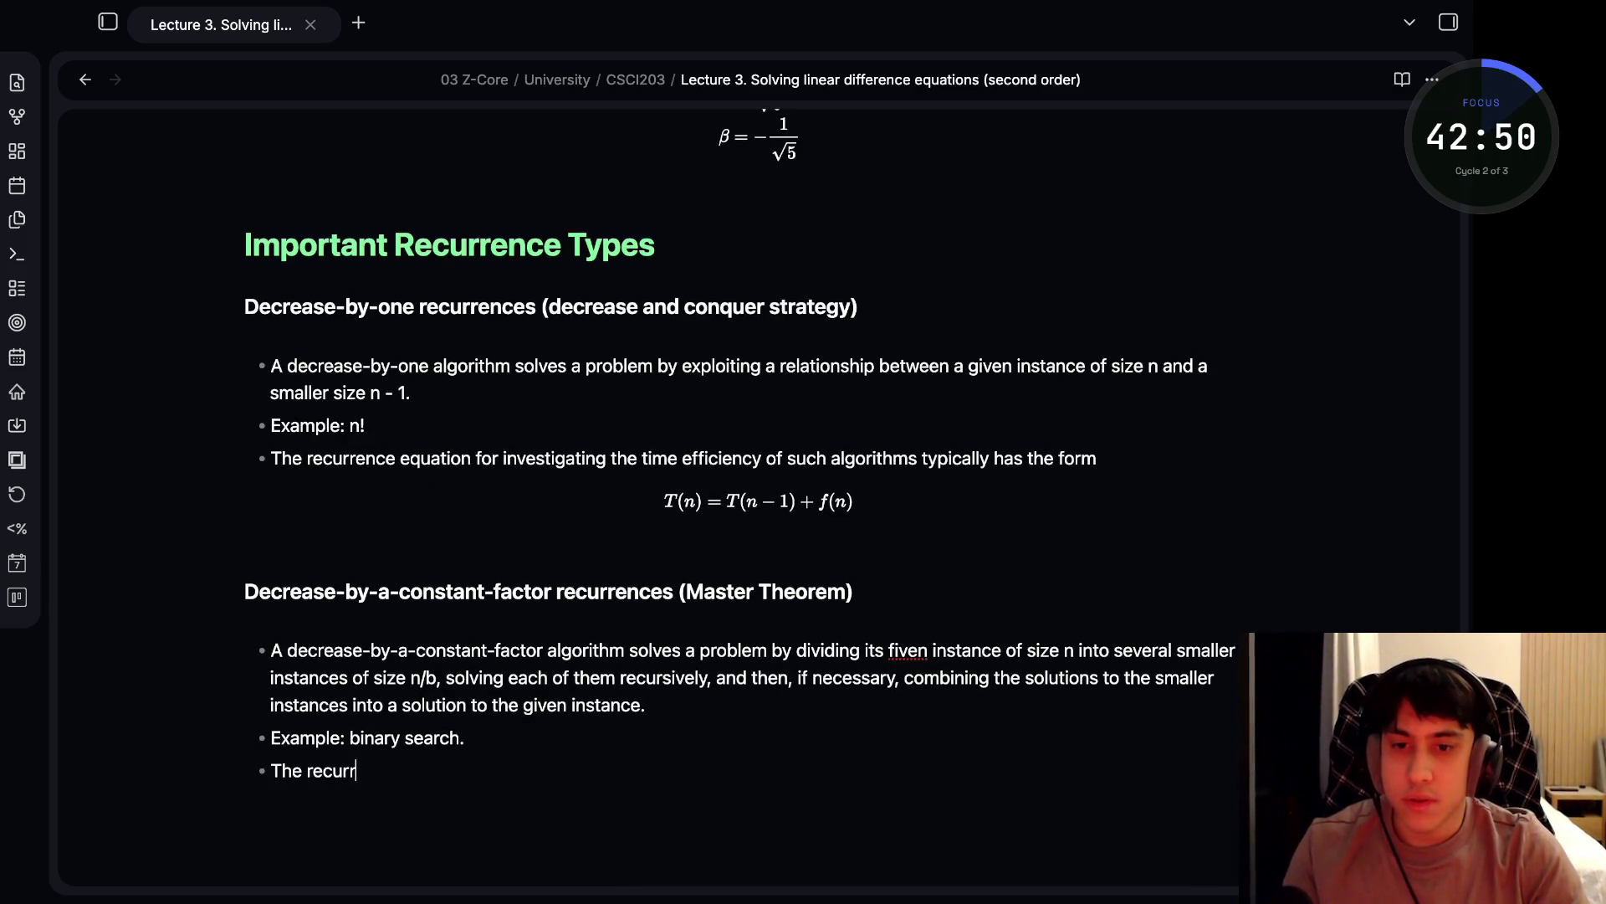
type("ence equation")
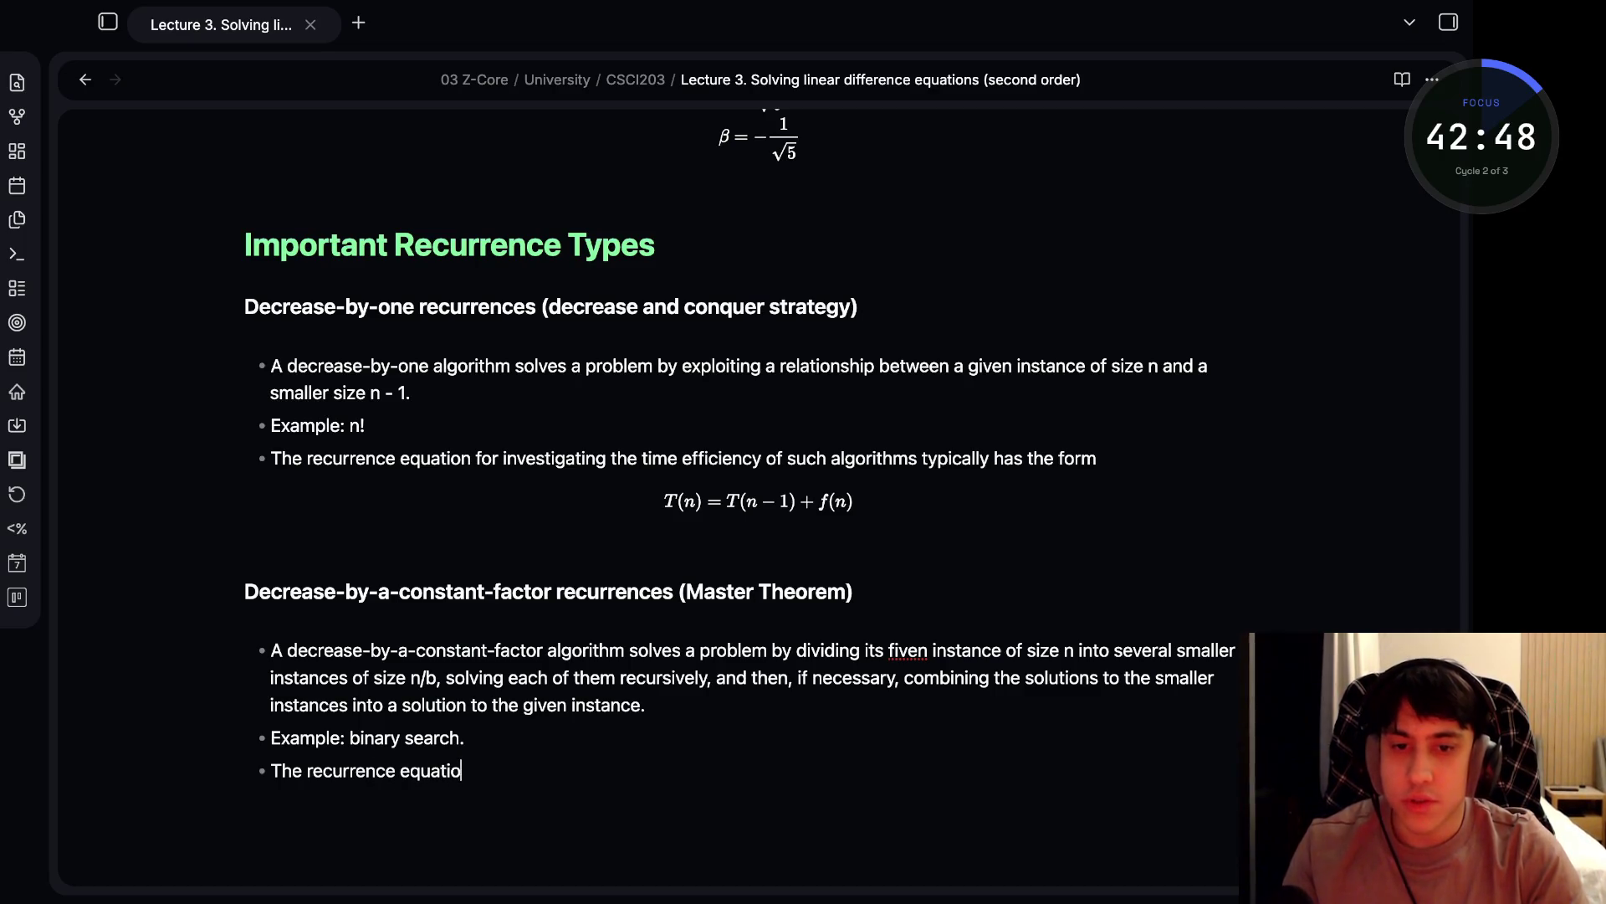
type(" for investigatin the")
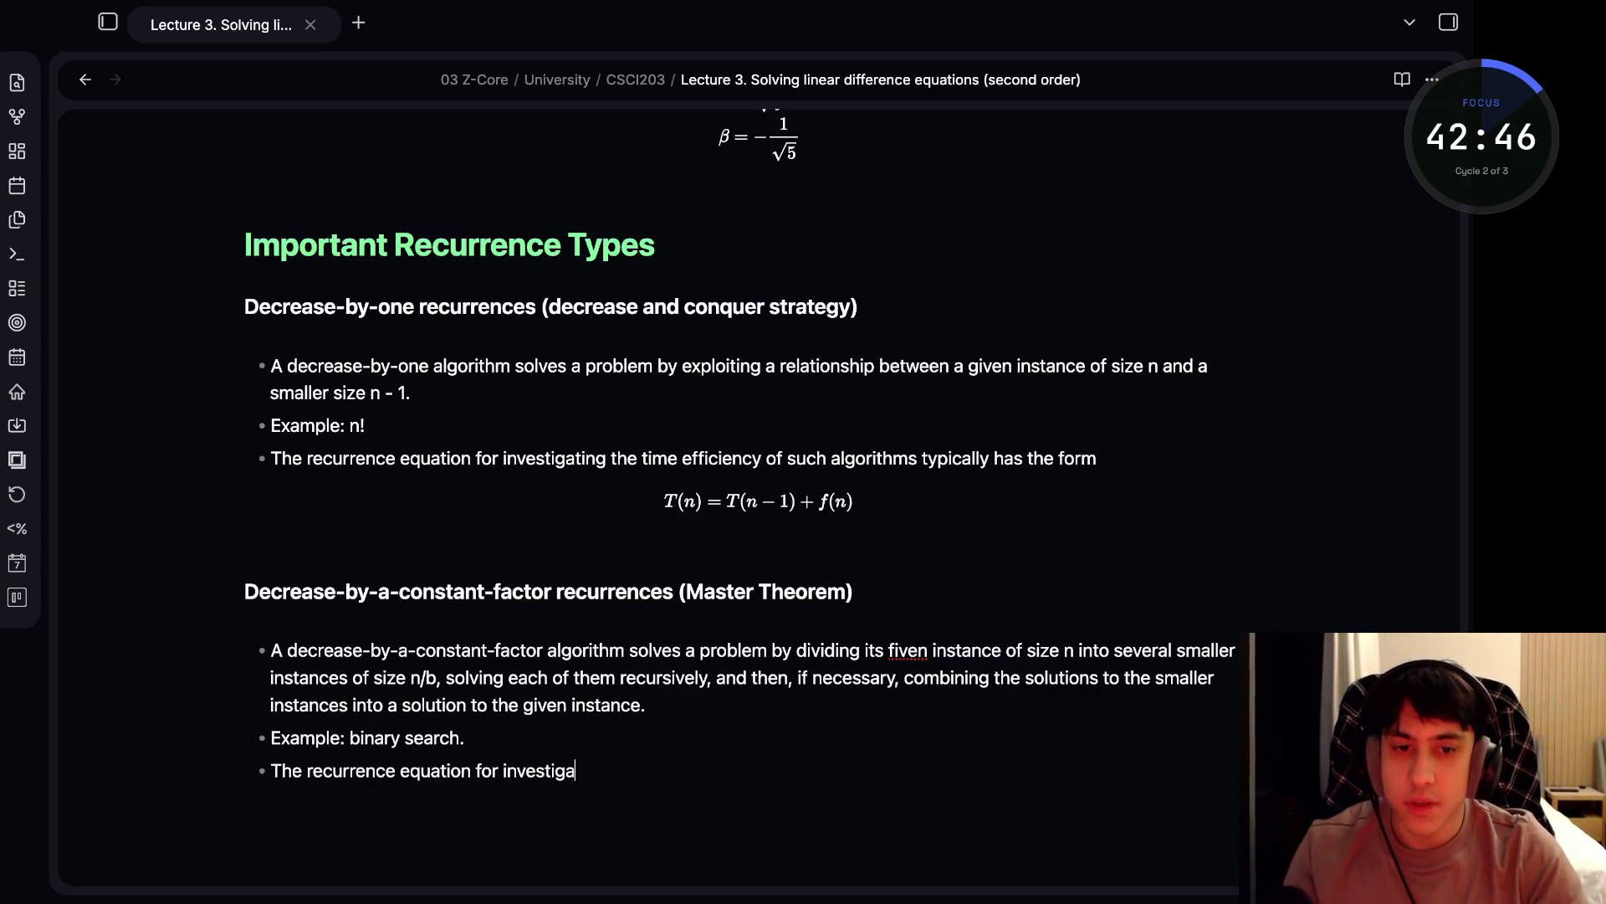
type(" time ef")
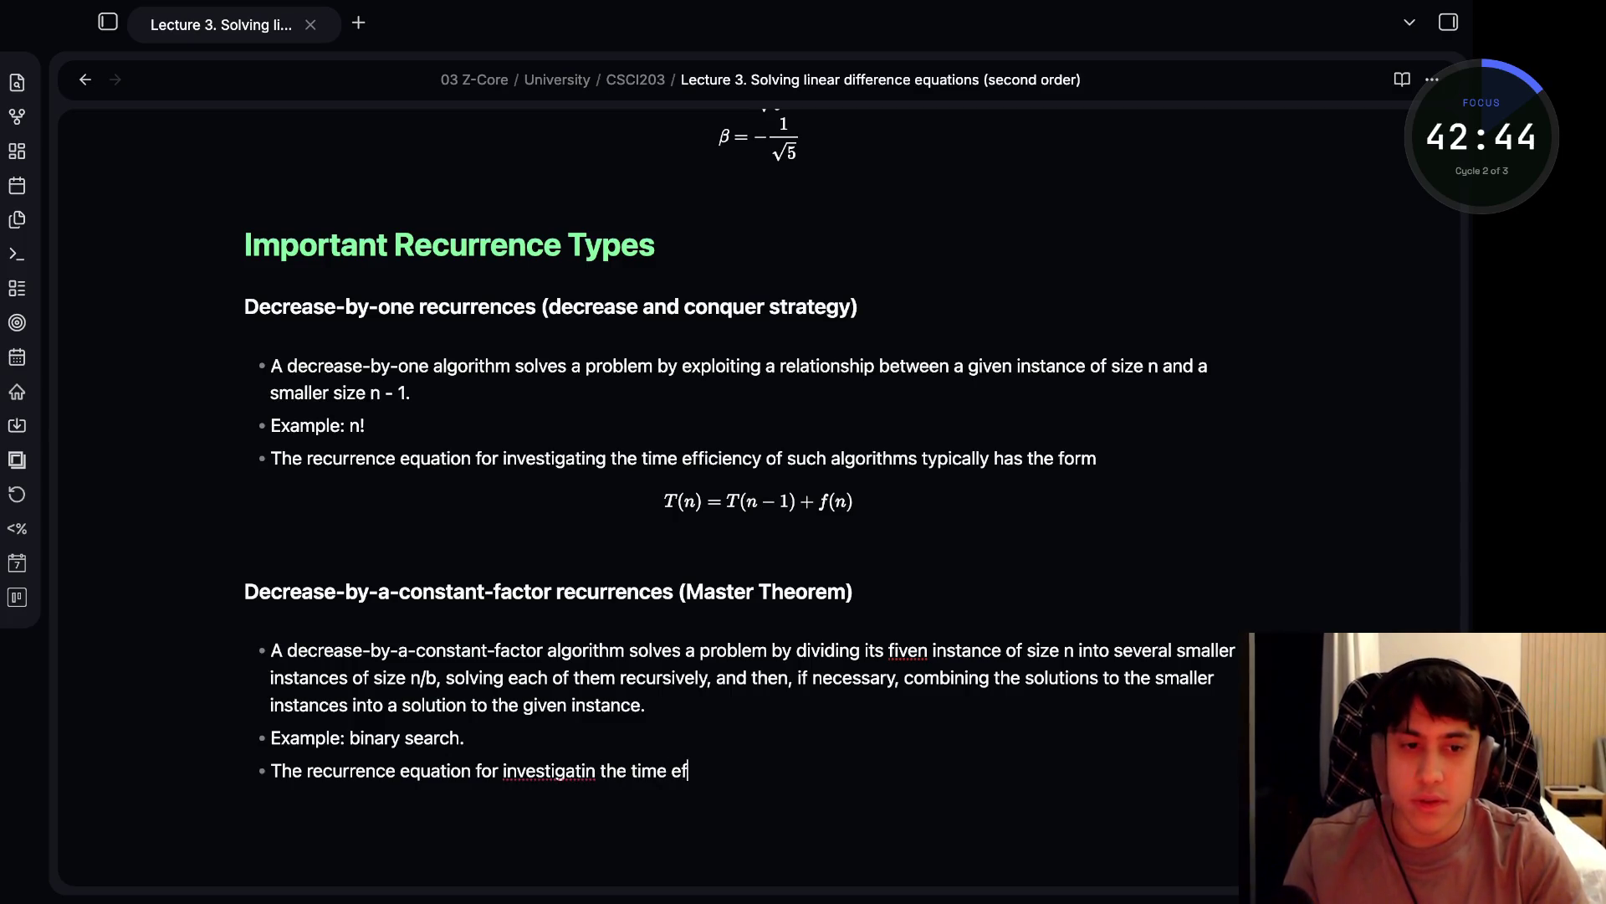
type("ficiency f")
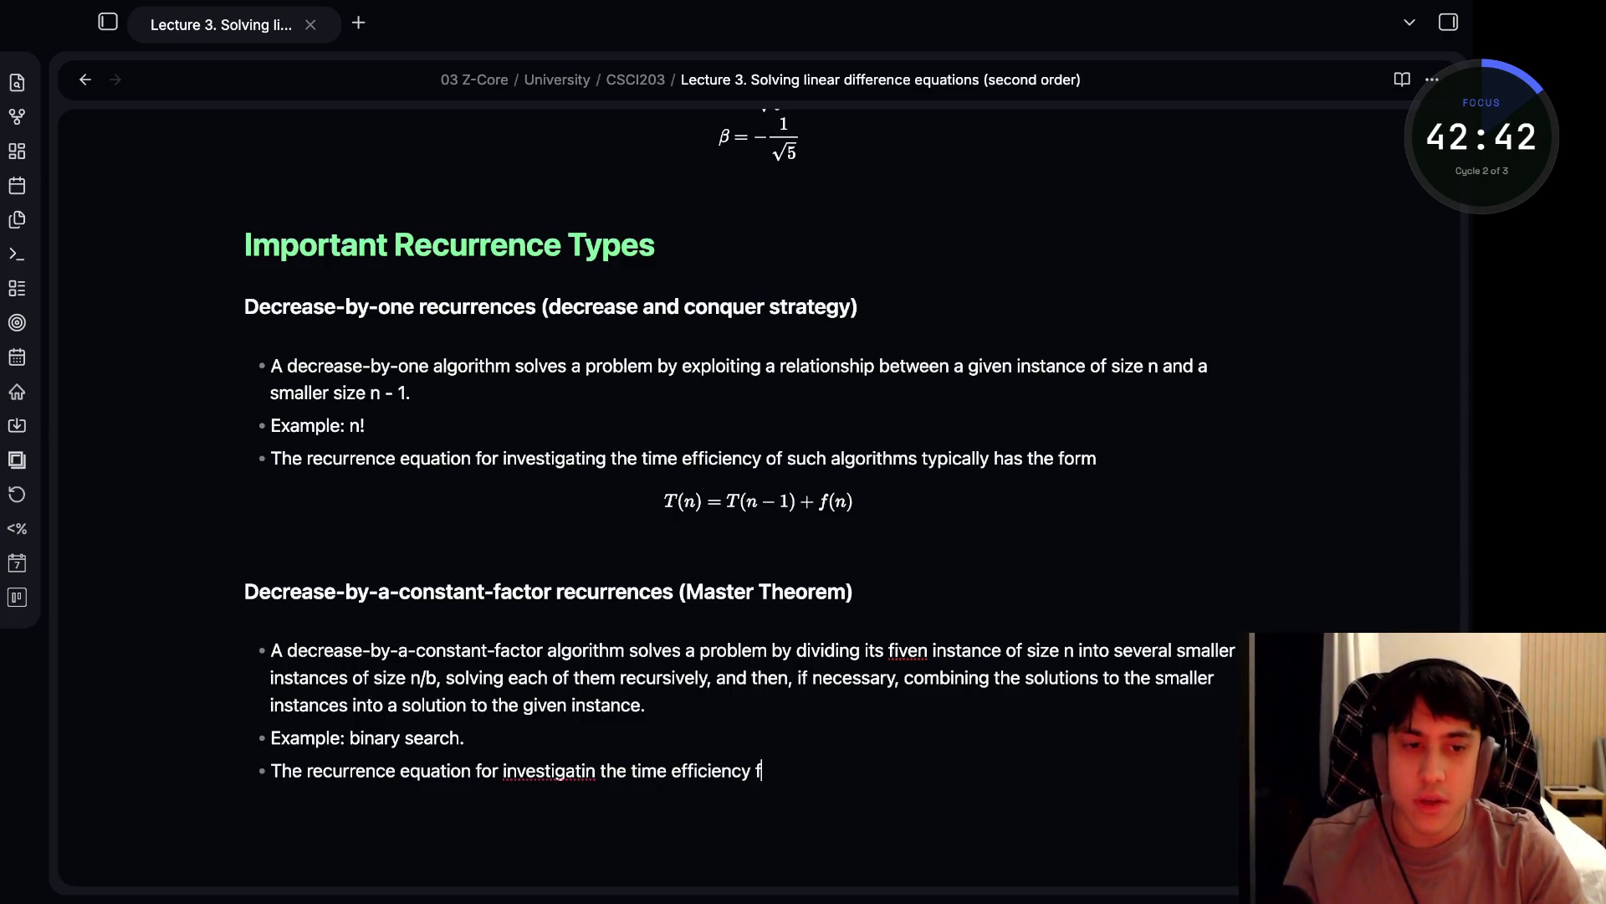
key("BackSpace")
type("of such  a")
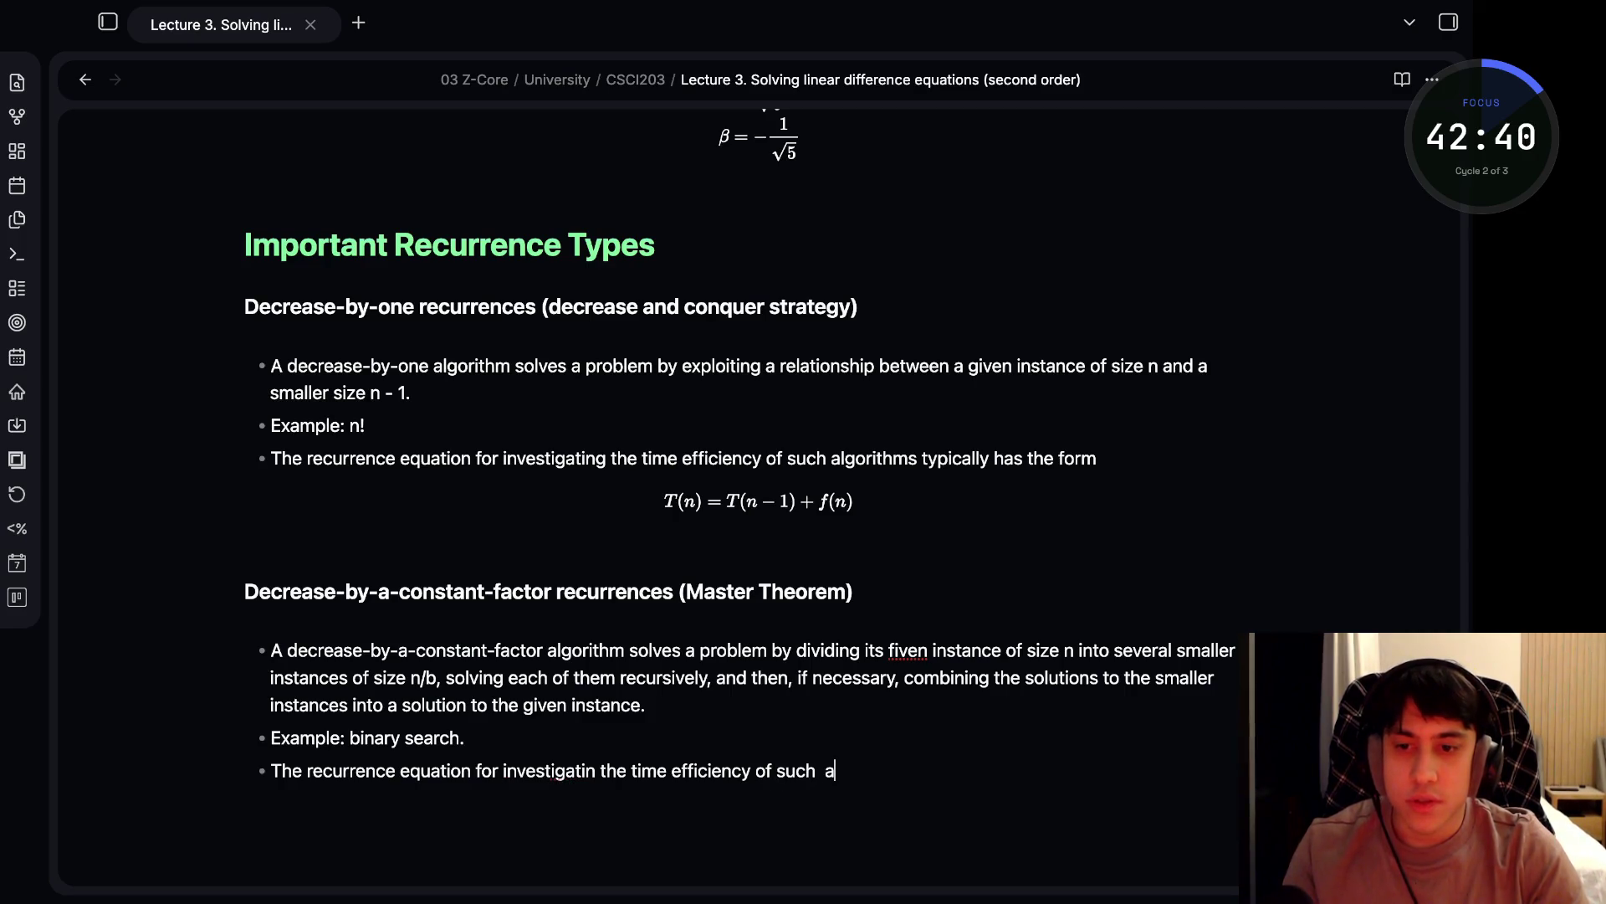
type("lgorithms typically ha")
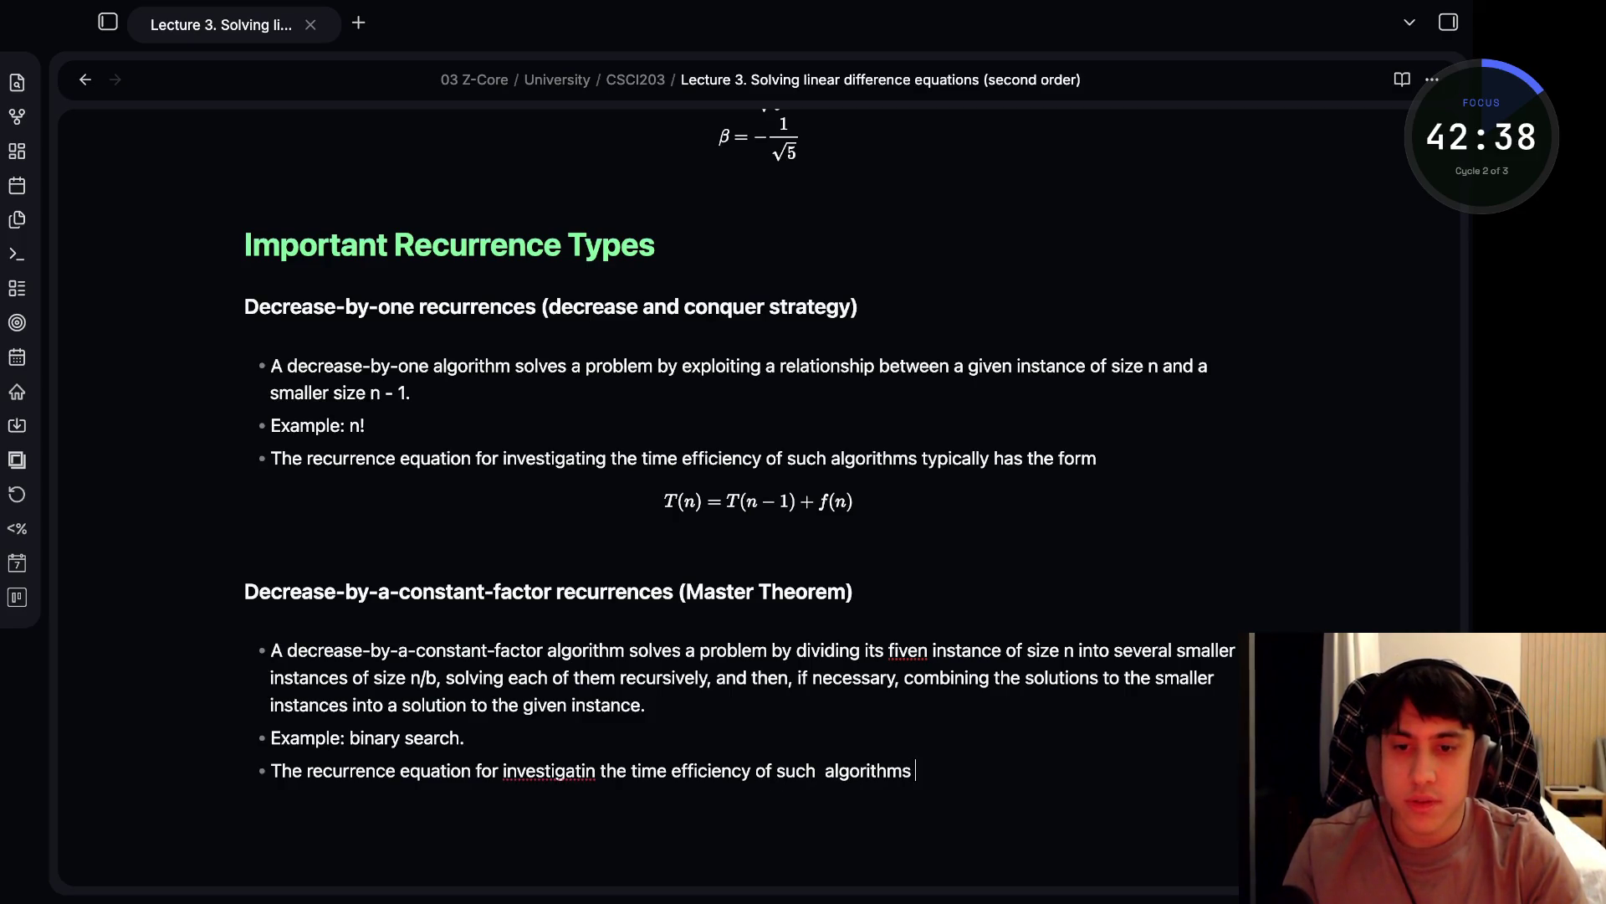
type("s the form")
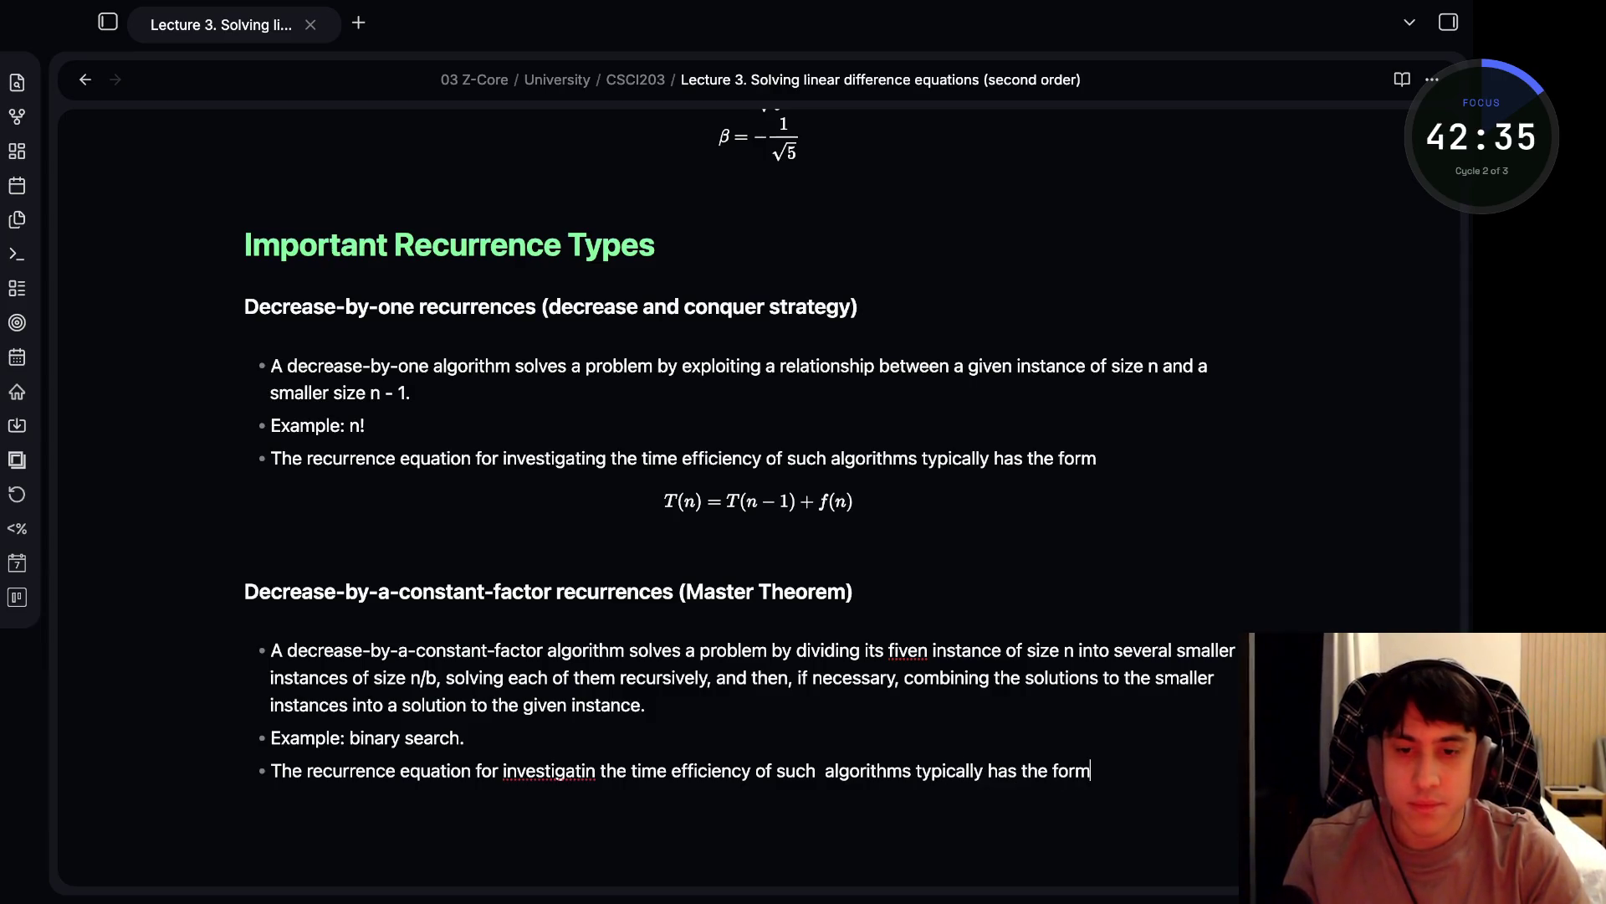
key("Return")
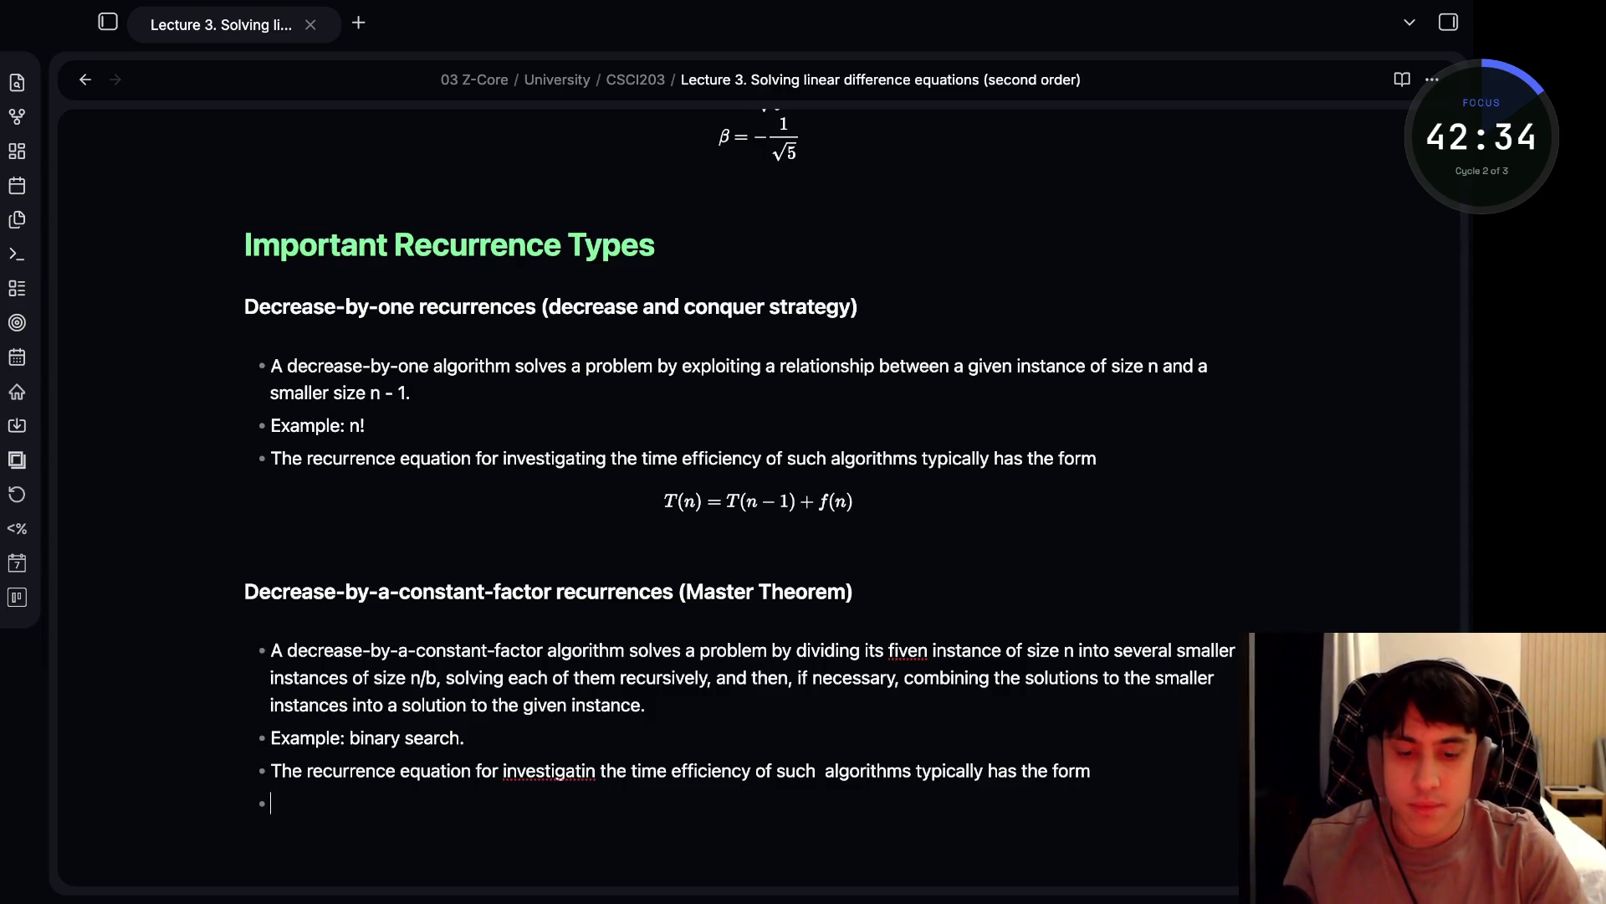
key("BackSpace")
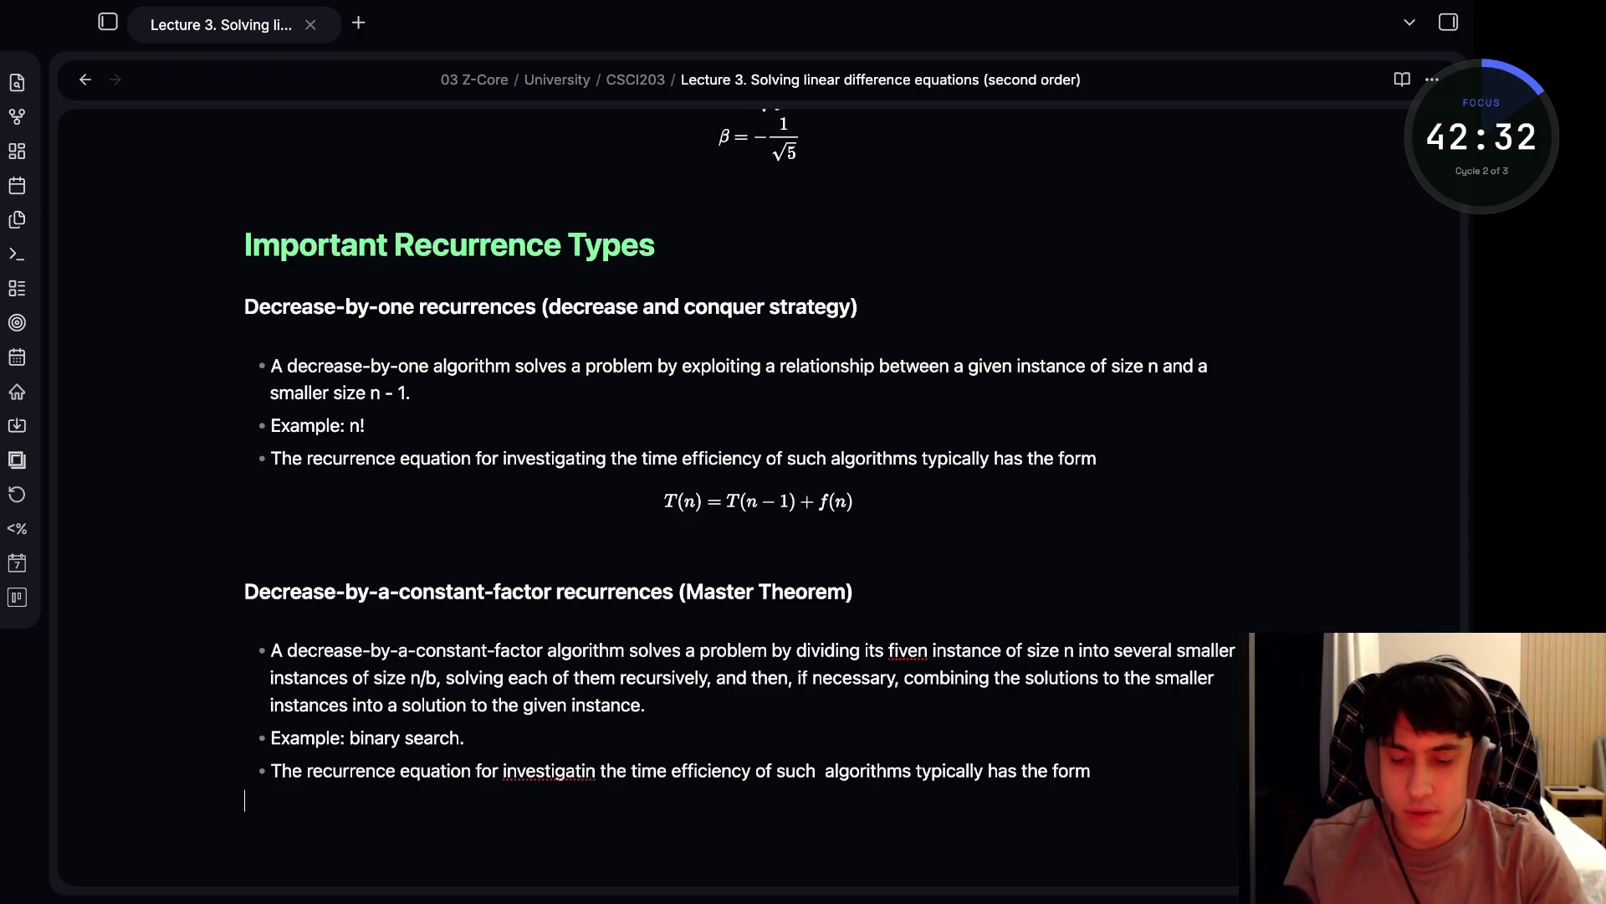
type("$$$$")
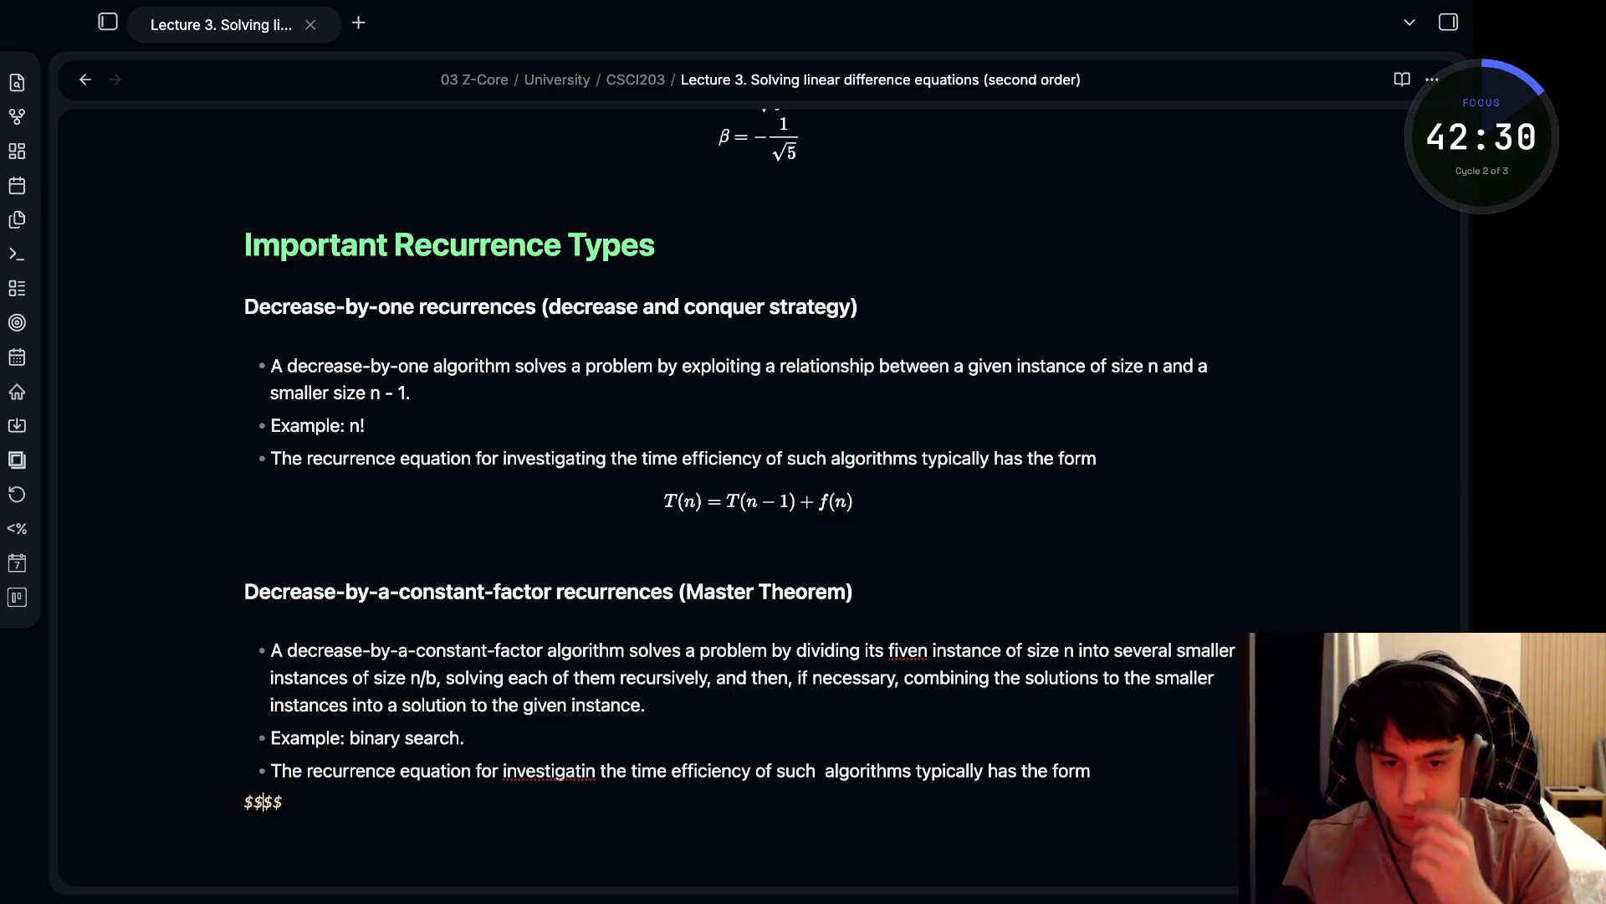
type(" T(n")
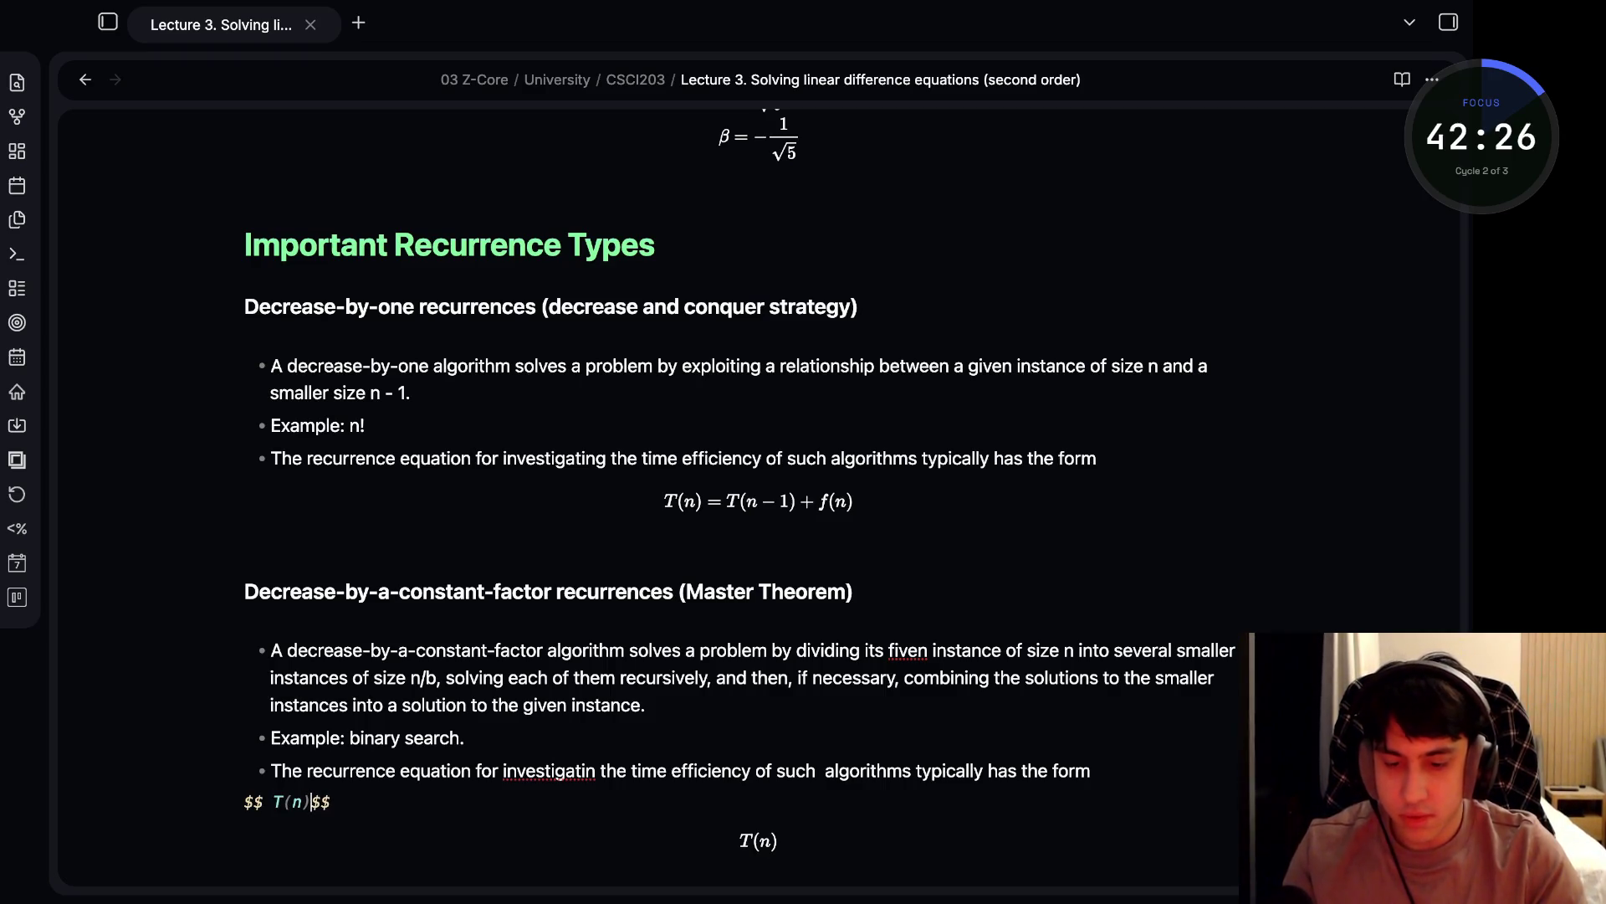
type(") = a")
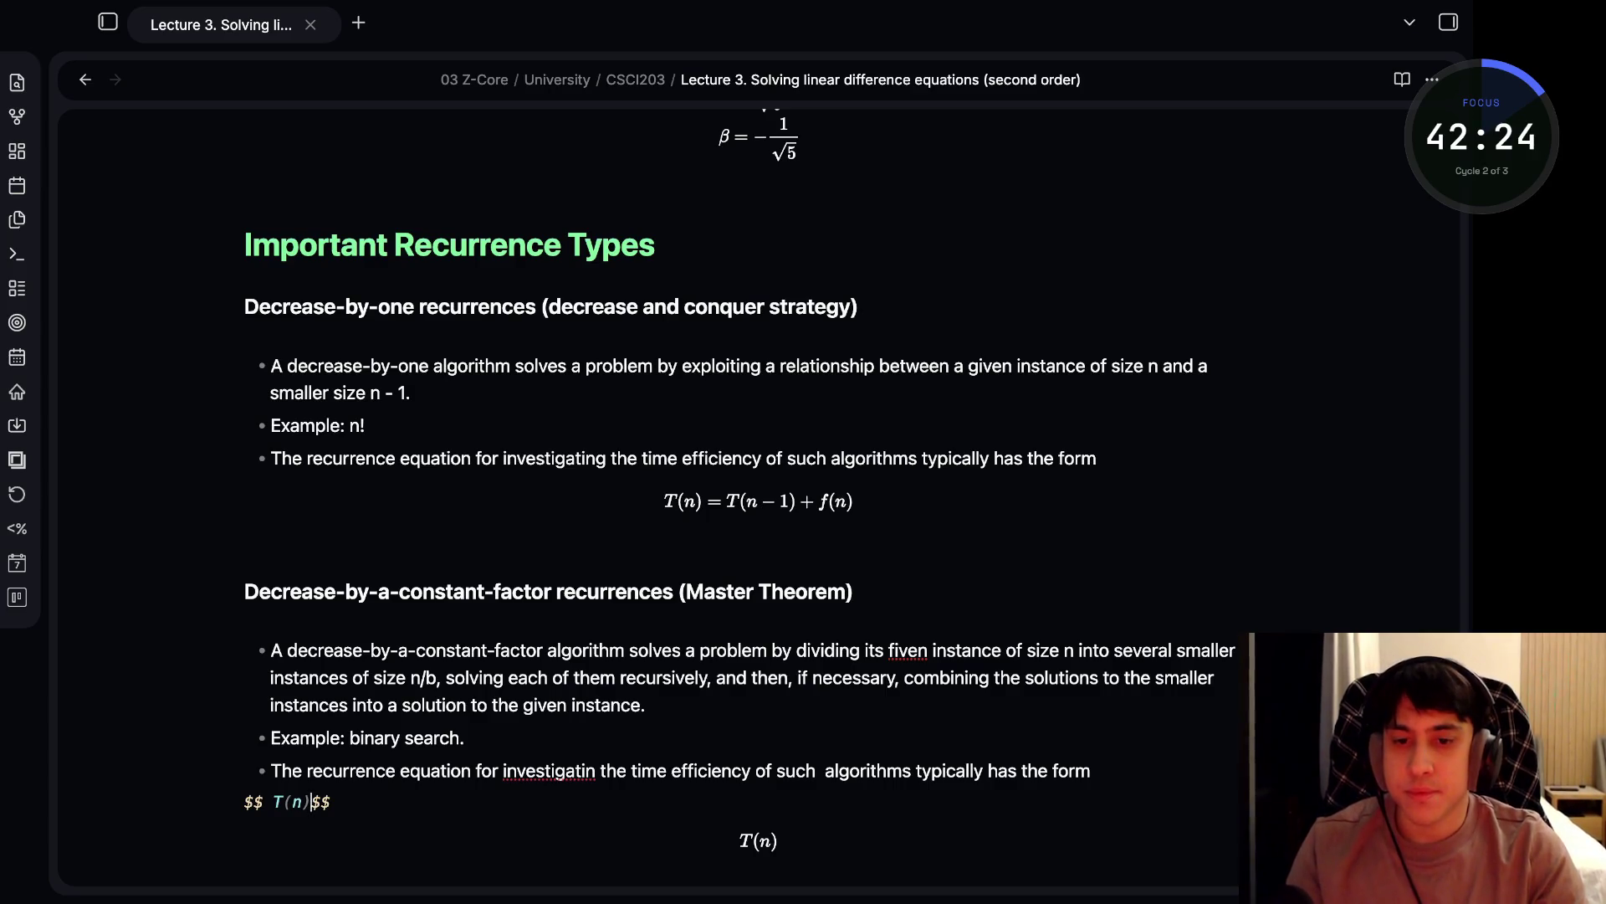
type("T(n/b")
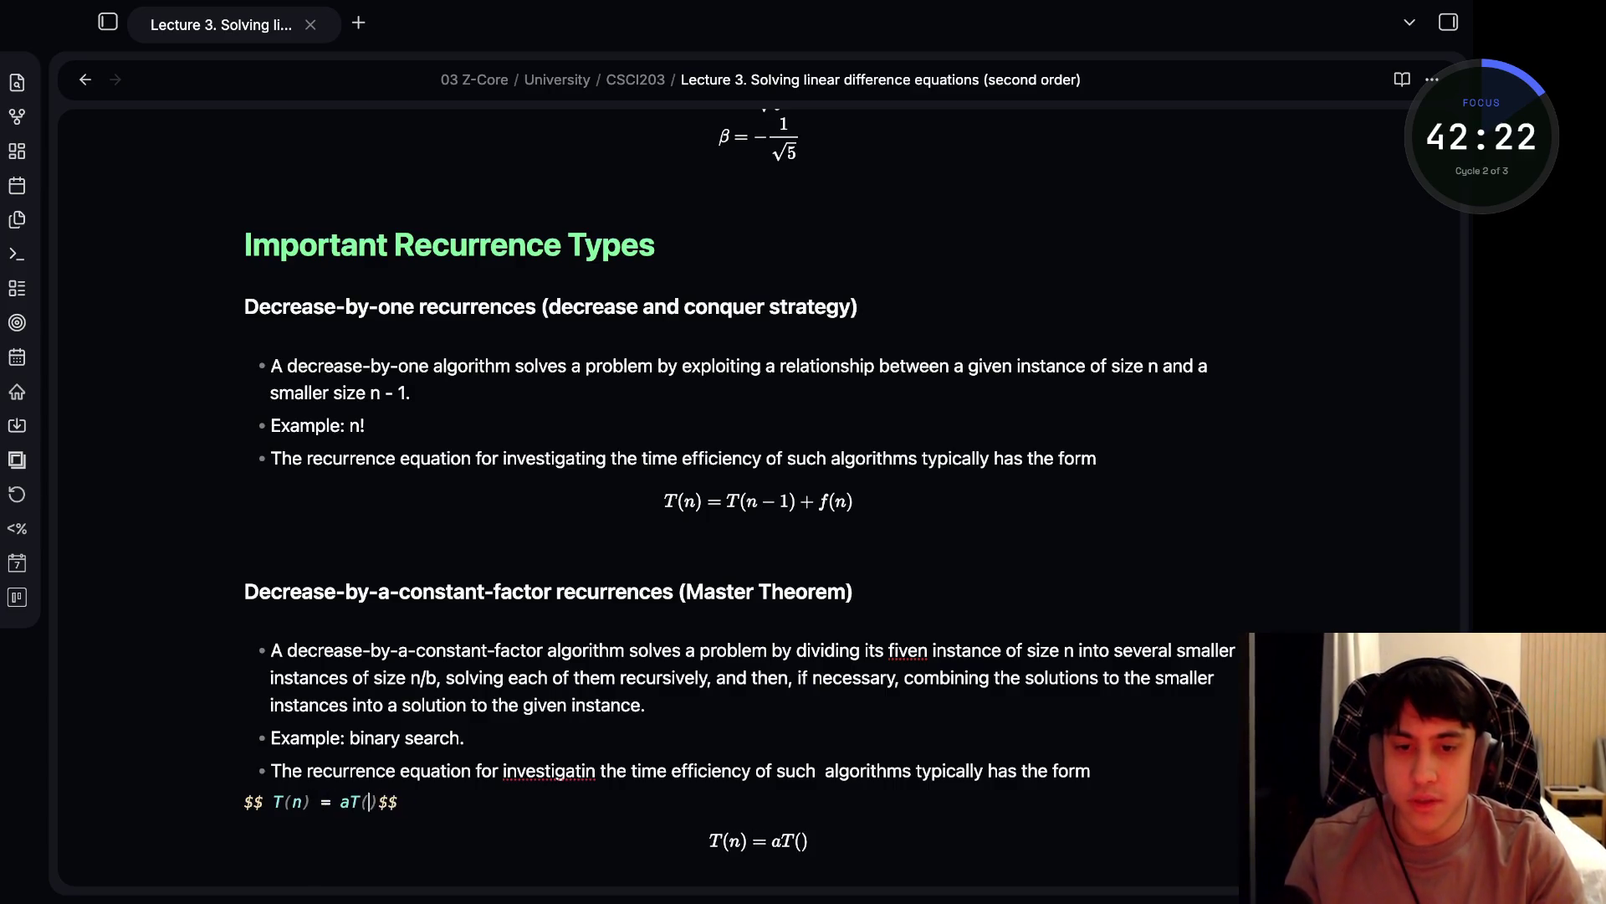
- Complete the equation as T(n) = aT\frac{n}{b} + f(n), then go to 'investigatin'
key("BackSpace")
key("BackSpace")
key("BackSpace")
type("rac{n}{b}+ f(n")
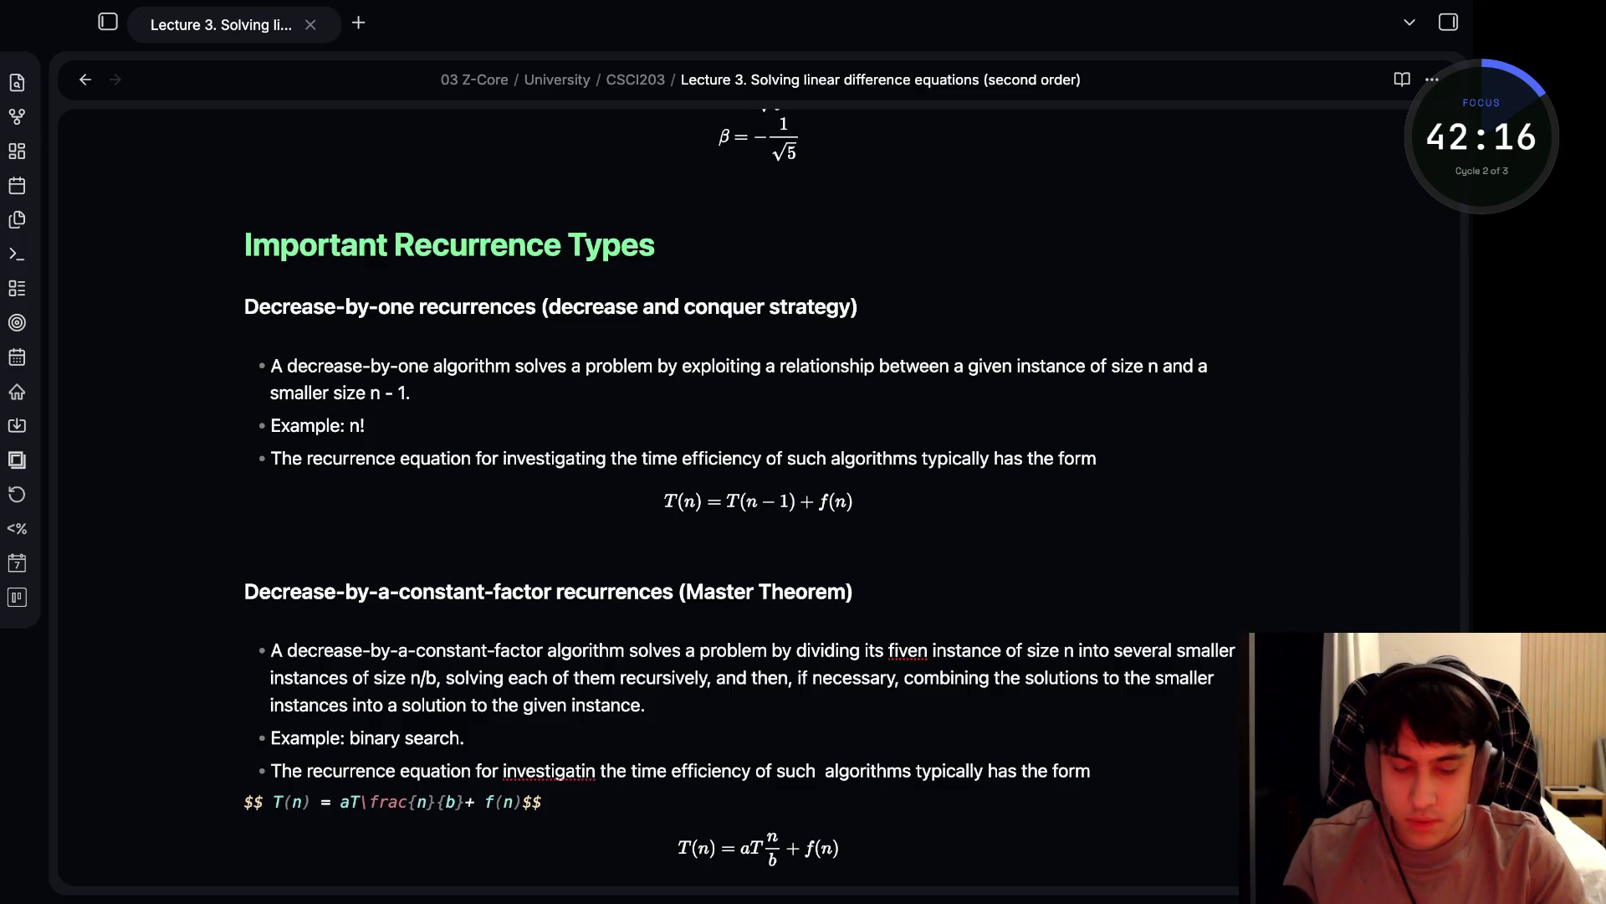
left_click(600, 770)
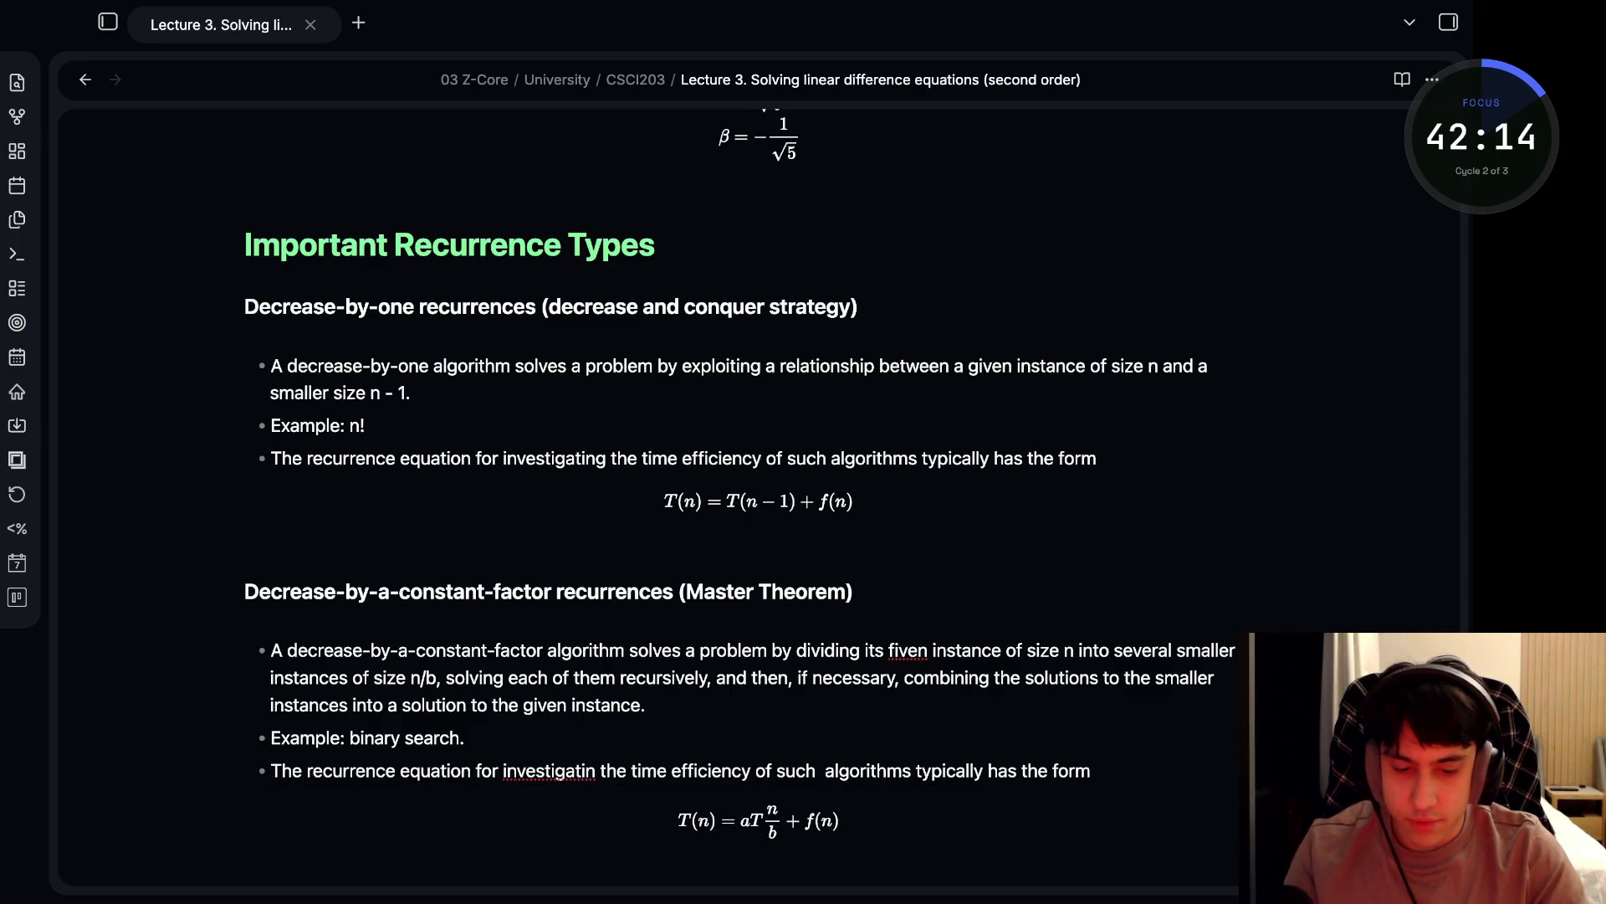
left_click(545, 769)
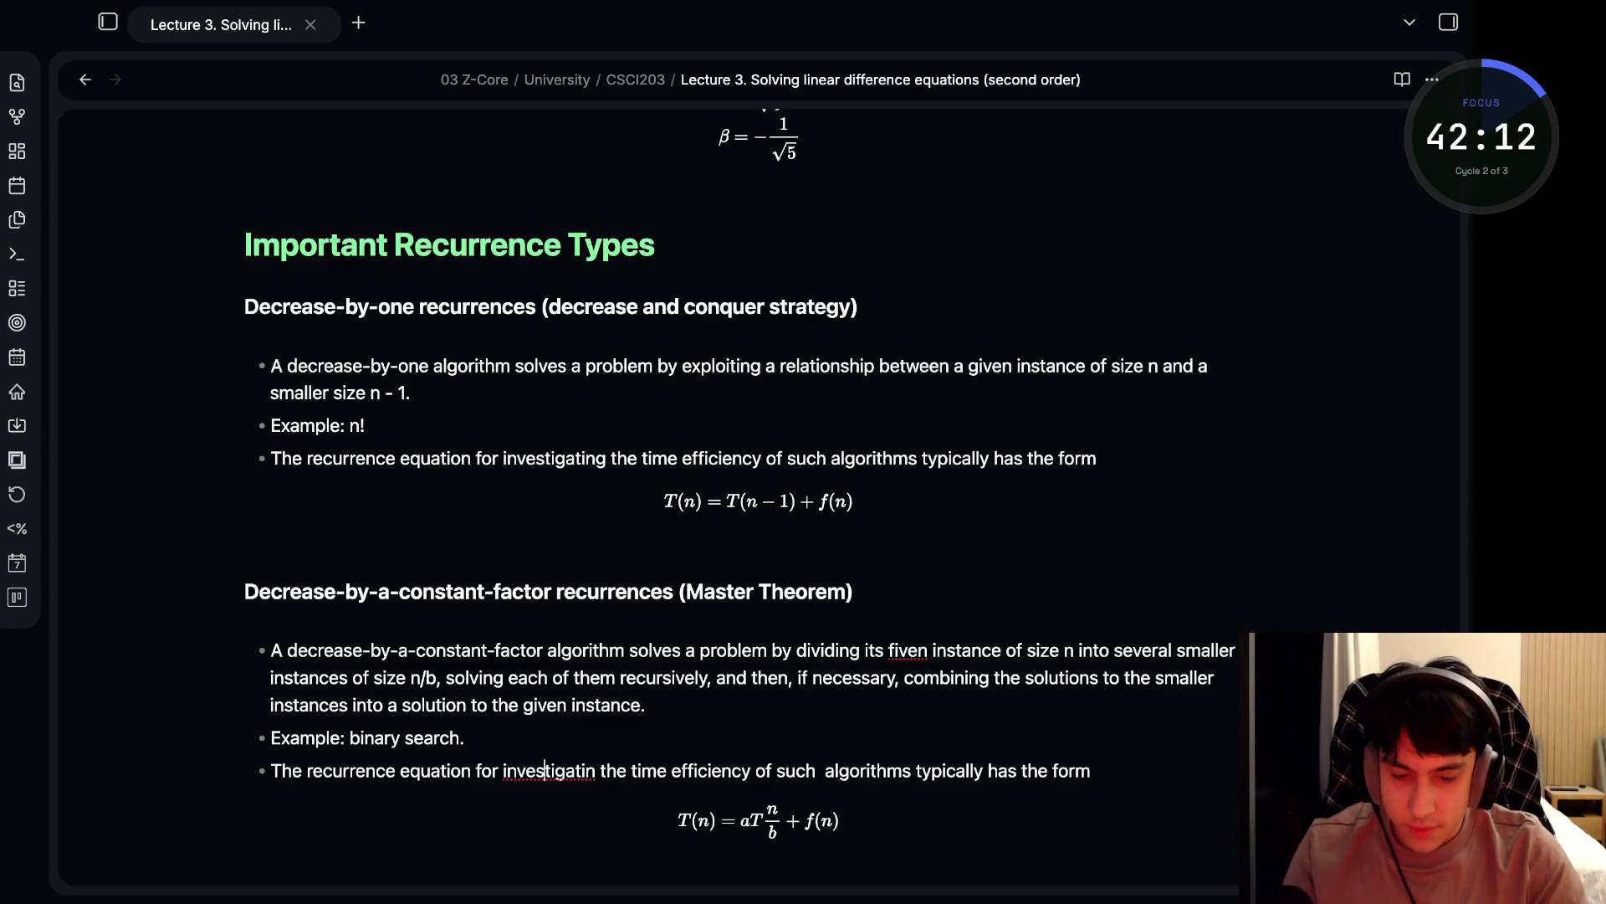
- Fix the typos in the Master Theorem bullets: 'investigatin' to 'investigation' and 'fiven' to 'given'
left_click(588, 769)
type("o")
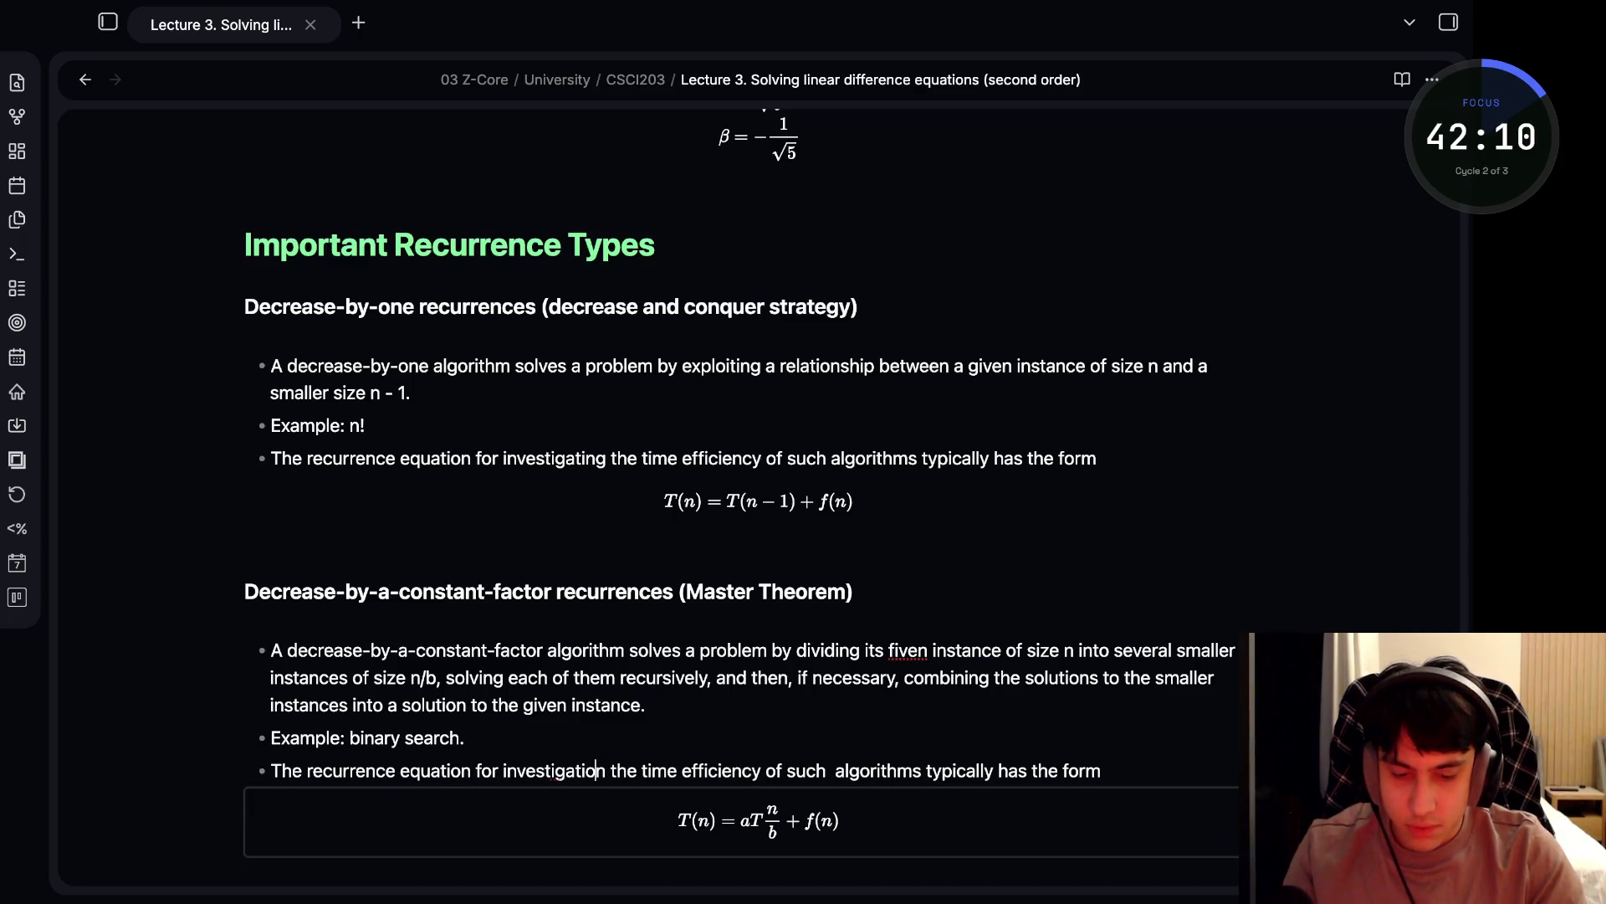
left_click(898, 649)
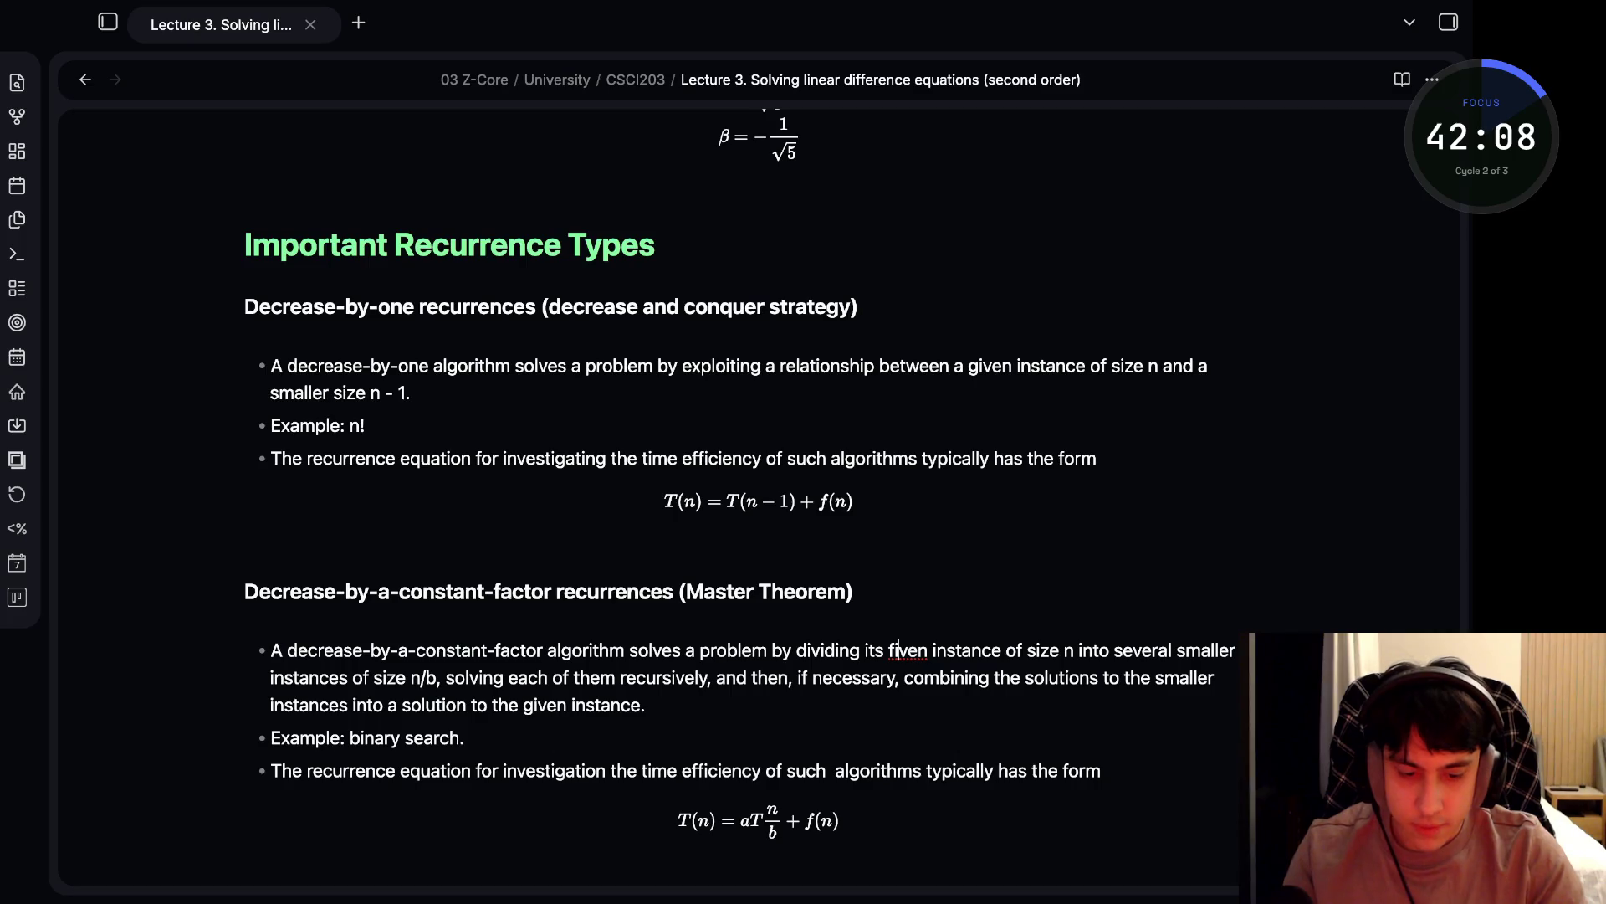
key("BackSpace")
type("g")
left_click(466, 737)
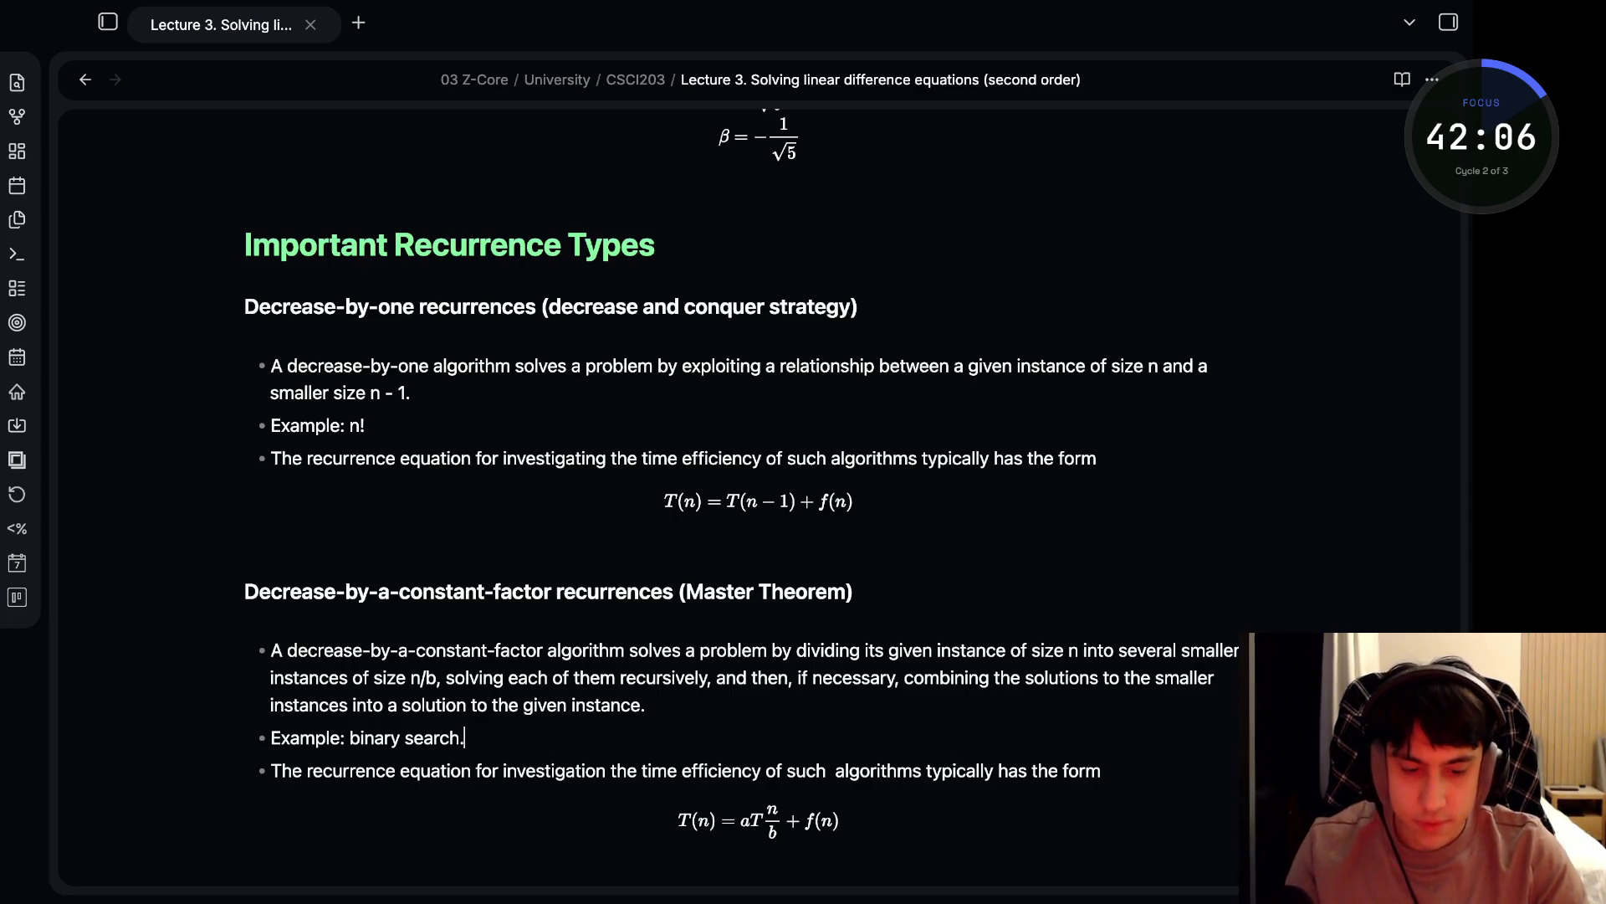
- Review the note and place the cursor on a new line below the Master Theorem equation
scroll(753, 502, "down", 5)
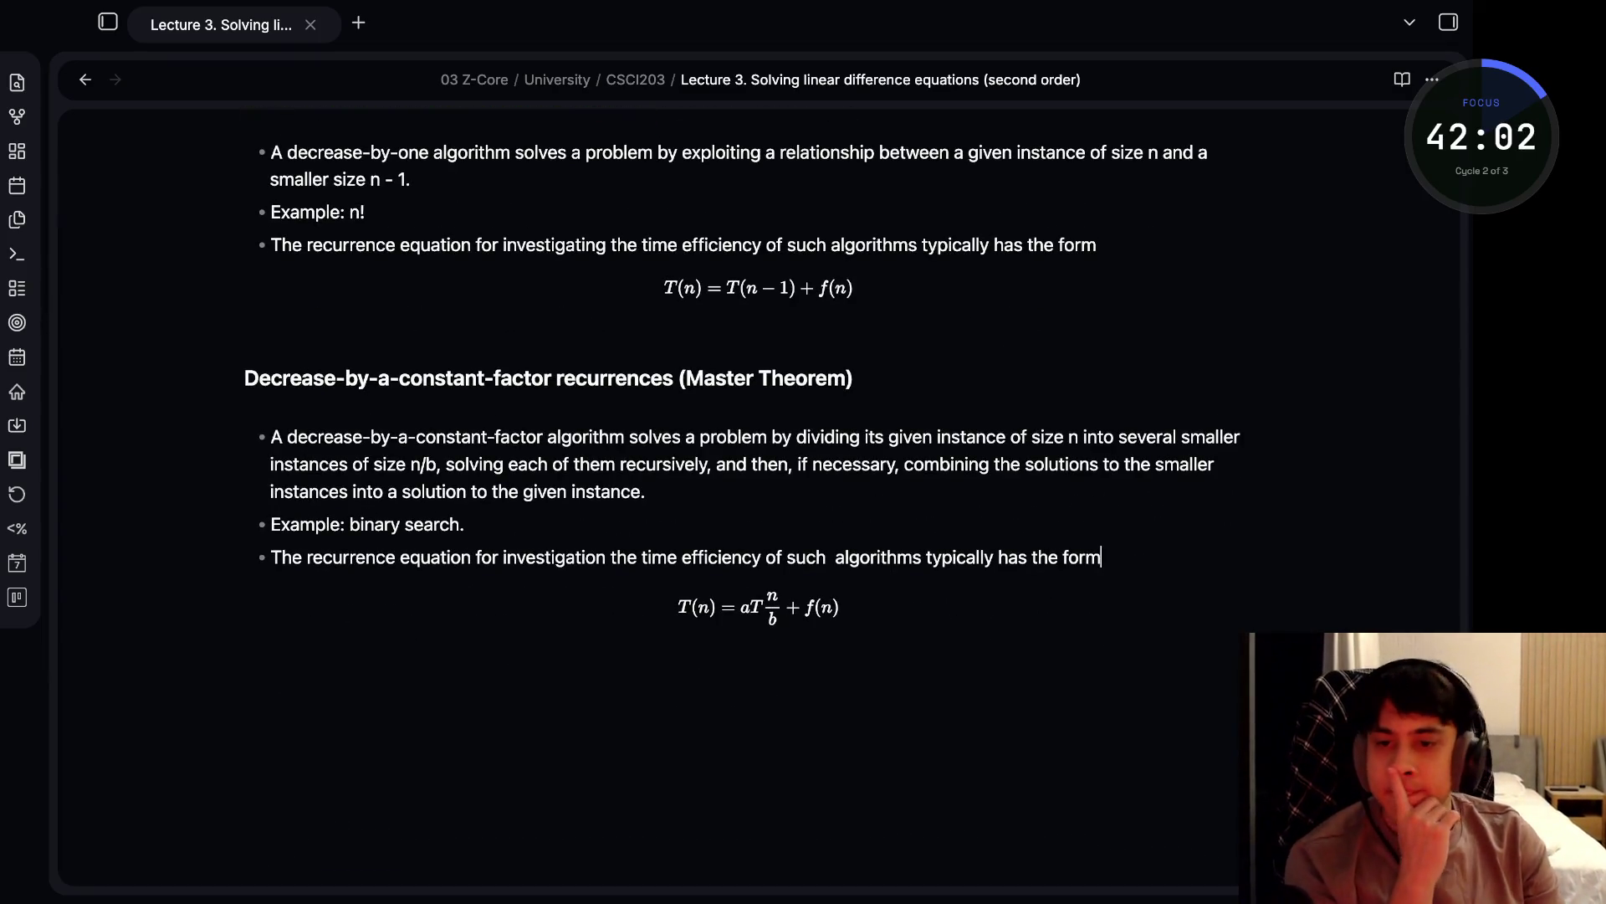
left_click(1101, 557)
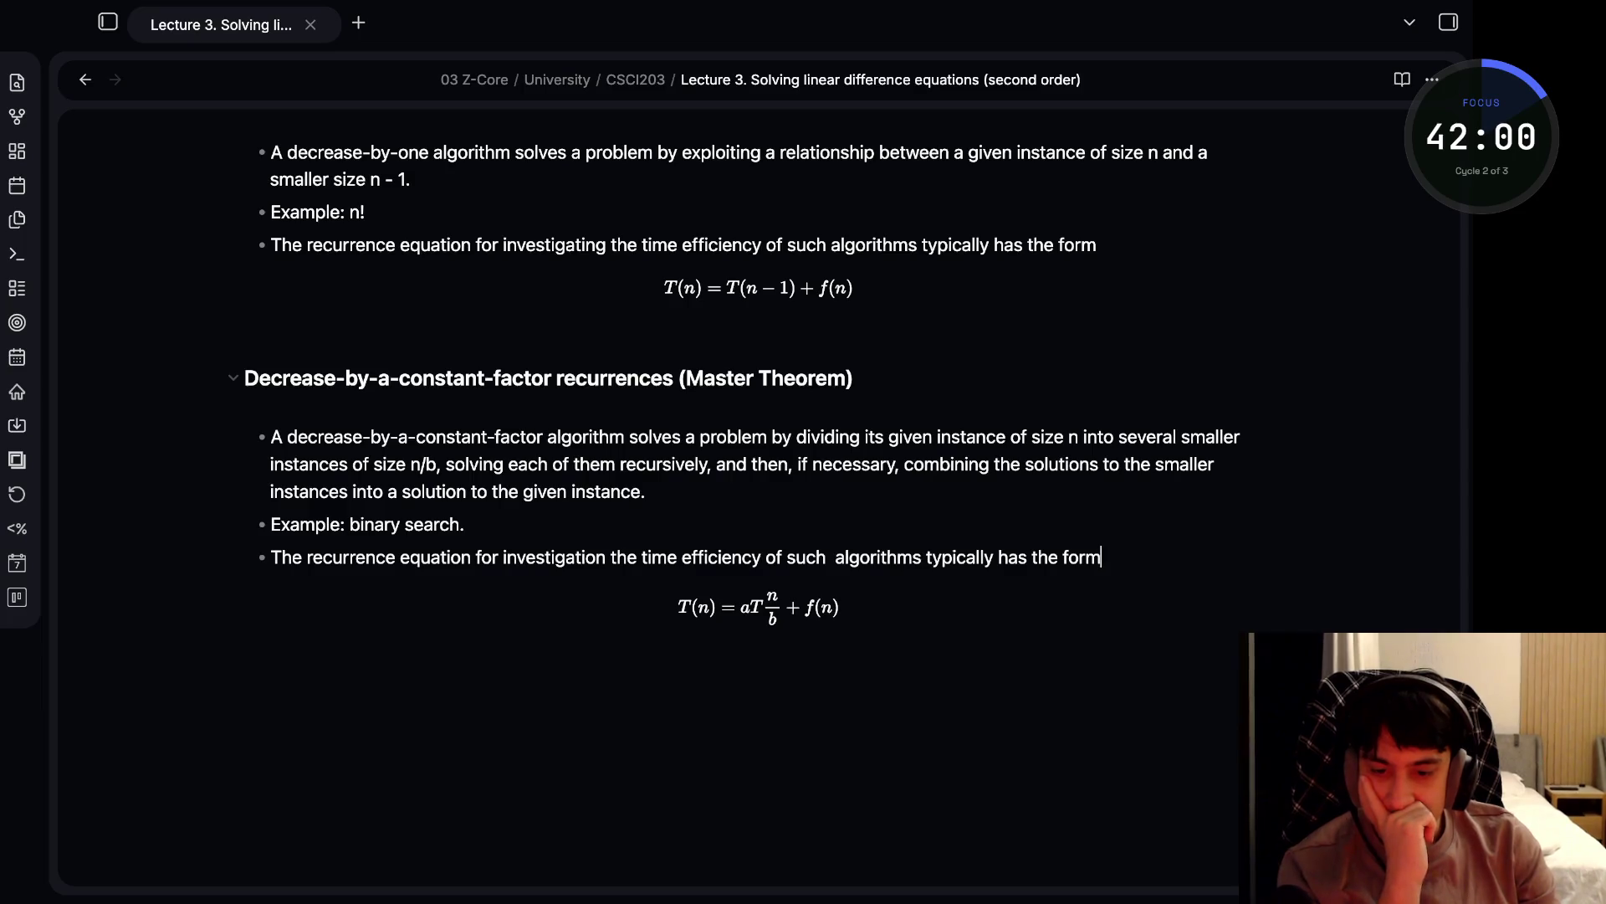
scroll(743, 410, "up", 2)
scroll(743, 410, "down", 2)
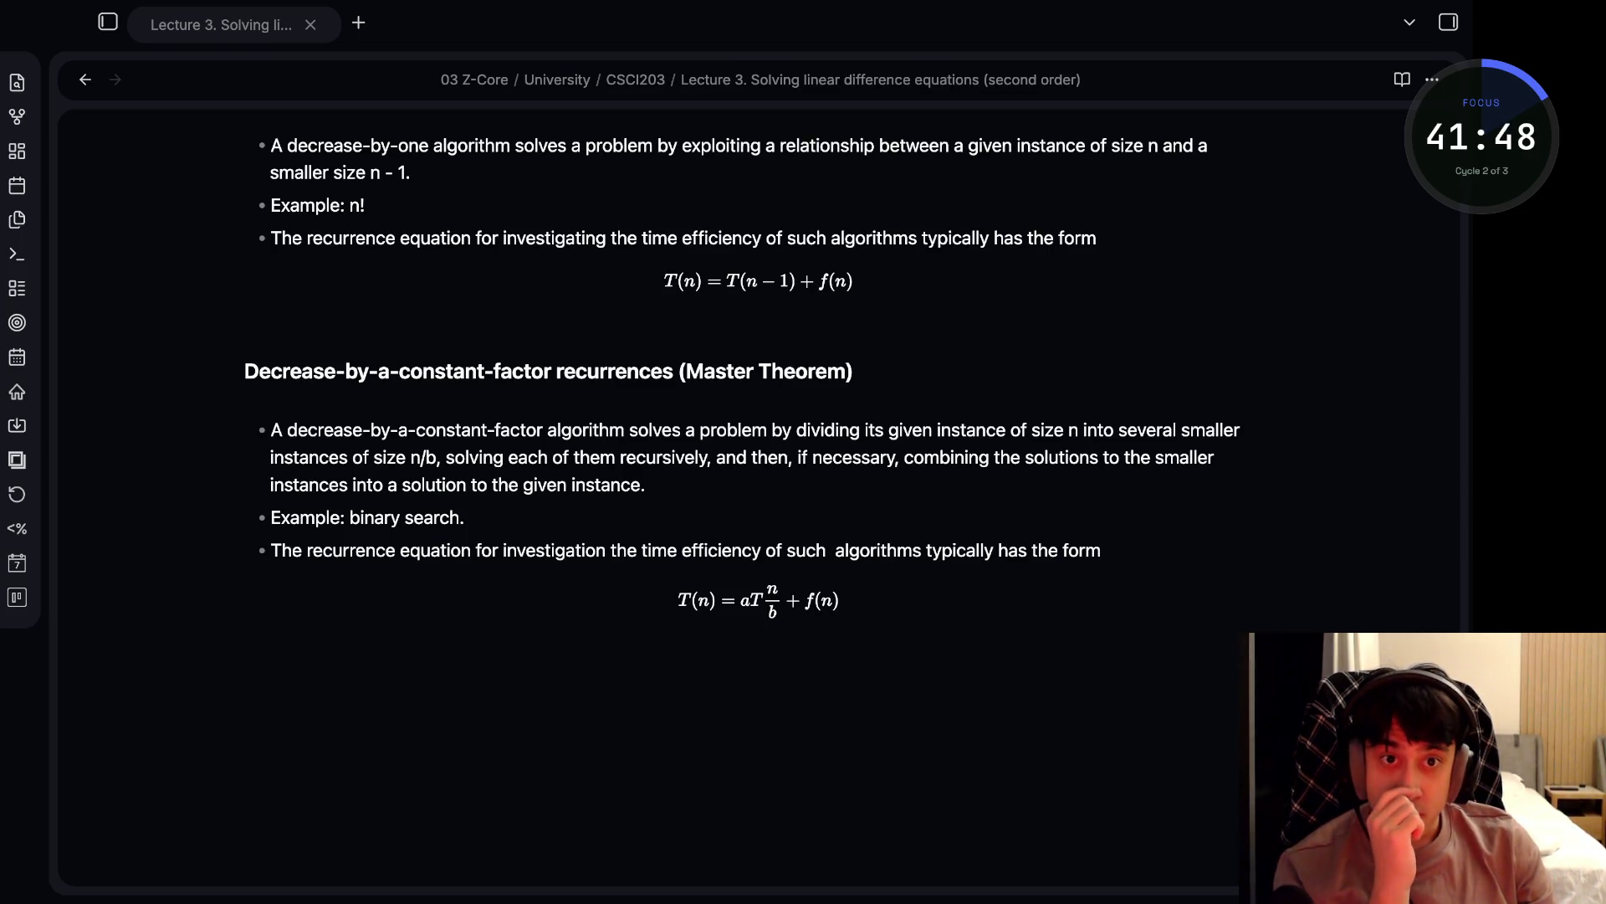
left_click(1102, 550)
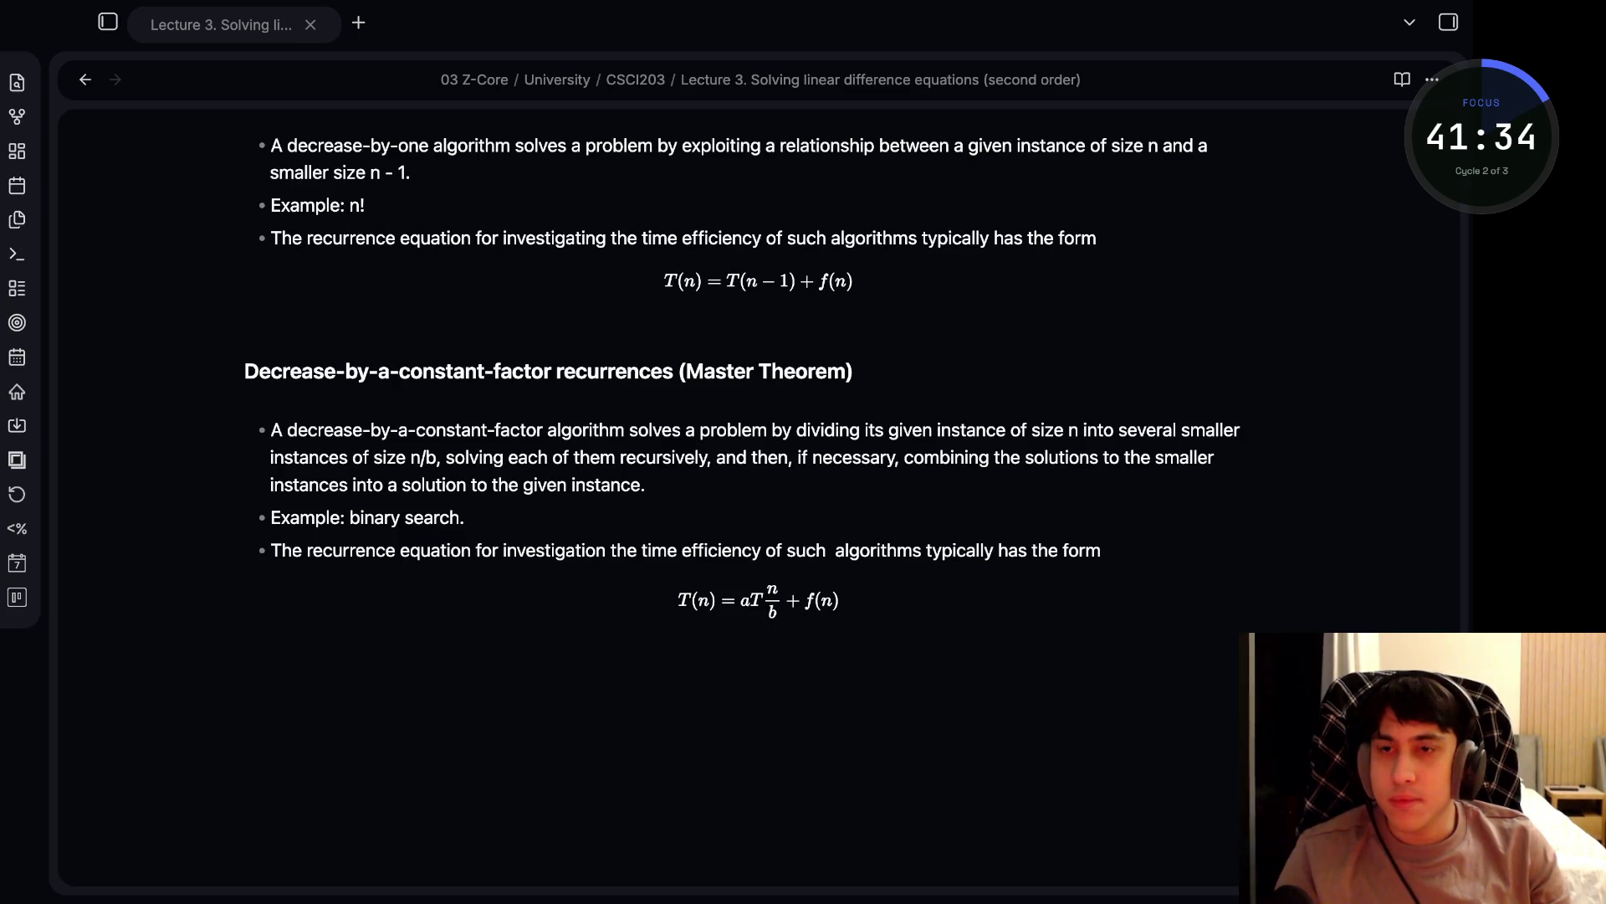
key("ctrl+Right")
key("ctrl+Left")
left_click(244, 676)
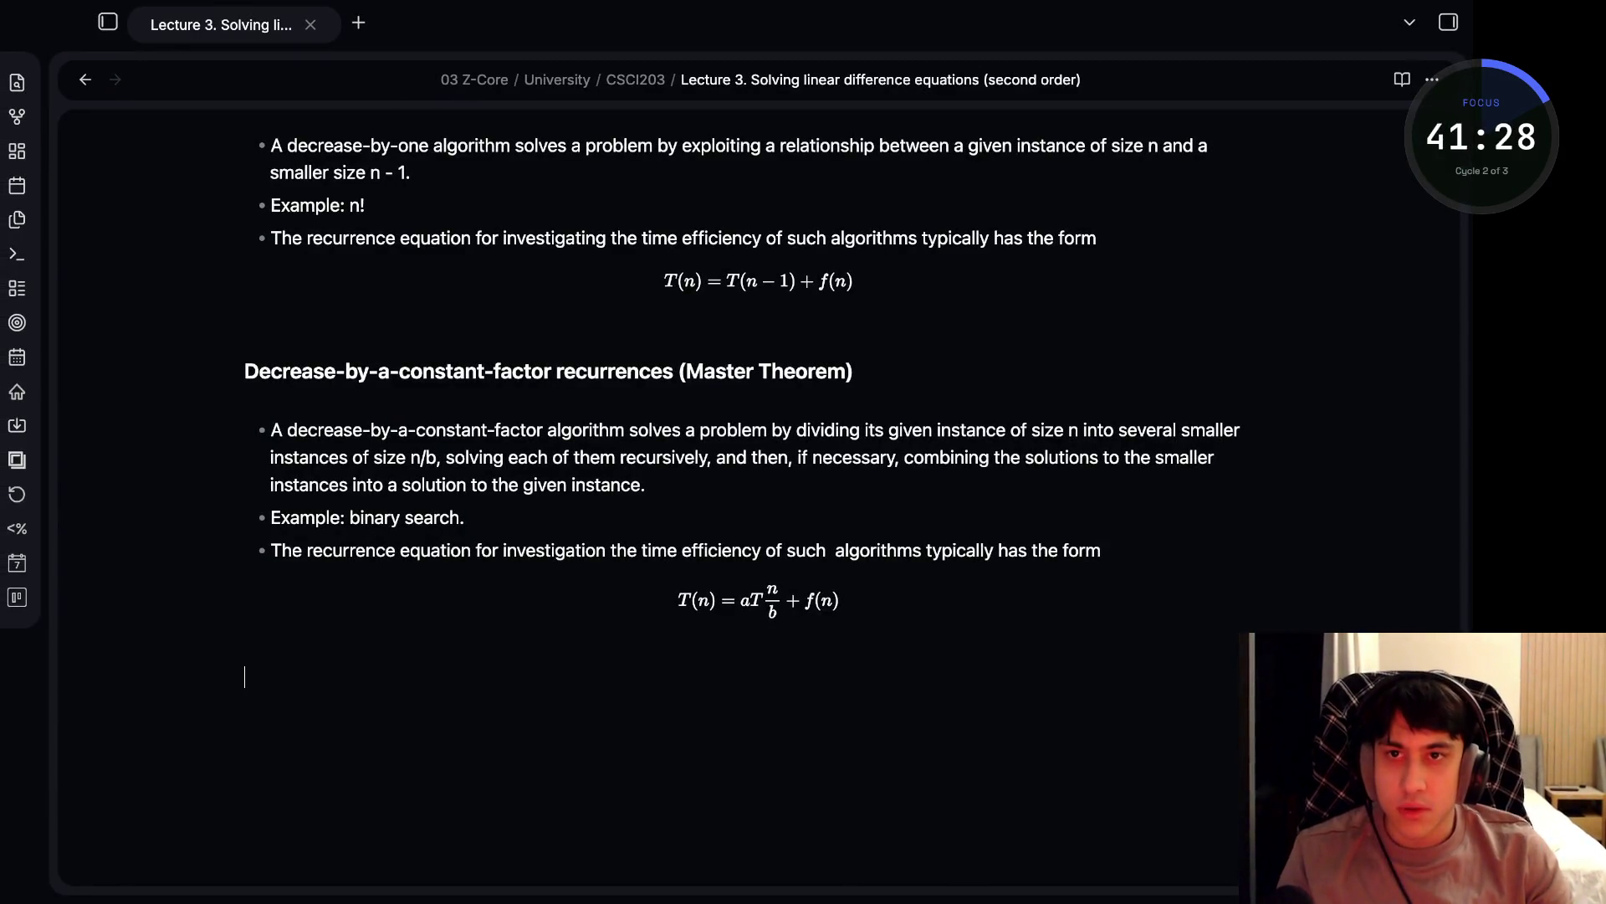
- Type ## on the new line and remove one # from the Important Recurrence Types heading
type("##")
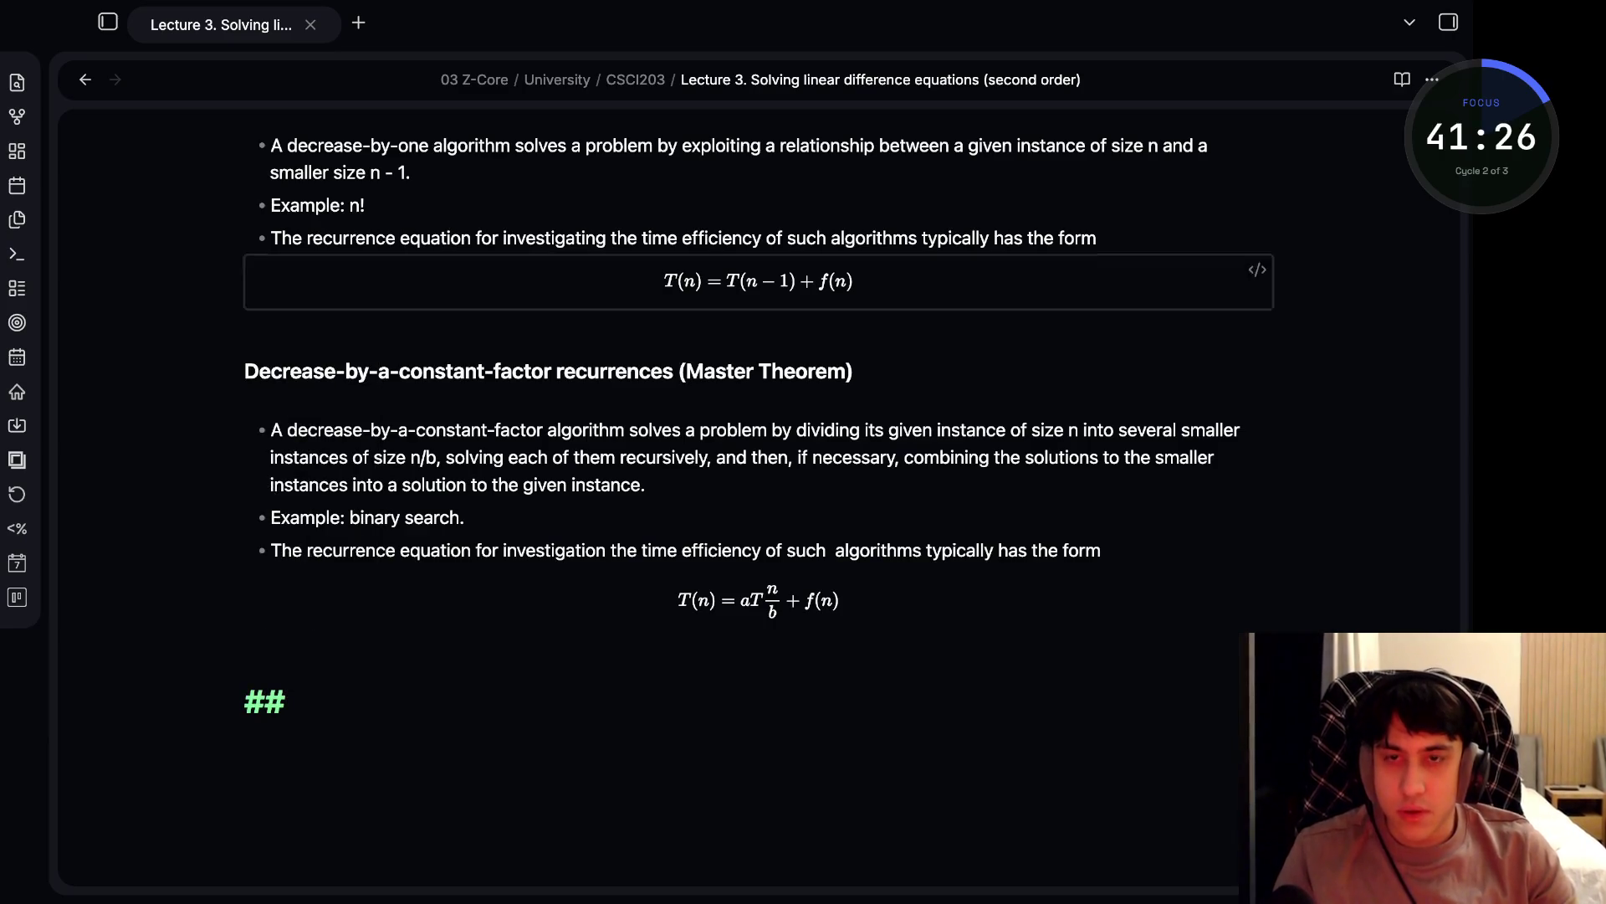
scroll(753, 419, "up", 6)
scroll(753, 401, "down", 5)
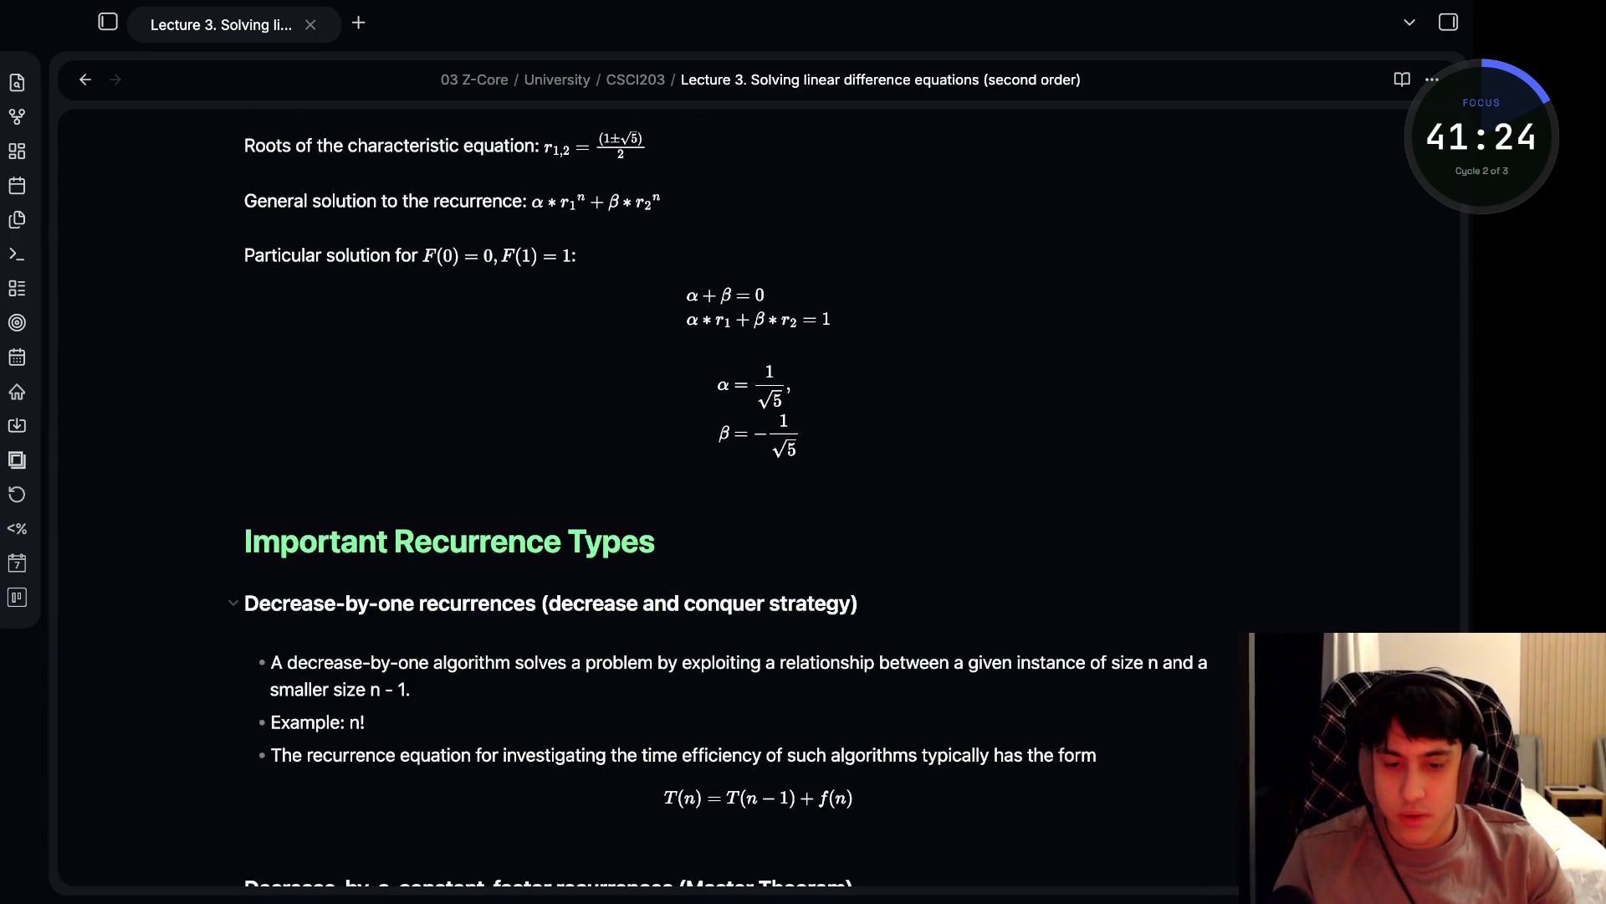
left_click(359, 541)
left_click(291, 541)
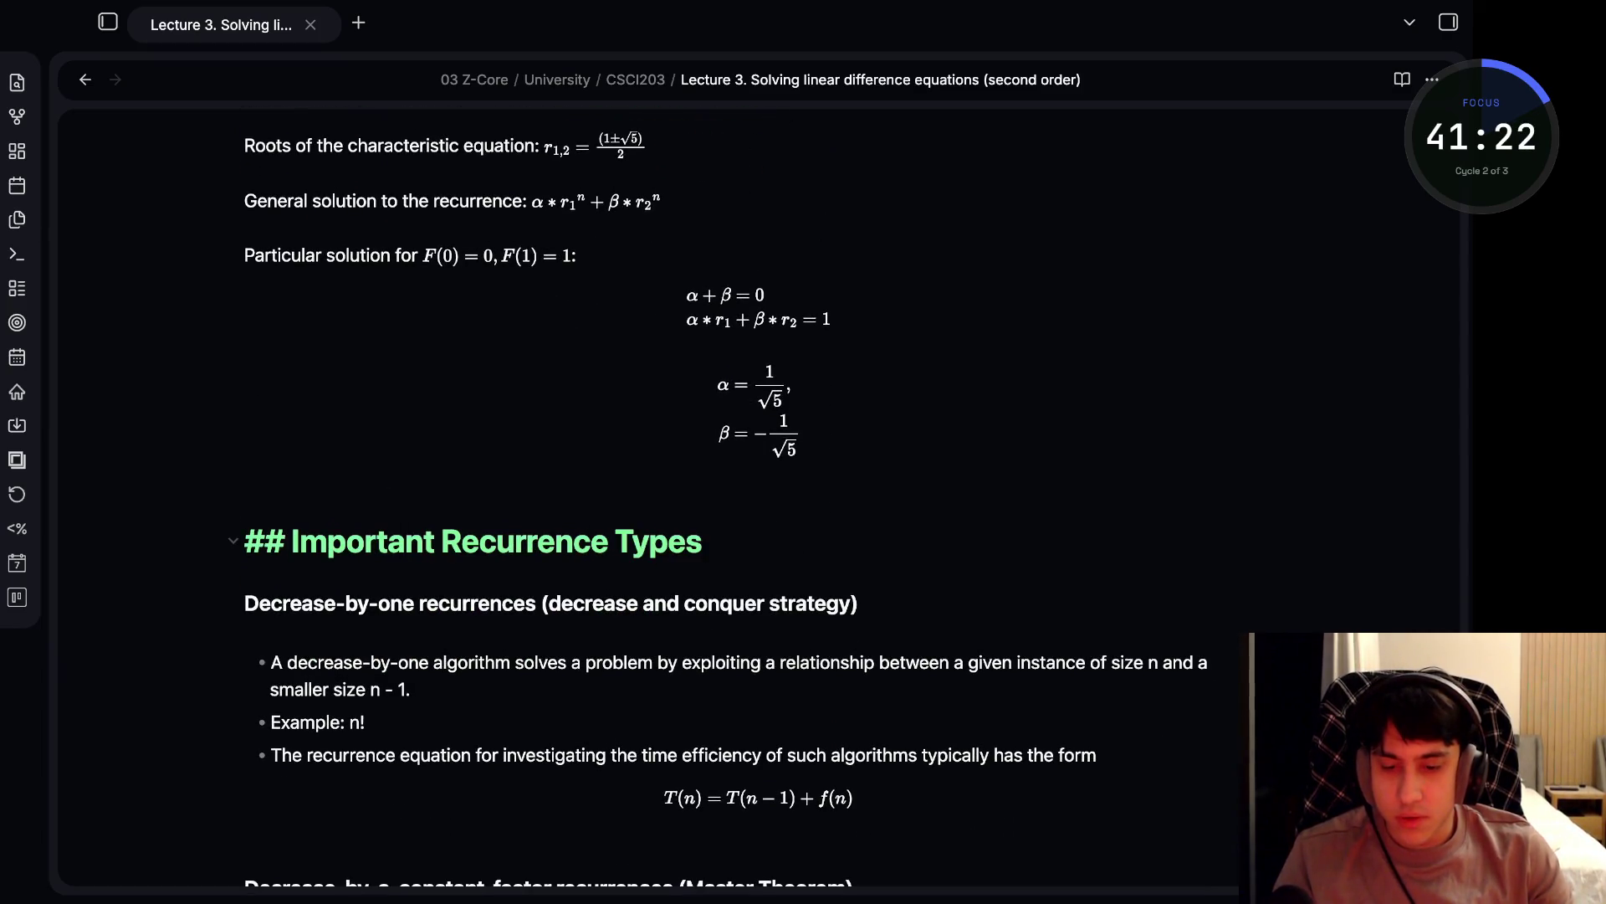
key("BackSpace")
scroll(753, 418, "up", 10)
scroll(753, 418, "up", 10)
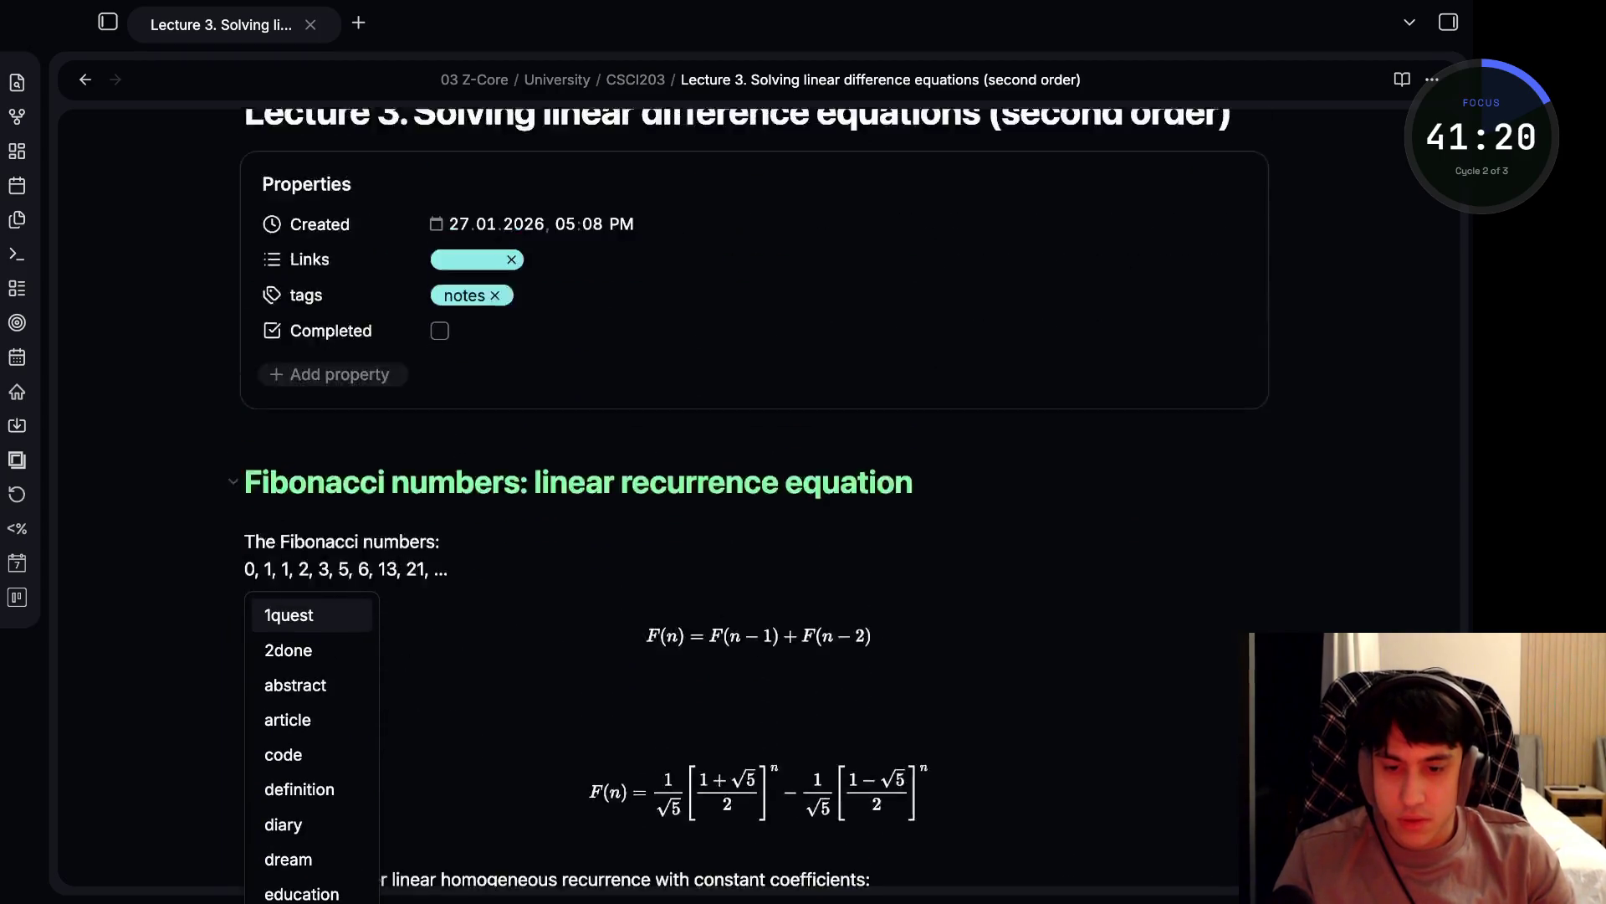
key("Escape")
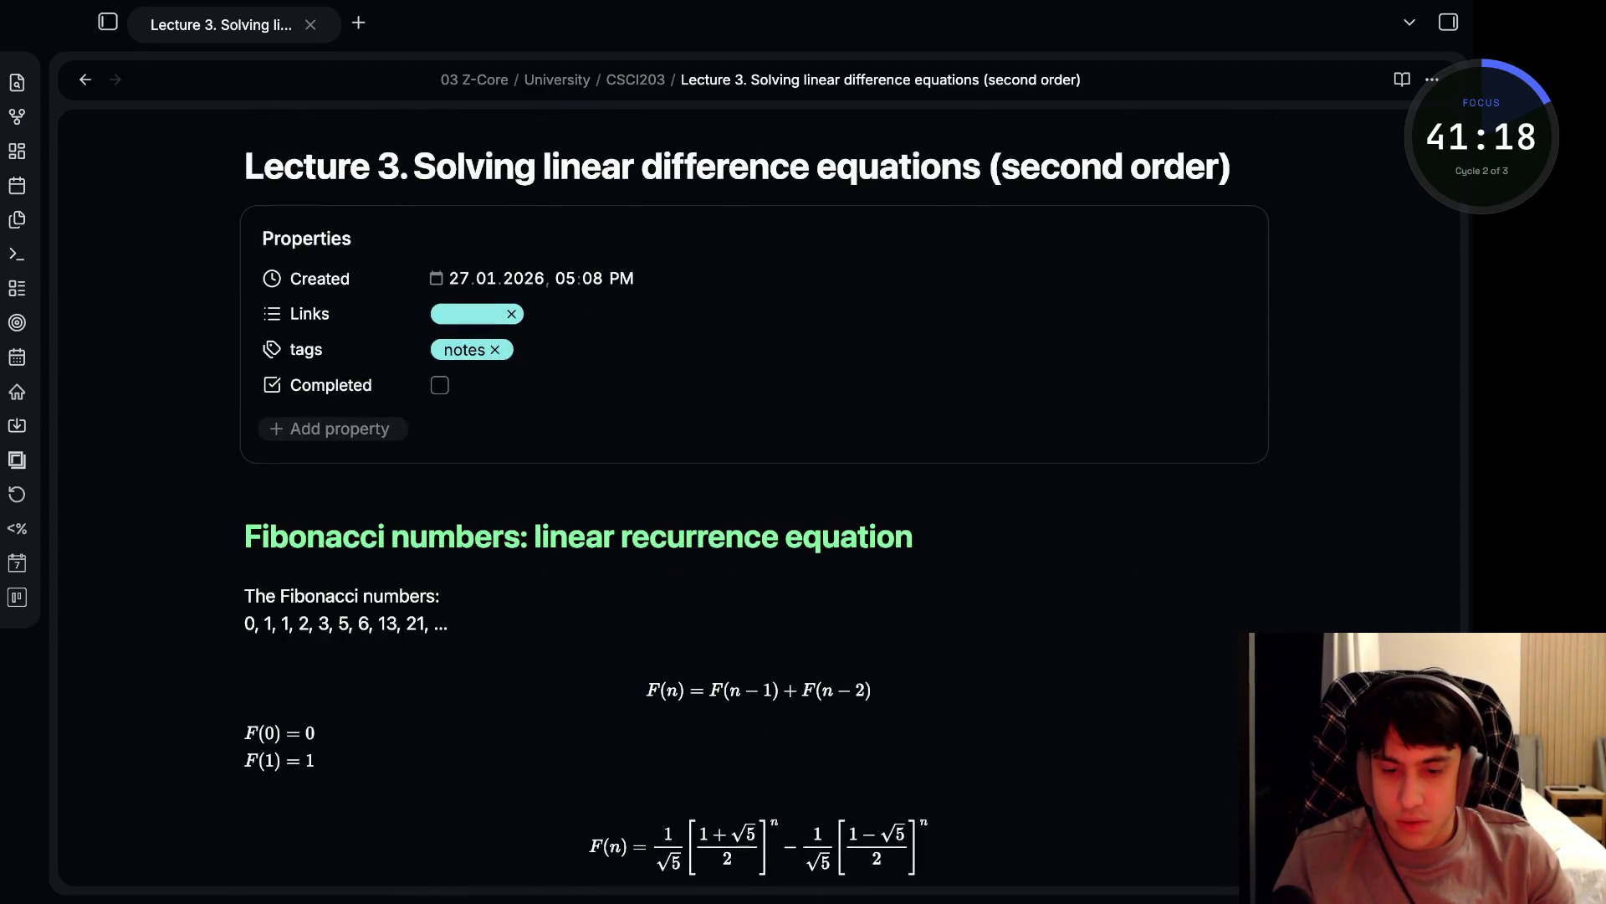
scroll(753, 502, "down", 15)
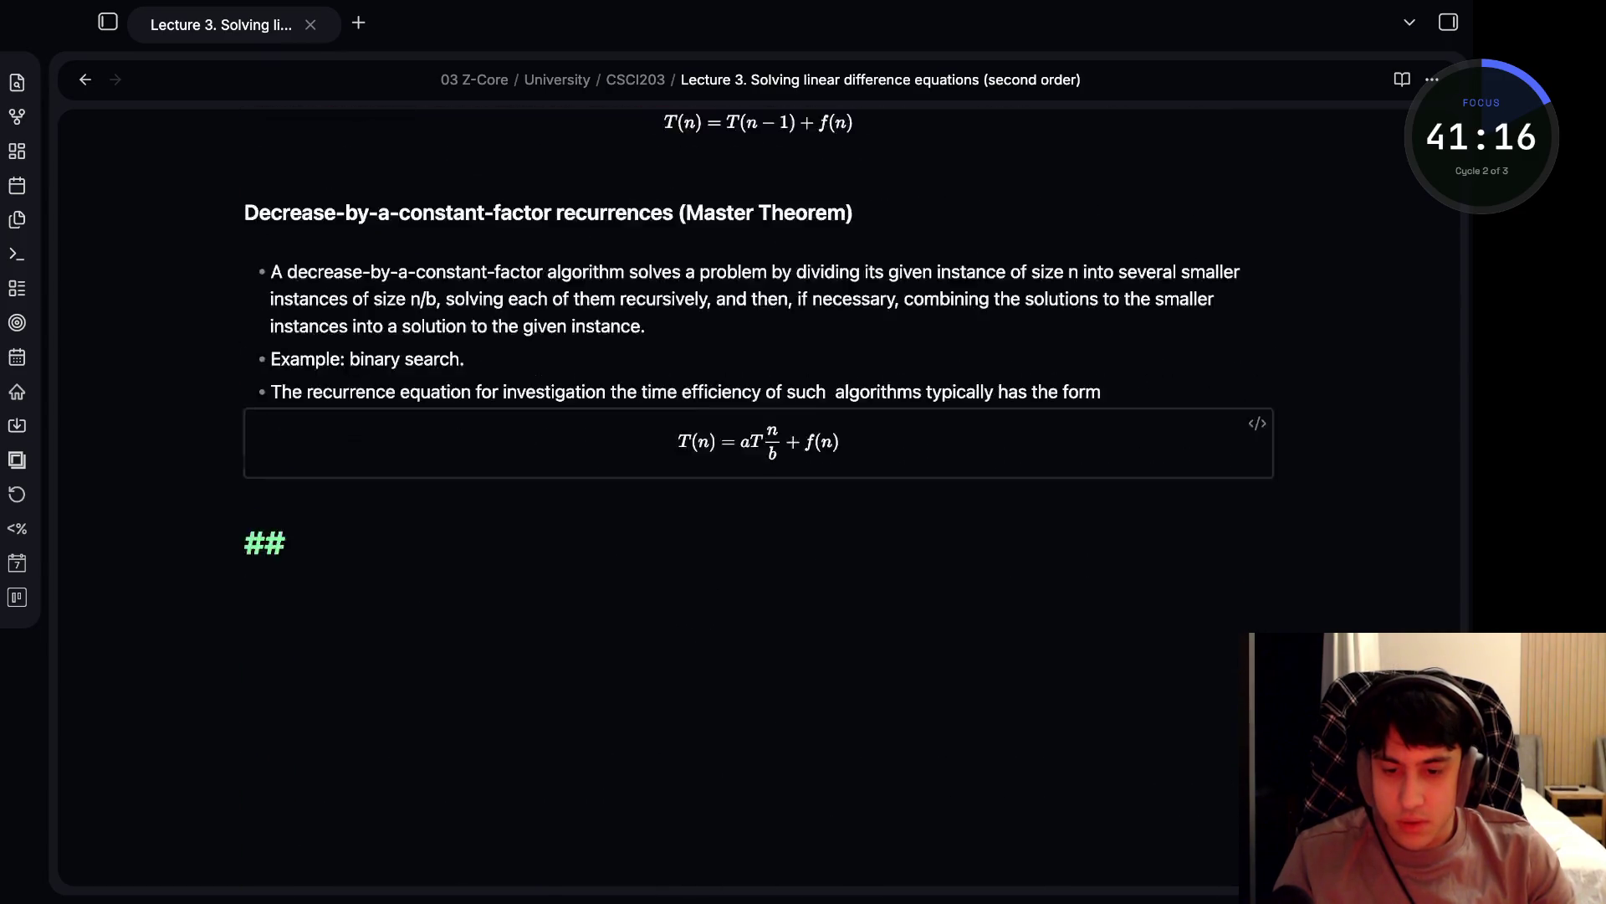
scroll(758, 331, "down", 2)
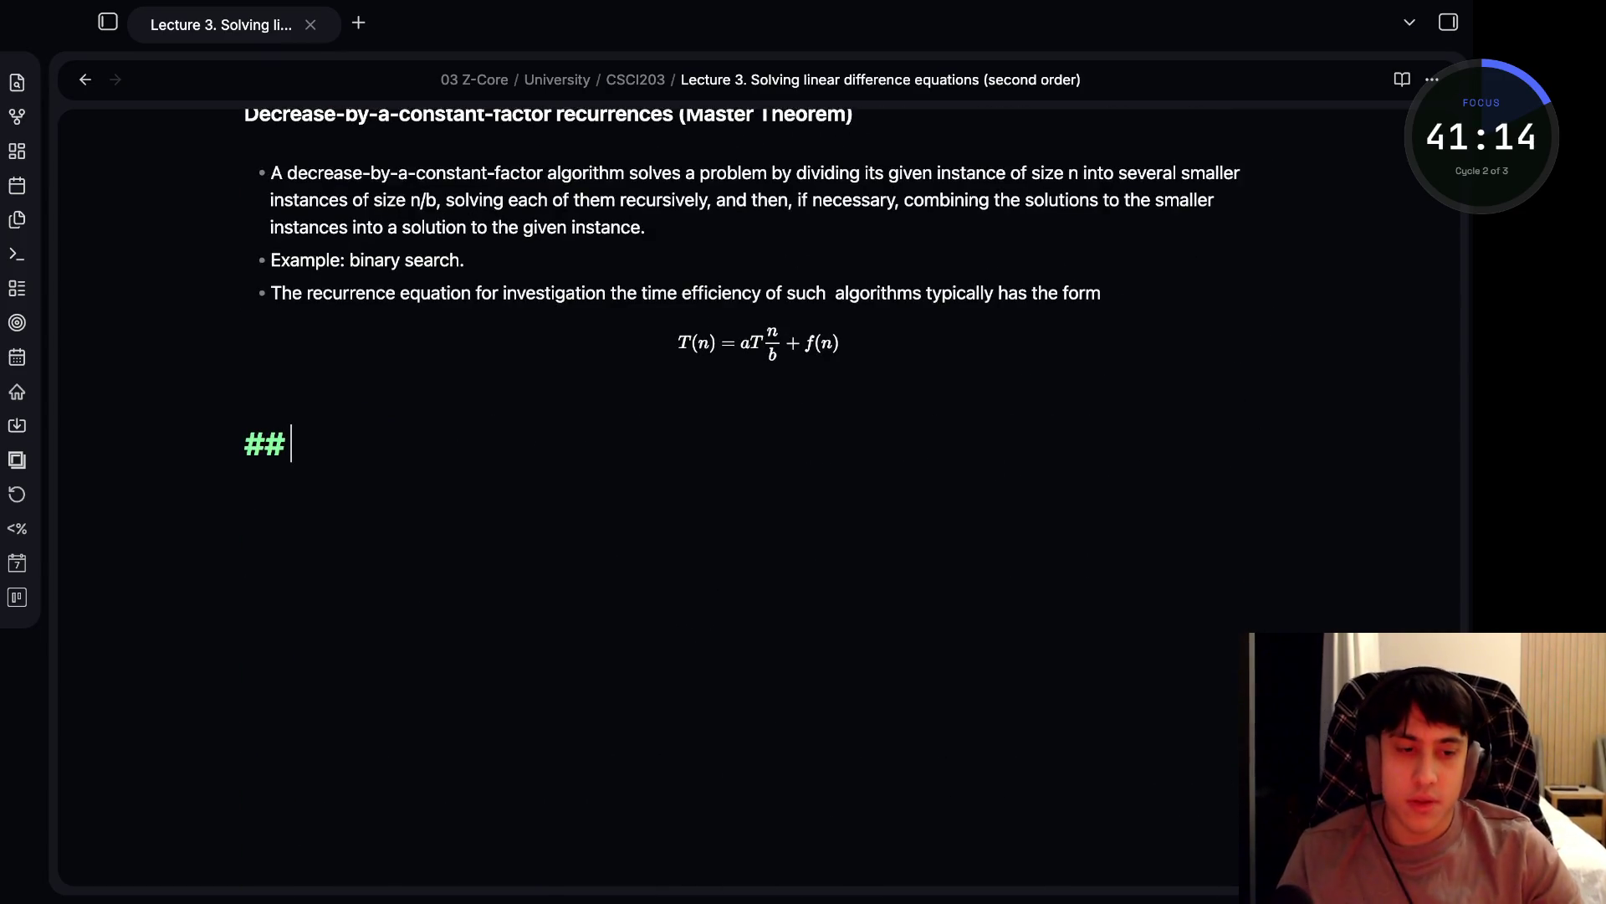
- Browse sections via the outline, hide it, and begin a '## Decrasa' heading at the note's end
key("ctrl+shift+o")
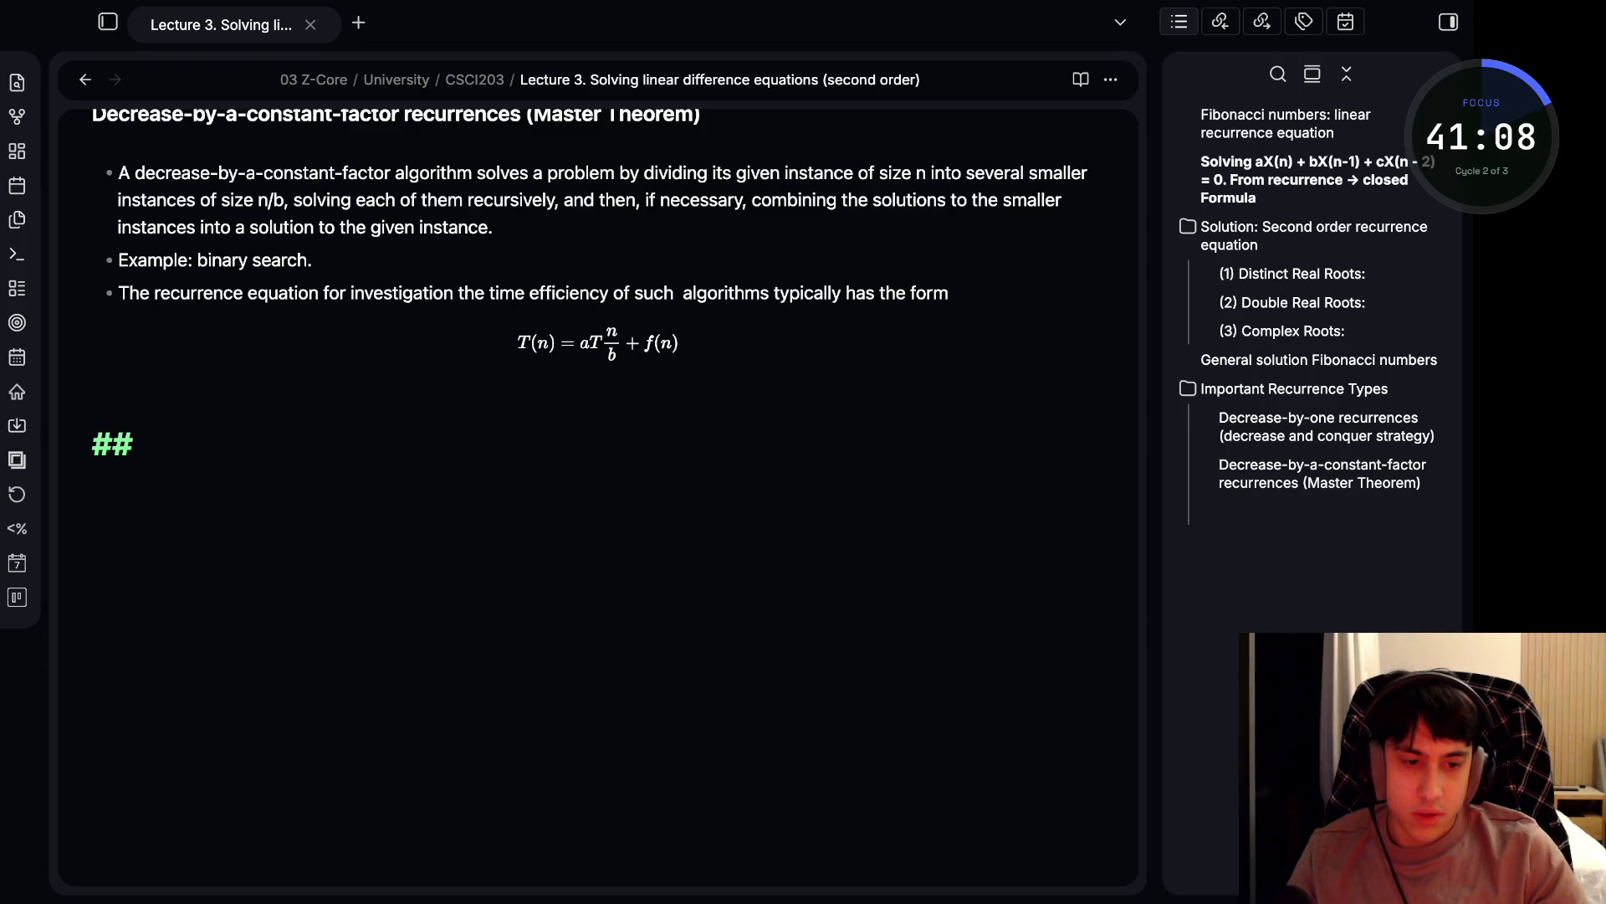
left_click(1309, 228)
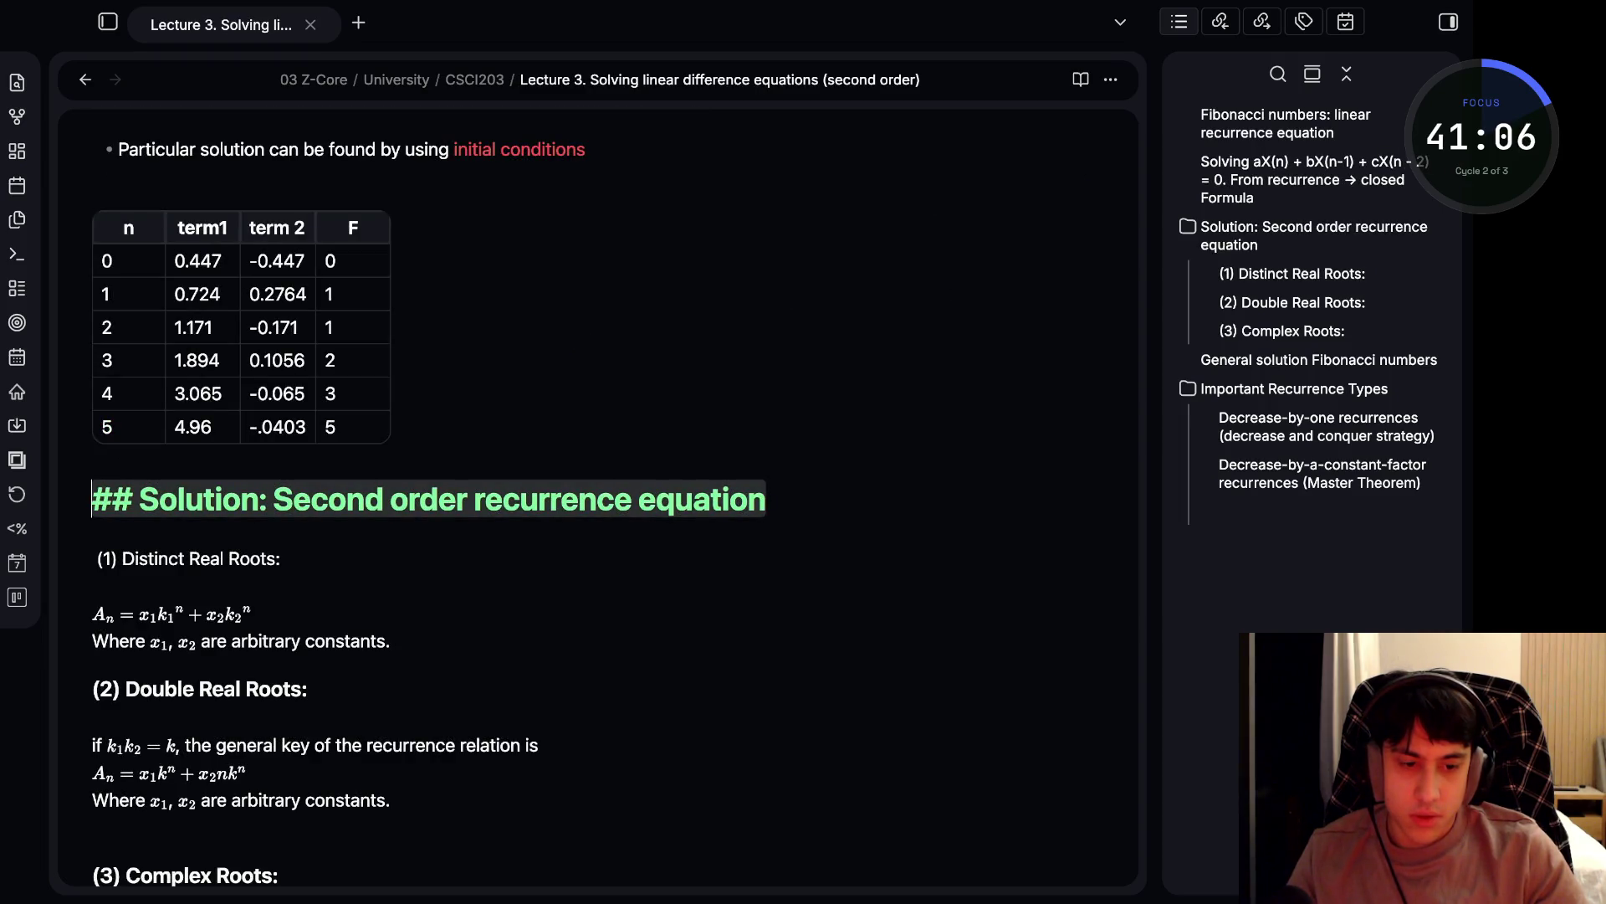
left_click(1297, 388)
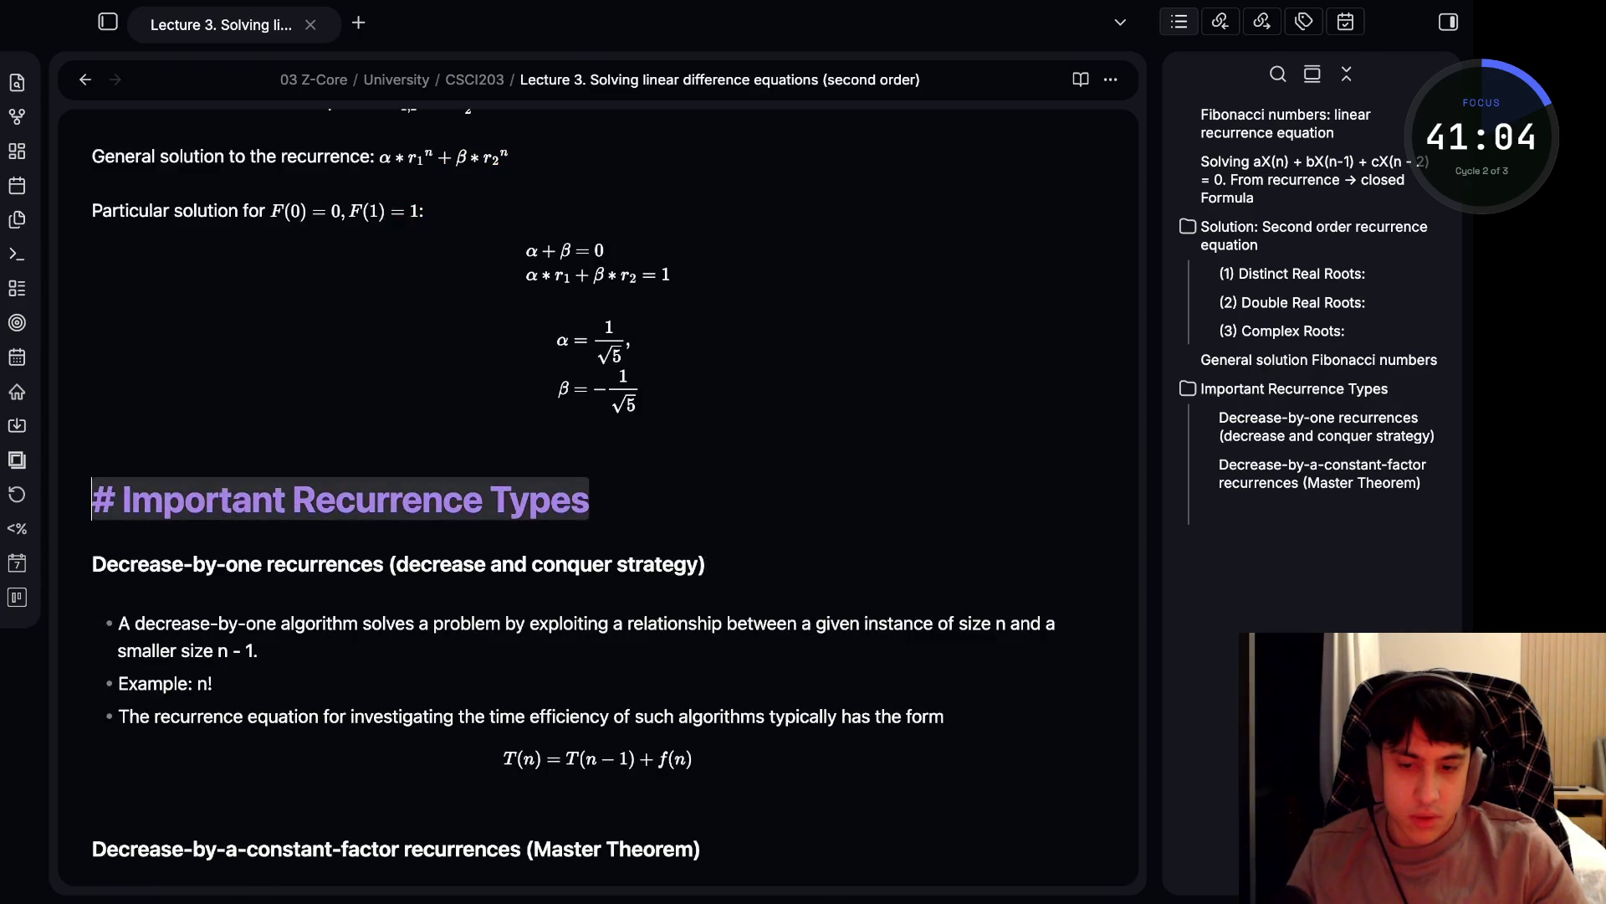
key("ctrl+shift+backslash")
scroll(741, 502, "down", 5)
type("##")
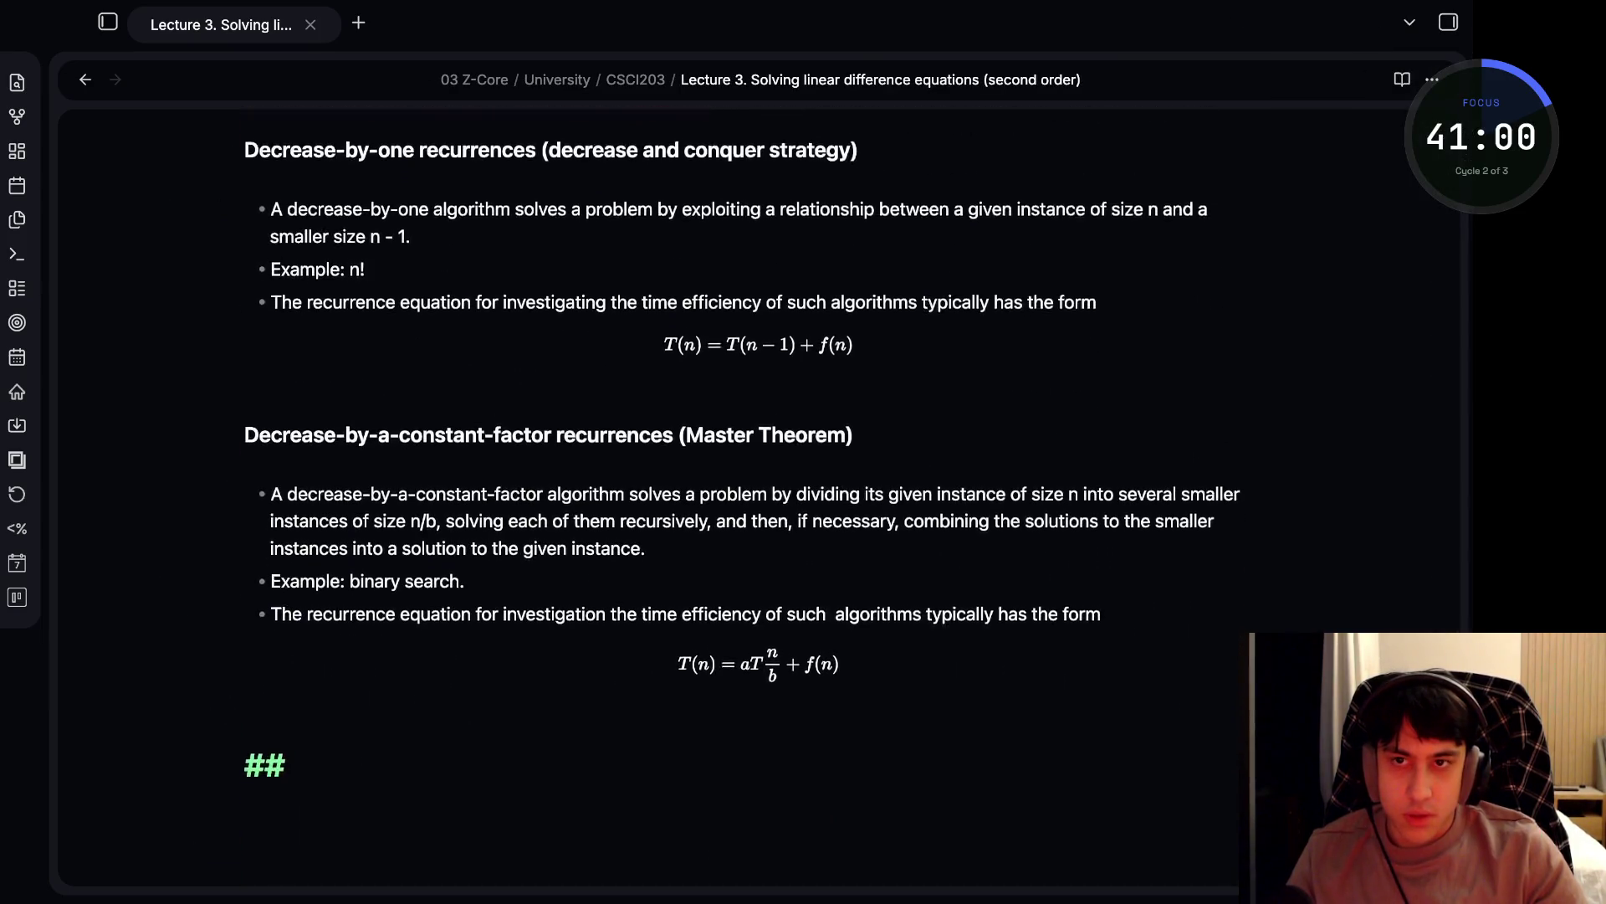
type(" Decrasa")
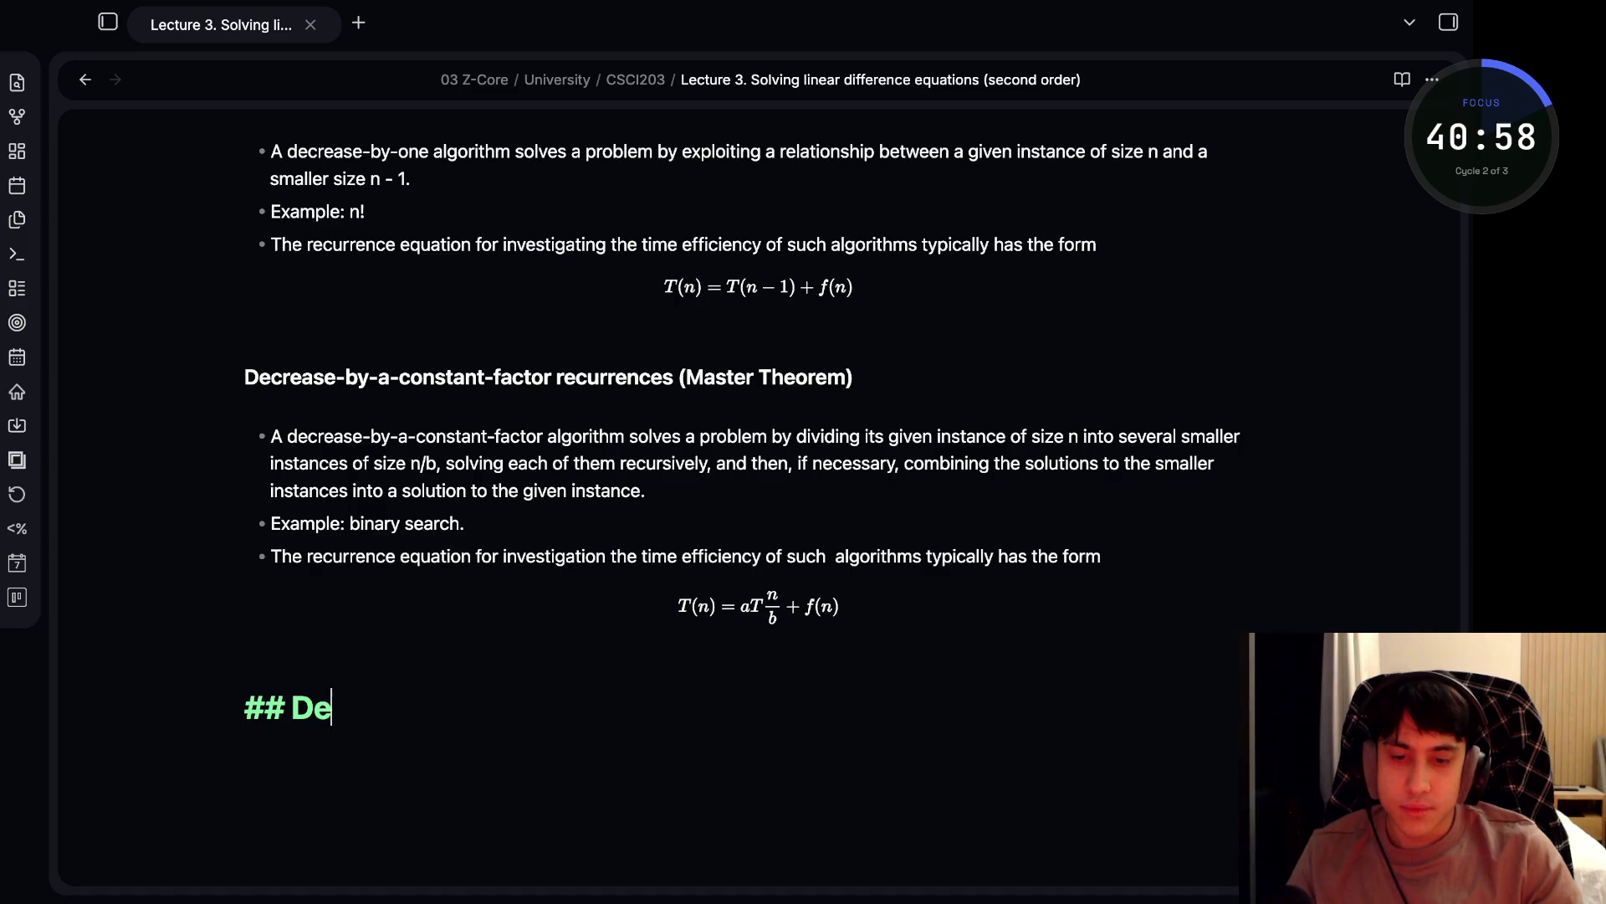
- Correct and complete the heading as '## Decrease-by-one Recurrences'
key("BackSpace")
key("BackSpace")
type("eas")
key("BackSpace")
key("BackSpace")
key("BackSpace")
type("ease")
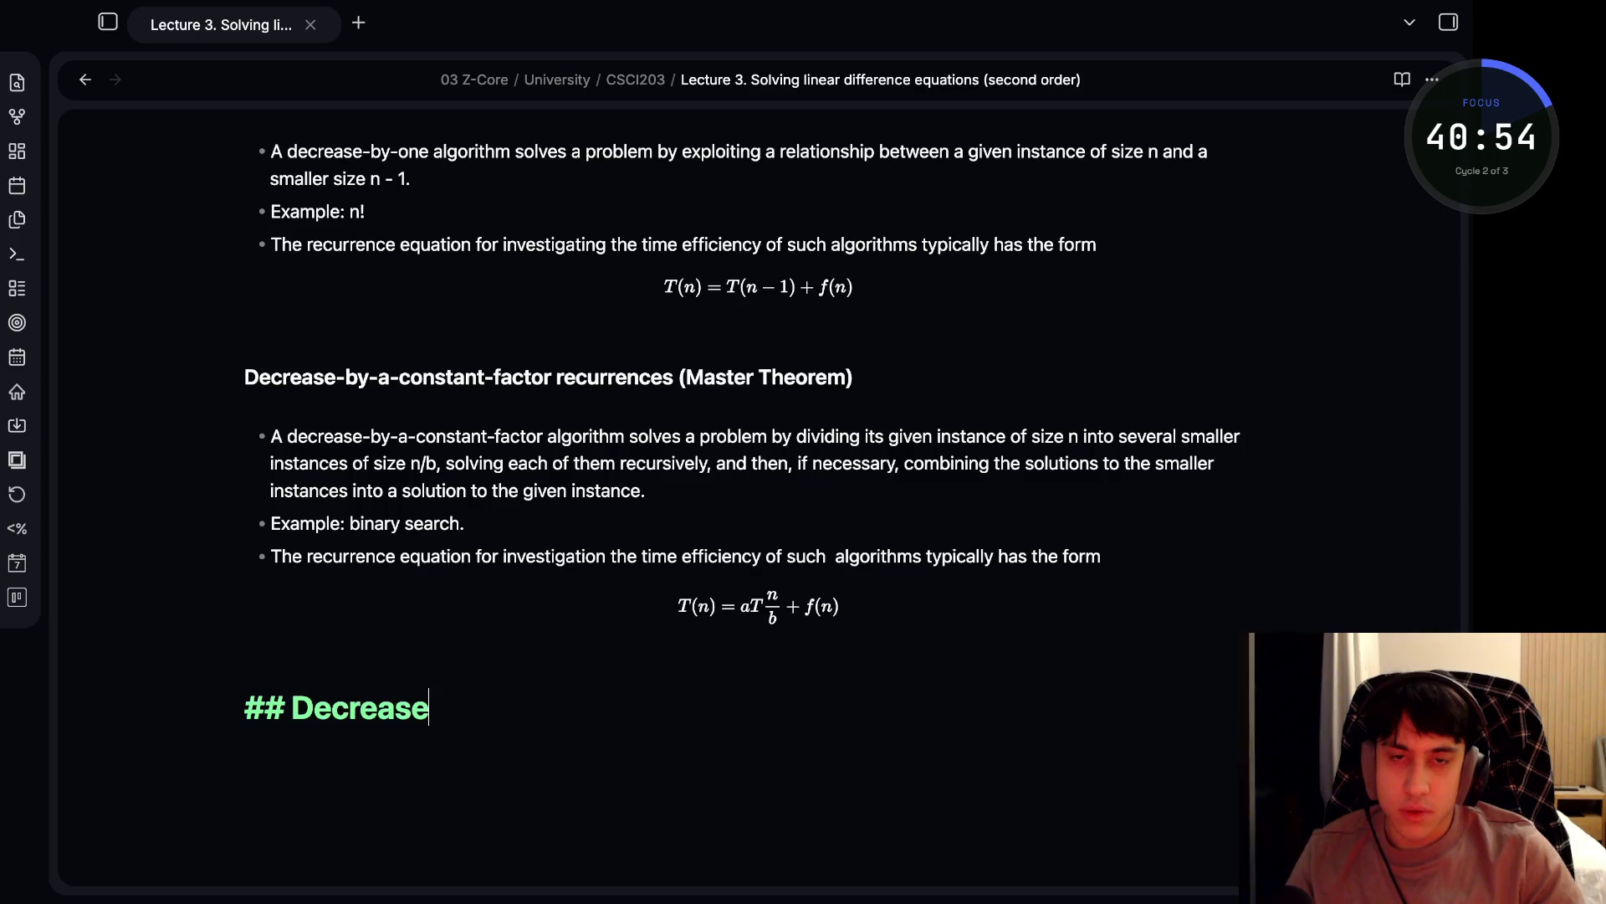
key("Return")
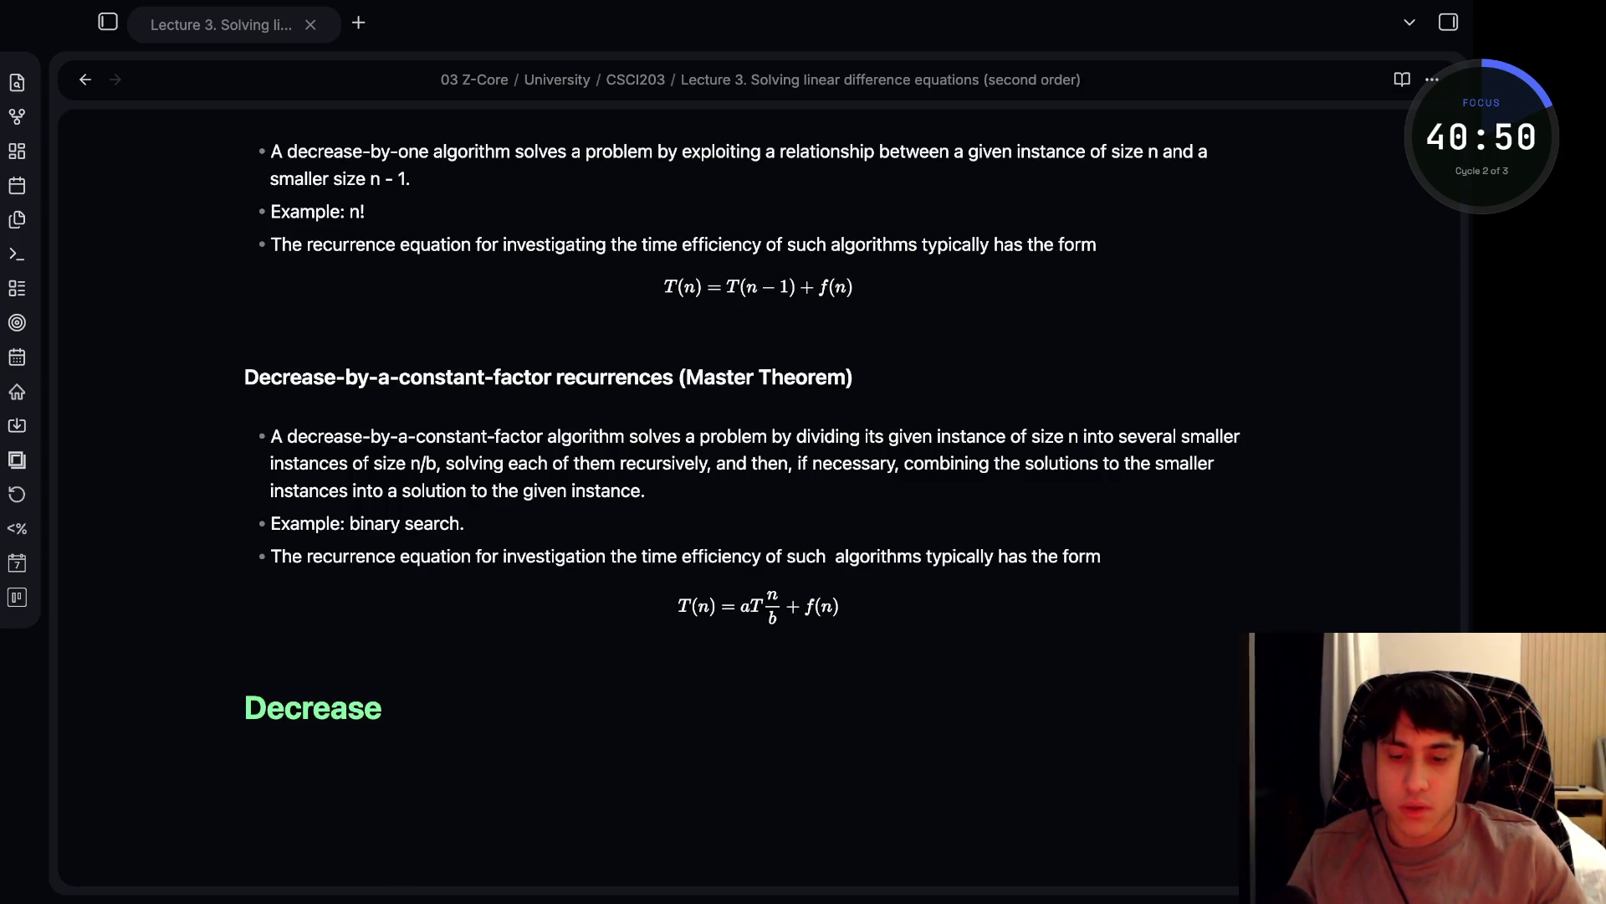
left_click(429, 707)
scroll(753, 502, "down", 3)
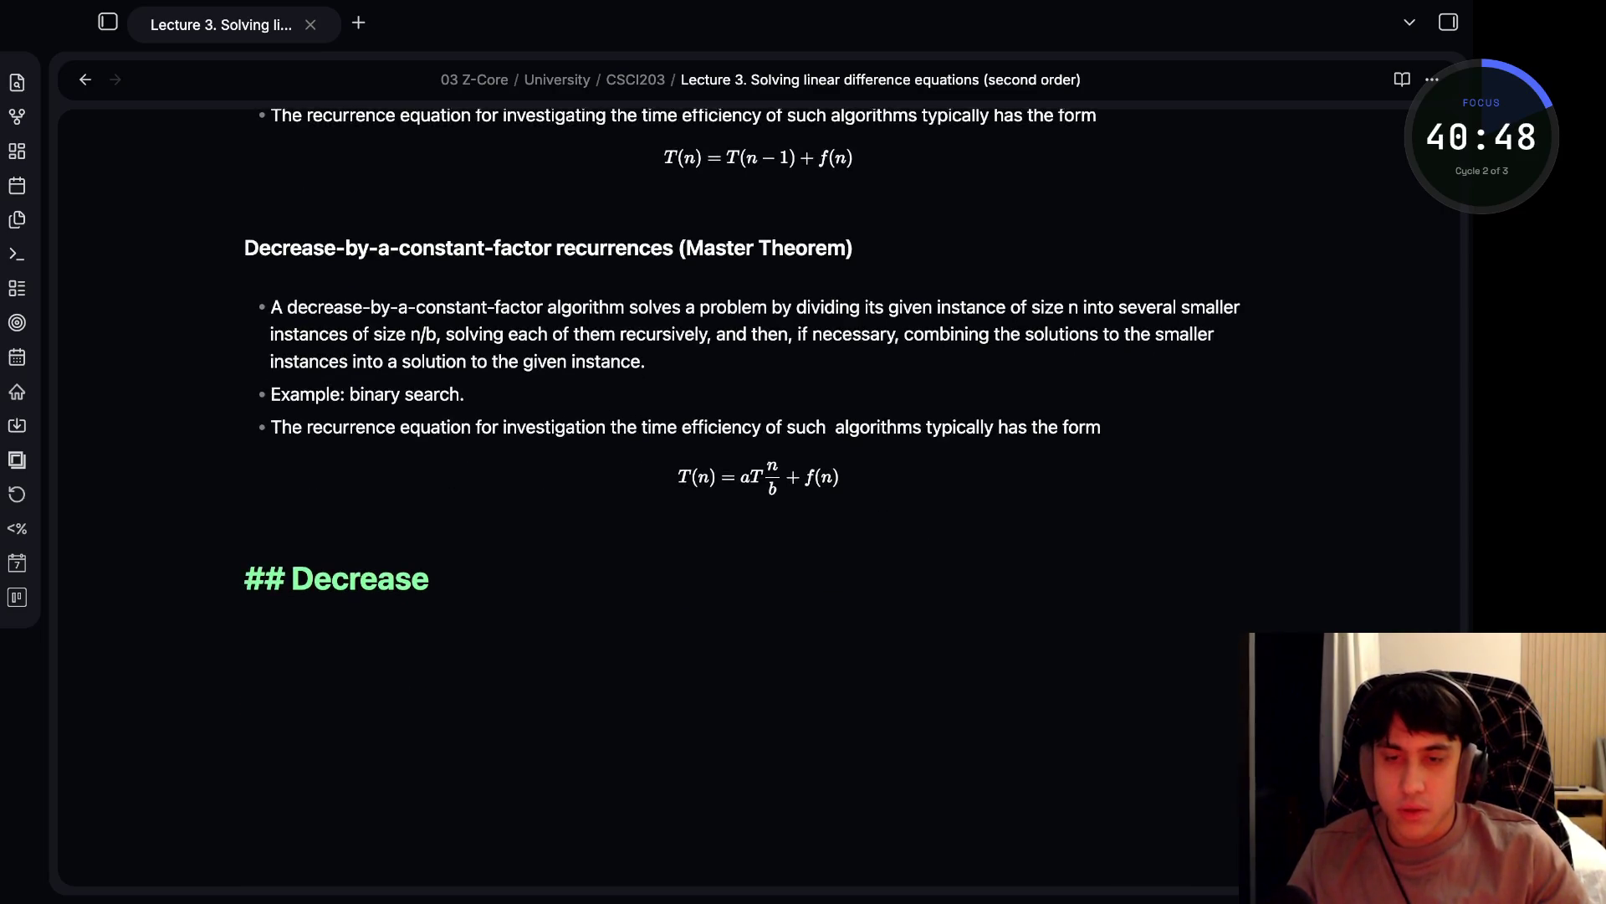
type("-by")
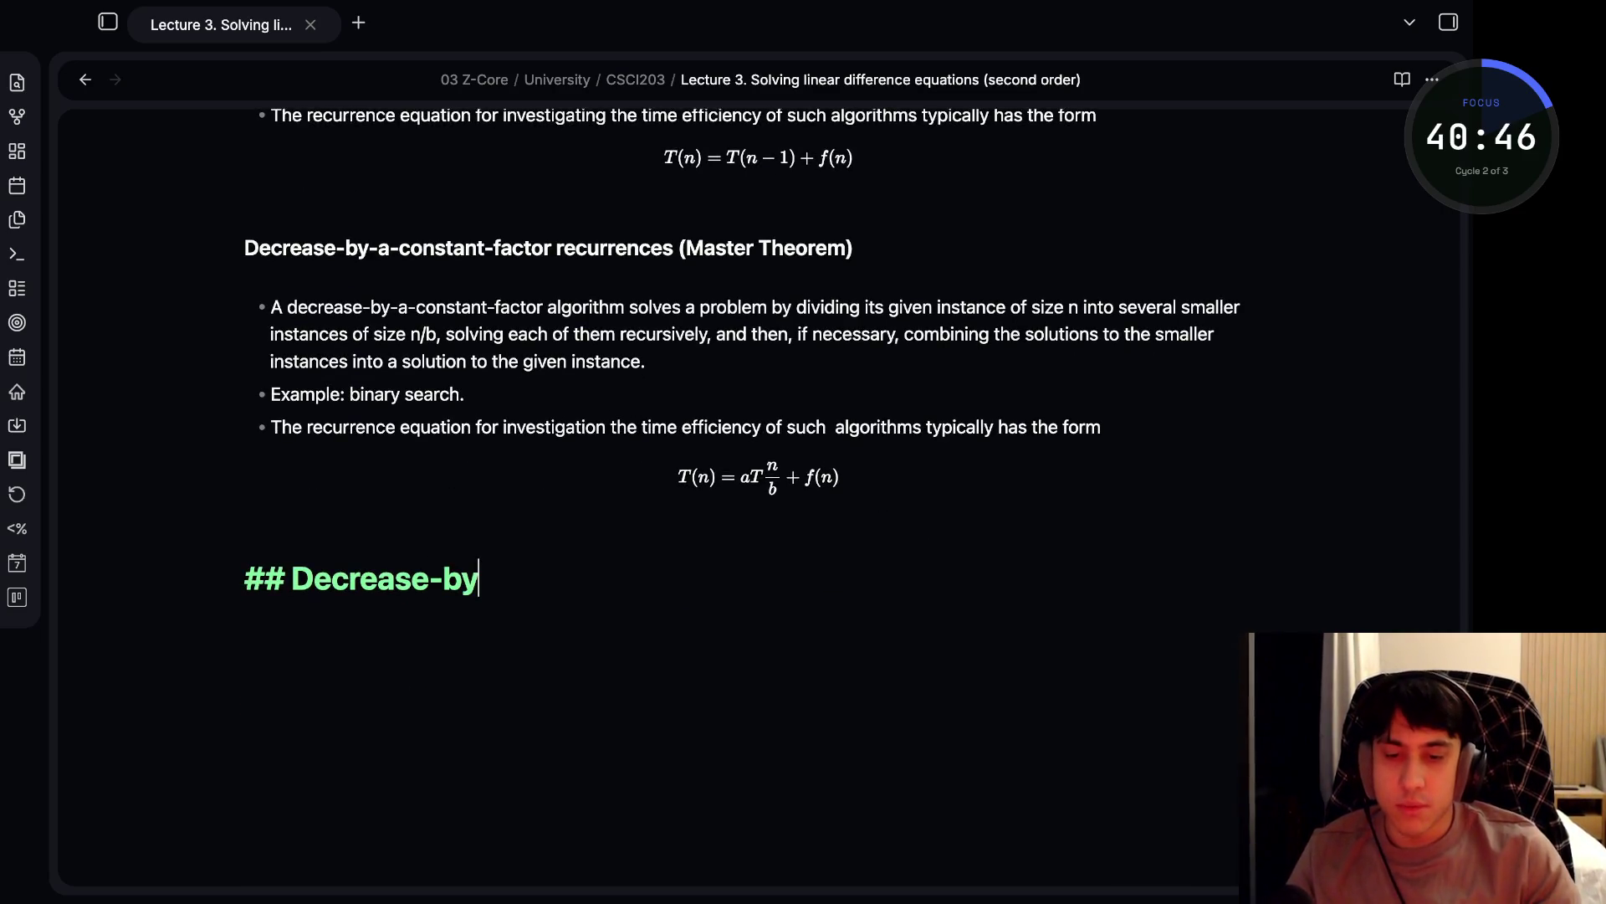
type("-one Re")
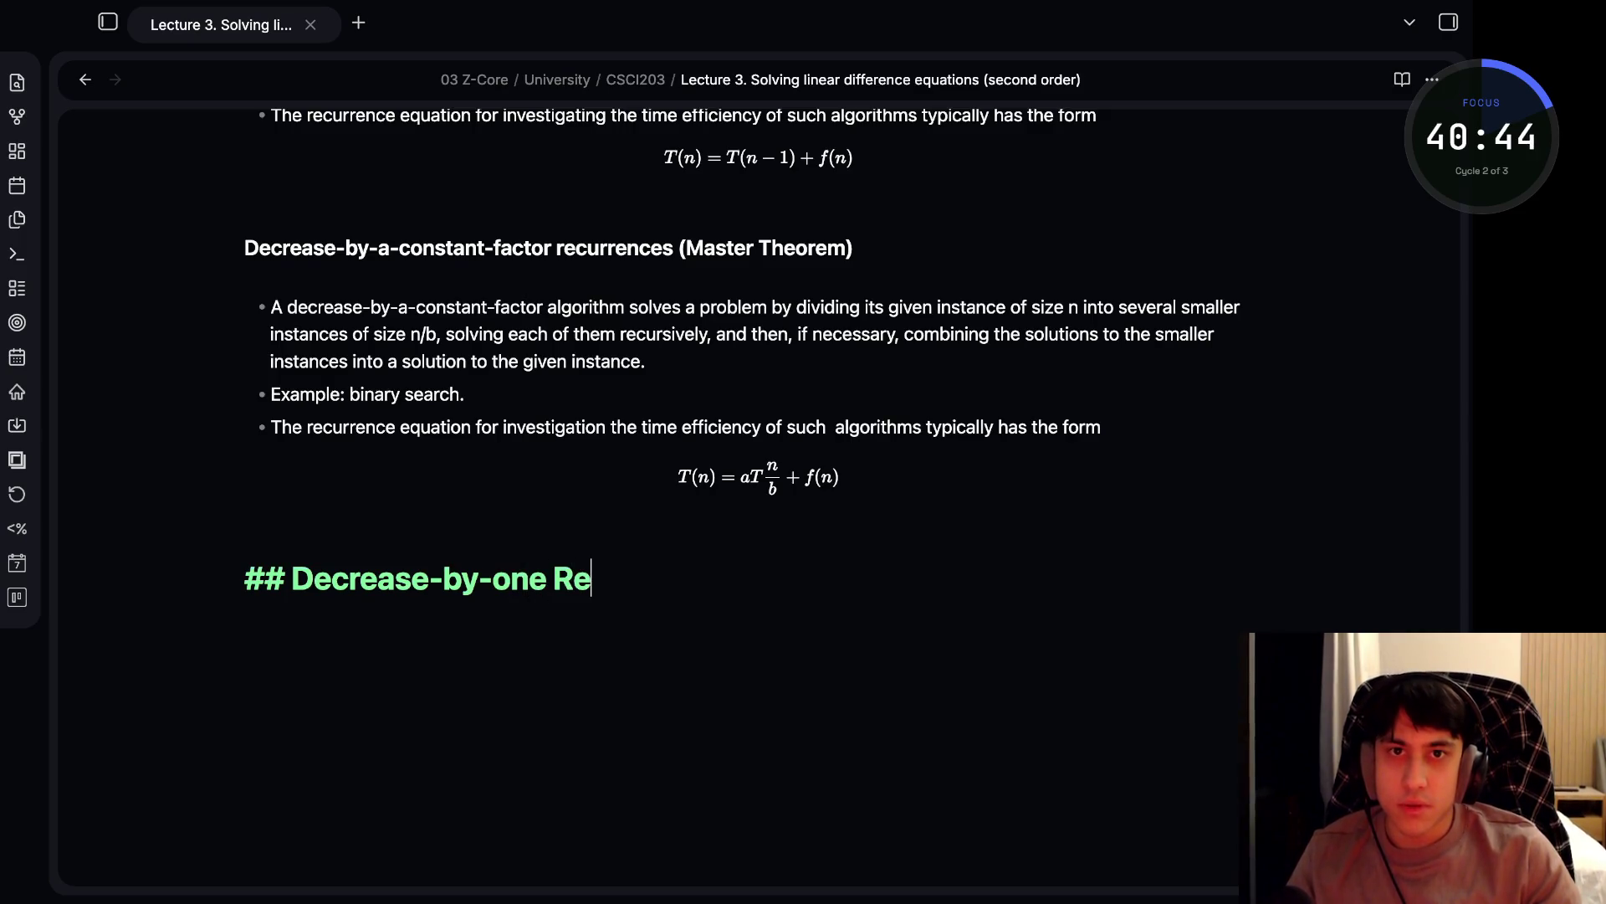
type("currences")
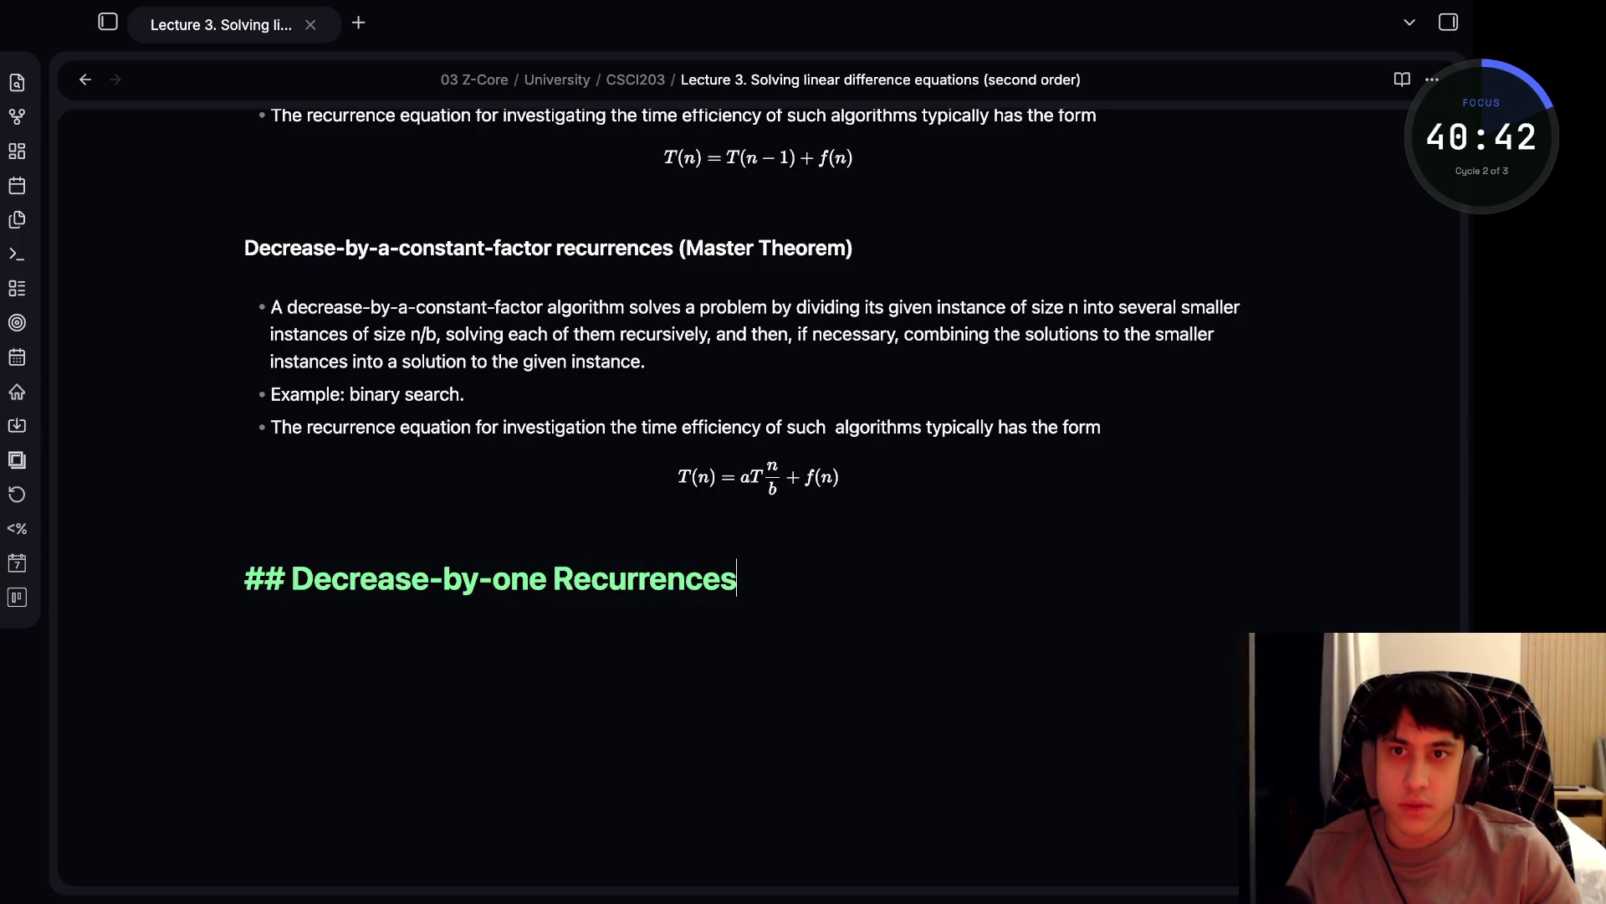
key("Return")
- Add the bullet 'One (constant) operation reduces problem size by one' under the heading
type("-")
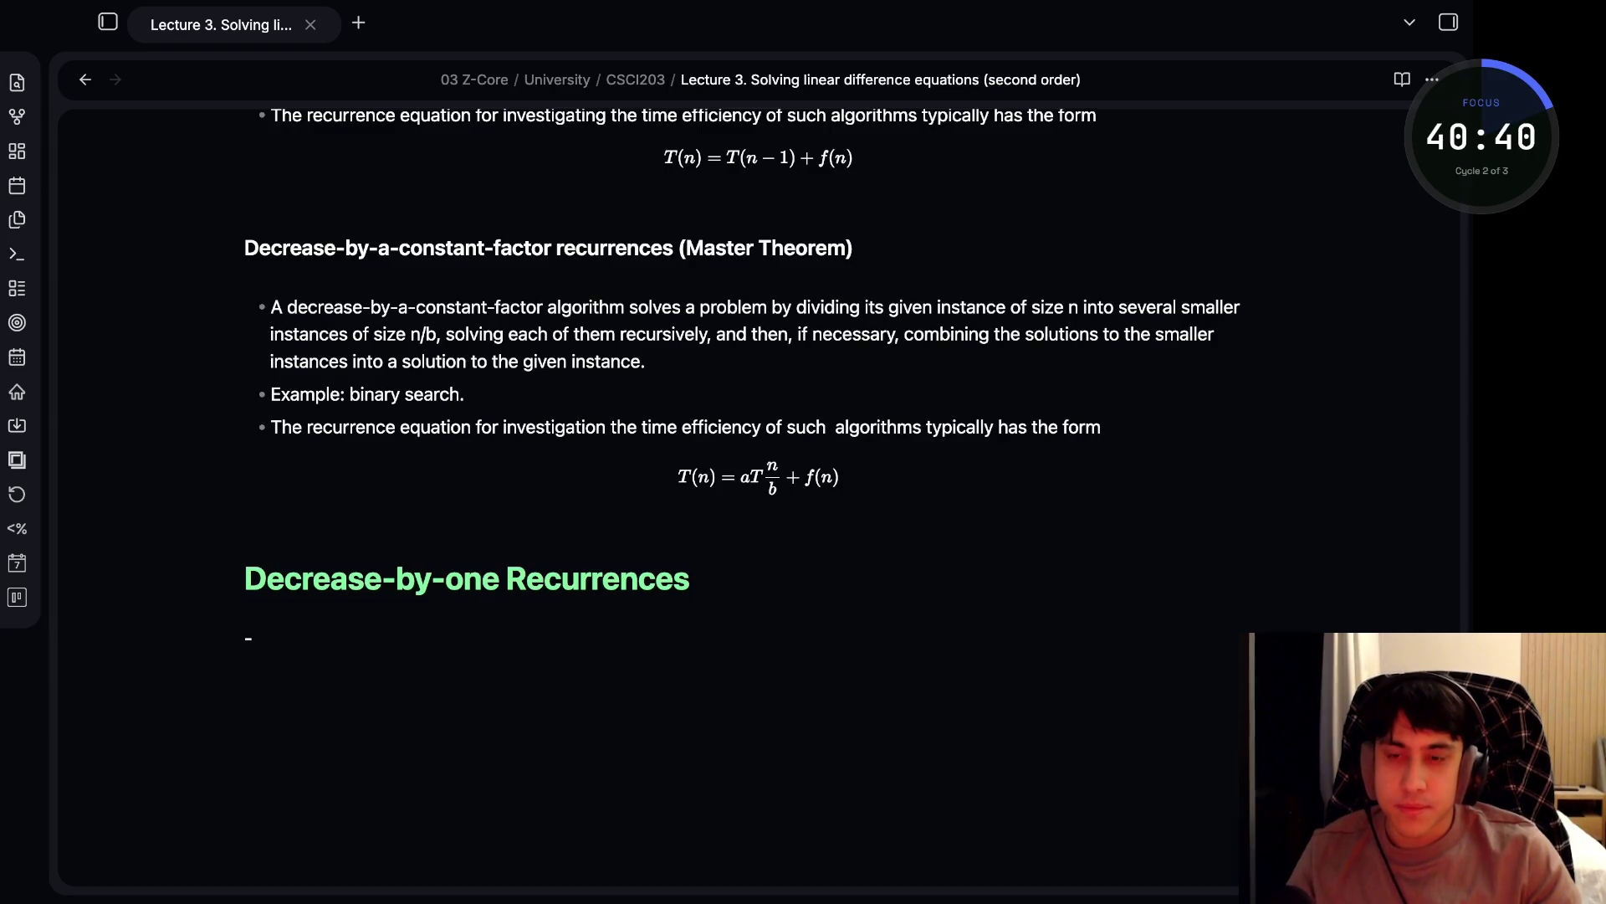
type("####")
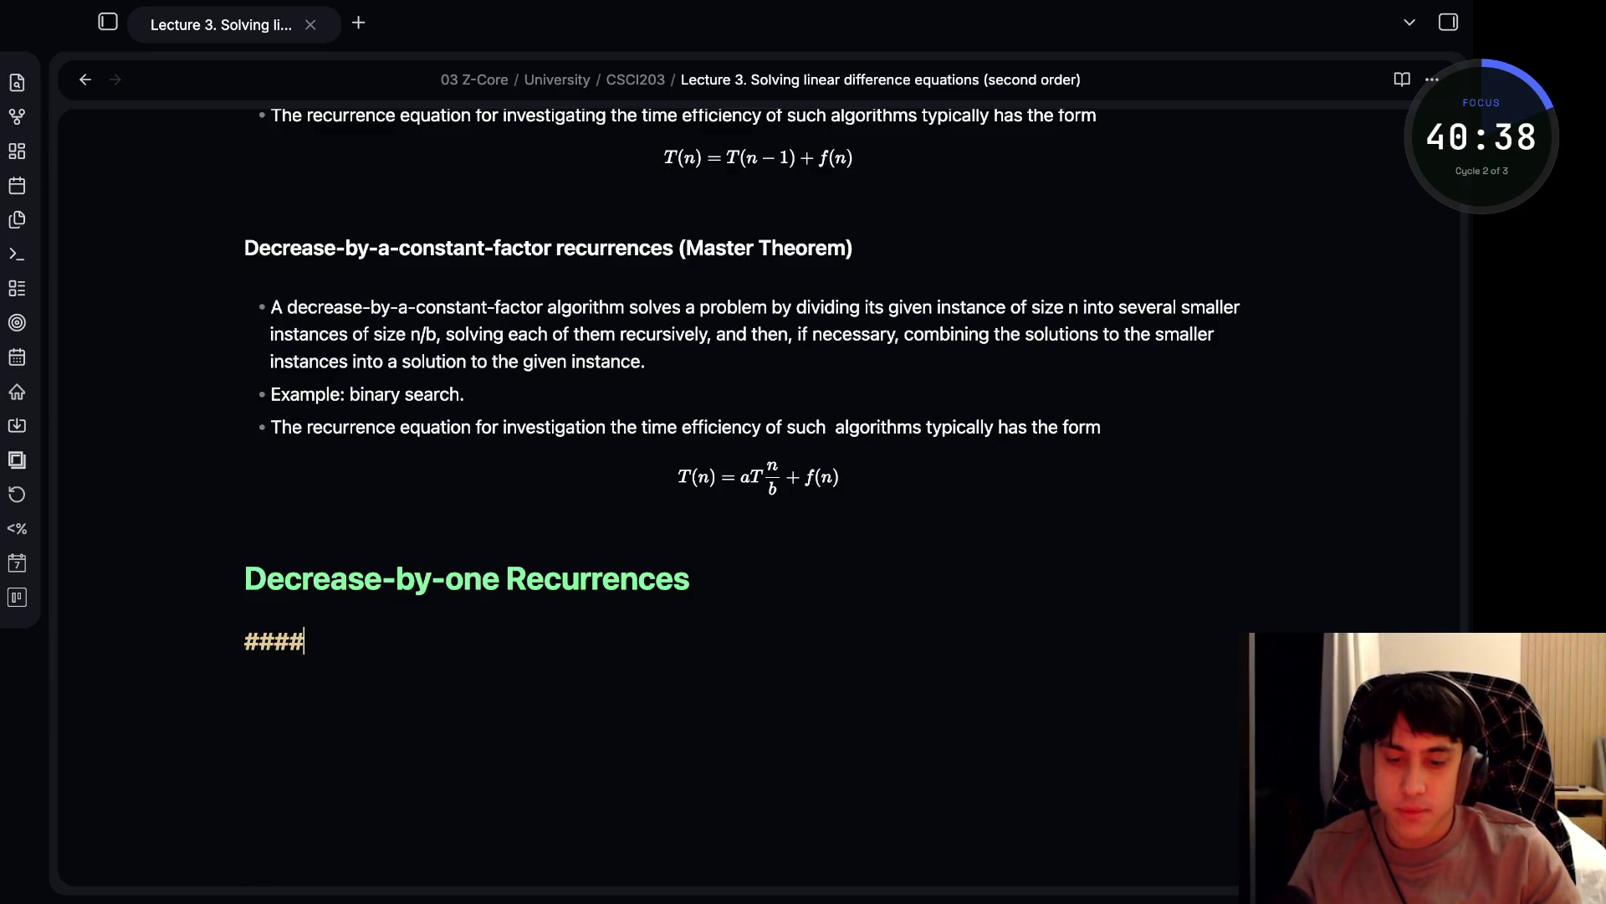
type("#One con")
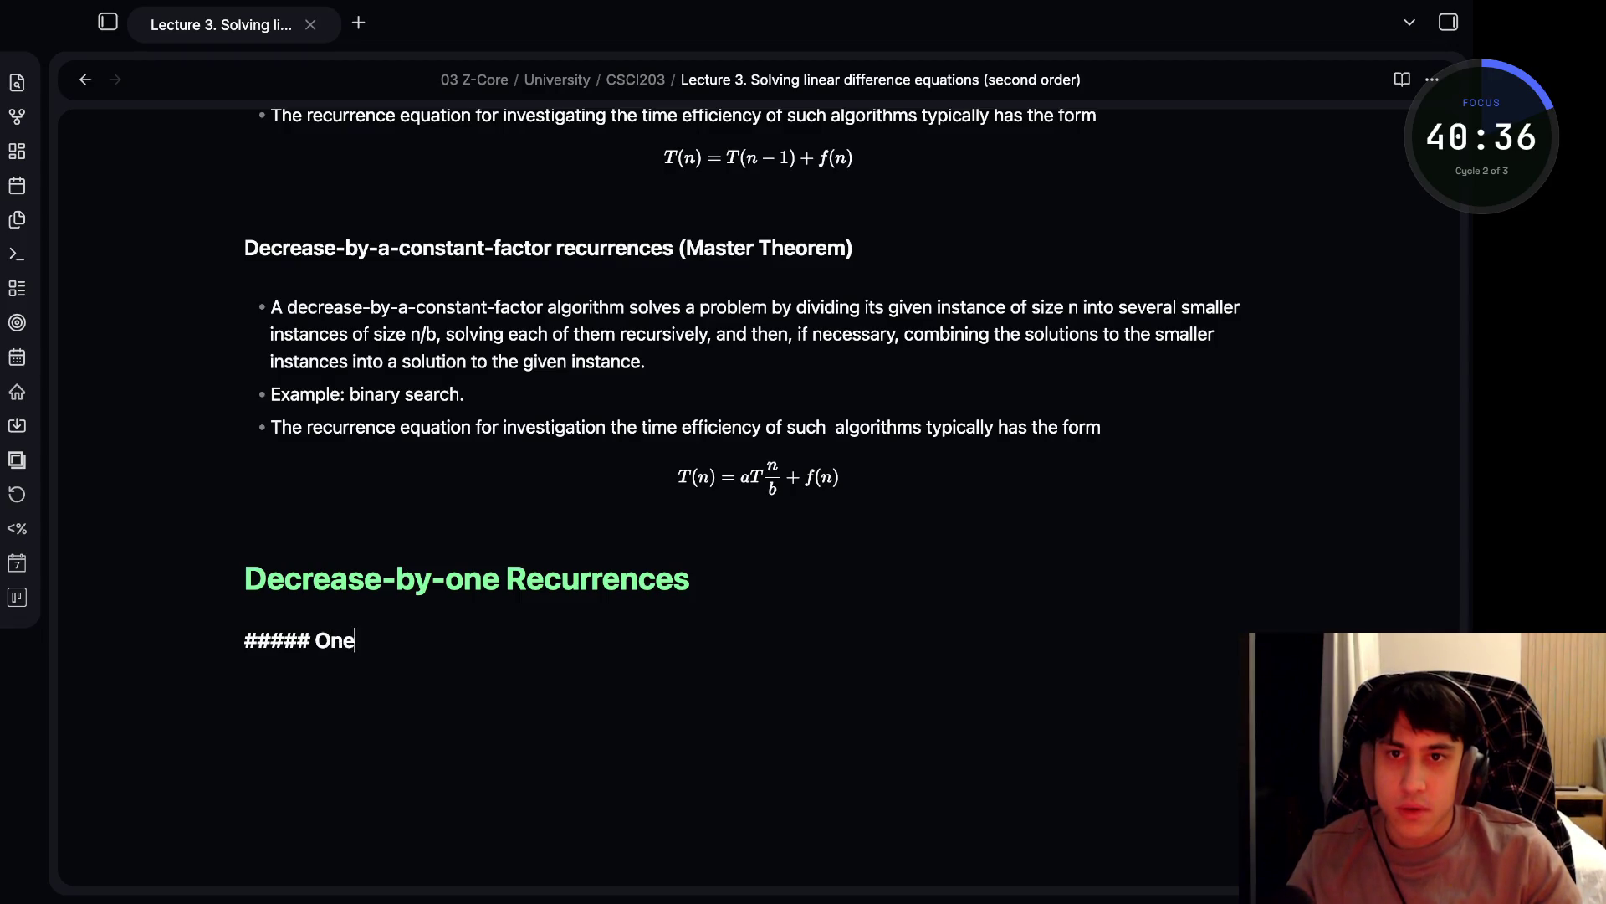
key("BackSpace")
key("BackSpace")
key("BackSpace")
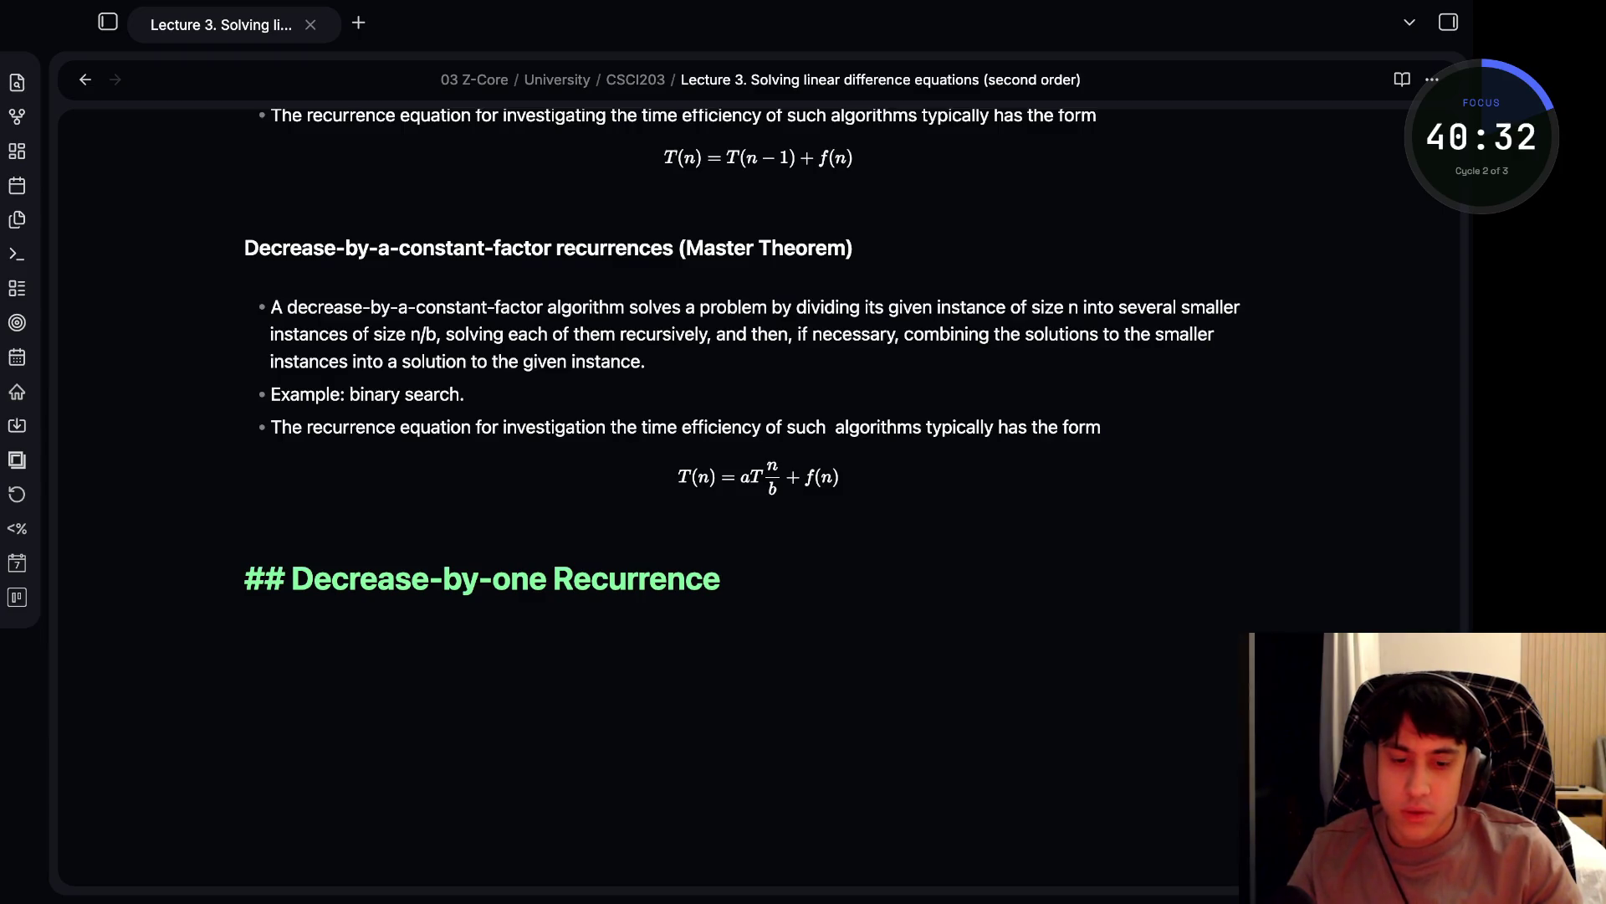
type("s")
key("Return")
type("O")
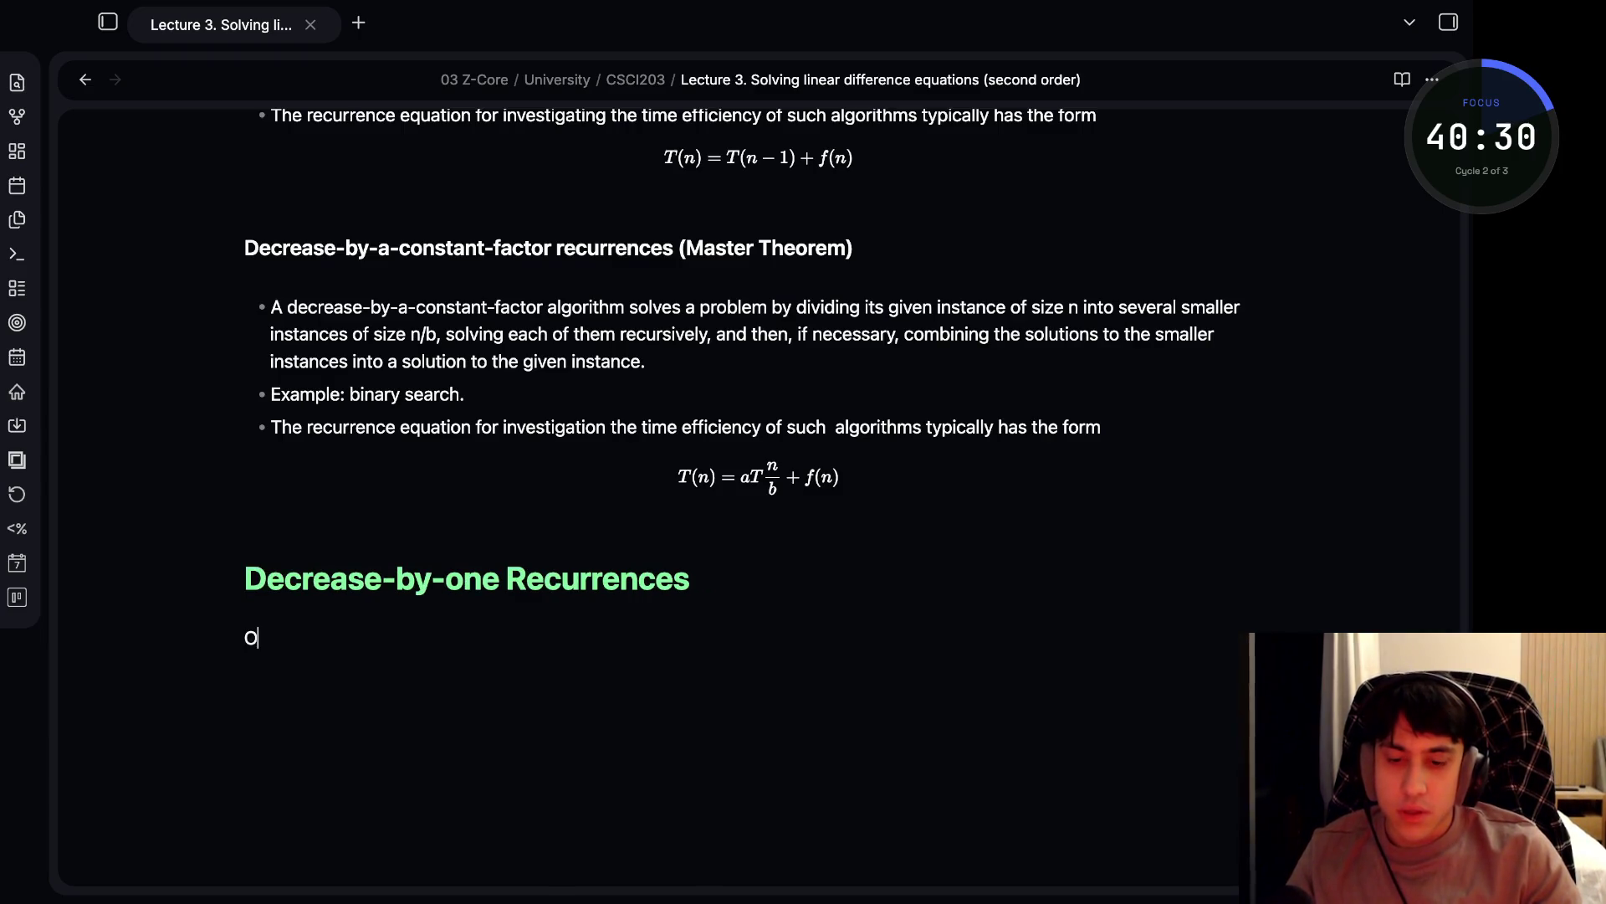
type("- One co")
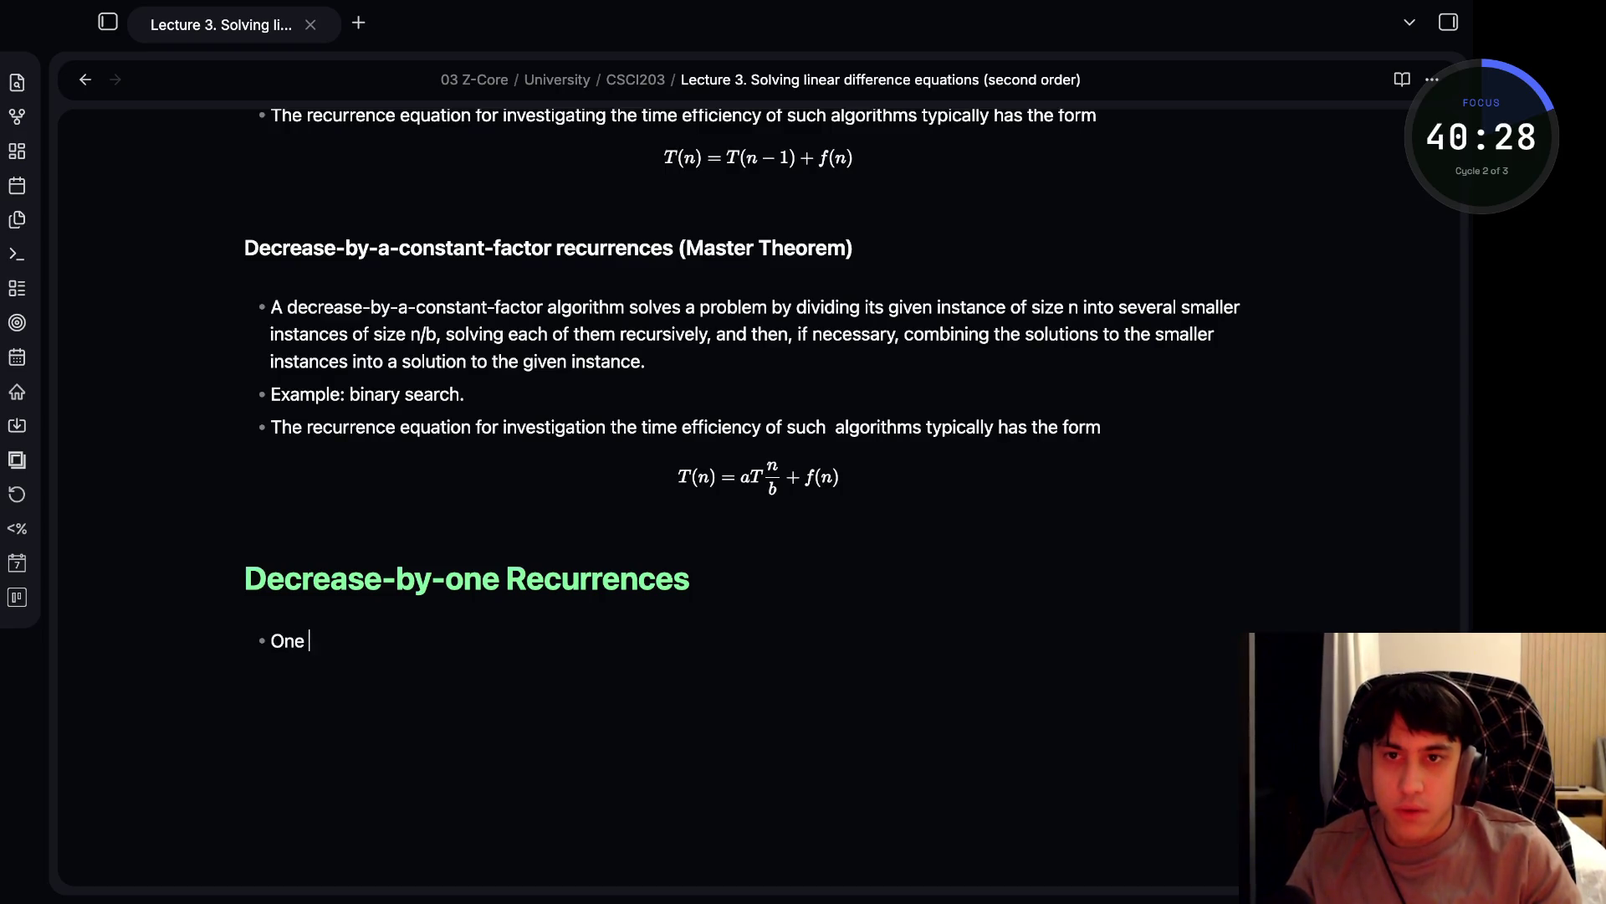
key("BackSpace")
key("BackSpace")
type("(constant) o")
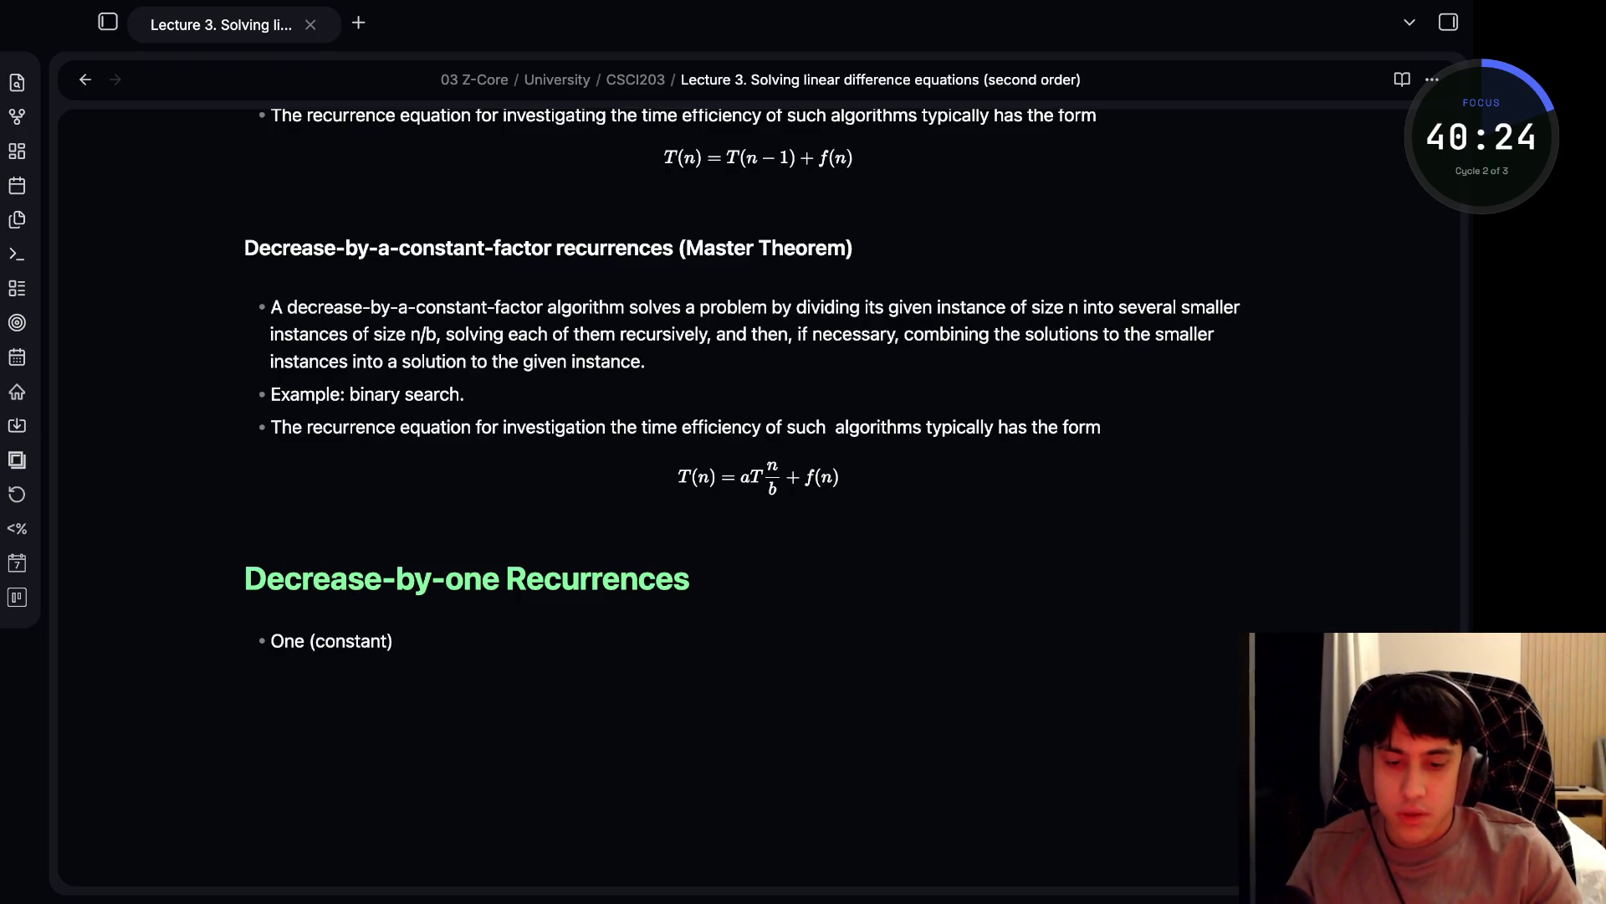
type("peration ")
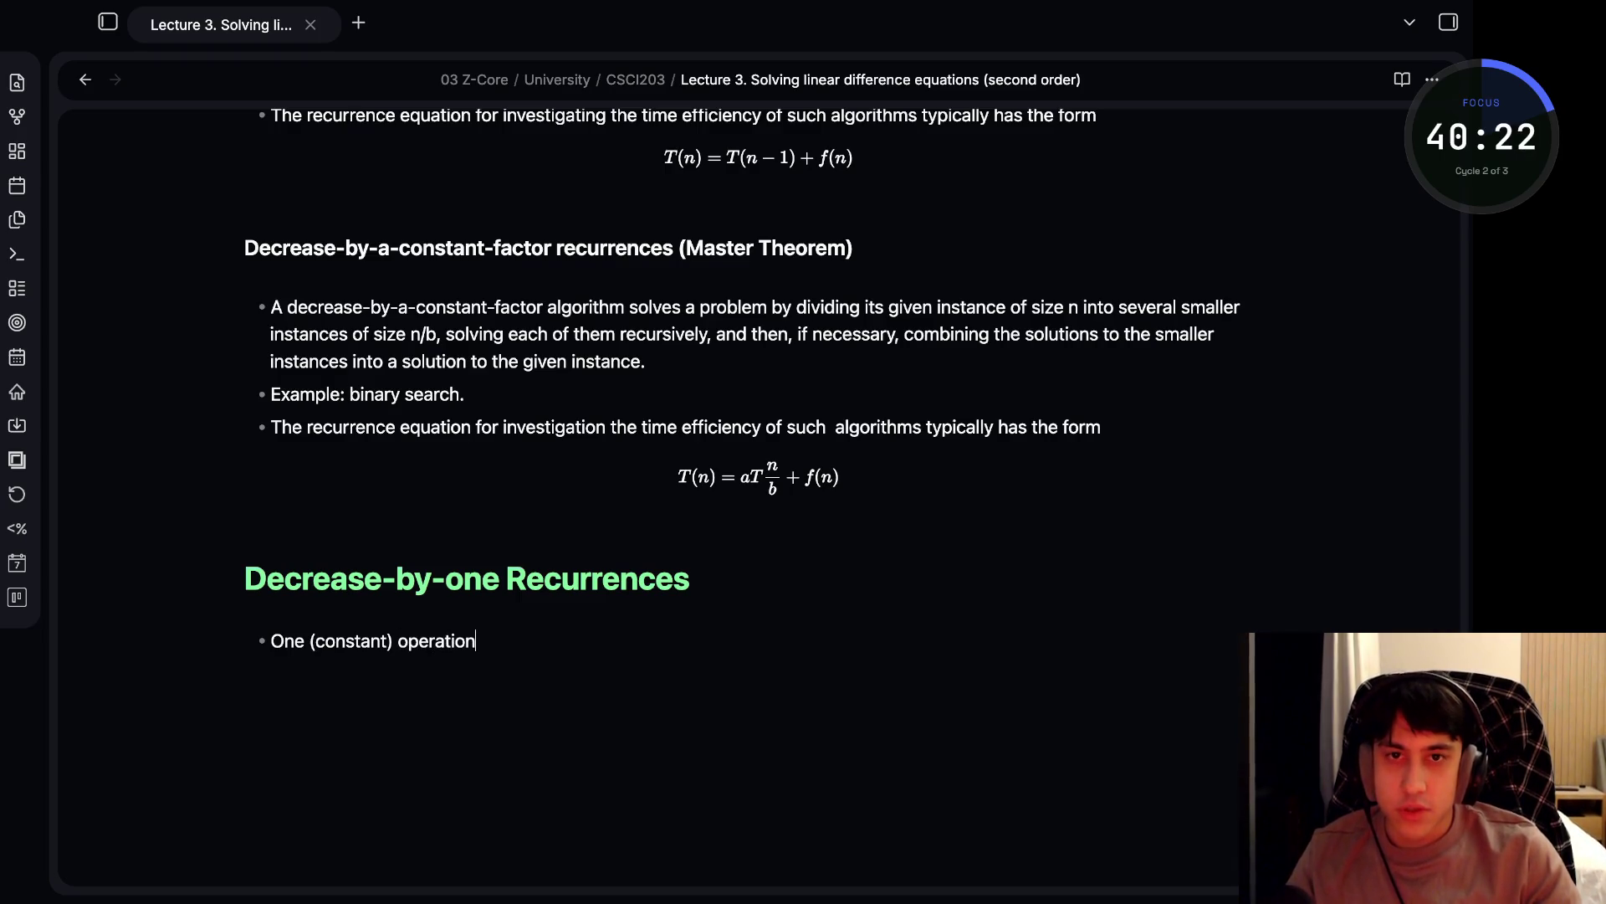
type("reduces pro")
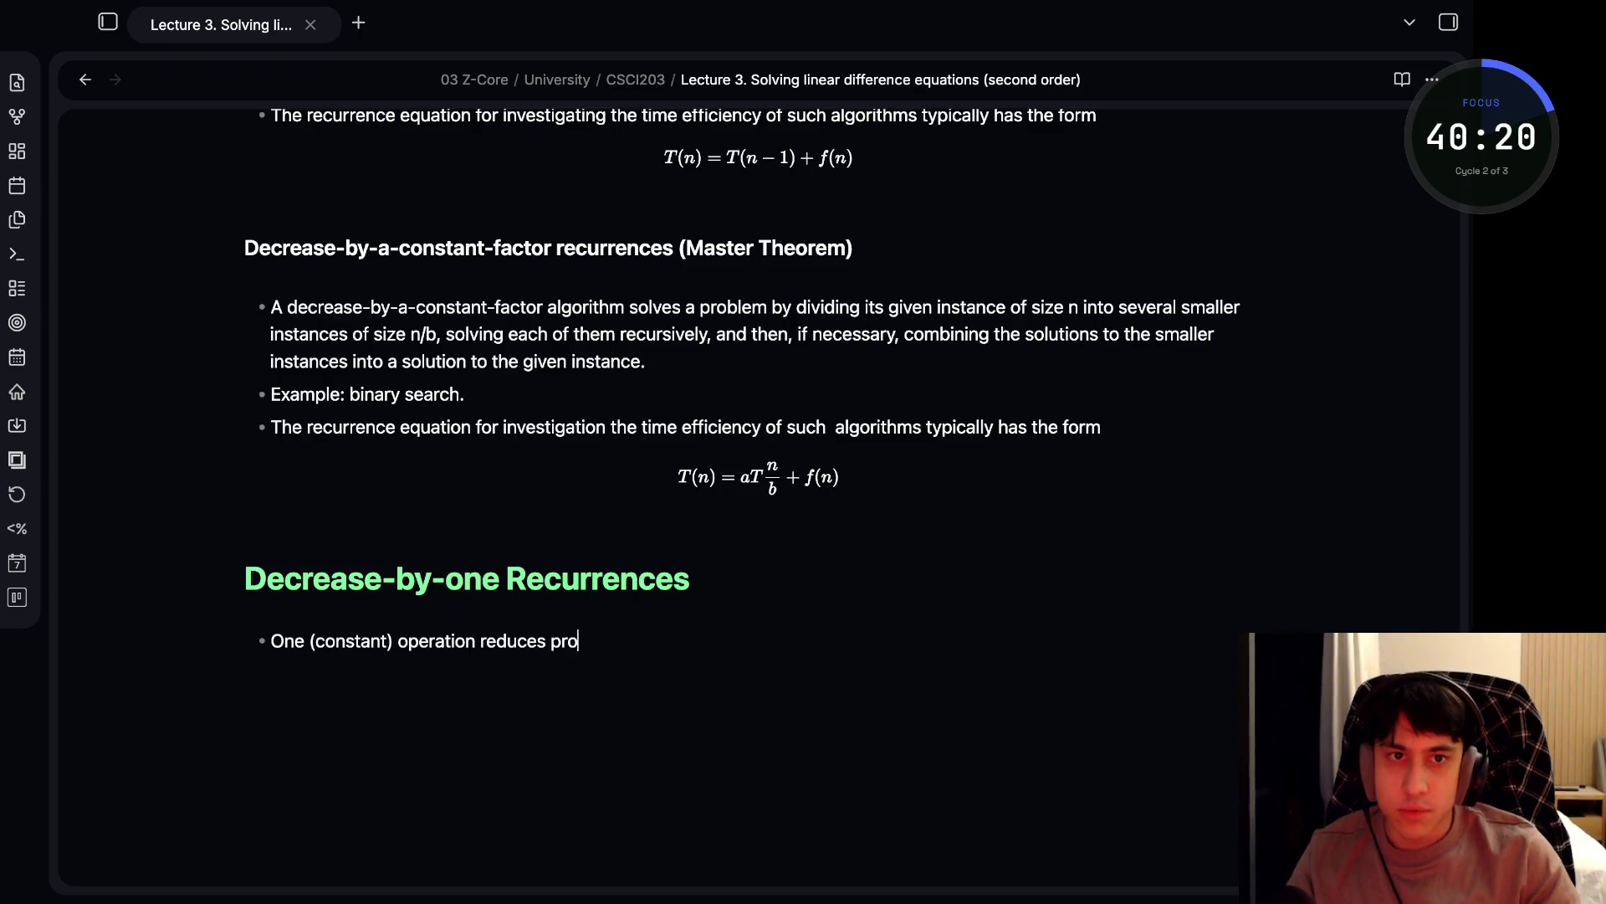
type("blem size ")
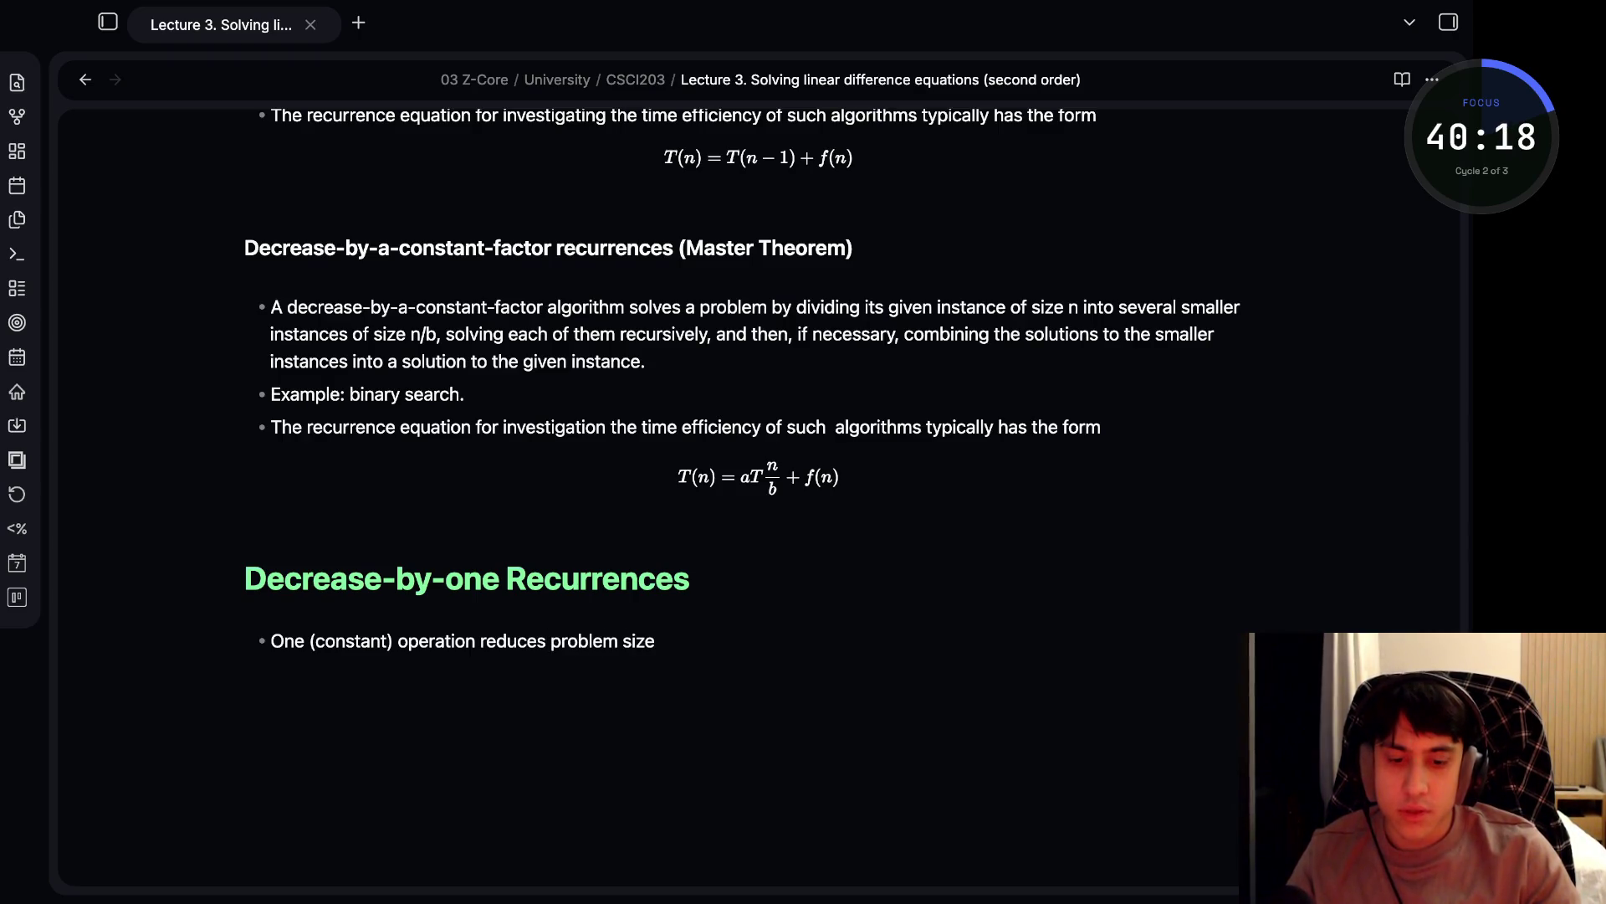
type("by one.")
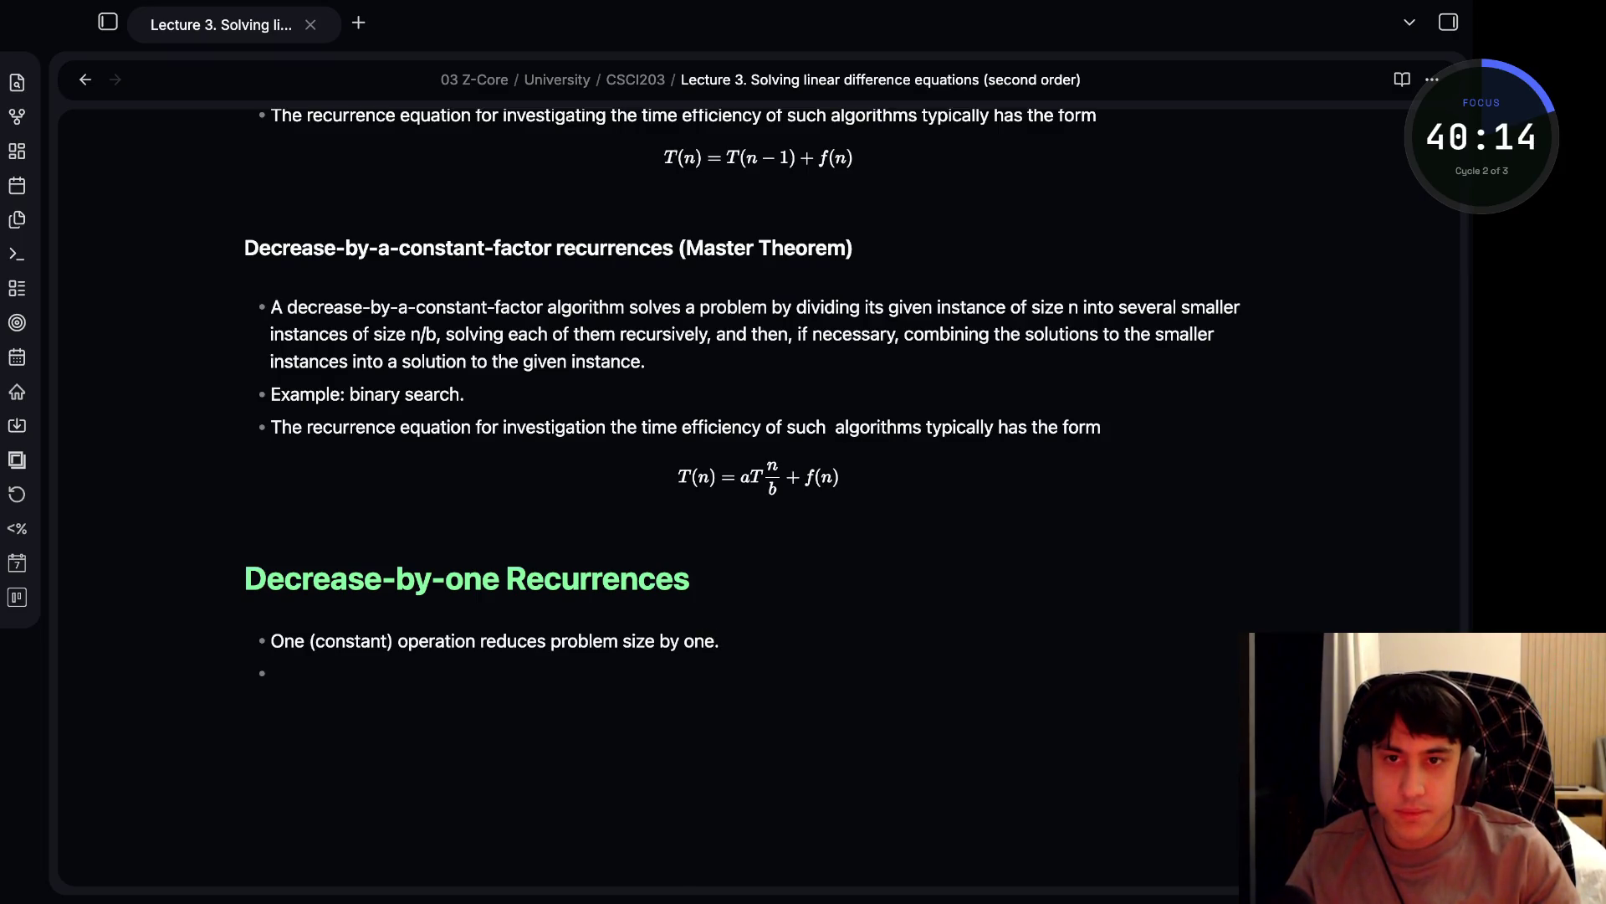
key("BackSpace")
- Enter the inline formulas T(n) = T(n-1) + c and T(1) = d under the bullet
type("#")
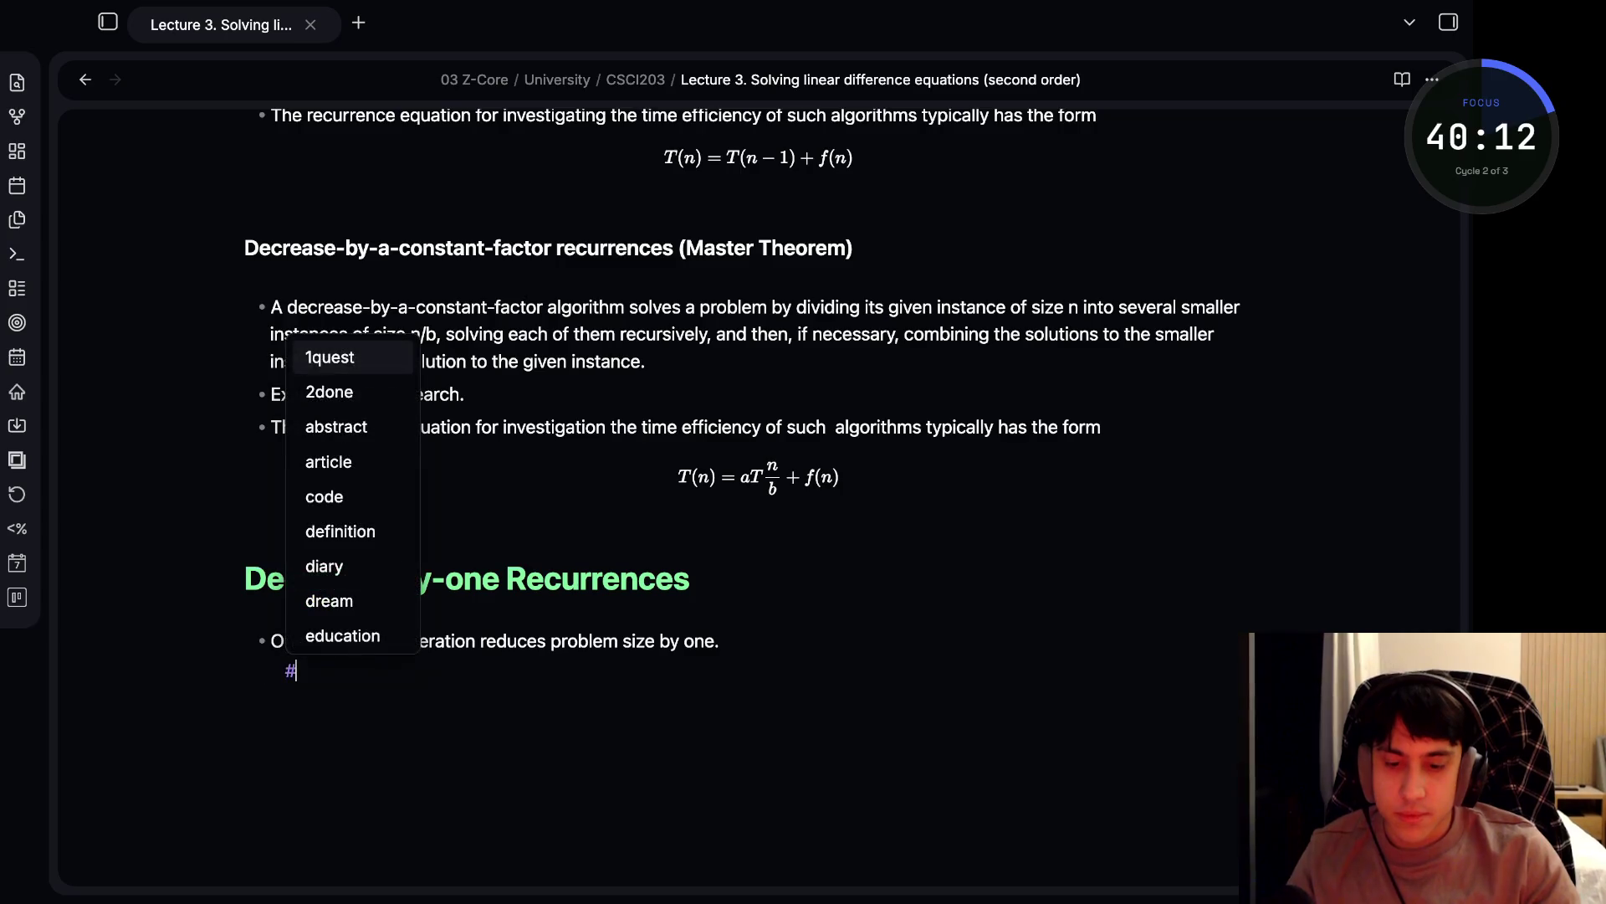
key("BackSpace")
type("$$")
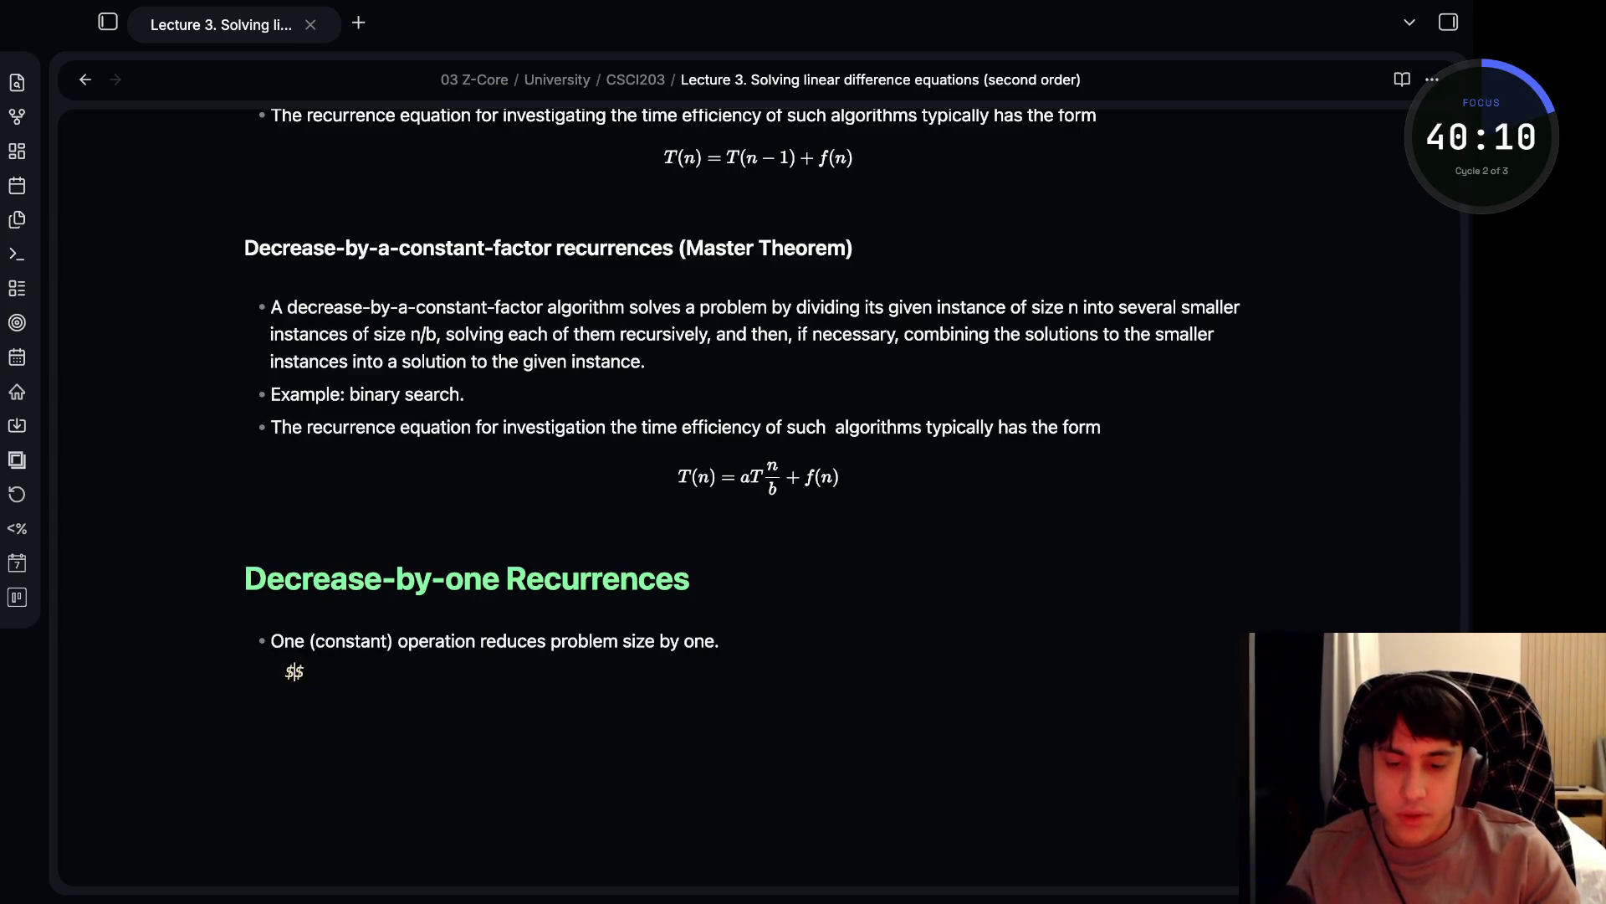
type("T(n) = ")
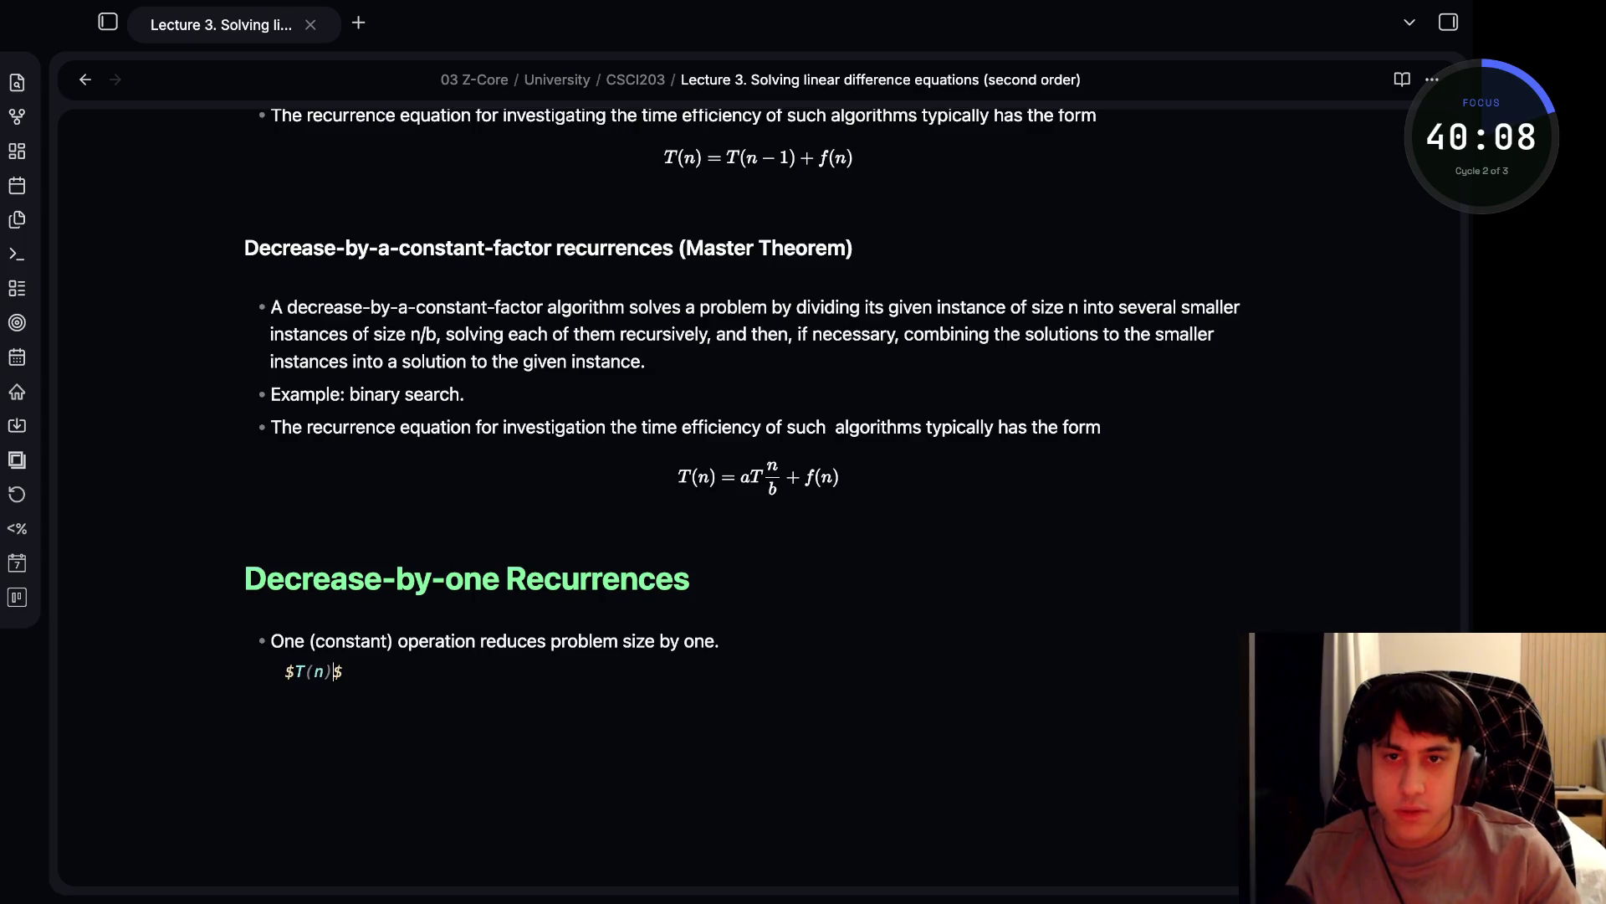
type("T(n")
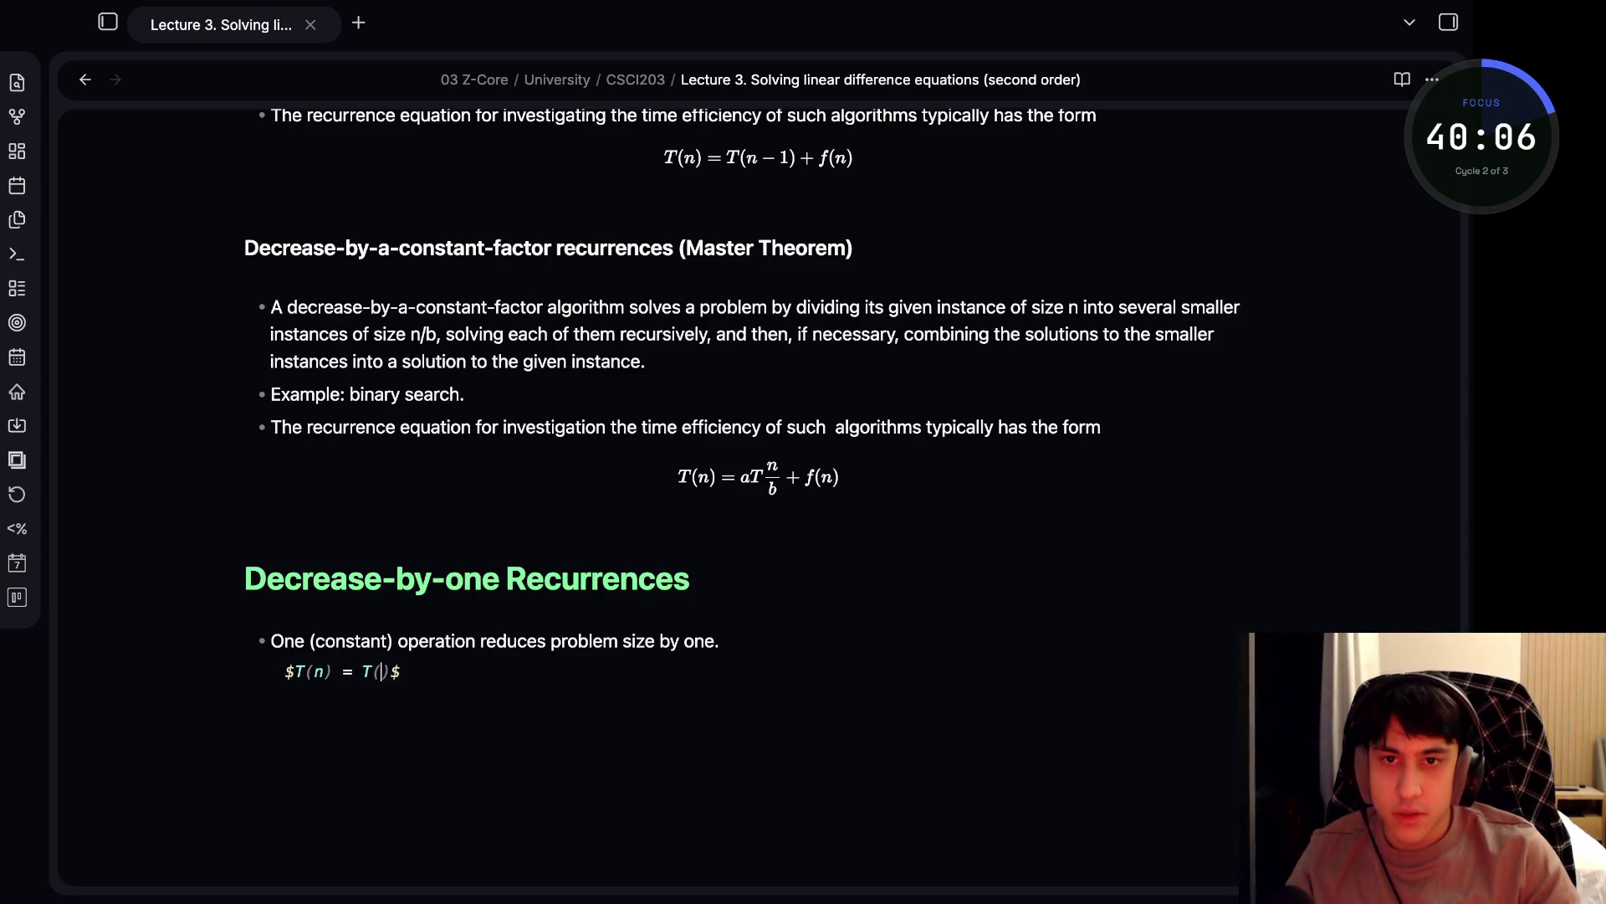
type("-1) +c")
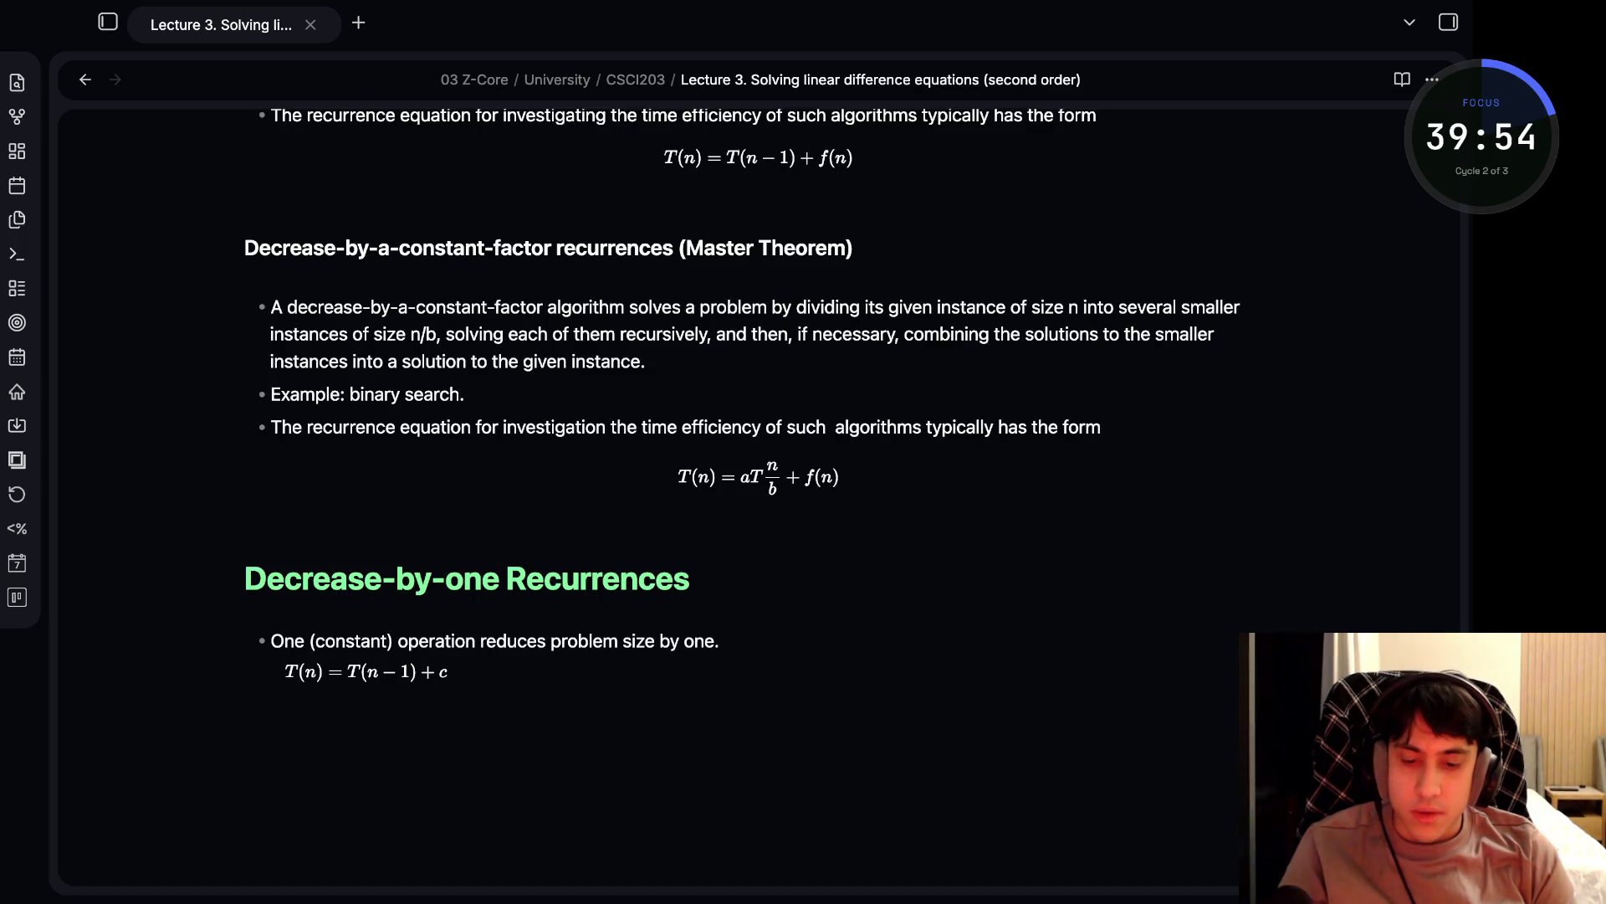
key("Left")
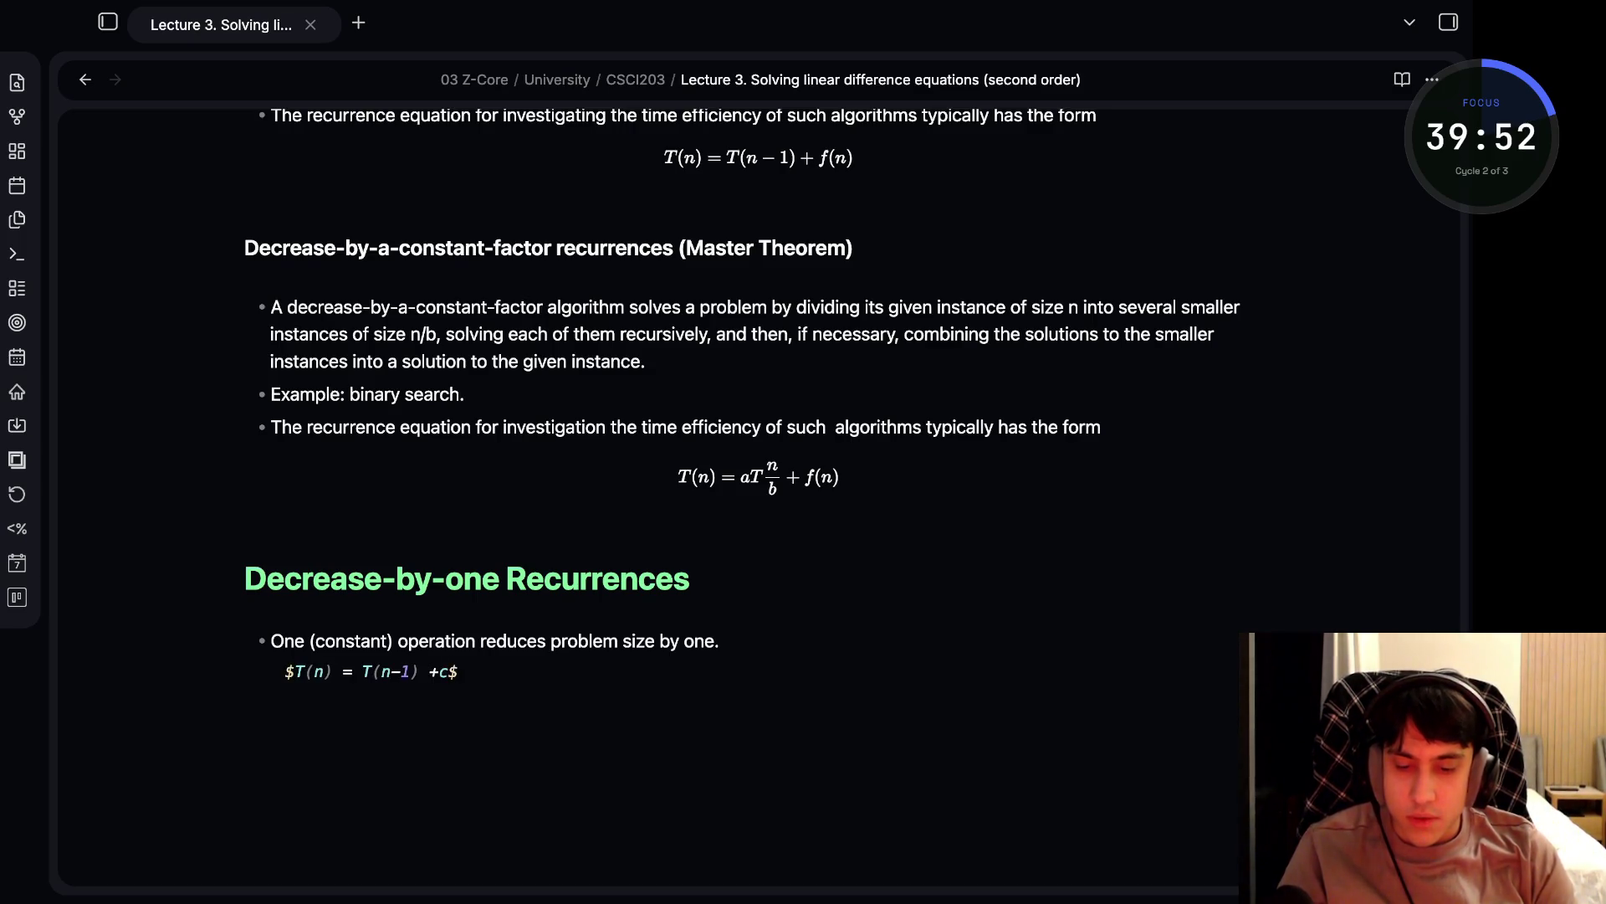
key("Right")
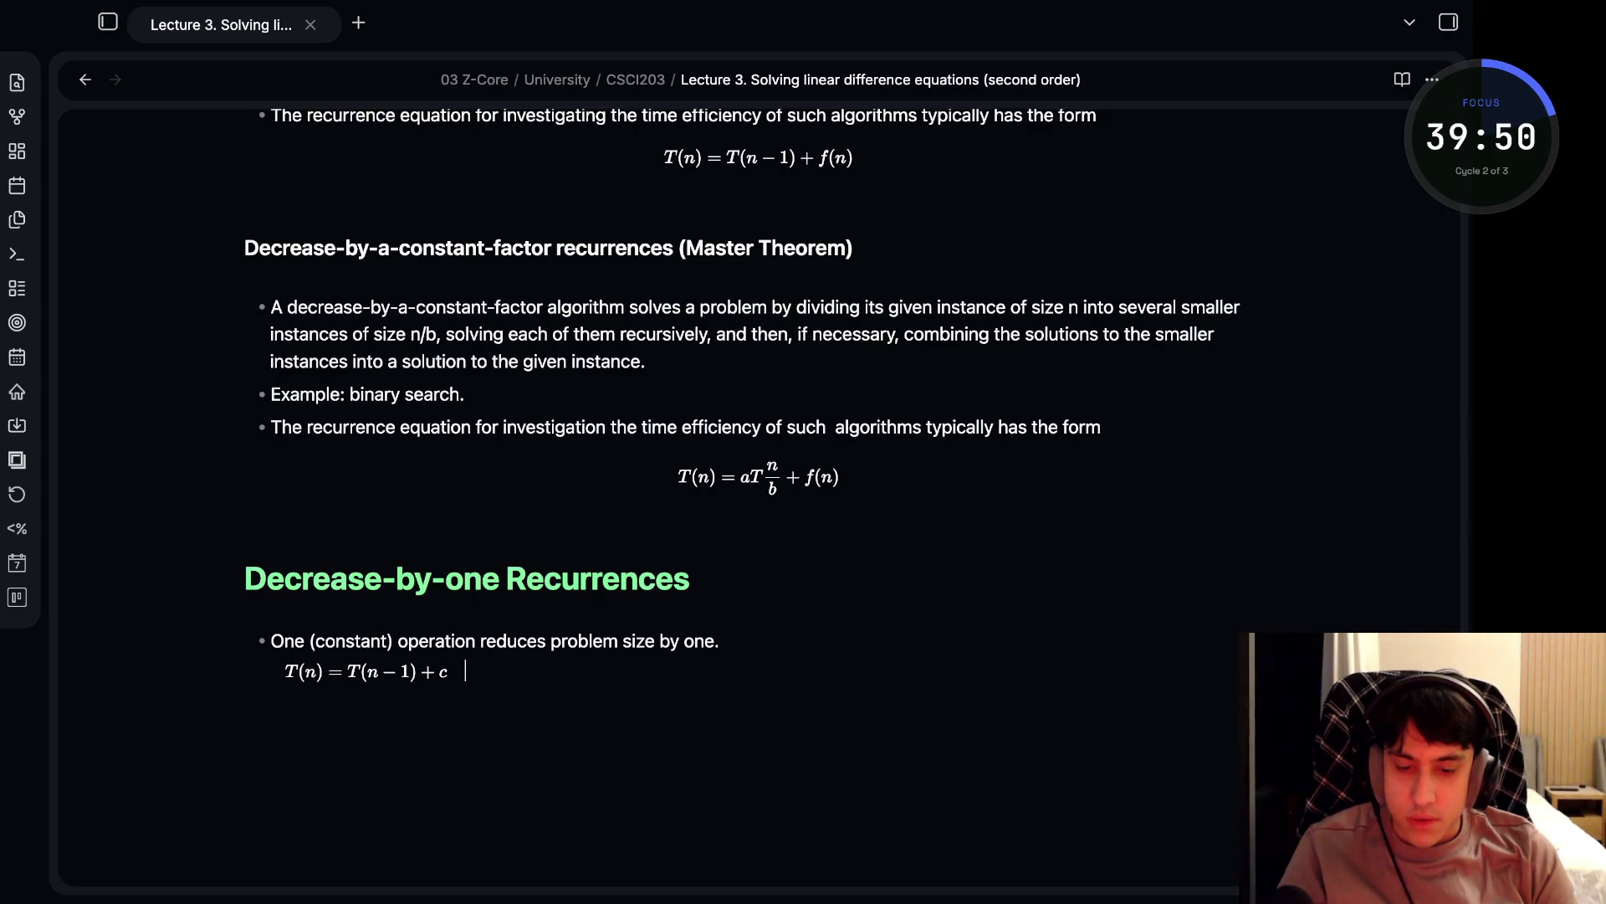
type("$")
type("T(1")
type(" = d")
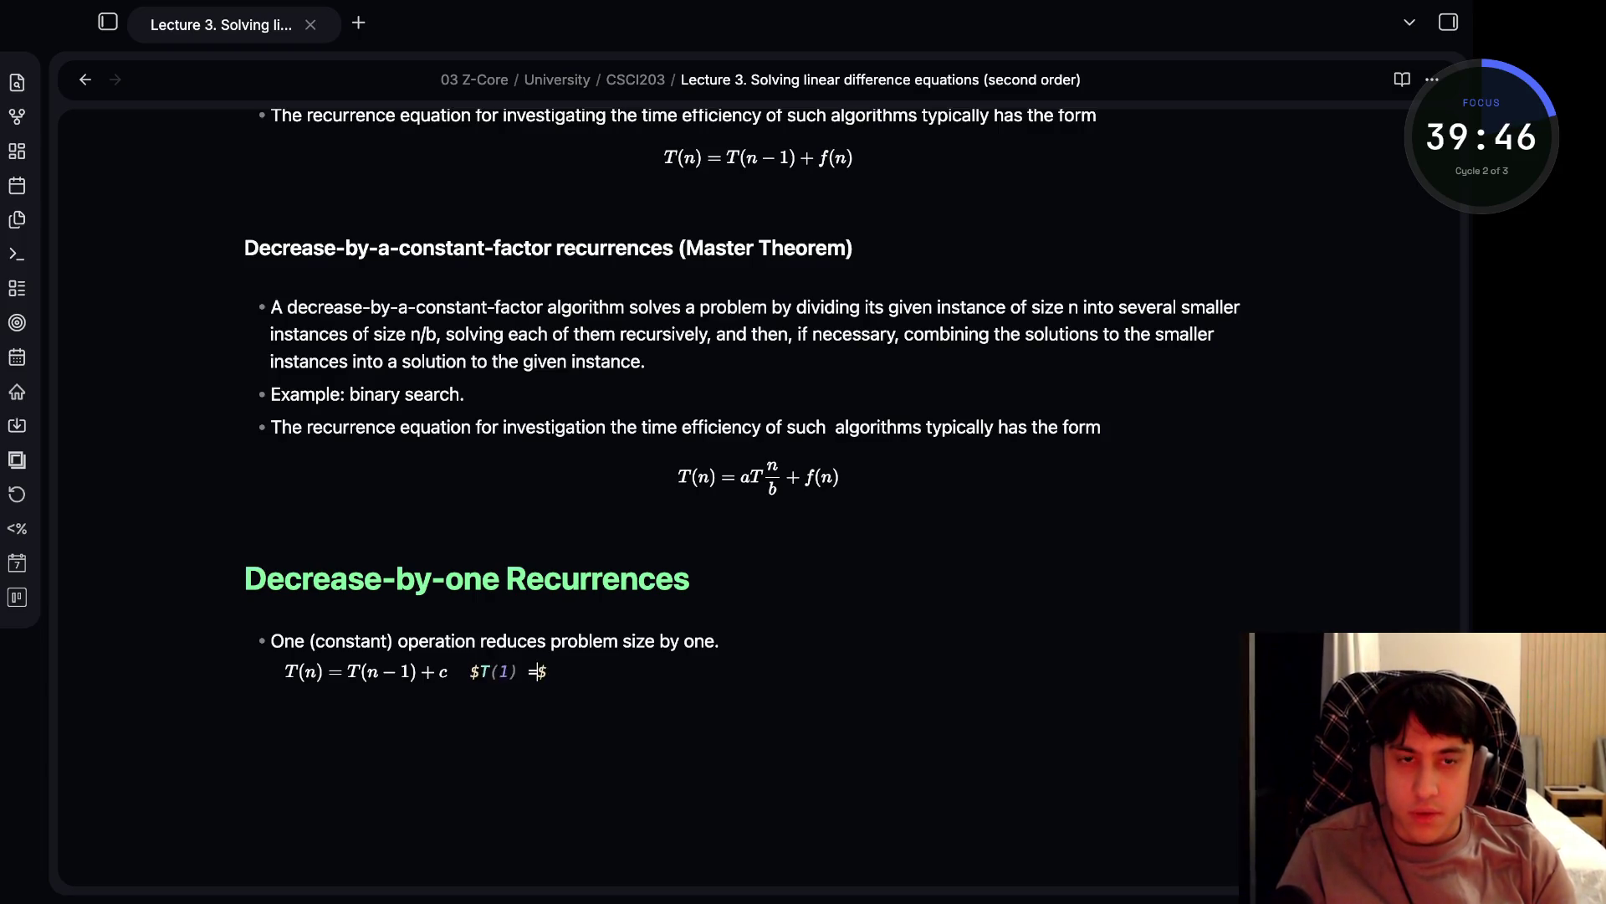
- Let the T(1) = d formula render and start an unindented new line below it
left_click(631, 641)
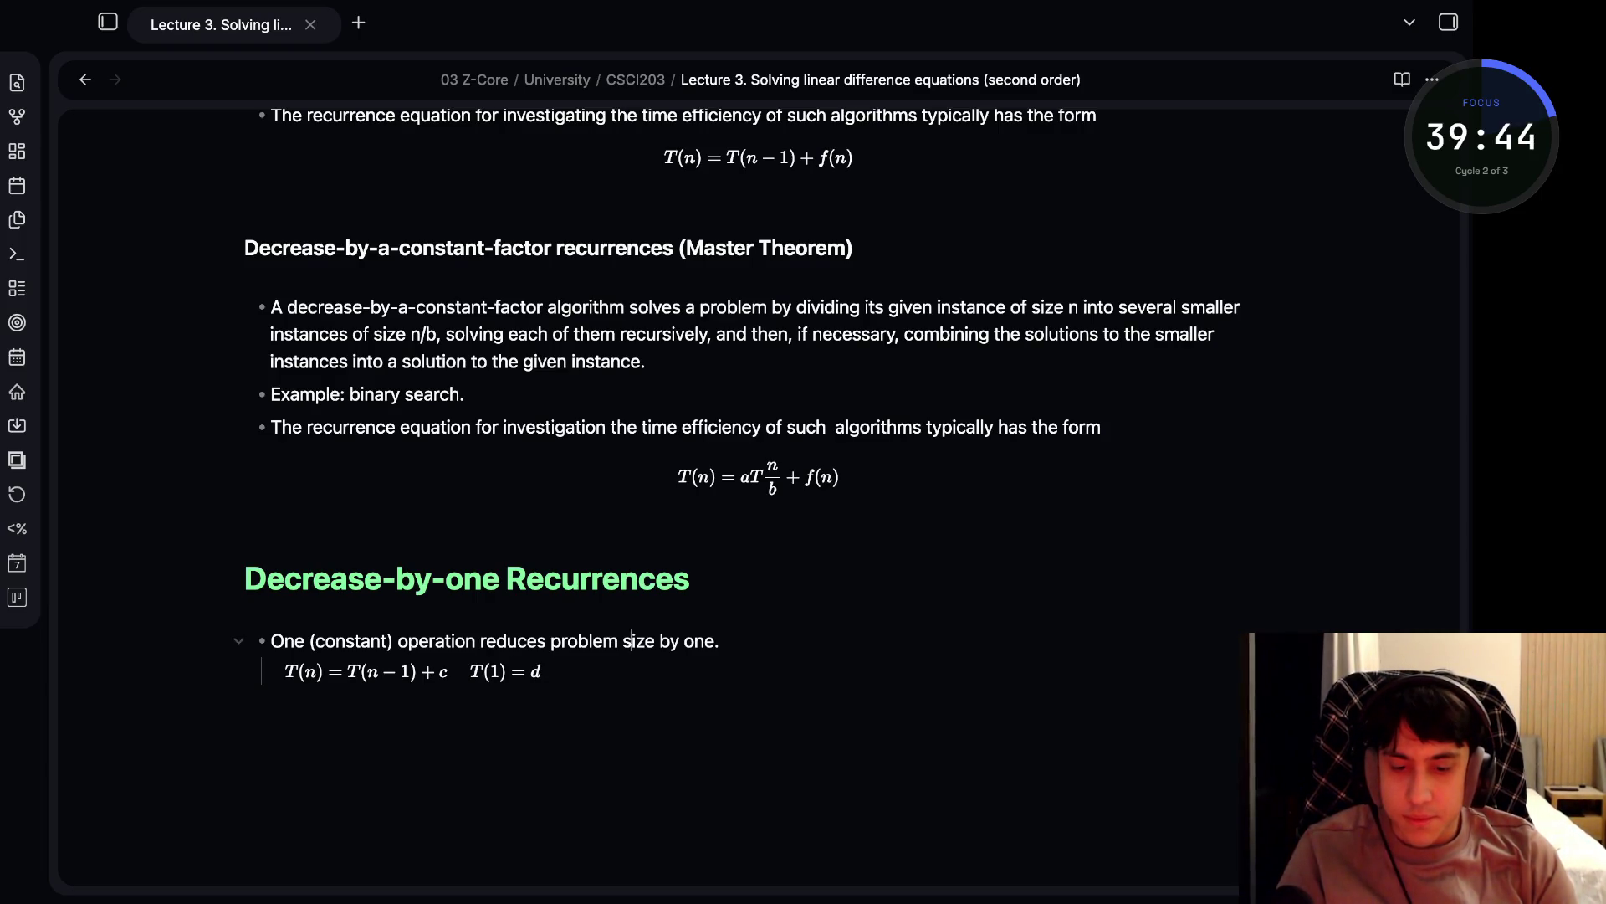
scroll(631, 502, "down", 1)
left_click(566, 590)
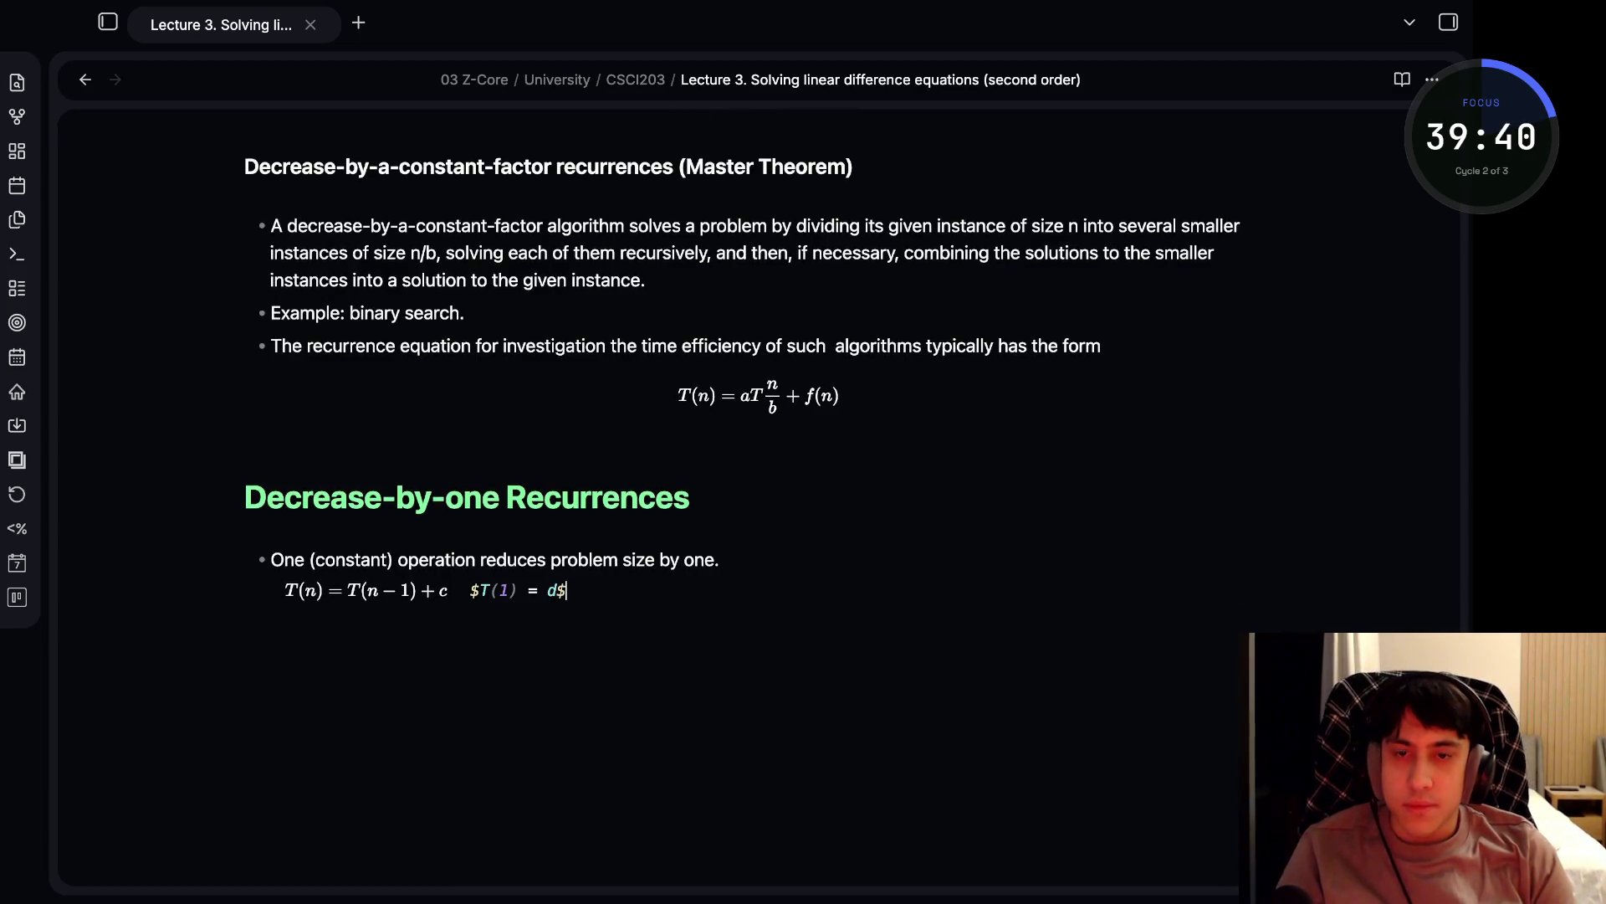
key("super+Tab")
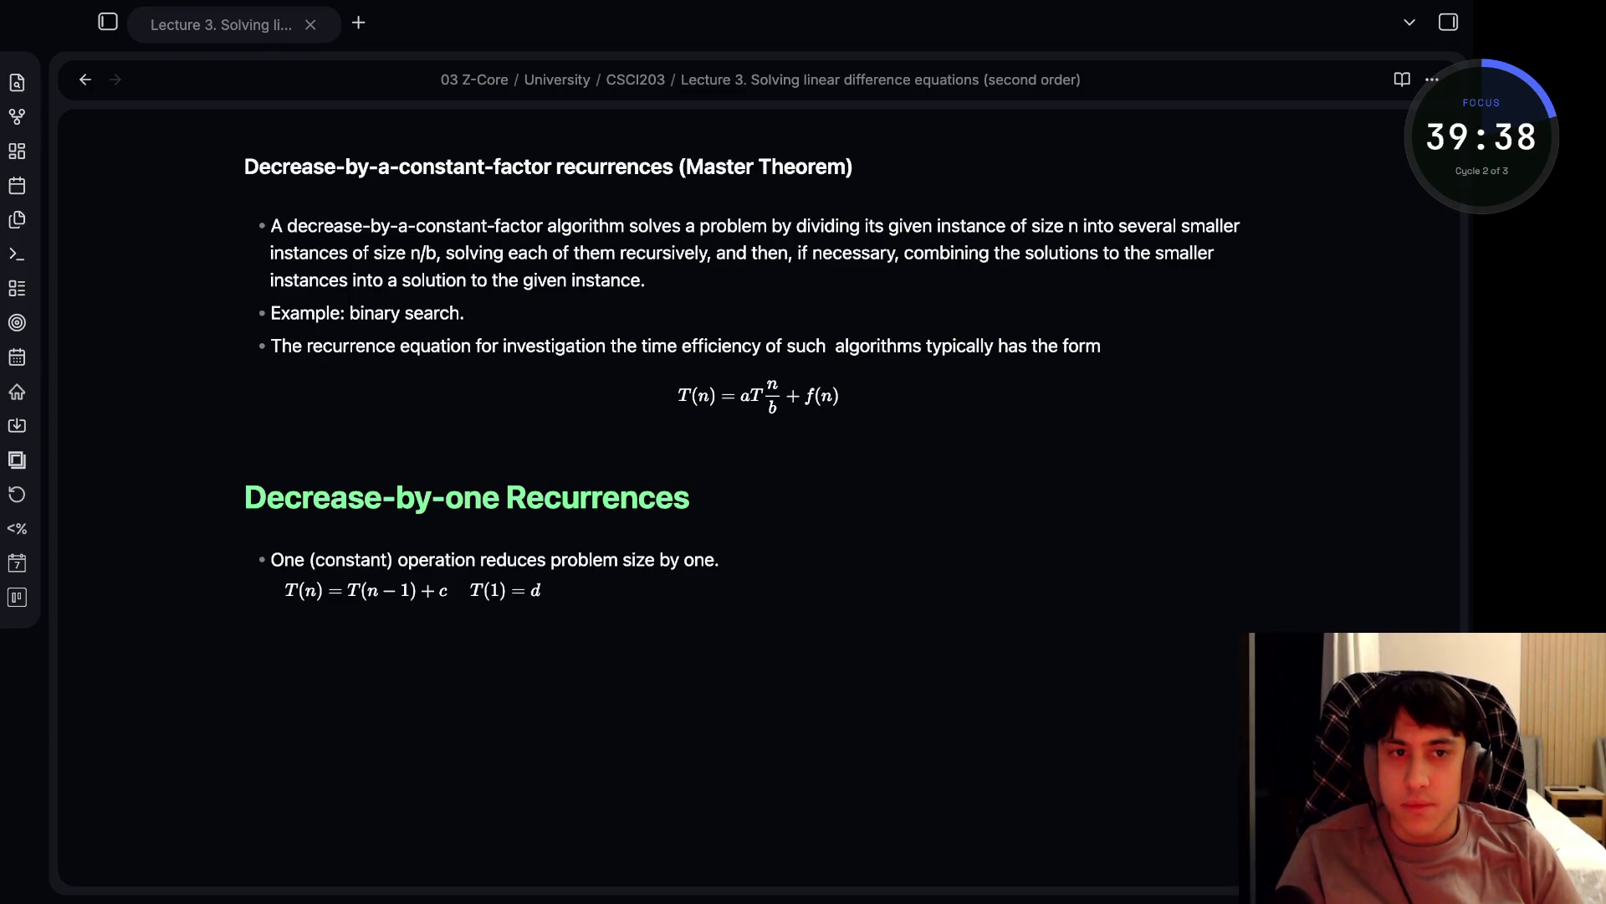
key("super+Tab")
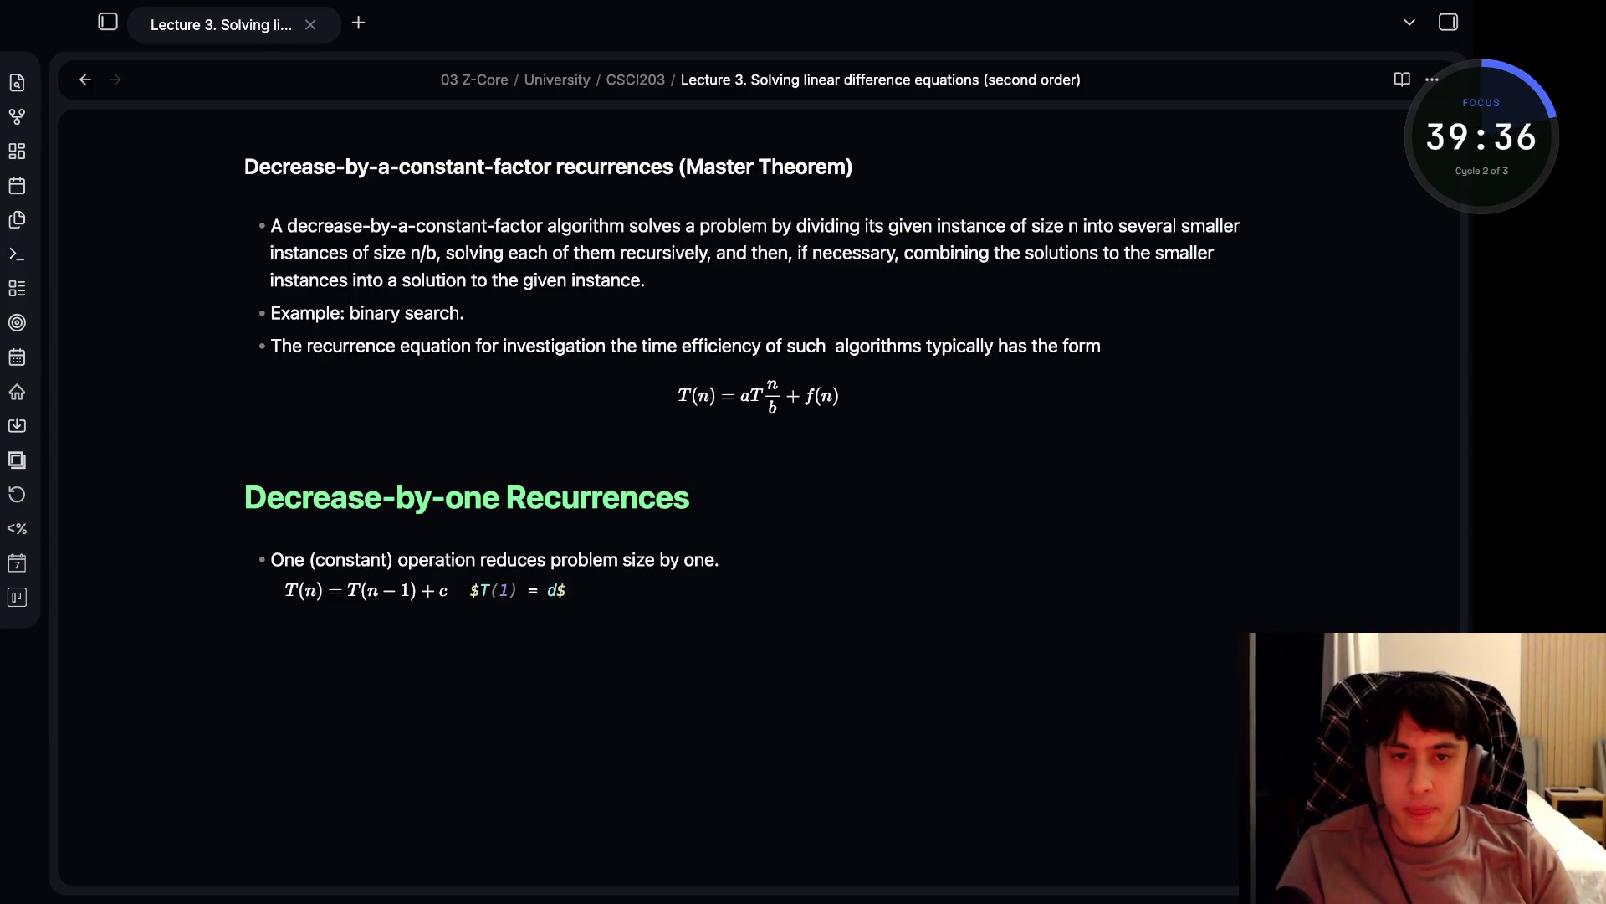
key("Return")
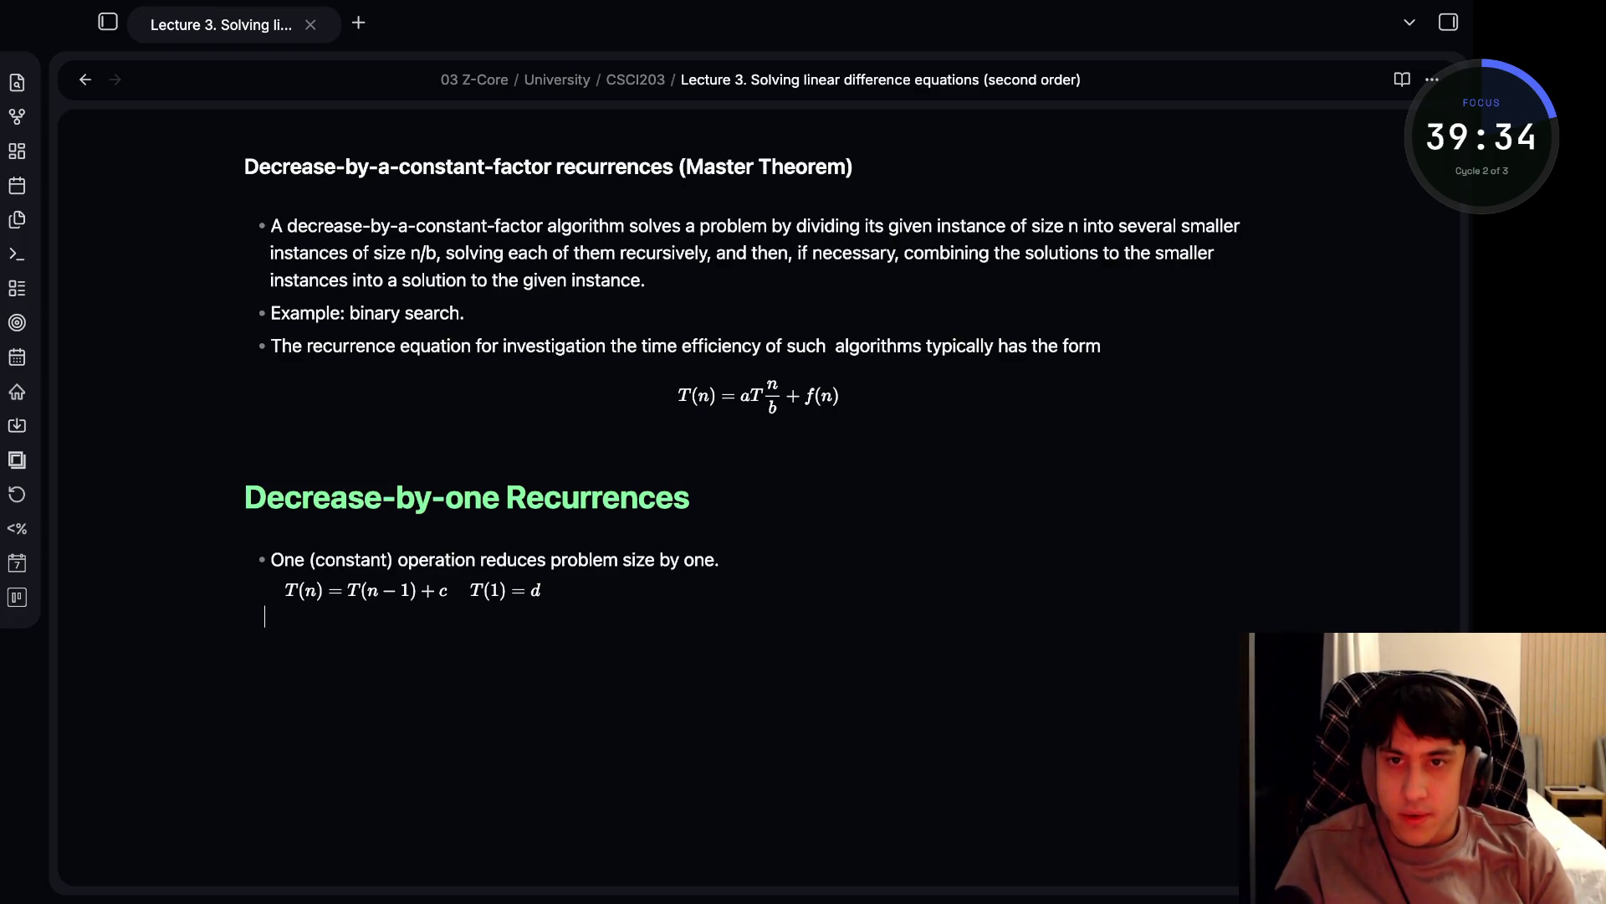
key("Tab")
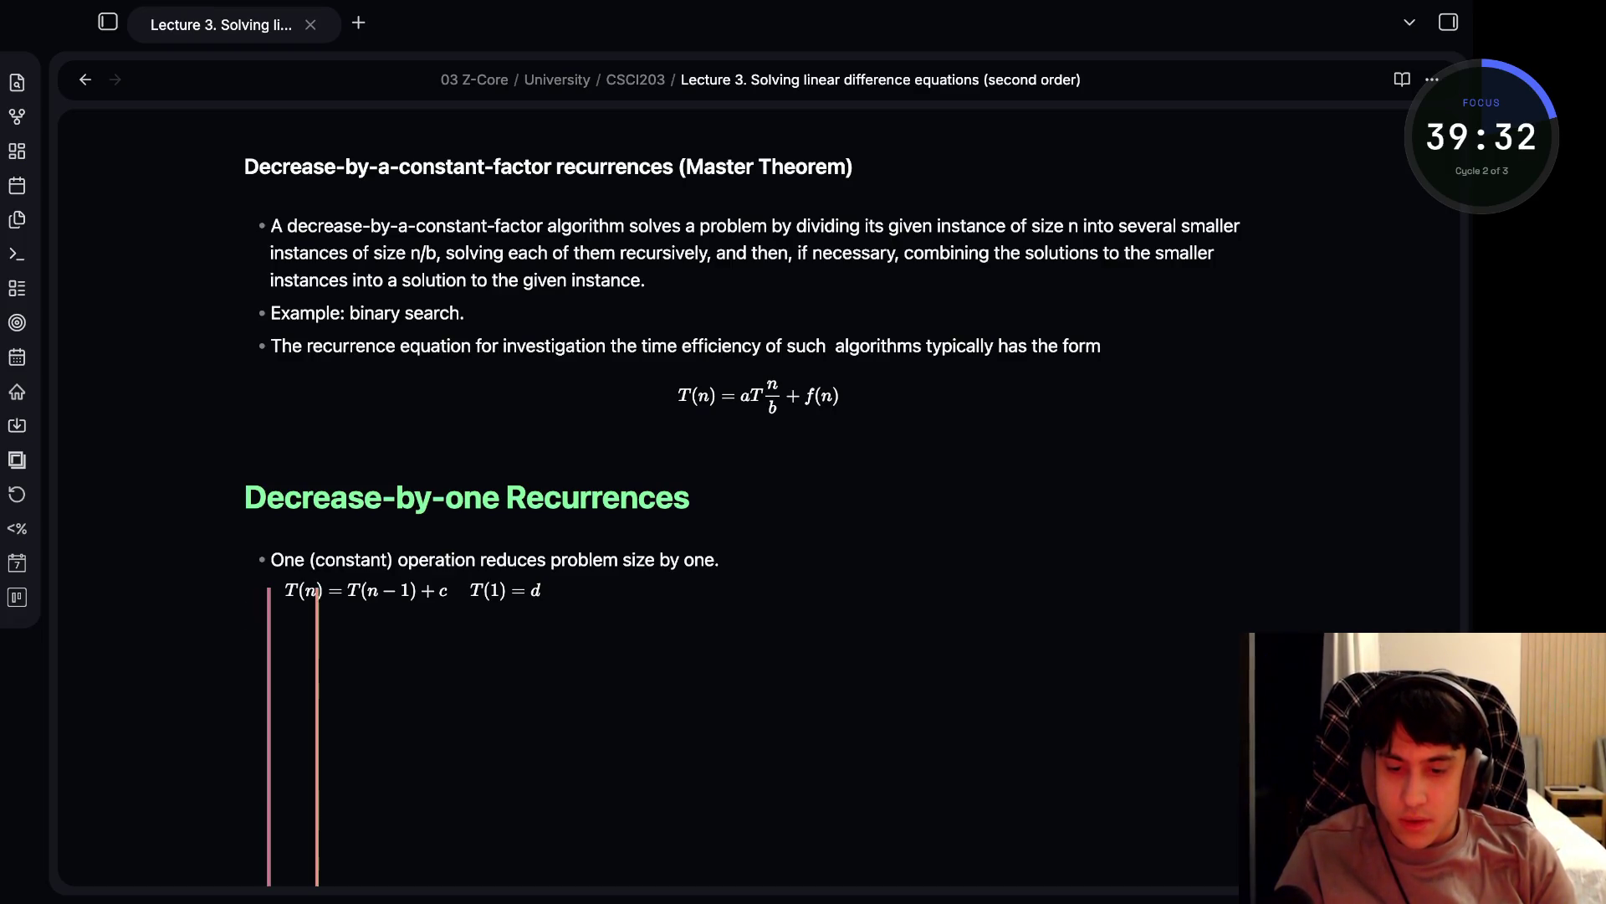
key("BackSpace")
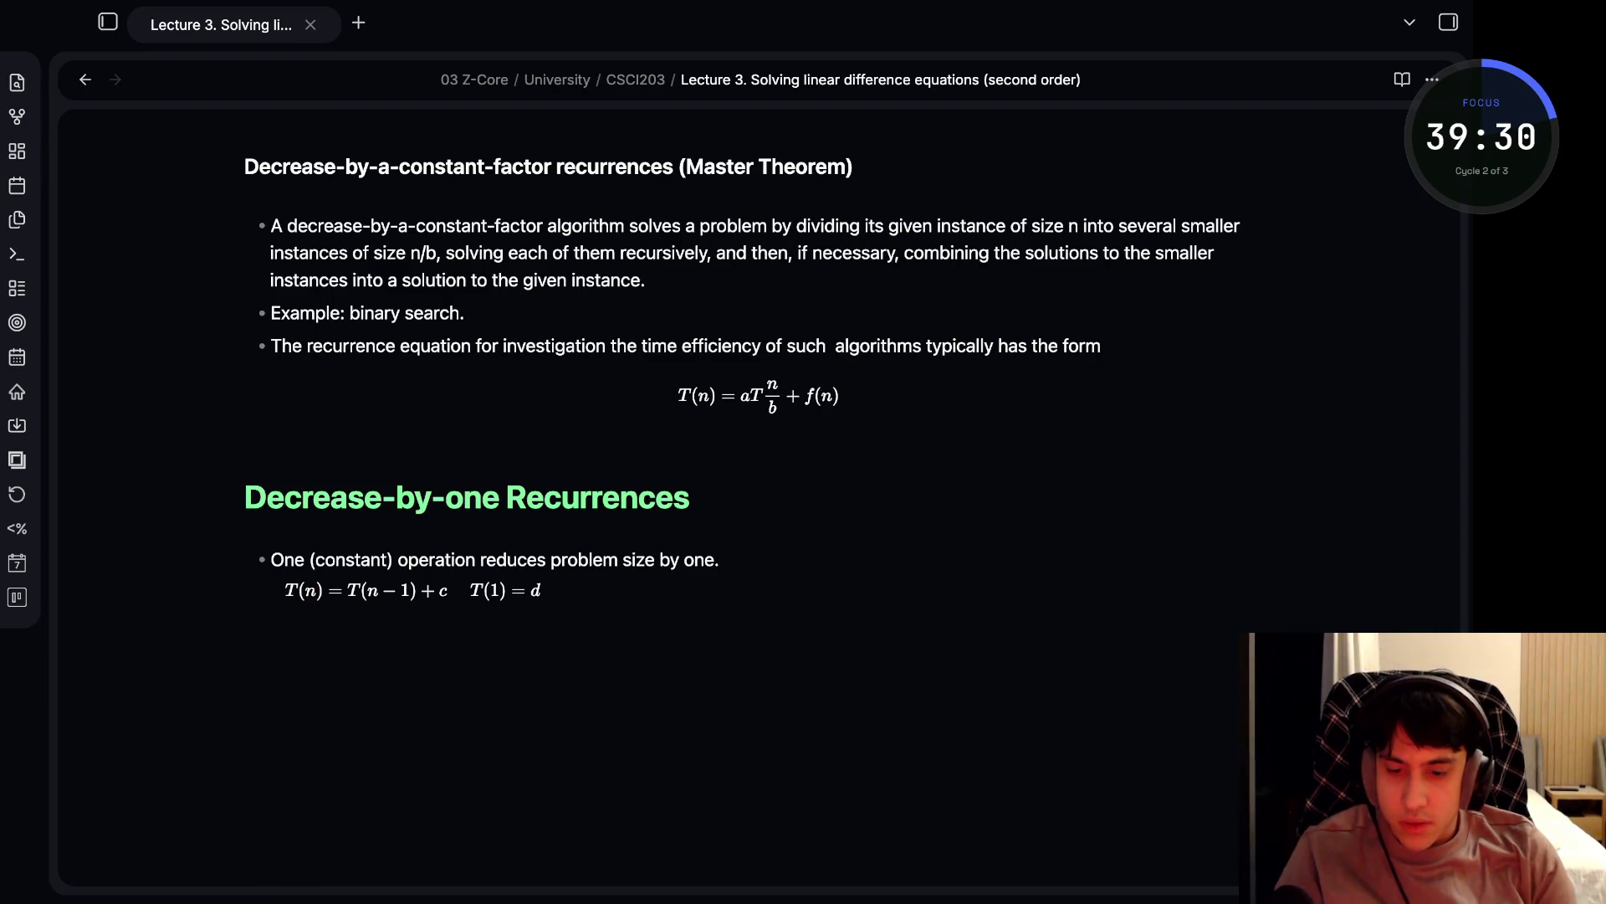
- Finish the 'Solution' label and insert a blank line above it
type("Solution:")
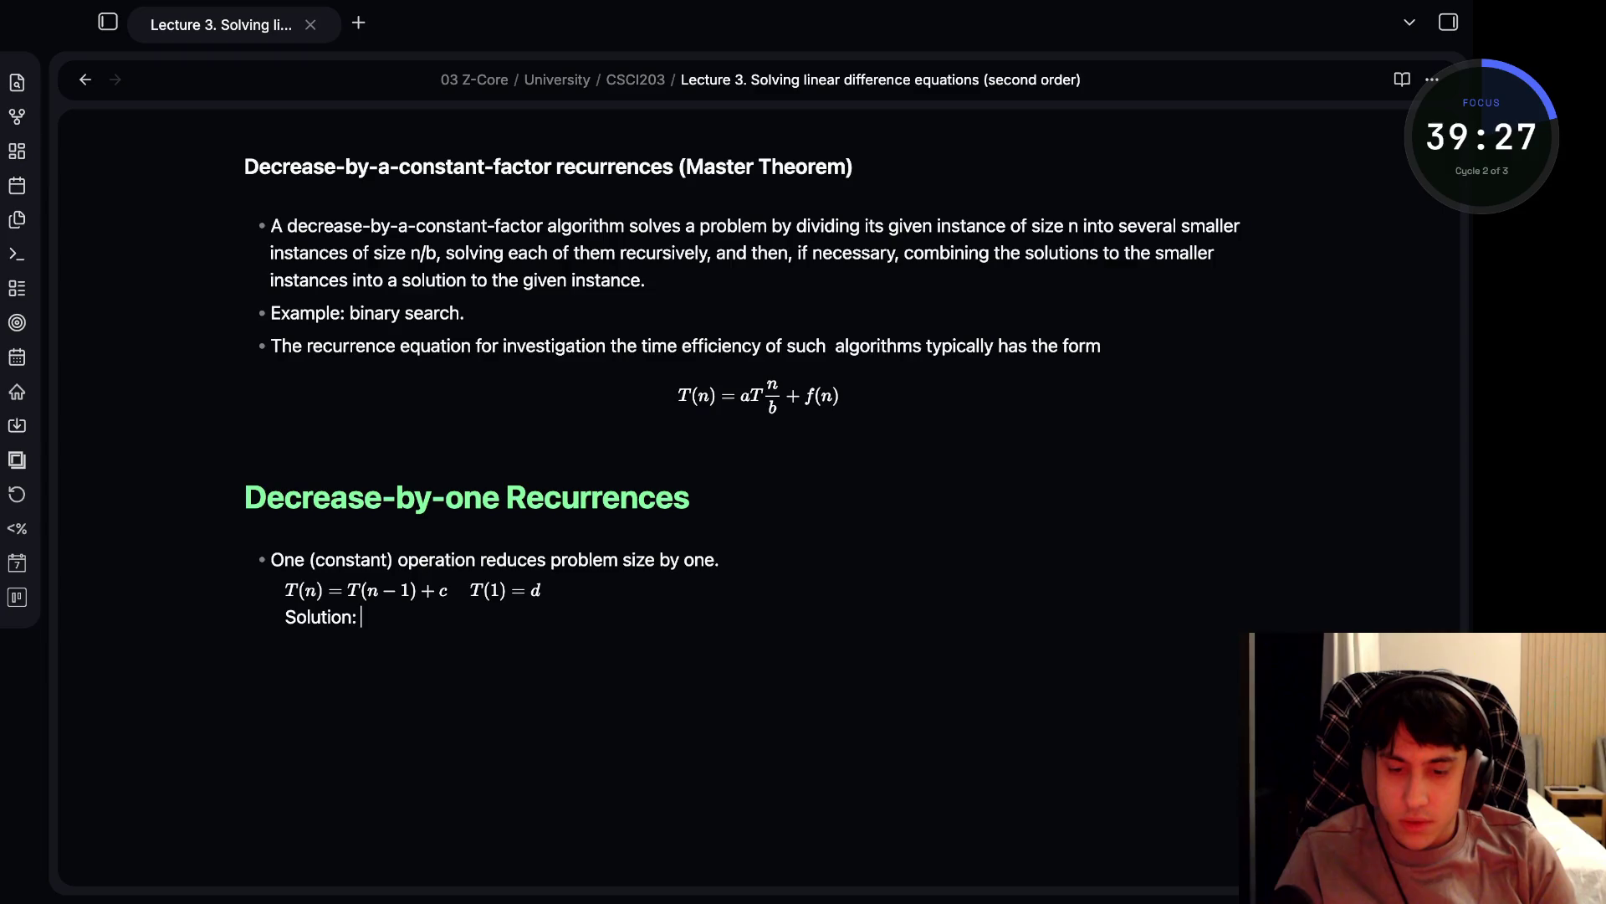
key("Up")
key("Return")
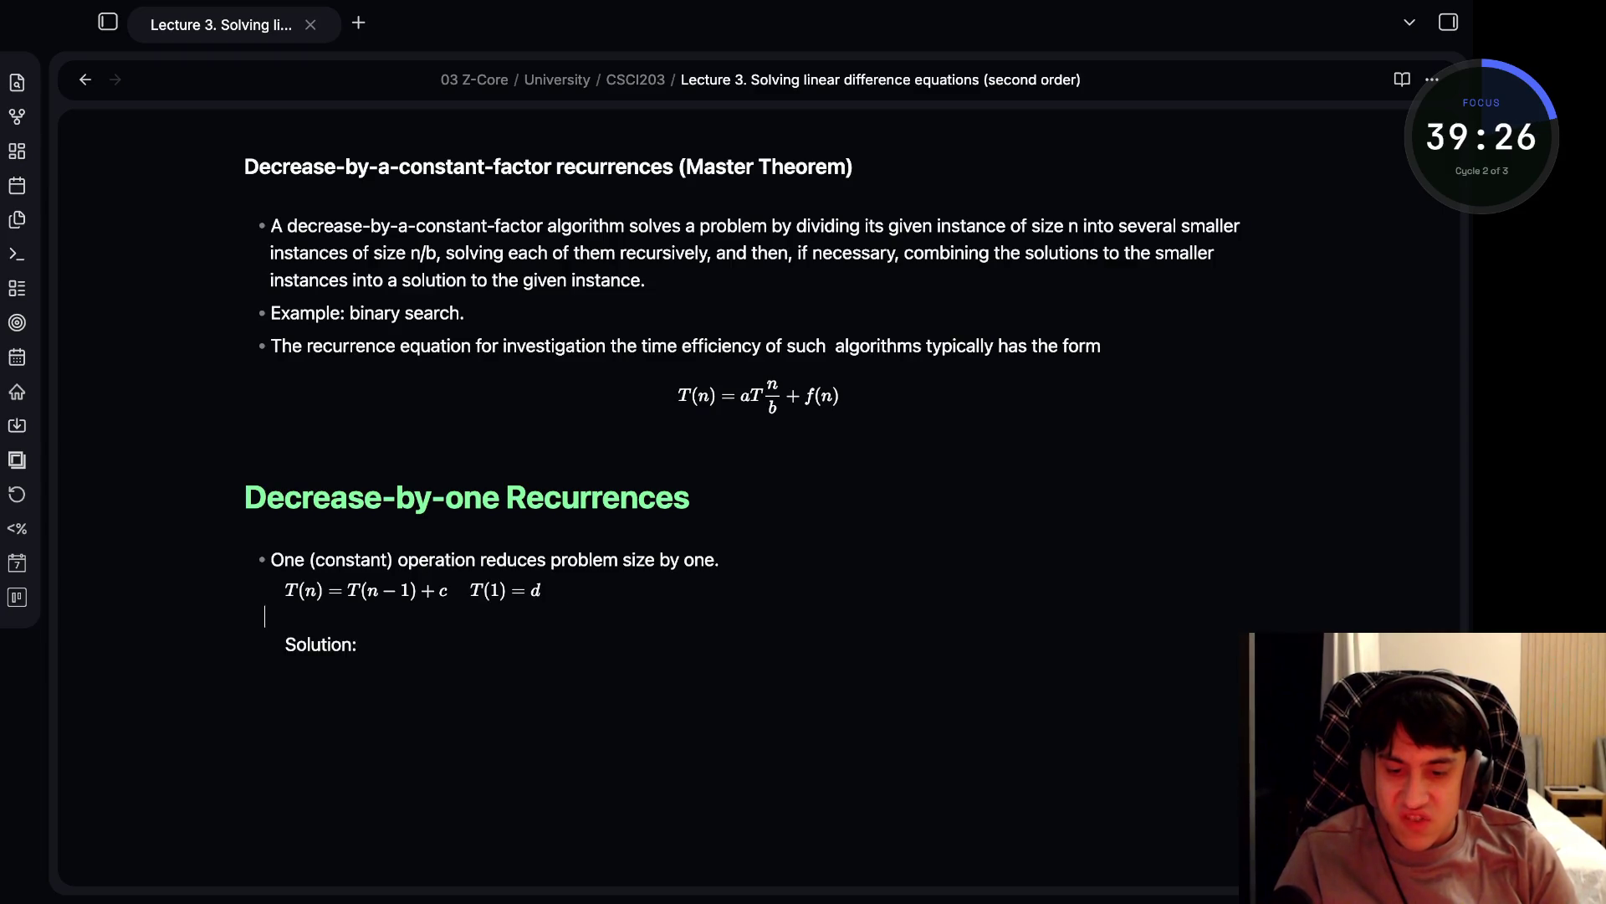
scroll(586, 419, "down", 3)
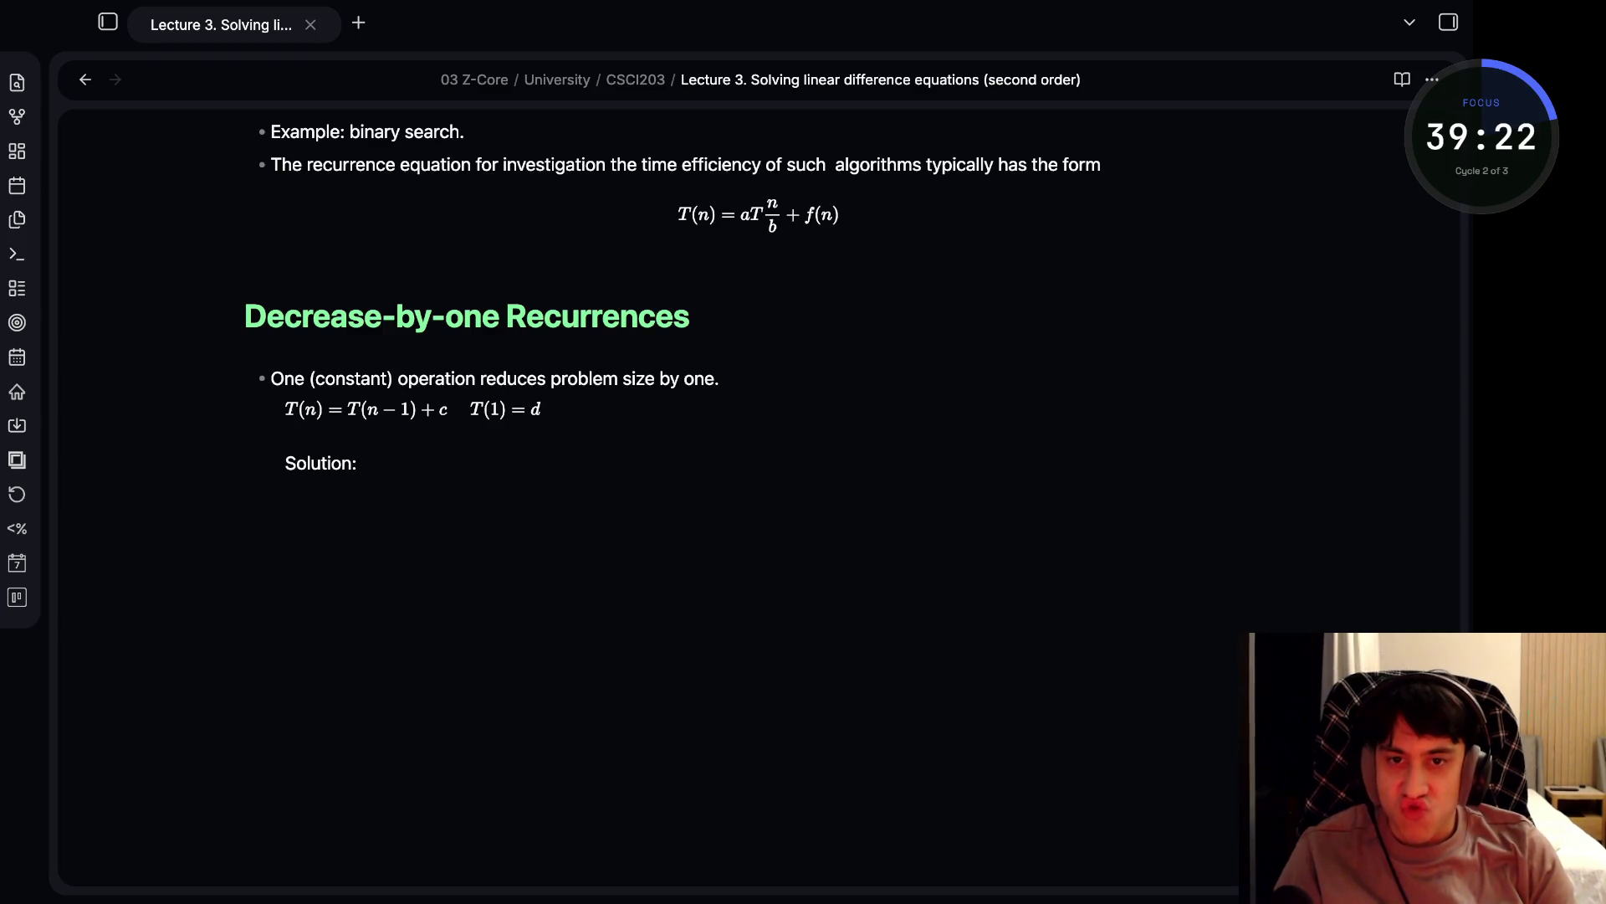
- Write the inline solution formula T(n) = (n-1)c + d after the label
type("$")
type("T(n) = ")
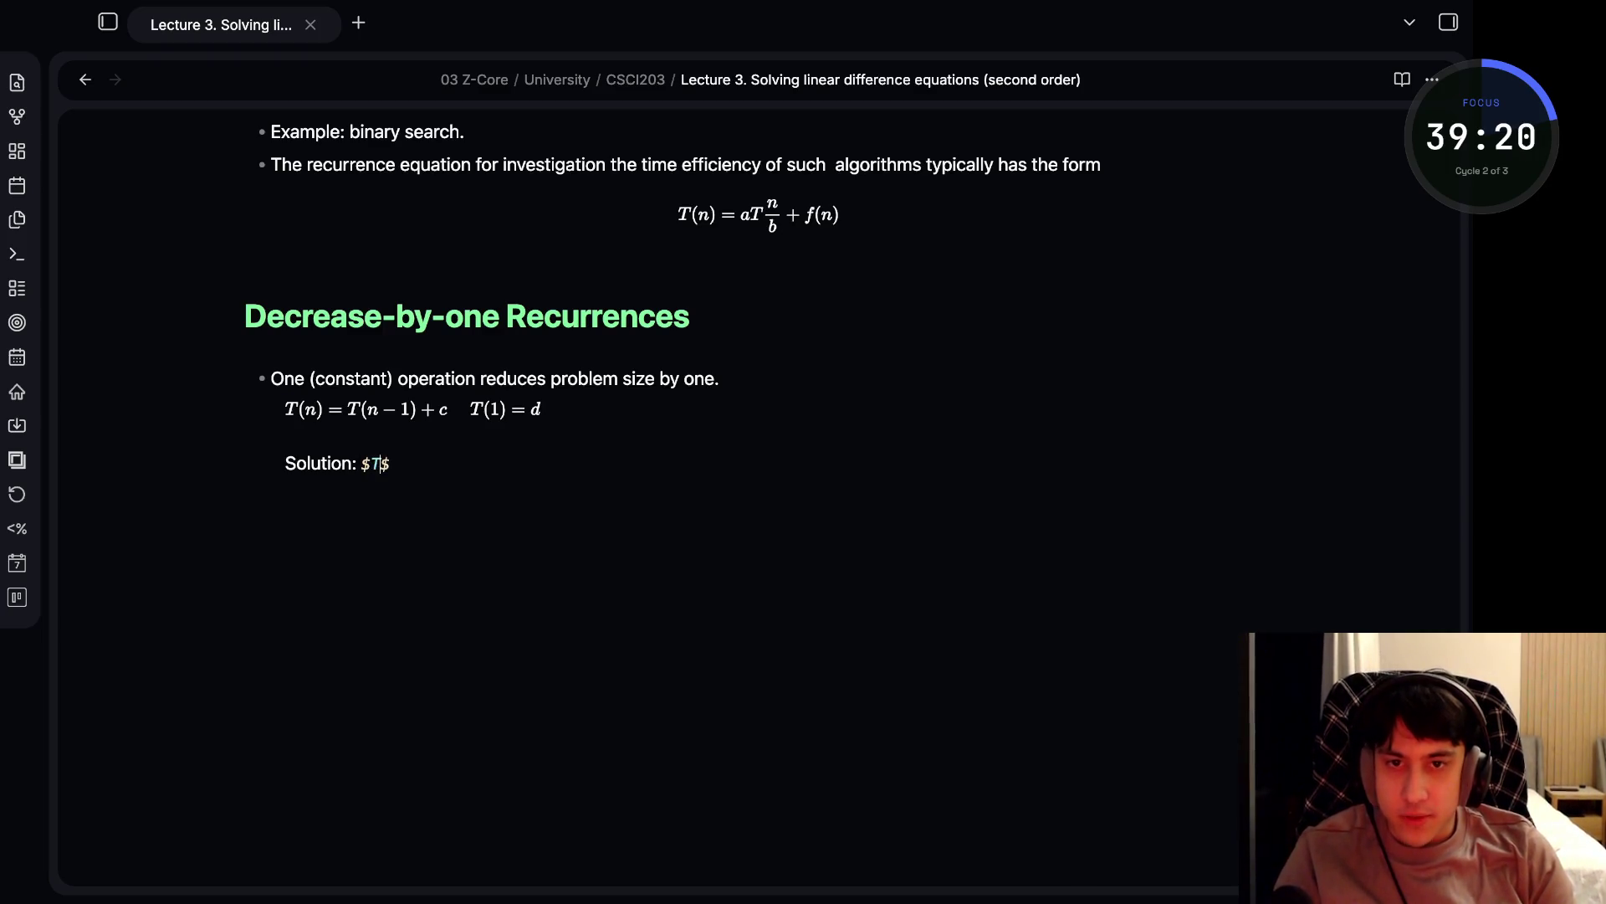
type("n-1")
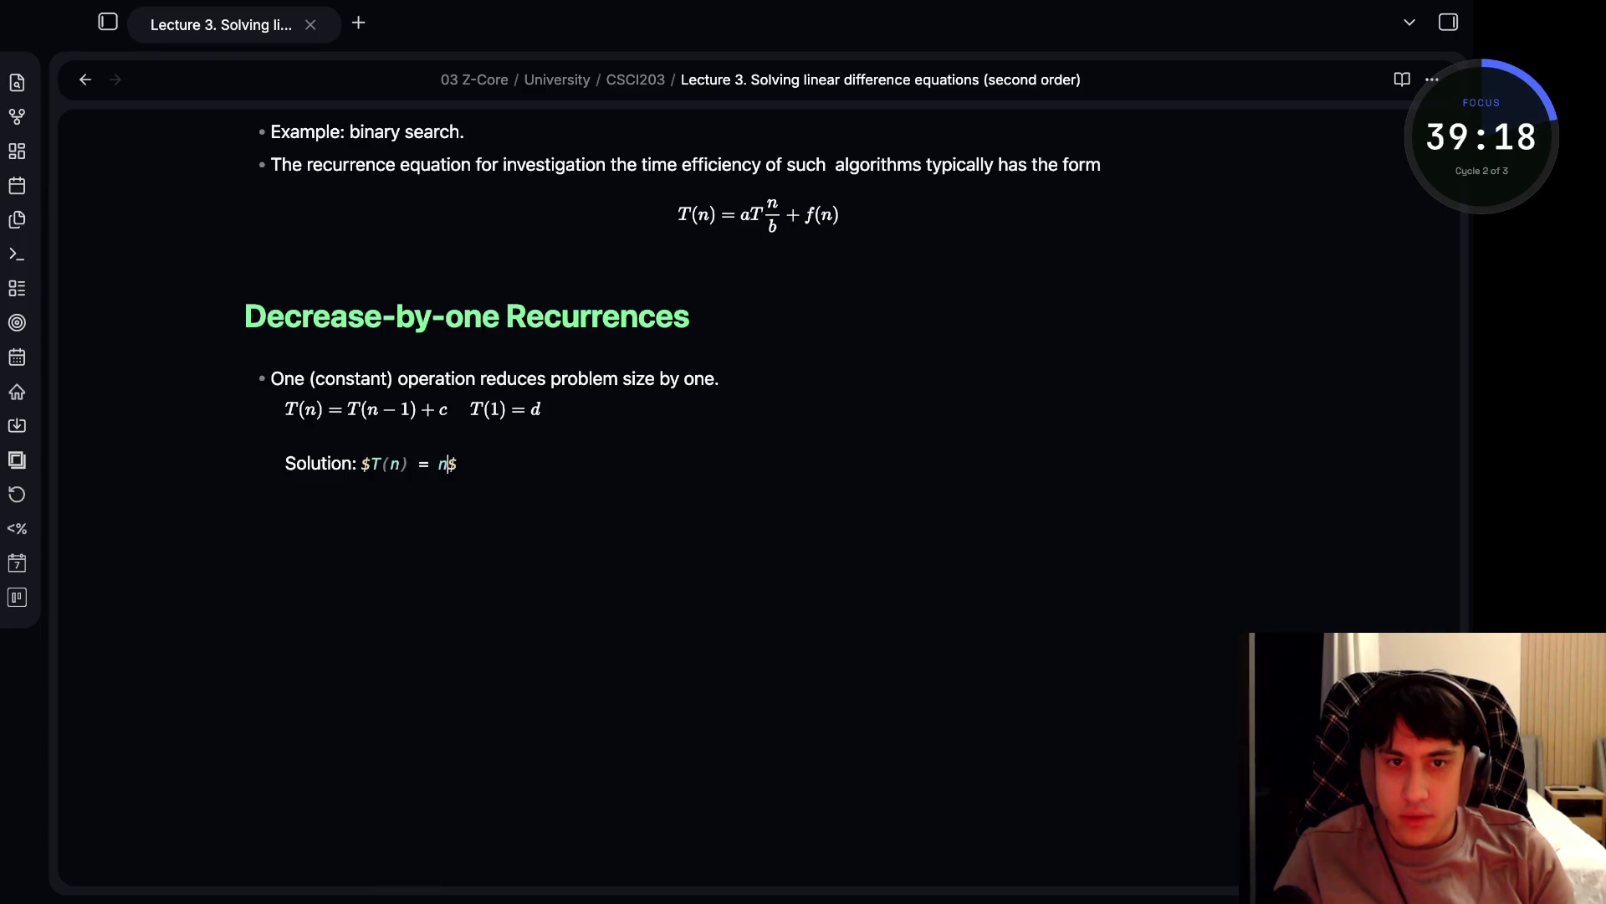
key("Right")
type("c")
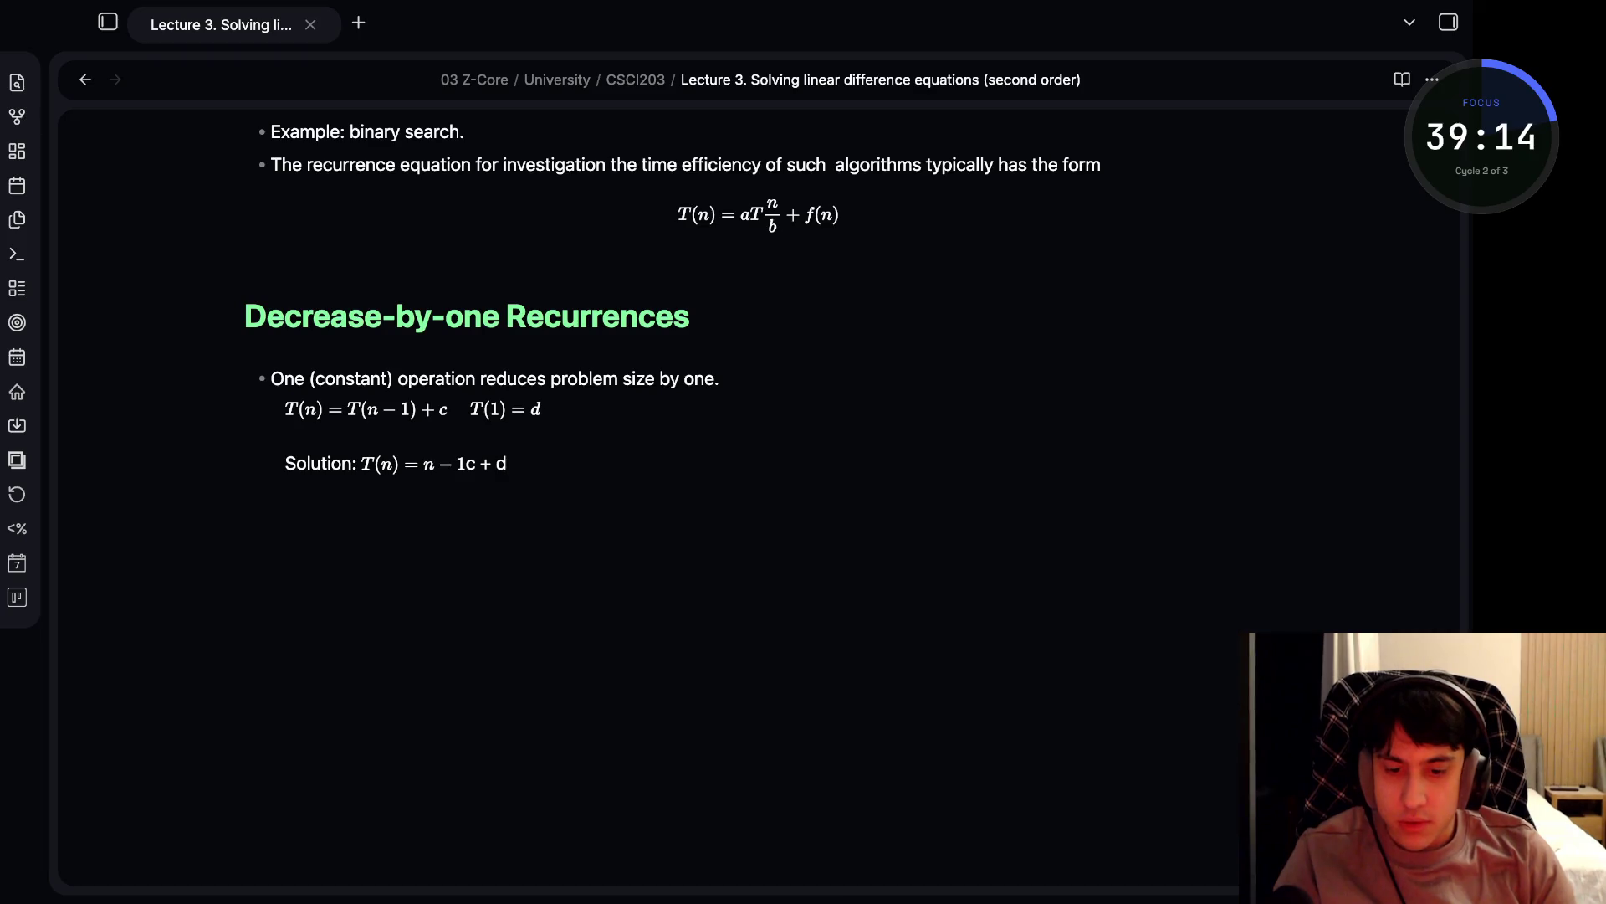
key("Left")
type("c + d")
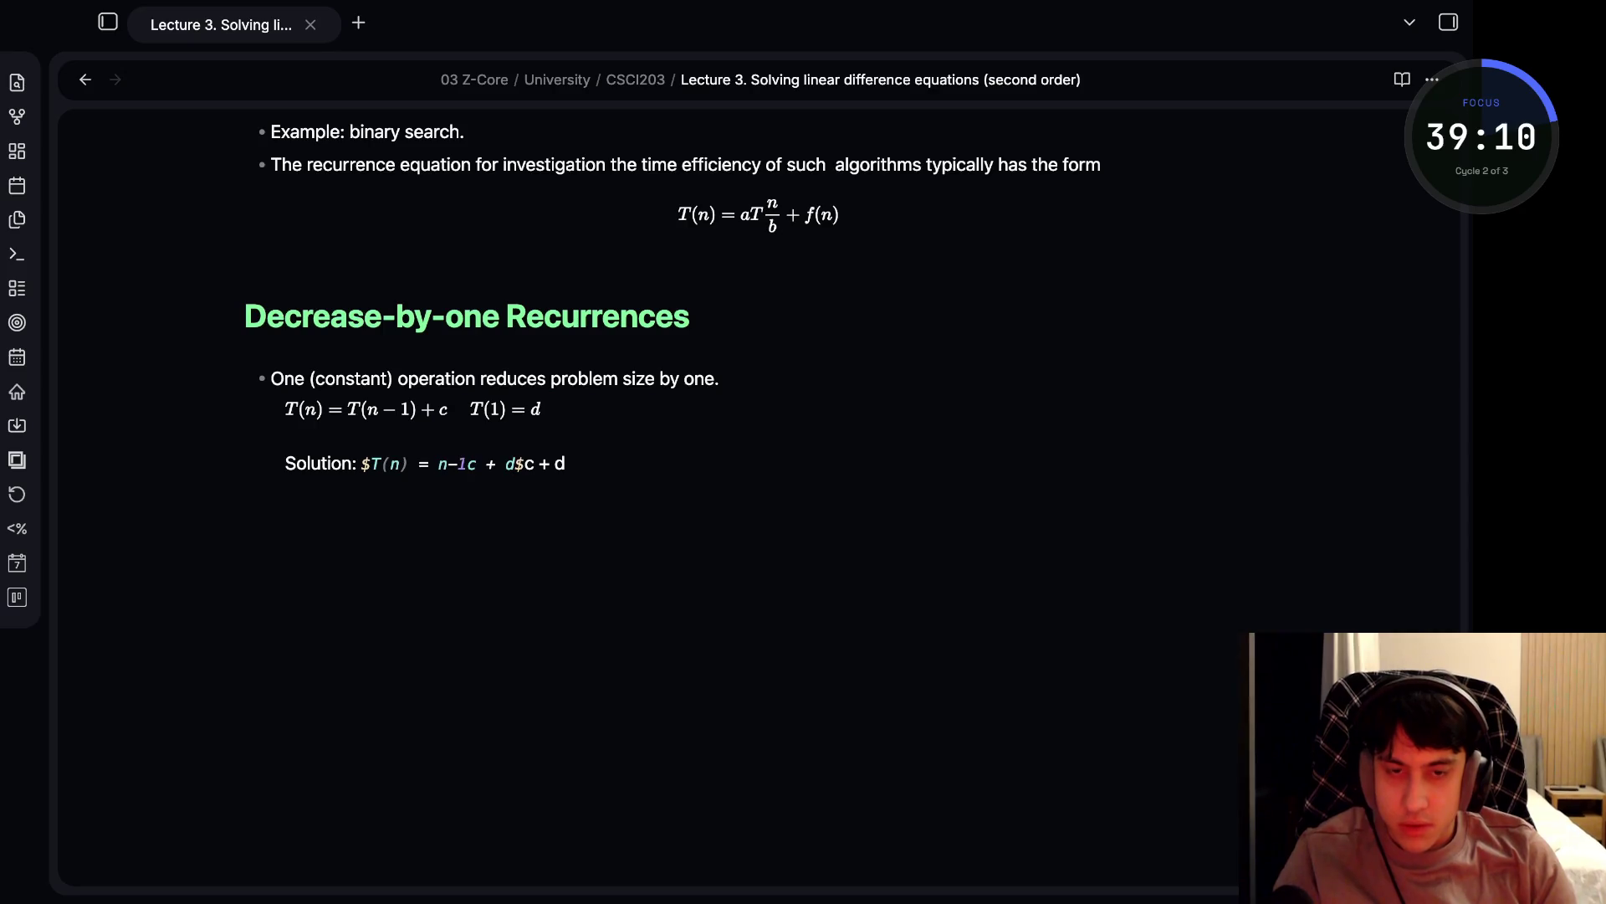
key("Left")
type(")")
key("Left")
key("Left")
type("(")
key("Right")
key("Right")
key("Right")
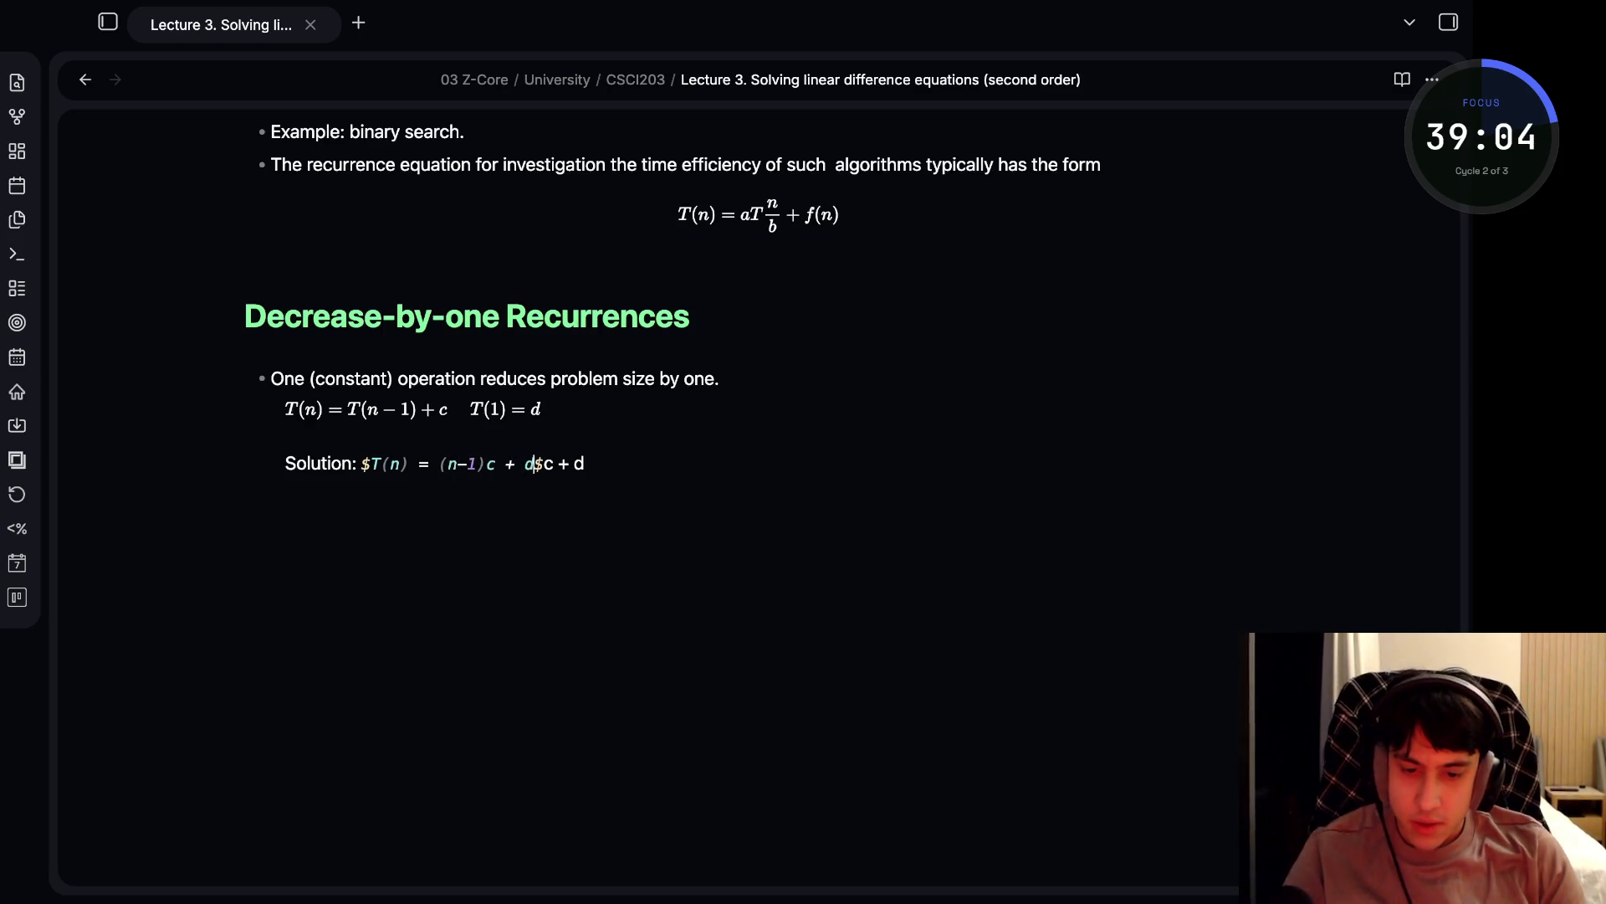
left_click(562, 463)
- Label the solution 'linear' and begin a new bullet about passing through the input
key("BackSpace")
key("BackSpace")
key("BackSpace")
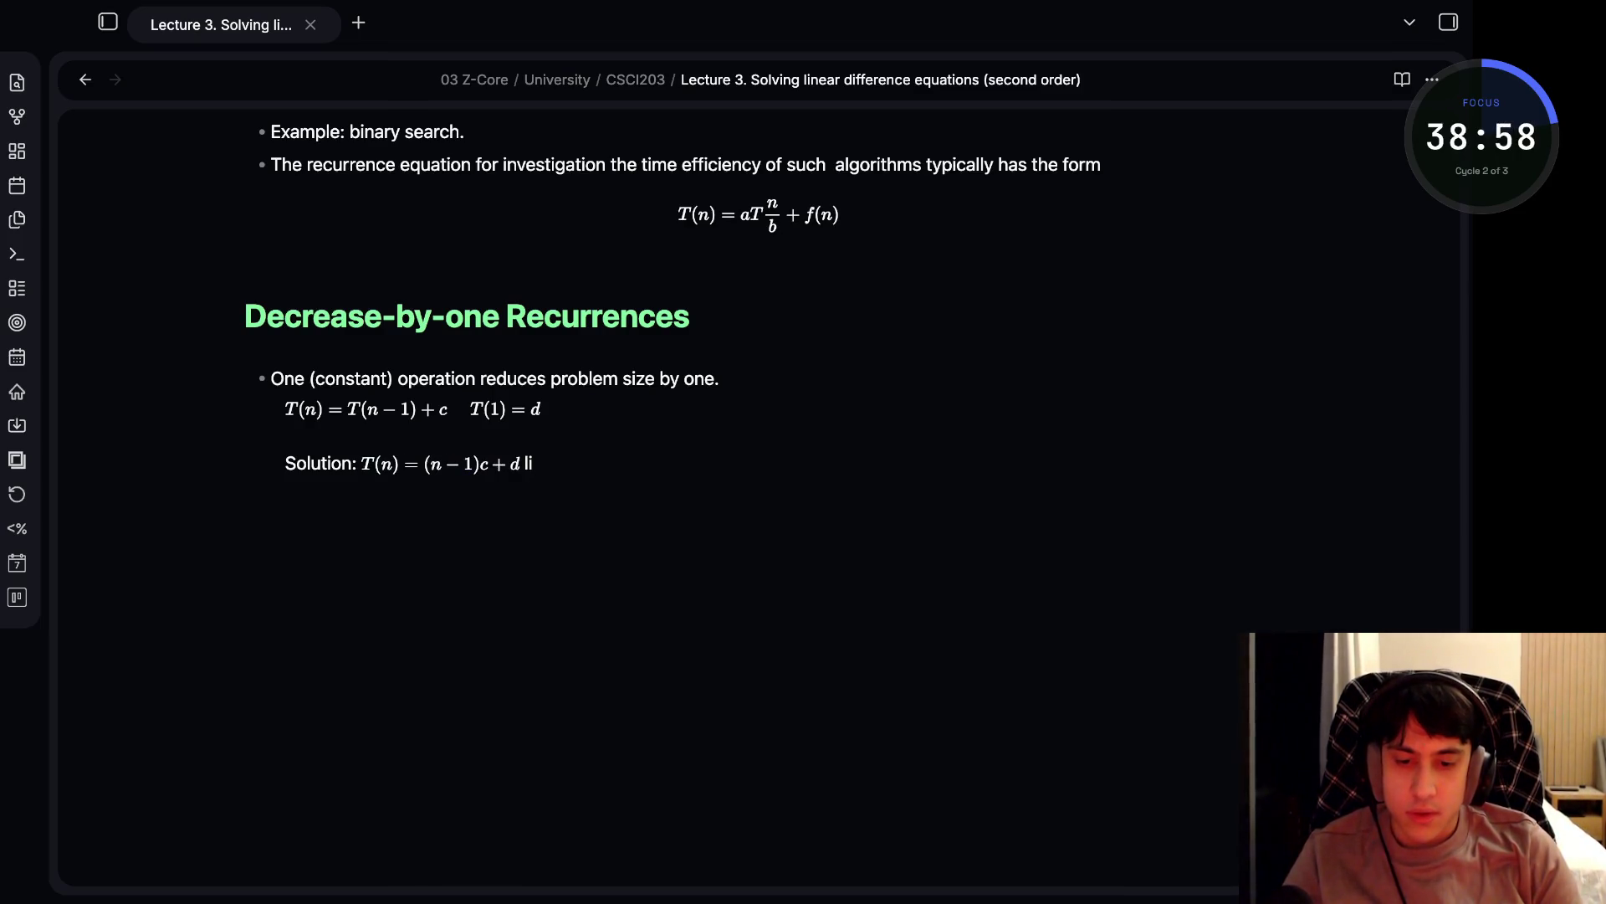
key("BackSpace")
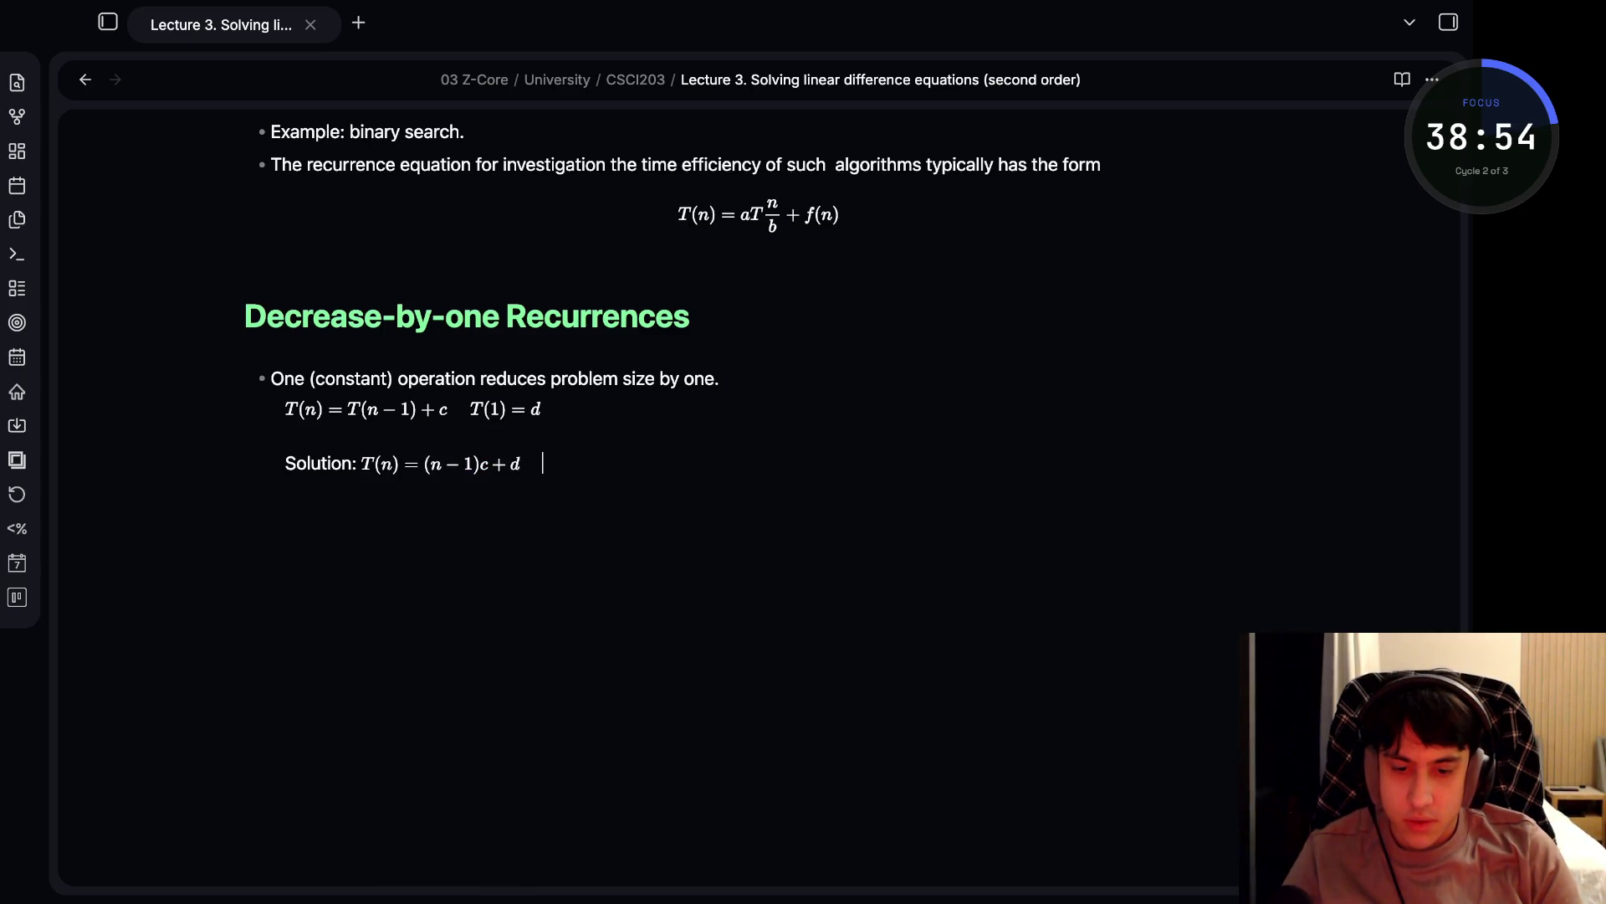
type("linear")
key("Return")
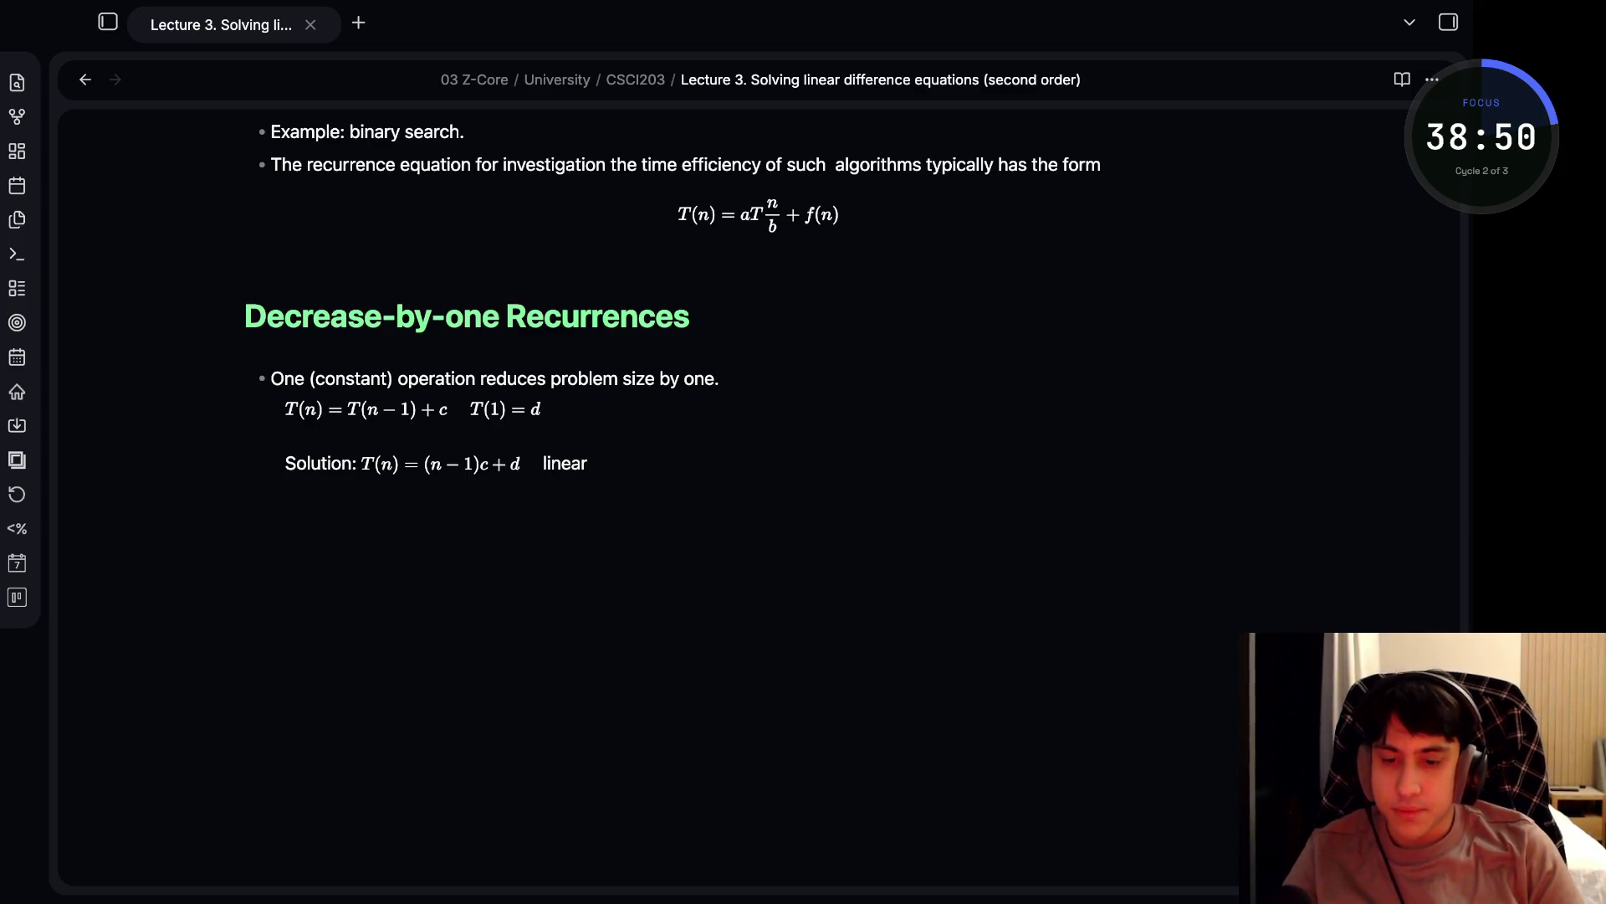
type("#")
key("BackSpace")
type("- ")
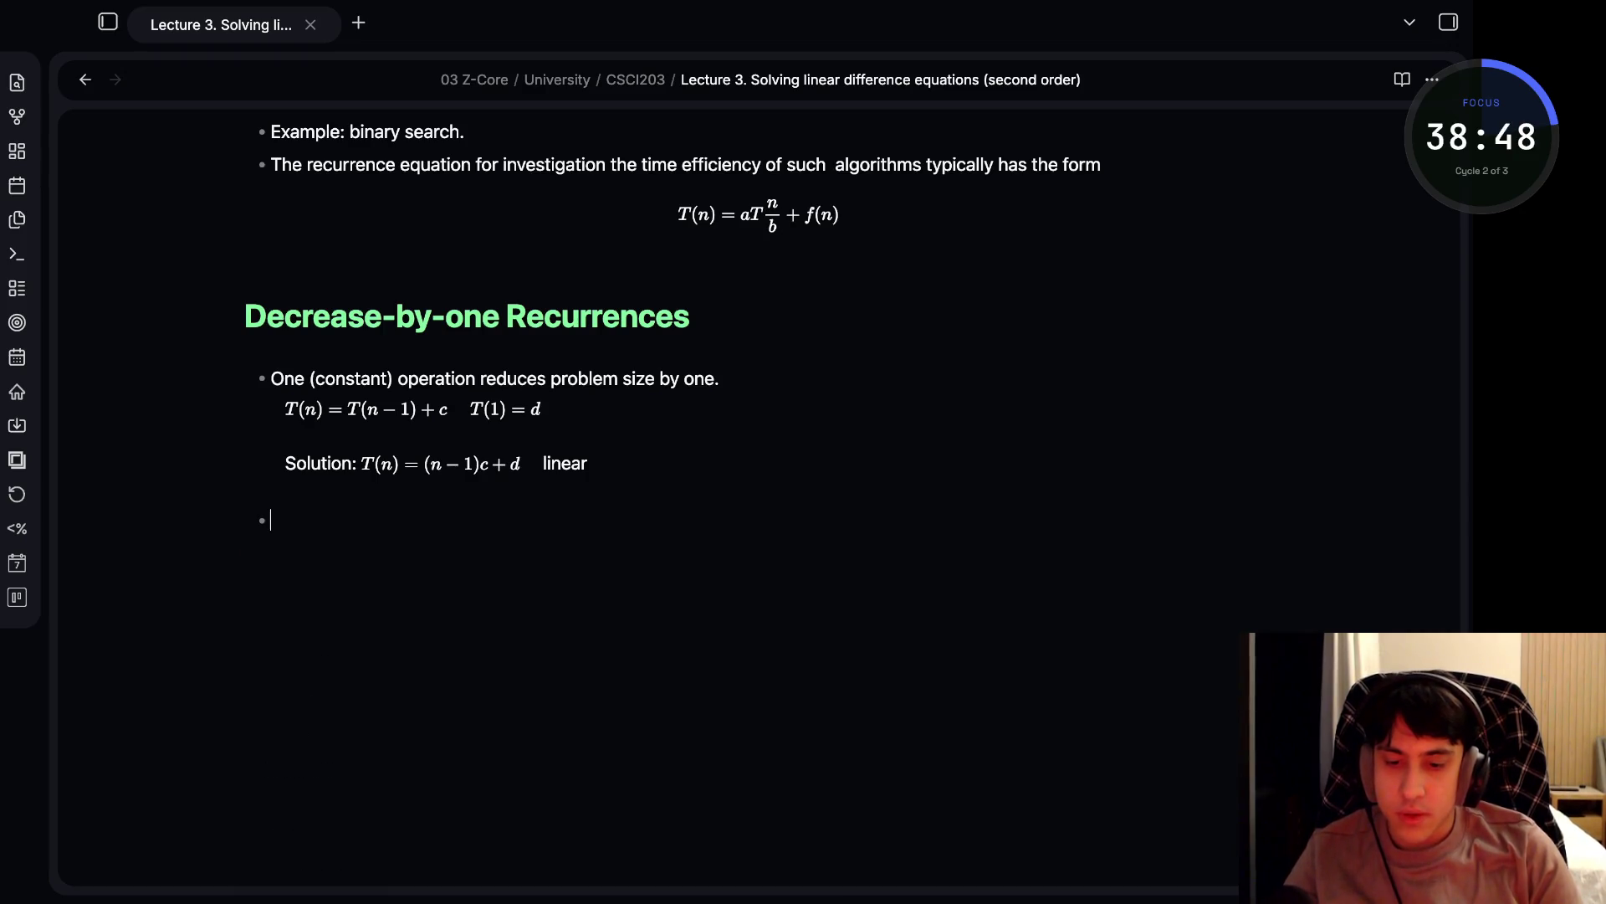
type("A ")
type(" through imput")
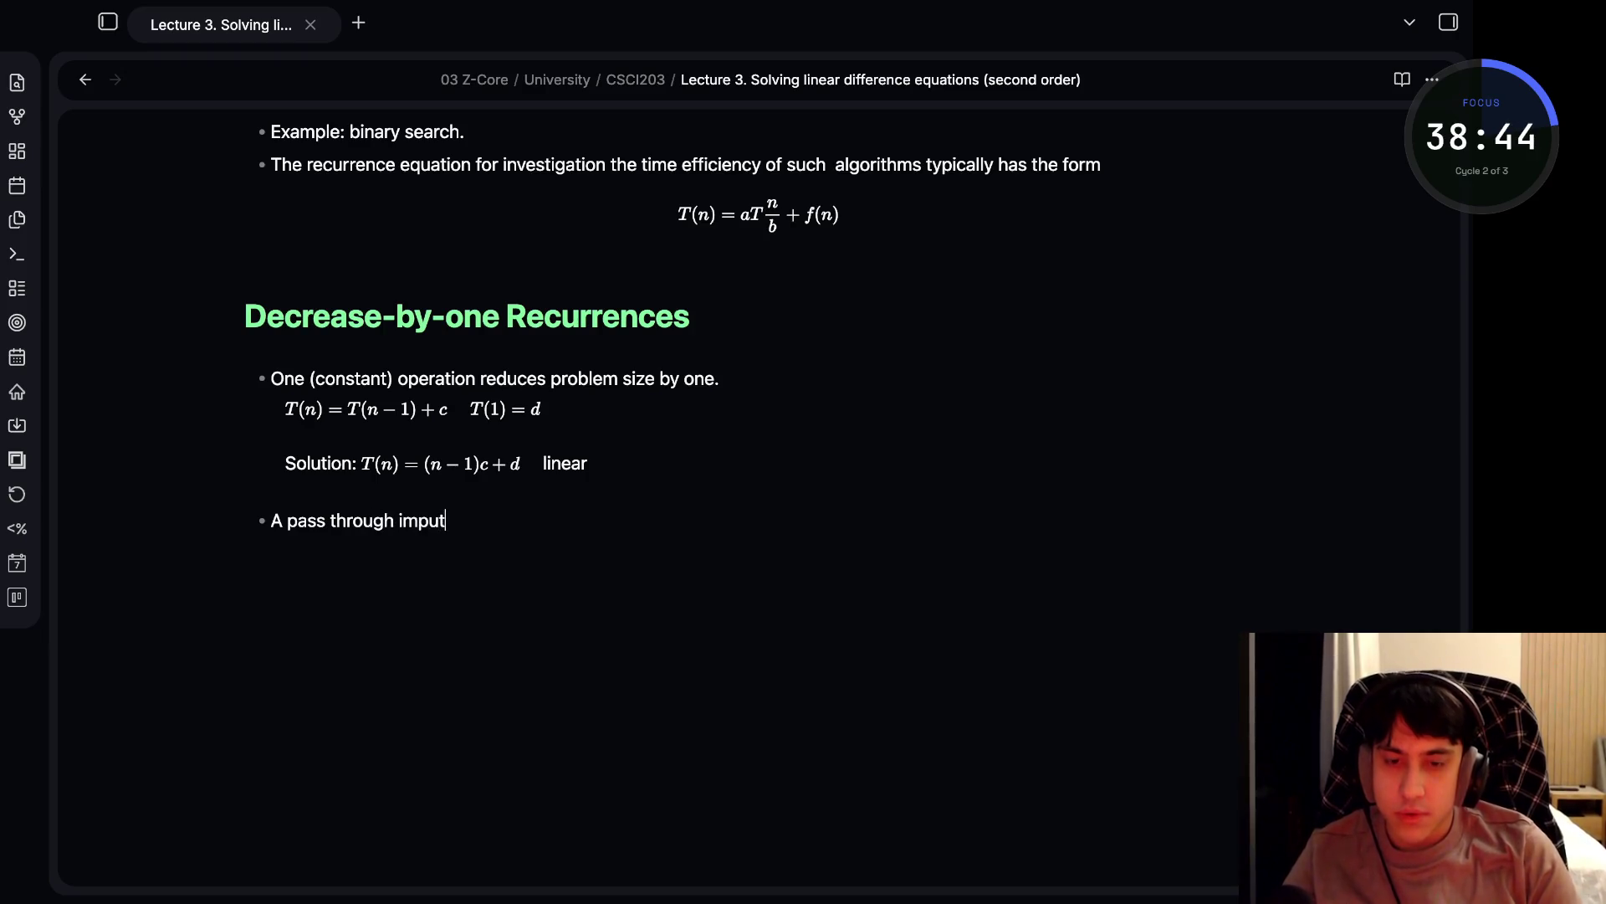
- Complete the bullet 'A pass through input reduces problem size by one.' and indent the next line
key("BackSpace")
key("BackSpace")
key("BackSpace")
key("BackSpace")
type("nput")
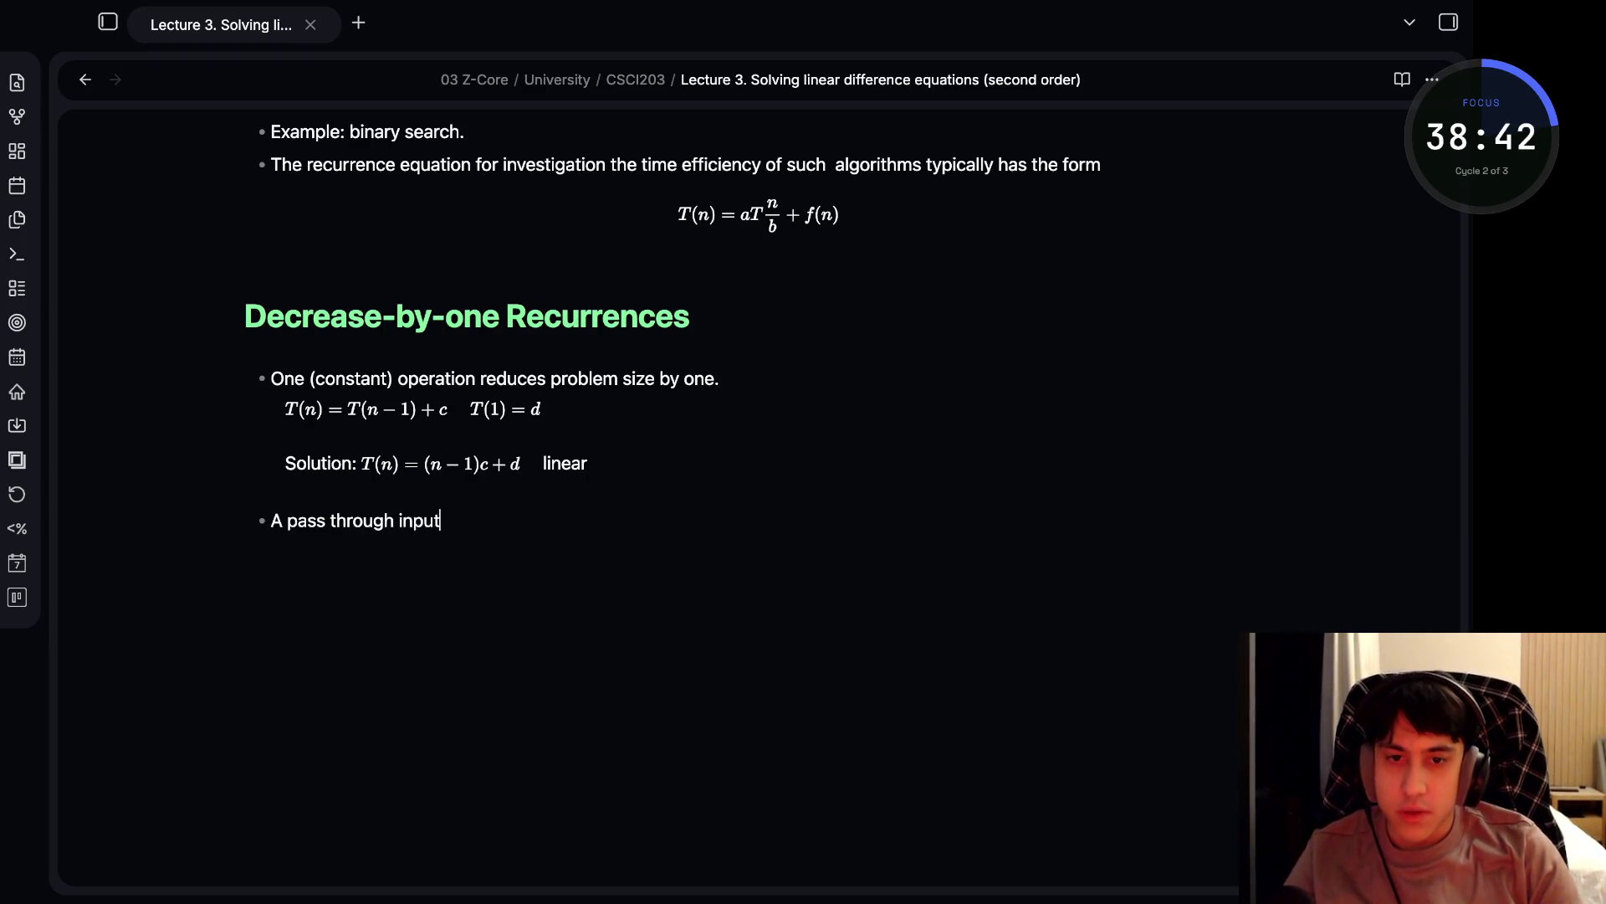
type(" reduces pr")
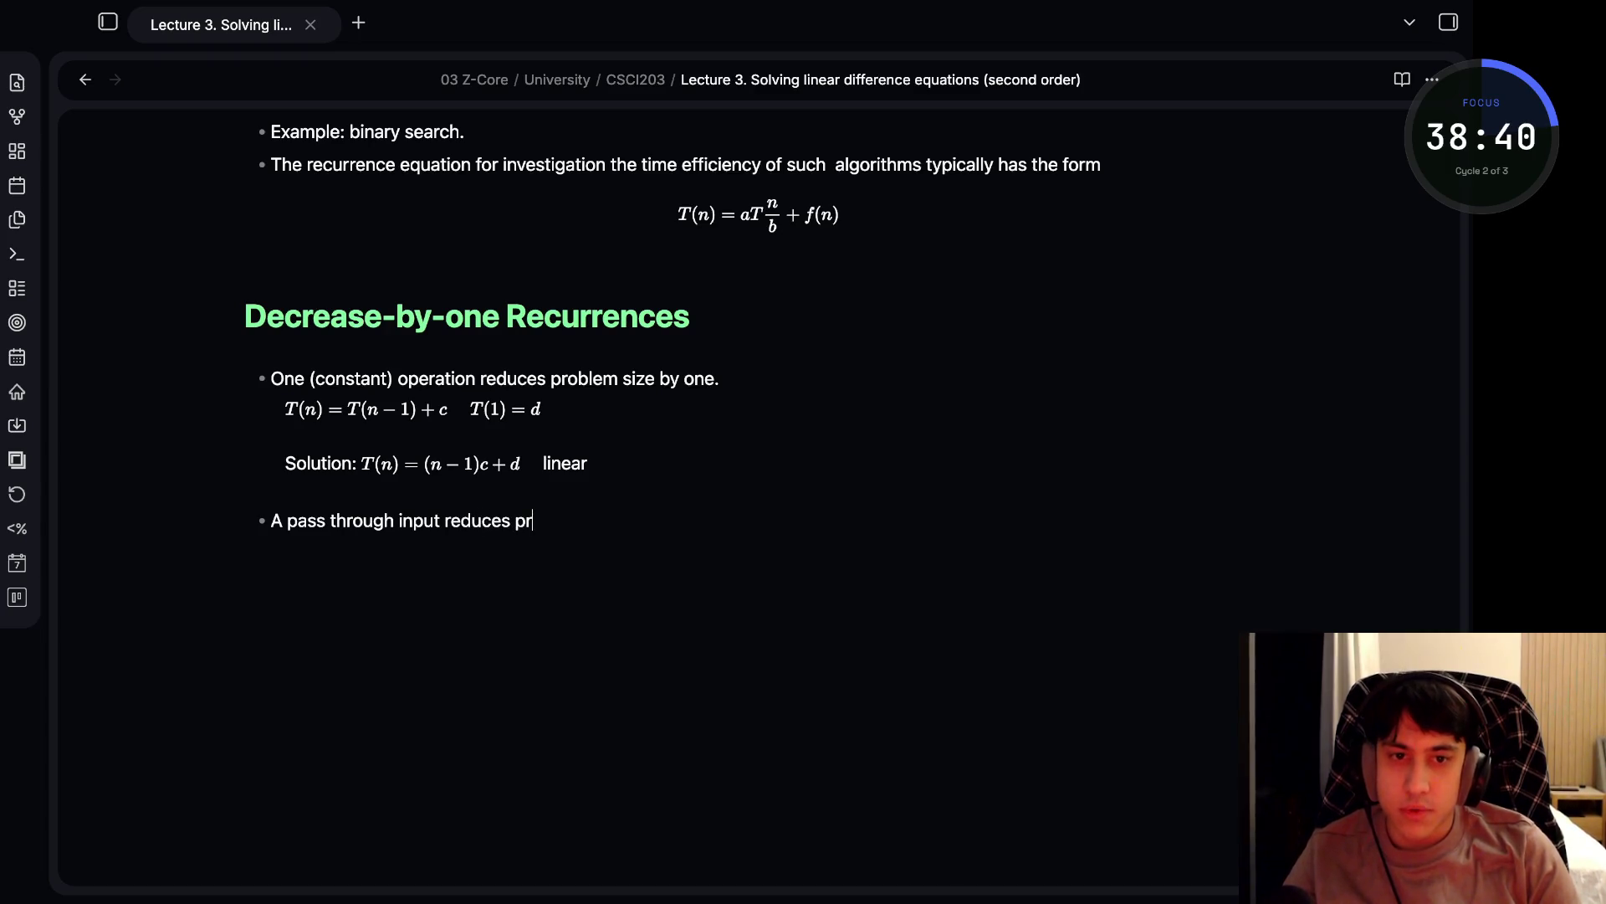
type("oblem size by one.")
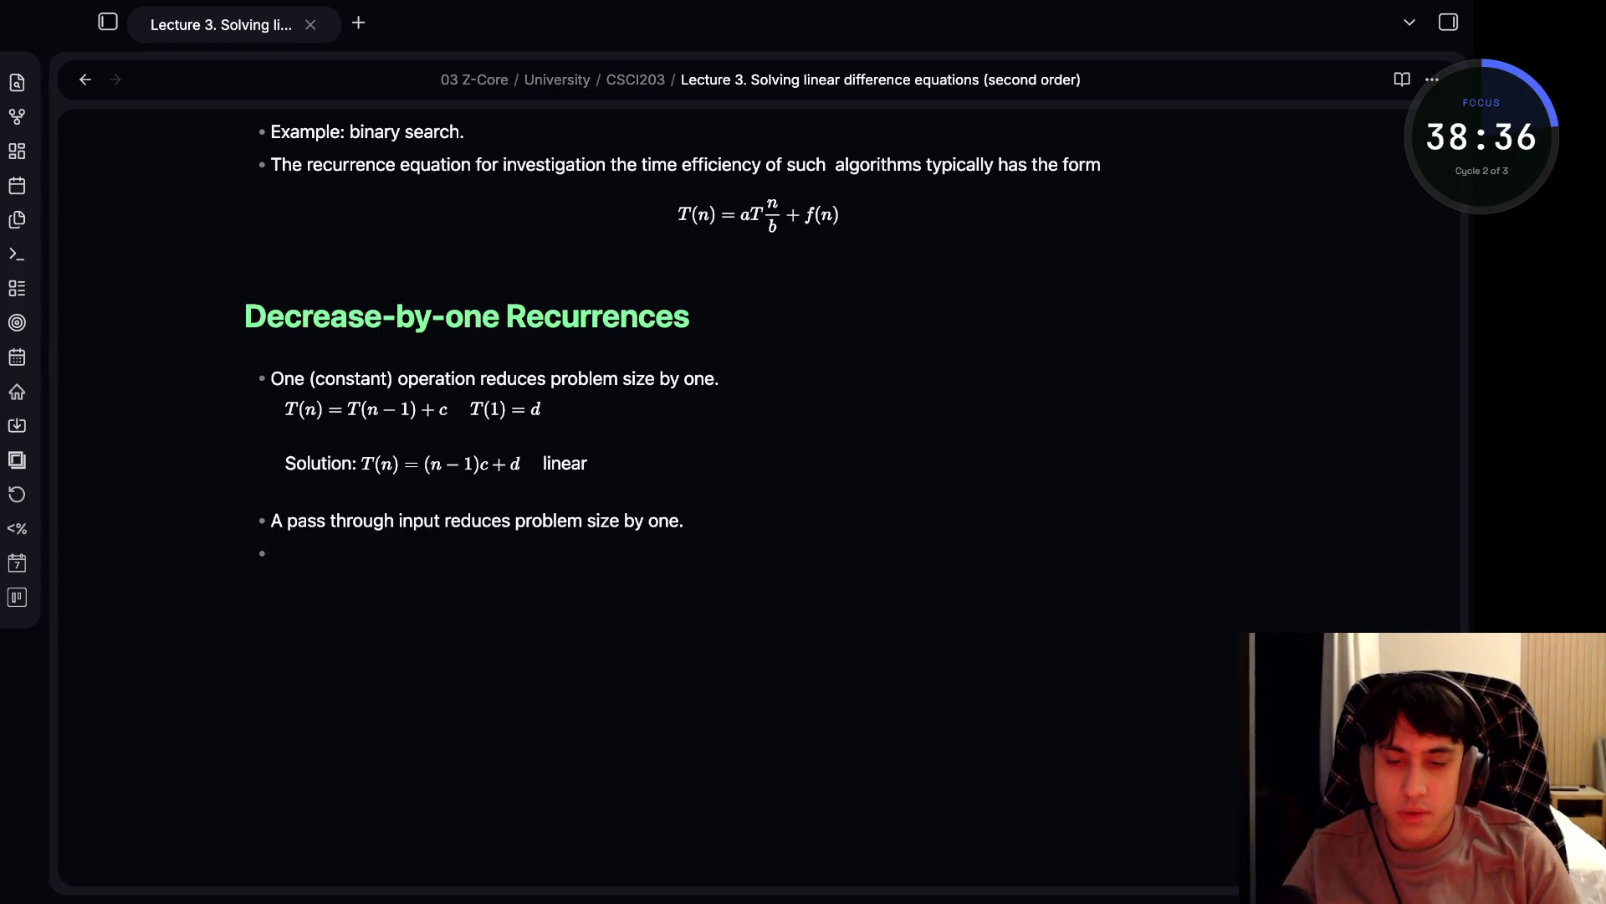
key("Tab")
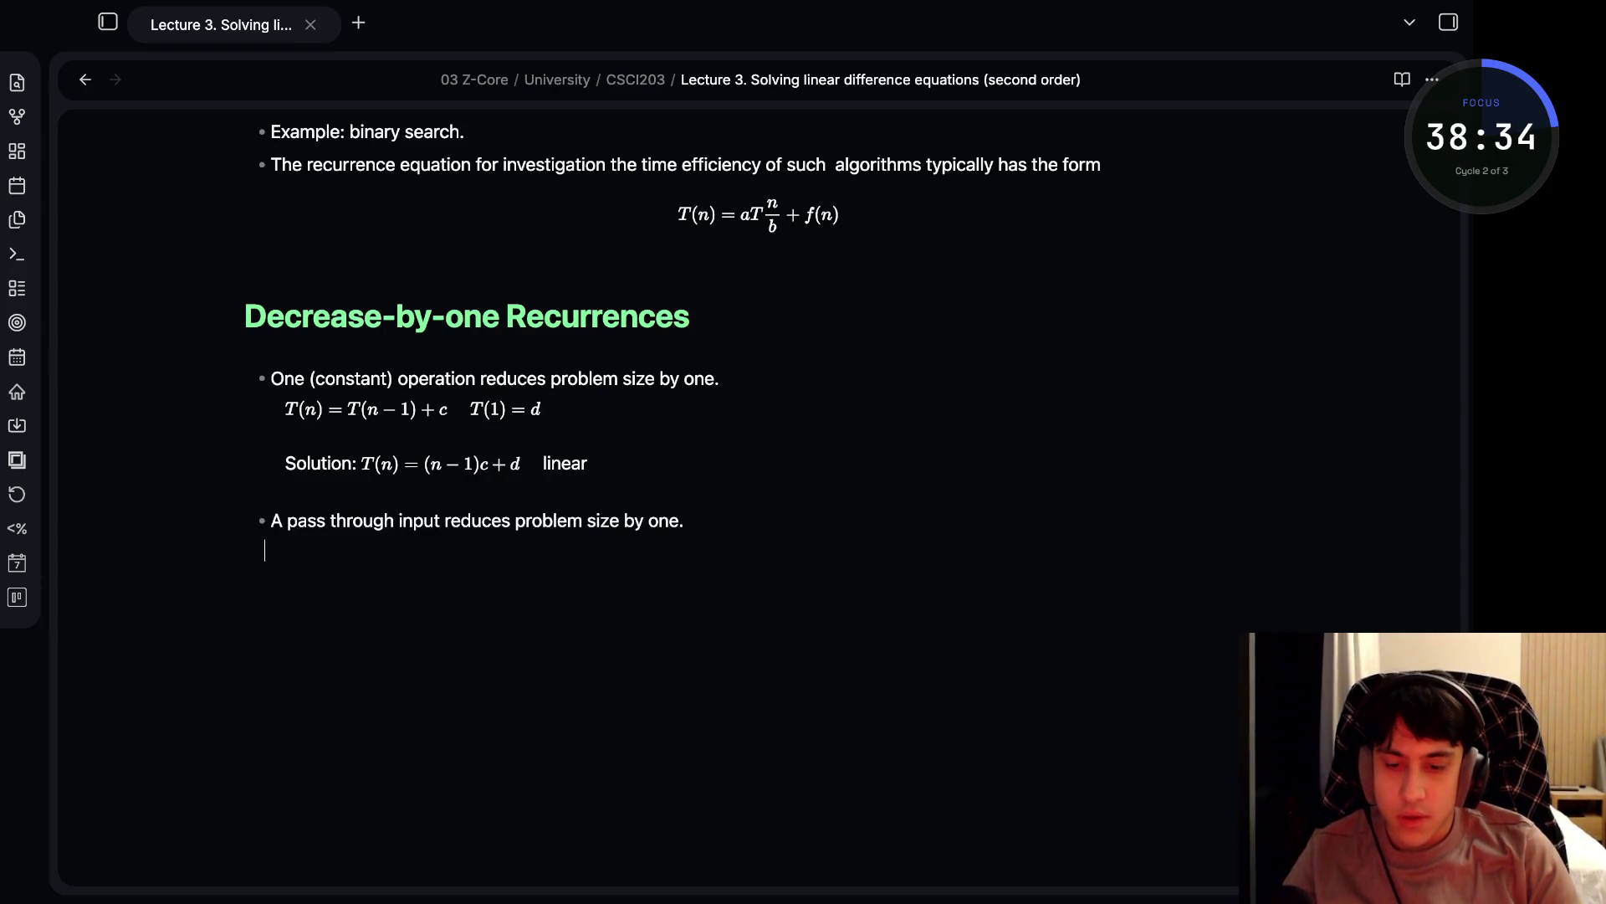
- Enter inline math T(n) = T(n-1) + cn and base case T(1) = d under the bullet
type("#")
key("BackSpace")
type("%")
key("BackSpace")
type("$$")
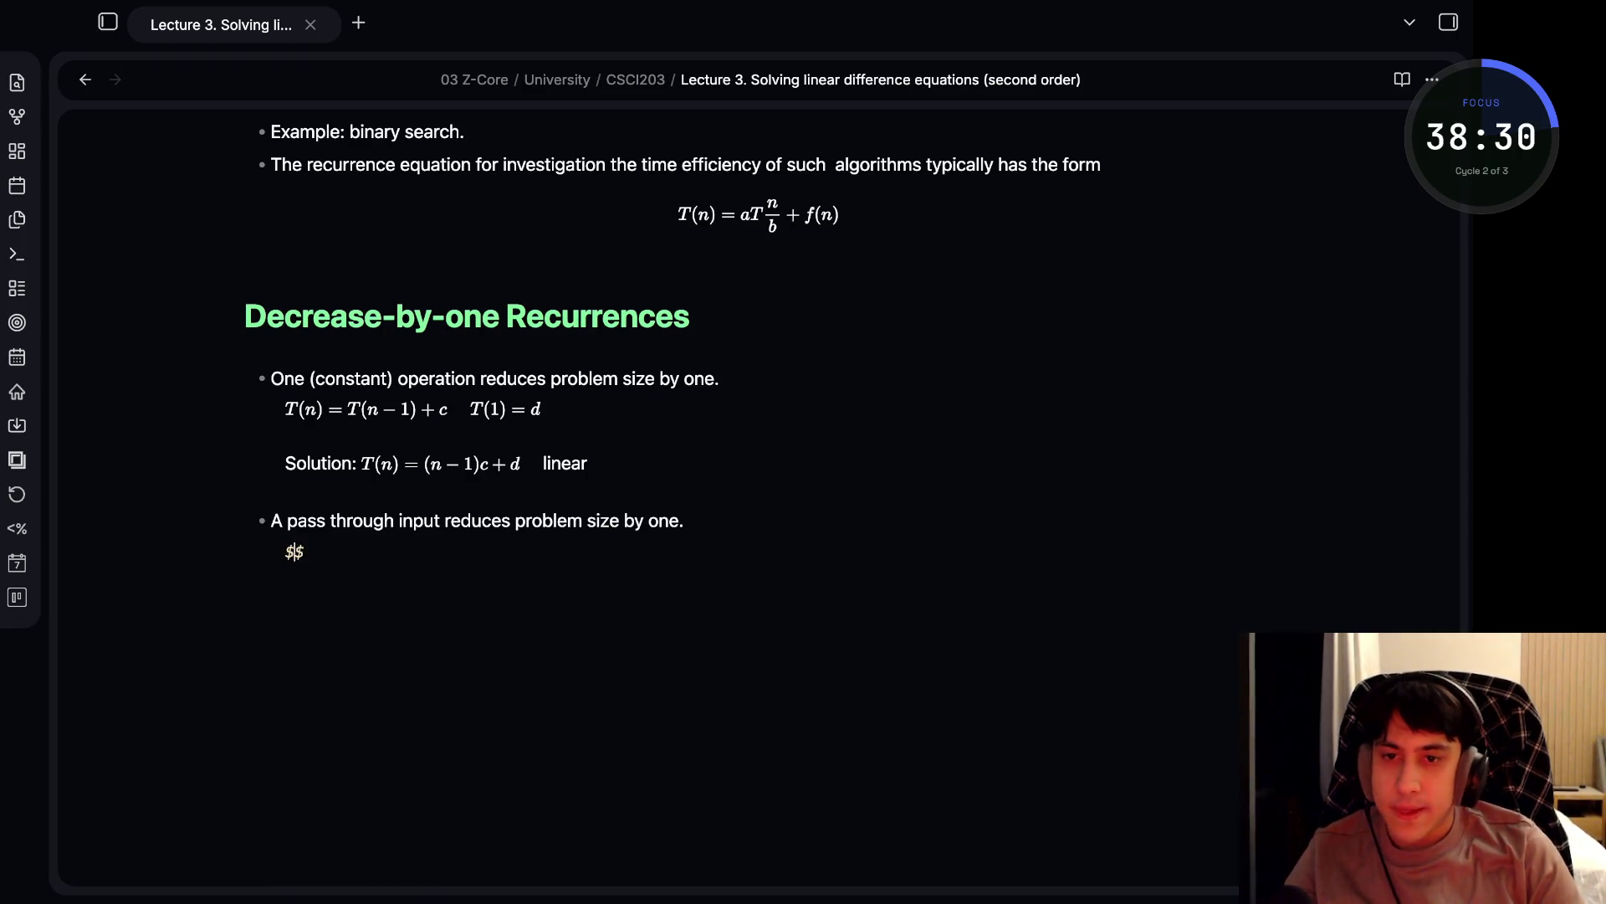
type("T(n) = ")
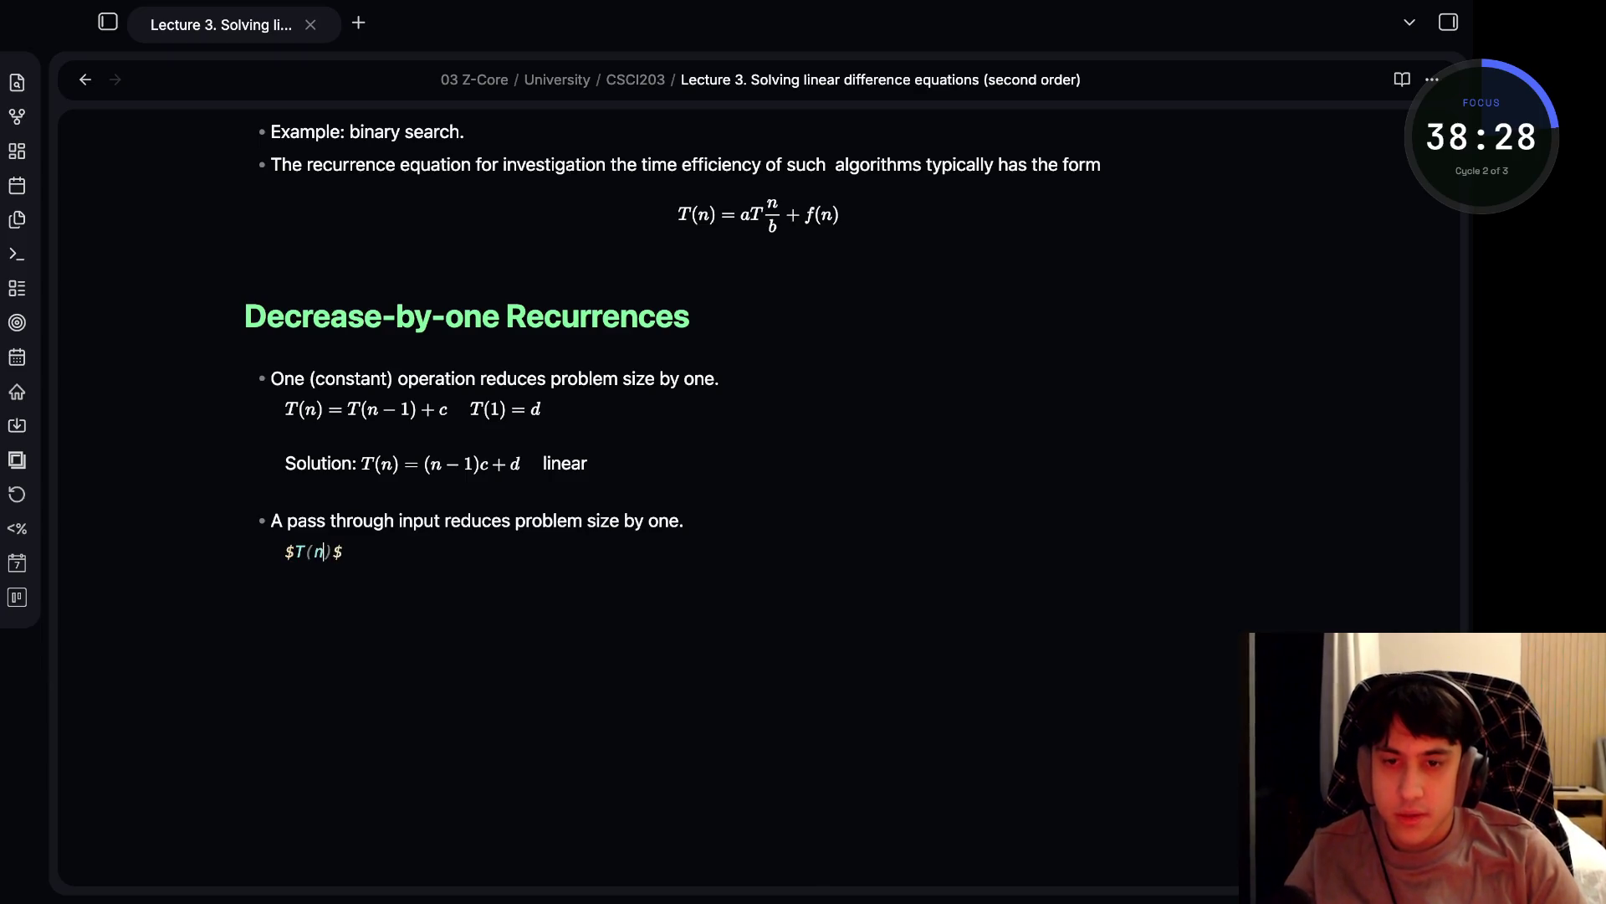
type("T(n-1")
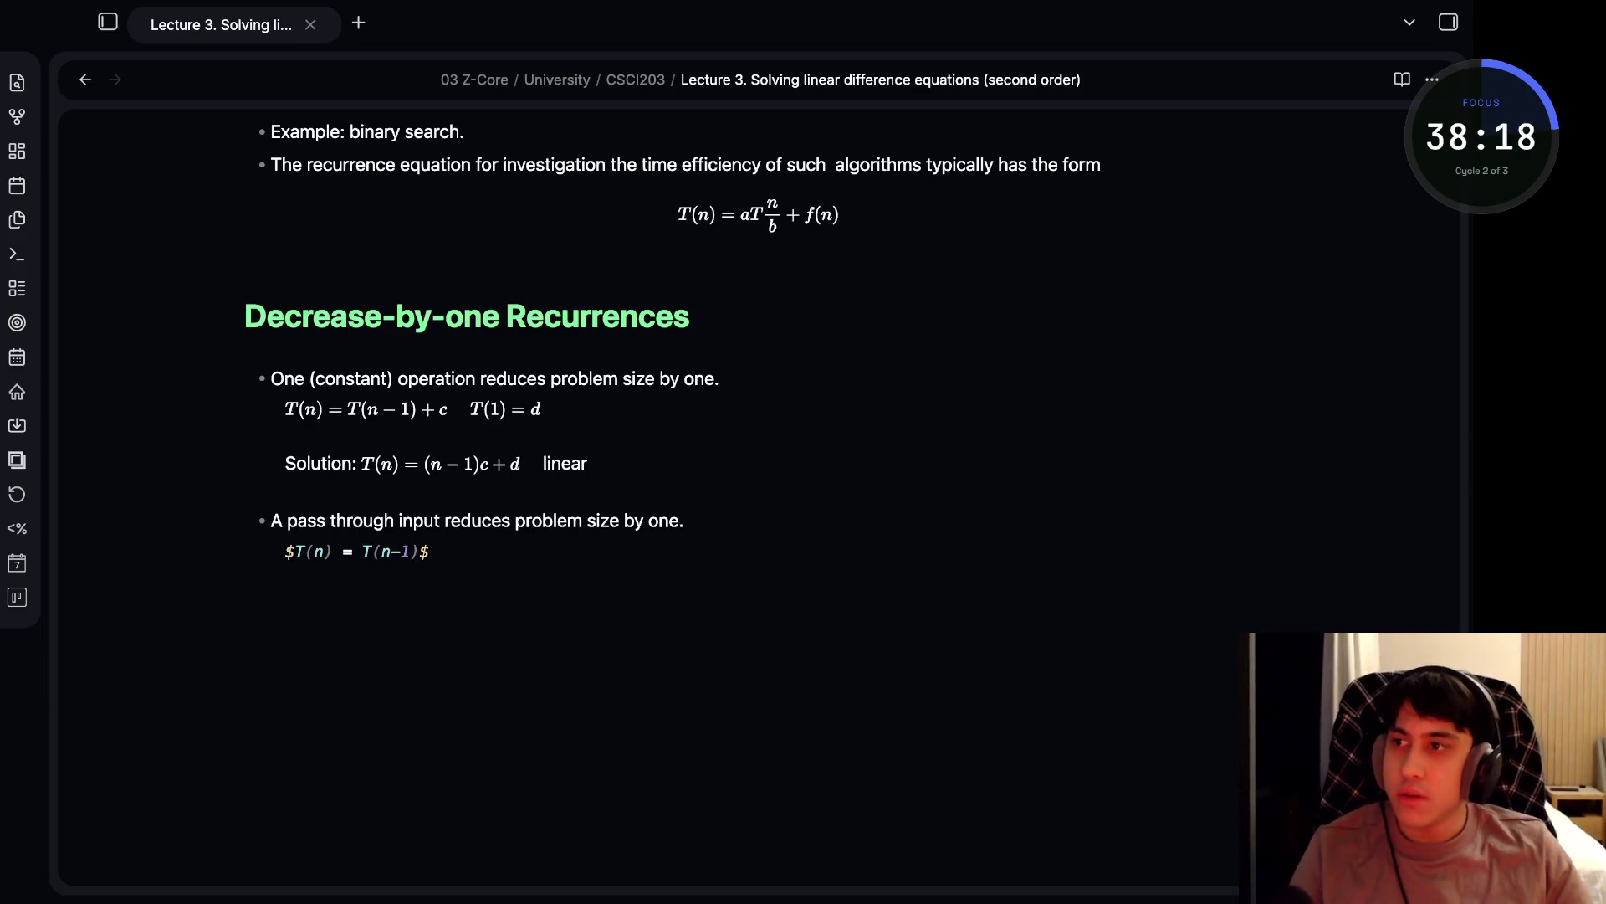
type(") + c")
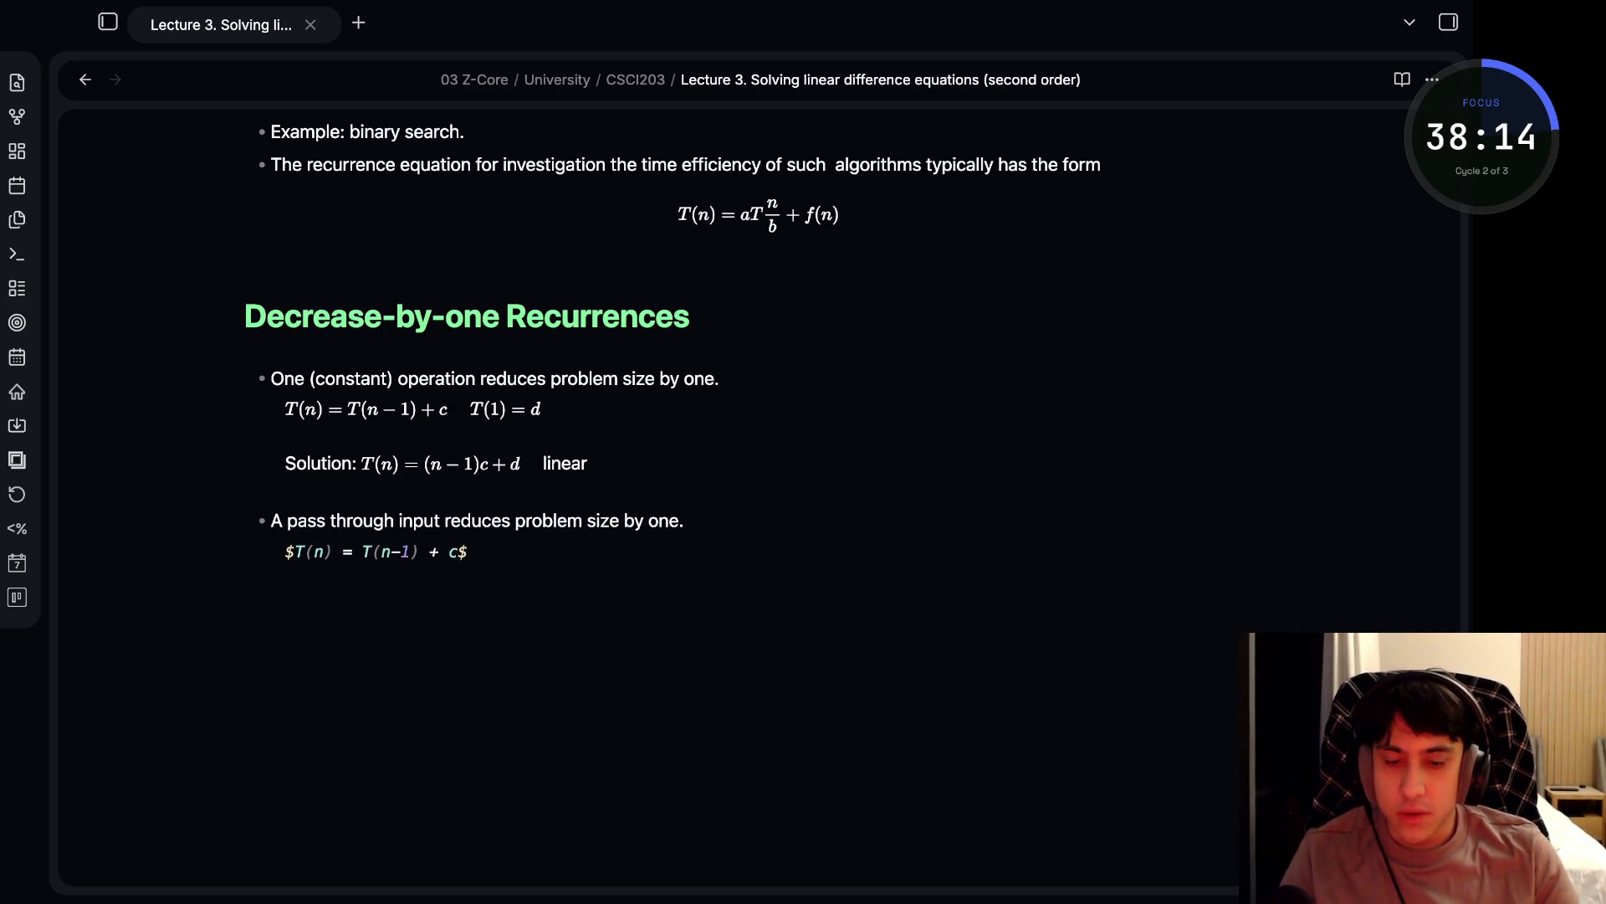
type("n    T")
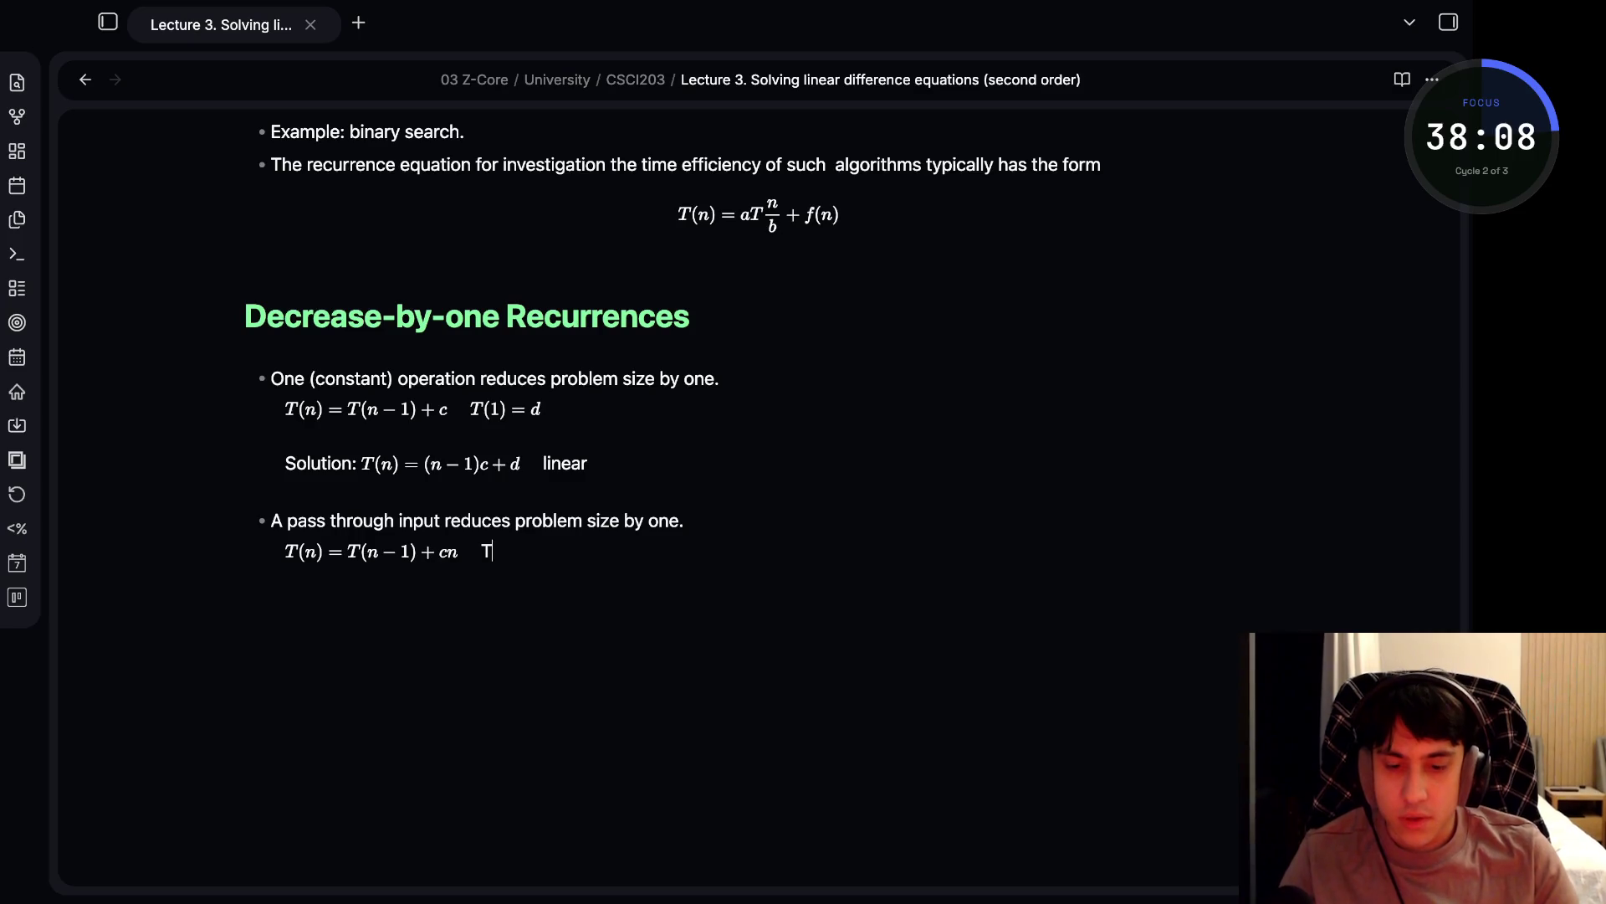
key("BackSpace")
type("$")
type("T(1)")
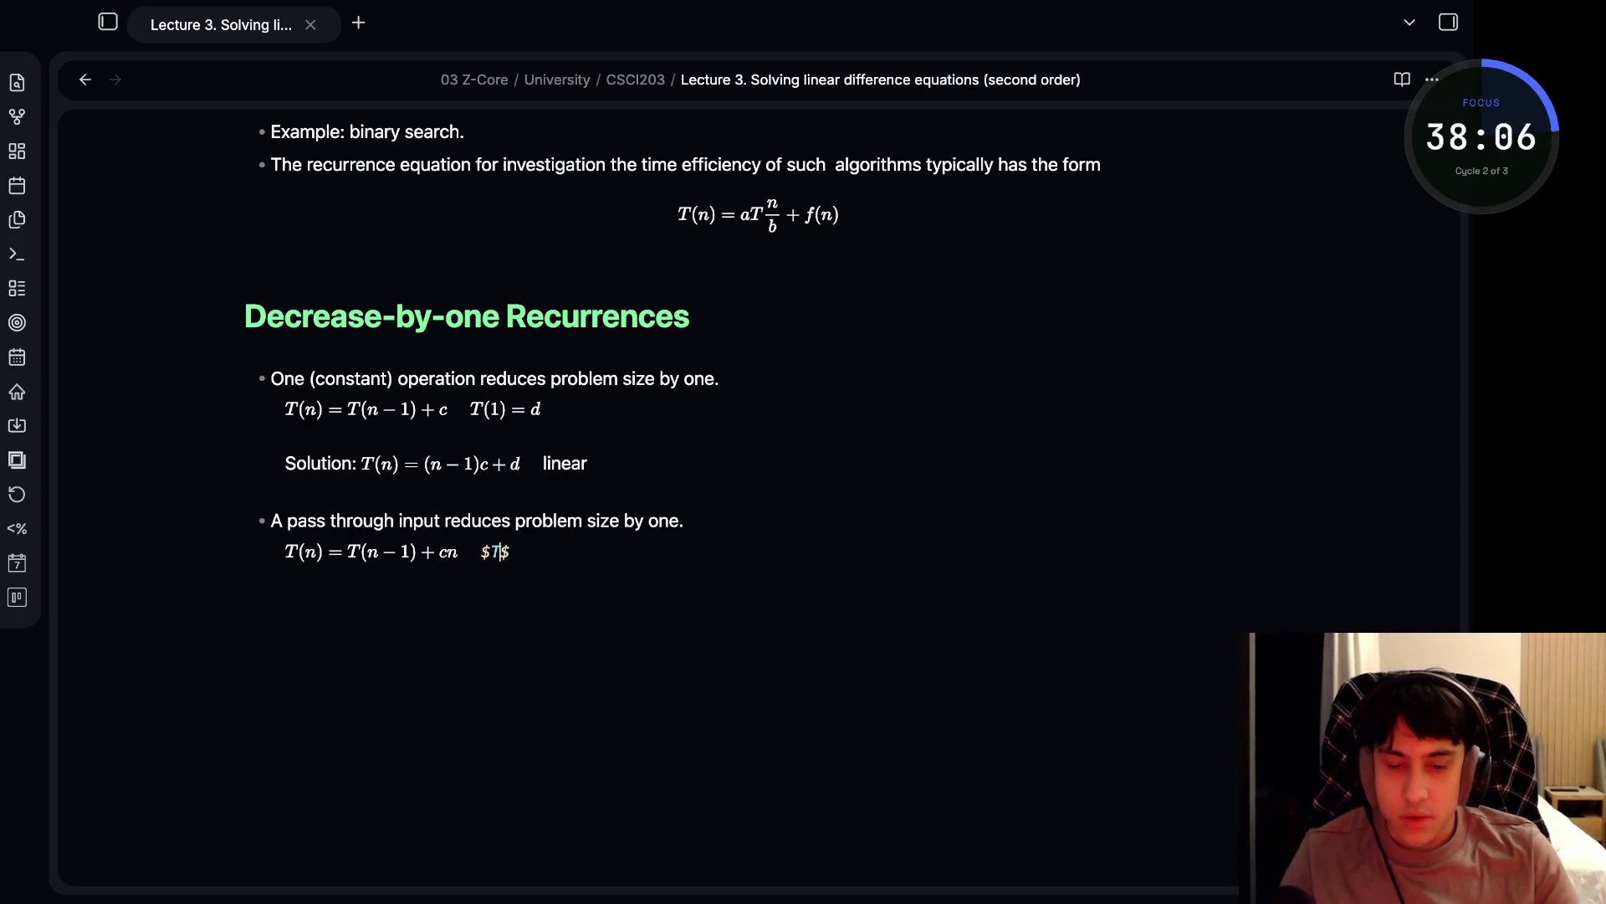
type(" = d")
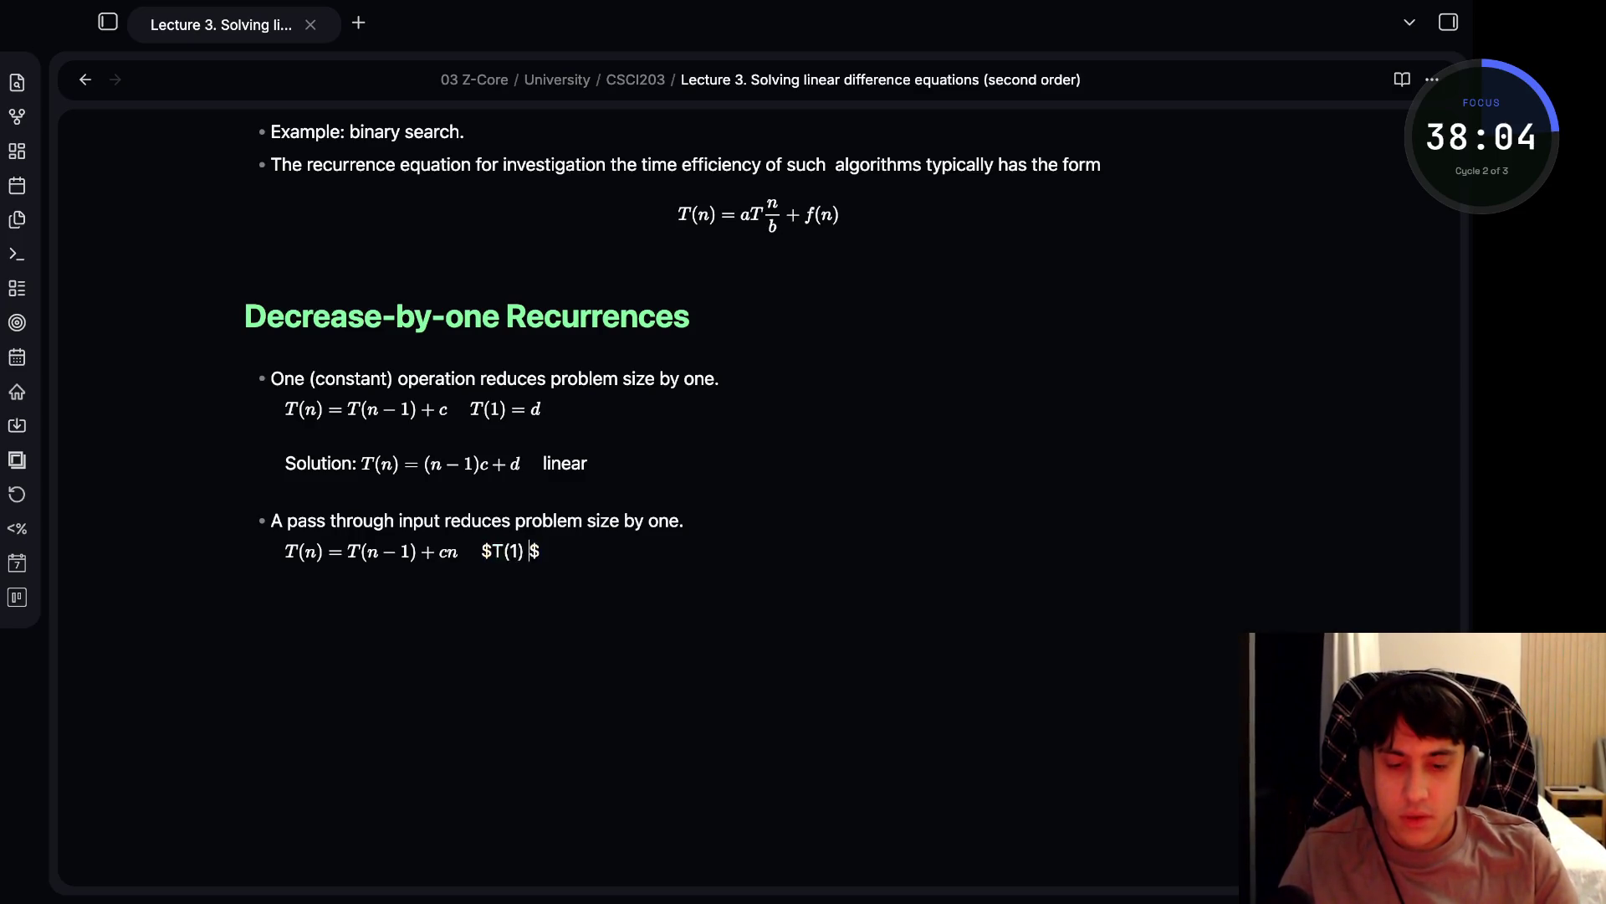
left_click(684, 520)
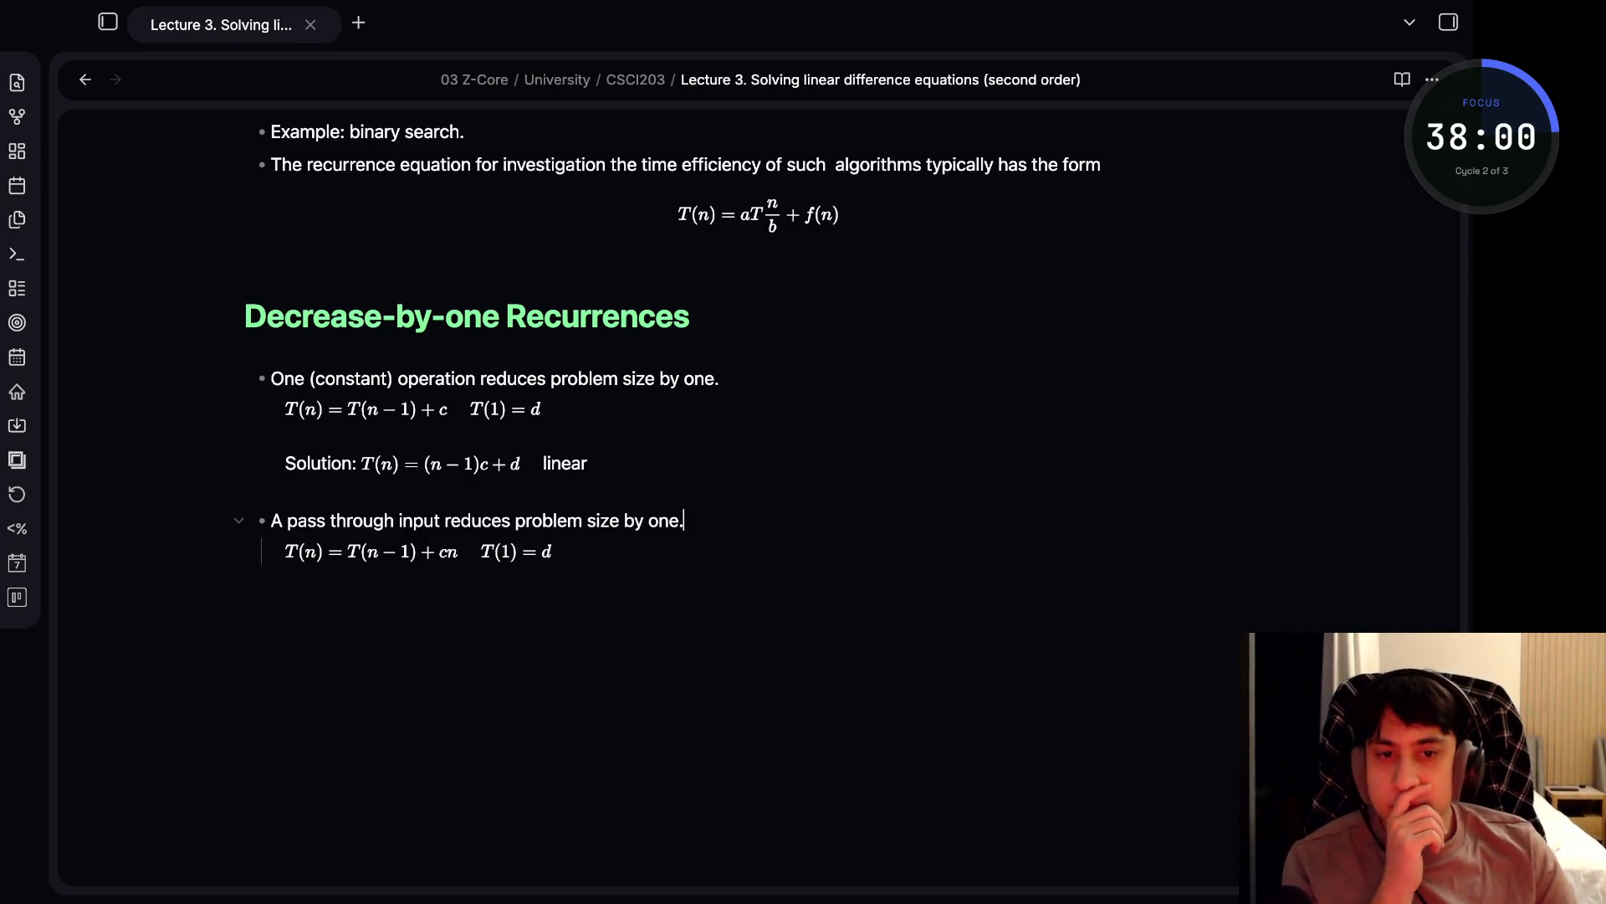
- Start a new line with 'Solution: $T(n) = [n(n + 1) / 2 - 1] c + d'
key("Down")
key("Return")
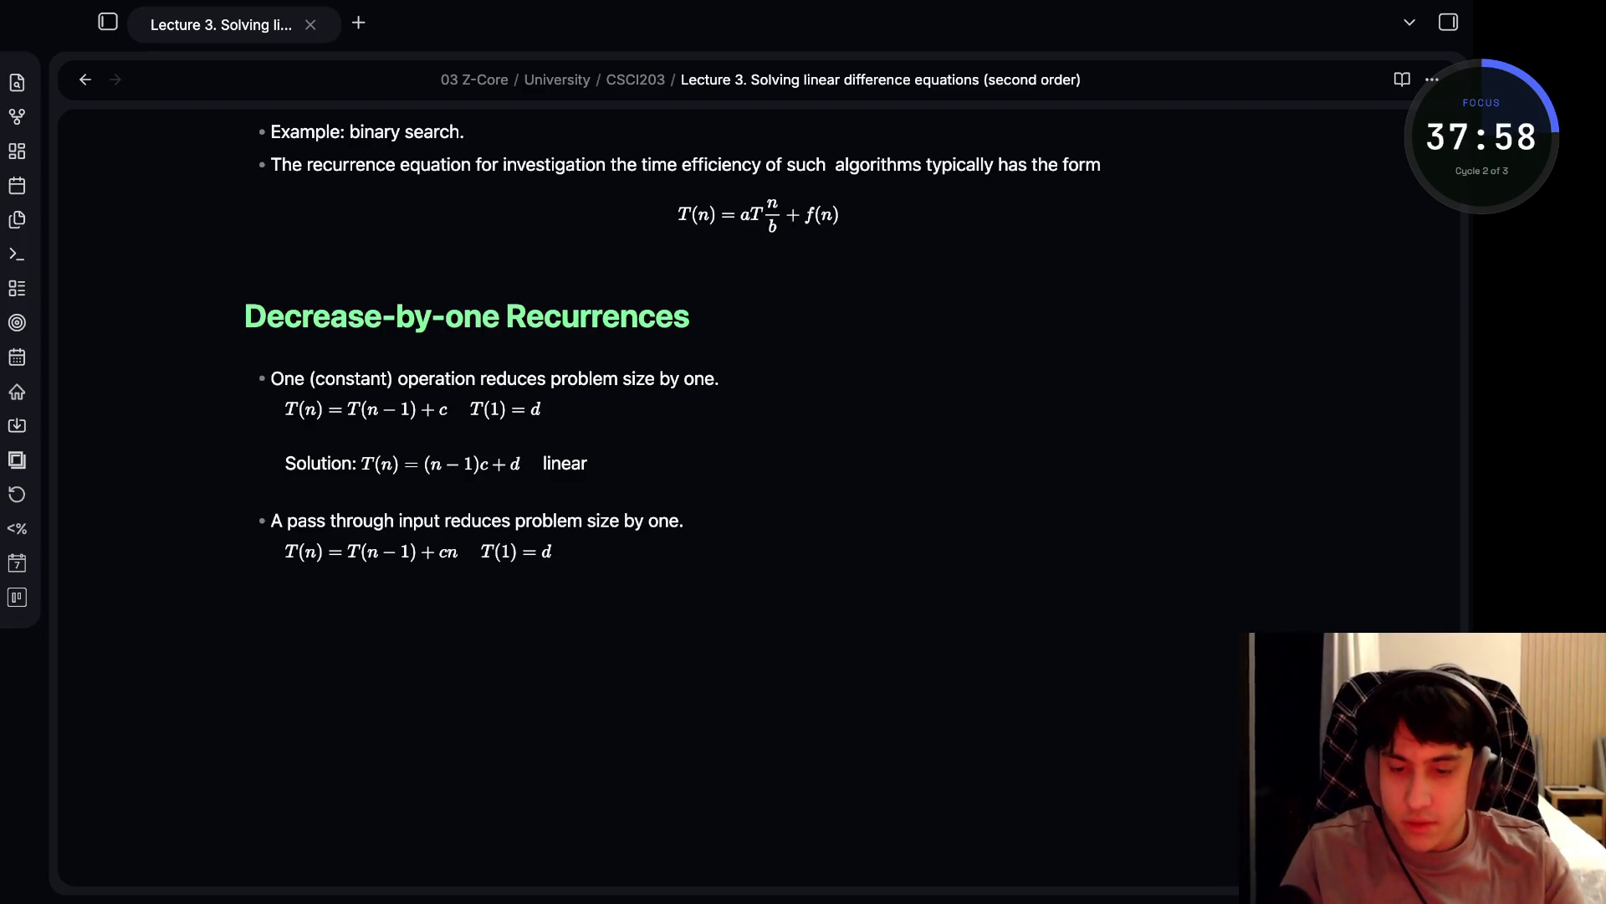
type("So")
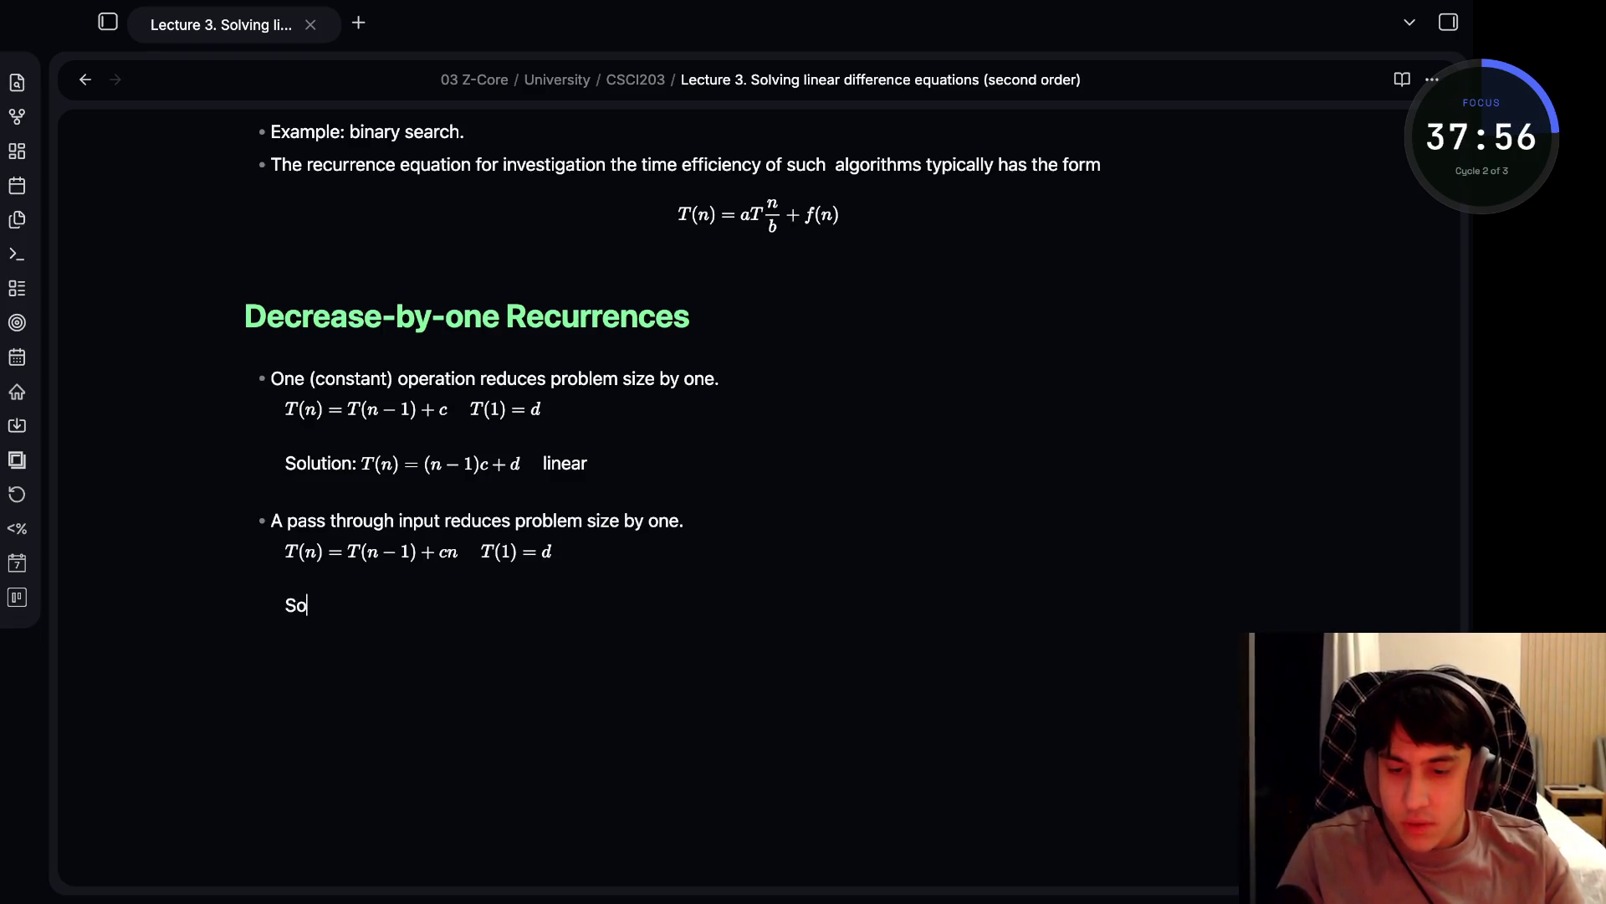
type("lution: $$")
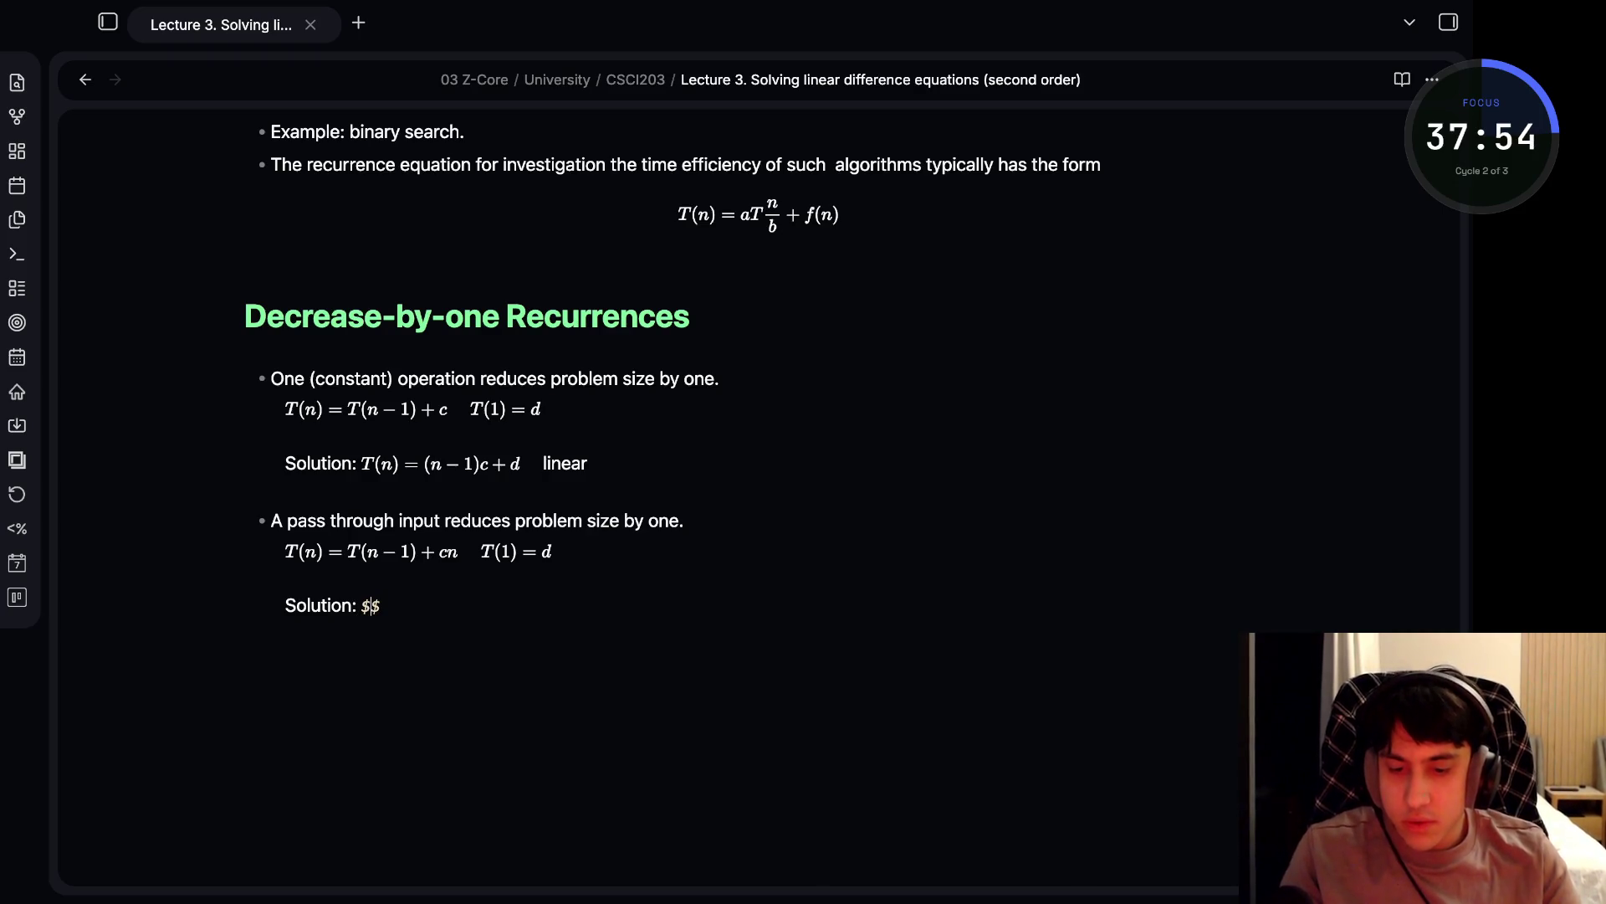
type("T(n) = ")
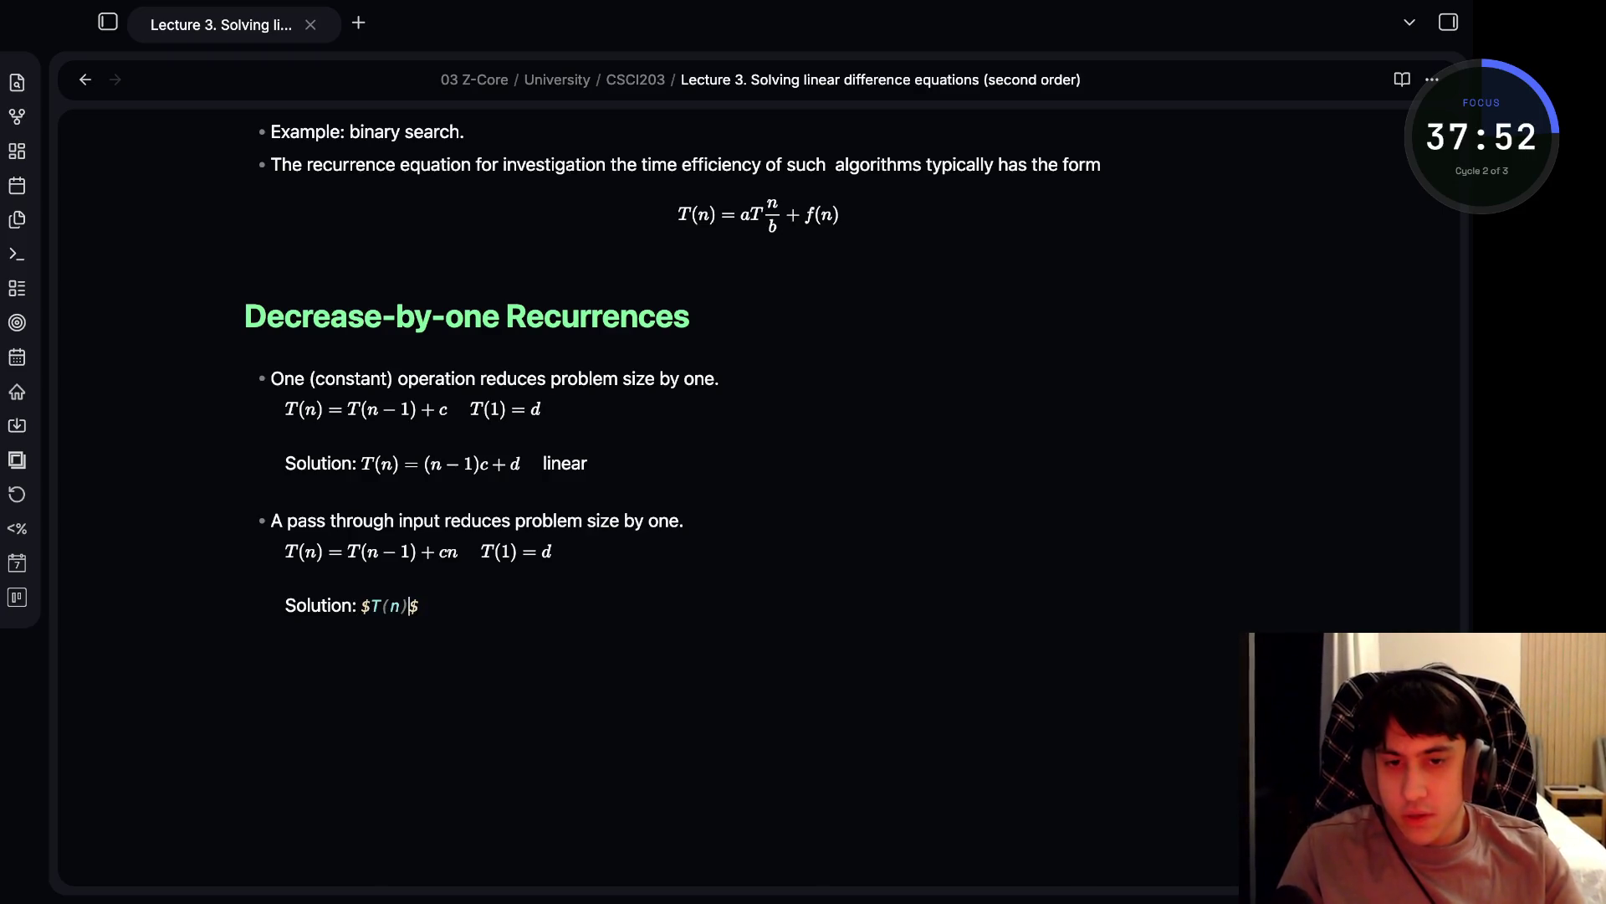
type("[")
type("n(n + ")
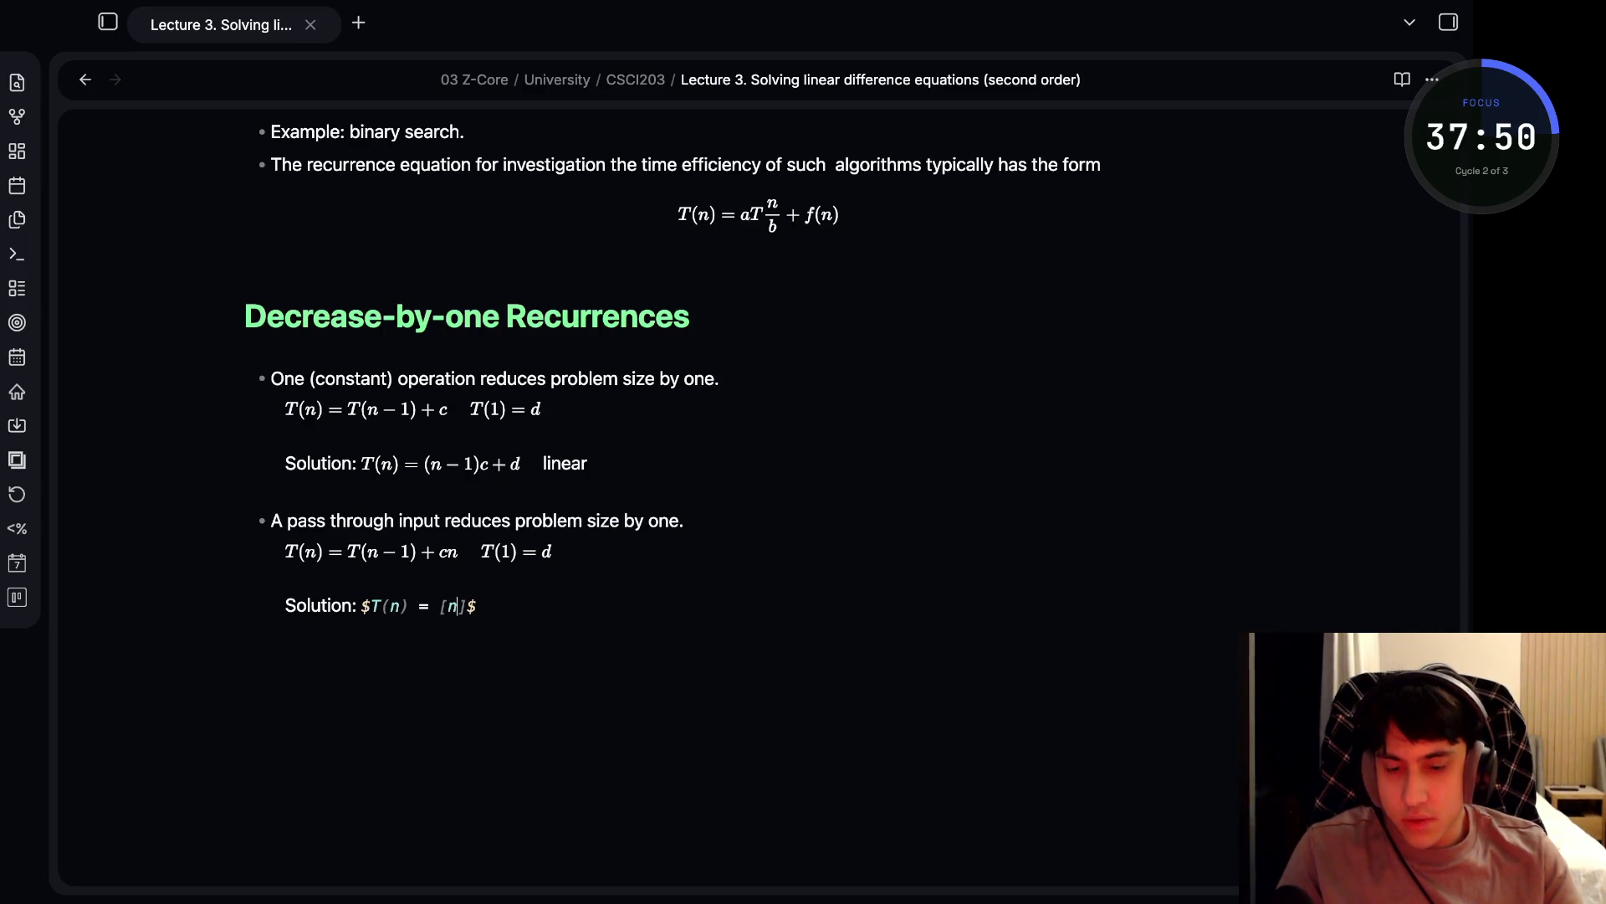
type("1)")
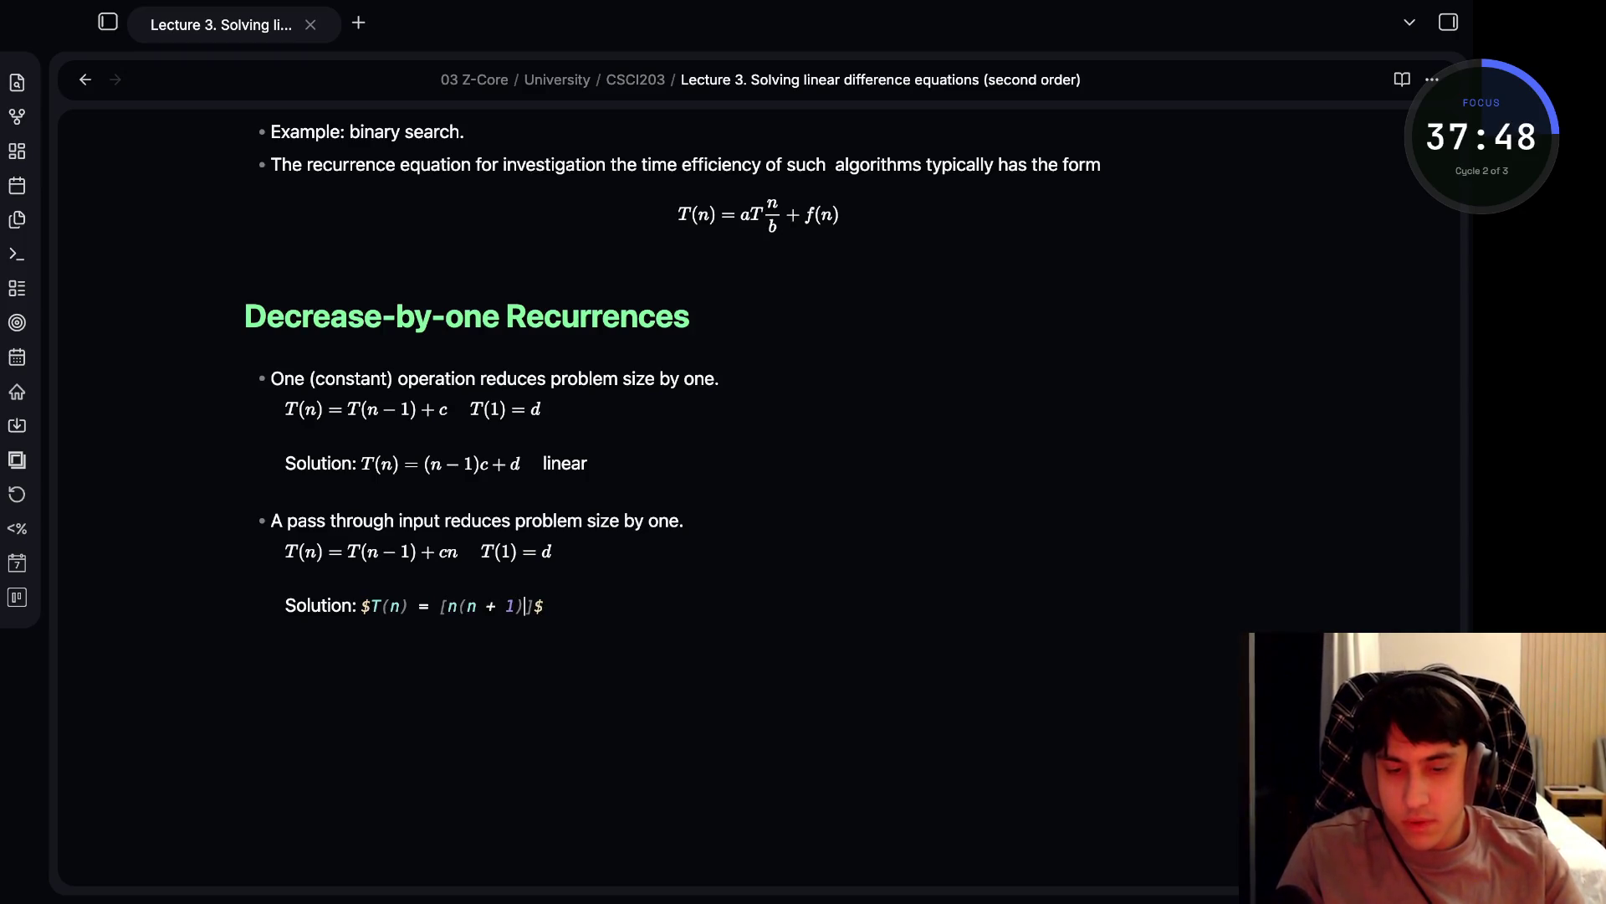
type(" / 2 ")
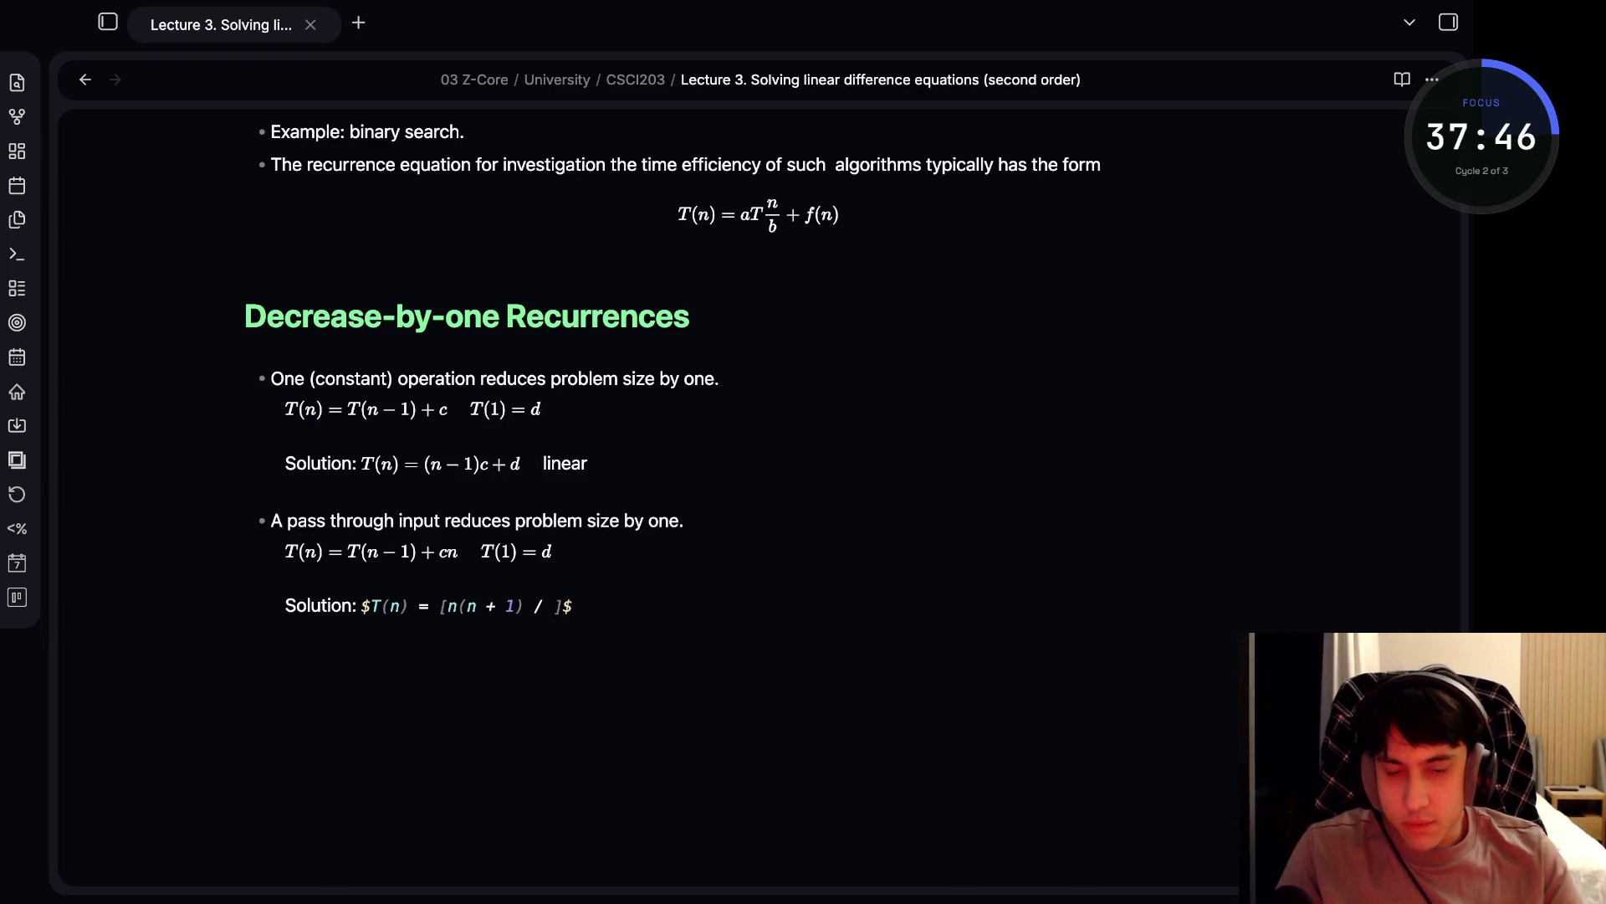
type("- 1] c + d")
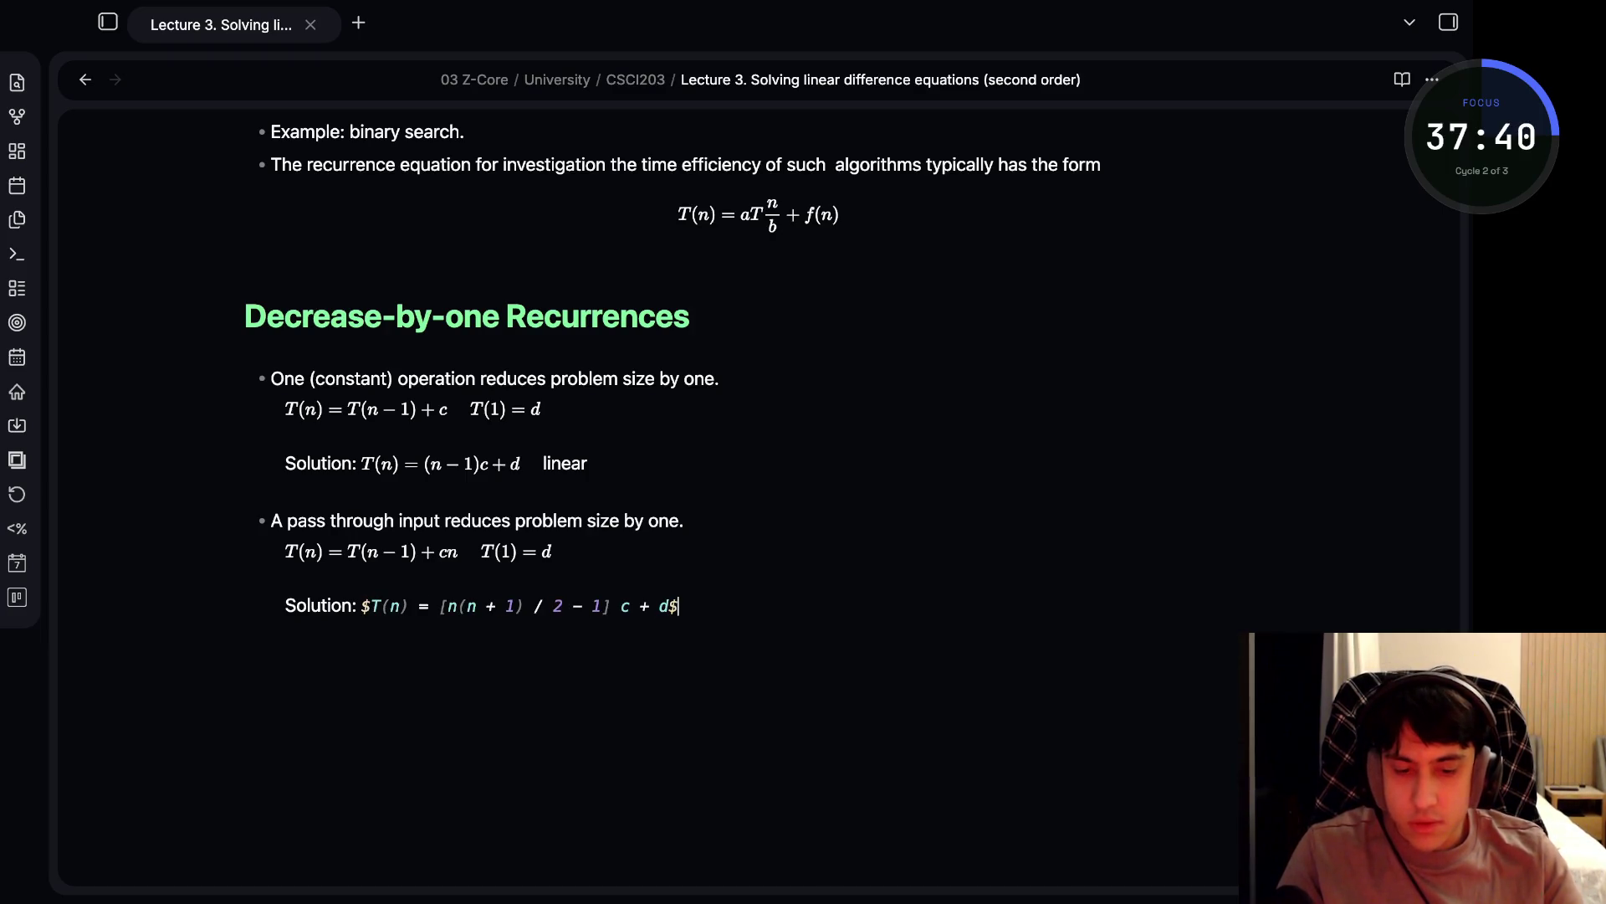
- Close the [n(n+1)/2 - 1]c + d formula and label it 'quadratic'
key("Right")
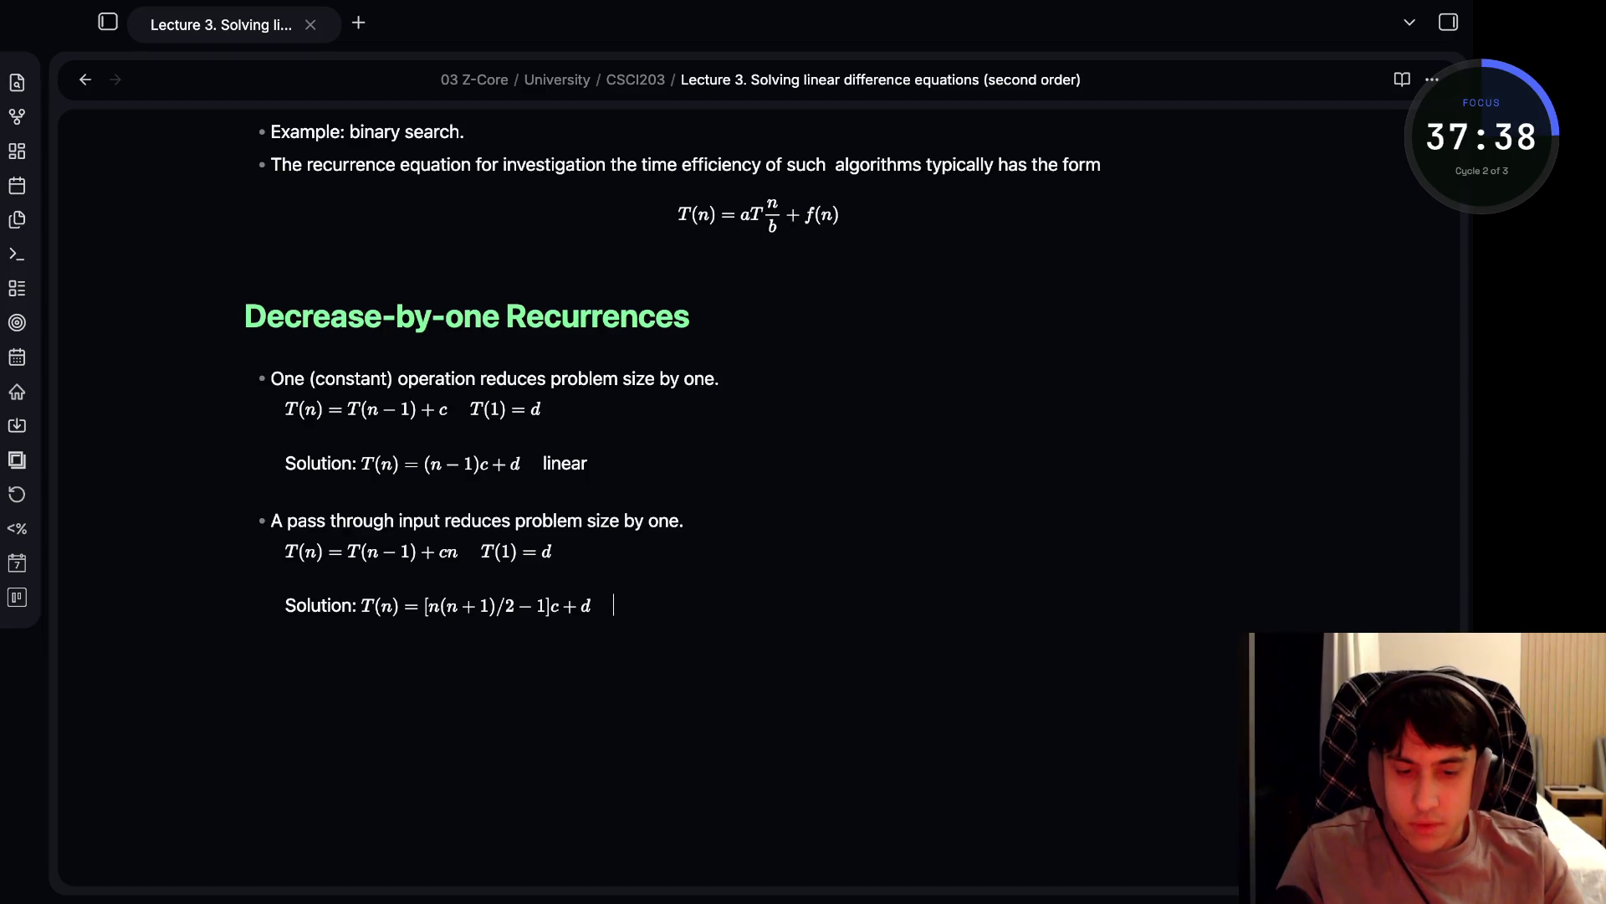
type("quad")
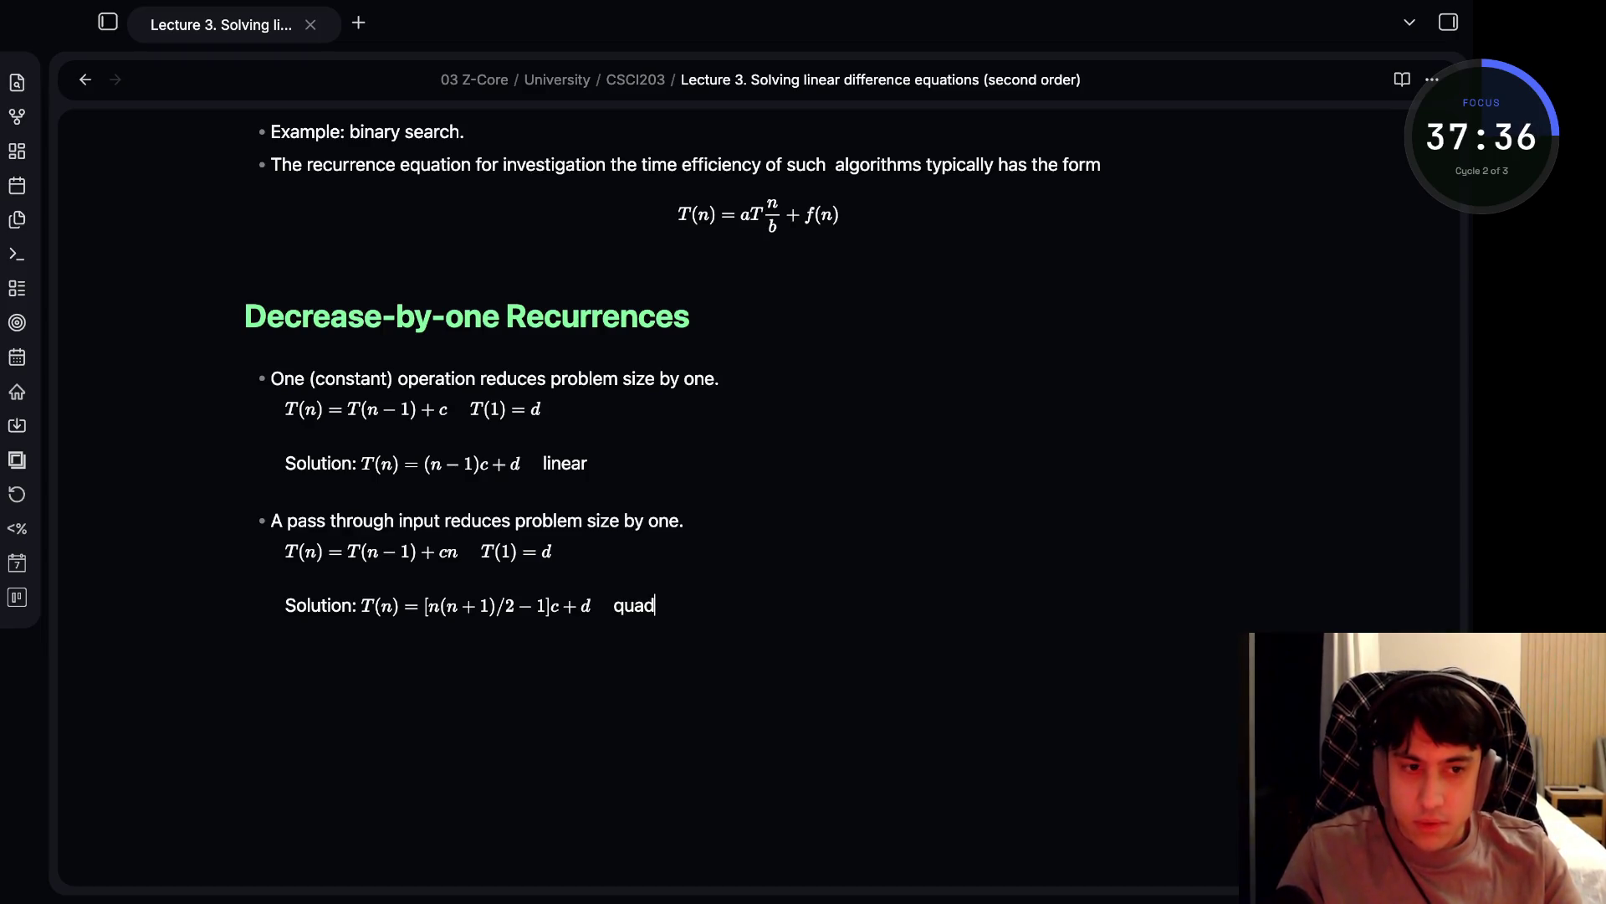
type("ratic")
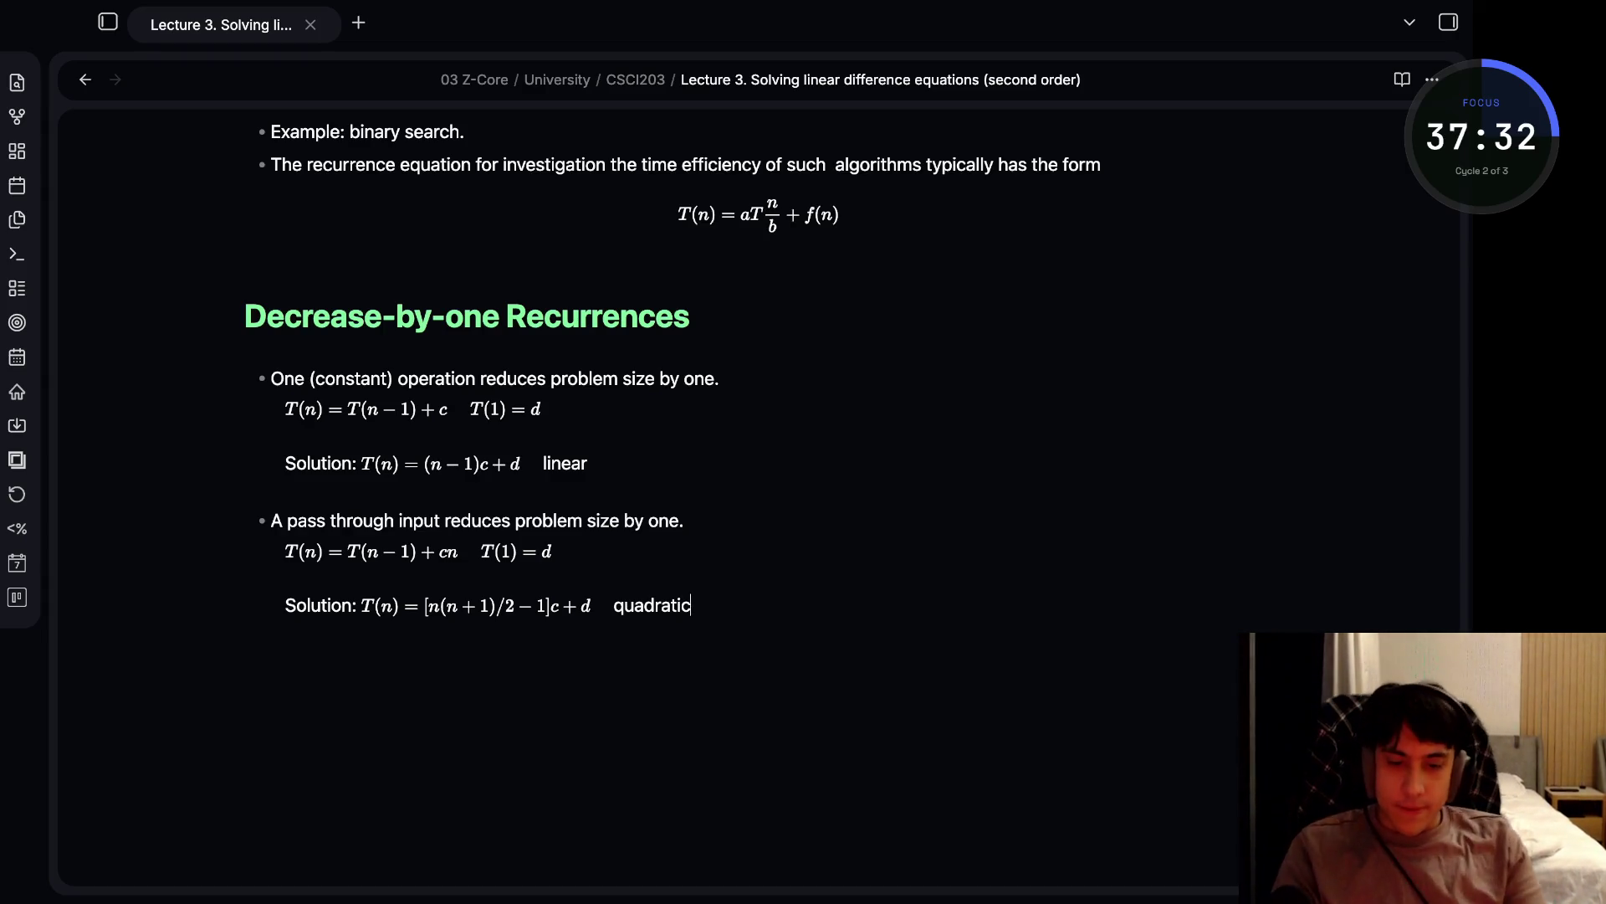
- Bold the words 'quadratic' and 'linear' in the two solution lines
left_click_drag(691, 605, 613, 605)
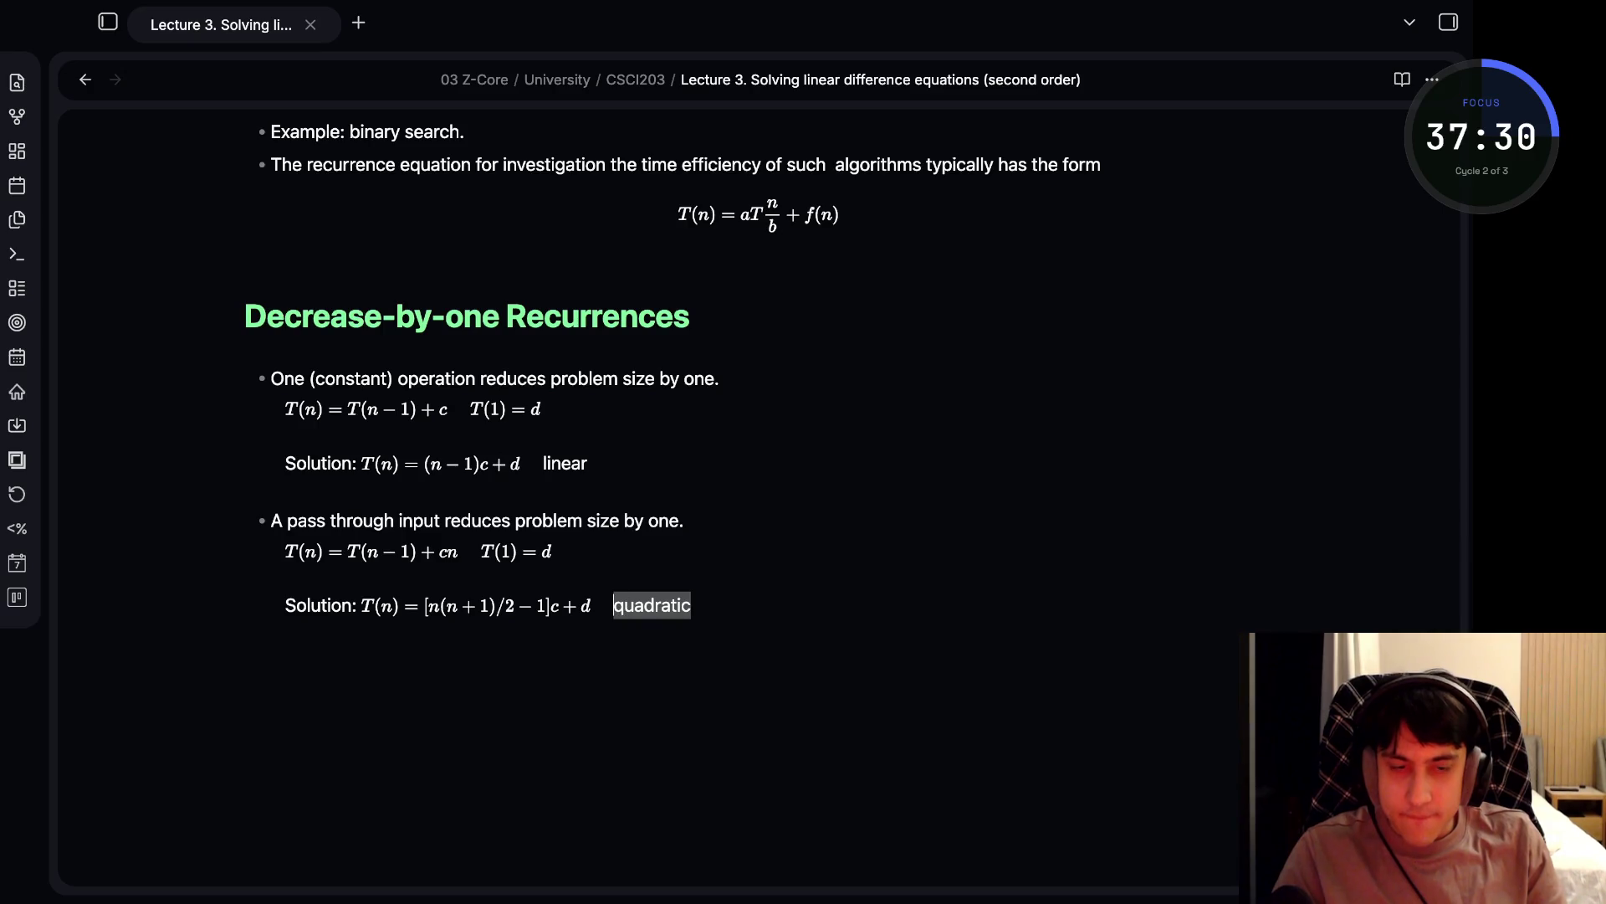
key("ctrl+b")
left_click_drag(587, 463, 542, 462)
key("ctrl+b")
- Return to the note and place the cursor on a new line below the quadratic solution
left_click(244, 346)
left_click(729, 605)
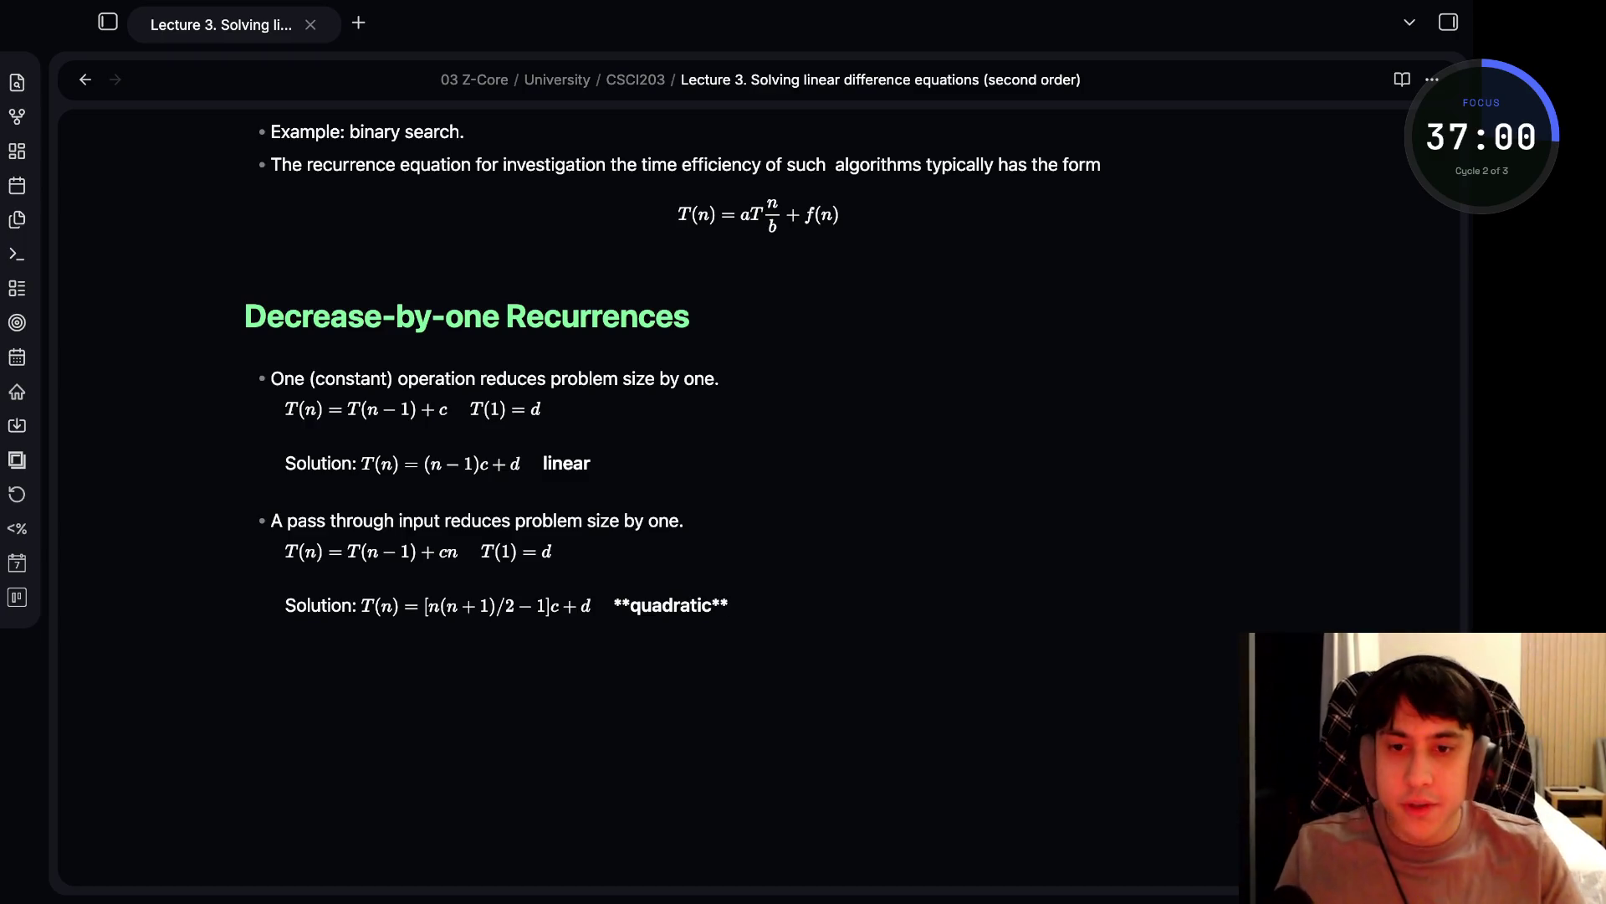
key("super+Tab")
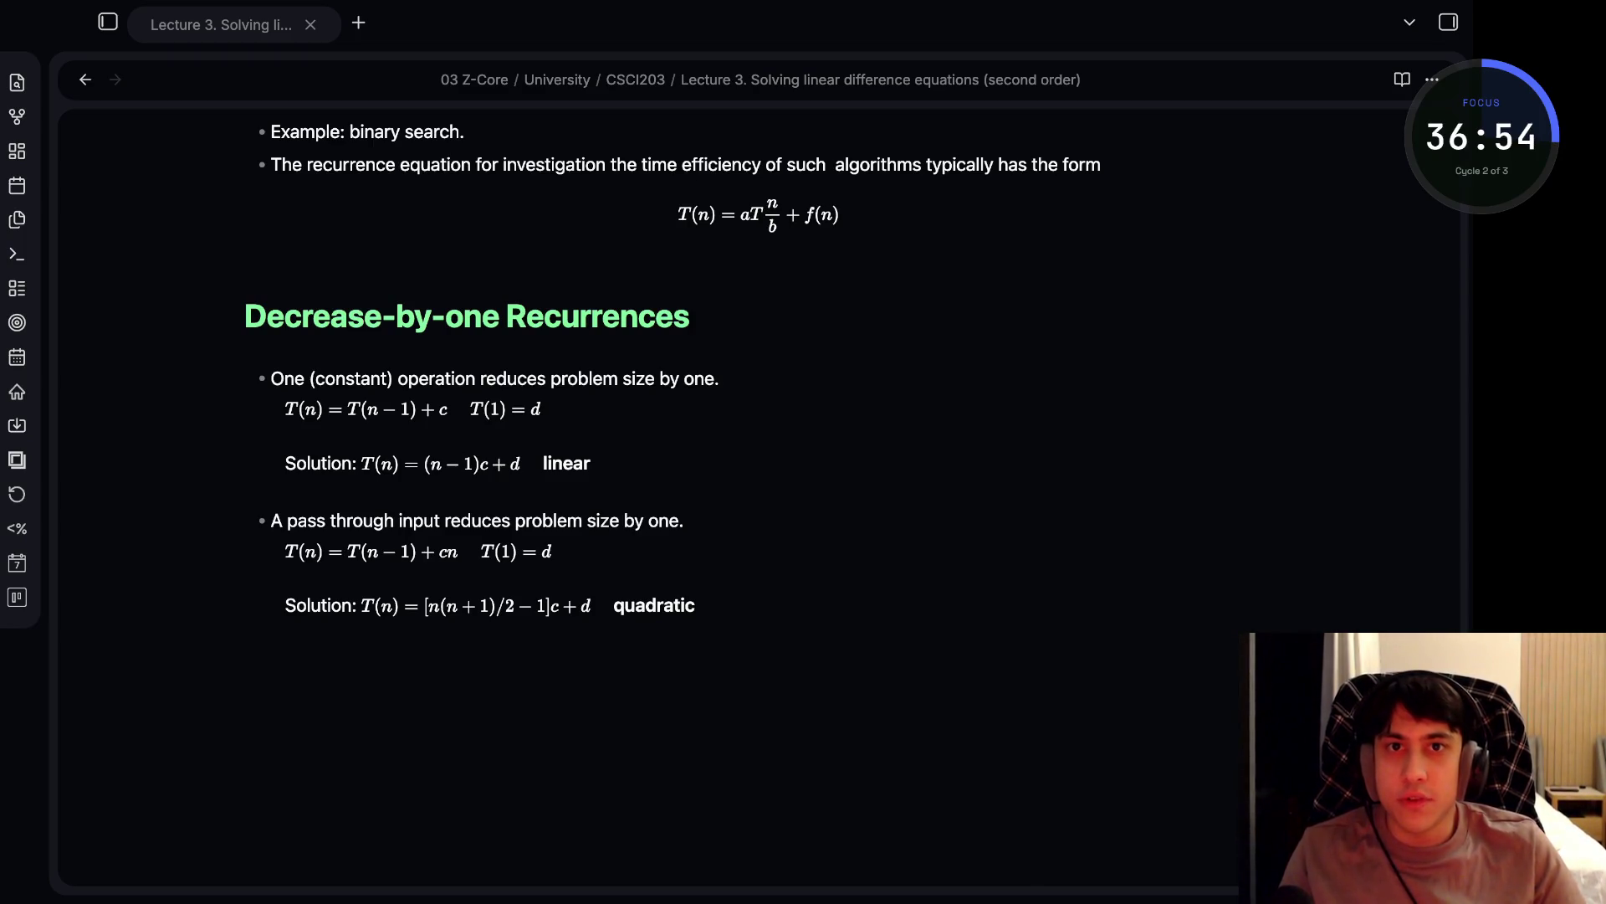
left_click(720, 605)
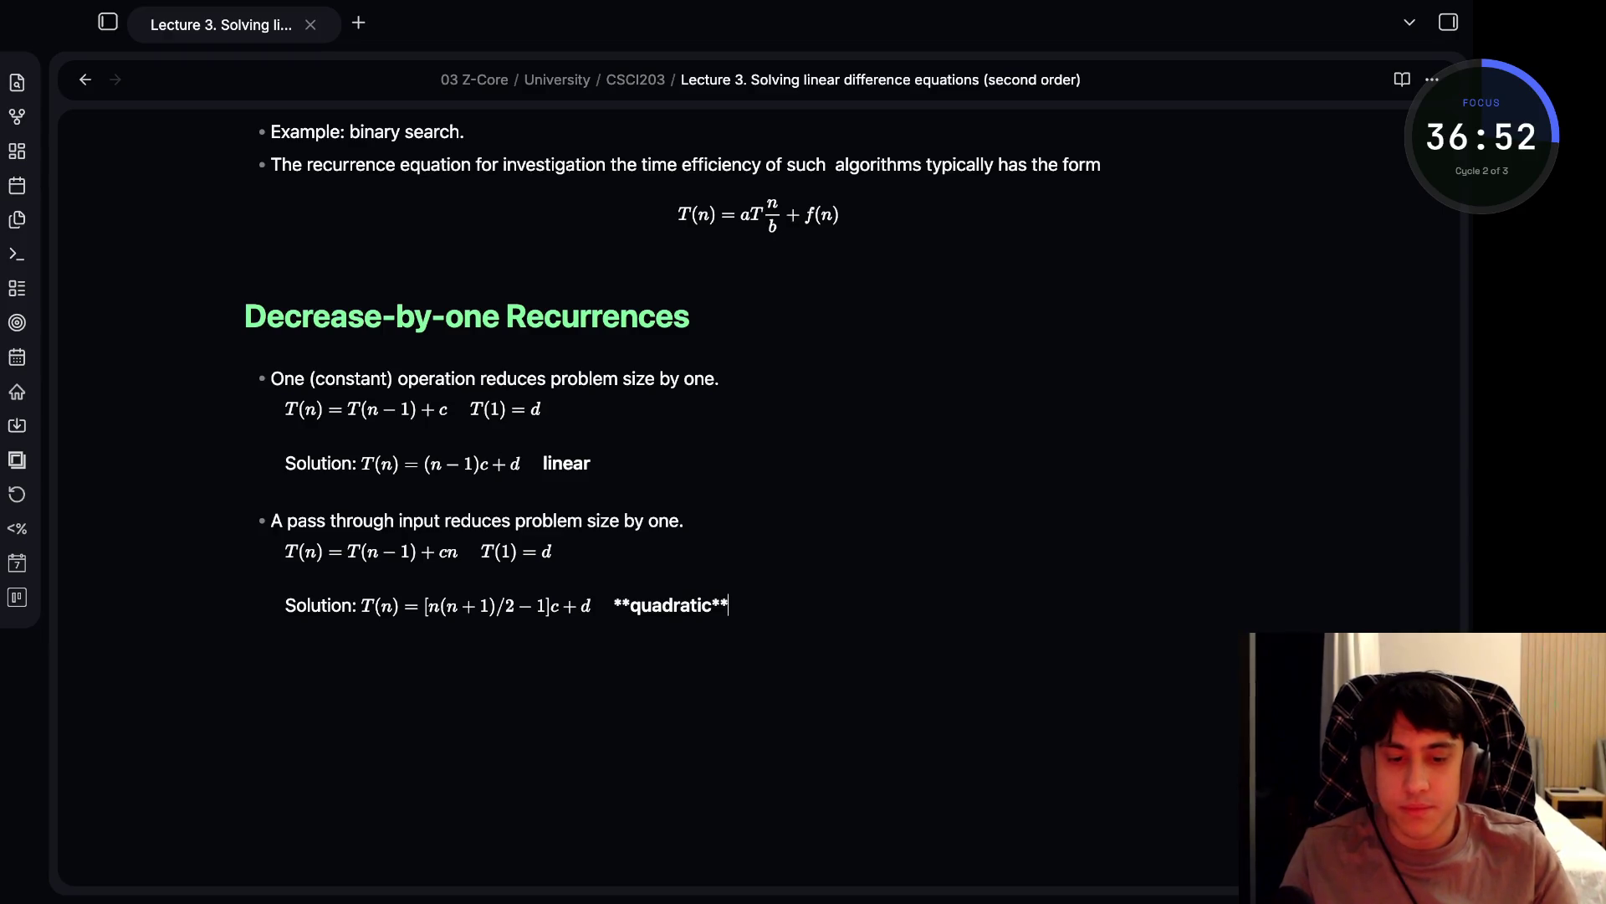
left_click(244, 632)
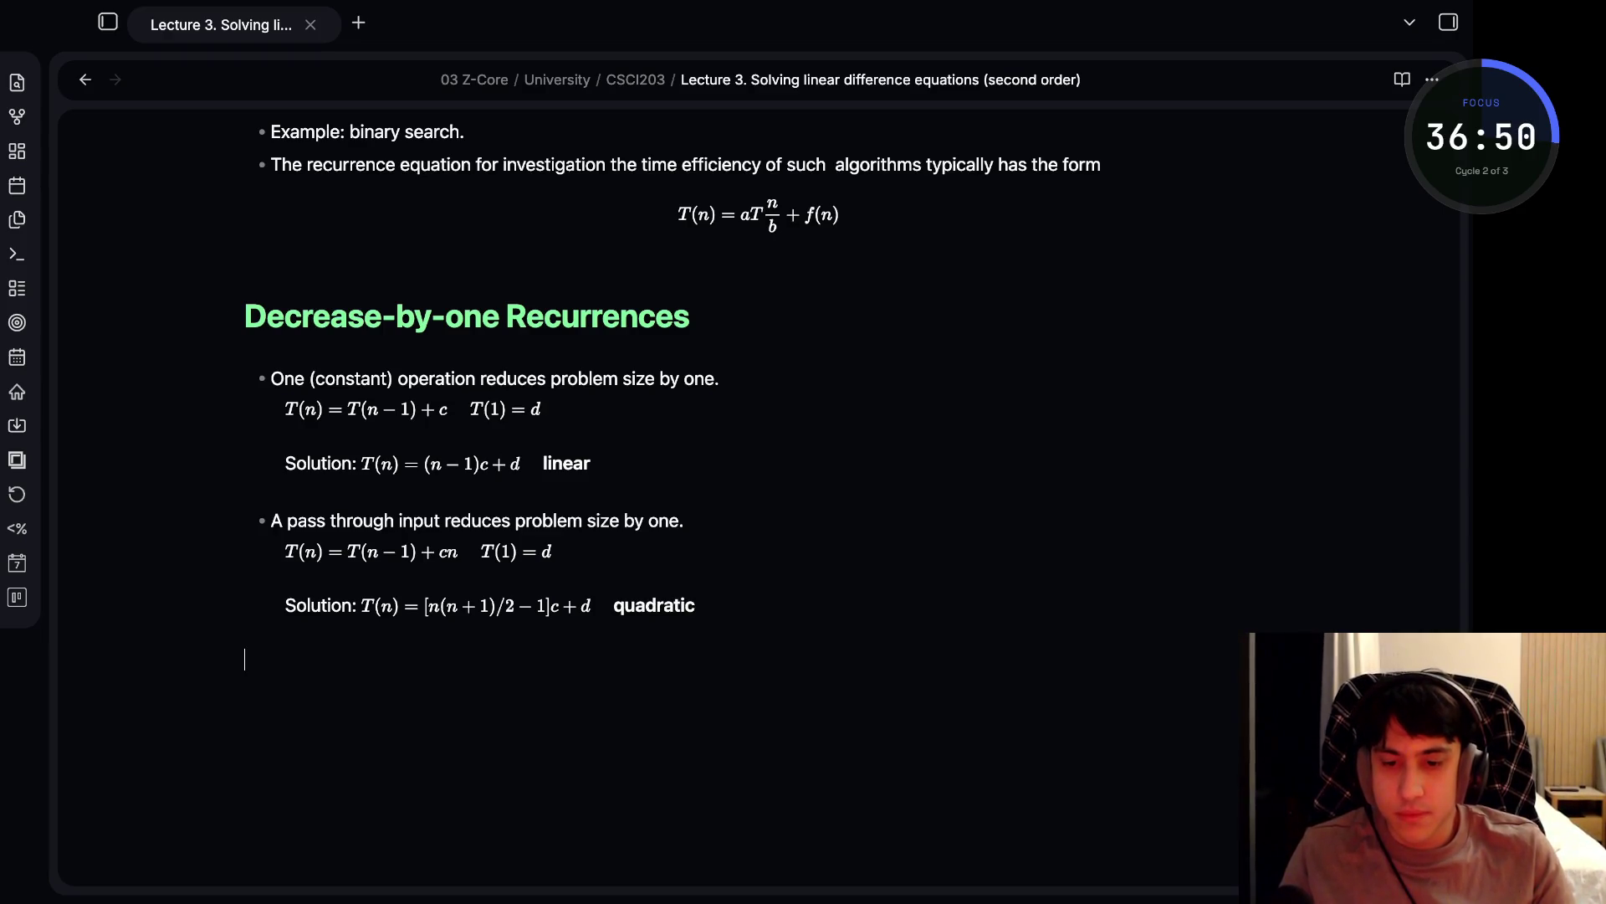
- Type the heading '## Solving Recurrence Equation (closed form)', fixing the 'Eqaution' typo
type("## Solving Re")
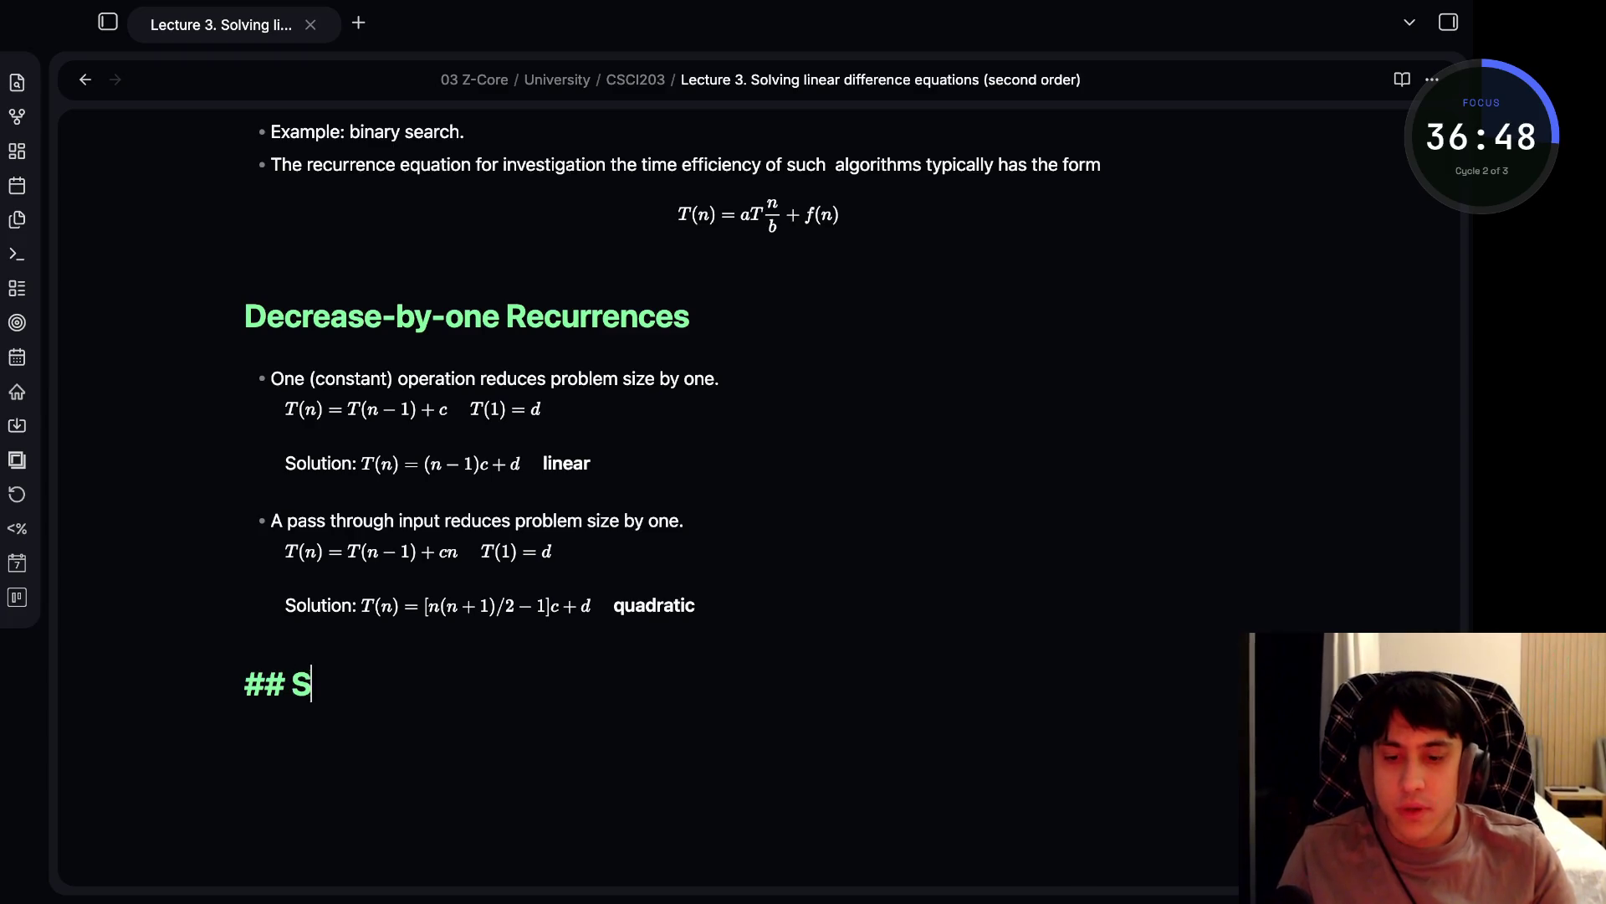
type("cu")
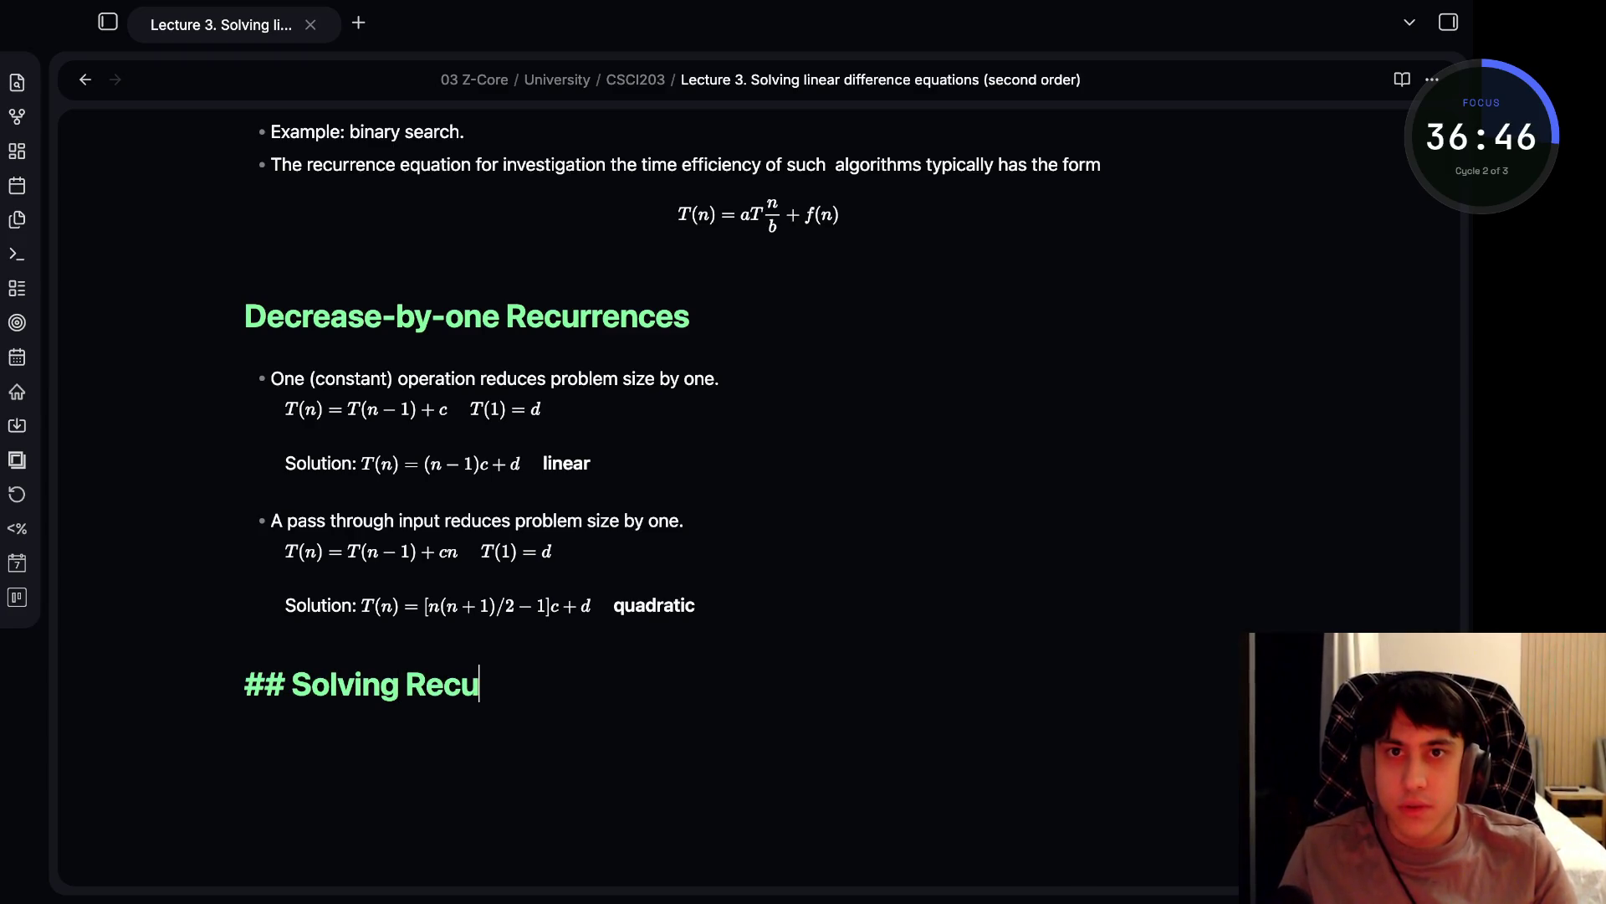
type("rrence Eqaution")
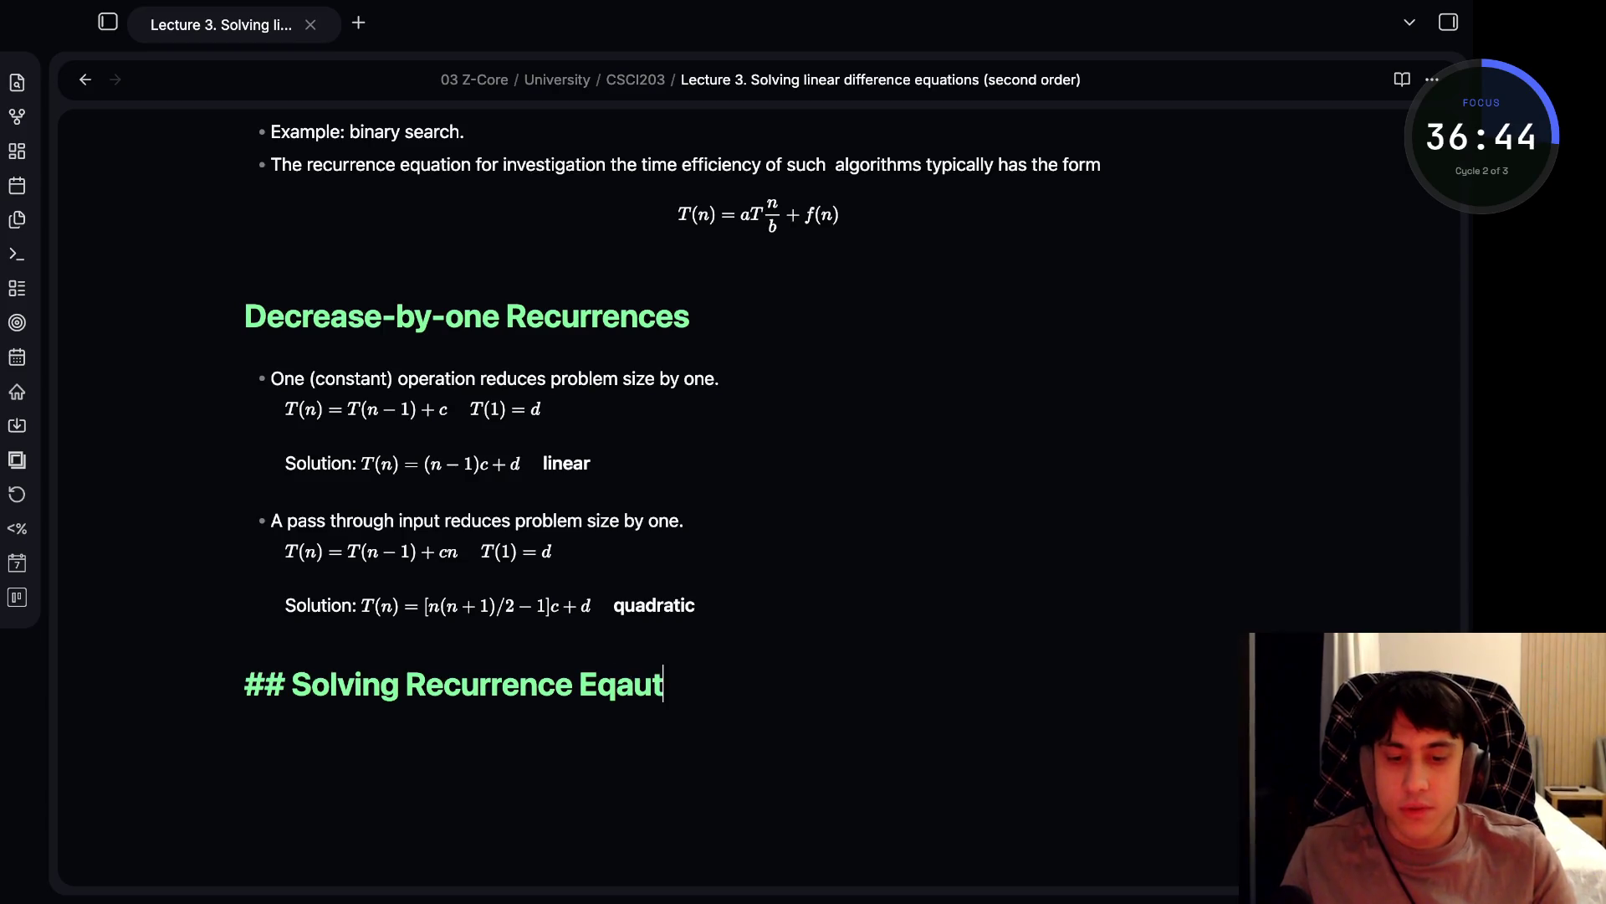
key("BackSpace")
key("BackSpace")
key("BackSpace")
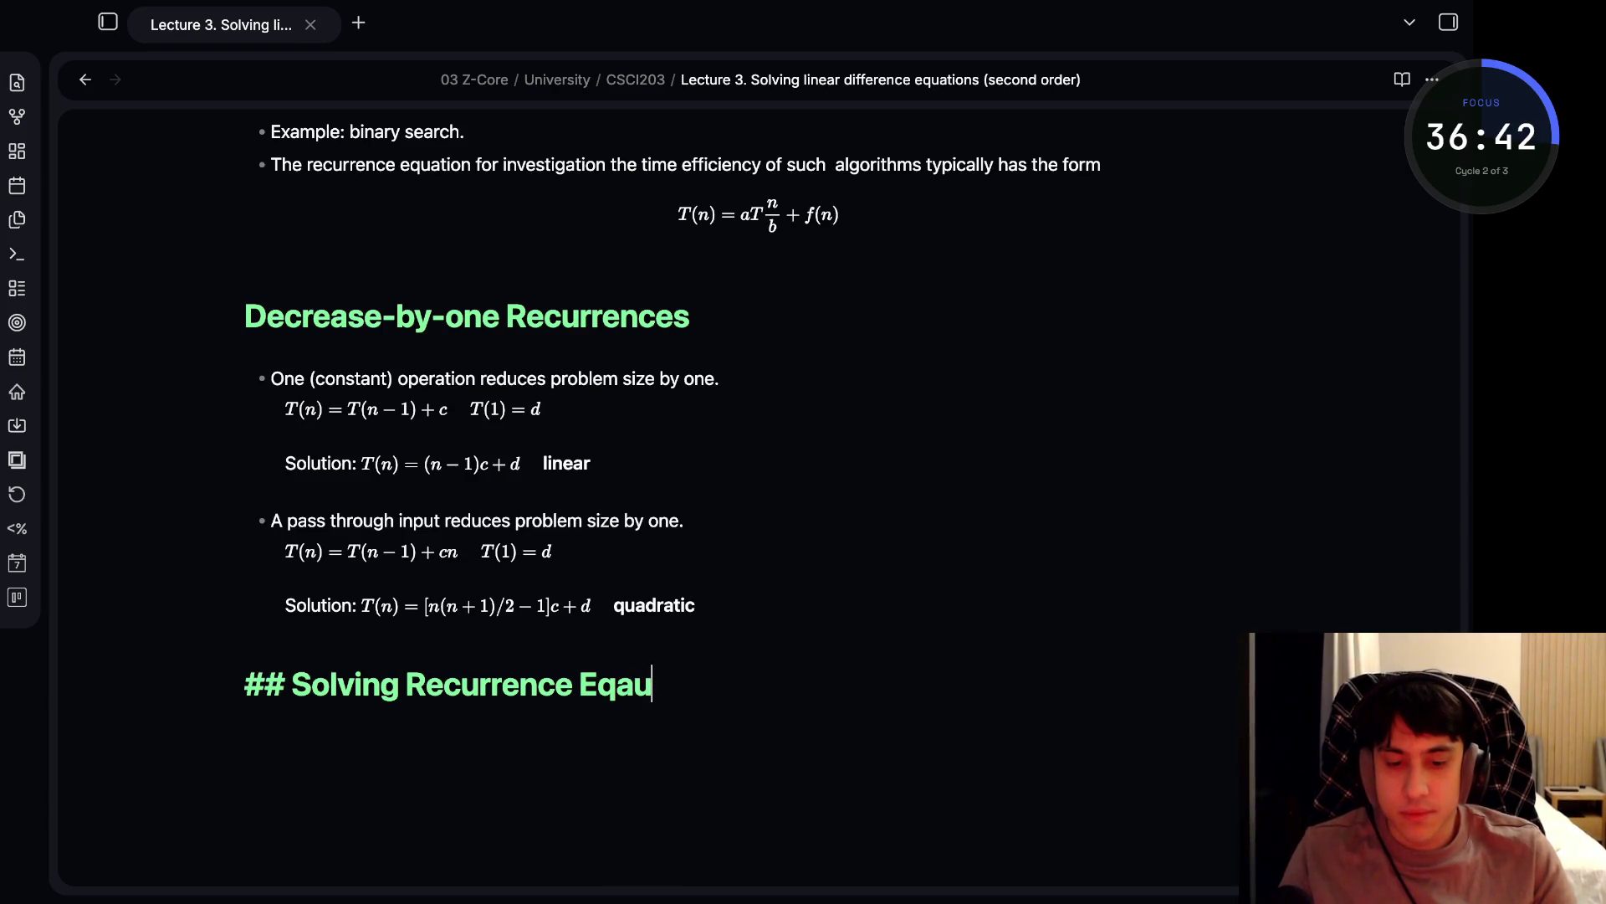
type("uation")
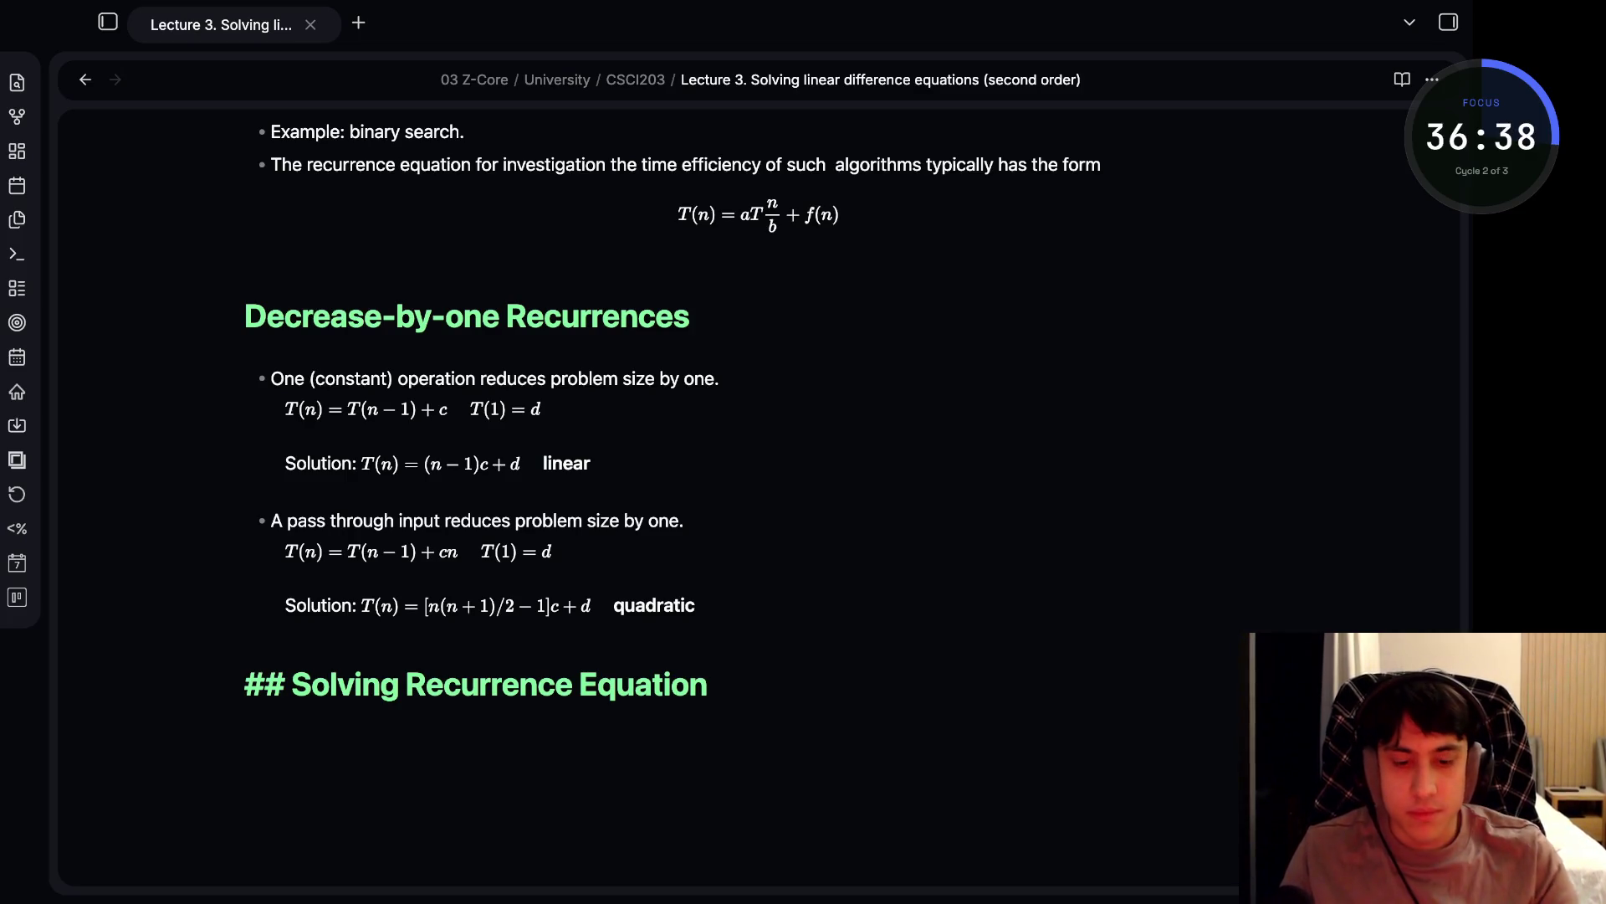
type(" (closed fo")
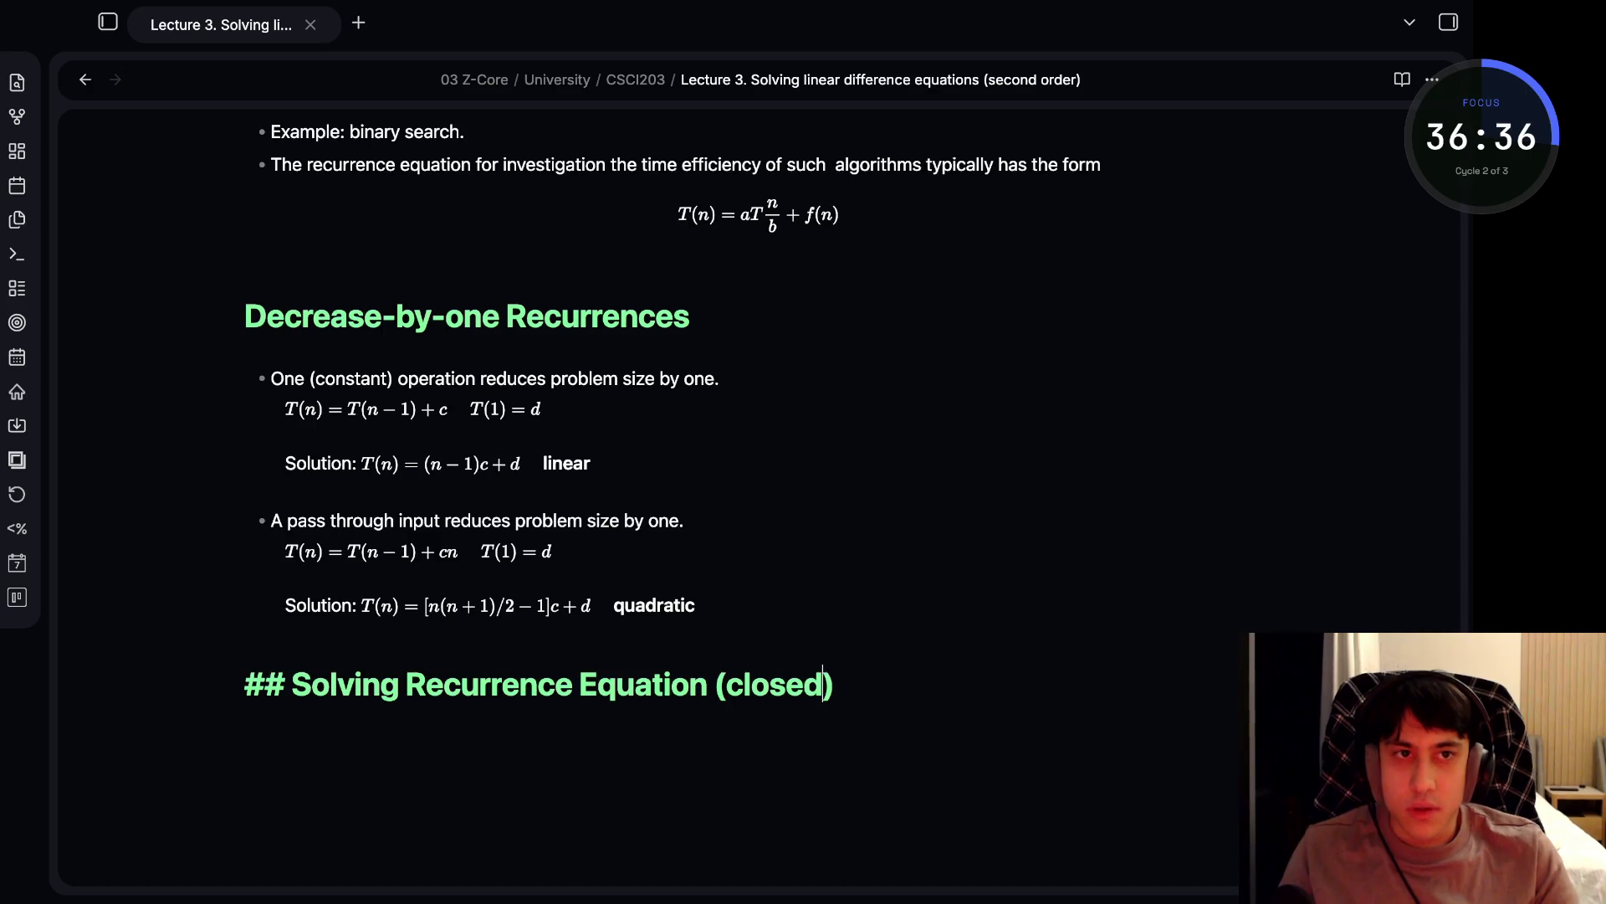
type("rm)")
key("Return")
- Start numbered item 1 with the inline math formula x(n) = x(n - 1) + 5
type("\\")
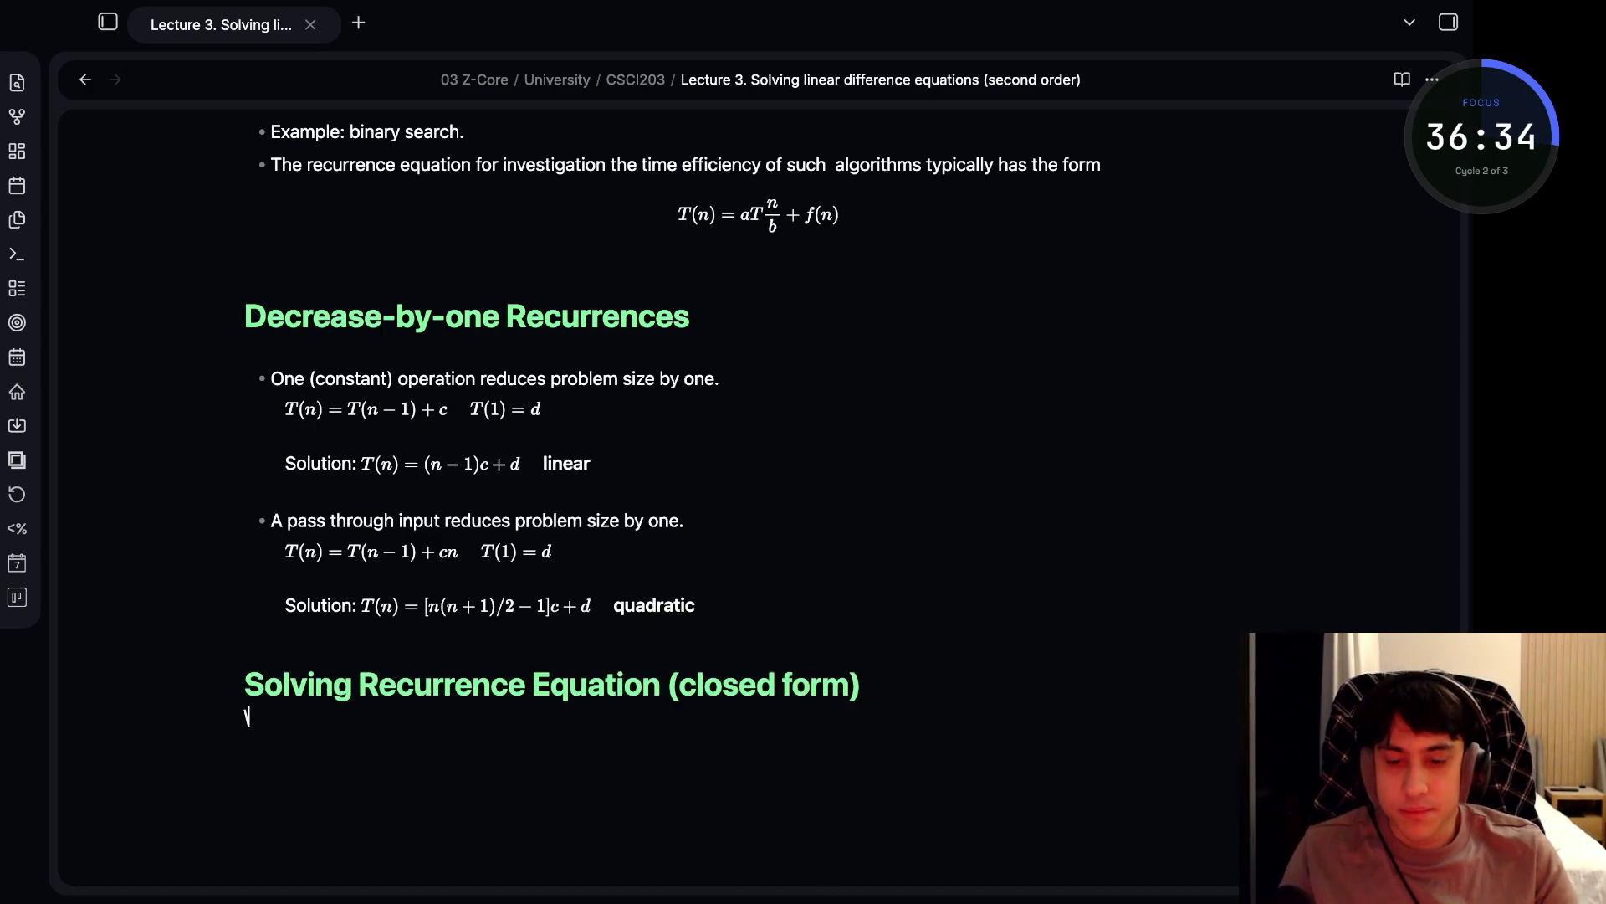
key("BackSpace")
type("1.")
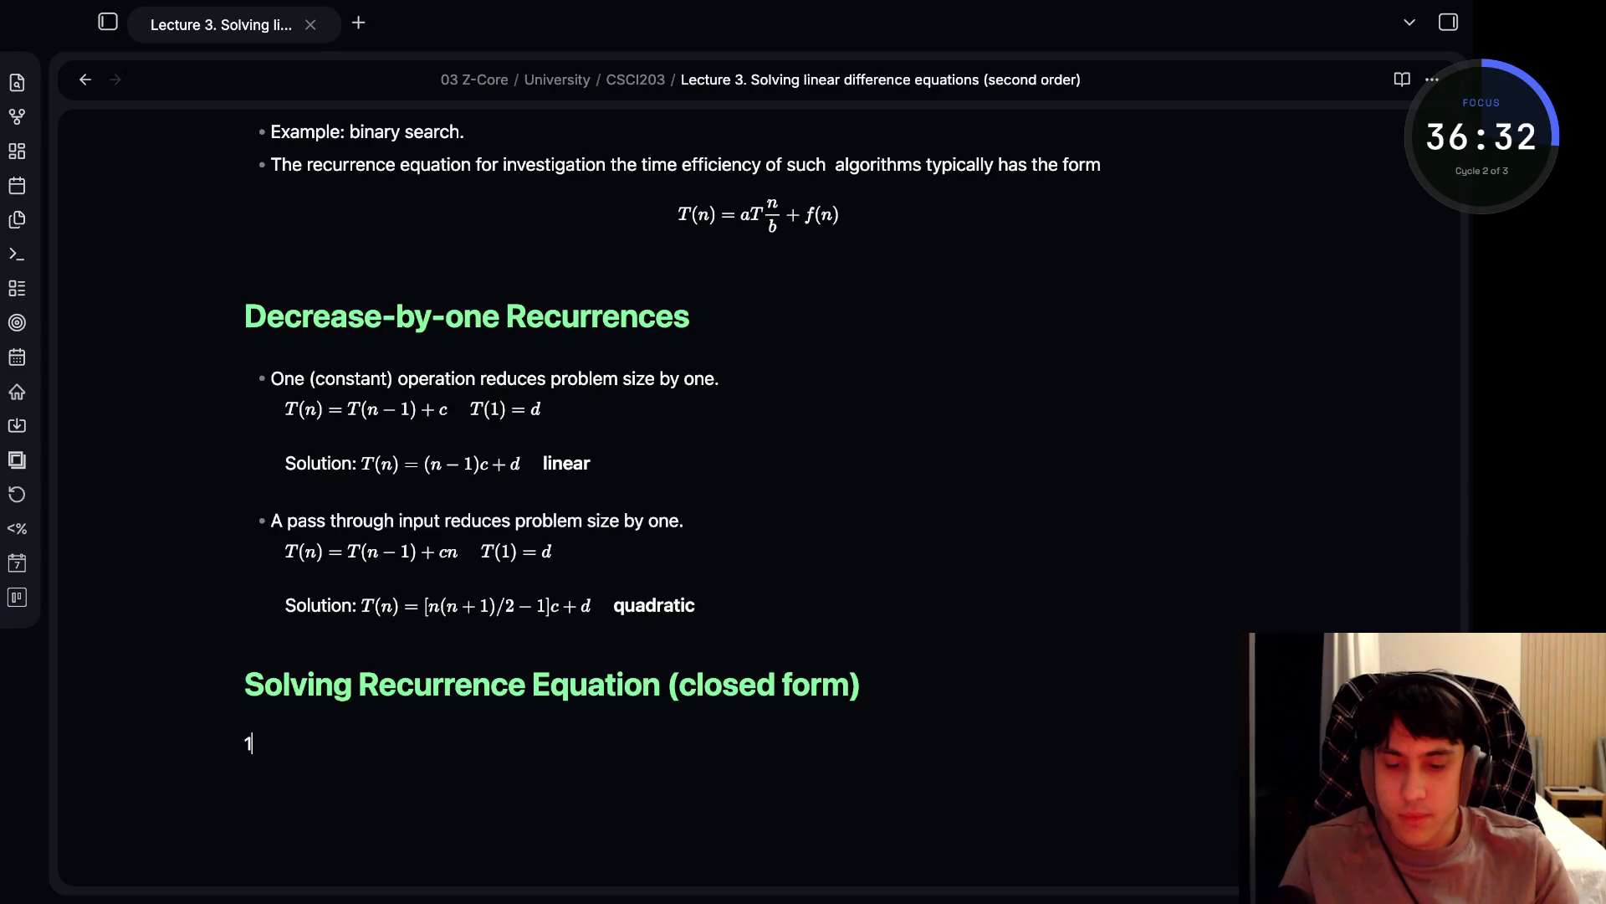
scroll(552, 419, "down", 2)
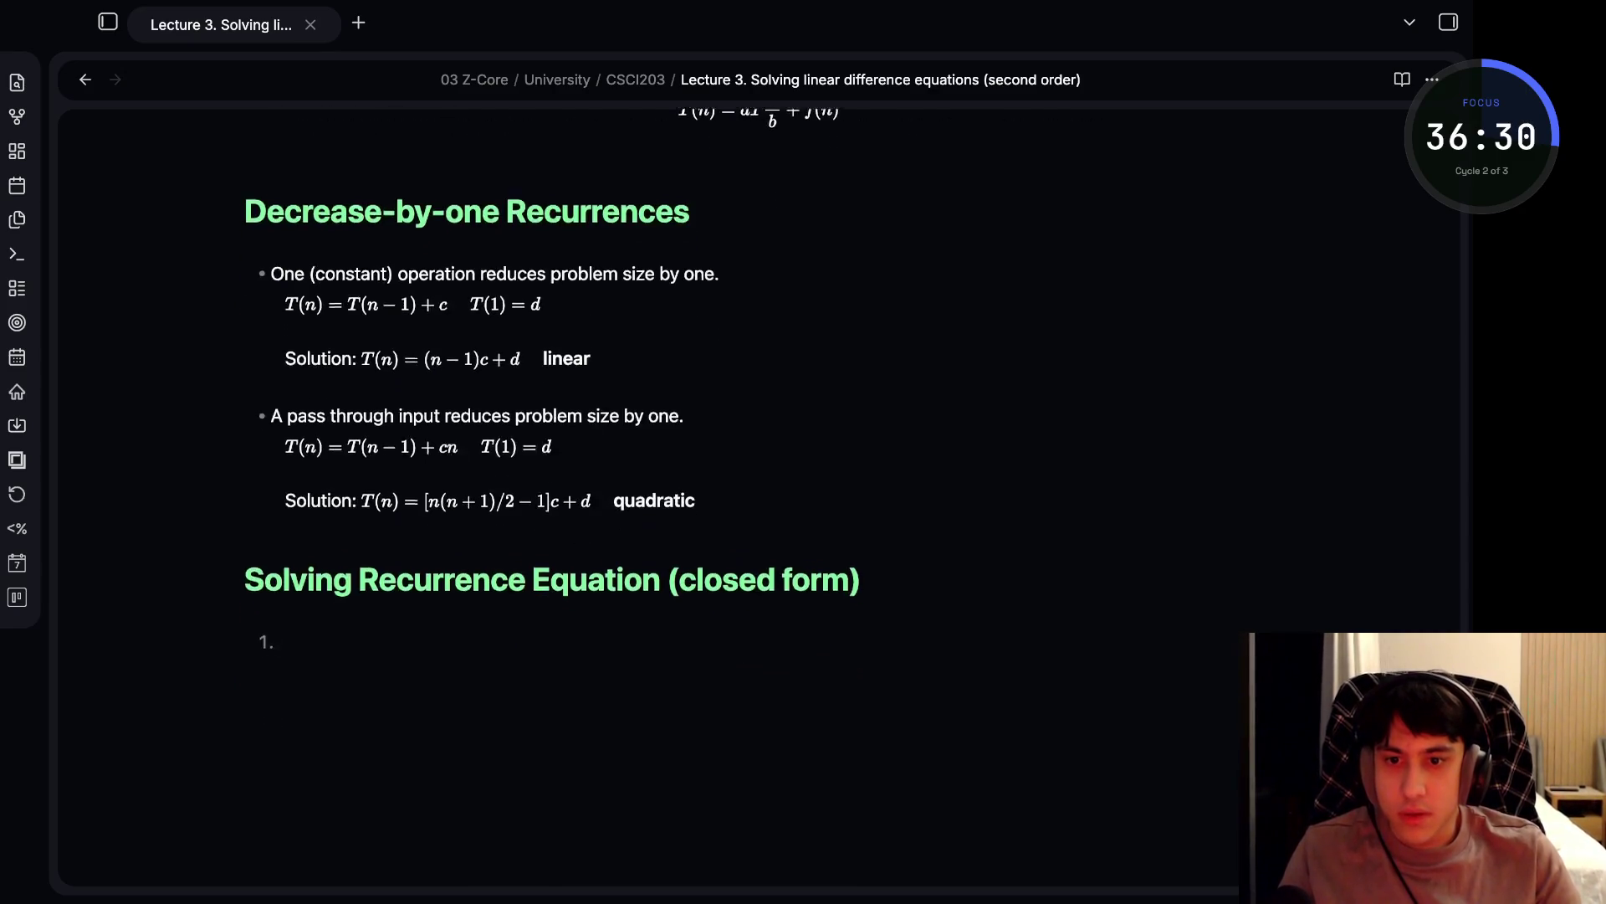
key("BackSpace")
type("$")
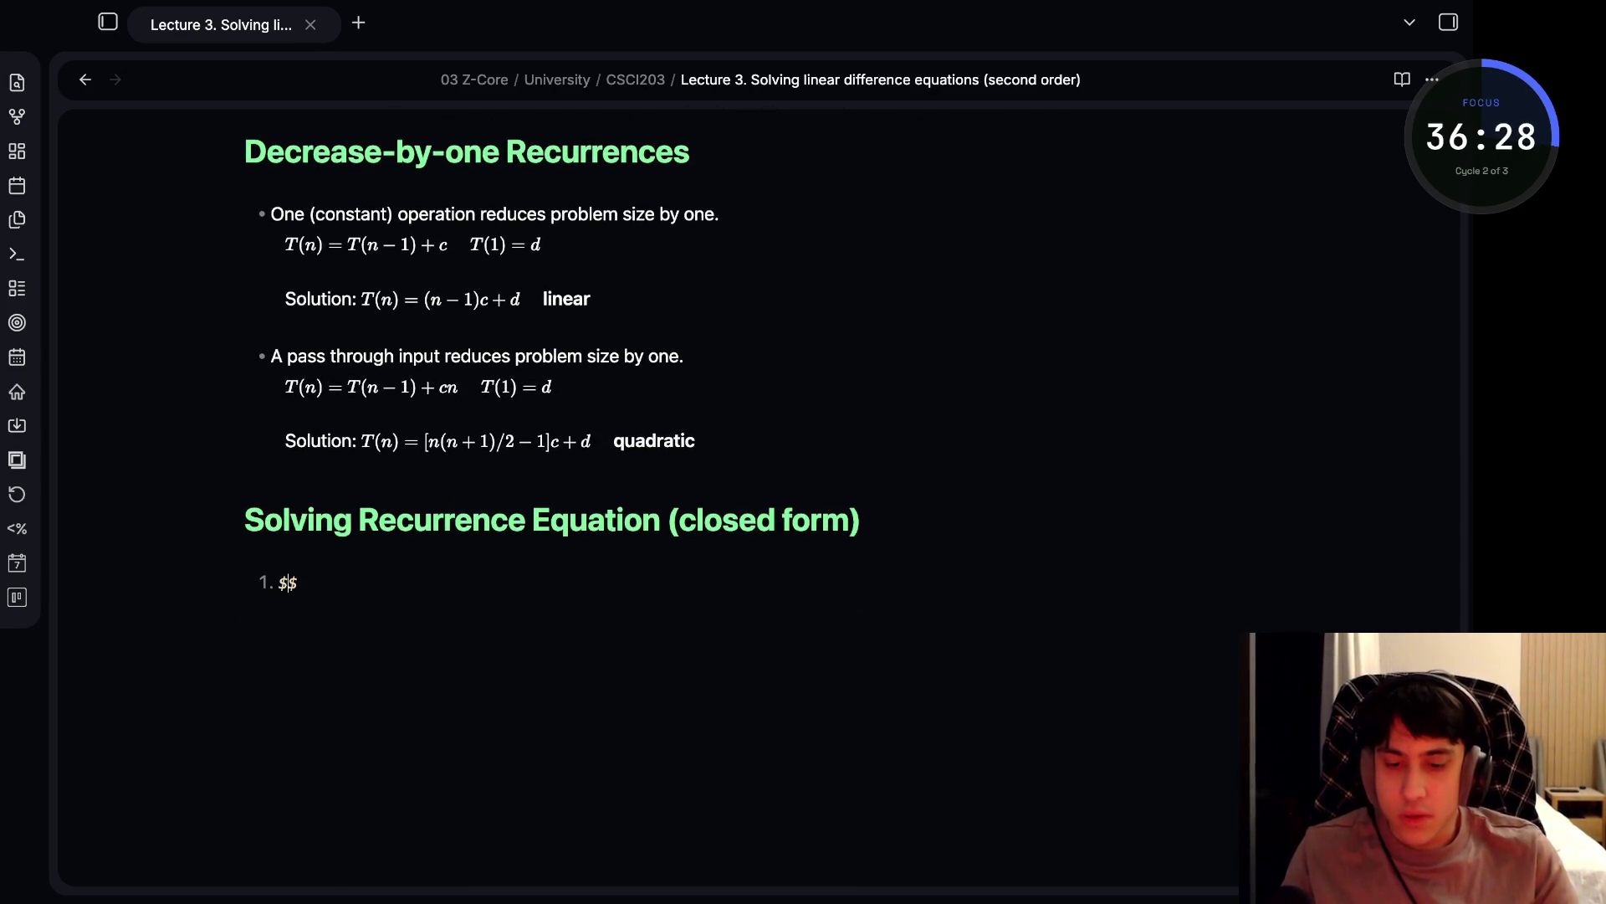
type("x*")
key("BackSpace")
type("(n) ")
type("= x(n - 1)")
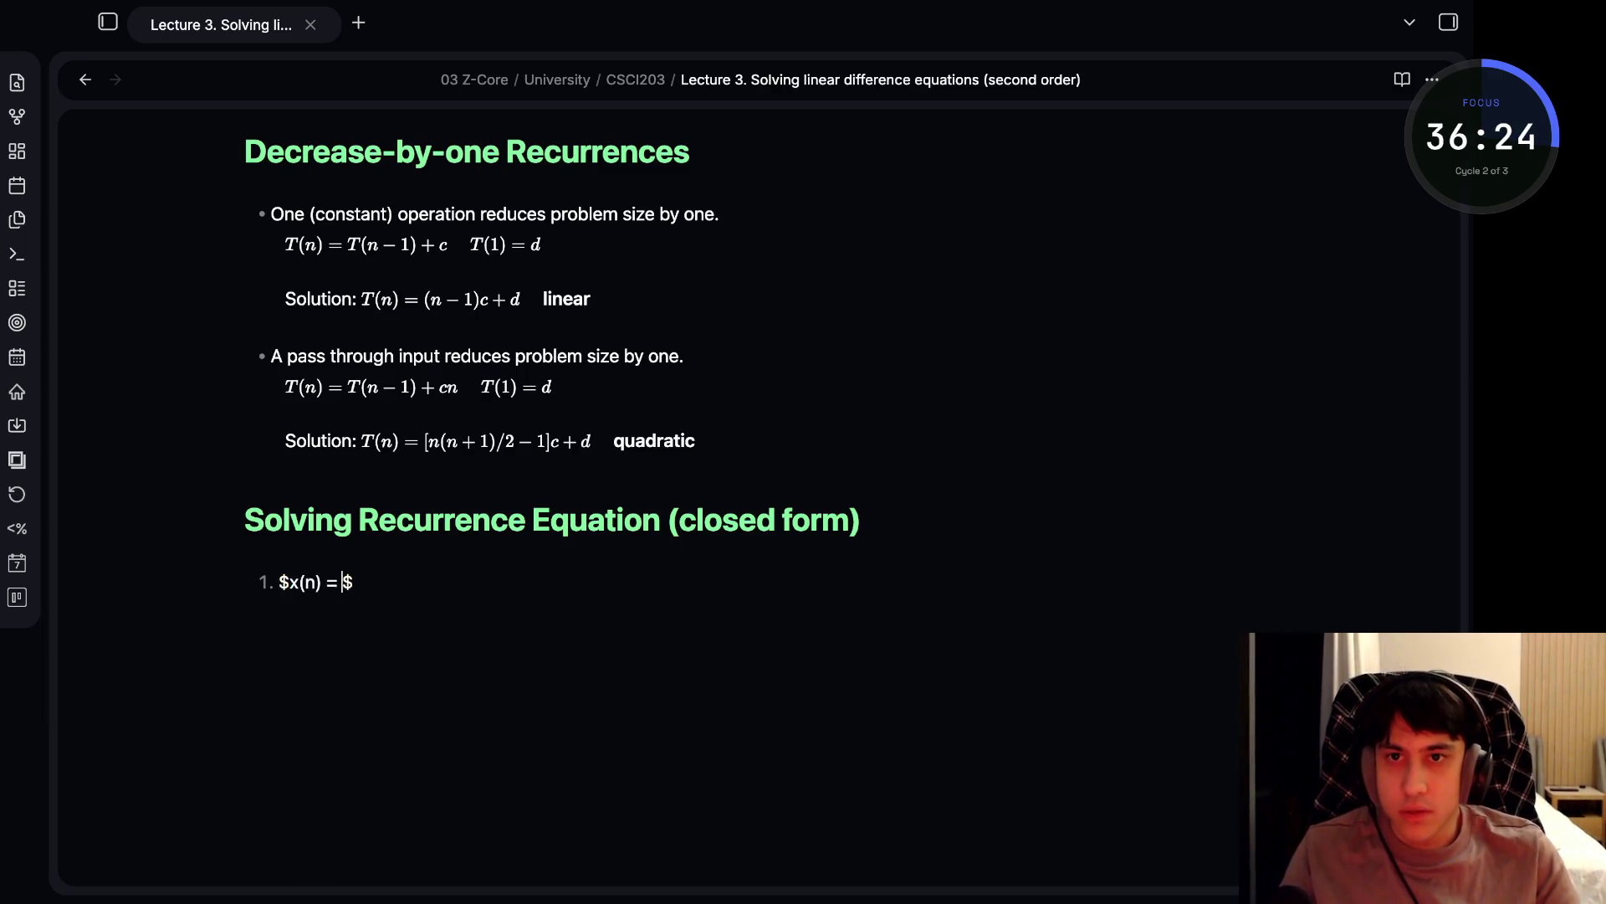
type(" + 5")
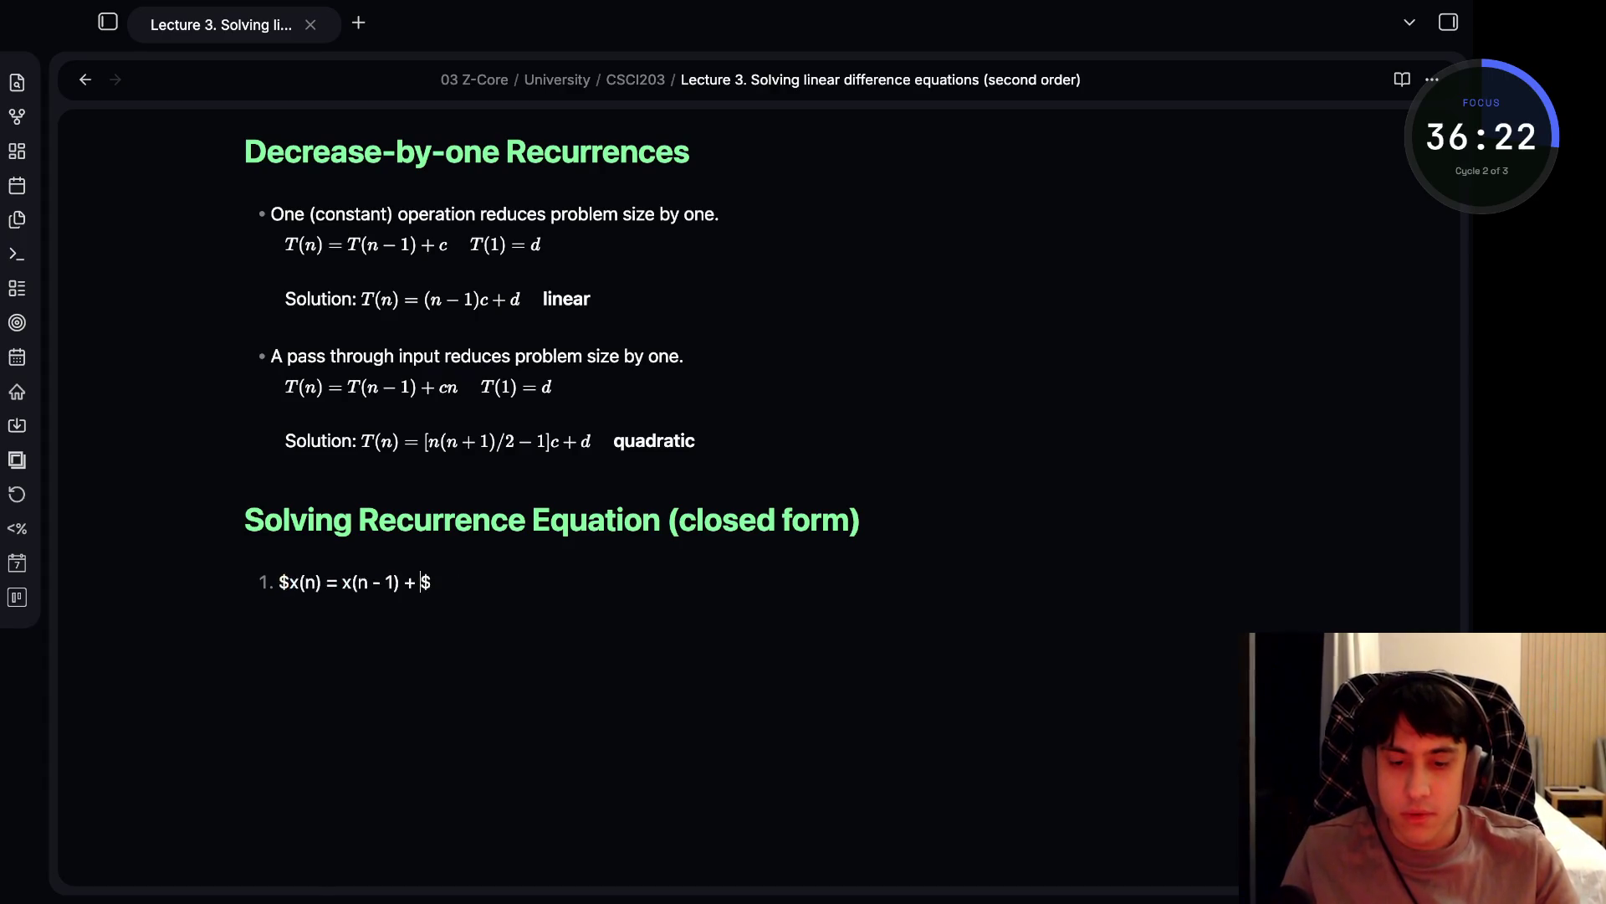
key("Right")
- Add the condition 'for n > 1, x(1) = 0' after the first formula
type("for")
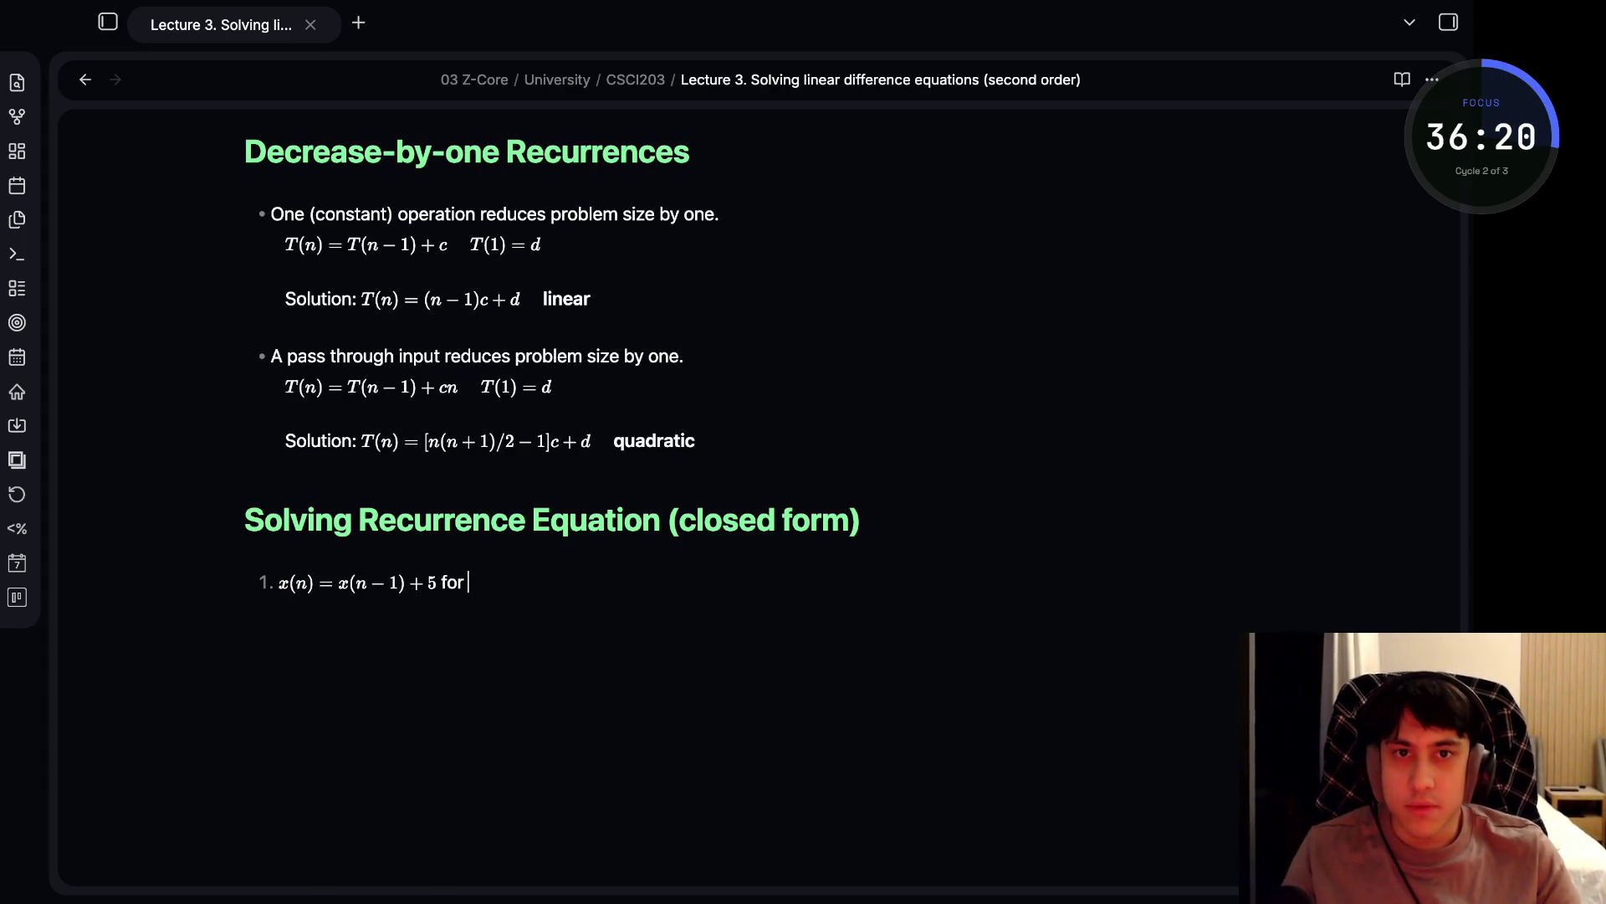
type(" n > 1")
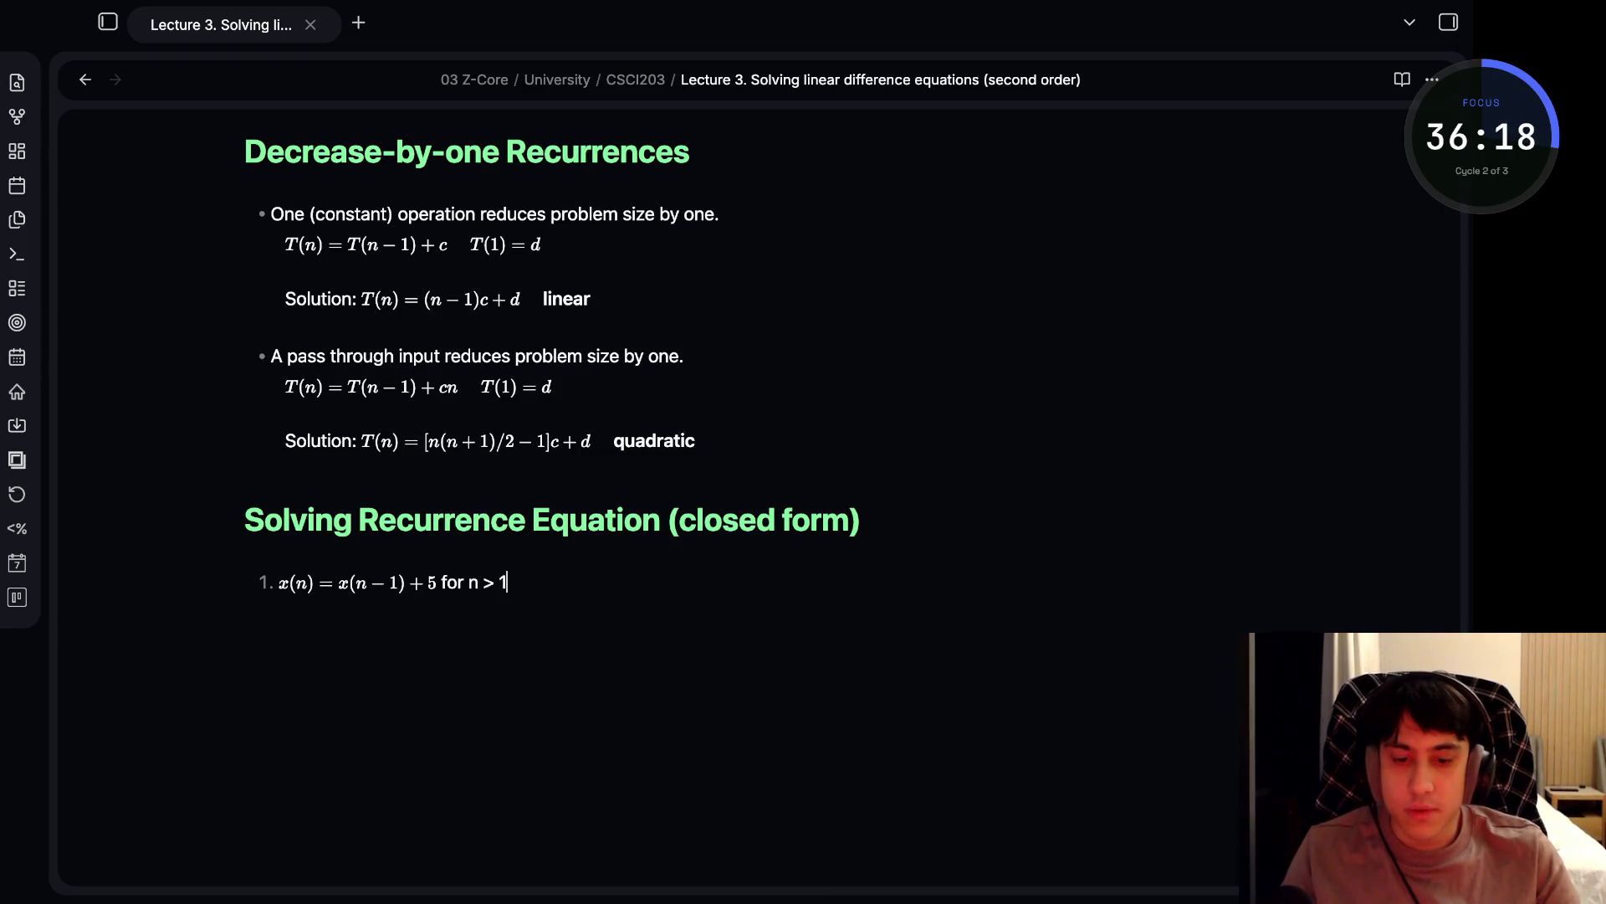
type(", x(1)")
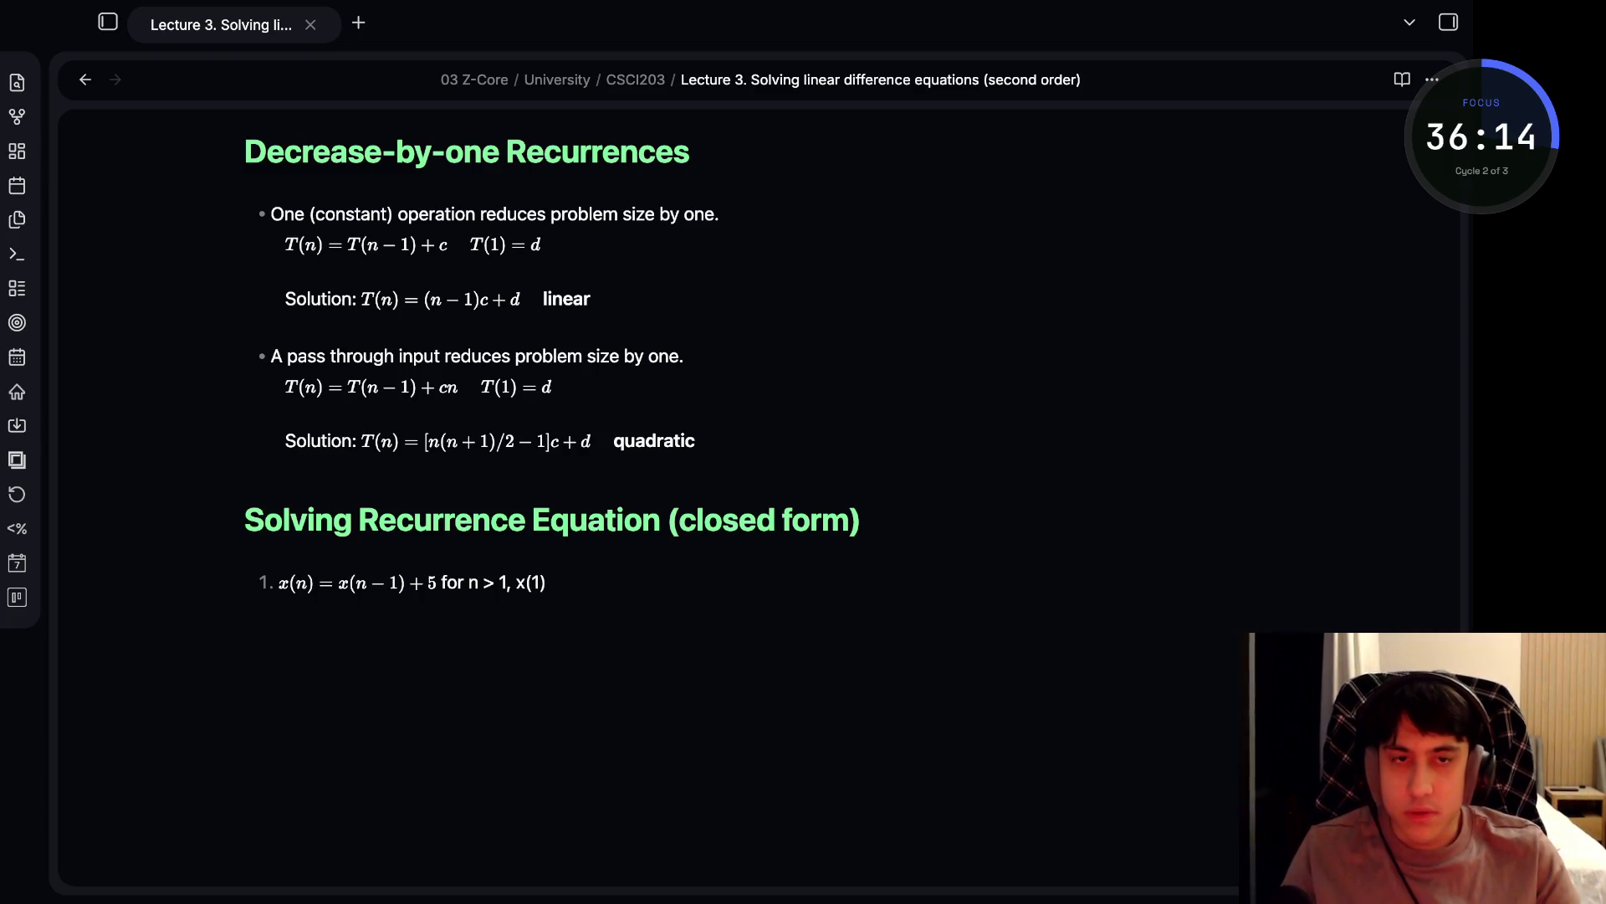
type(" = 0")
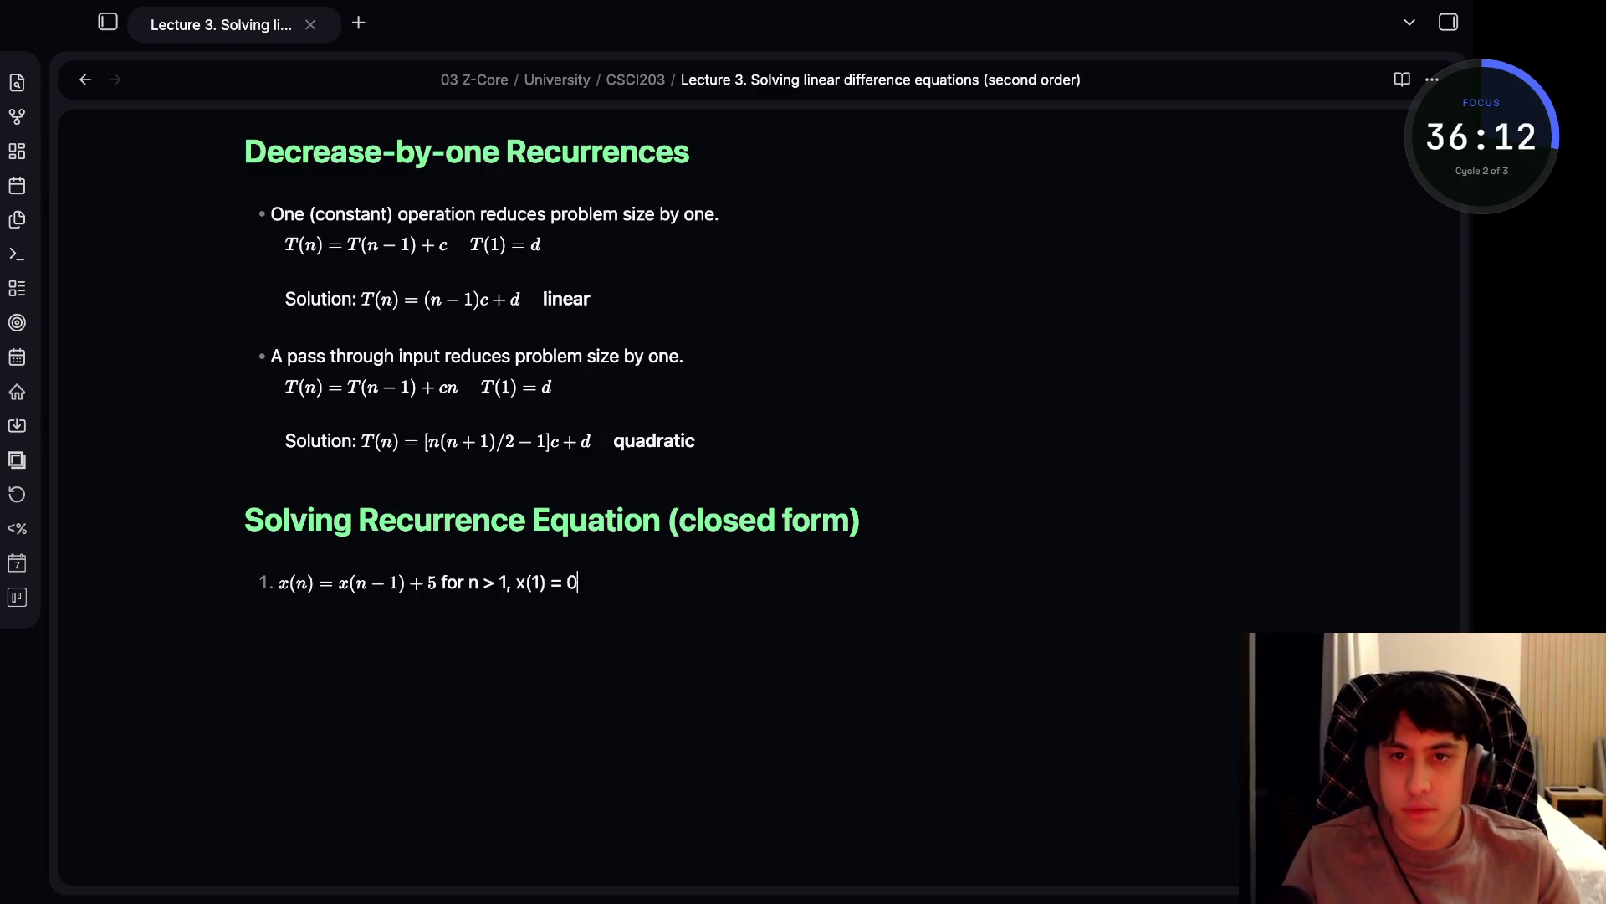
left_click(516, 582)
left_click(493, 582)
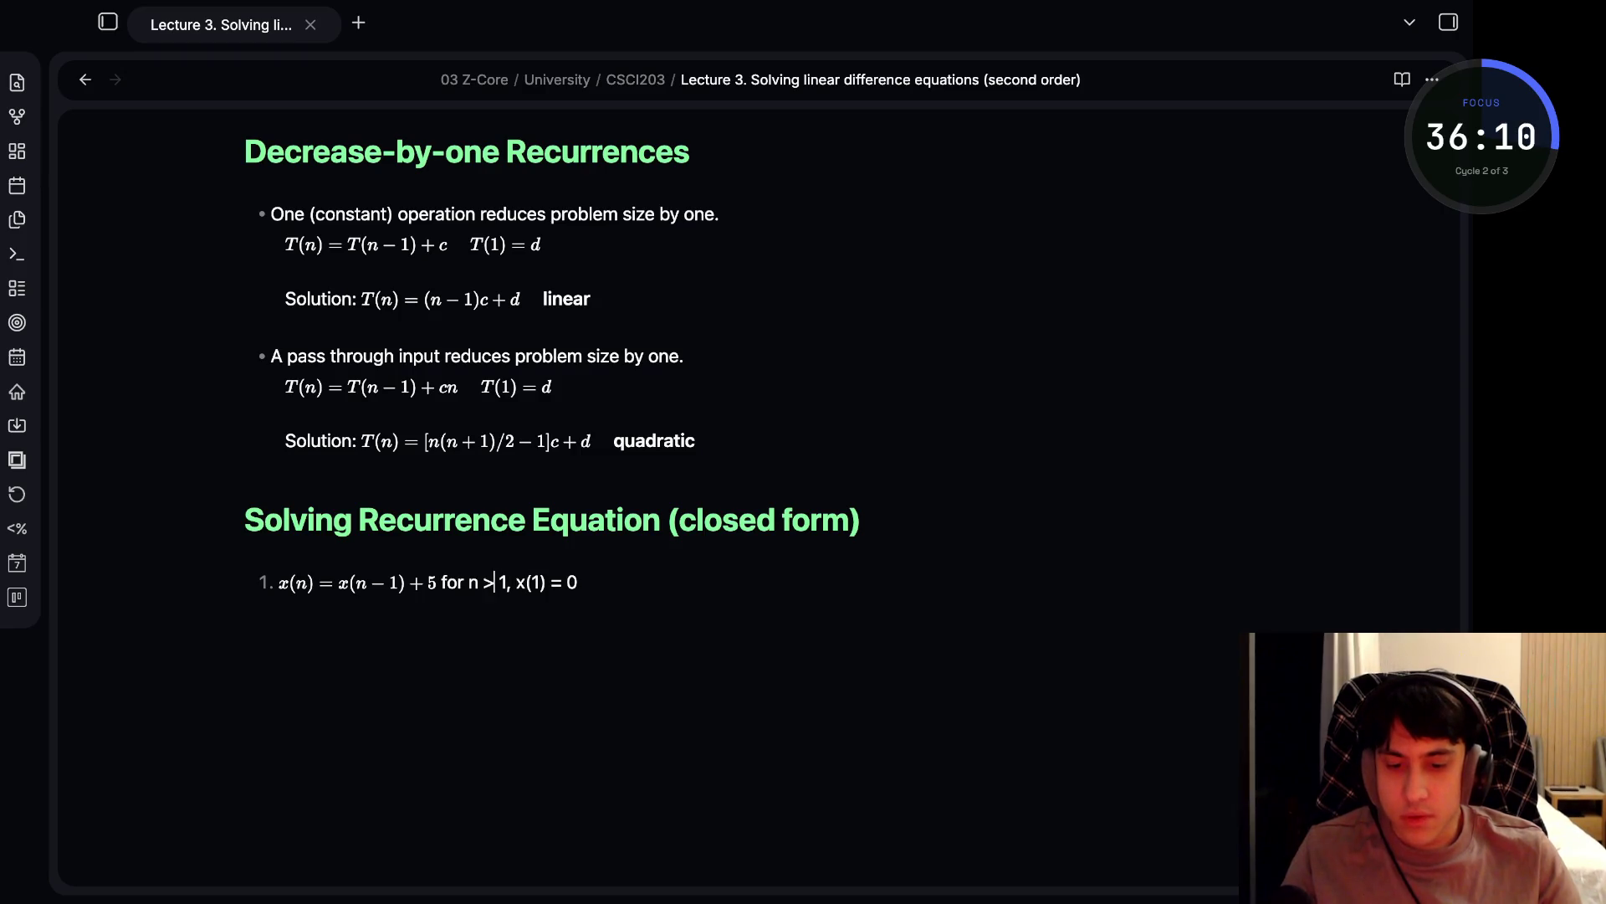
left_click(479, 582)
left_click(560, 583)
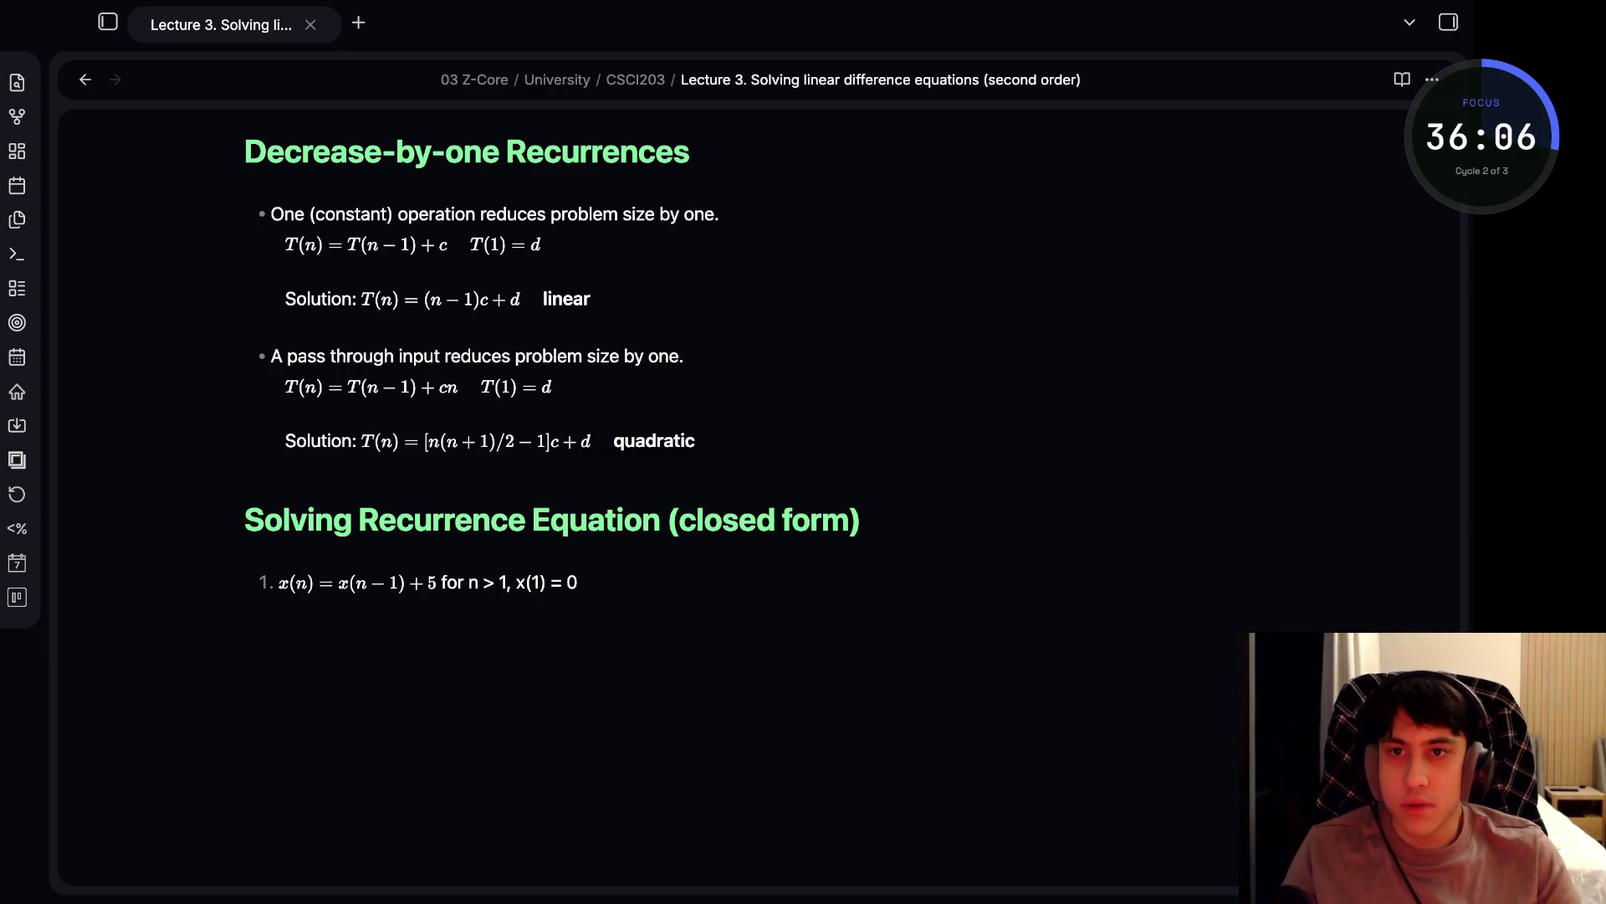
- Add list item 2 'T(n) = T(n - 1) + n' with 'n > 0; T(0) = 0', removing the stray period
key("Return")
type("T(n) =")
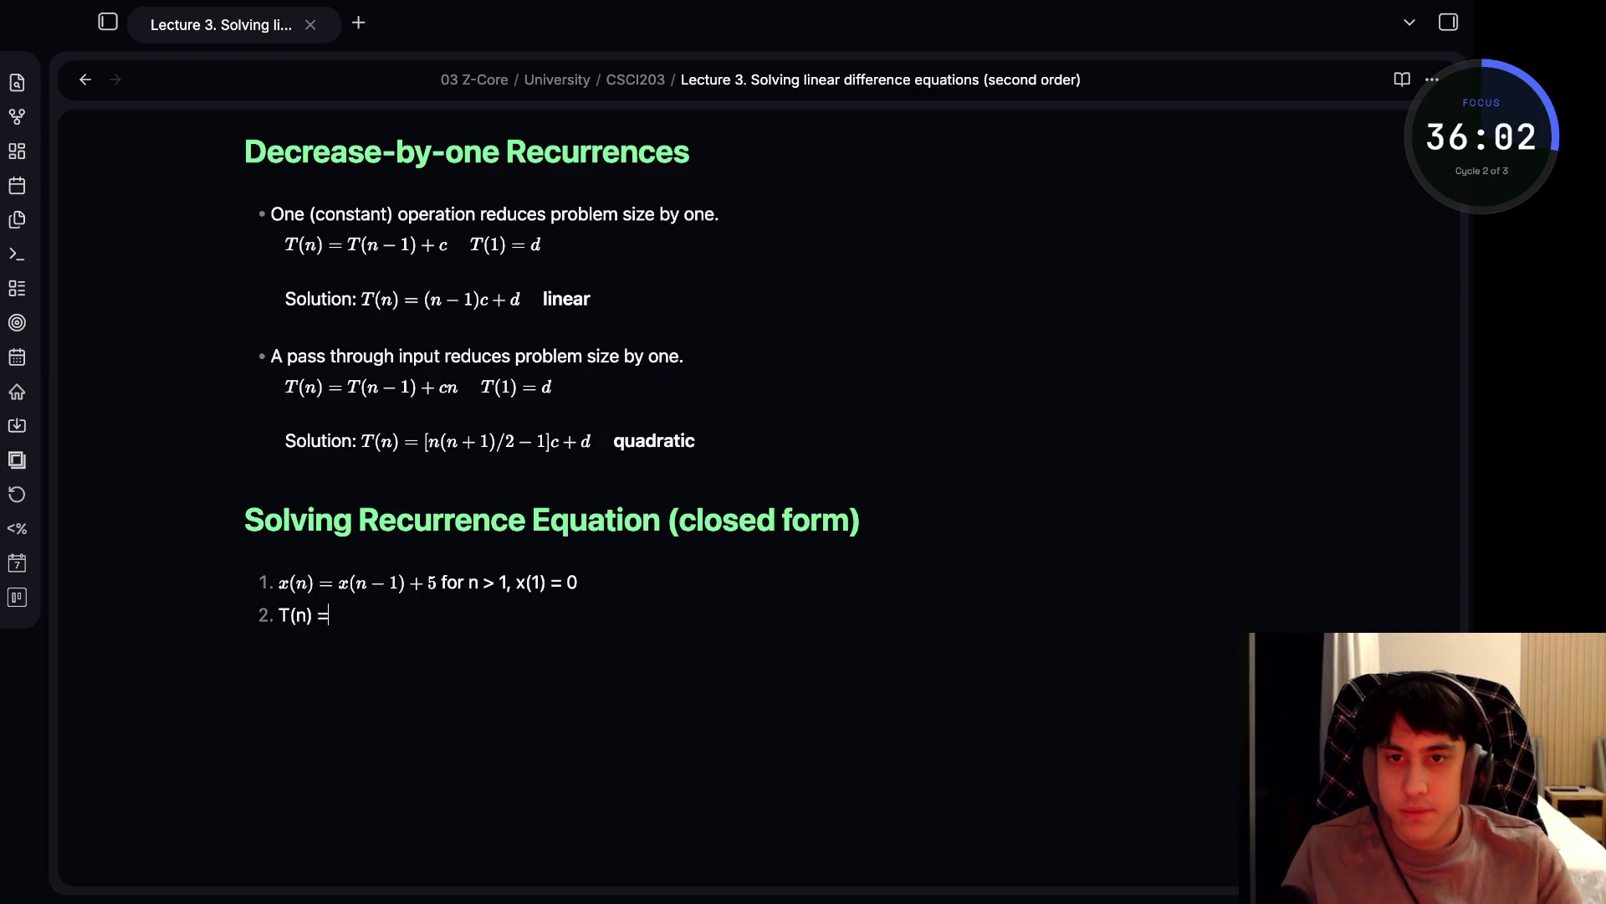
type(" T(n - ")
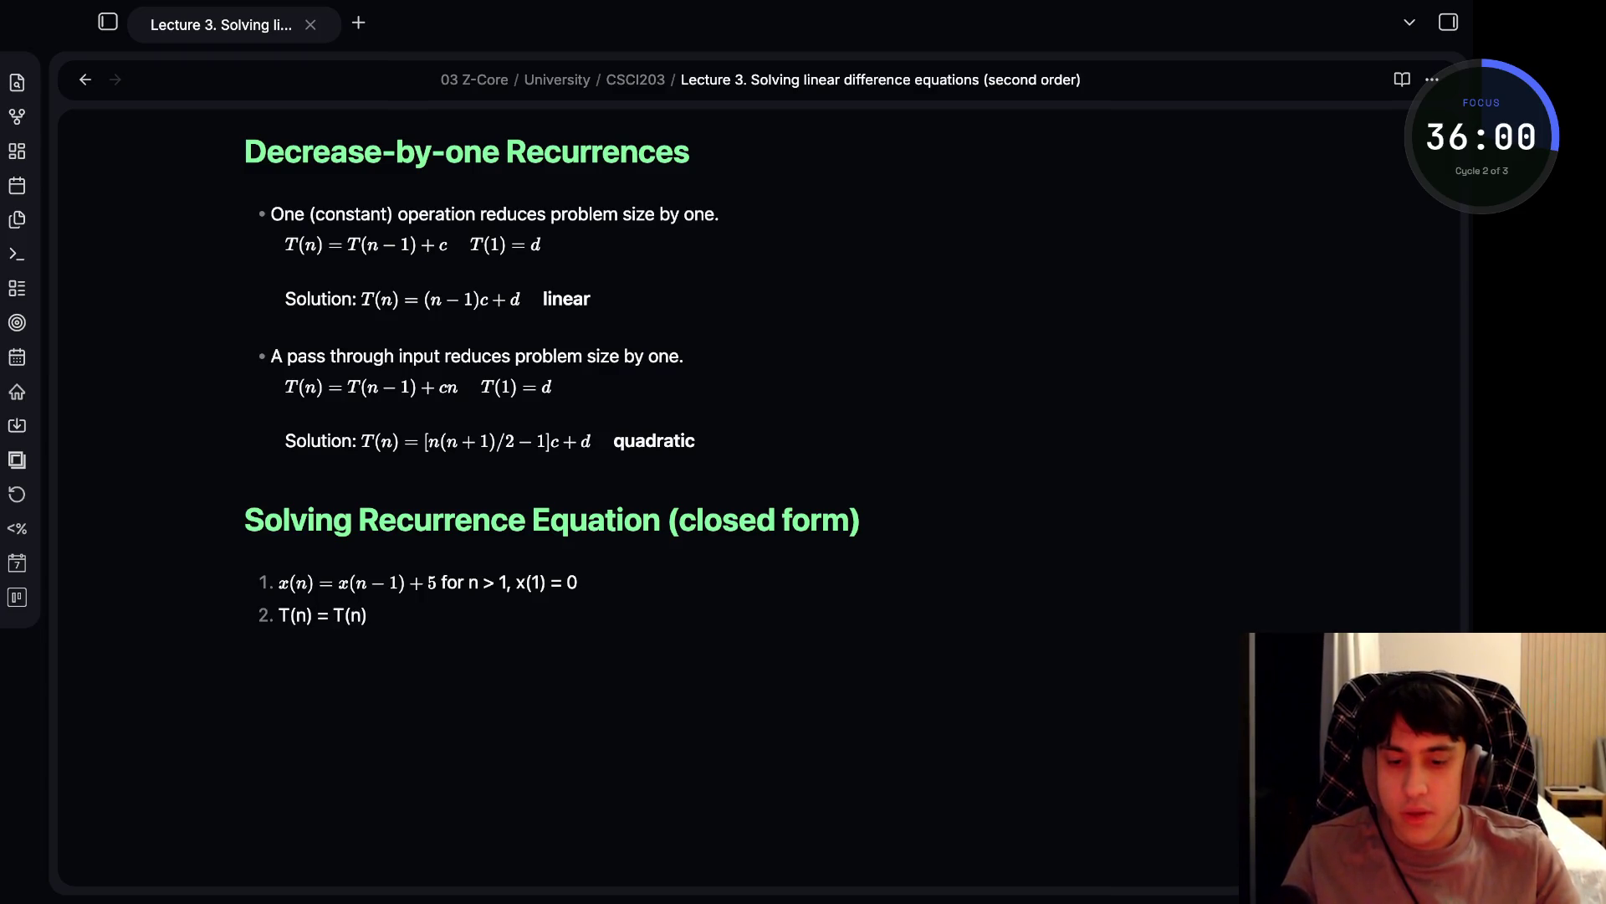
type("1) + n")
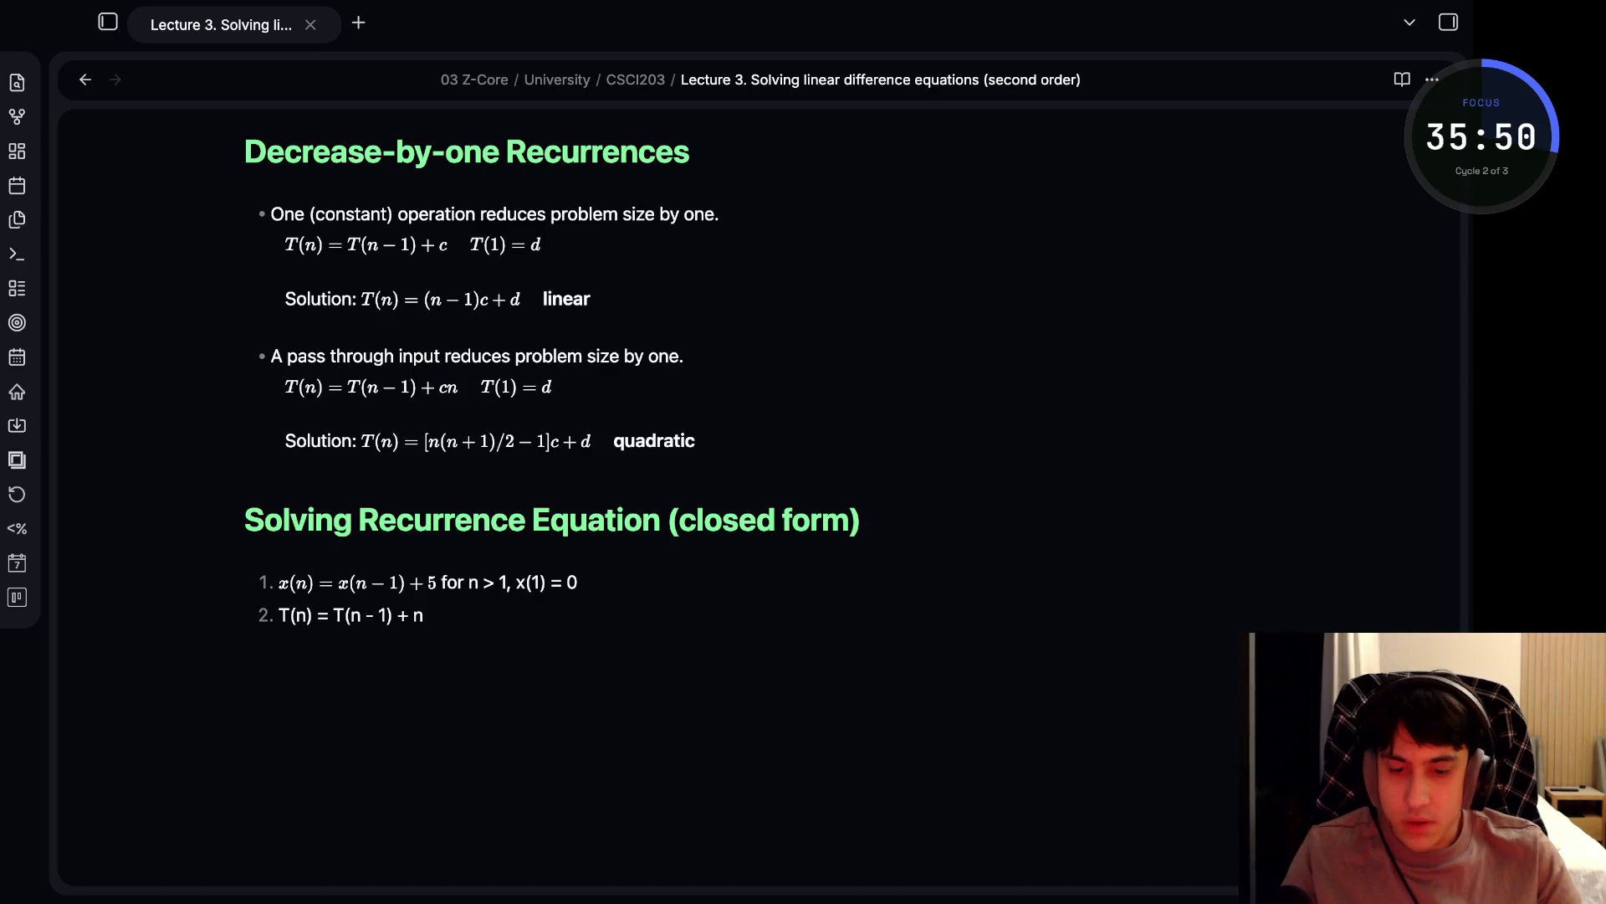
left_click(424, 615)
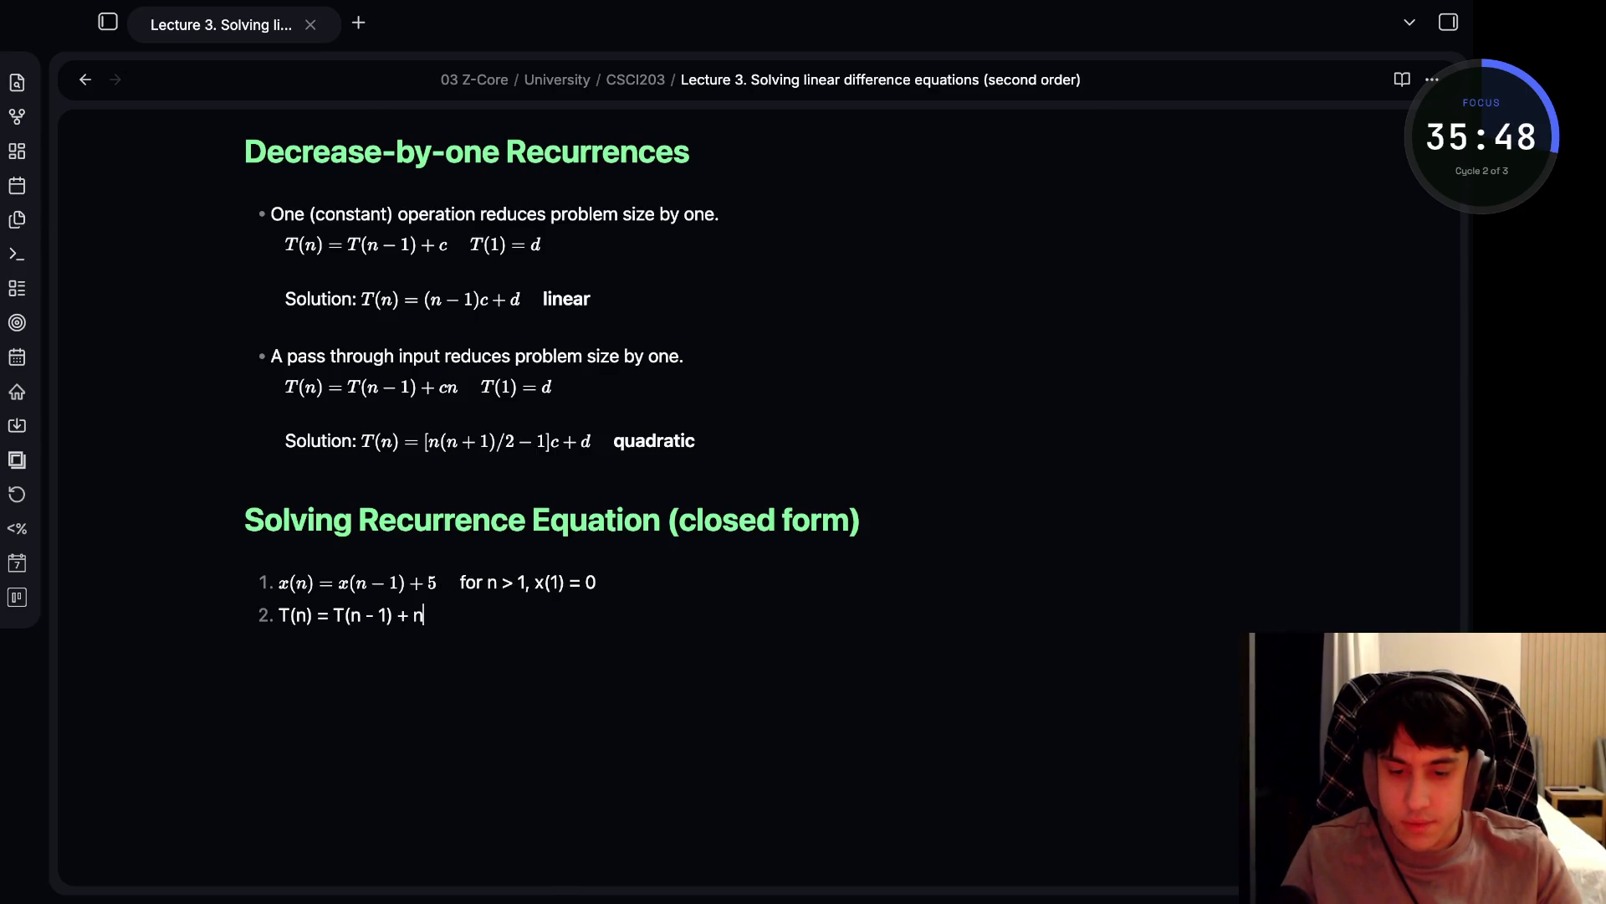
type(". ")
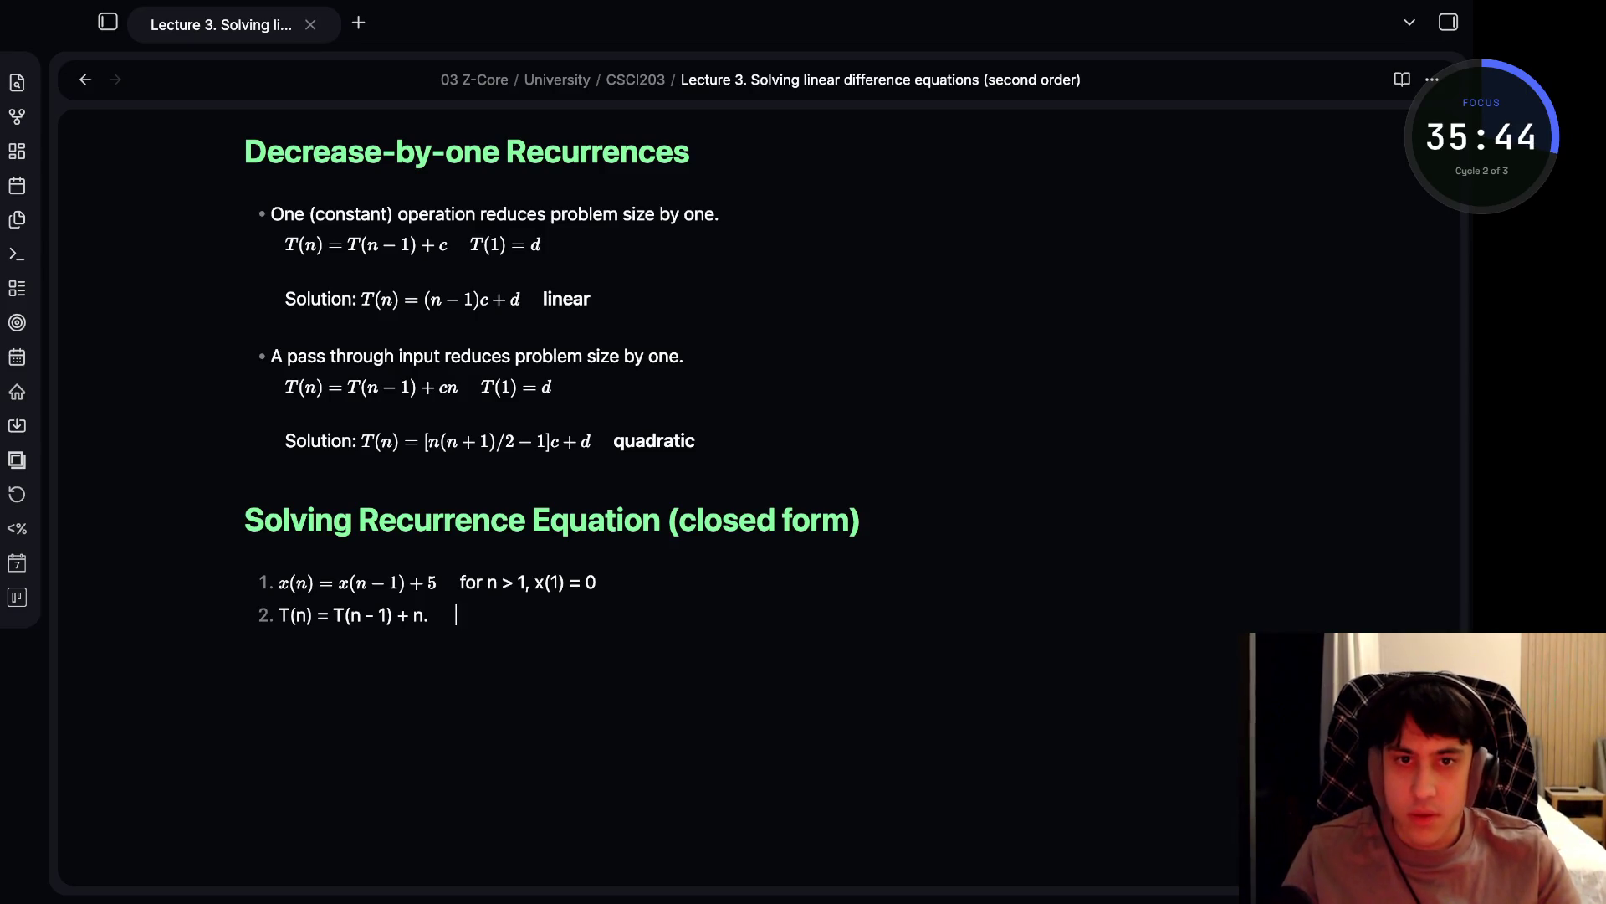
type("    n>")
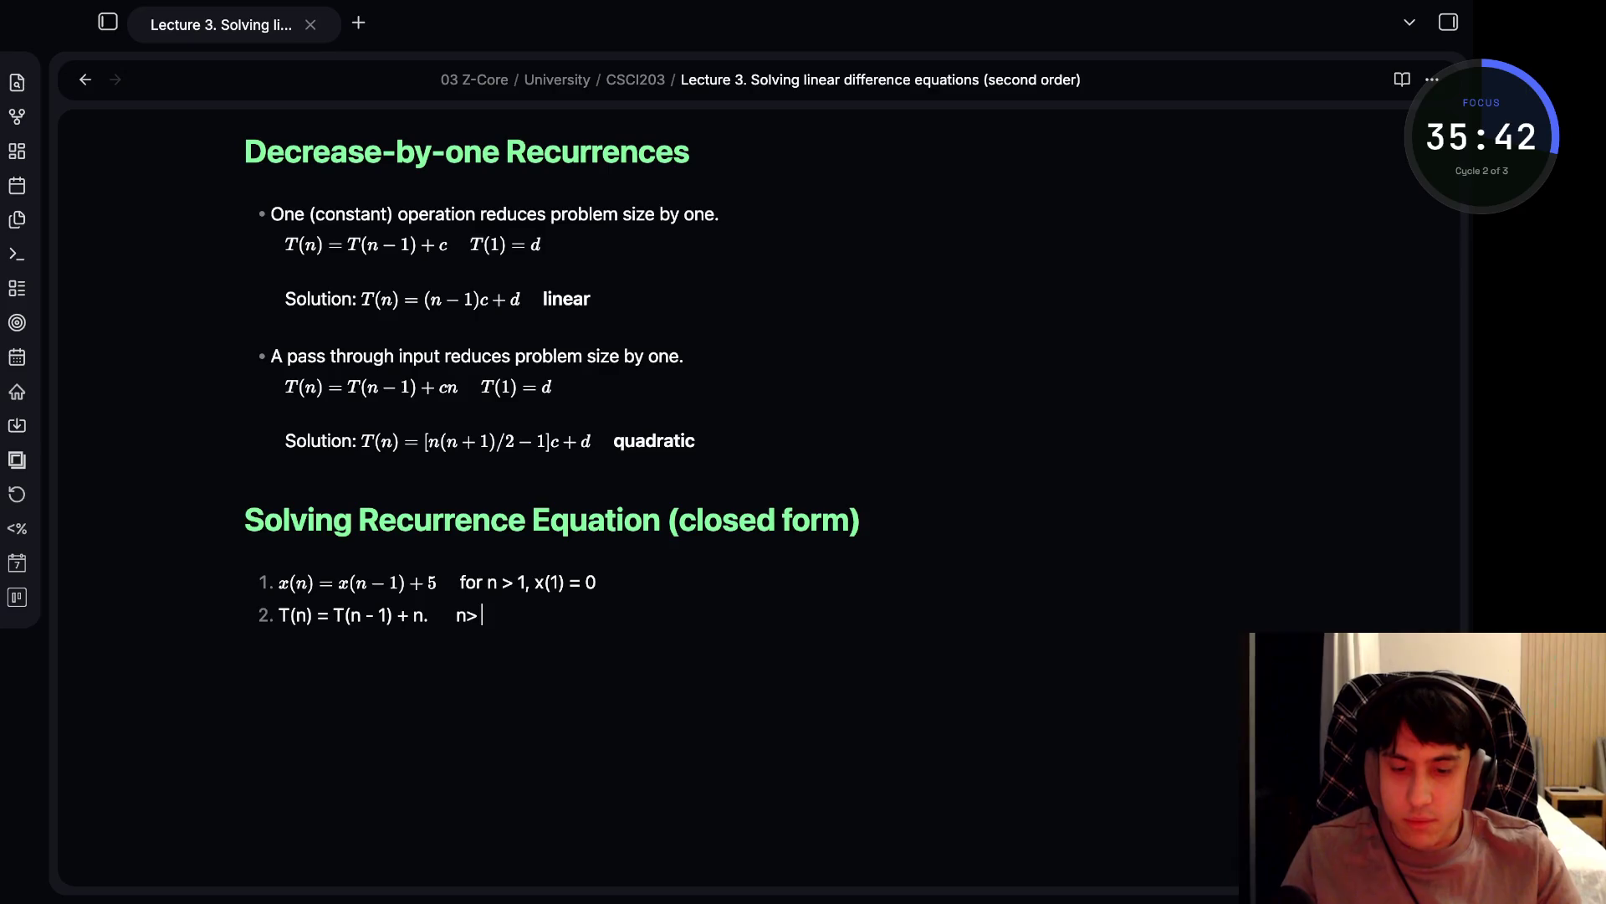
key("BackSpace")
type("> 0")
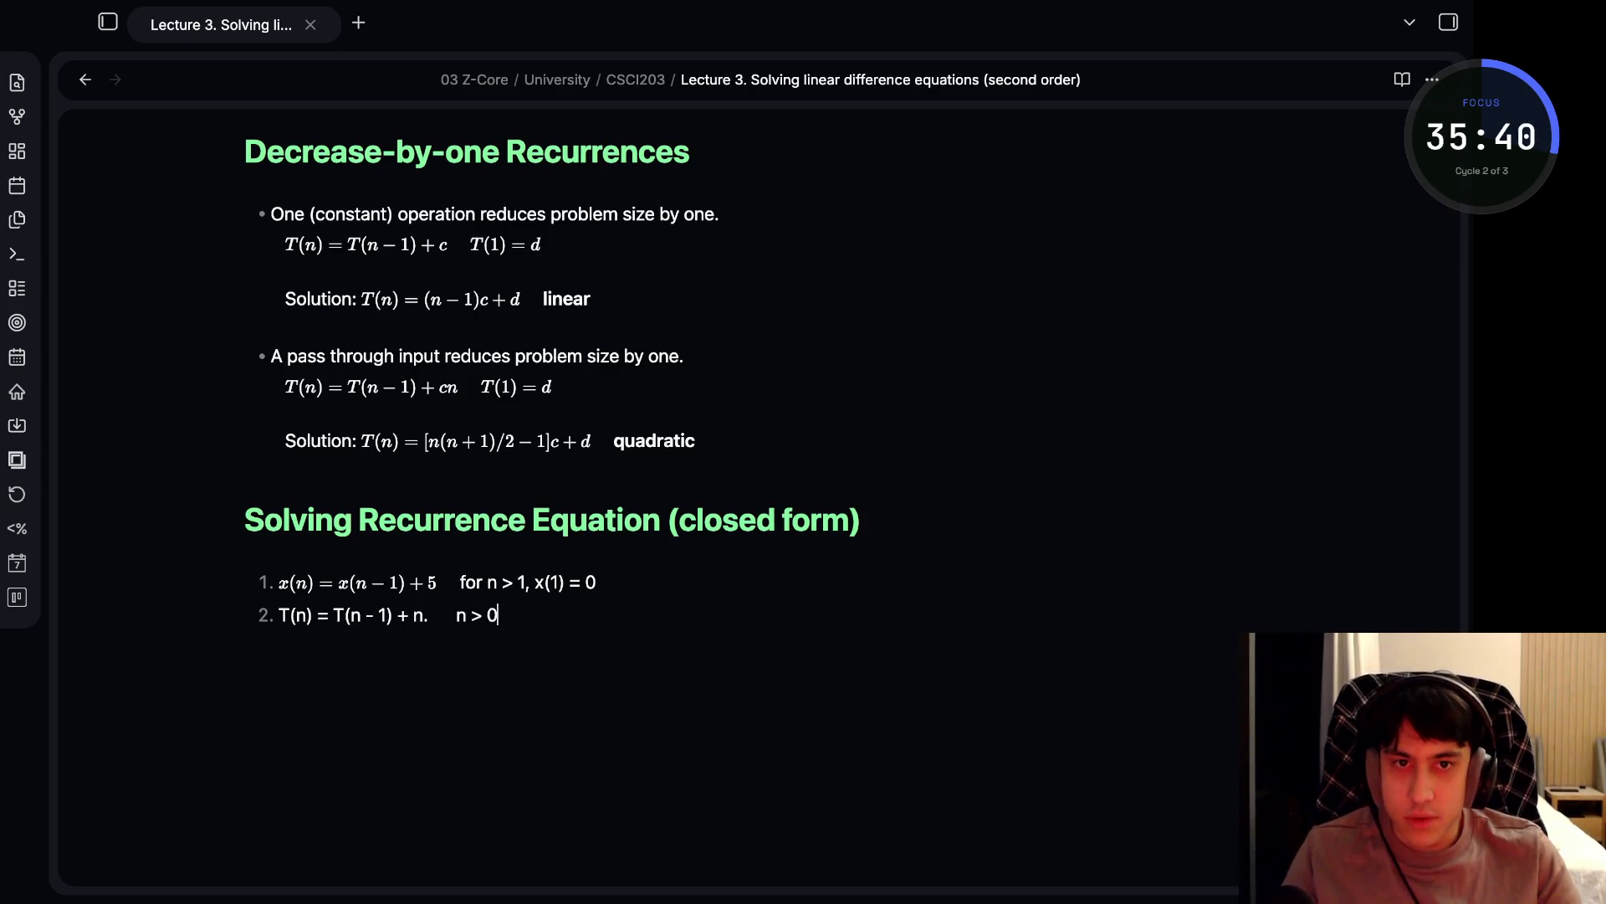
type("; T(n")
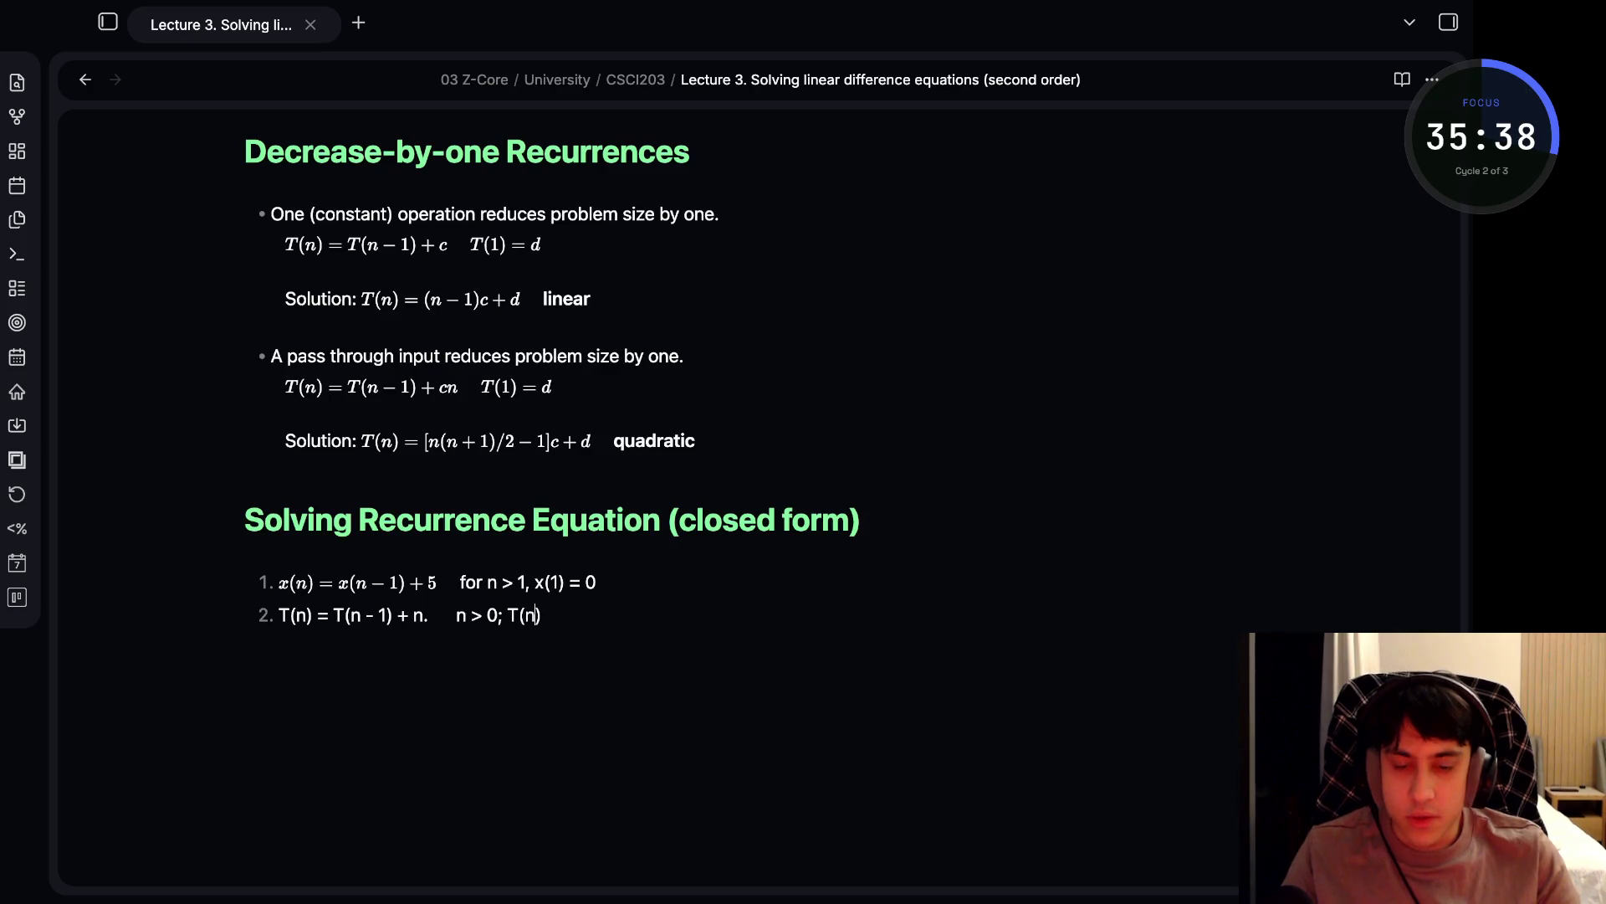
key("BackSpace")
type("0) = 0")
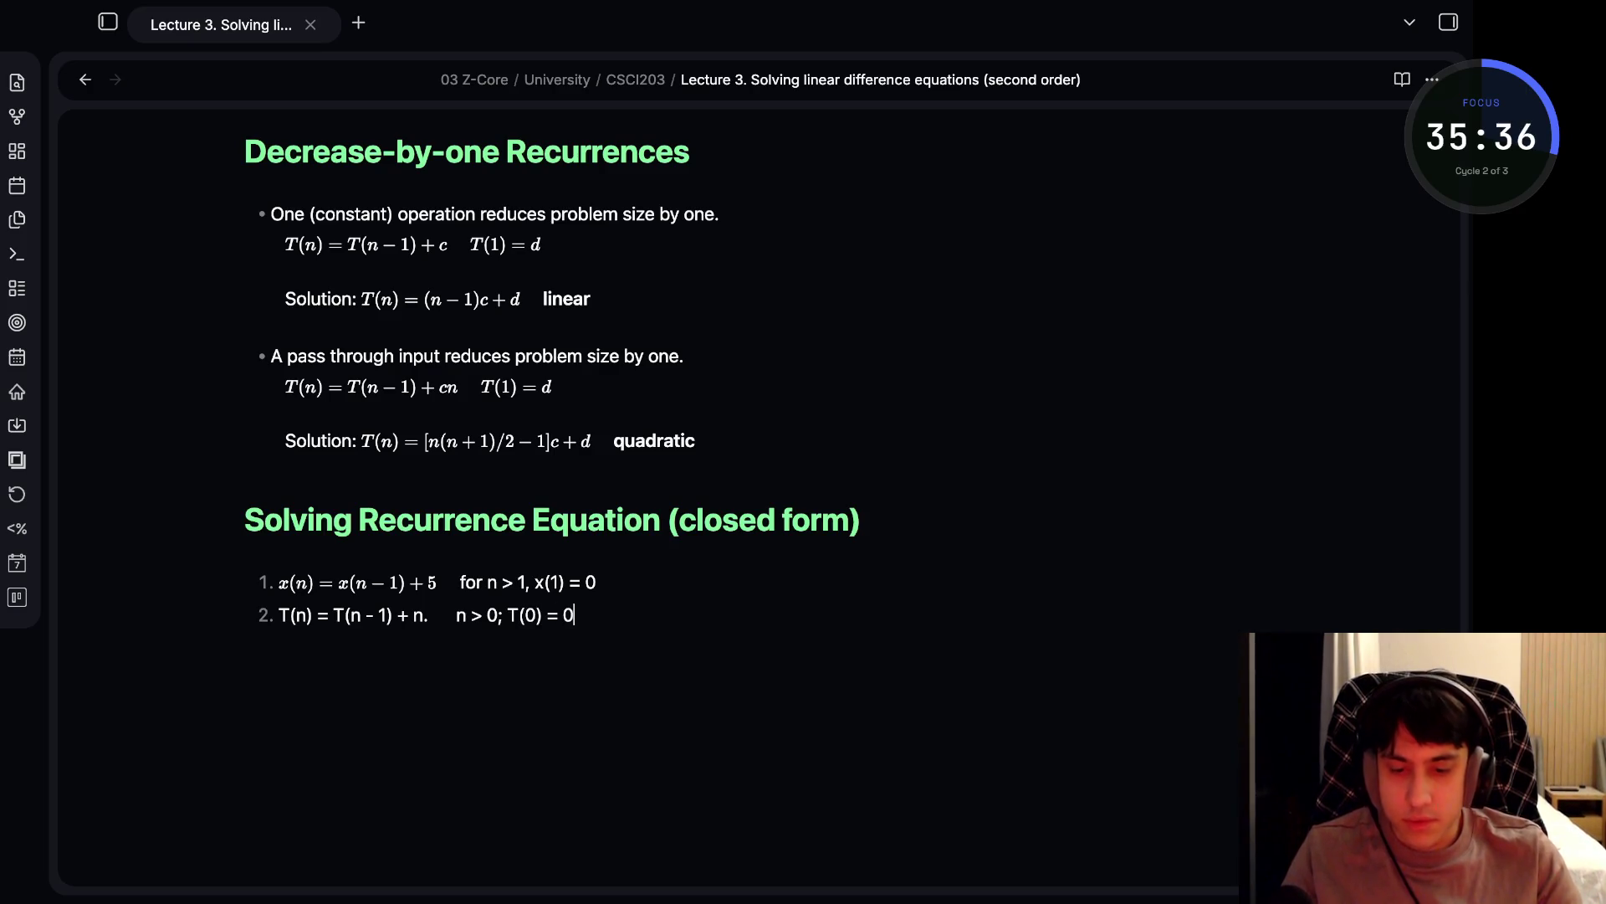
left_click(430, 615)
key("BackSpace")
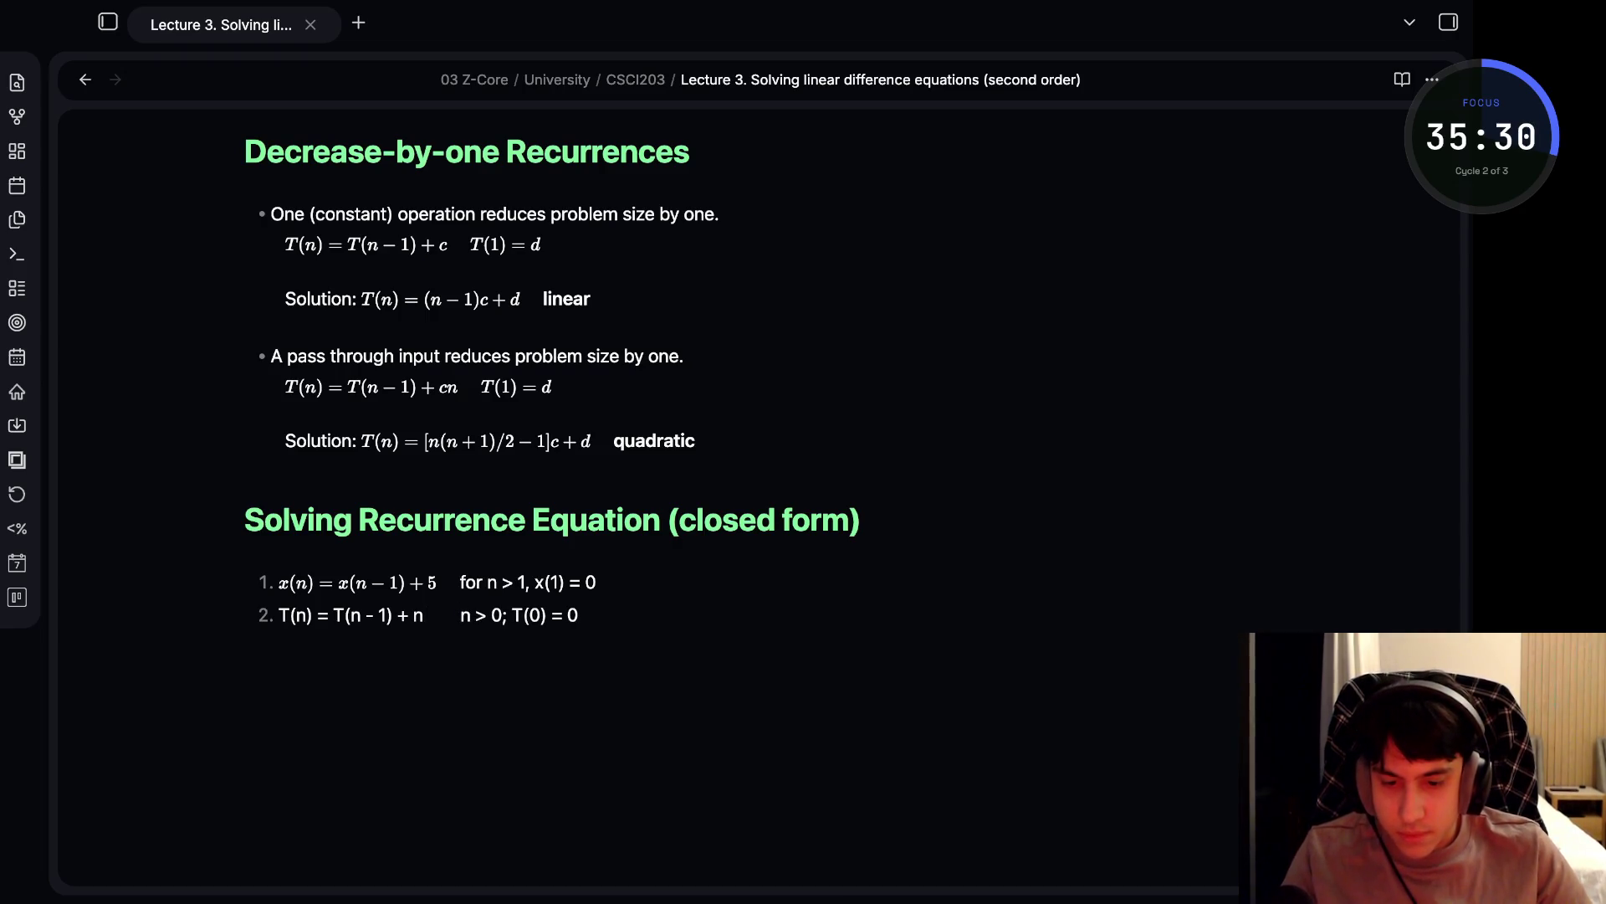
left_click(460, 615)
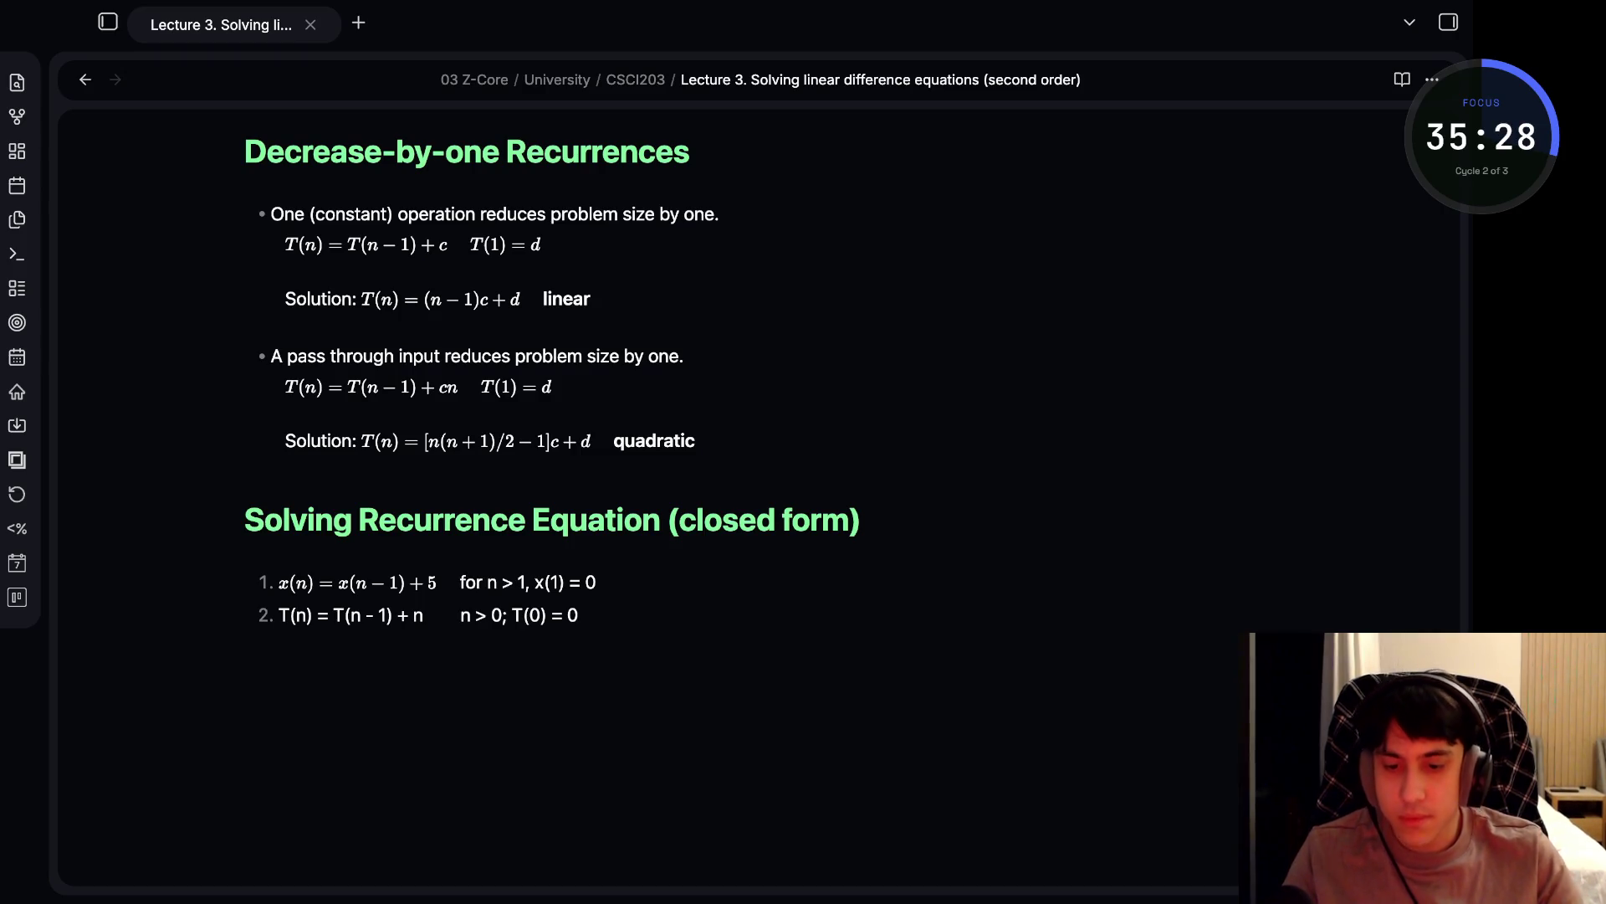
- Add list item 3 'S(n) = 3S(n-1)' with 'n > 1 S(1) = 4', deleting the stray period
key("Return")
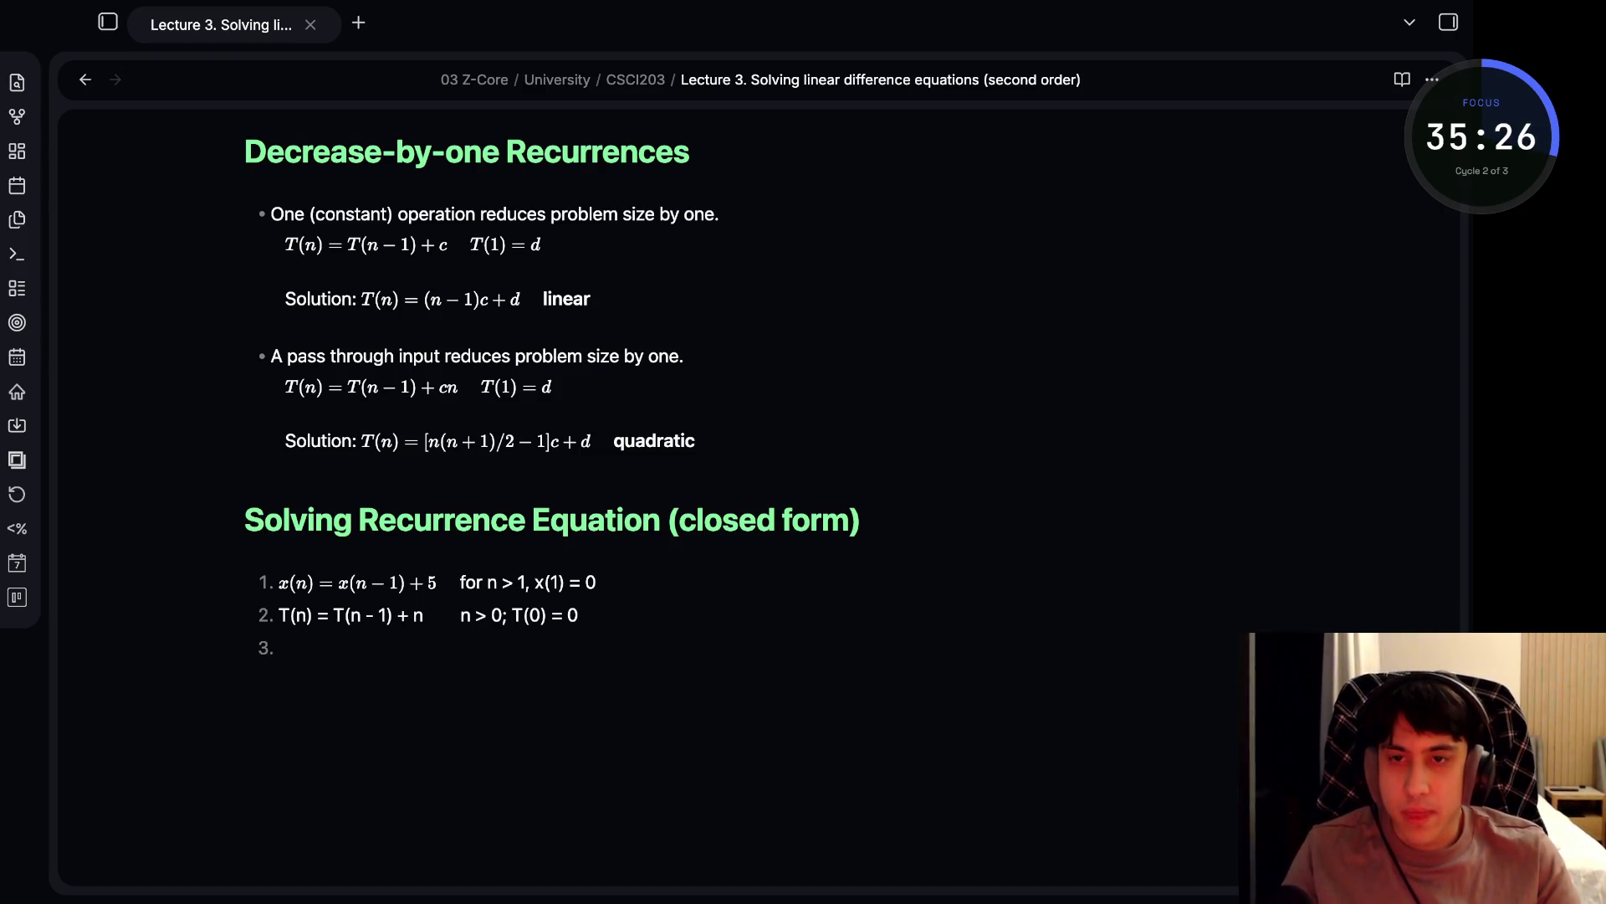
type("S(n) ")
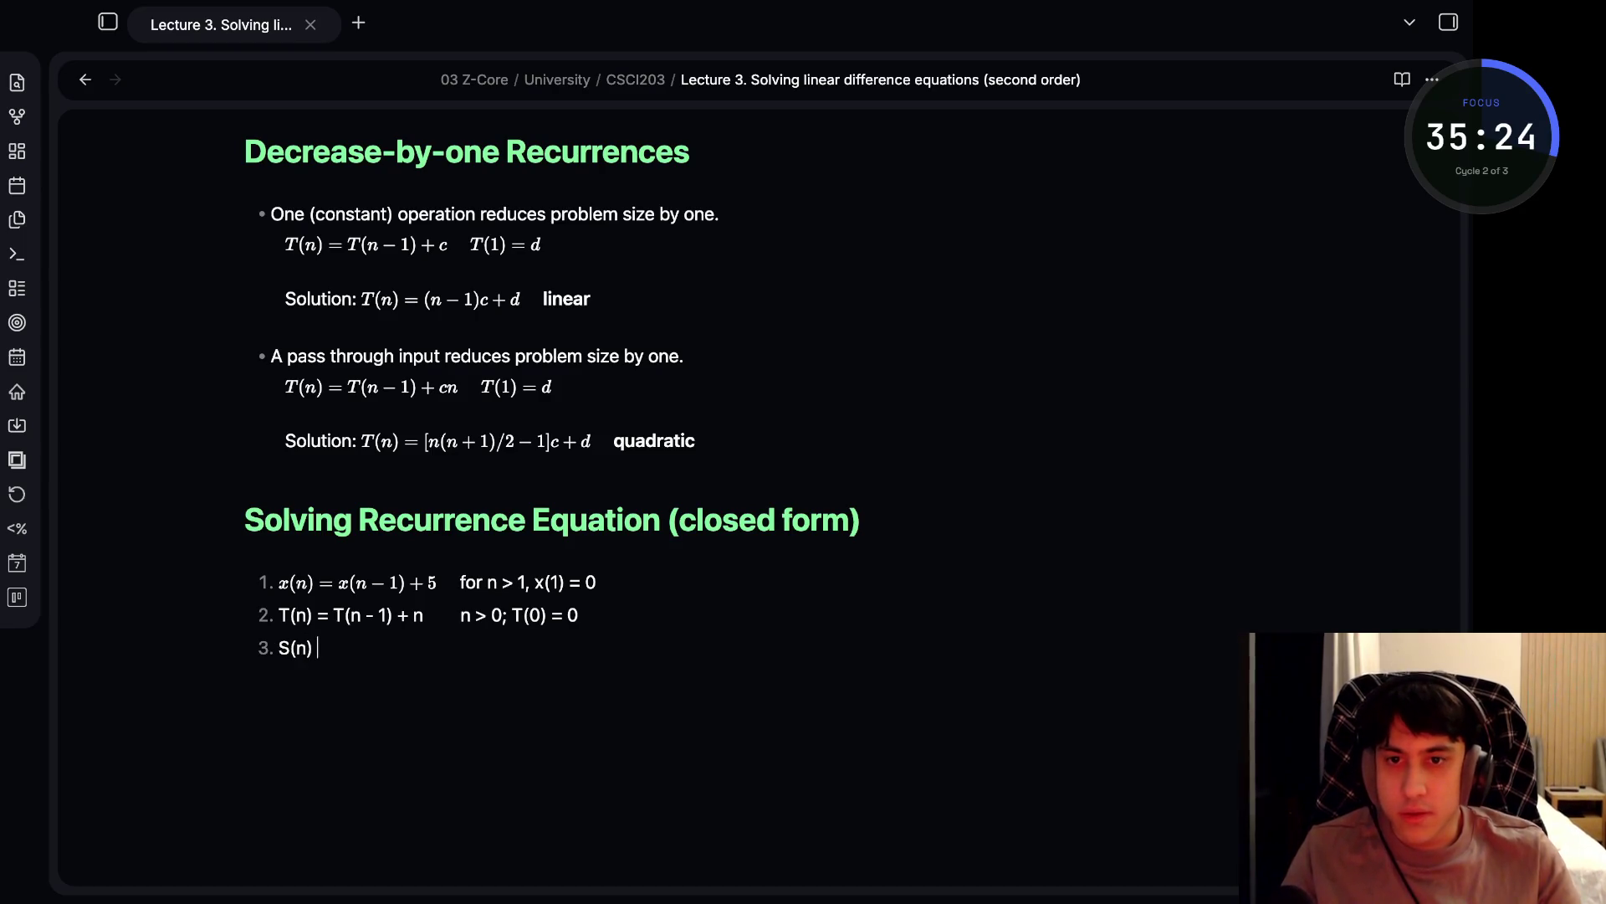
type("= 3S(n-")
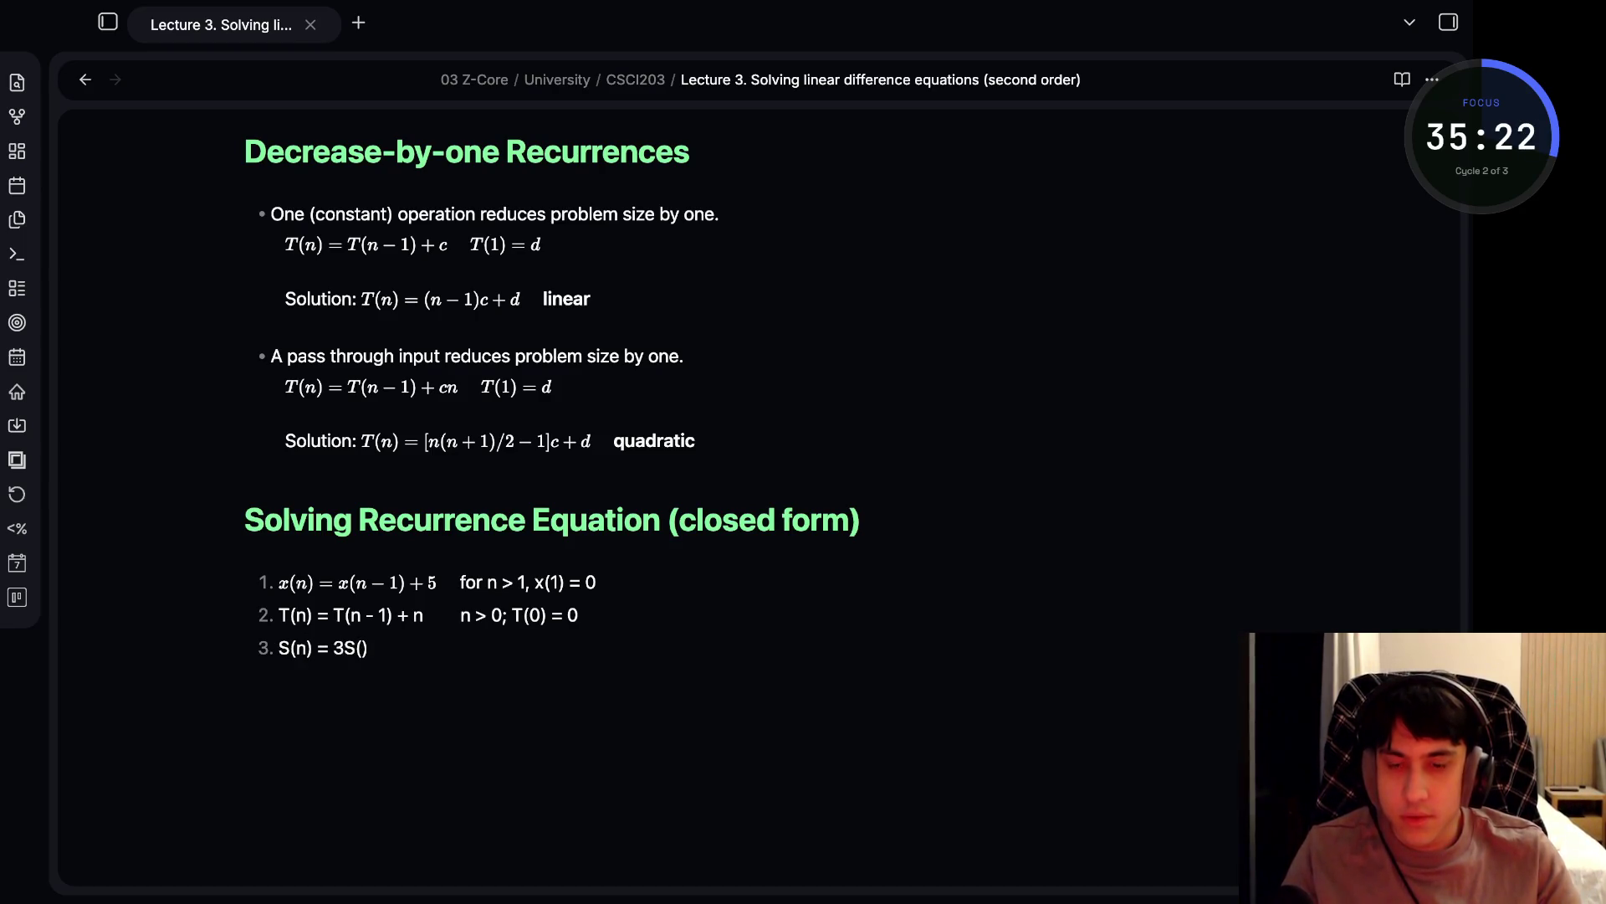
type("1")
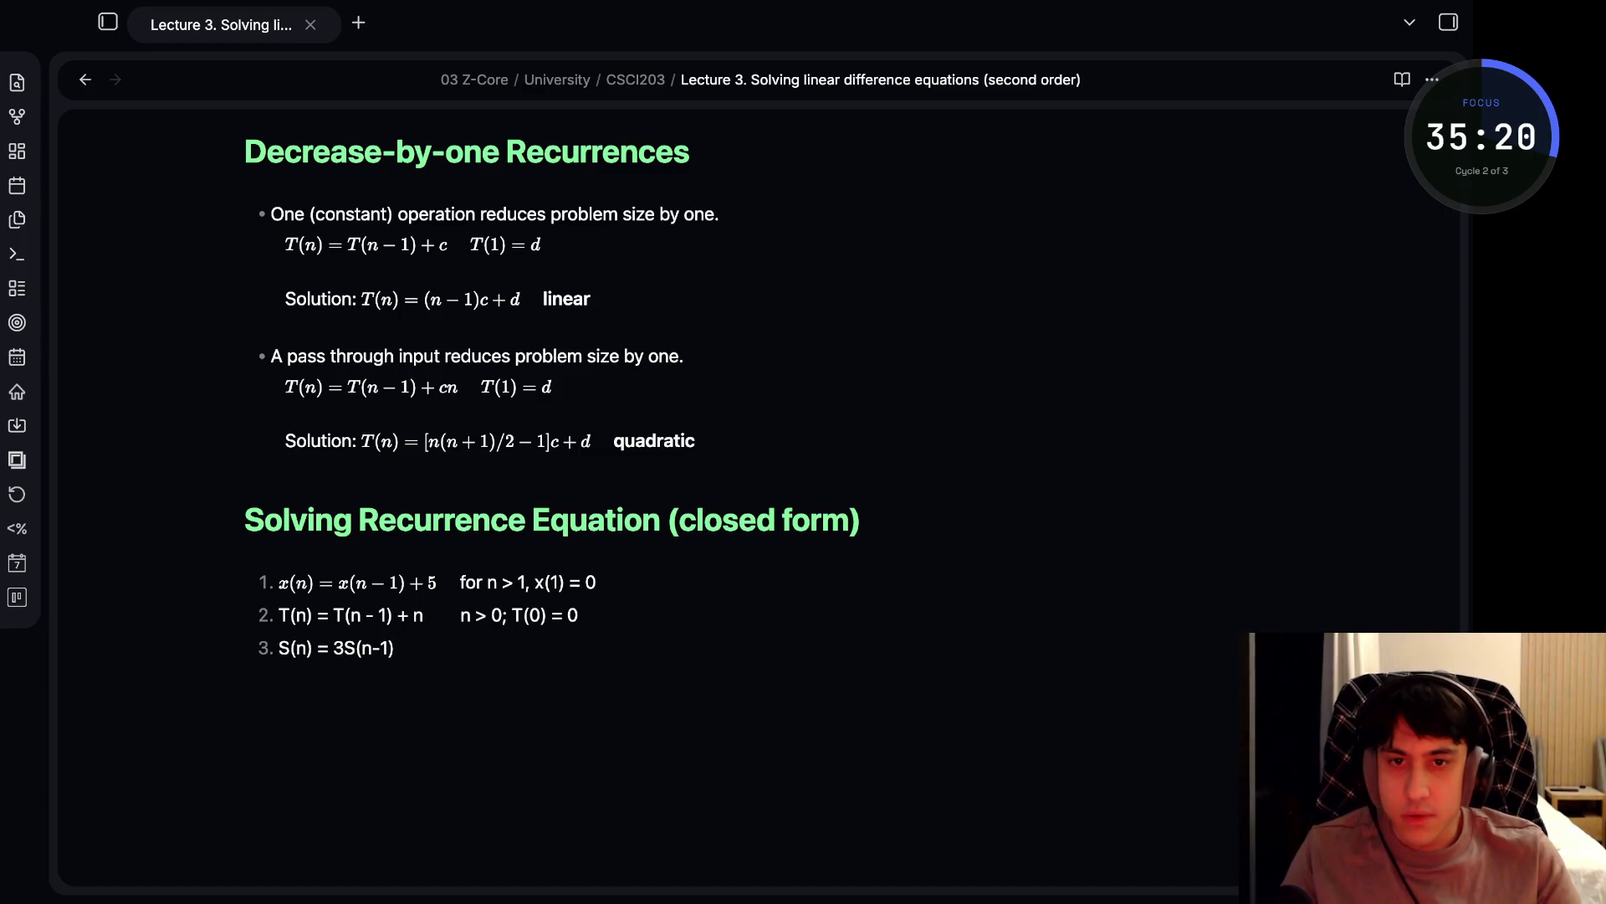
type(".  ")
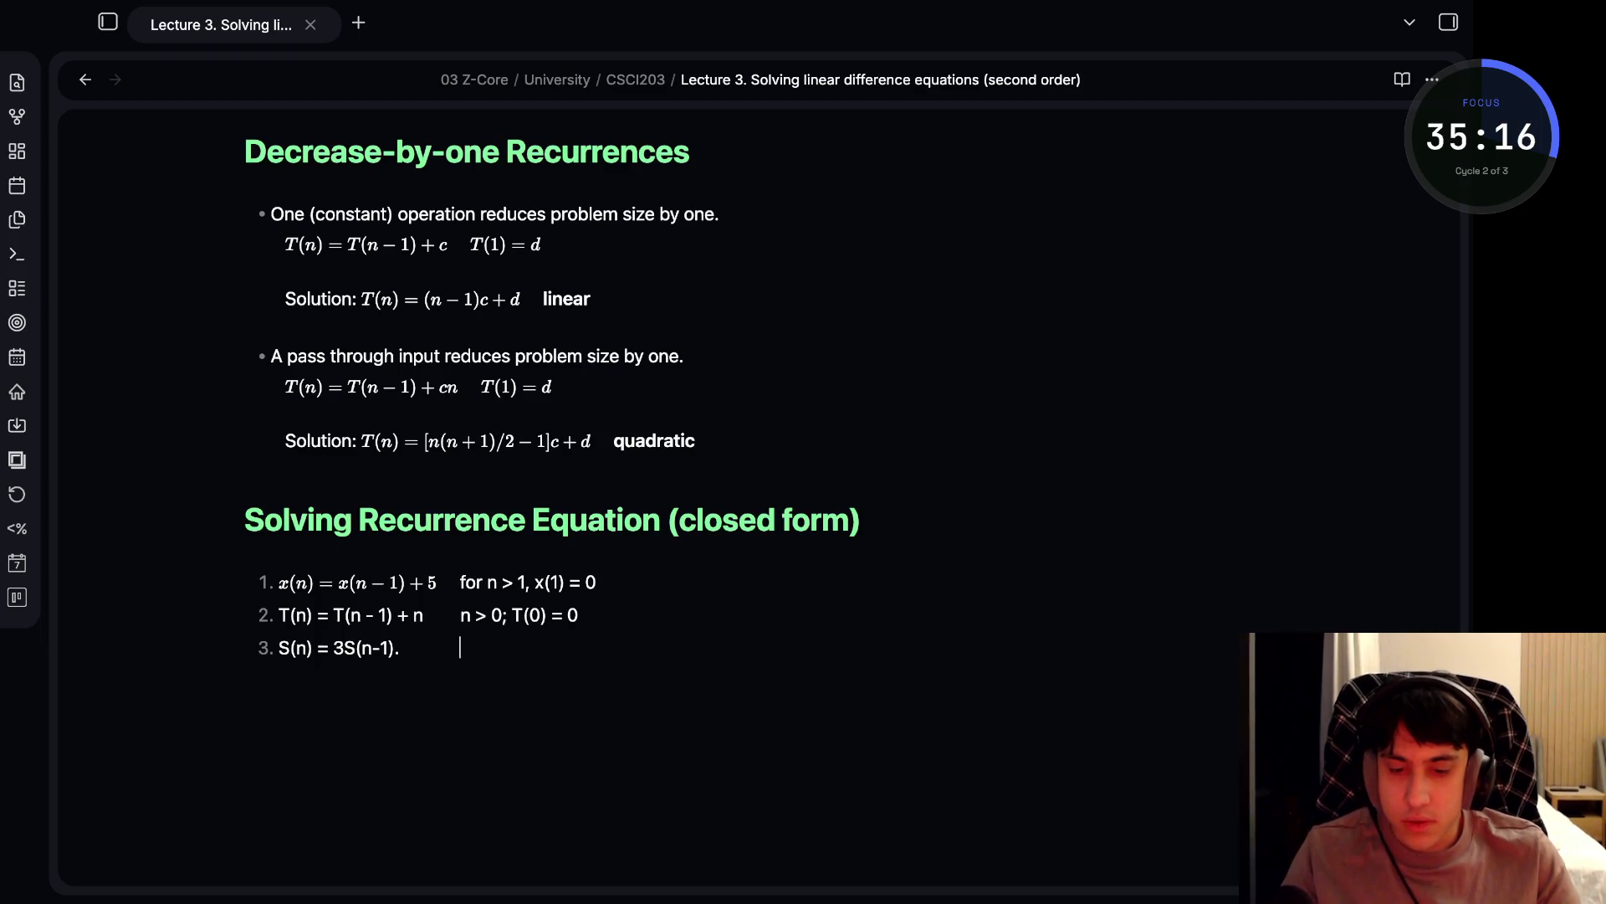
type(" n ")
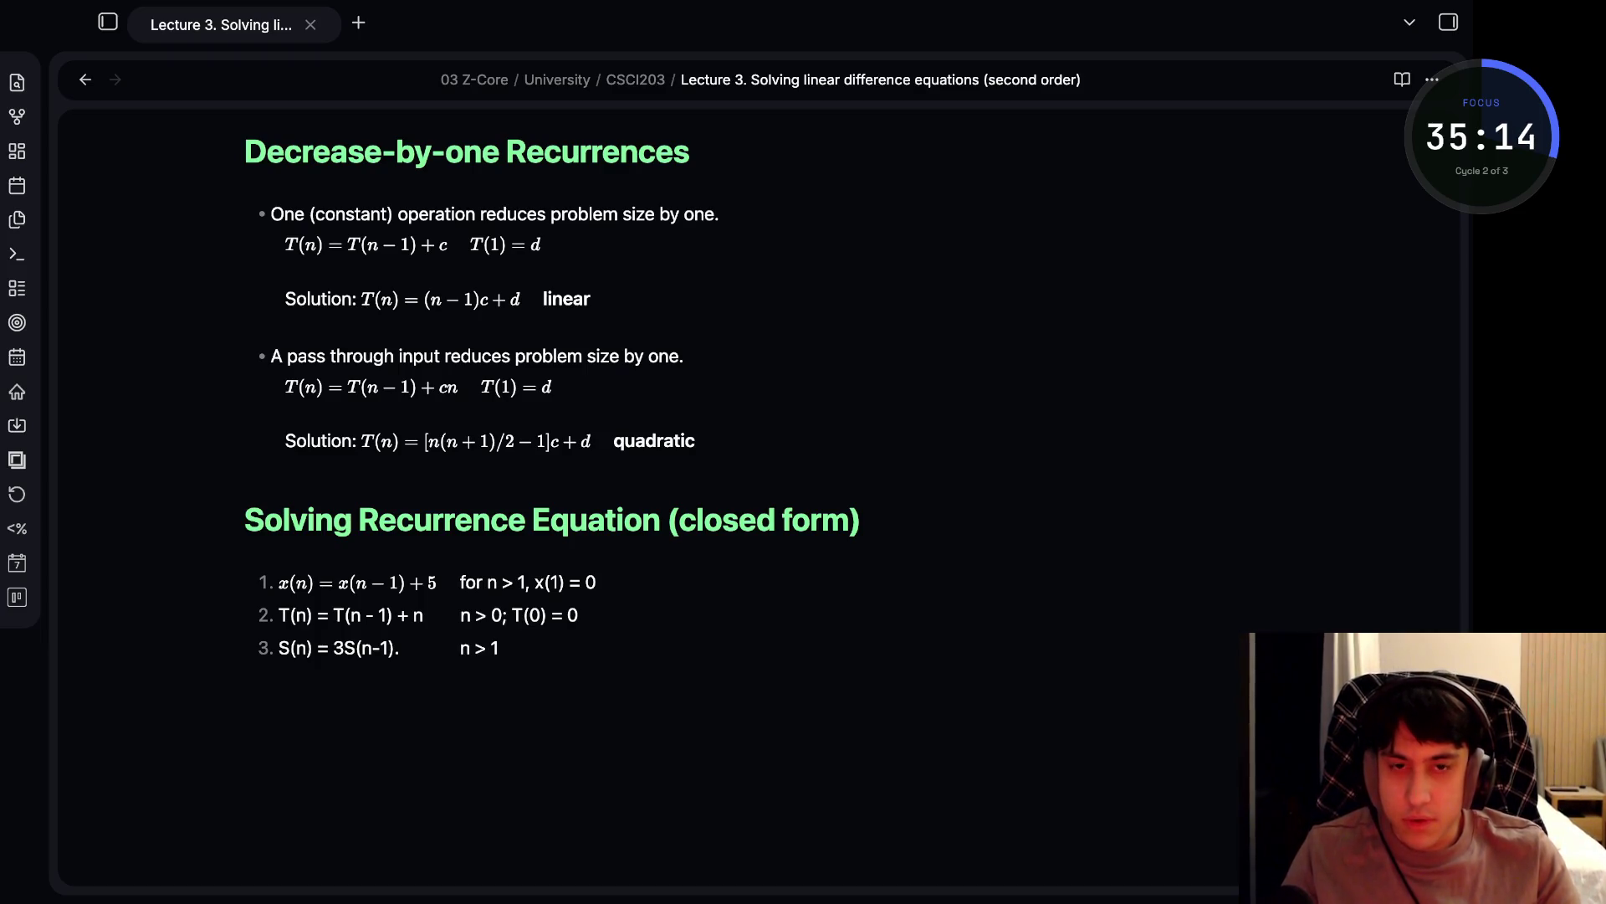
type(" S(1) =")
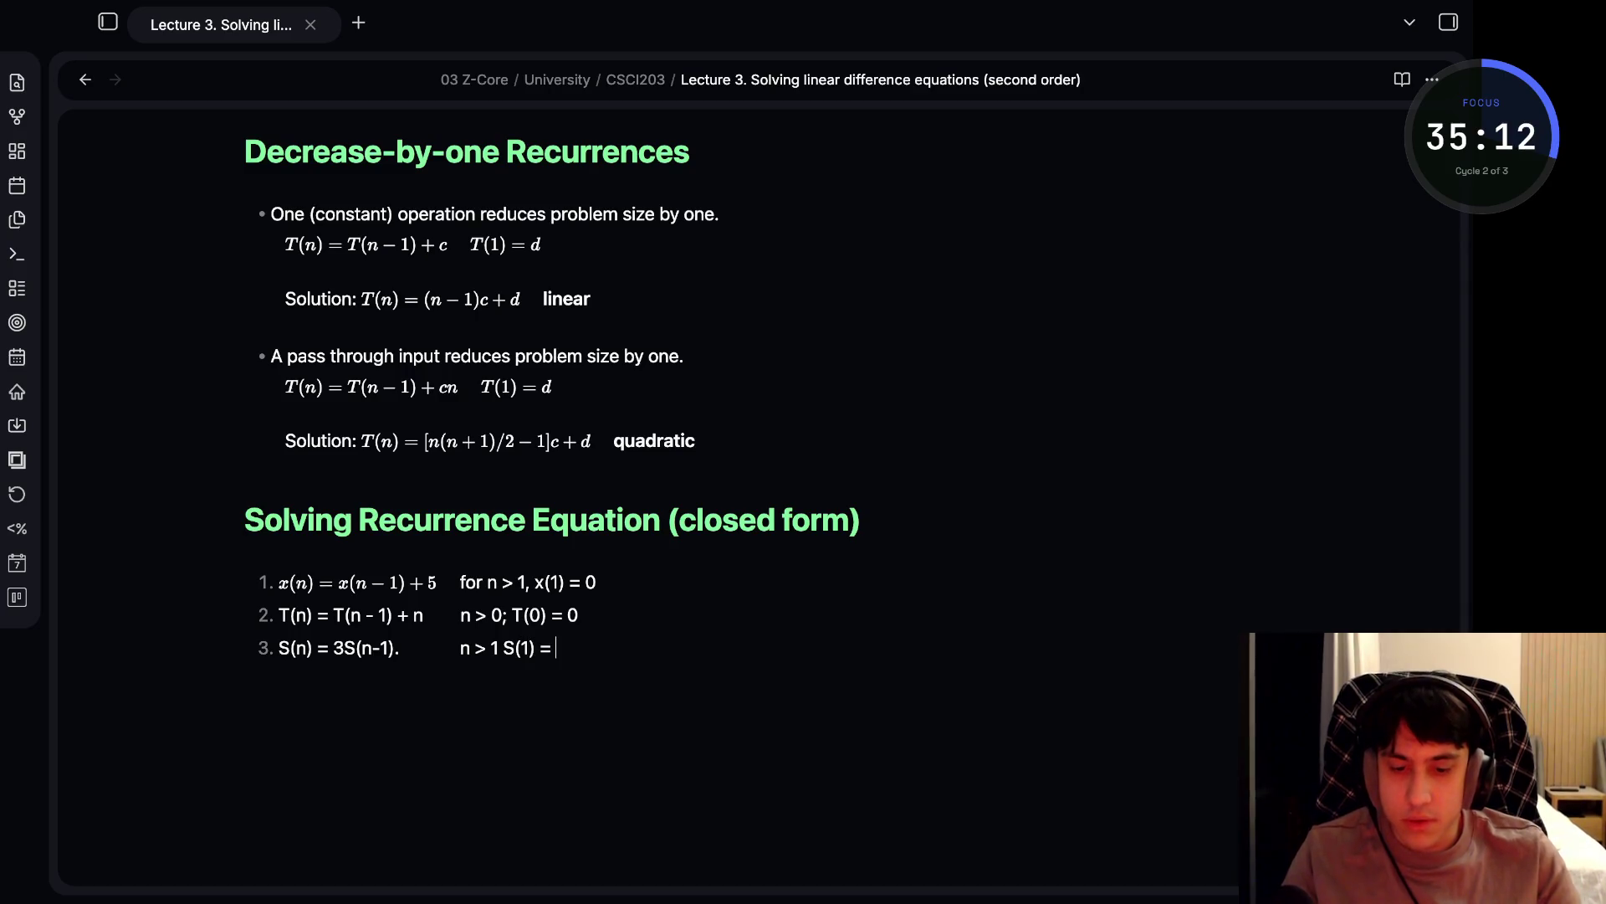
left_click(400, 647)
key("BackSpace")
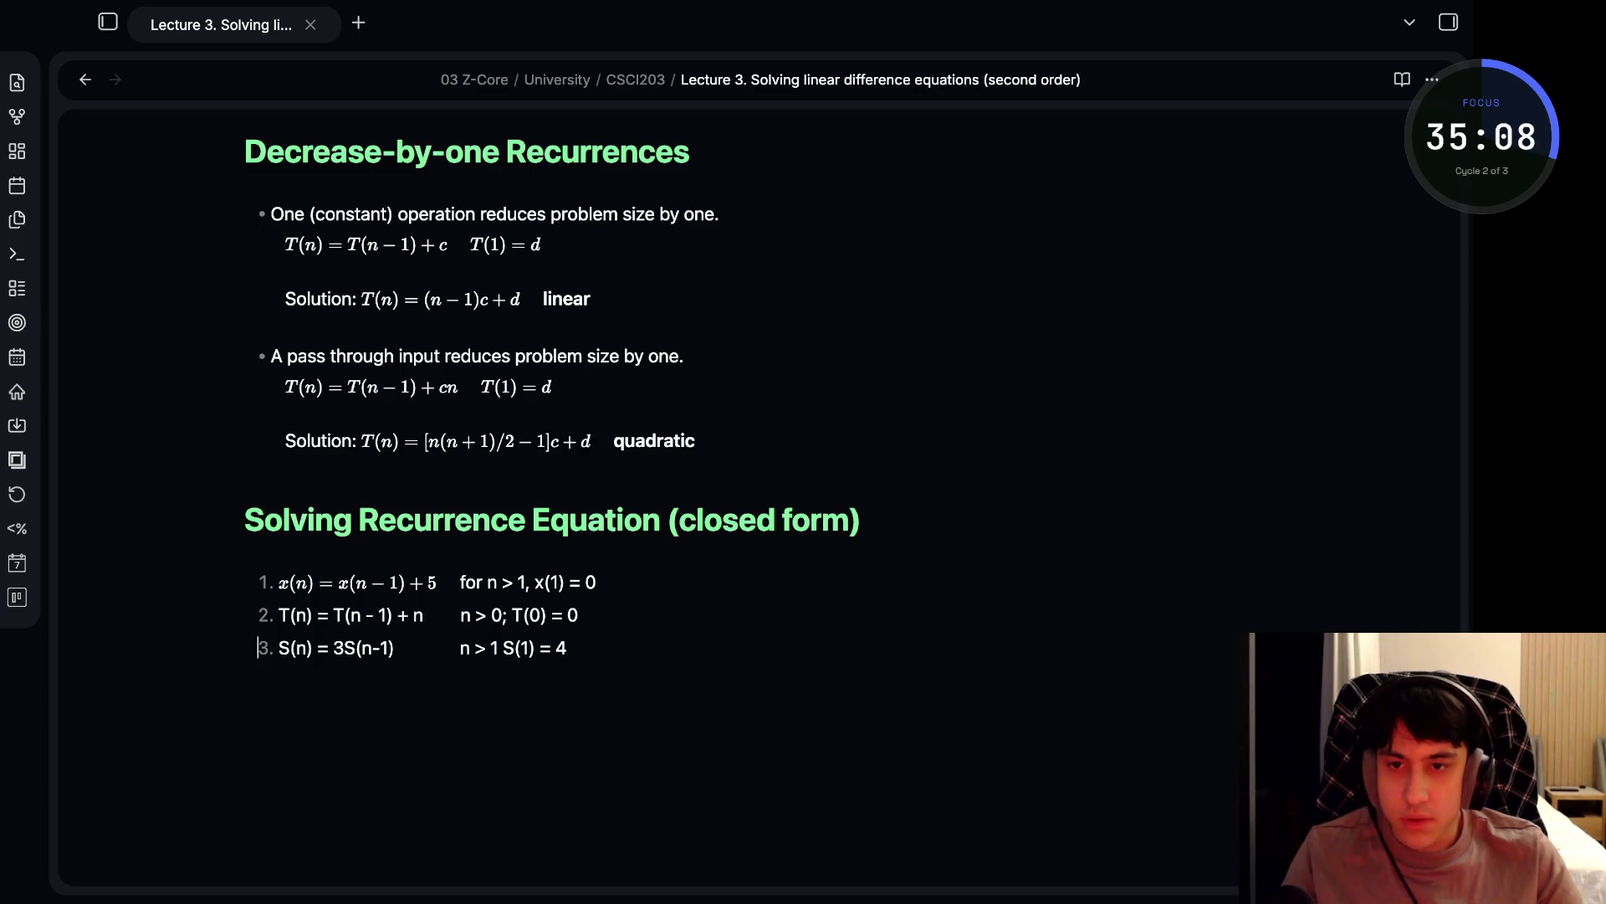
scroll(552, 383, "down", 1)
left_click(258, 591)
left_click(568, 591)
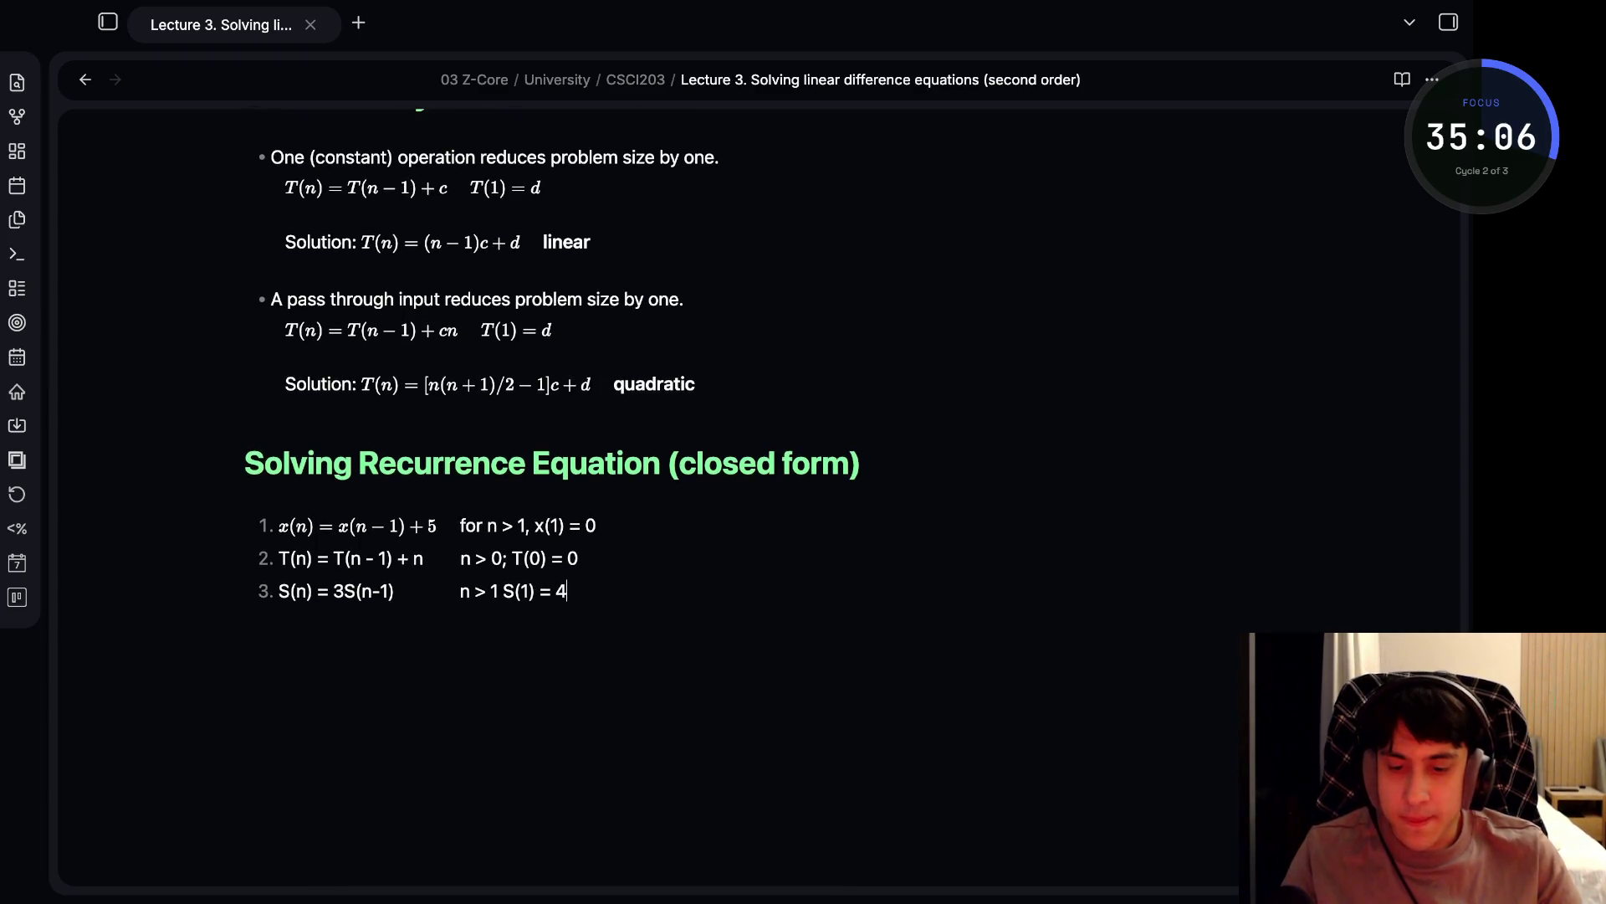
- Write that a recurrence equation is the discrete analog of a differential equation, and start the difference-equation definition
type("Recurrence Equa")
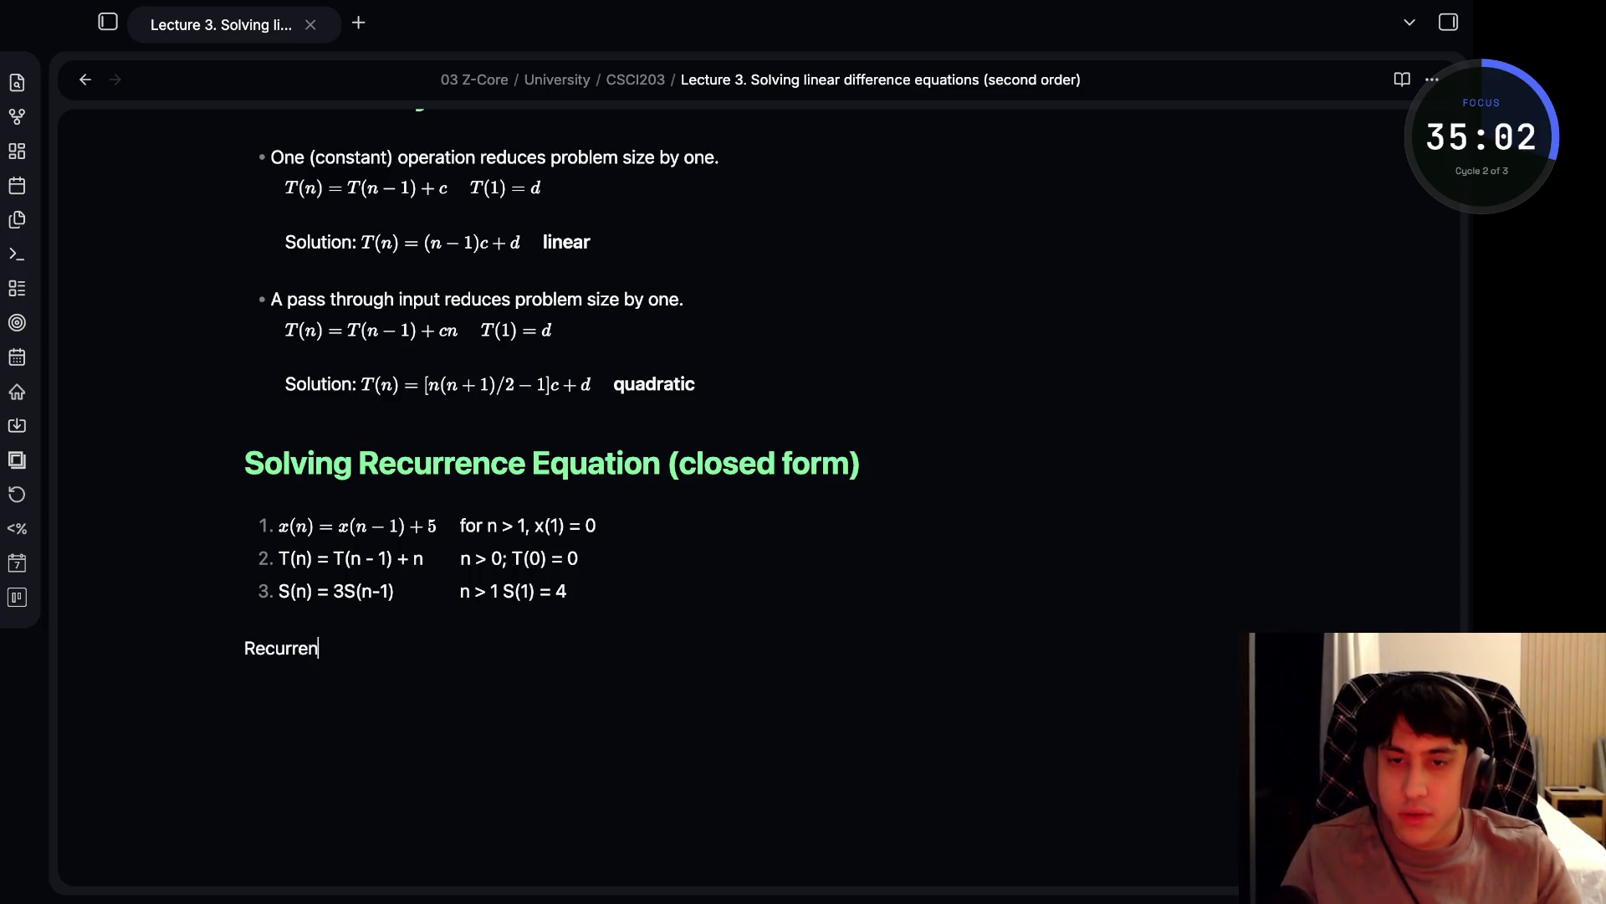
type("tion is the disc")
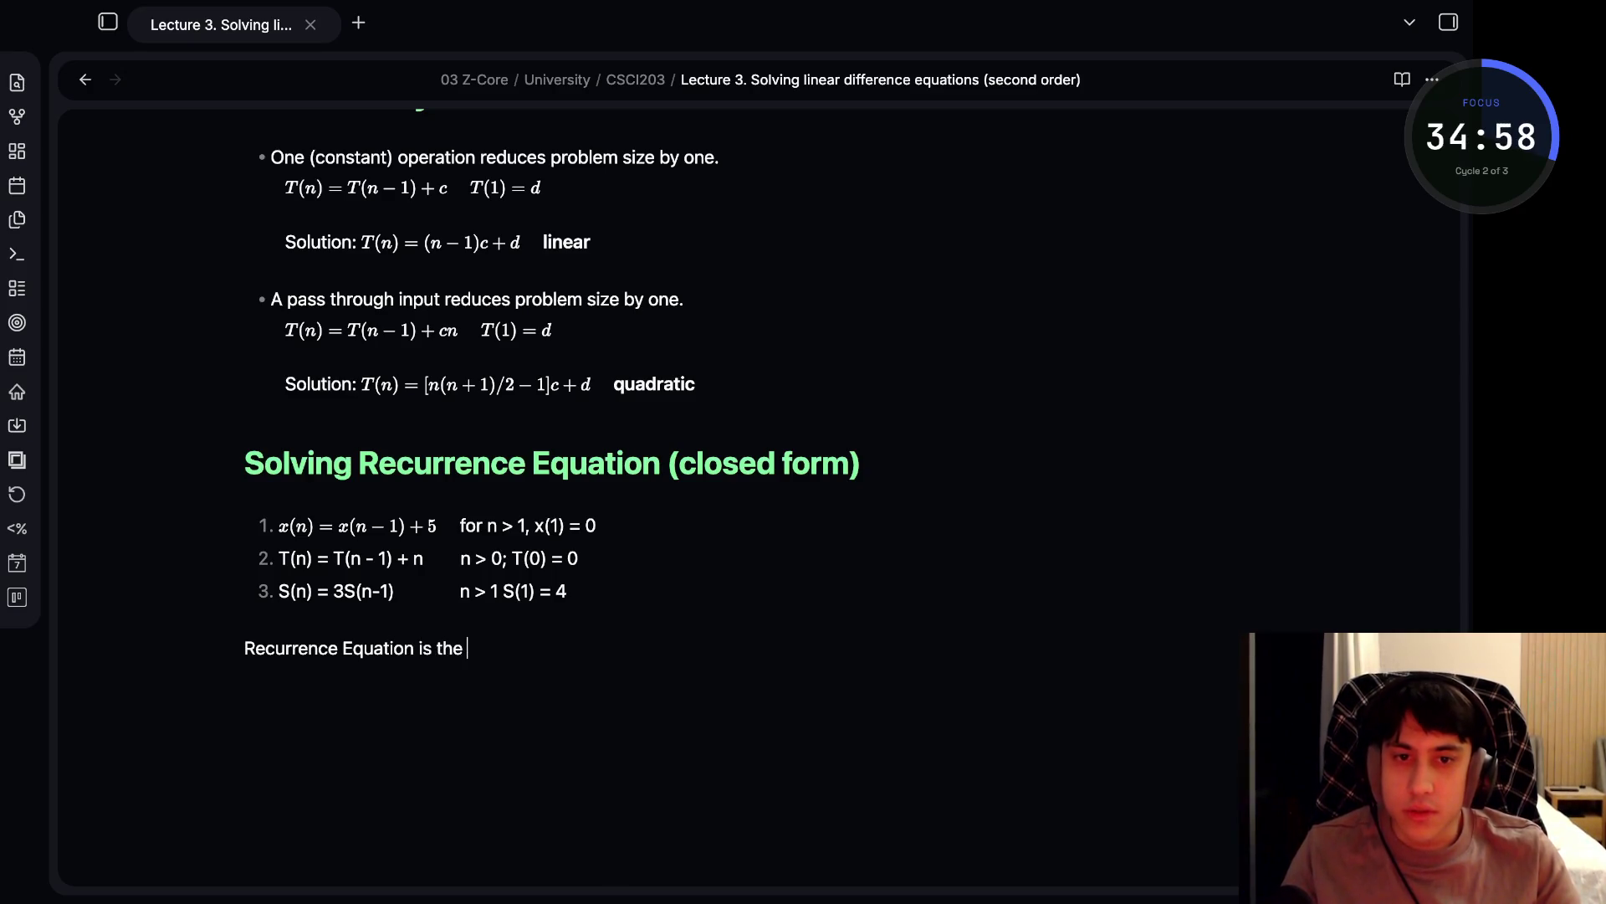
type("re")
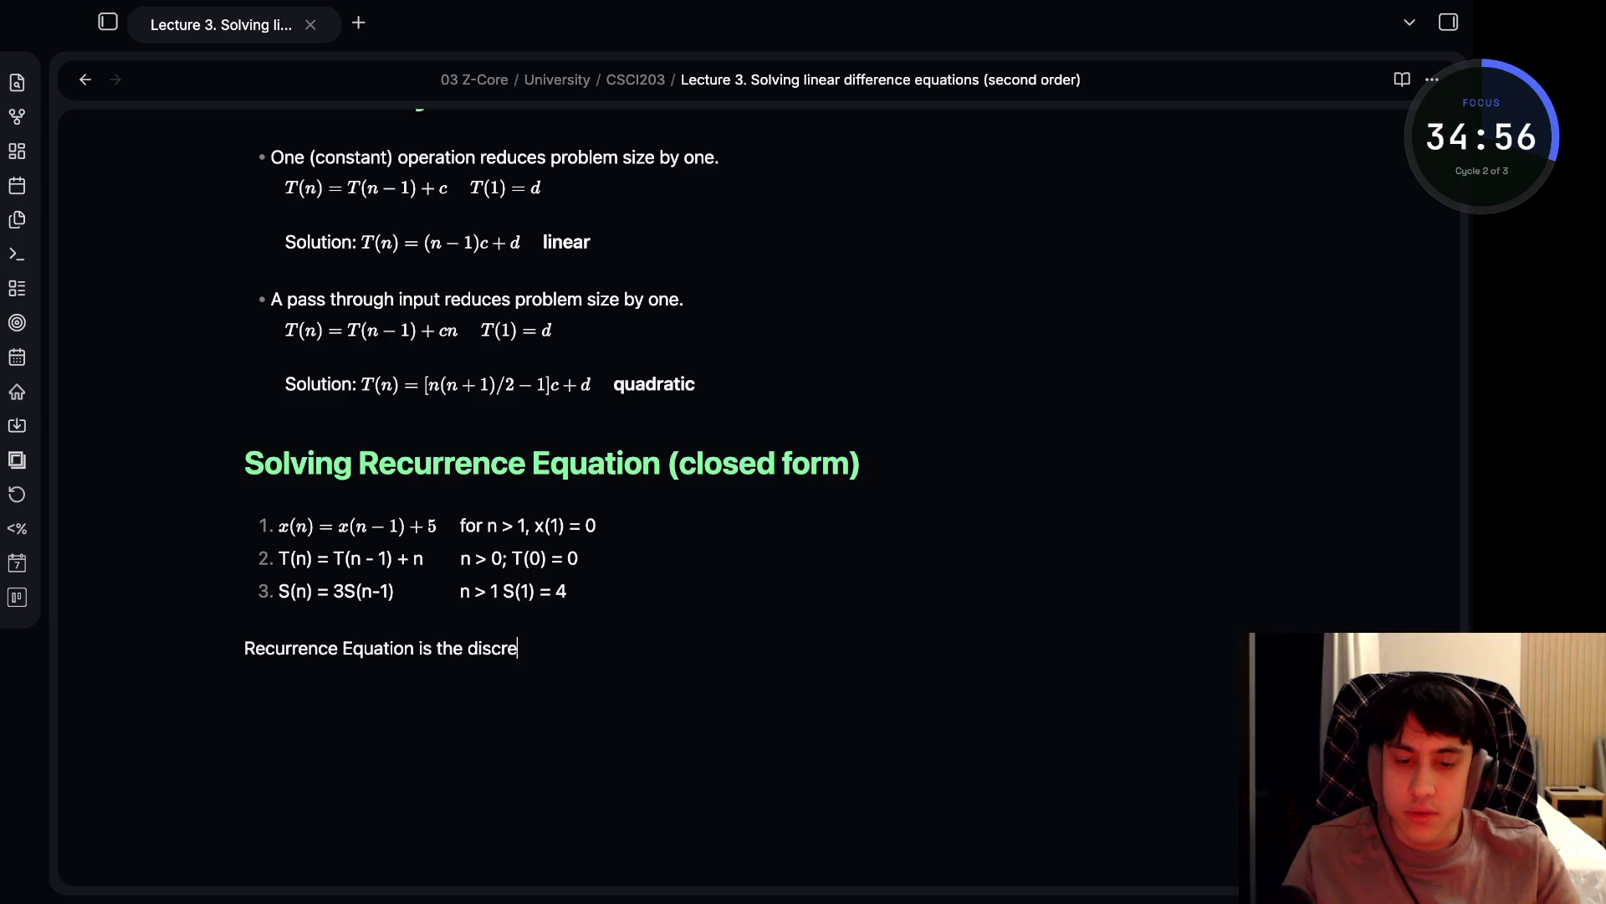
type("te analog ")
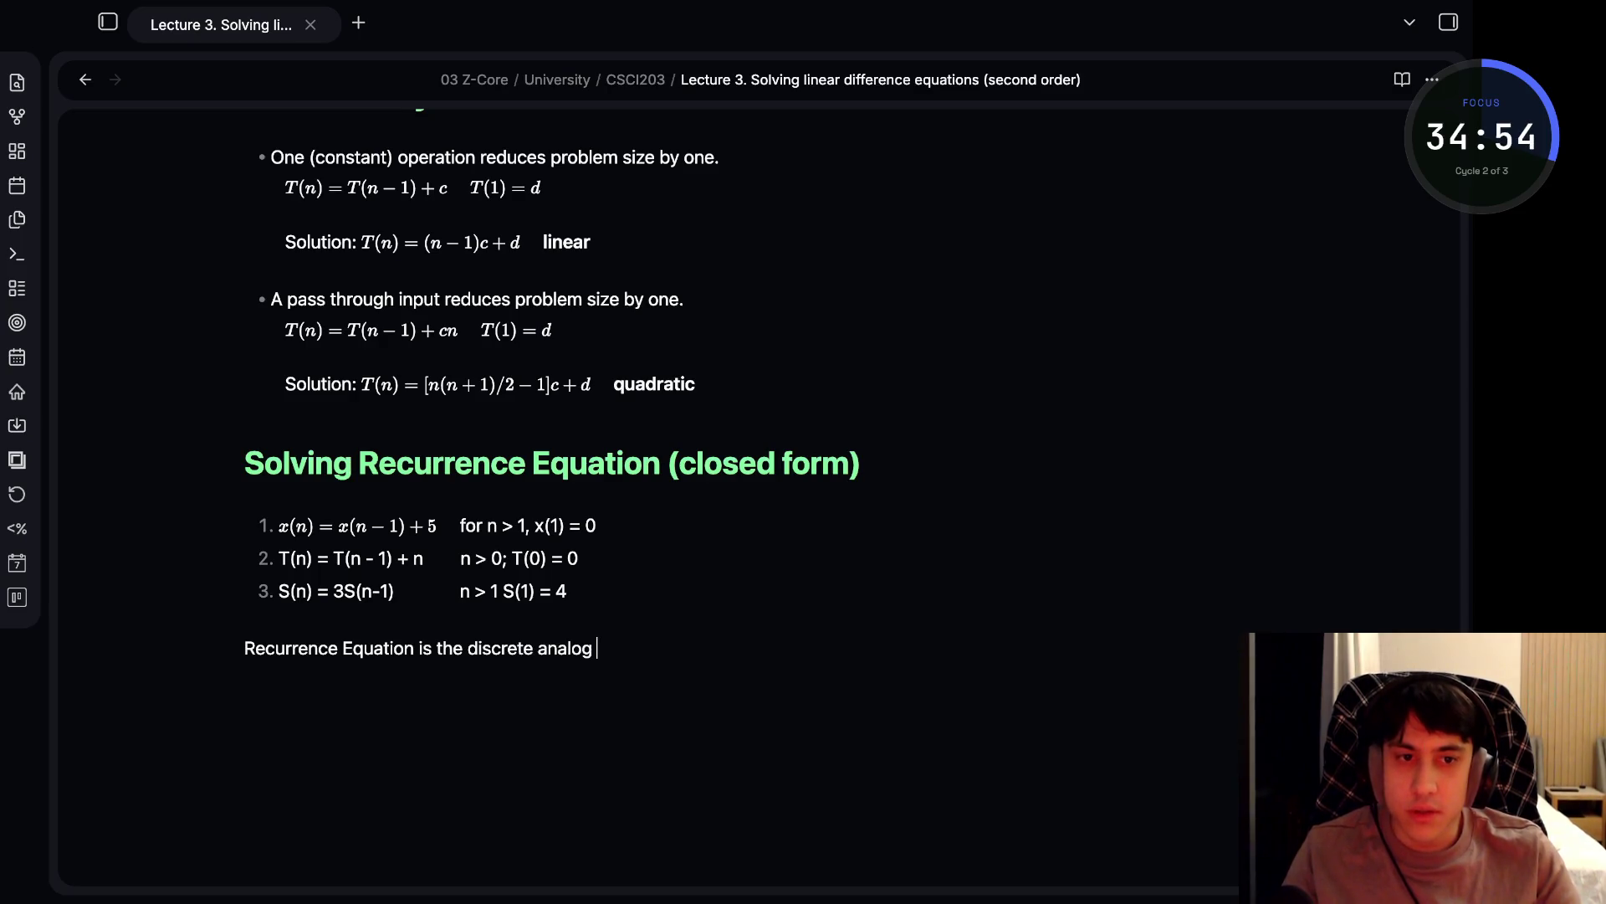
type("of a differe")
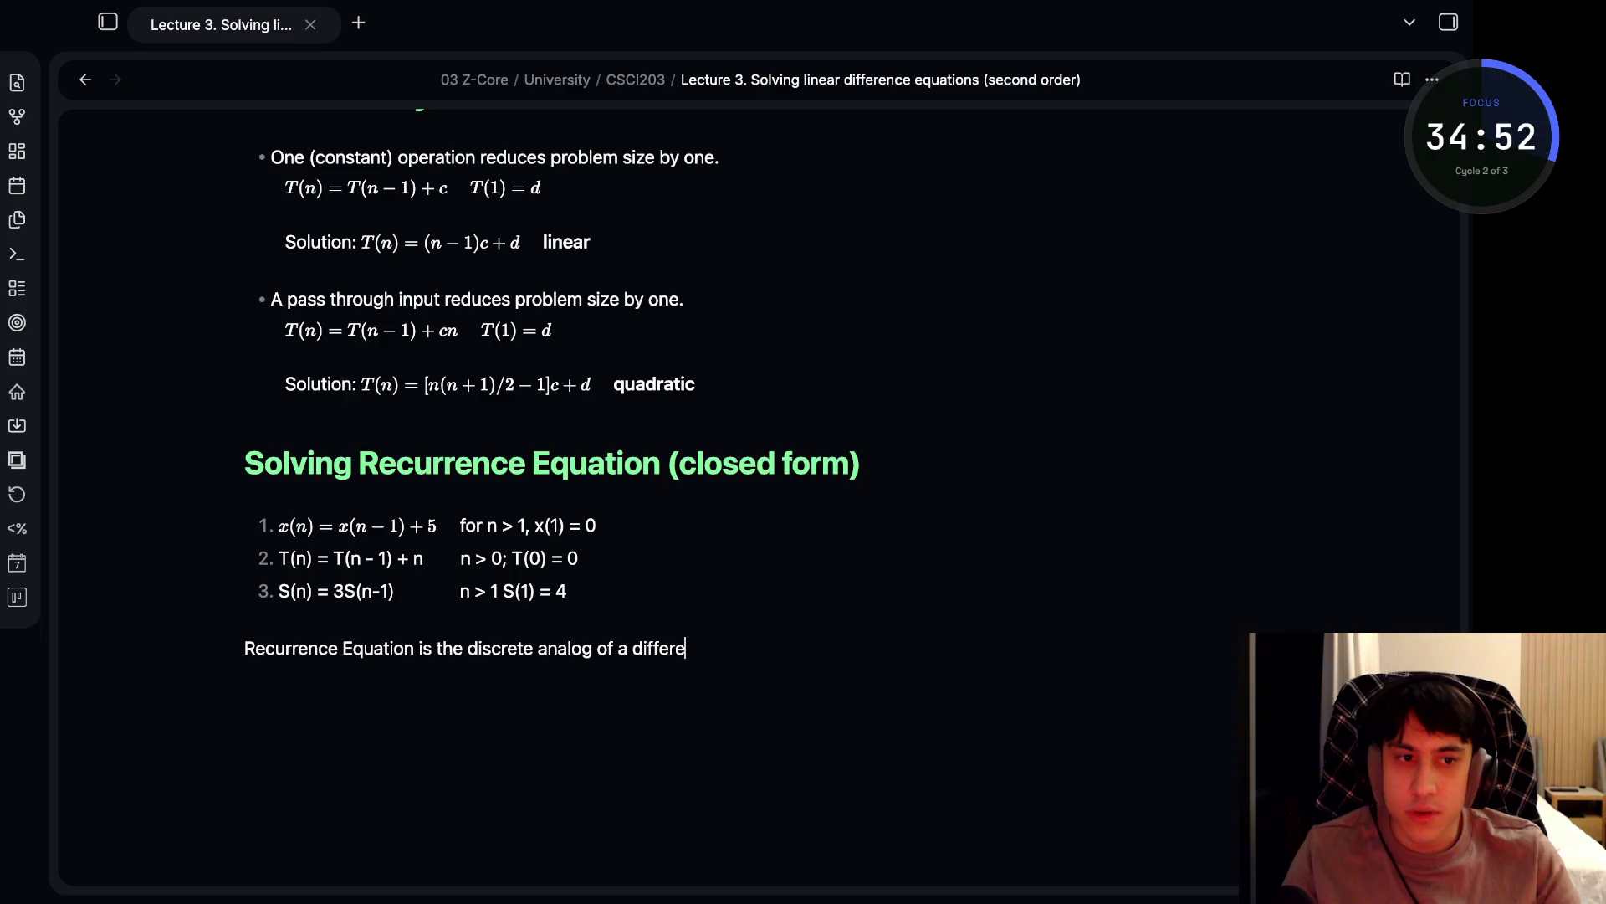
type("ntial equation. ")
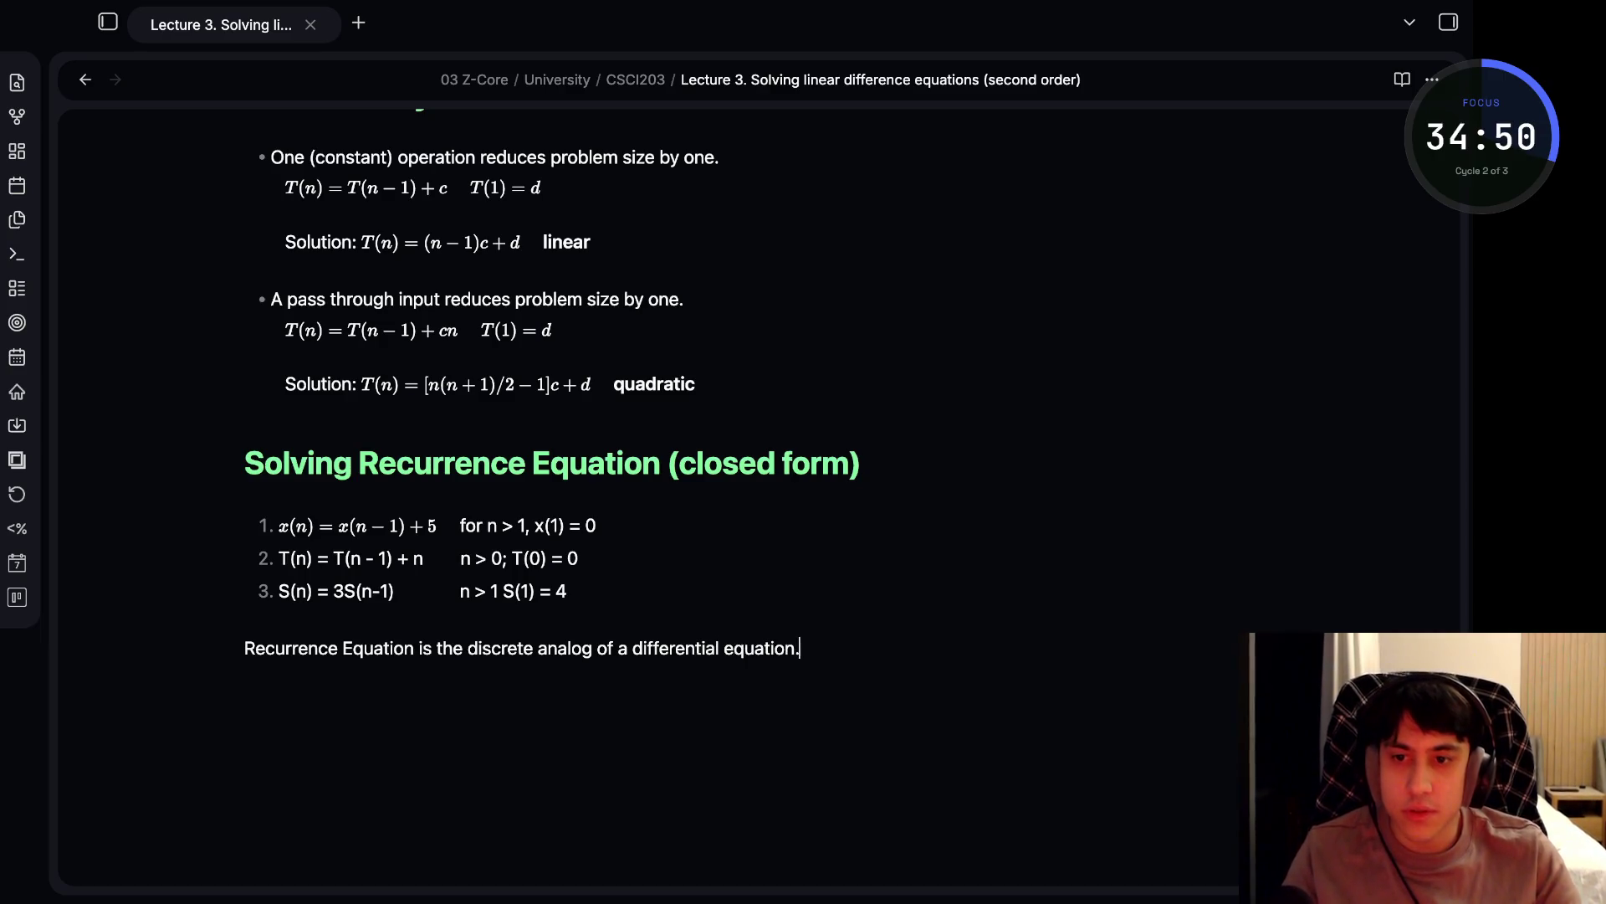
type("A differ")
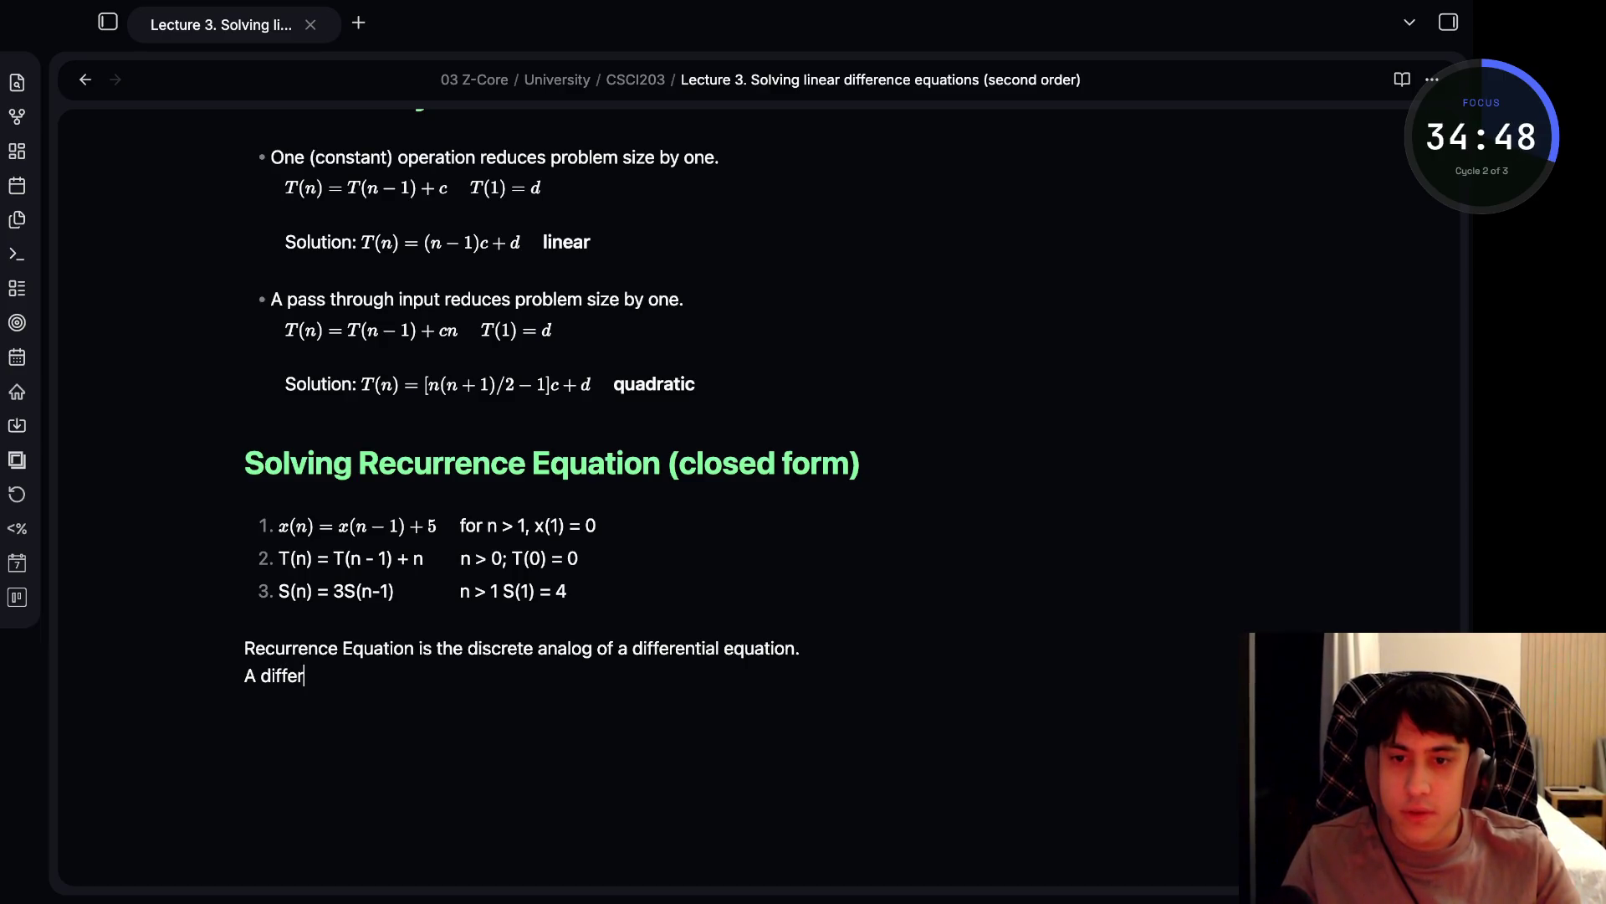
type("ence ")
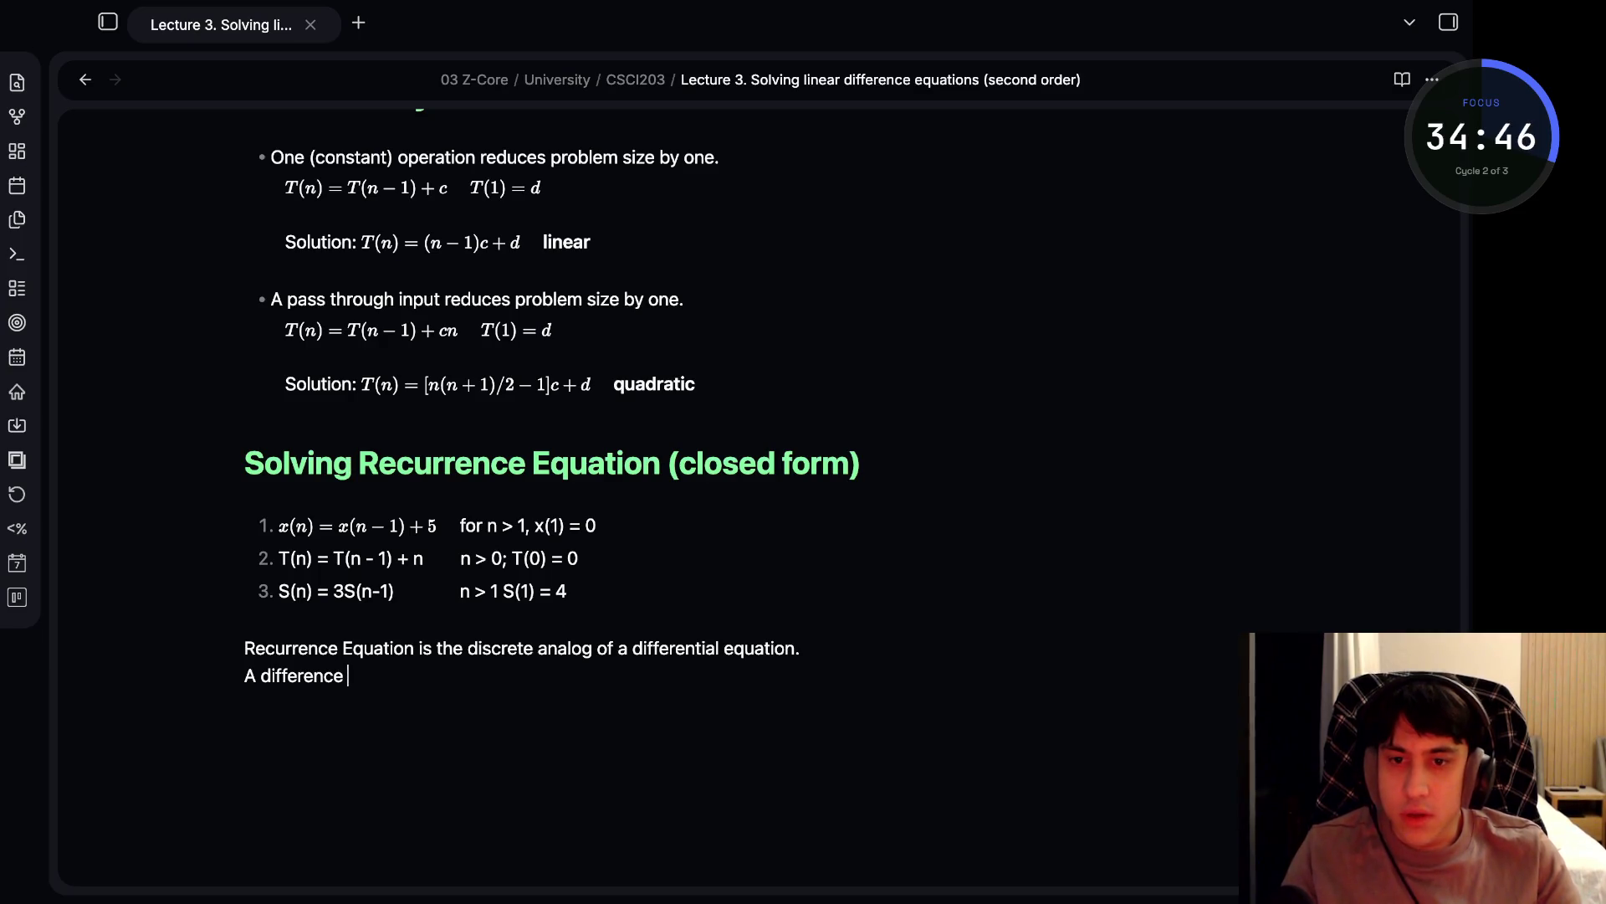
type("equation invo")
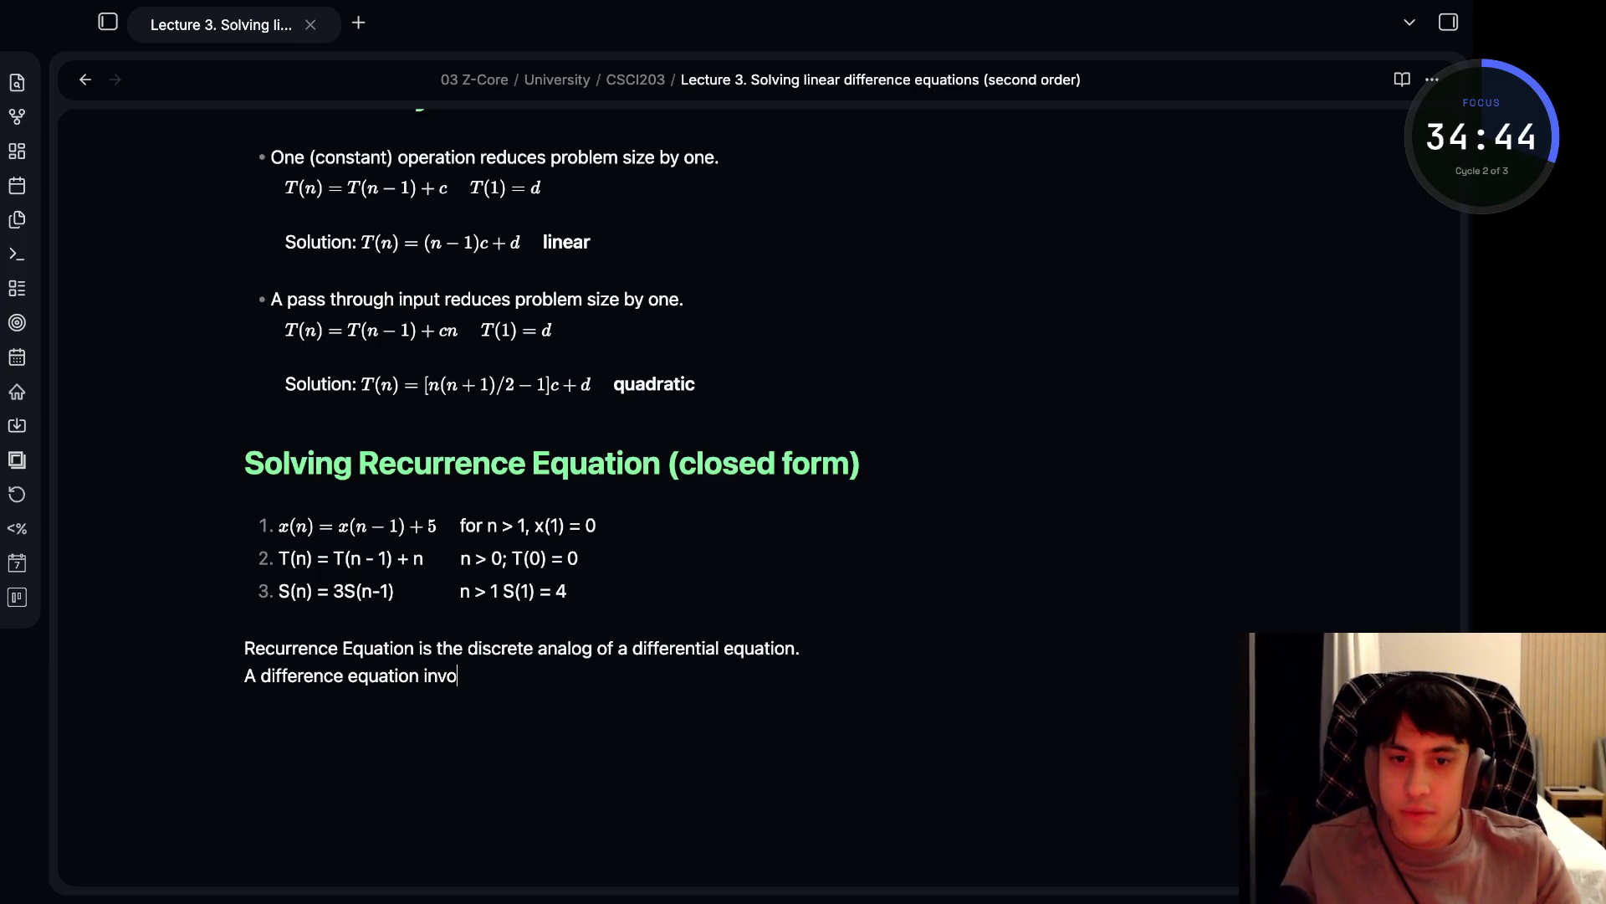
type("lves")
key("BackSpace")
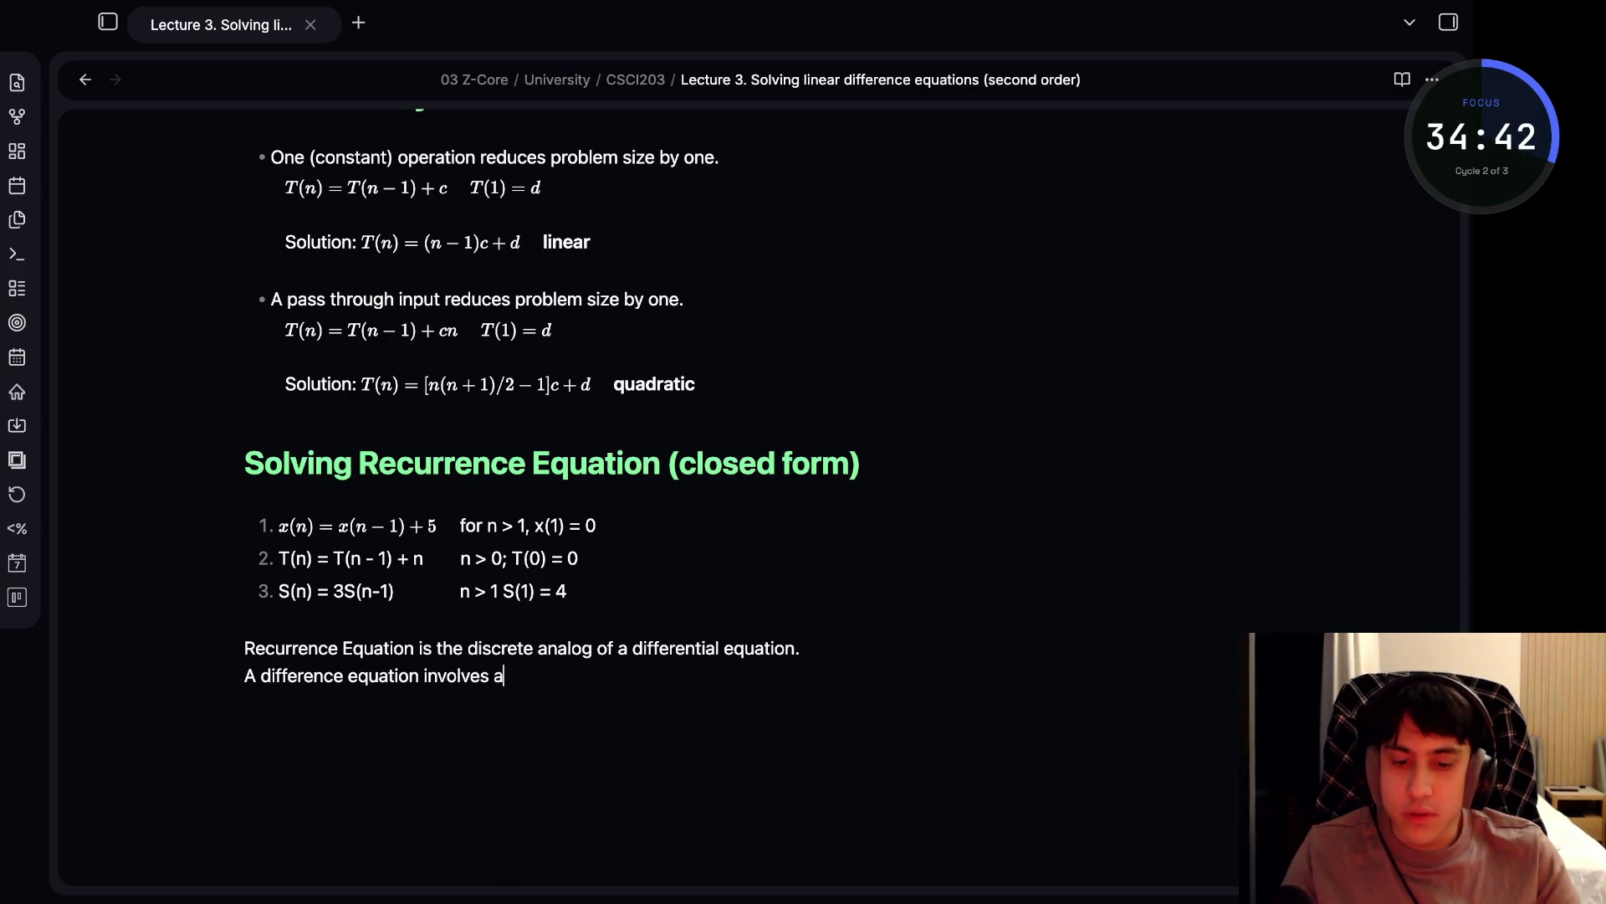
type("ingere")
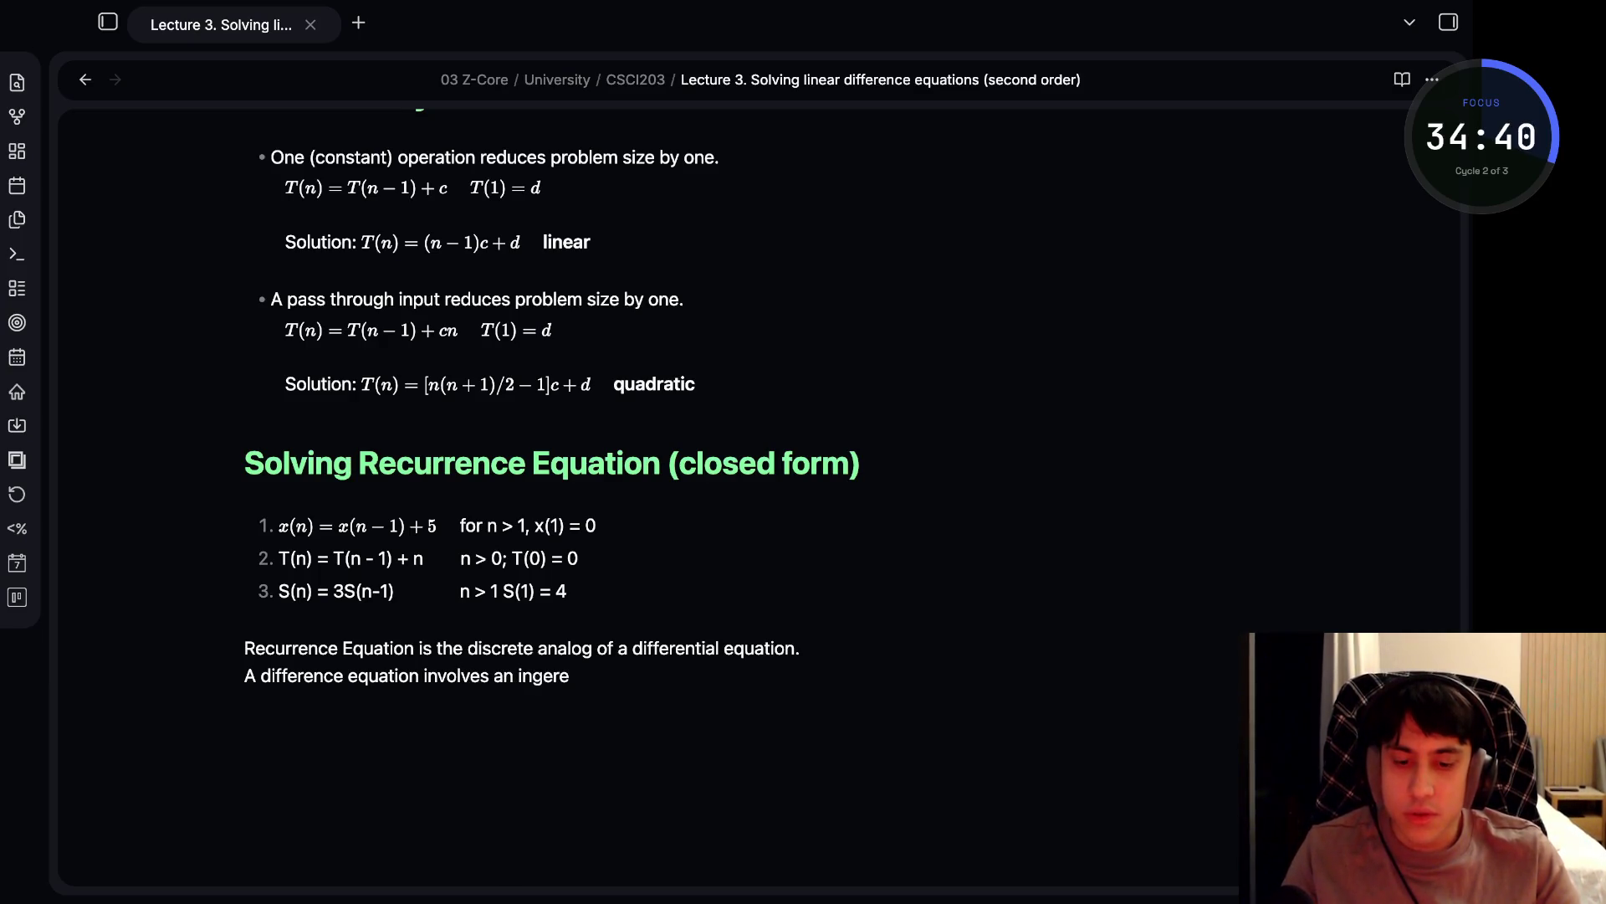
key("BackSpace")
key("BackSpace")
type("r function in a form li")
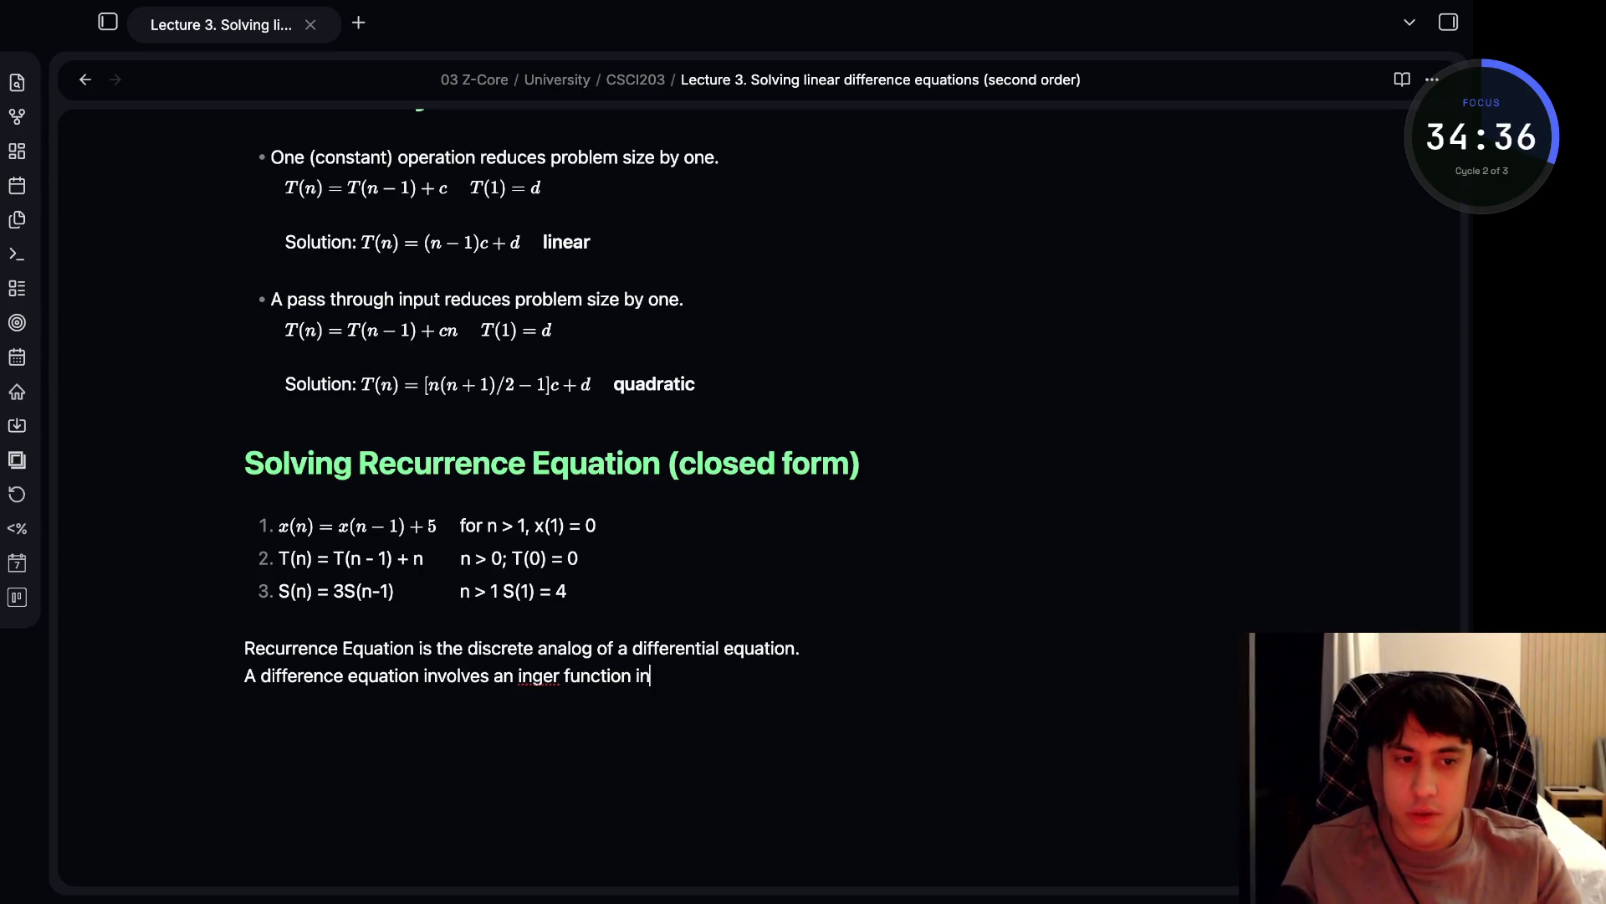
type("ke (x")
- Finish the sentence with the inline math example $x(n) - x(n-1) = 5$
key("BackSpace")
key("BackSpace")
type("$")
type("x(n)")
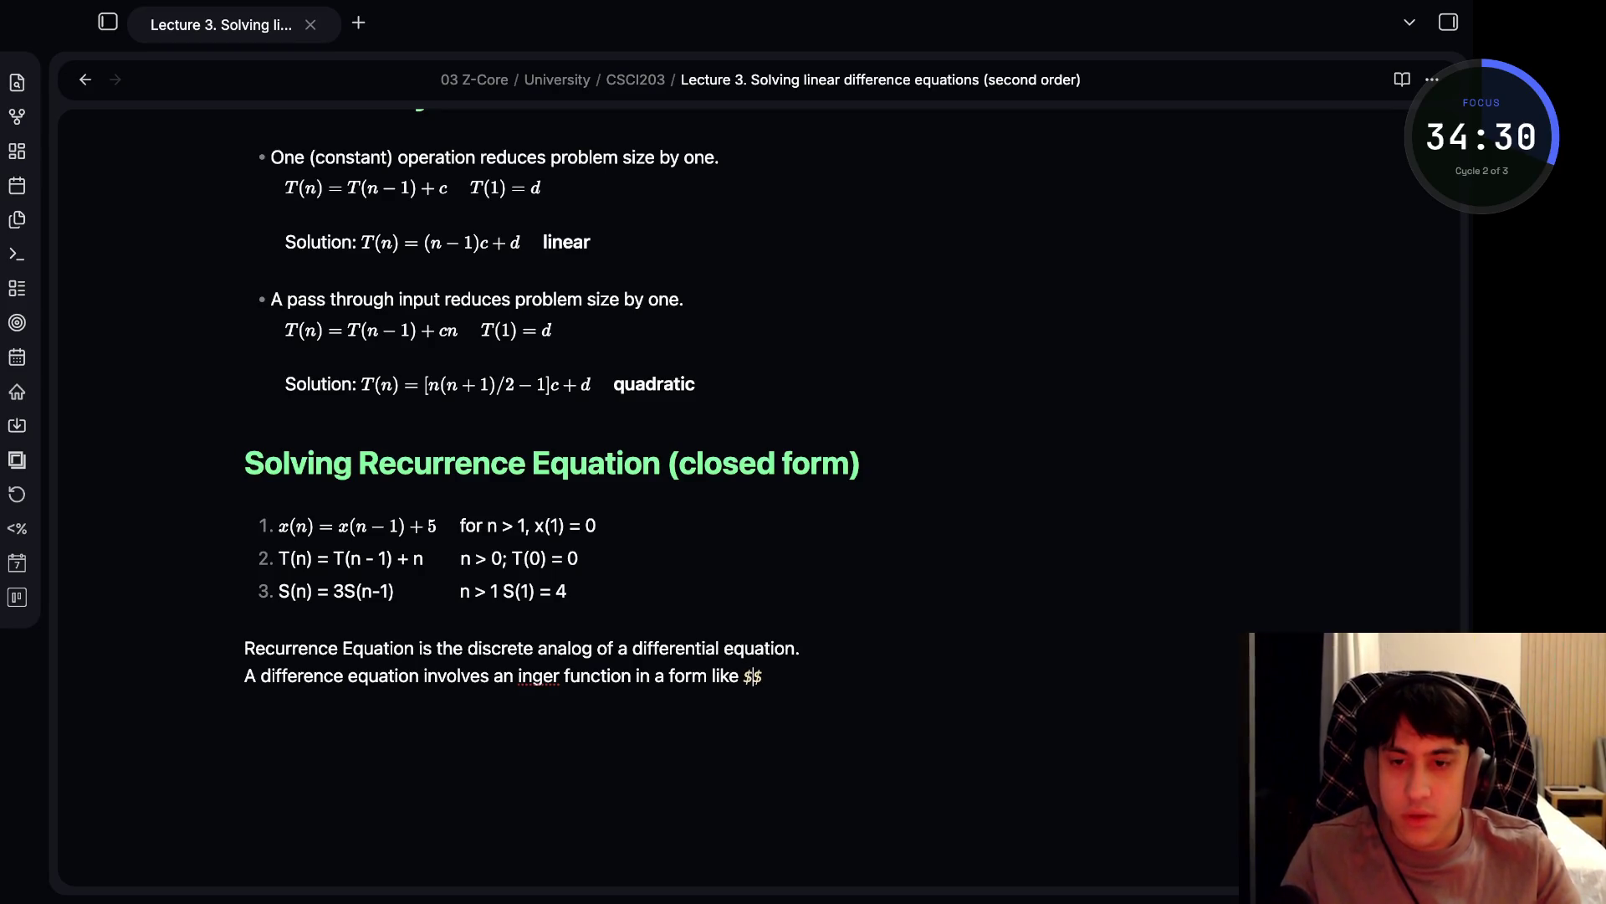
type(" - x(n- 1")
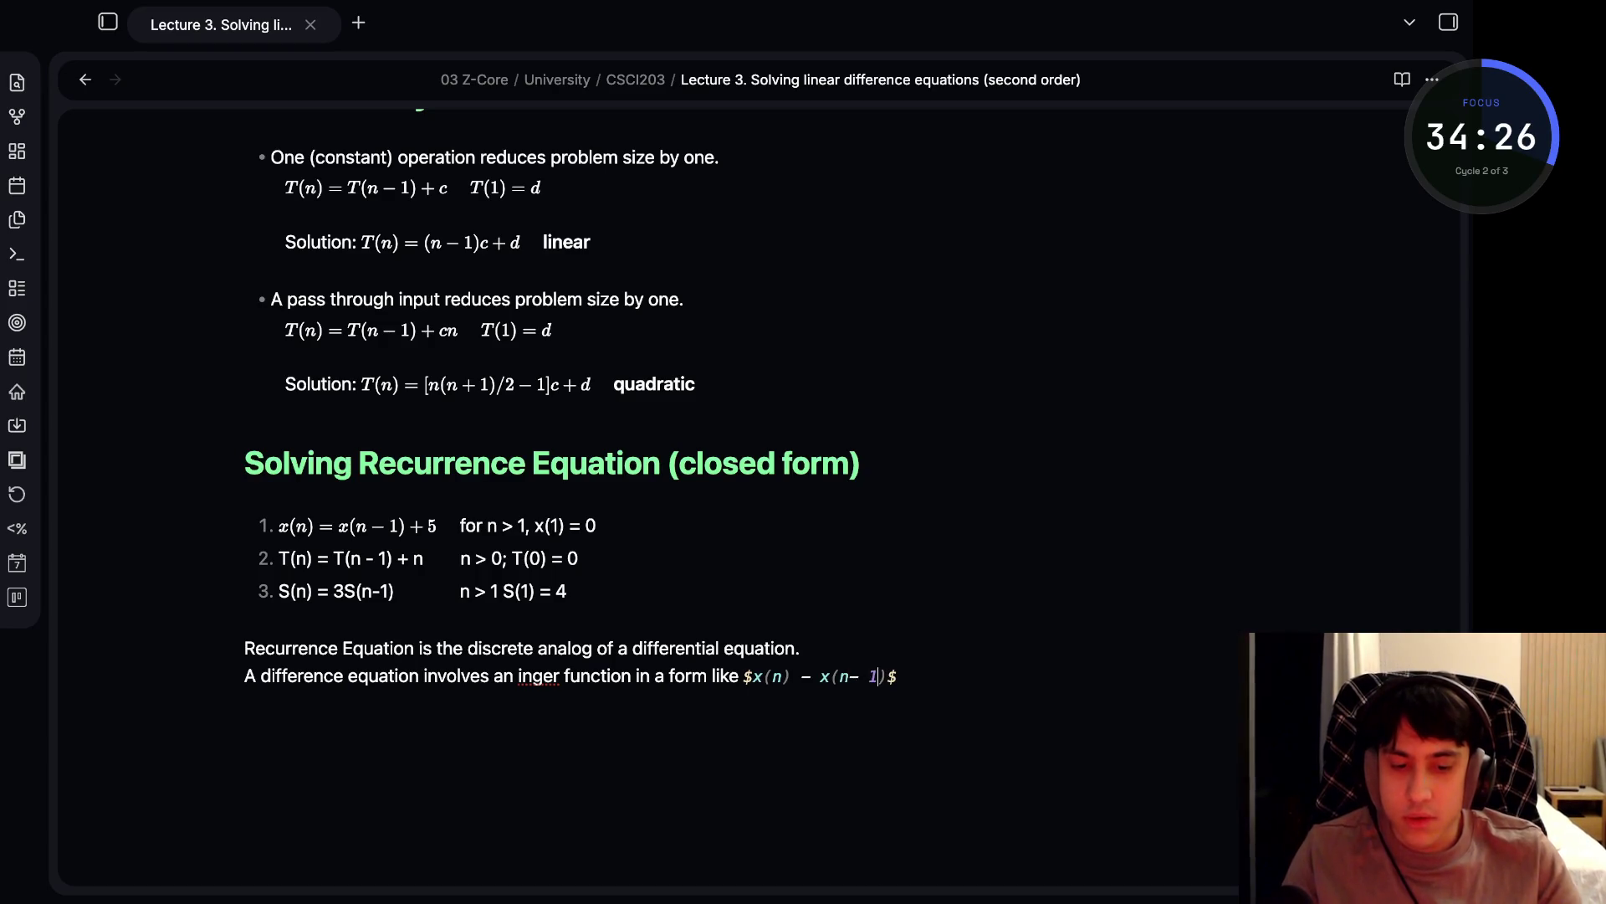
key("BackSpace")
type("1) = 5 ")
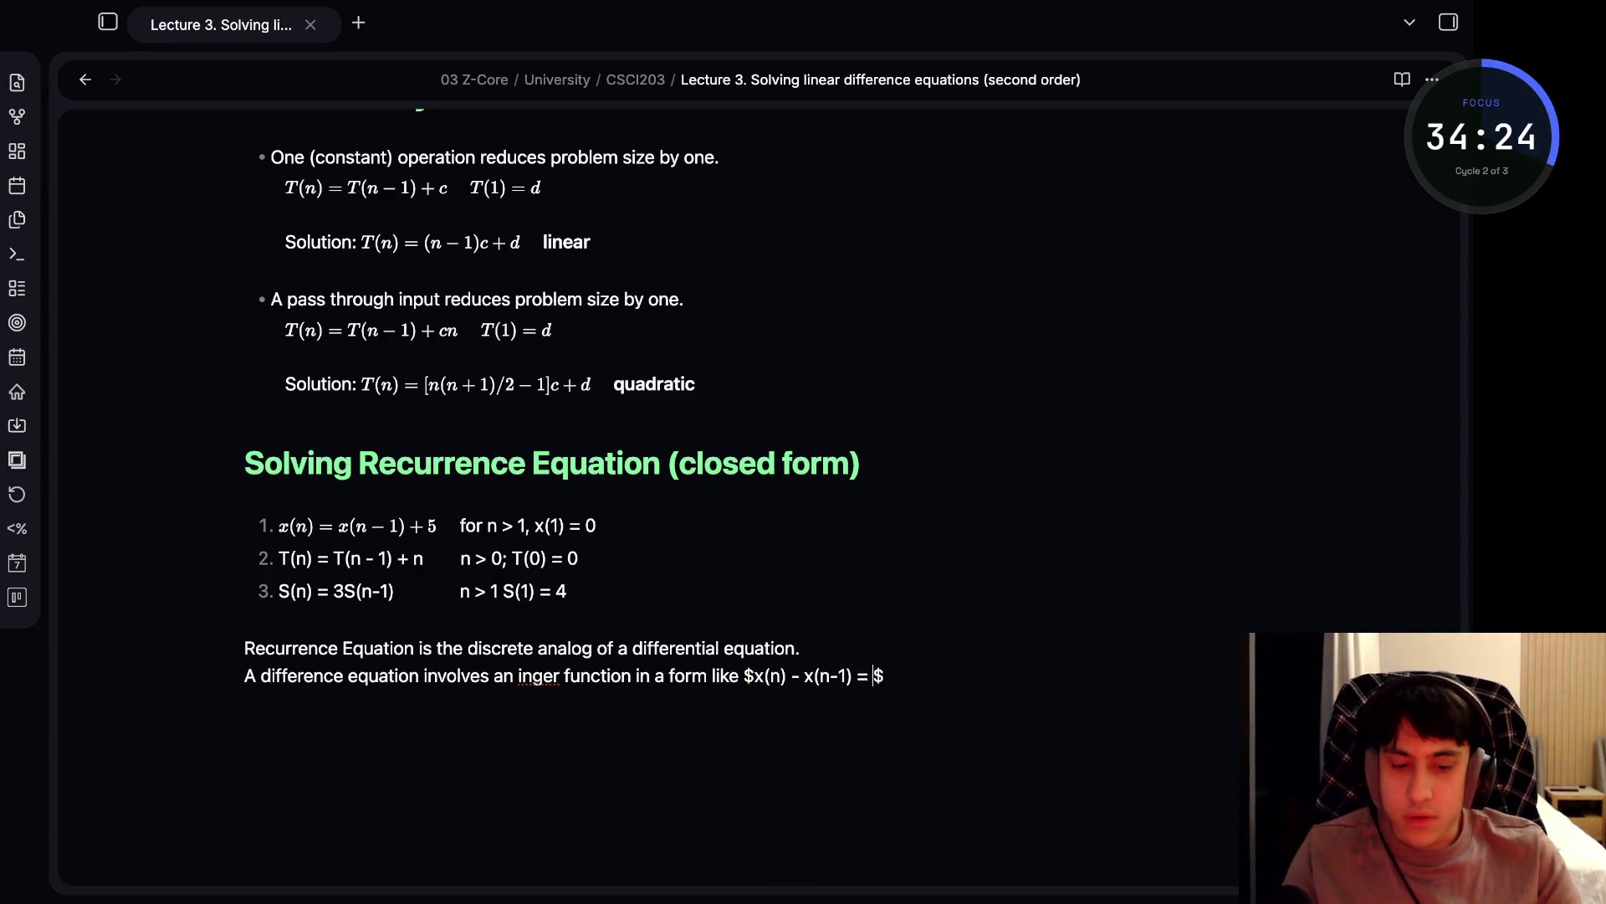
type("===")
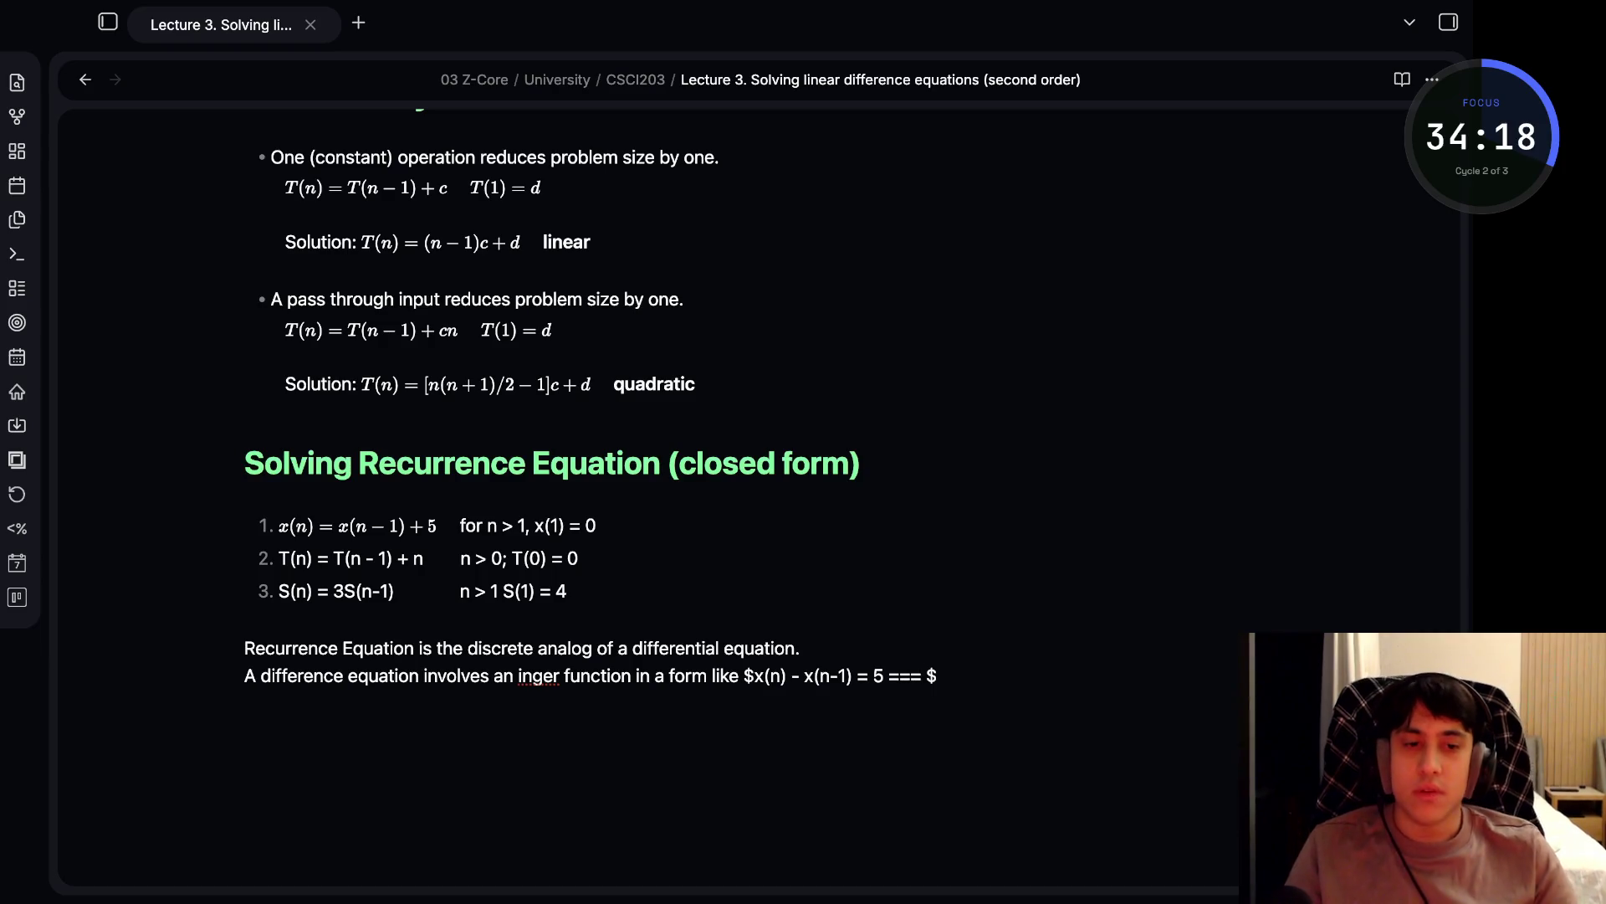
key("BackSpace")
key("BackSpace")
key("BackSpace")
key("super+Tab")
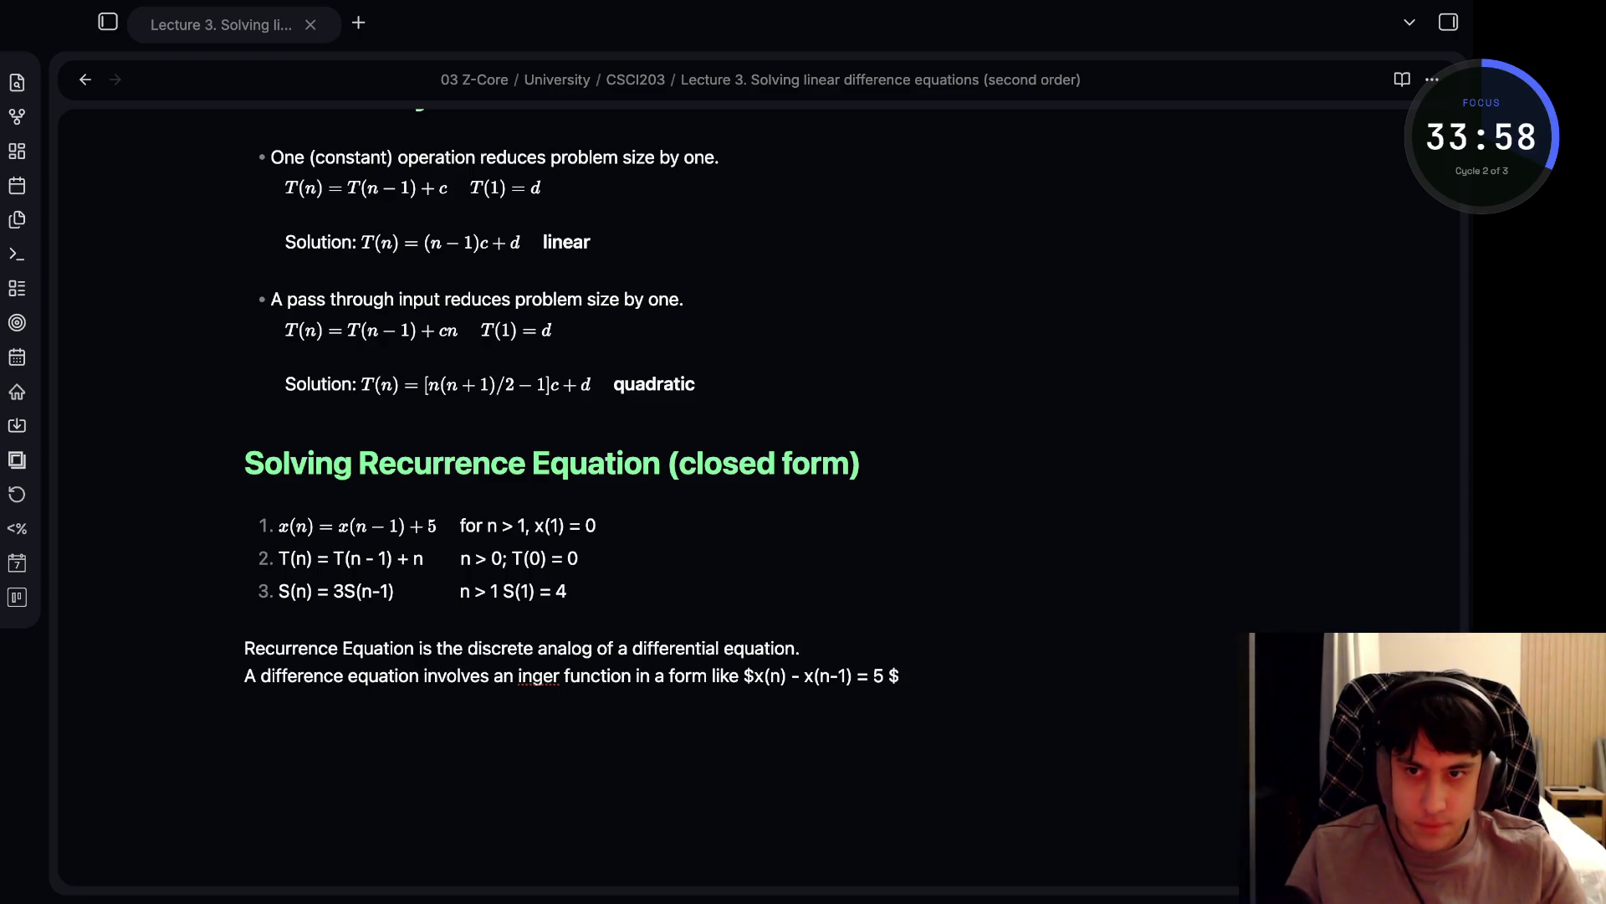
left_click(883, 675)
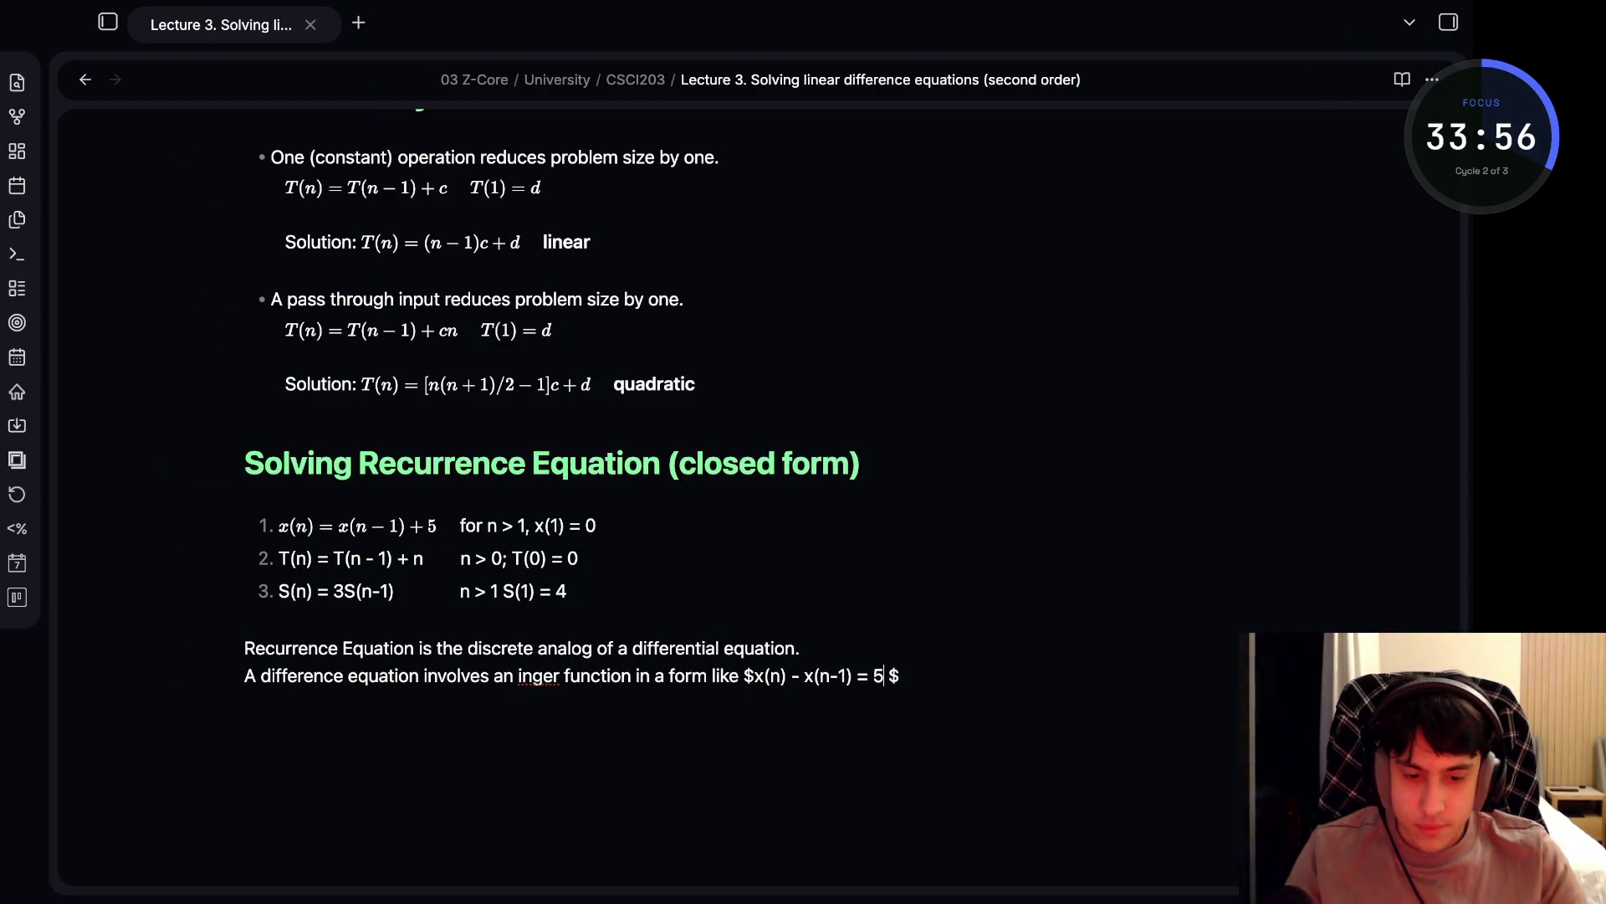
- Correct the misspelled word 'inger' to 'integer'
left_click(869, 675)
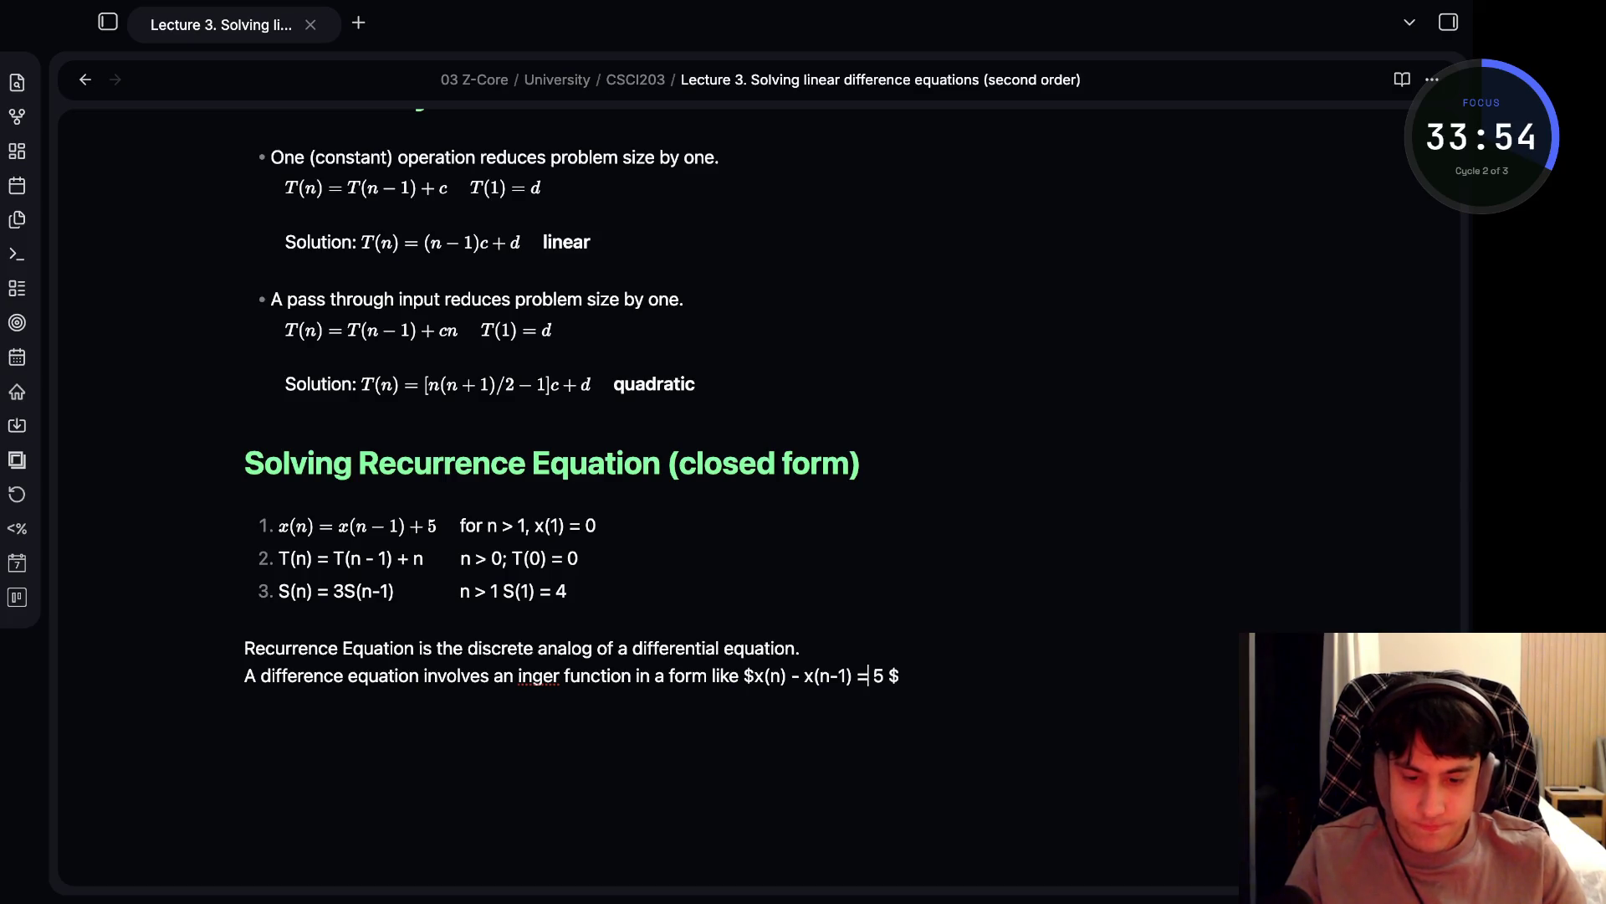
left_click(763, 675)
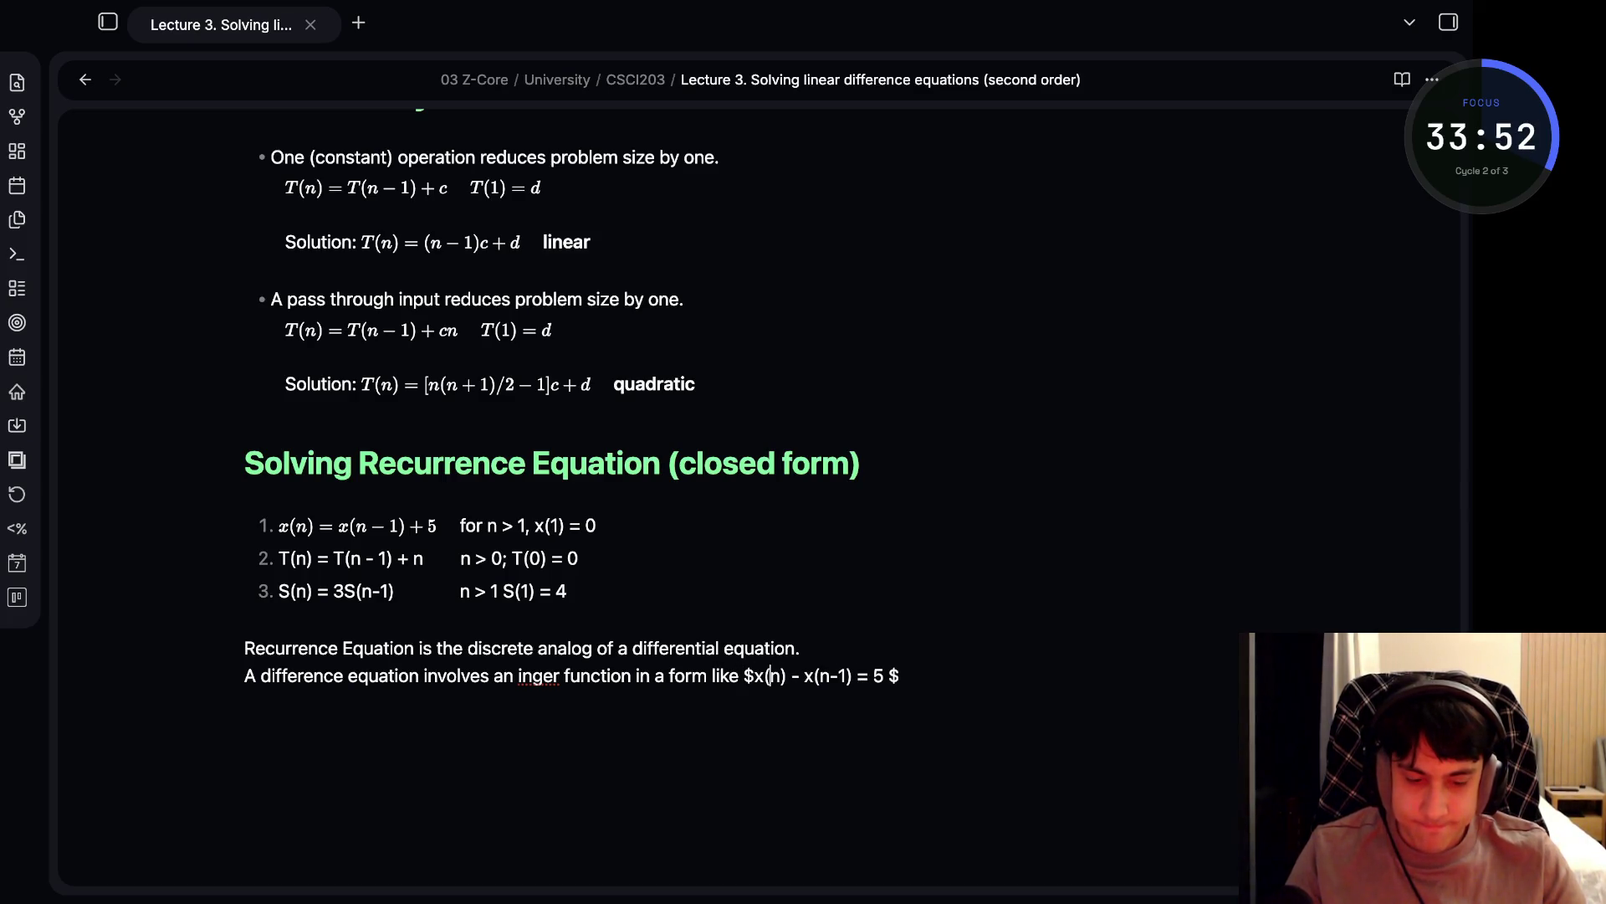
left_click(857, 675)
left_click(743, 675)
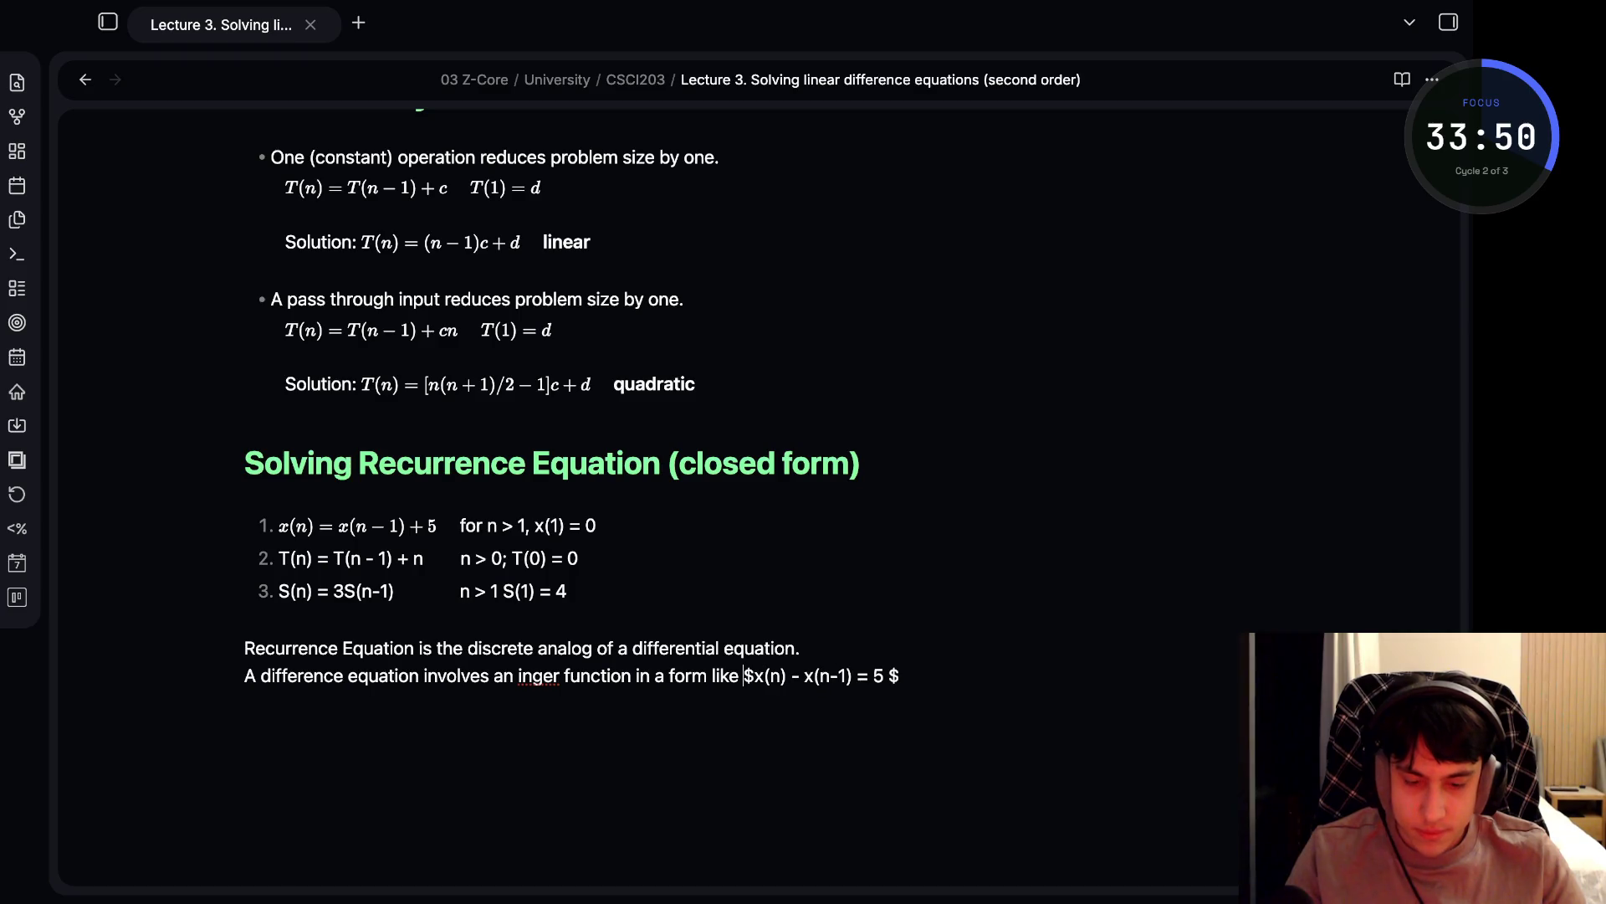
left_click(608, 675)
type("e")
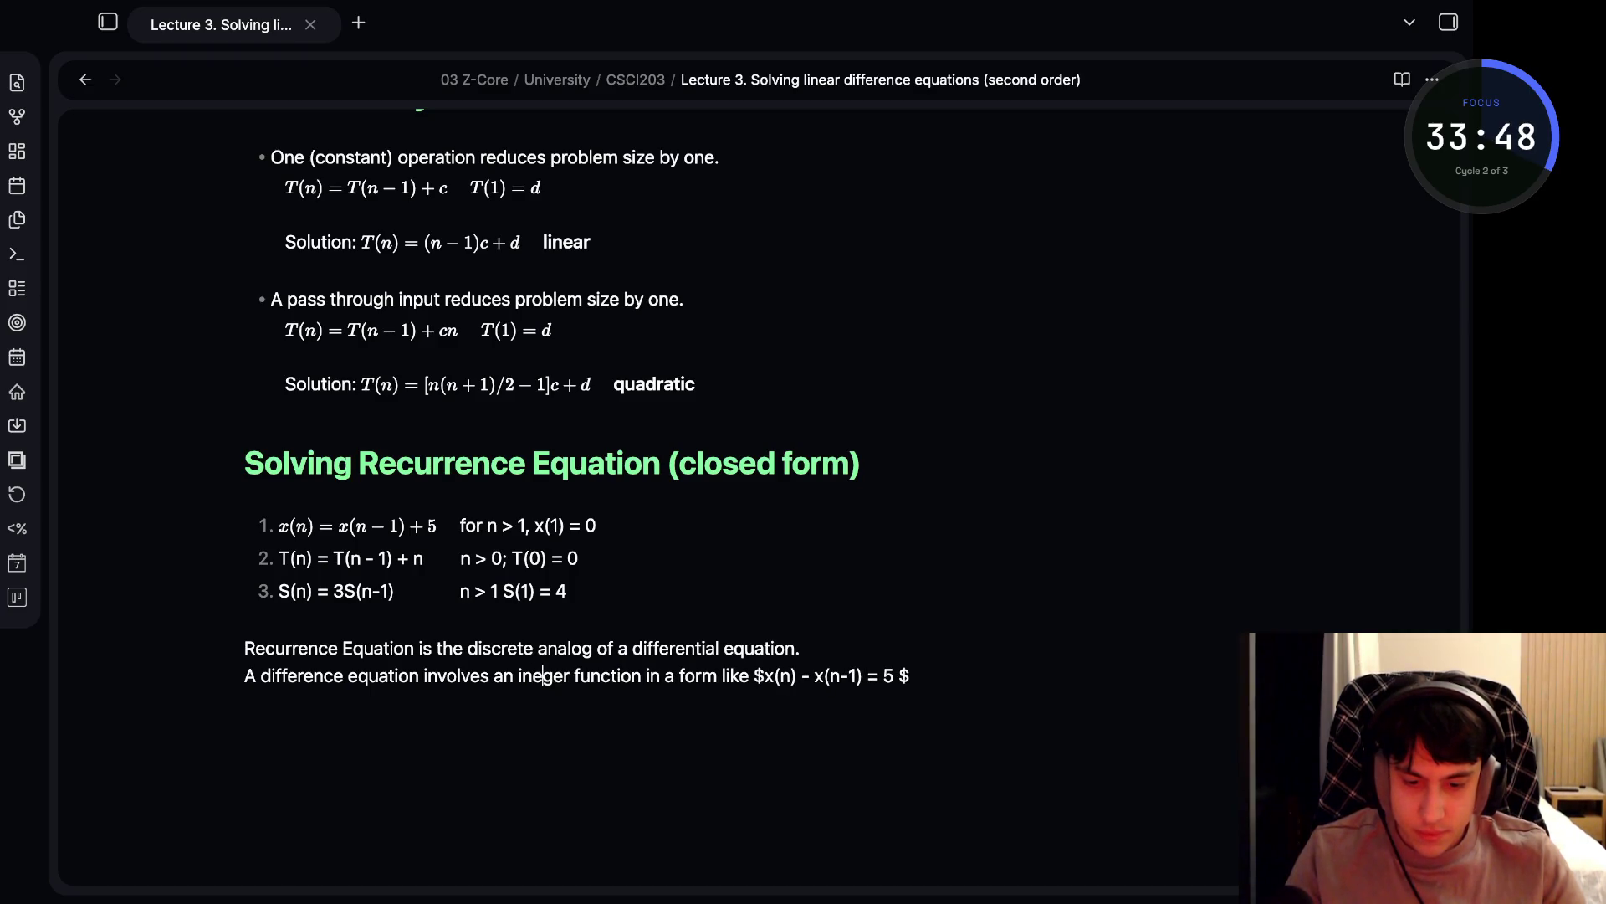
type("y")
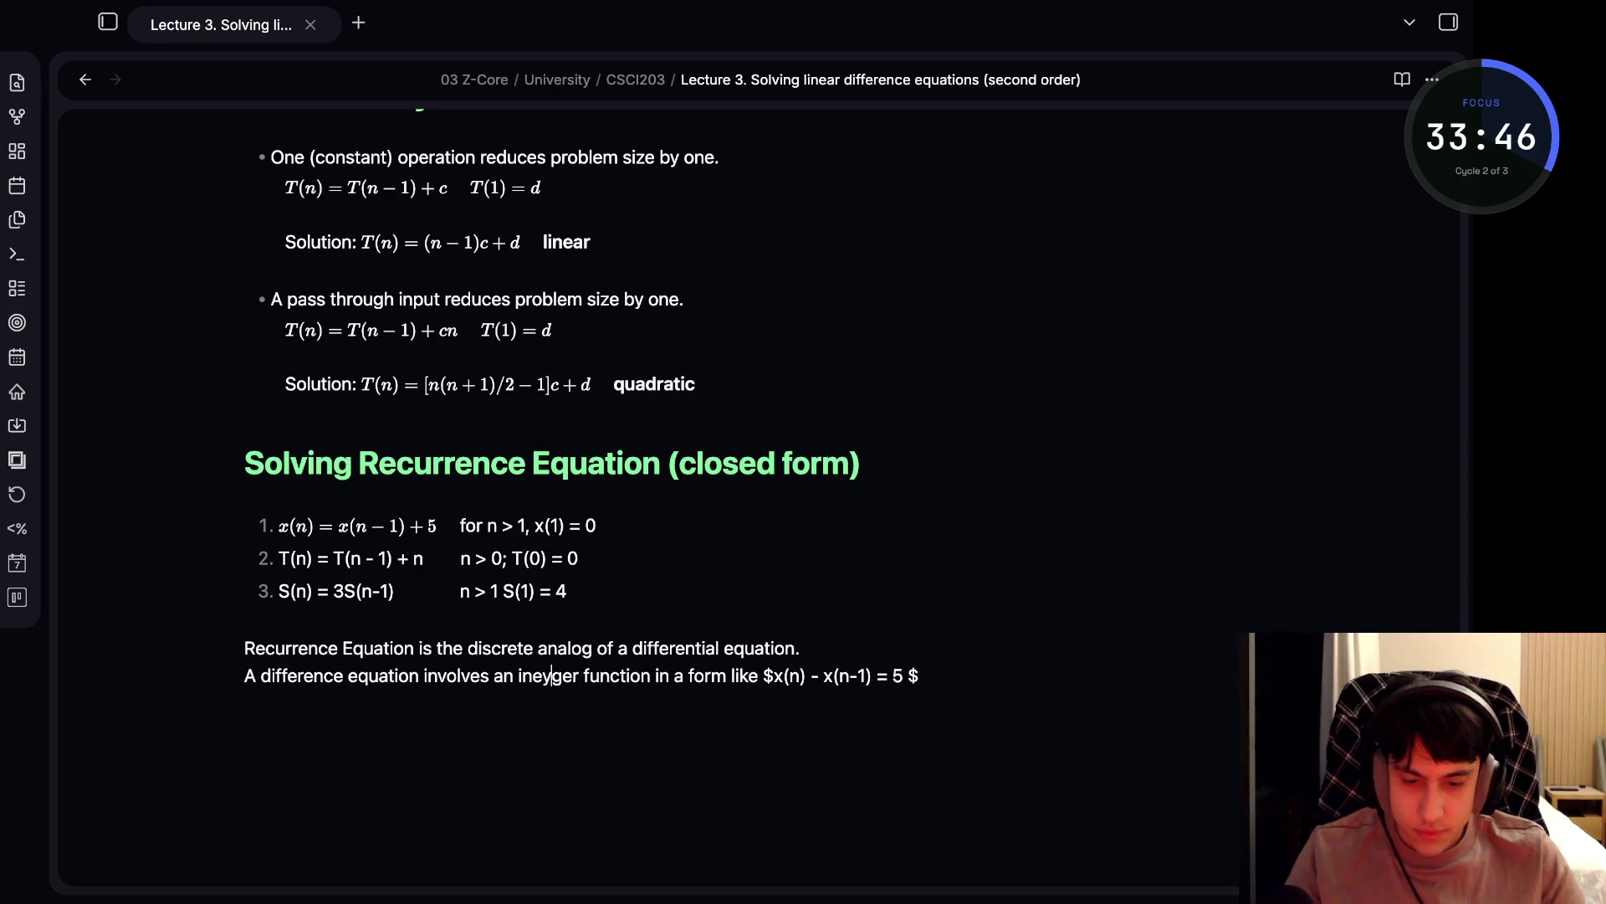
key("BackSpace")
key("BackSpace")
type("te")
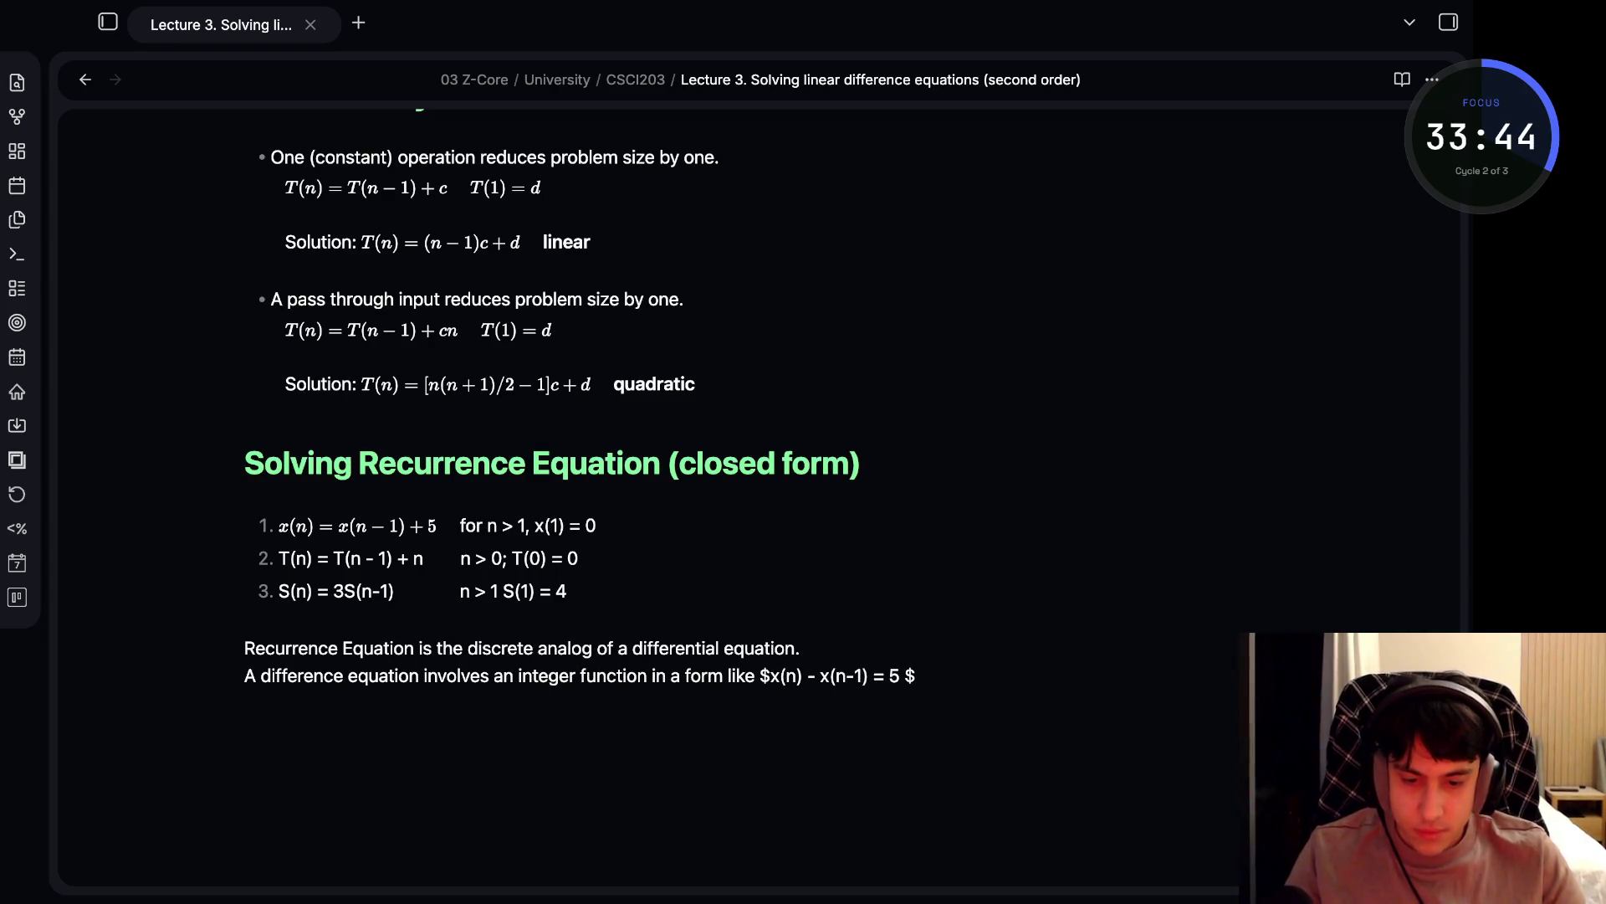
- Remove the space before the closing $ and begin typing \equiv after the 5
left_click(626, 675)
left_click(779, 676)
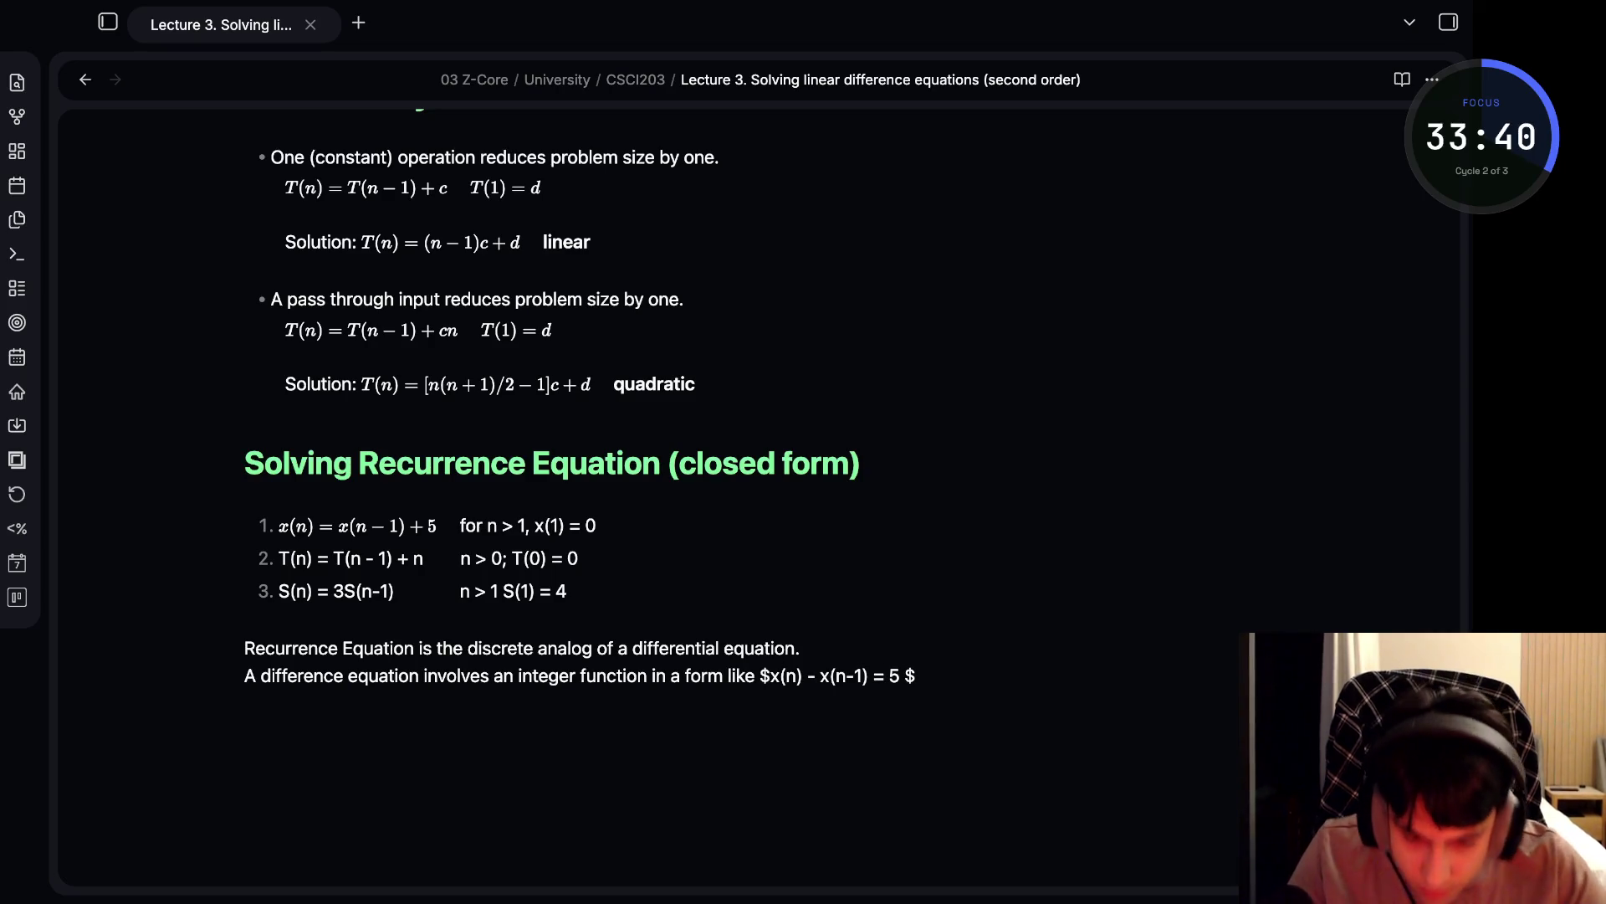
key("BackSpace")
key("BackSpace")
type("$")
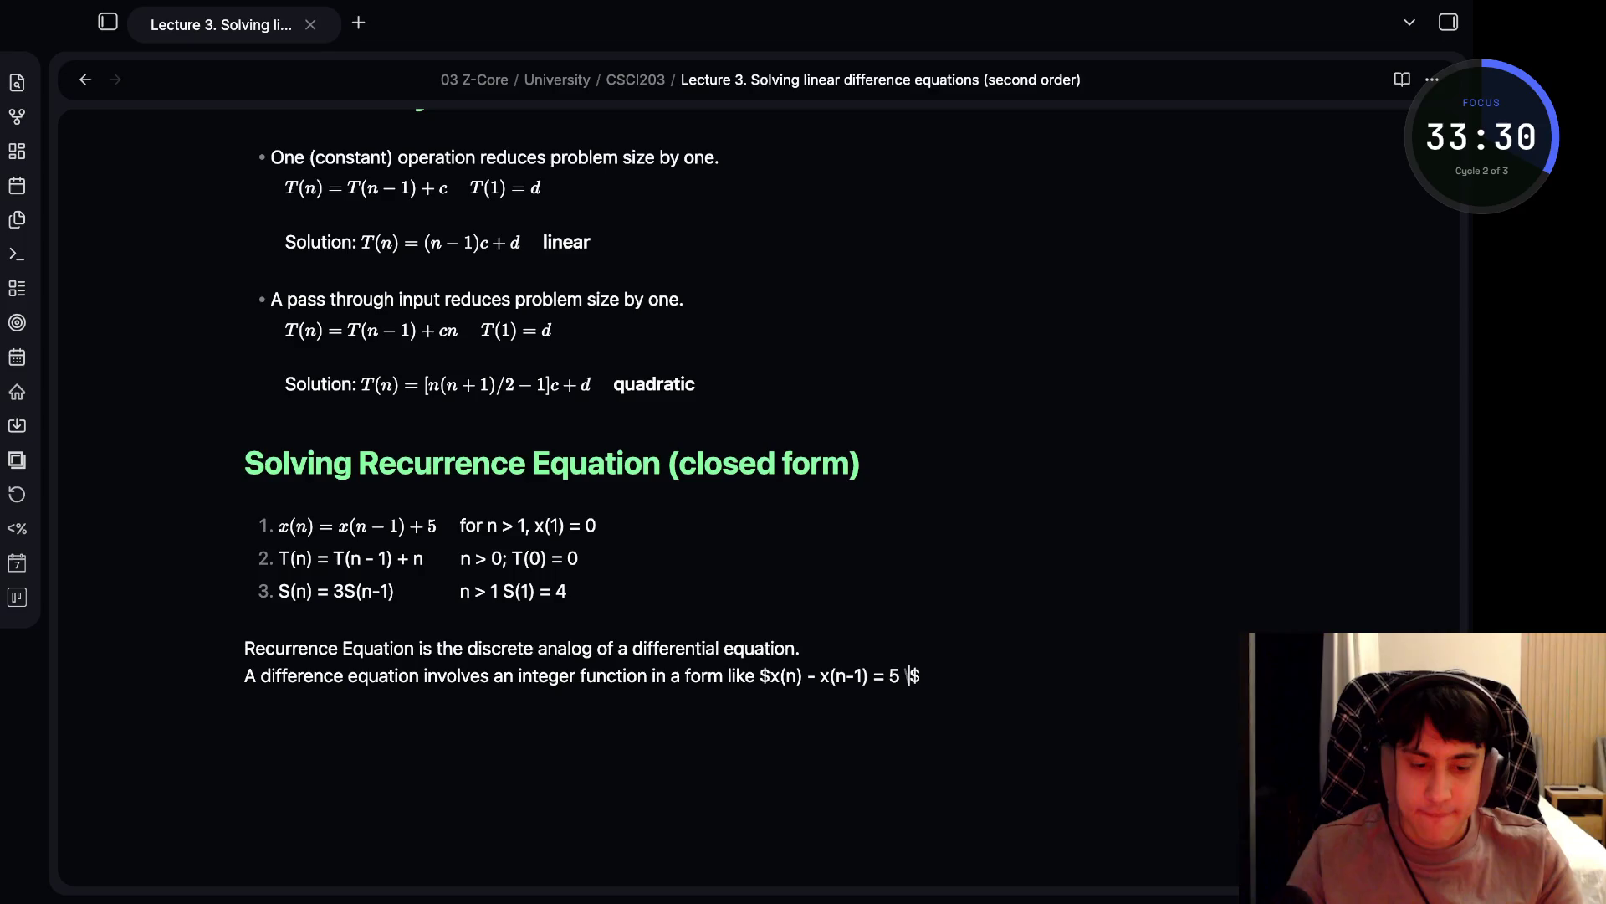
type(" \\equiv")
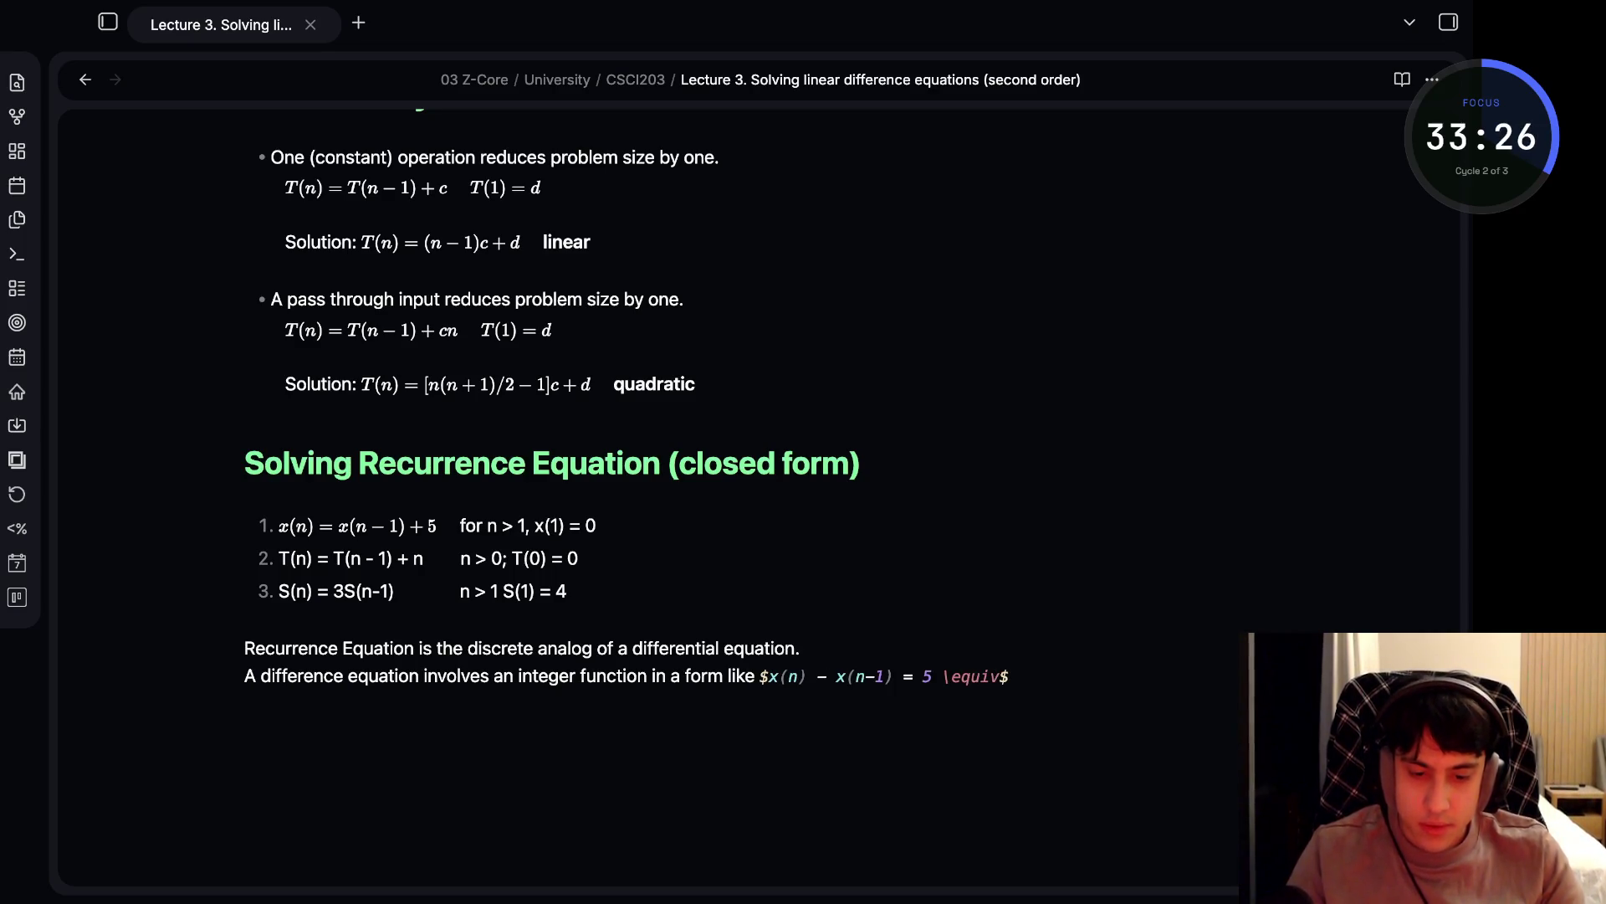
- Append the derivative x^{'}(n)=n after \equiv in the inline equation
left_click(1010, 676)
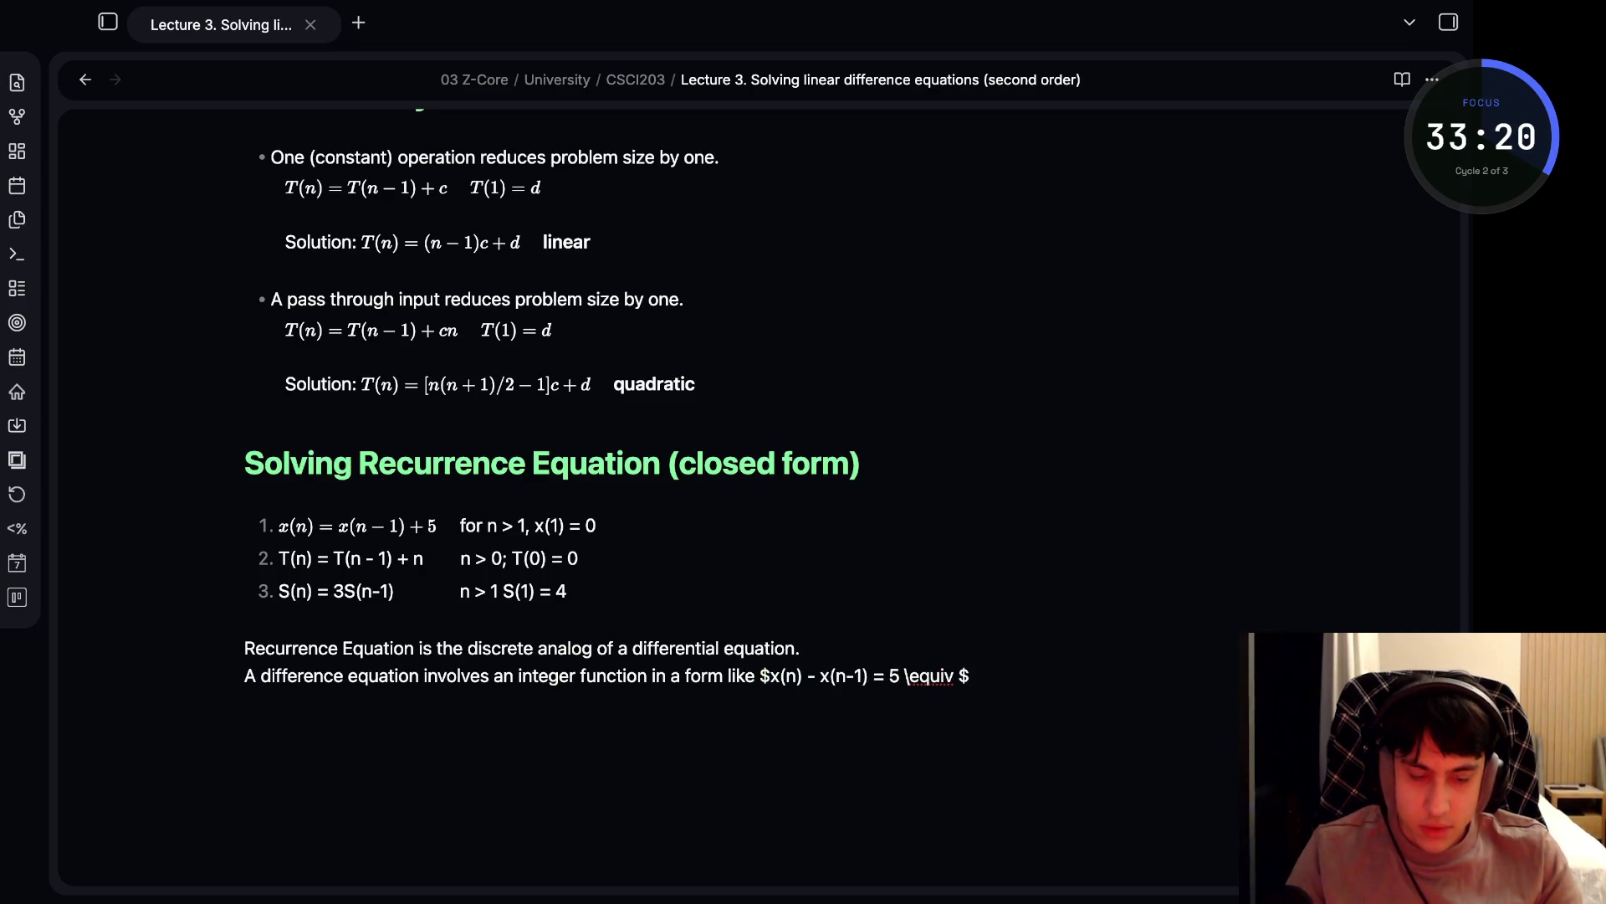
type("x")
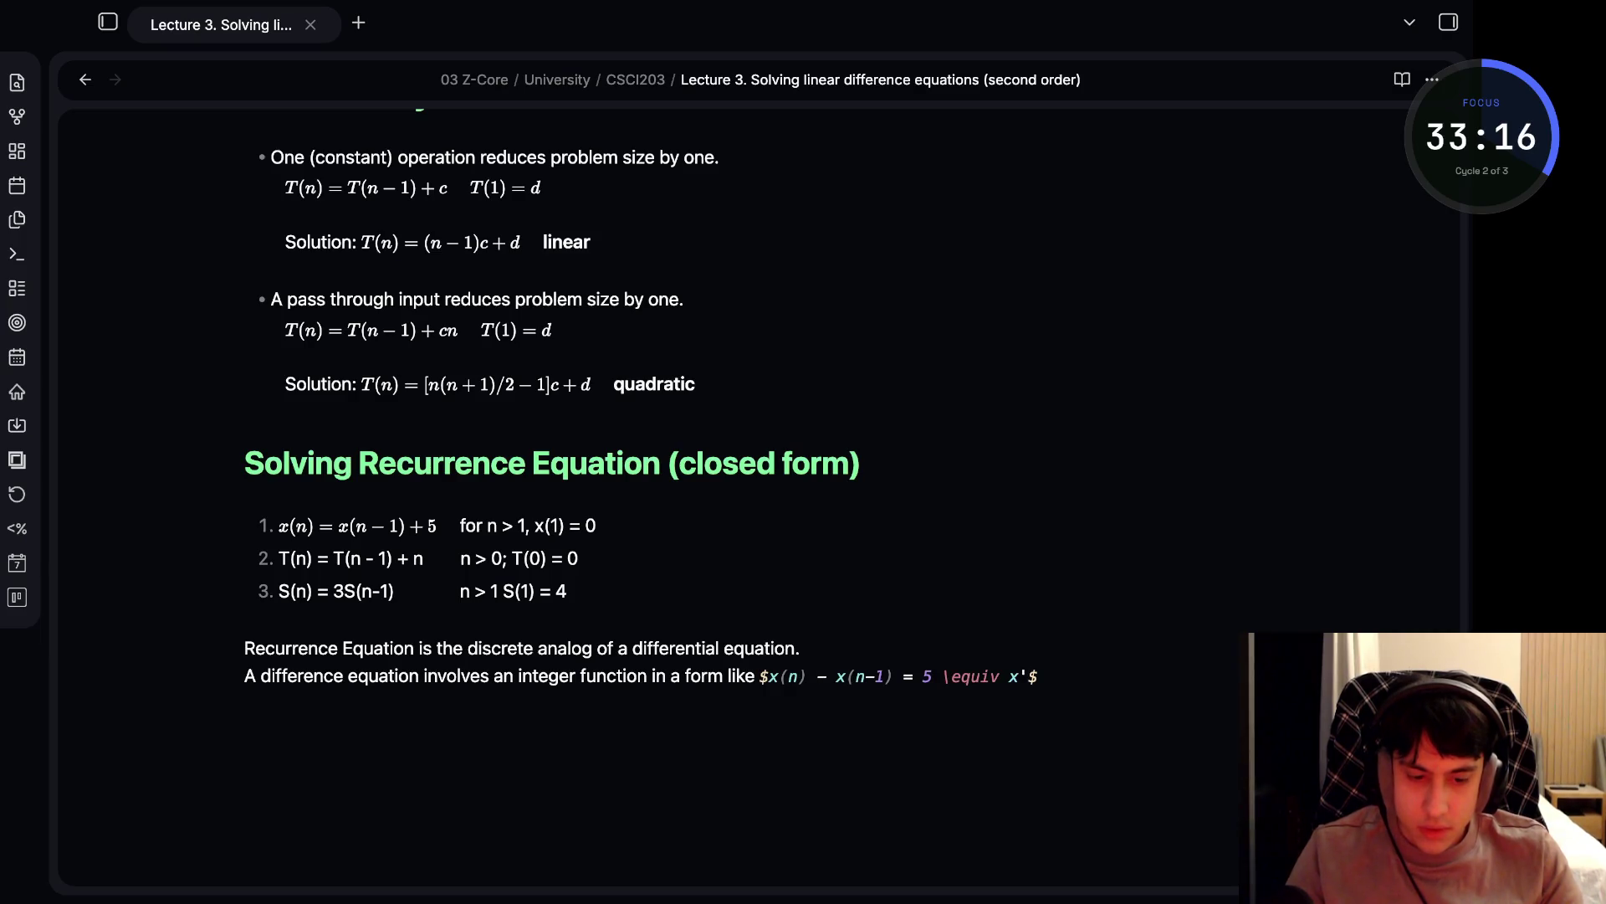
type("^'")
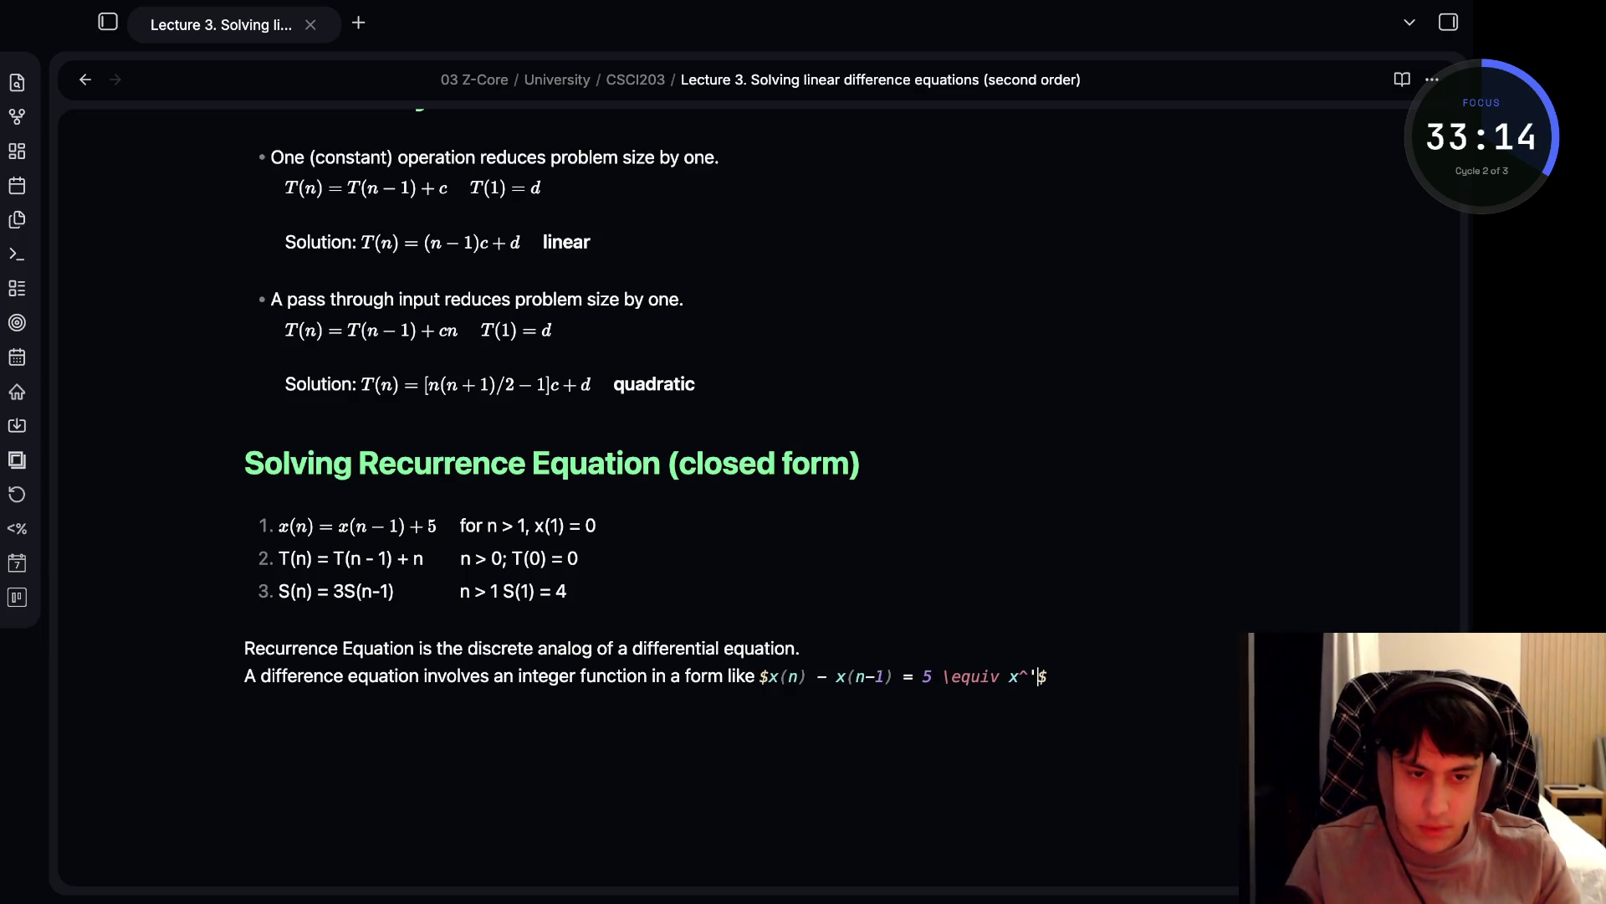
key("BackSpace")
type("{'(n)}=")
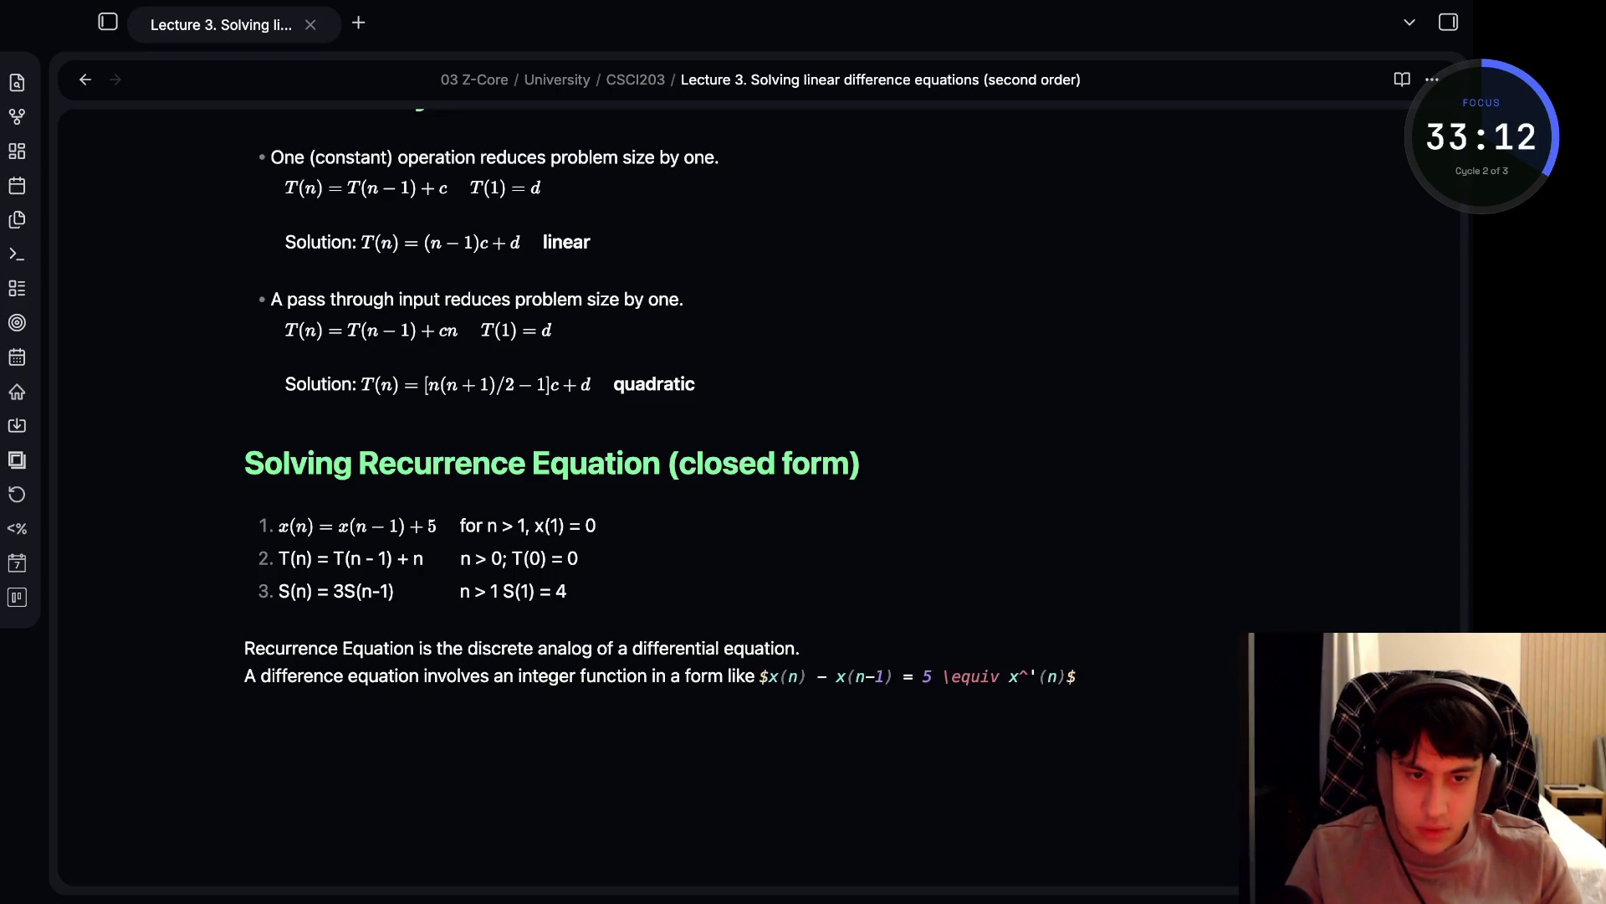
type("n")
key("Up")
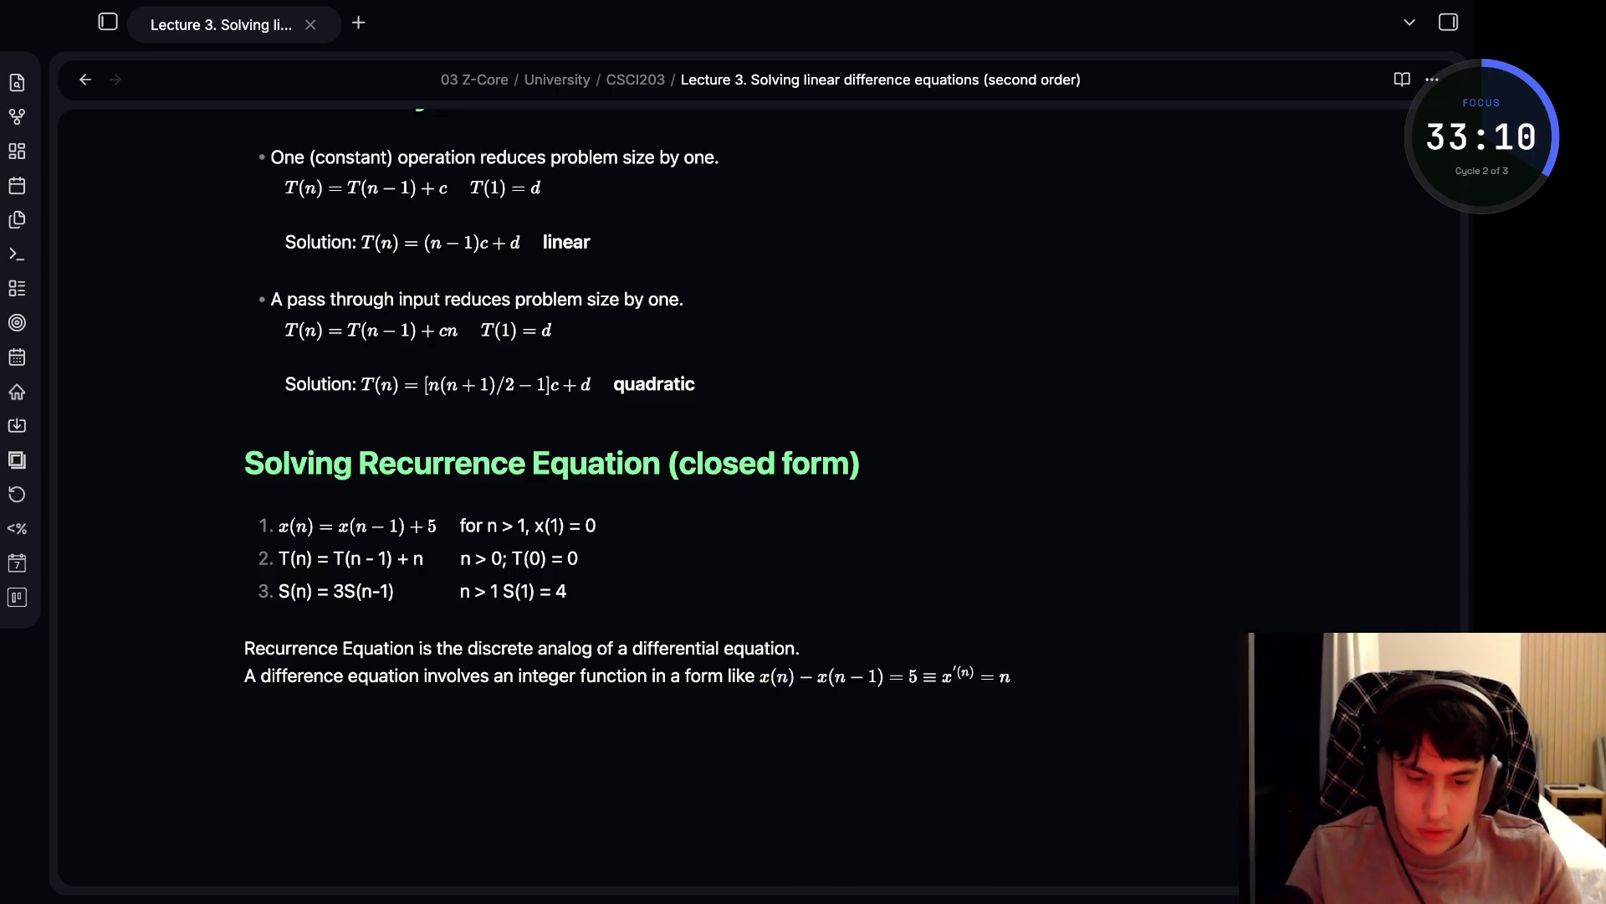
- Fix the braces and parentheses so the equation renders as x(n) − x(n−1) = 5 ≡ x′(n) = n
left_click(1044, 676)
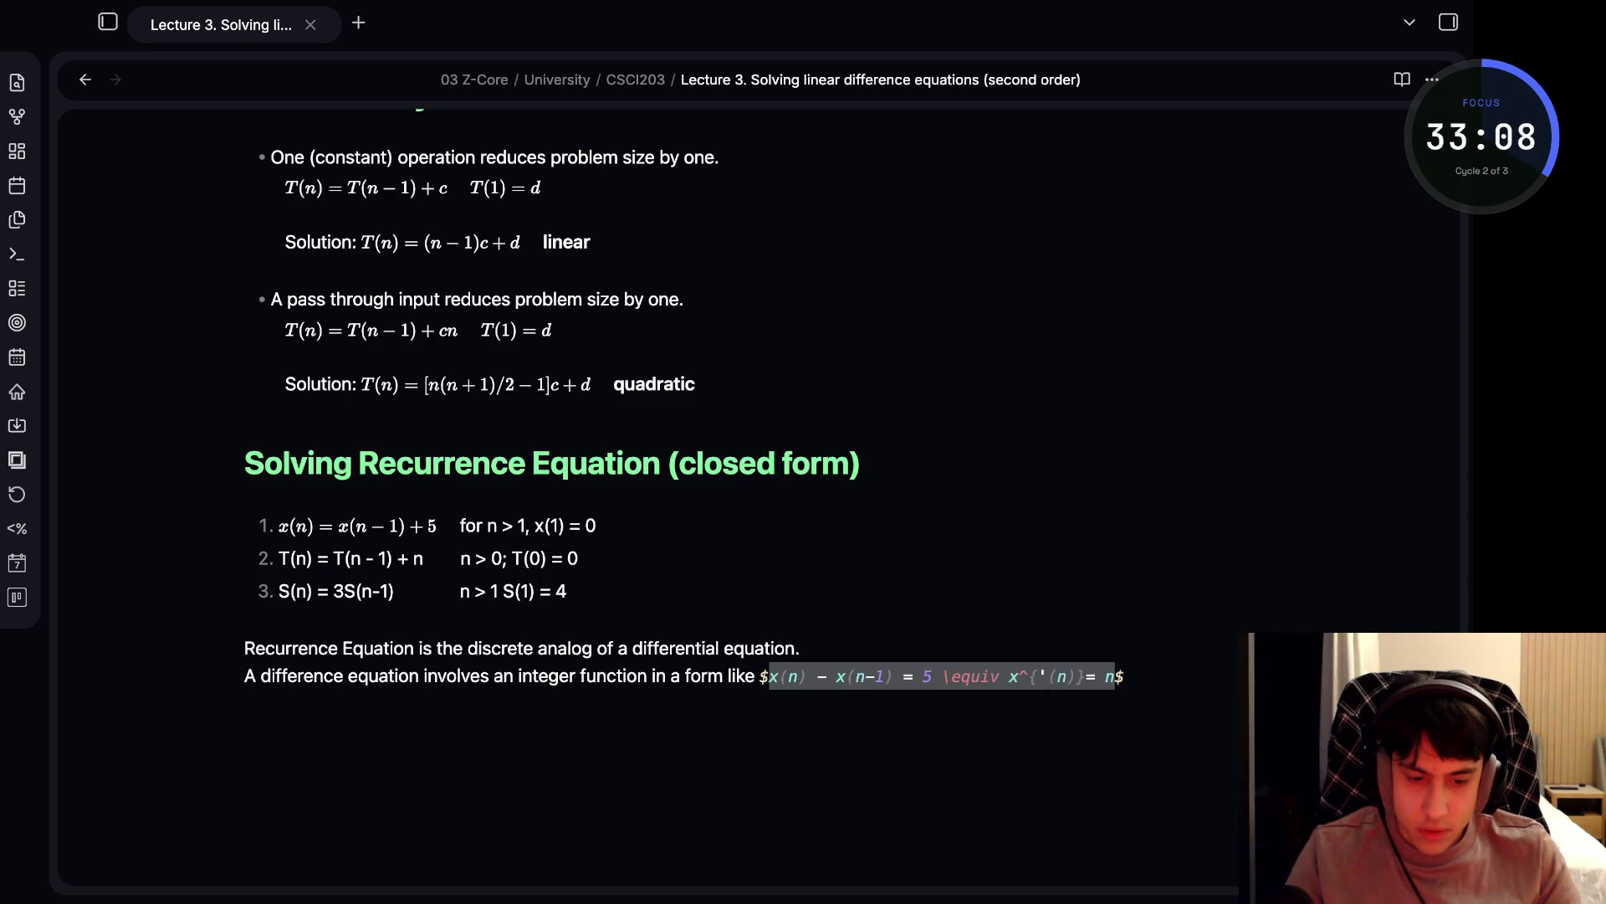
type("}")
key("Right")
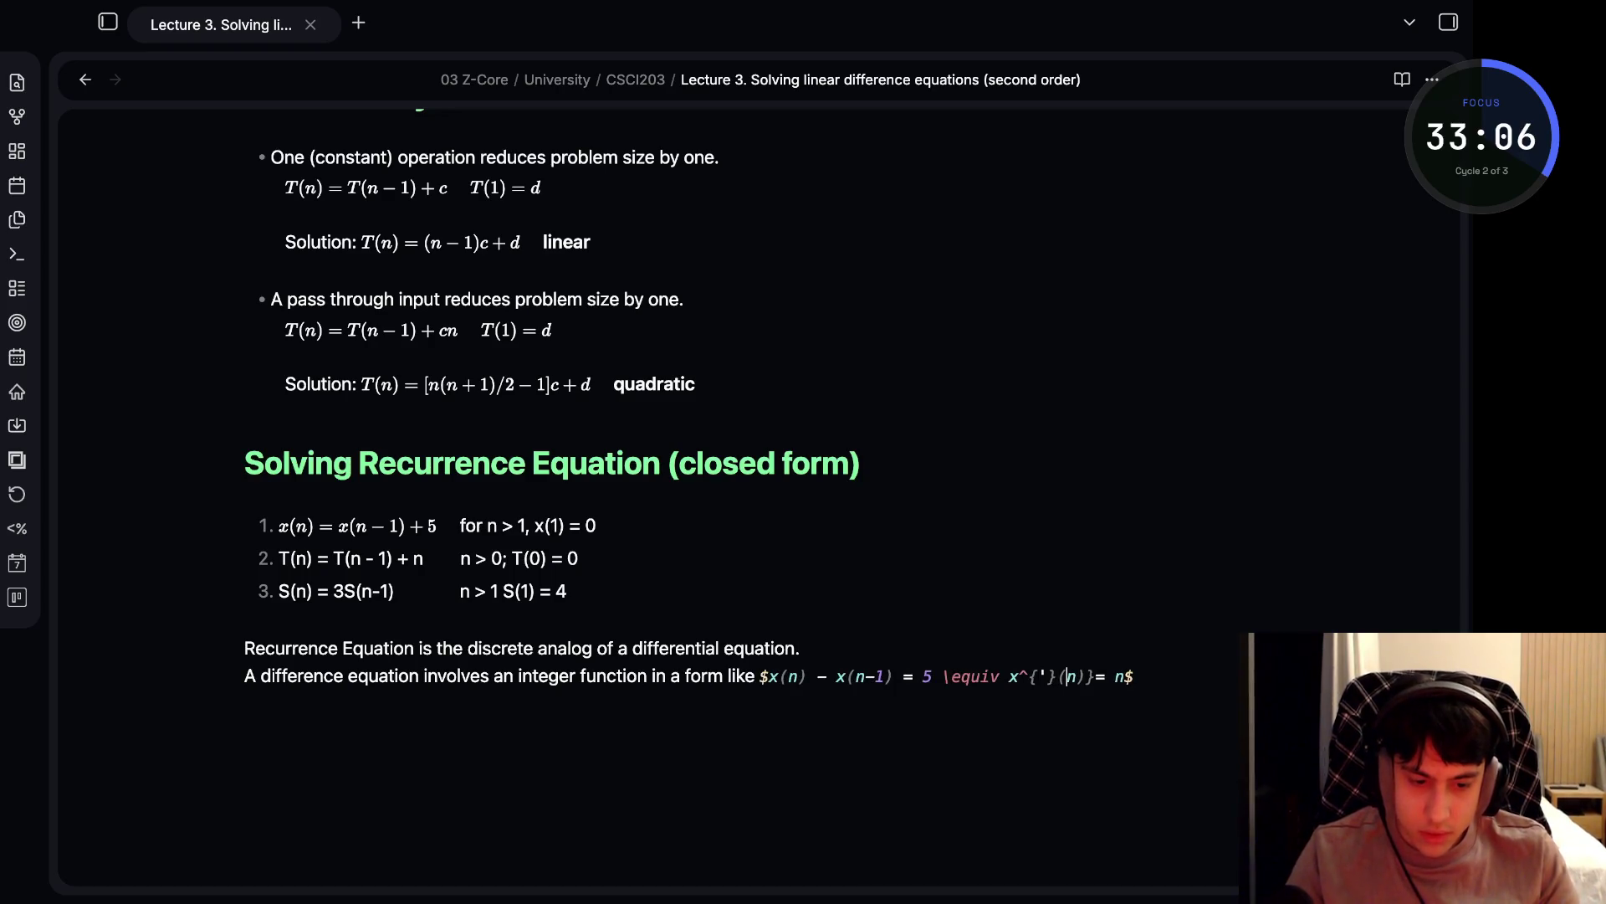
key("BackSpace")
key("Right")
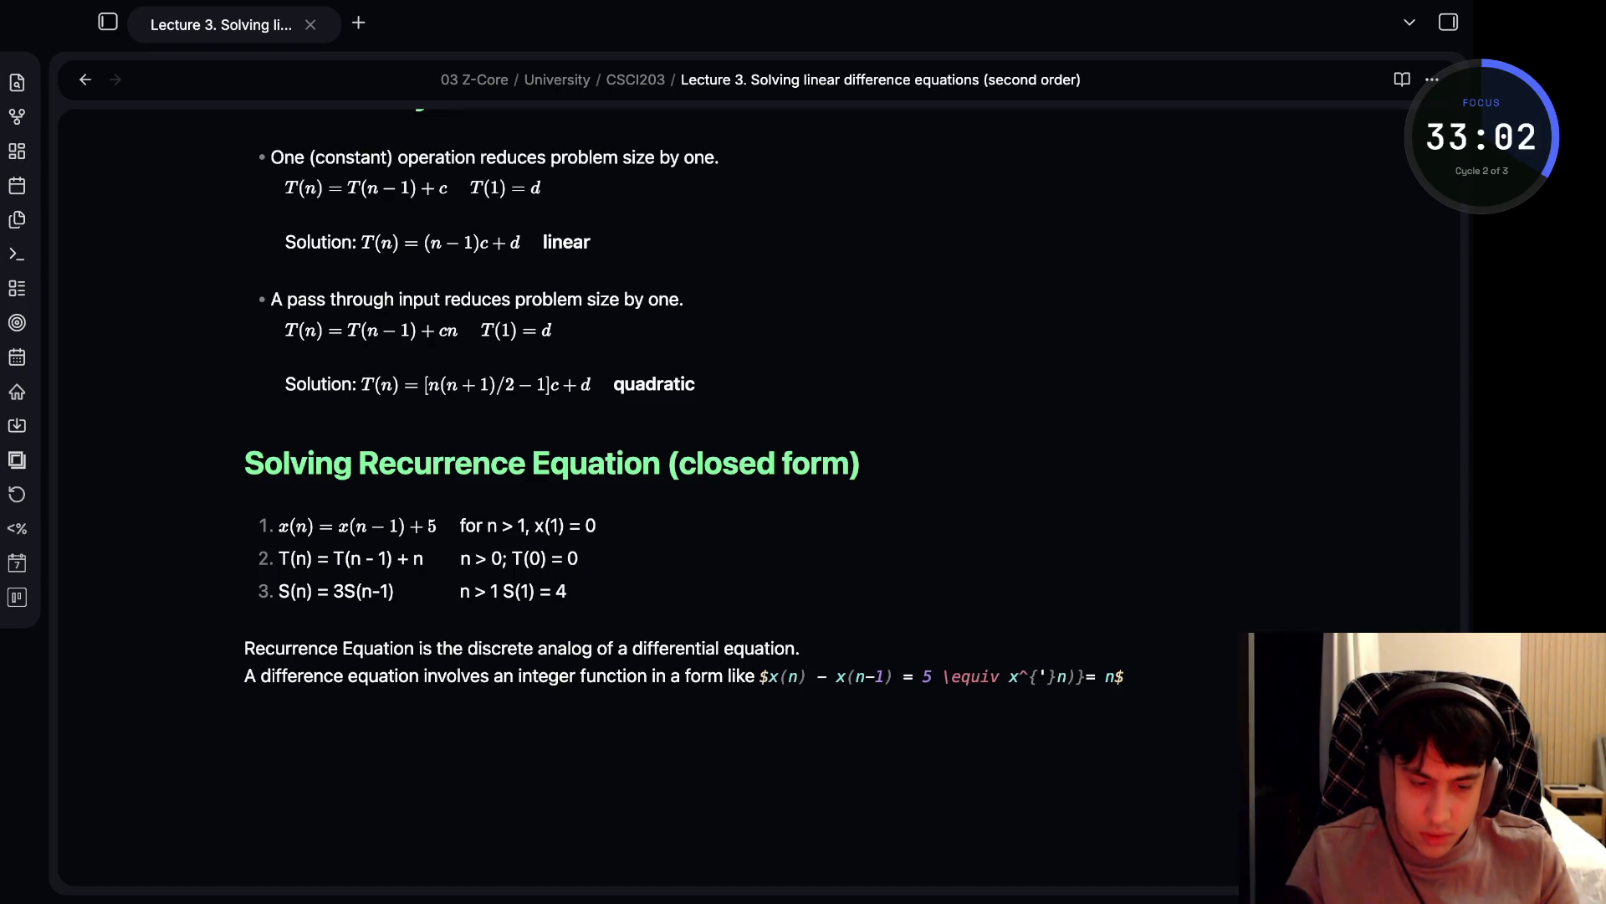
key("BackSpace")
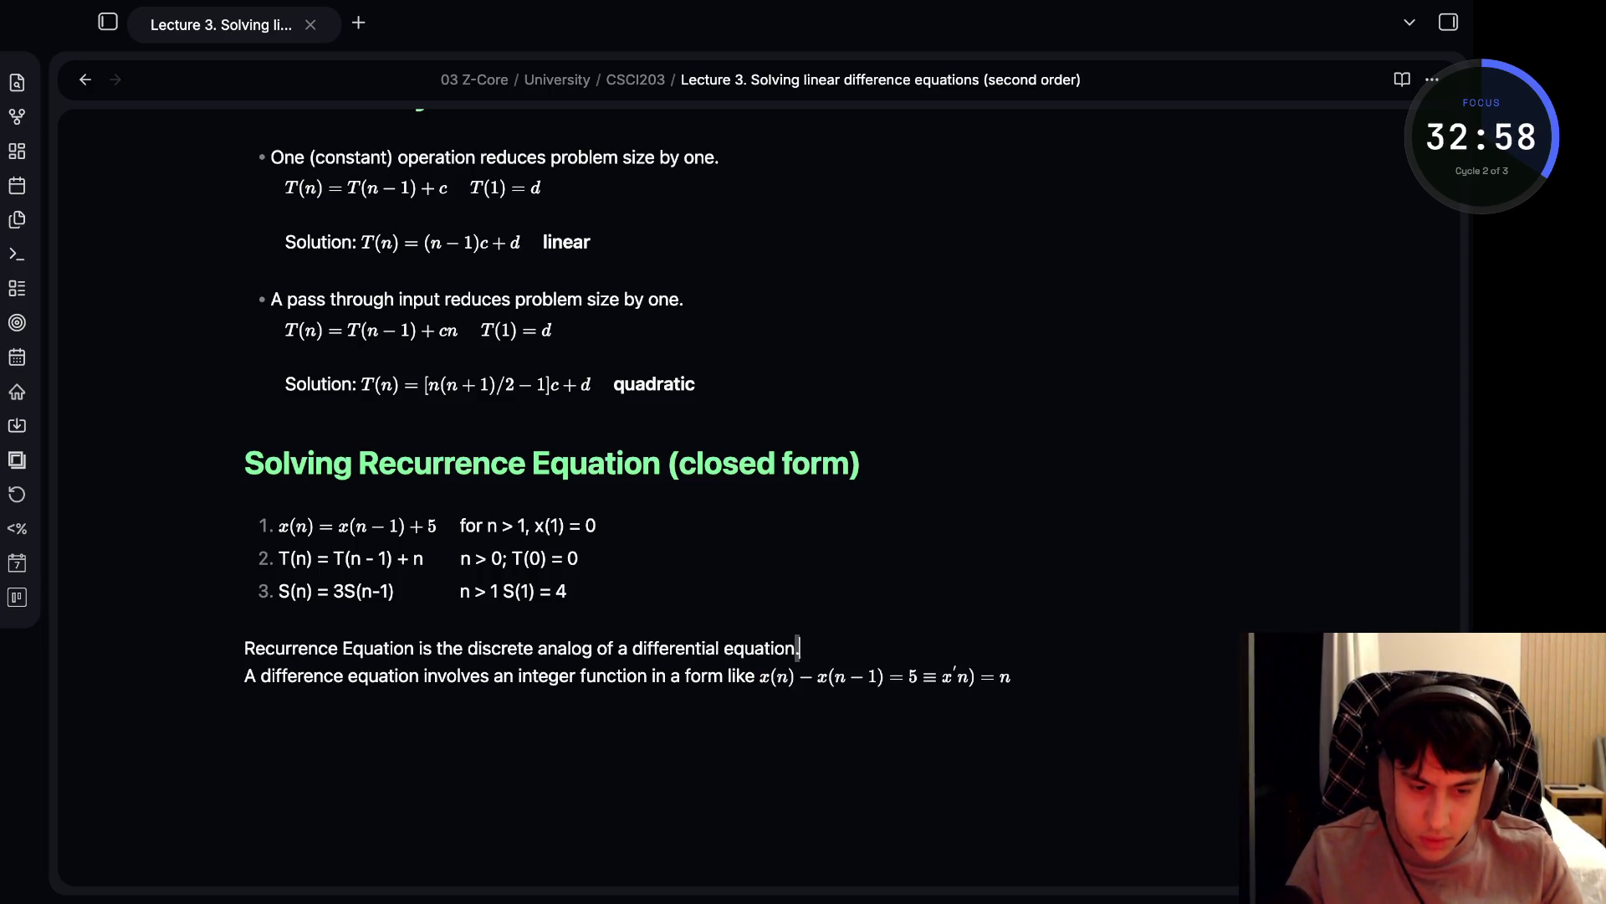
left_click(1104, 676)
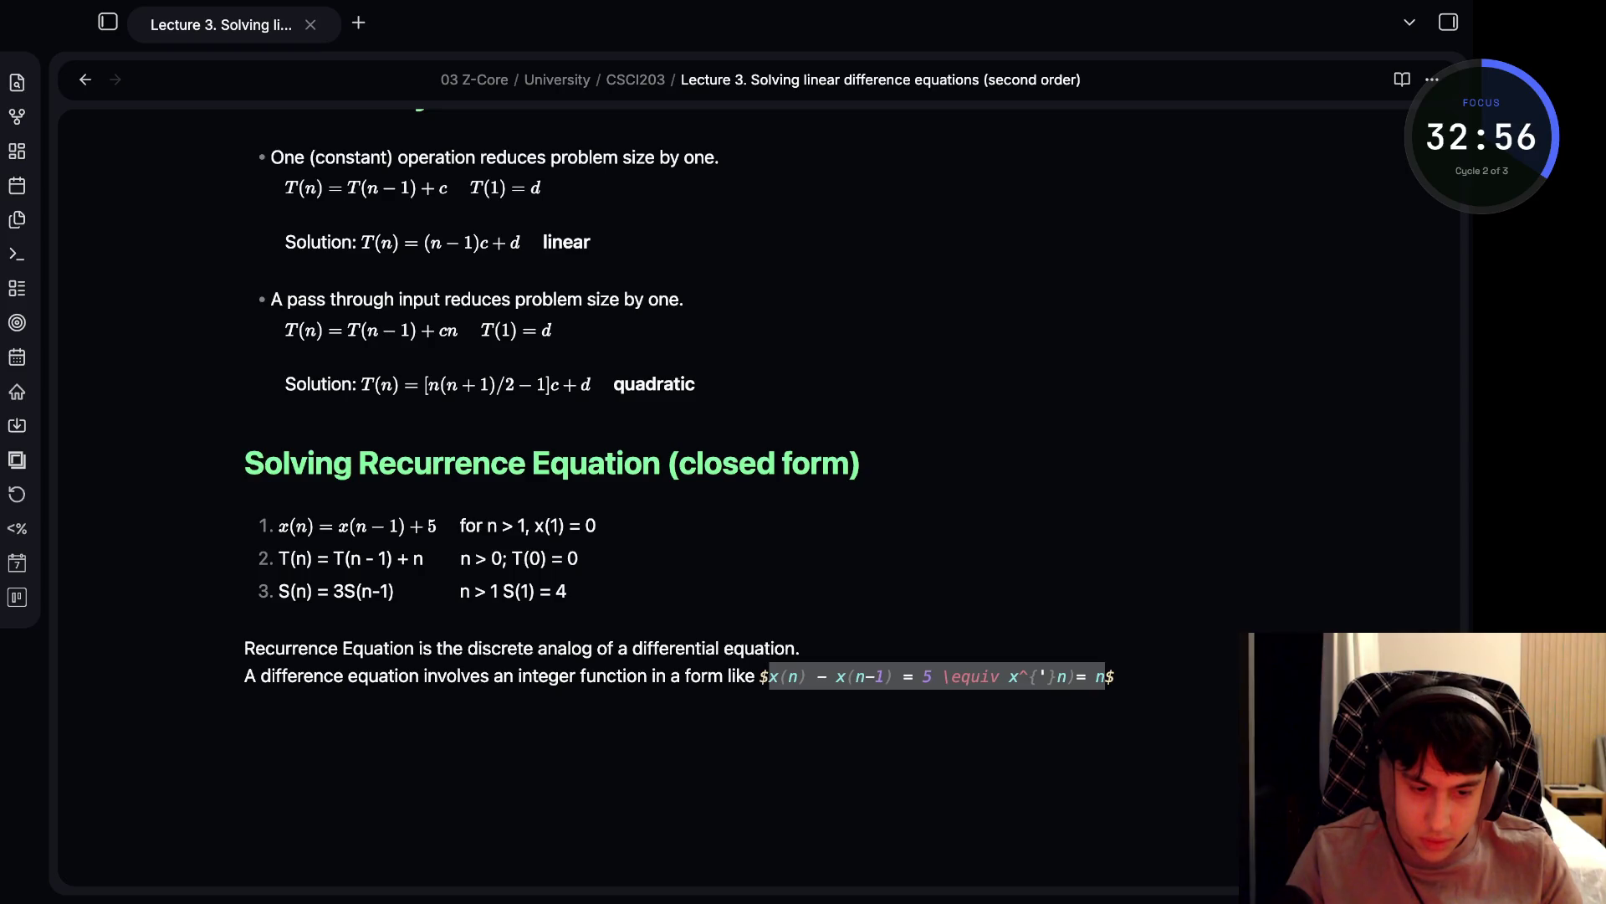
left_click(1058, 676)
type("(")
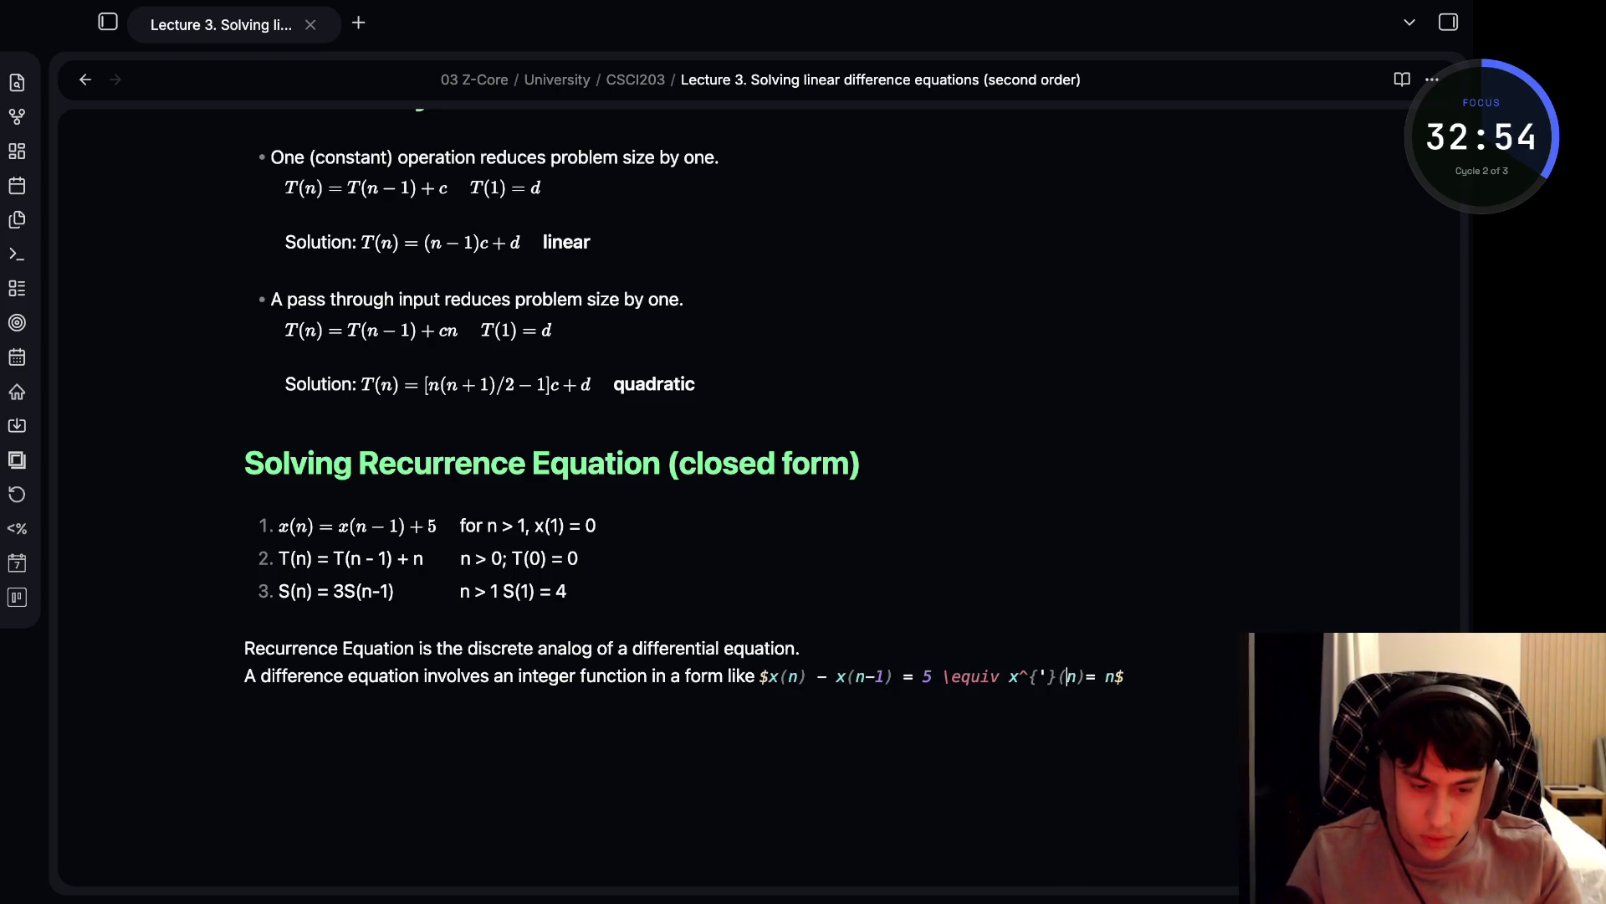
left_click(801, 648)
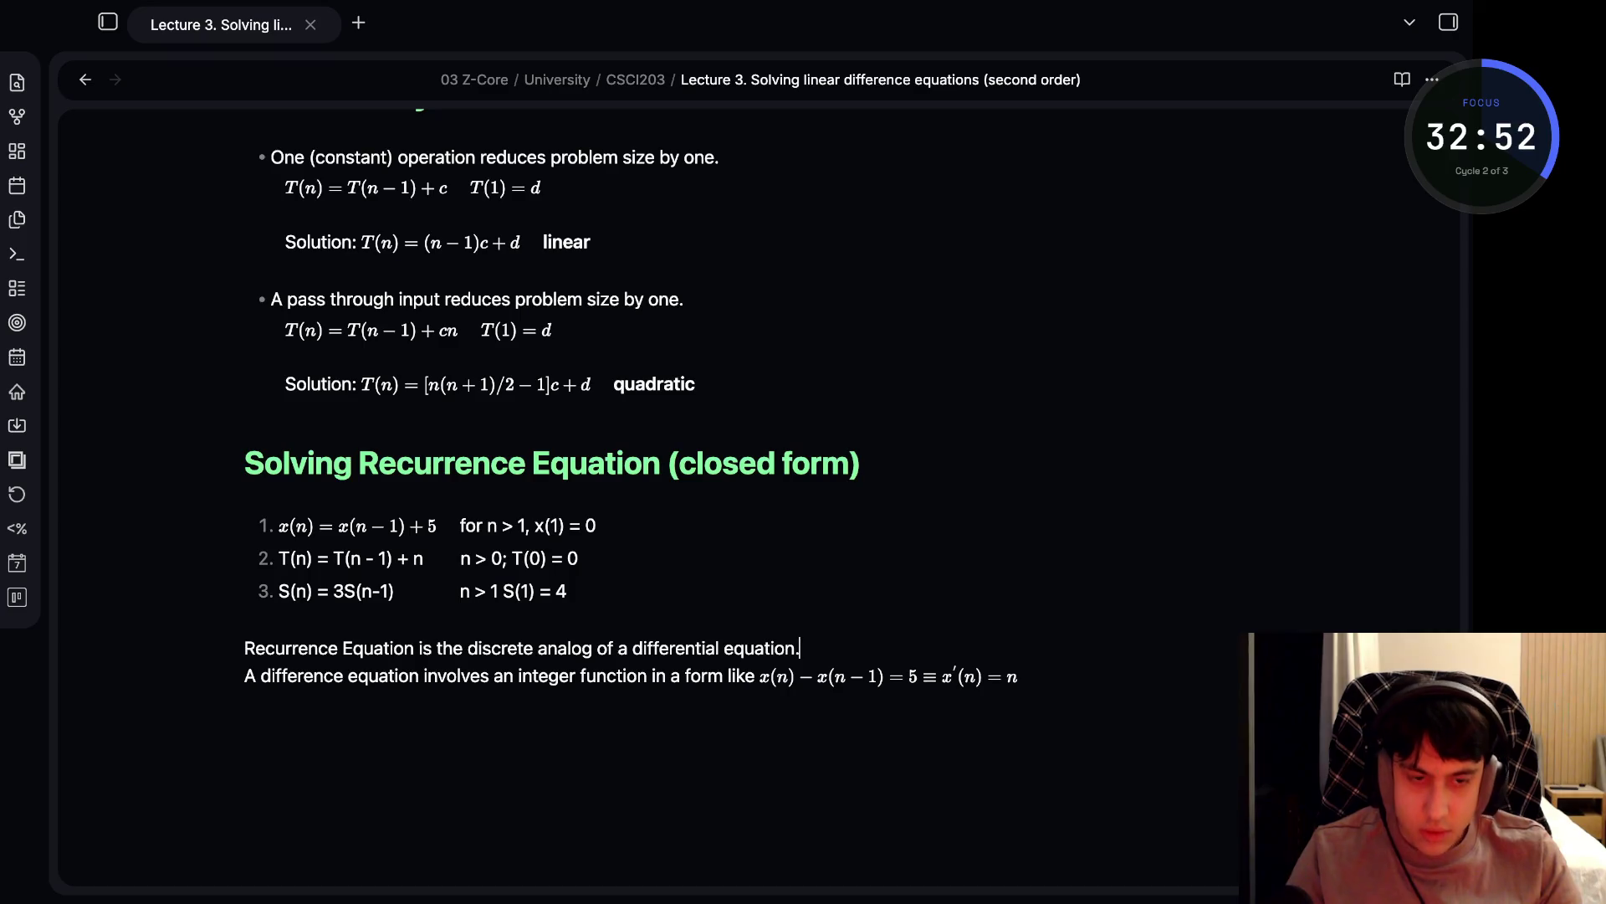
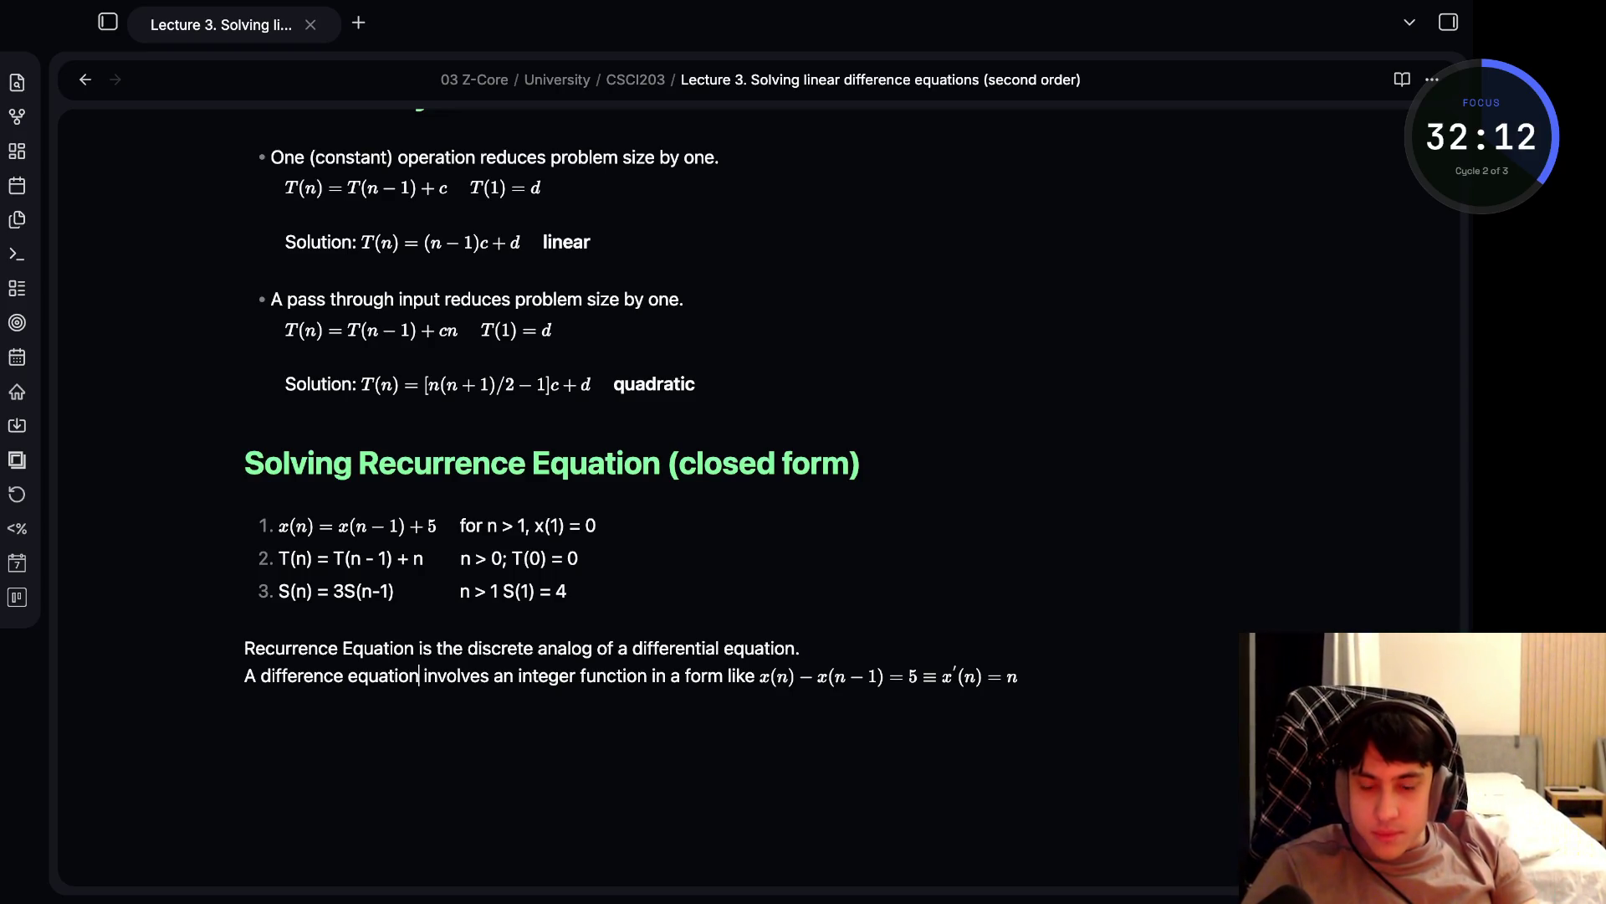
- Insert an opening <span class=red> tag just before 'difference equation'
key("alt+shift+Left")
key("alt+shift+Left")
key("Left")
type("<span class")
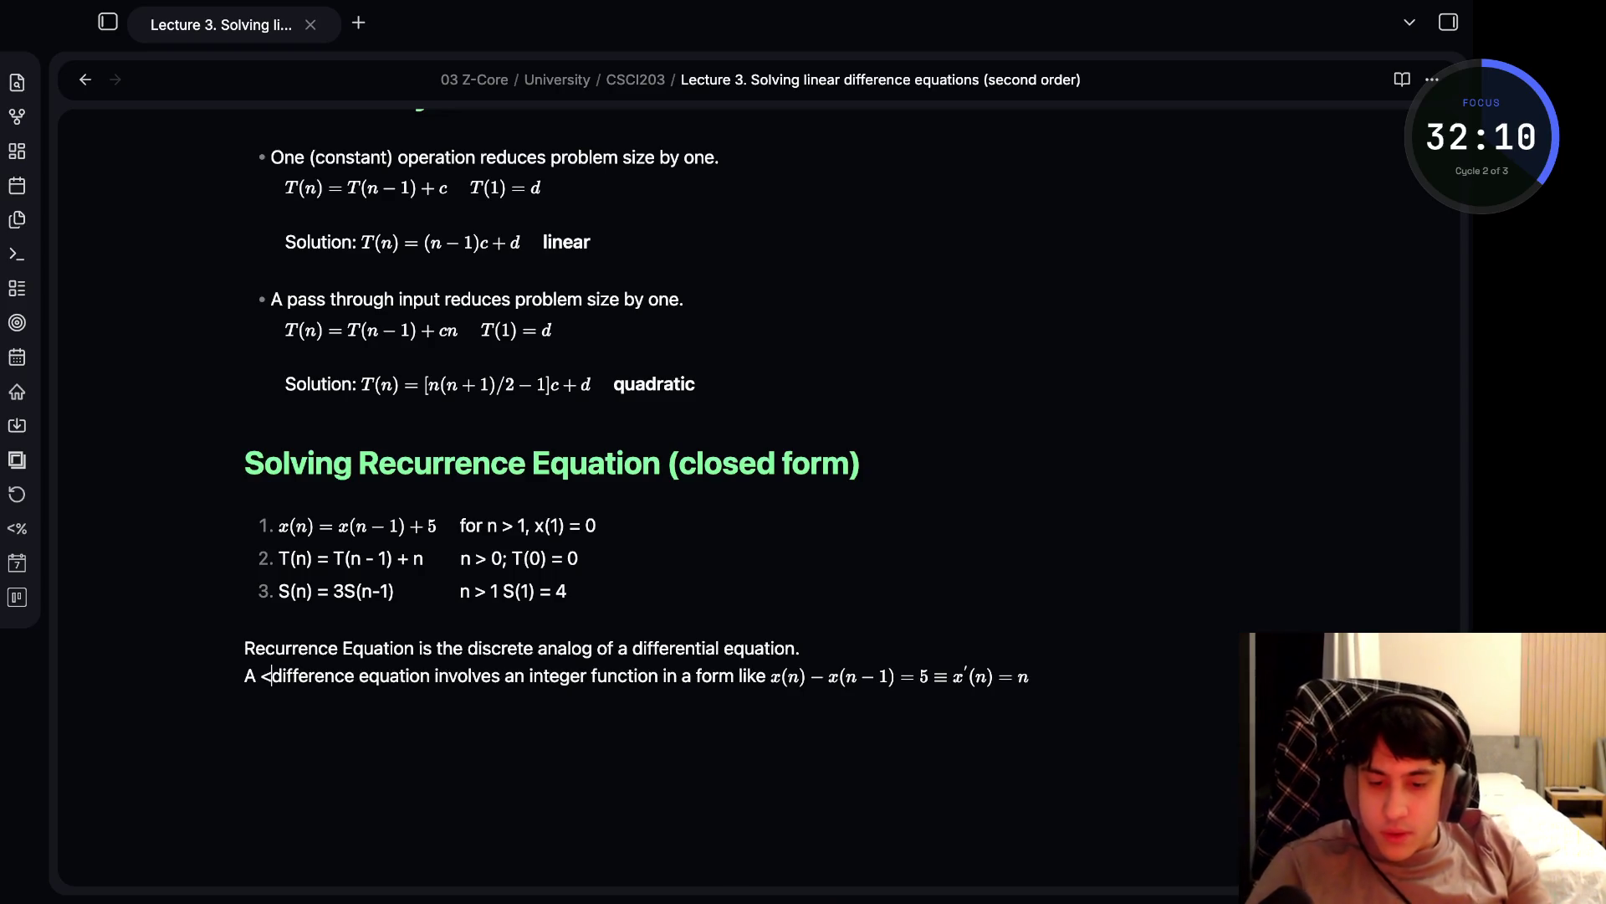
type("=red>")
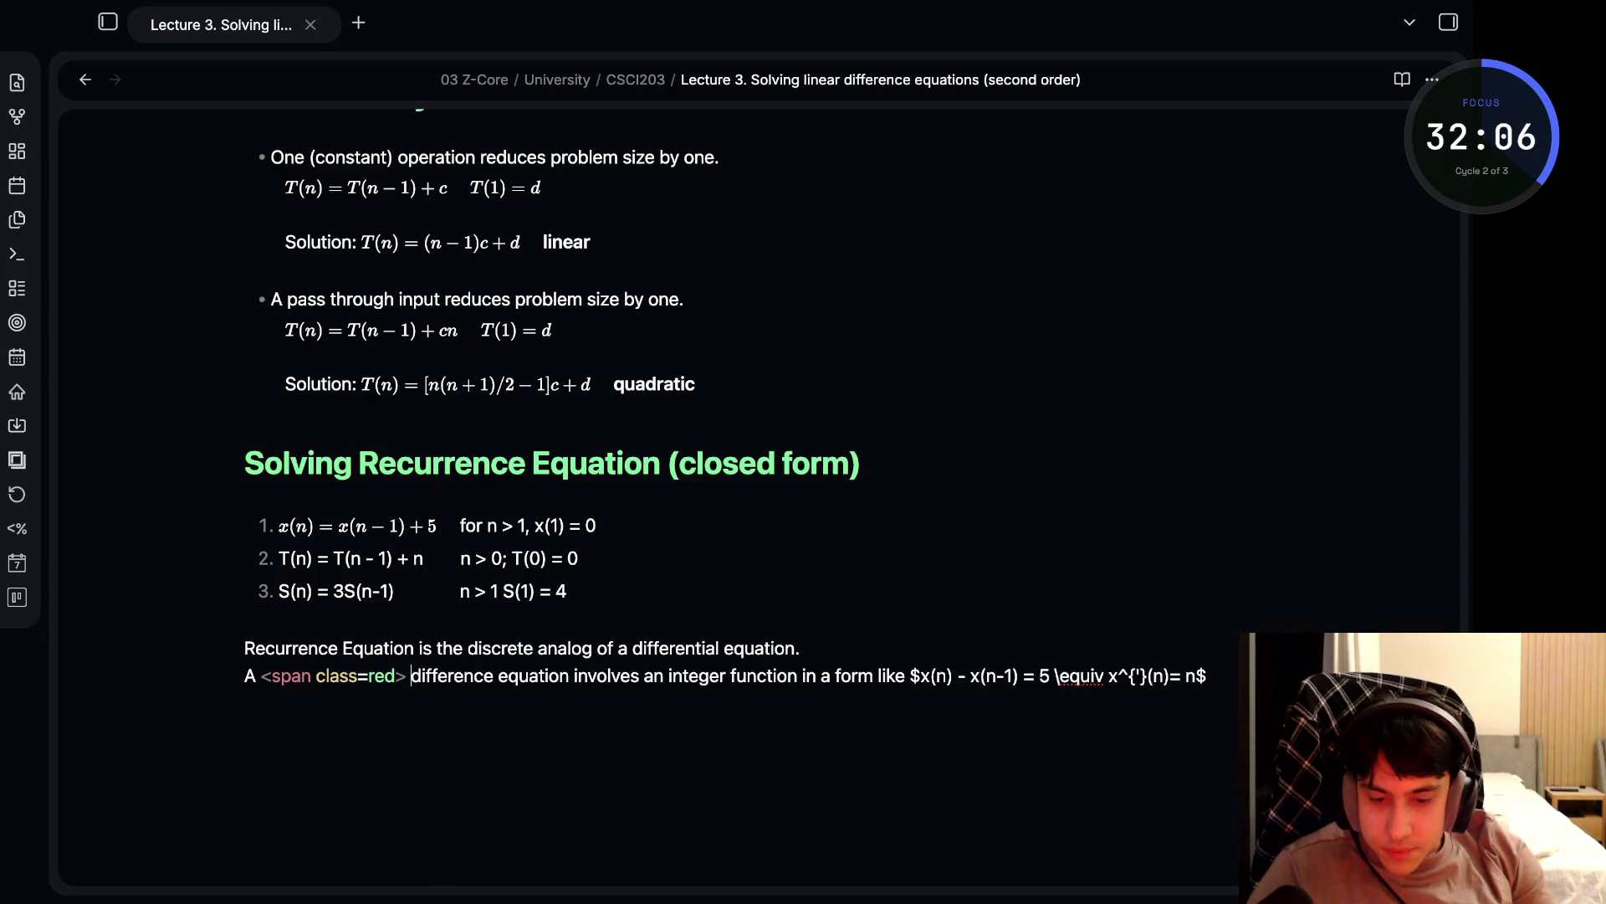
key("BackSpace")
- Add the closing </span> after 'difference equation' so the phrase renders red
left_click(565, 676)
type("<span")
key("BackSpace")
key("BackSpace")
key("BackSpace")
type("/span>")
left_click(514, 676)
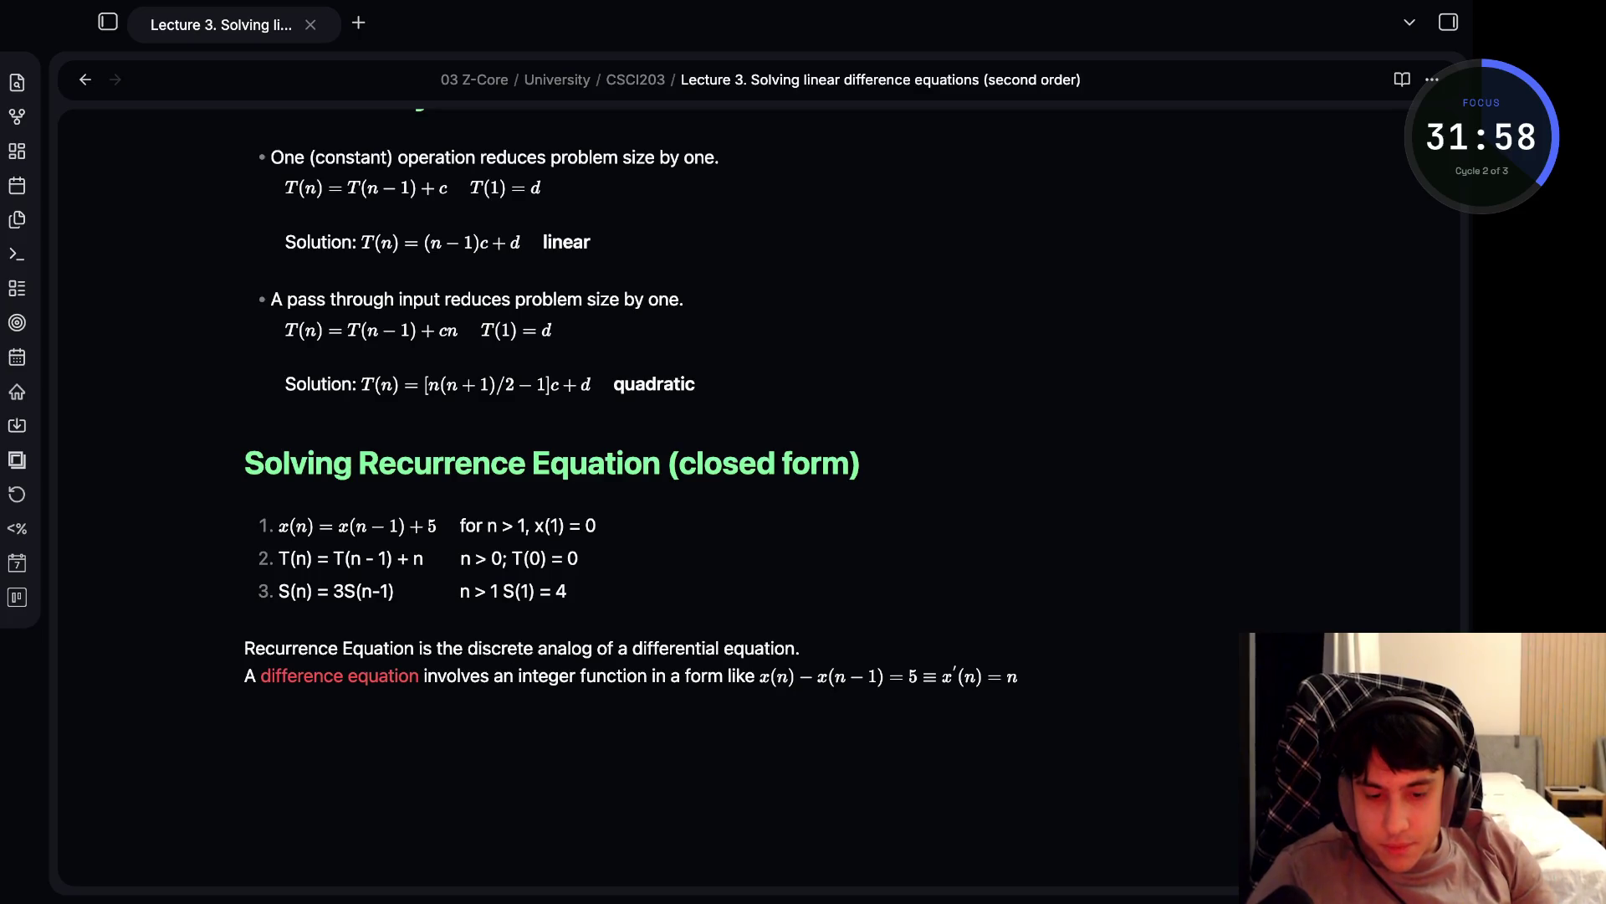
left_click(1125, 676)
left_click(696, 648)
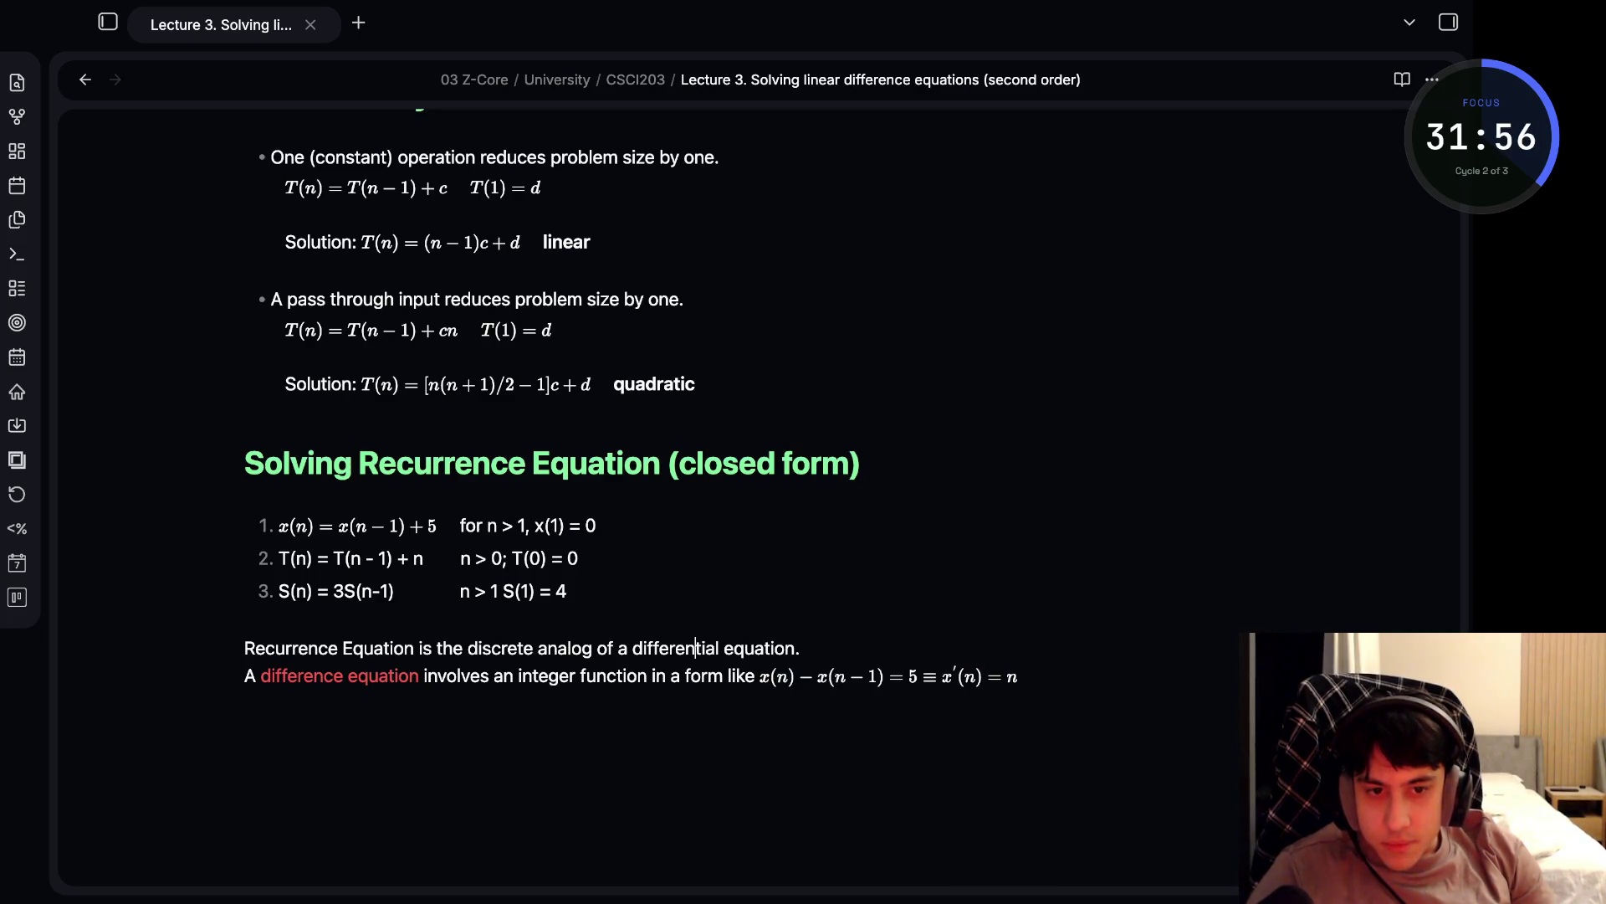
key("super+Tab")
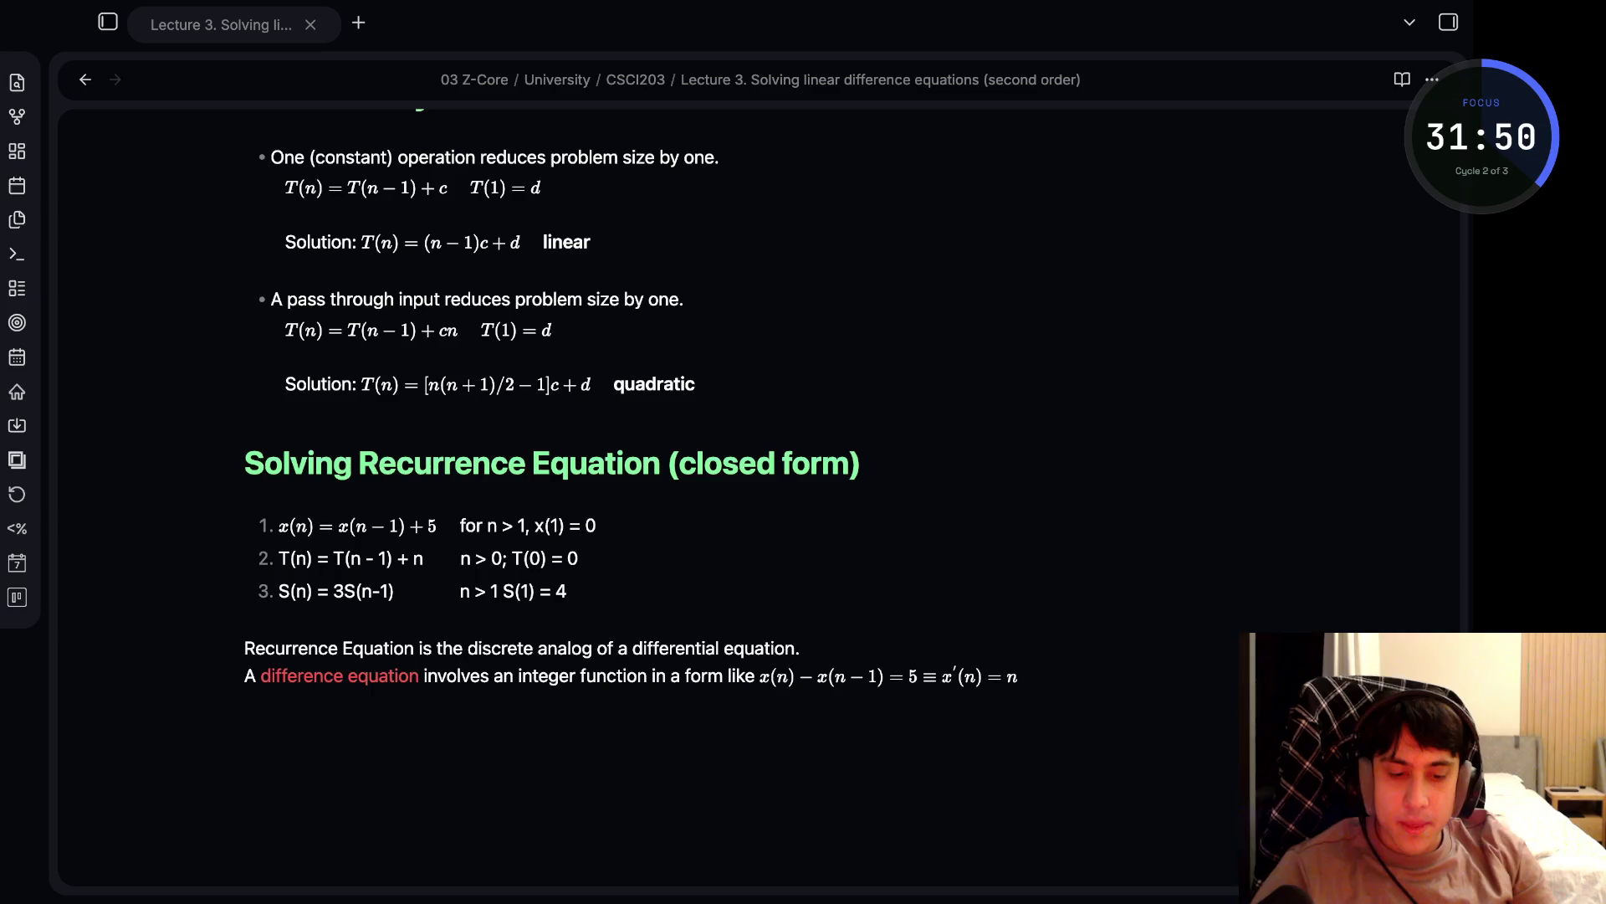
key("super+Tab")
- Start a new line after the last paragraph of the closed-form section
scroll(631, 434, "up", 10)
scroll(630, 435, "up", 4)
scroll(631, 434, "down", 8)
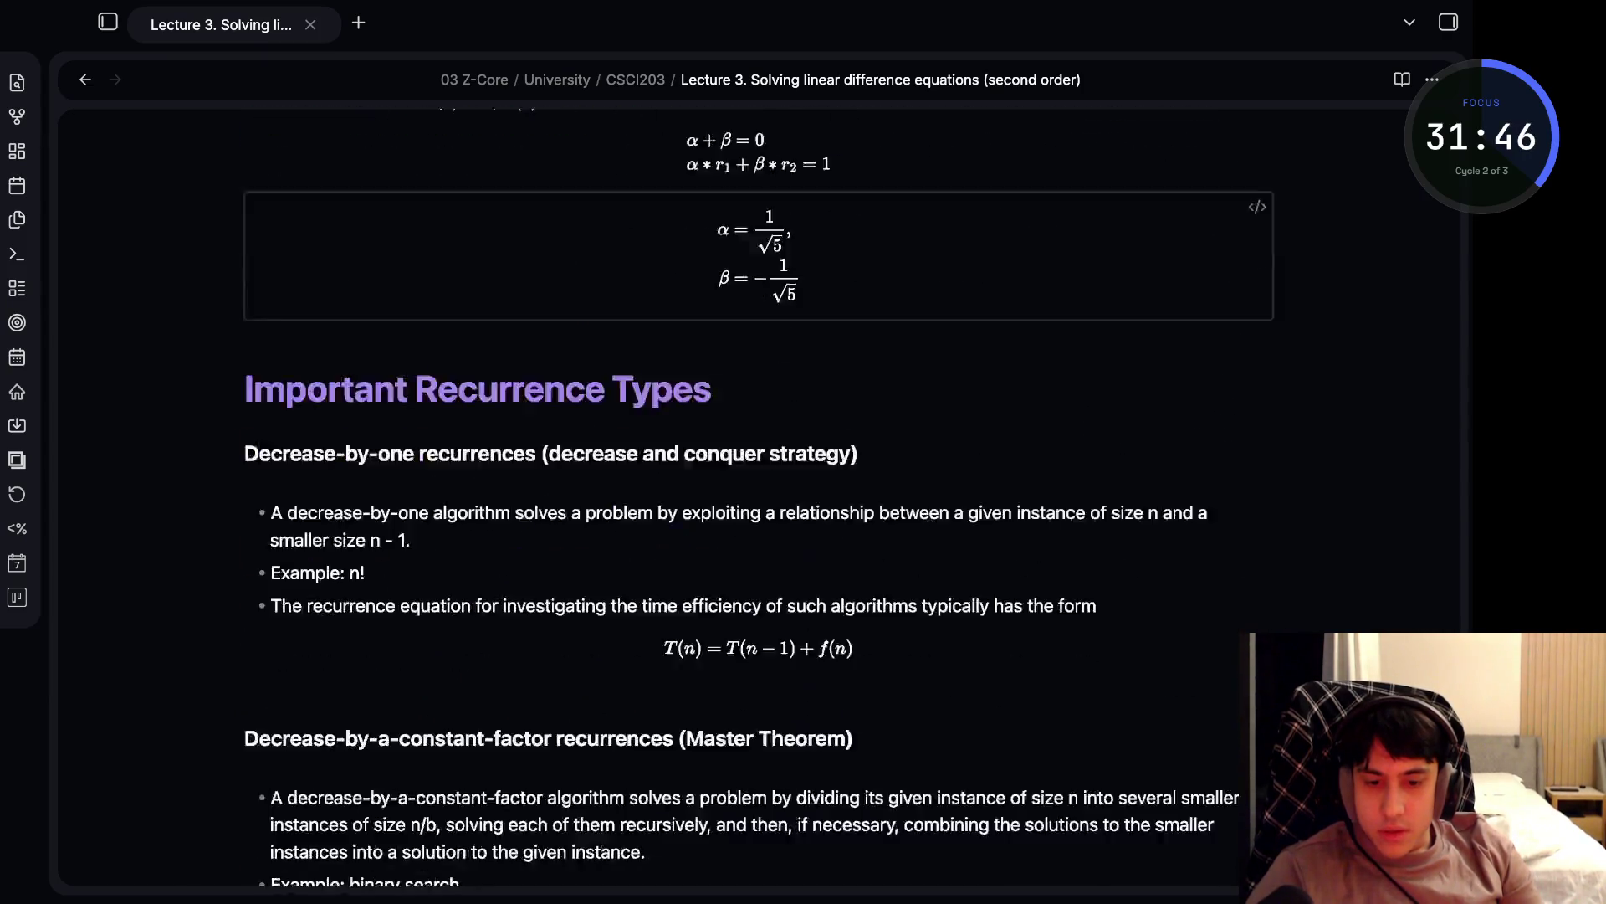
scroll(631, 434, "down", 10)
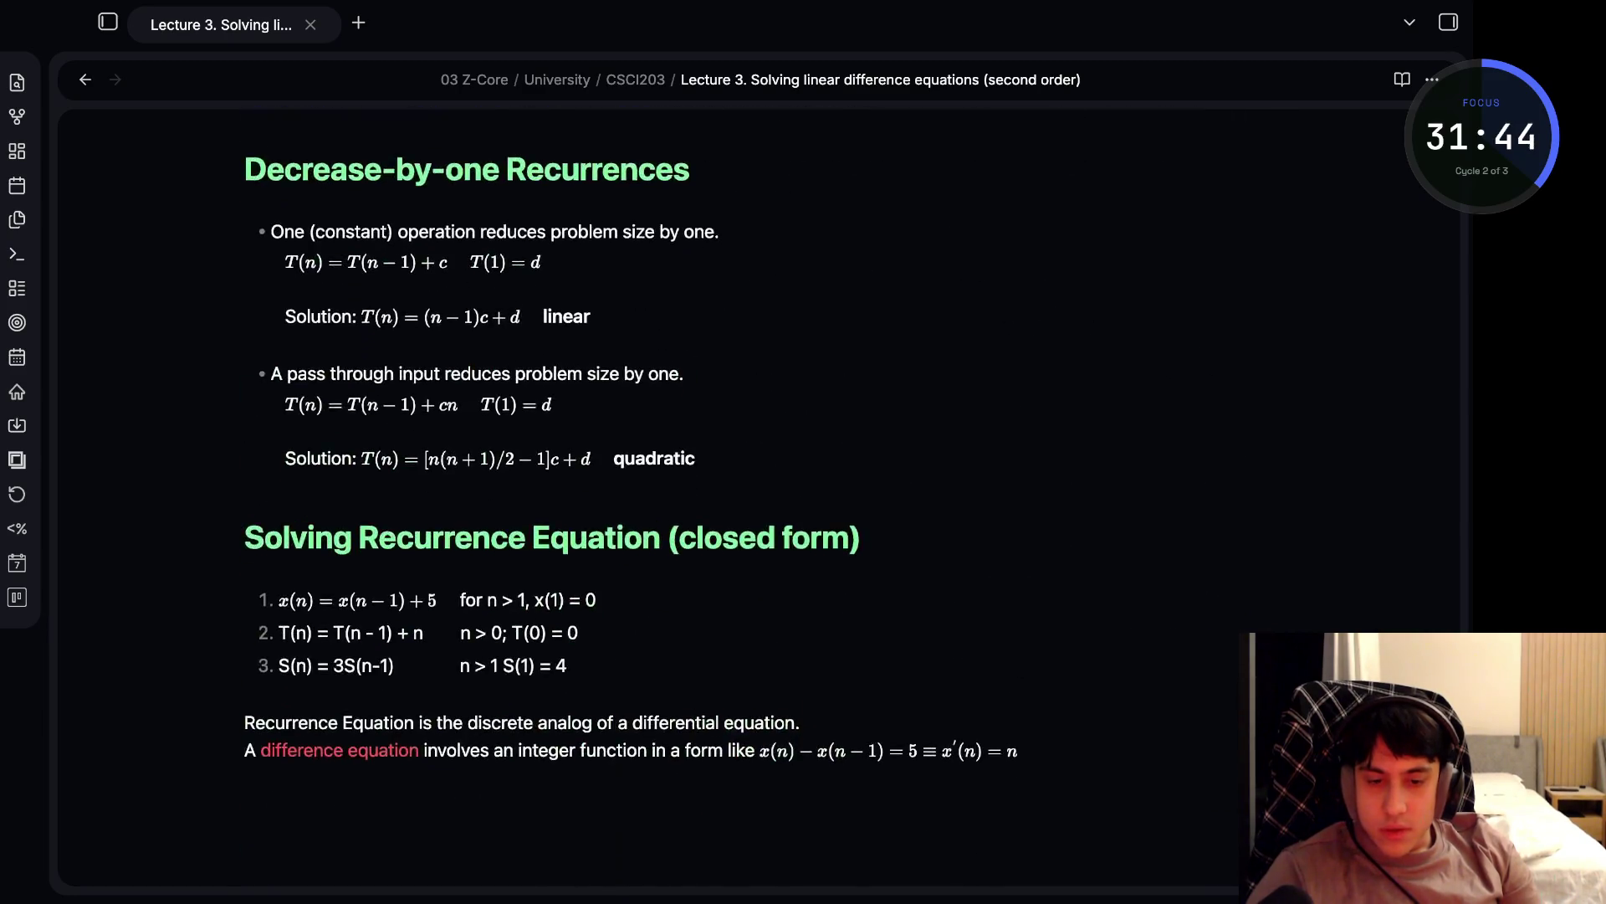
left_click(1126, 743)
scroll(686, 432, "down", 3)
key("Return")
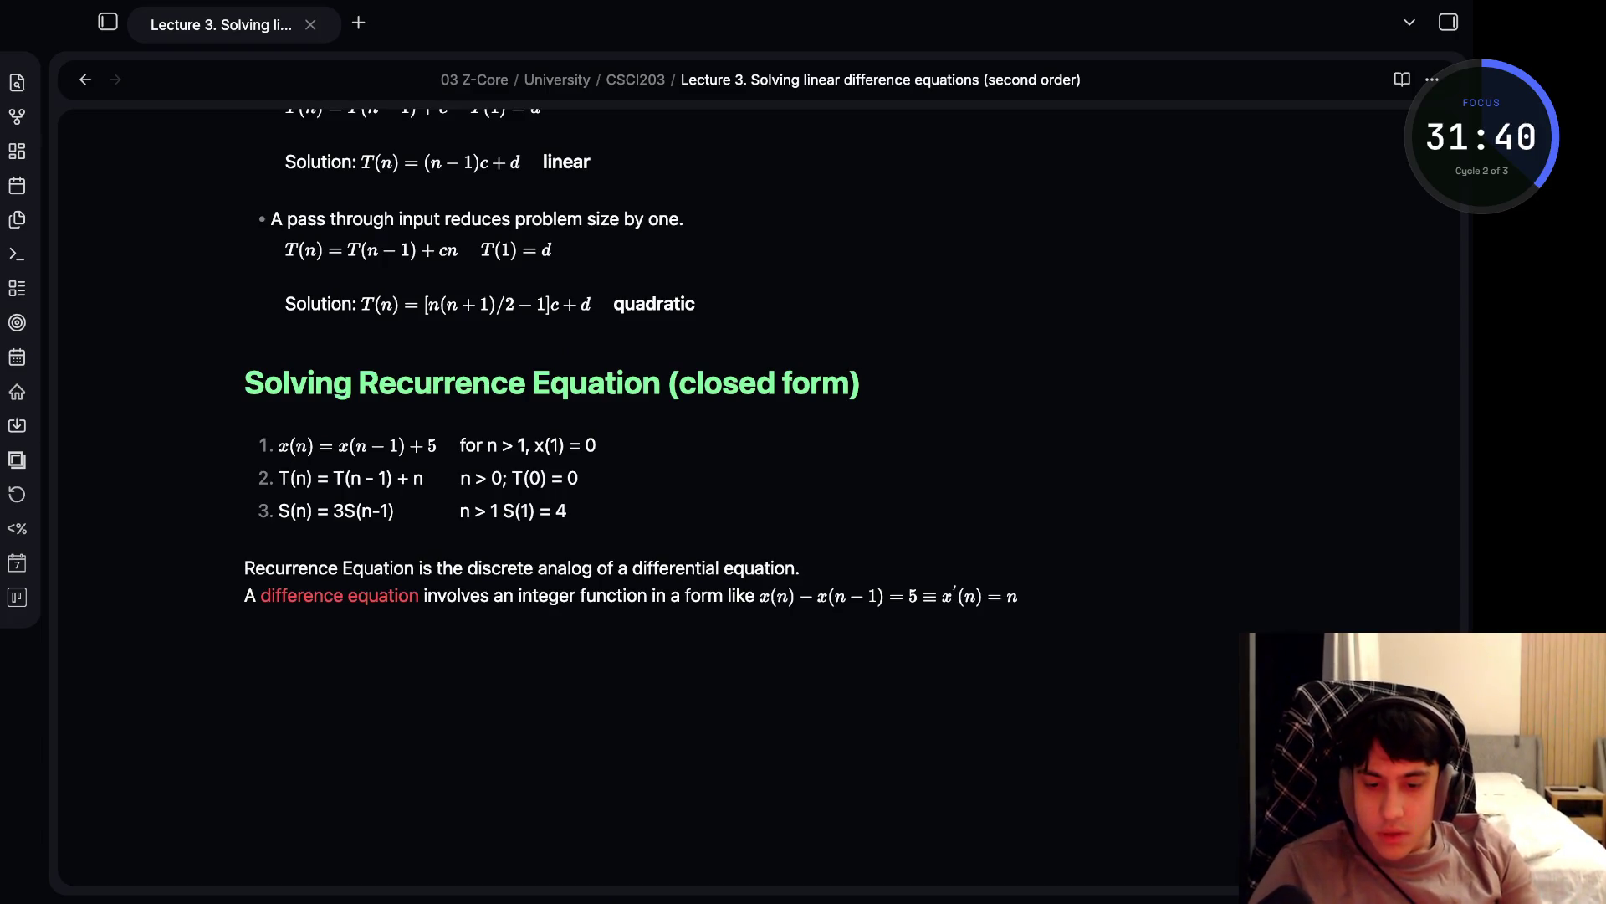
- Type the H2 heading 'Decrease-by-a-constant-fatroc recurrences The Master Theorem'
type("###")
key("BackSpace")
type("Decreasa")
key("BackSpace")
type("e-b")
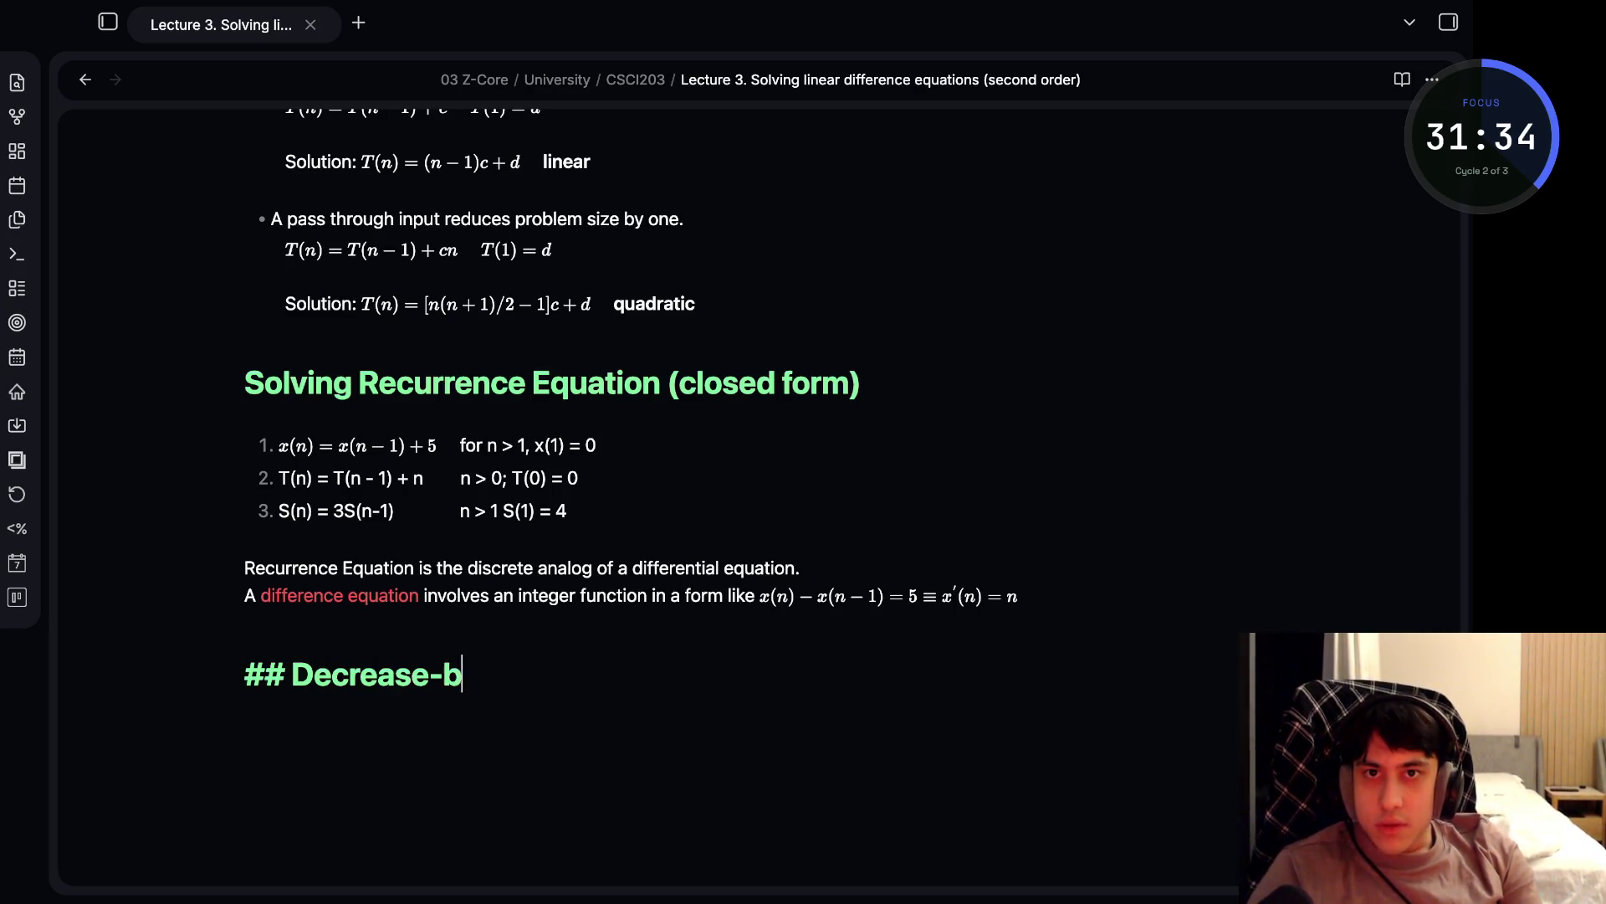
type("y-a")
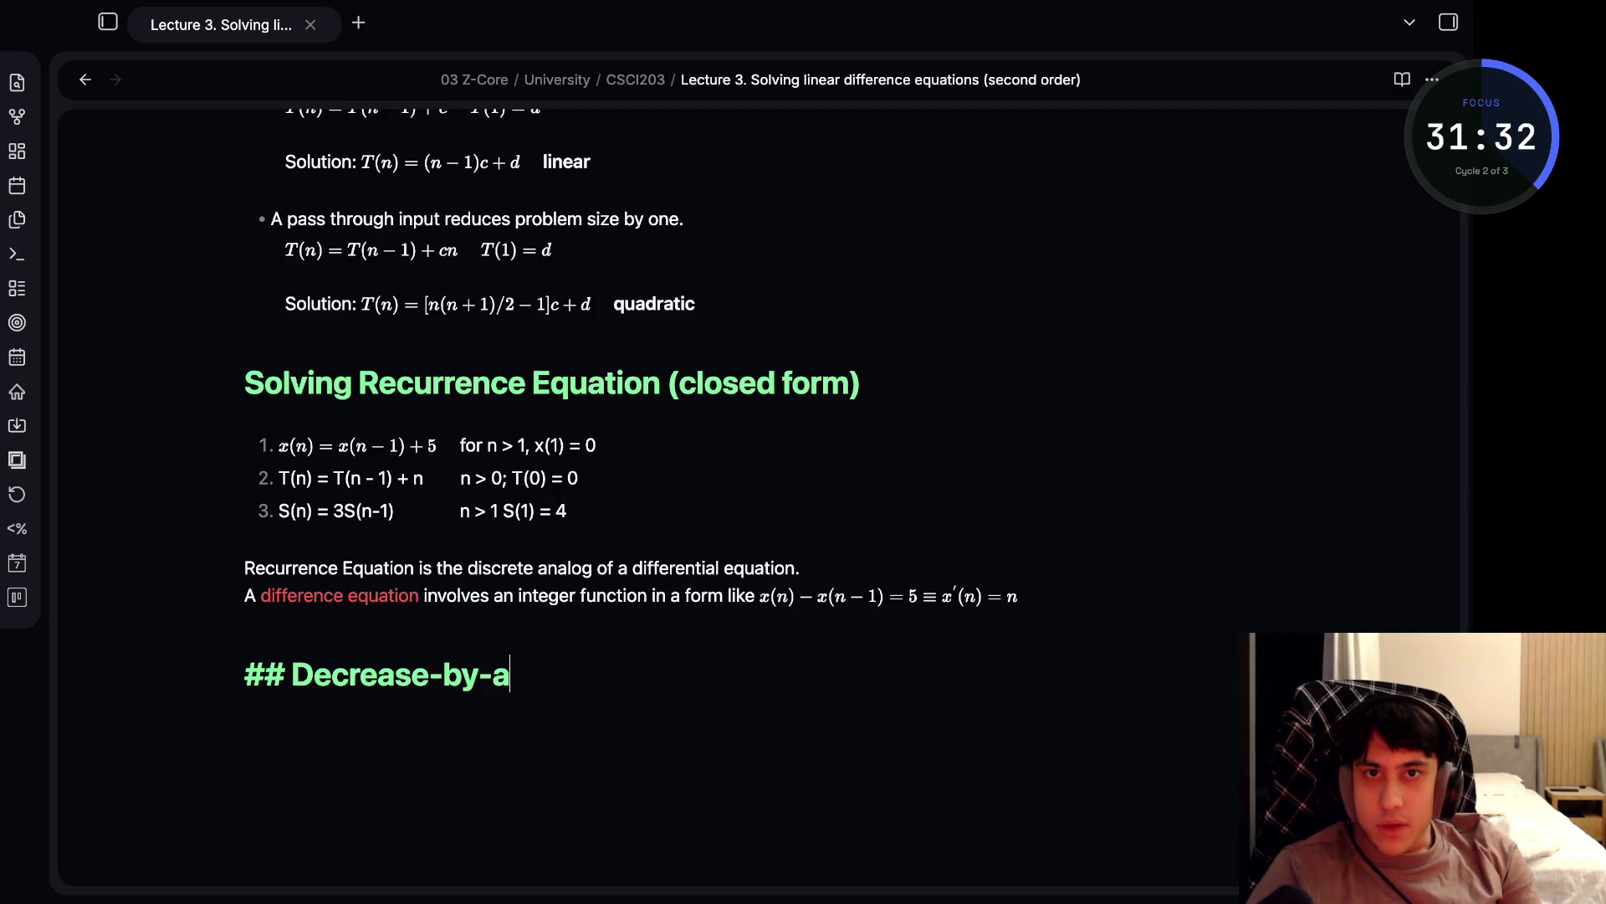
type("-cons")
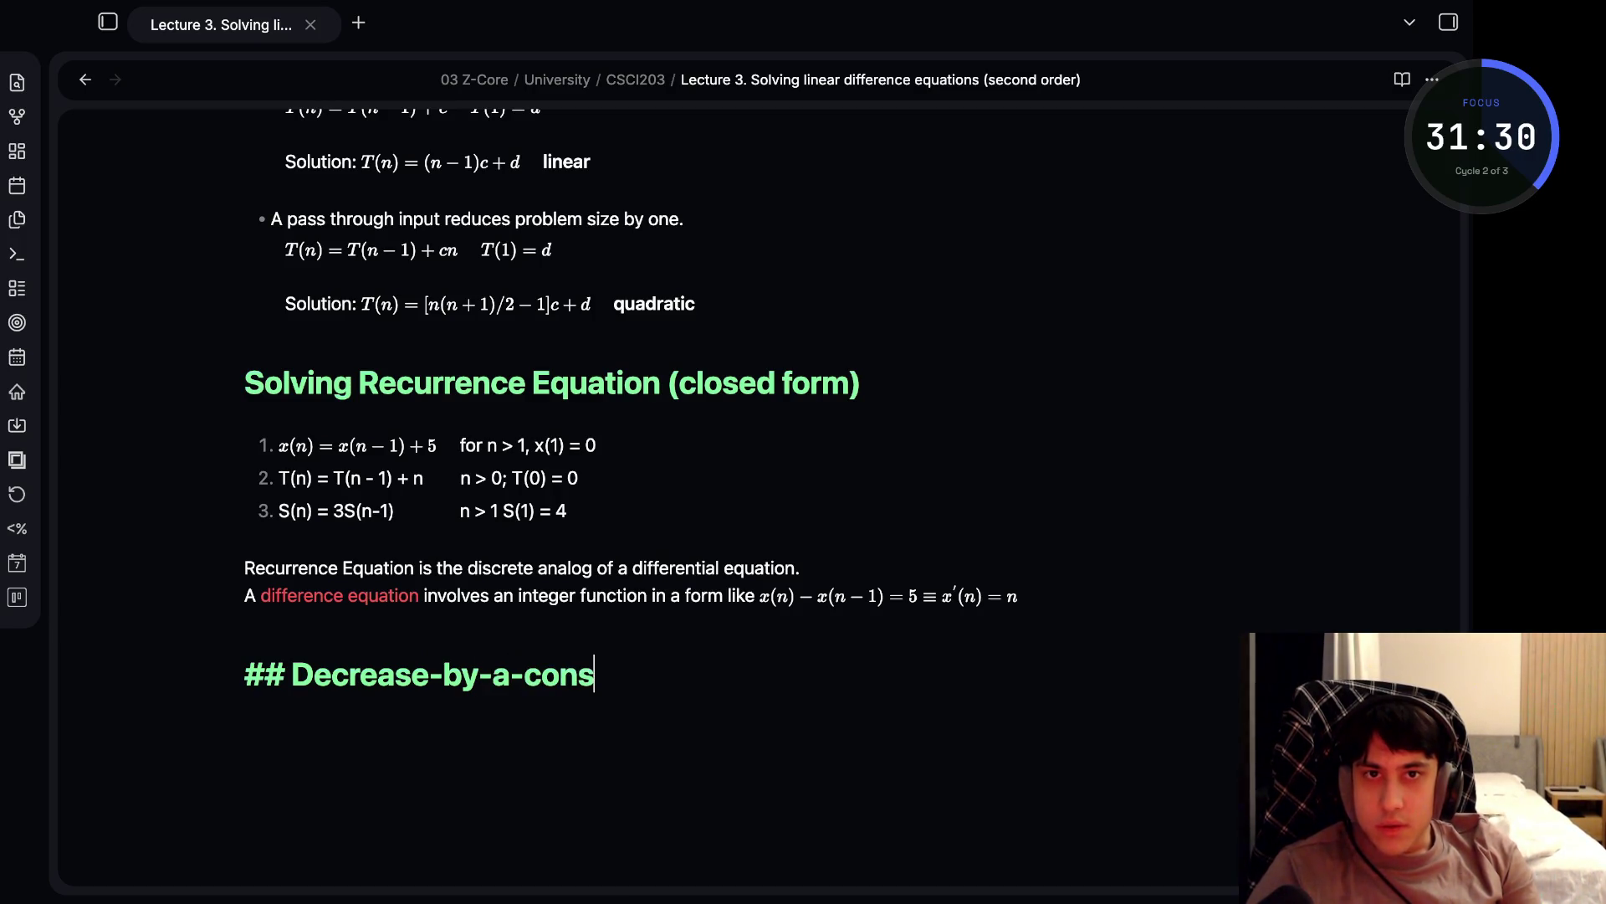
type("tant-fatroc recurrences")
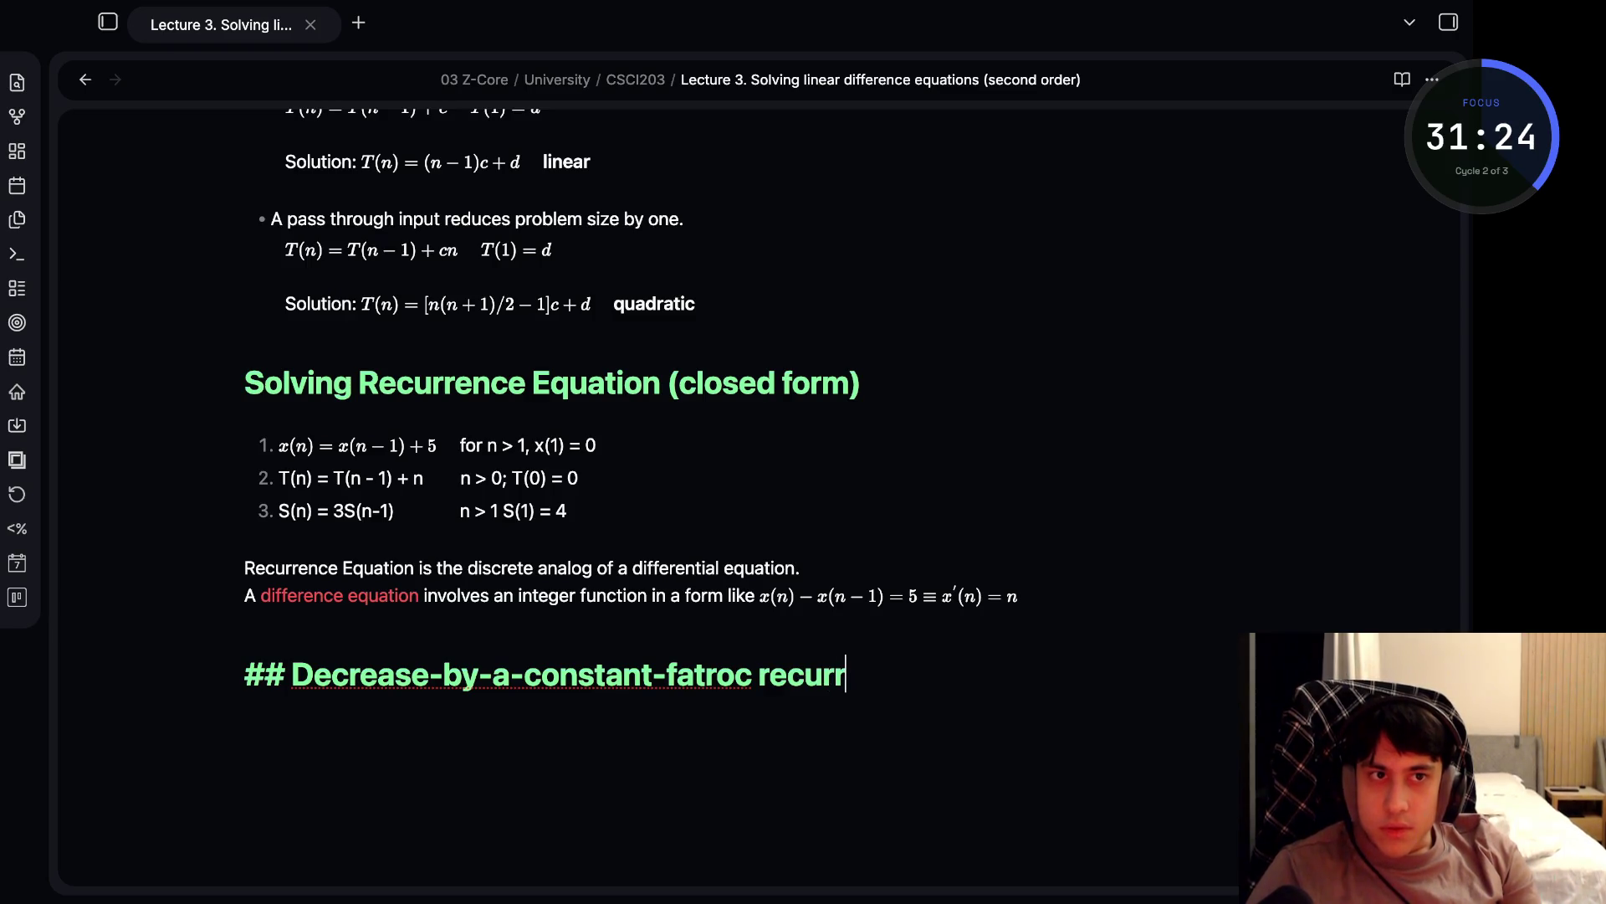
type(" Th")
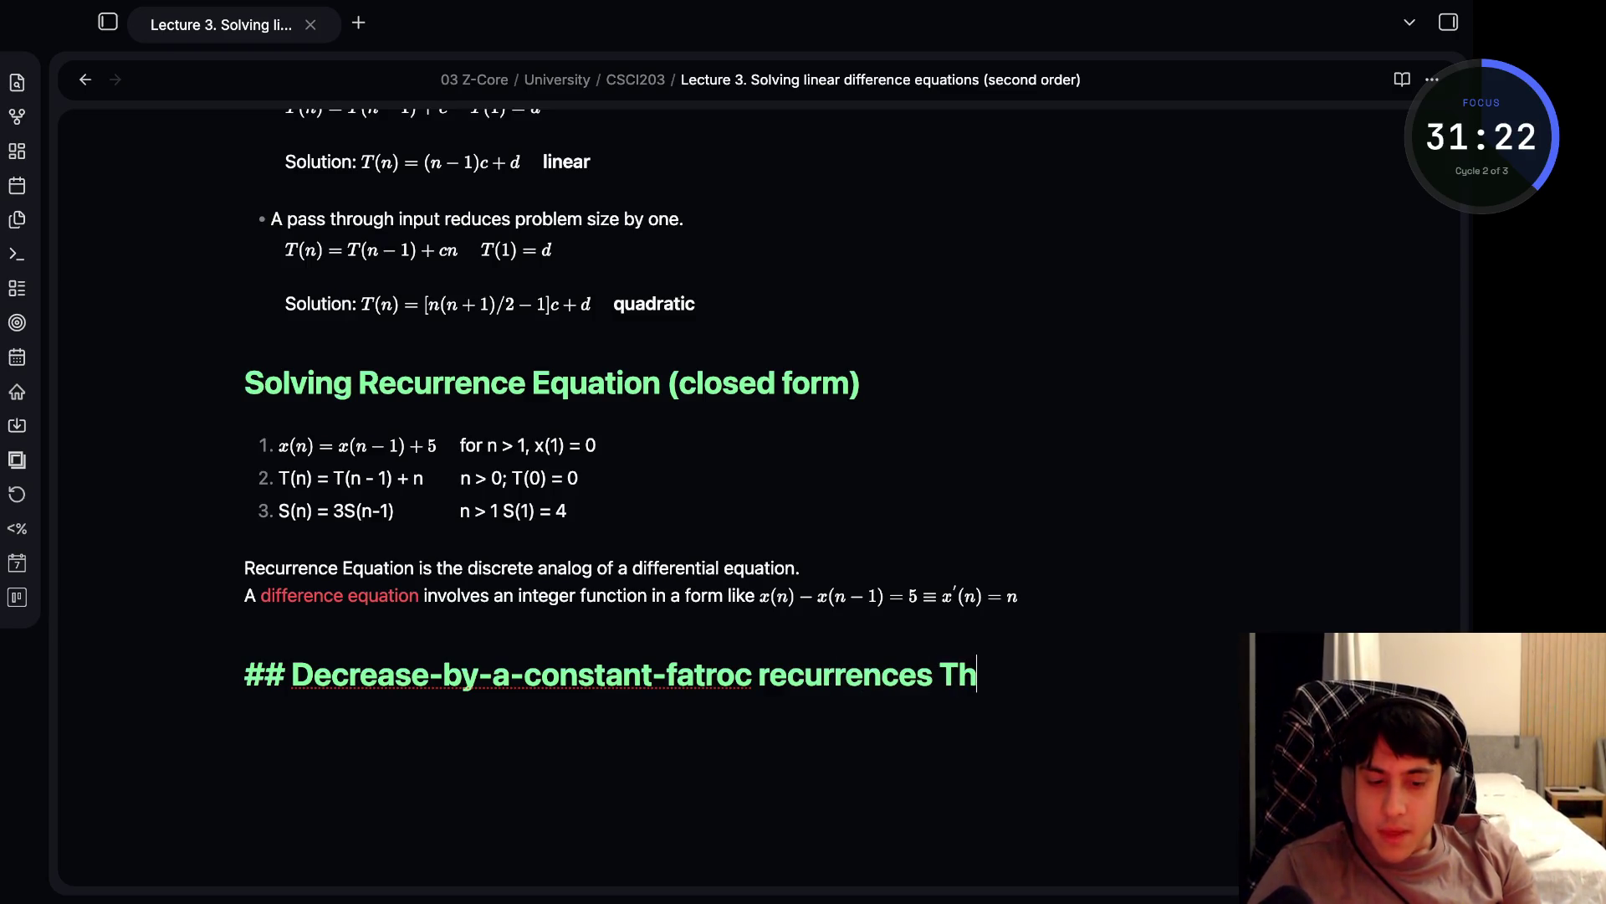
type("e Master ")
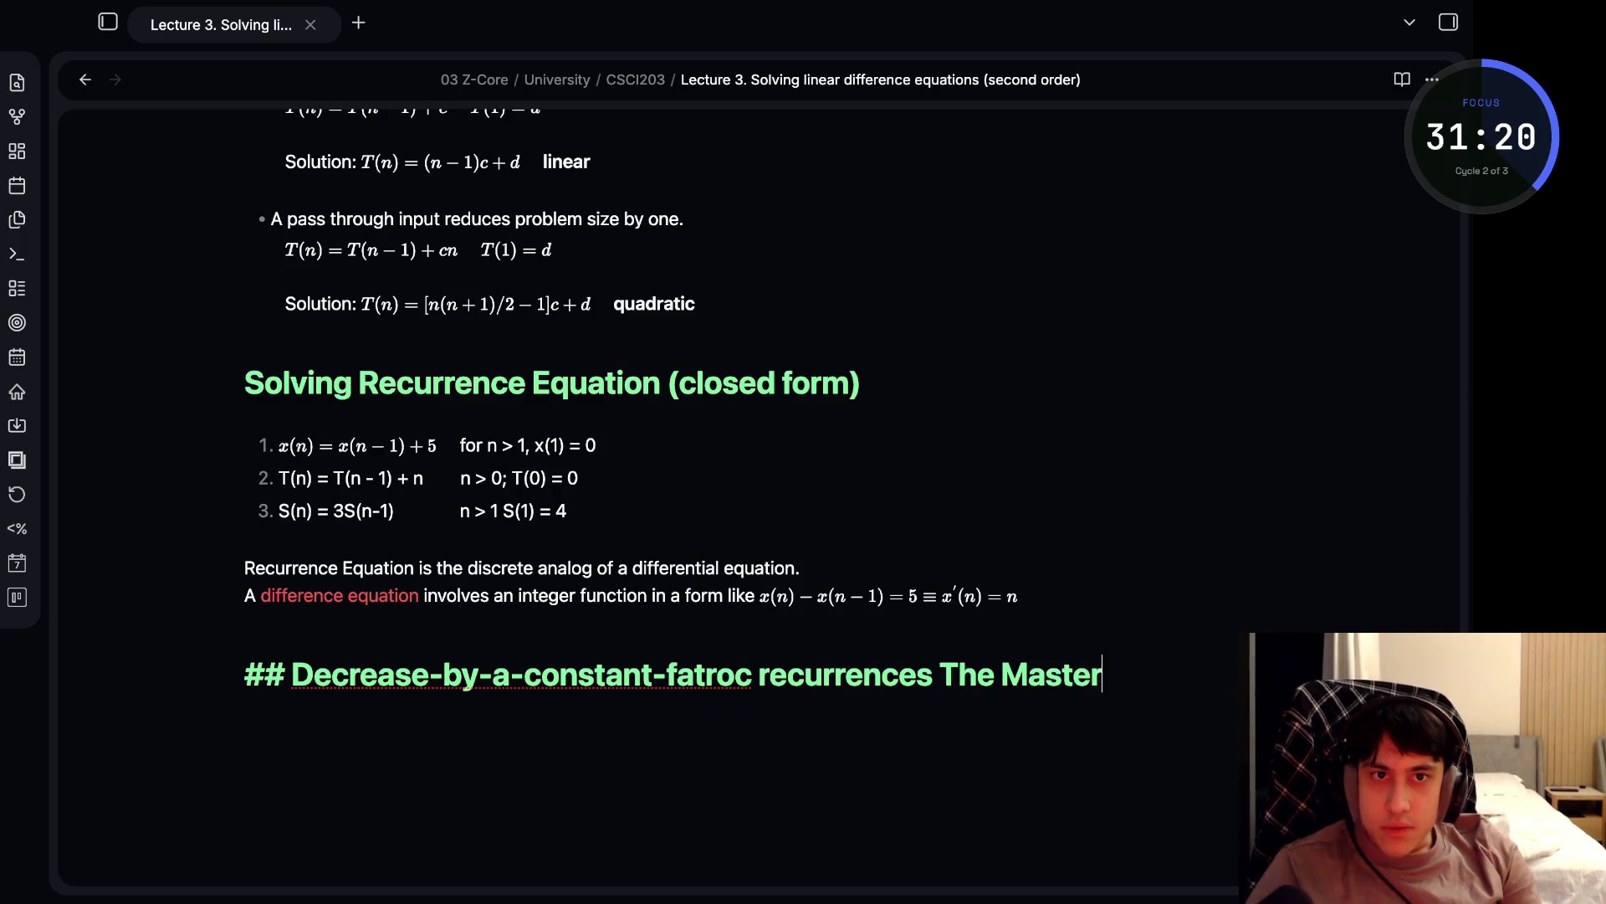
type("Theorem")
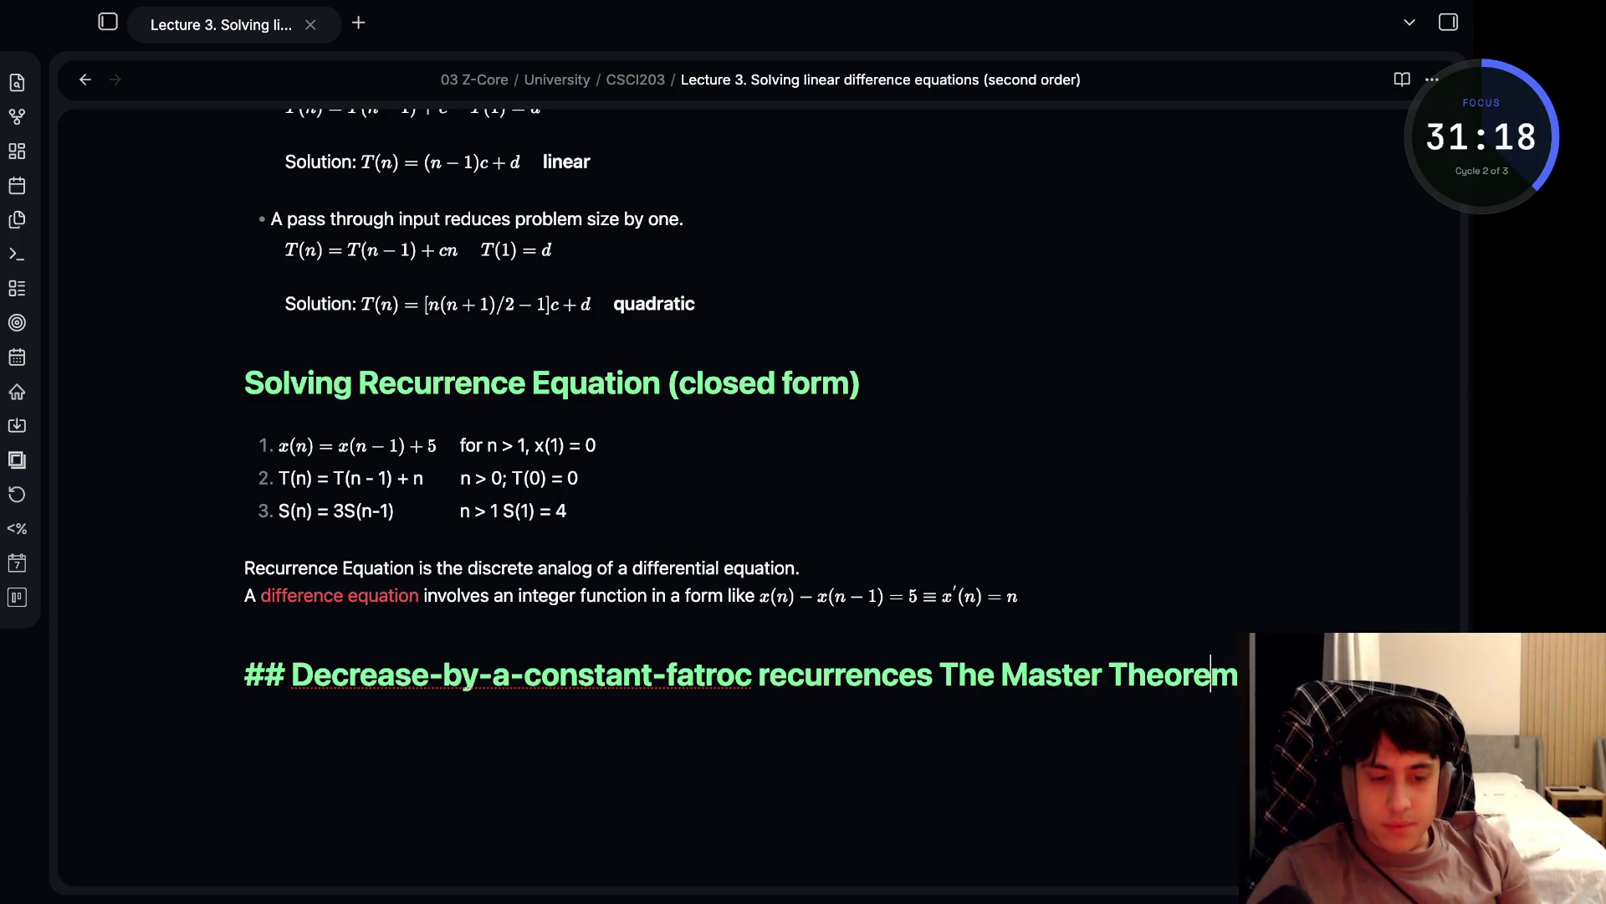
key("Left")
key("Left")
key("Left")
key("Right")
key("Right")
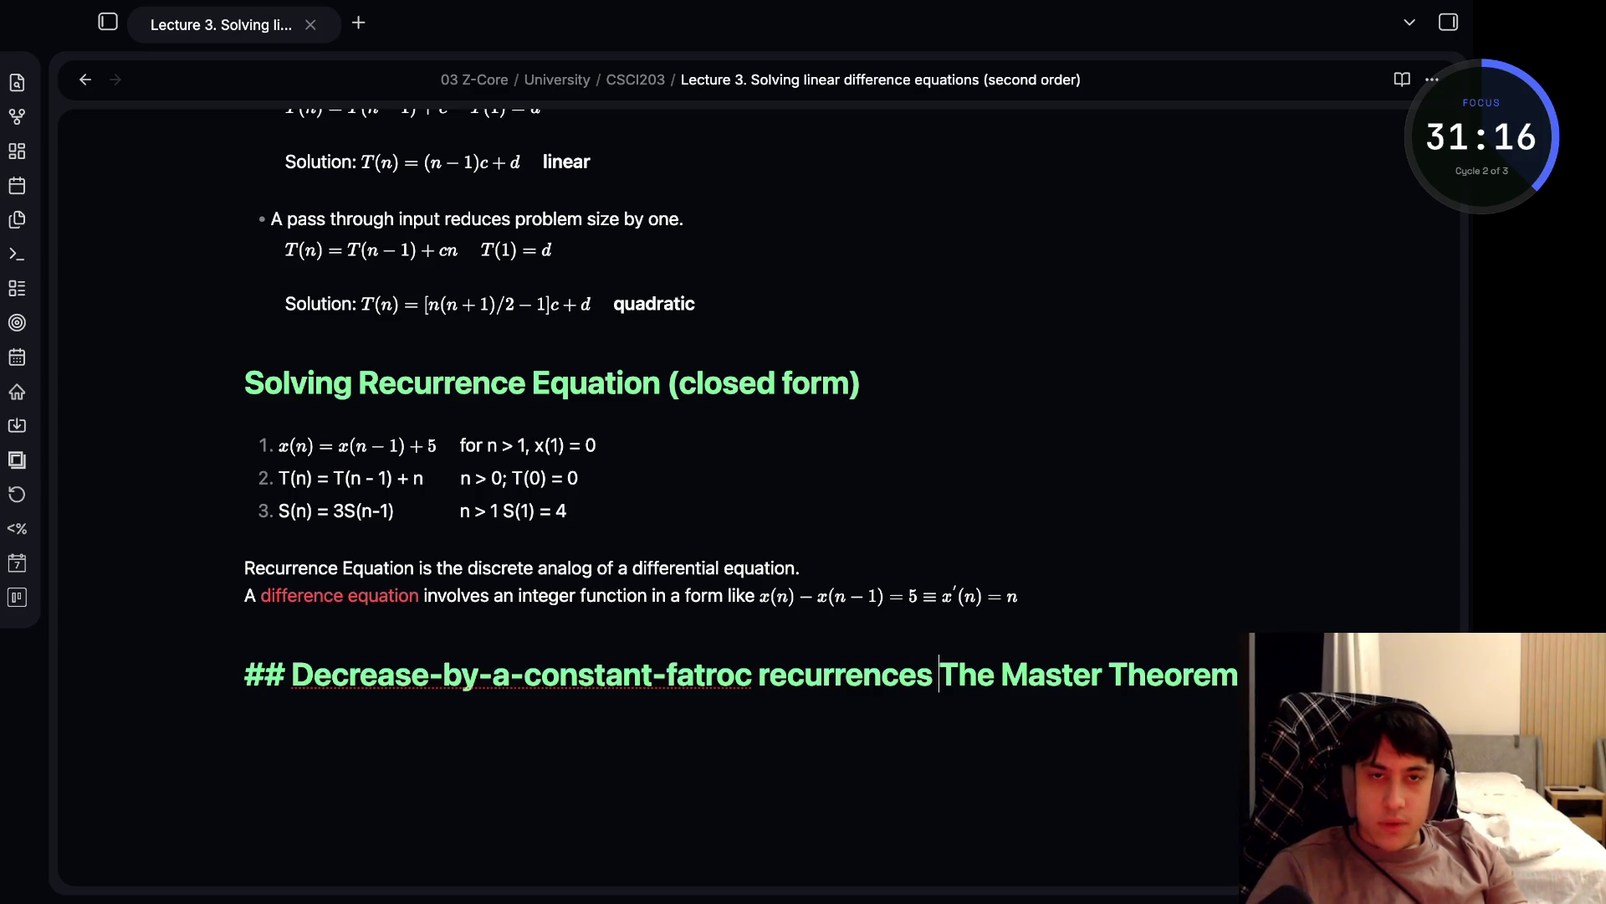
left_click(1000, 674)
key("Left")
key("Left")
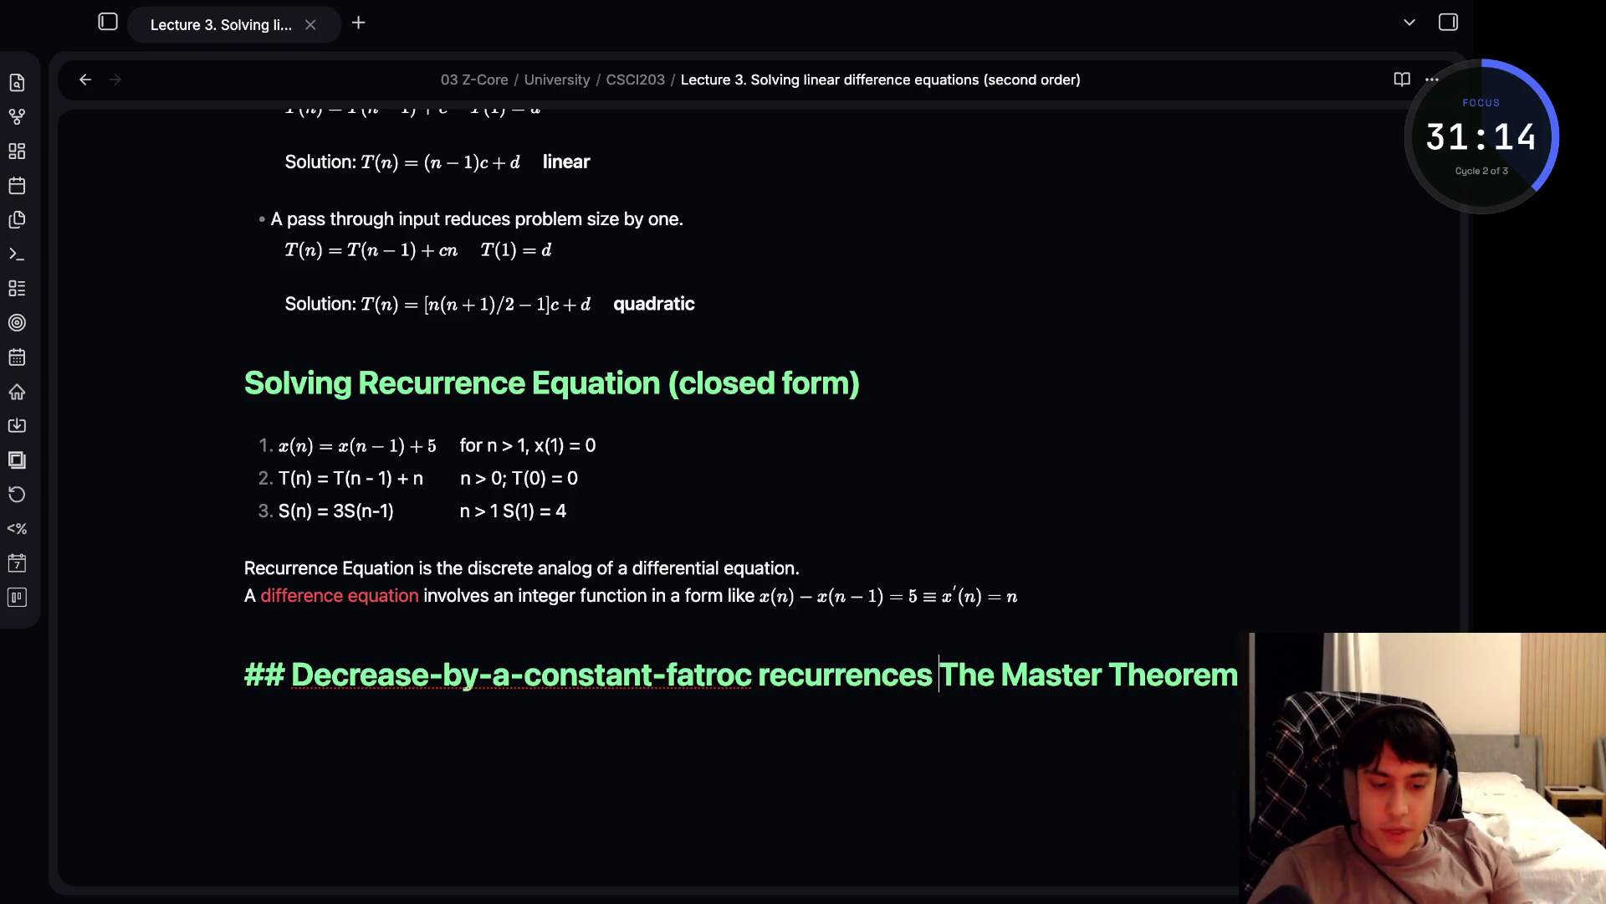
- Wrap 'The Master Theorem' in a <span class=red> tag at the heading's end
type("<span class=")
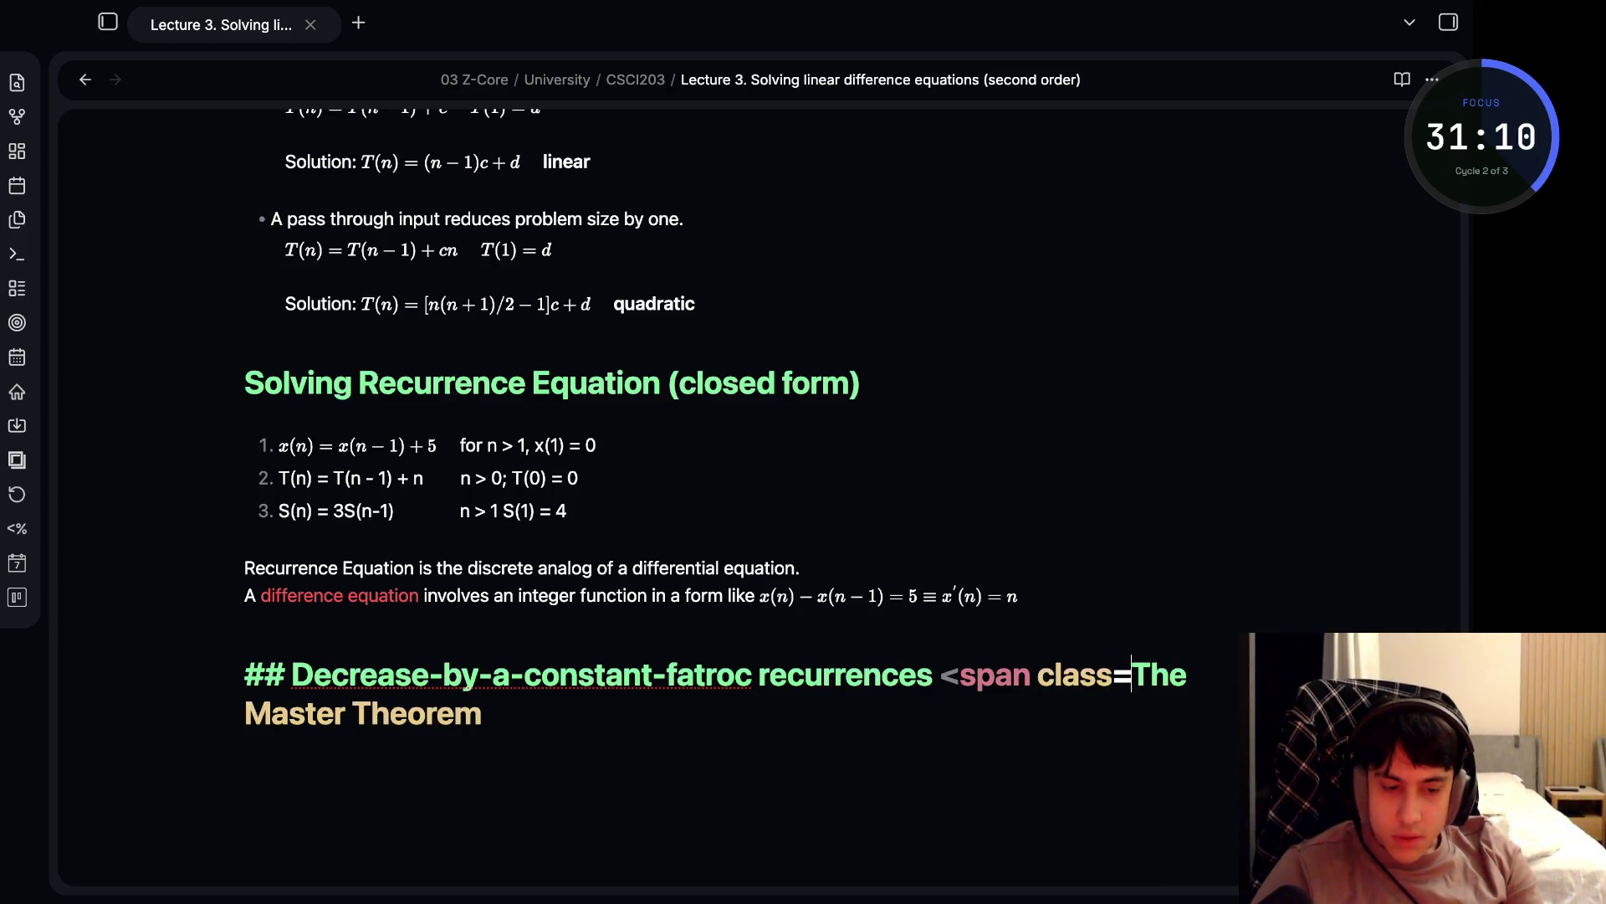
type("red> Th Master Theorem ")
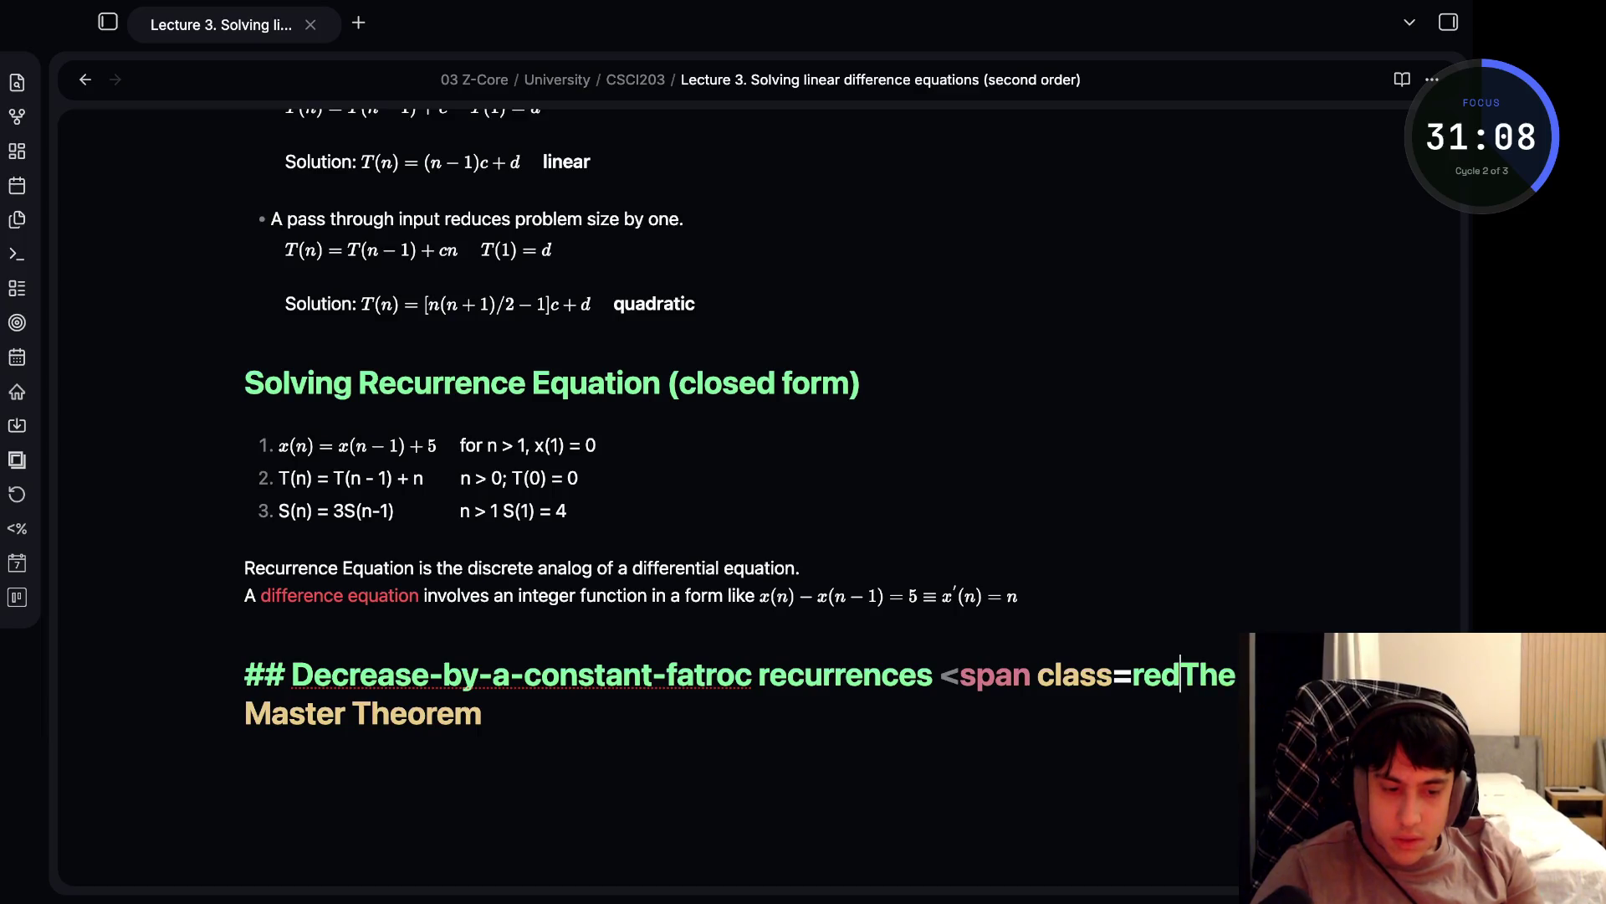
type("</span>")
left_click(484, 713)
key("End")
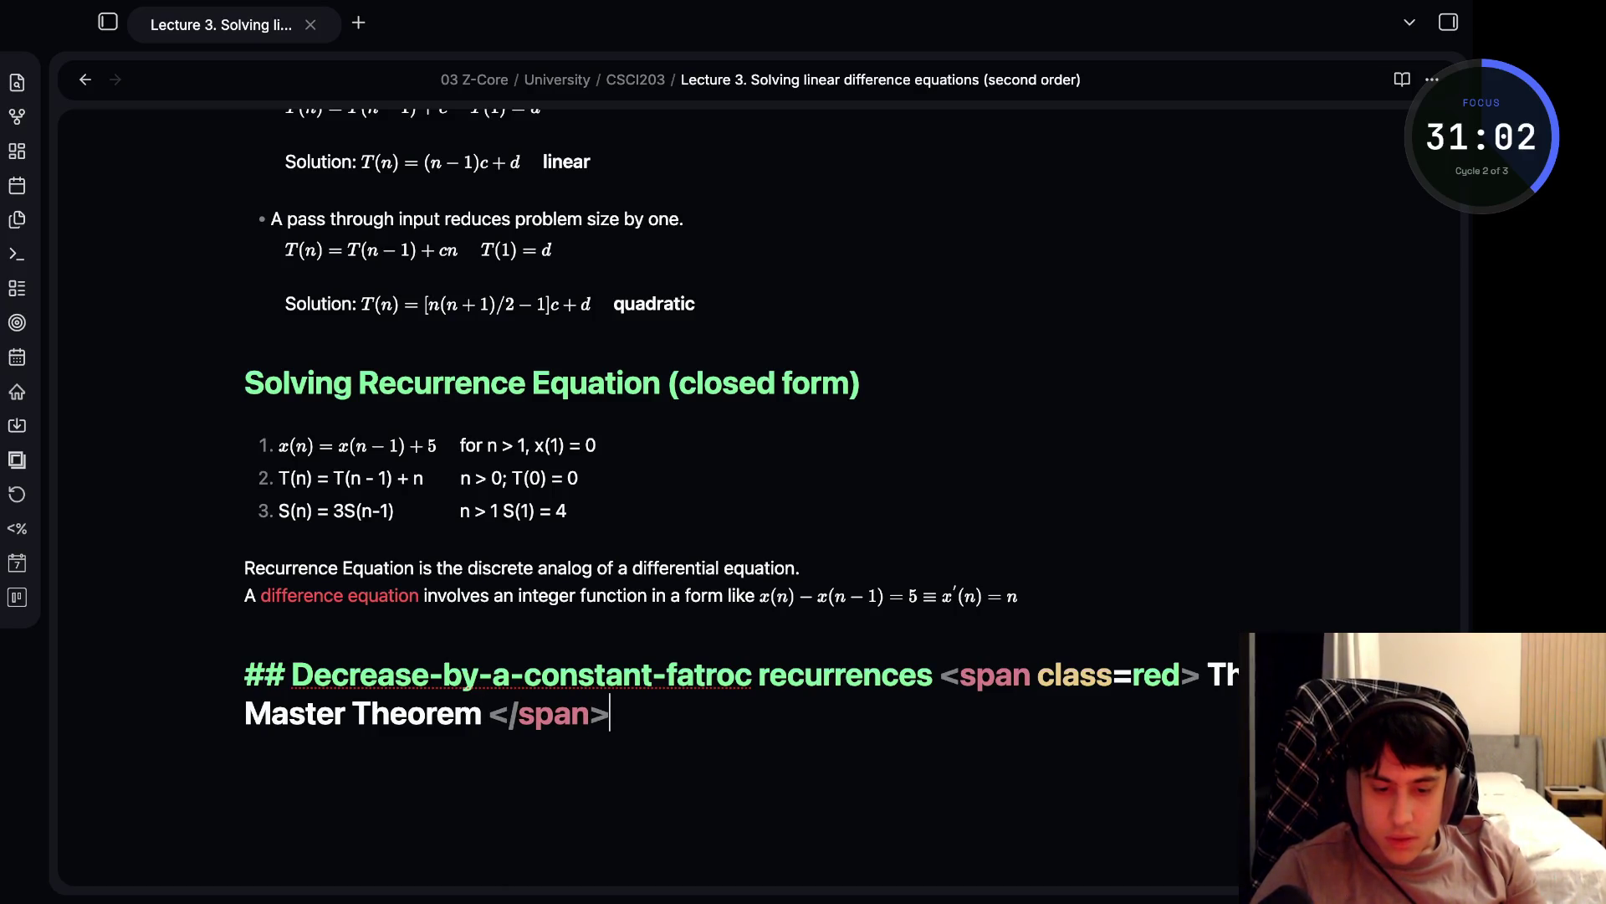
key("Return")
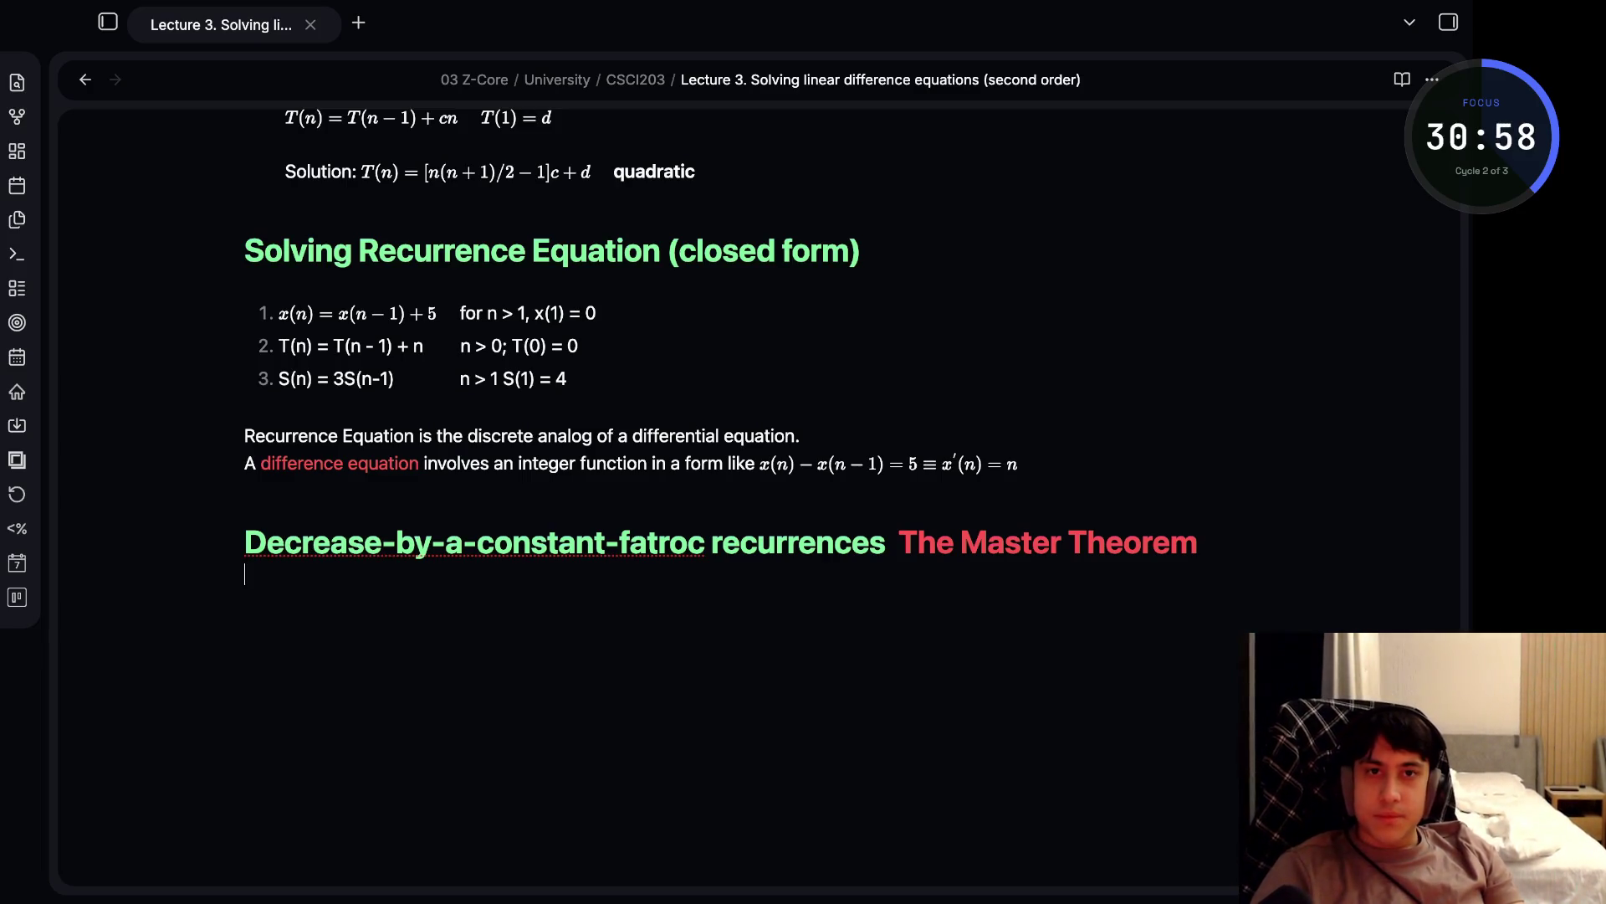
- Keep the red span on the heading line and let the heading render
key("shift+Up")
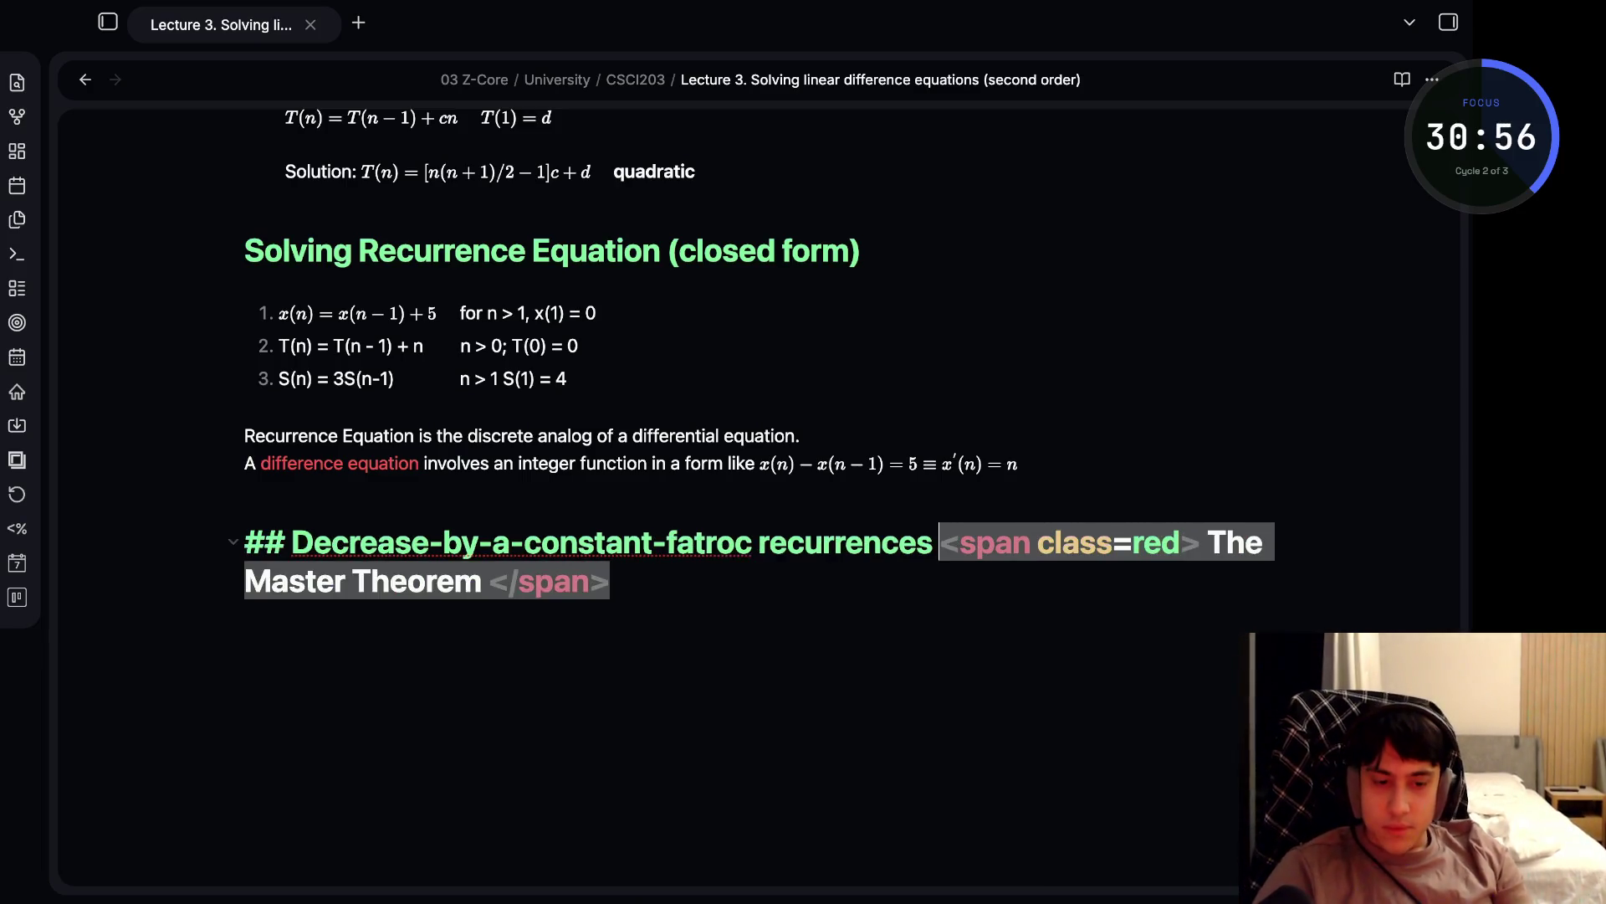
key("Left")
key("shift+Down")
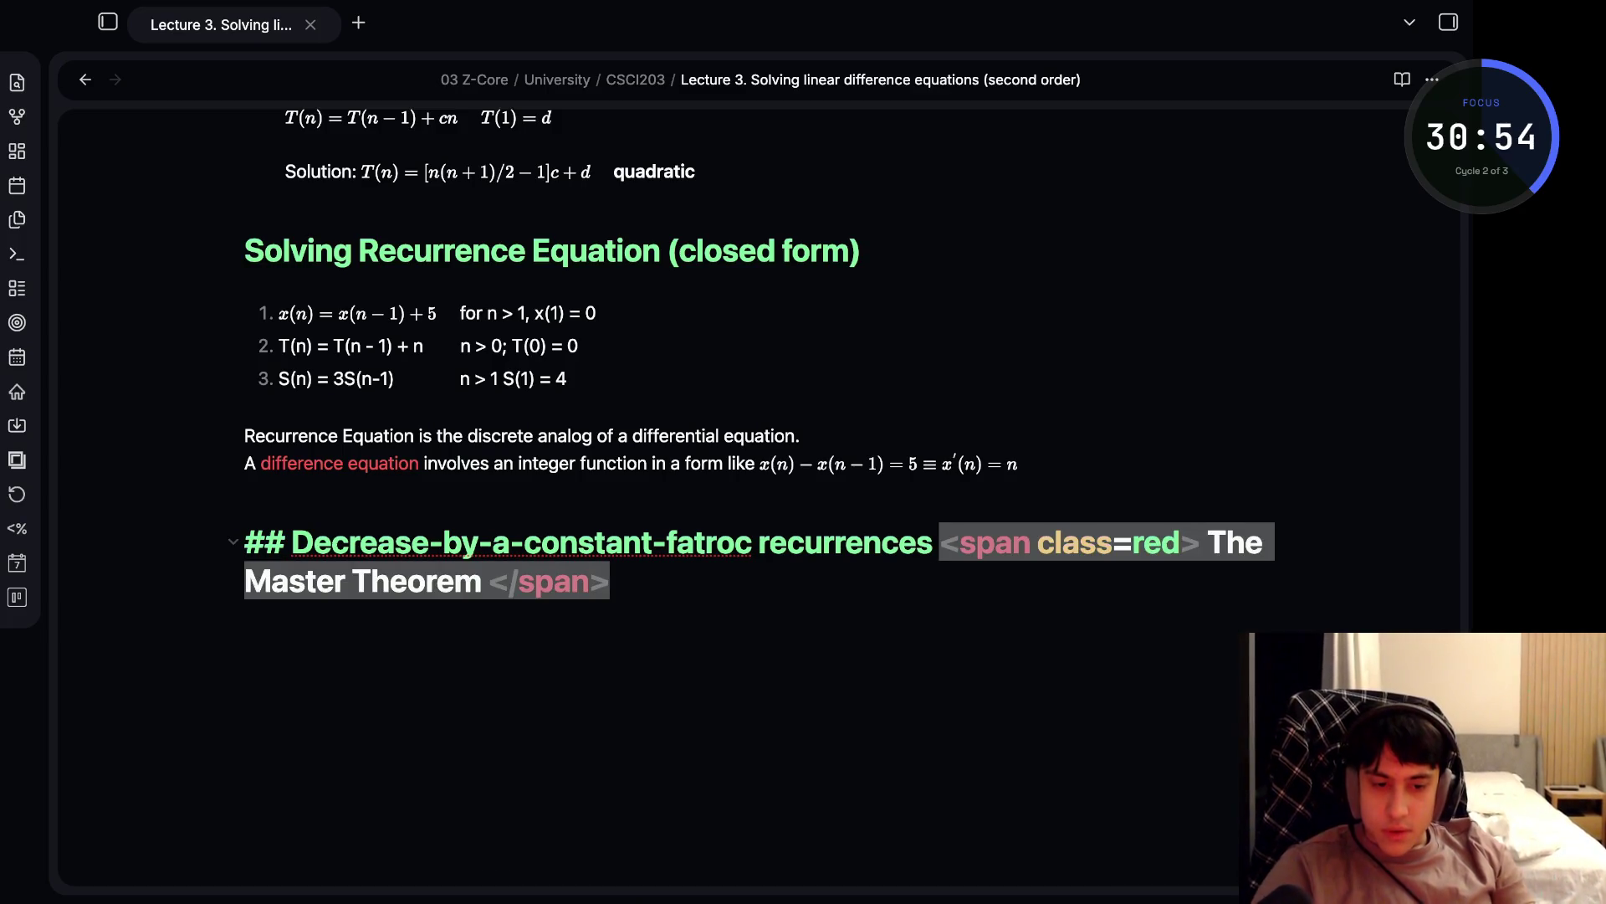
key("Left")
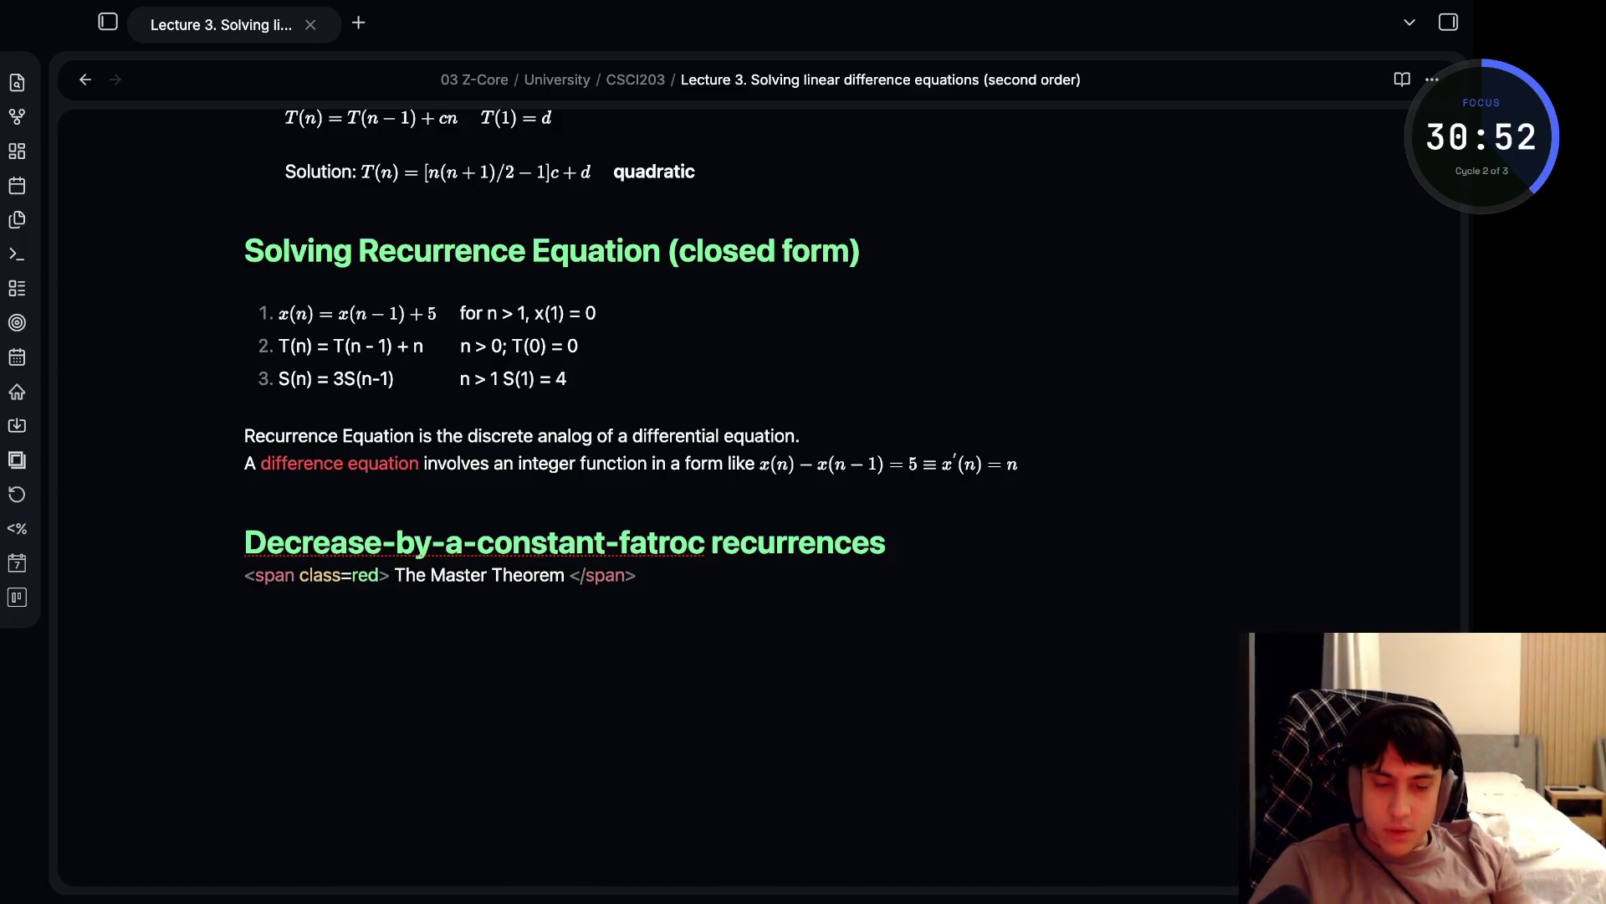
key("BackSpace")
key("Return")
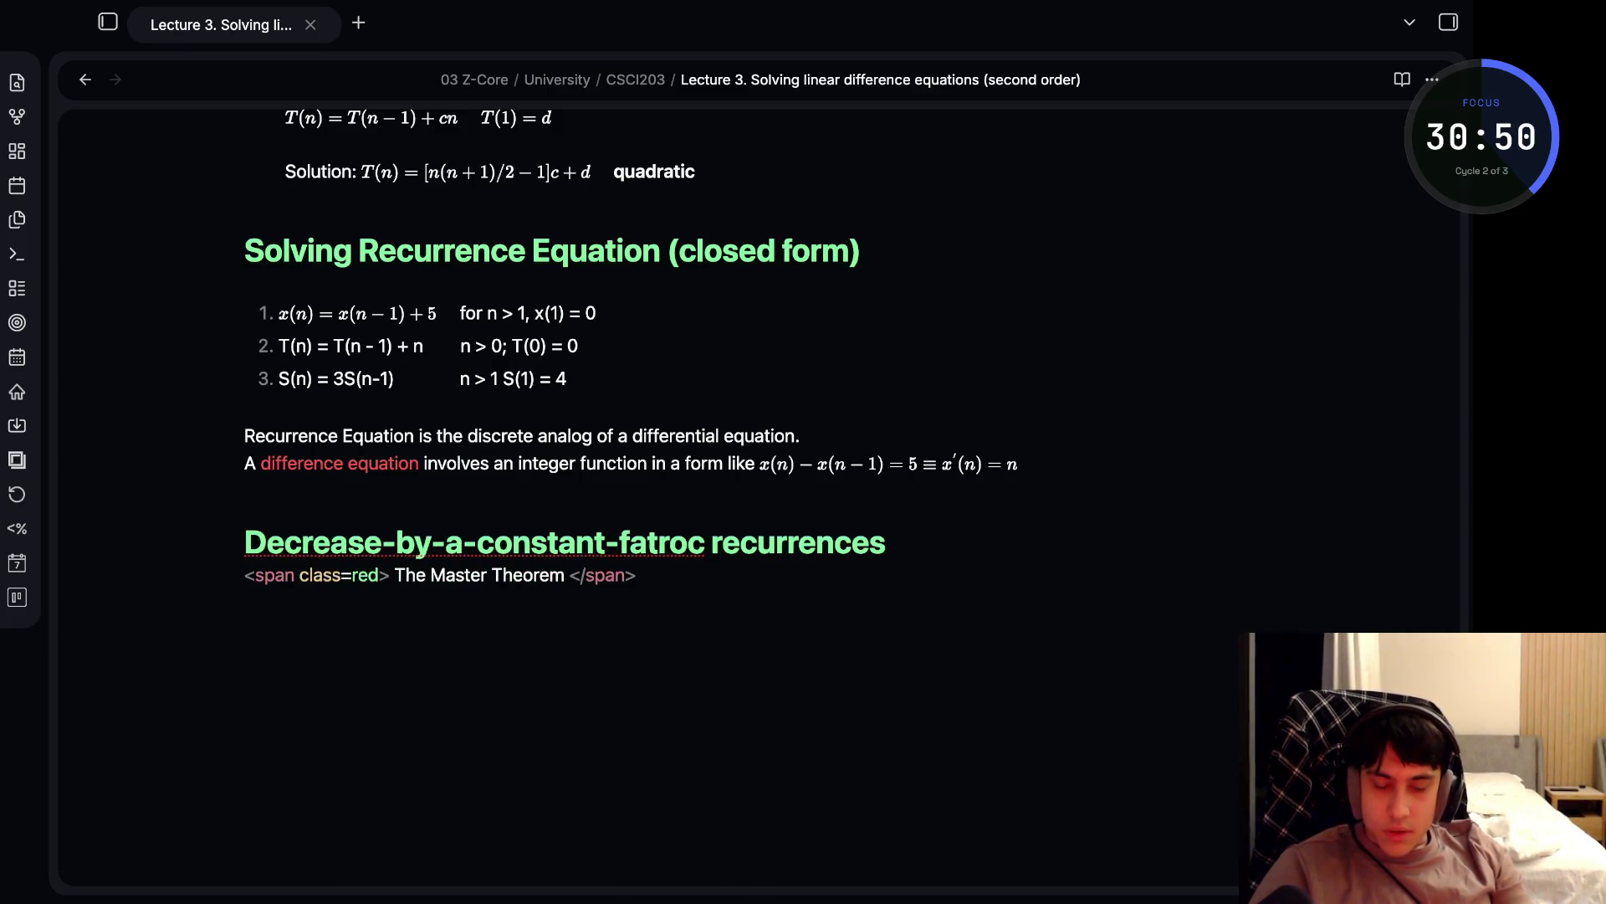
key("BackSpace")
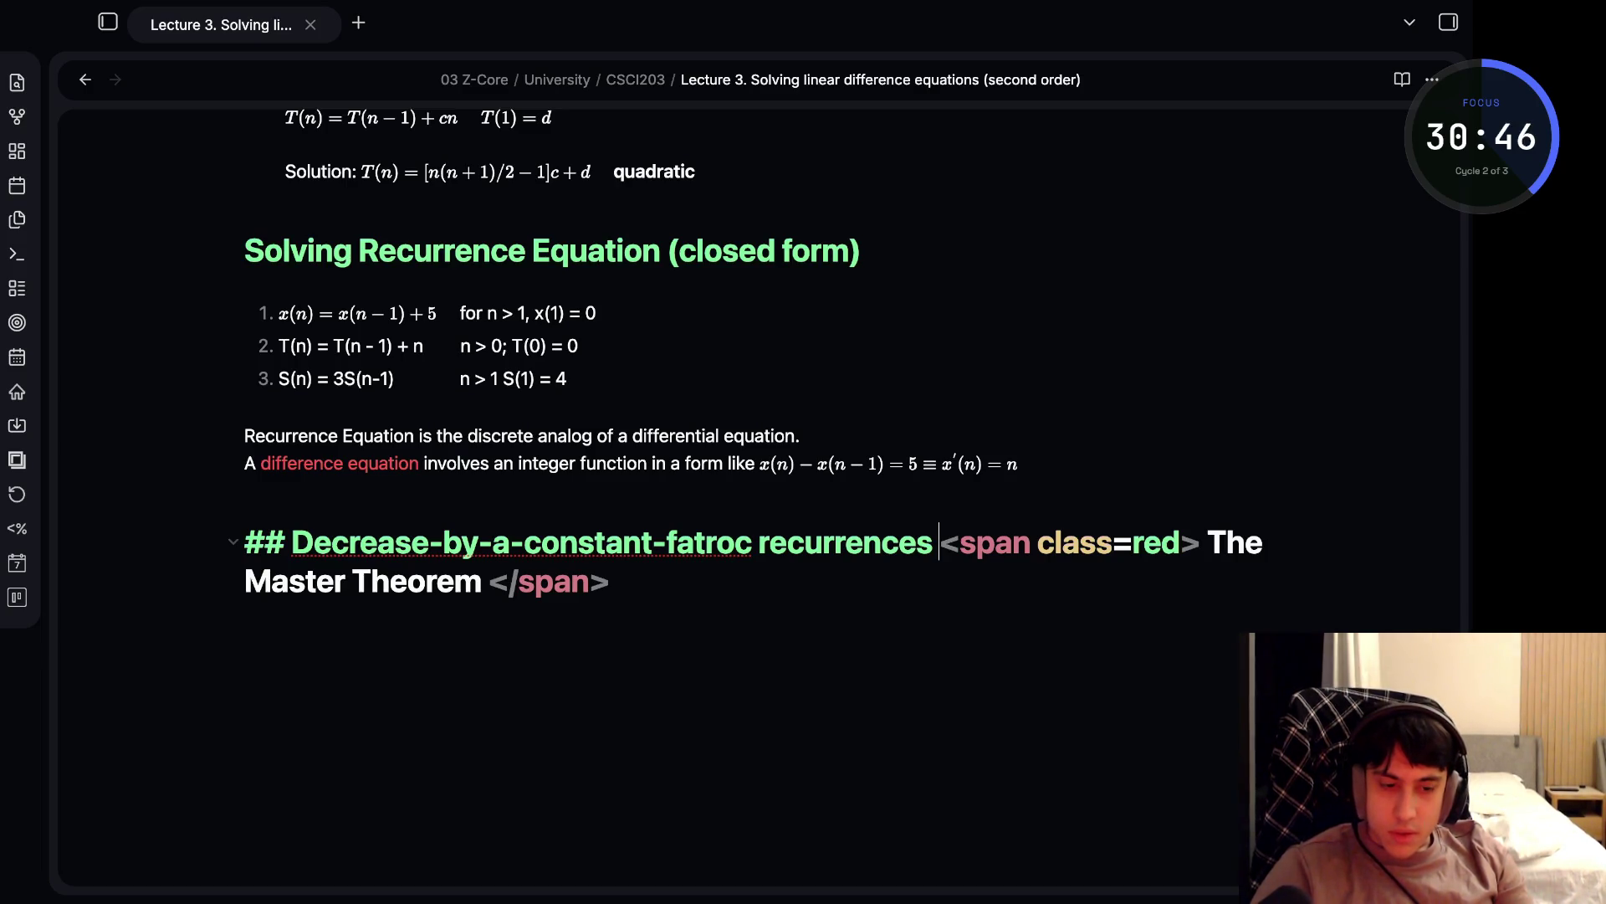
key("Return")
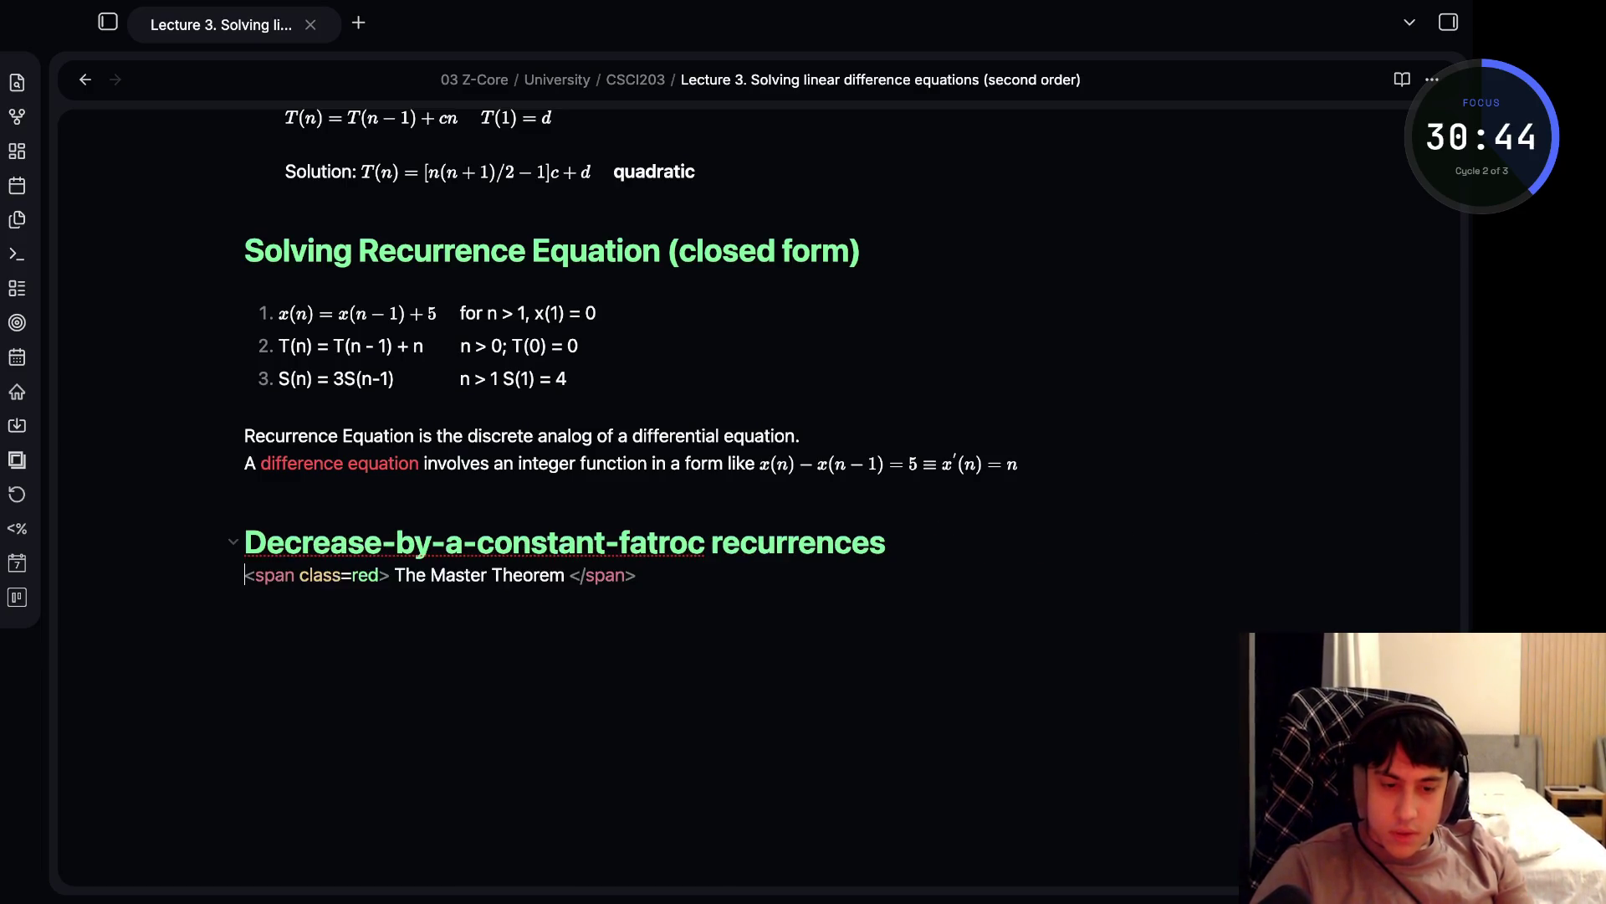
key("BackSpace")
left_click(245, 576)
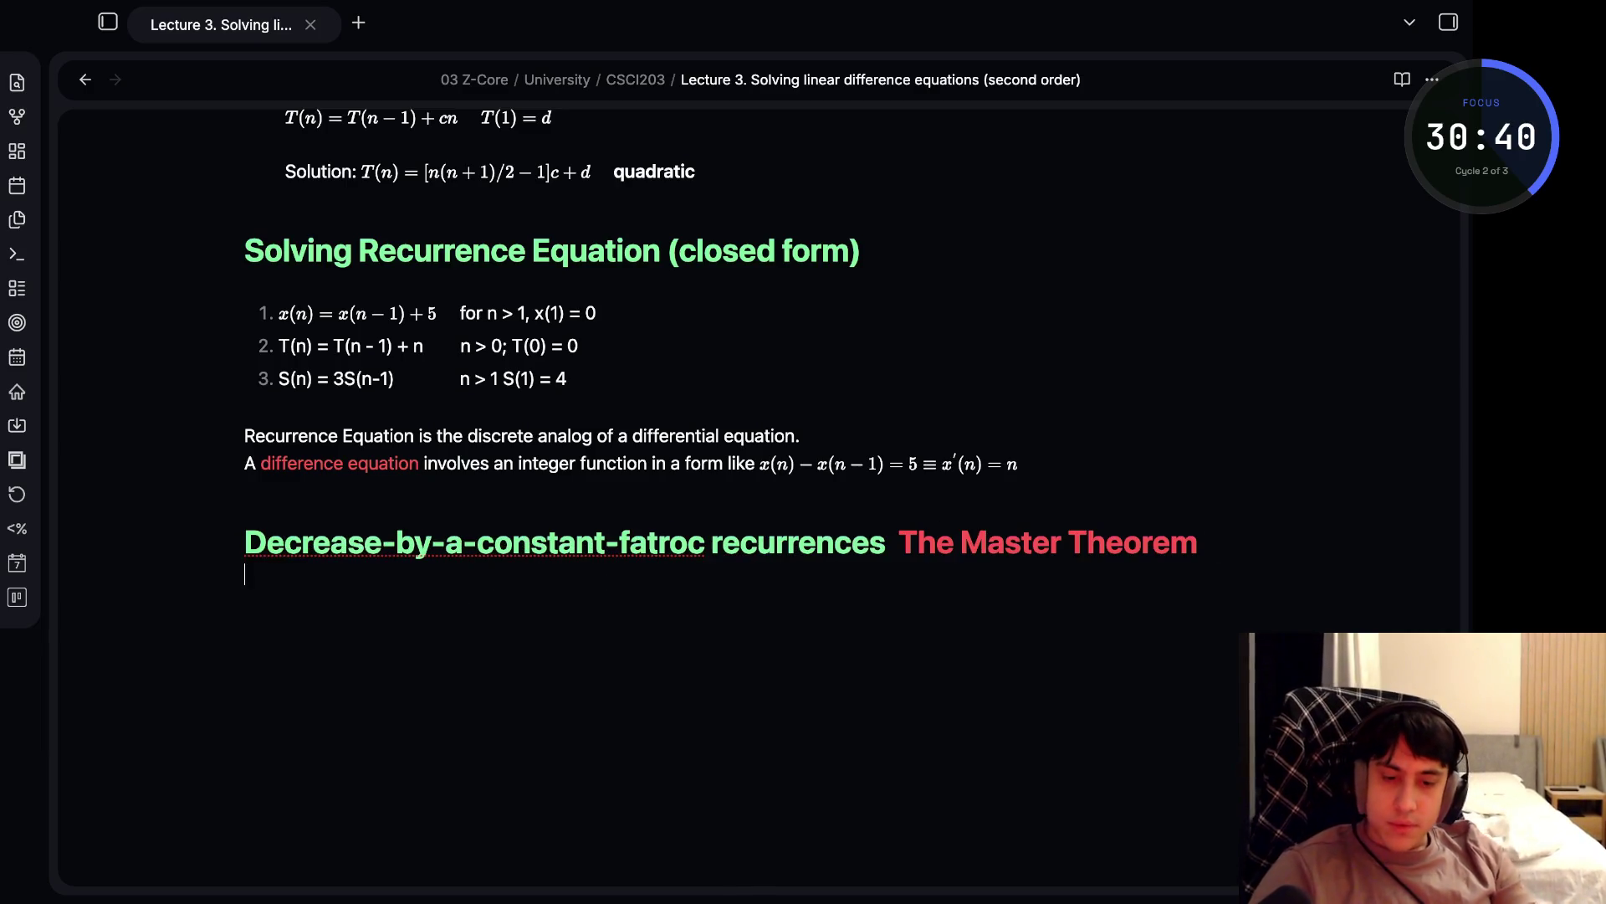
- Type the inline math T(n) = aT(\frac{n}{b}) + f(n) below the heading
scroll(719, 335, "down", 2)
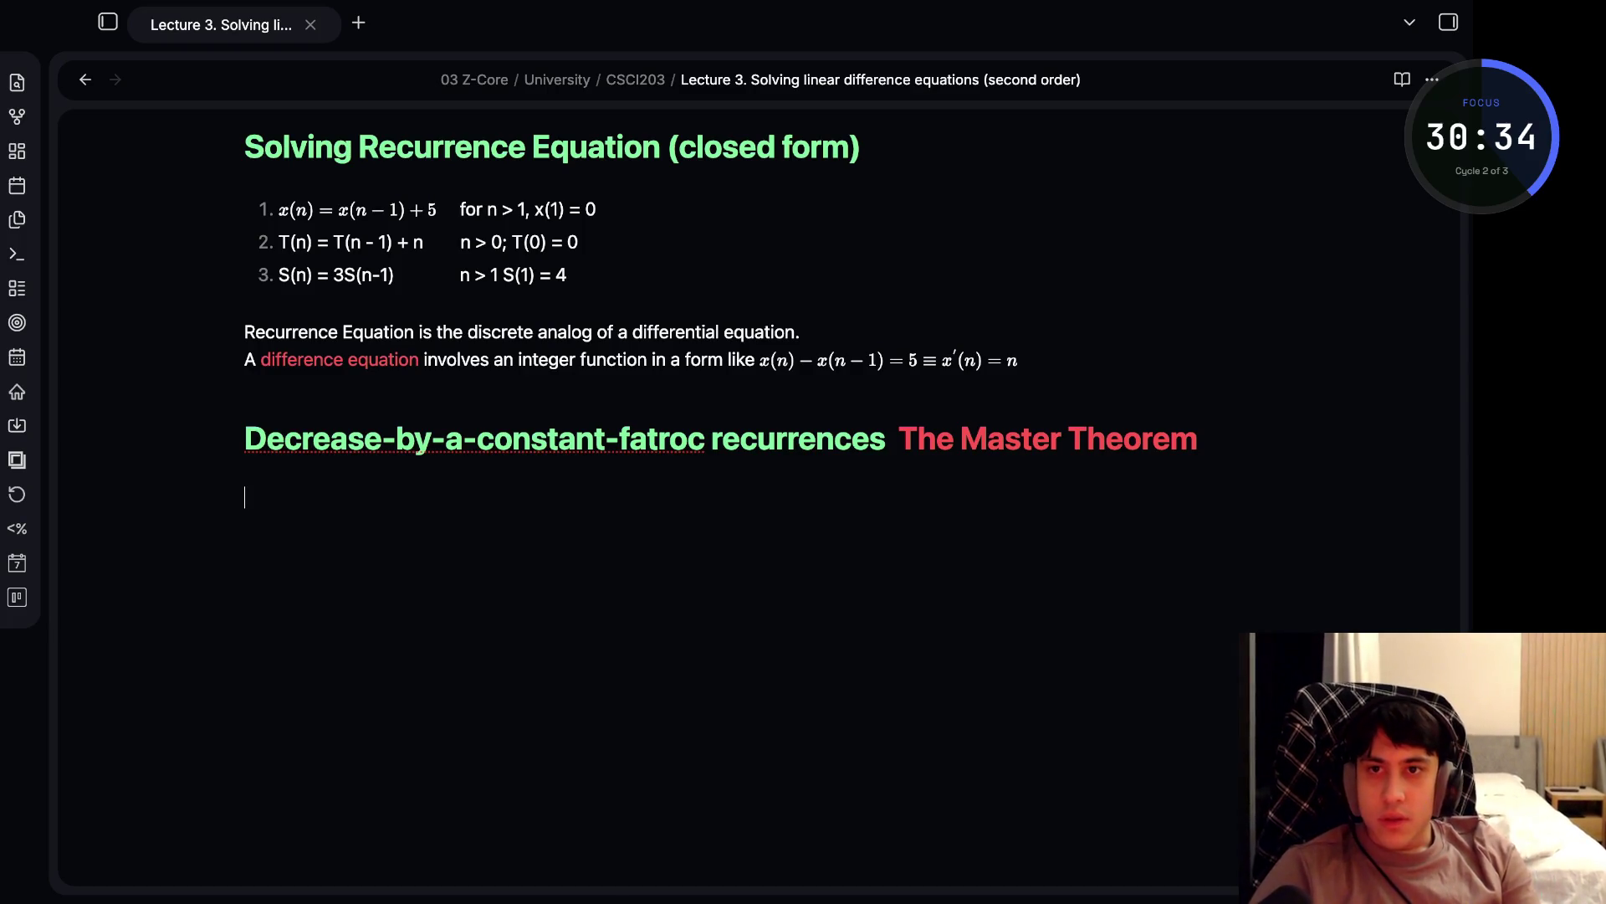
type("T")
key("BackSpace")
type("$")
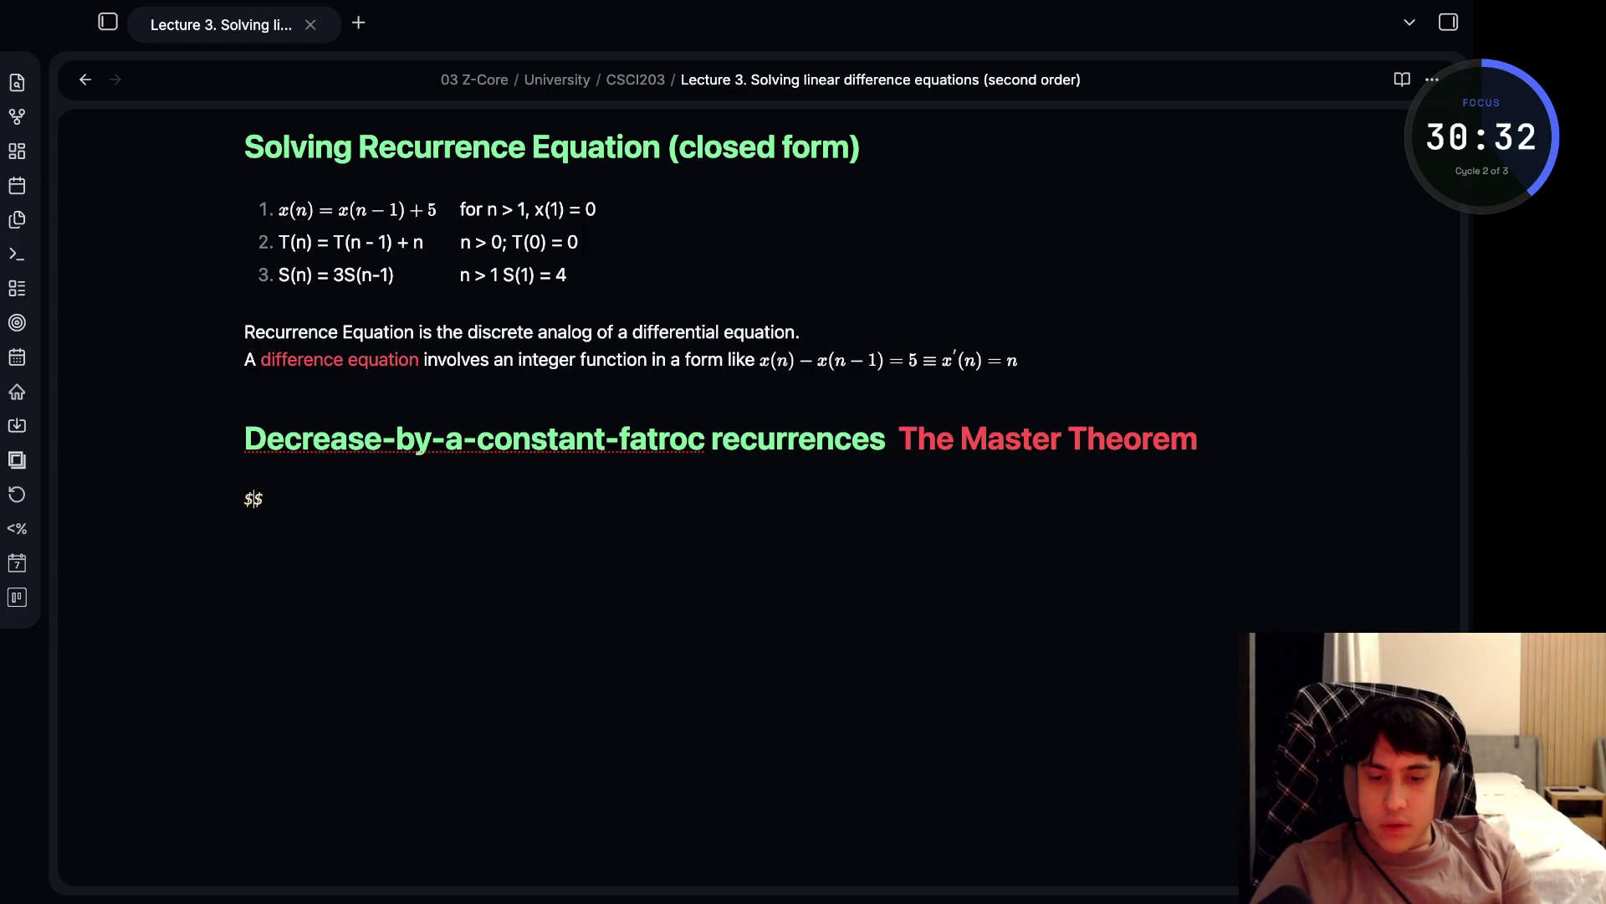
type("T(n)")
key("Right")
key("Left")
type("= a")
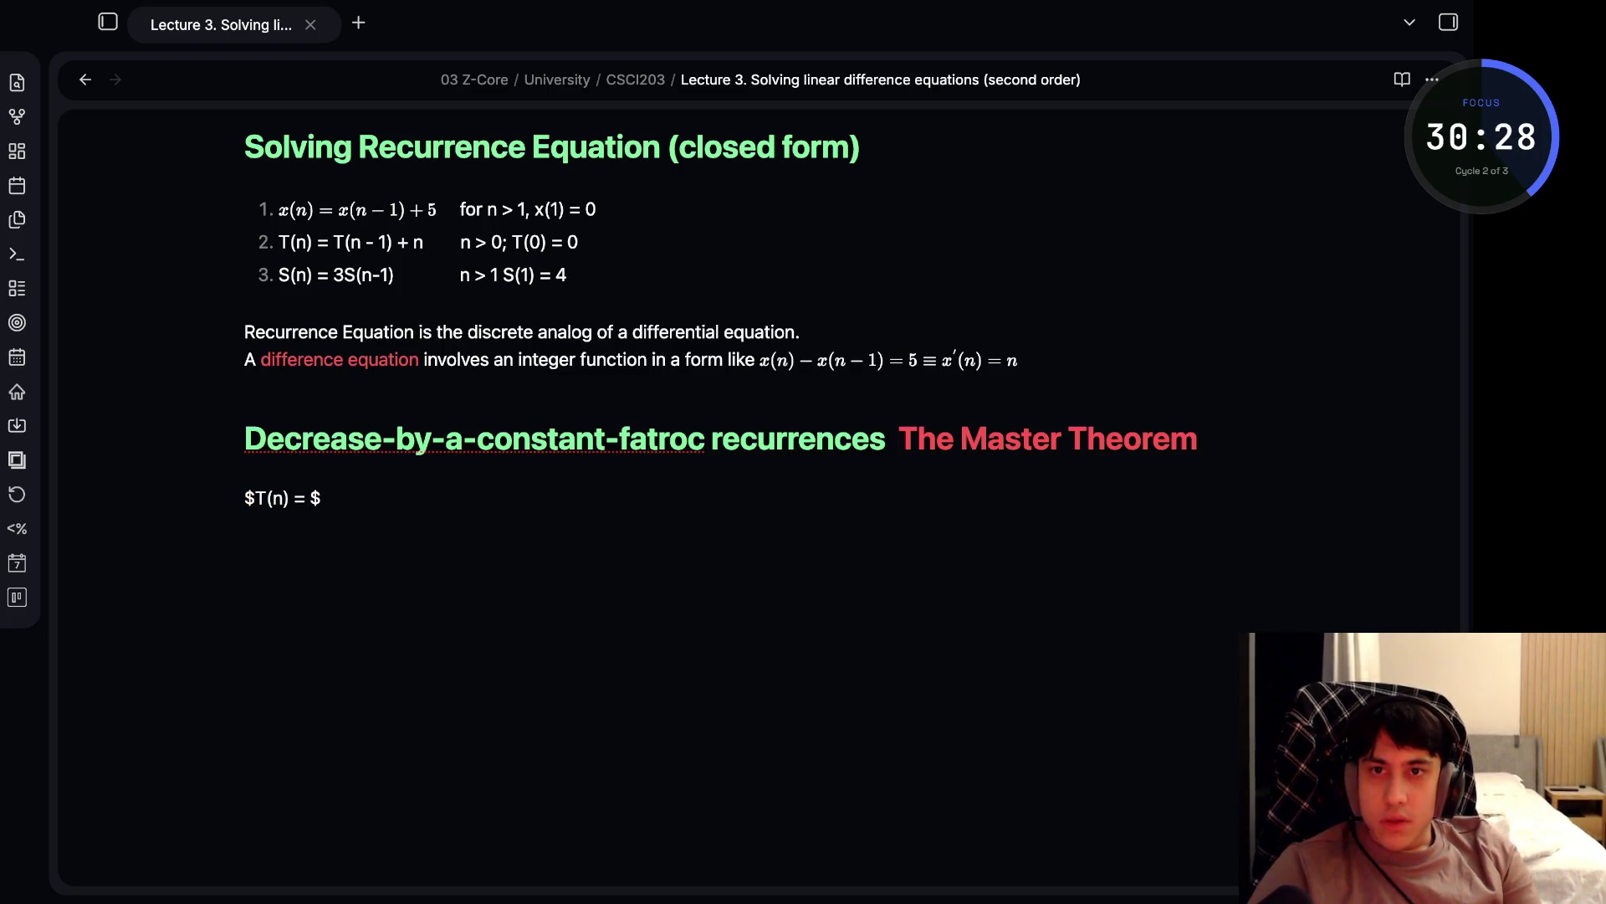
type("T(")
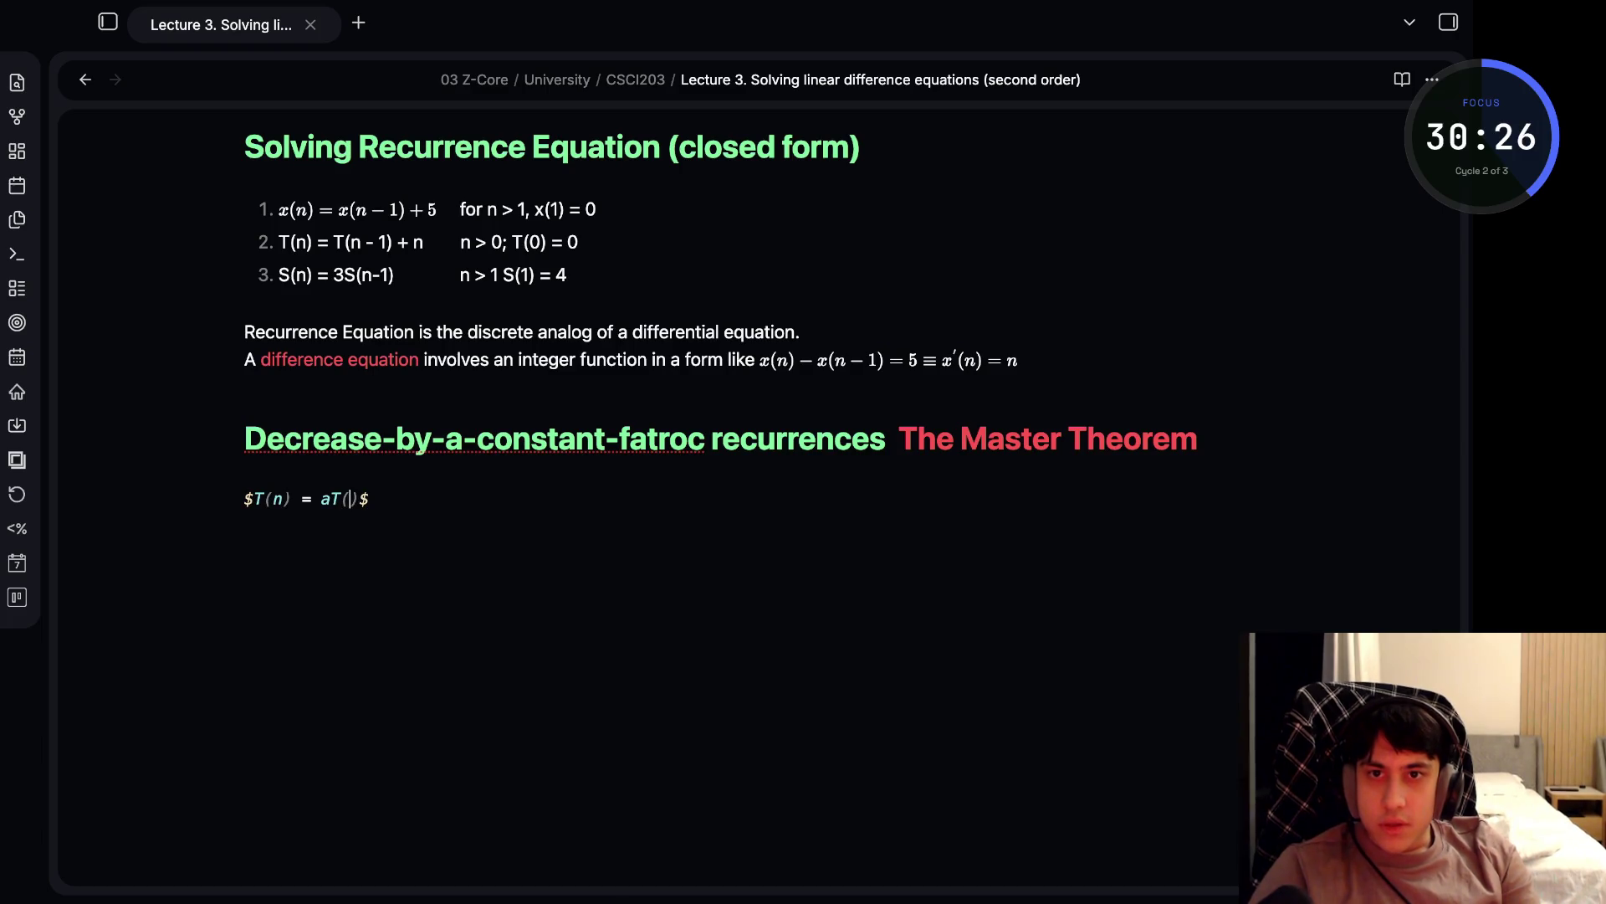
key("BackSpace")
type("rac{n}{b}+ f(")
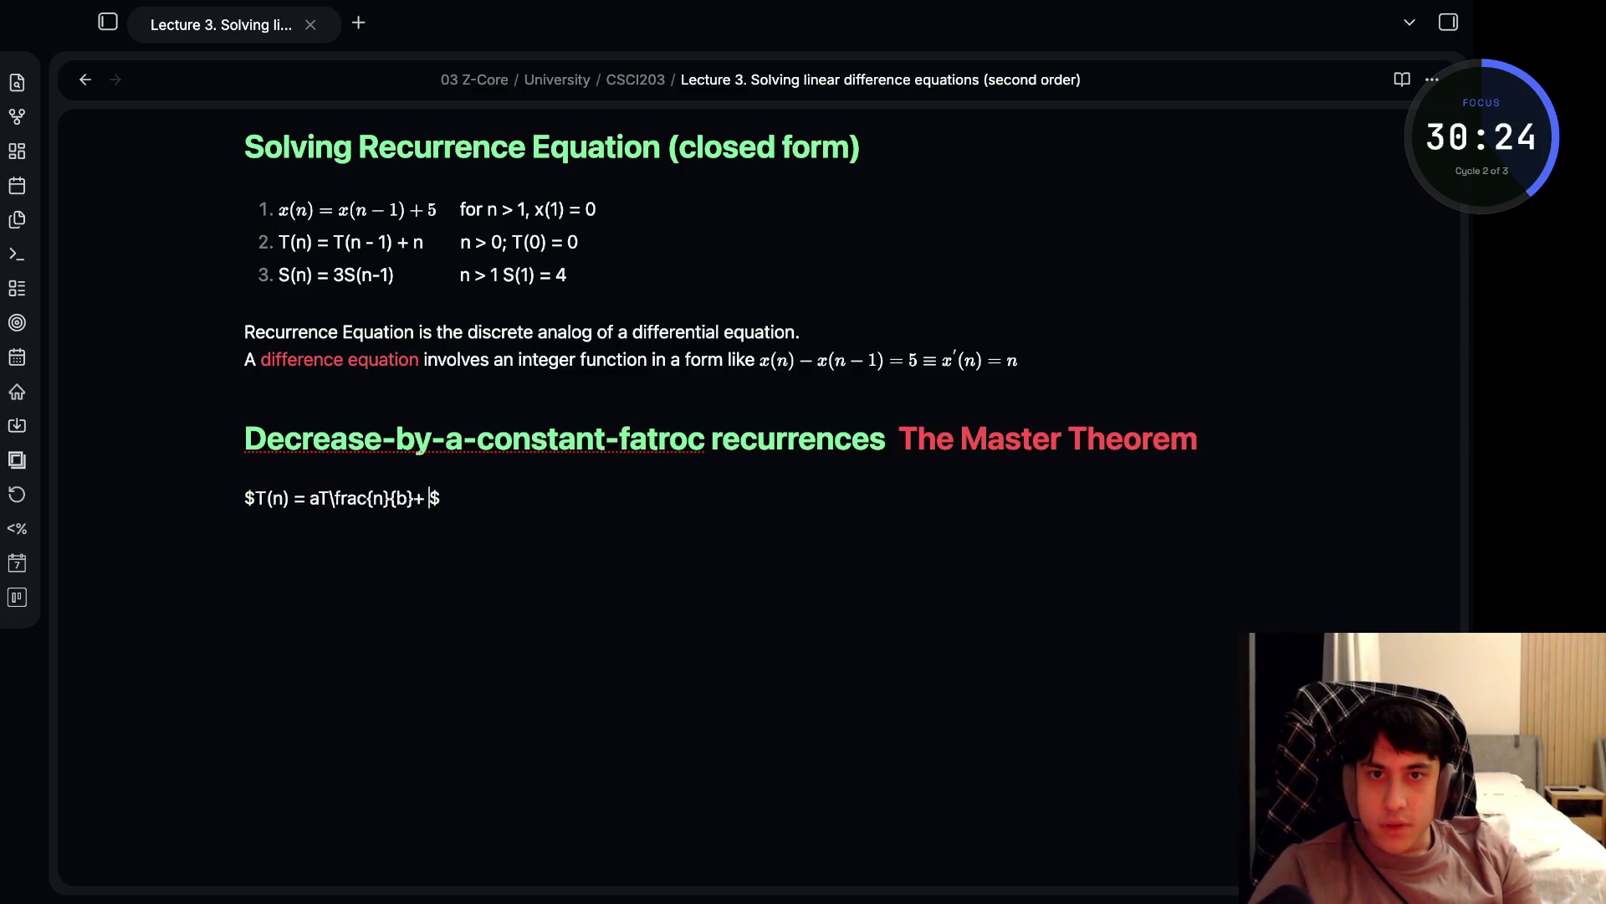
type("n")
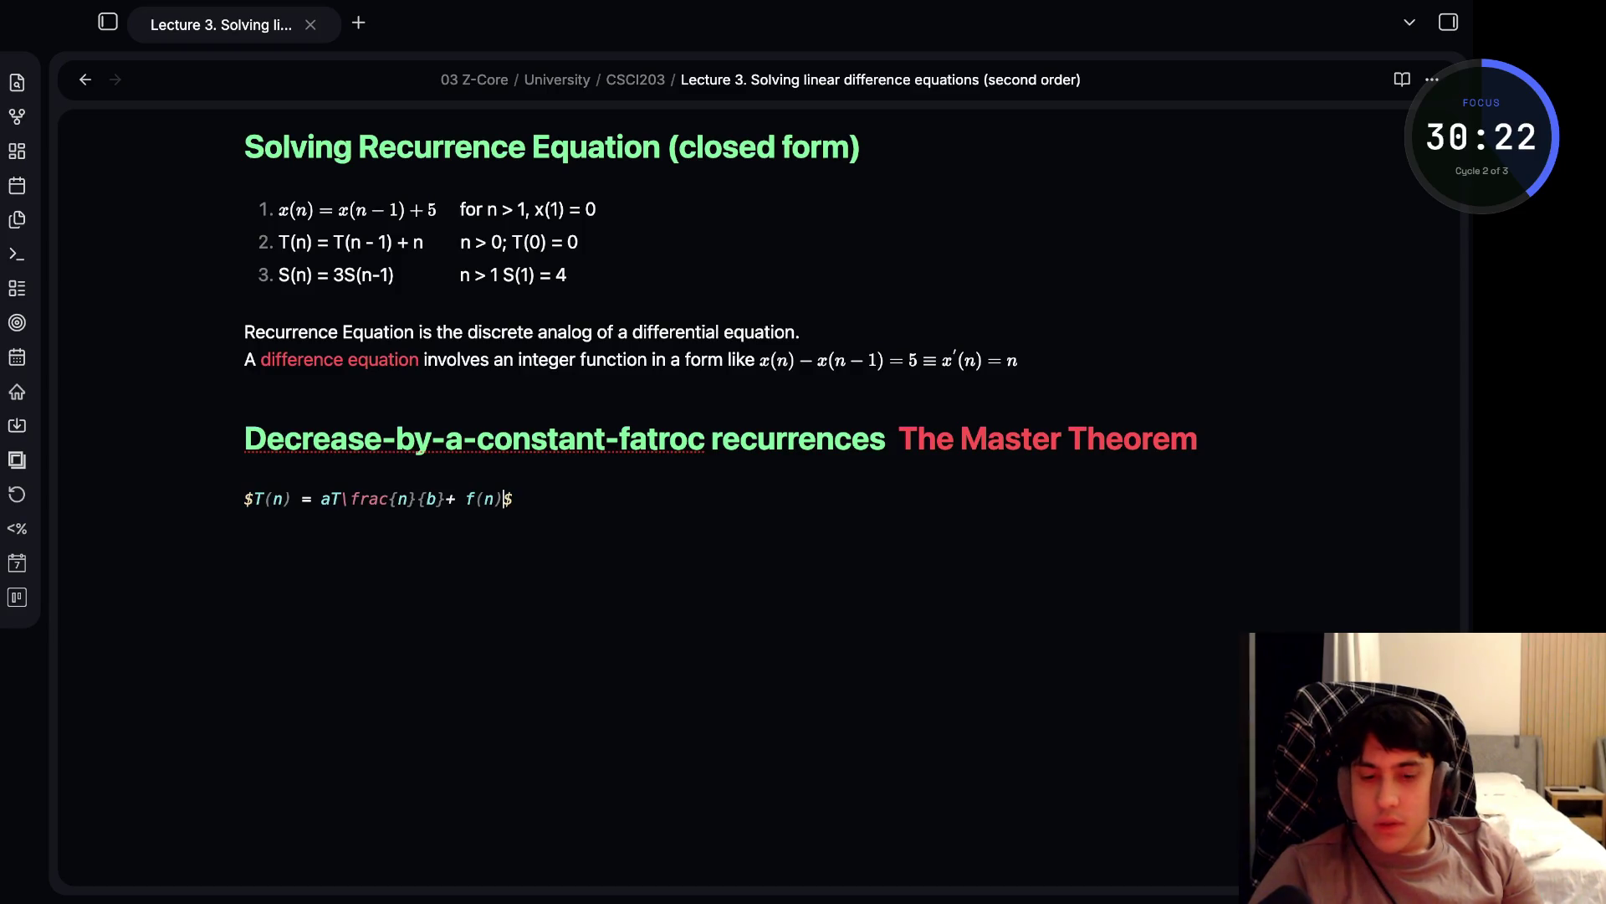
key("Right")
- Continue with ', where $f(n) \in O' and render the formula
type(", where")
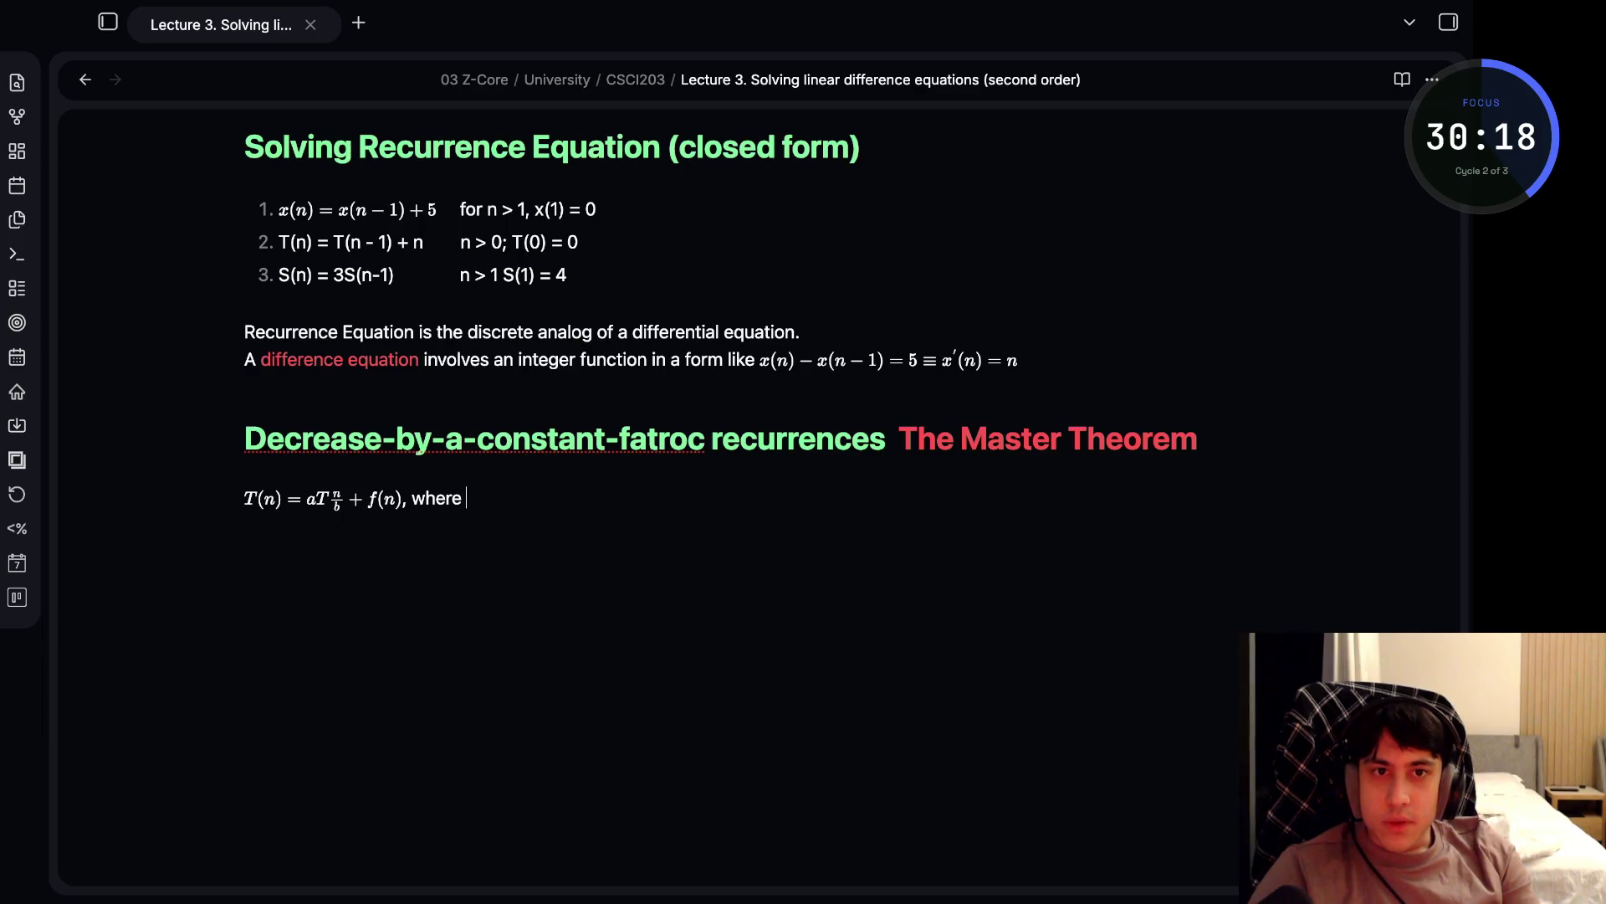
type(" $f(n)$")
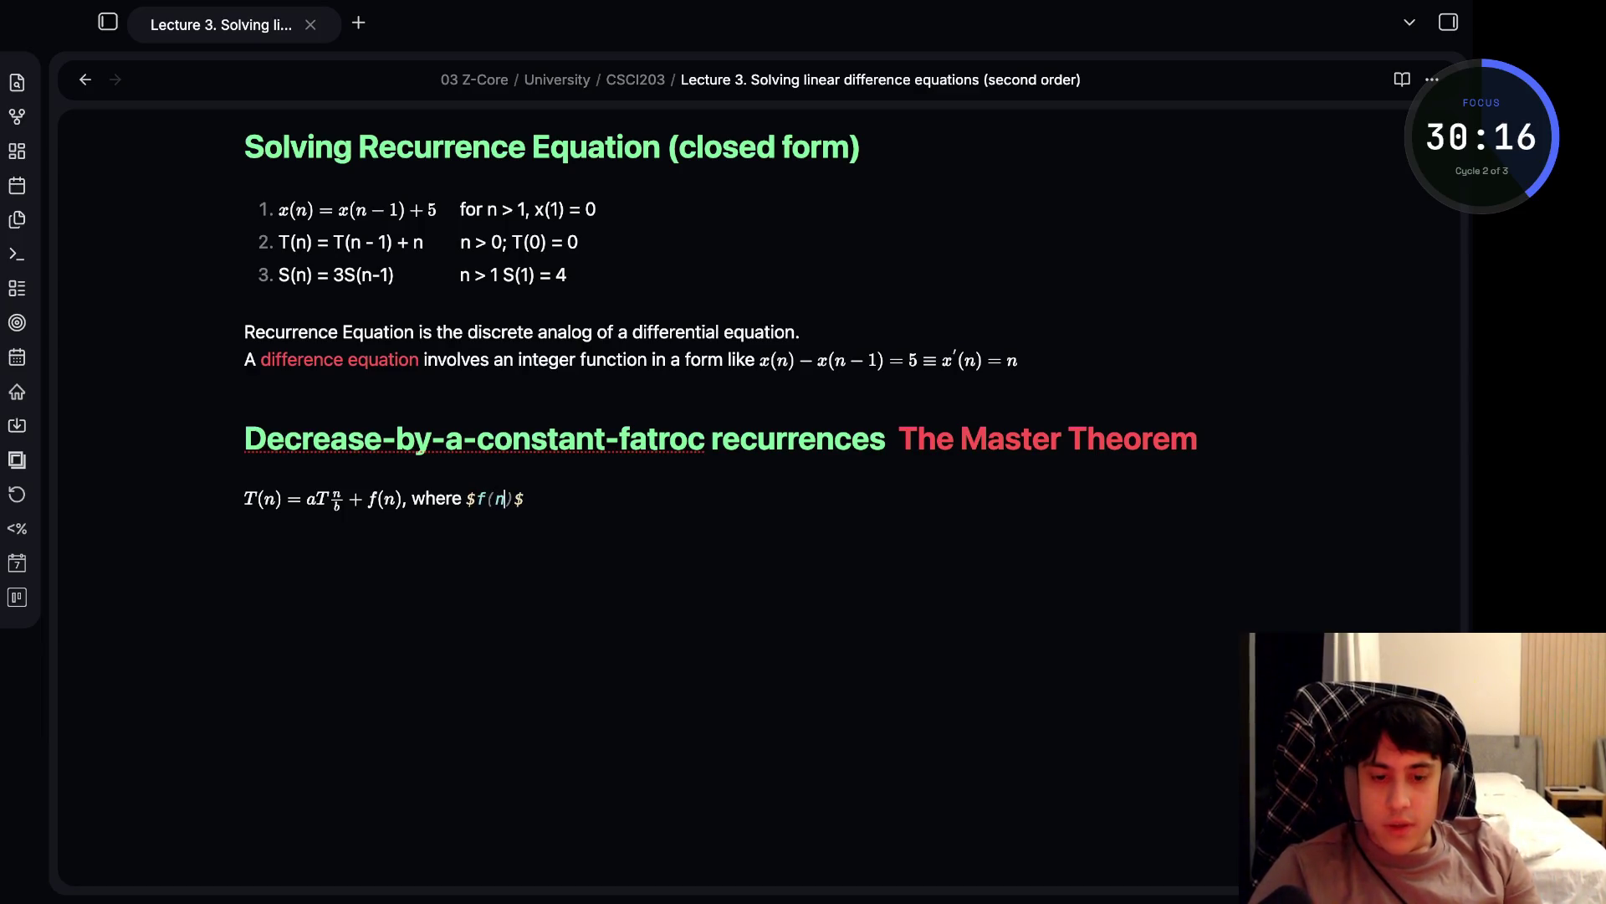
key("Right")
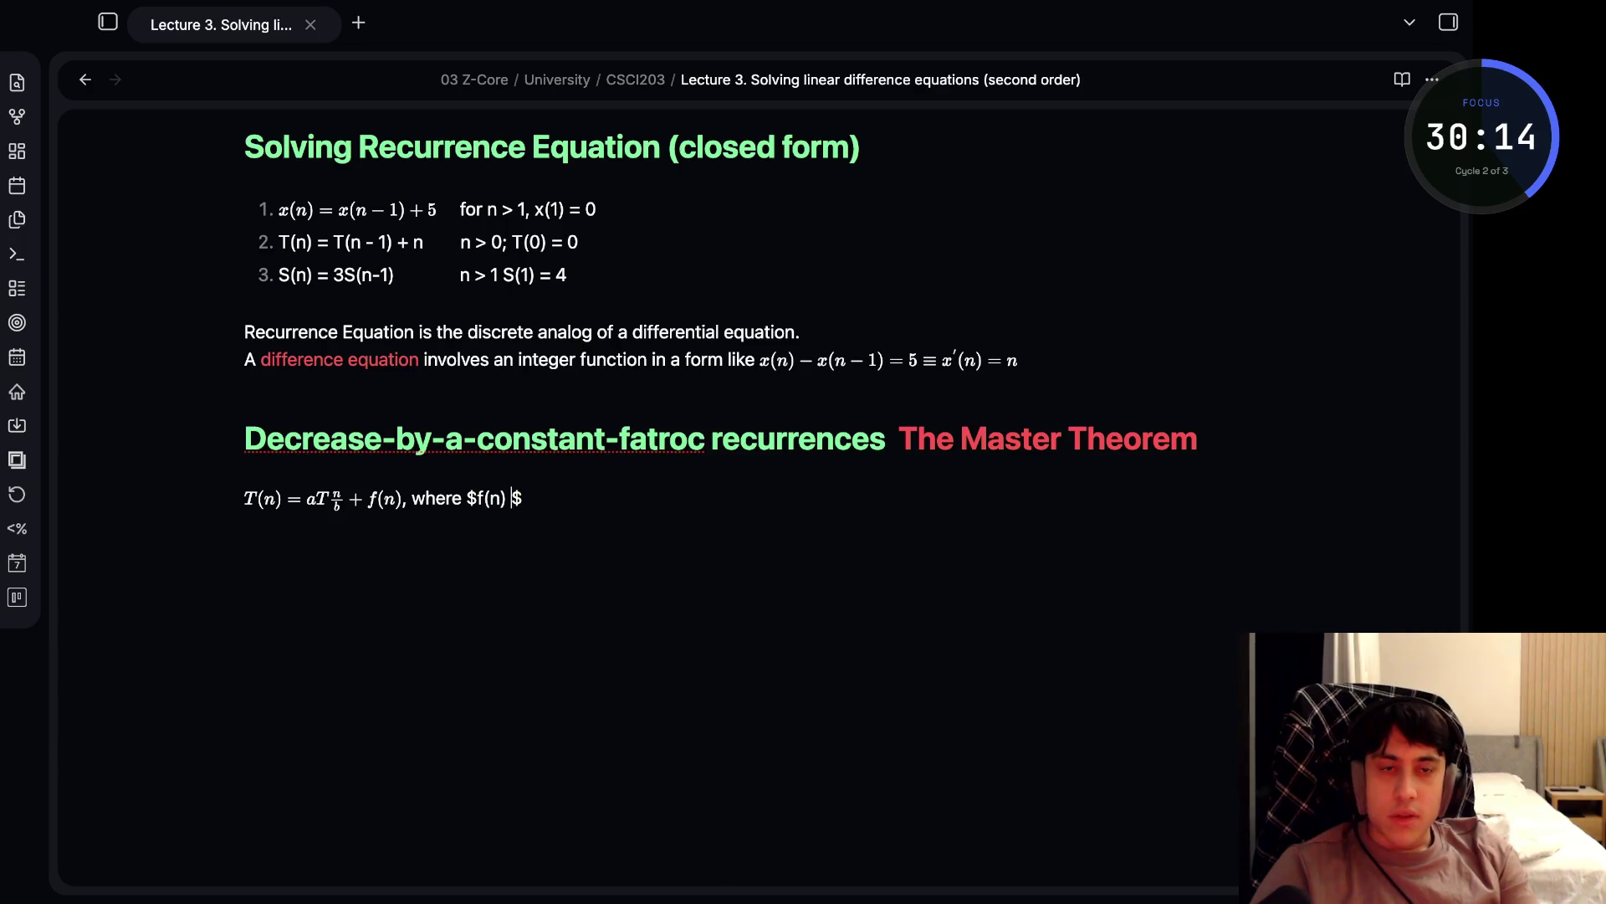
type("\\")
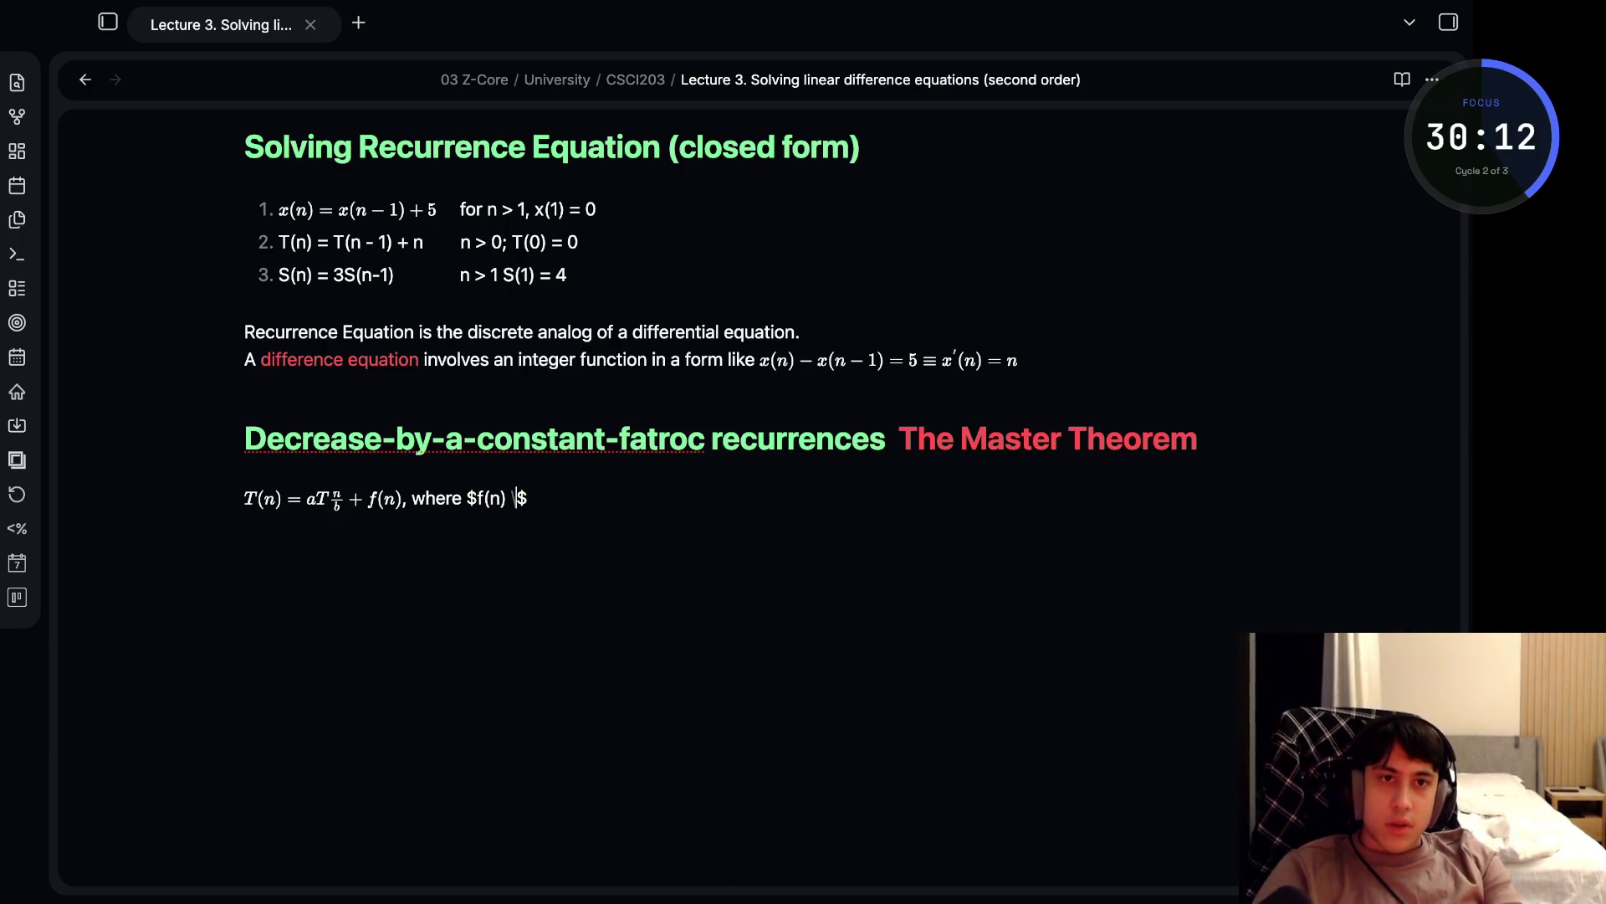
type("relate")
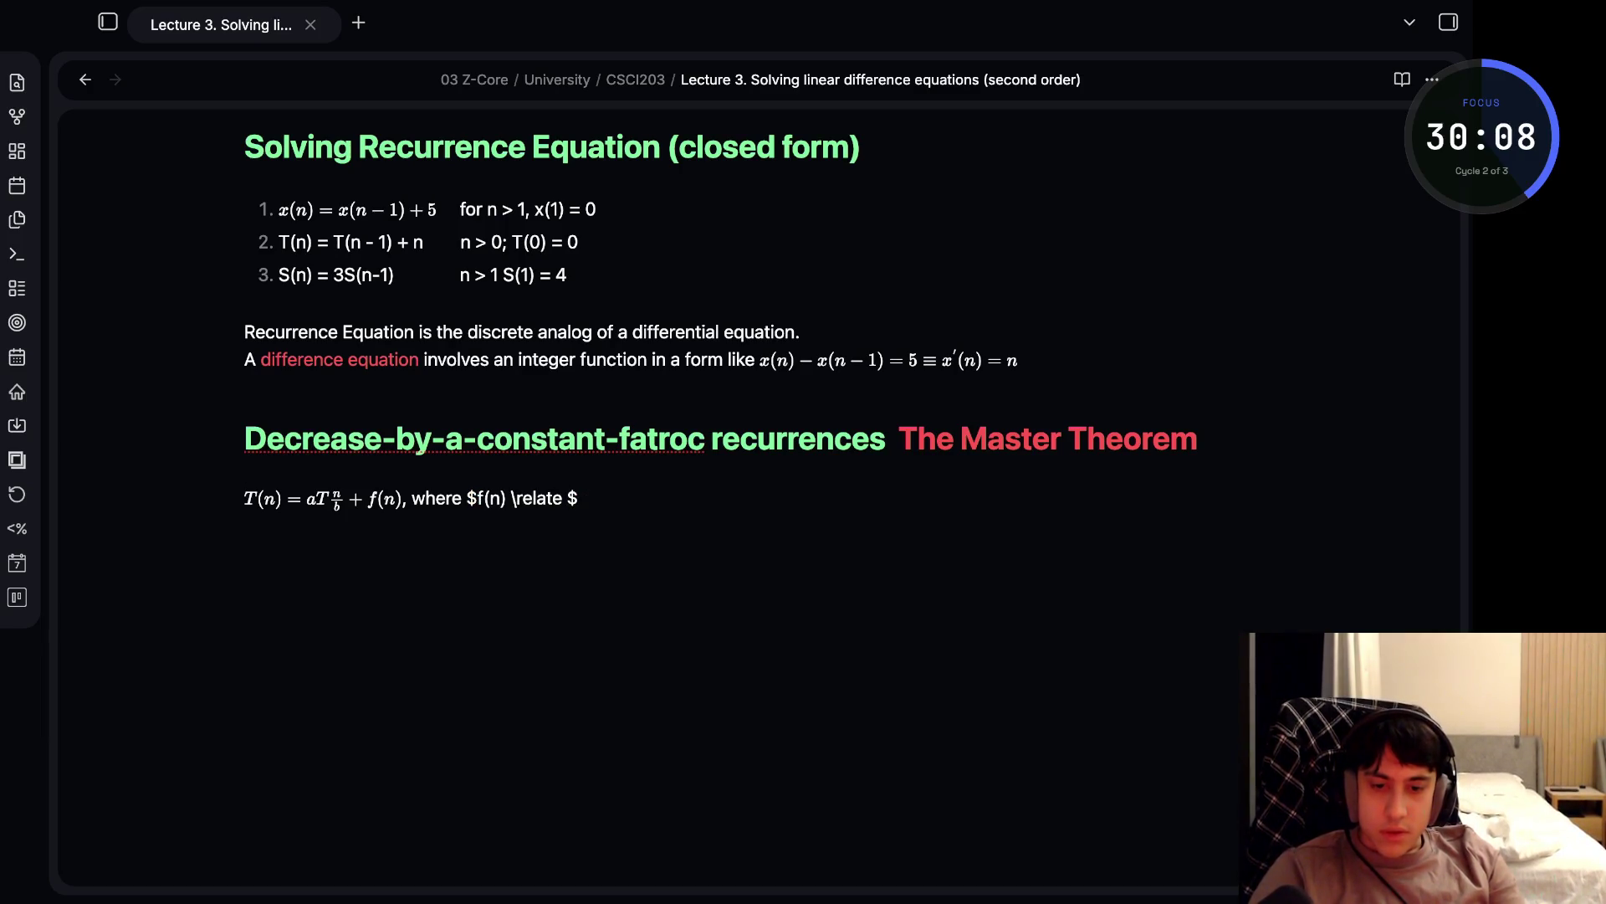
key("Left")
key("Left")
key("BackSpace")
key("BackSpace")
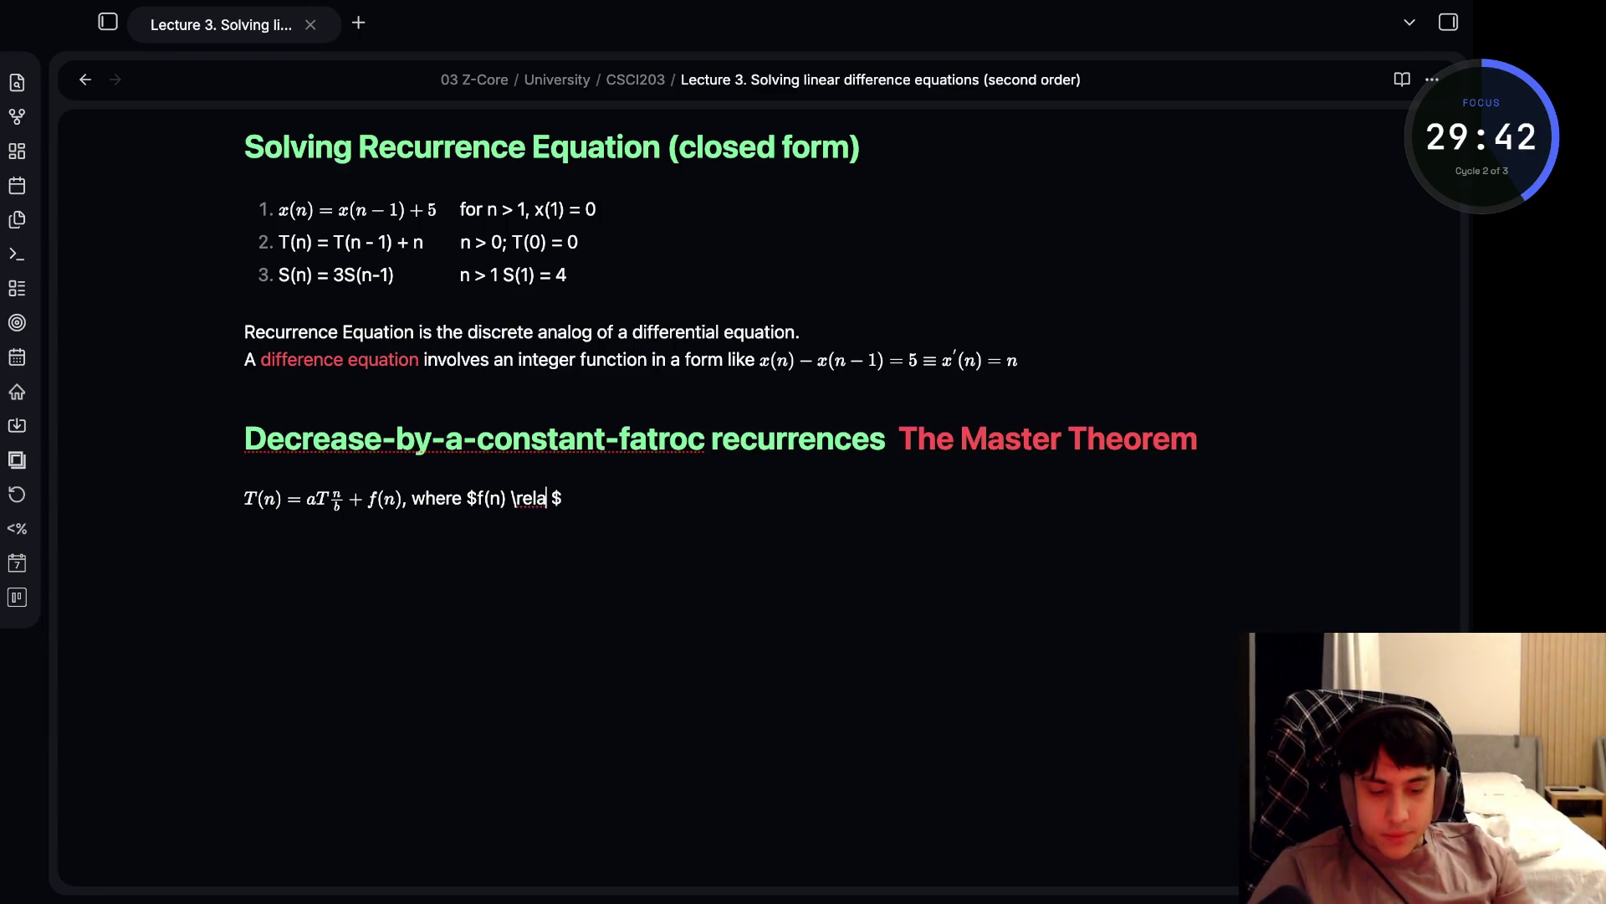
key("BackSpace")
key("BackSpace")
key("BackSpace")
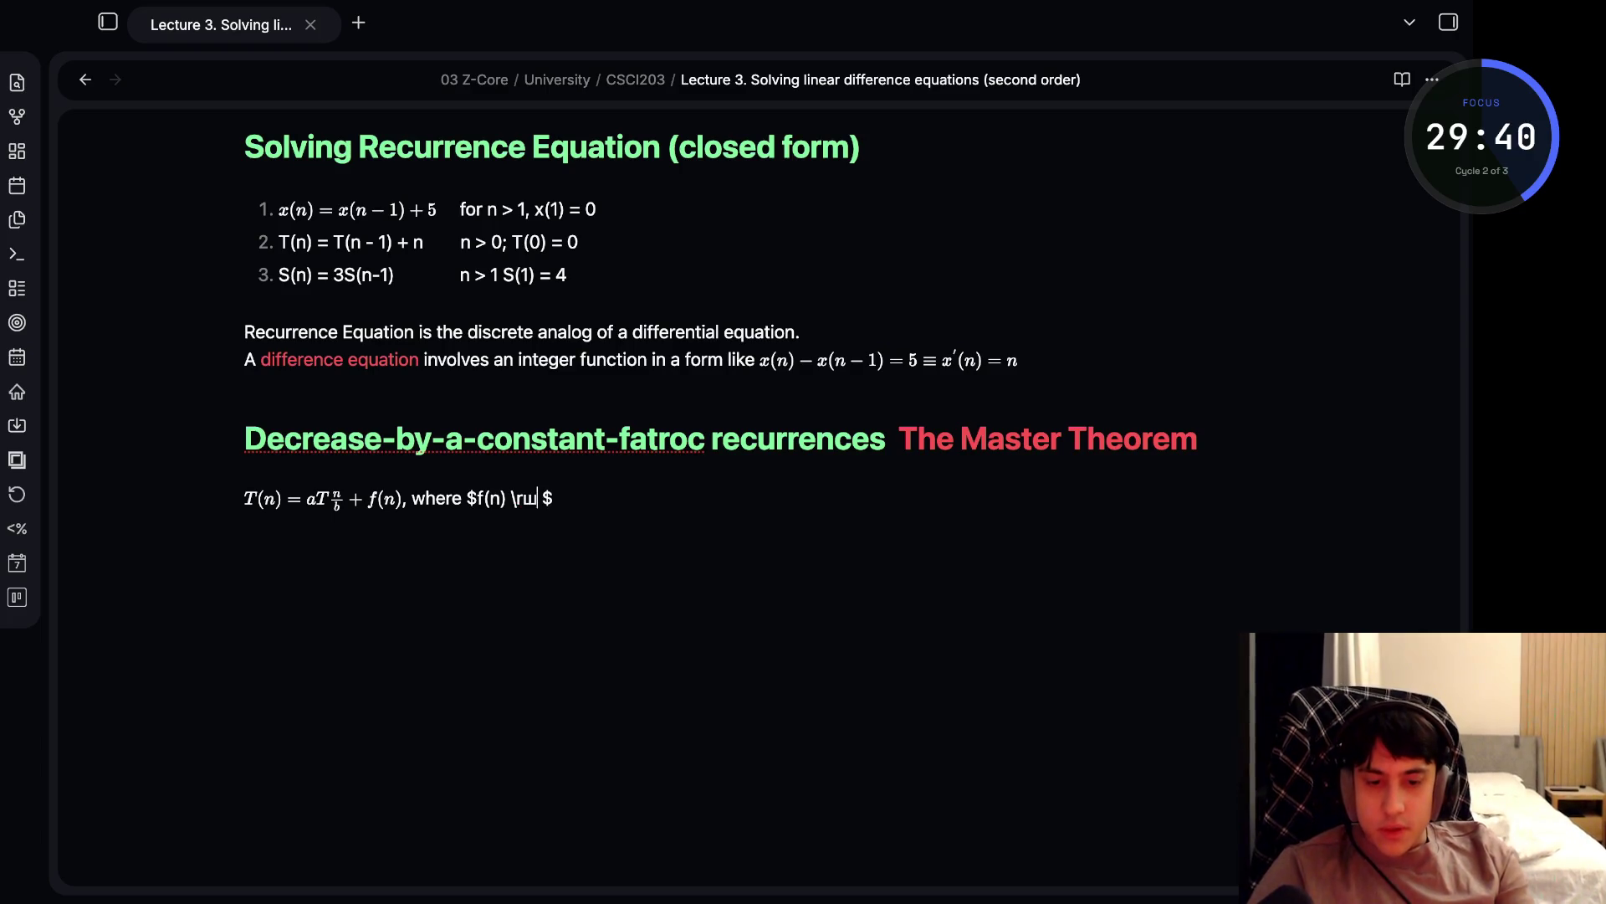
type("in")
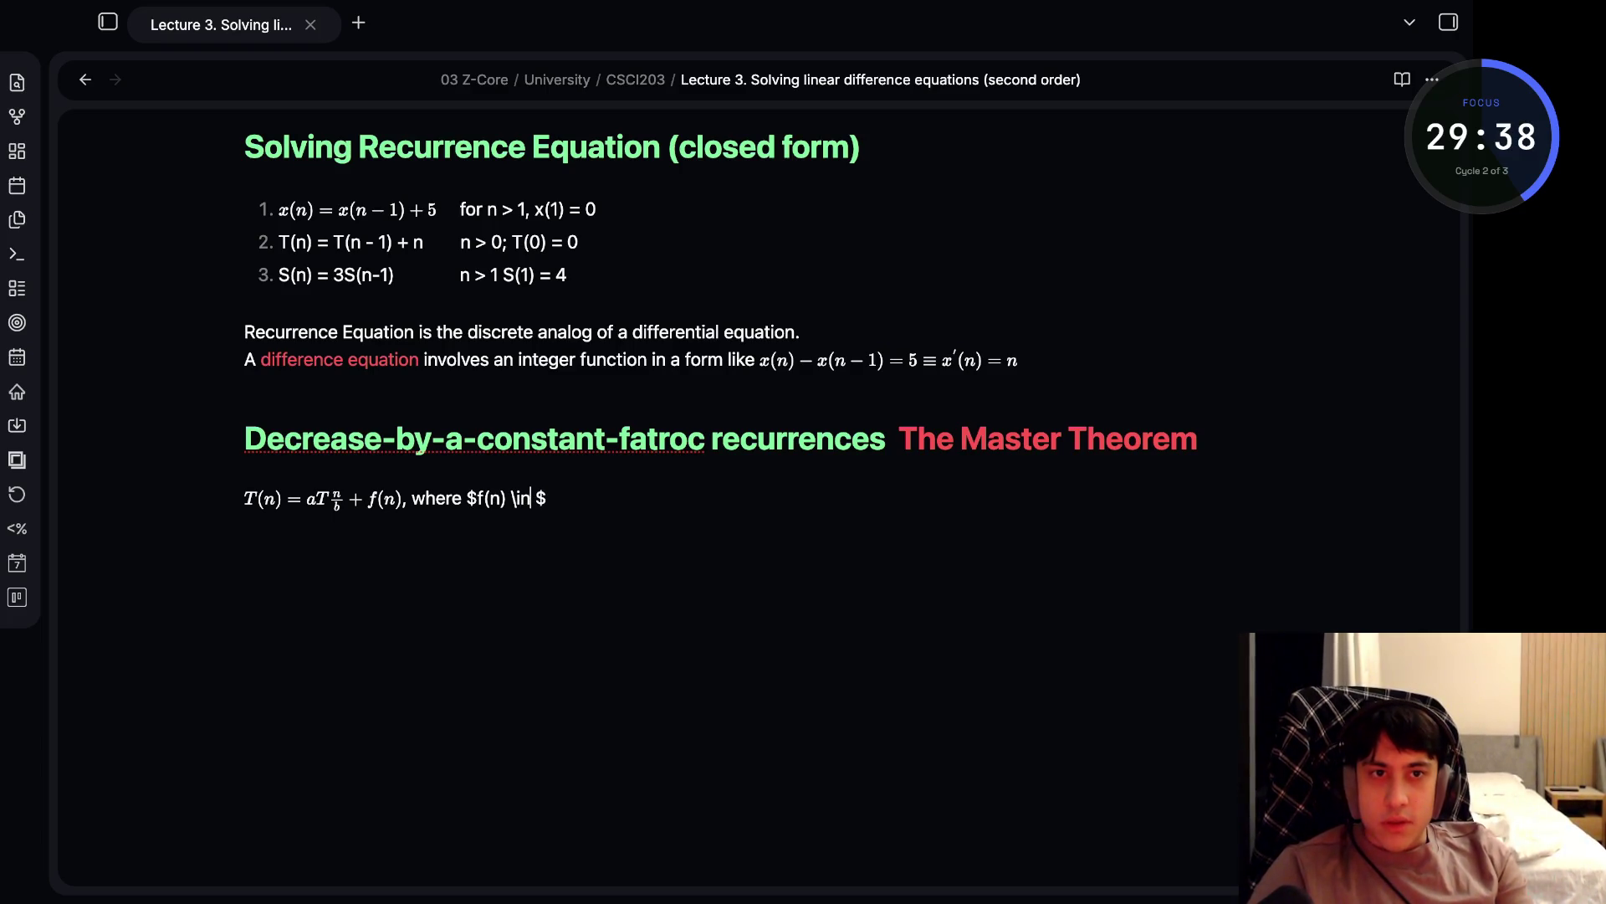
type(" O")
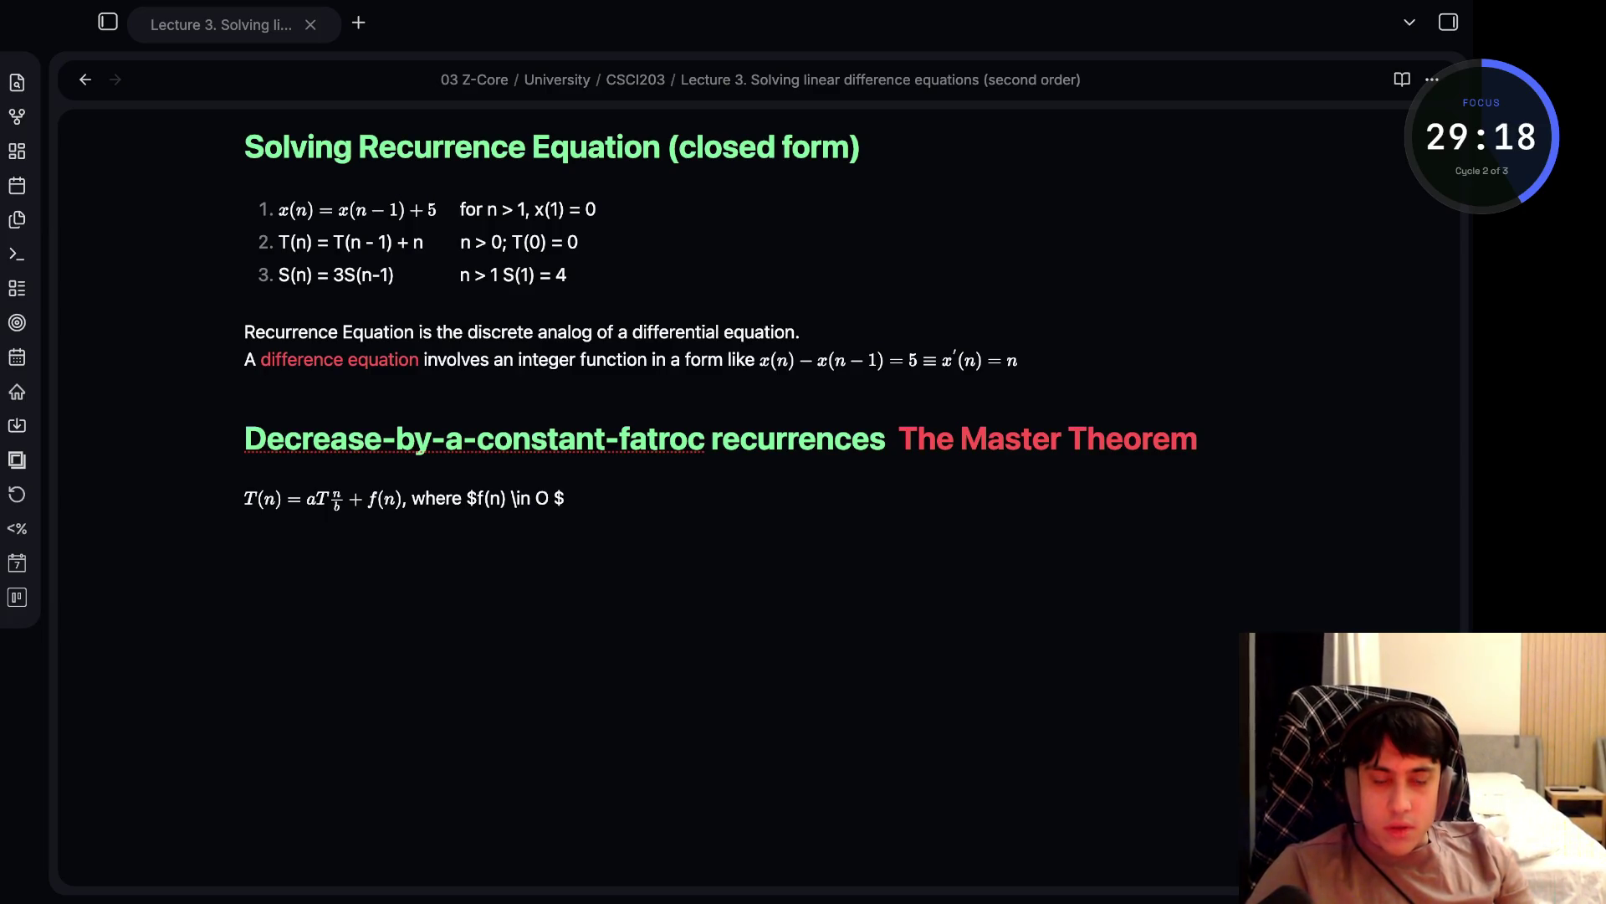
key("alt+Tab")
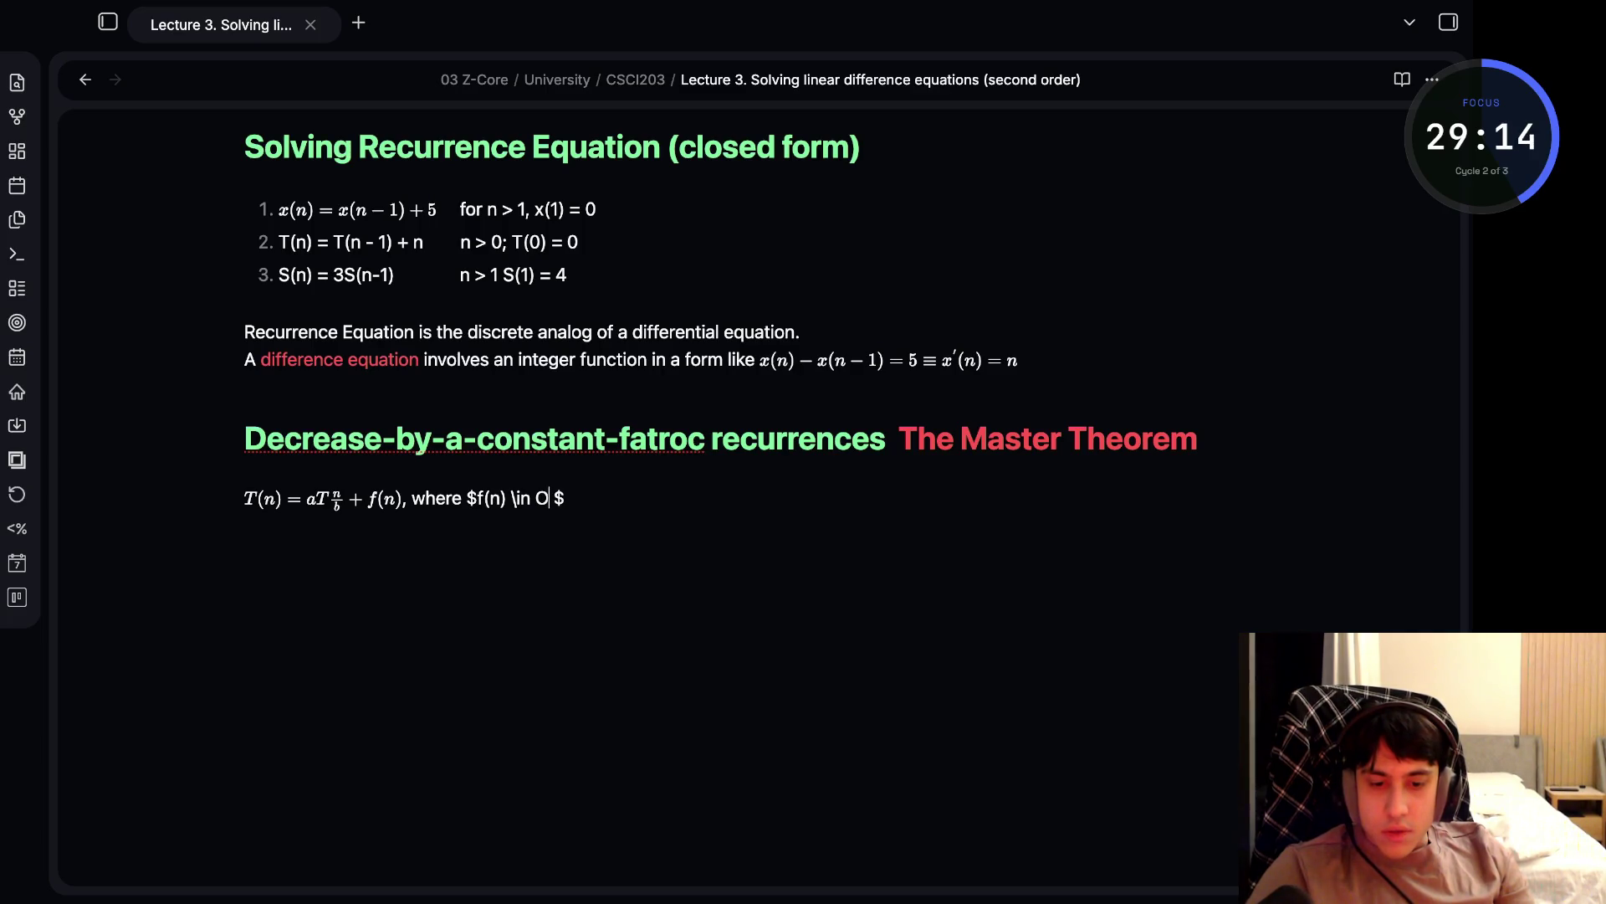
key("Delete")
left_click(244, 467)
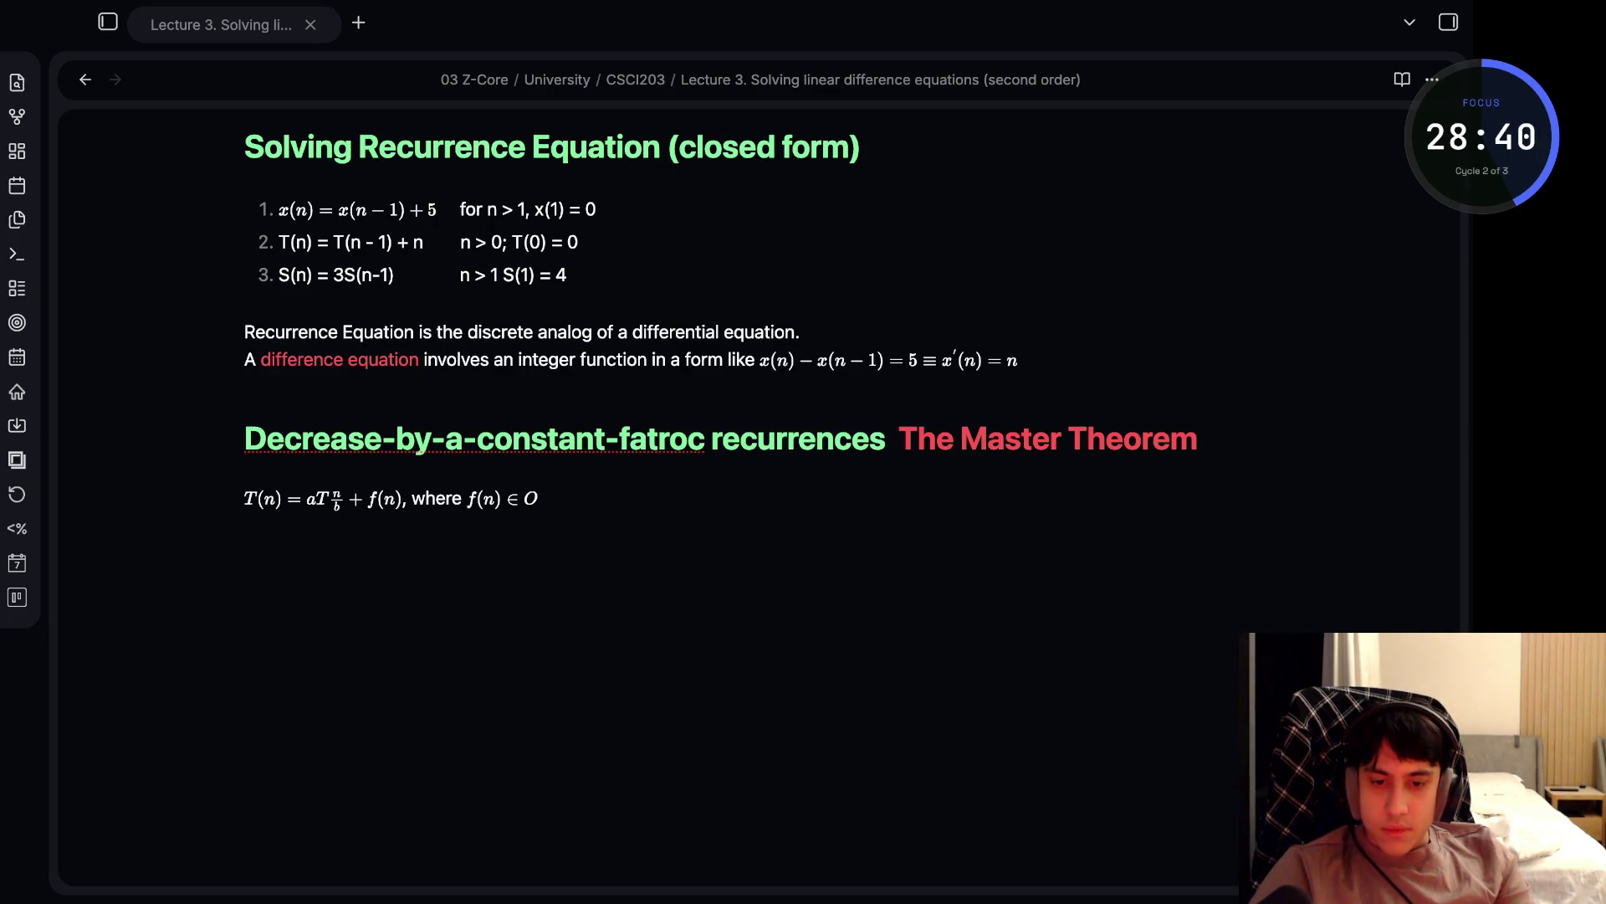
- Replace O with \Theta(n^{k}) and add 'k >= 0'
left_click(244, 470)
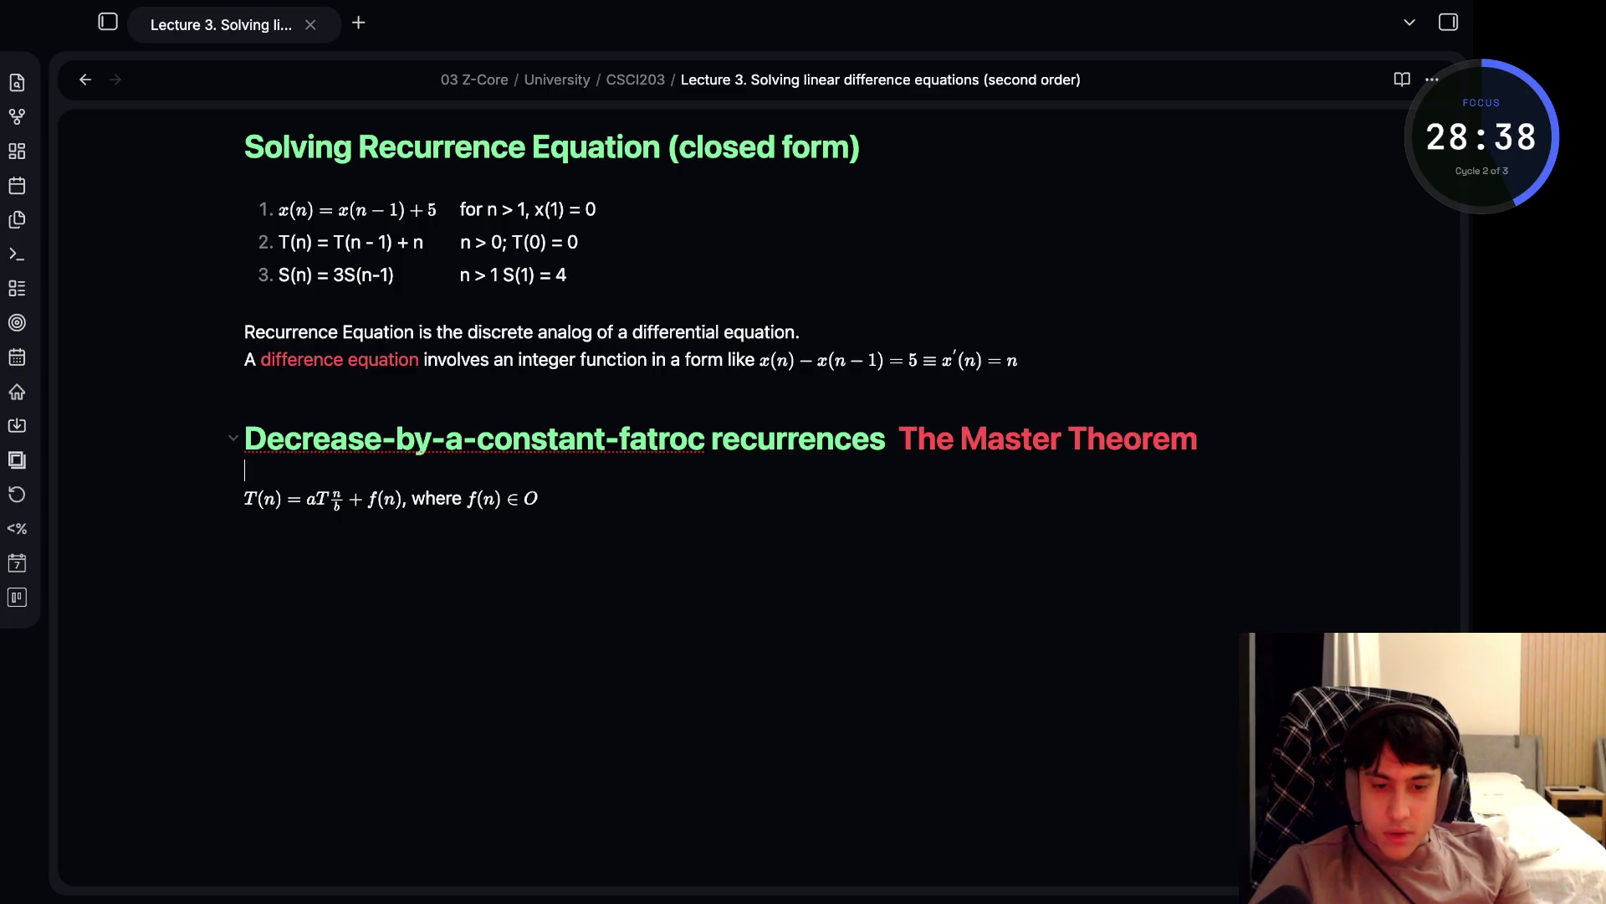
left_click(552, 498)
key("Delete")
key("Delete")
type("\\Theta $")
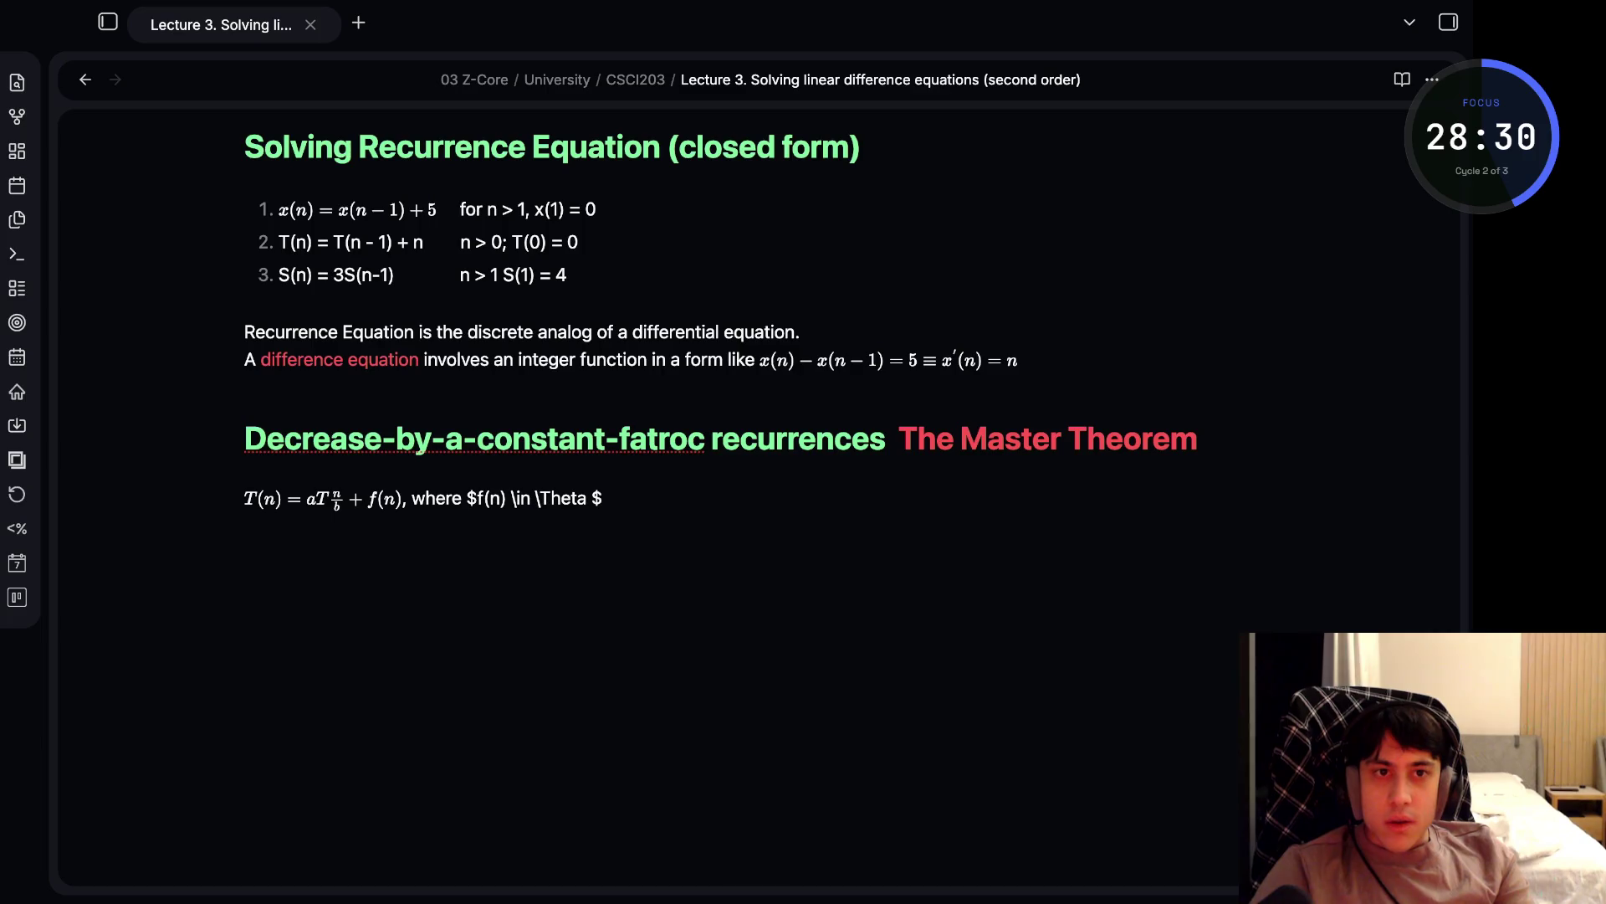
key("BackSpace")
type("(")
type("n^{k}),}k >=")
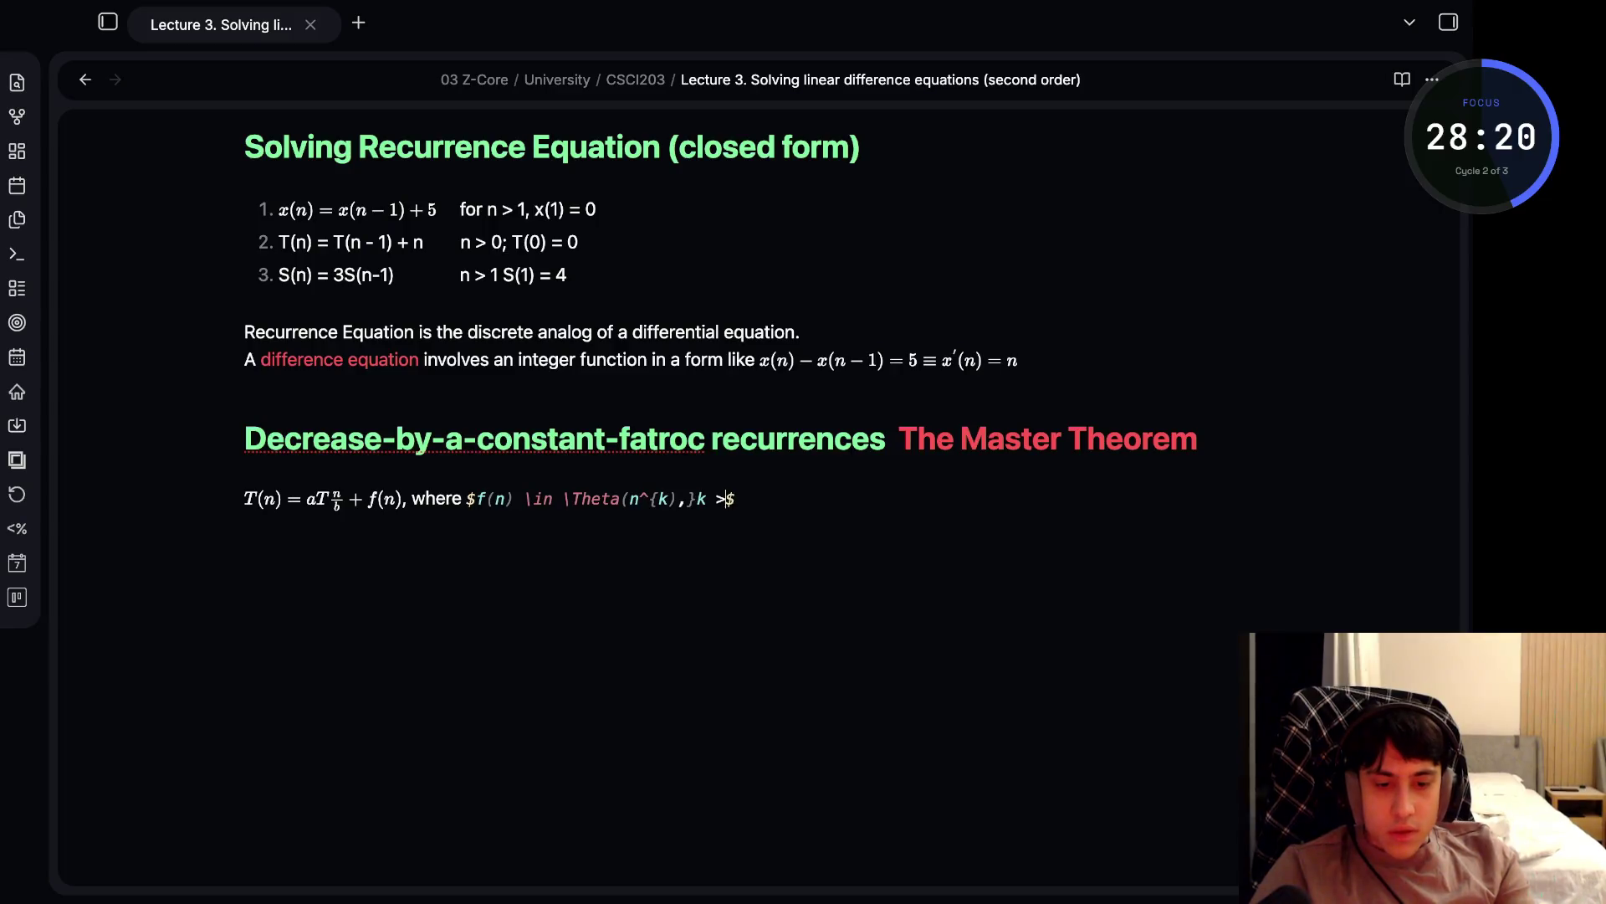
type(" 0")
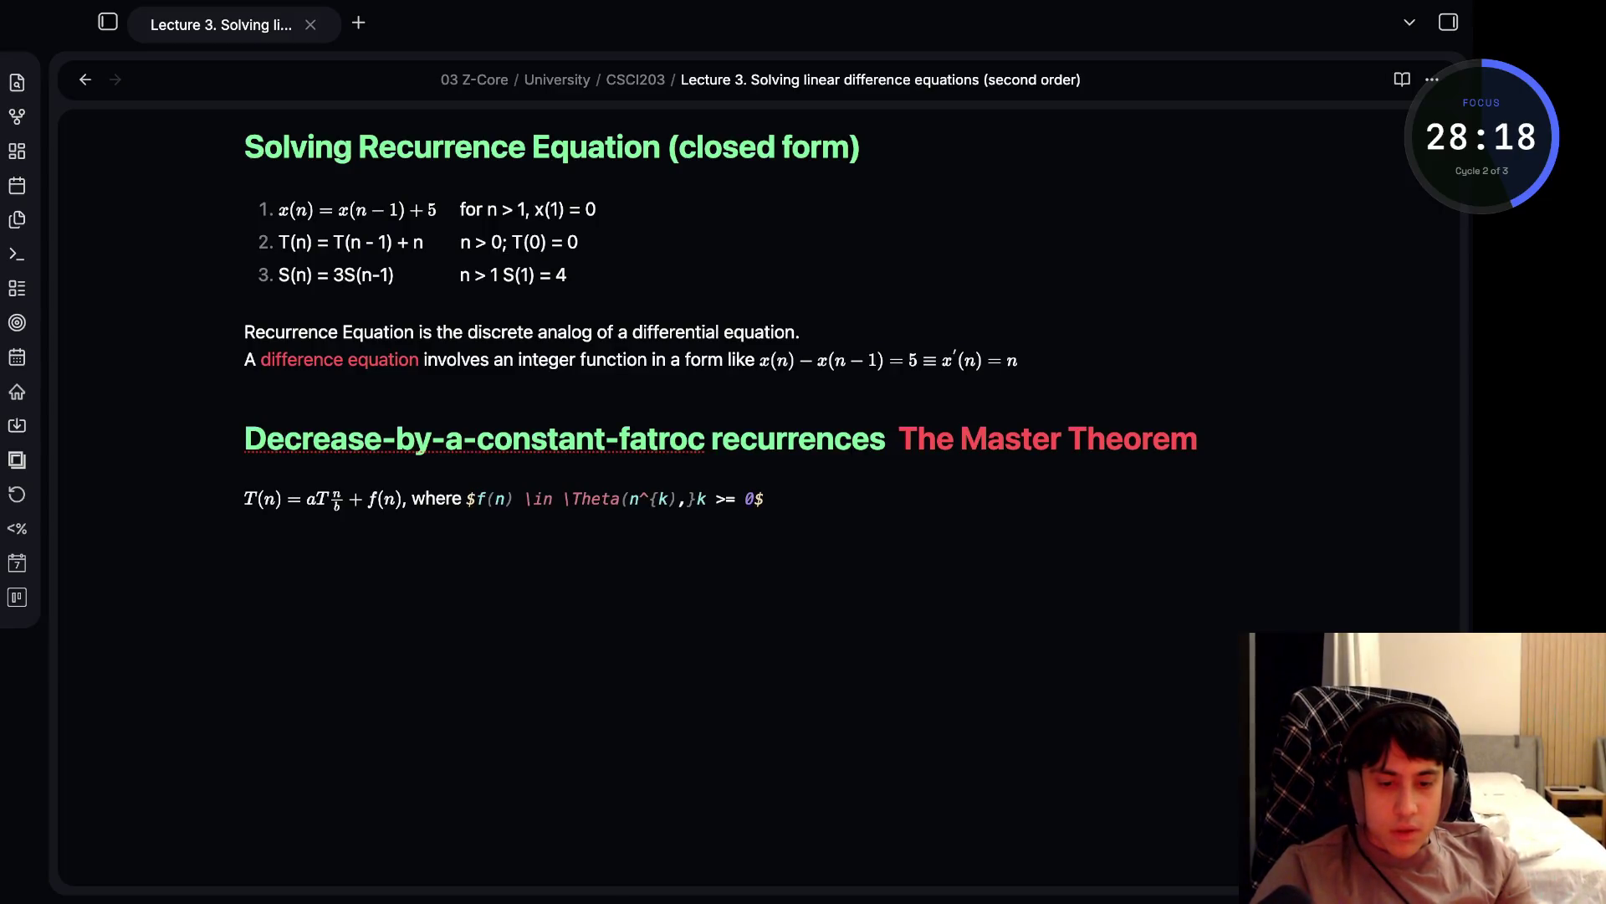
left_click(244, 471)
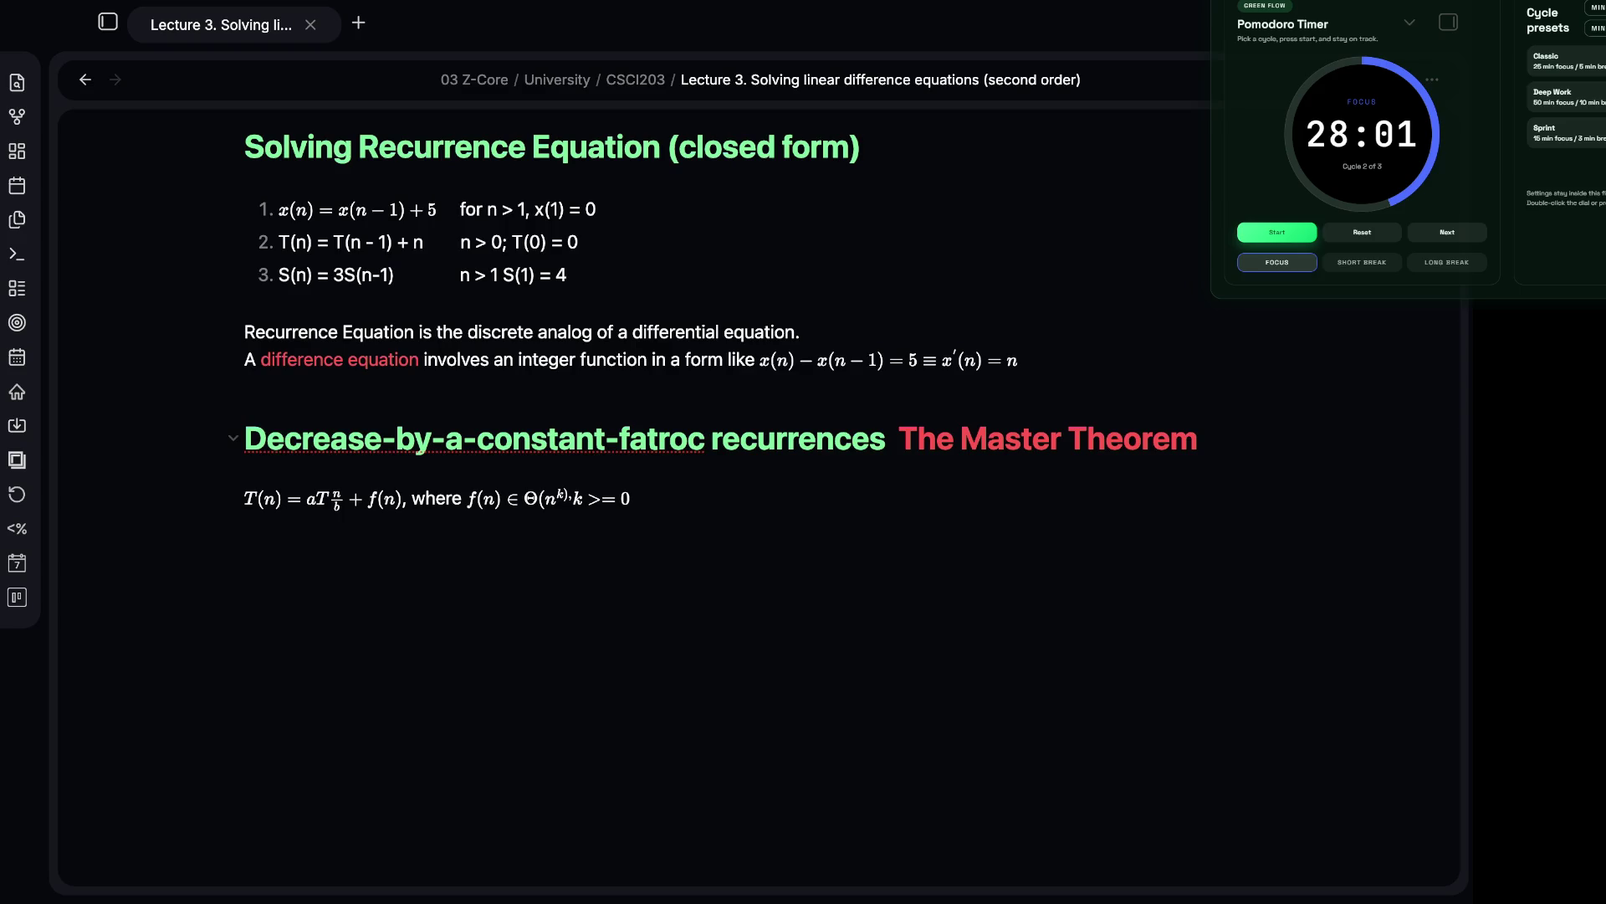
left_click(669, 439)
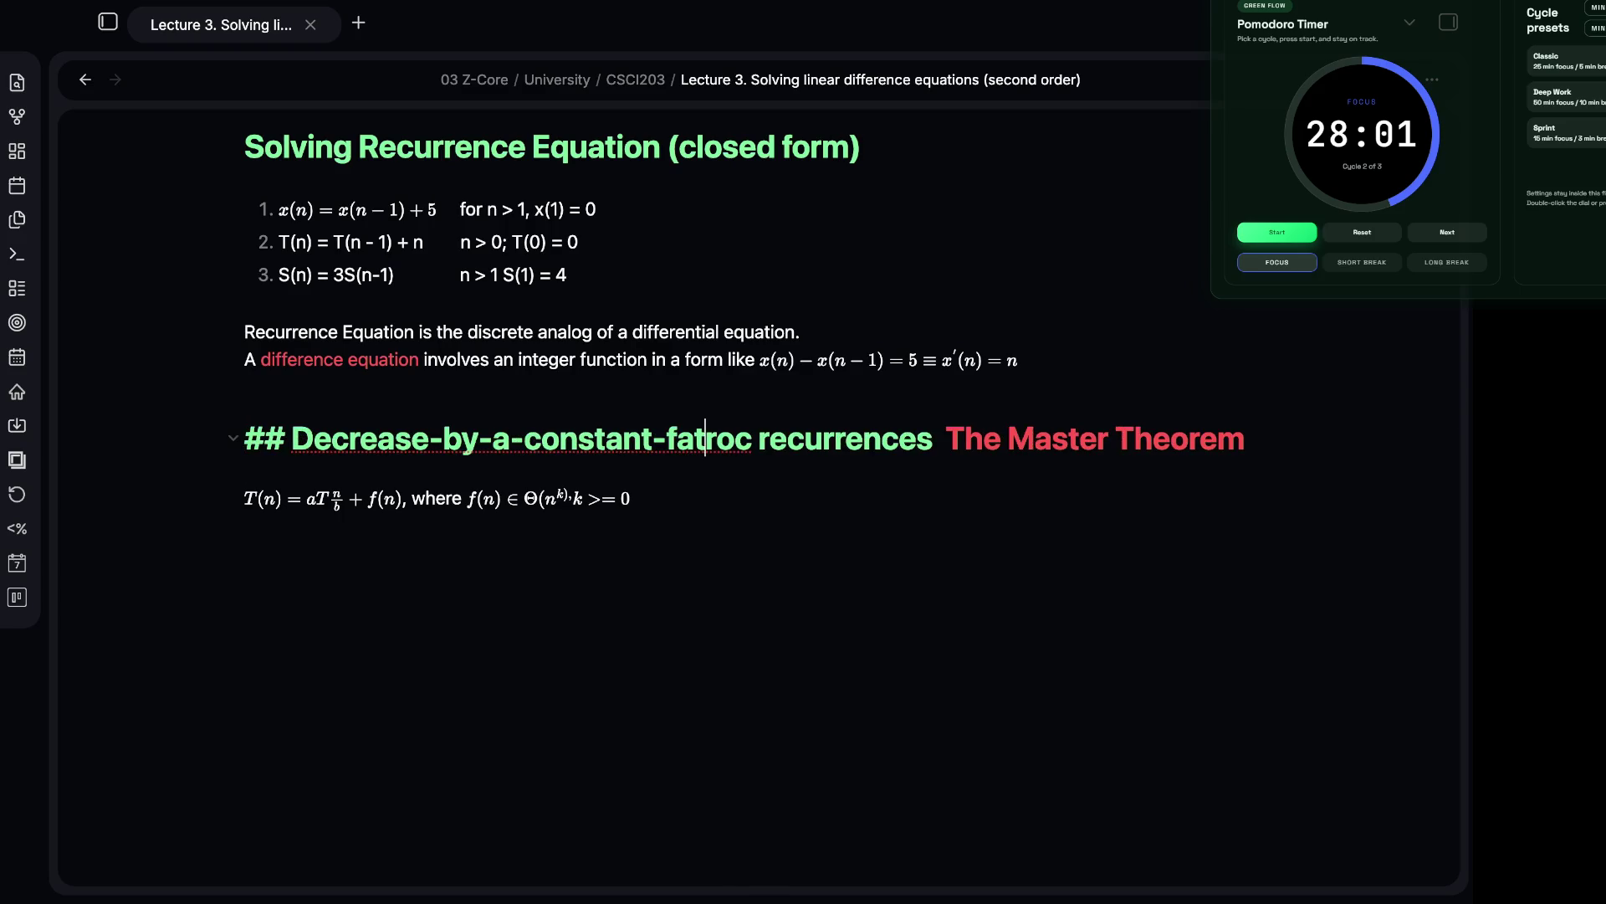
- Correct 'fatroc' to 'factor' in the Decrease-by-a-constant heading
type("c")
key("Right")
key("BackSpace")
key("BackSpace")
key("BackSpace")
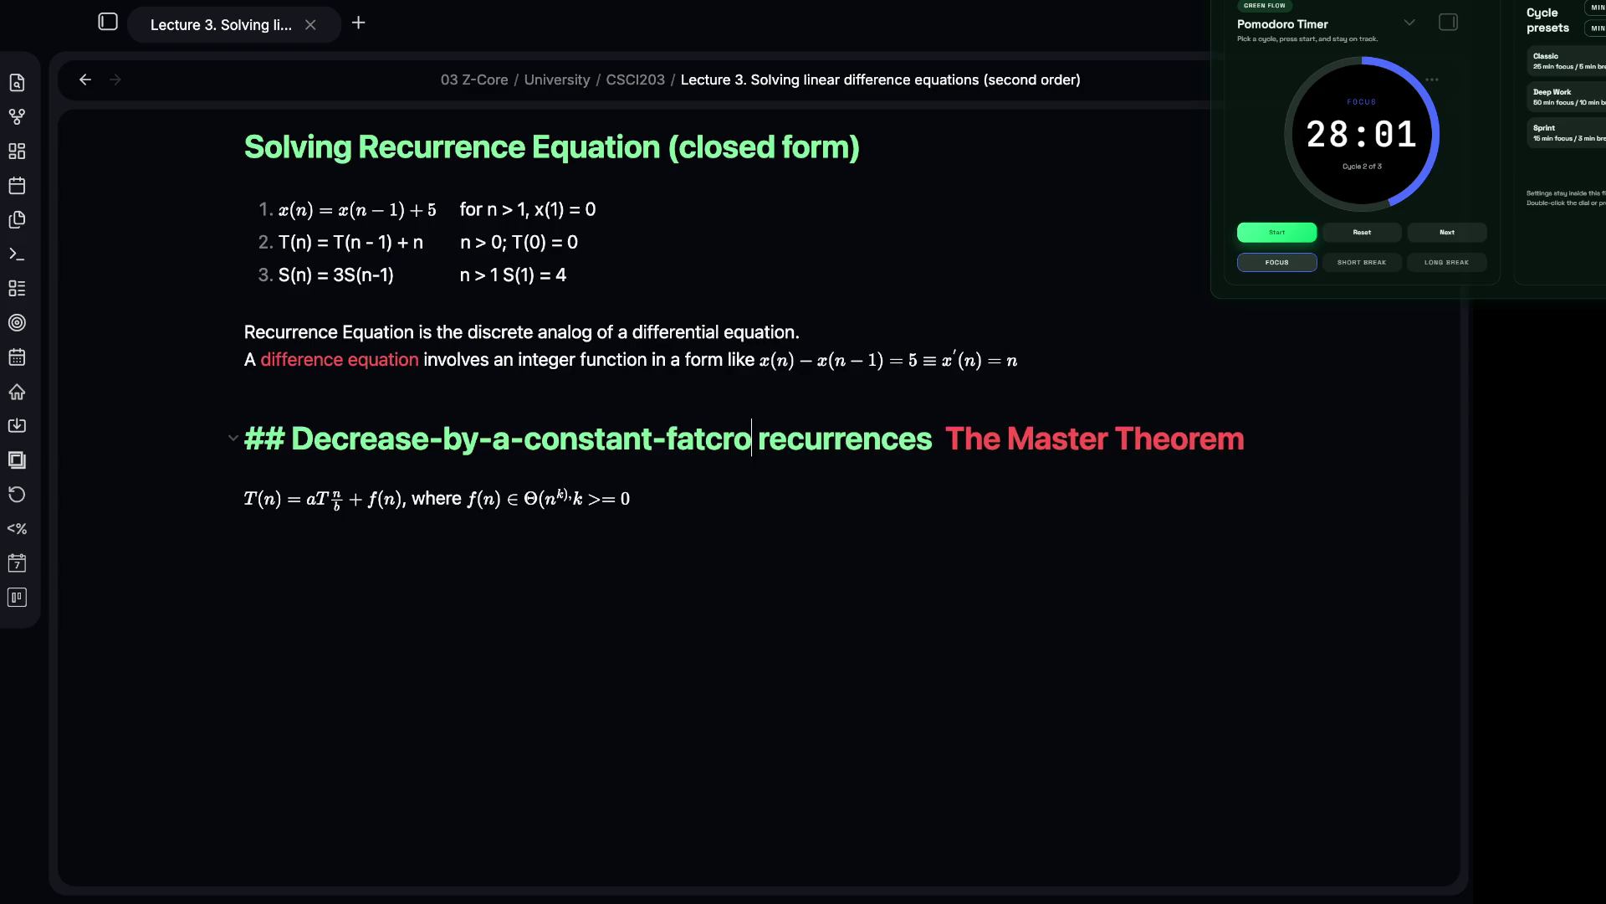
type("t")
key("BackSpace")
key("BackSpace")
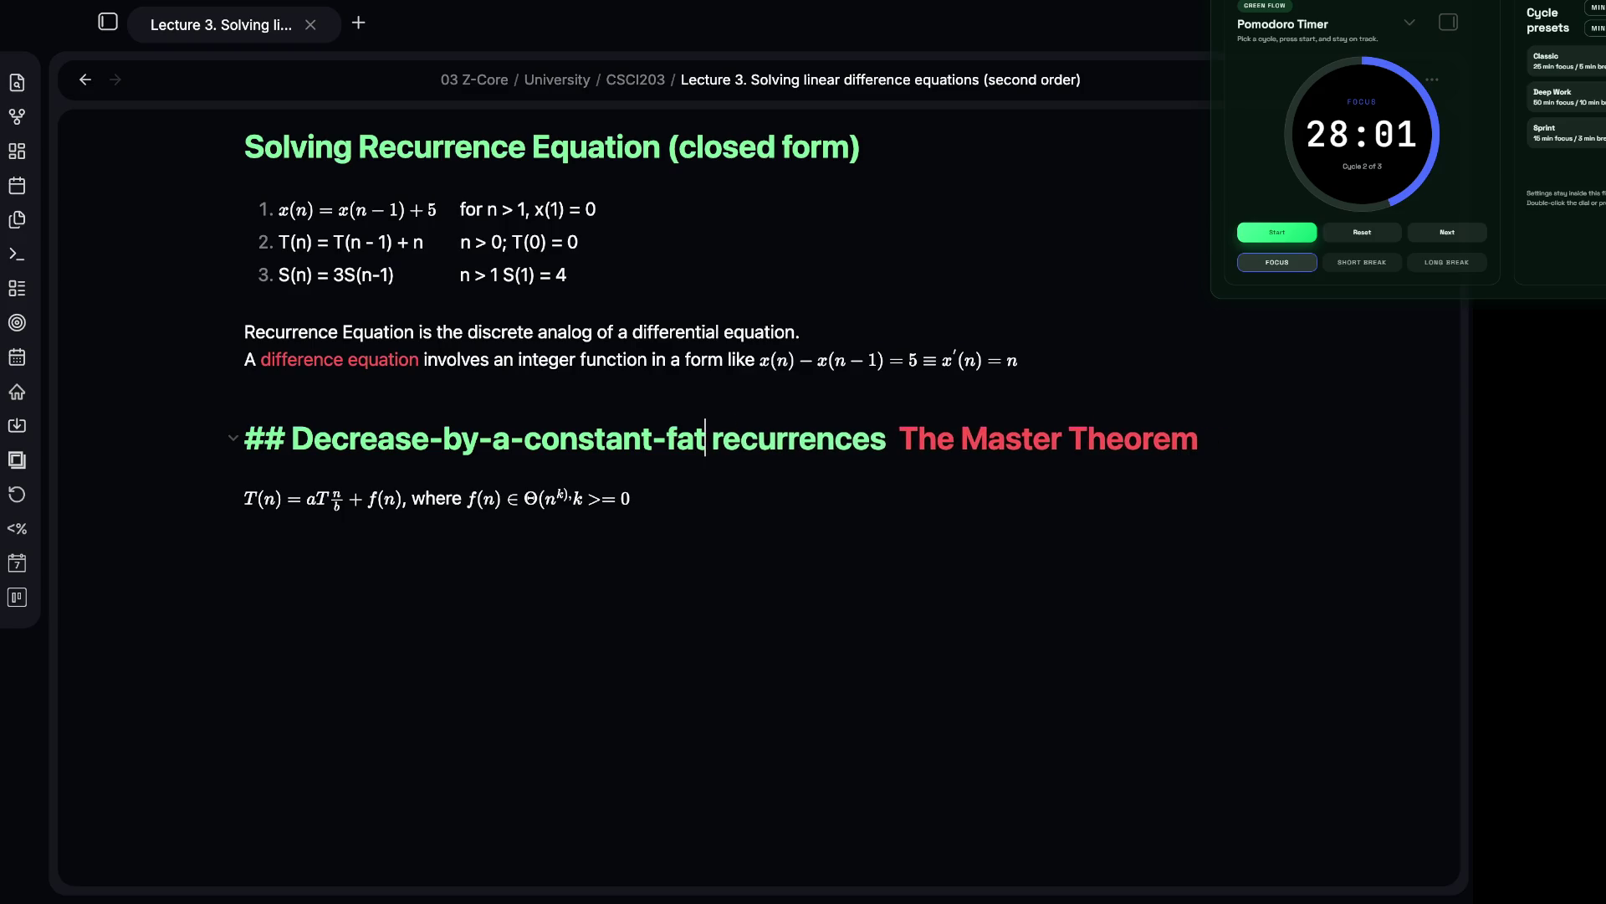
type("or")
key("BackSpace")
key("BackSpace")
key("BackSpace")
type("ctor")
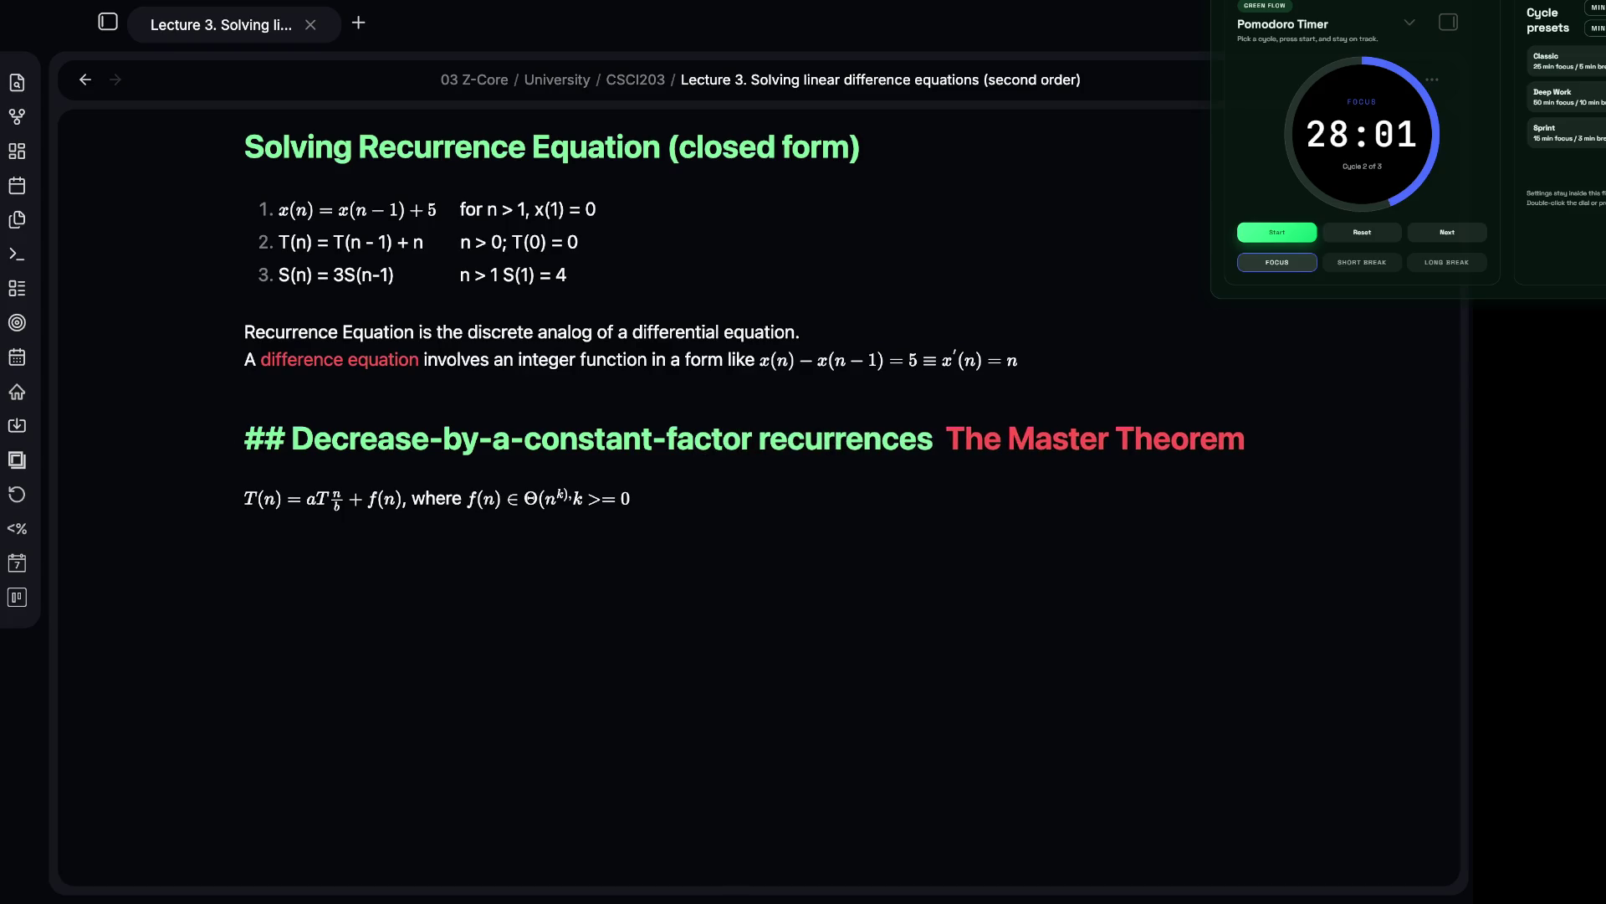
left_click(629, 498)
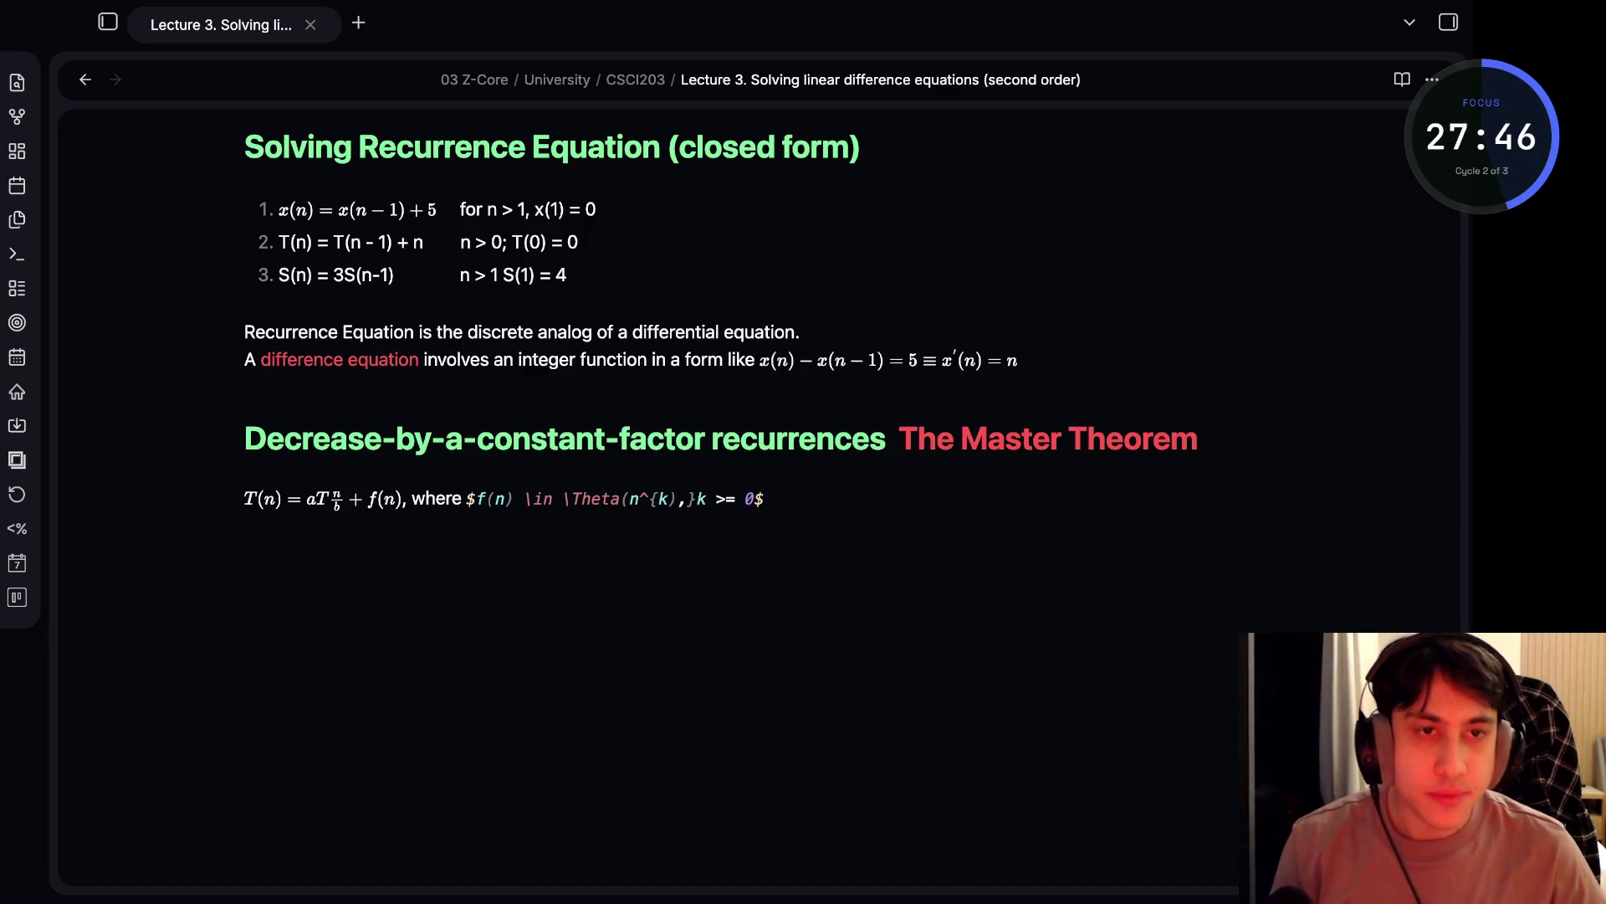
- Start numbered case 1 with the inline math a < b^k
key("Return")
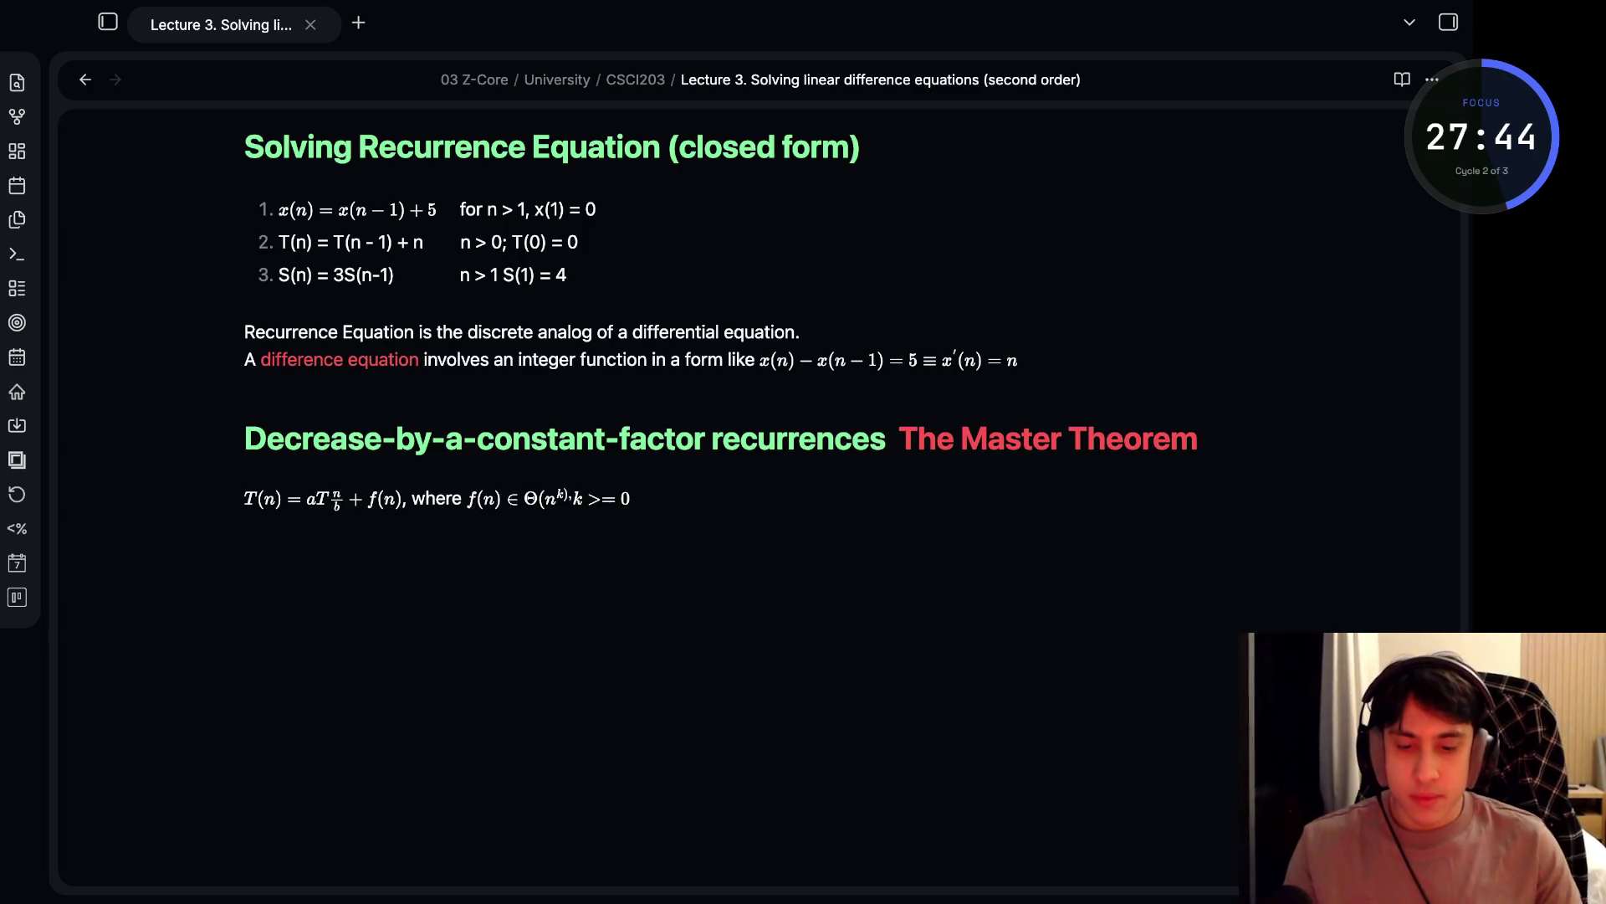
type("1. s")
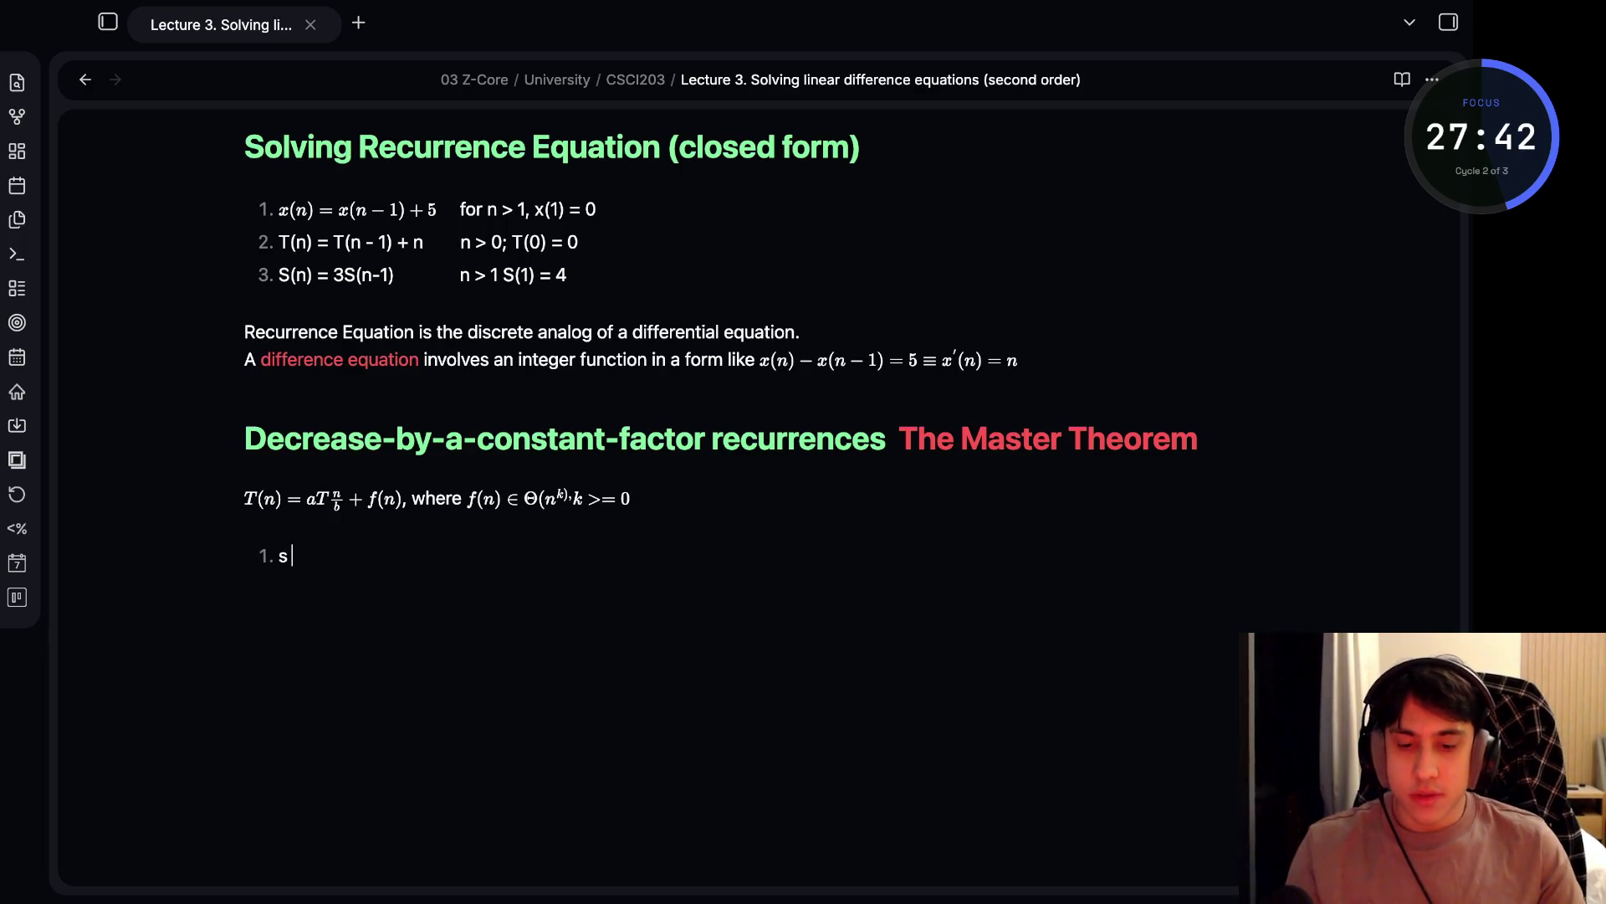
key("BackSpace")
type("a <")
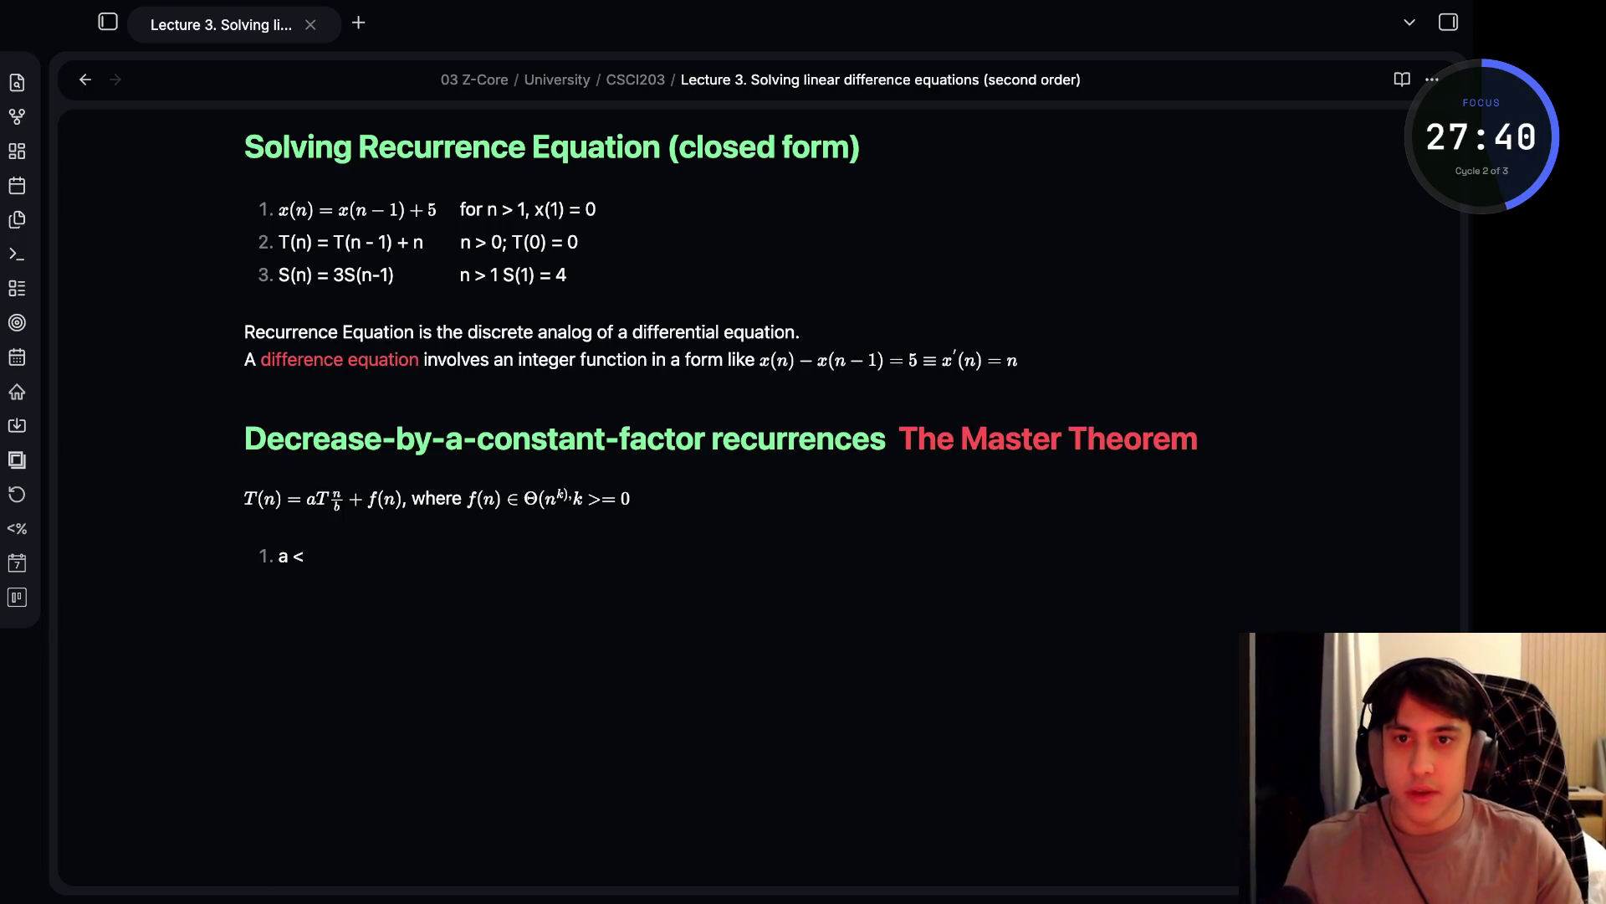
type(" b^")
key("BackSpace")
key("BackSpace")
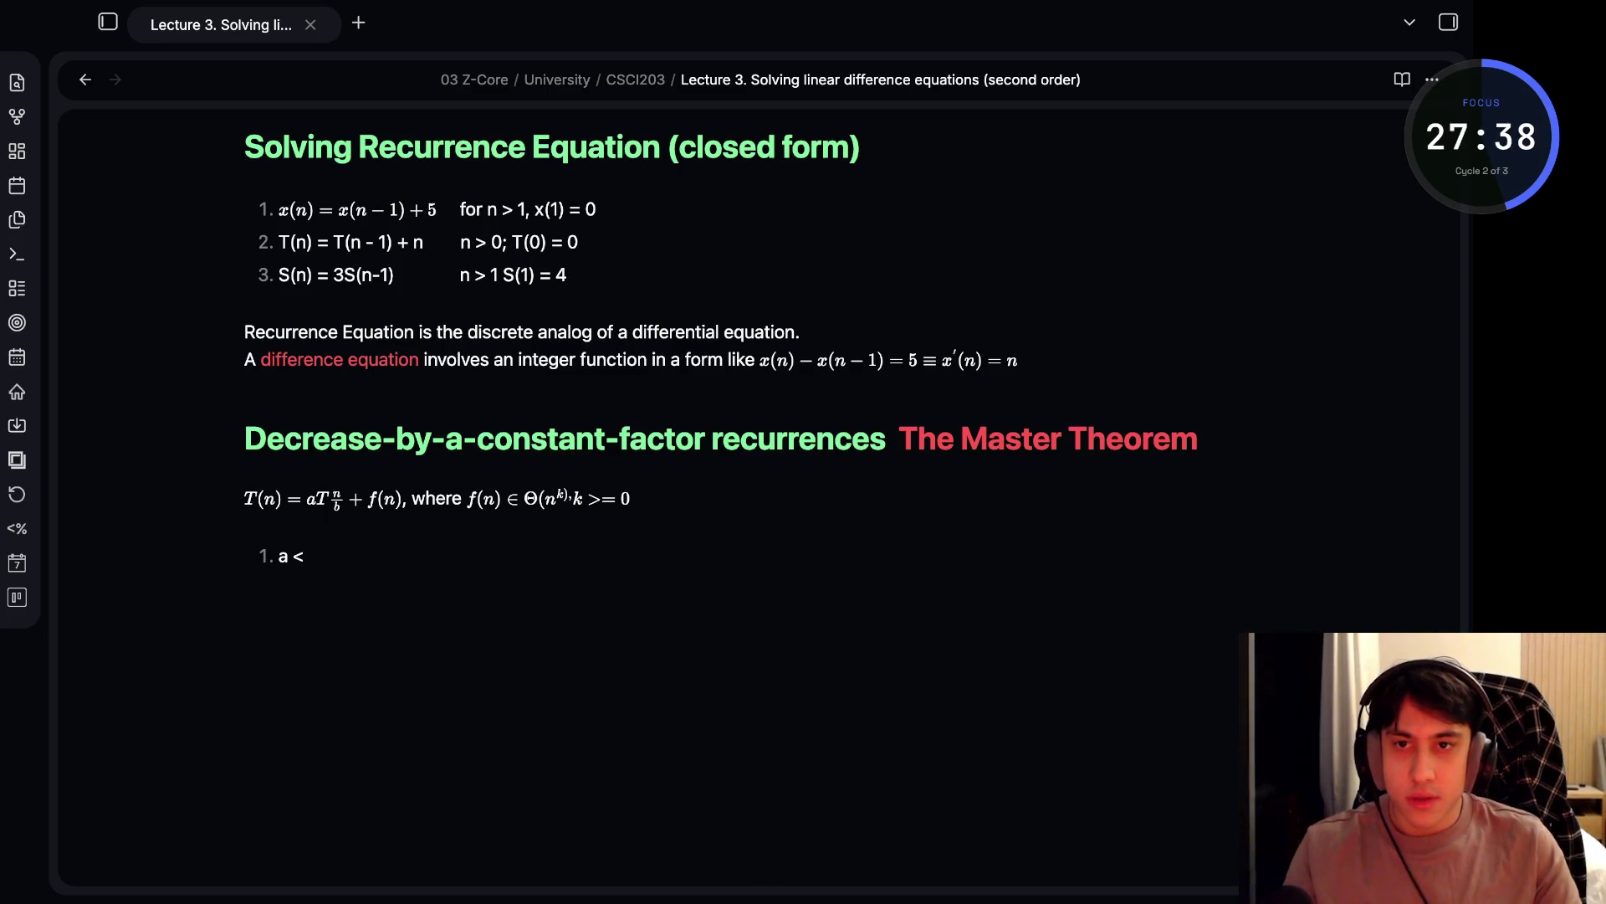
key("BackSpace")
key("BackSpace")
key("BackSpace")
type("$a$")
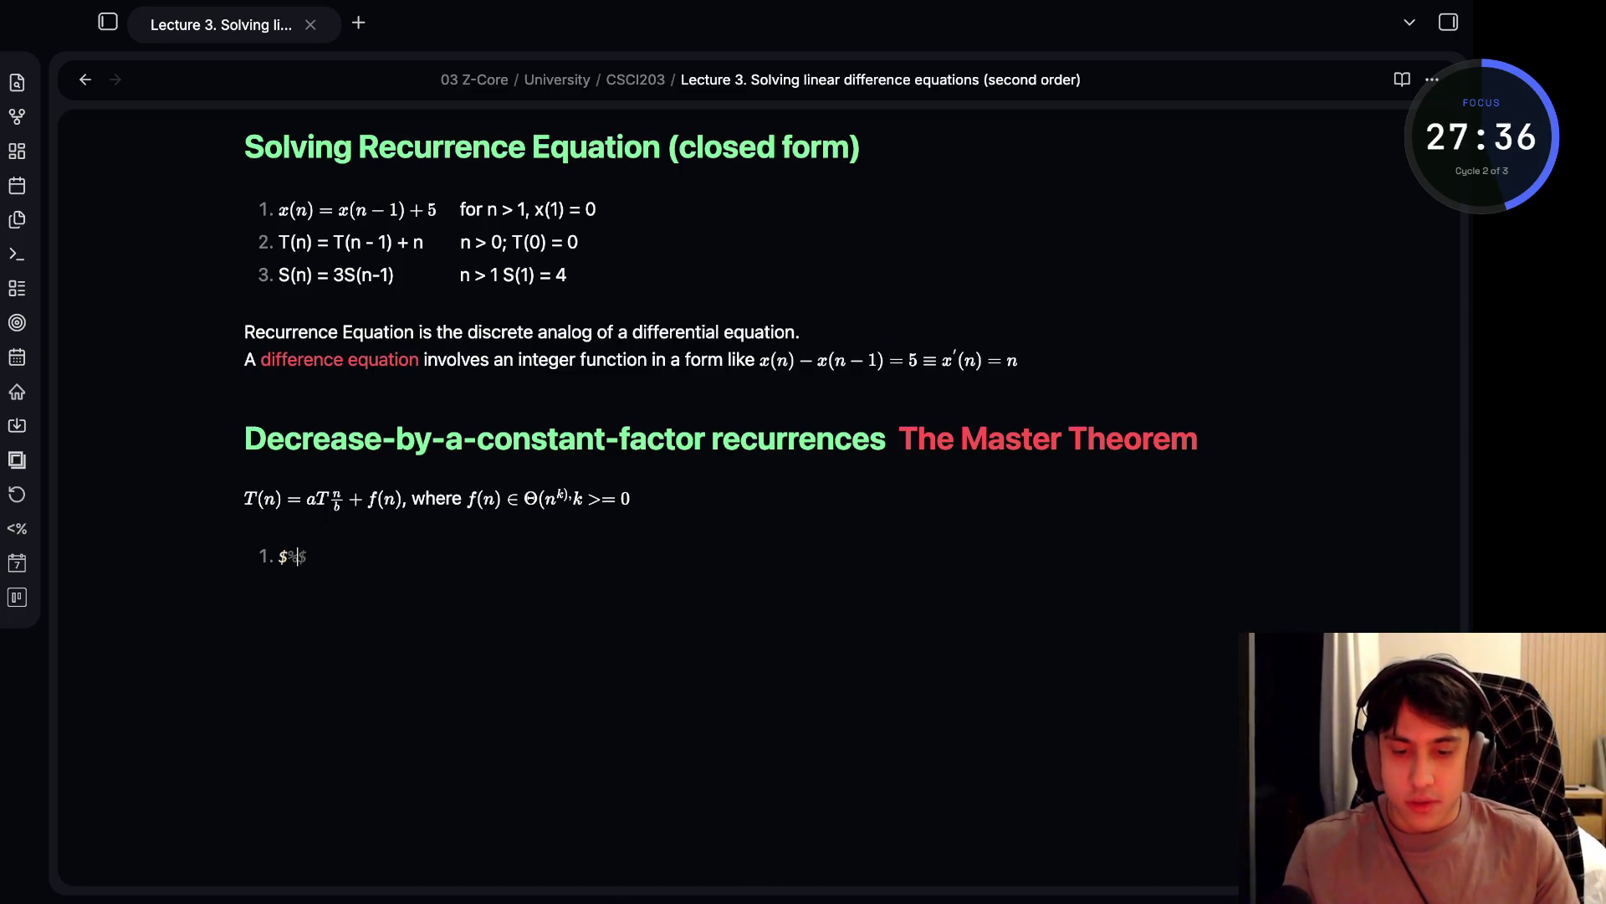
type("s")
type(" < b")
type("^k")
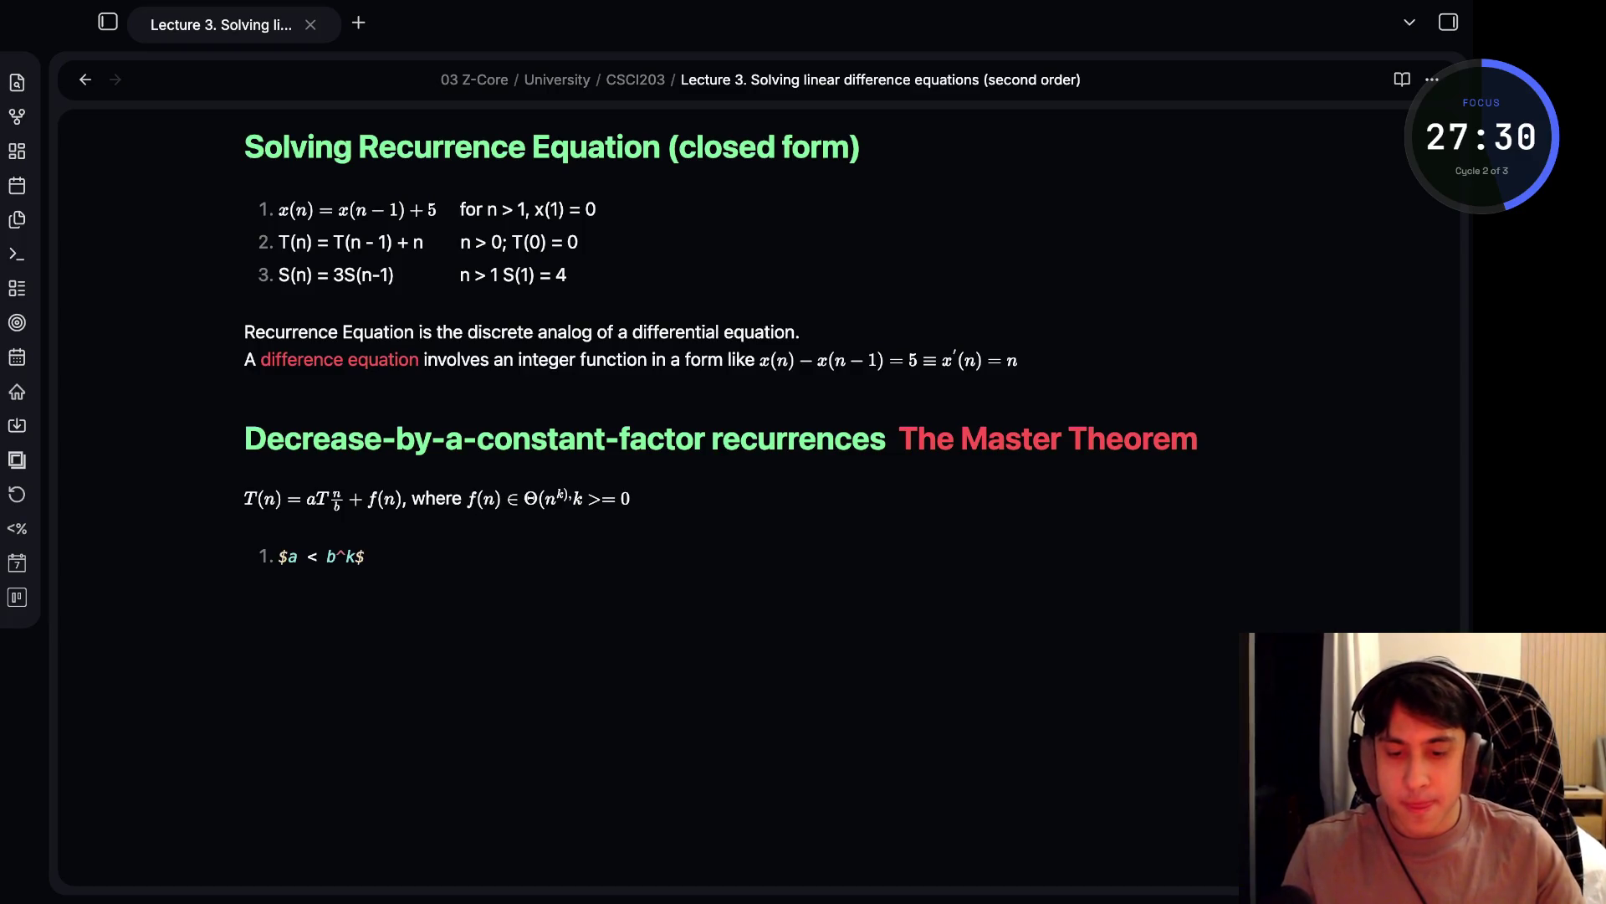
key("Up")
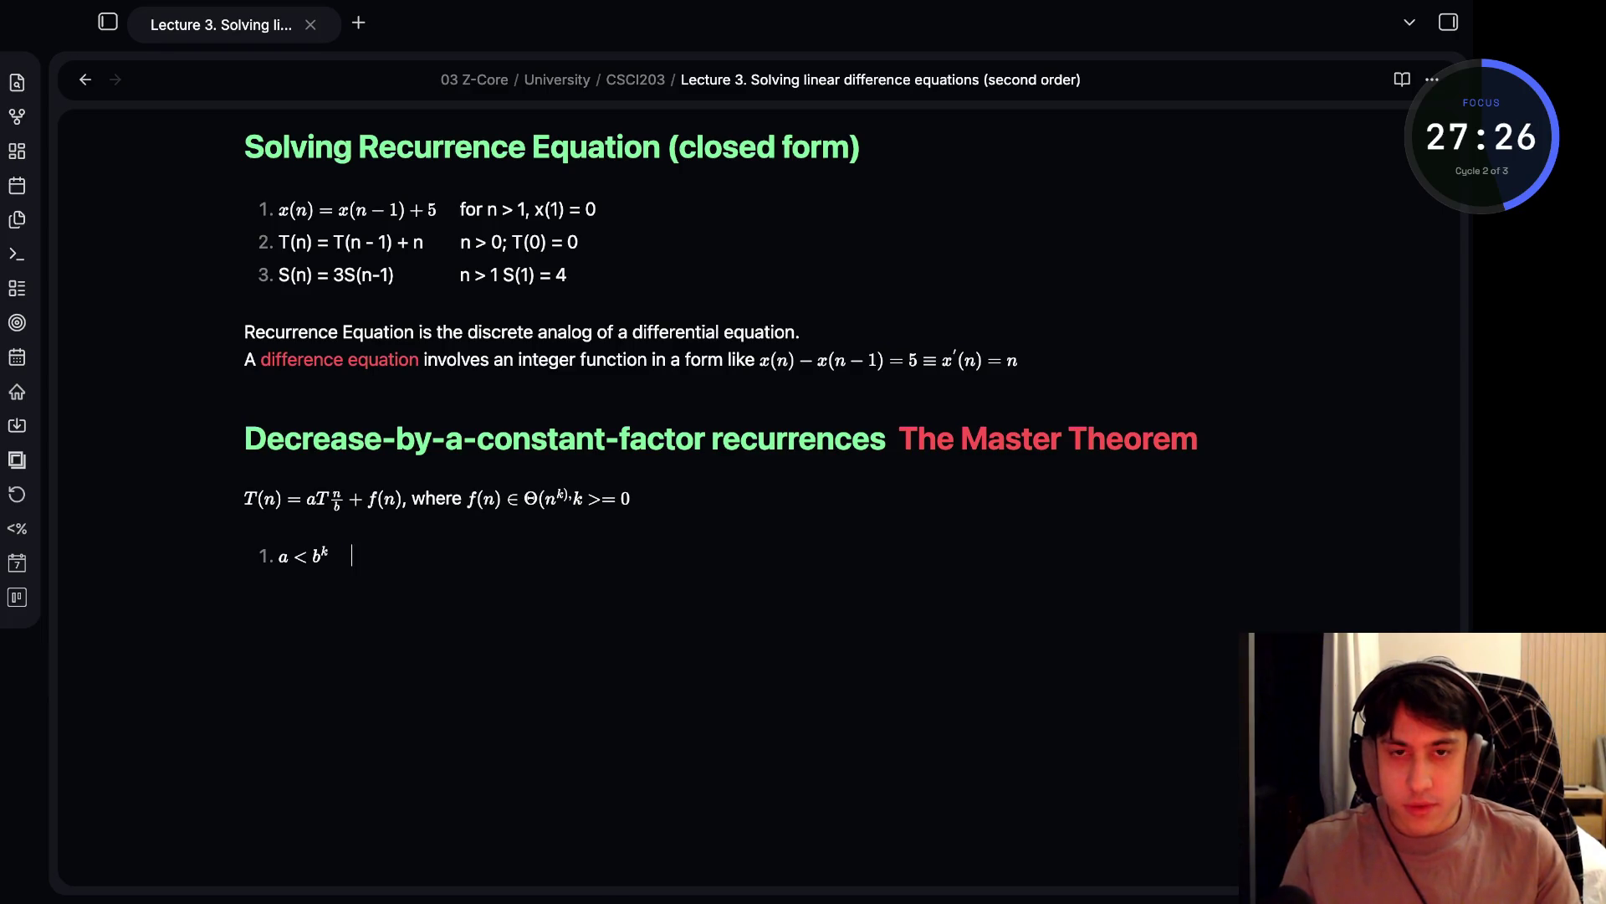
- Add T(n) \equiv \Theta(n^k) to case 1 and begin list item 2
type("$")
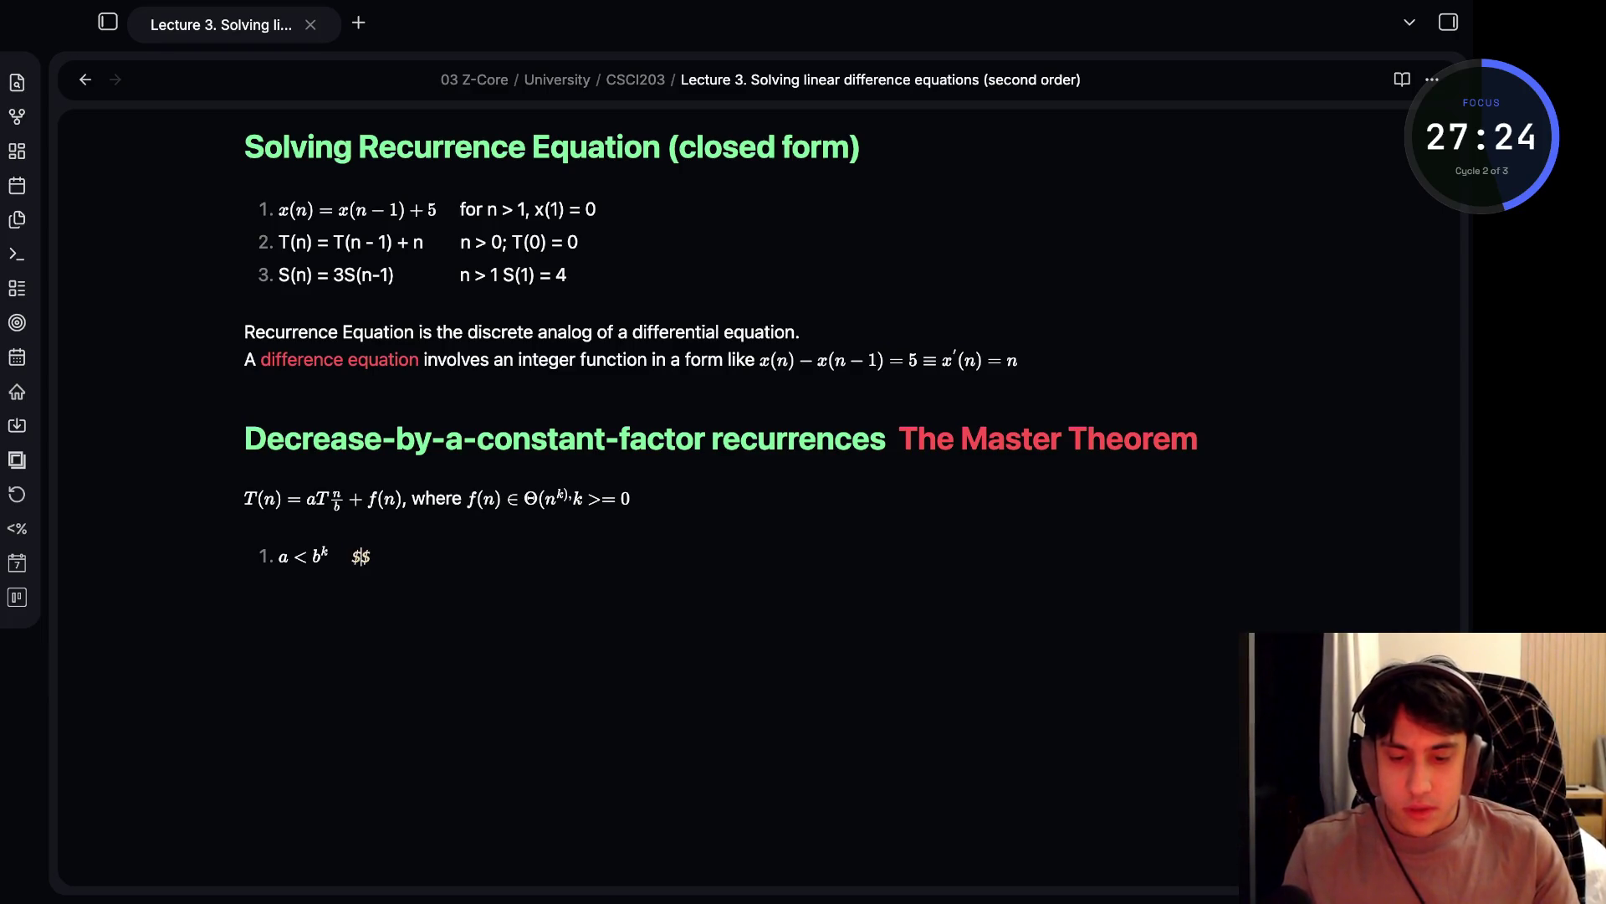
type("Tn")
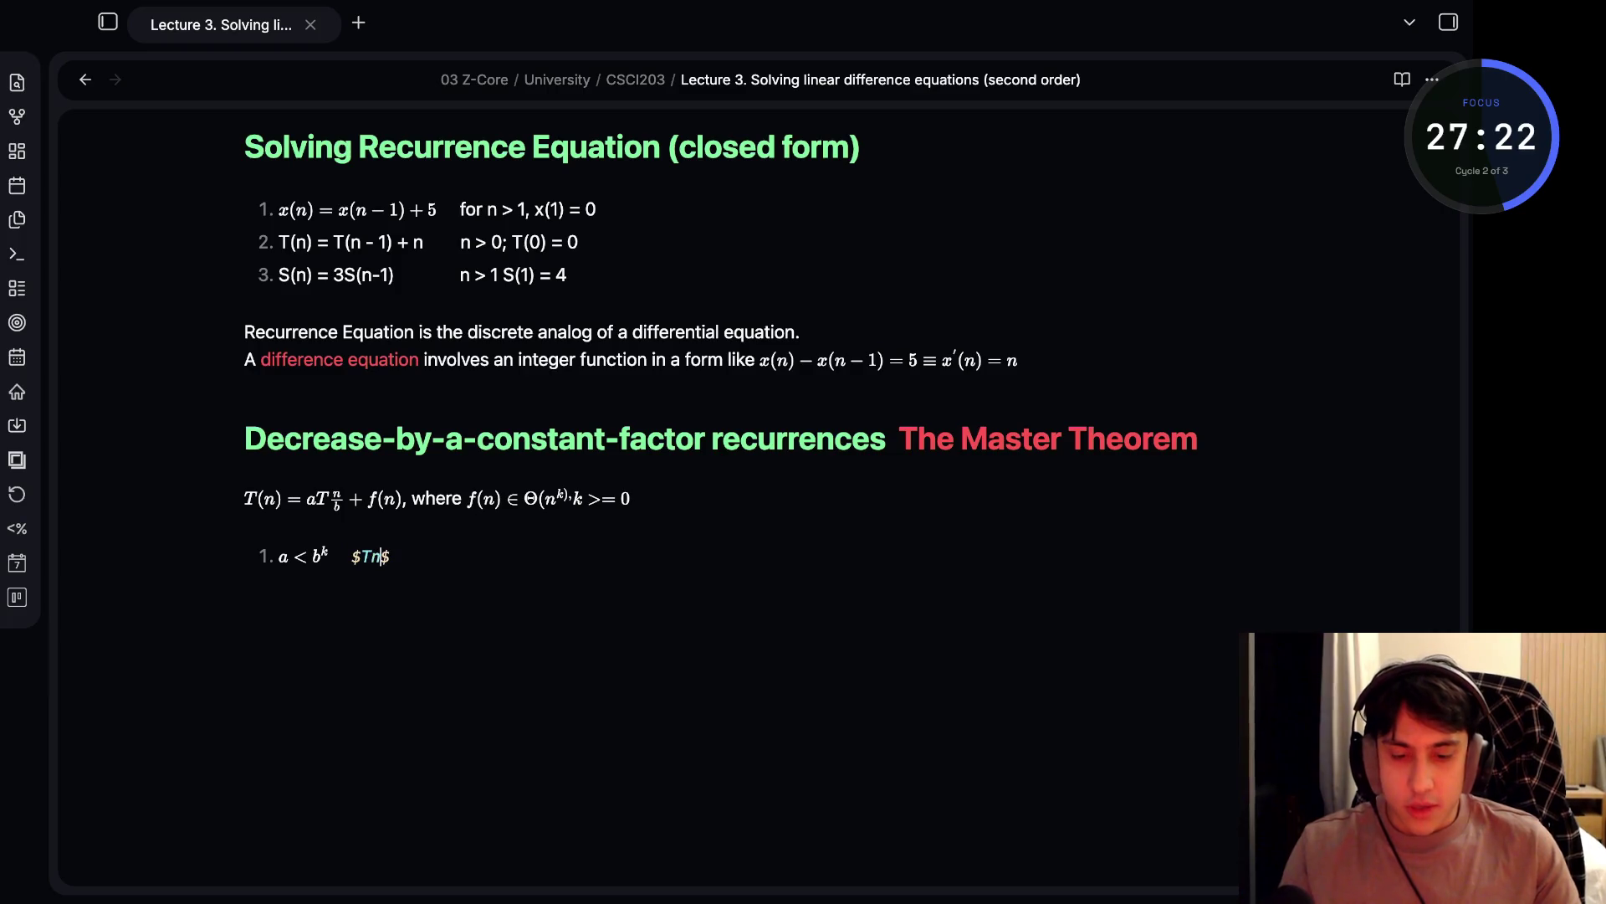
key("BackSpace")
type("(n)")
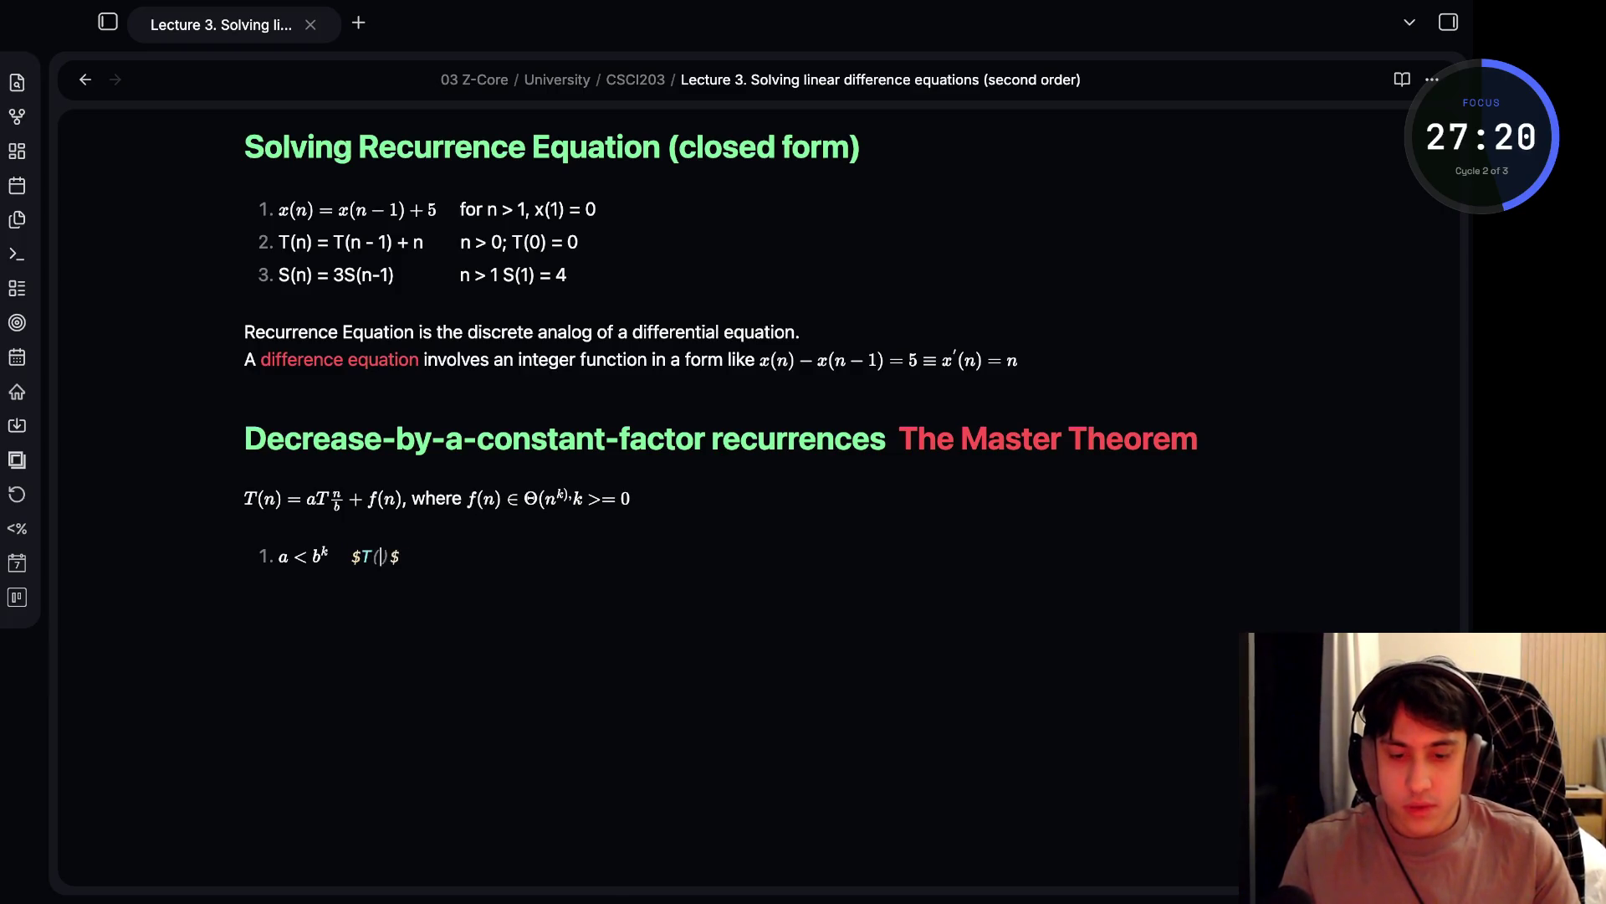
type(" \\")
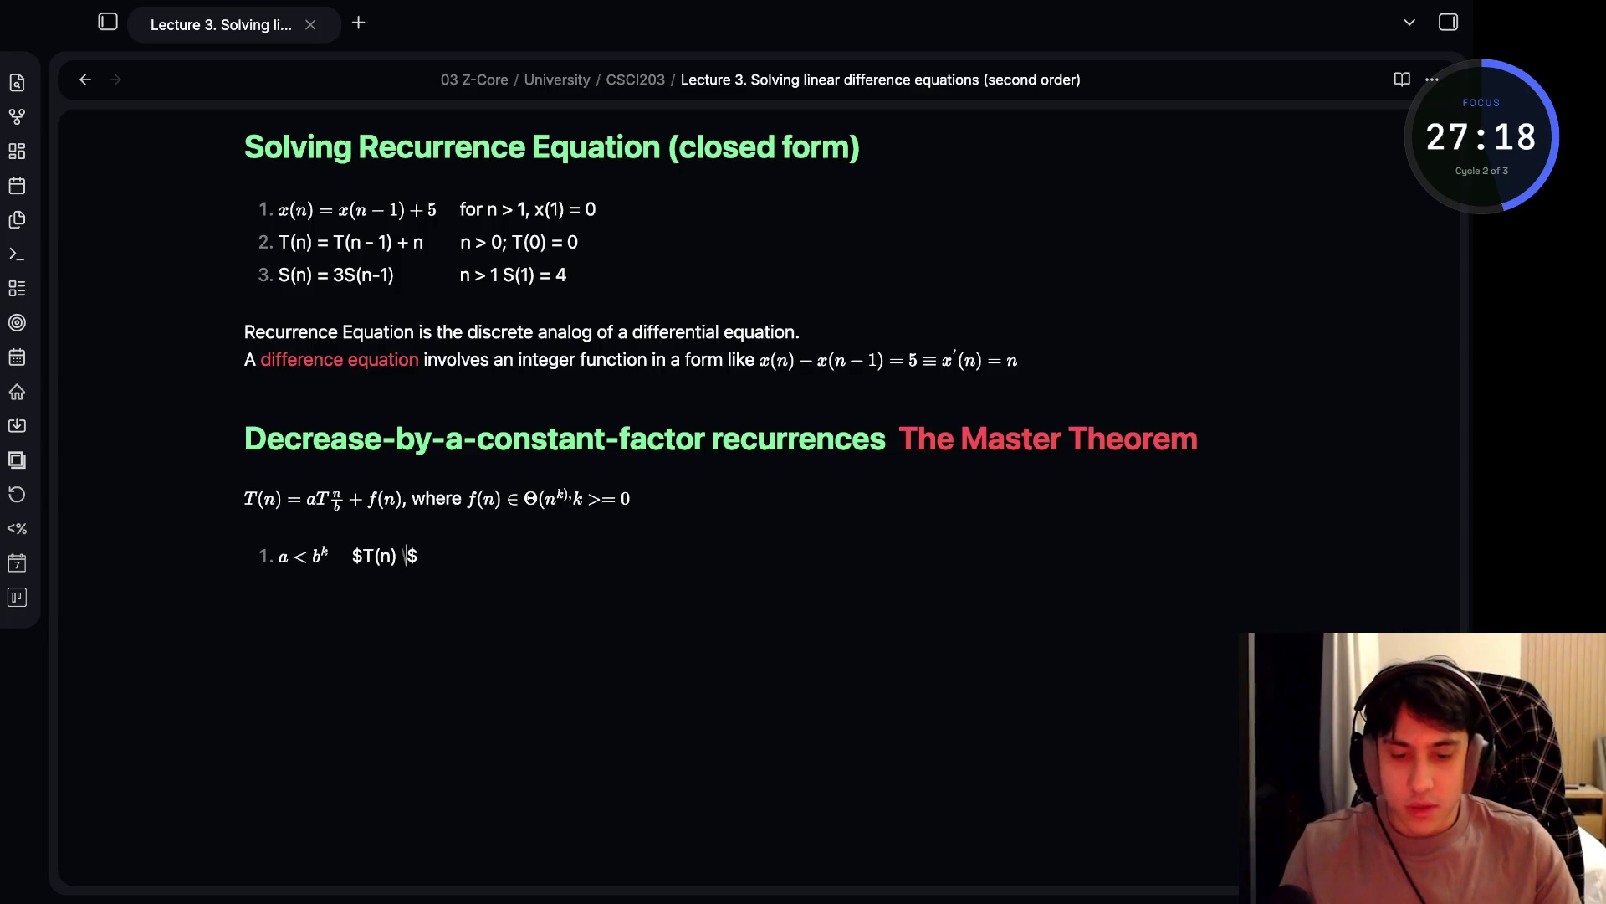
type("equiv")
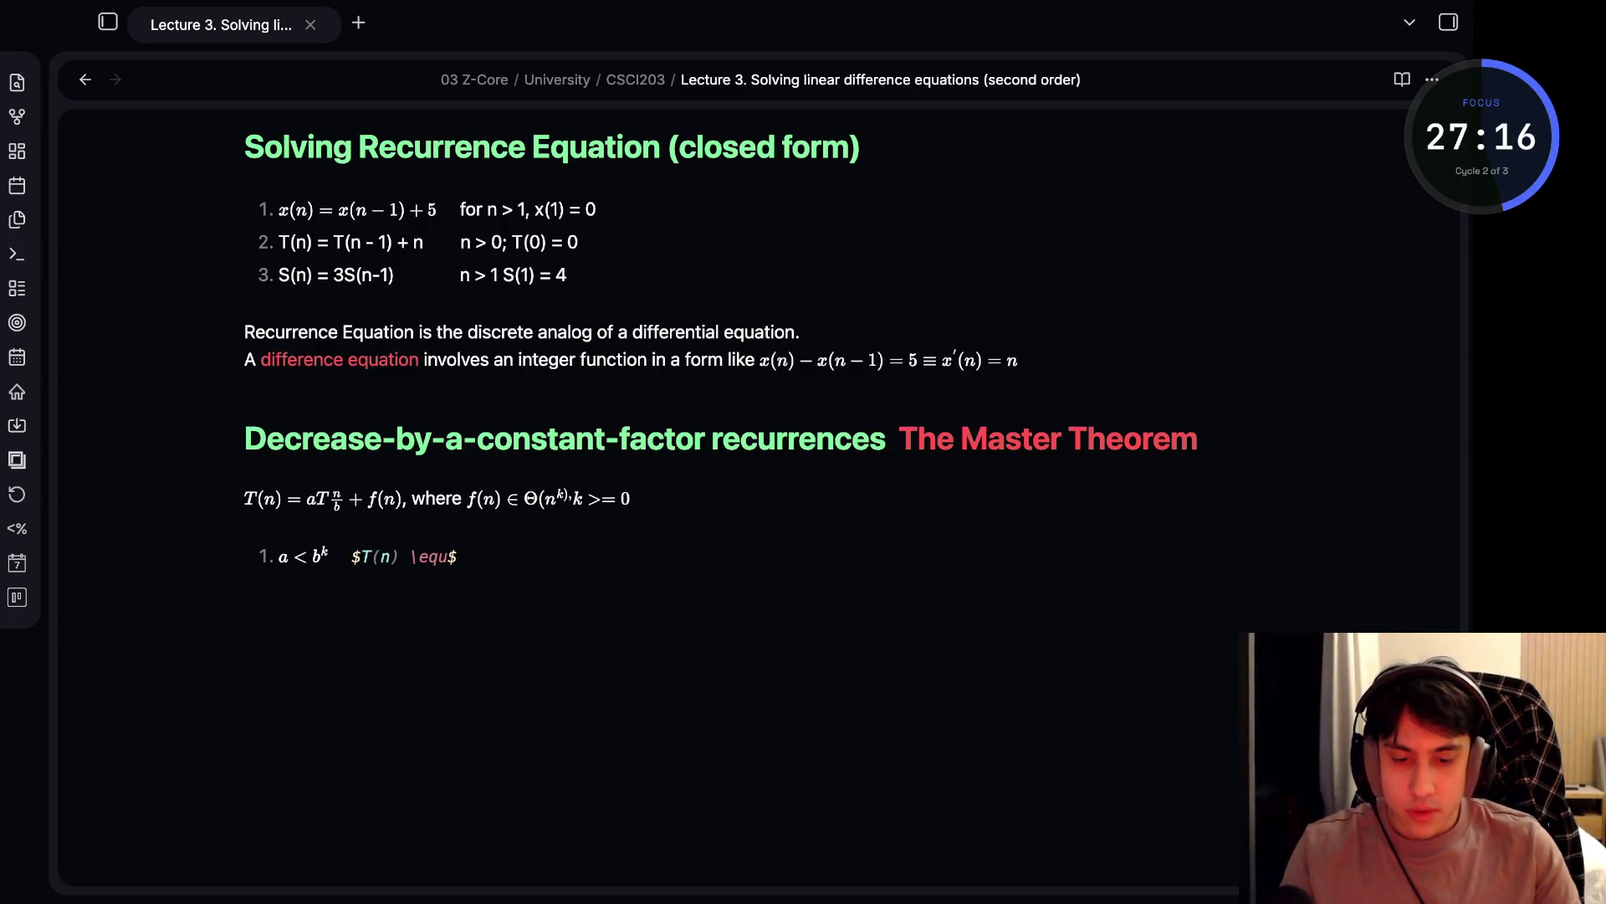
type(" \\")
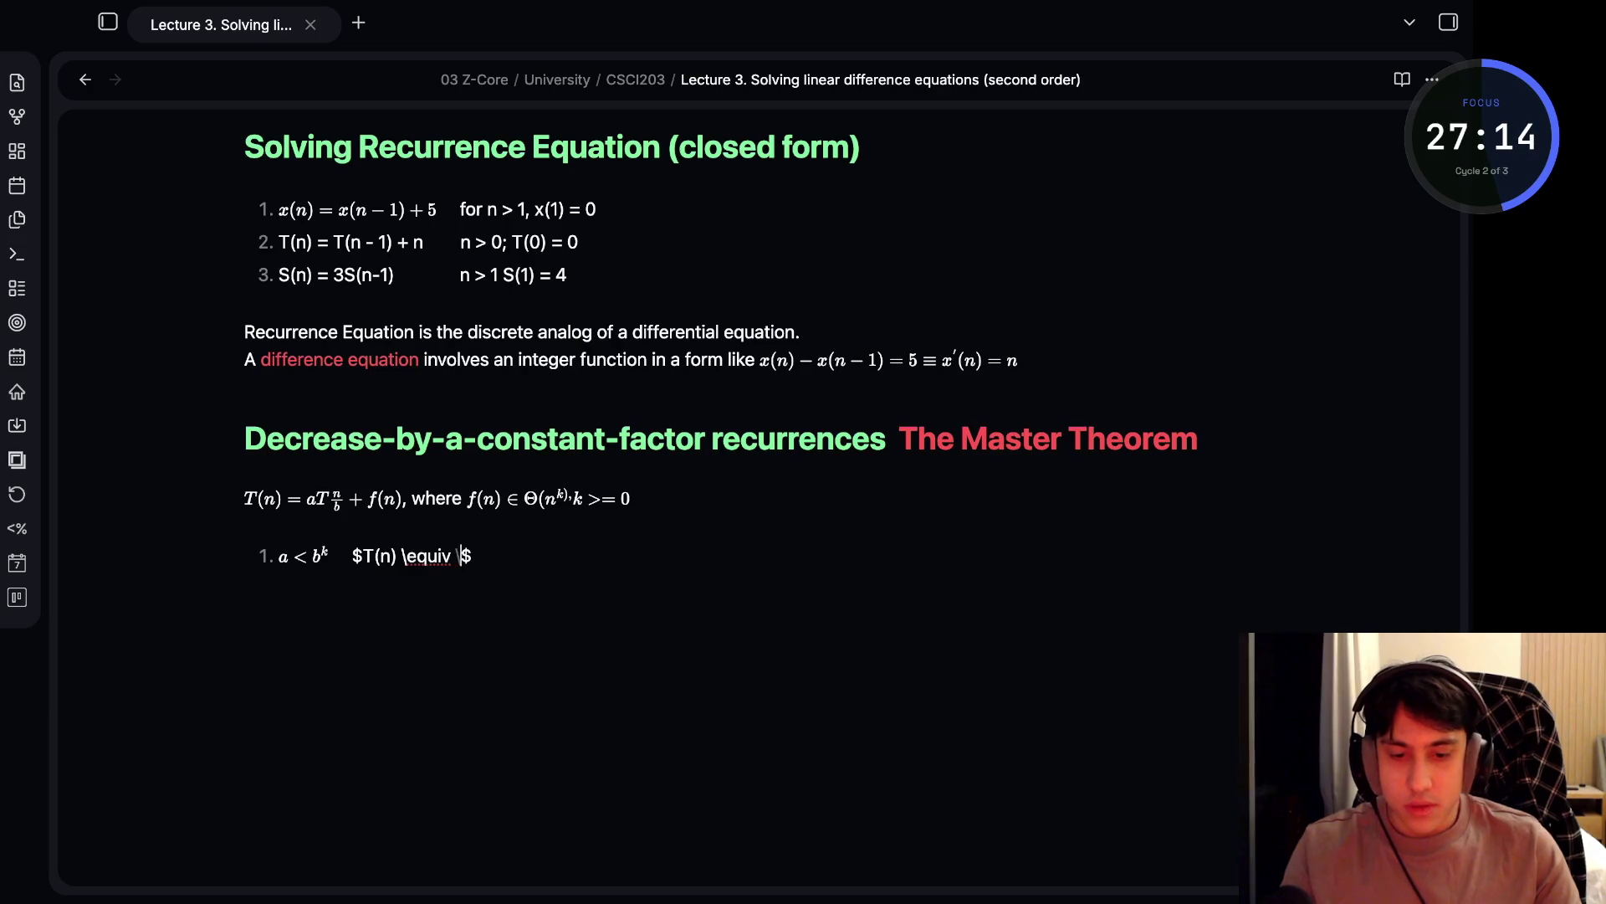
type("The")
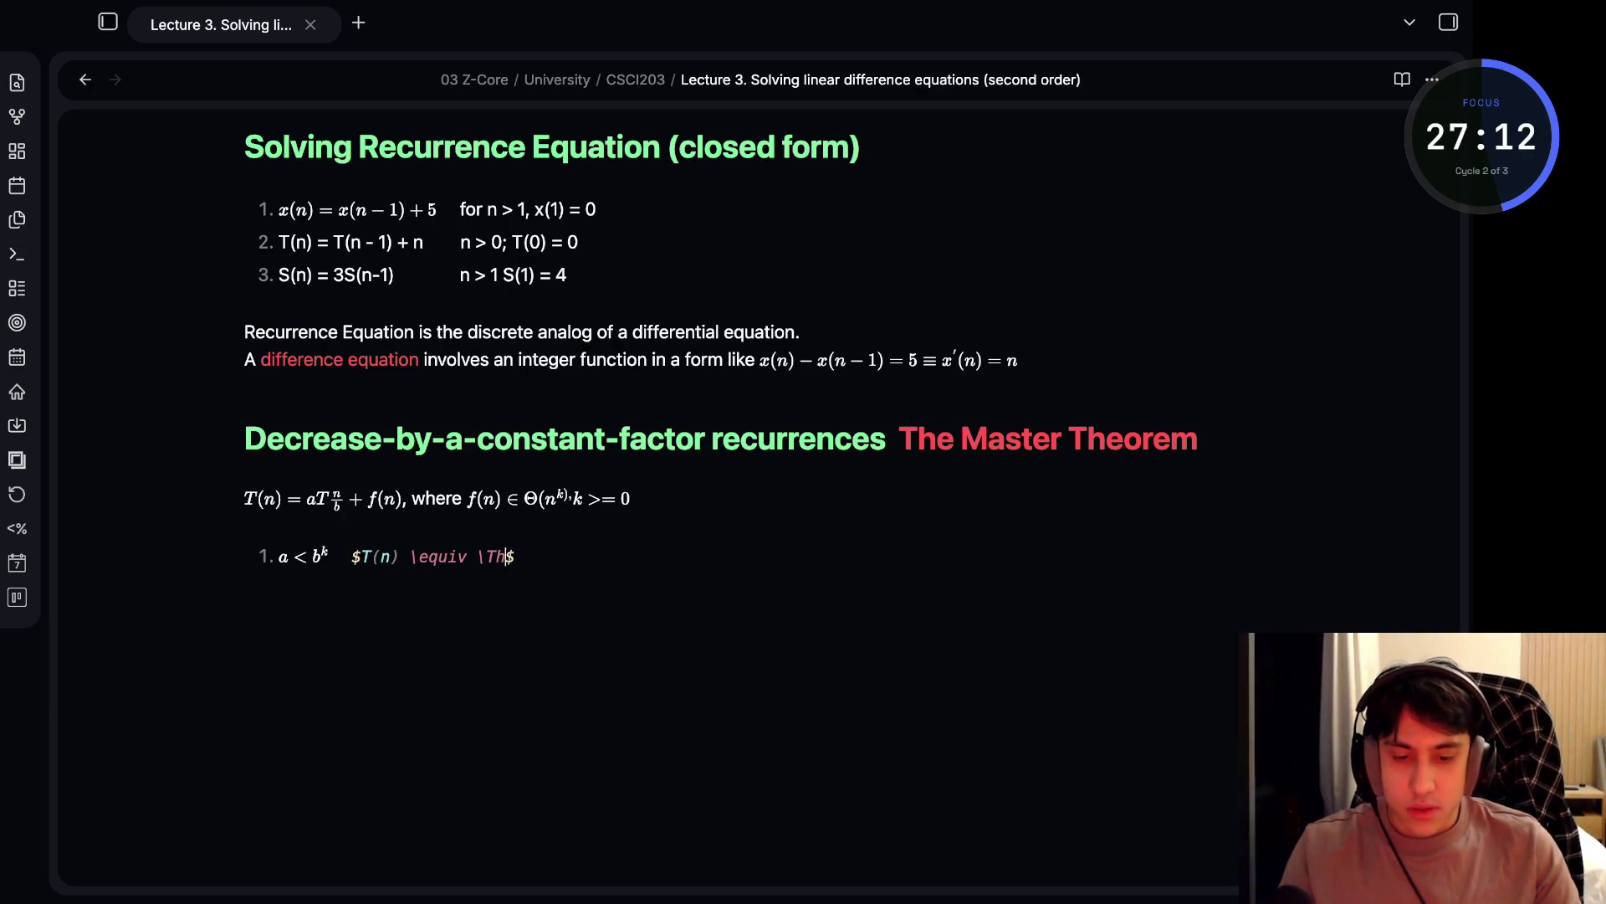
type("ta(n&")
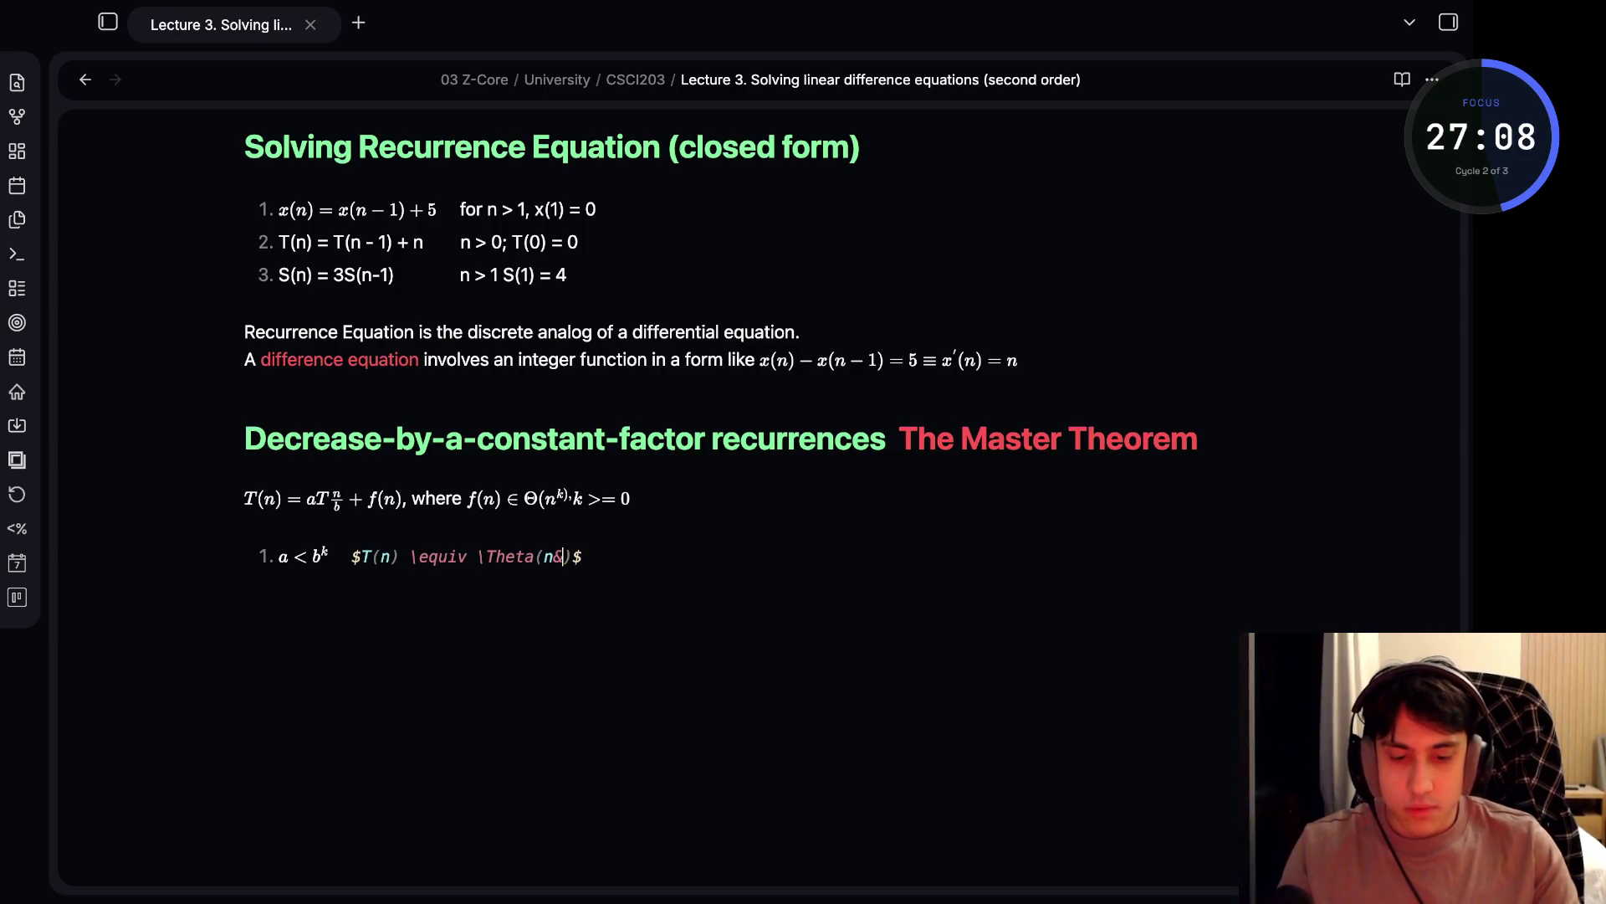
key("BackSpace")
type("^k")
key("Right")
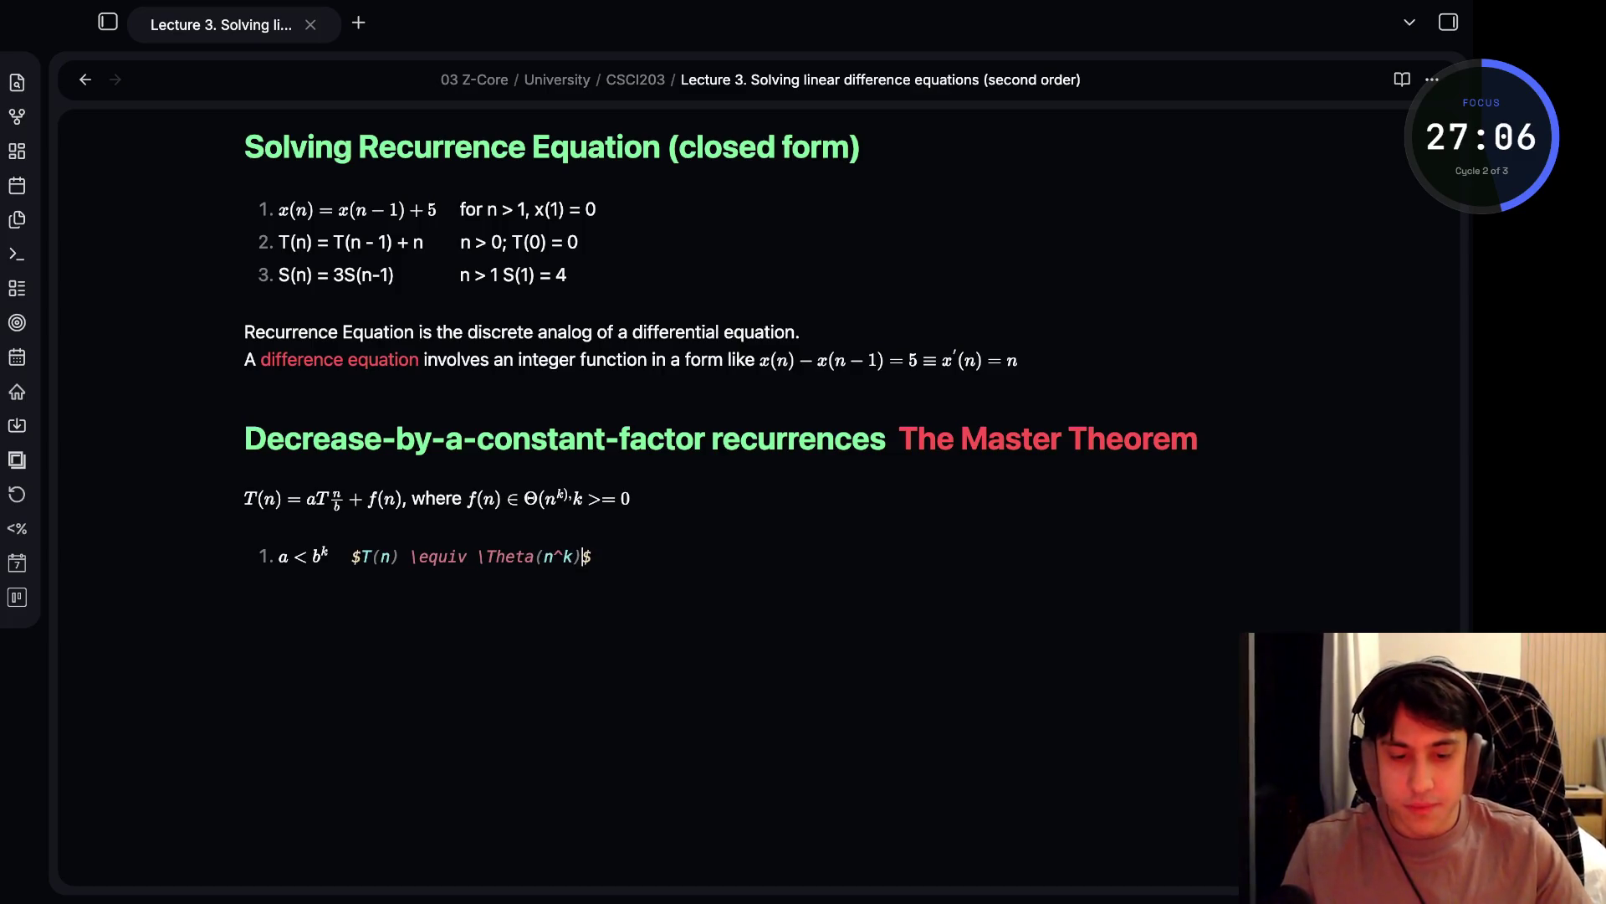
key("Return")
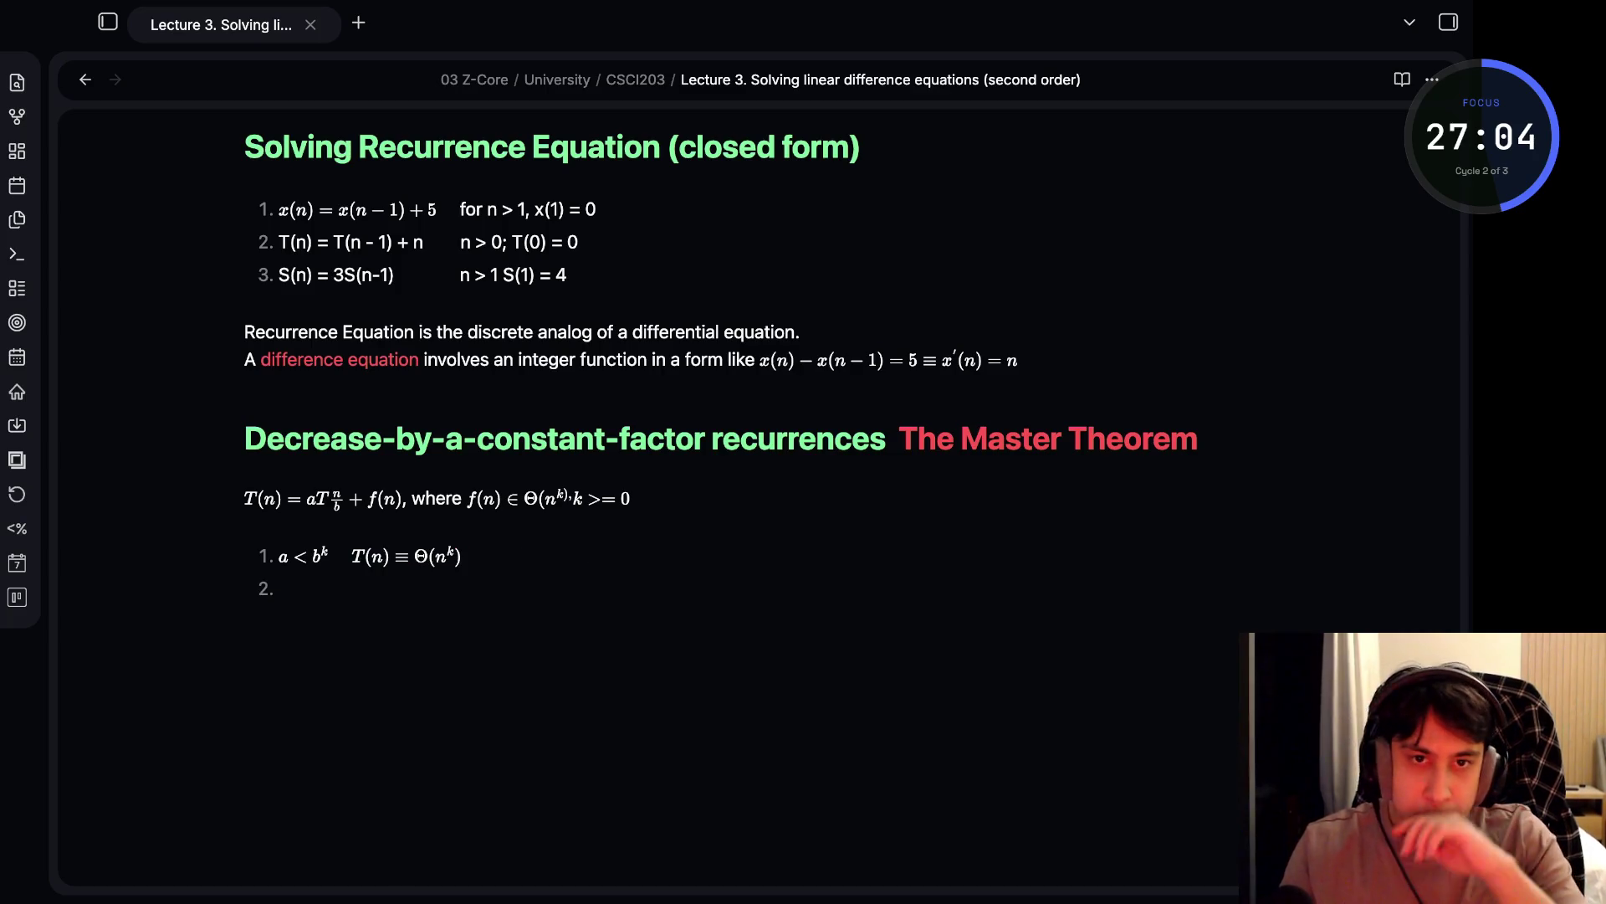
- Type '$a = b^k$ $T(n) \equiv' into list item 2
type("%")
key("BackSpace")
type("$$")
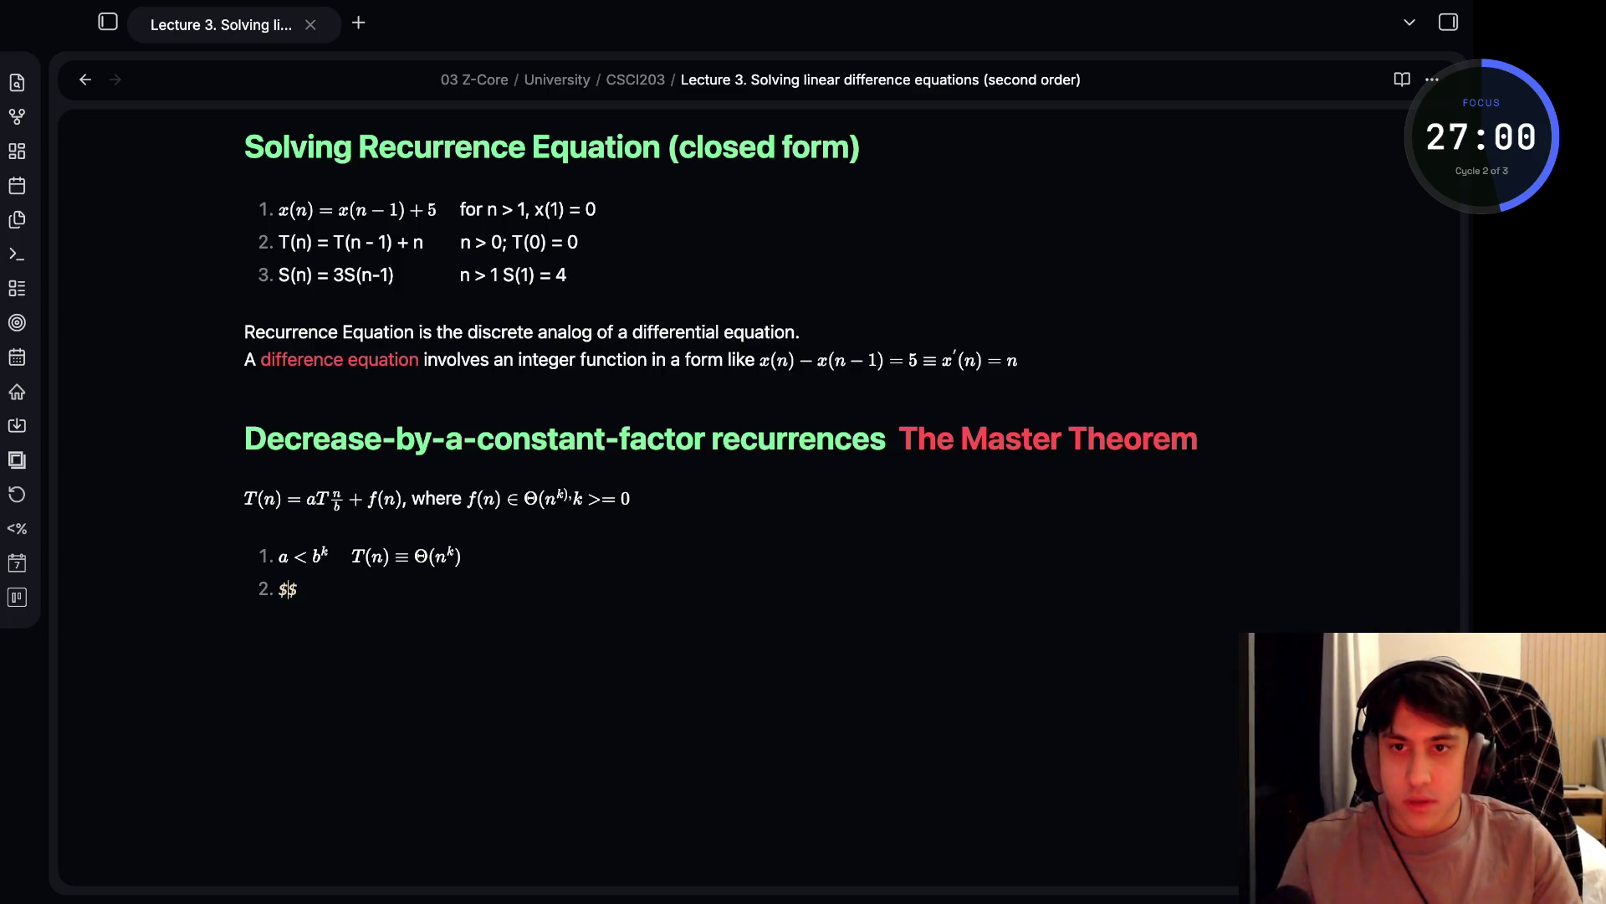
type("a =")
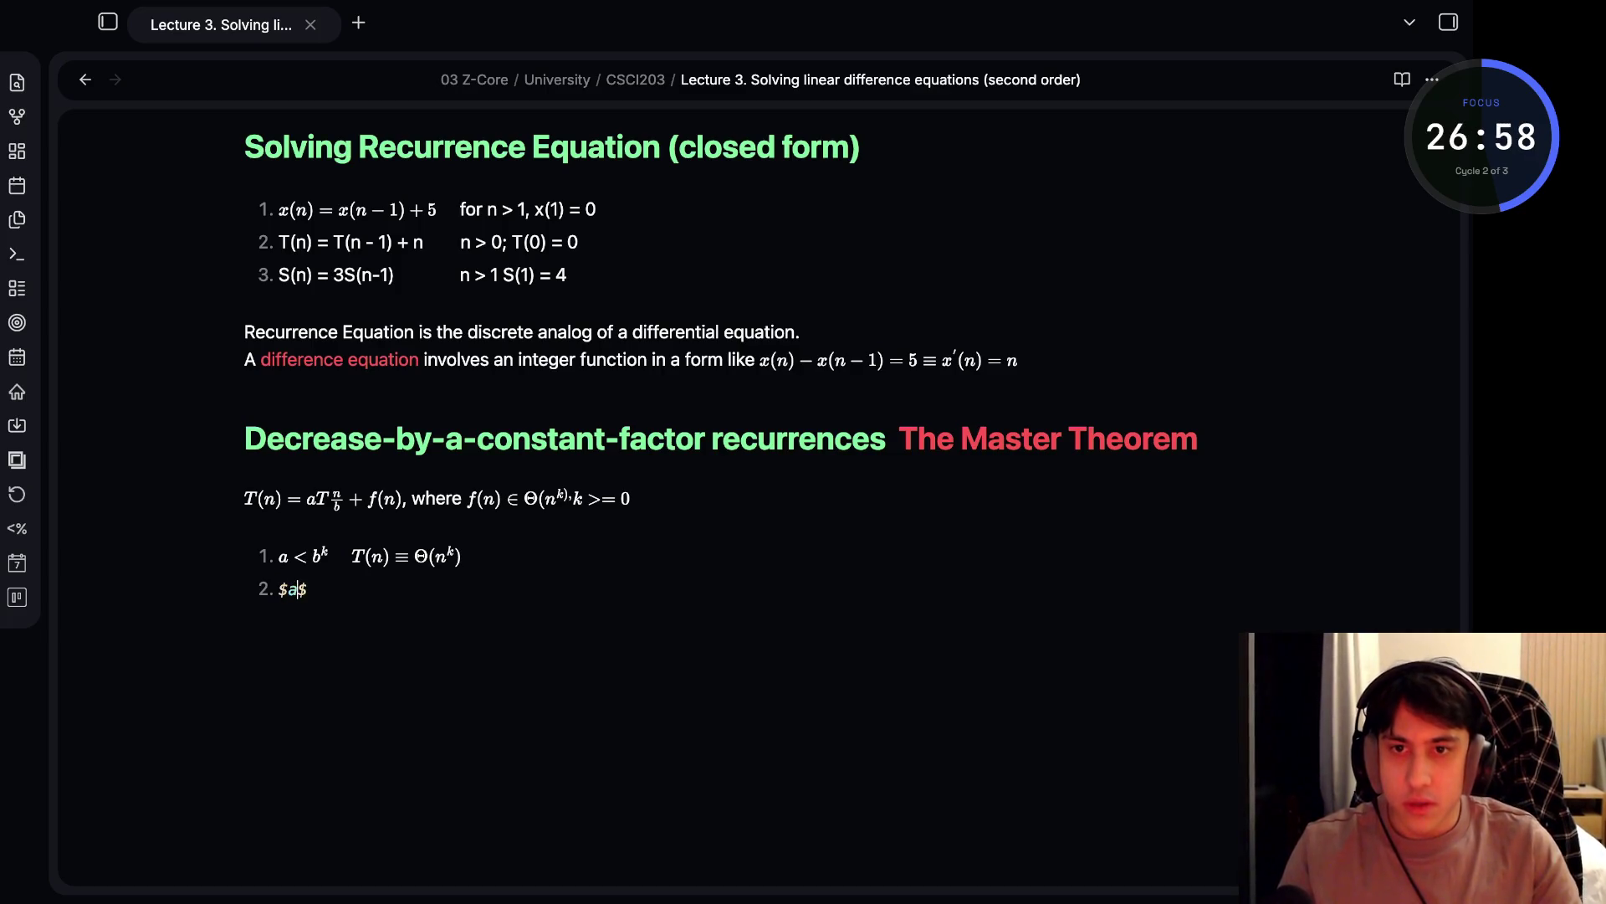
type(" b")
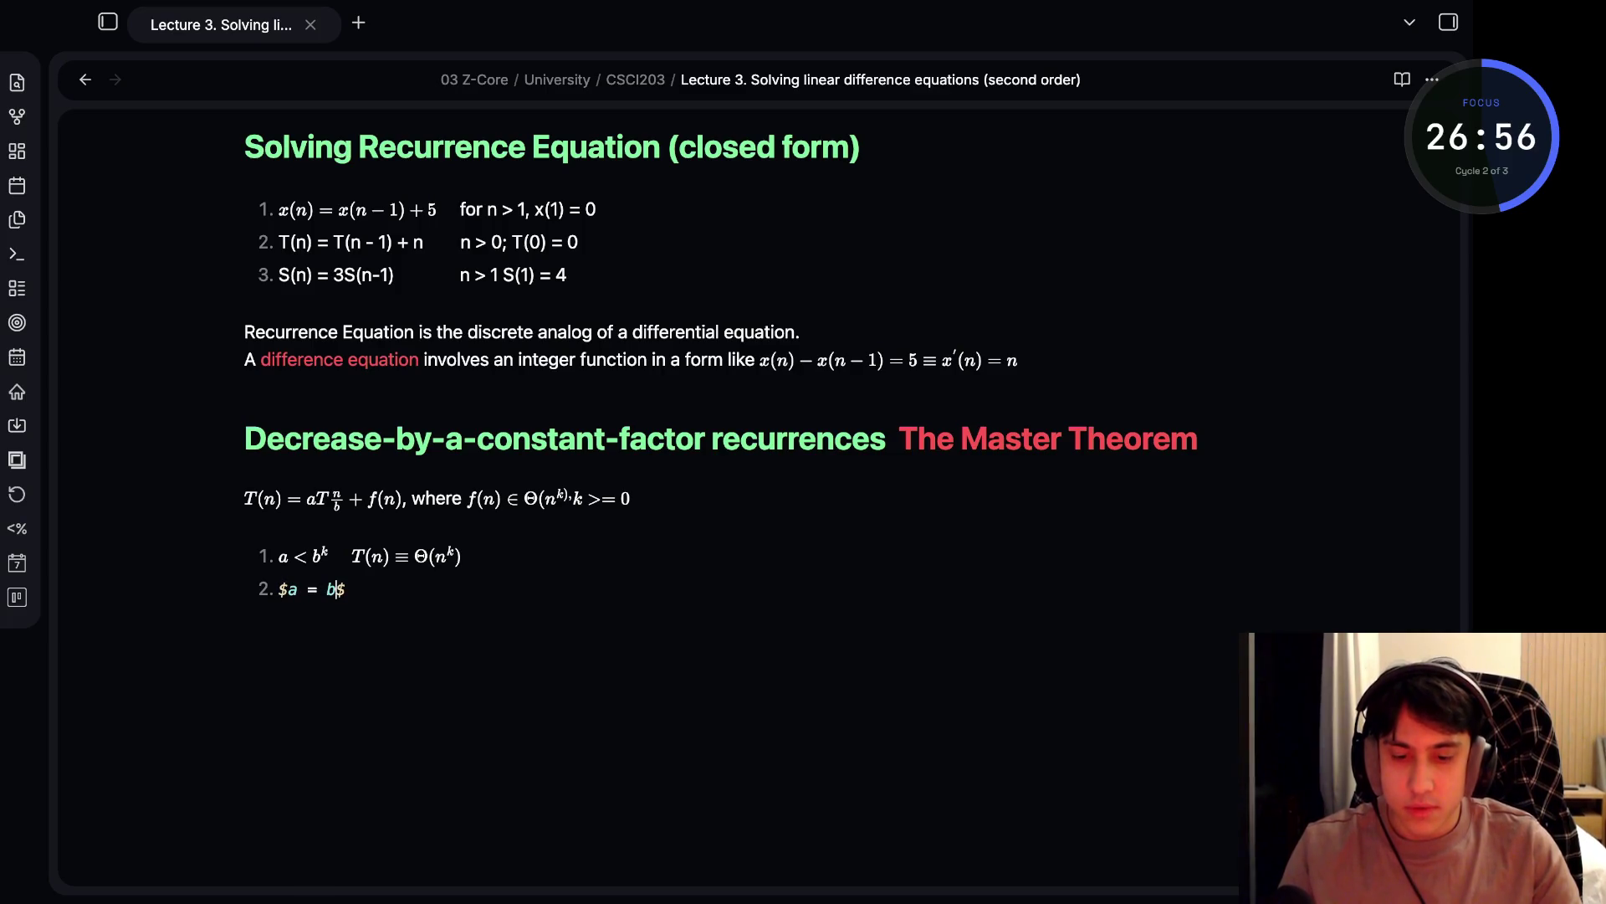
type("^k")
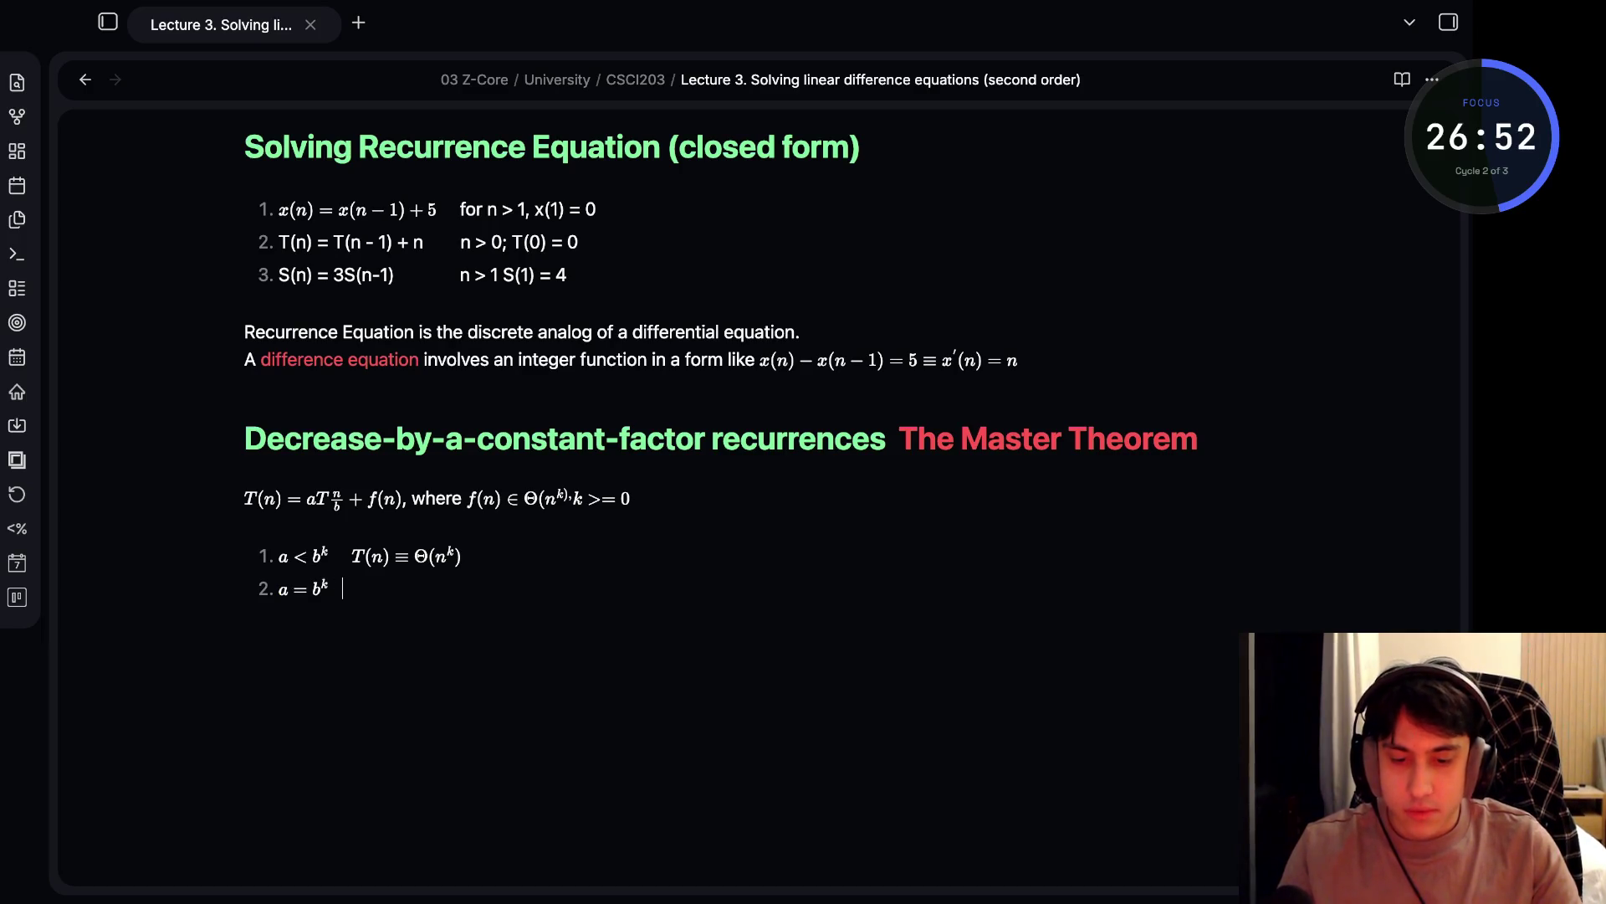
type("$ $")
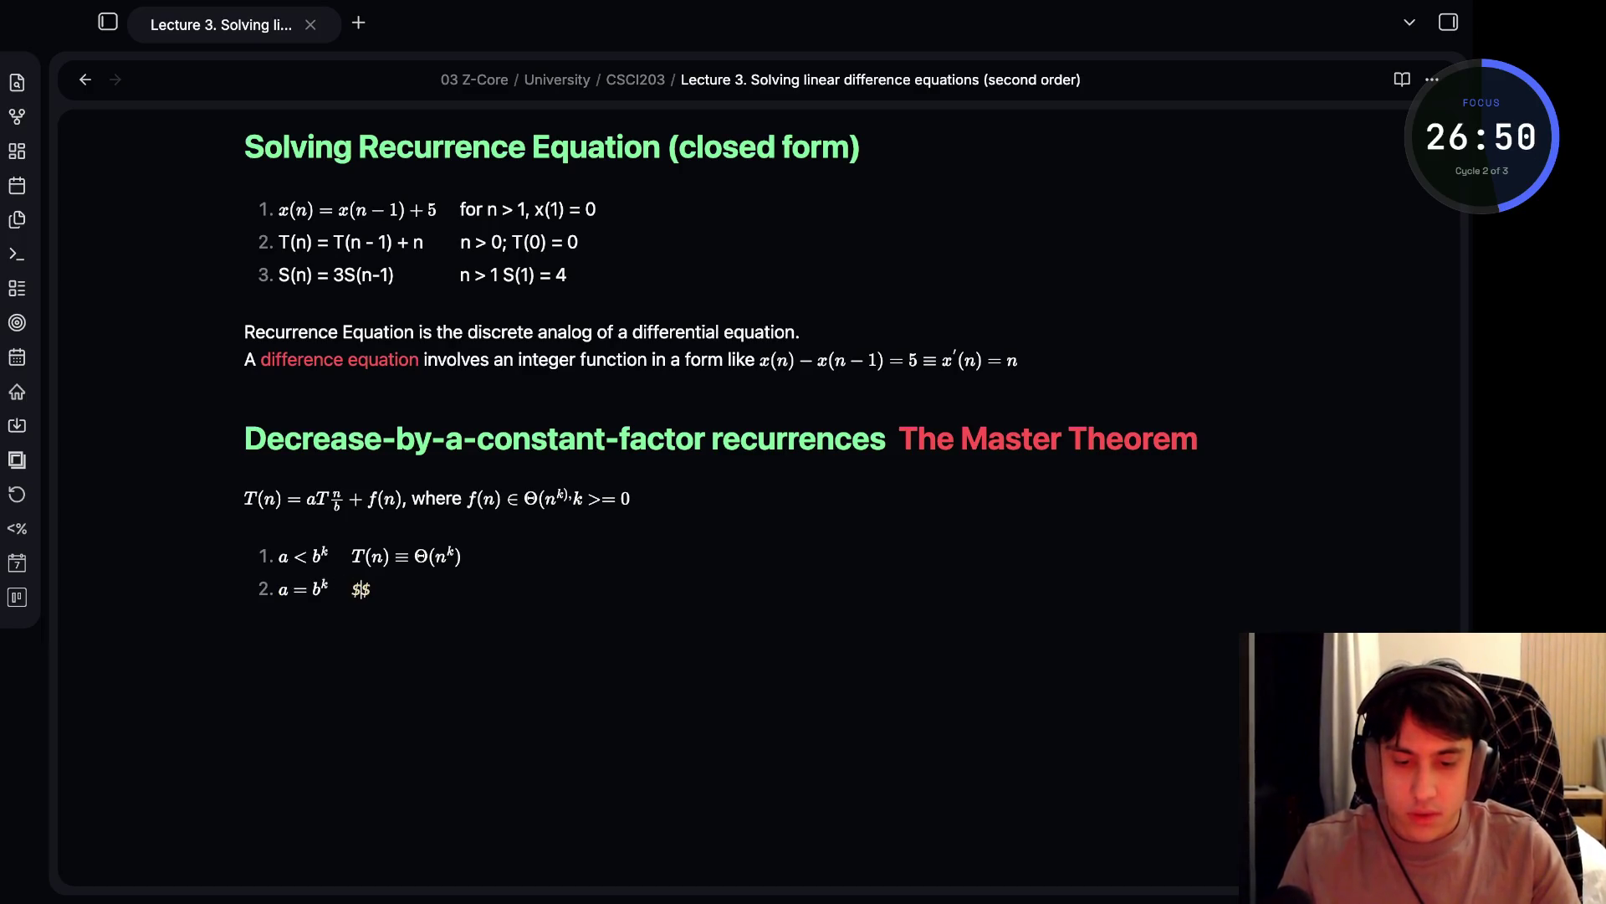
type("T(n)")
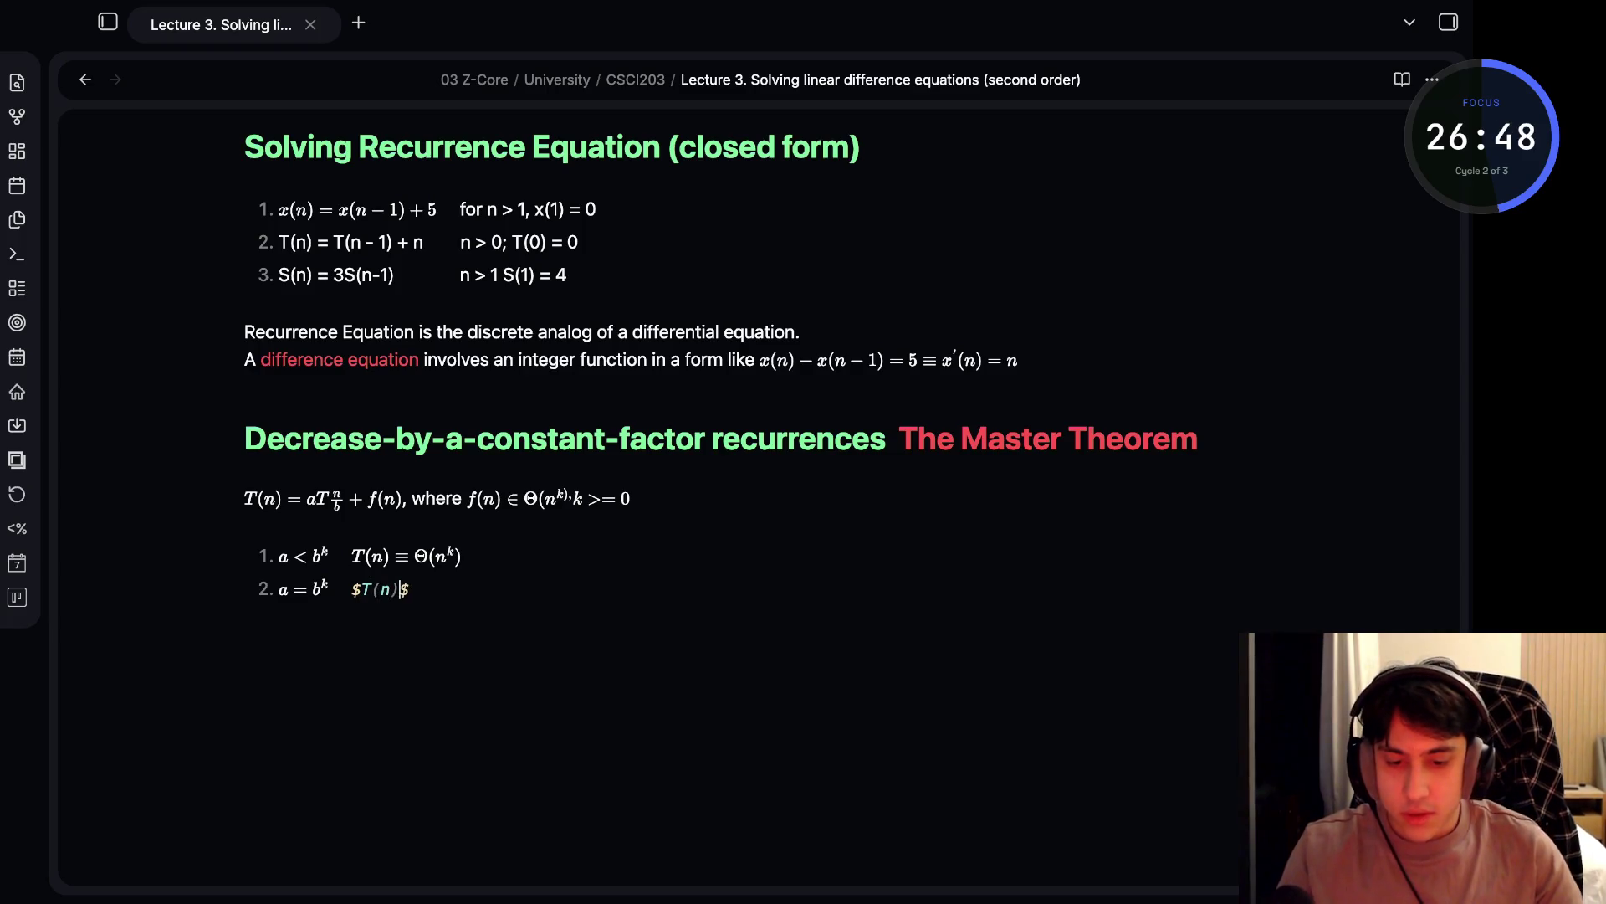
type(" \\equiv")
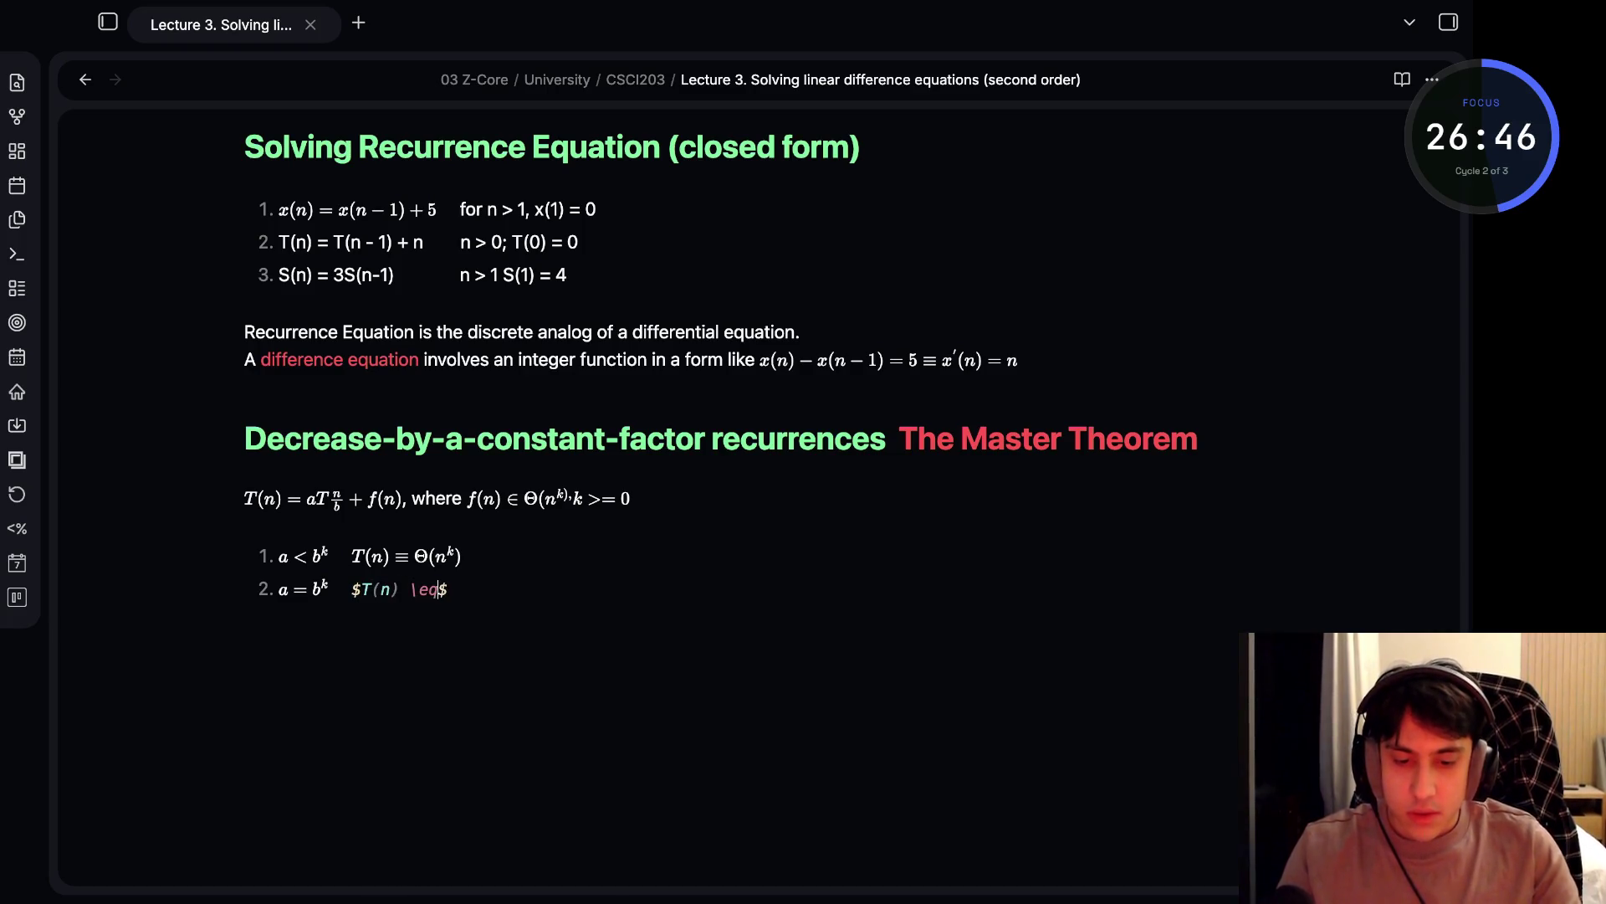
key("Right")
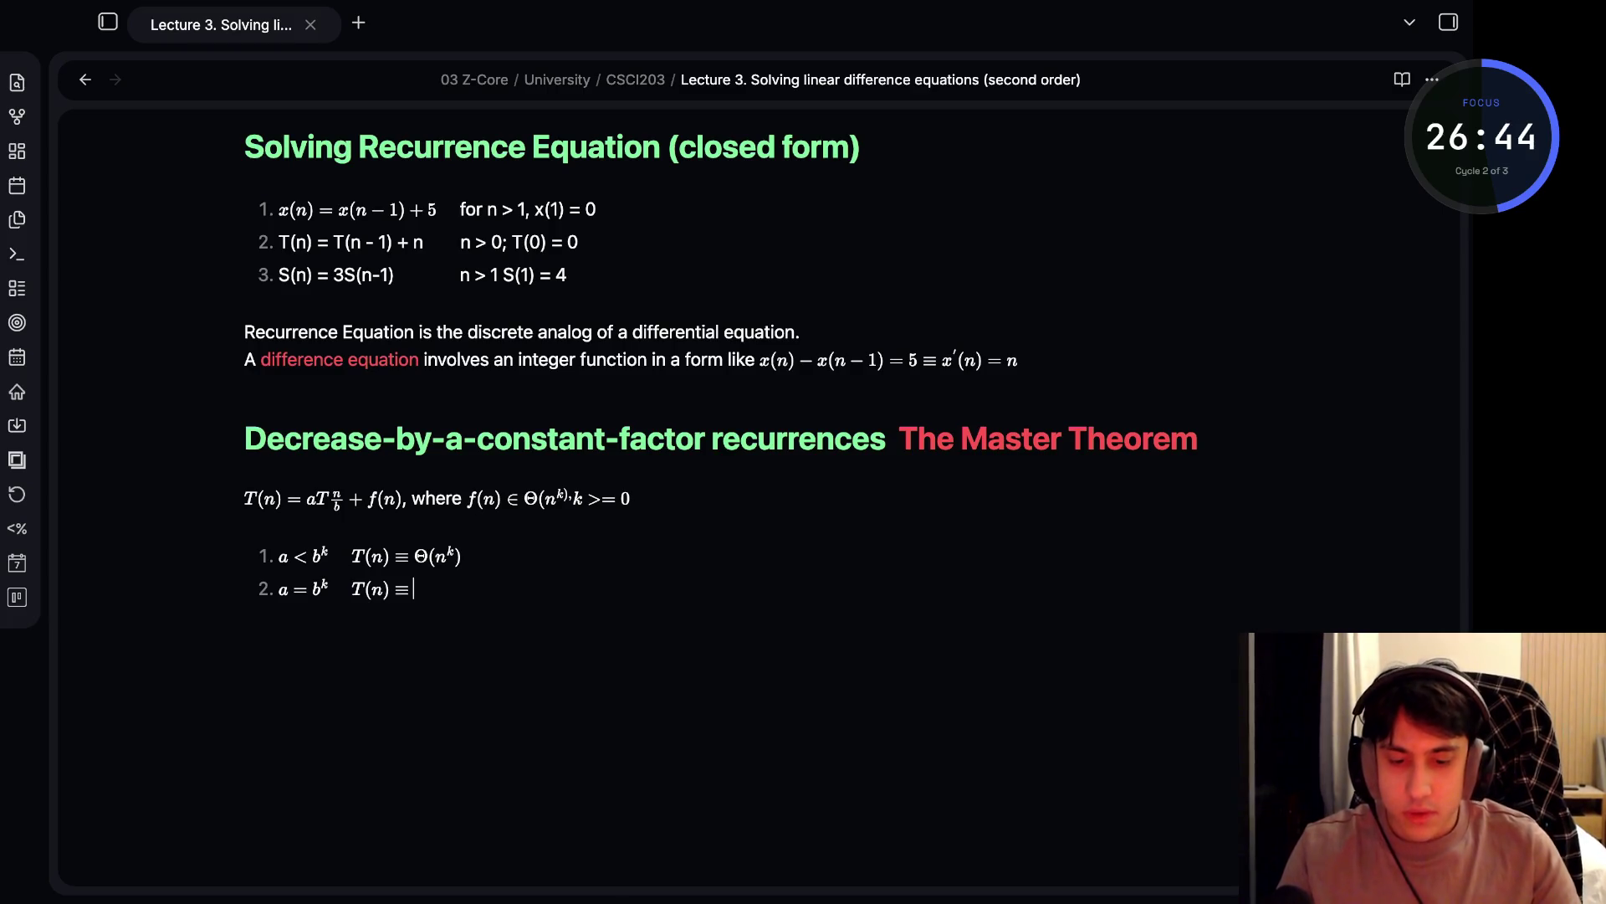
- Finish case two with \Theta(n^k) and begin item 3 with a > b
left_click(477, 589)
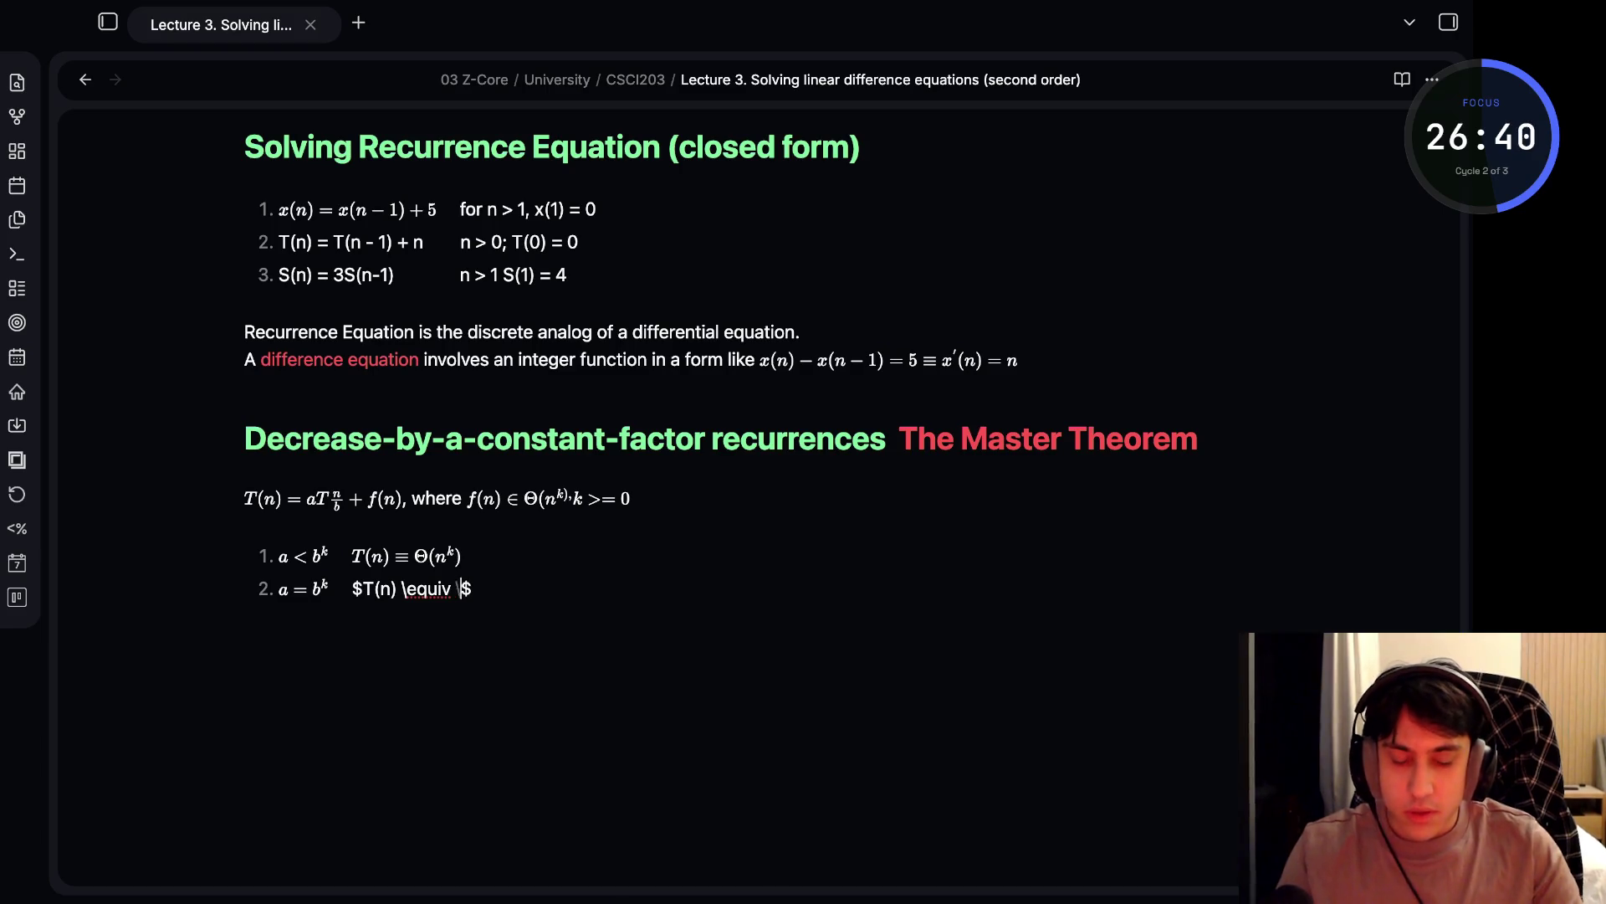
type("\\TheT")
key("BackSpace")
type("ta")
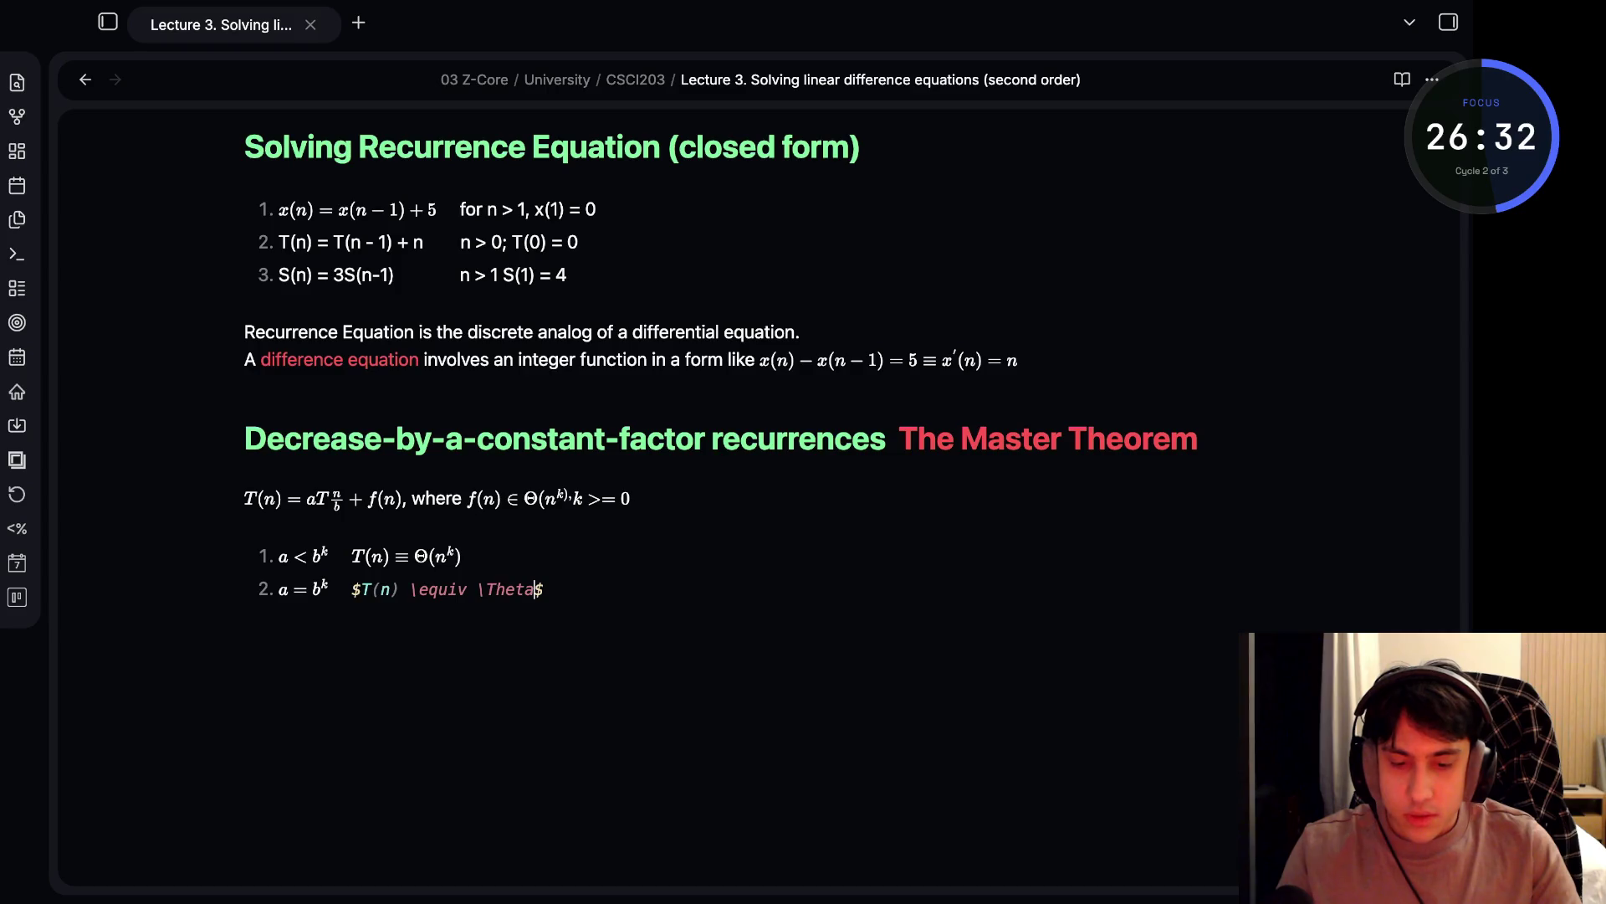
type("(nk")
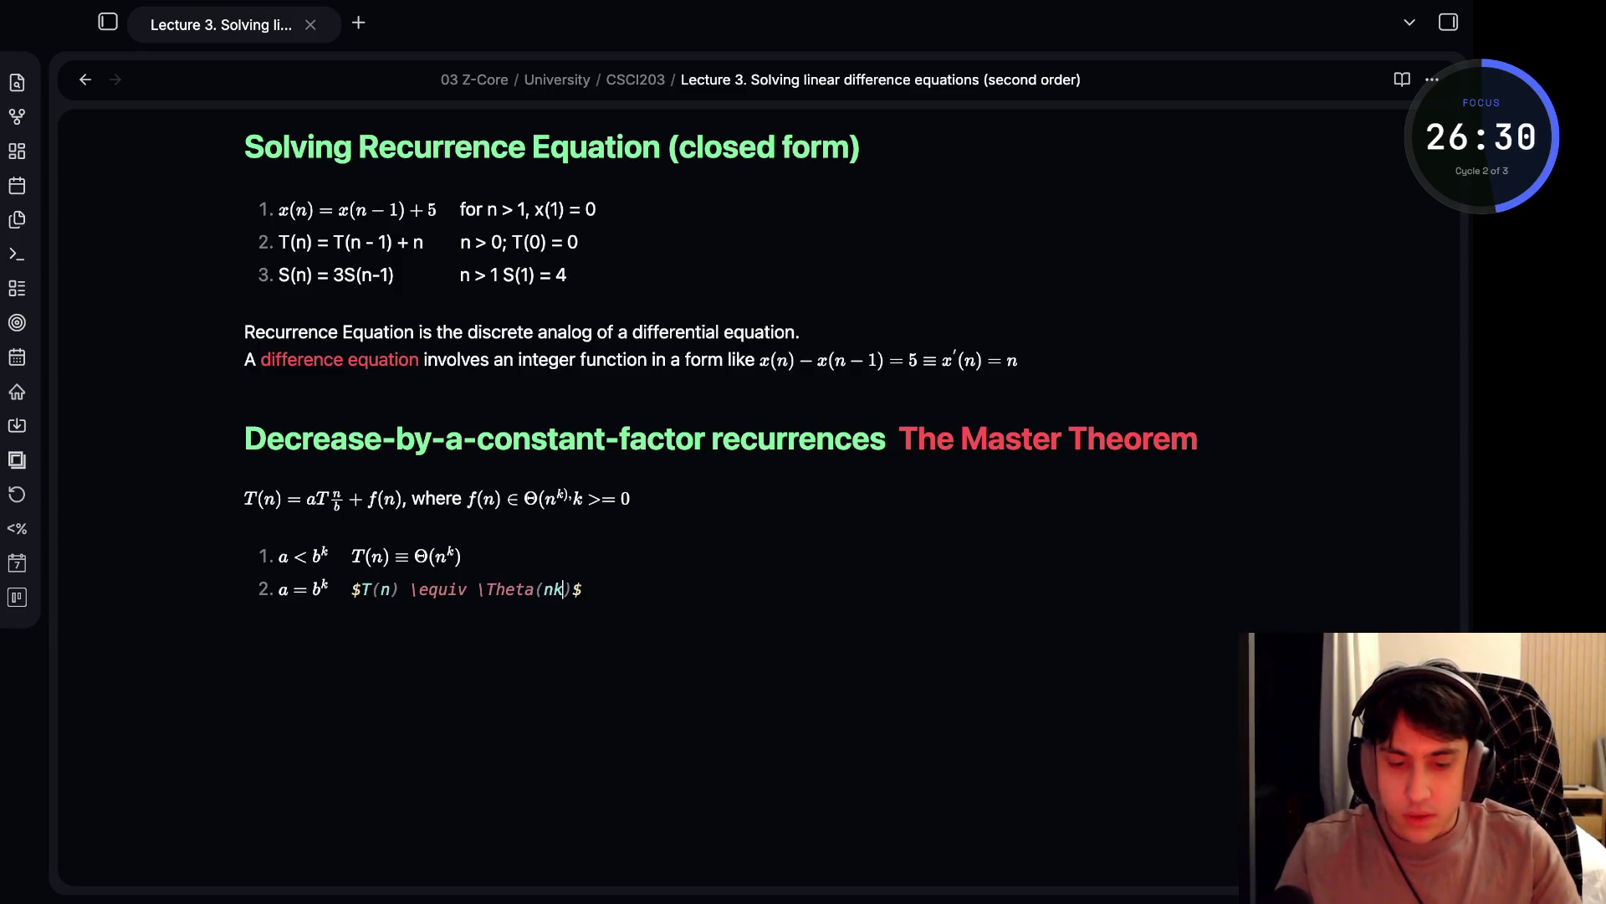
type("^k")
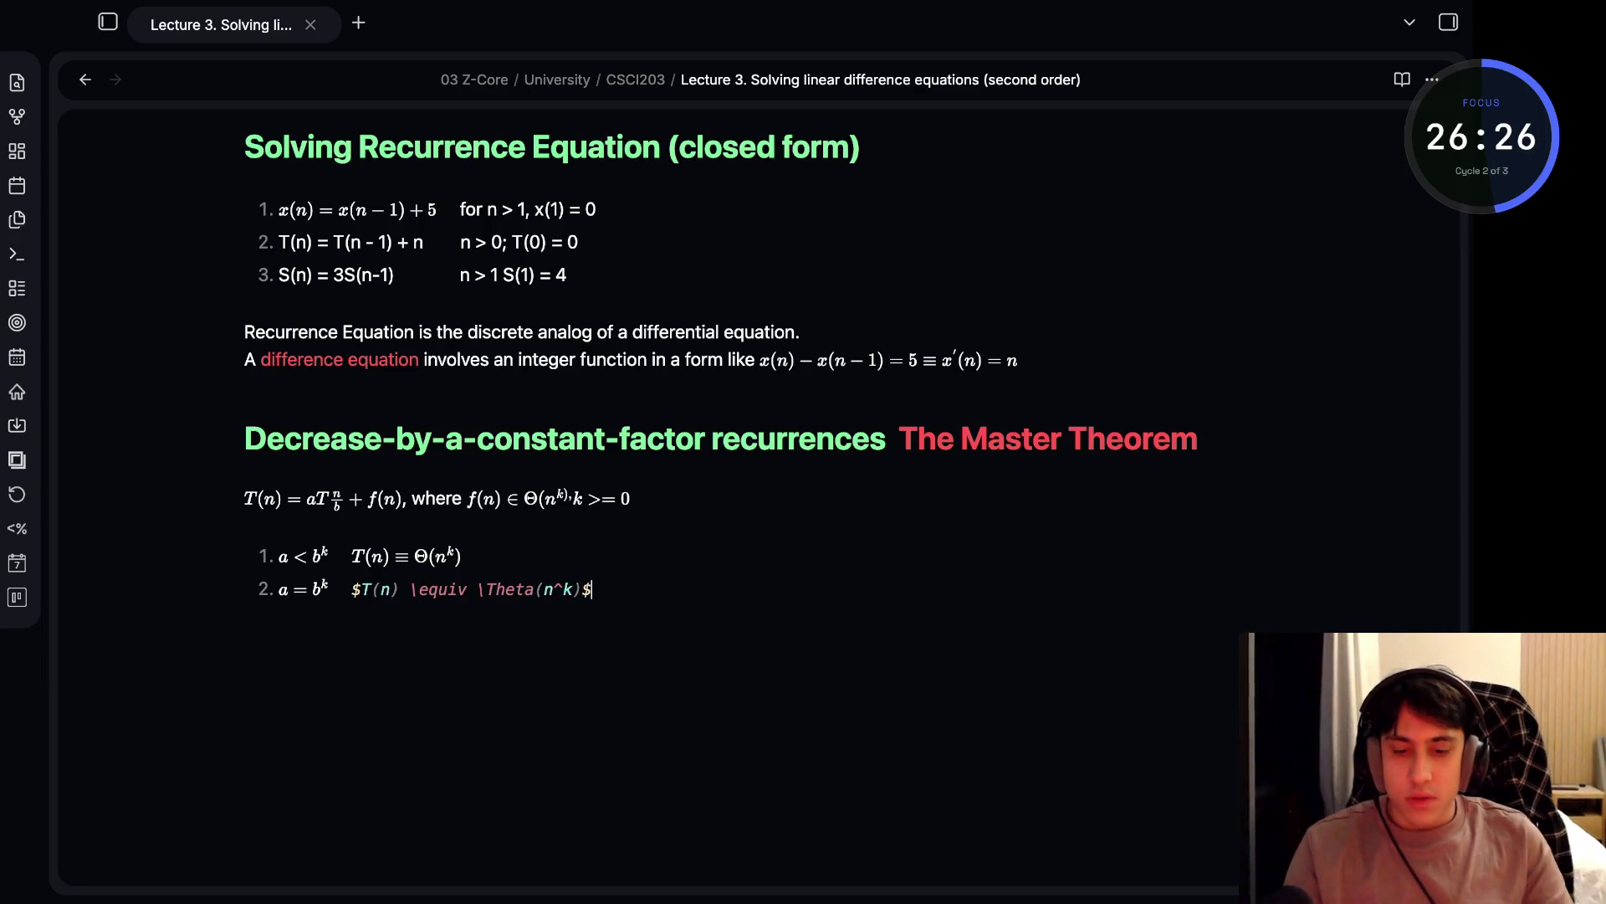
key("Right")
key("Return")
type("a >")
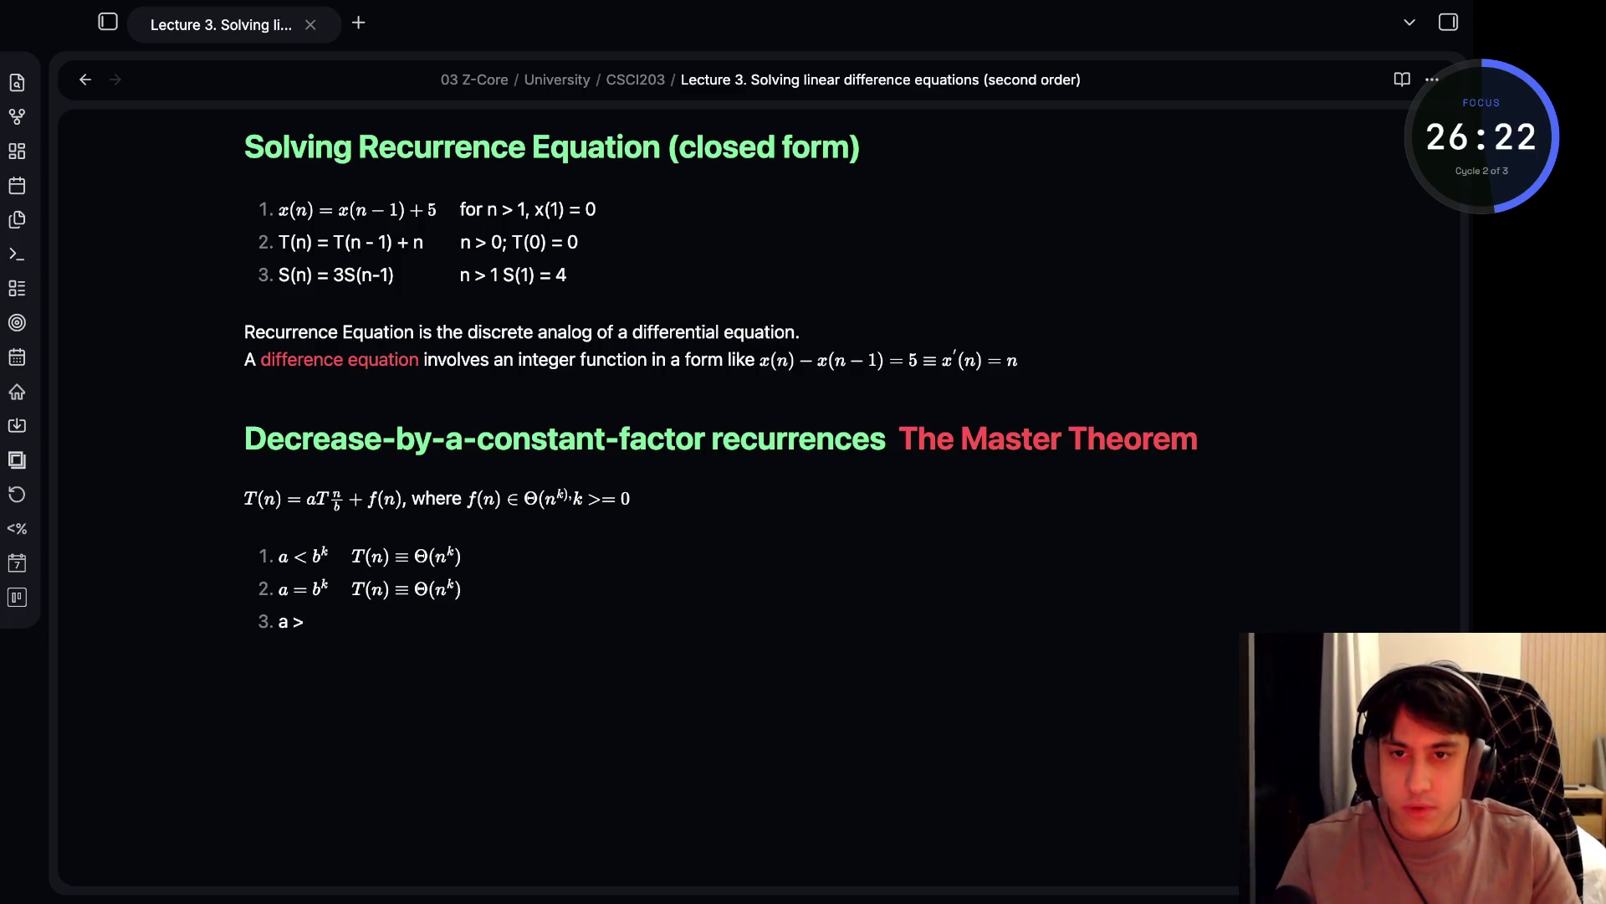
type(" b^")
key("BackSpace")
key("BackSpace")
key("BackSpace")
key("BackSpace")
key("BackSpace")
- Write case three as $a > b^k$, T(n) \equiv \Theta(n^{log{n}}) with a '// log base b' comment
type("$")
type("a >")
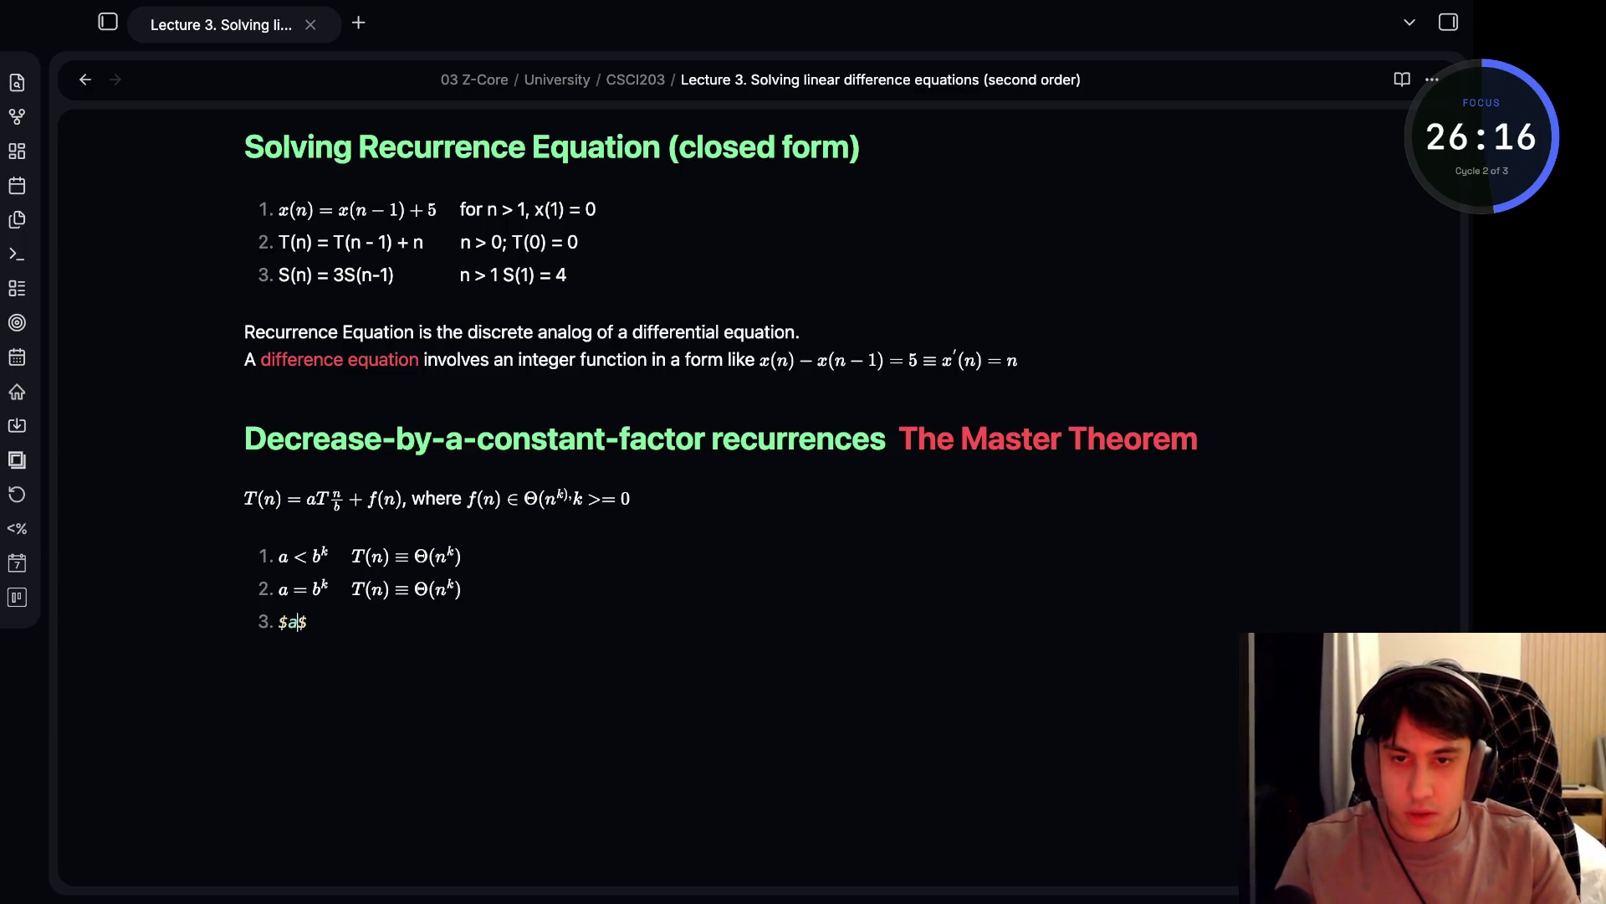
type(" b^")
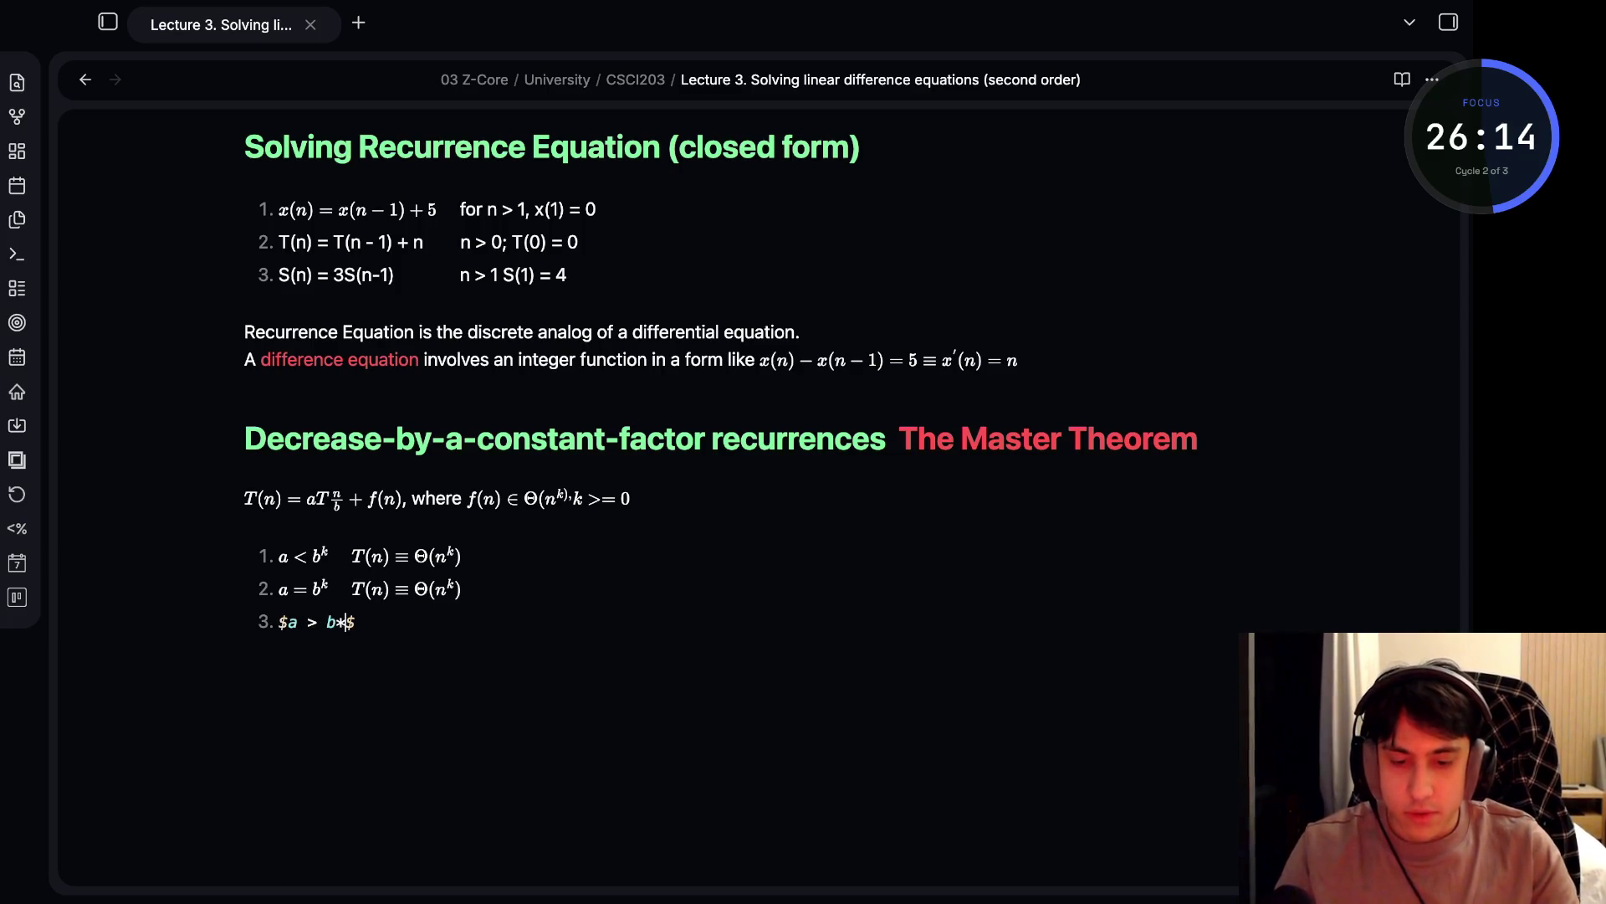
type("k")
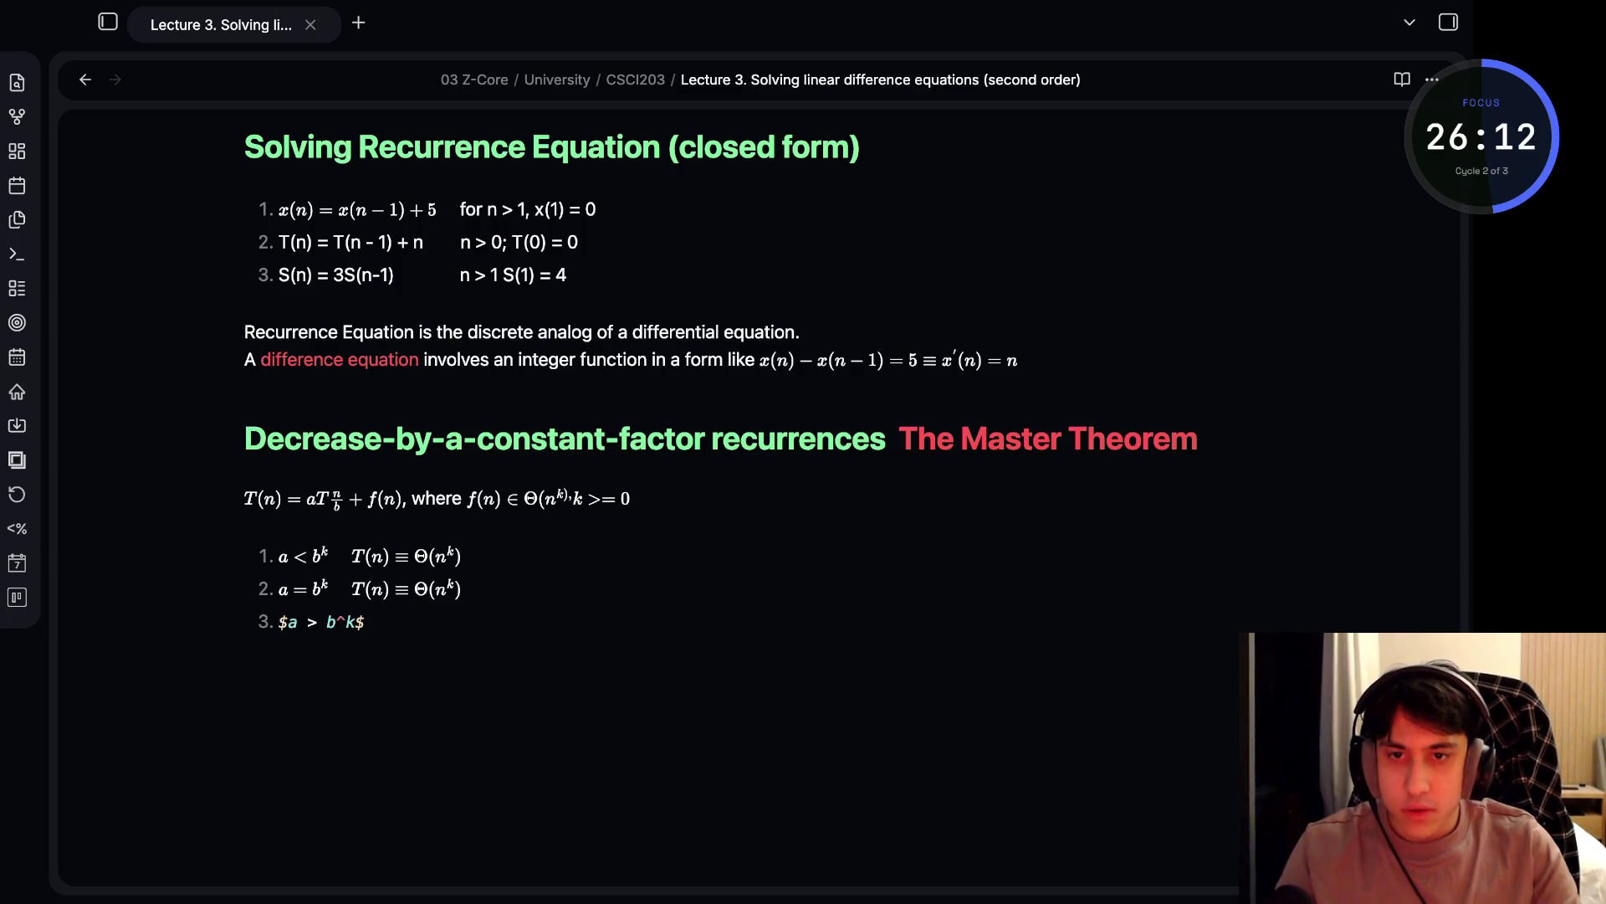
type(" $")
key("BackSpace")
type("$T(n)$")
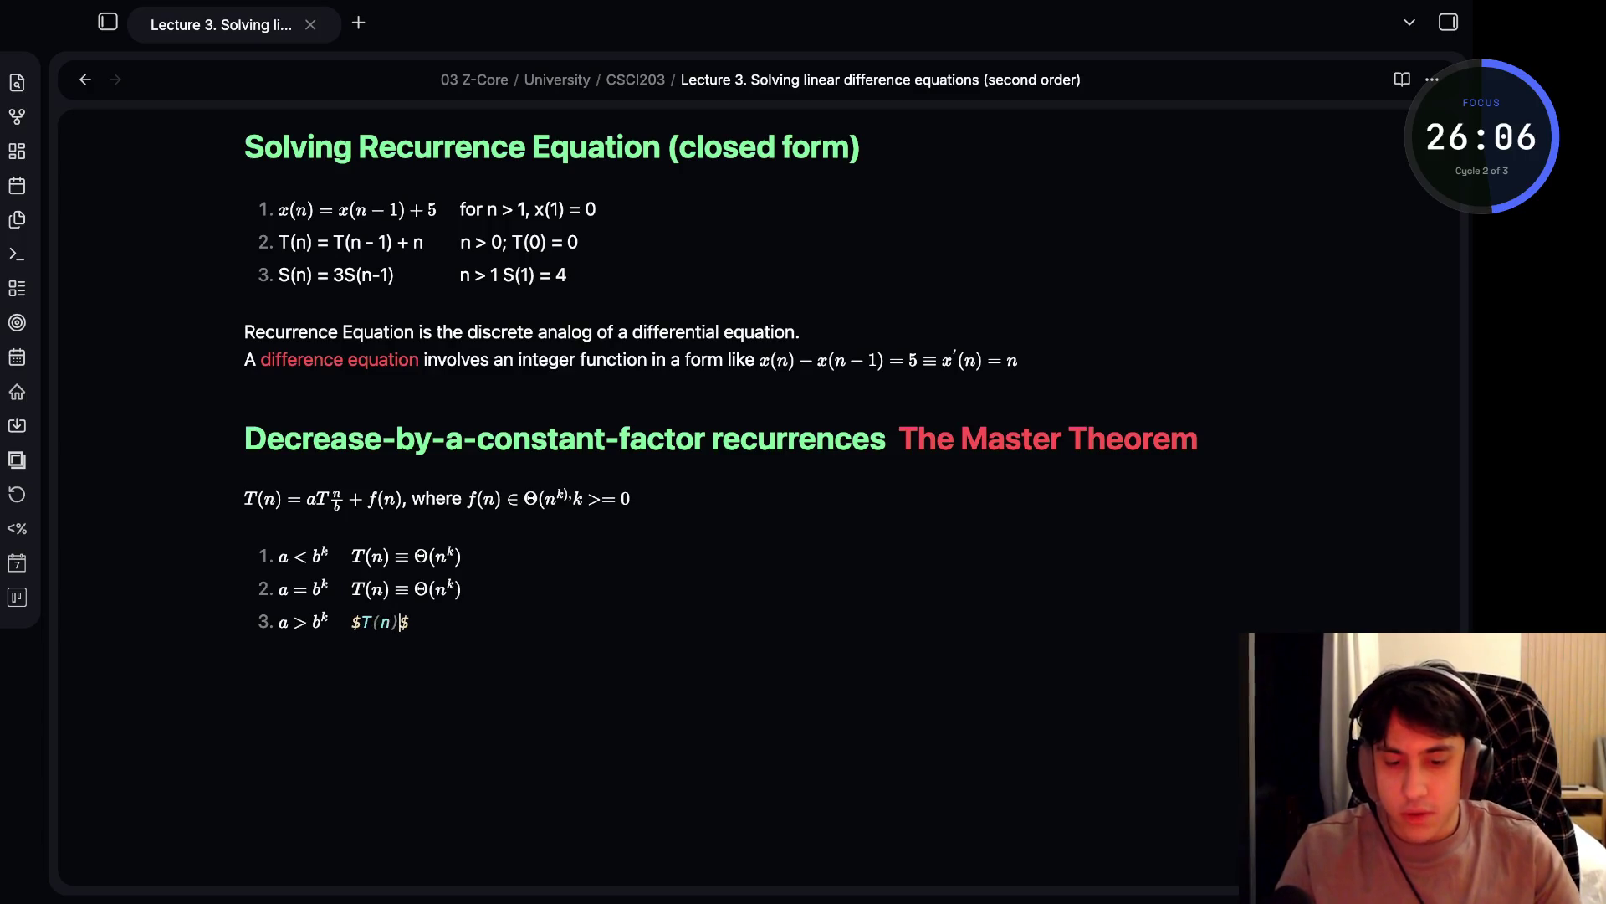
type(" \\qui")
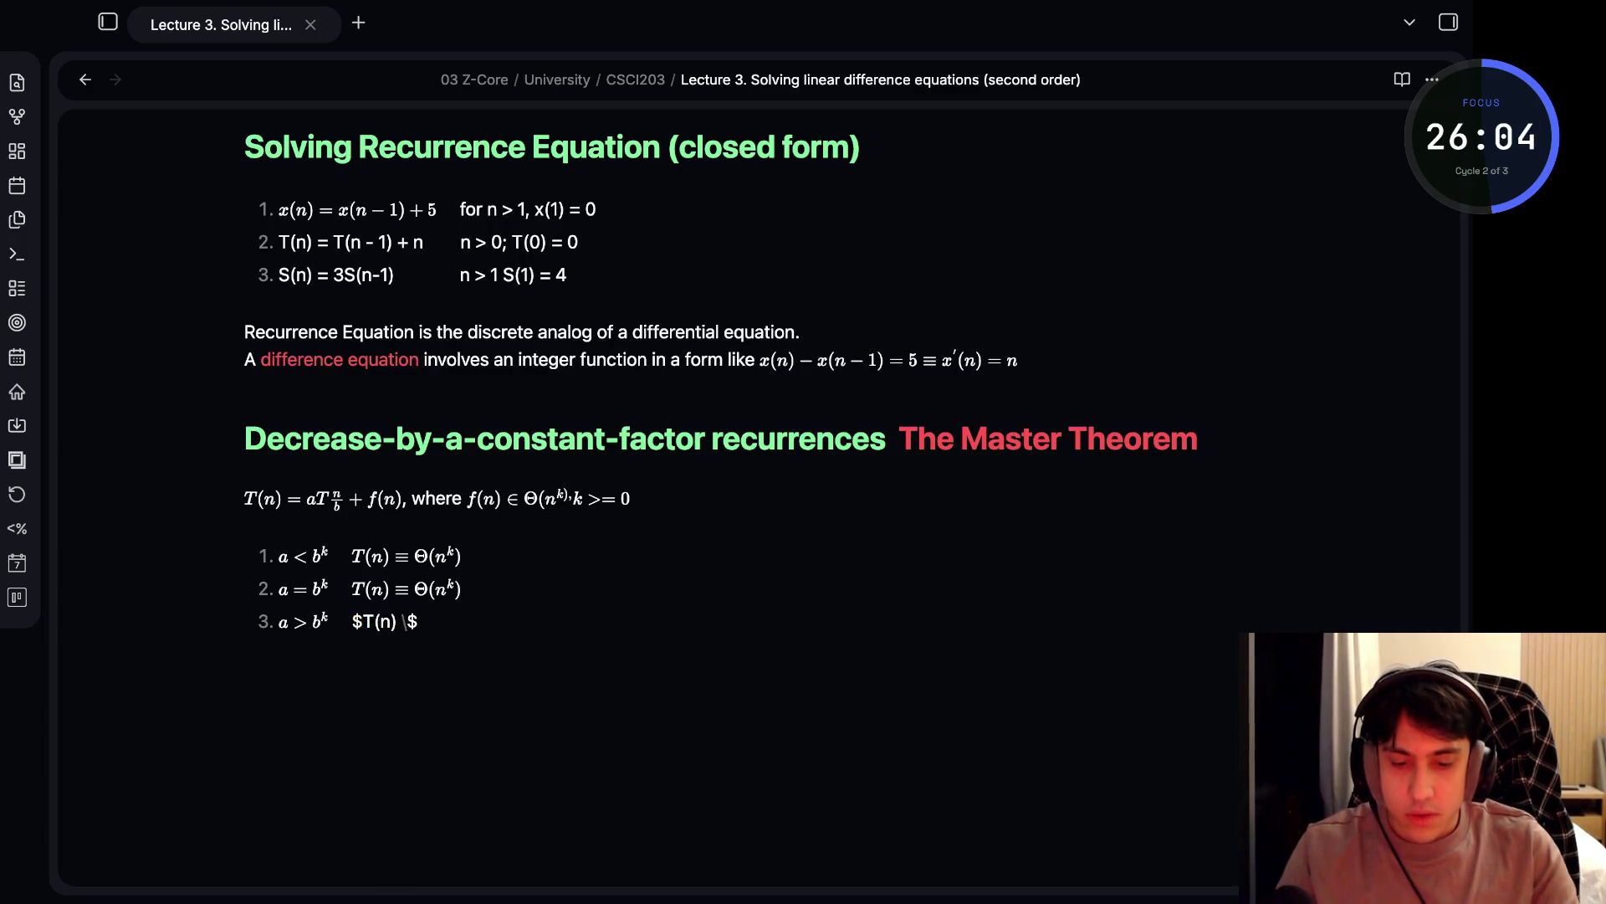
key("BackSpace")
key("BackSpace")
key("BackSpace")
type("equid")
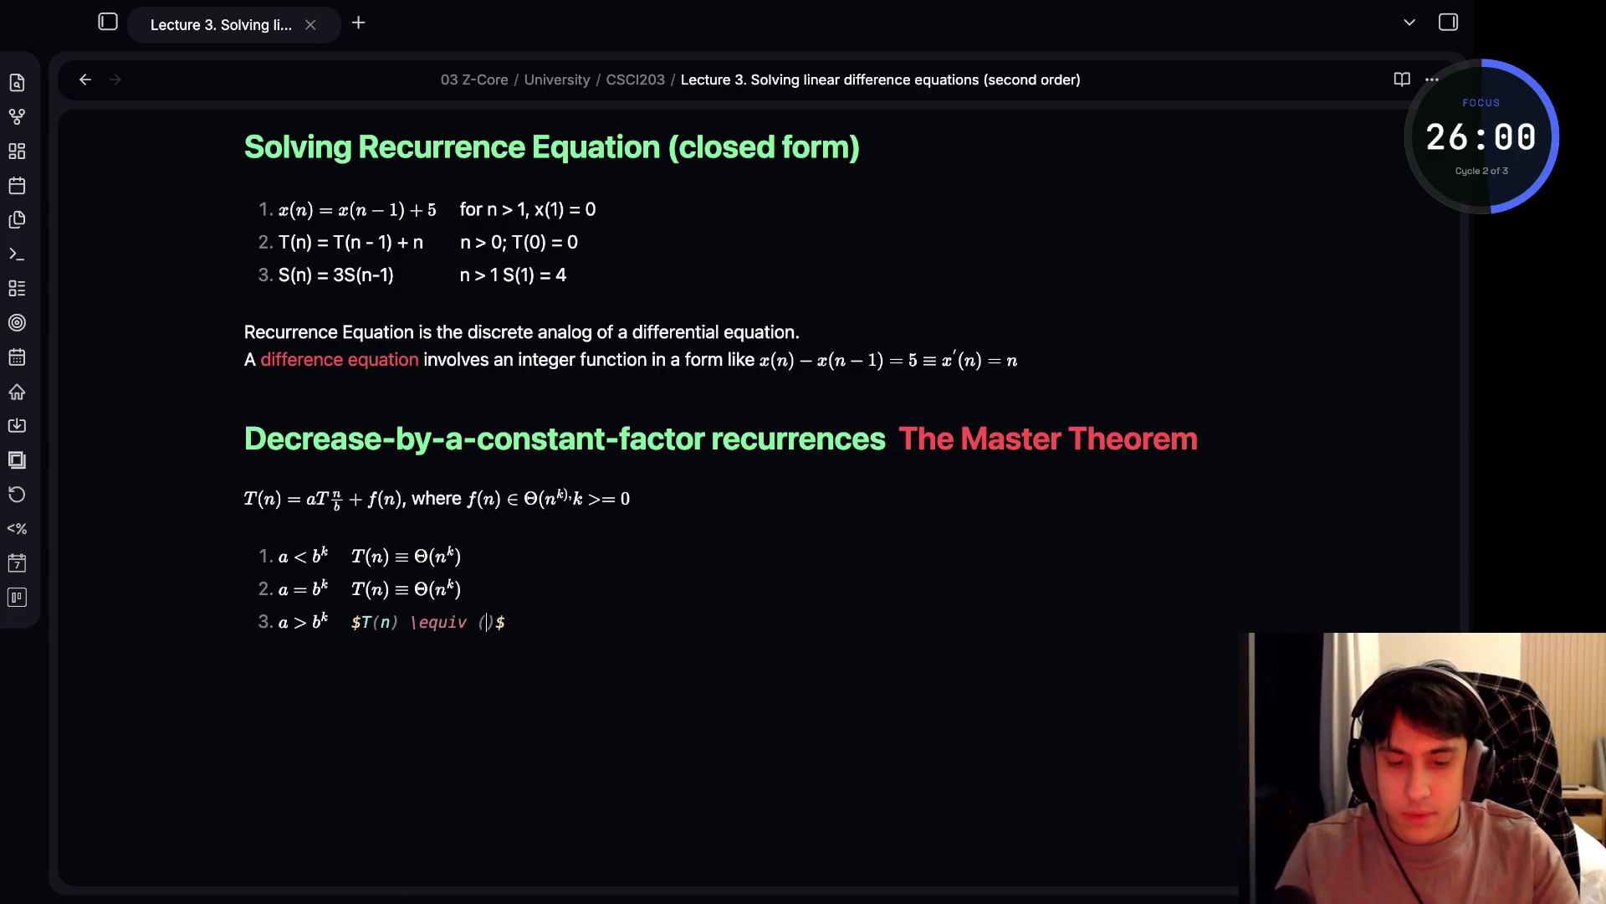
type(" \\")
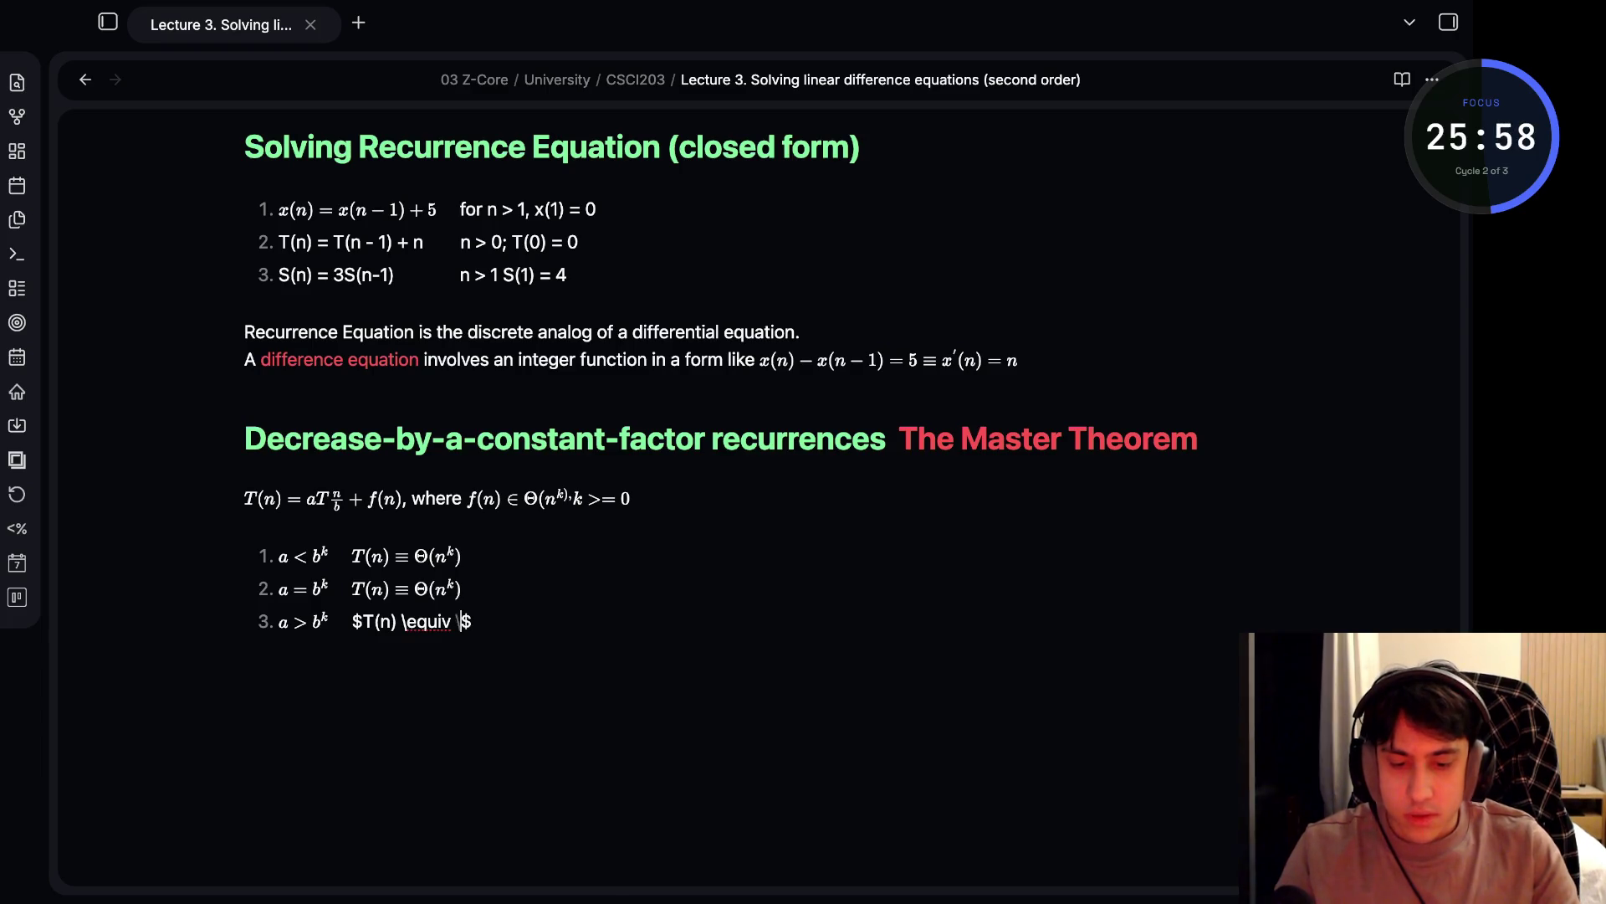
type("Theta")
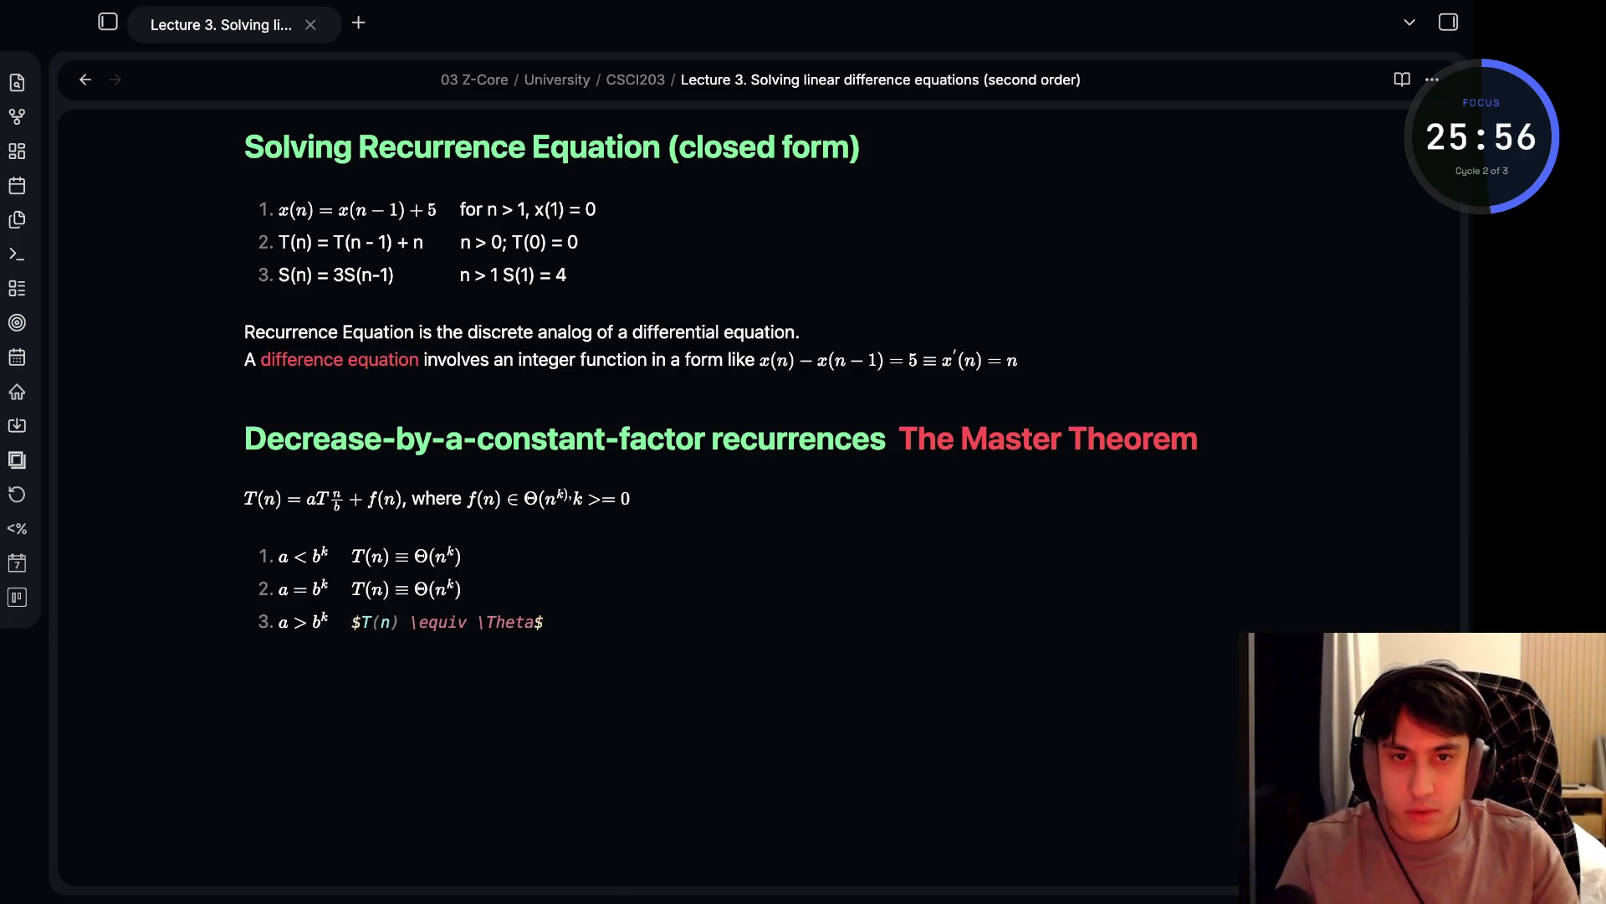
type("(")
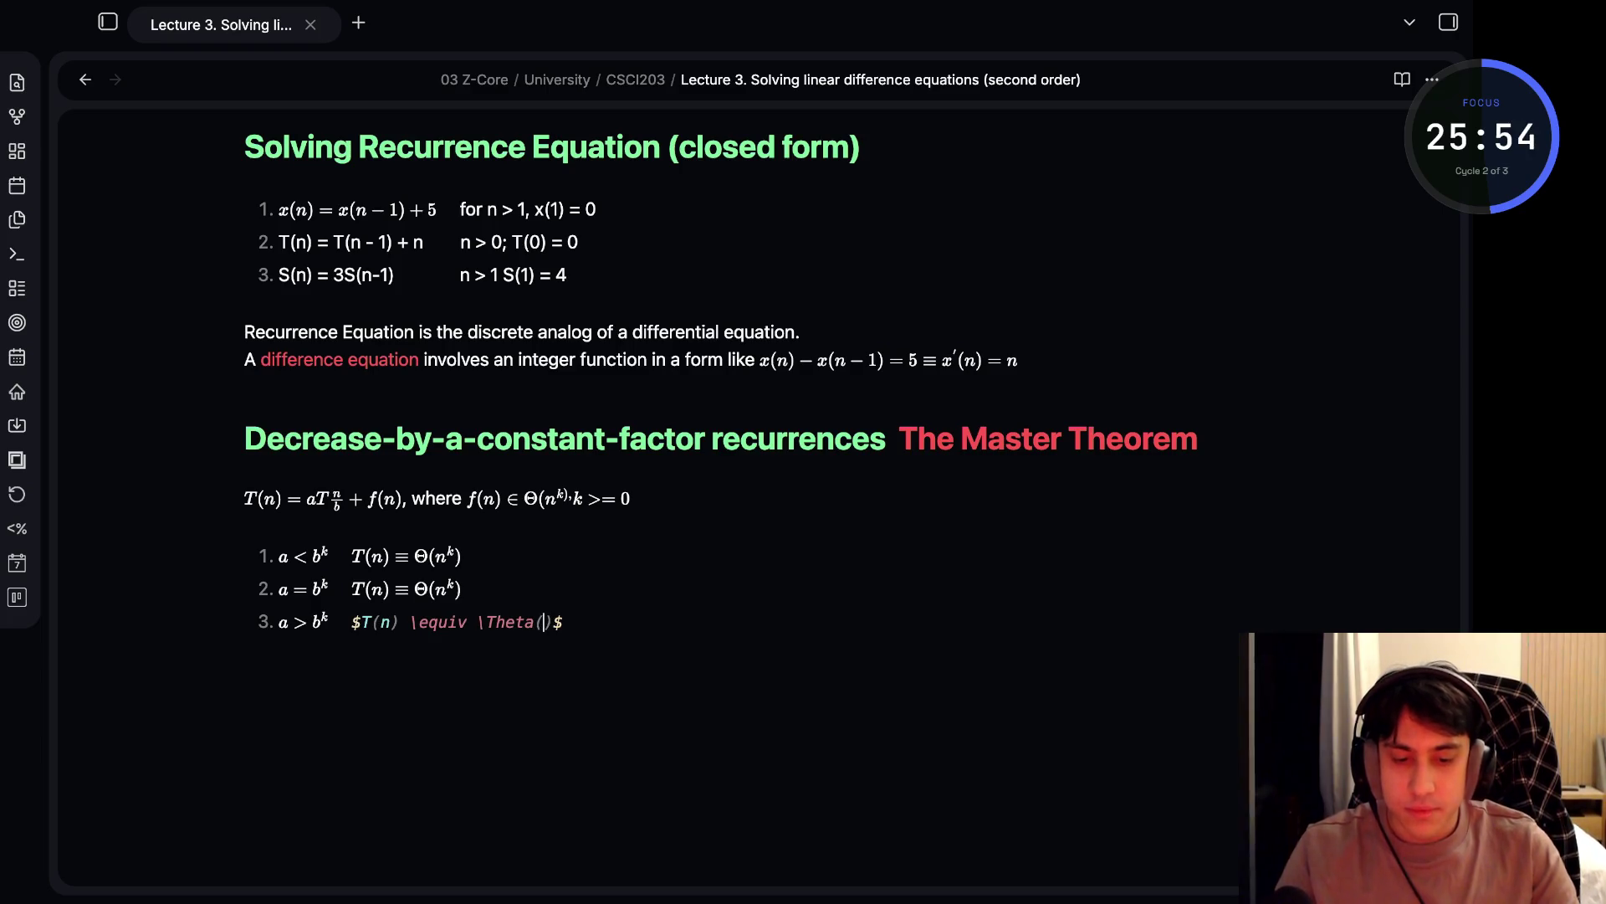
type("n")
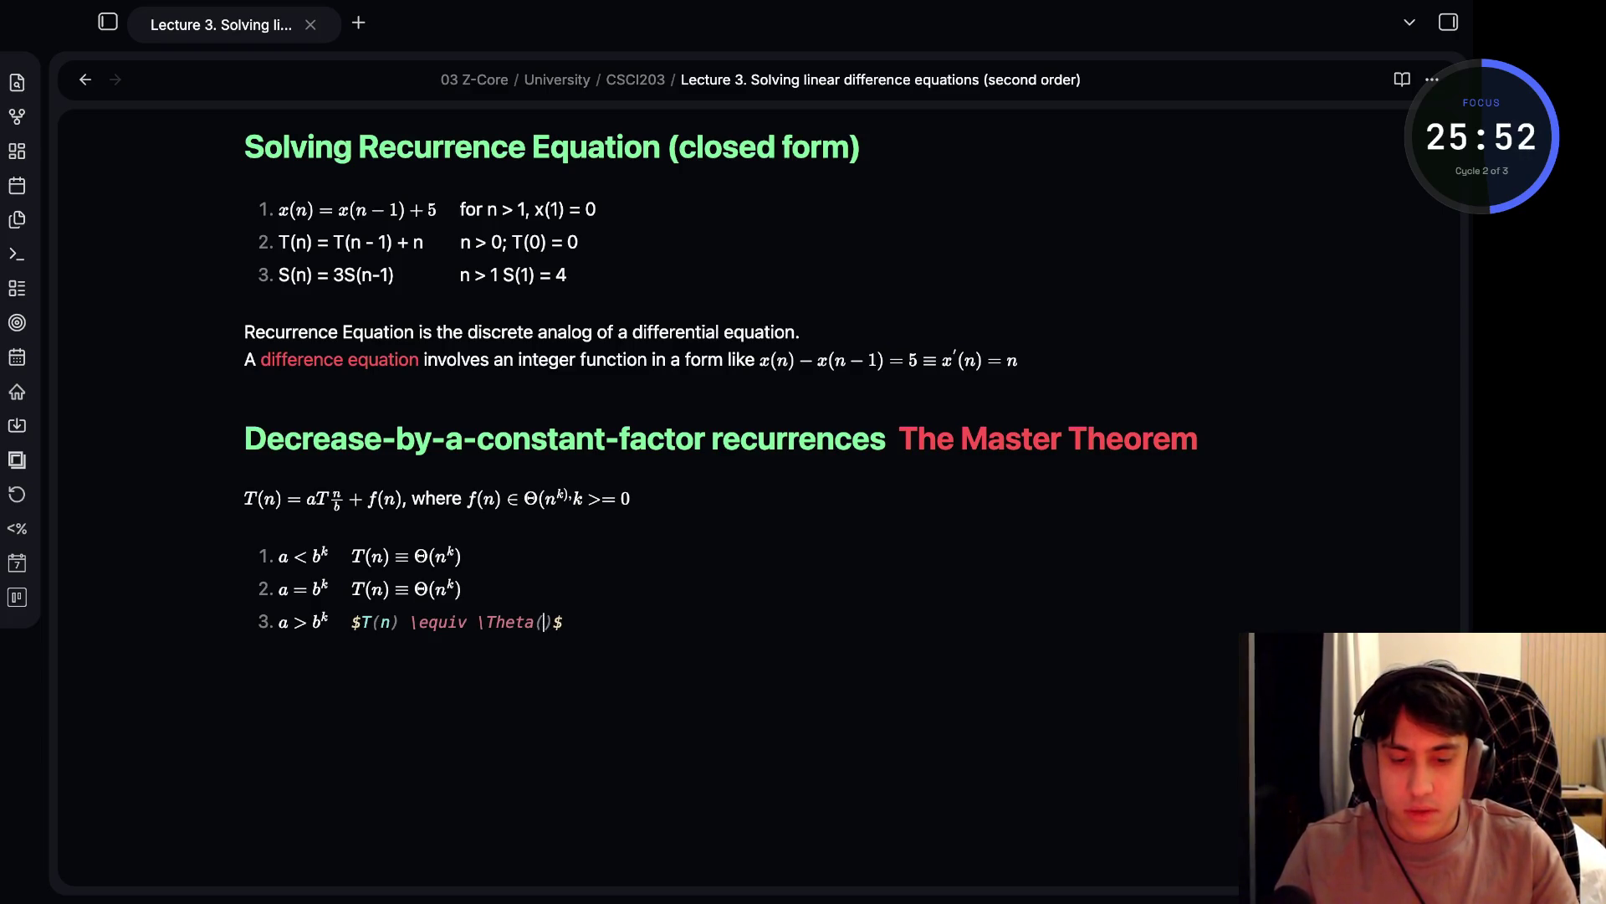
type("^{logn")
key("BackSpace")
type("{n")
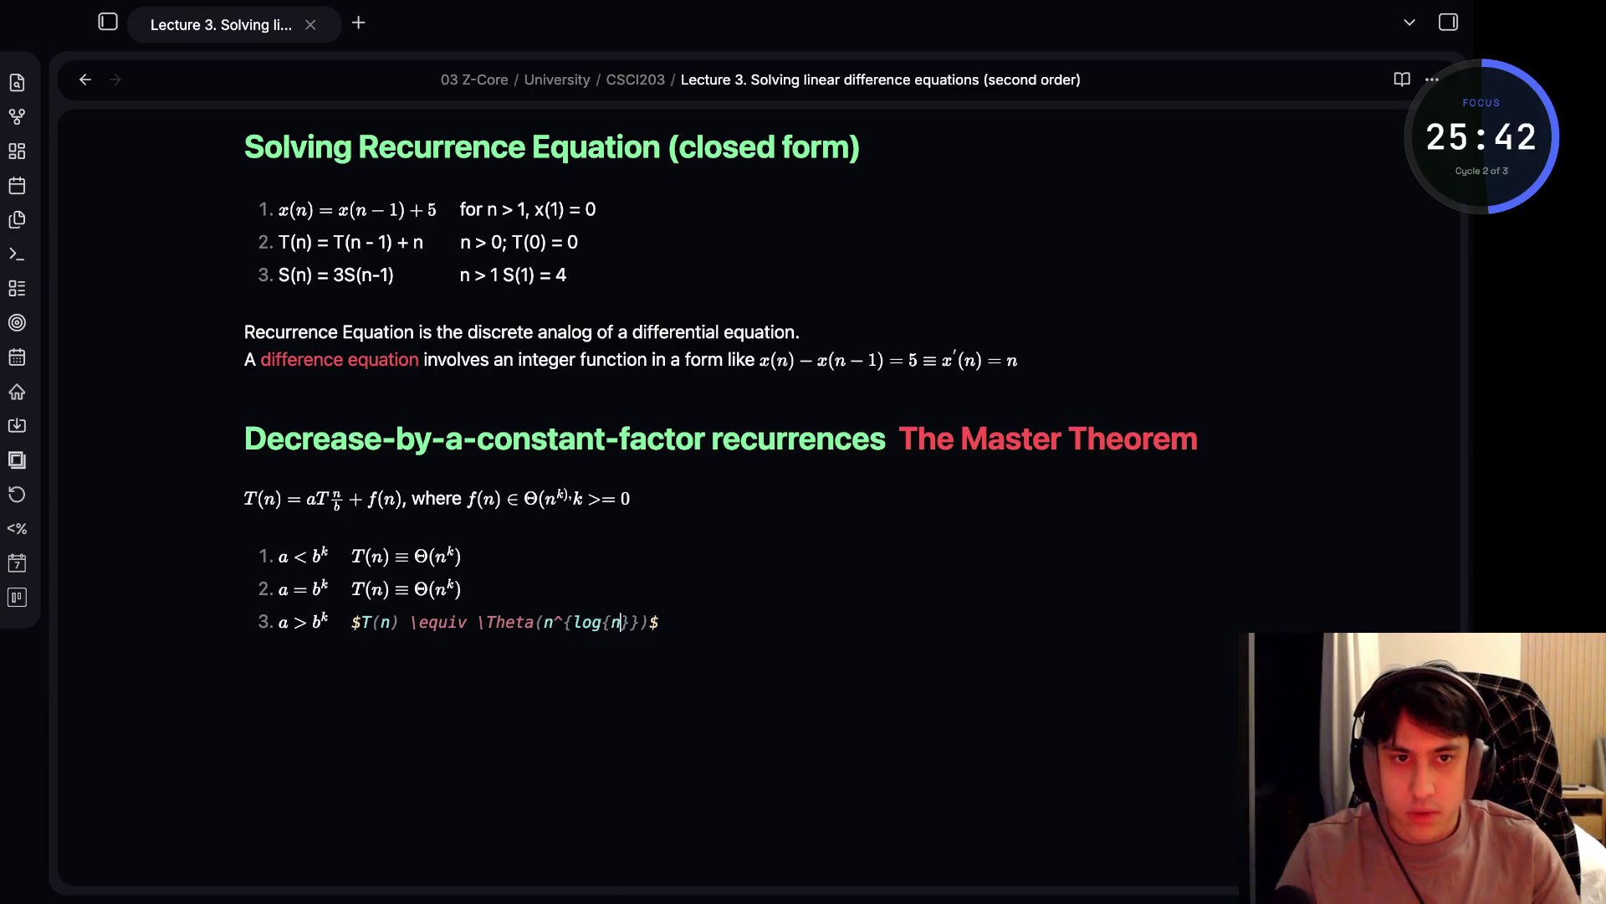
key("Right")
type("//")
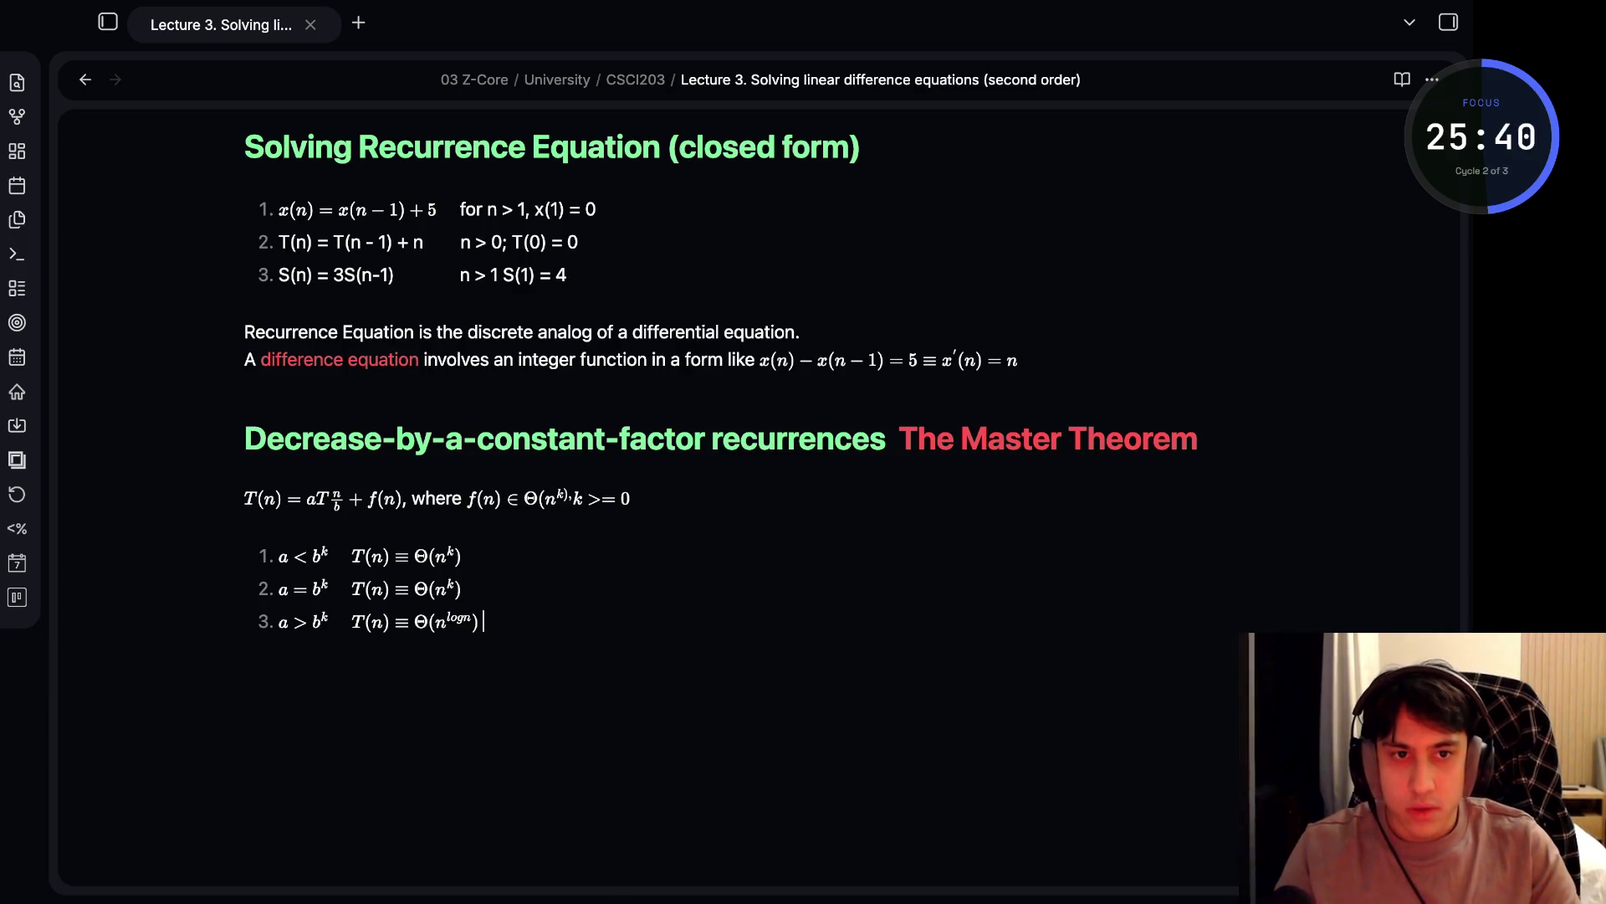
type(" log basa")
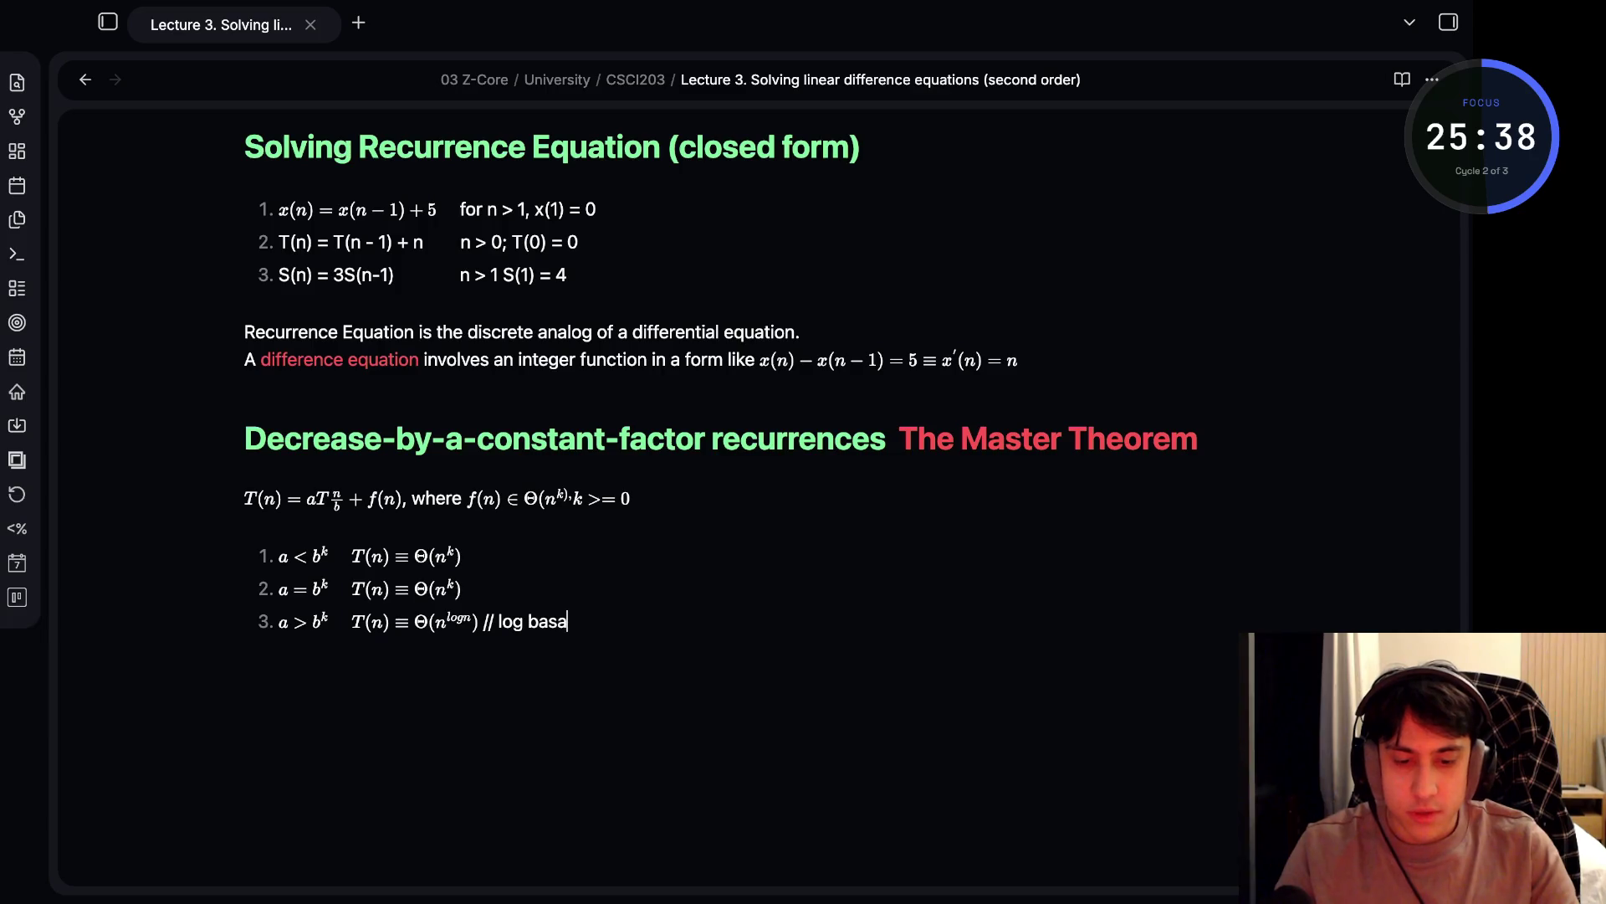
key("BackSpace")
type("e b")
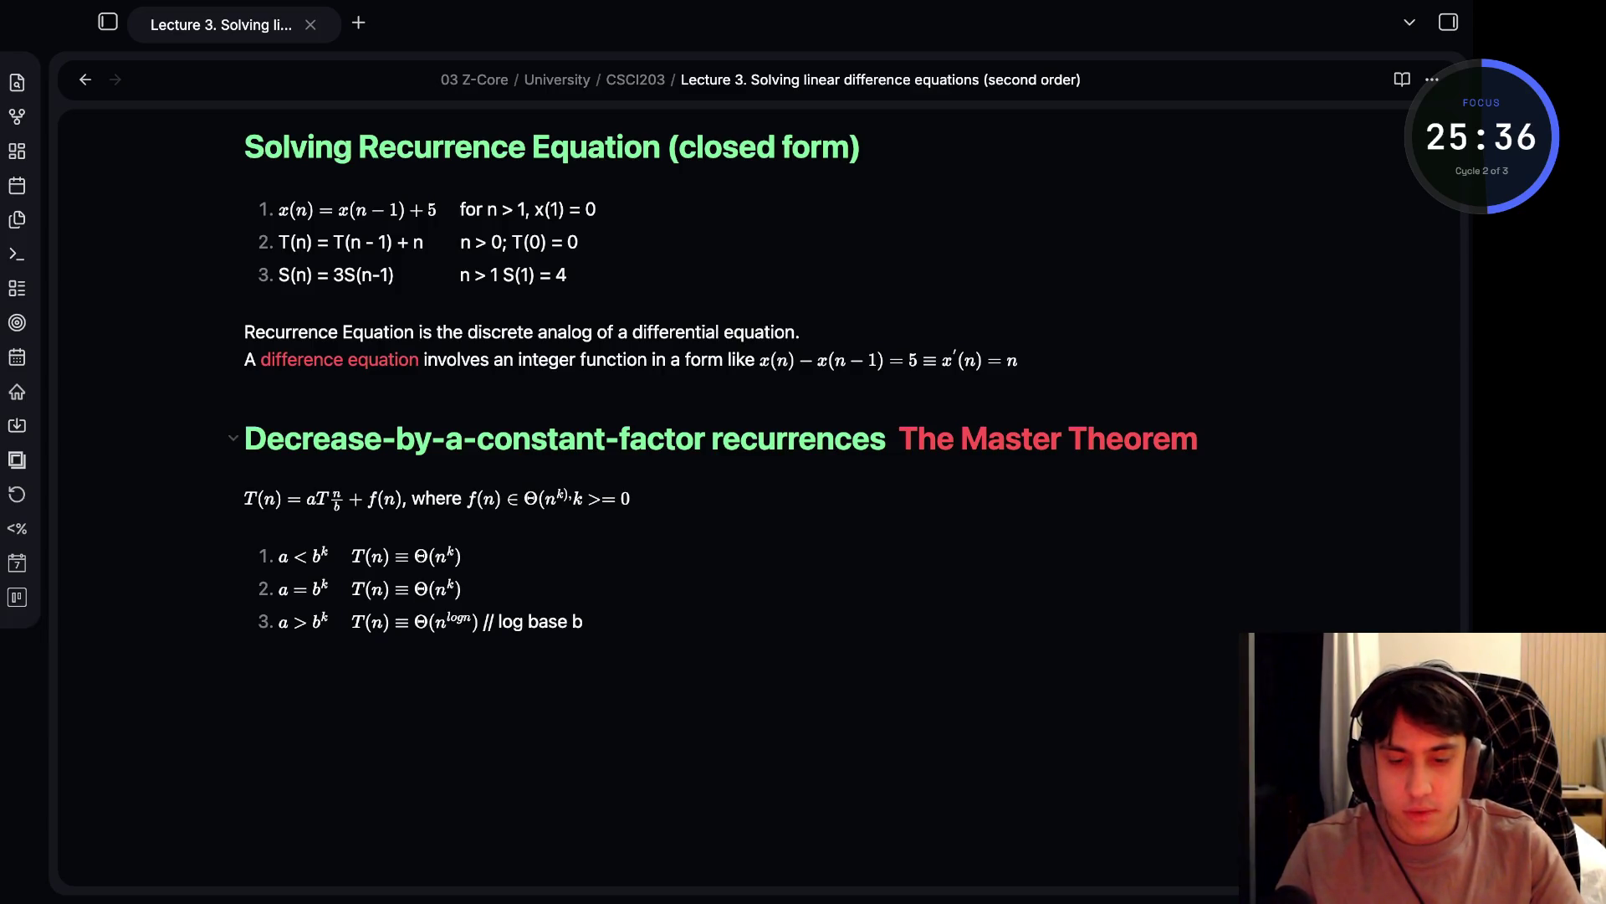
key("ctrl+e")
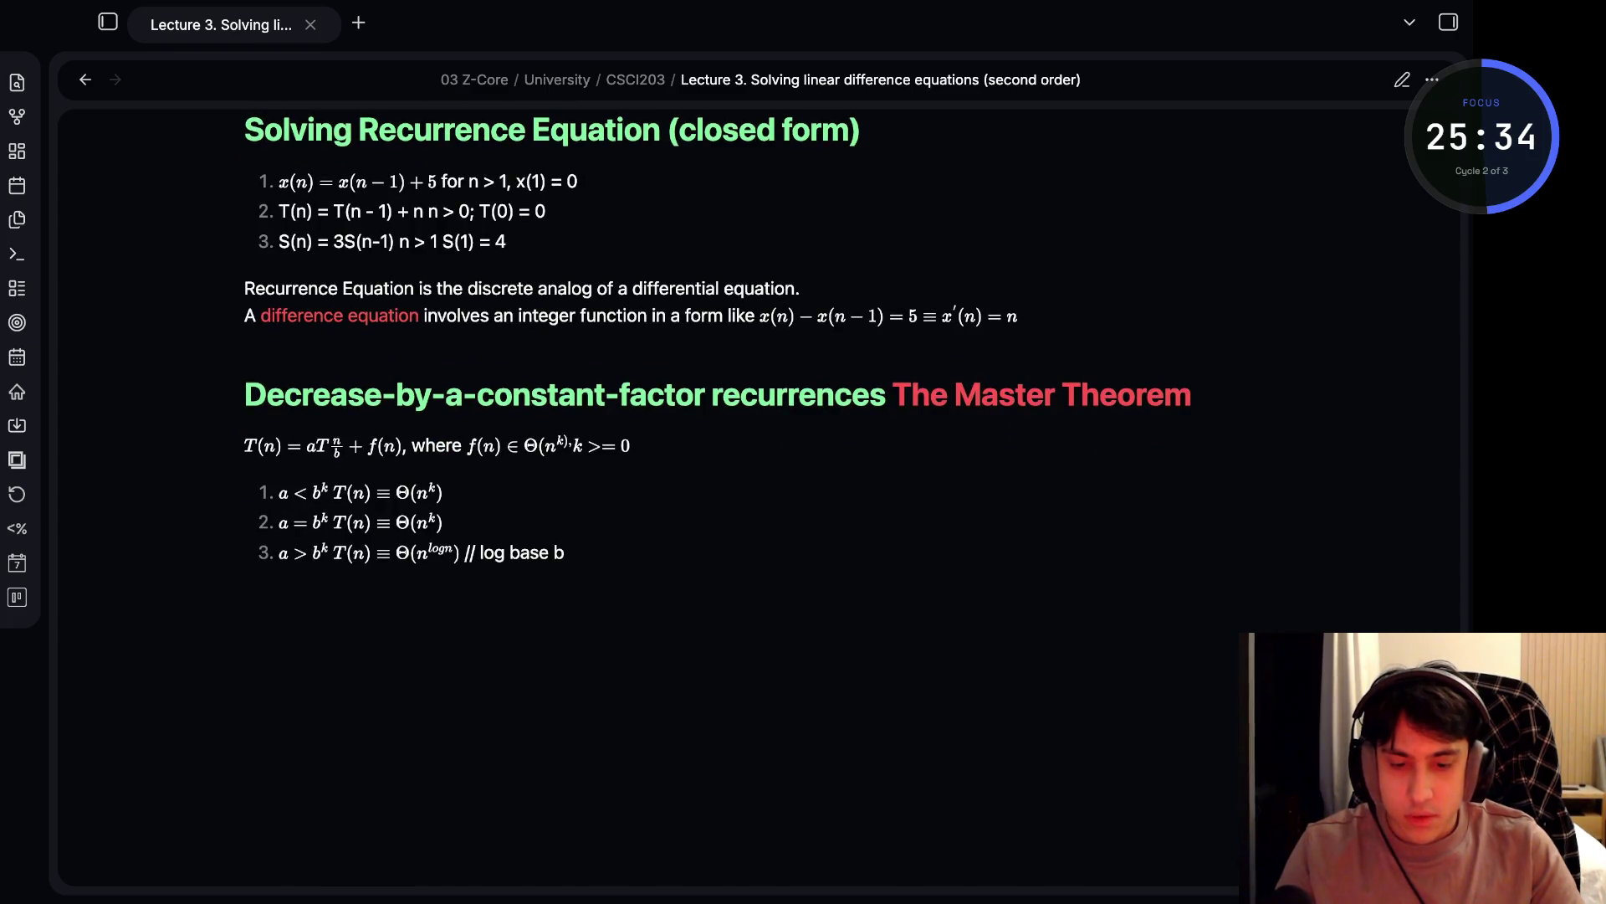
- Change case three's exponent to use the \log command and preview it
key("ctrl+e")
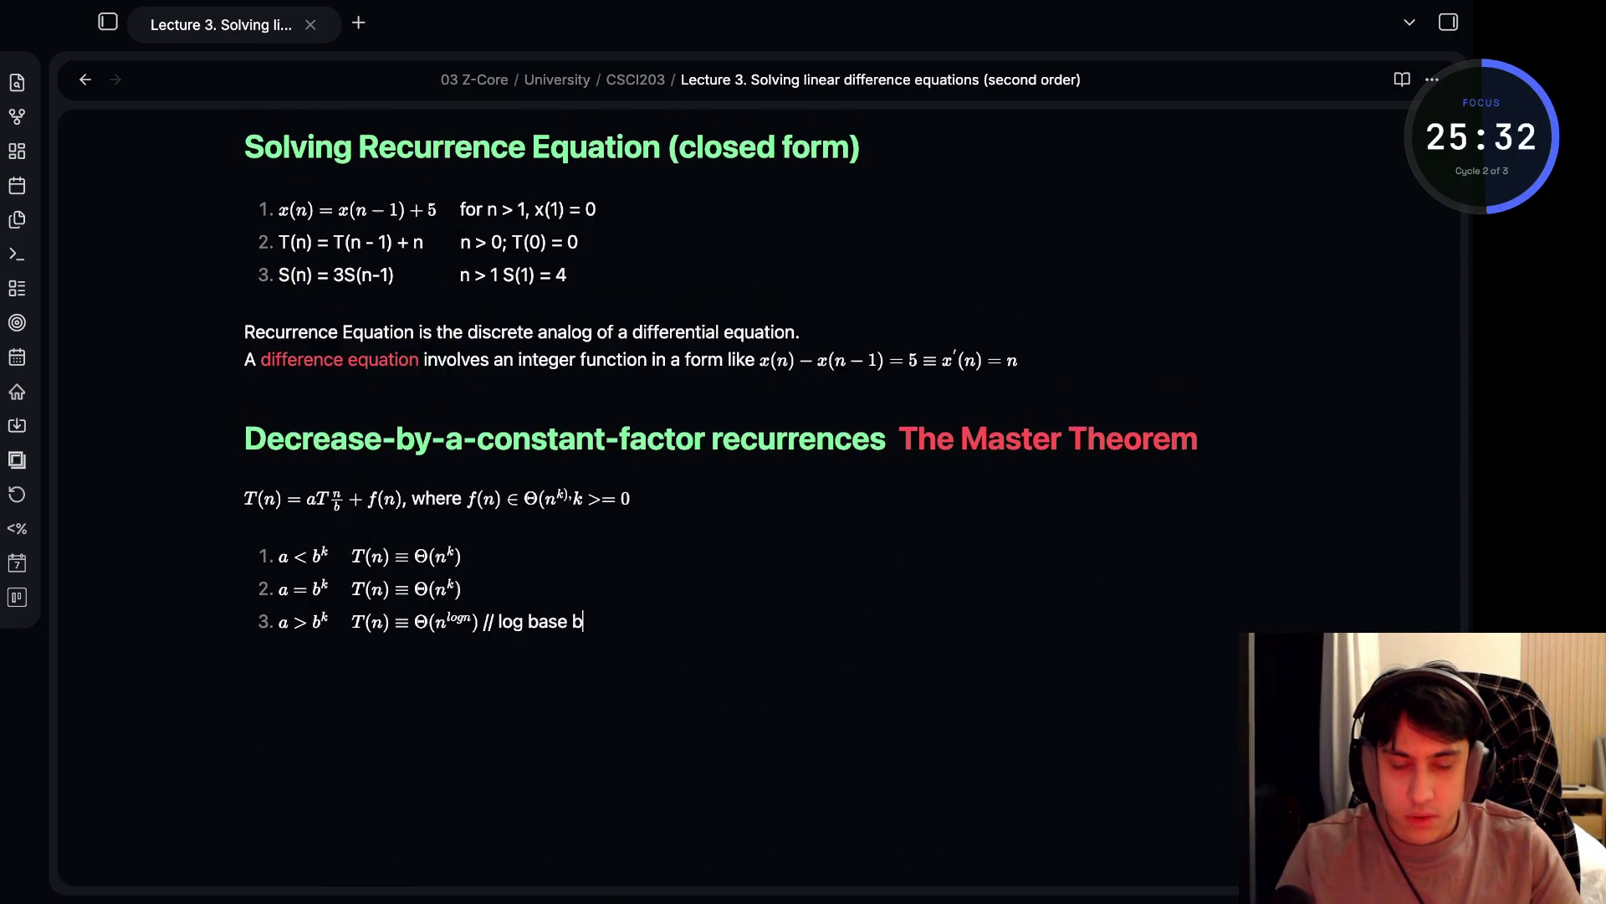
left_click(361, 622)
left_click(467, 622)
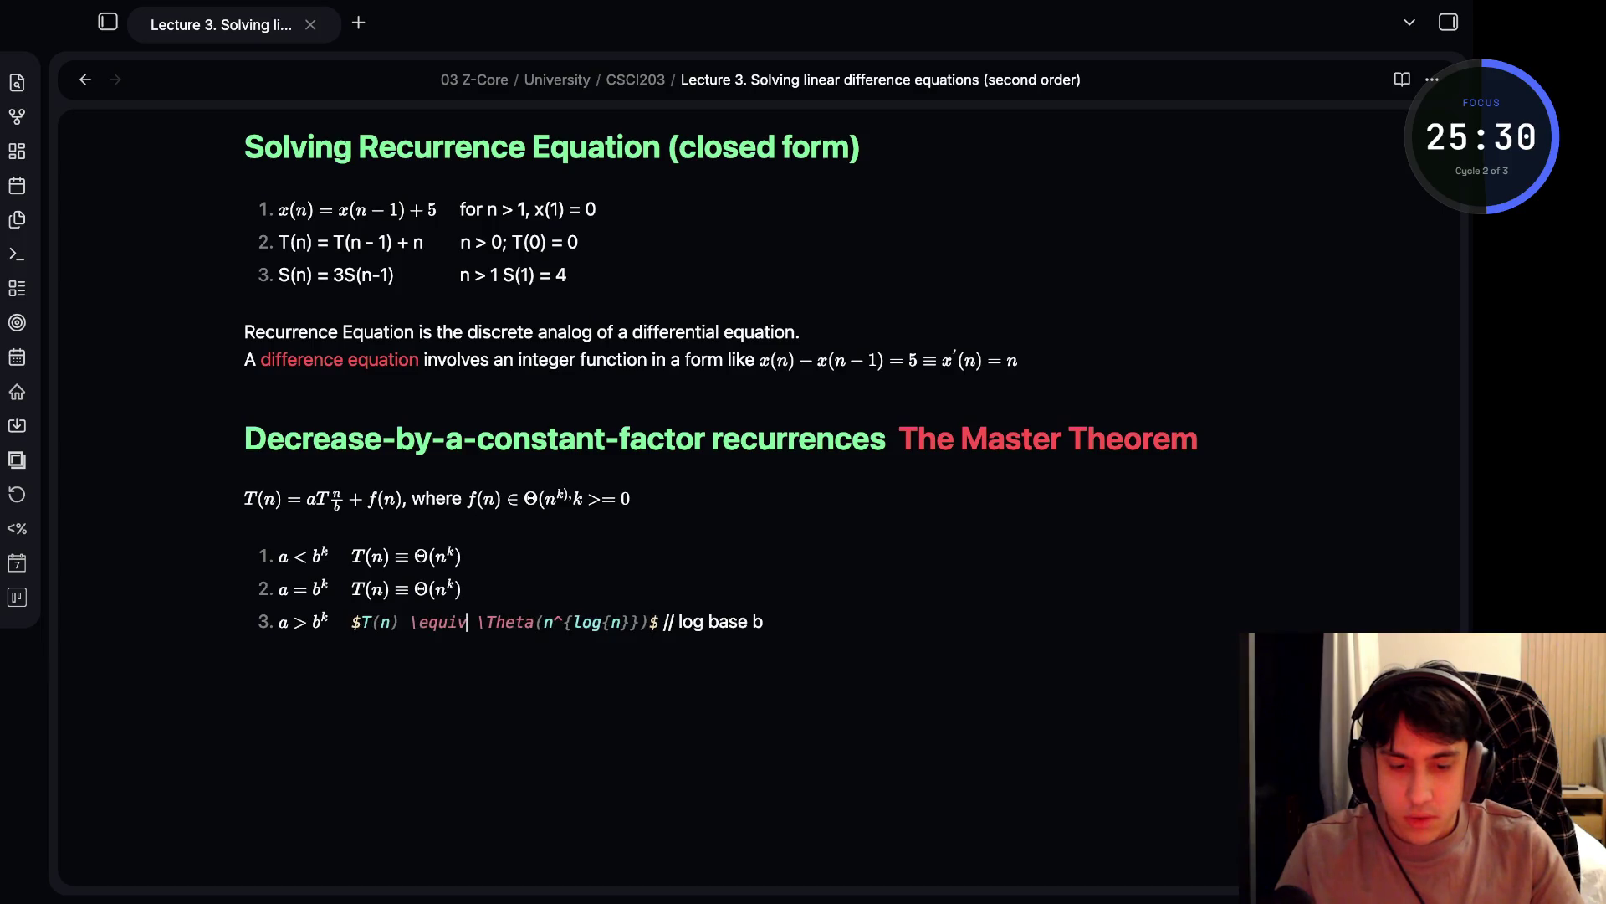
key("BackSpace")
key("BackSpace")
key("BackSpace")
type("n")
key("ctrl+e")
key("ctrl+e")
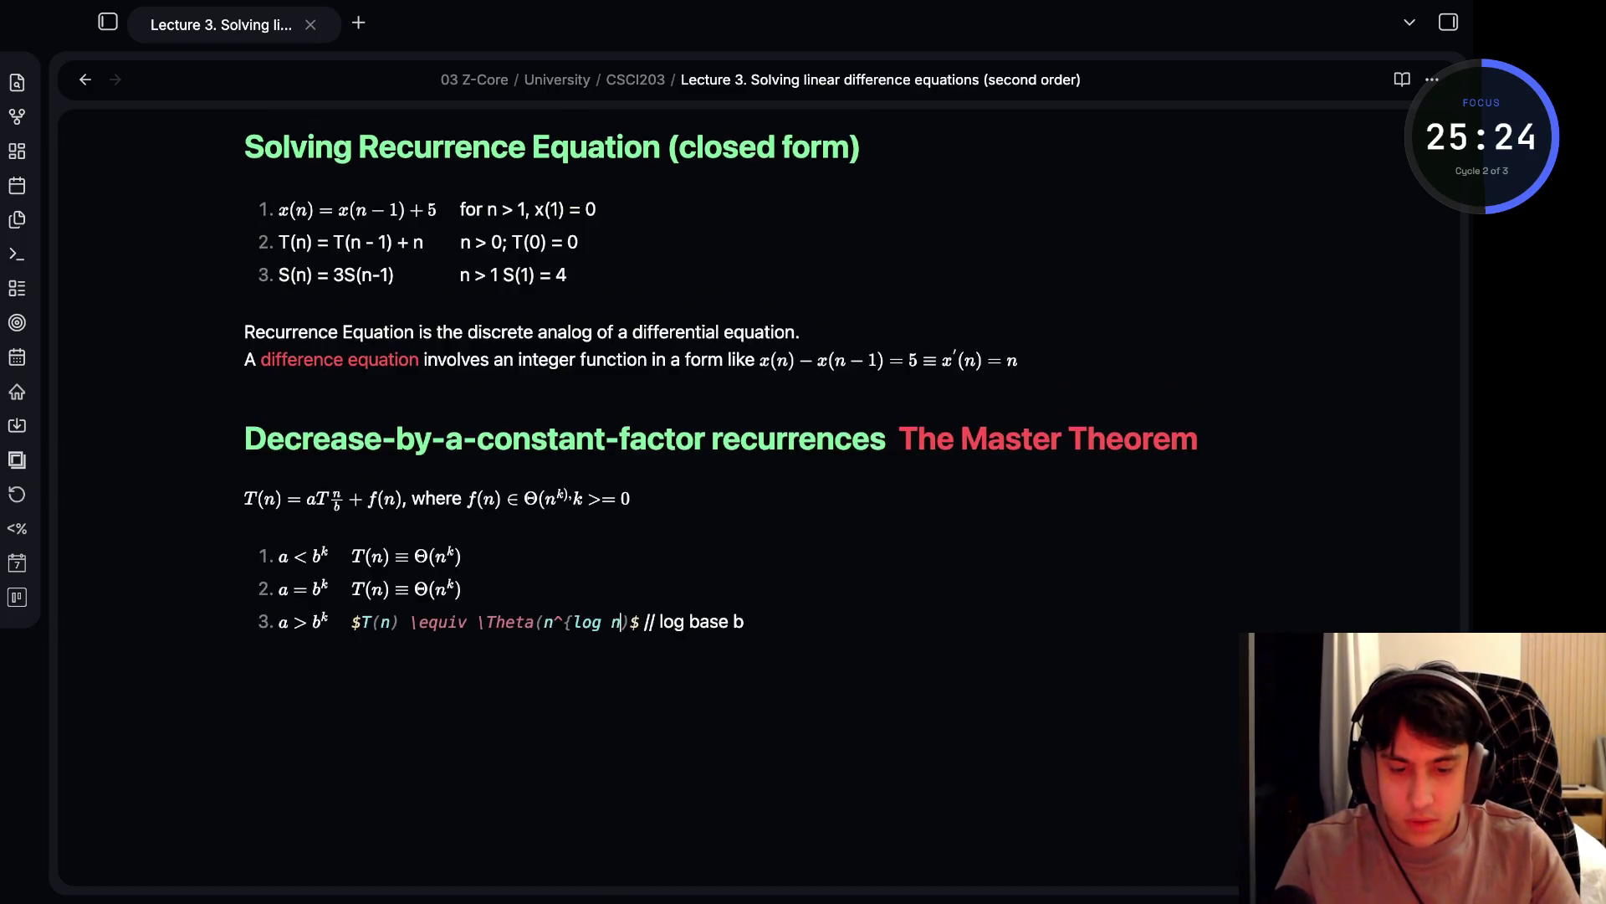
type("\\")
key("ctrl+e")
key("ctrl+e")
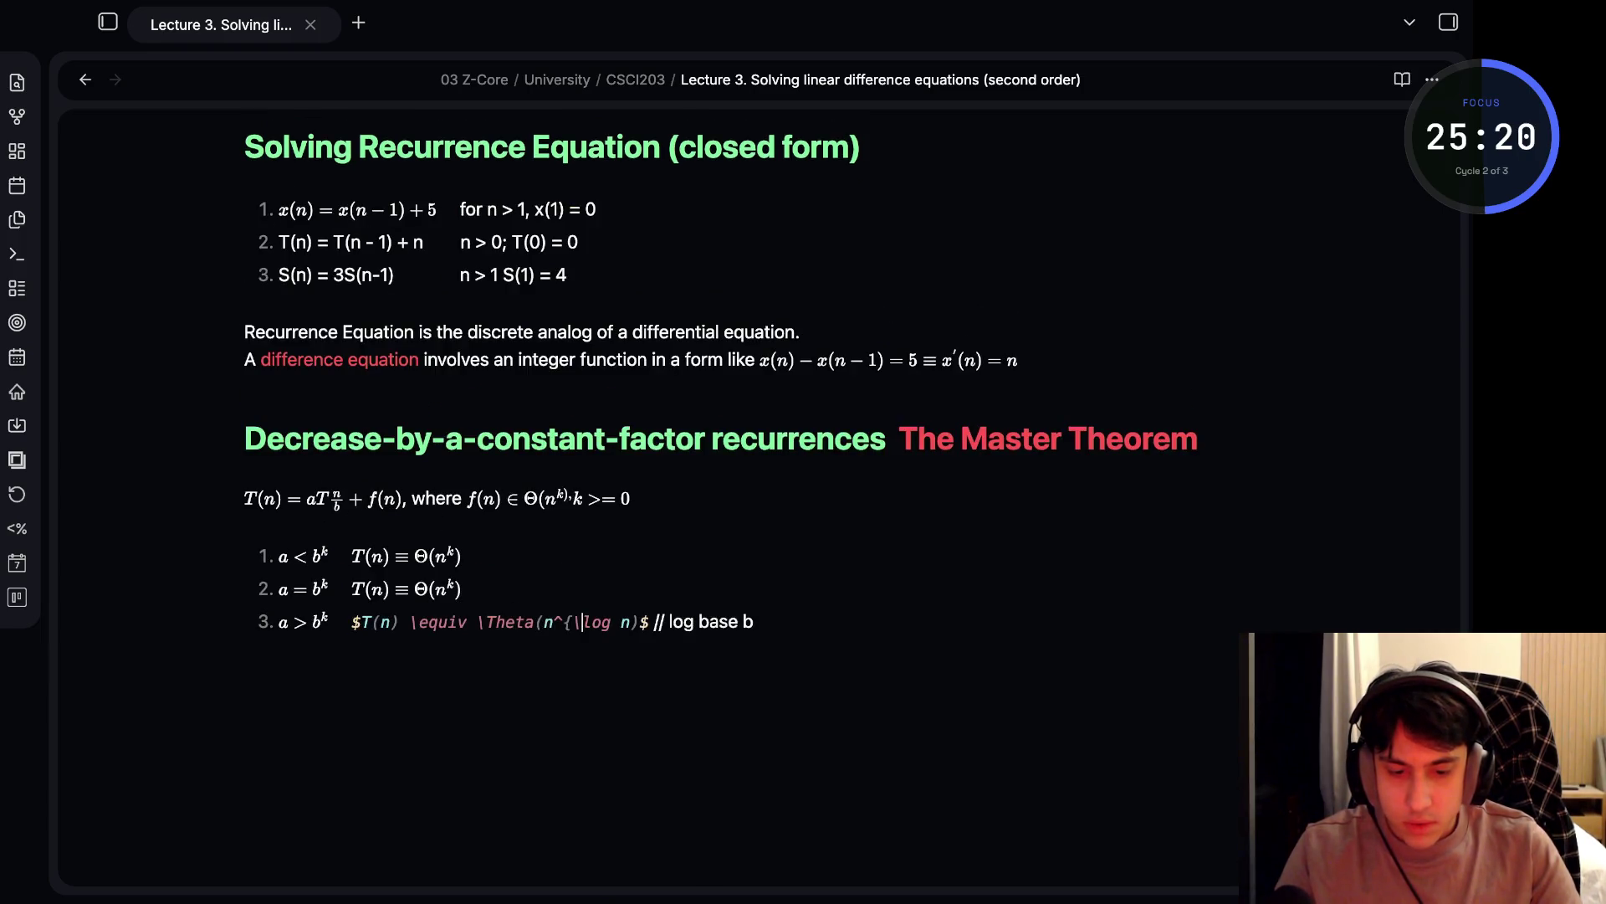
- Rewrite the exponent so it reads n^{\log n} with a plain n
key("BackSpace")
type("{")
key("Right")
type("}")
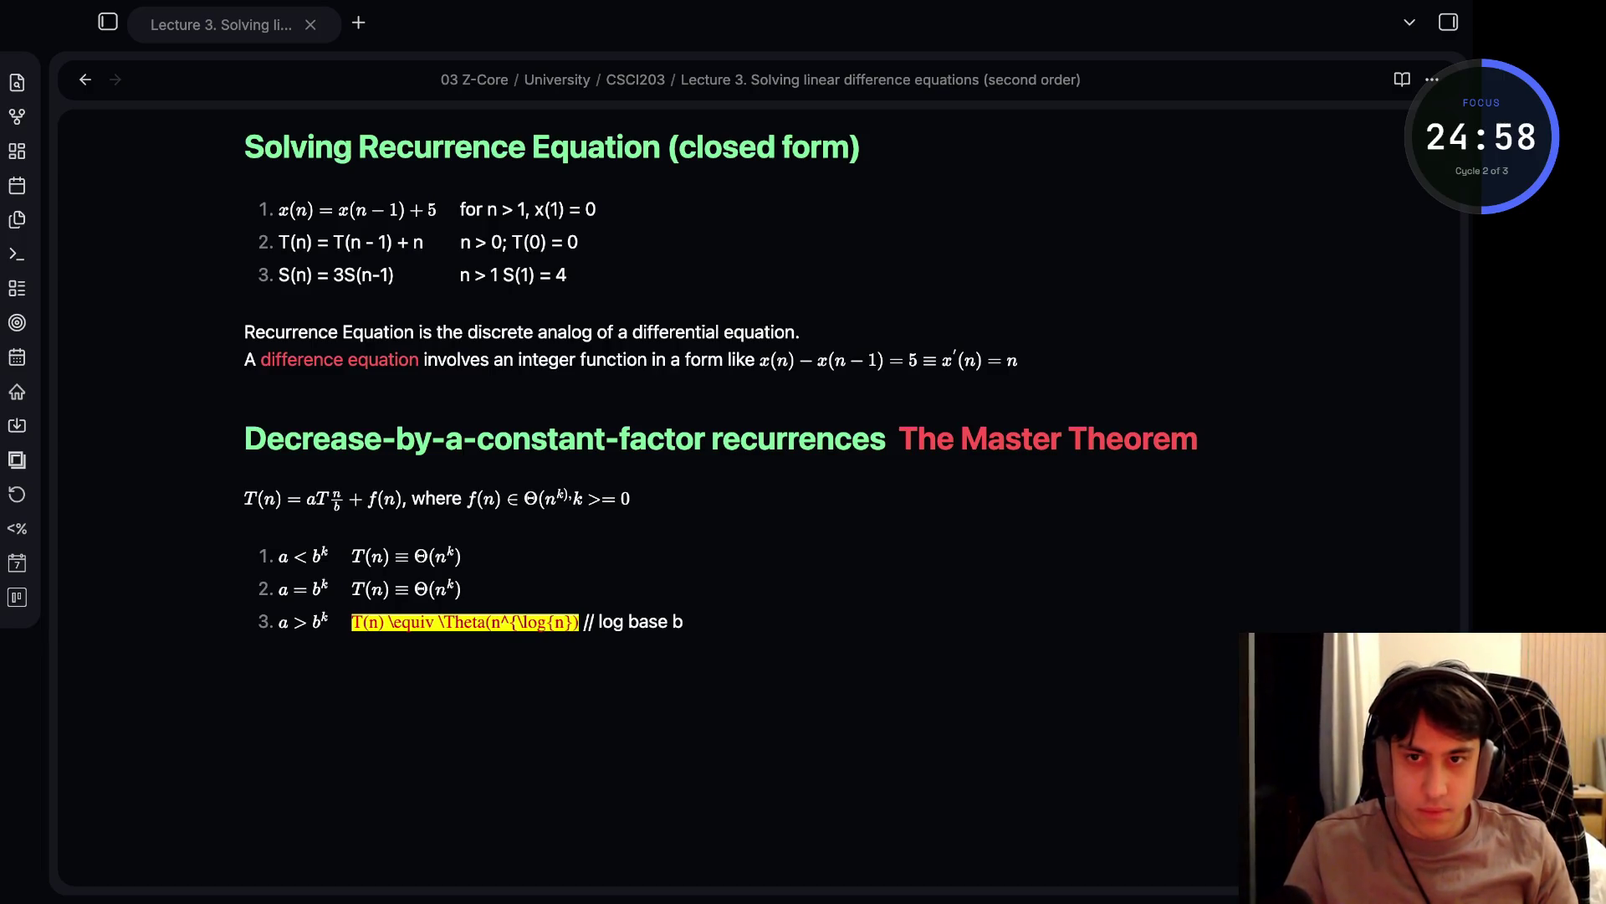
left_click(641, 622)
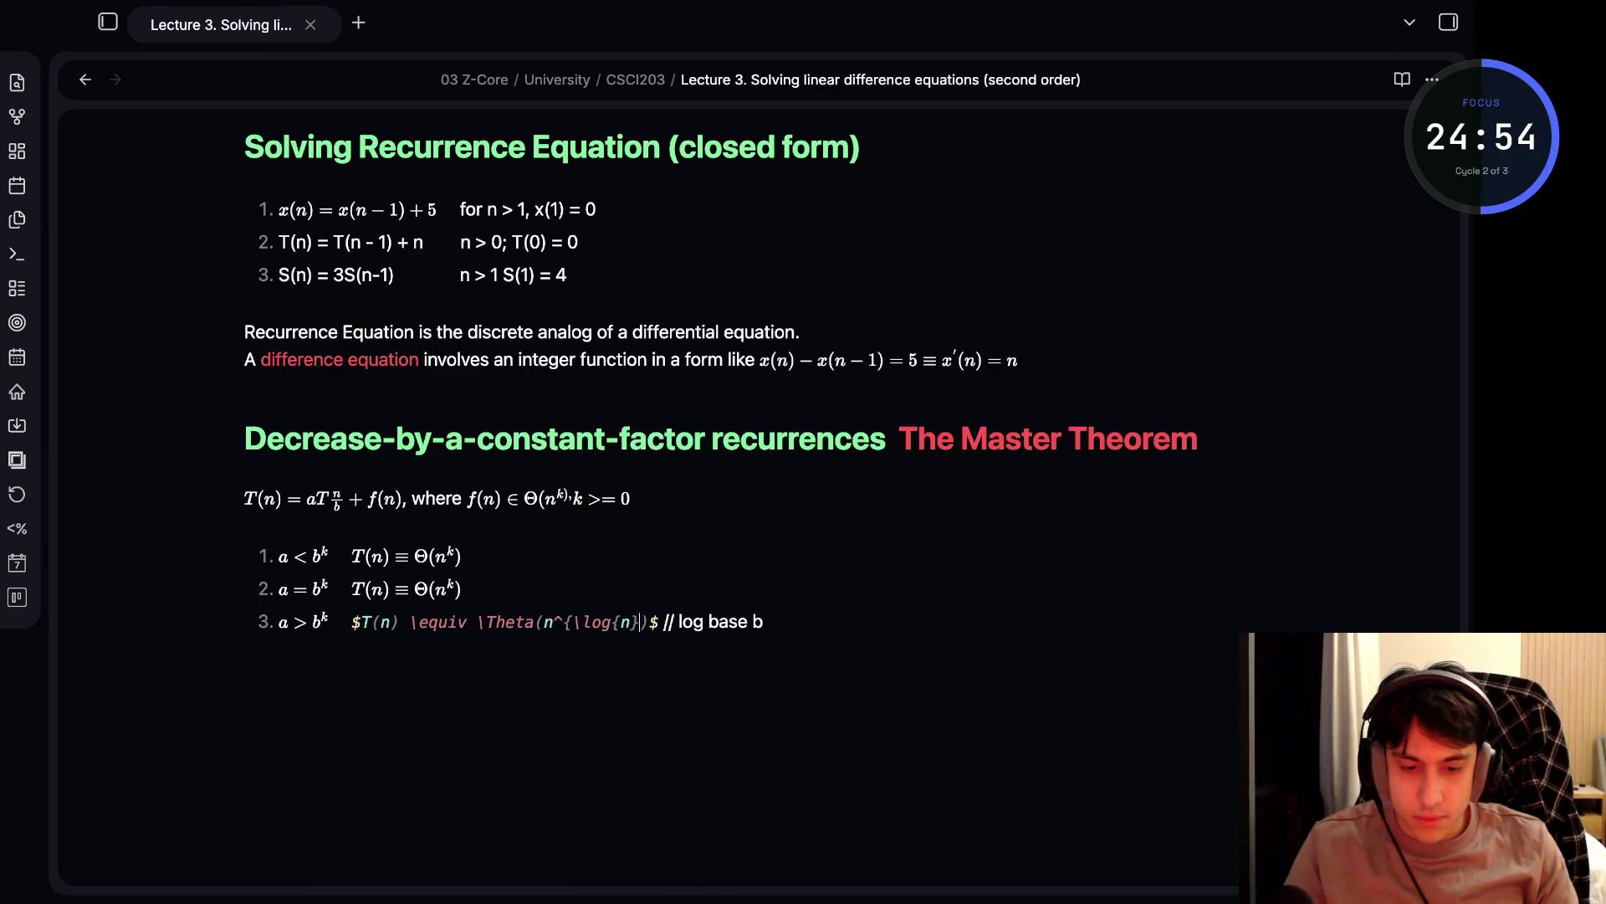
key("BackSpace")
key("BackSpace")
type("n")
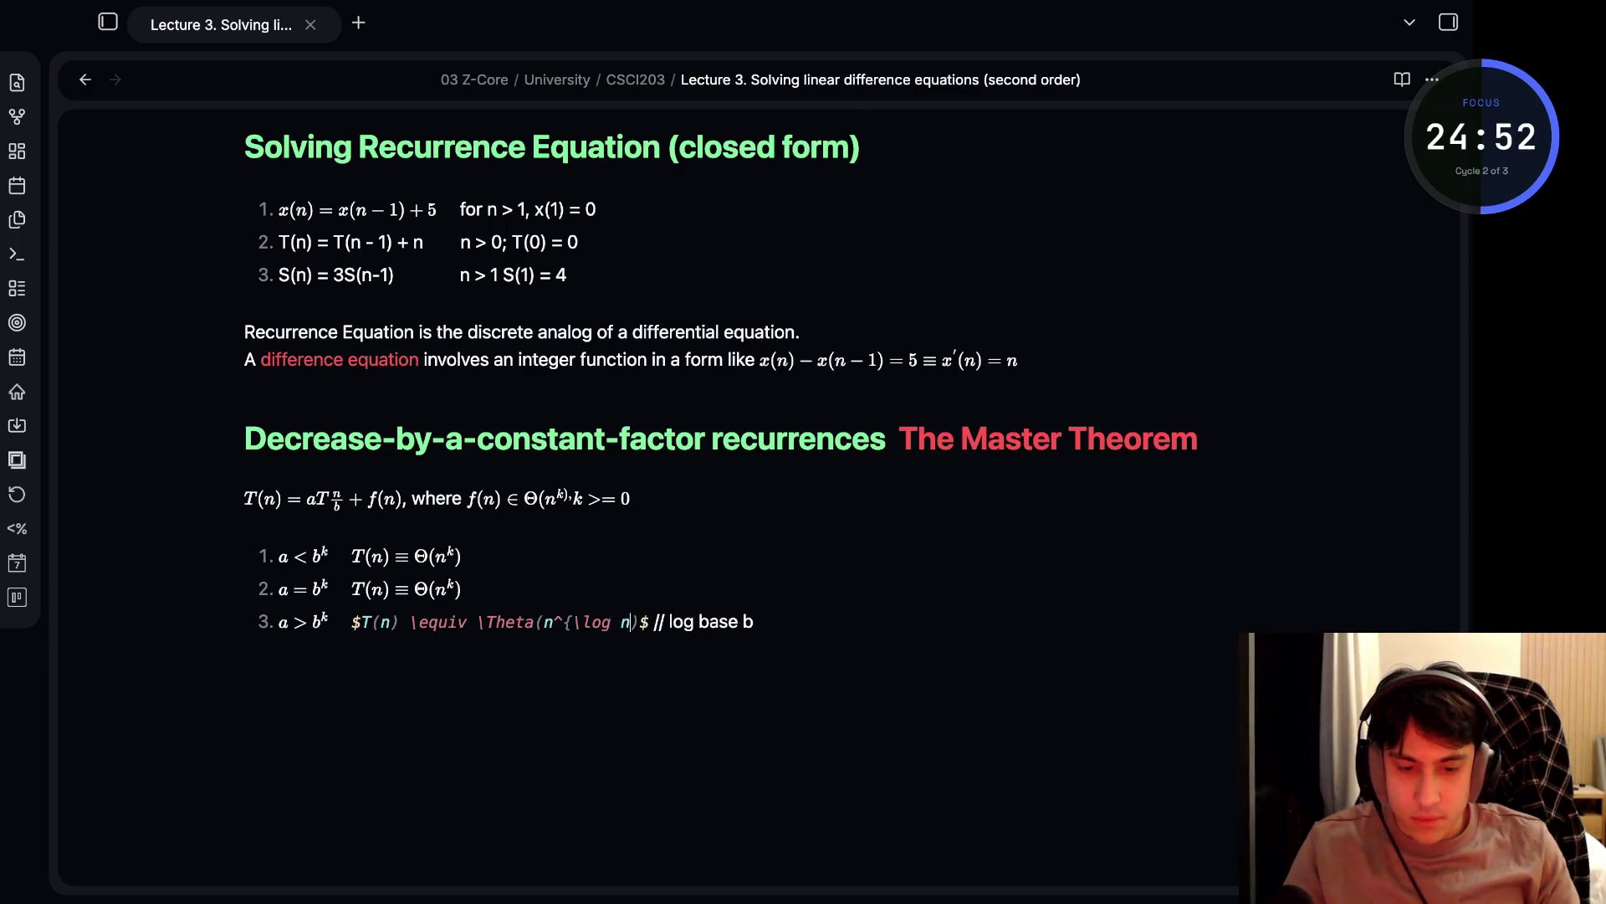
key("ctrl+e")
key("ctrl+e")
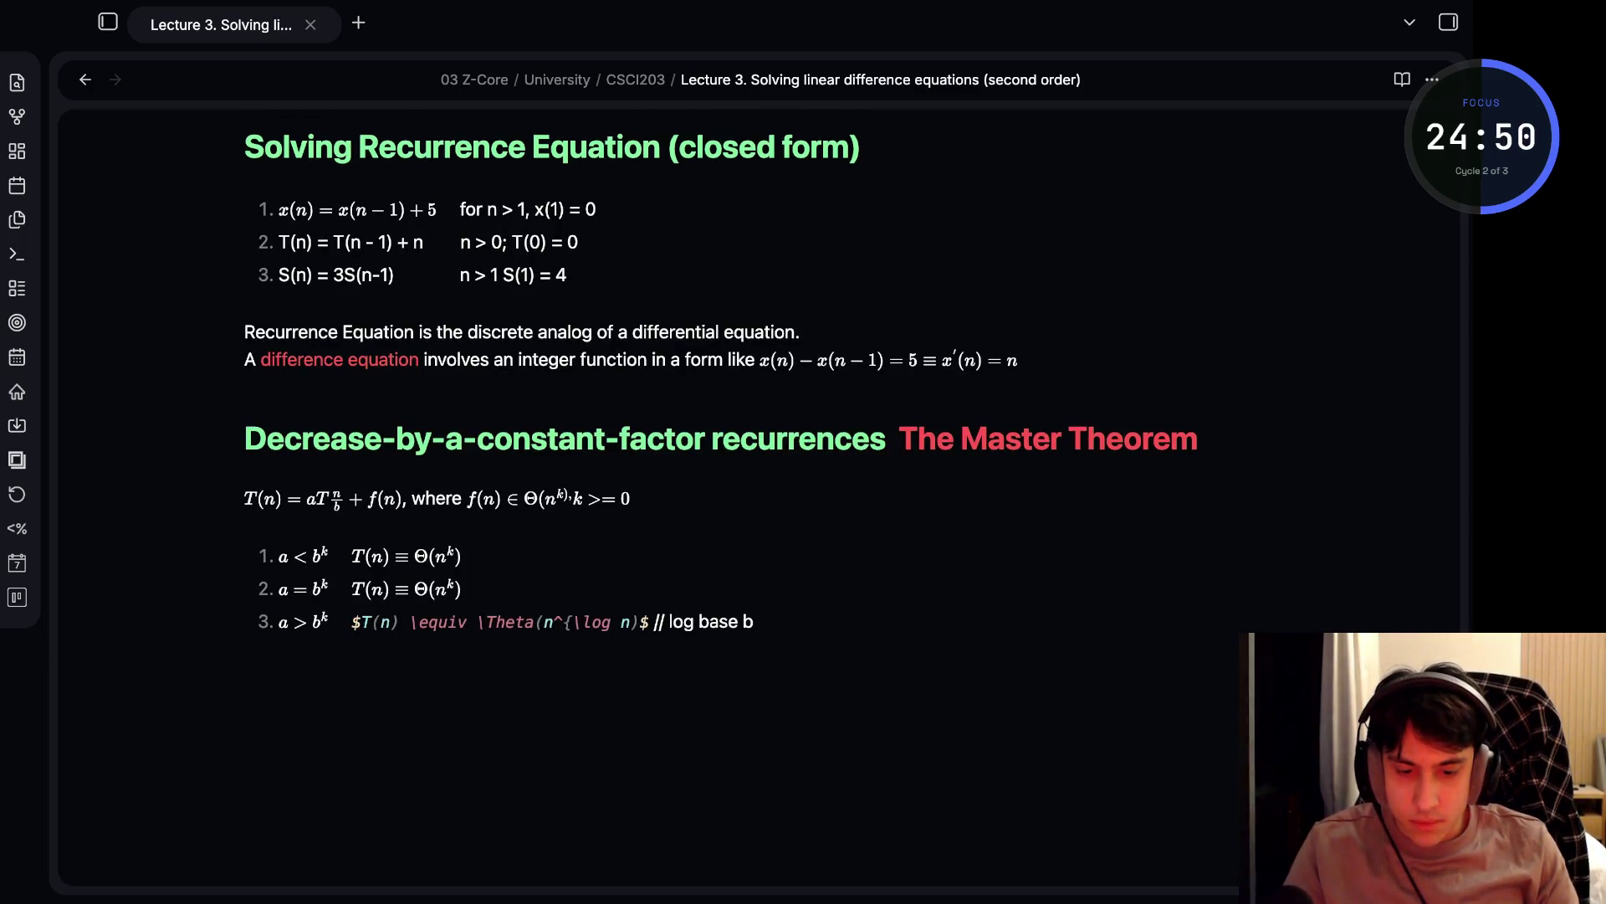
left_click(572, 622)
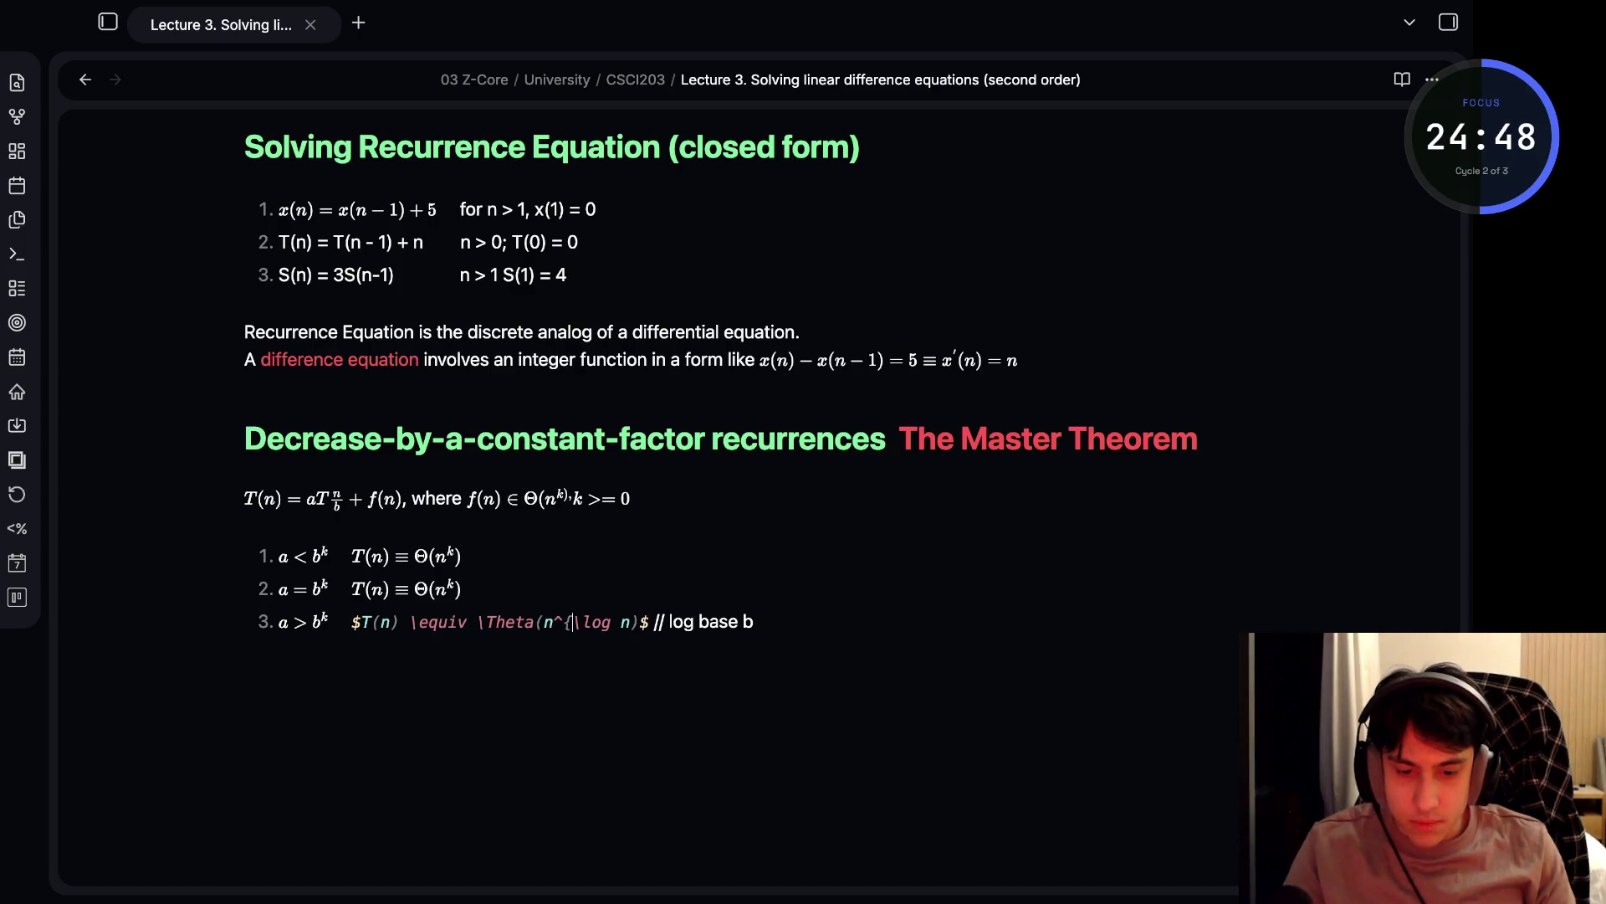
left_click(629, 622)
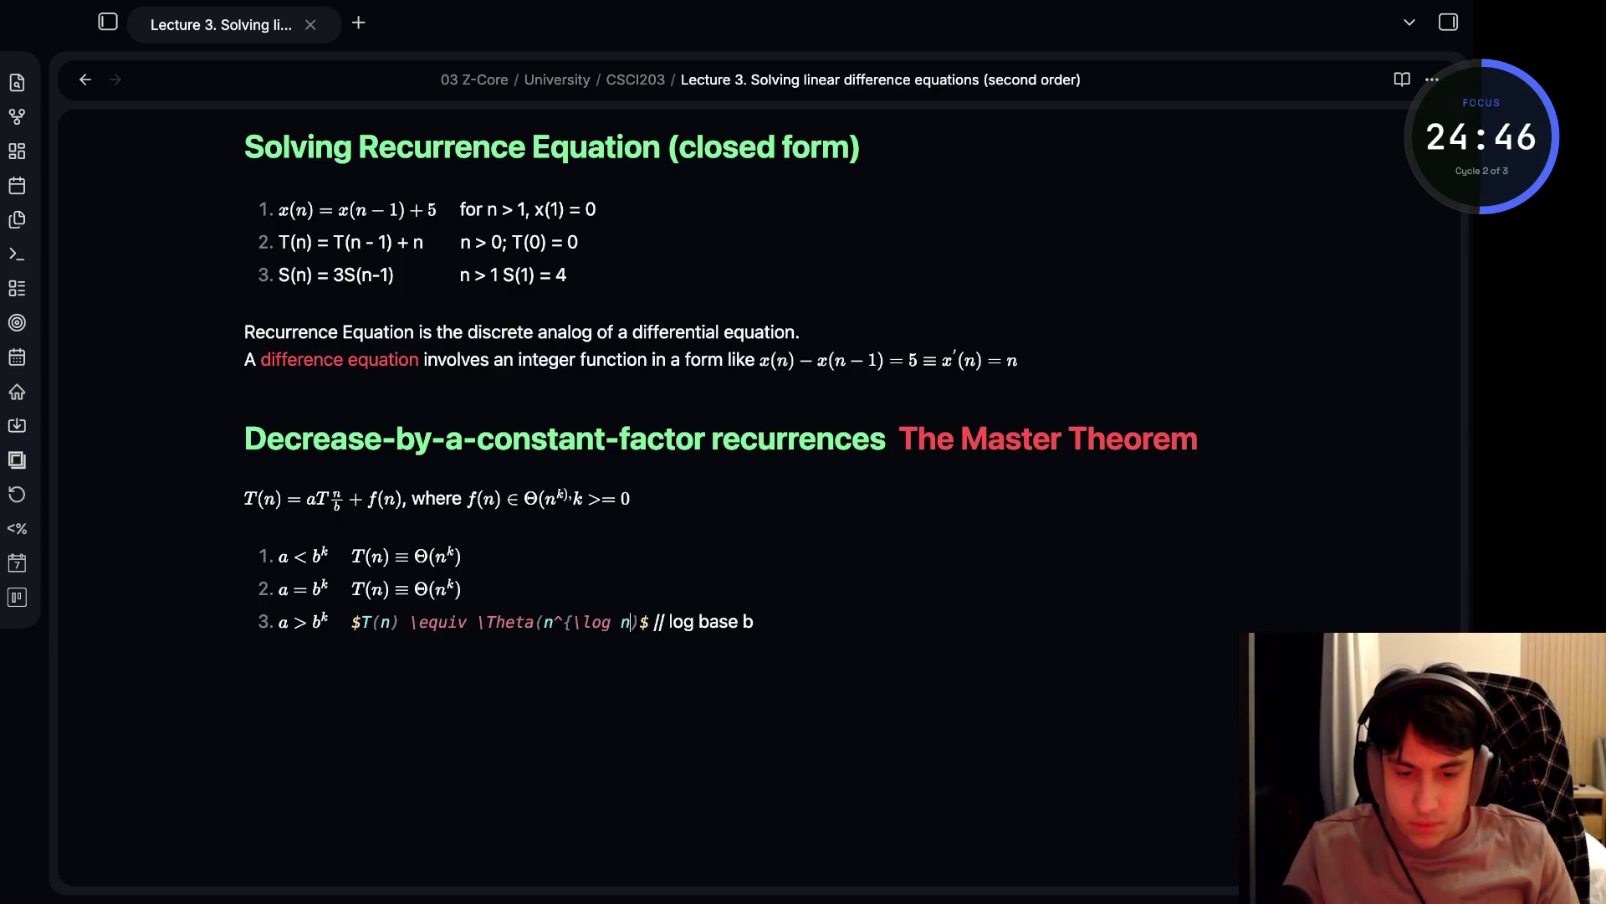
- Add the missing closing brace so case three previews as T(n) ≡ Θ(n^{log n})
type("}")
key("ctrl+e")
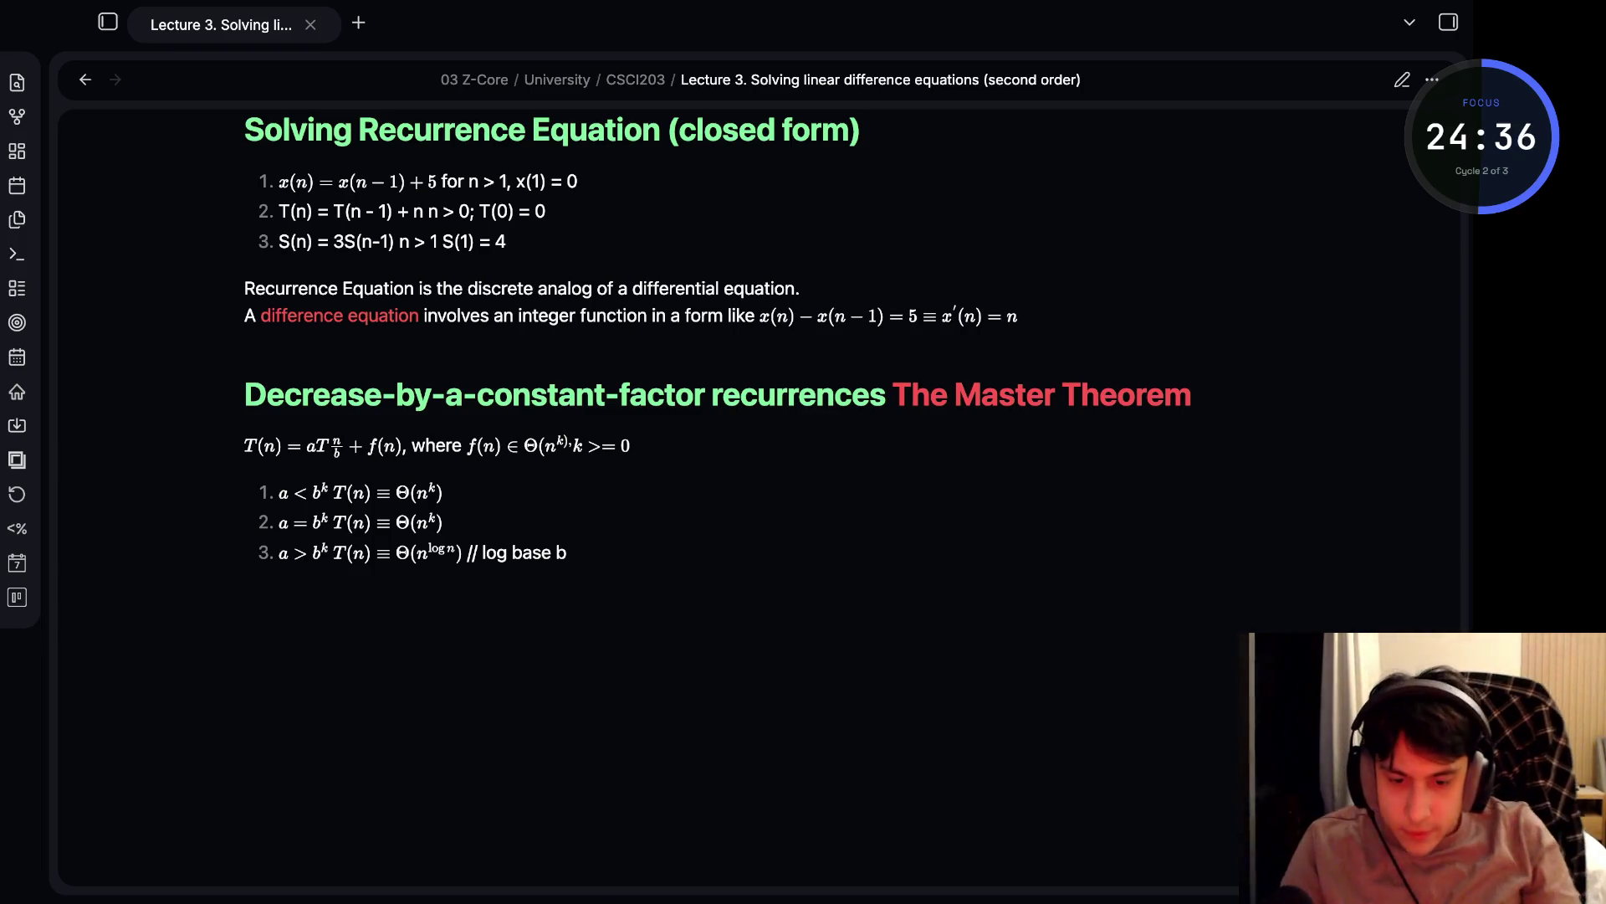
key("ctrl+e")
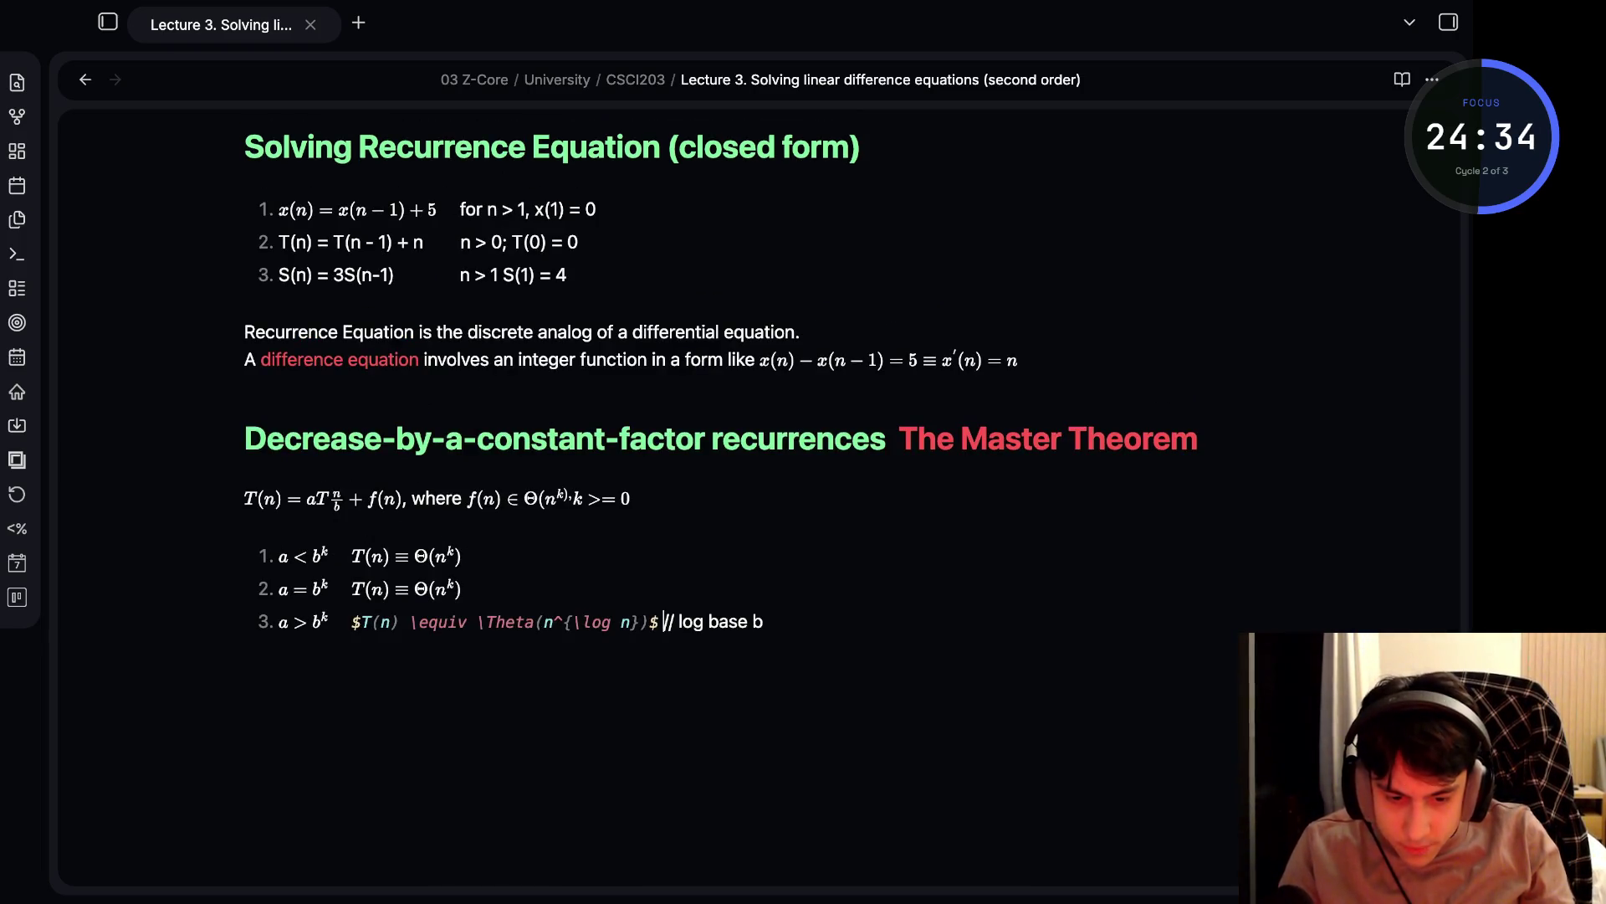
- Adjust the spacing before the '// log base b' comment and remove the extra fourth list item
key("Right")
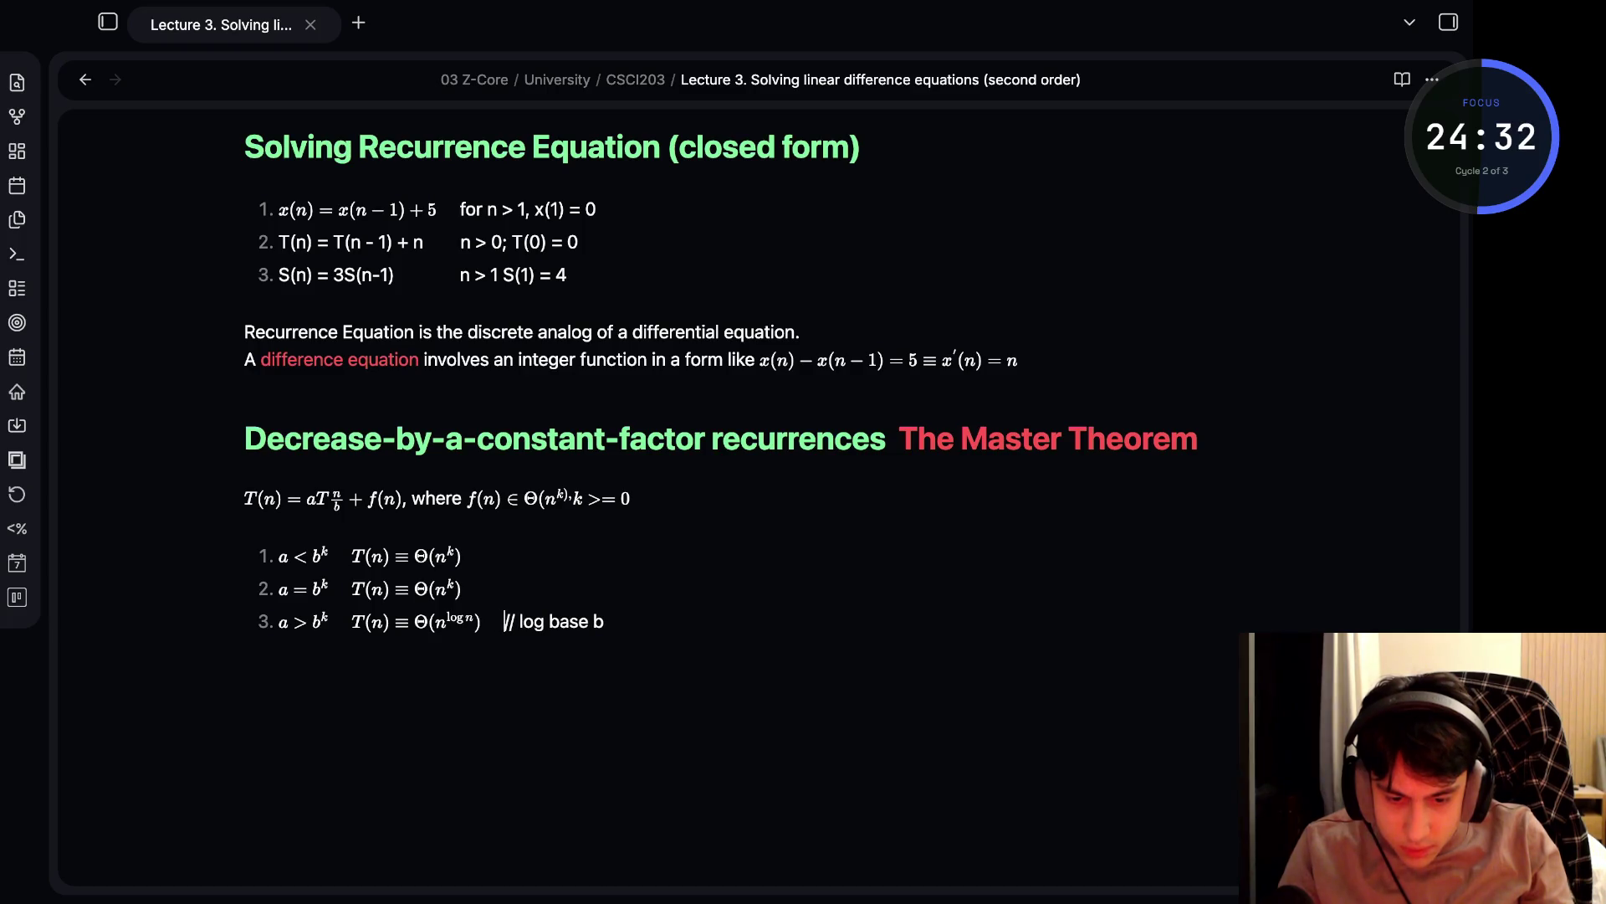
key("BackSpace")
key("BackSpace")
key("BackSpace")
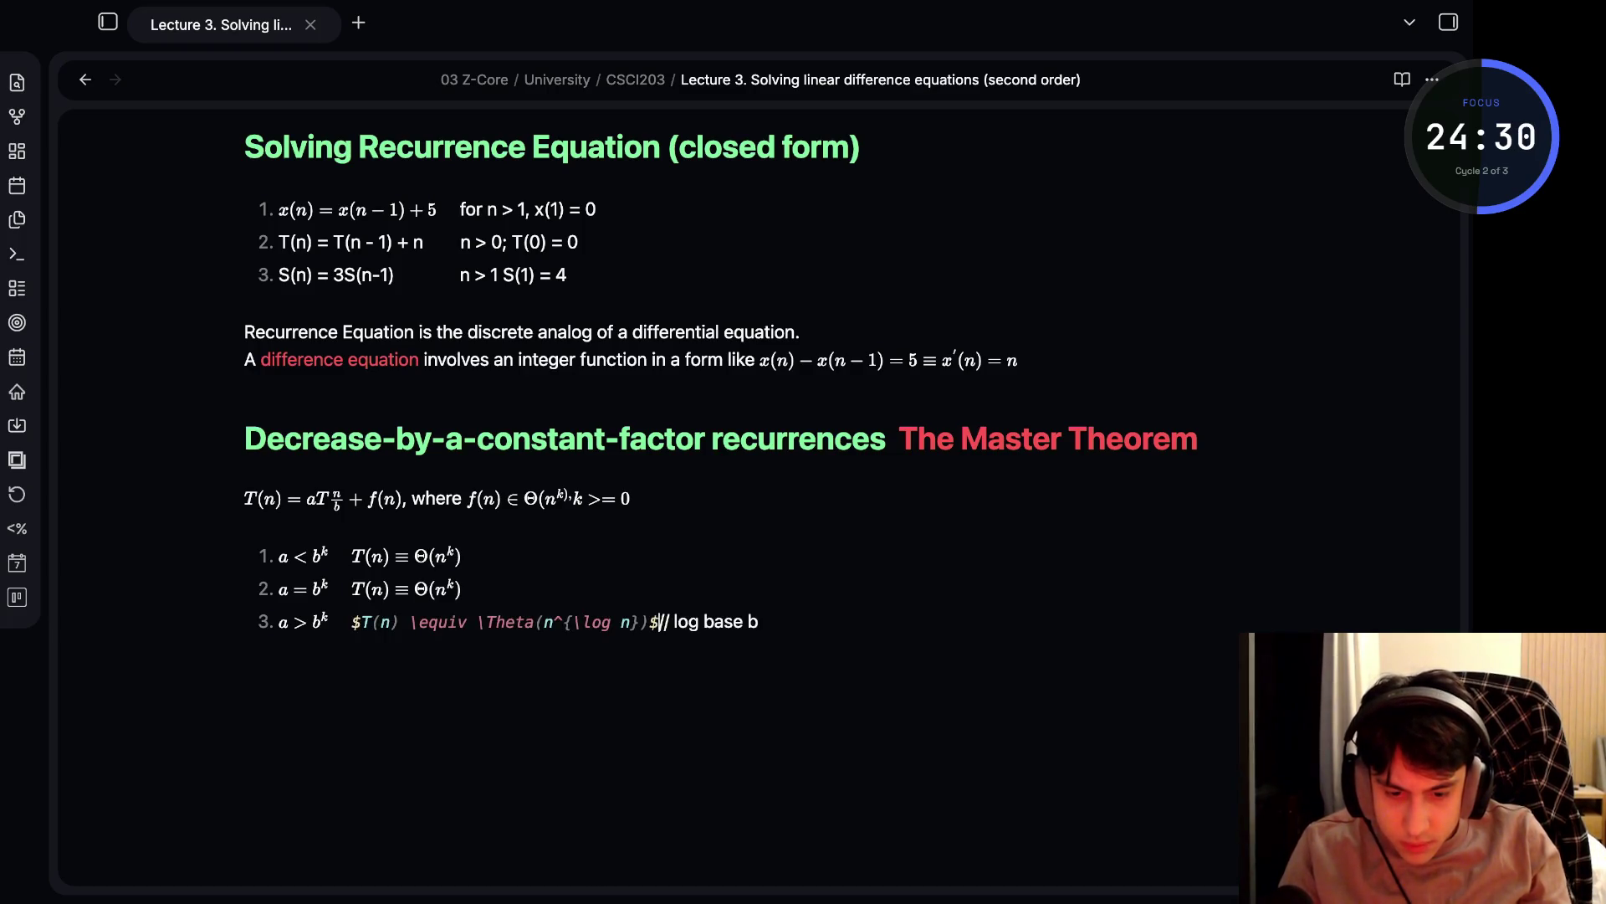
type(".")
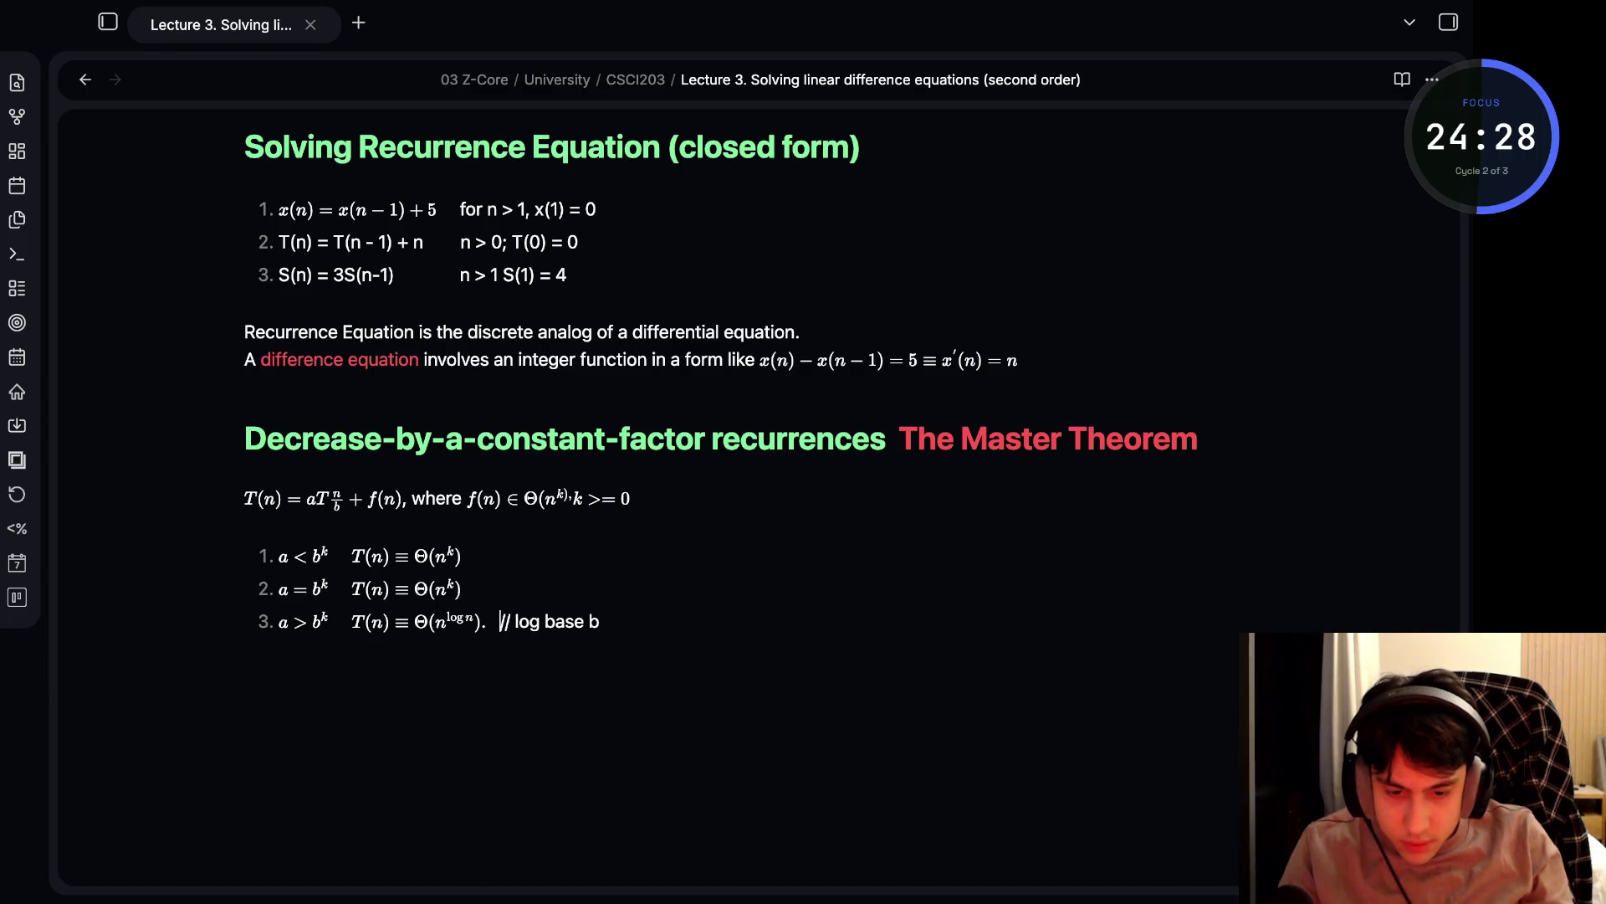
key("BackSpace")
left_click(600, 621)
key("Return")
key("BackSpace")
key("BackSpace")
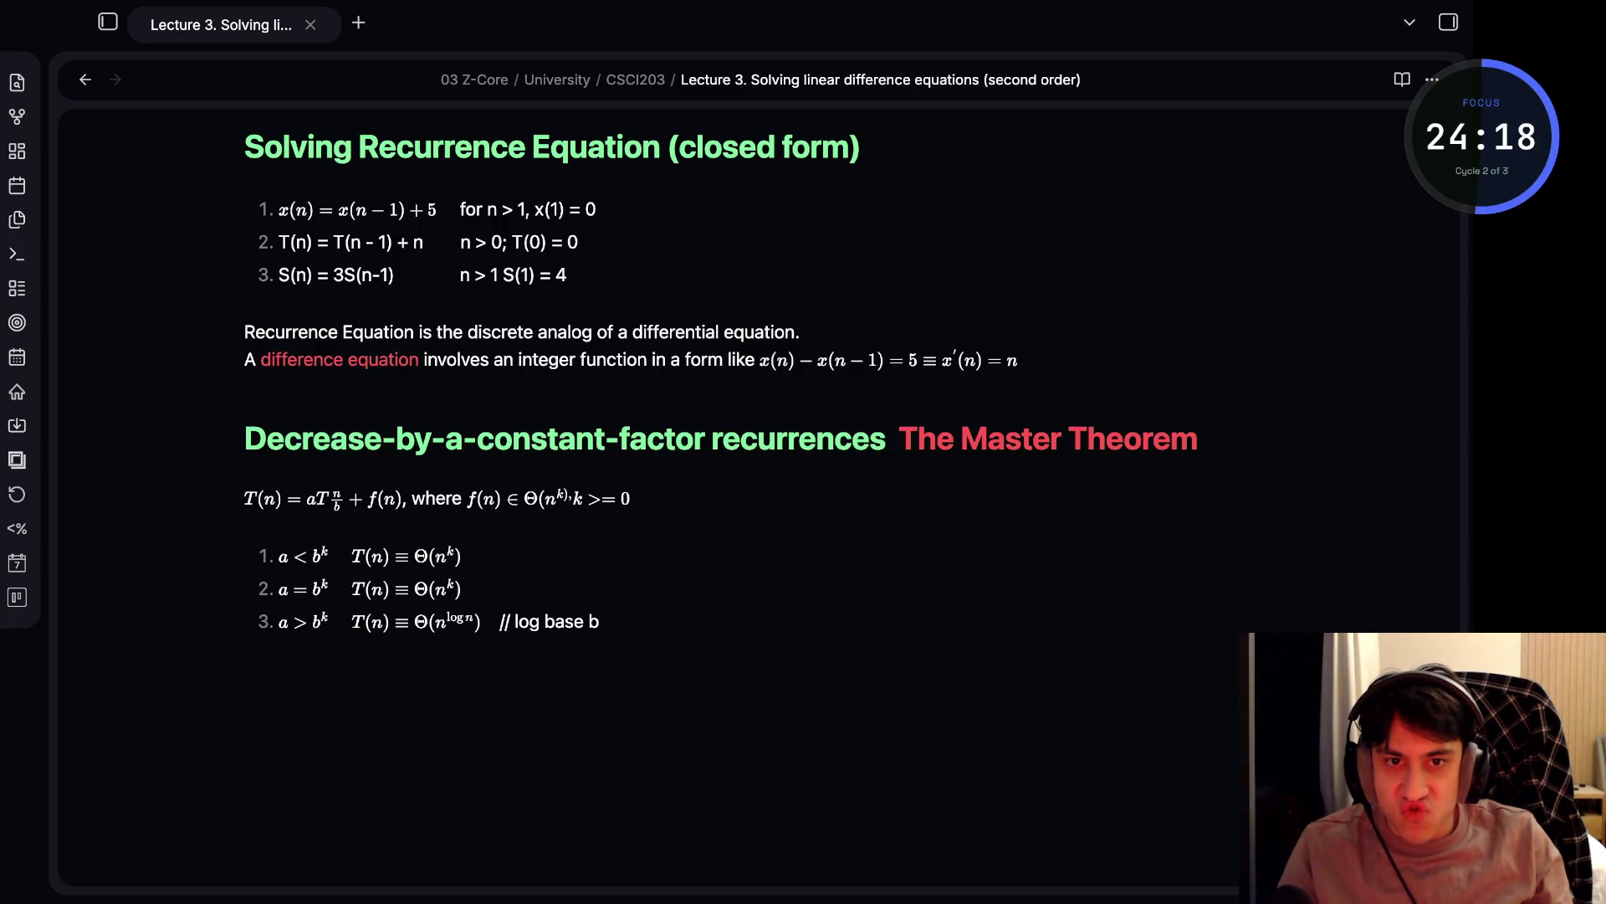
- Rewrite case two as $T(n) \equiv \Theta(n^{k} \log n)$ followed by a '// log base' comment
key("Up")
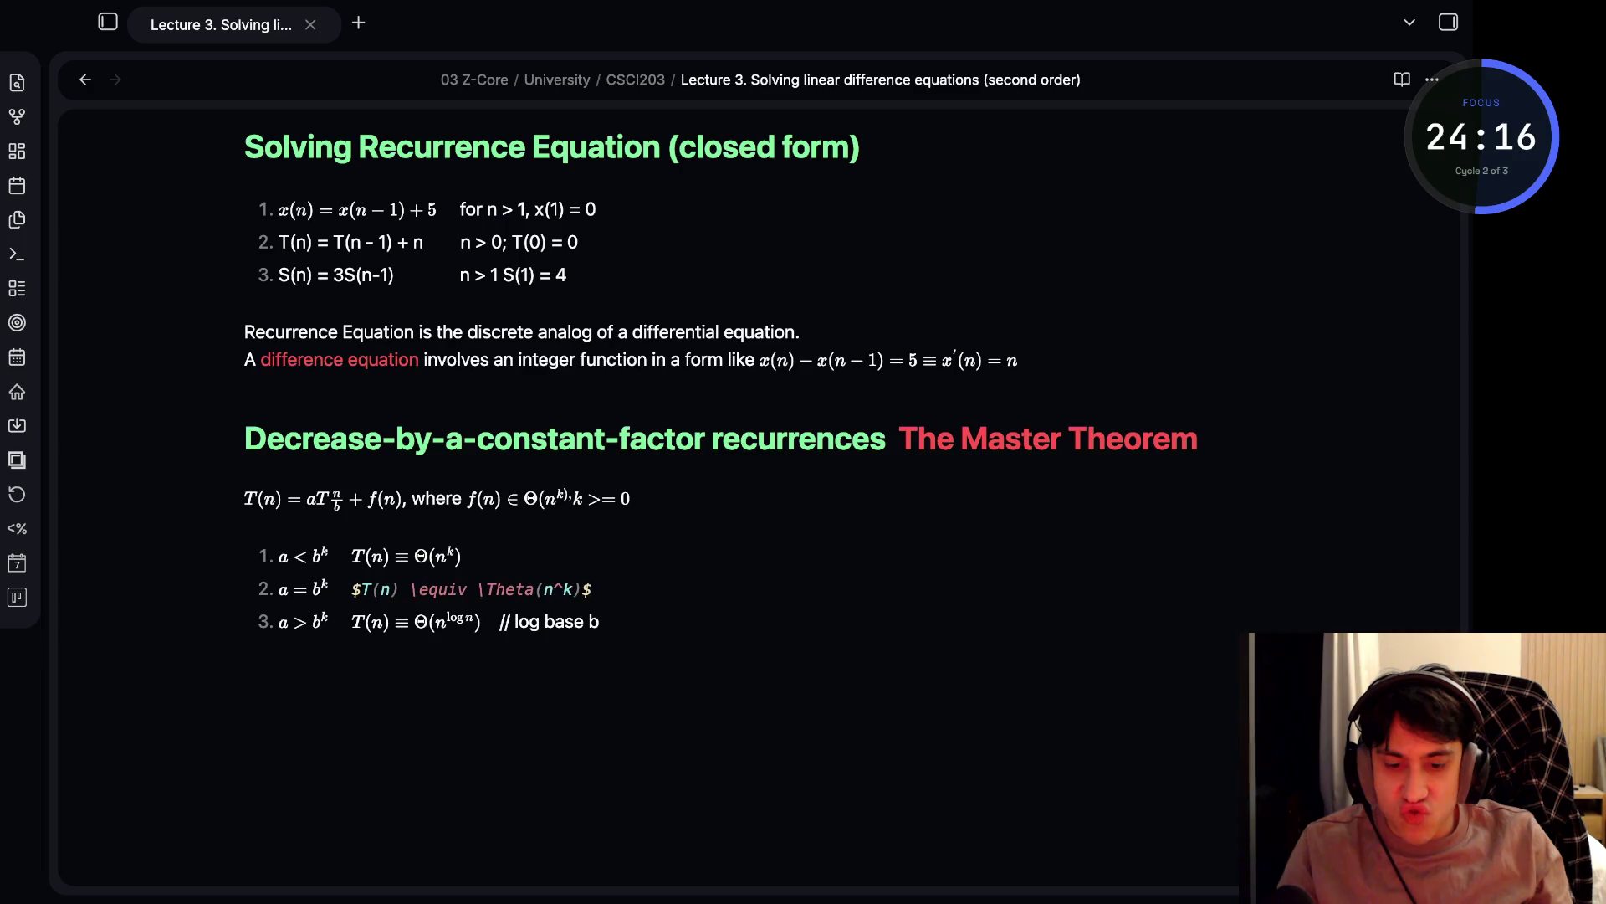
key("Down")
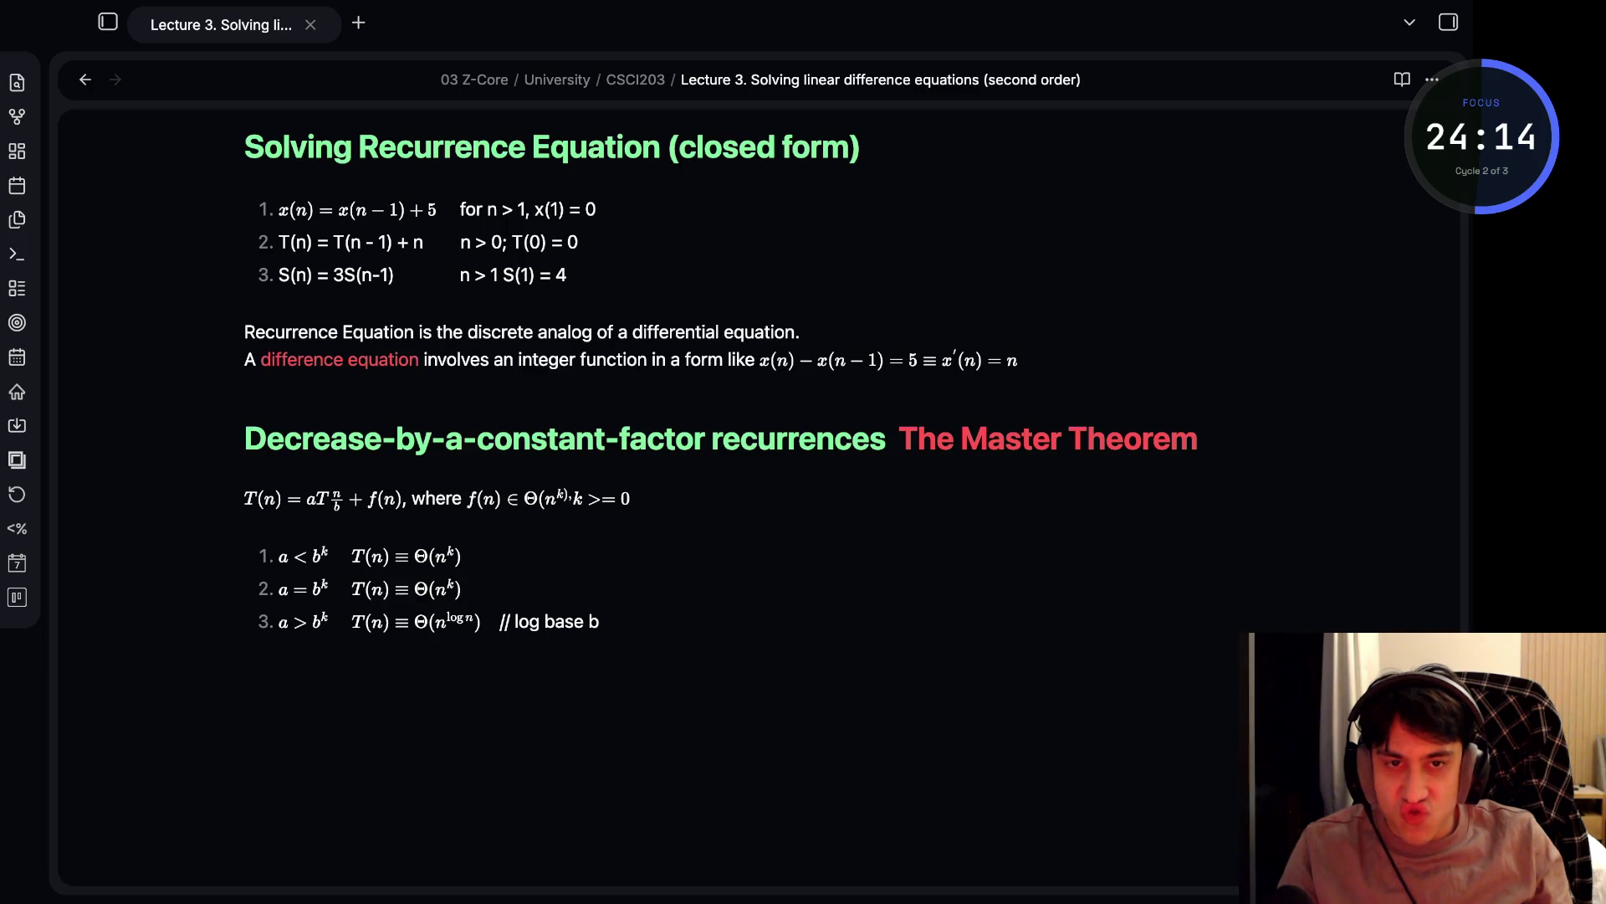
left_click(544, 589)
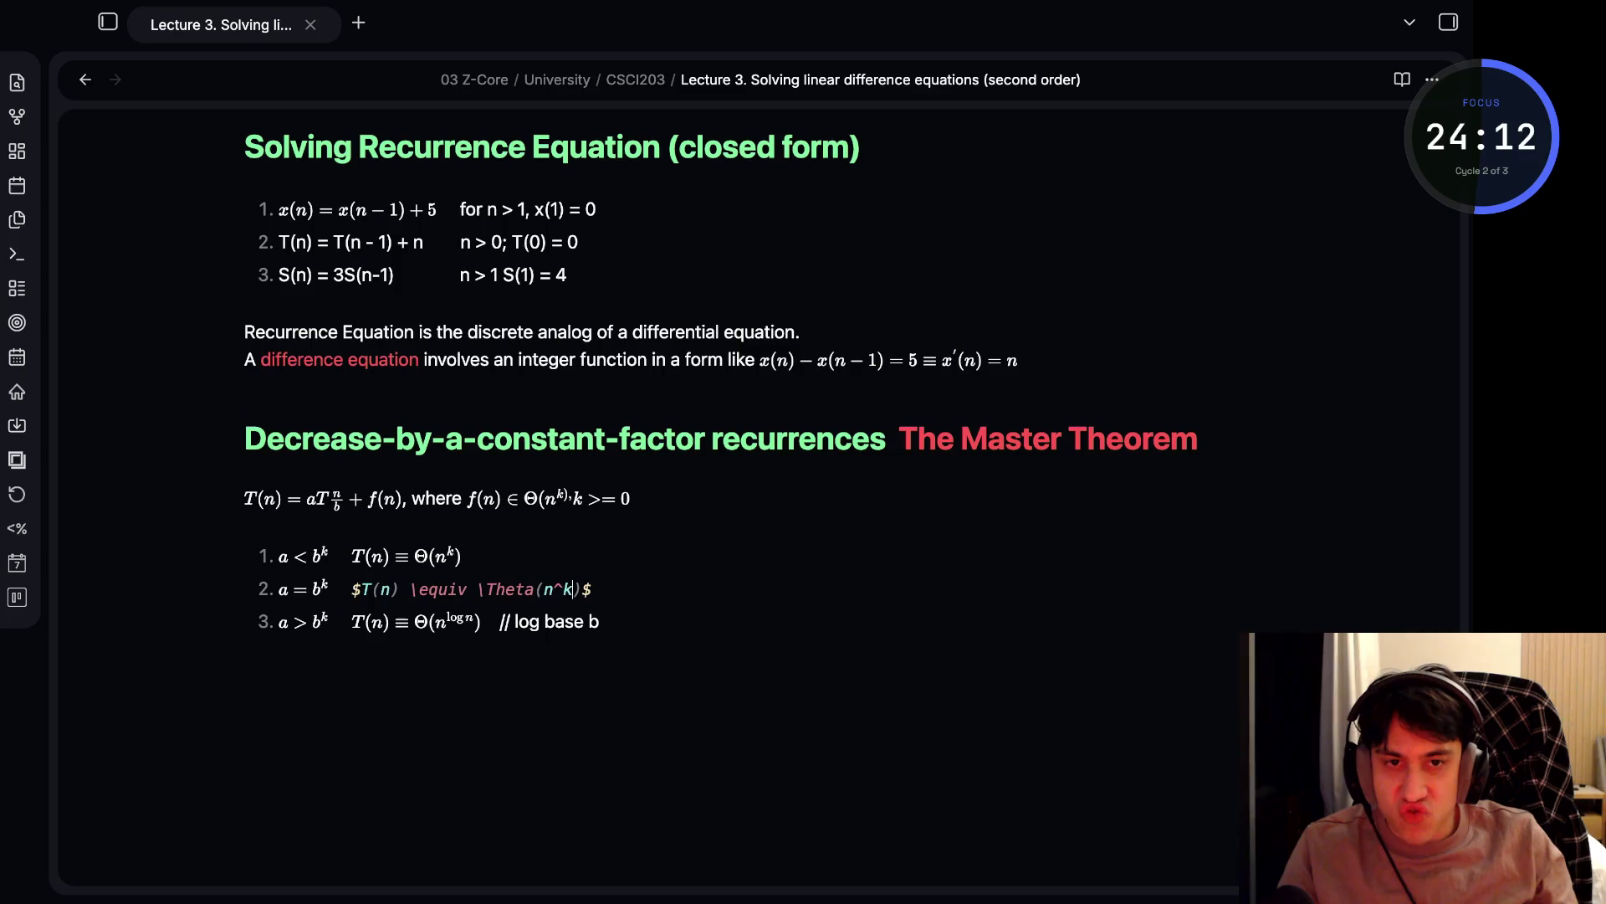
type("{k")
key("Right")
type("\\")
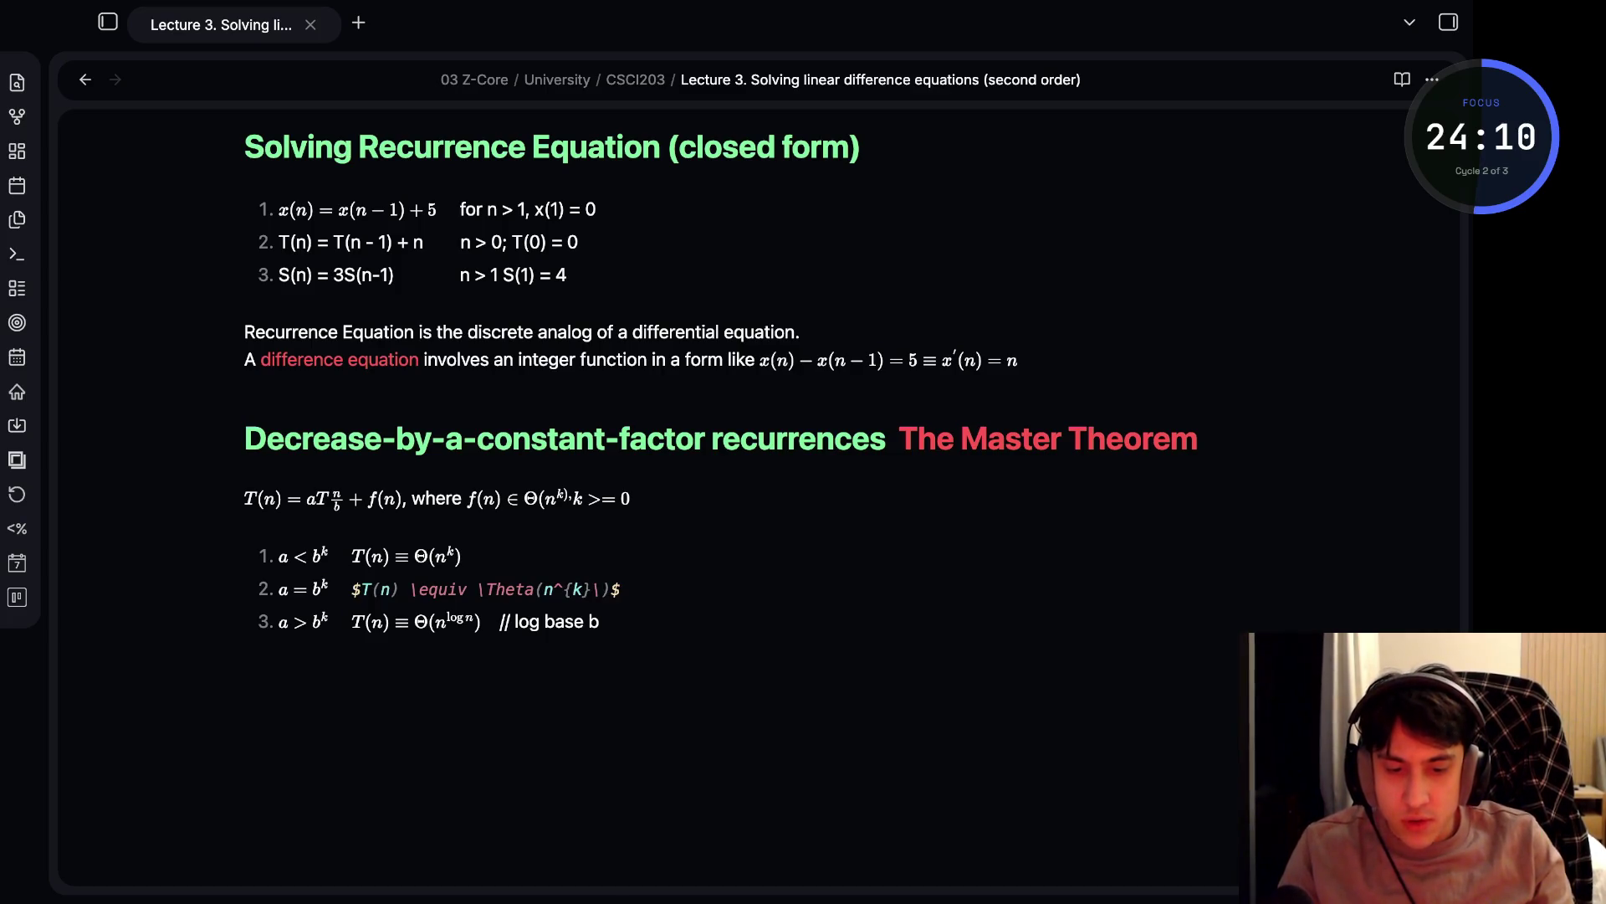
key("BackSpace")
type("\\log")
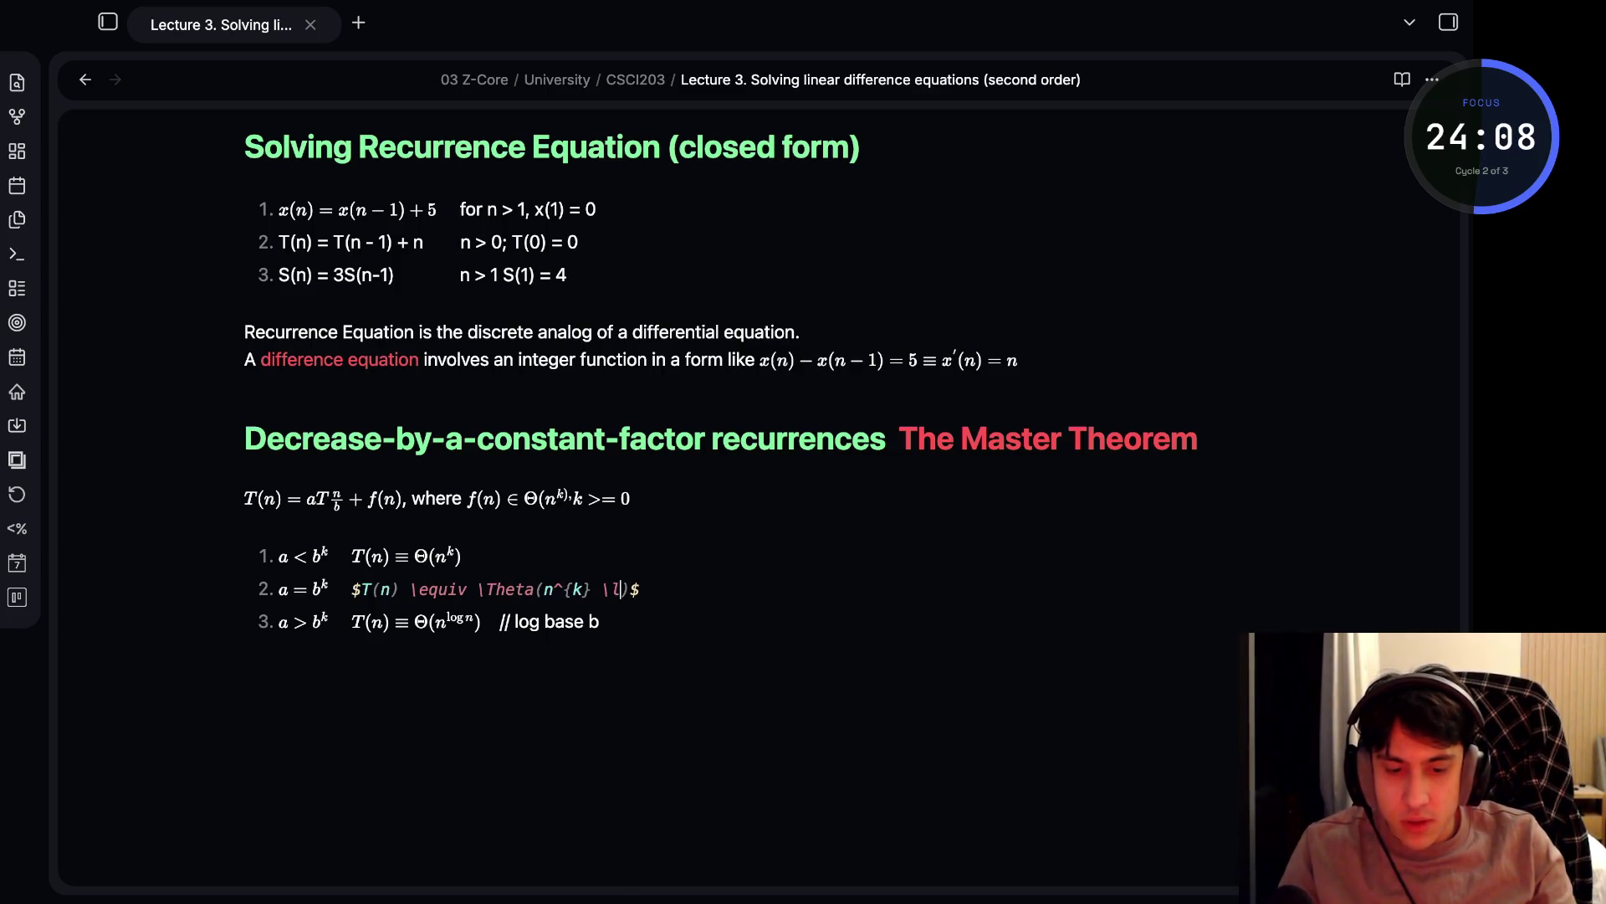
type(" n")
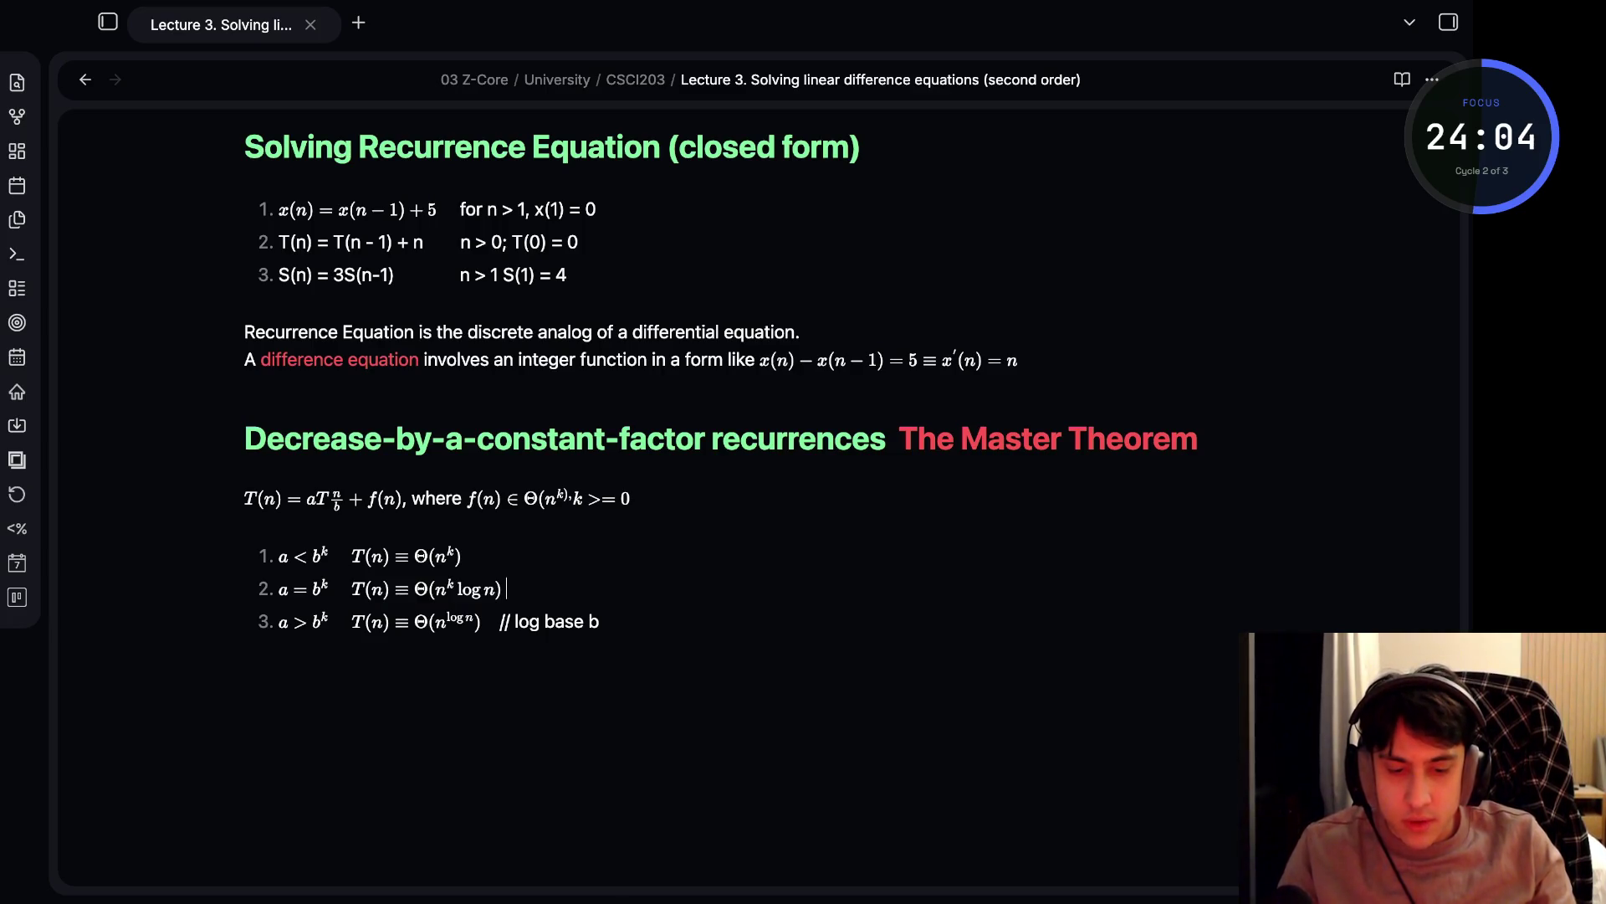
type(" .")
key("BackSpace")
key("BackSpace")
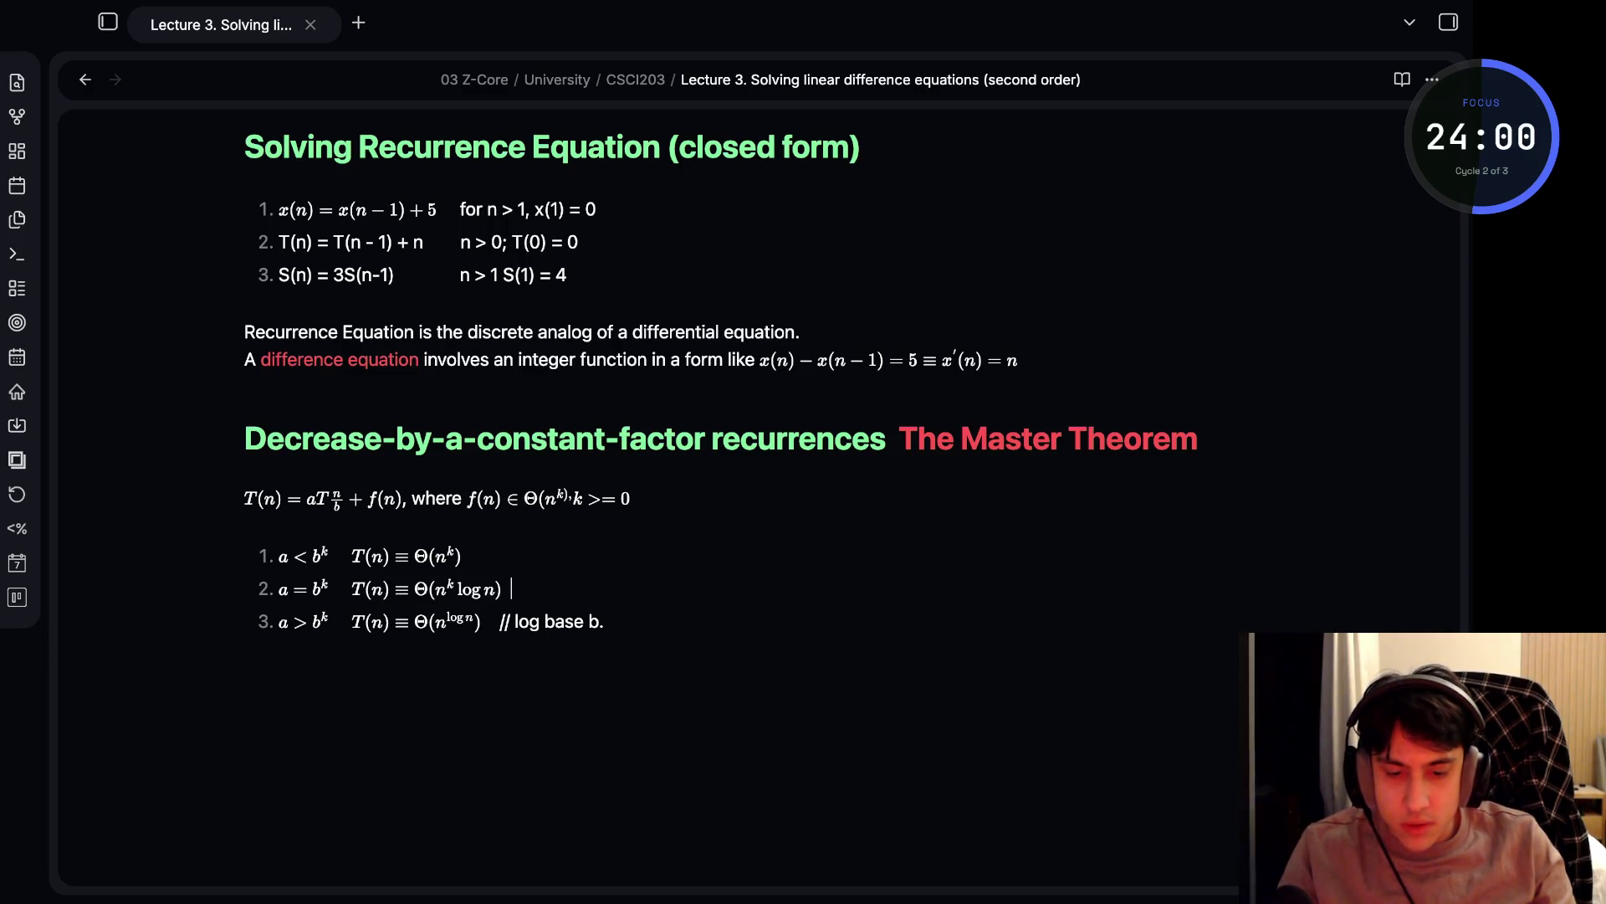
type("/ log")
key("BackSpace")
key("BackSpace")
key("BackSpace")
type("log")
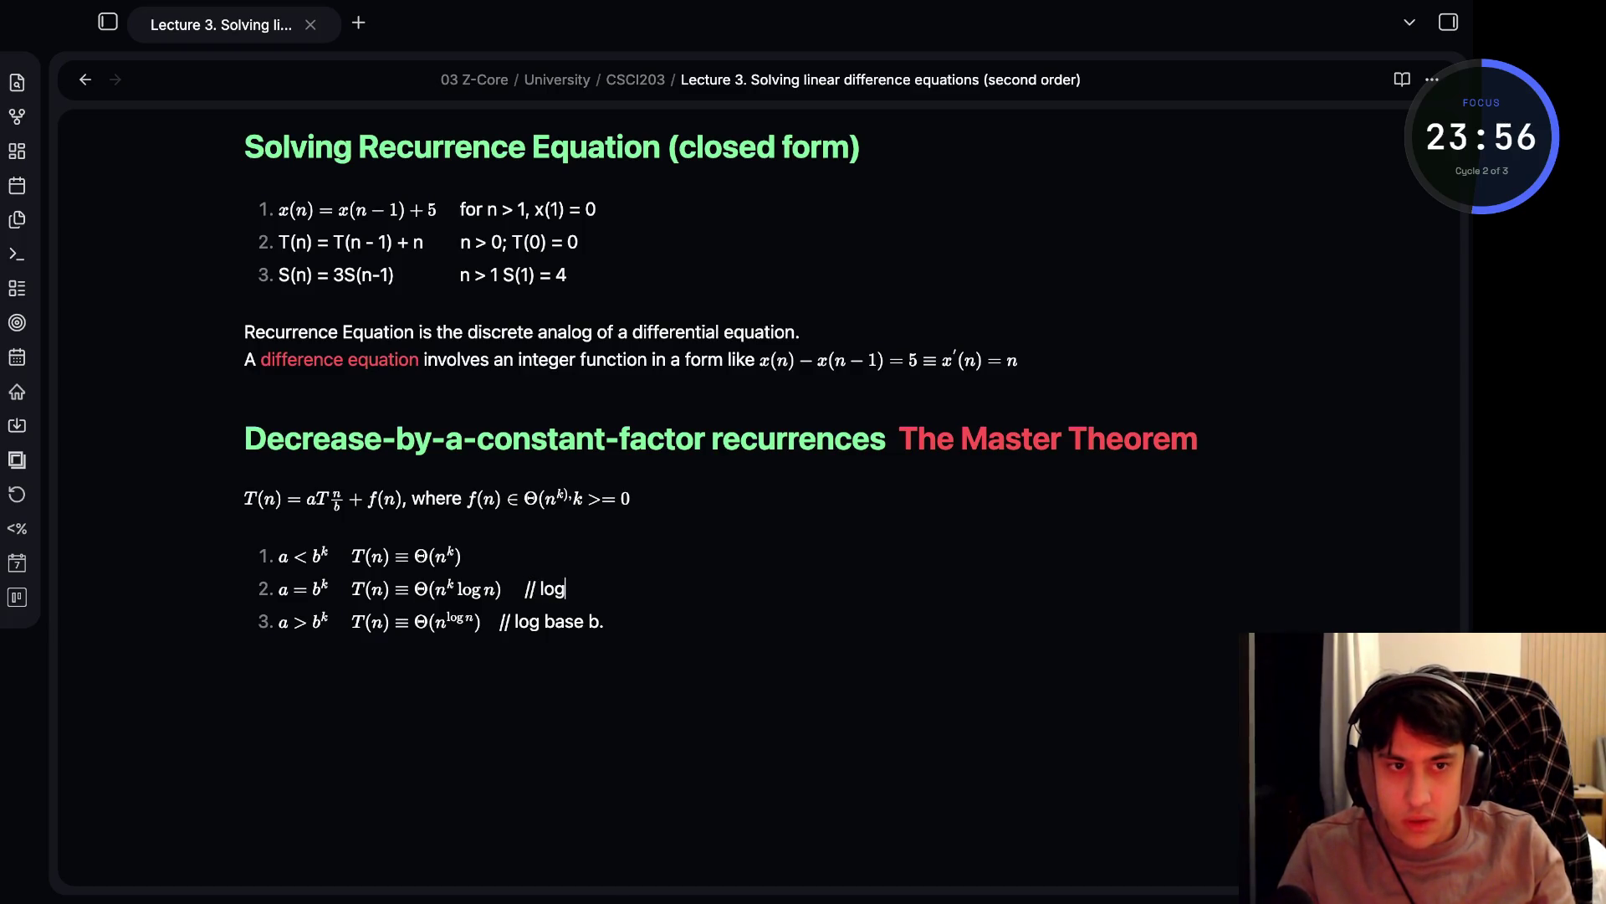
type(" baa")
key("BackSpace")
type("se b")
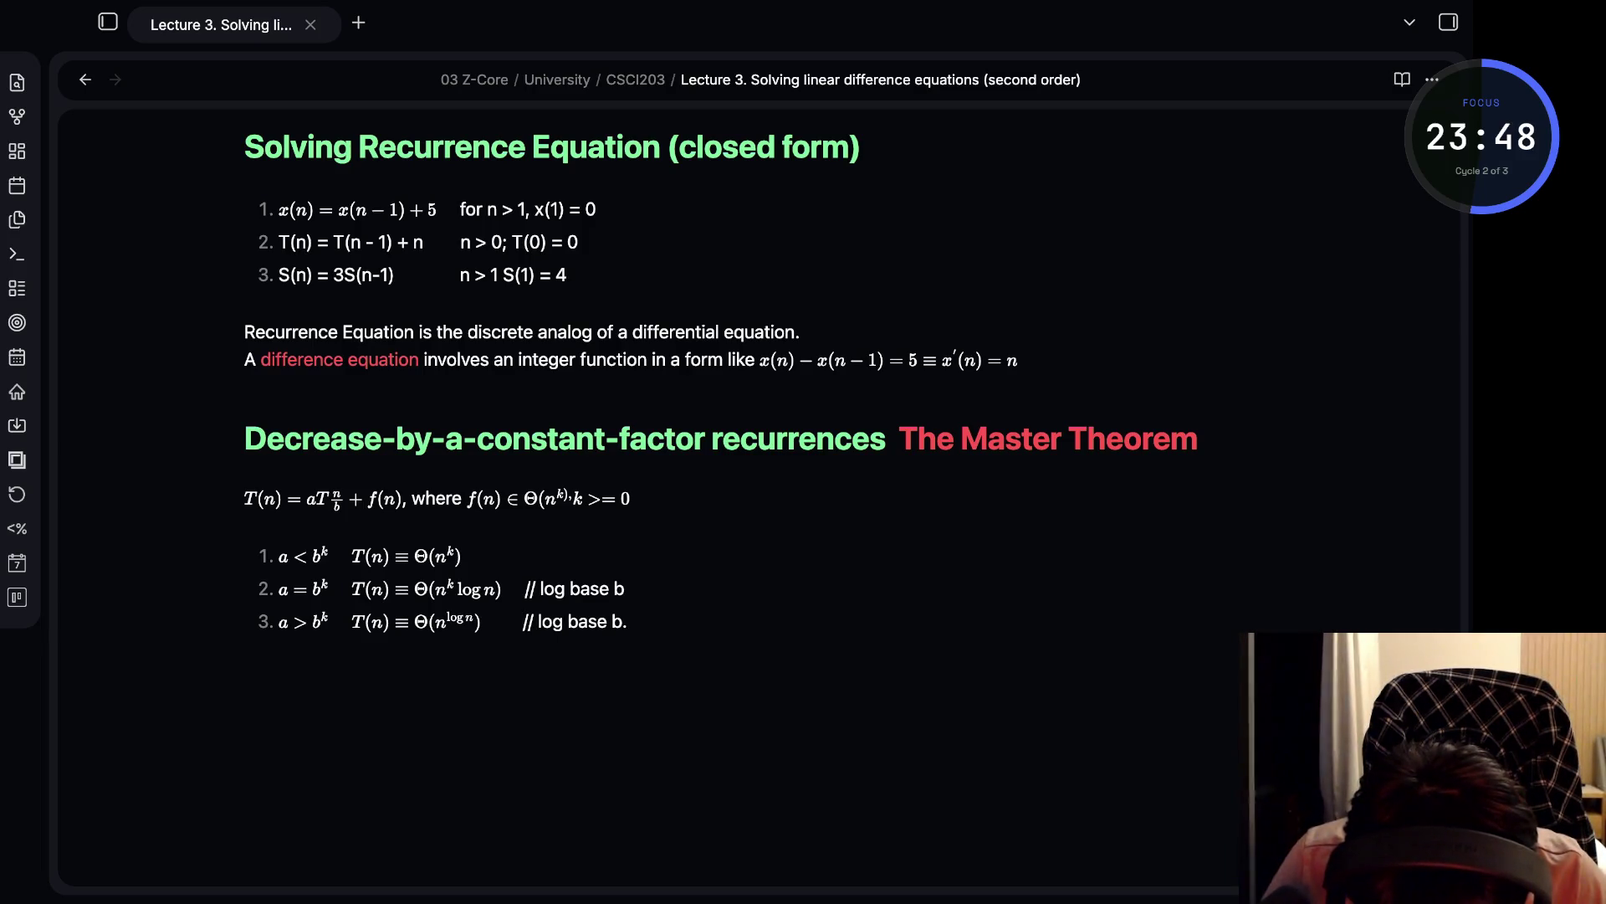
- Remove the trailing period from case three's comment and indent case one's result formula to align
left_click(539, 588)
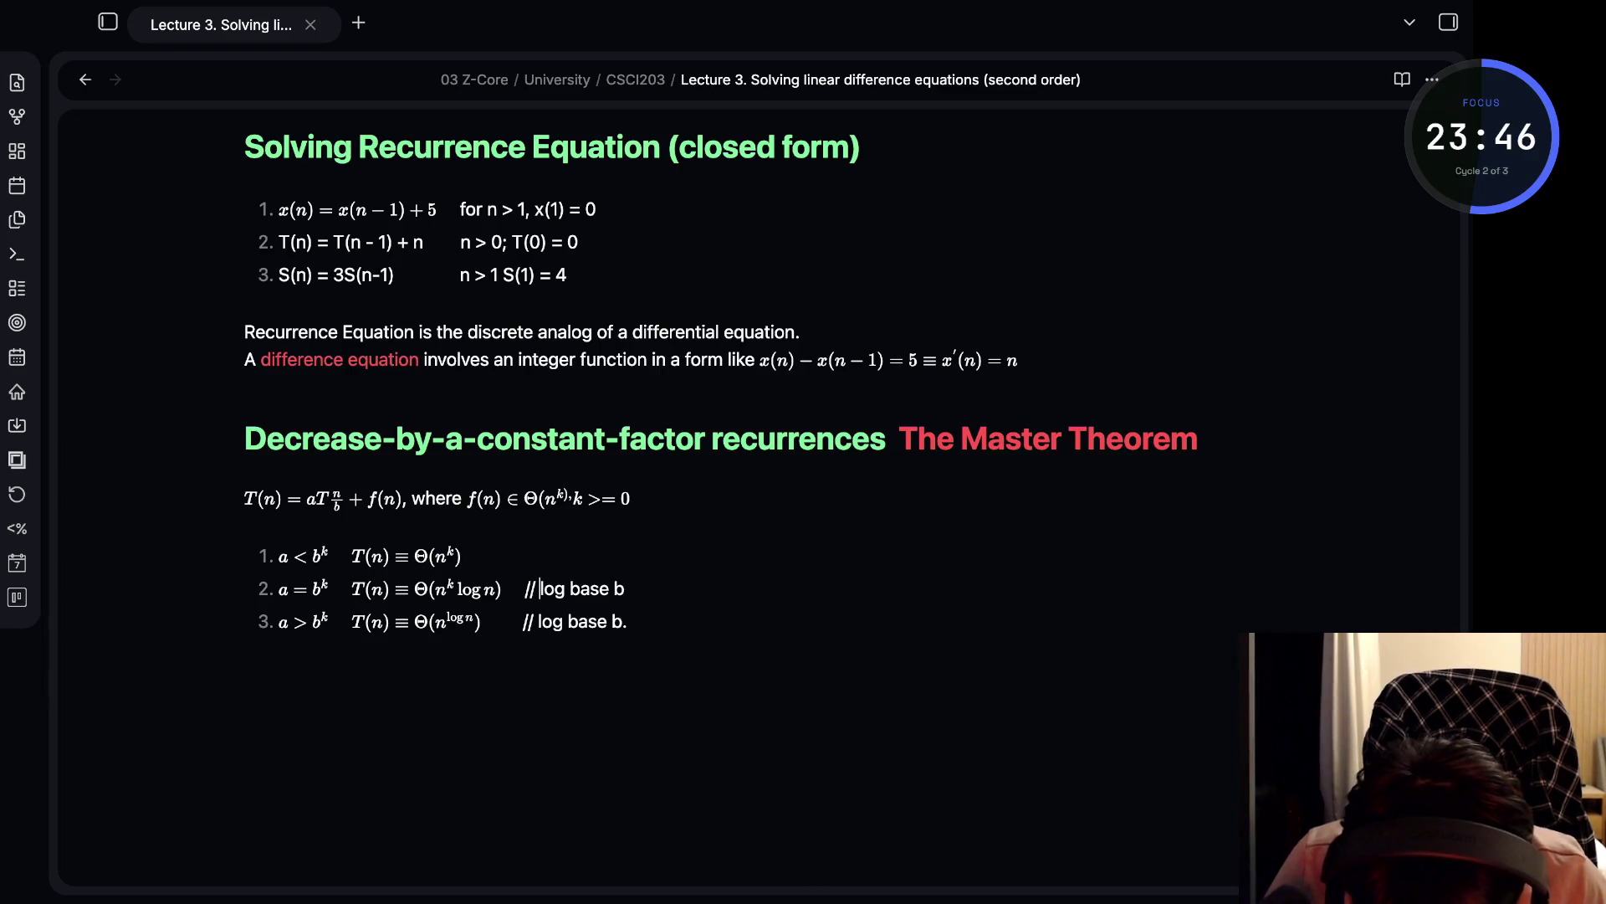
left_click(628, 620)
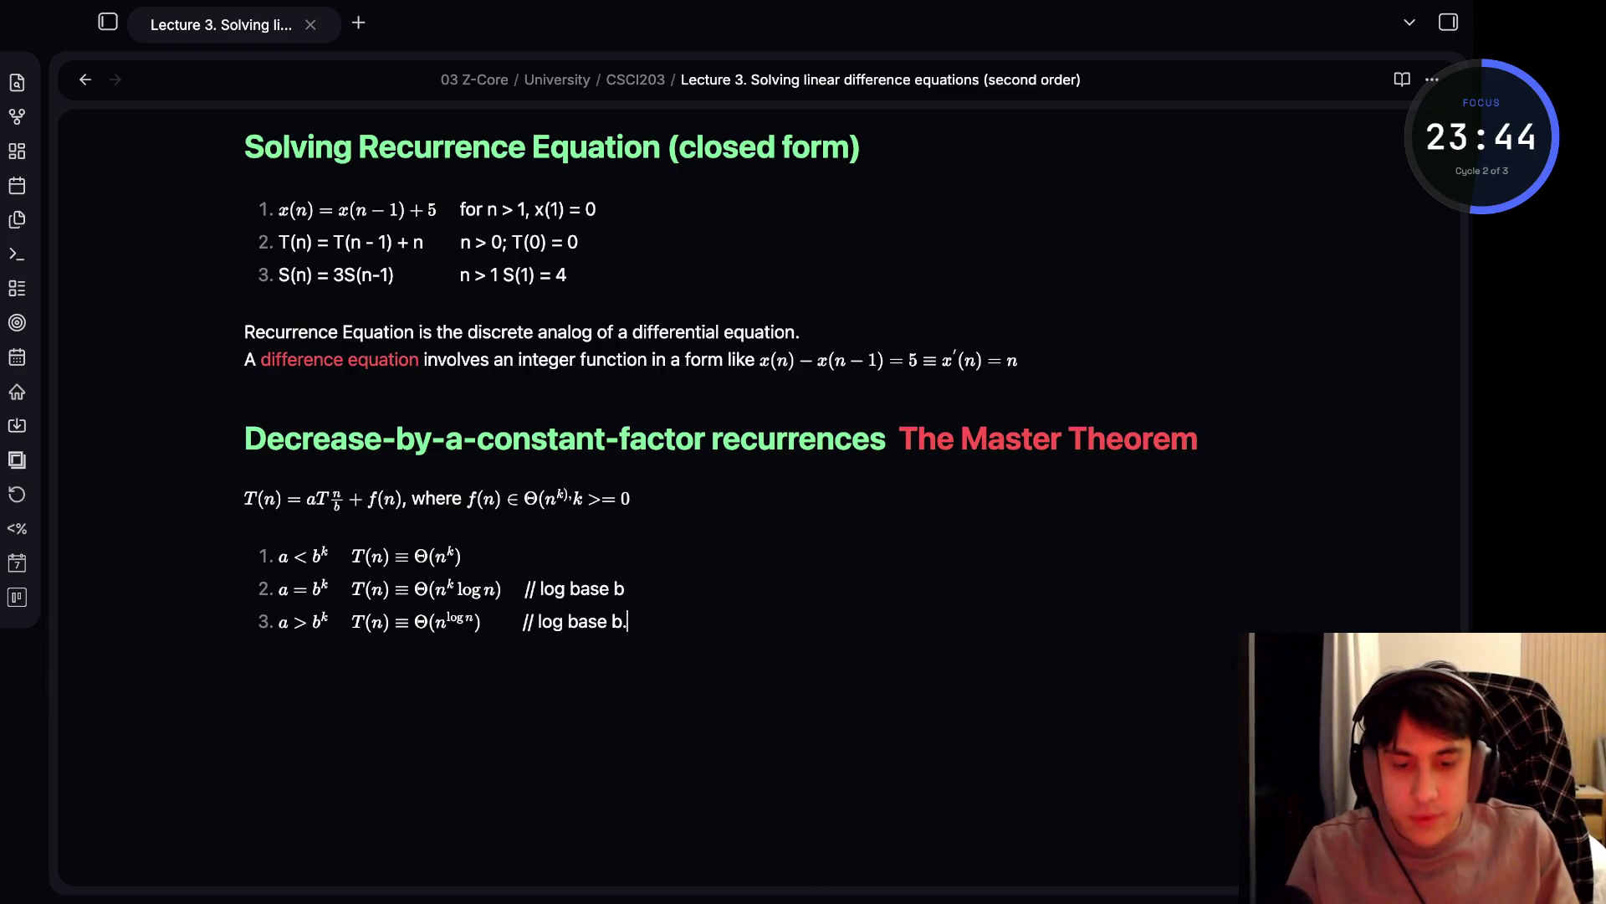
key("BackSpace")
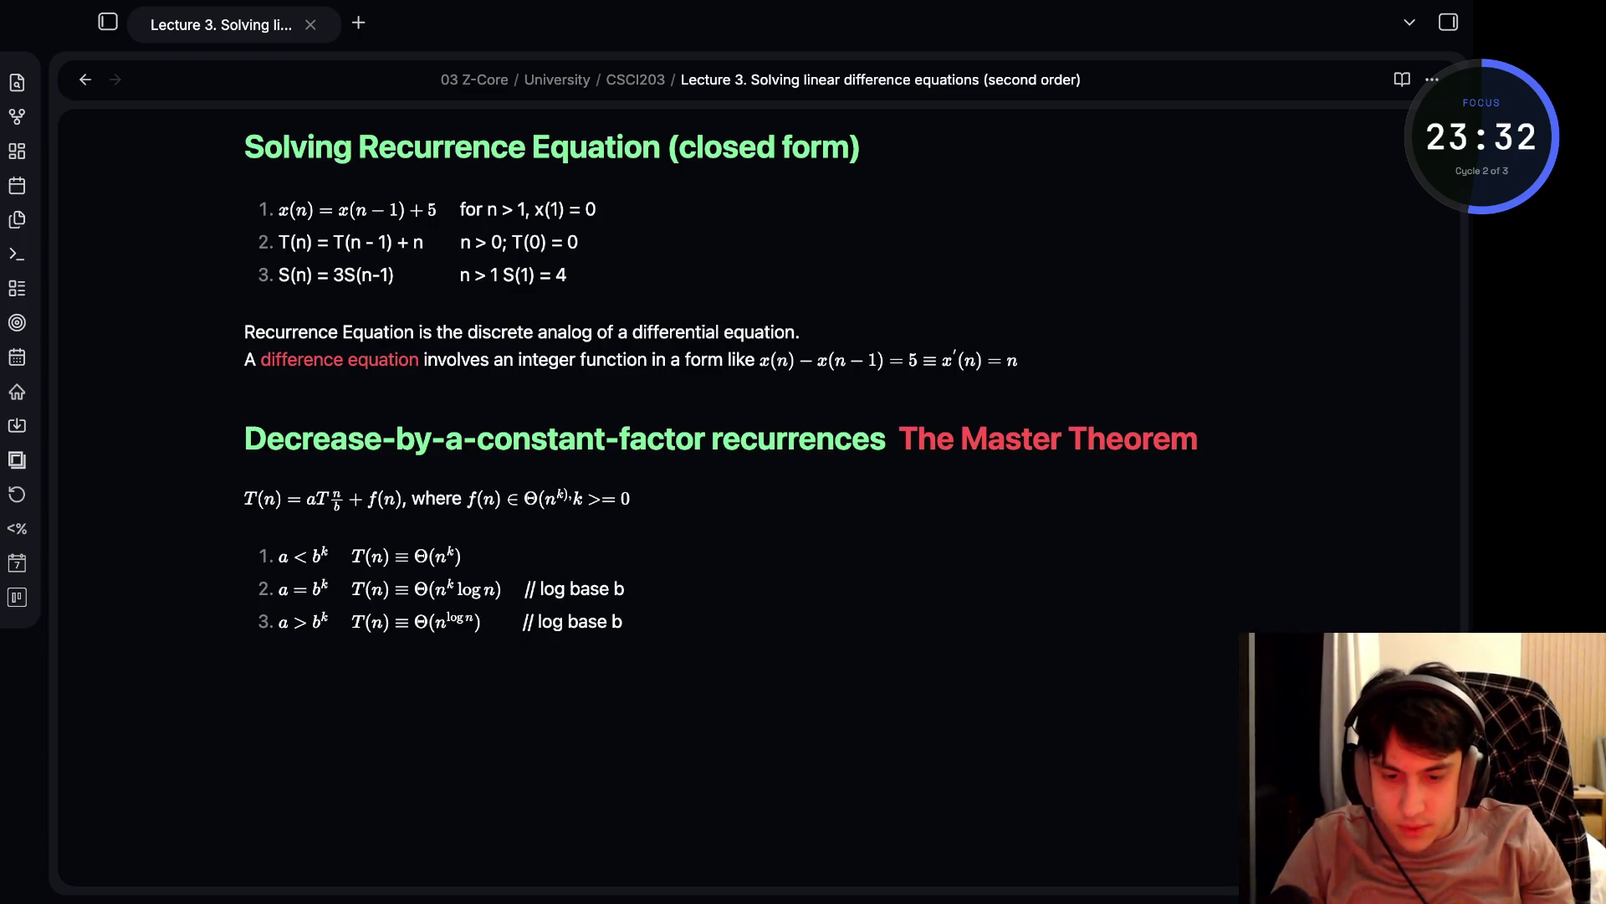
key("Right")
key("Left")
key("Left")
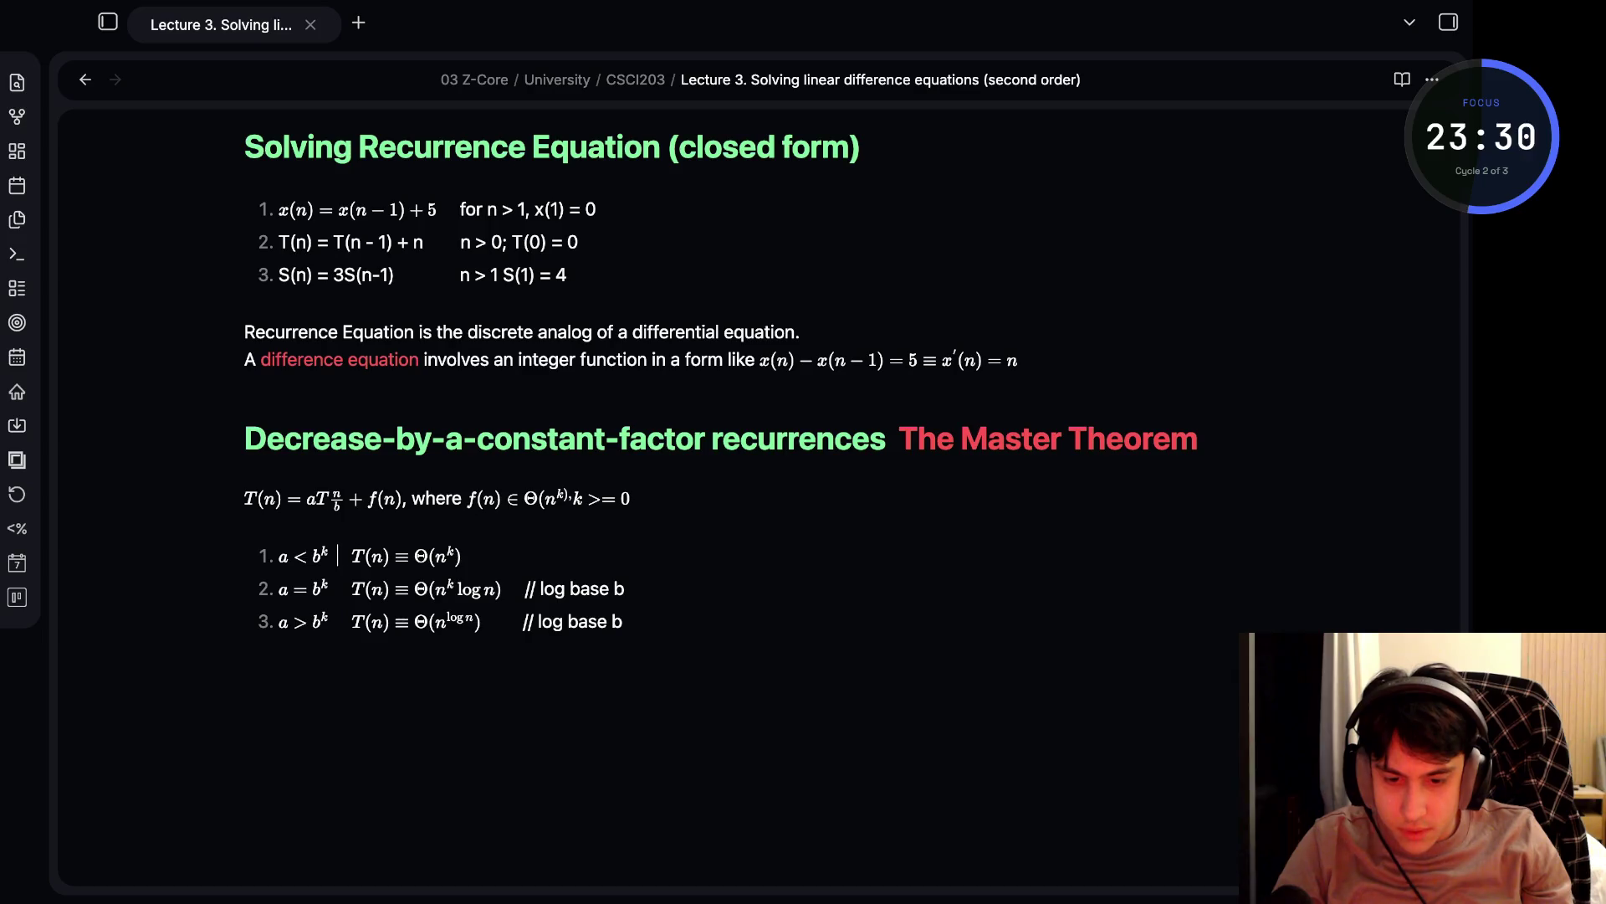
key("Left")
key("Right")
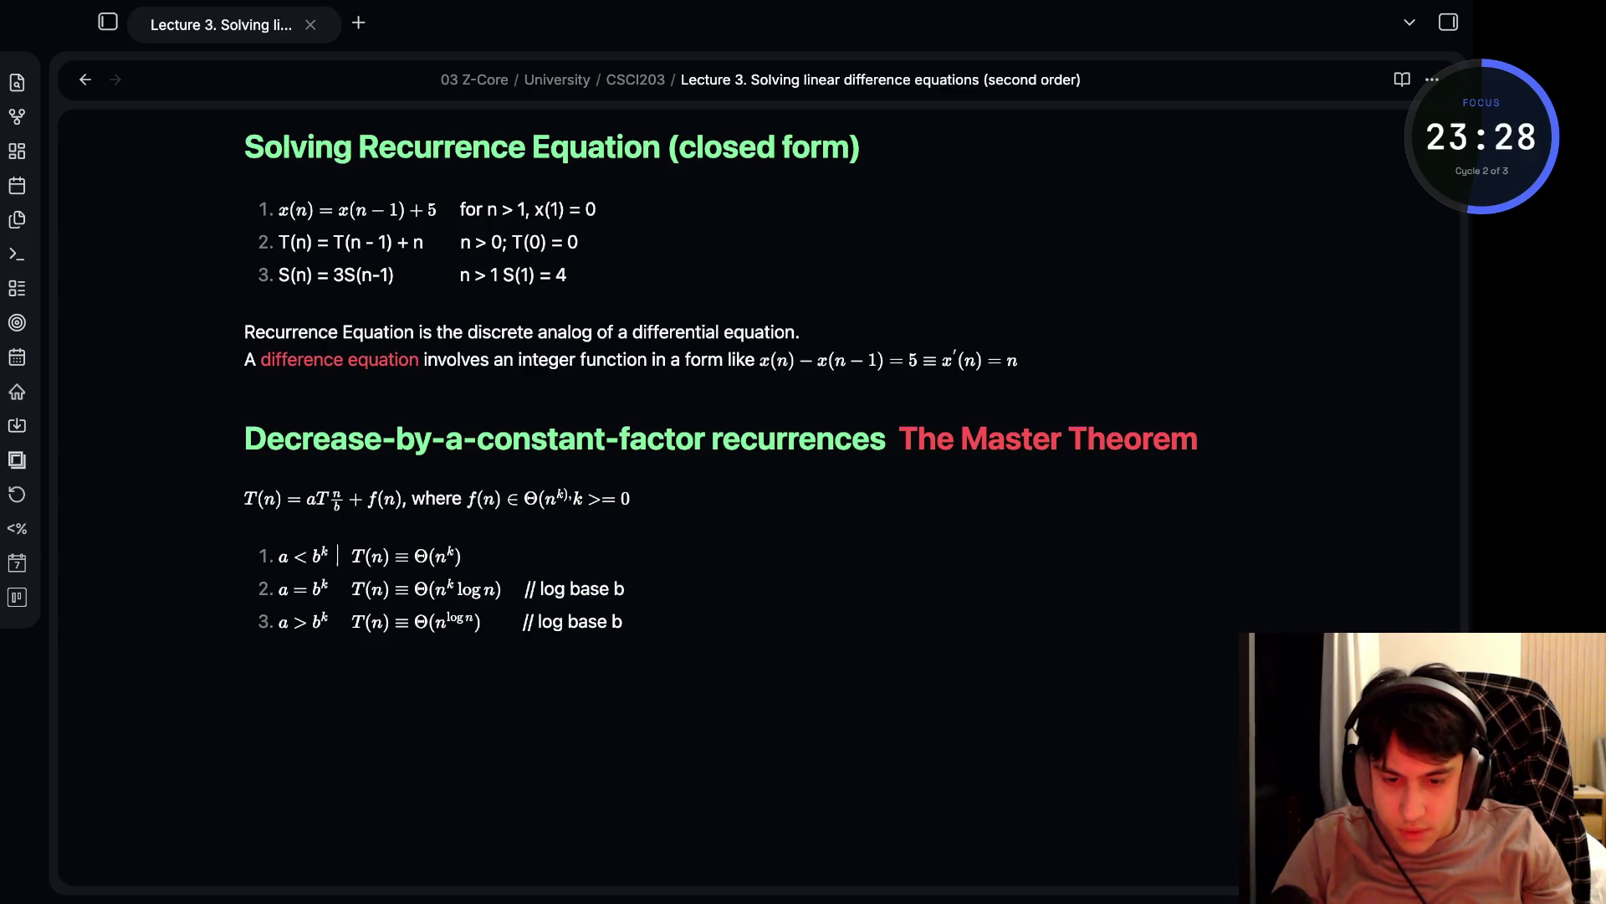
key("Right")
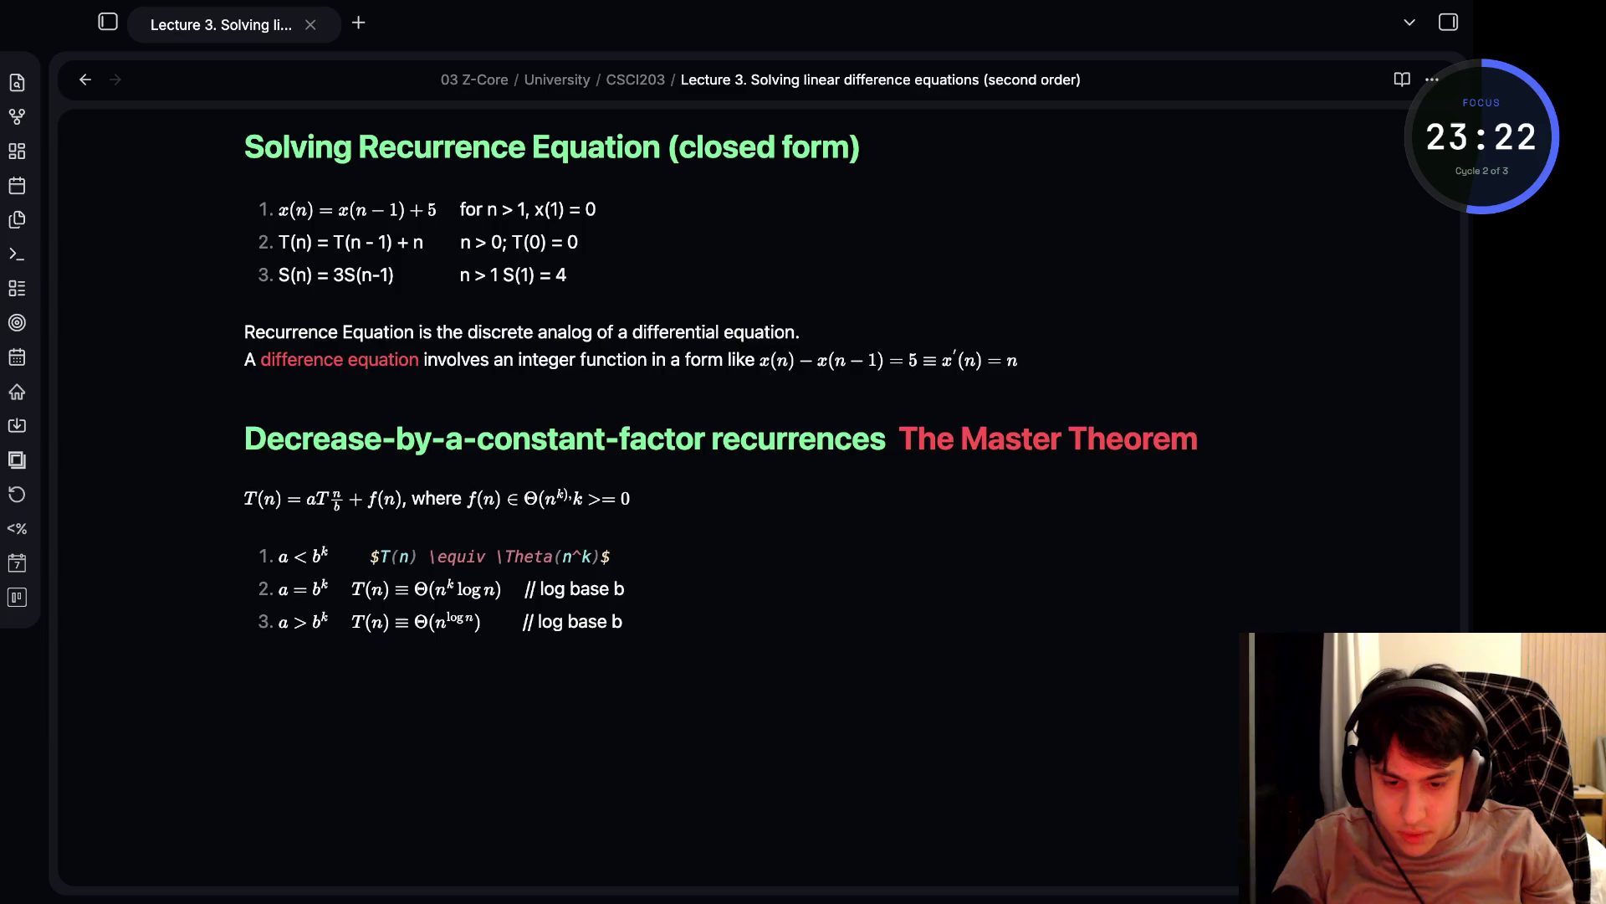
key("Down")
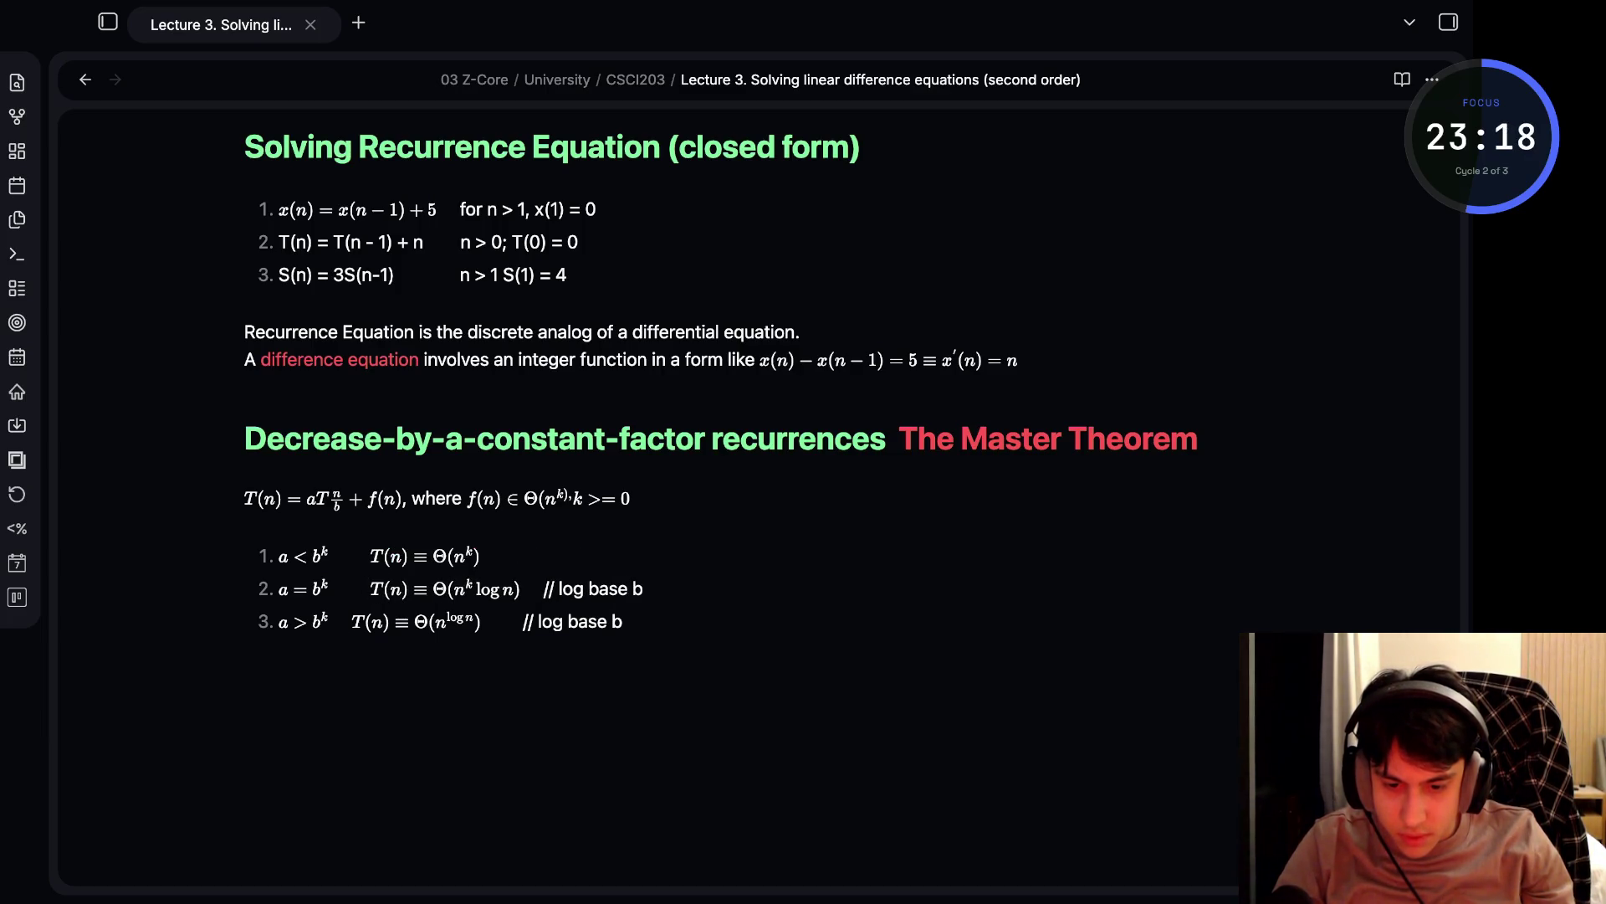
key("Right")
key("End")
type(".")
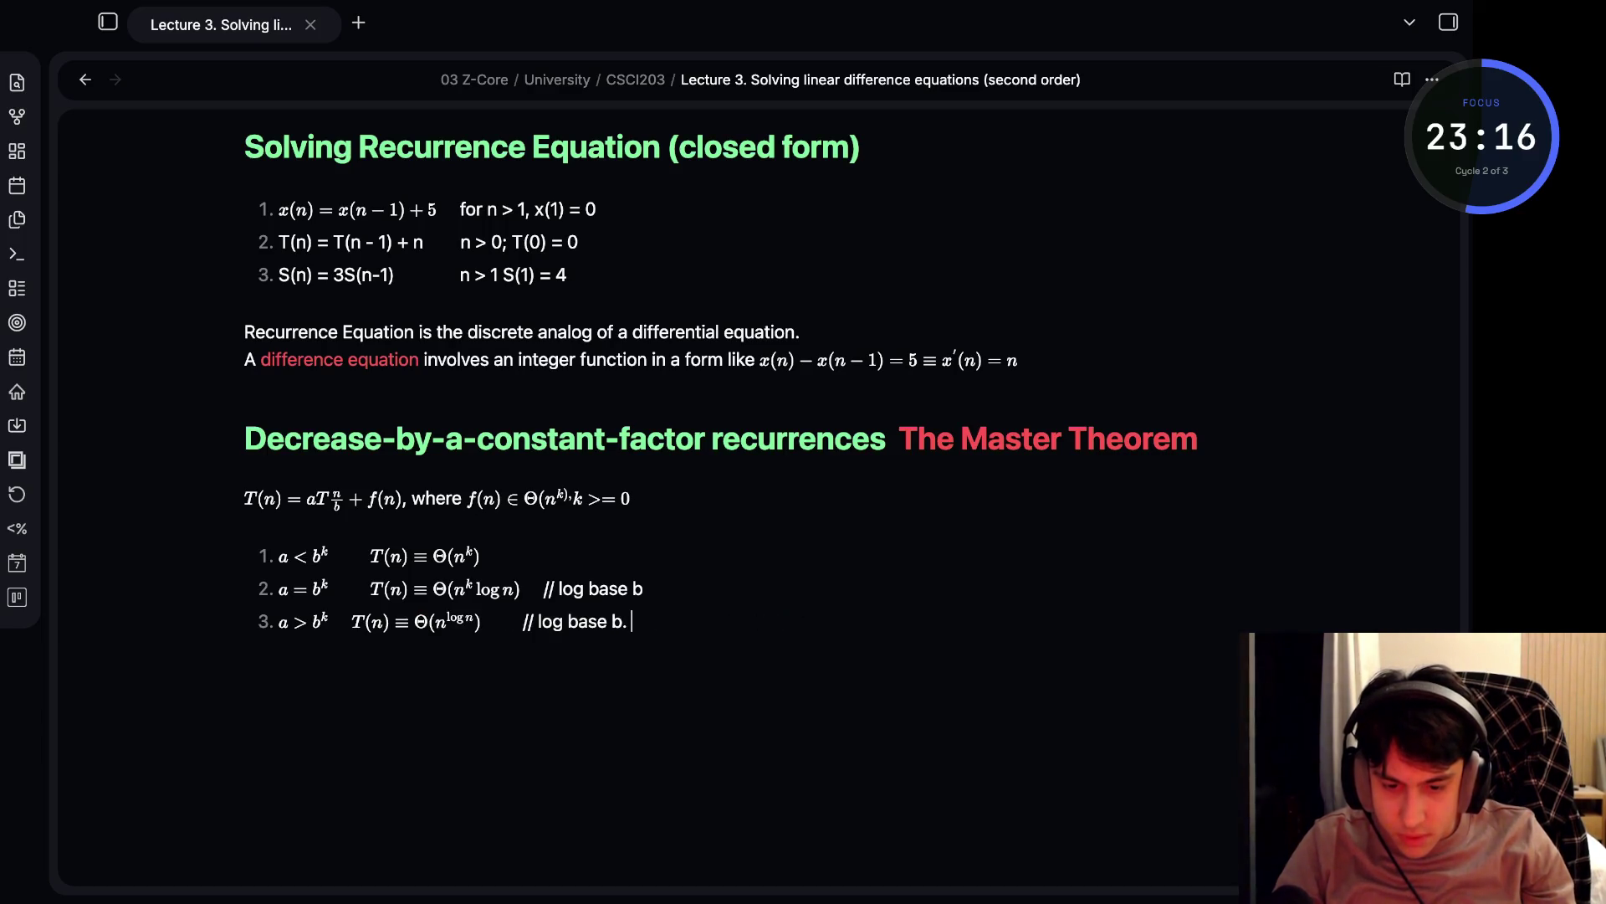
key("BackSpace")
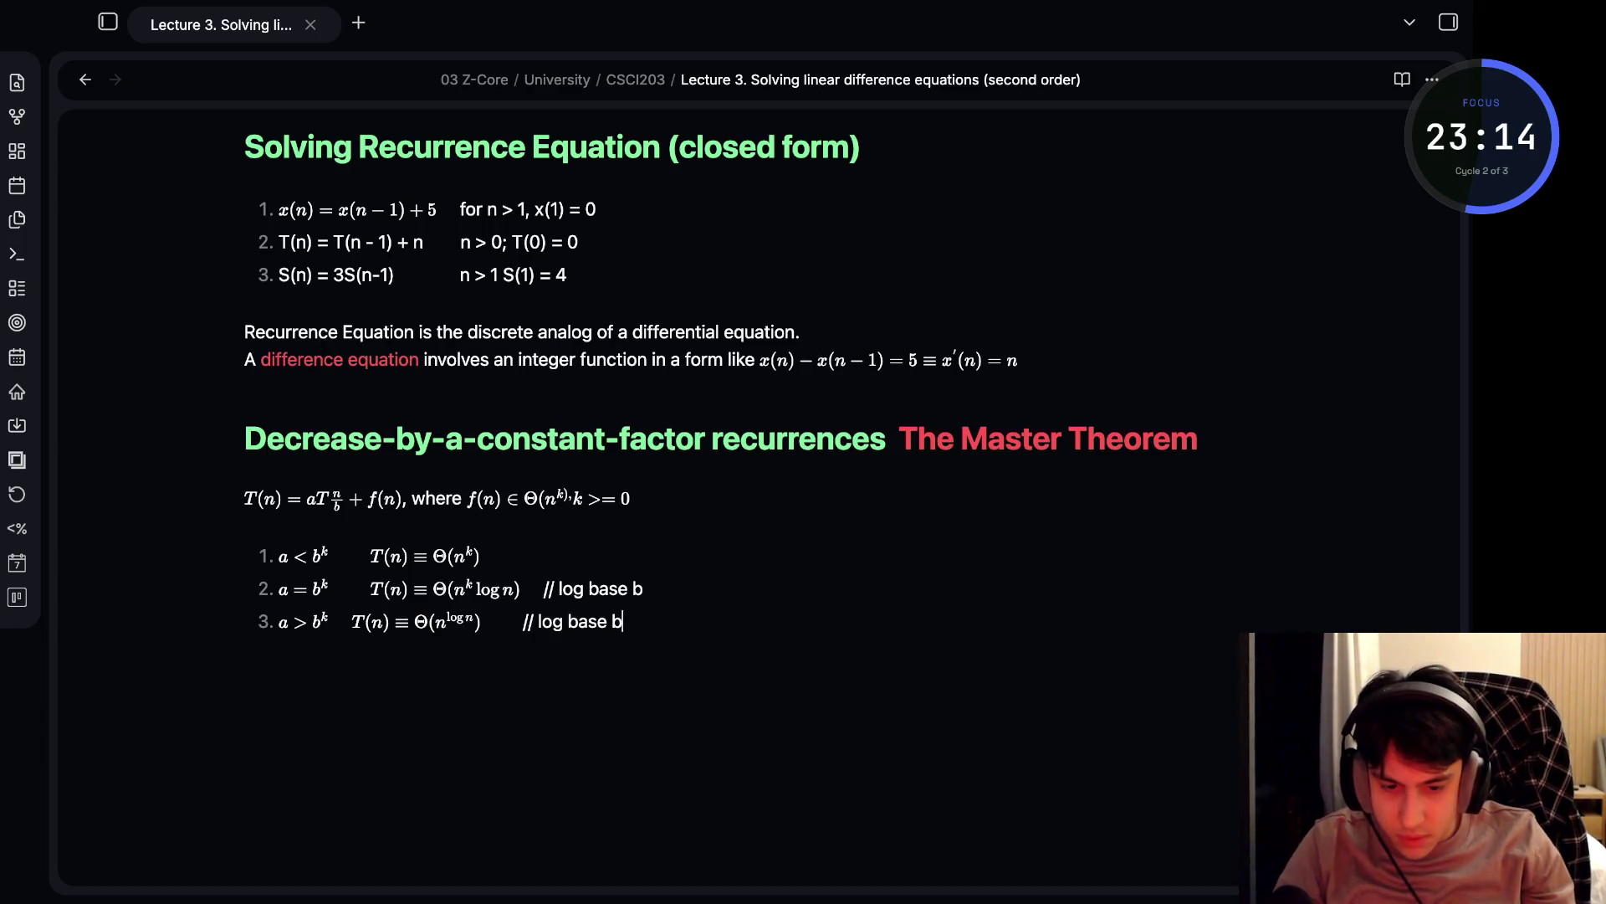
type(".")
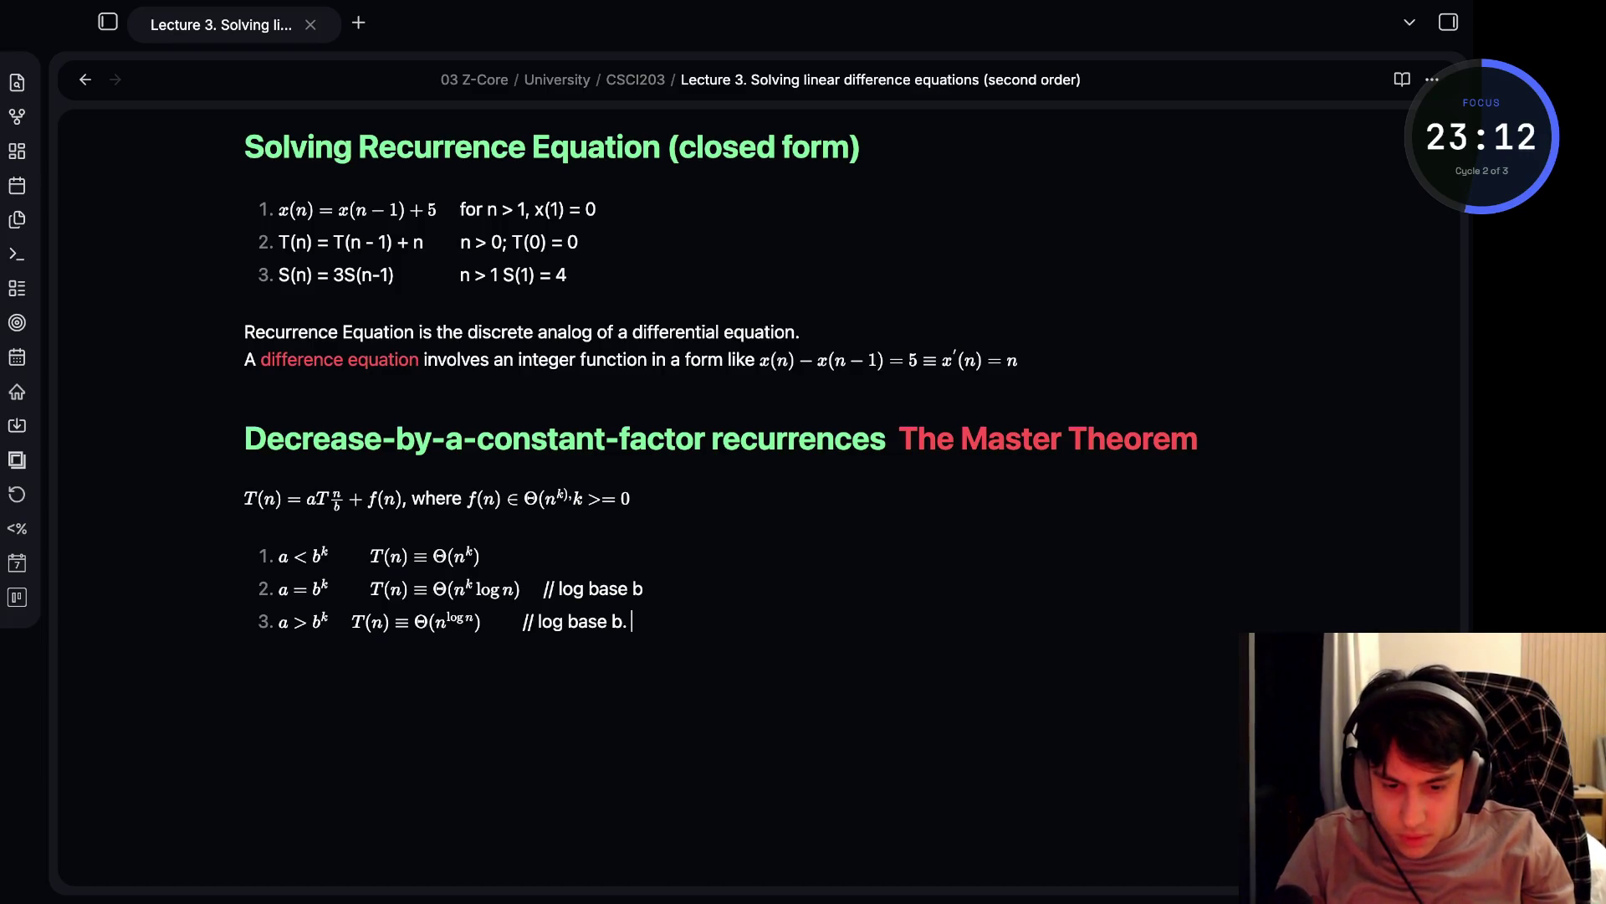
- Adjust the spacing before case two's and case three's formulas so all three line up
left_click(368, 589)
key("BackSpace")
key("BackSpace")
key("BackSpace")
key("Down")
key("BackSpace")
key("ctrl+z")
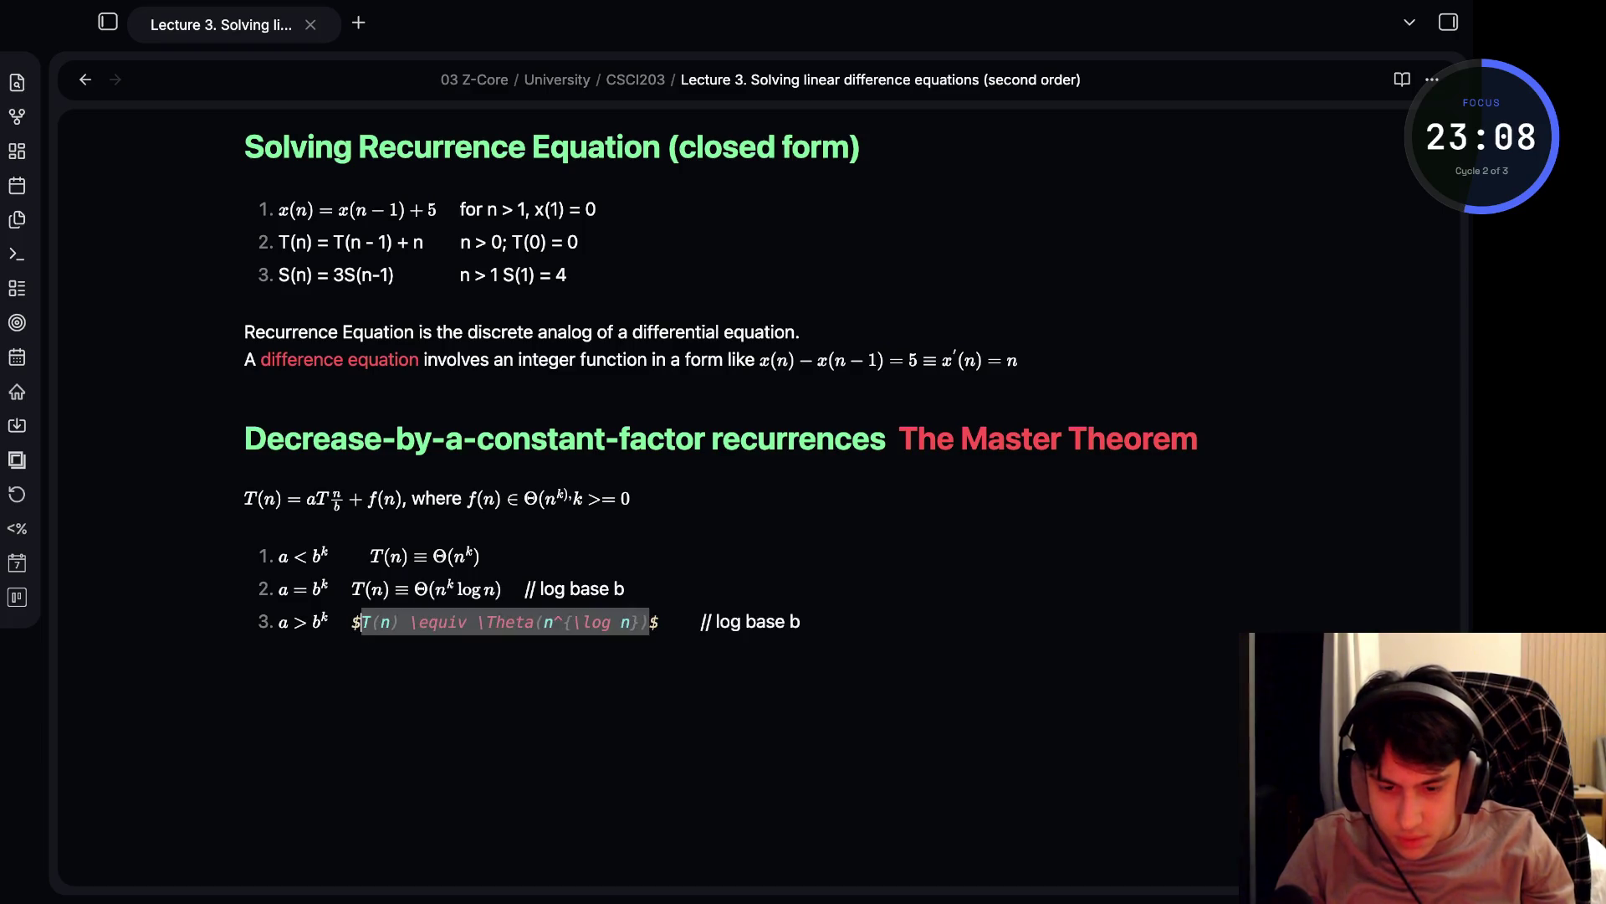
left_click(370, 589)
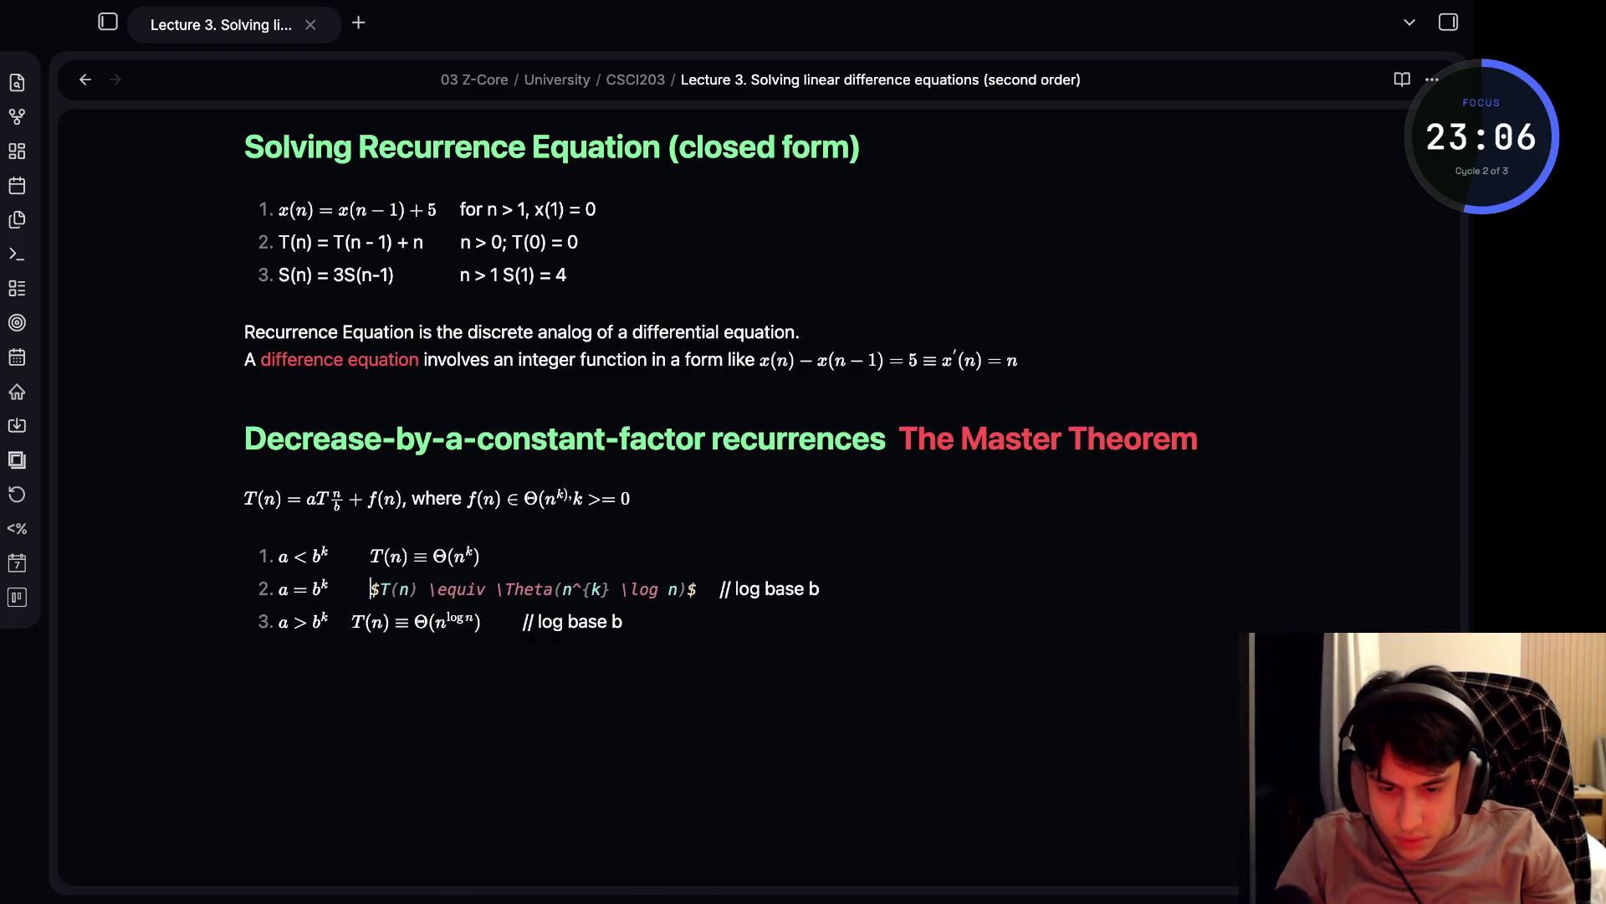
key("Down")
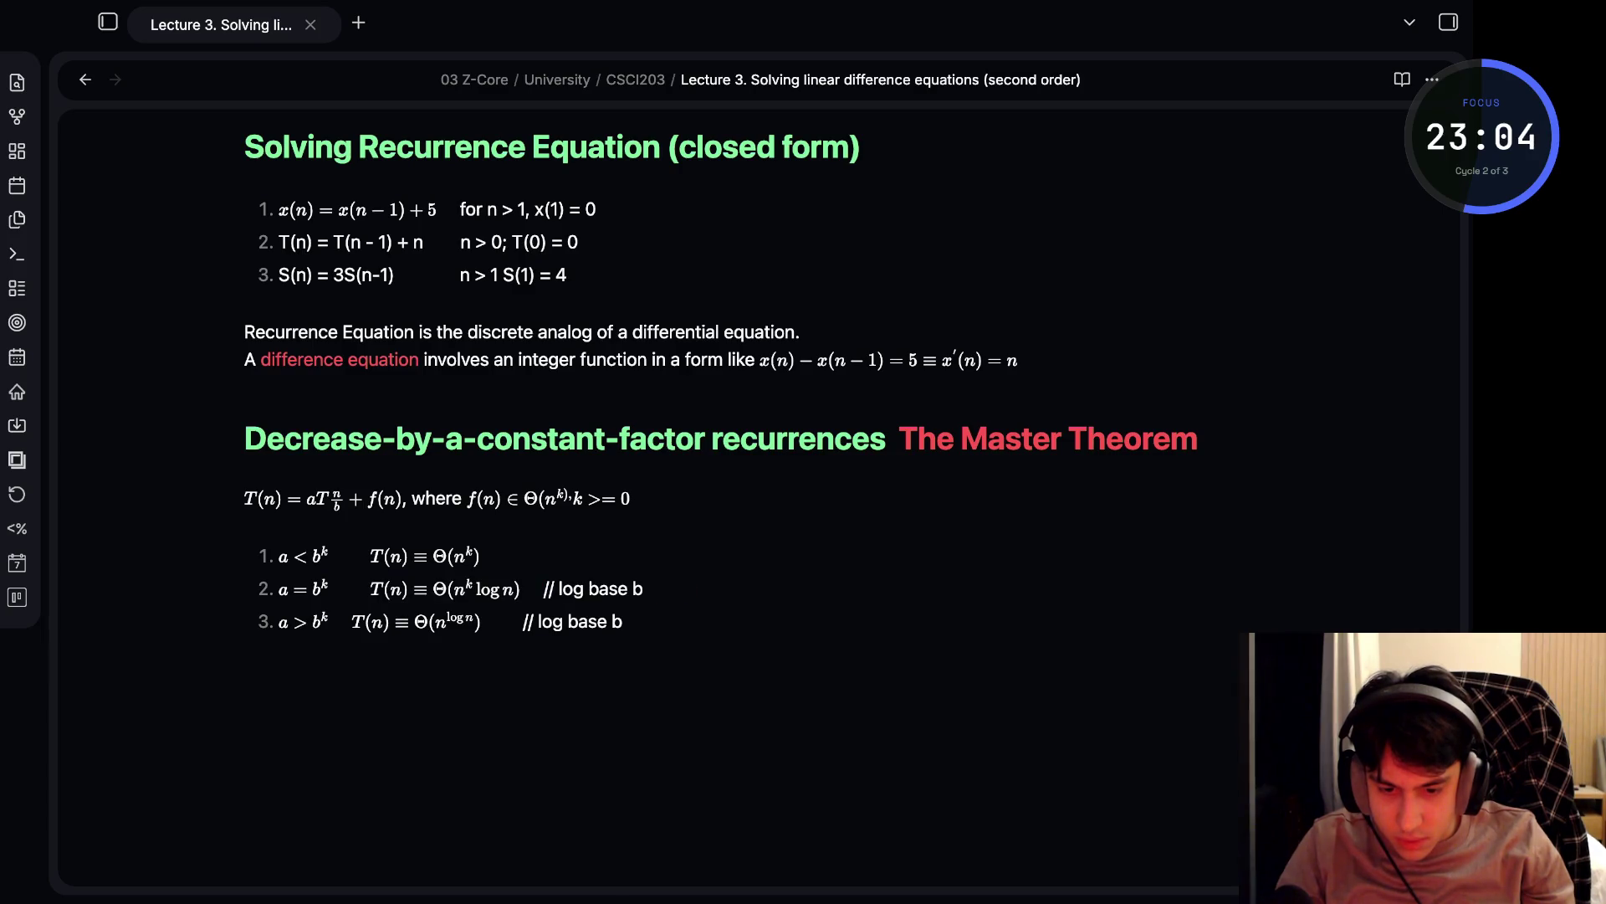
left_click(347, 621)
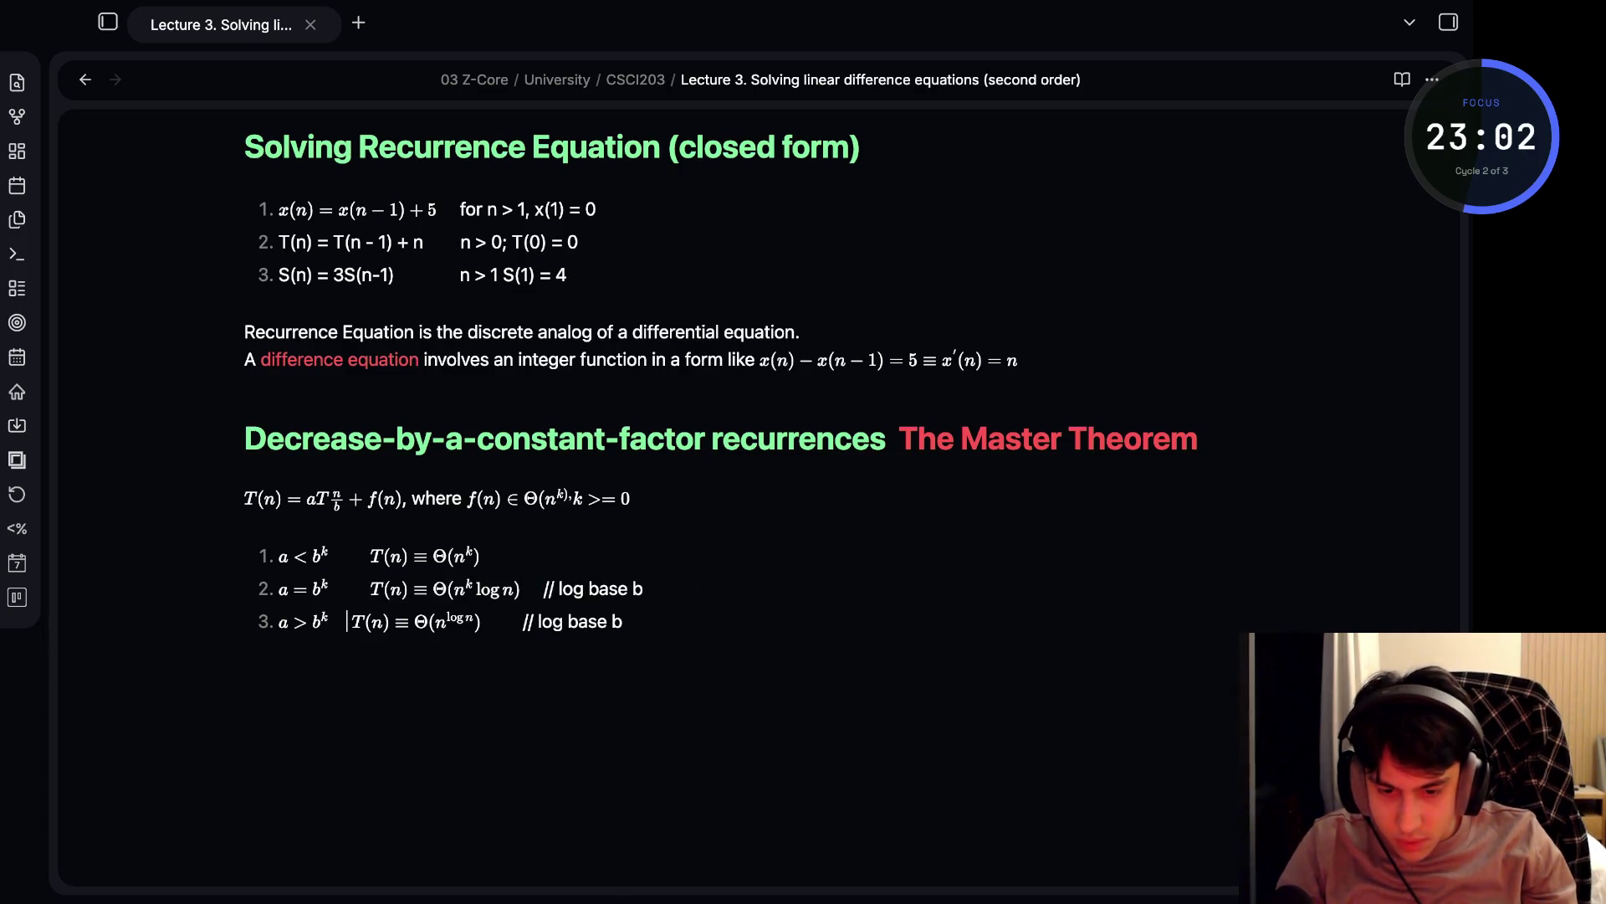
key("Right")
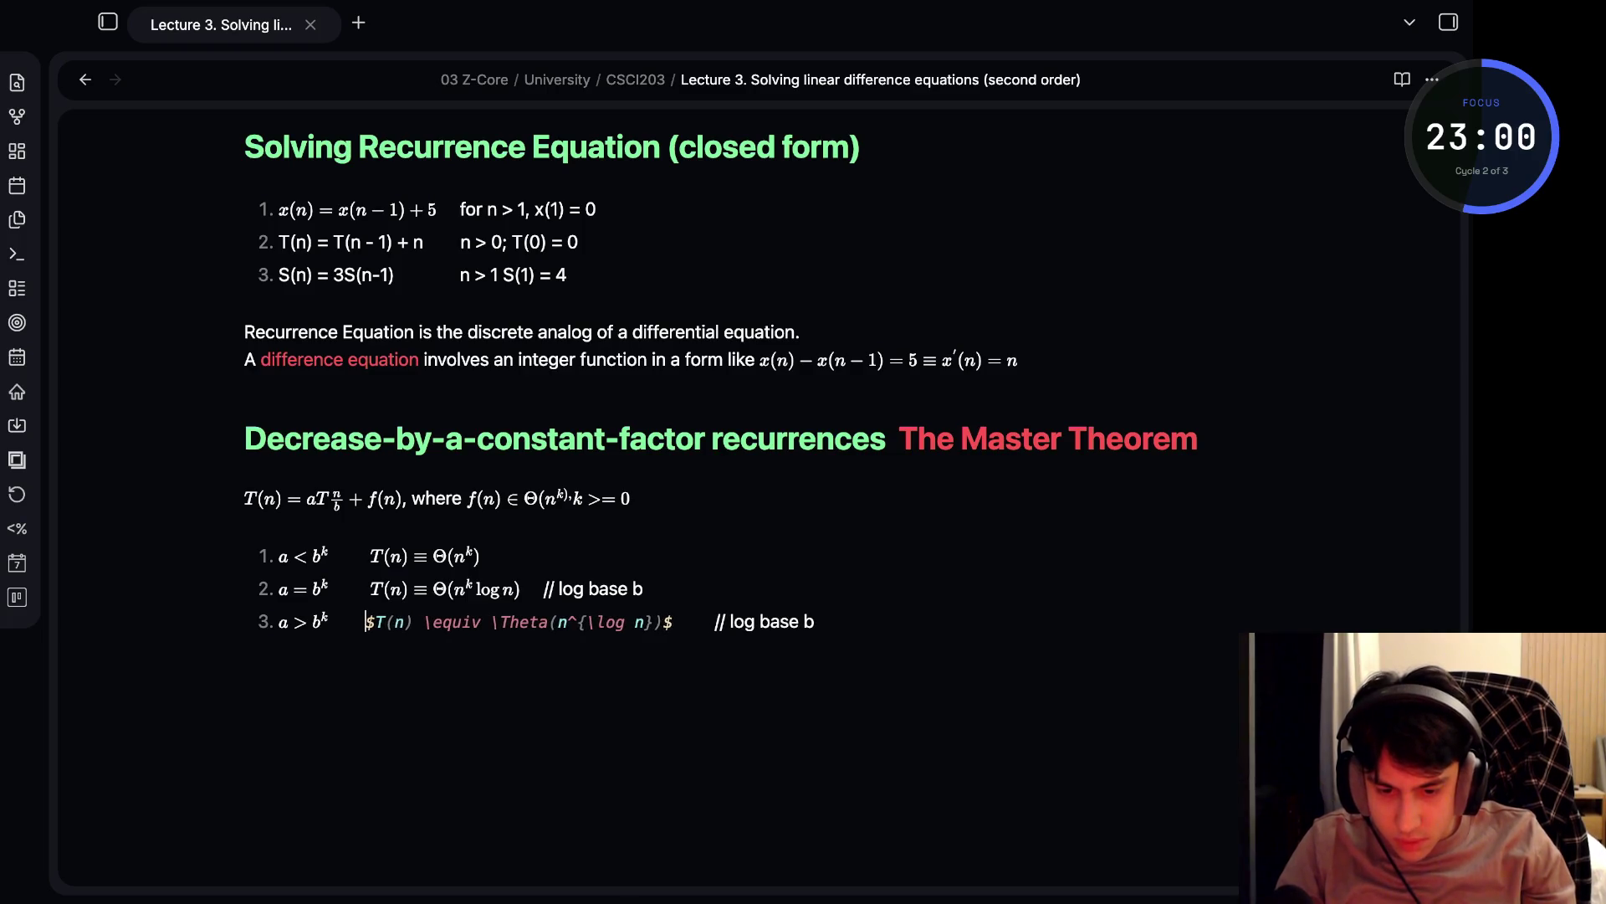
key("End")
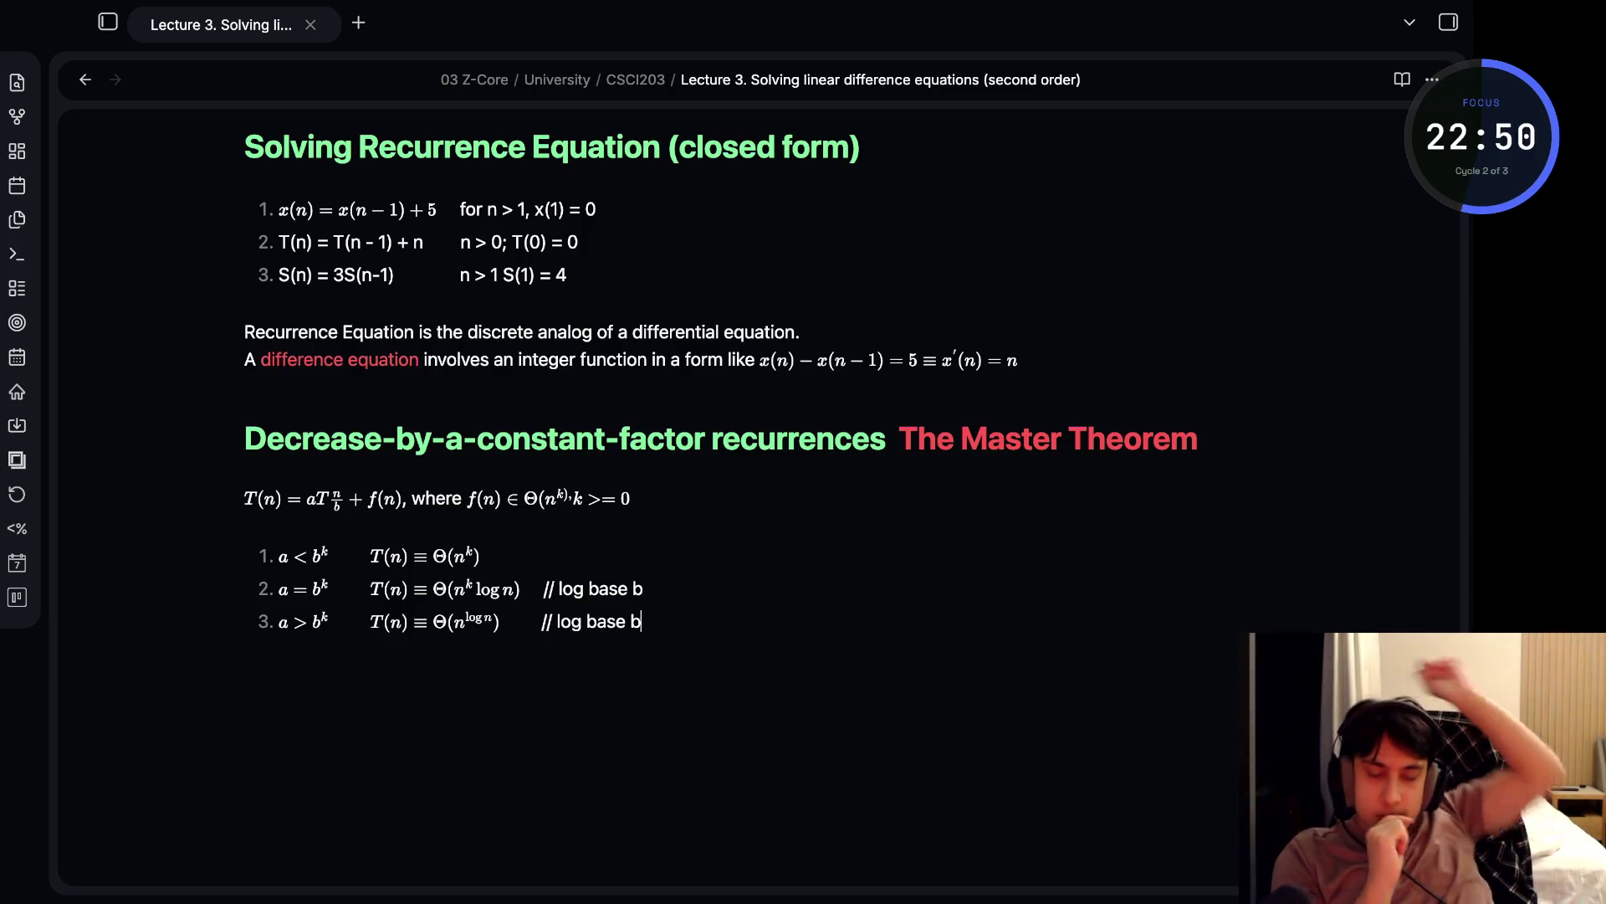
key("Up")
key("Down")
key("Home")
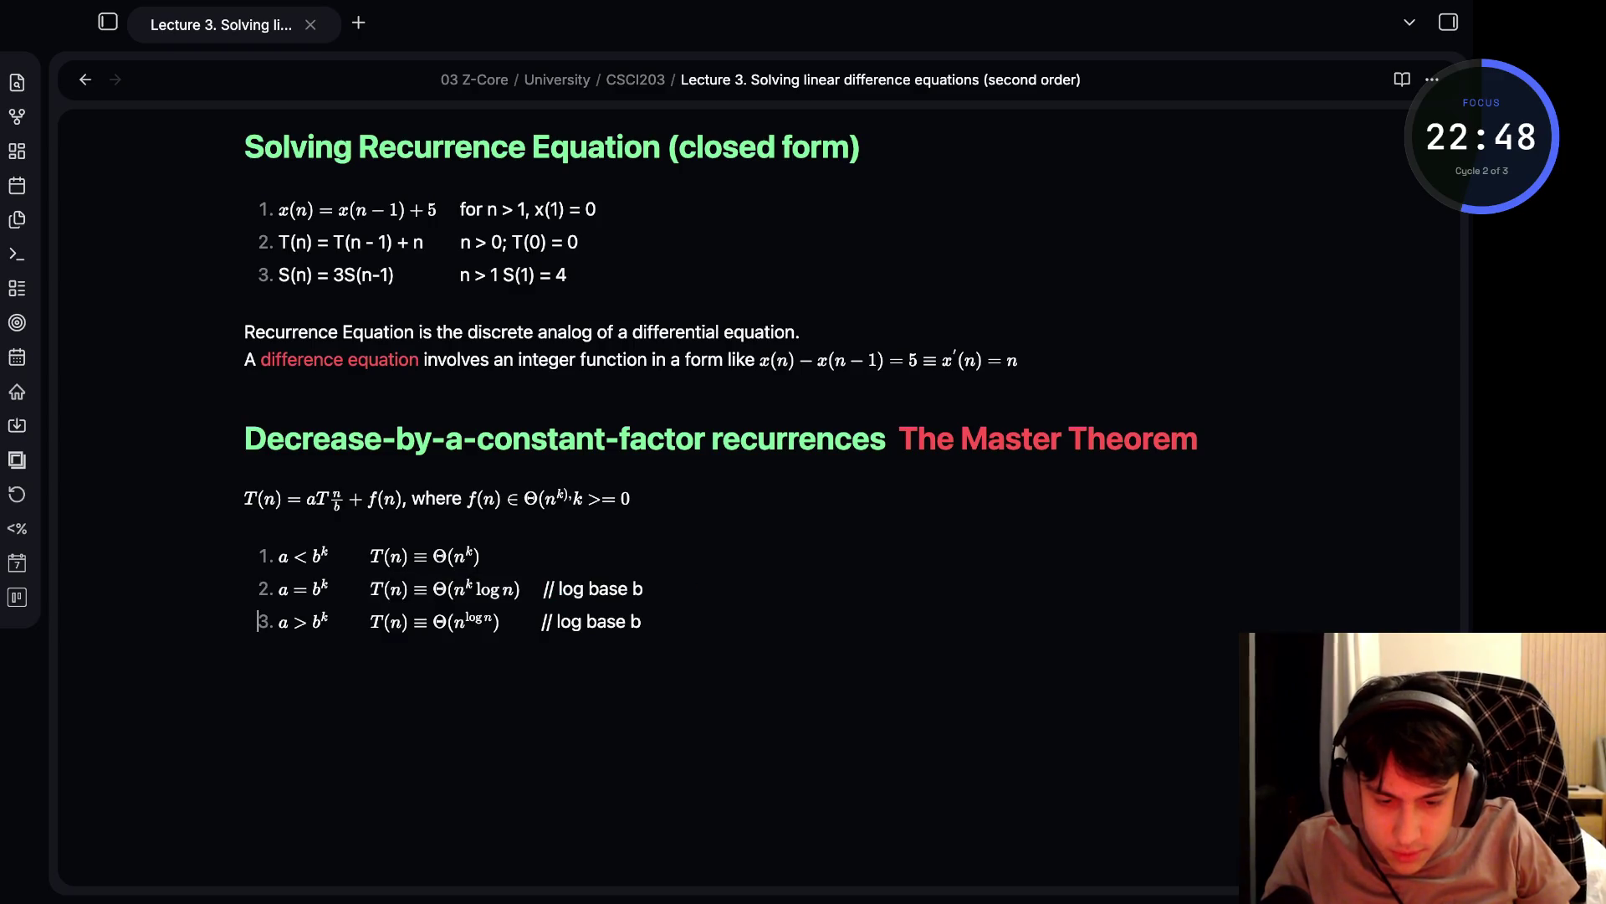
- Restore the uppercase Theta in case two's formula and finish formula editing
key("Up")
key("BackSpace")
type("t")
key("Up")
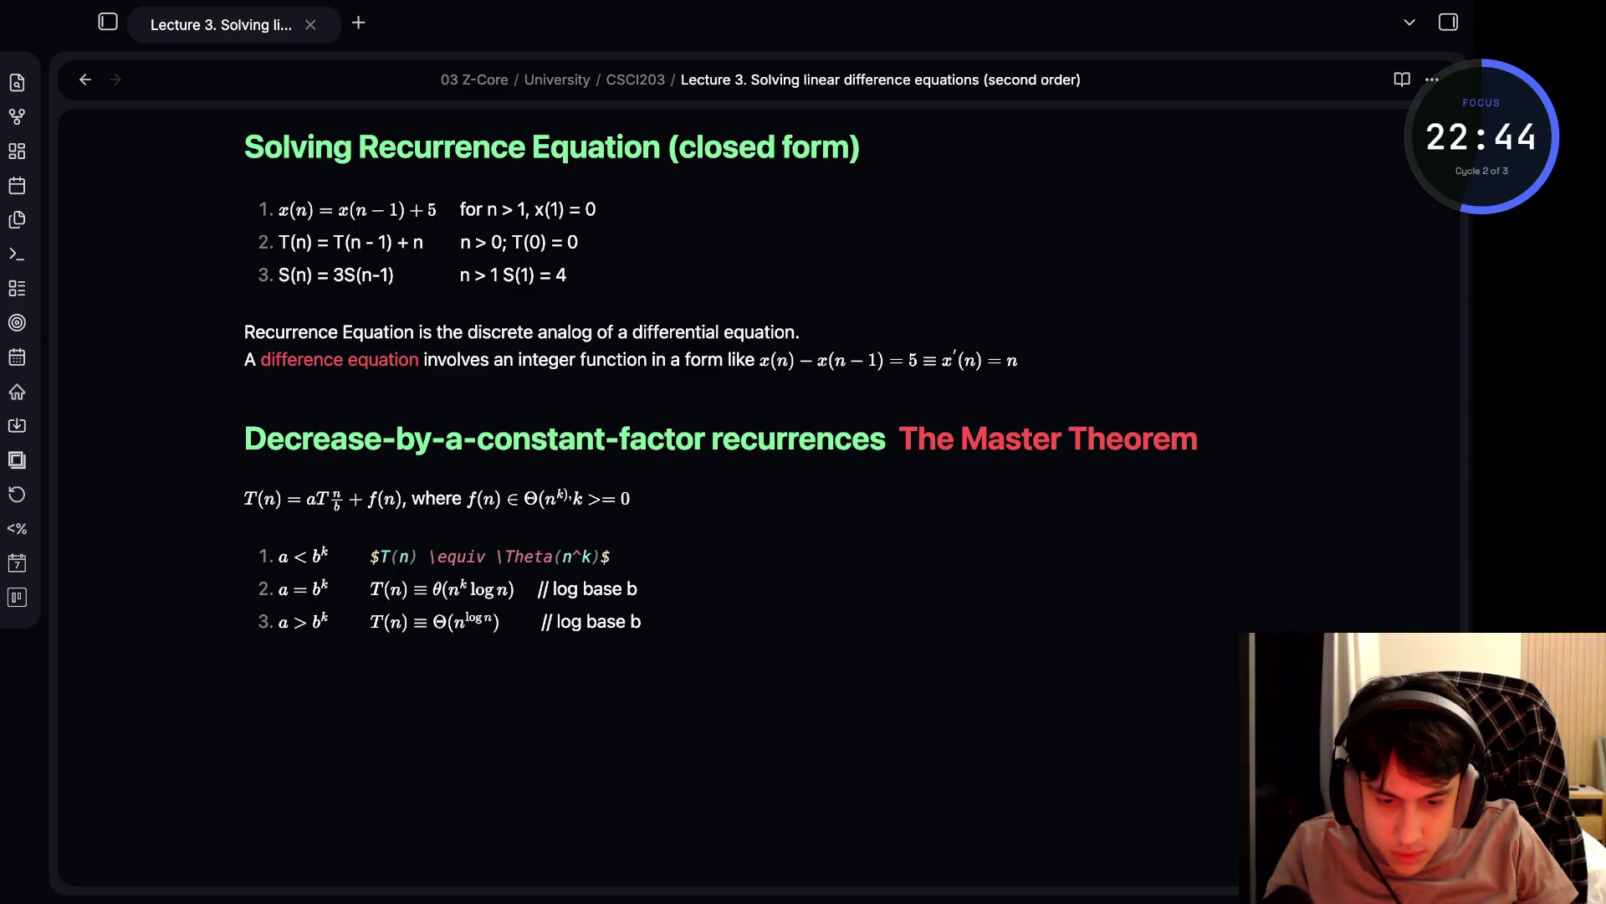
key("Down")
key("Right")
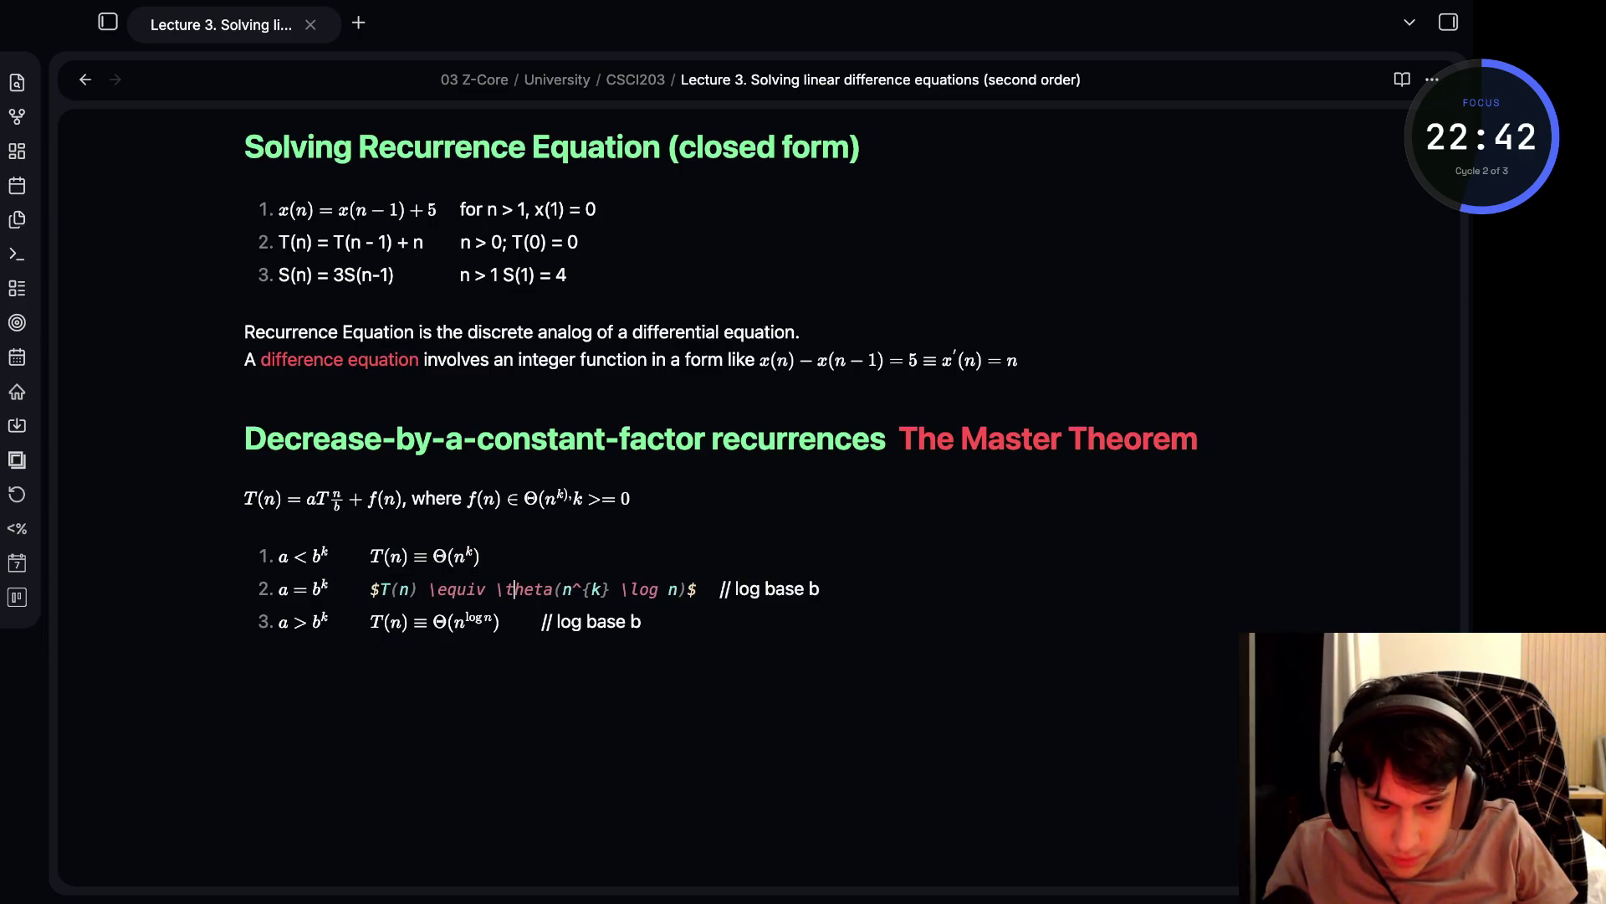
left_click(245, 525)
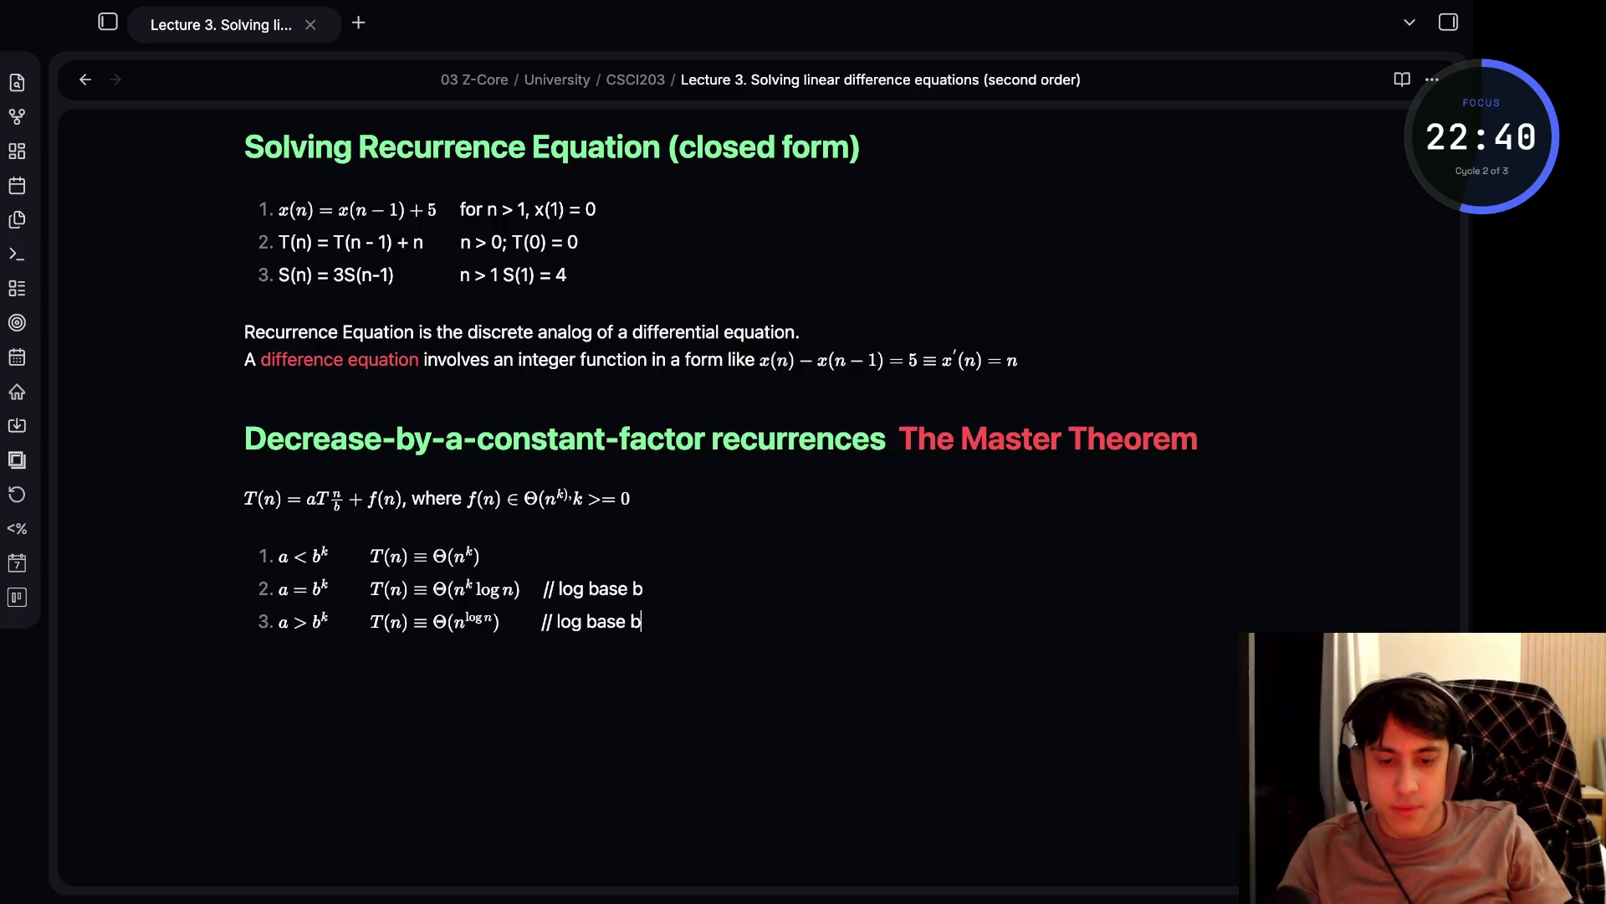
left_click(641, 621)
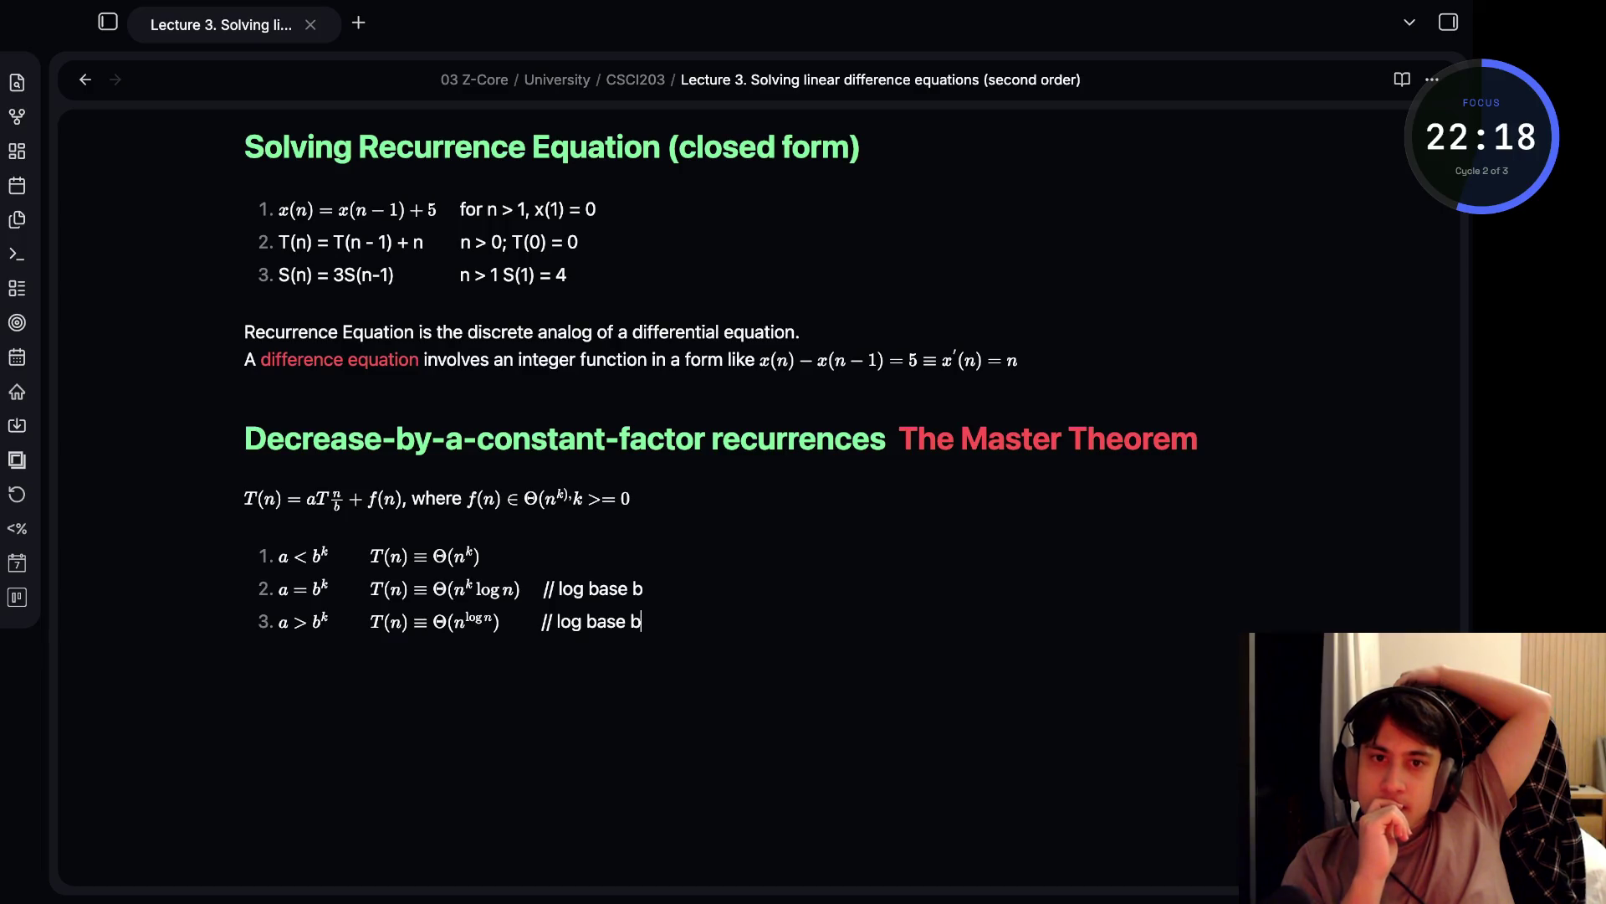
key("Return")
key("BackSpace")
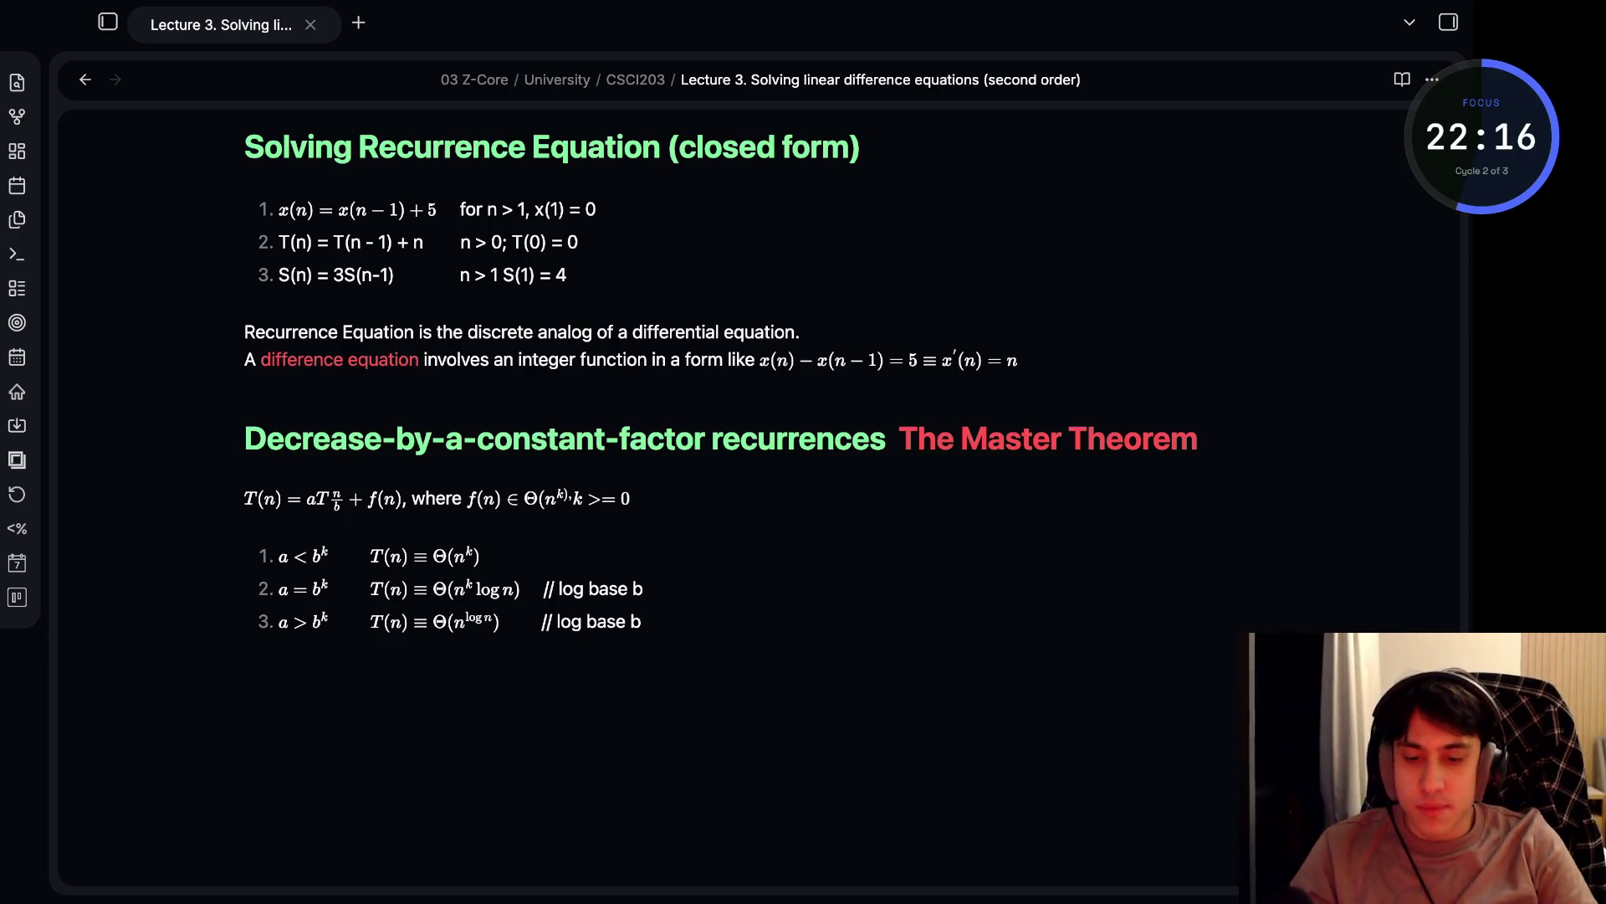
type("8")
key("BackSpace")
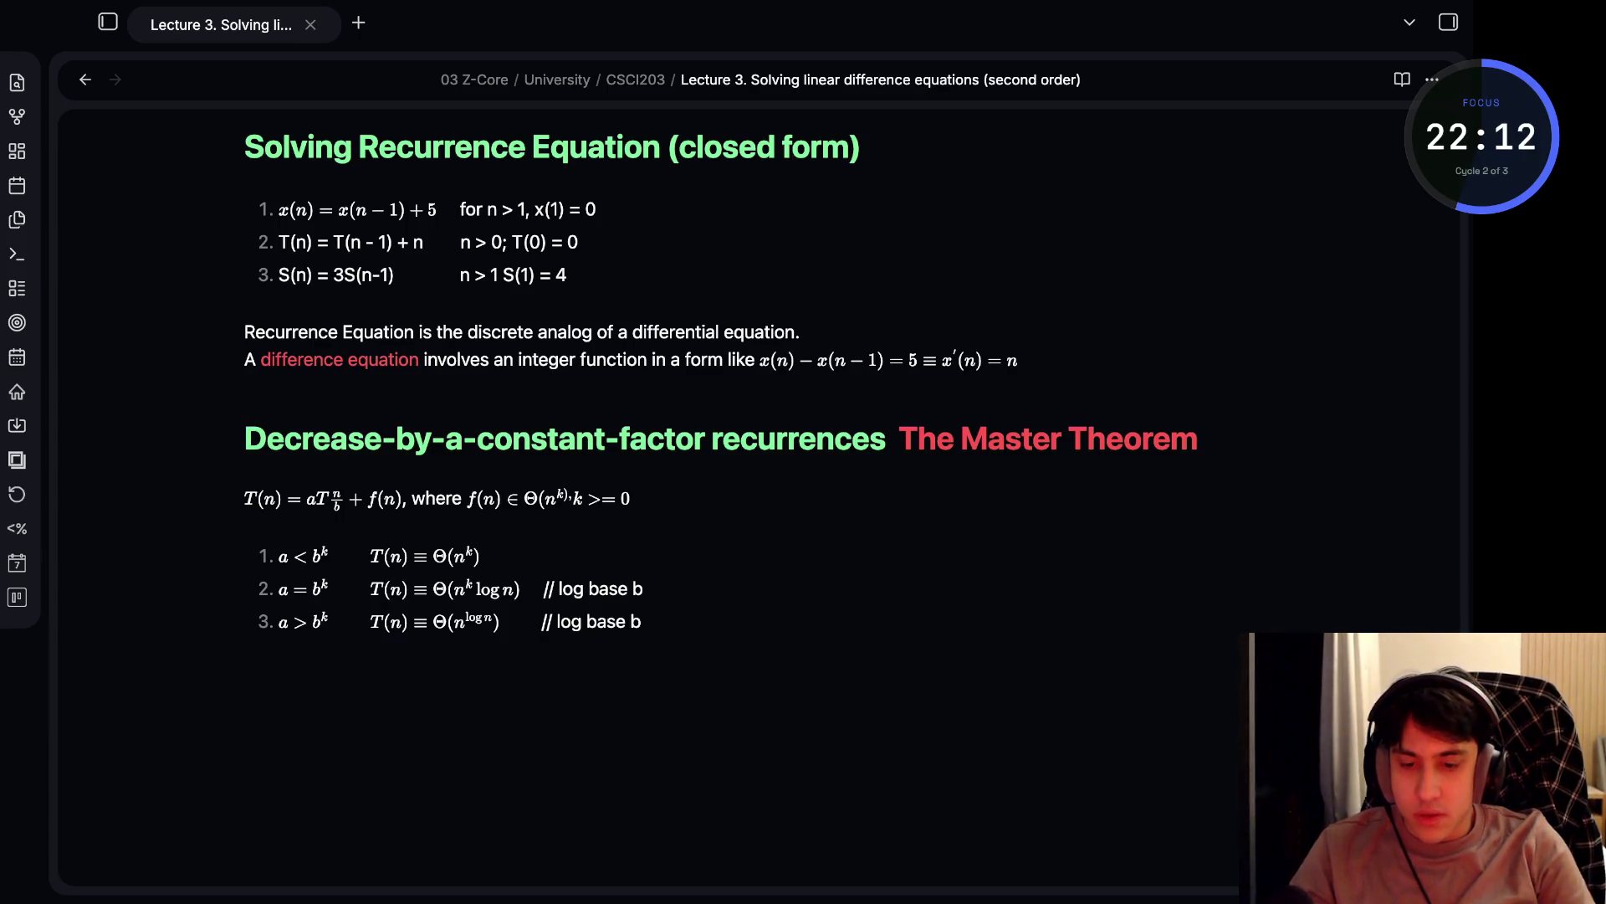
key("BackSpace")
key("BackSpace")
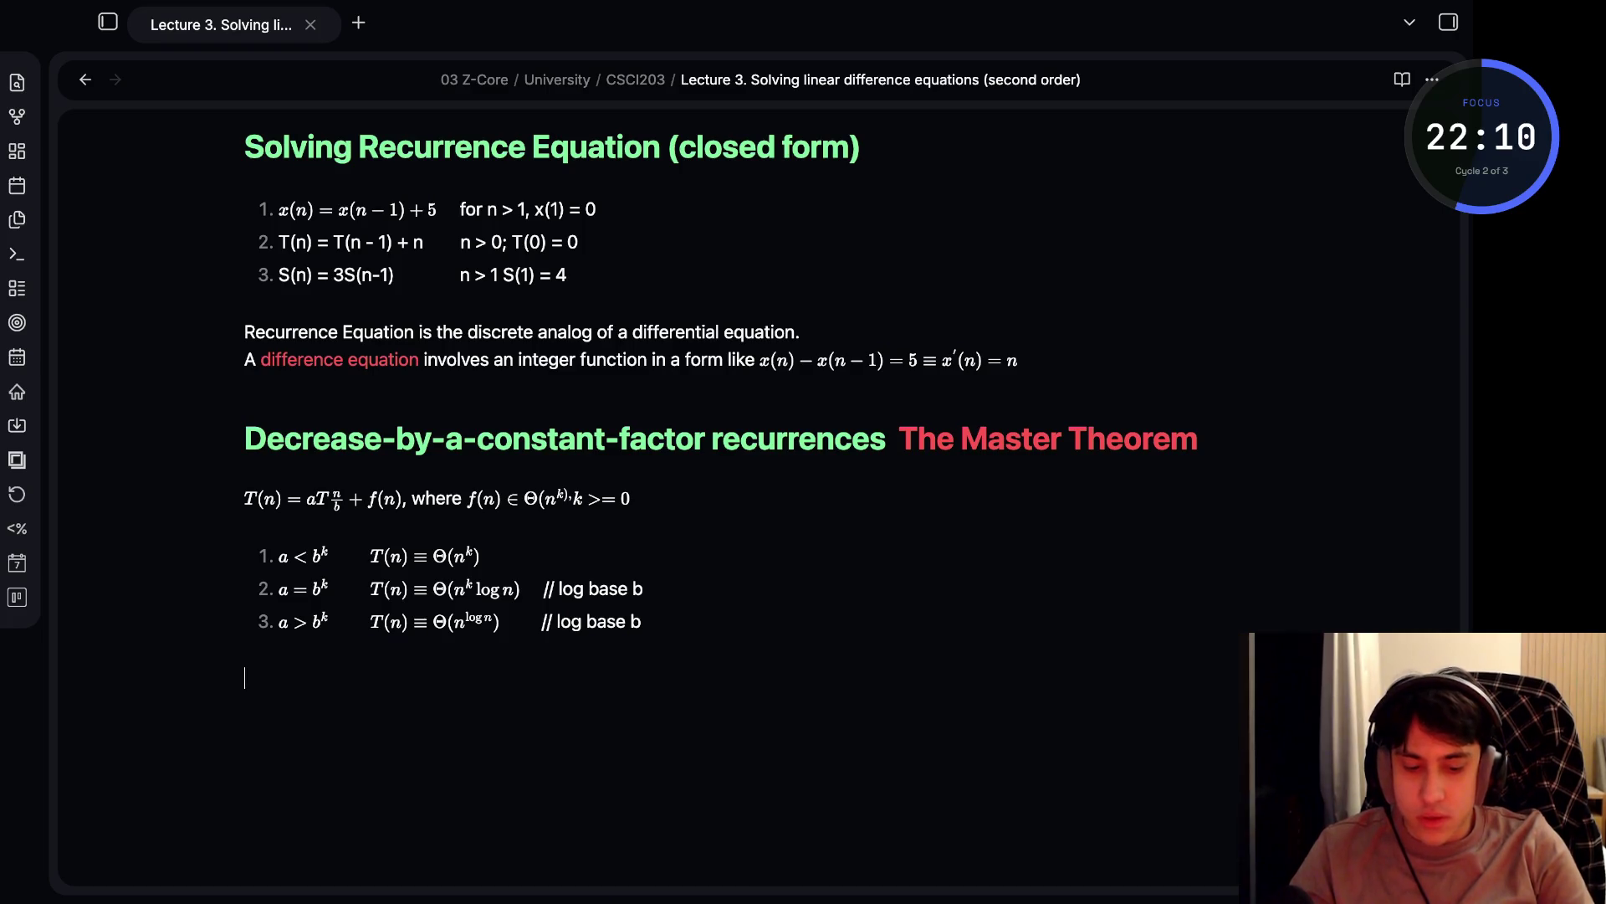
- Type an 'Examples:' label with a first bullet $T(n) = T\frac{n}{2} + 1$
type("-Examp")
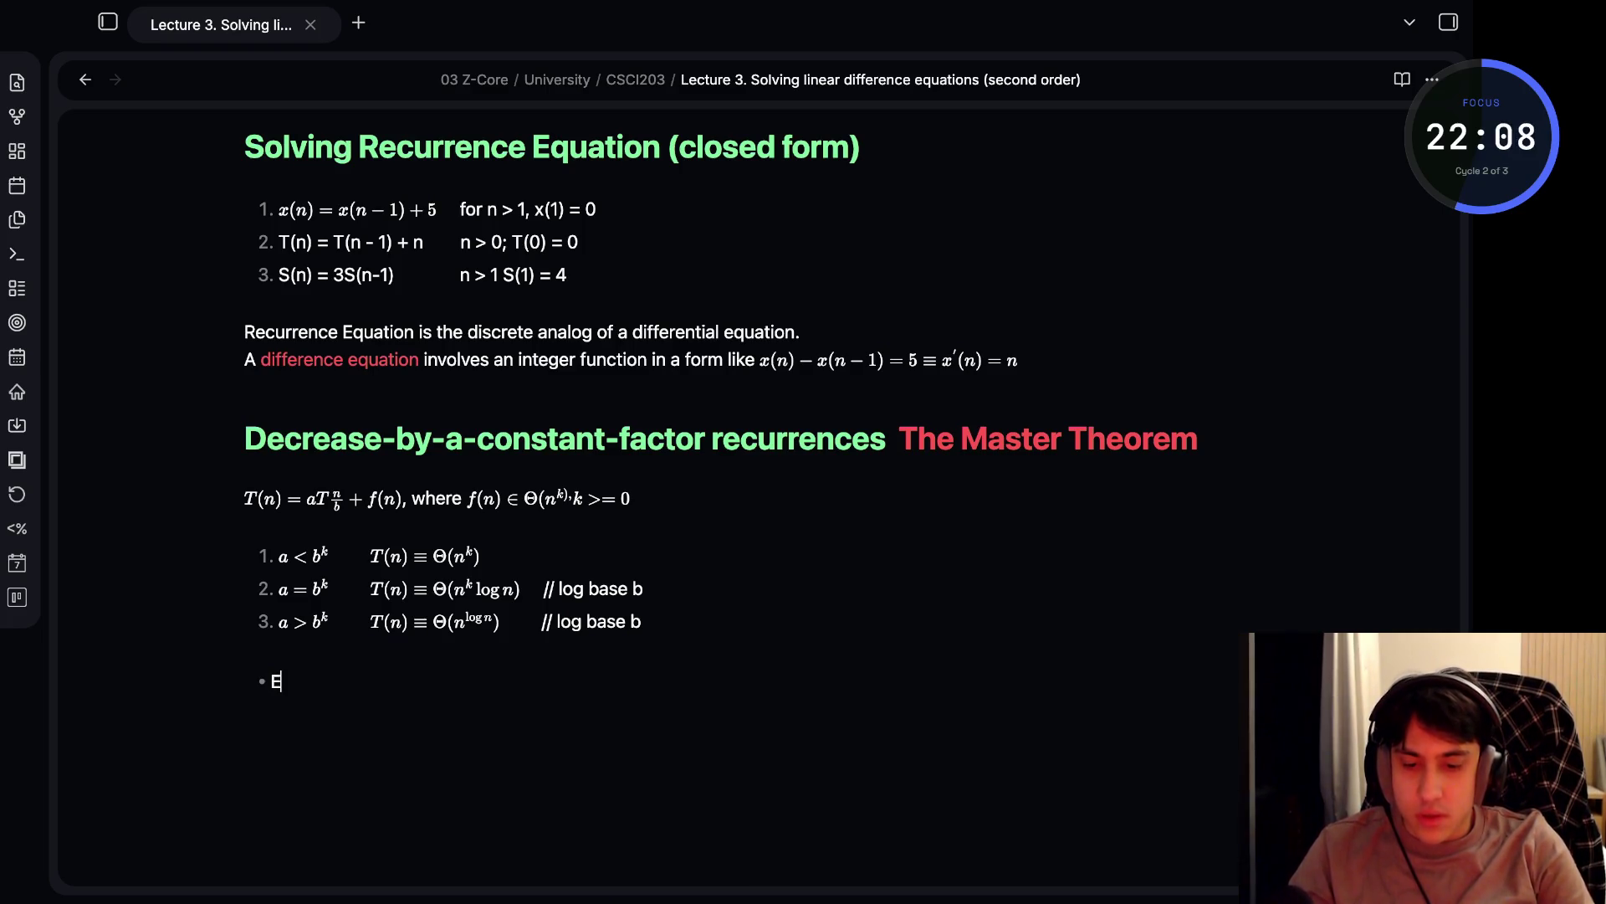
key("BackSpace")
key("BackSpace")
key("BackSpace")
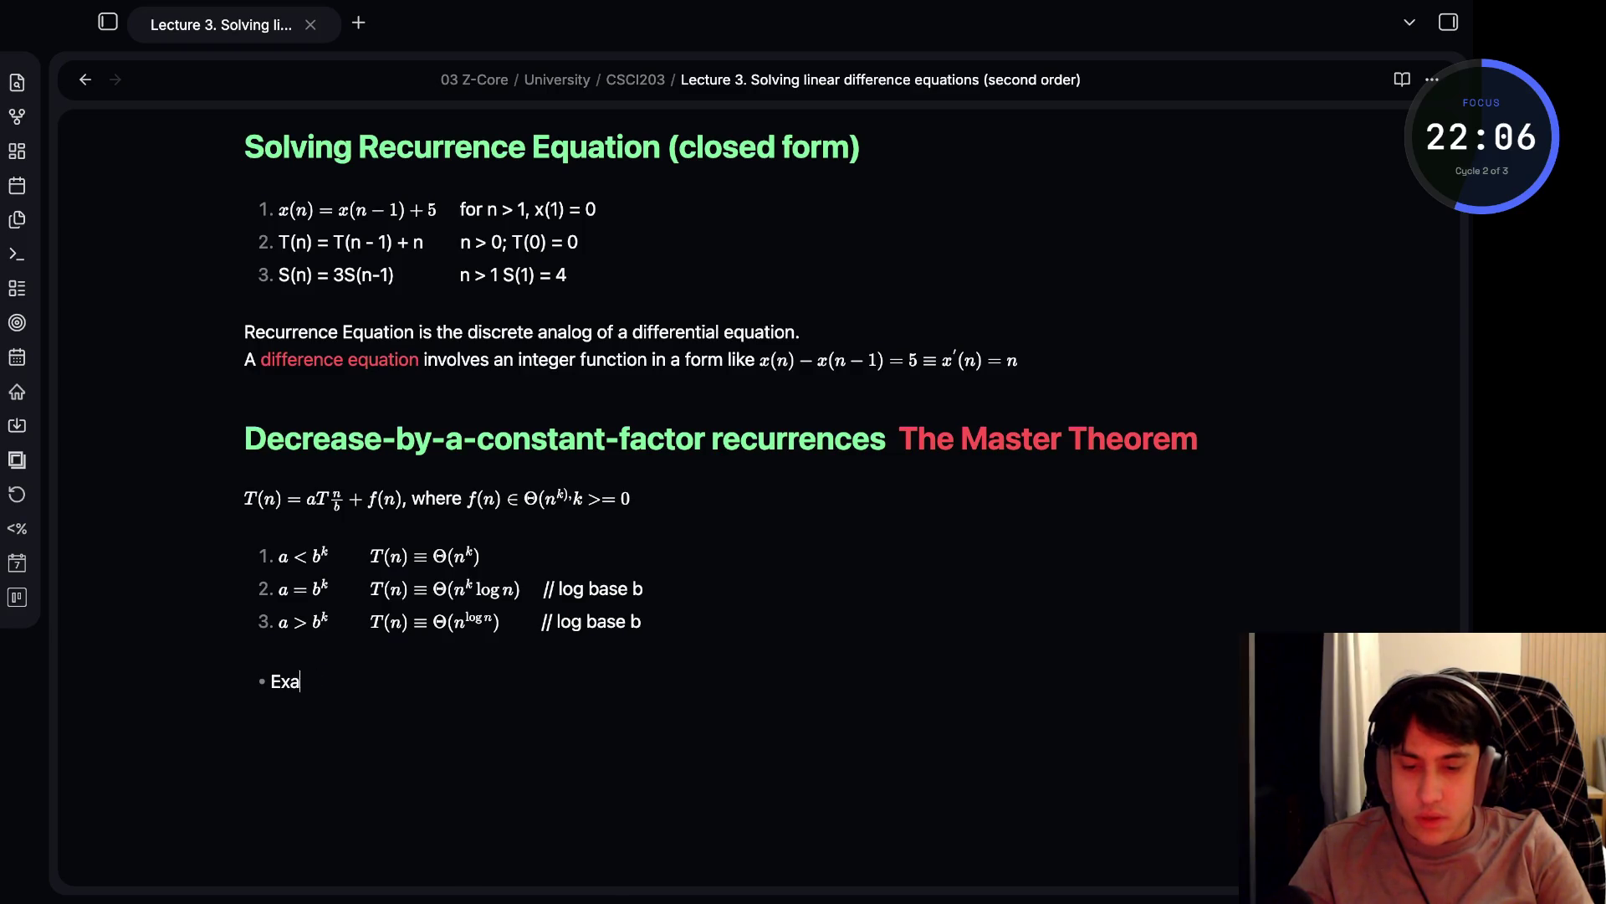
type("xampl")
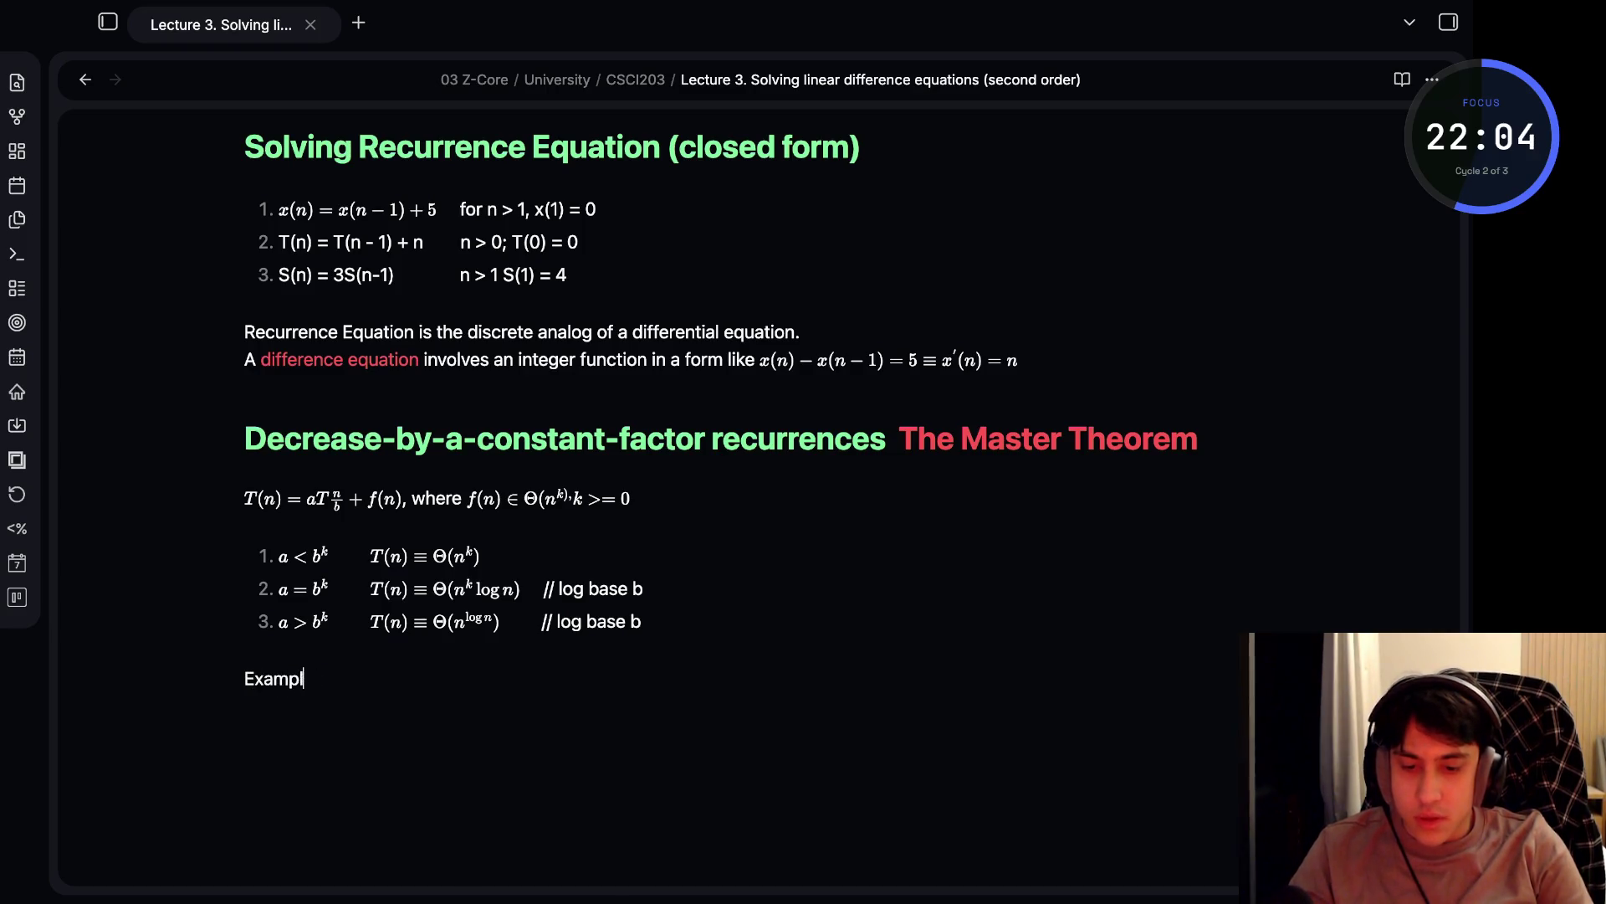
type("es:- ")
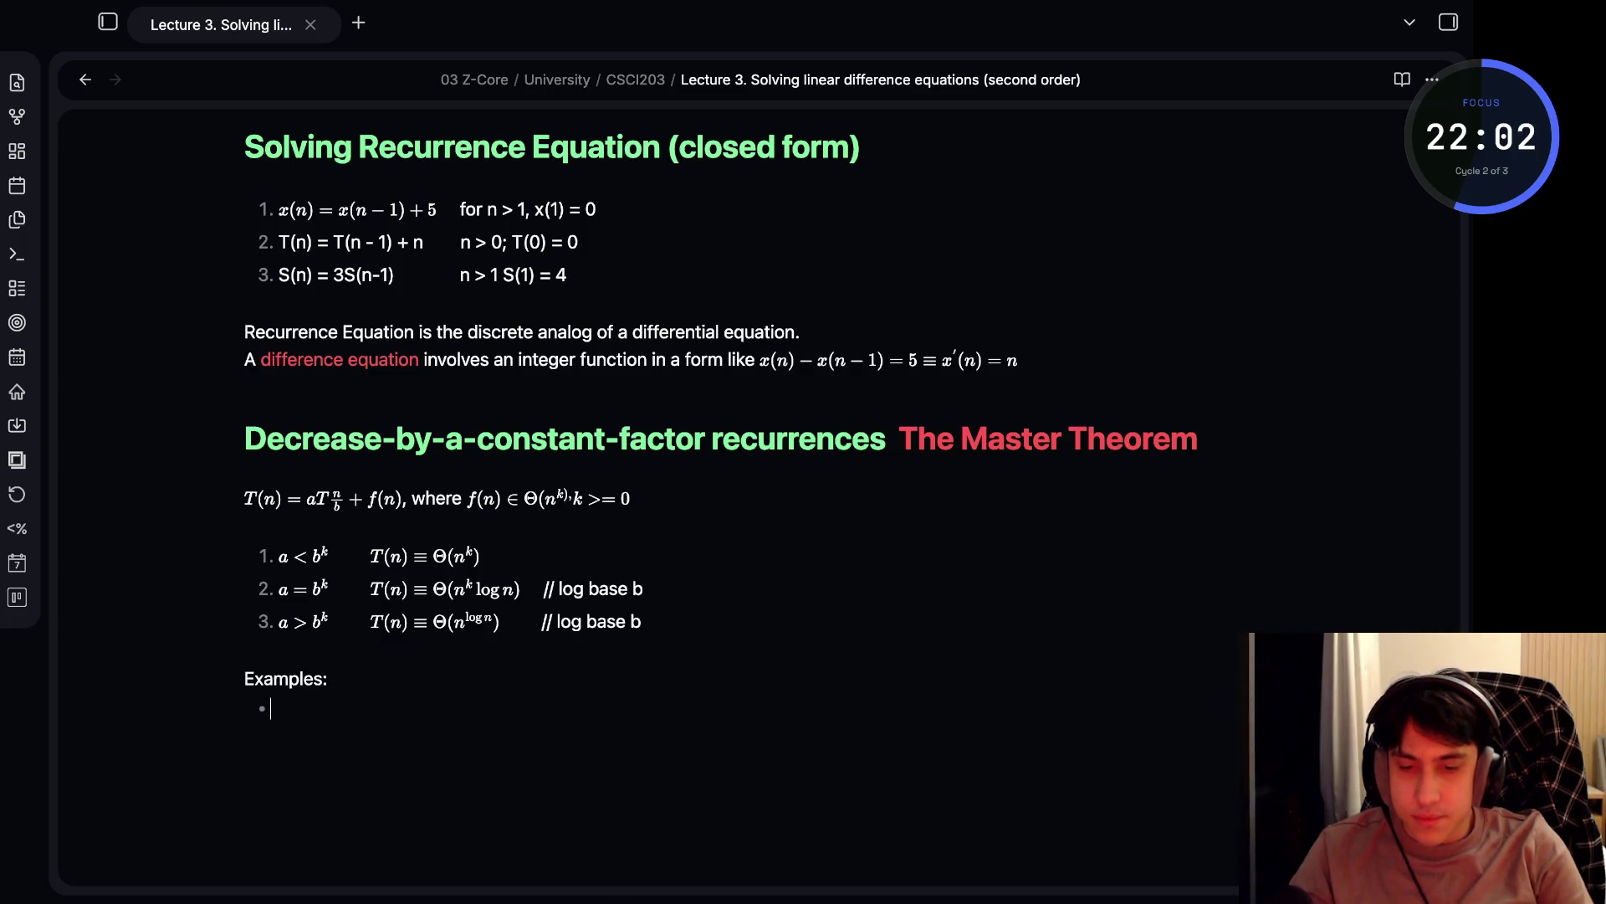
type("$")
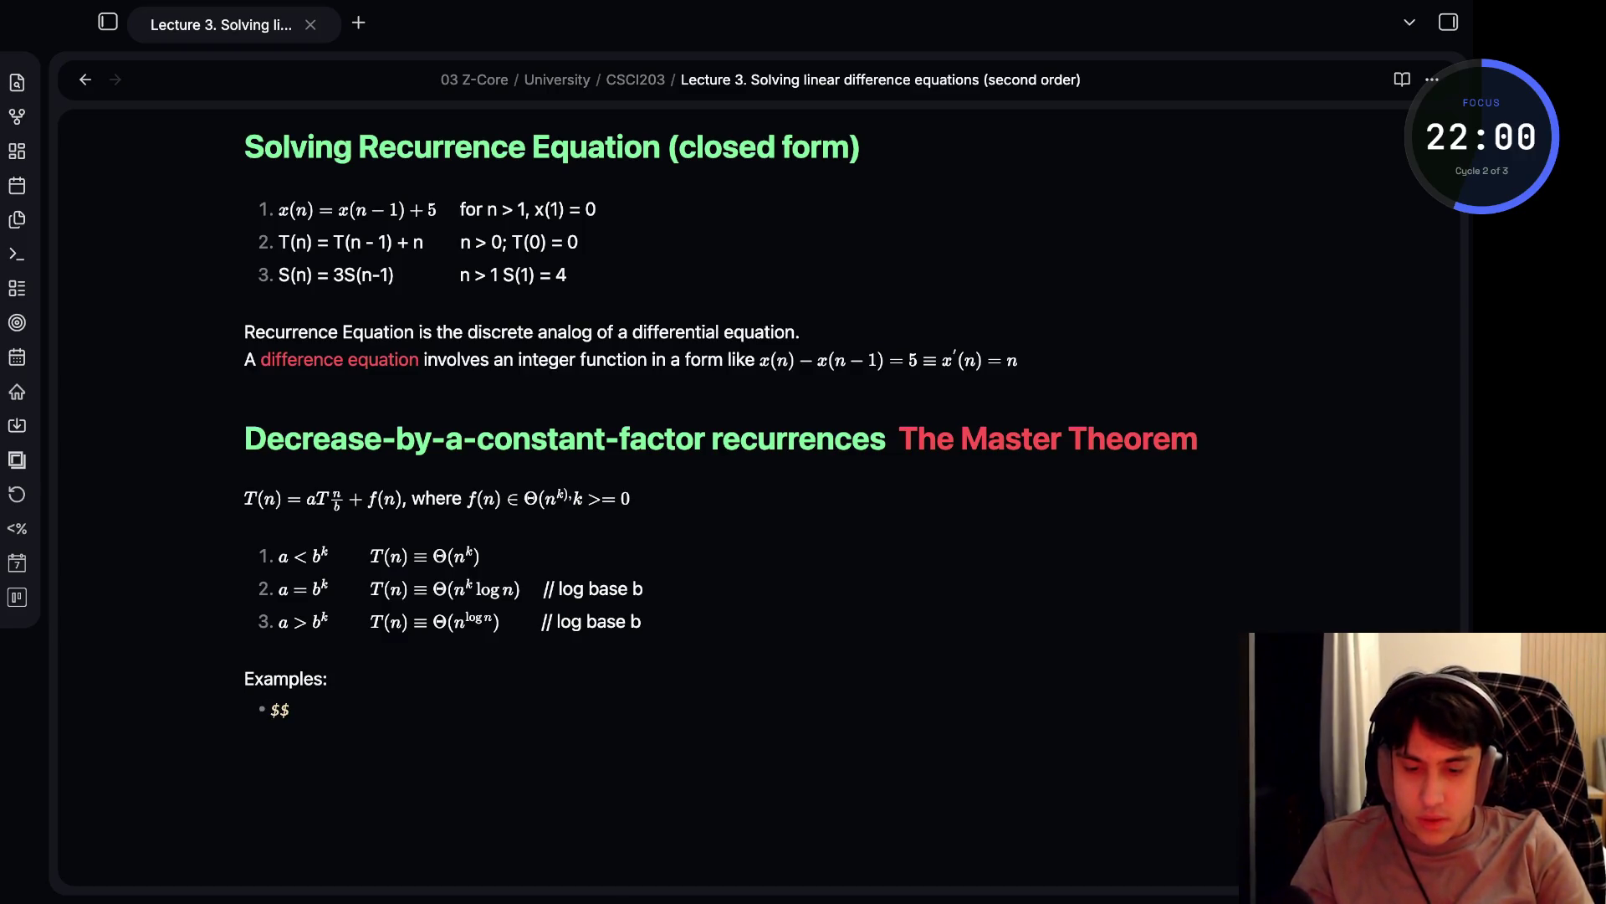
type("T(n) = ")
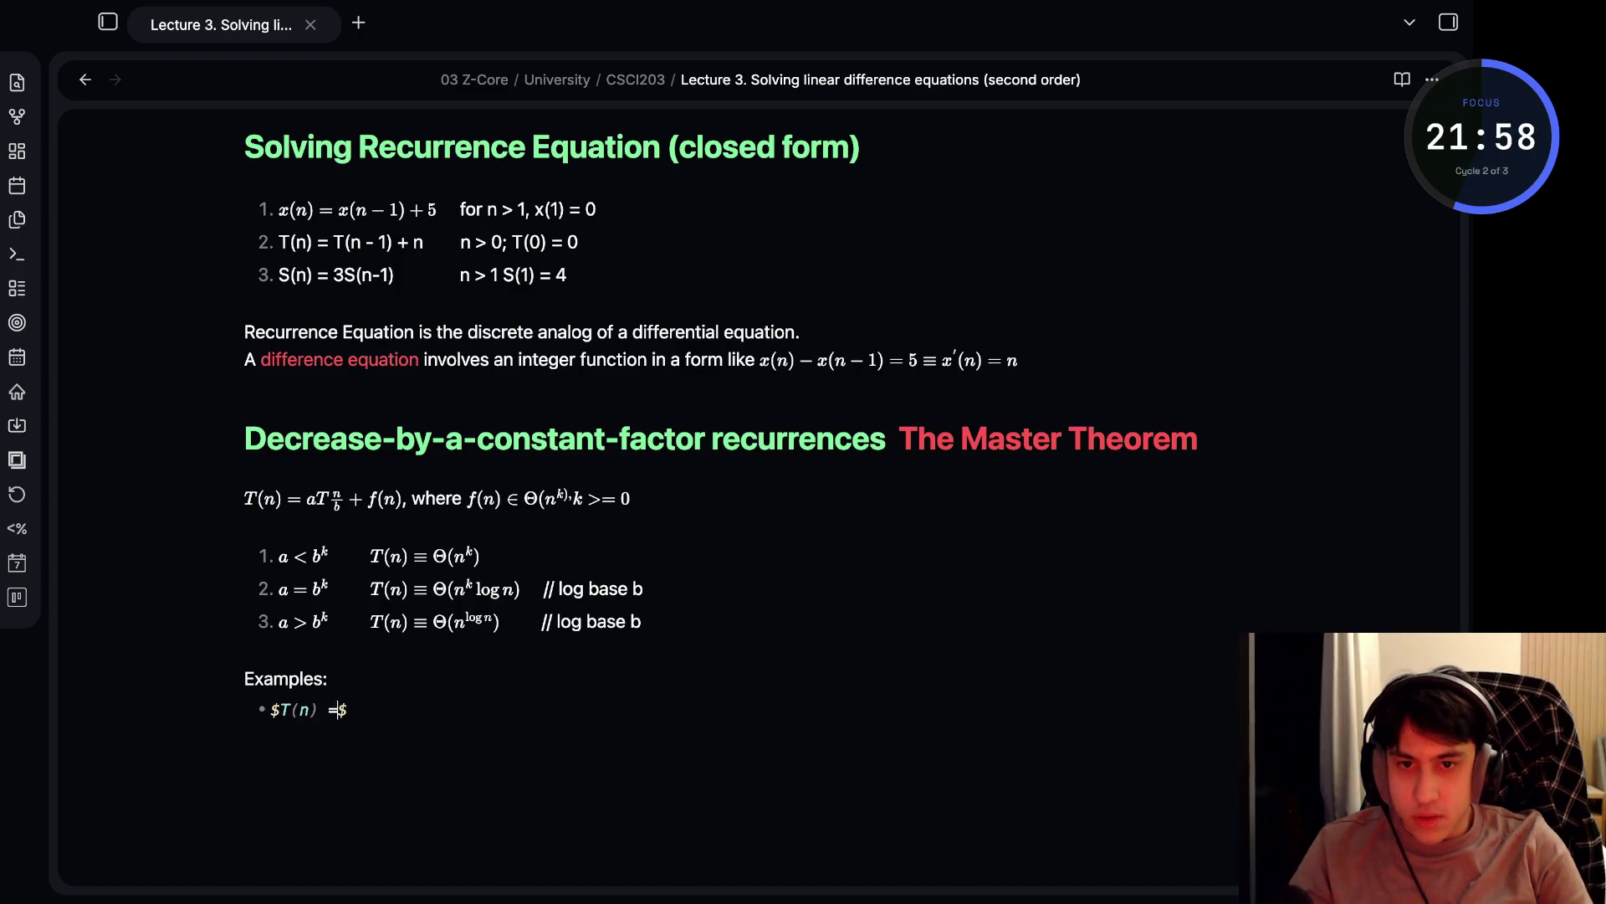
type("T(n")
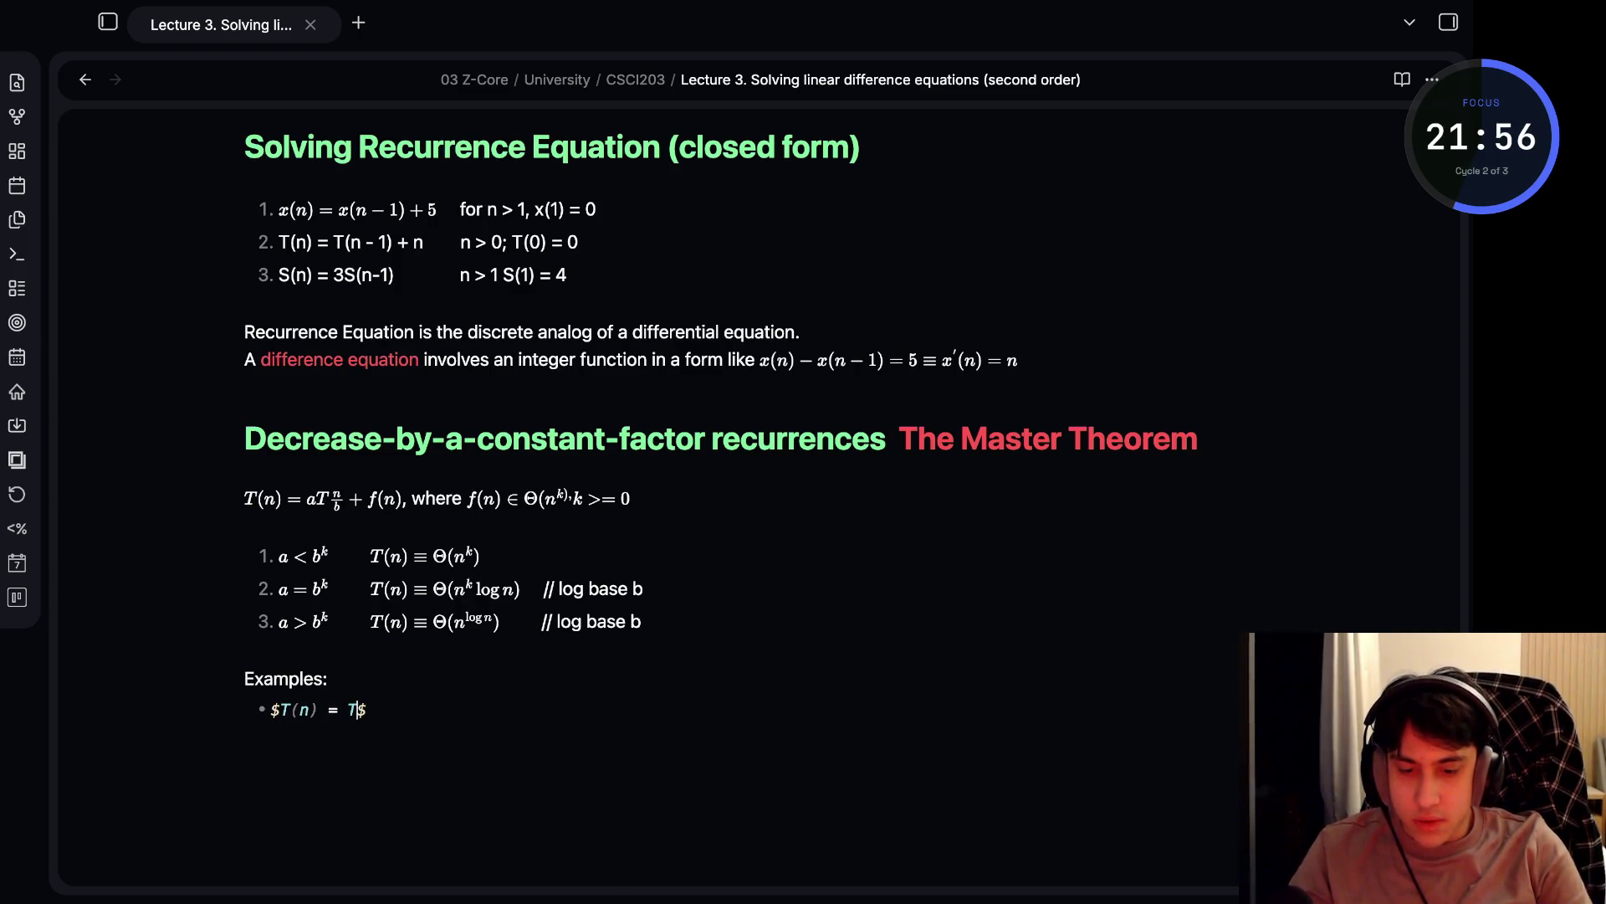
type(")/2")
key("Tab")
type("+ 1")
- Add a second example bullet $T(n) = 2T(n / 2) + n$
key("Right")
key("Return")
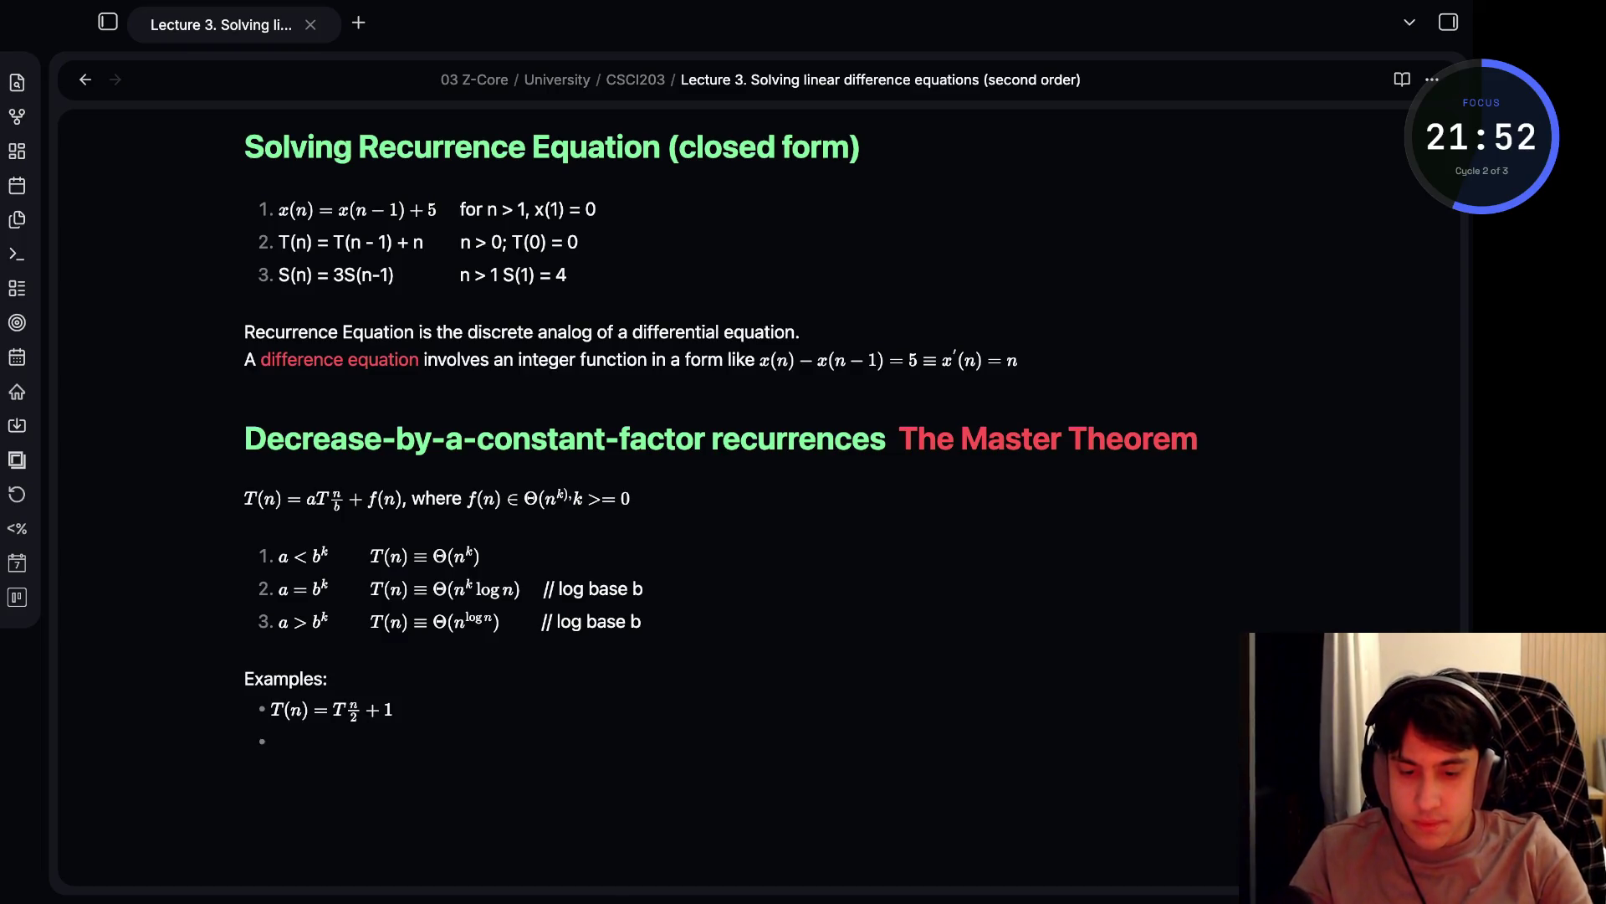
type("T(n")
key("BackSpace")
key("BackSpace")
key("BackSpace")
type("$")
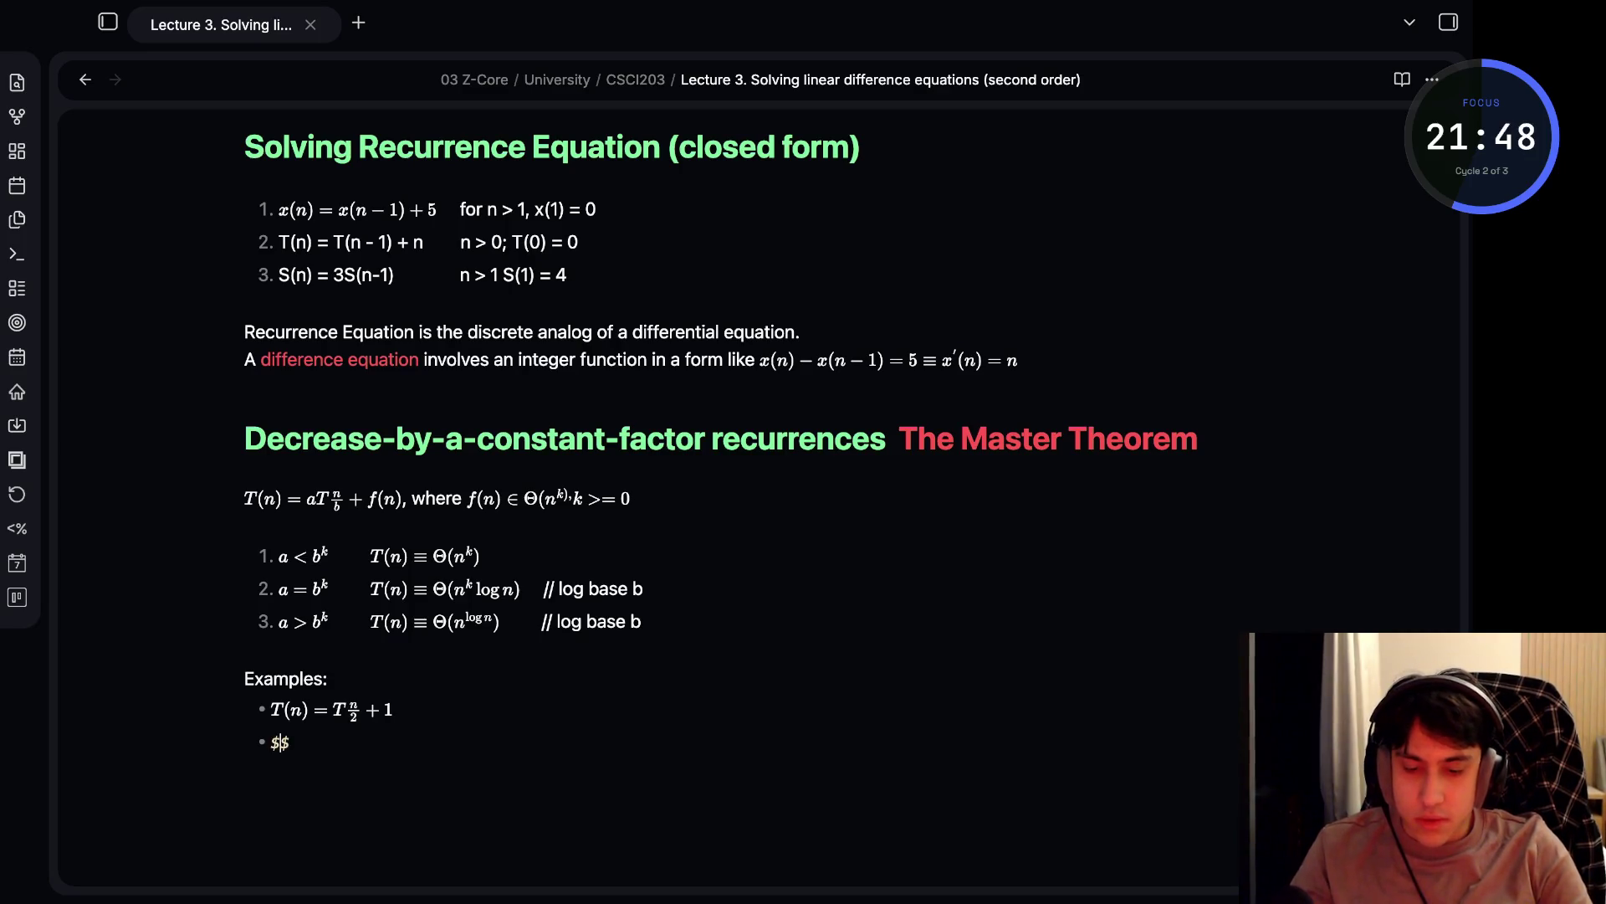
type("T(n) =")
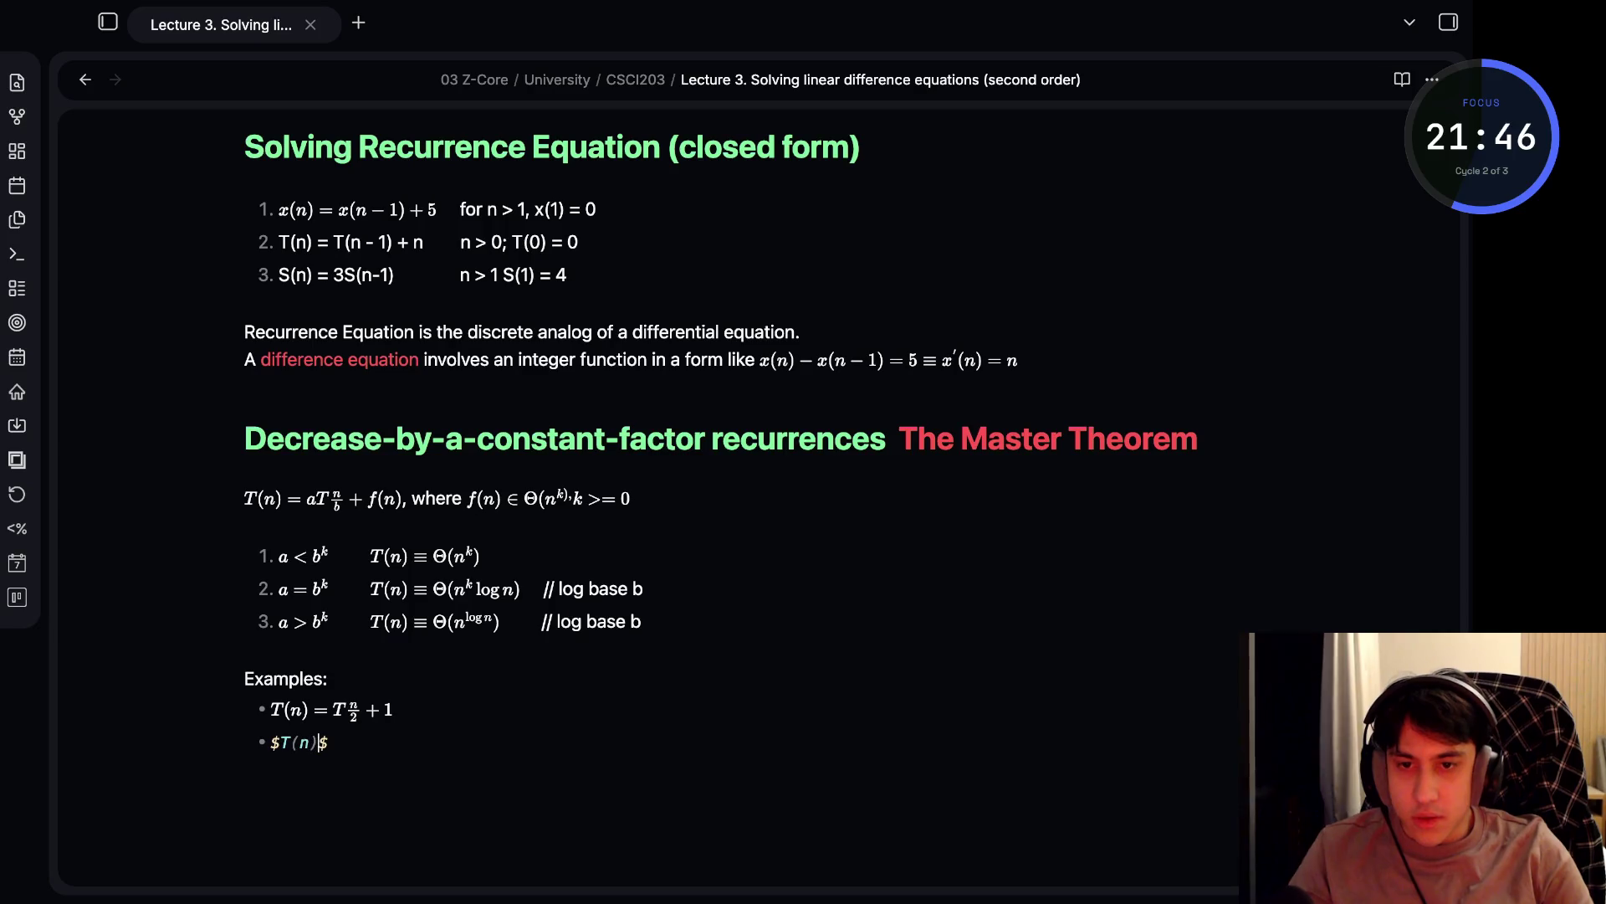
type(" 2")
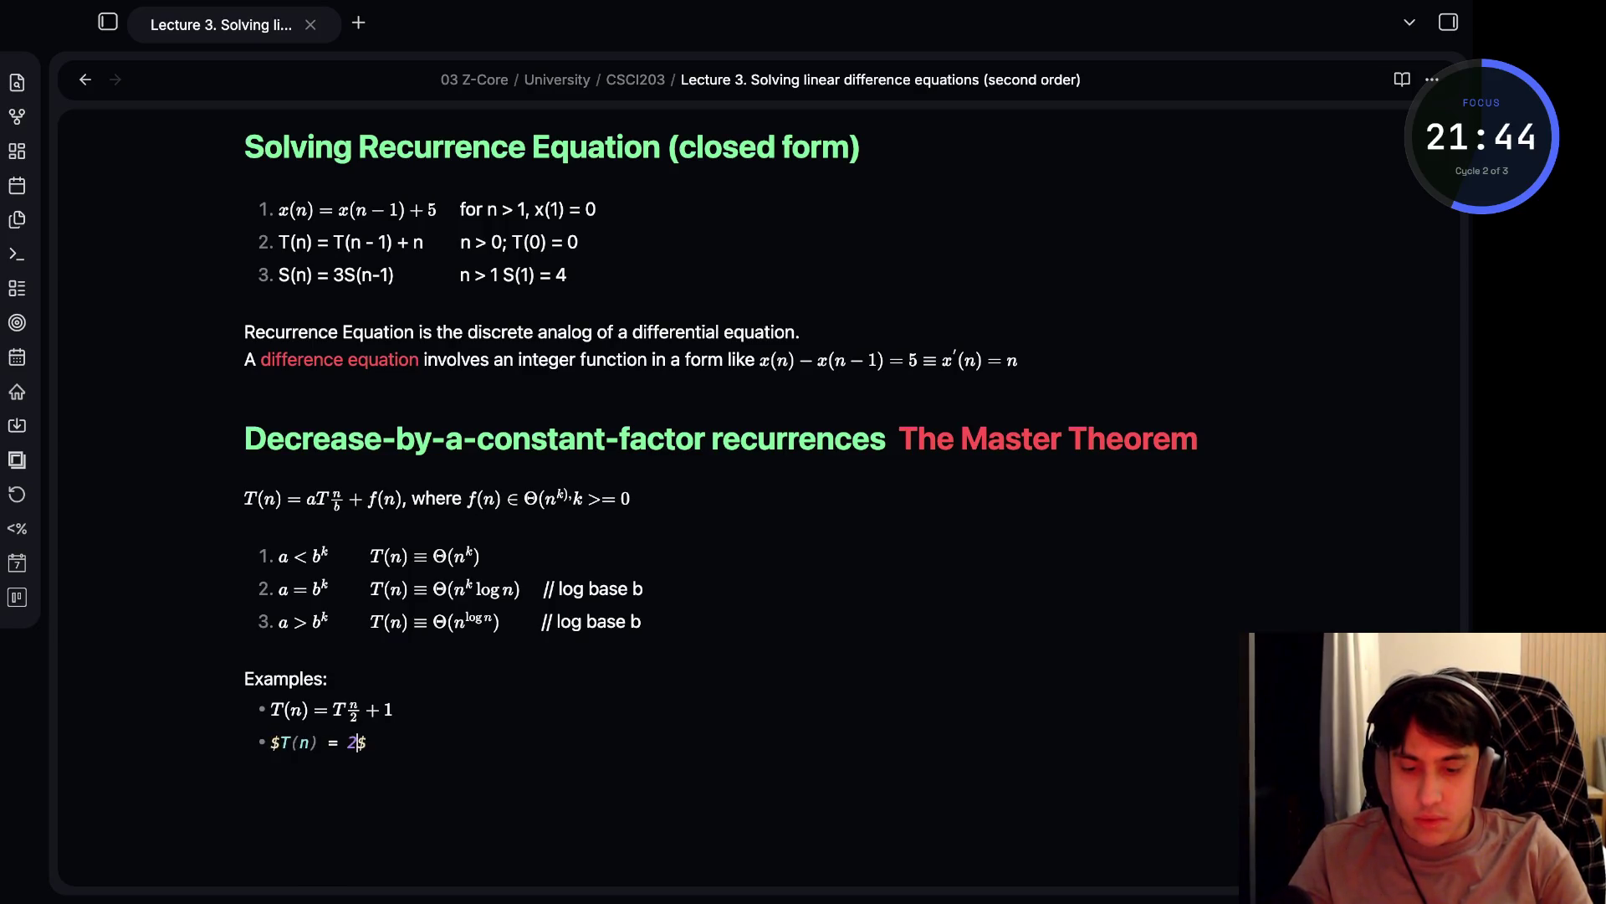
type("T")
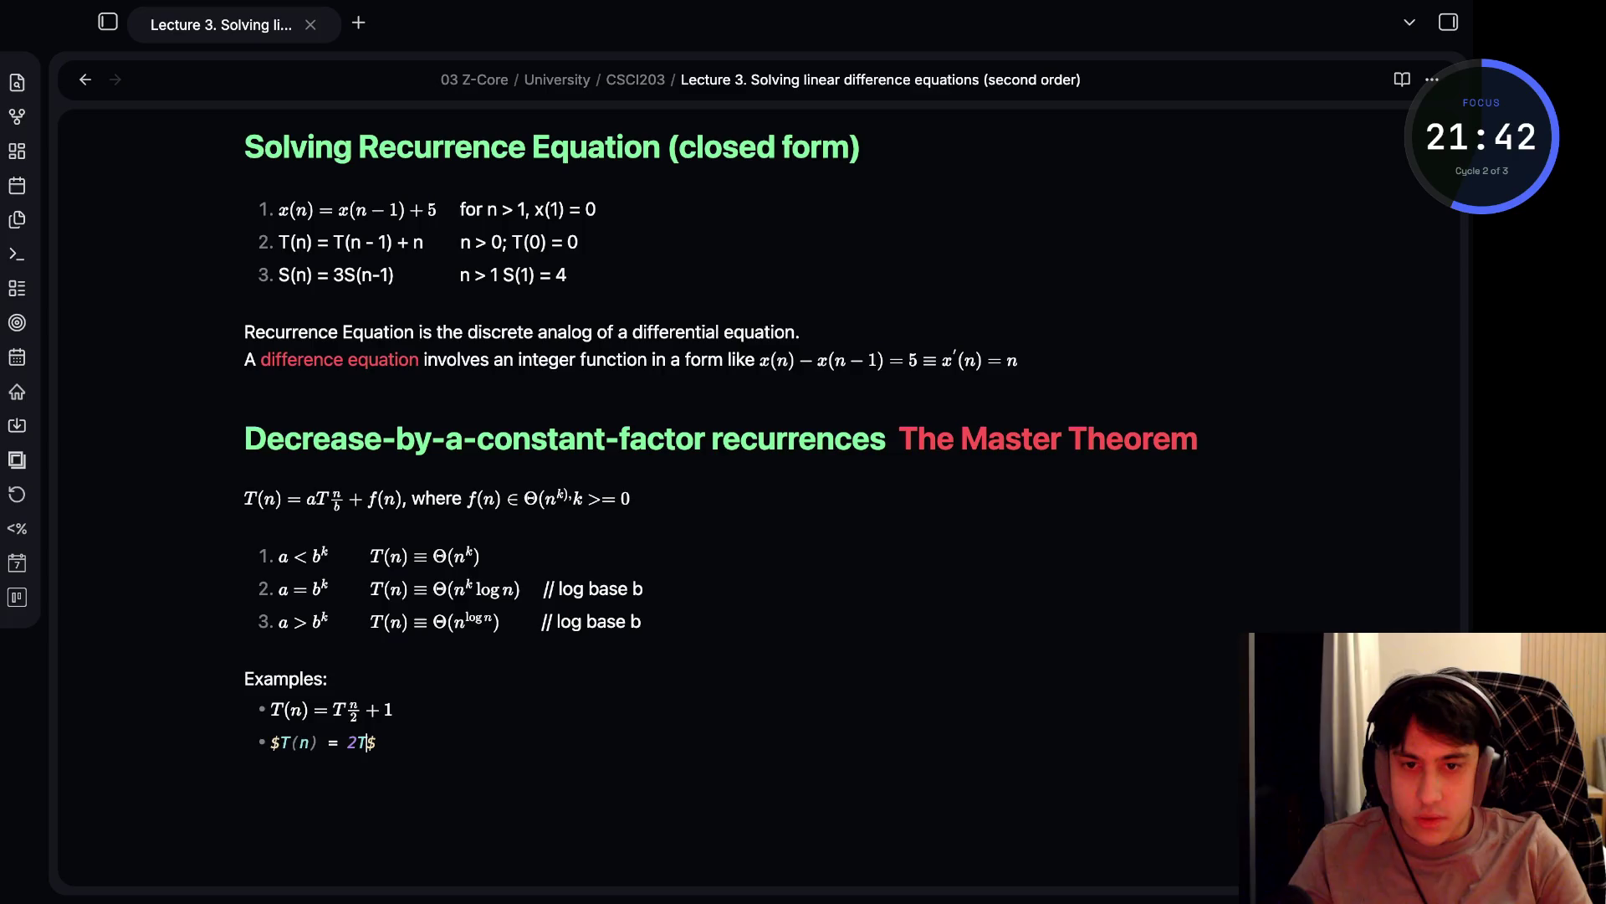
type("(")
type("n / 2)")
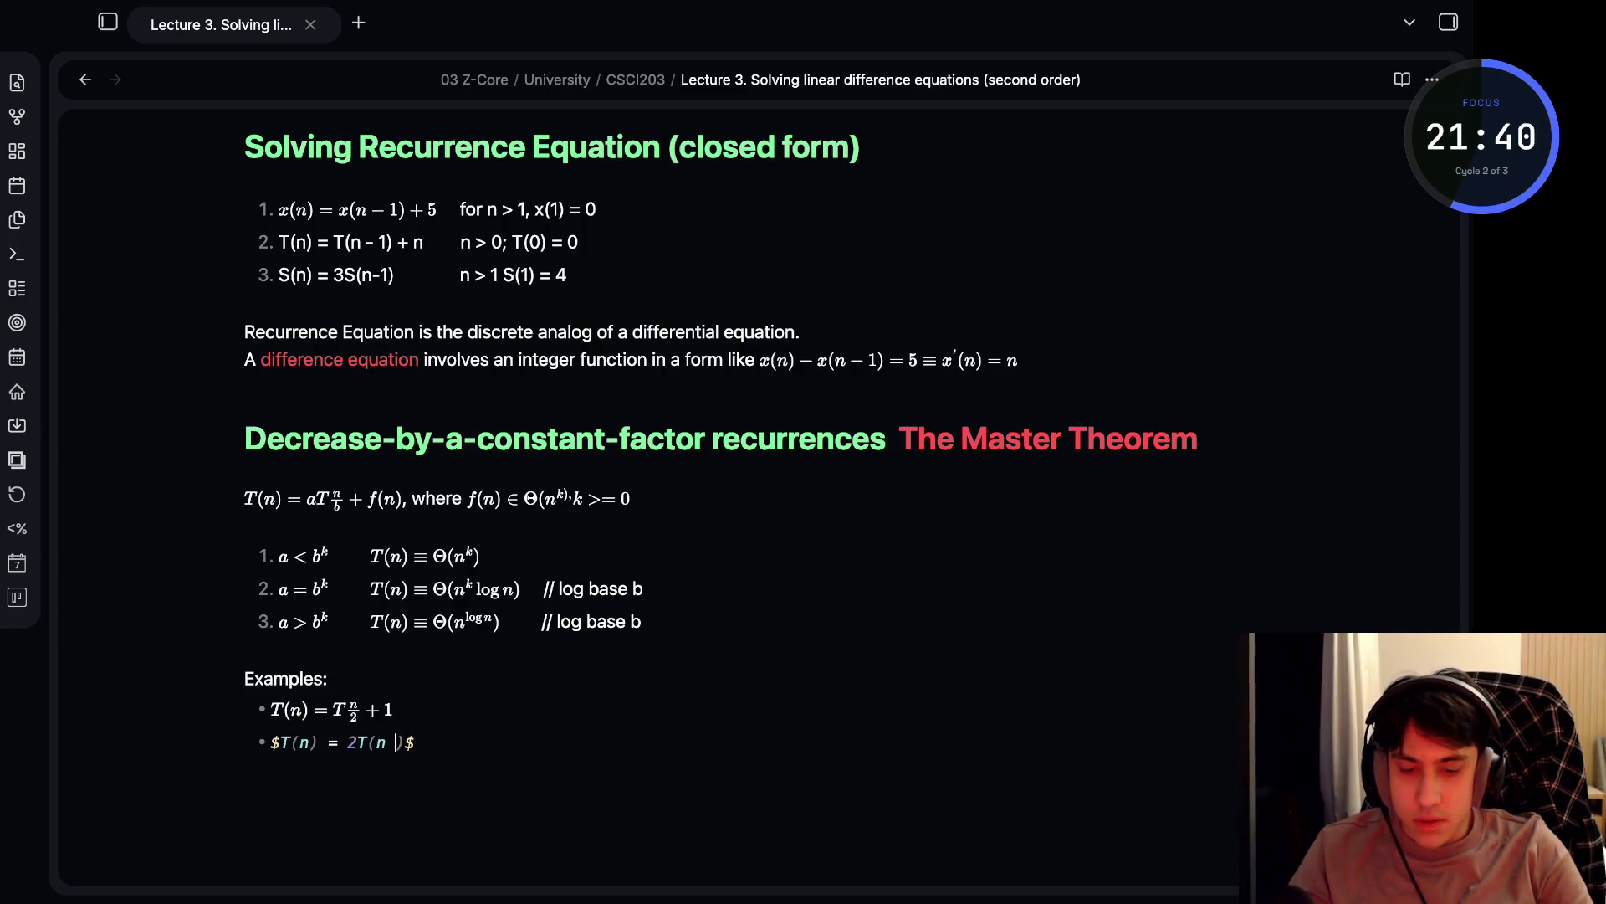
type(" +")
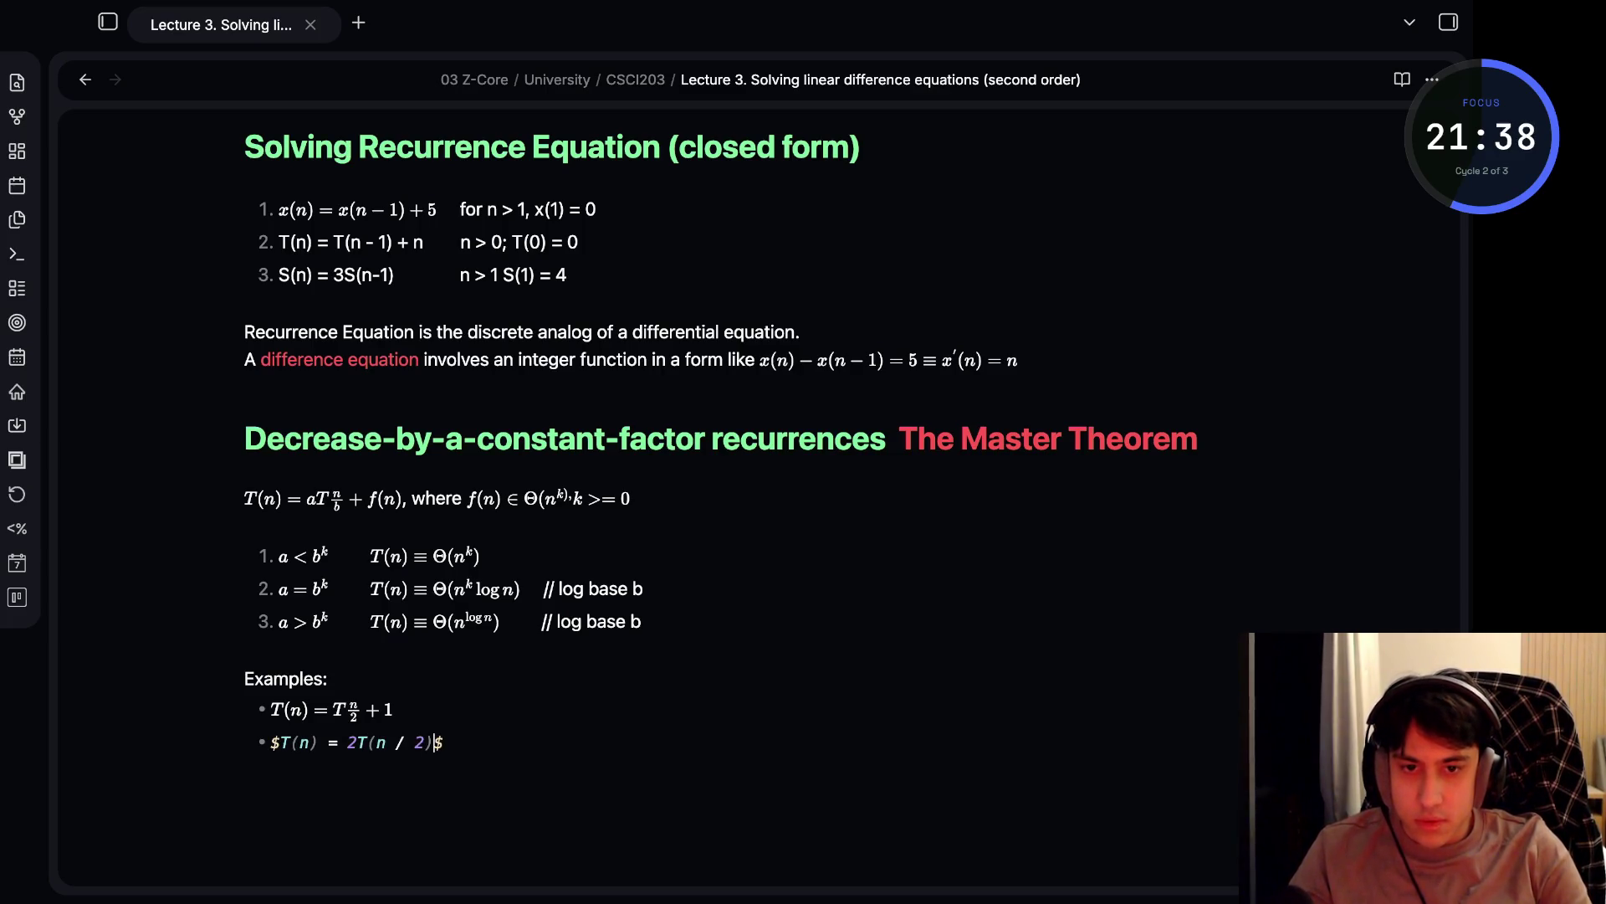
type(" n")
left_click(328, 679)
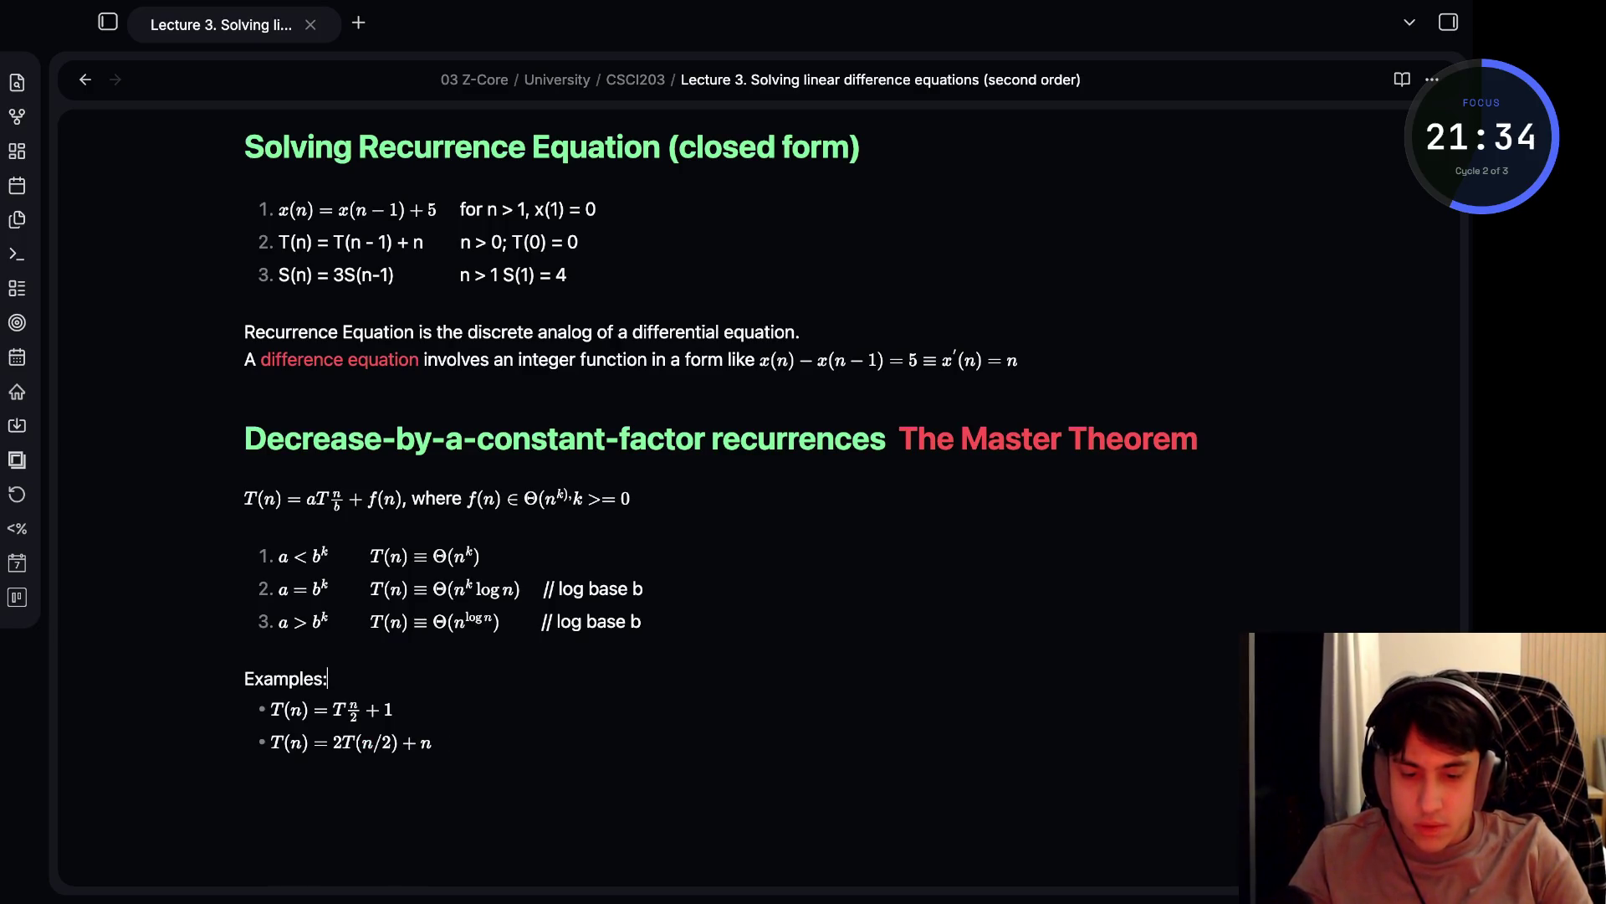
- Change the second example's n / 2 into a \frac{n}{2} fraction and preview it
left_click(361, 742)
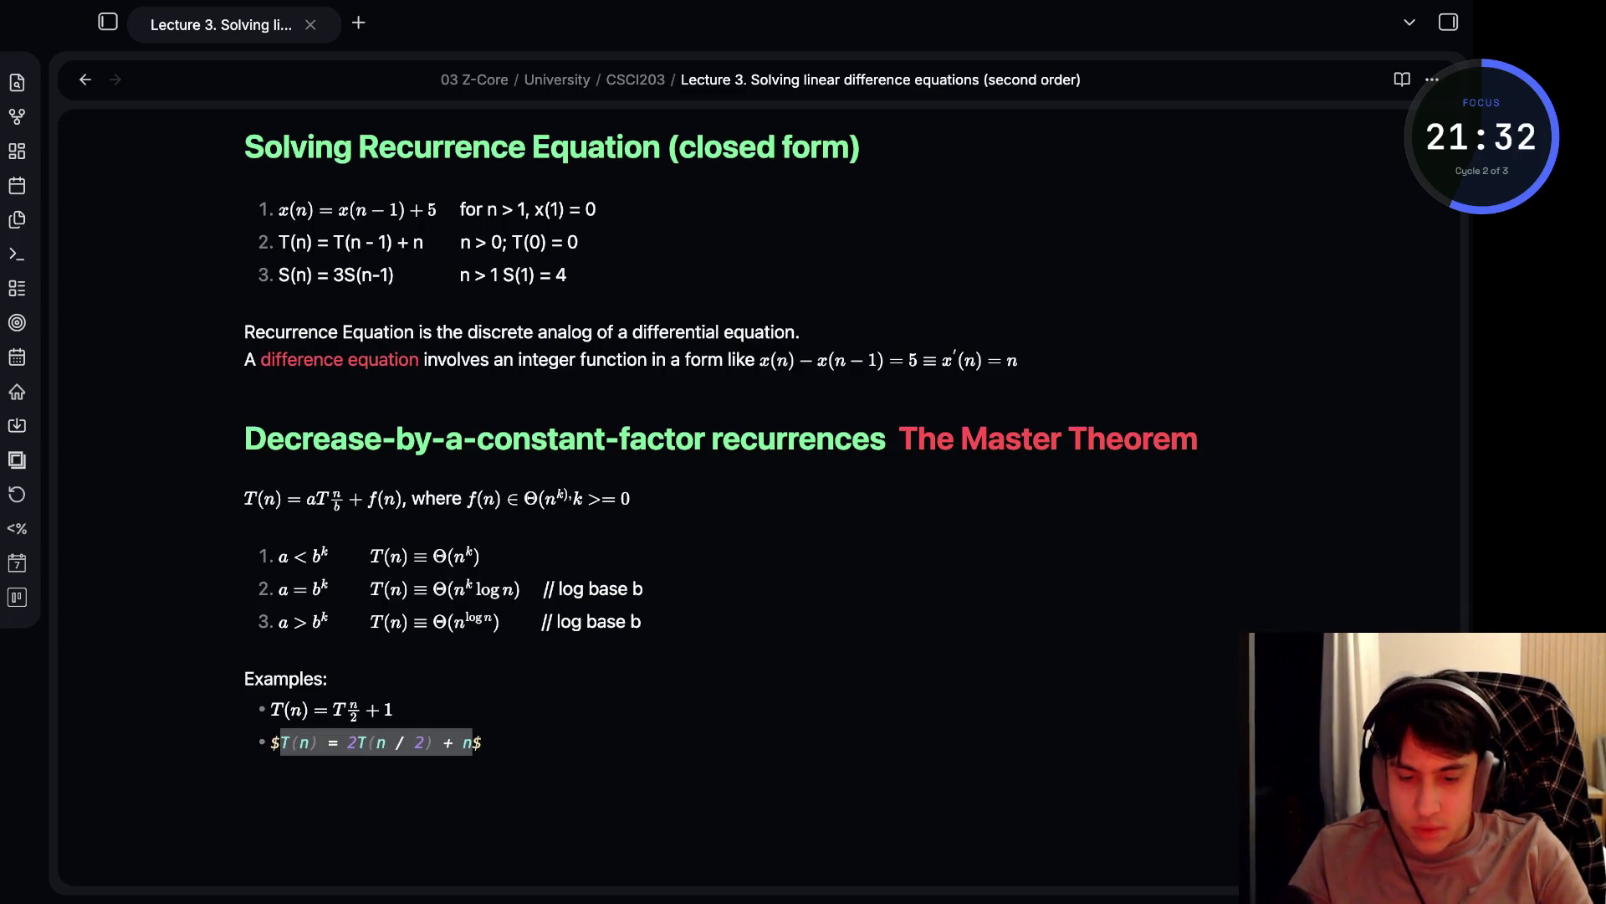
left_click(376, 742)
type("rac")
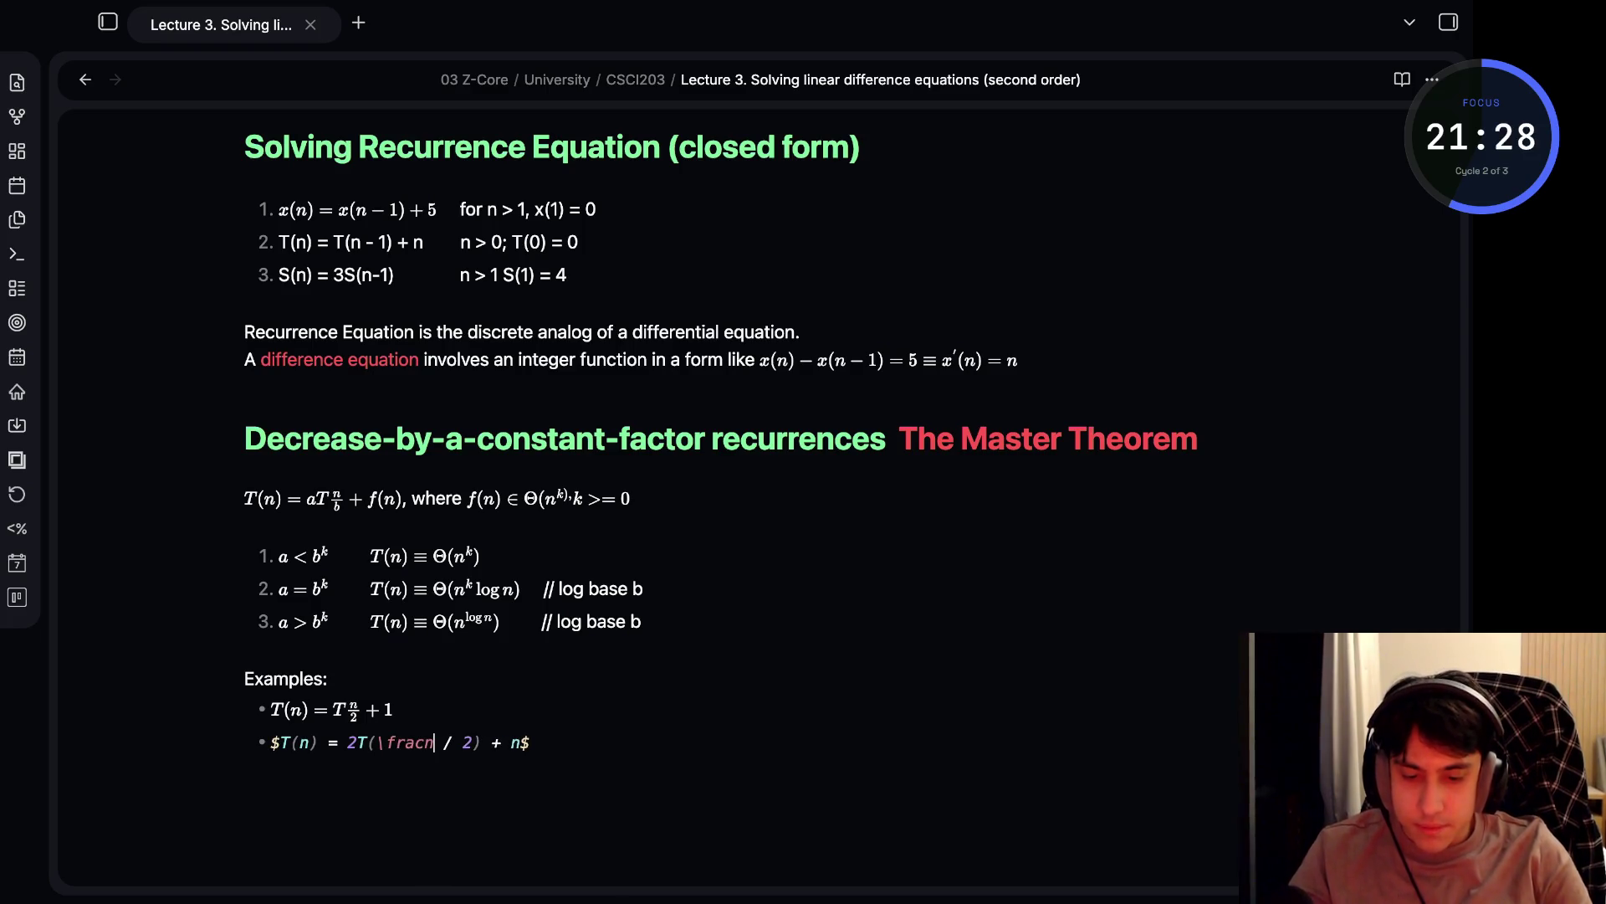
type("{")
key("Right")
type("{")
key("Delete")
key("BackSpace")
key("BackSpace")
key("BackSpace")
type("}{")
type("}")
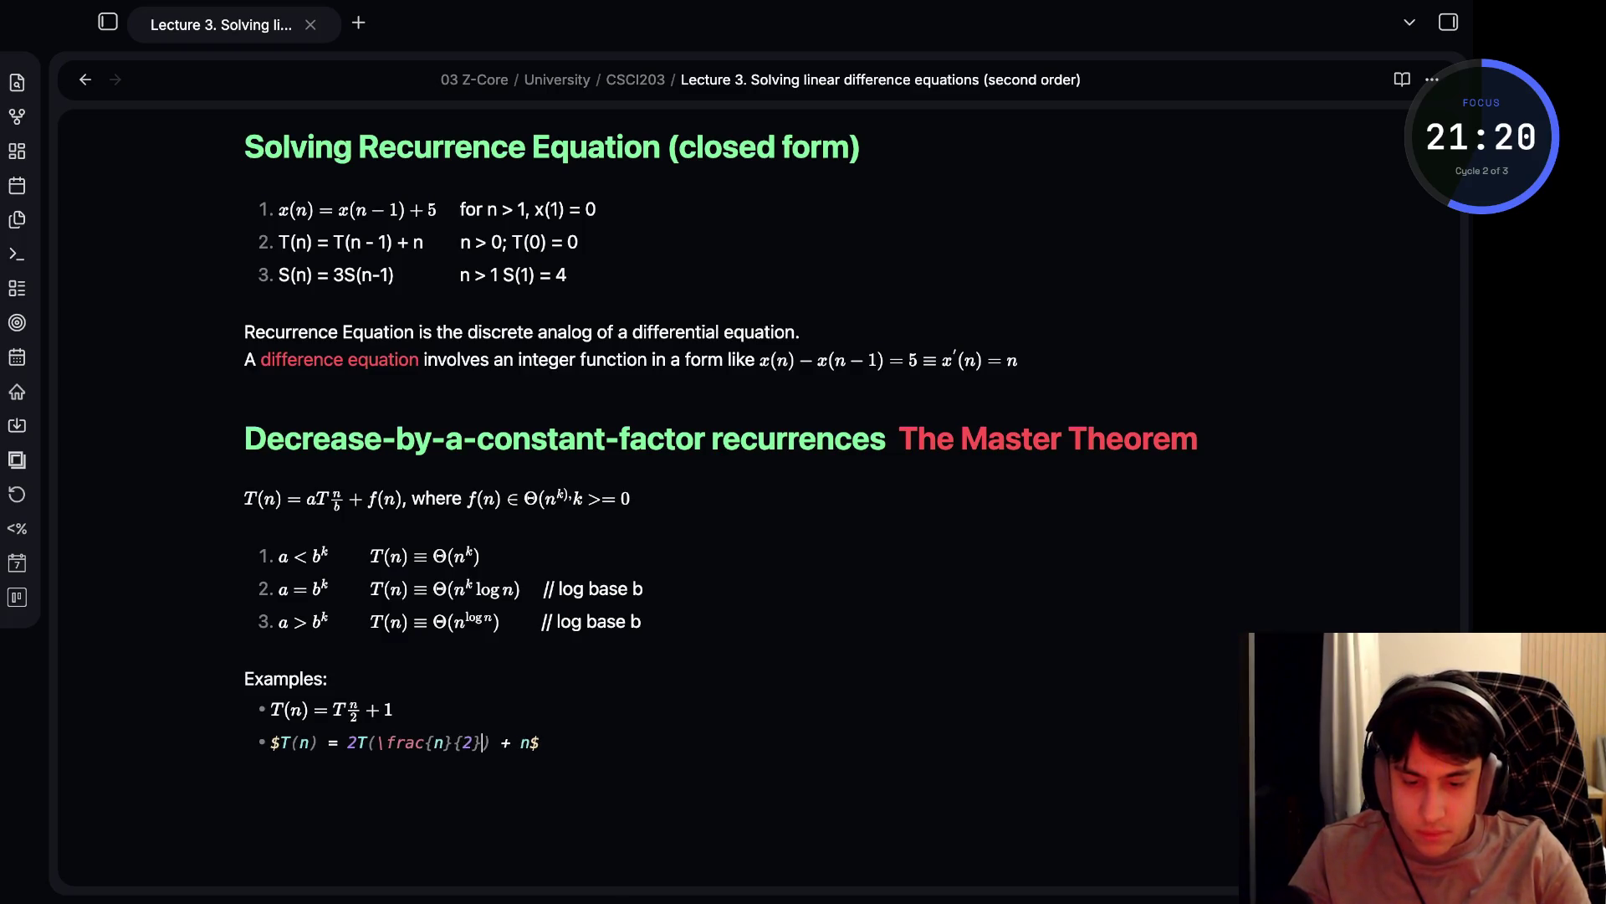
key("ctrl+e")
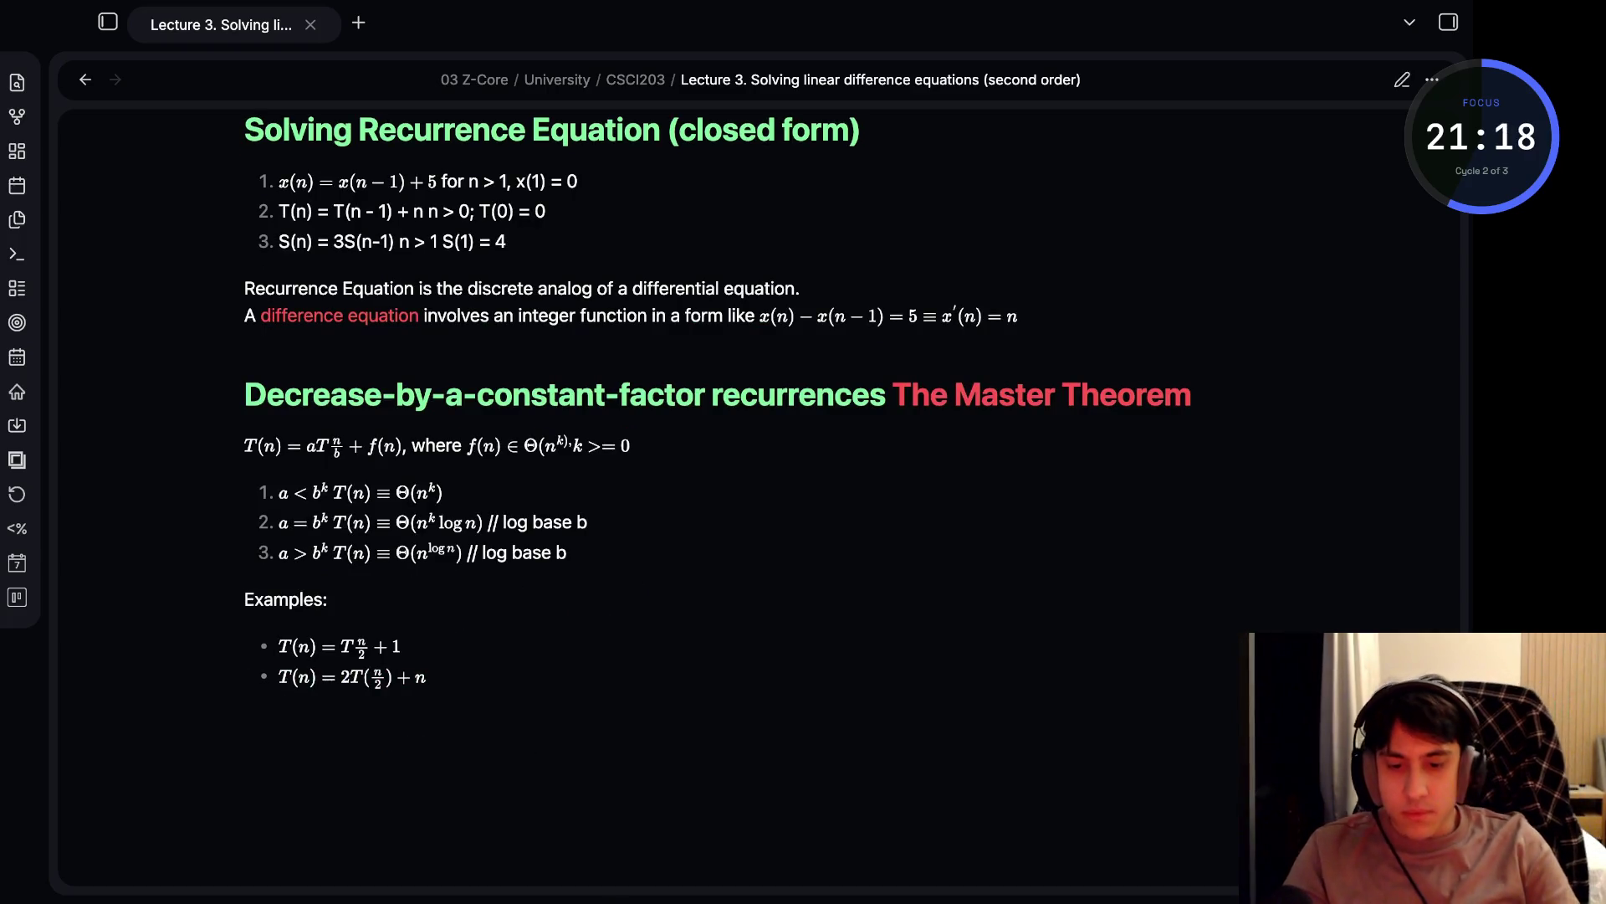
key("ctrl+e")
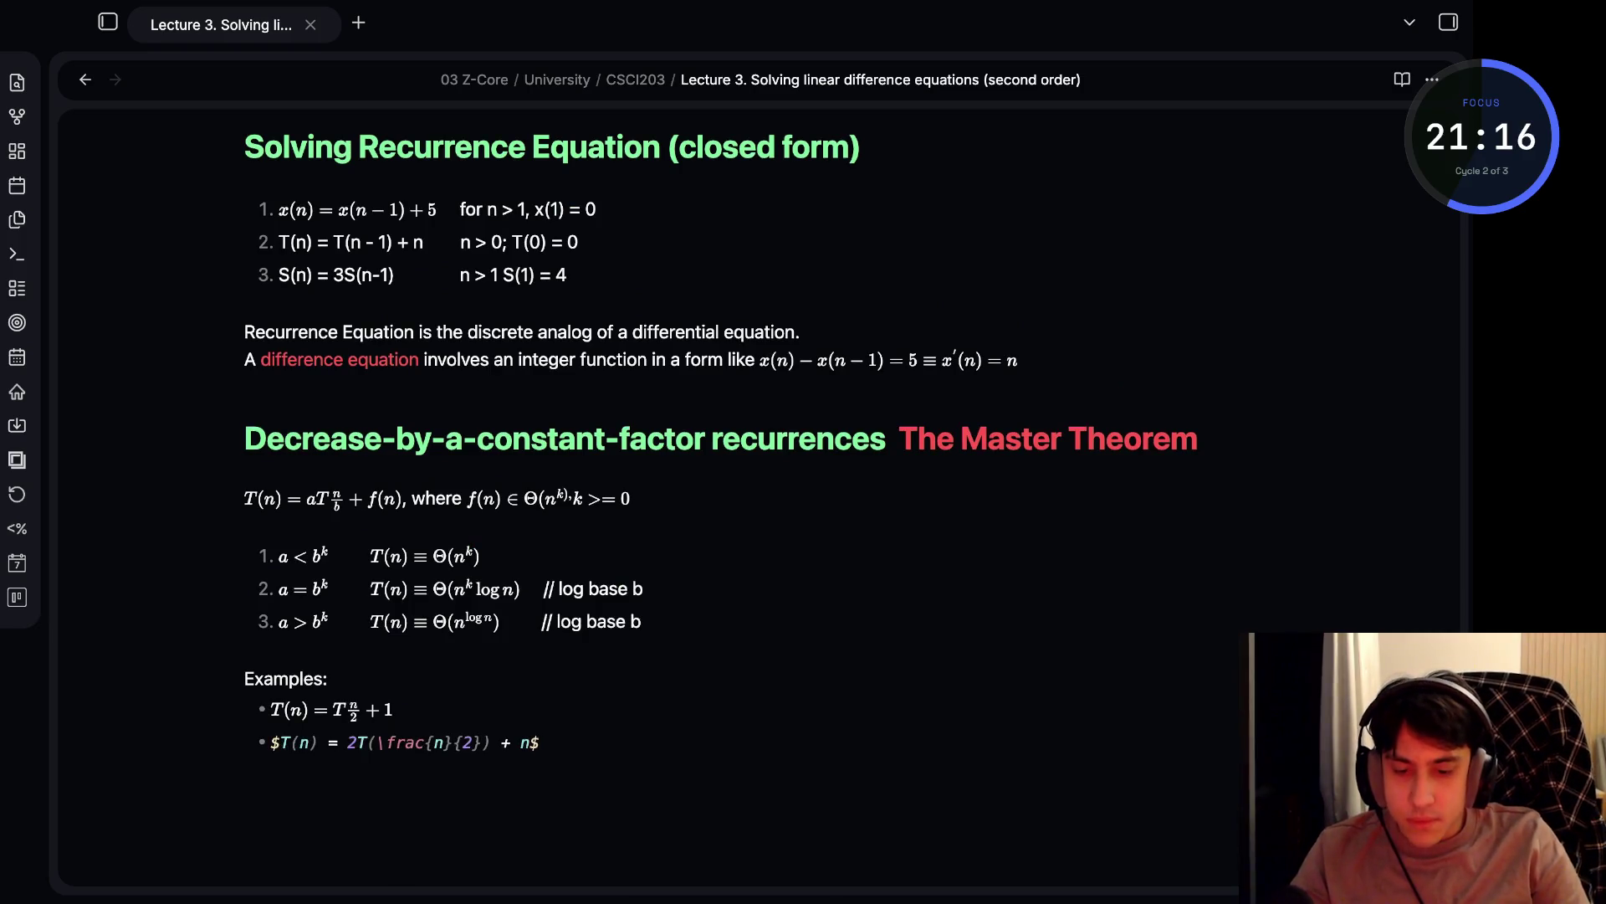
- Add a third example bullet T(n) = 3T(n/2) + n with scaled parentheses around the fraction
key("Return")
type("#")
key("BackSpace")
type("$$")
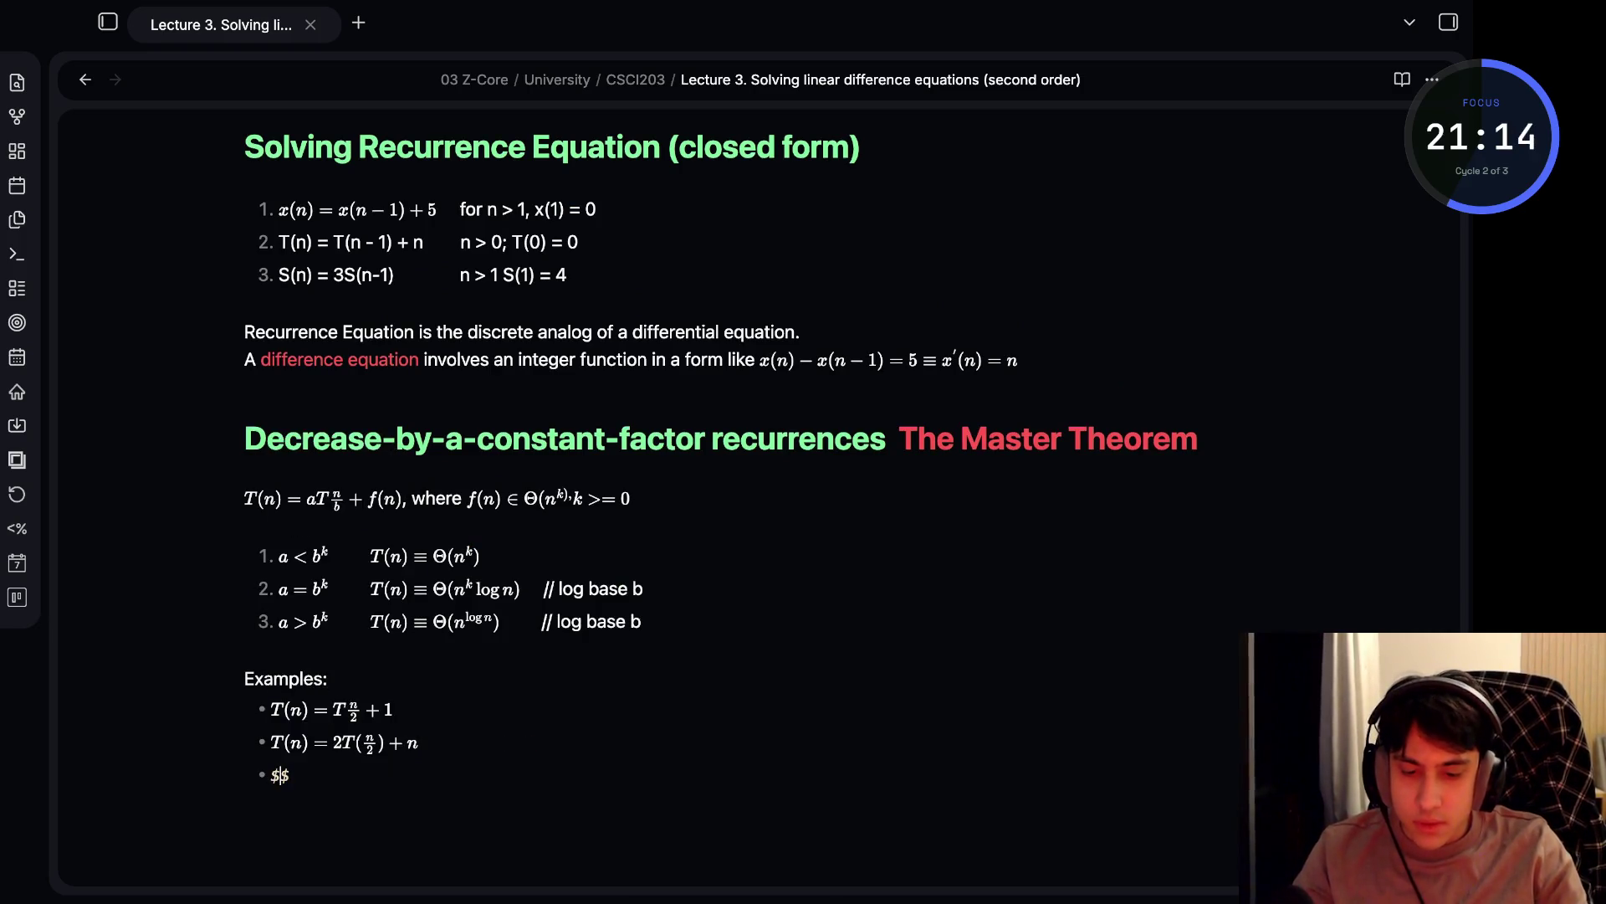
type("T(n)")
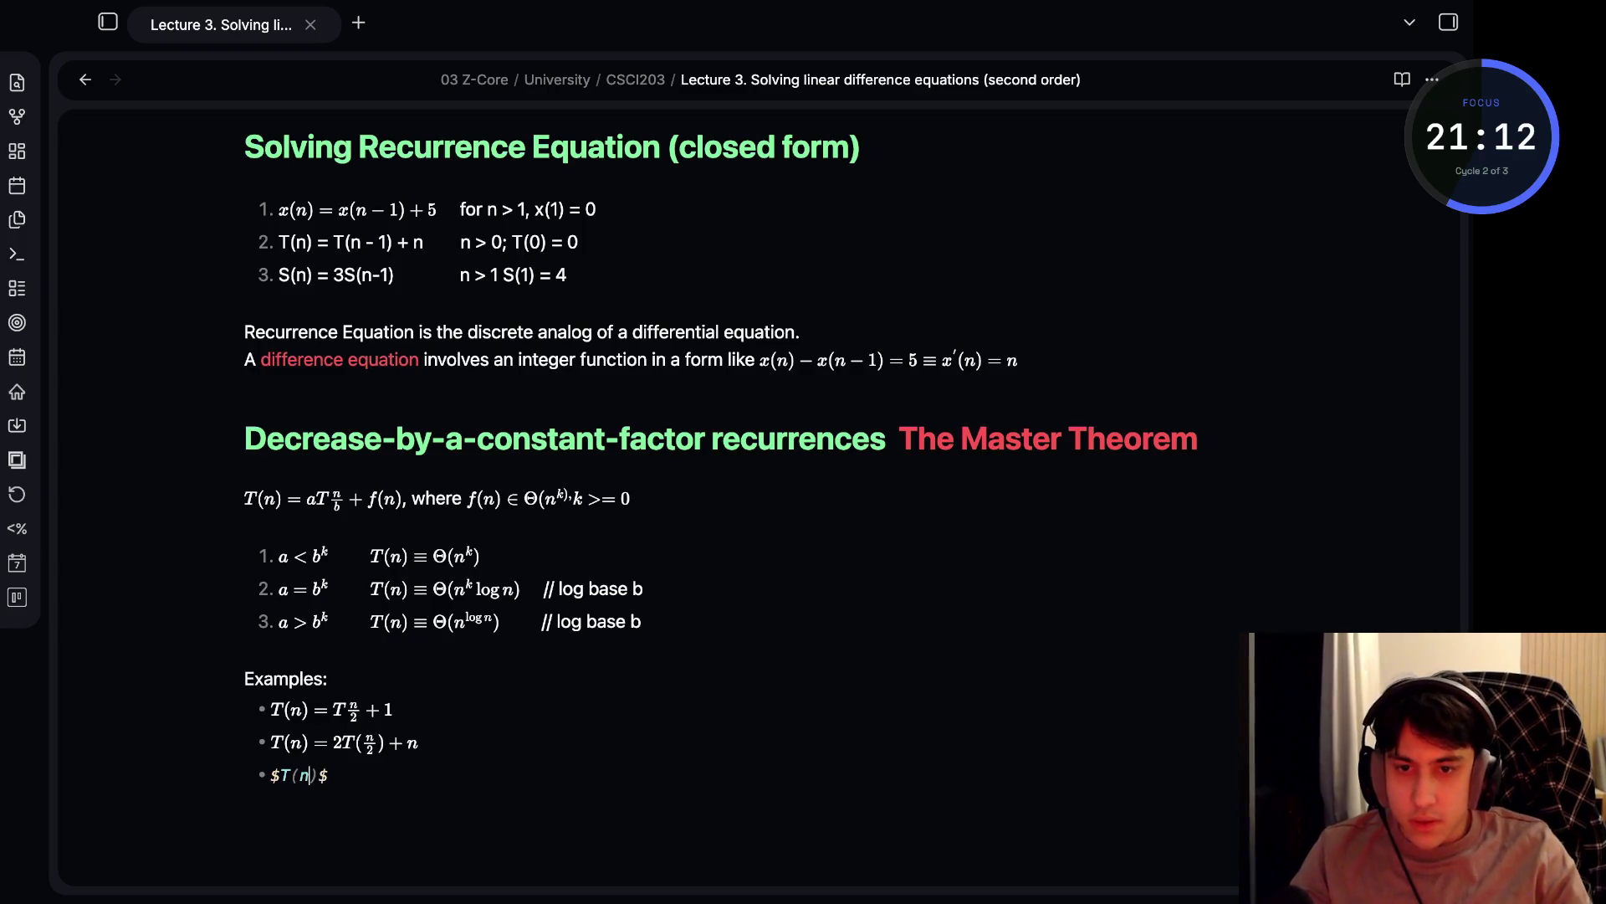
type(" = 3T")
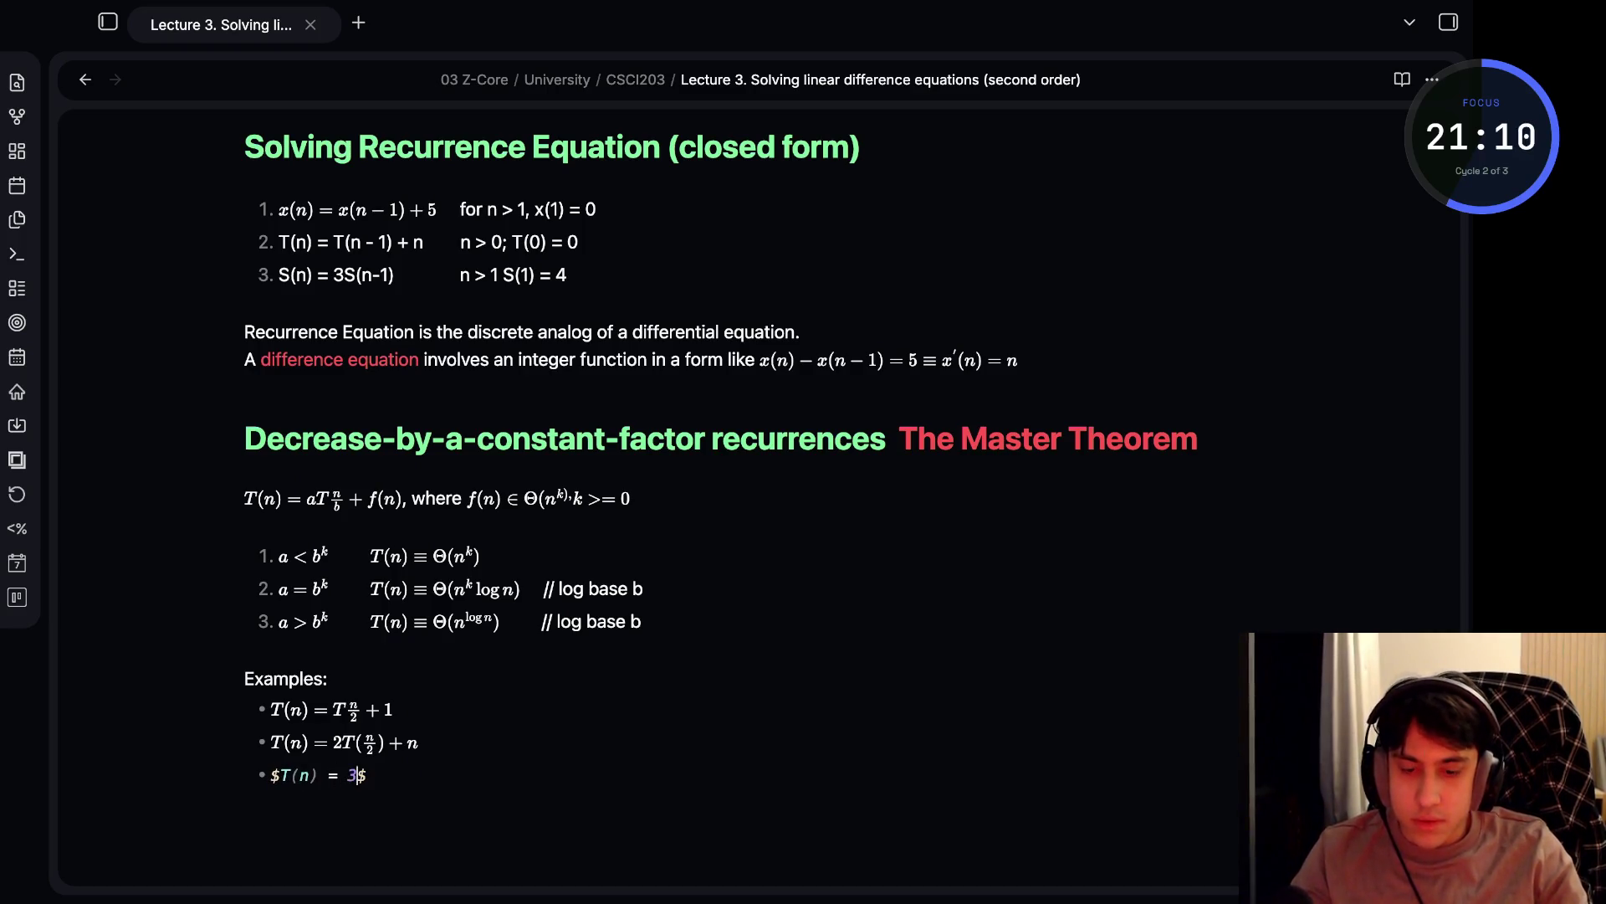
type("(n/")
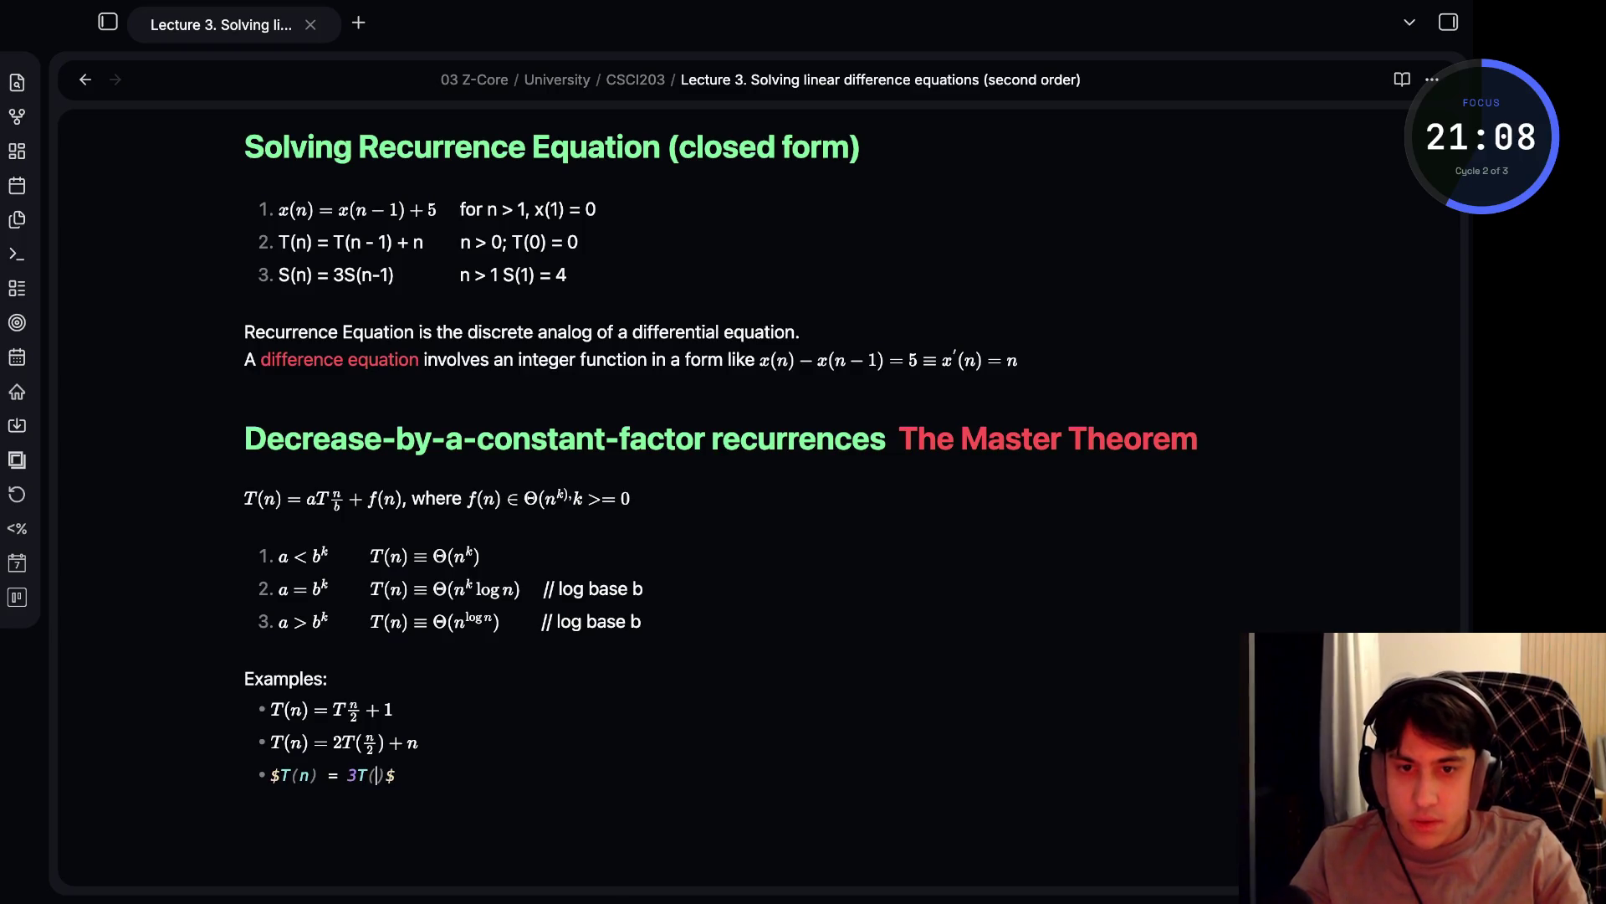
key("BackSpace")
key("BackSpace")
key("BackSpace")
type("(\frac")
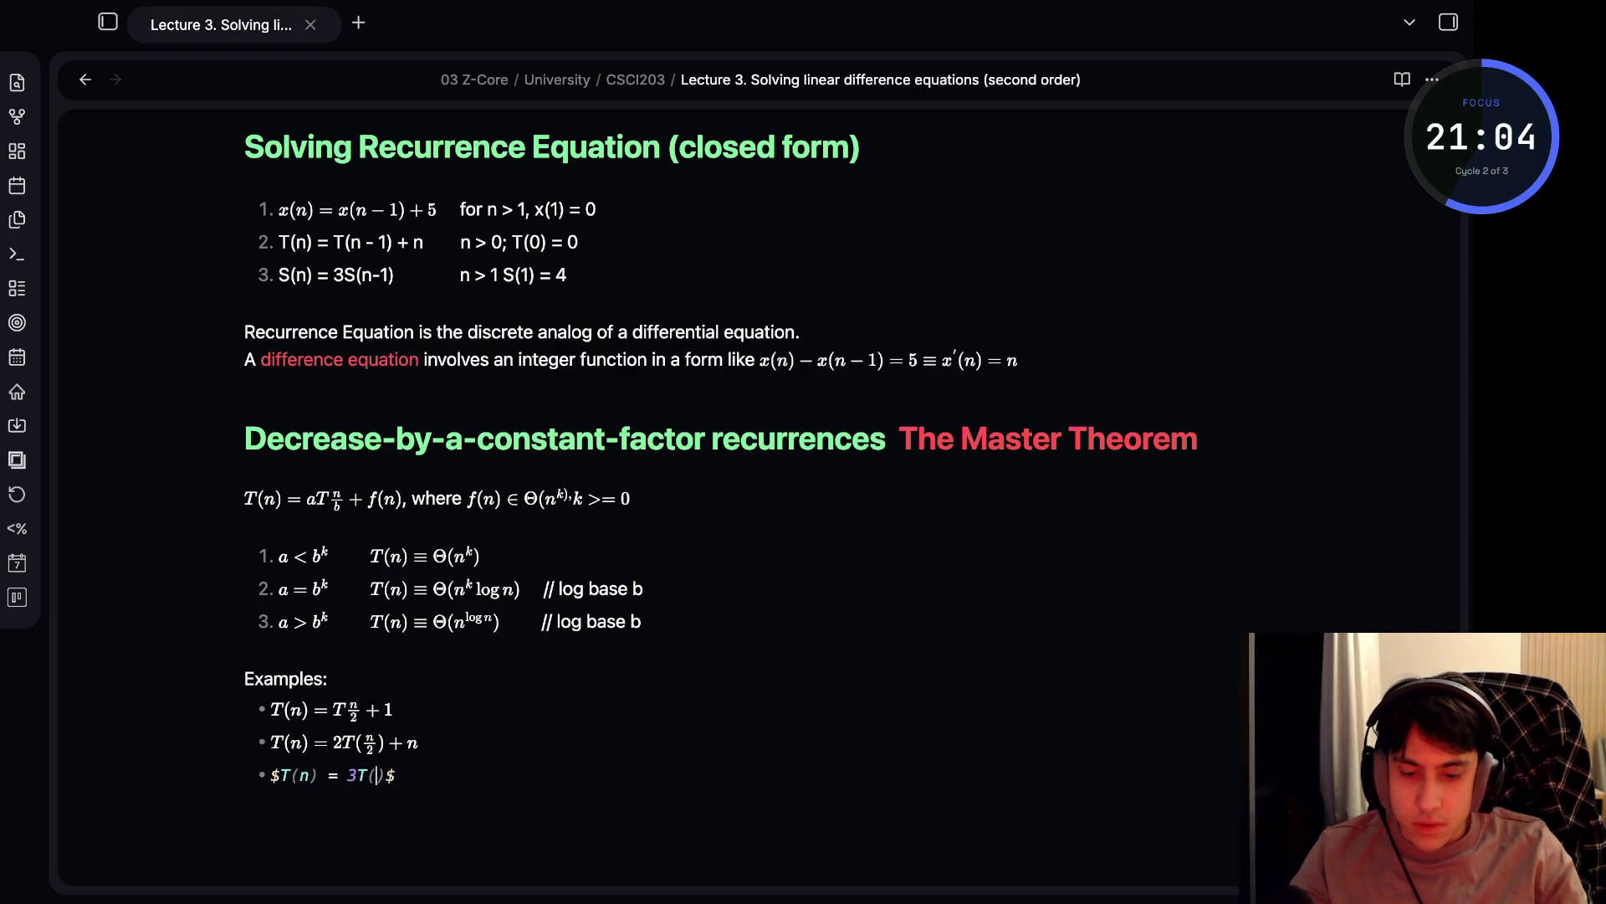
type("{")
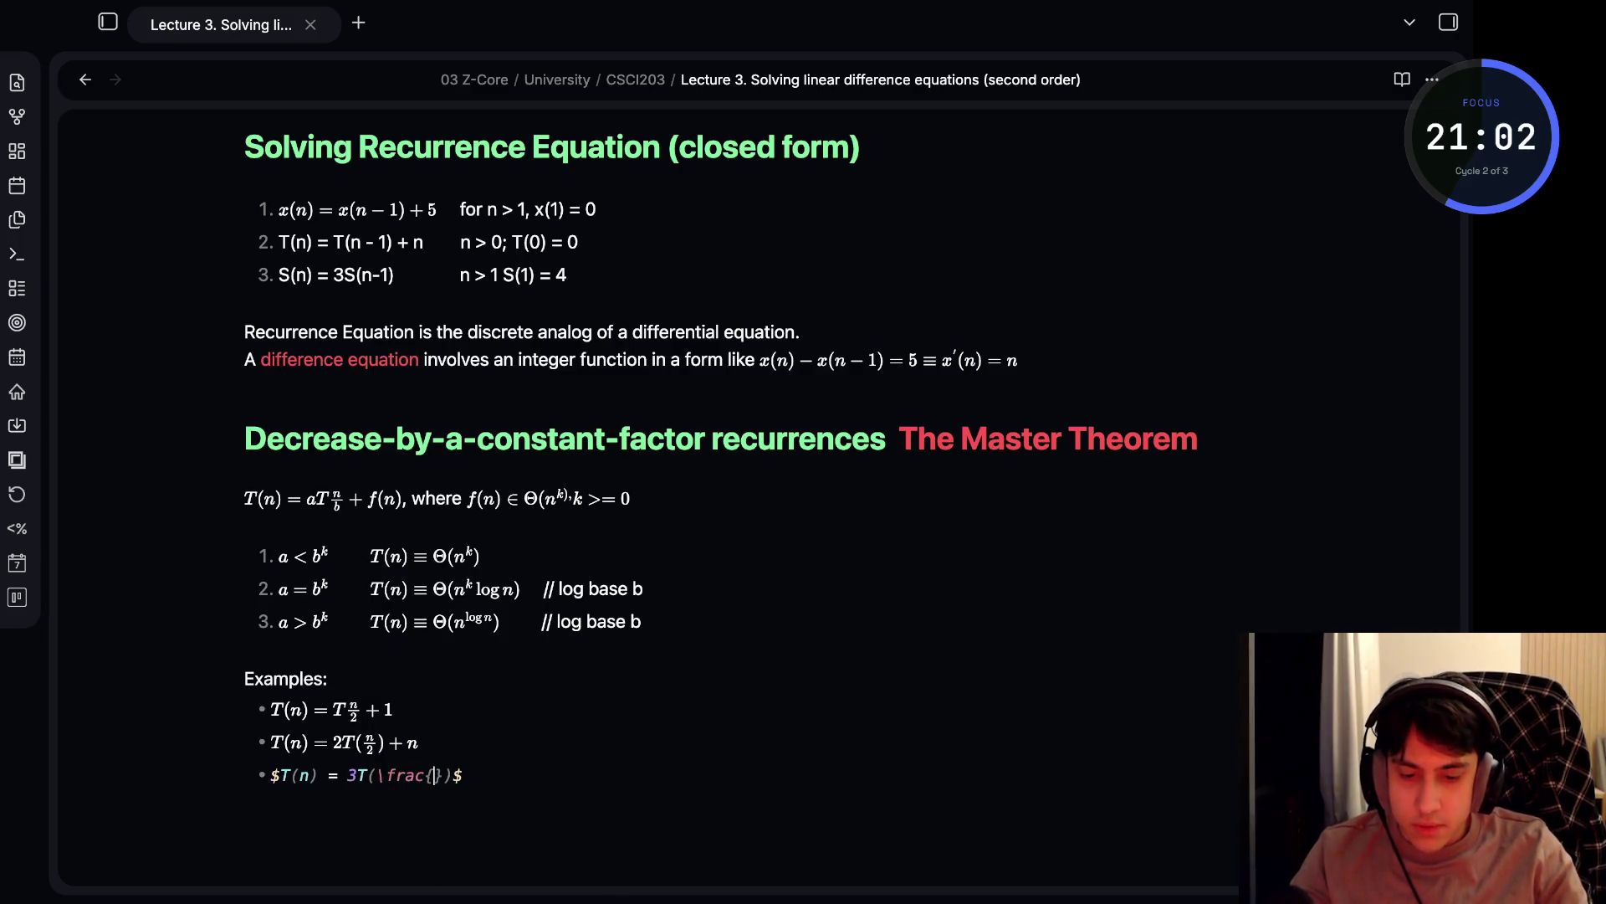
type("n}{")
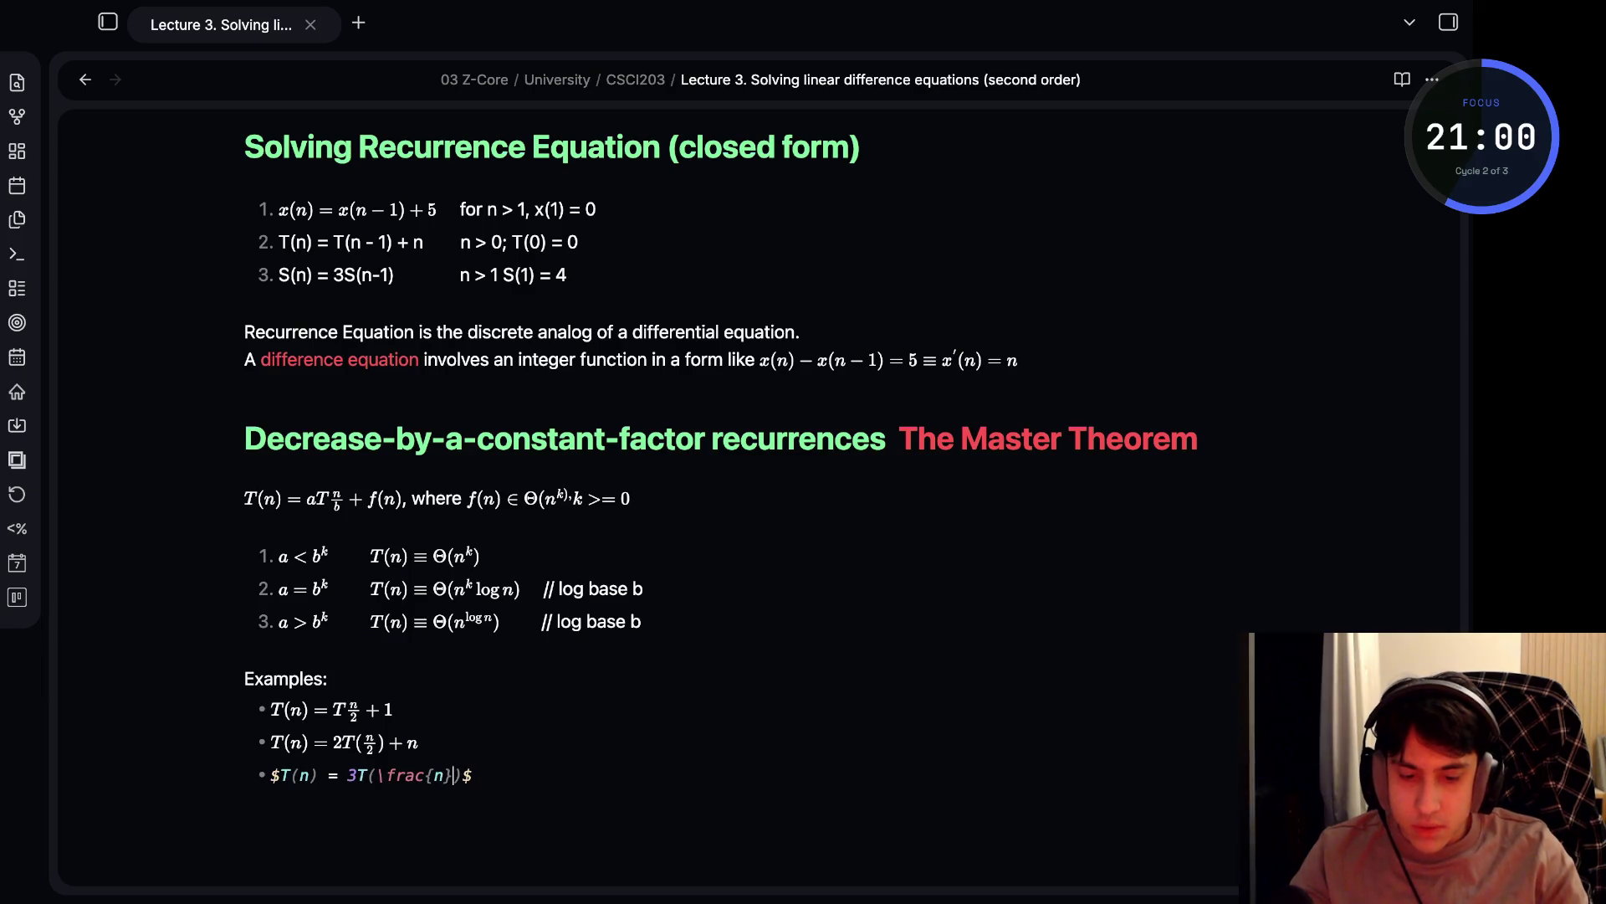
type("2")
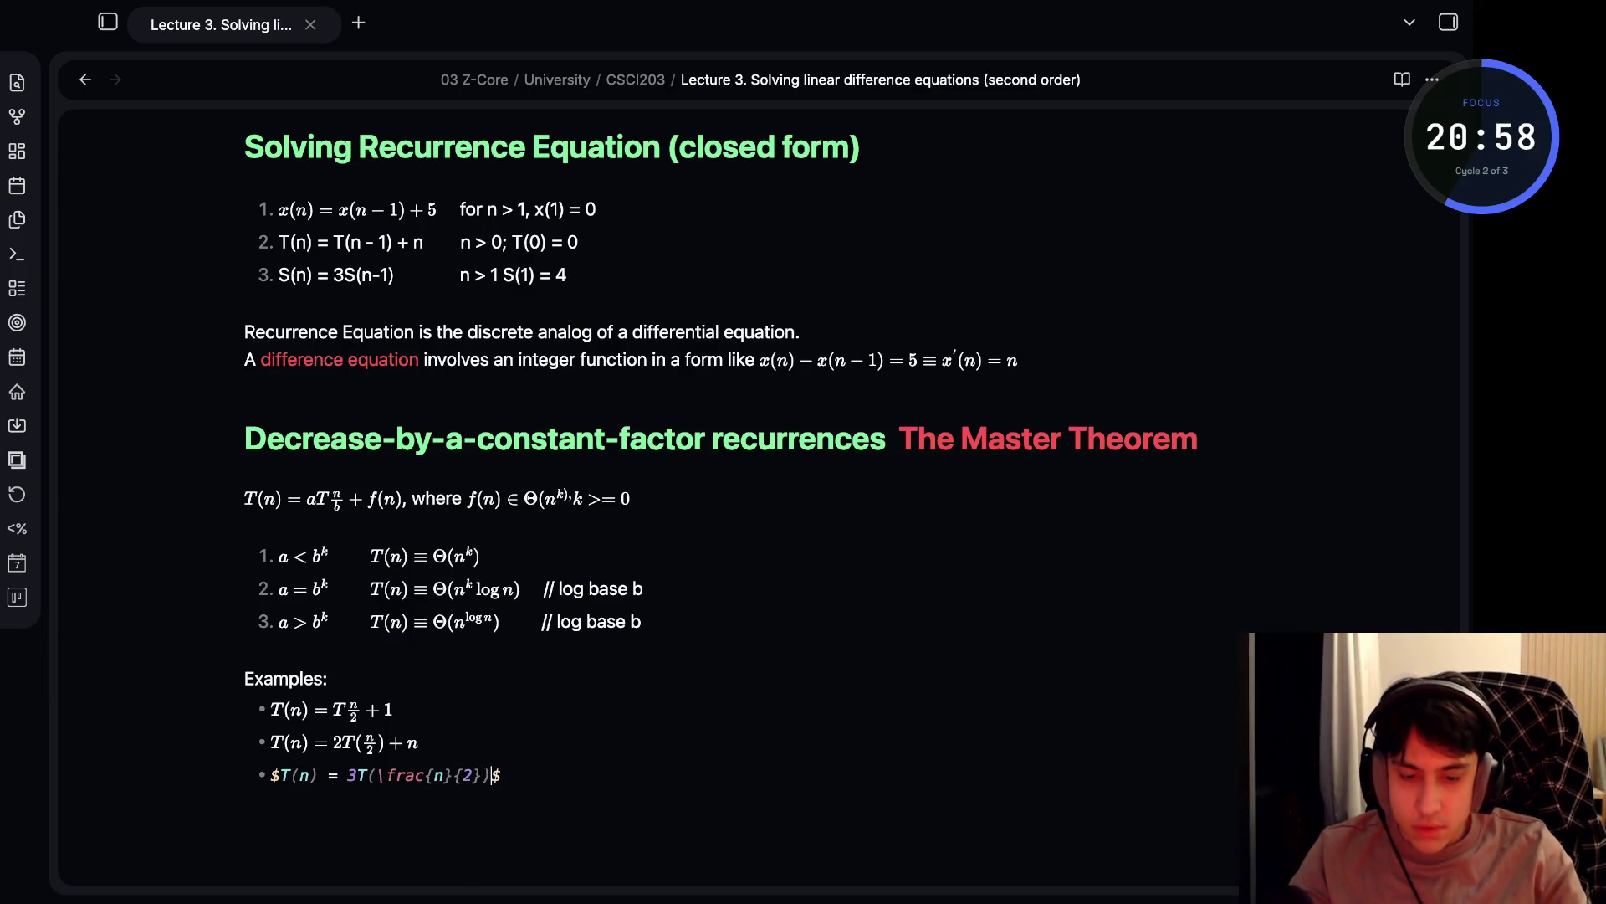
key("Tab")
type("+ 2")
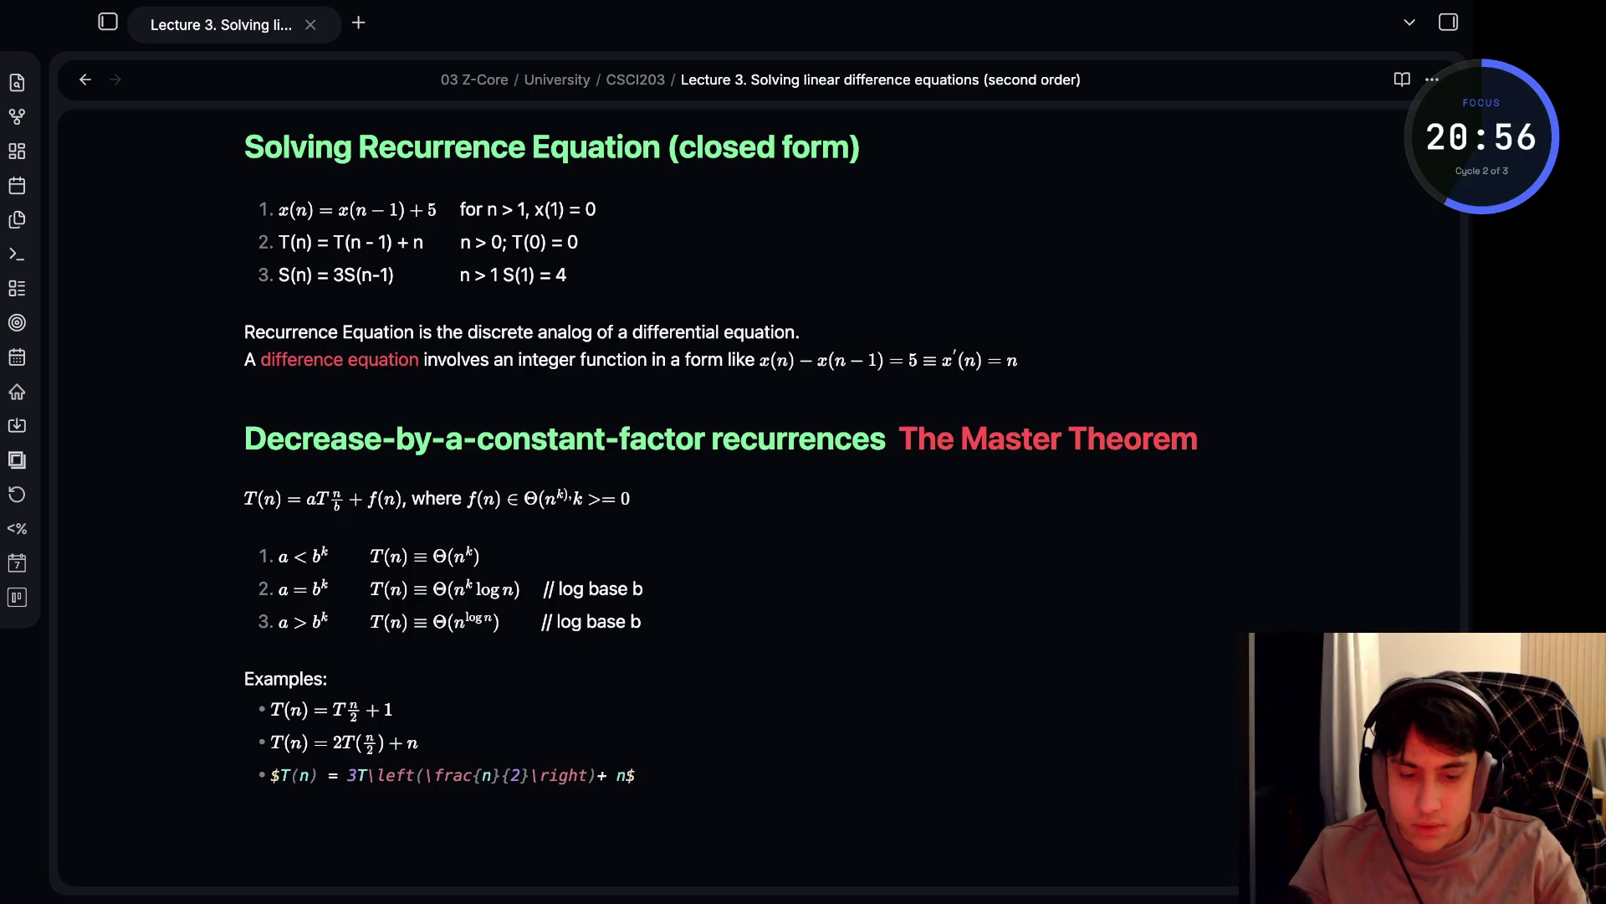
key("Tab")
key("Return")
- Add a fourth example bullet $T(n) = T(\frac{n}{2}) + n$ and render it
type("$$")
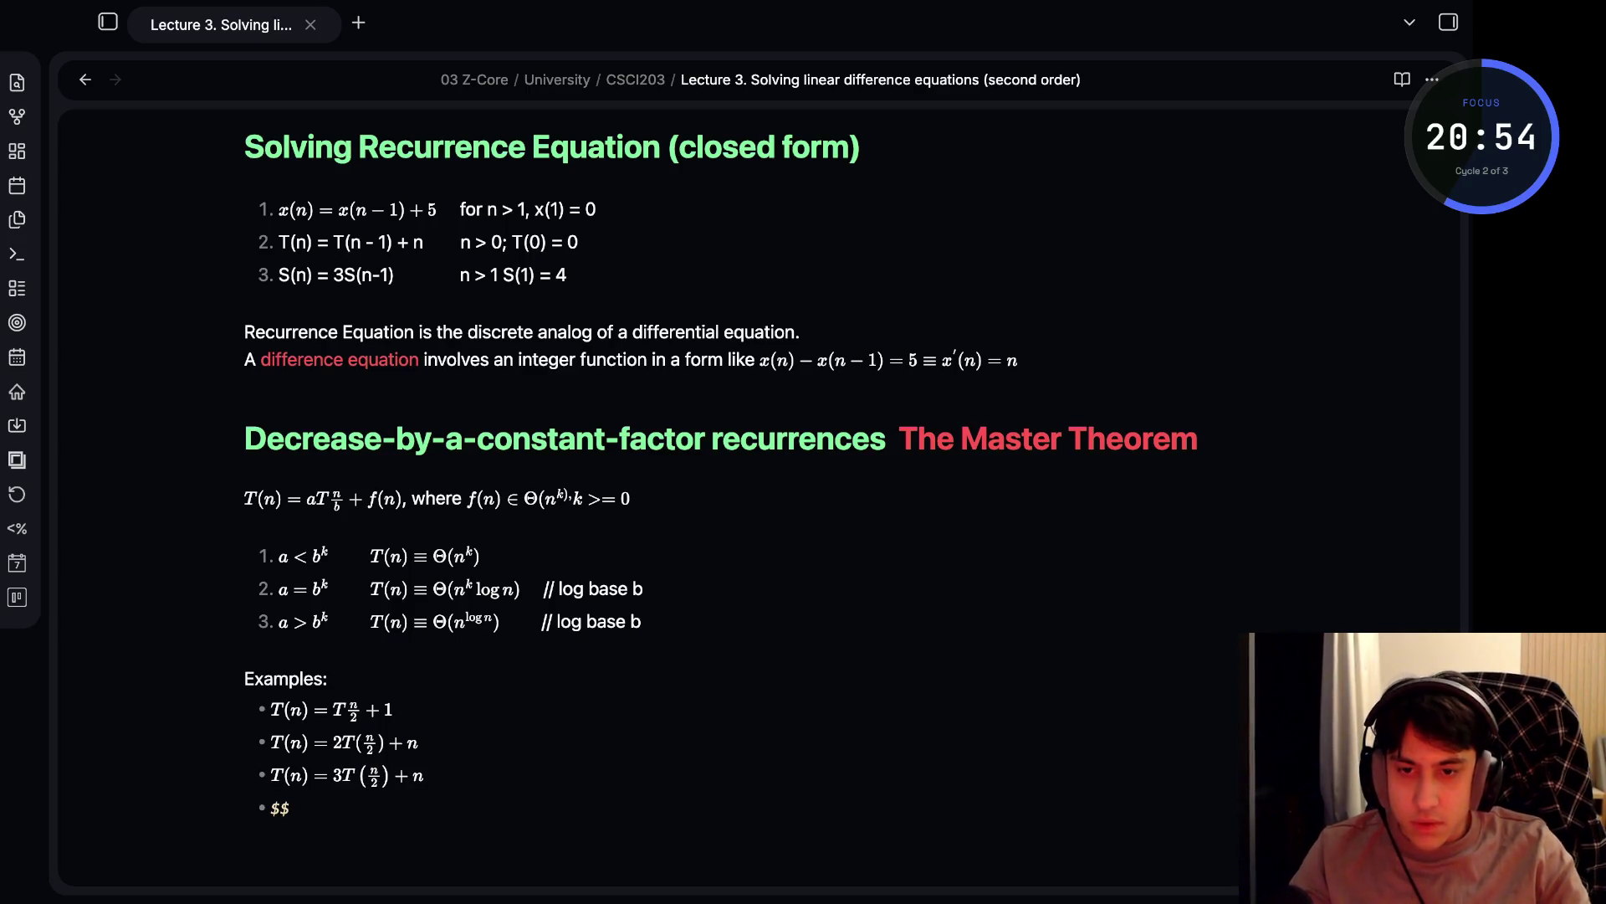
key("BackSpace")
type("T(n) ")
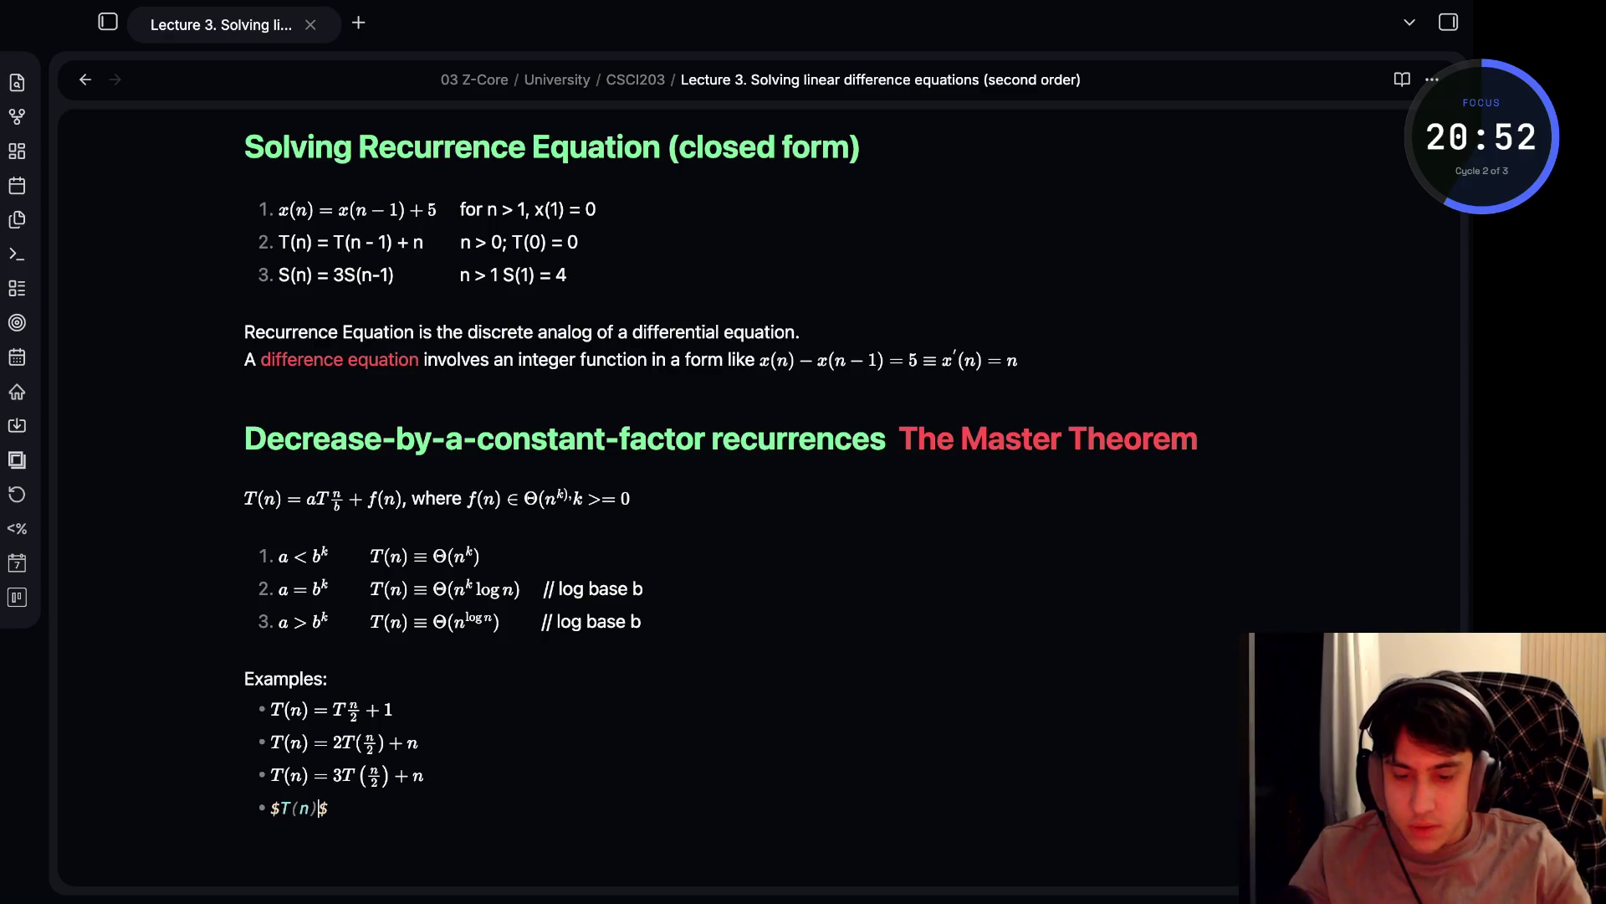
type("= T")
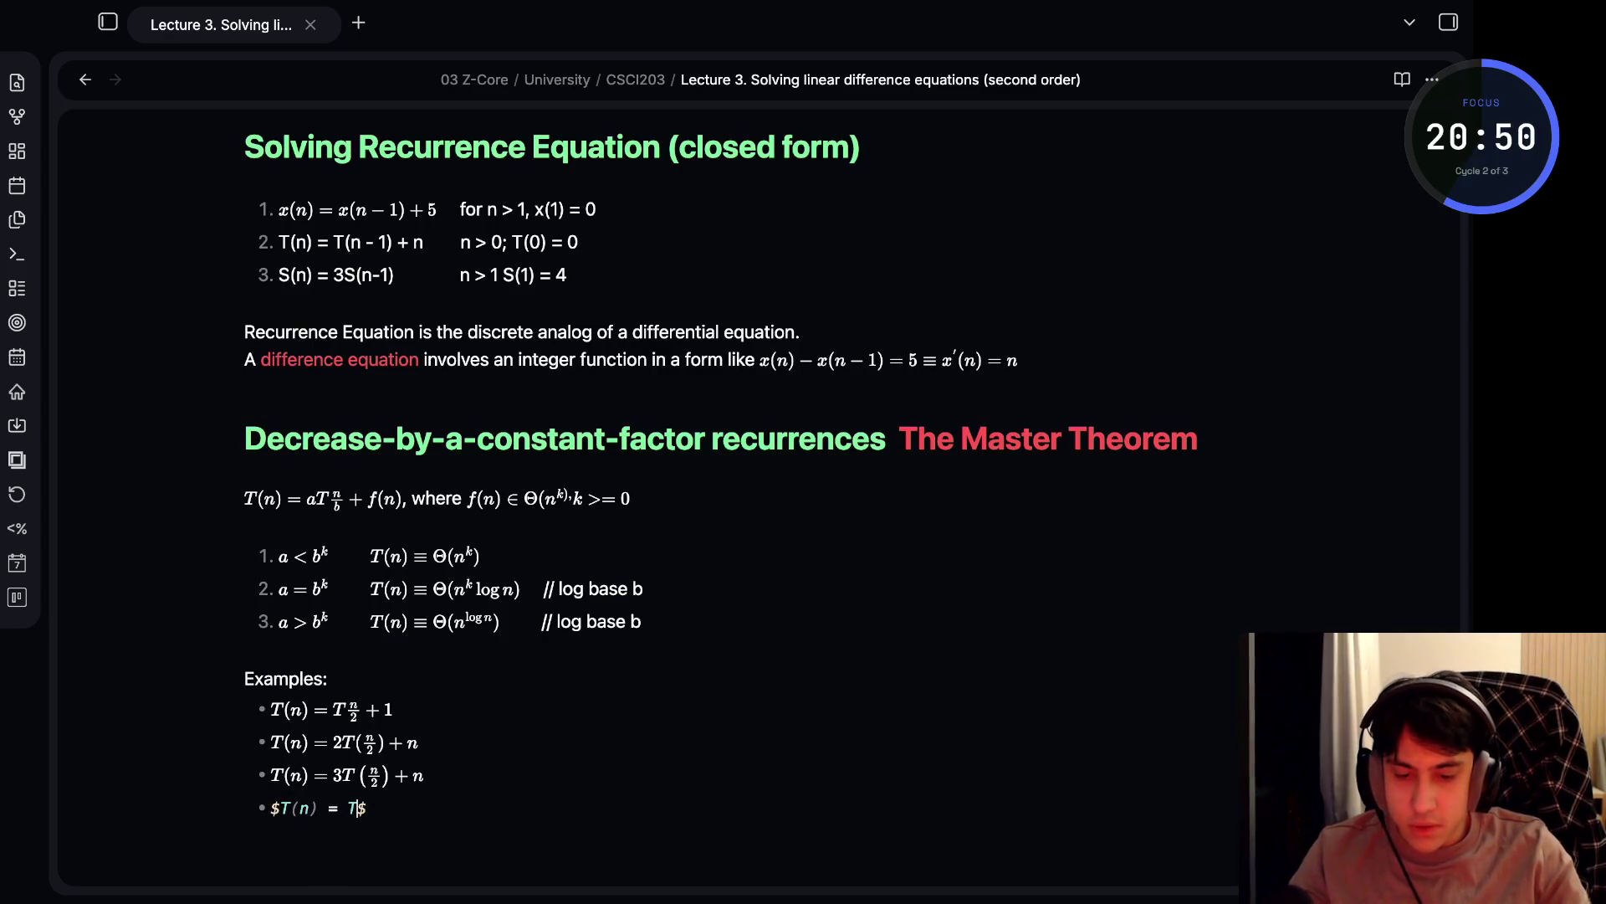
type("(\\")
type("frac{")
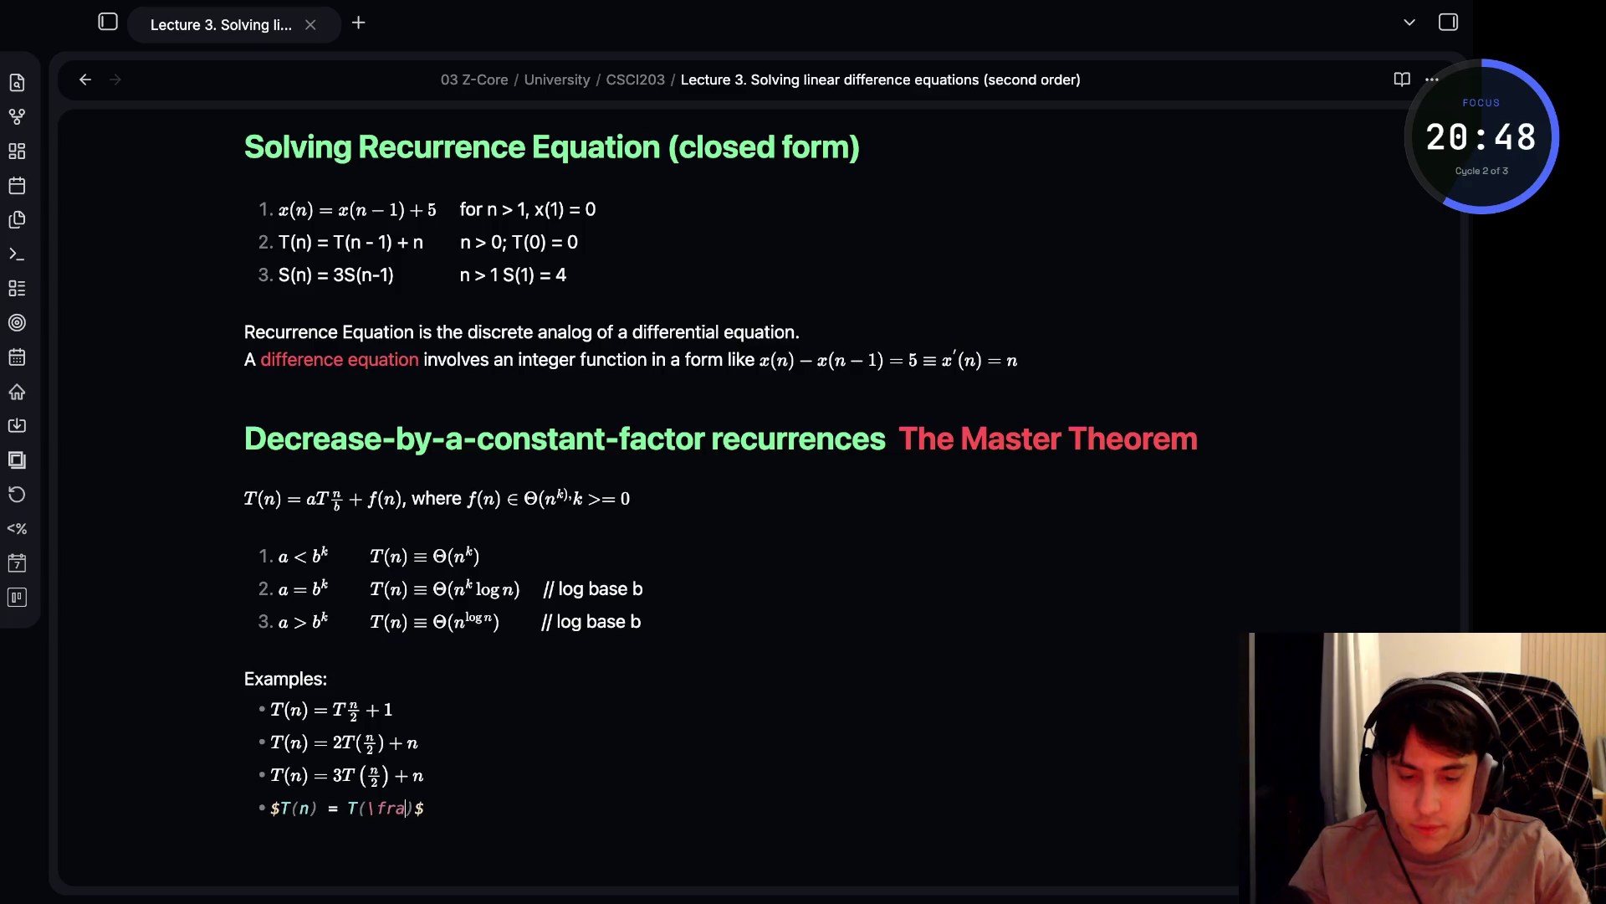
type("n")
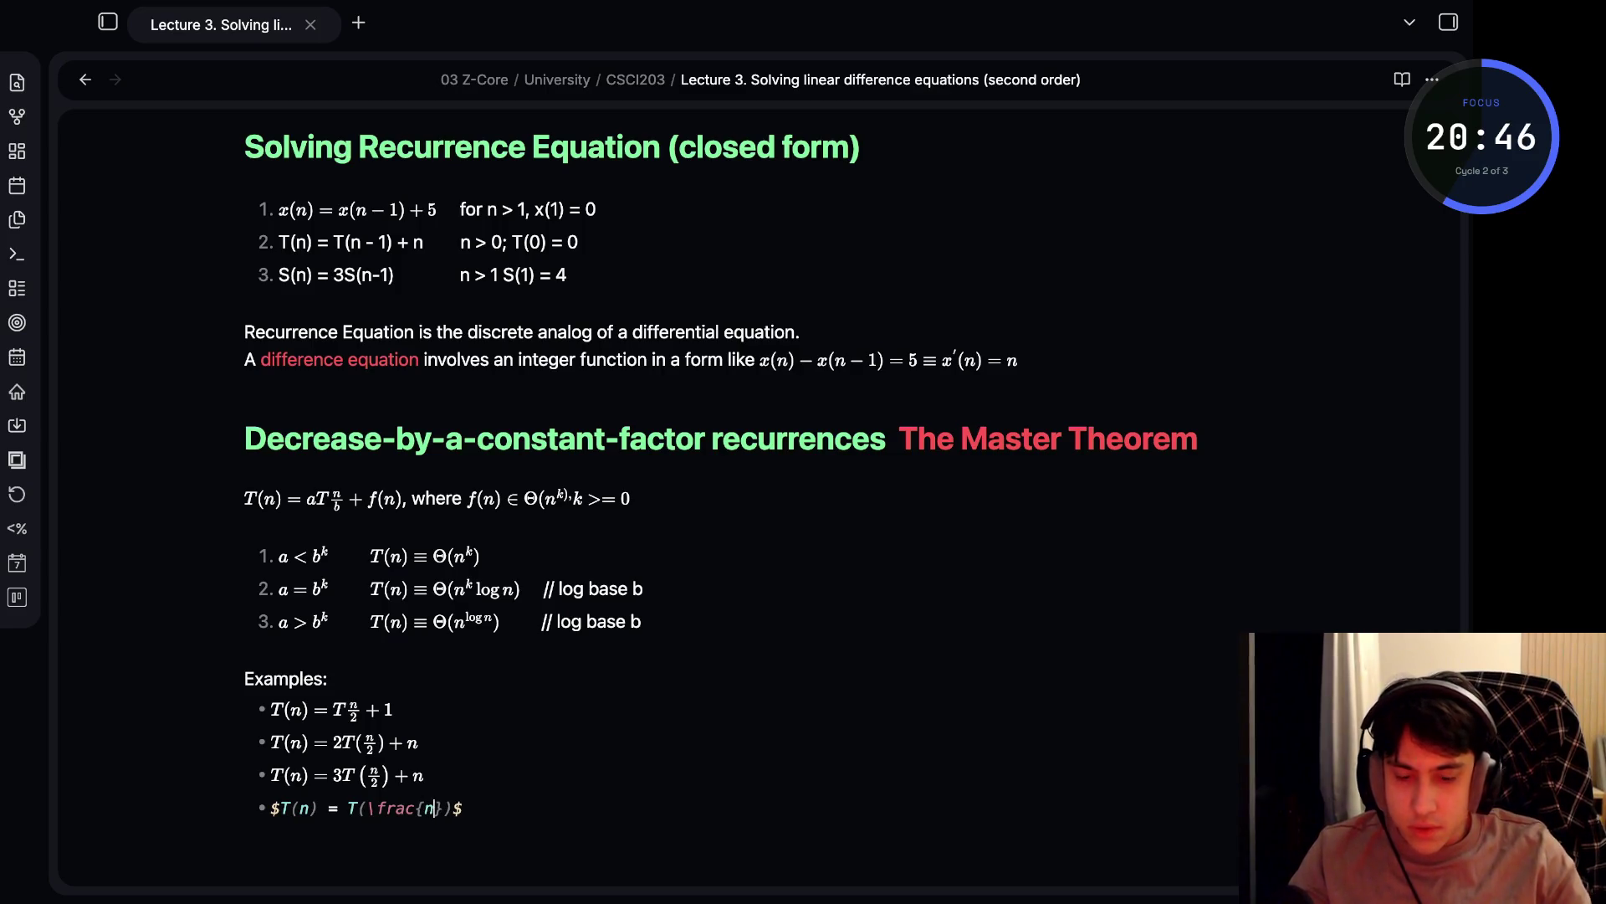
type("{2})")
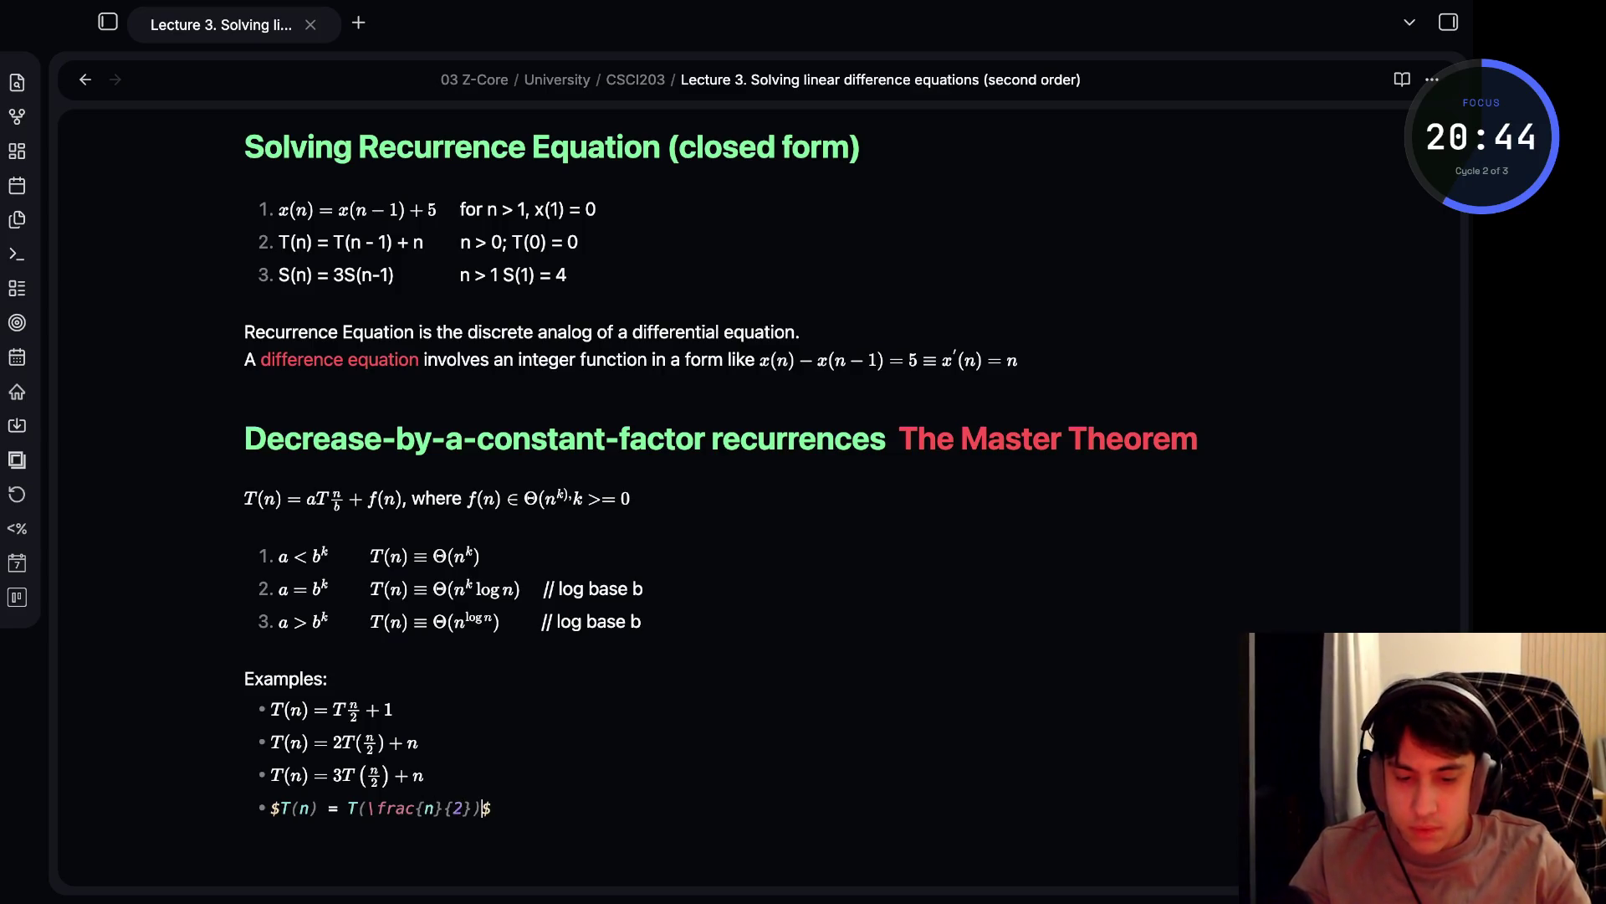
type(" + n")
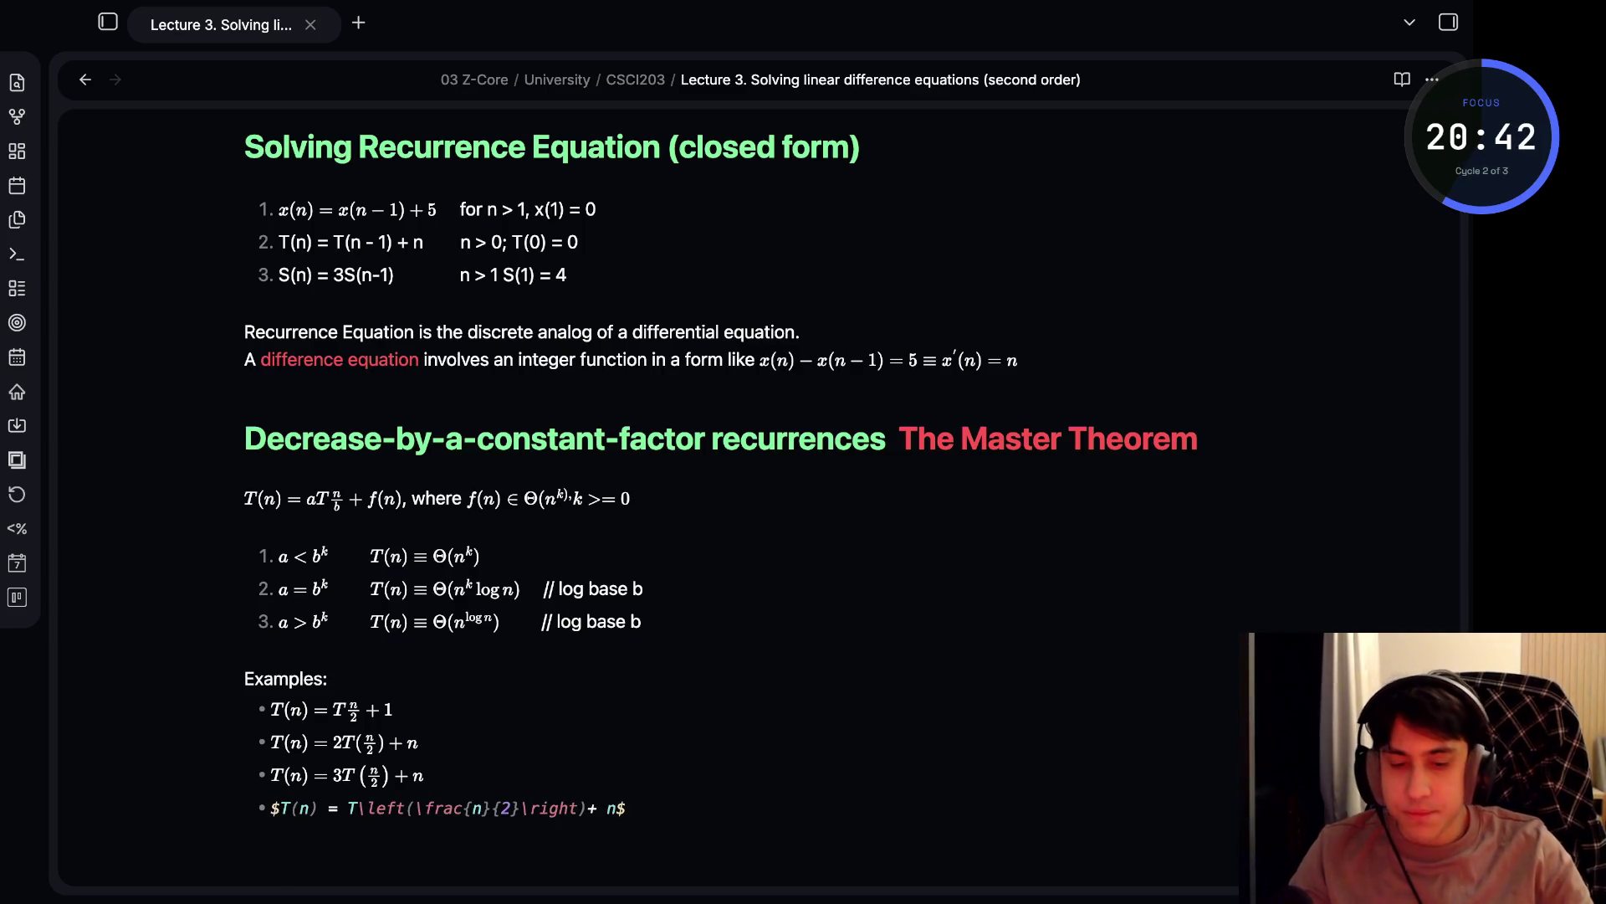
left_click(636, 774)
key("Up")
key("Up")
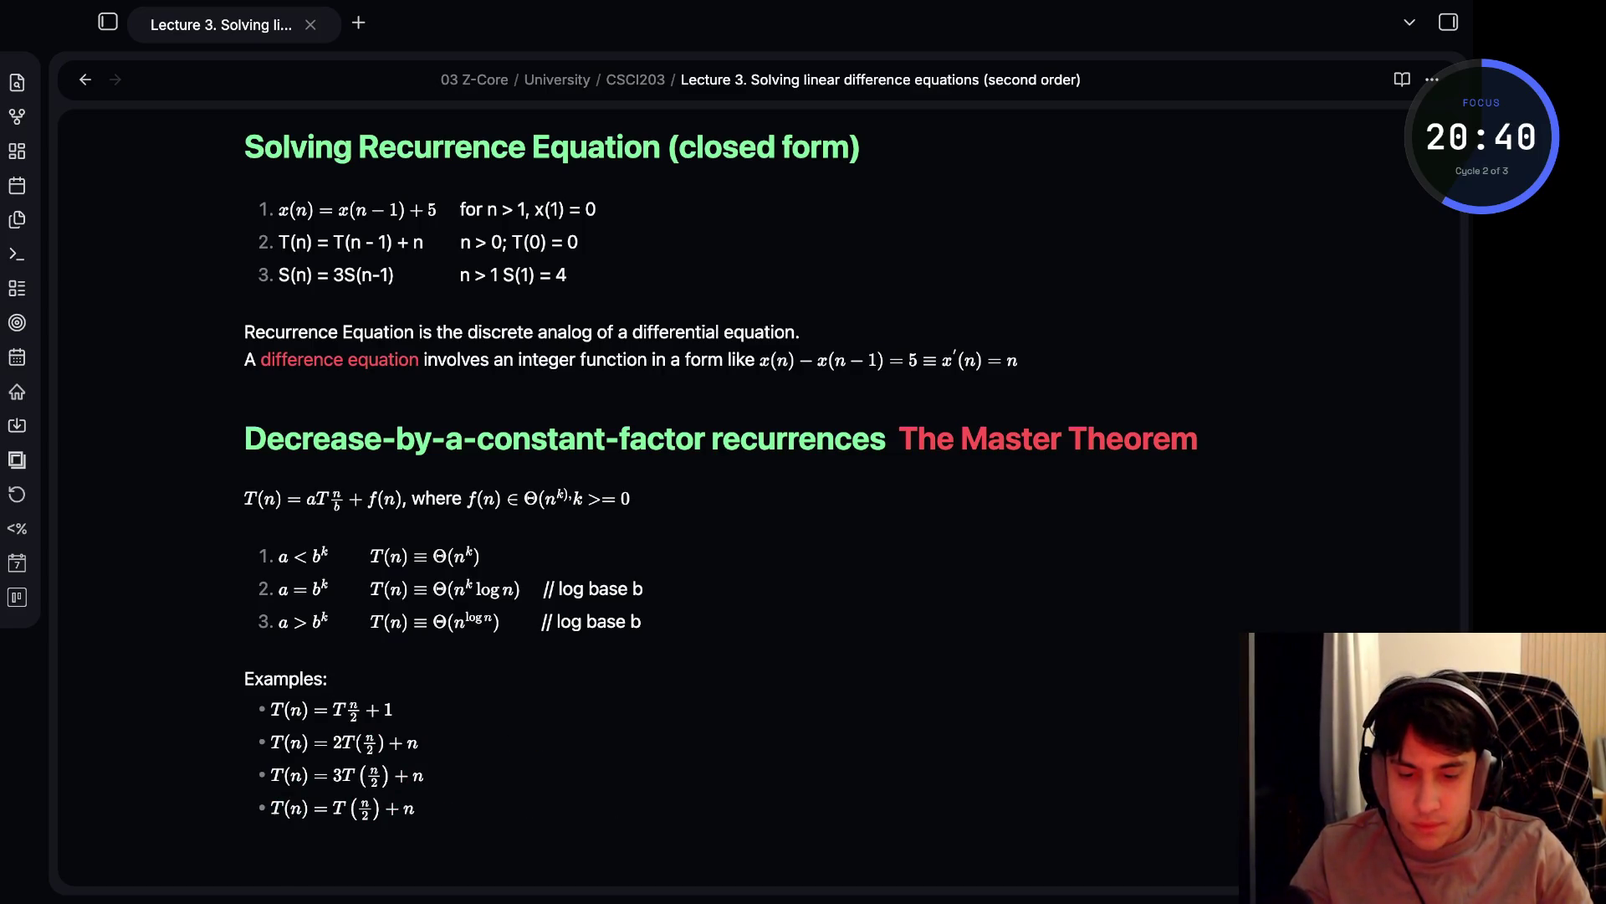
scroll(720, 419, "down", 3)
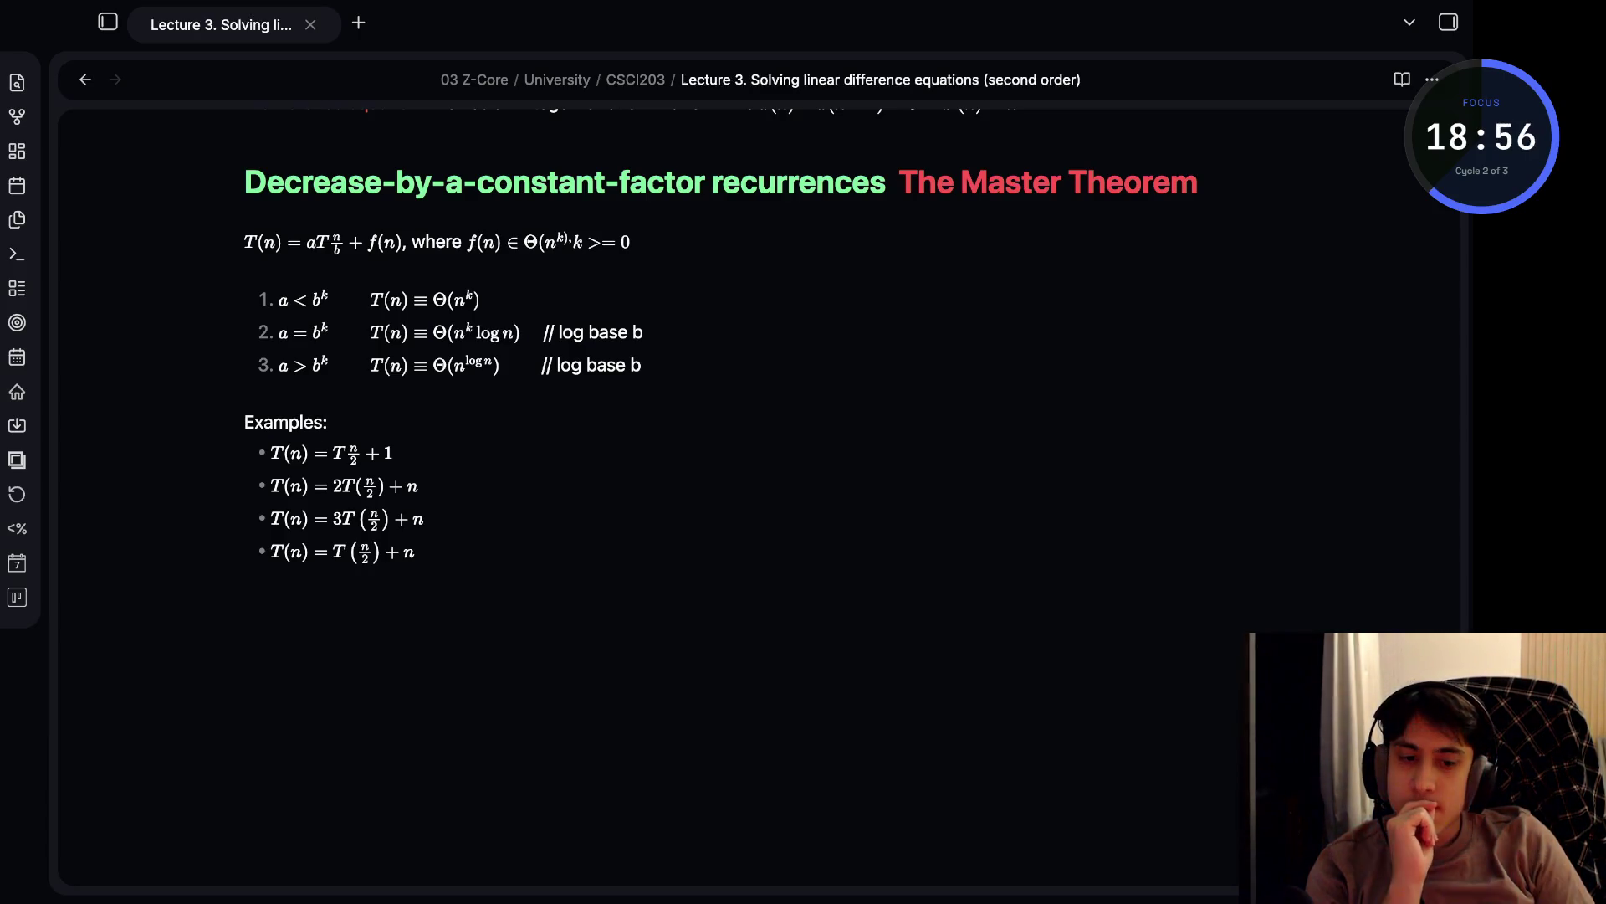
scroll(753, 502, "up", 15)
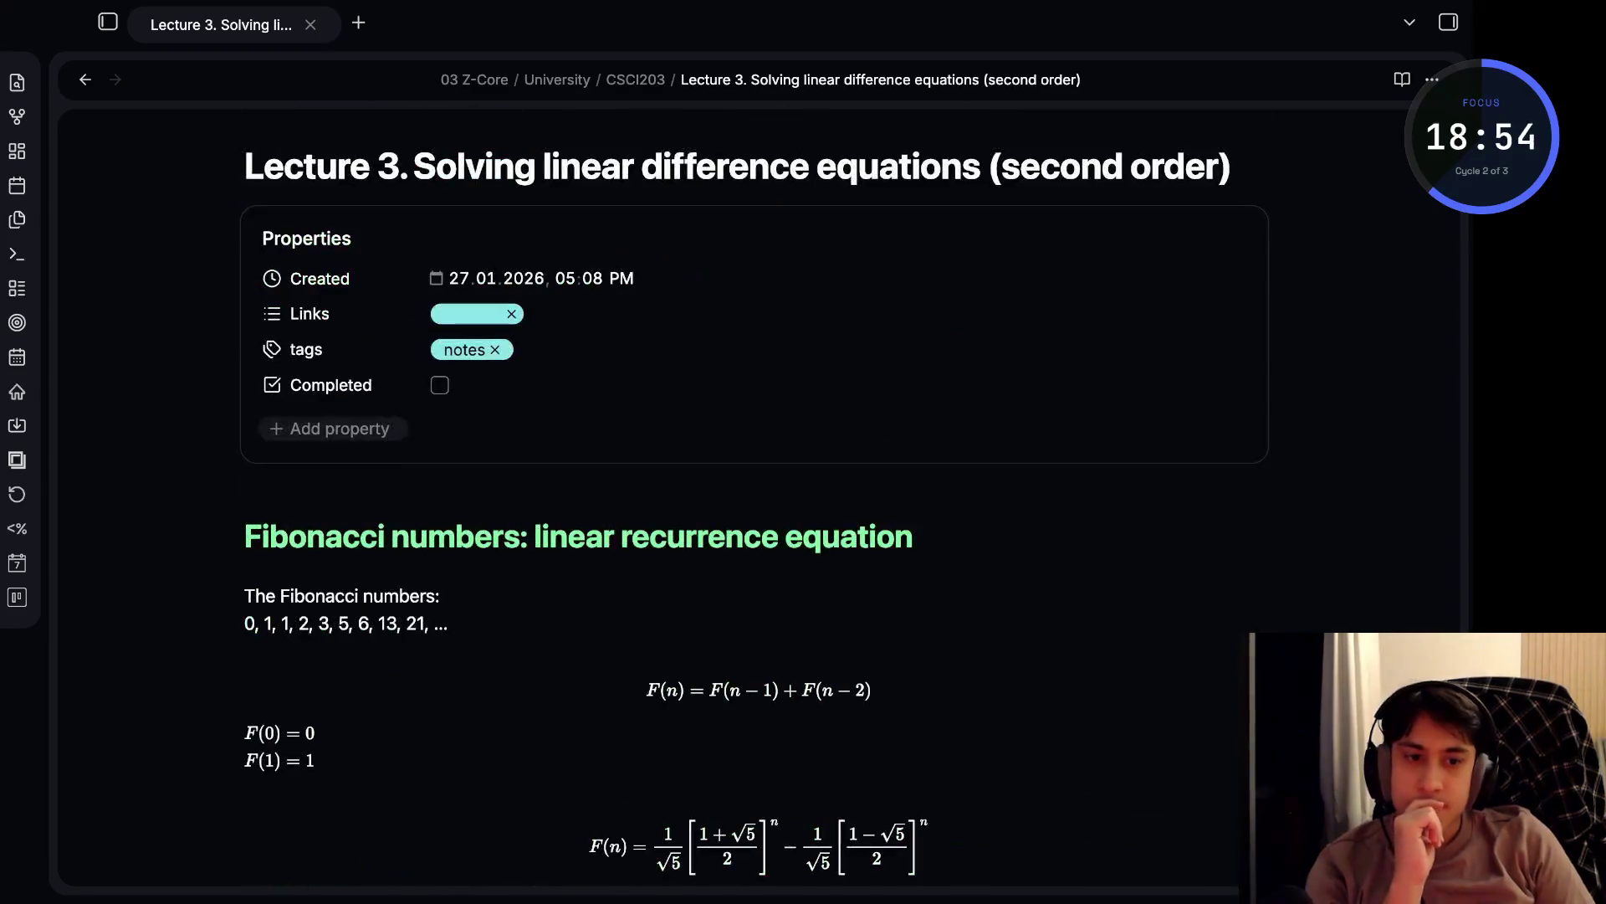
- Add [[recuircive]] to the Links property, creating that note, then return to Lecture 3
left_click(531, 314)
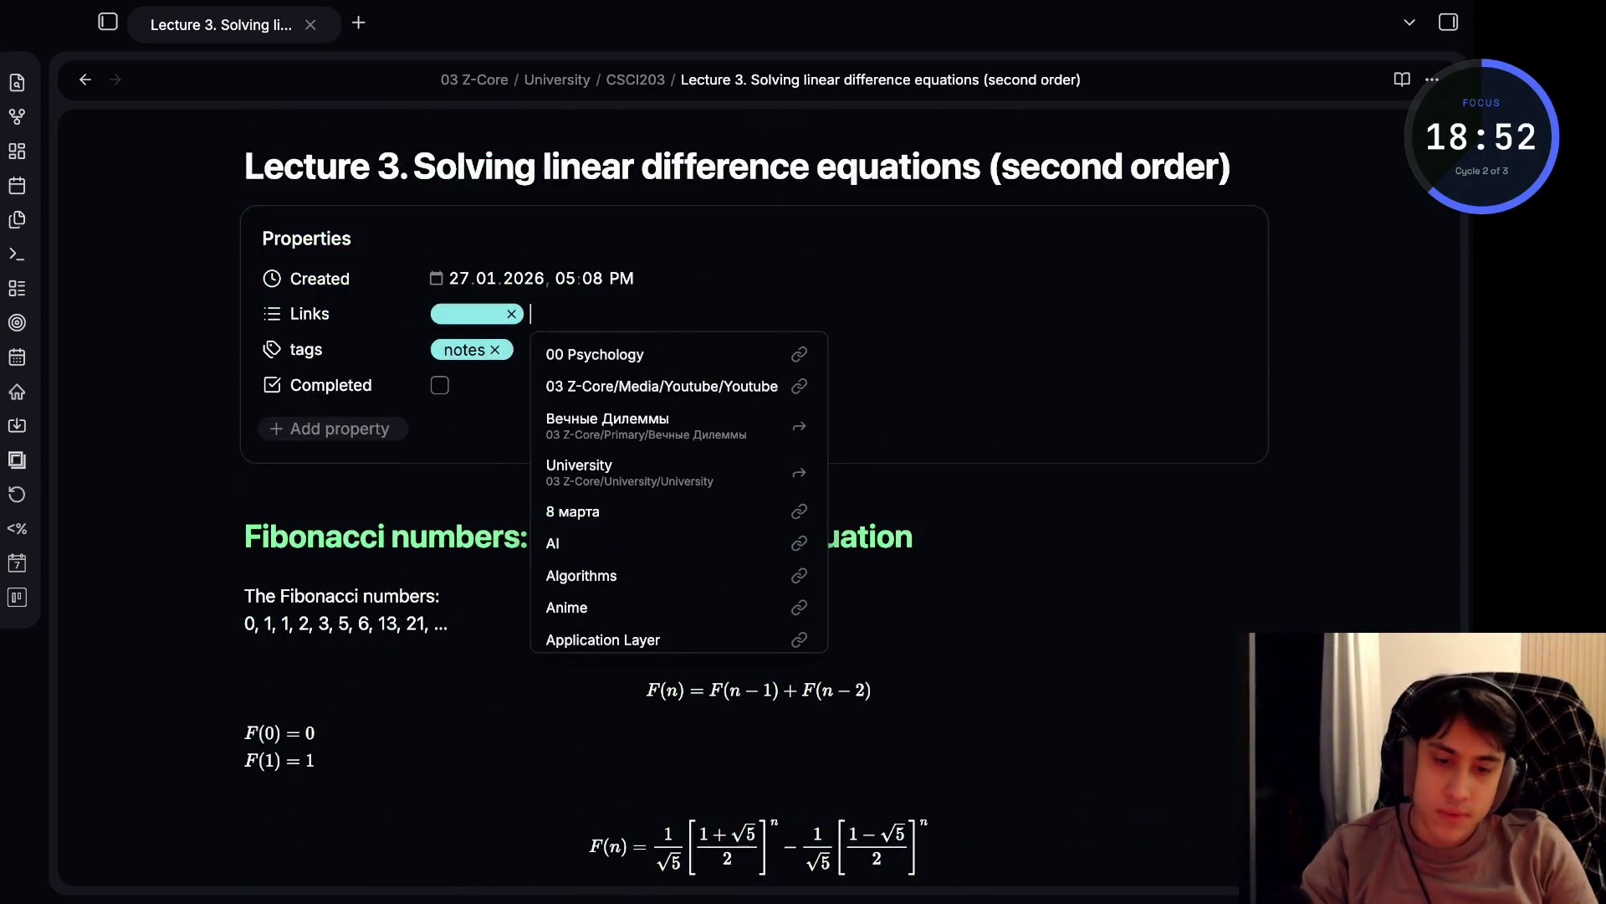
type("[")
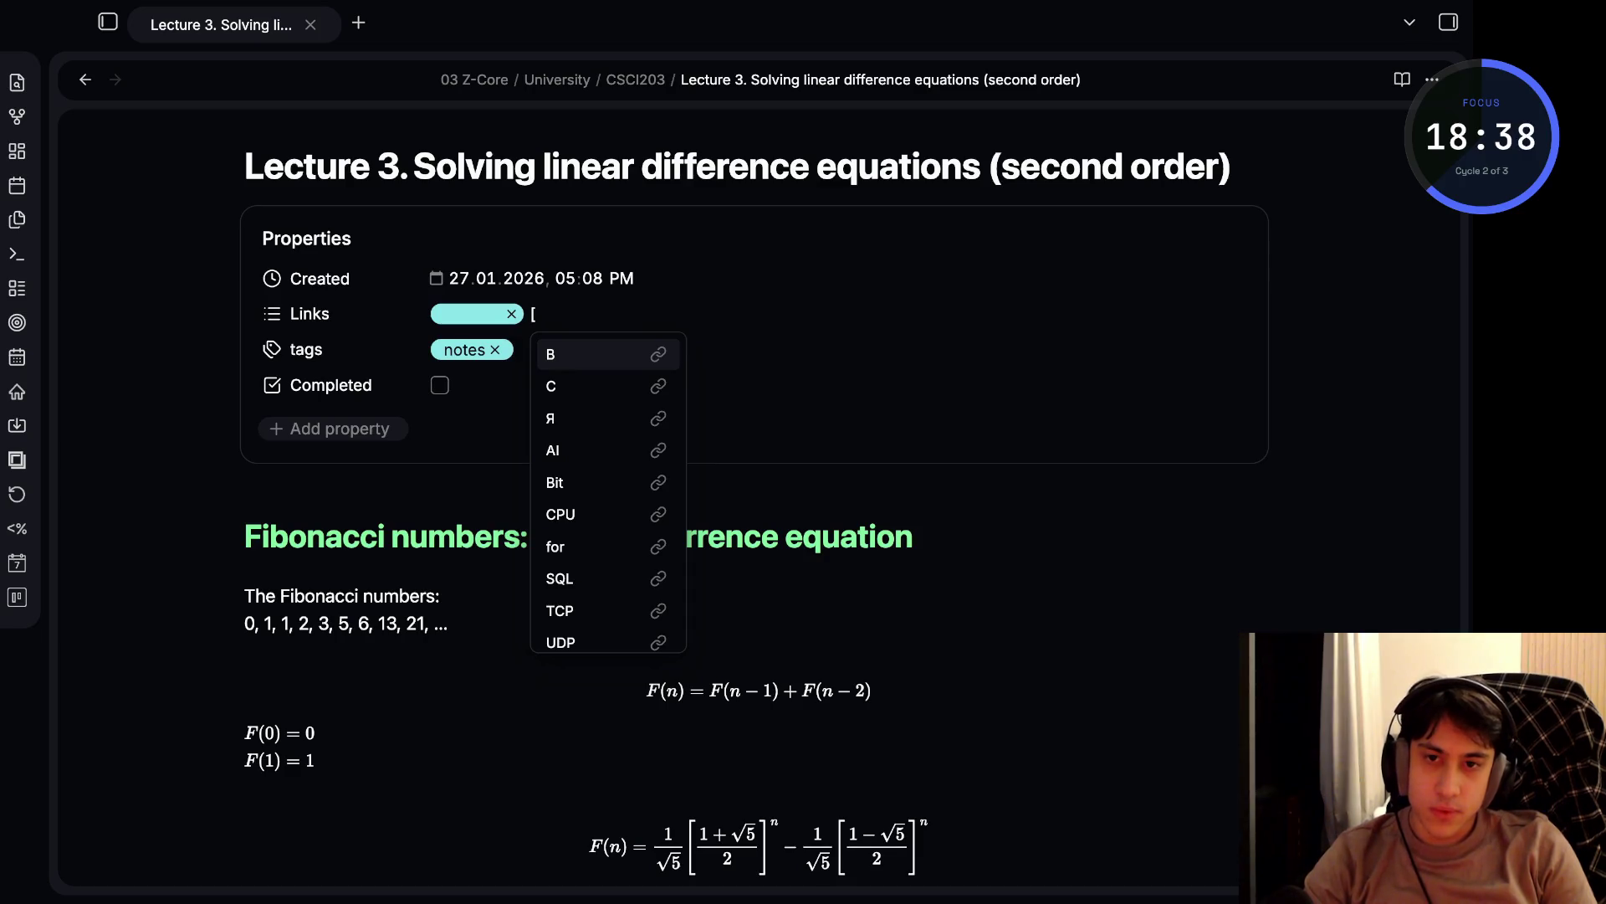
type("re")
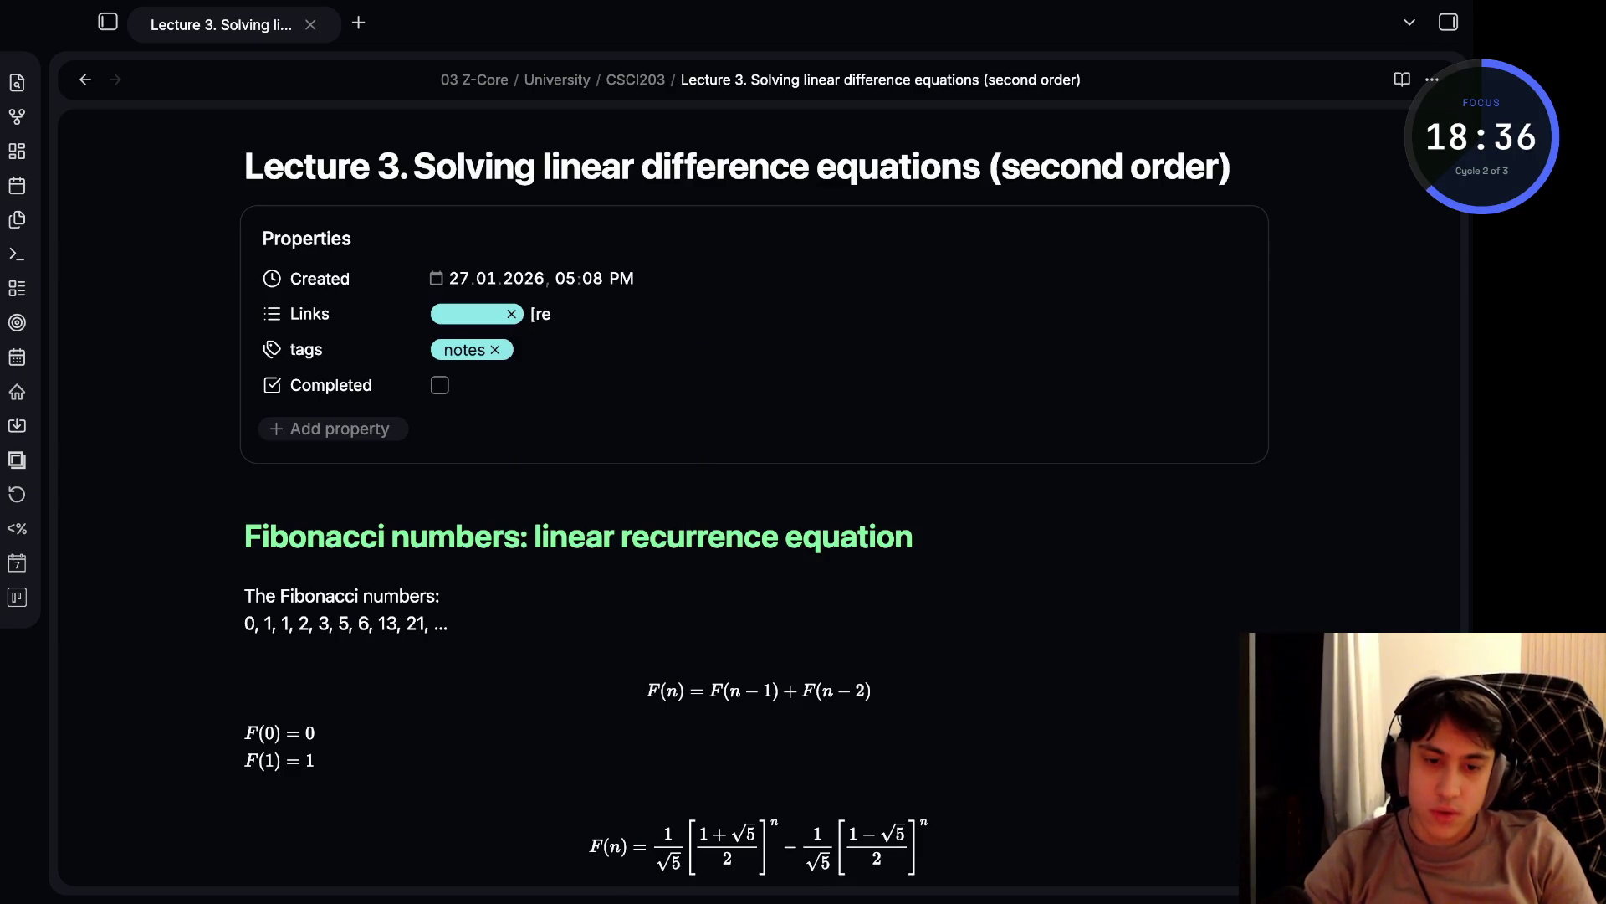
key("BackSpace")
key("BackSpace")
type("[recui")
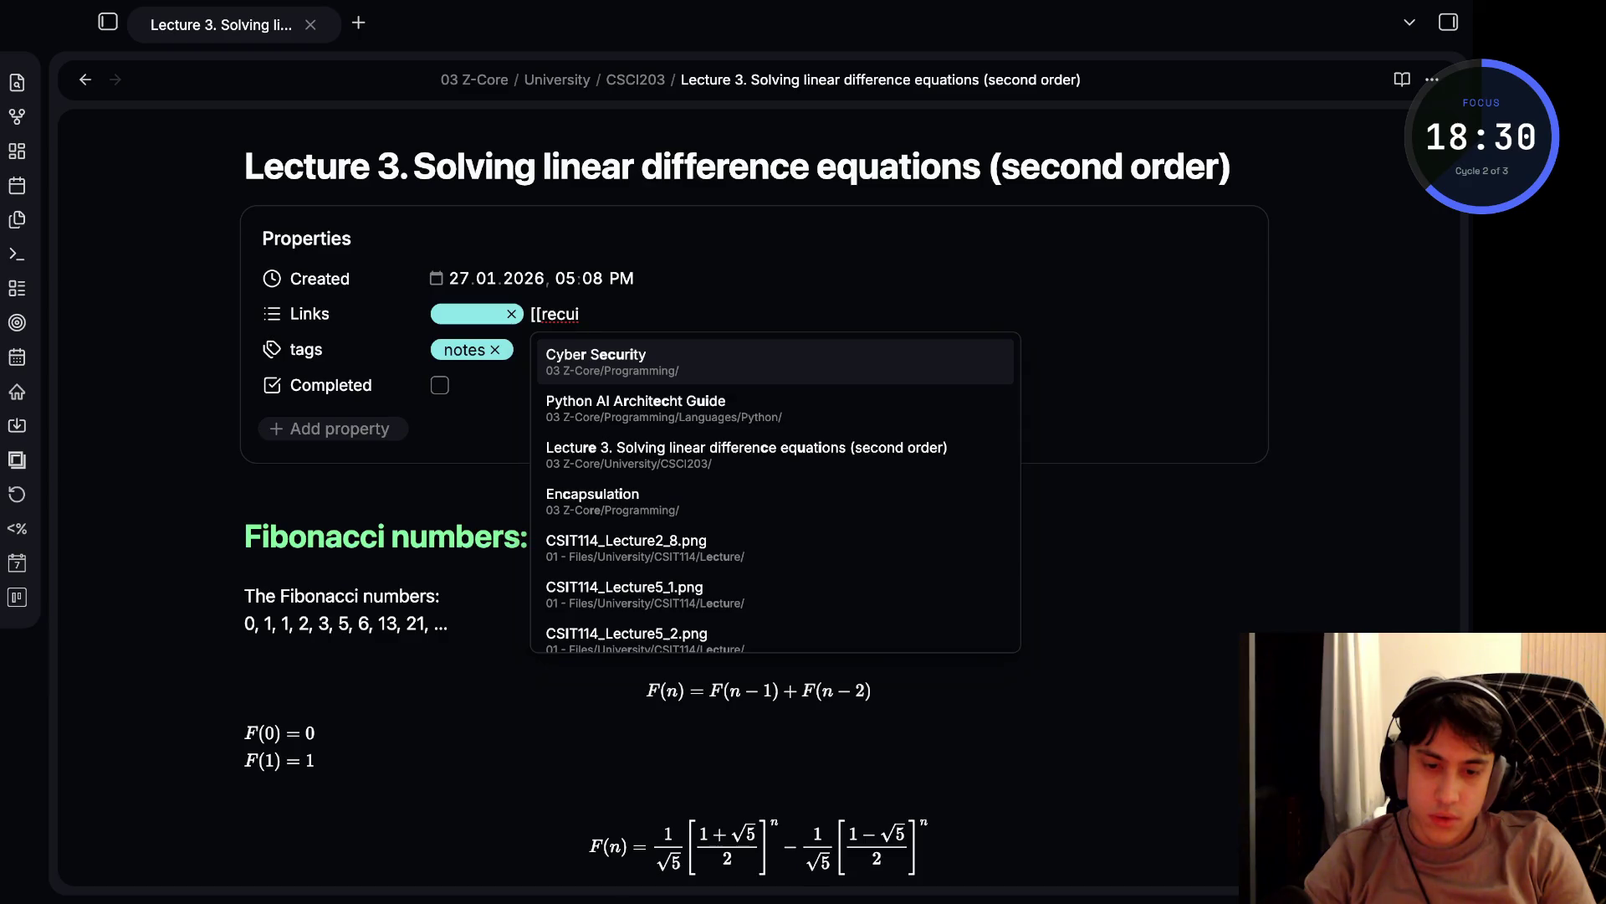
type("rsiv")
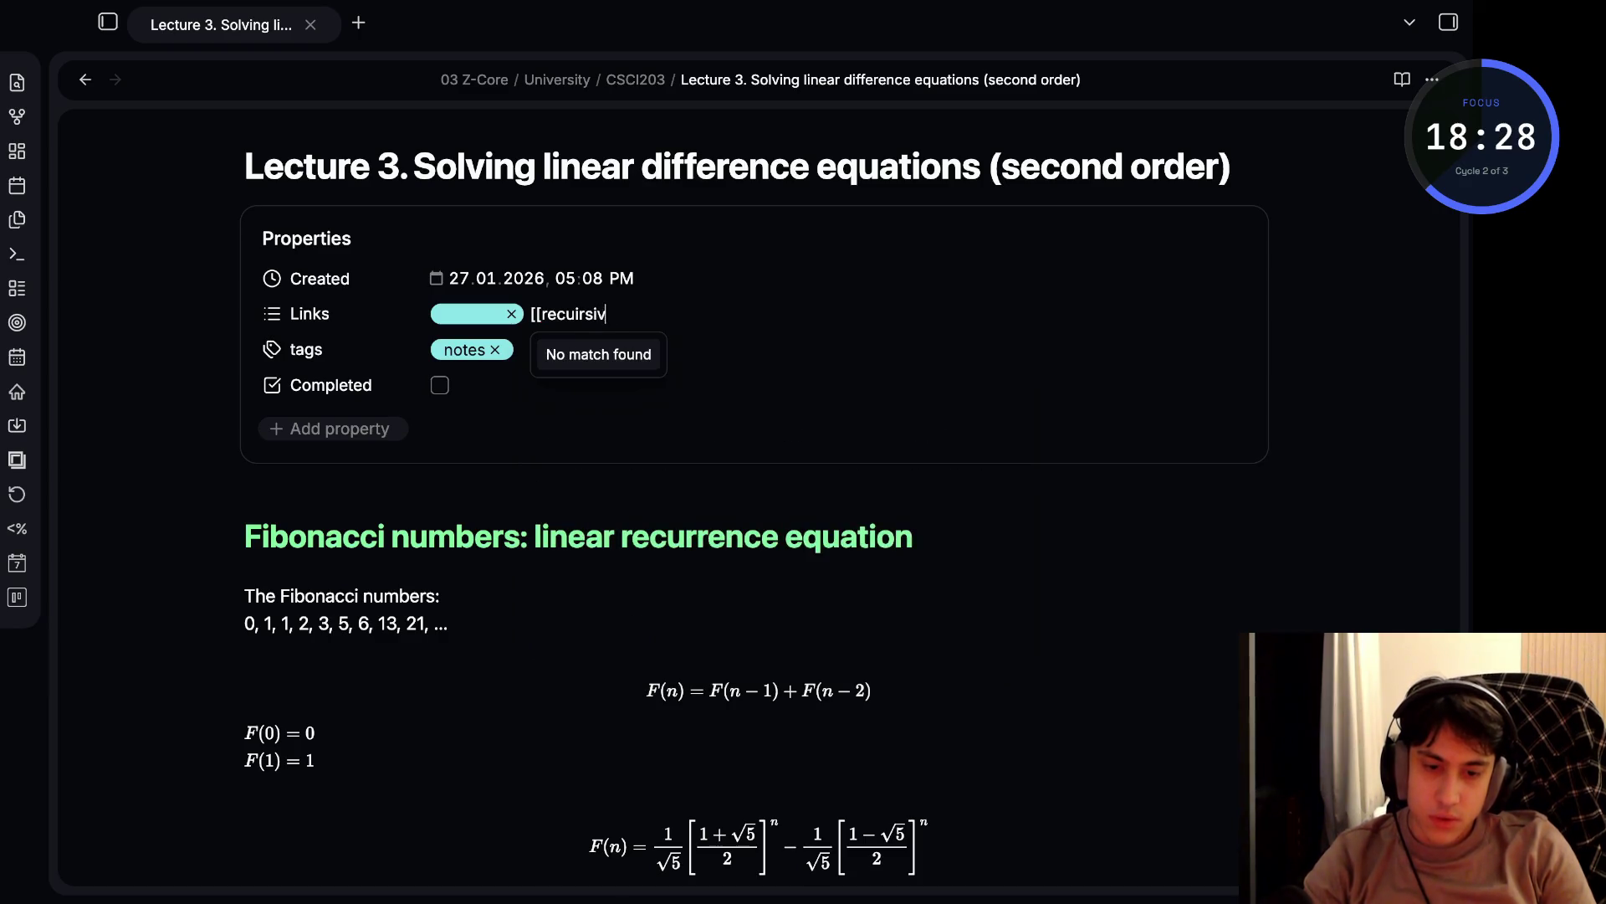
type("e]]")
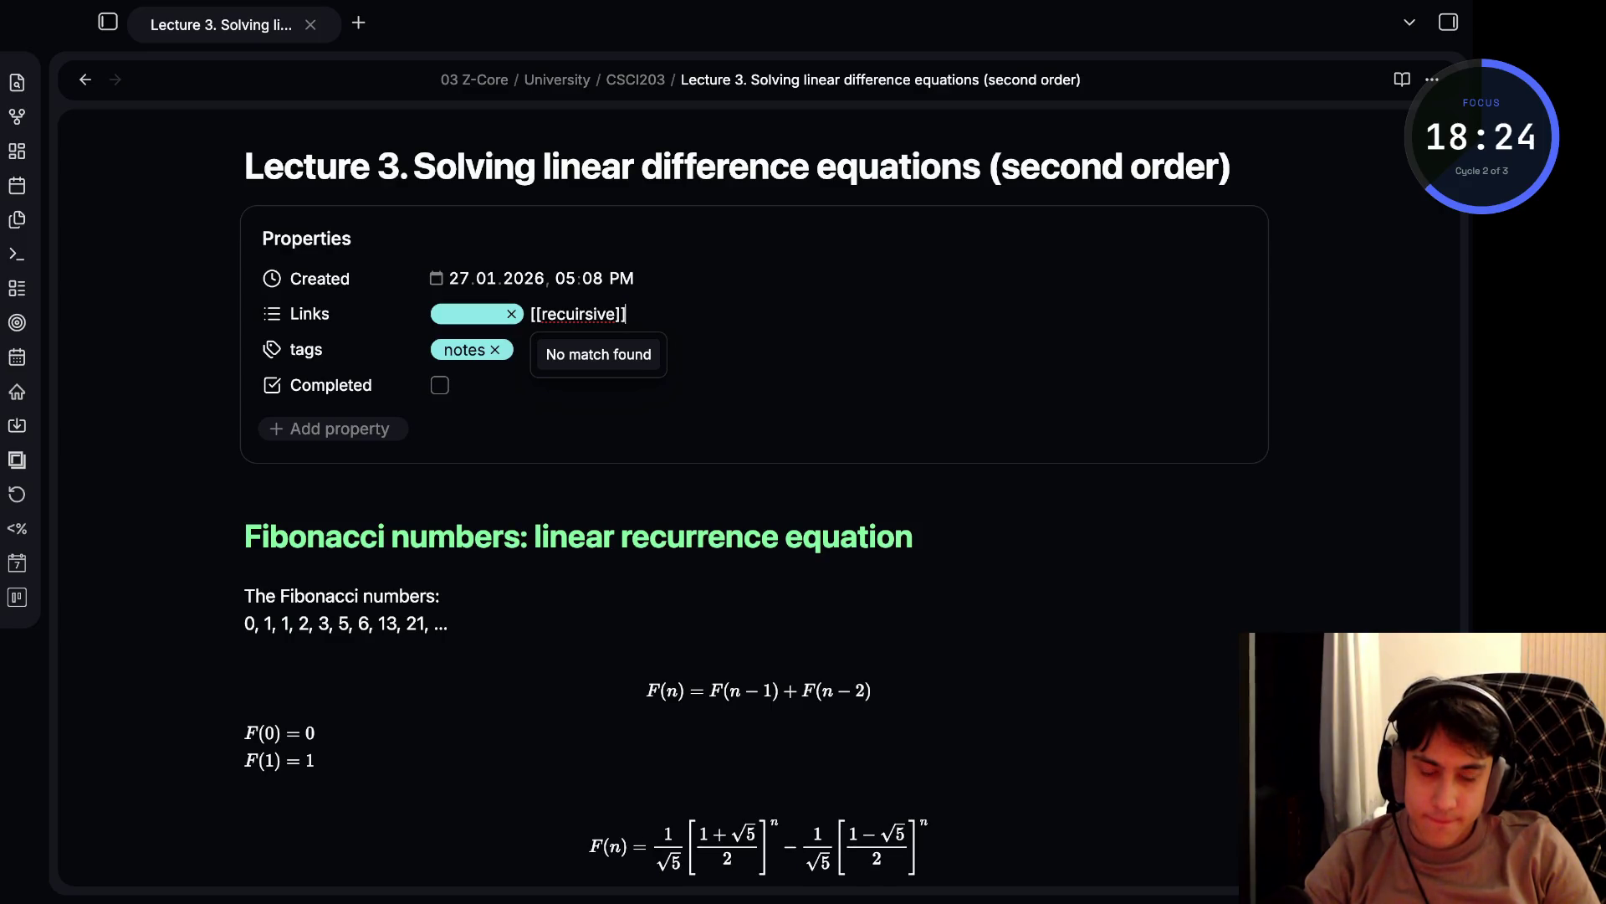
key("BackSpace")
type("c")
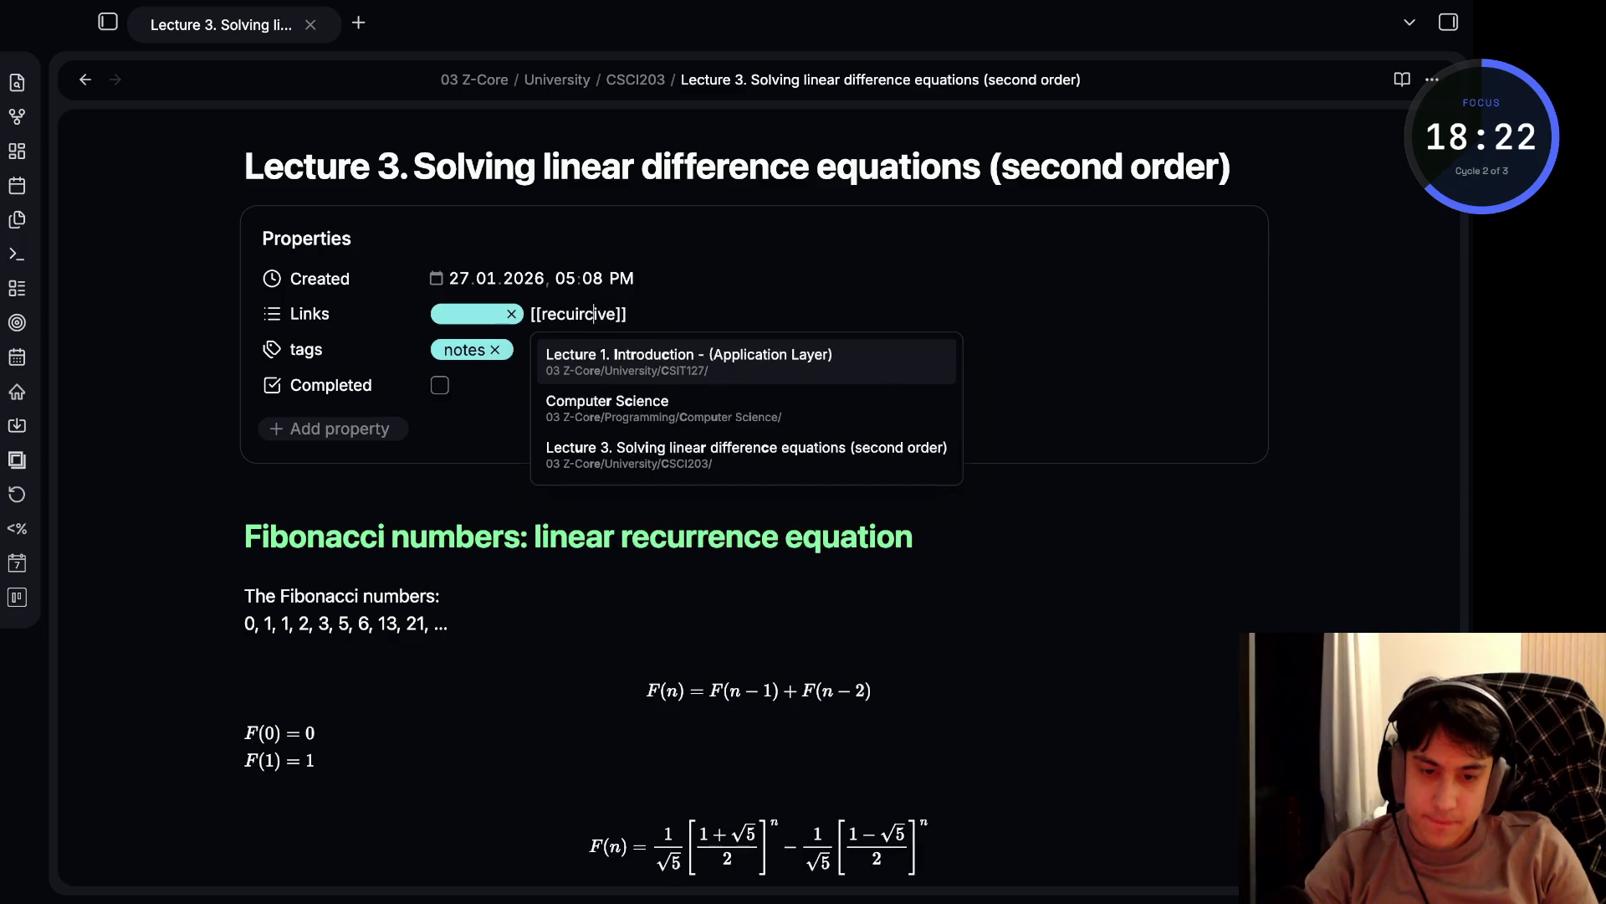
key("Return")
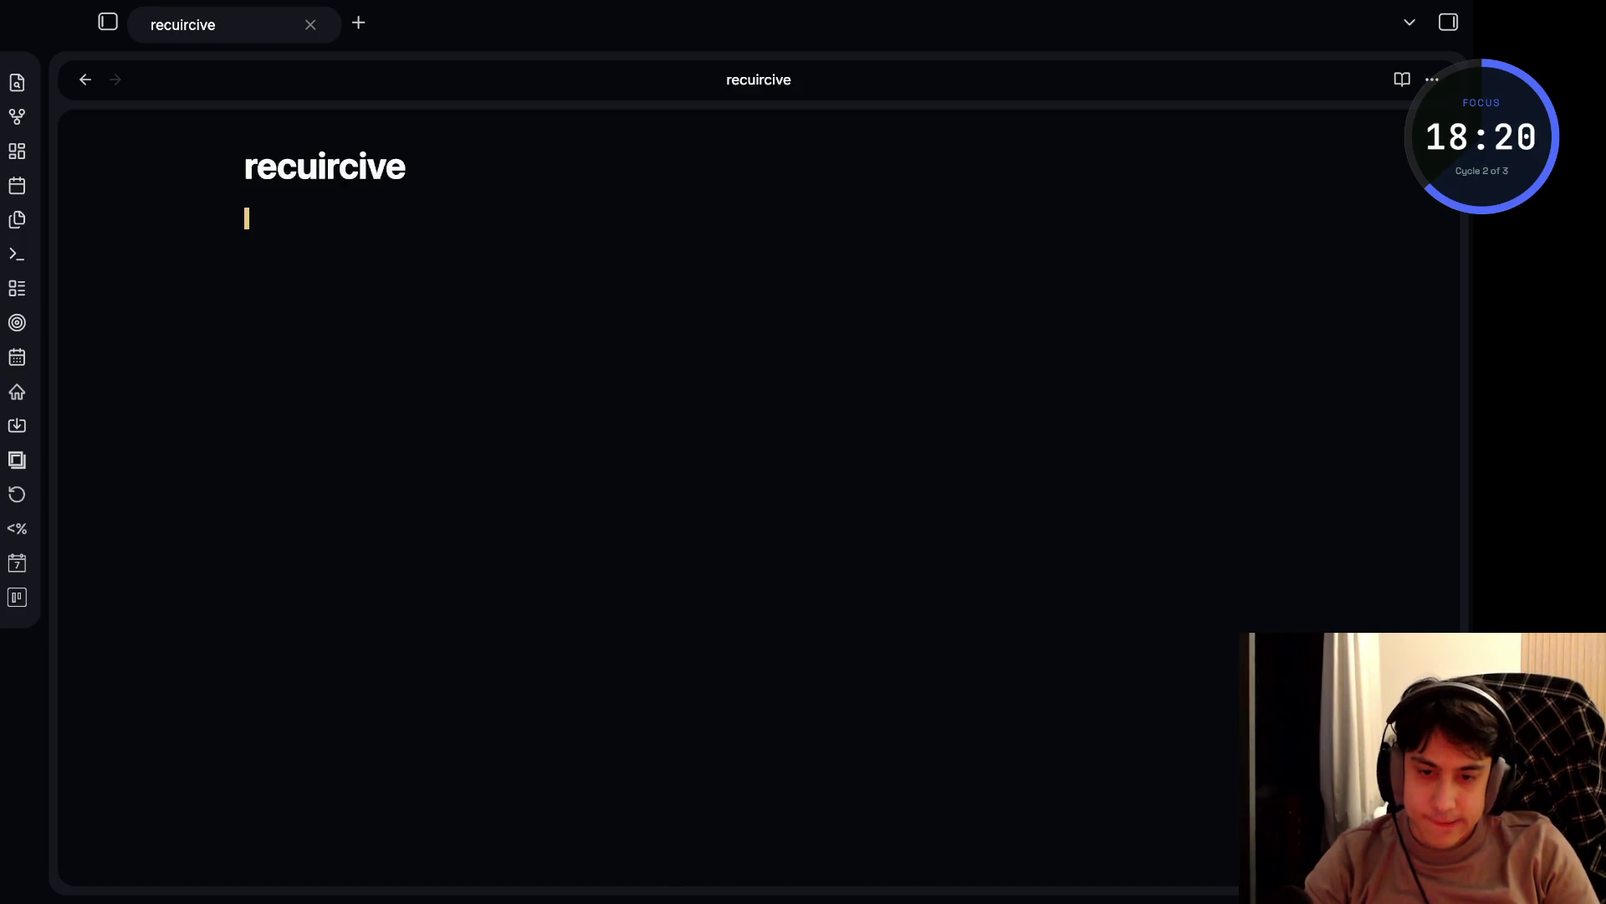
left_click(85, 79)
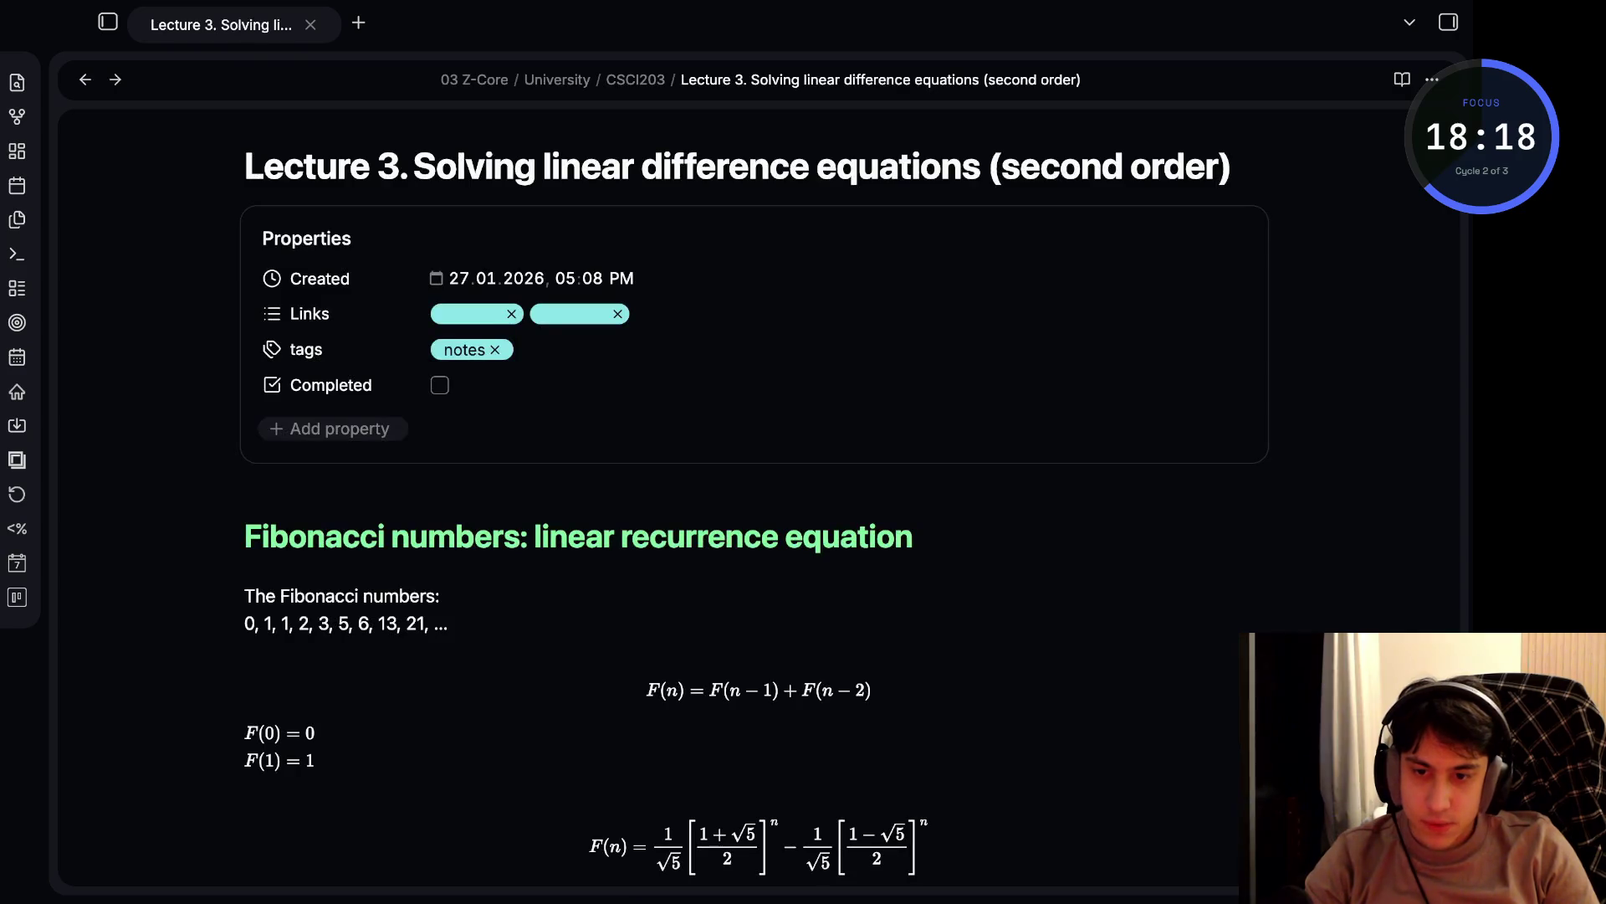
key("ctrl+backslash")
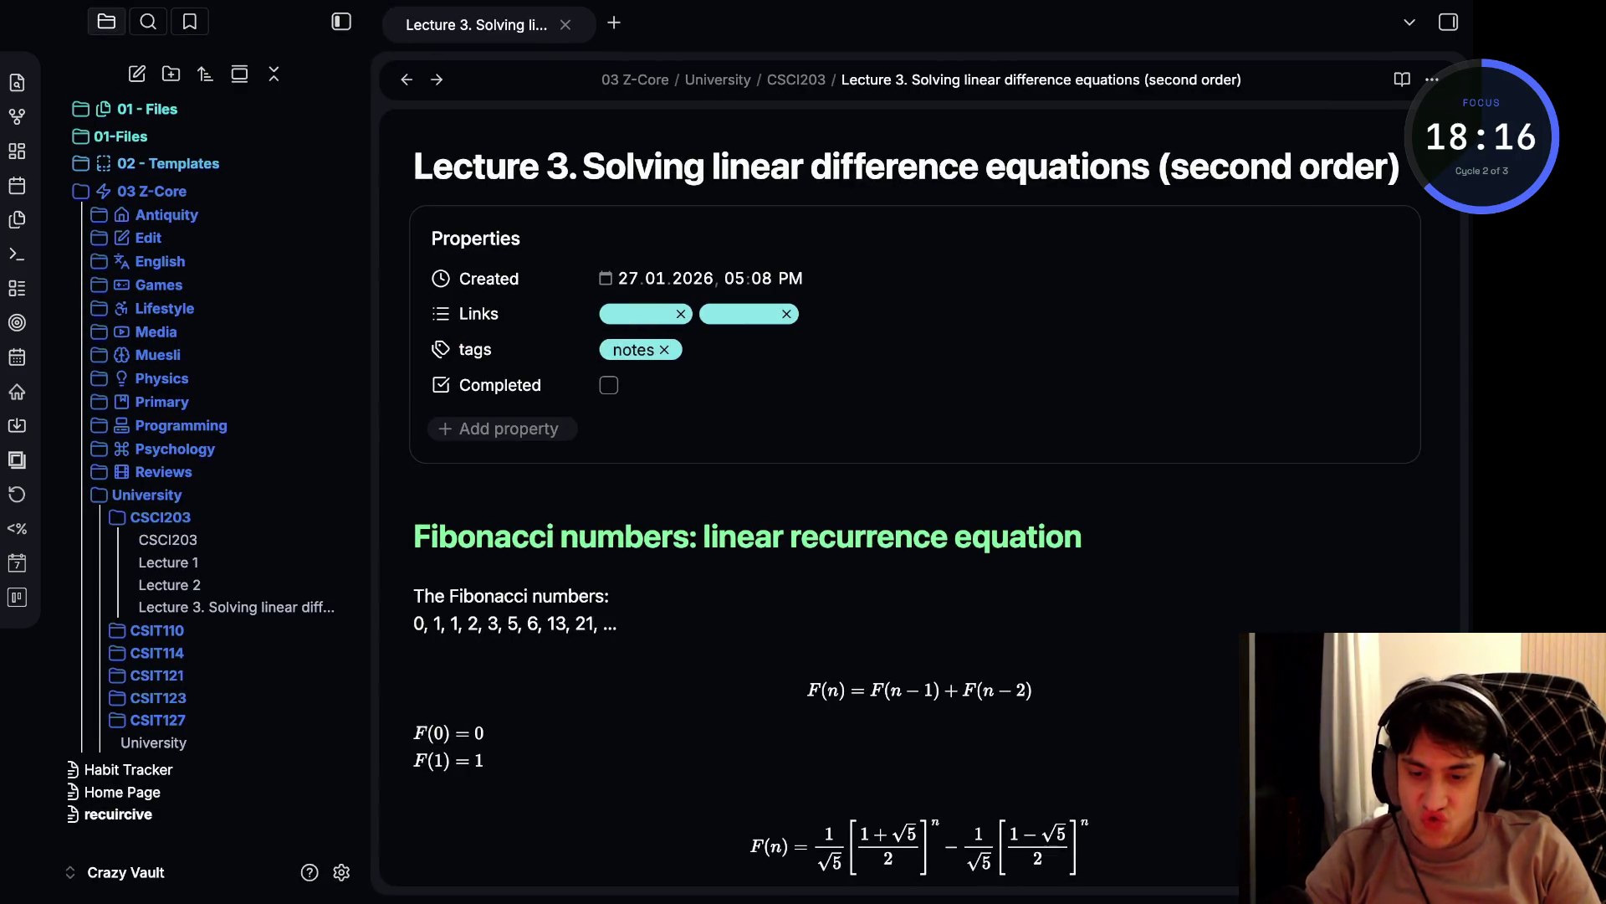
- Drag the recuircive note into the Programming folder
left_click_drag(117, 813, 213, 425)
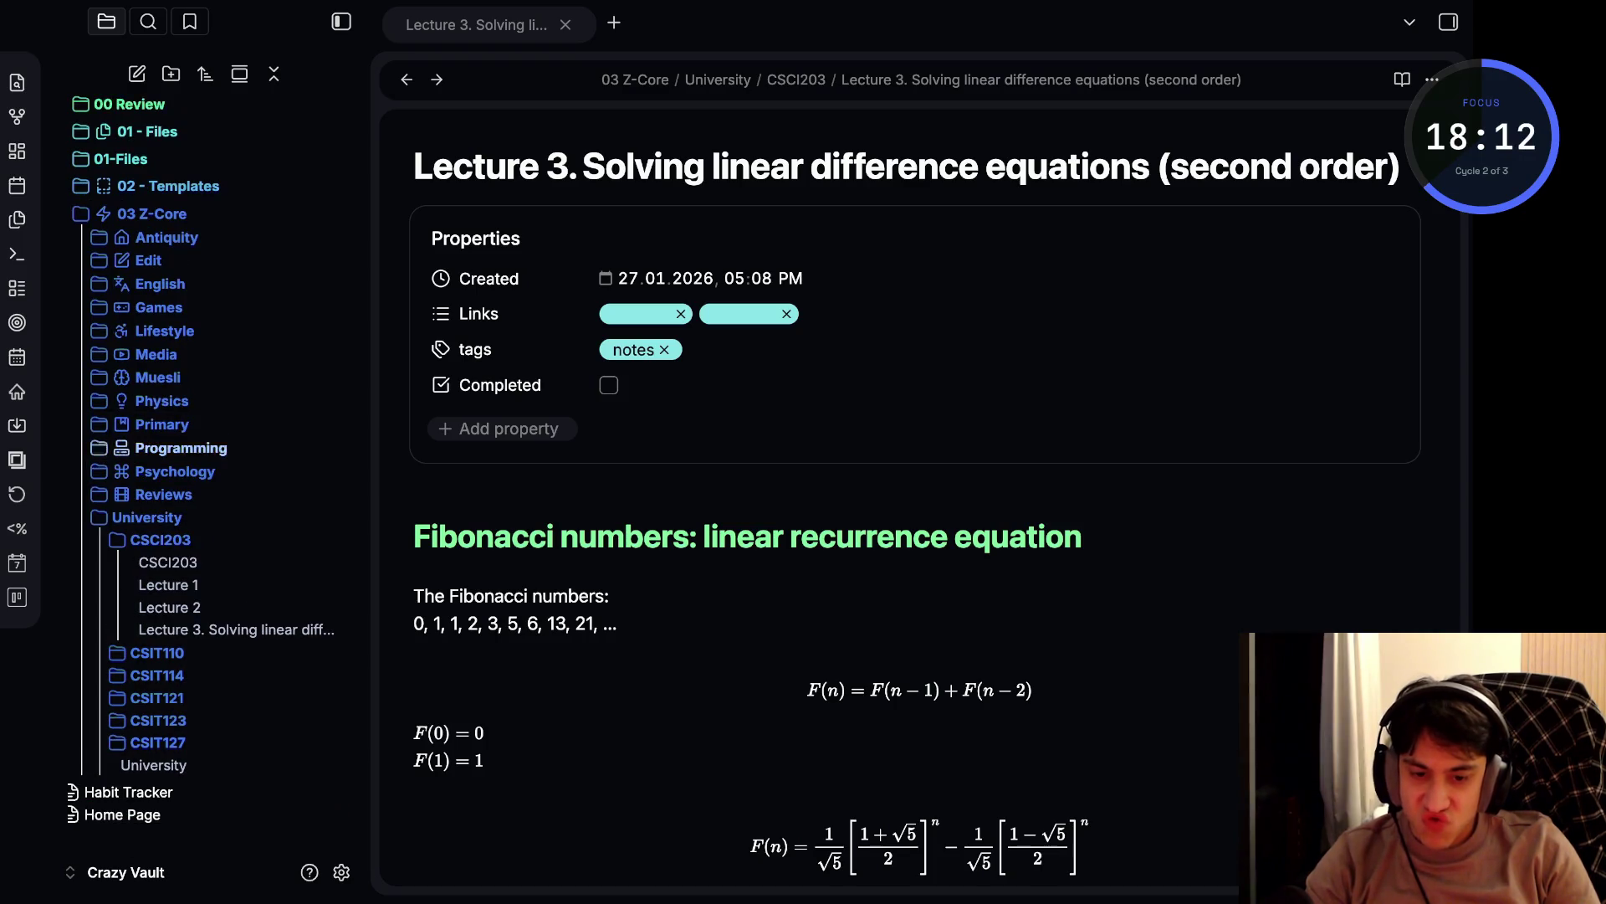
left_click(657, 537)
scroll(920, 502, "down", 20)
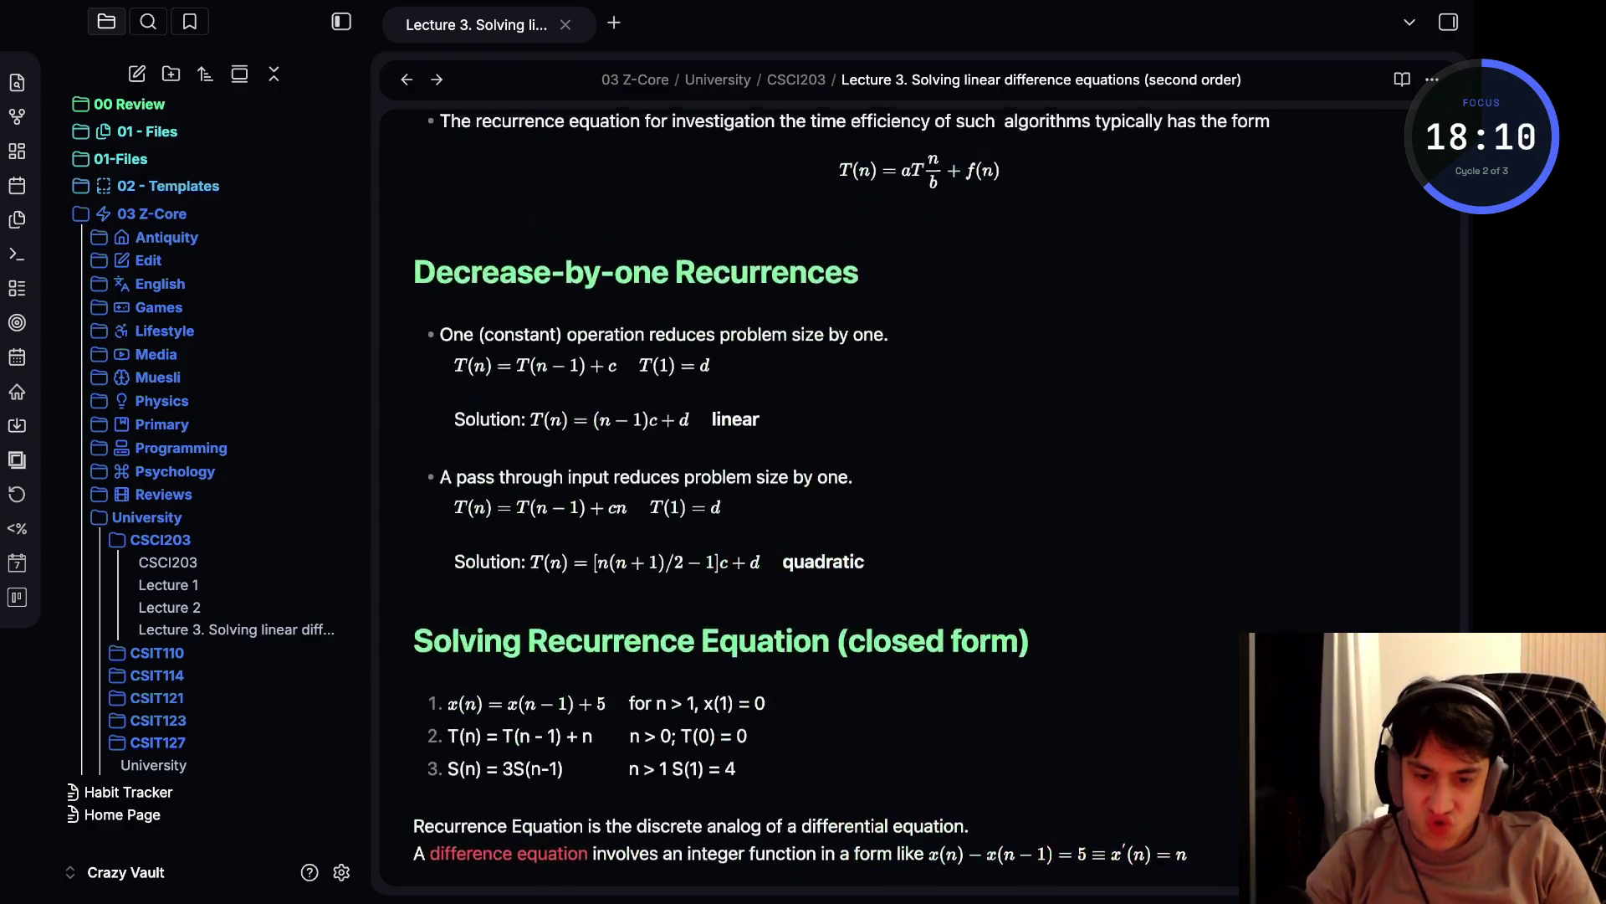
scroll(921, 501, "down", 6)
scroll(920, 502, "up", 10)
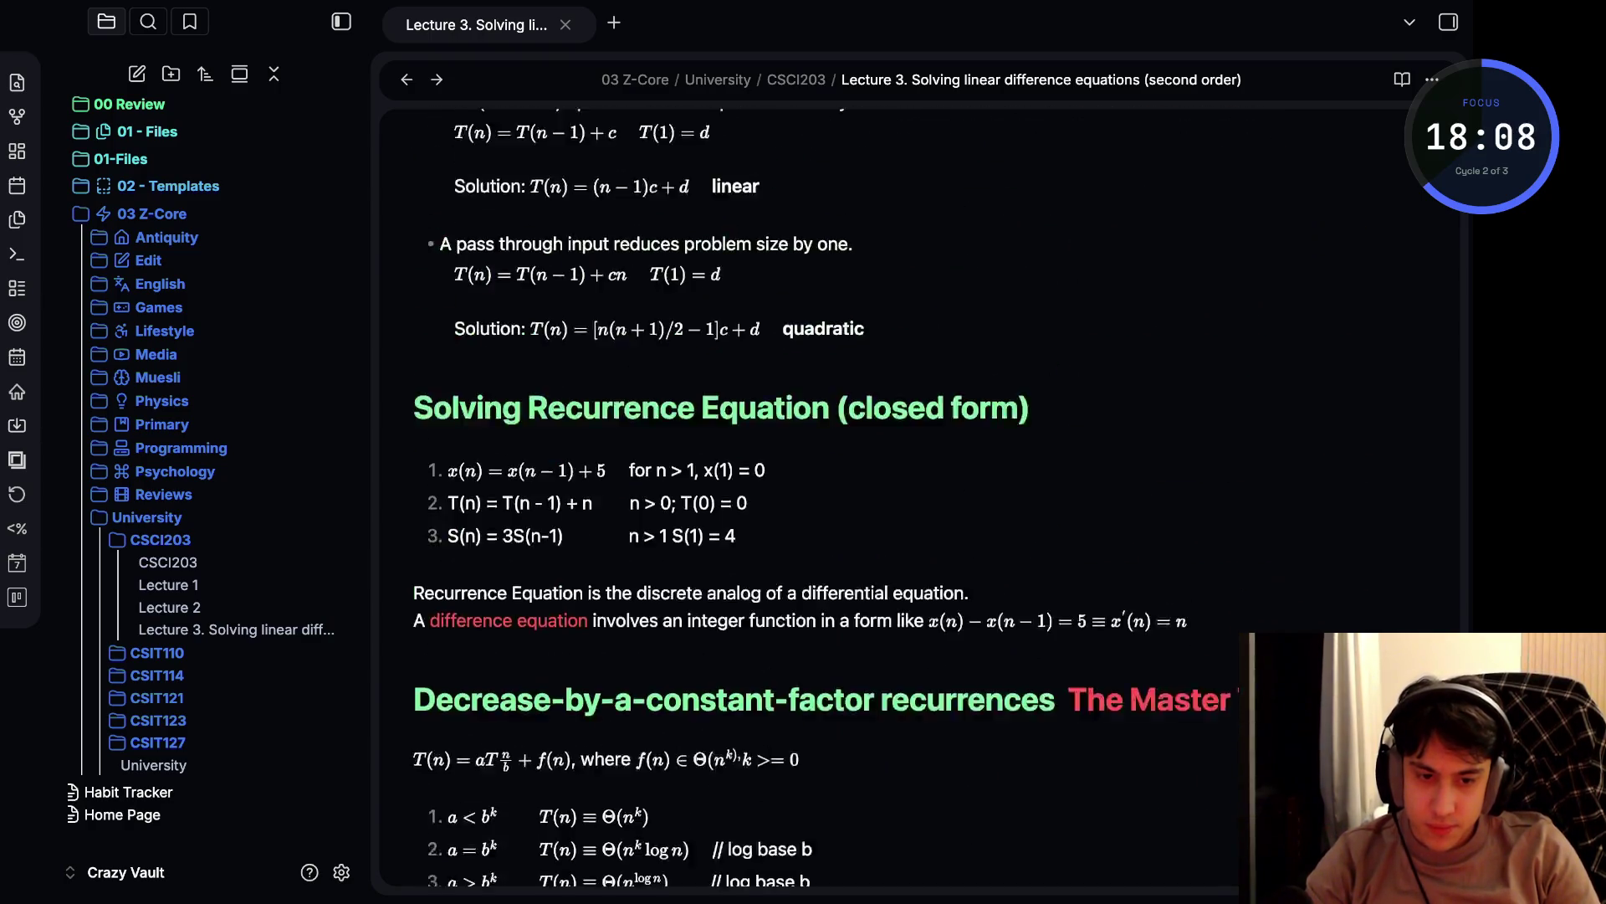
scroll(920, 502, "up", 20)
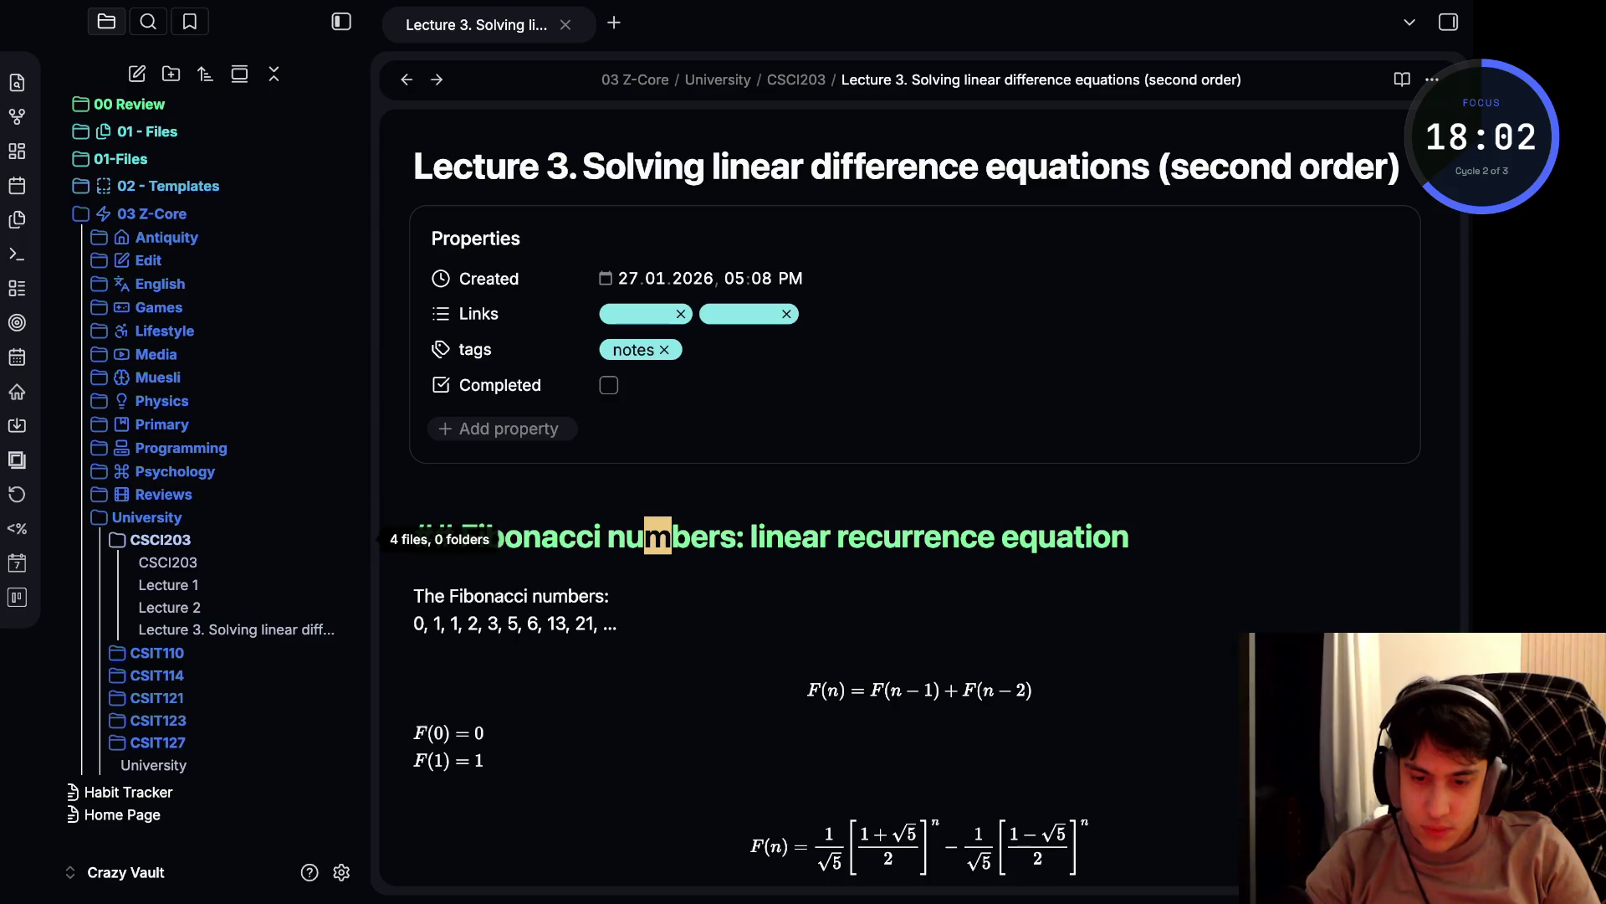
- Add a blank line below the Fibonacci heading and create a new note in CSCI203
key("o")
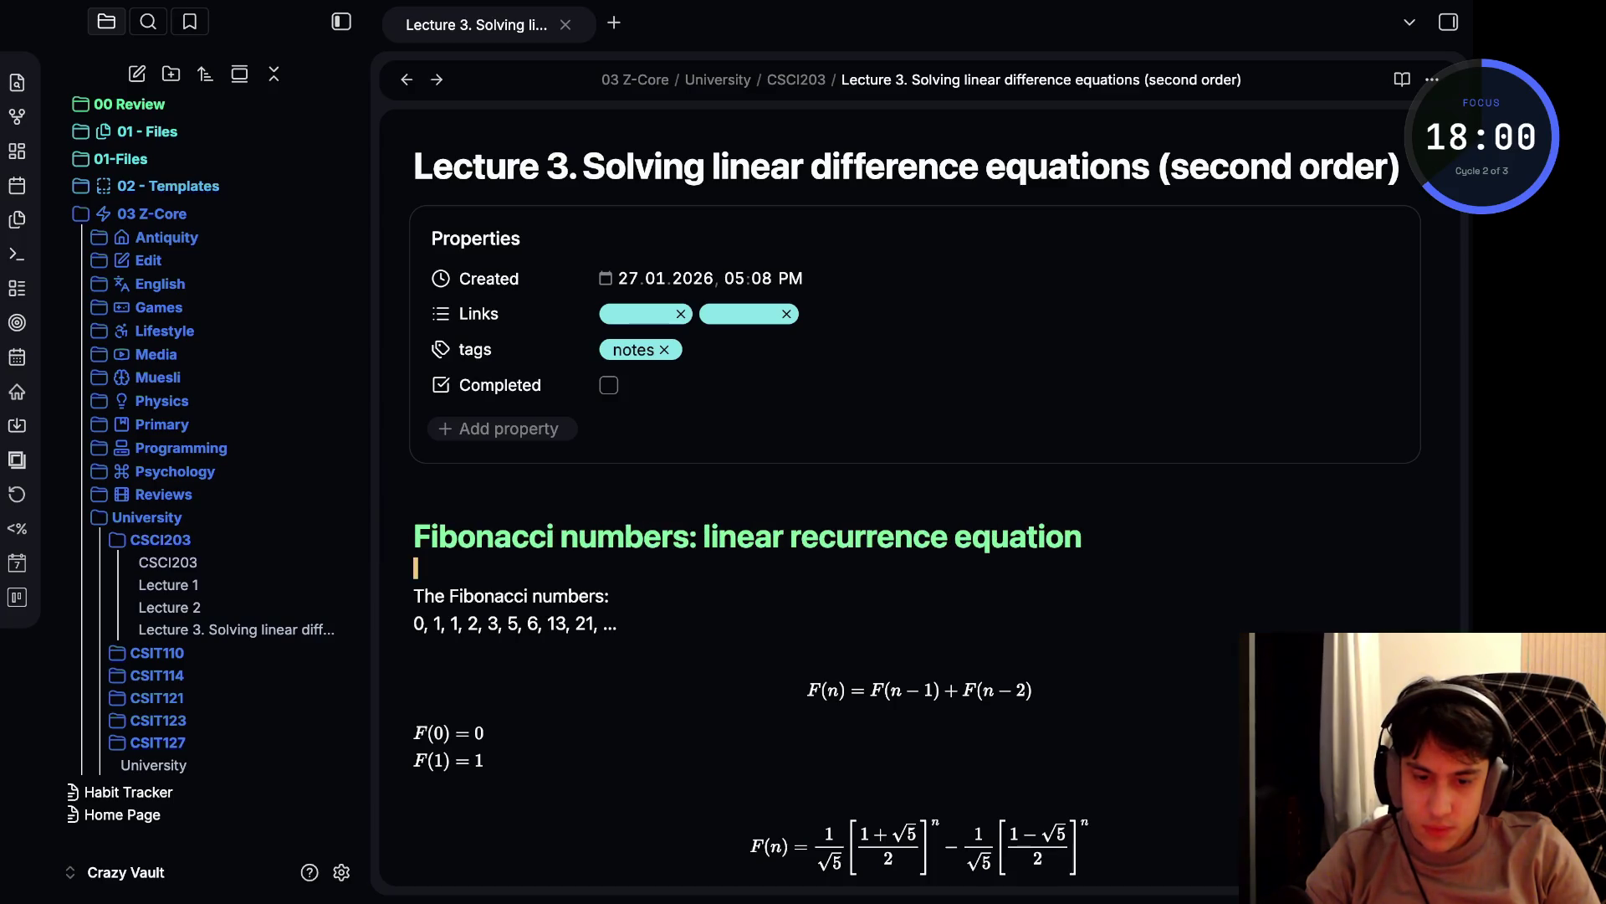
scroll(920, 502, "down", 1)
scroll(920, 502, "down", 10)
scroll(920, 502, "up", 15)
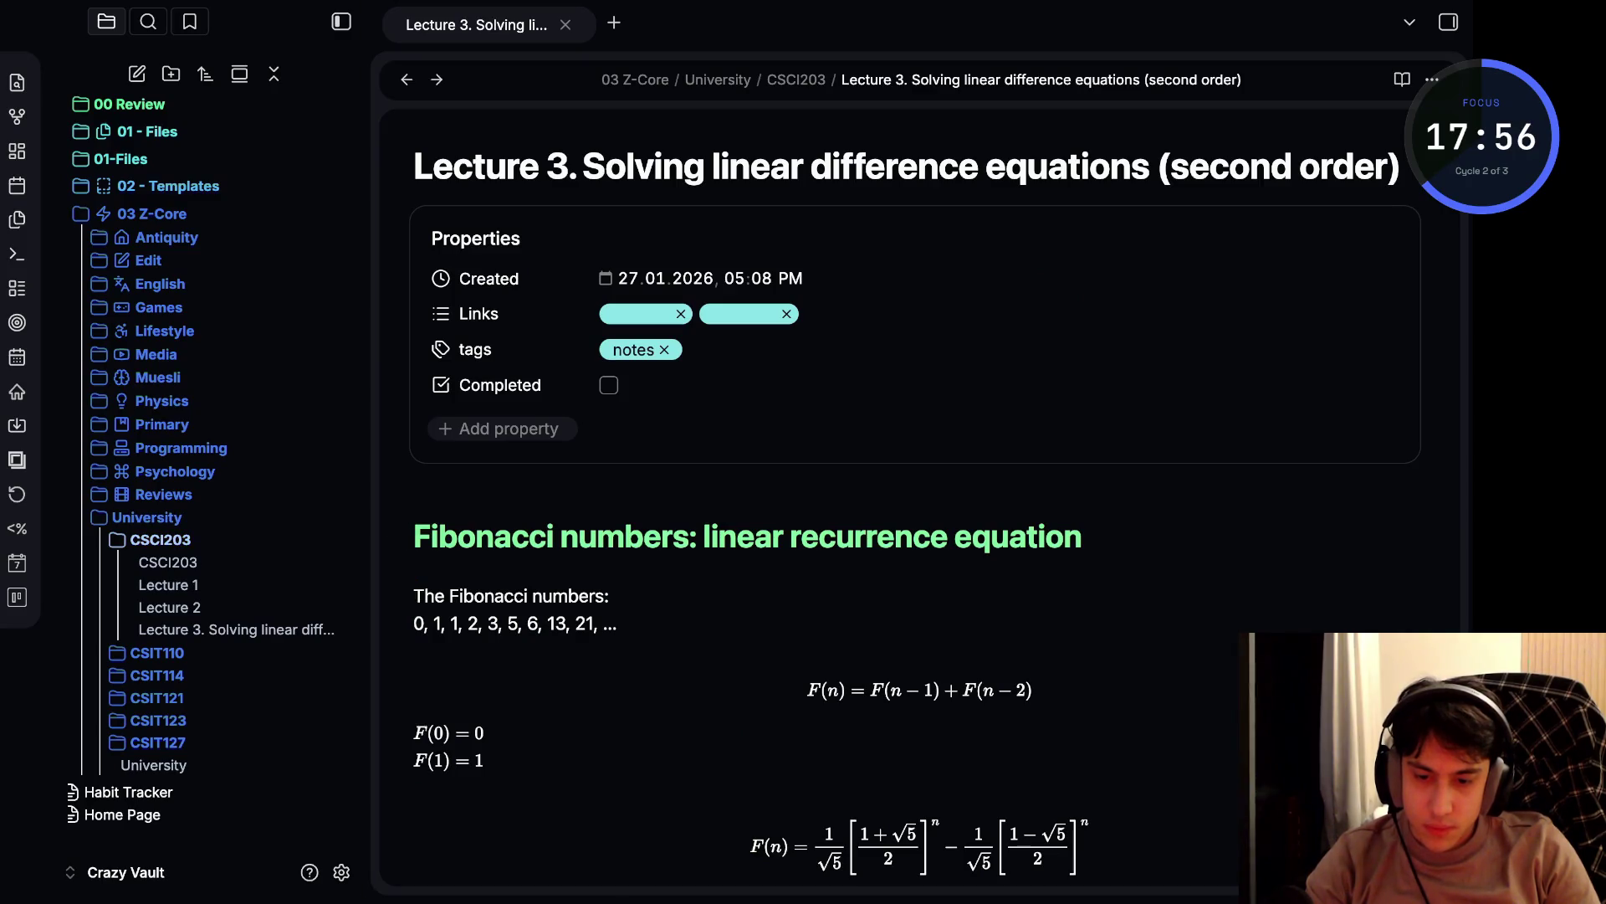
key("alt+Tab")
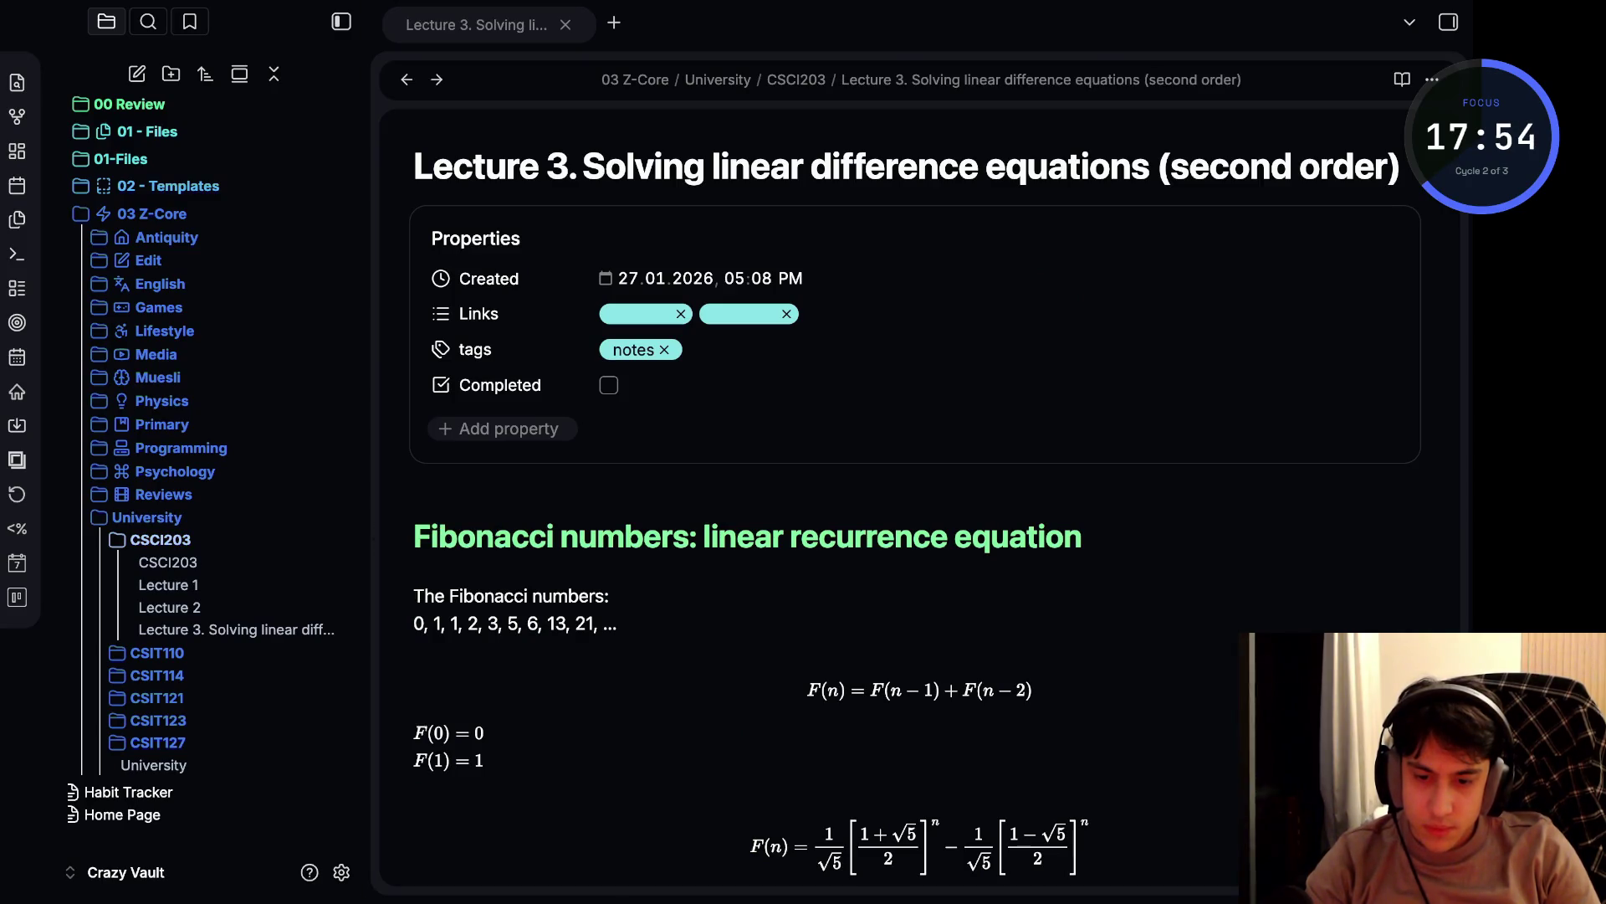
key("ctrl+n")
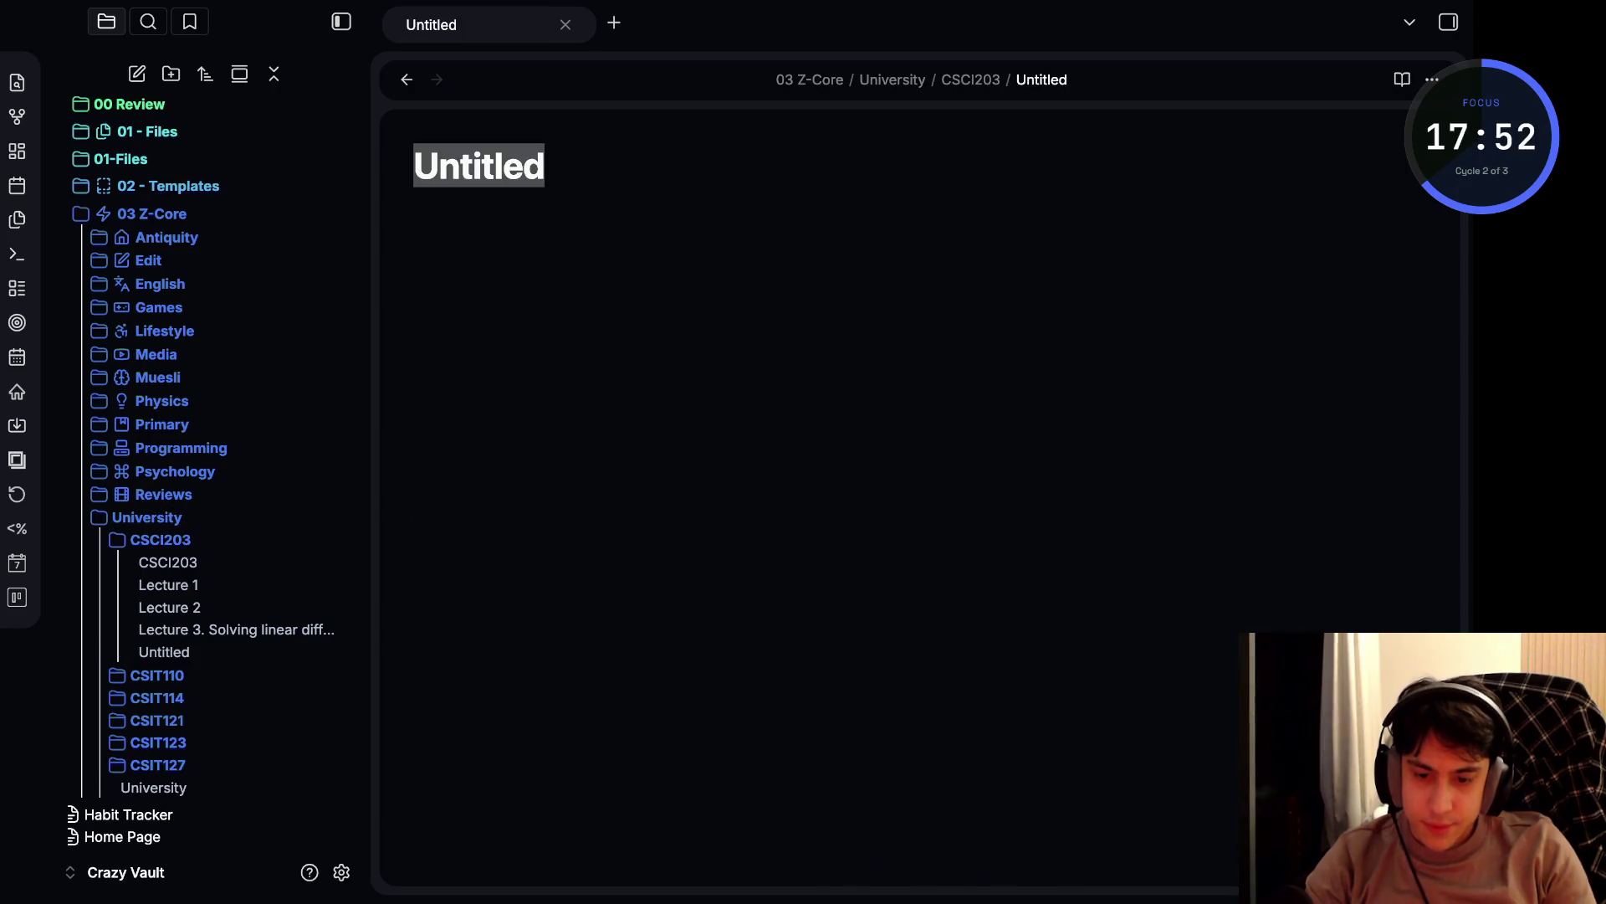
- Replace the Untitled title with 'Lecture 3.1 Fundamentals of the Analysis of Algorithm Efficiency'
key("BackSpace")
type("Lecture")
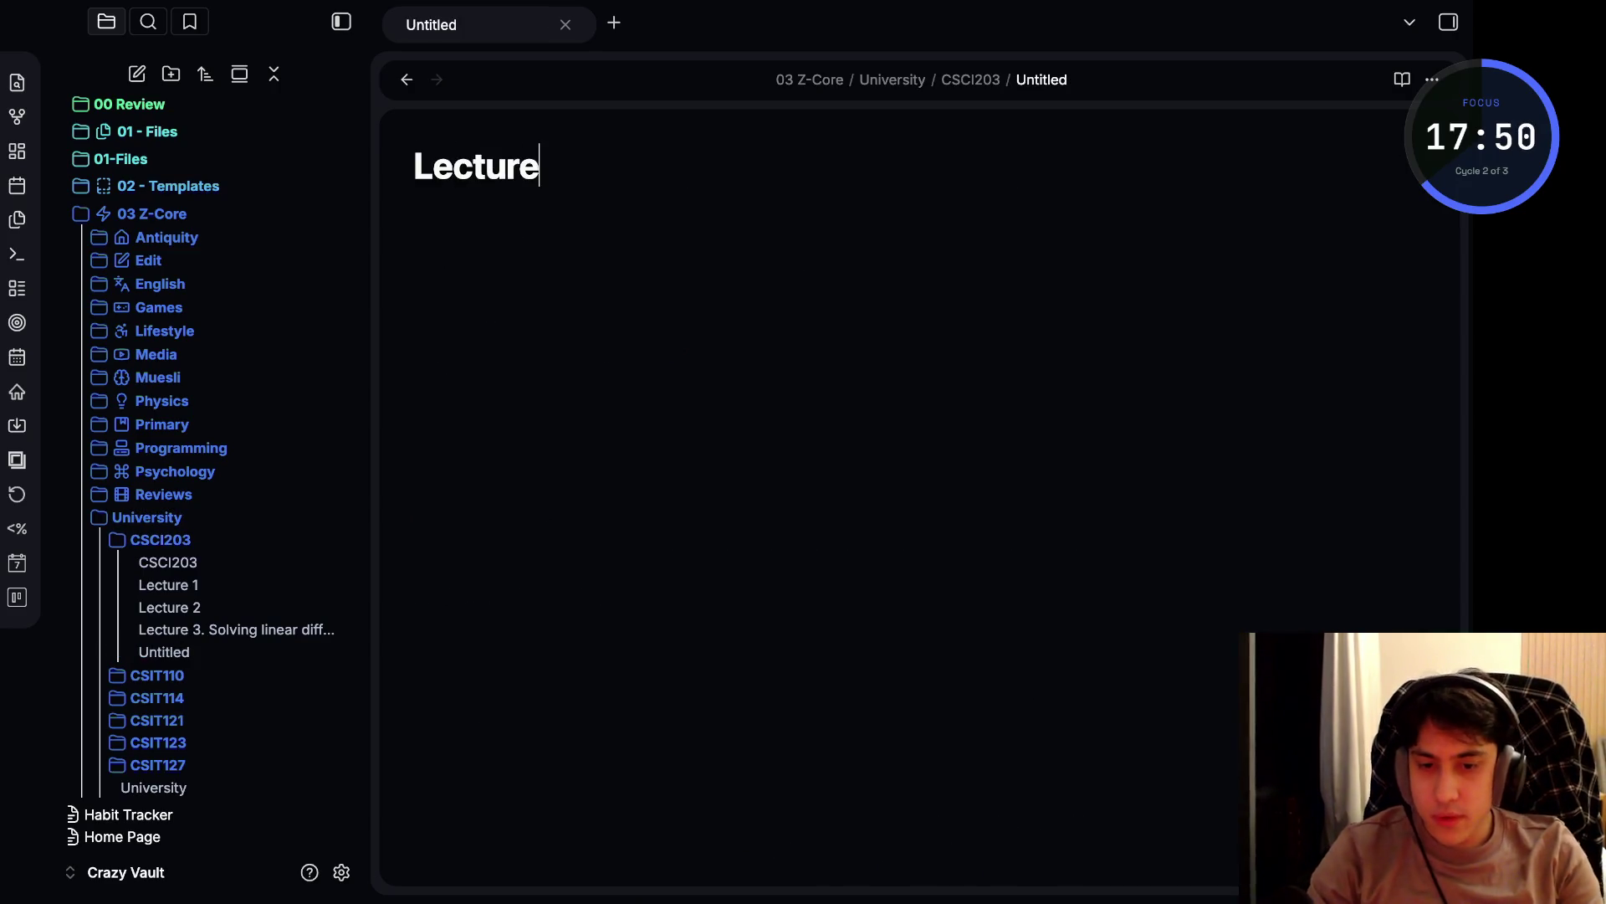
type(" 3.")
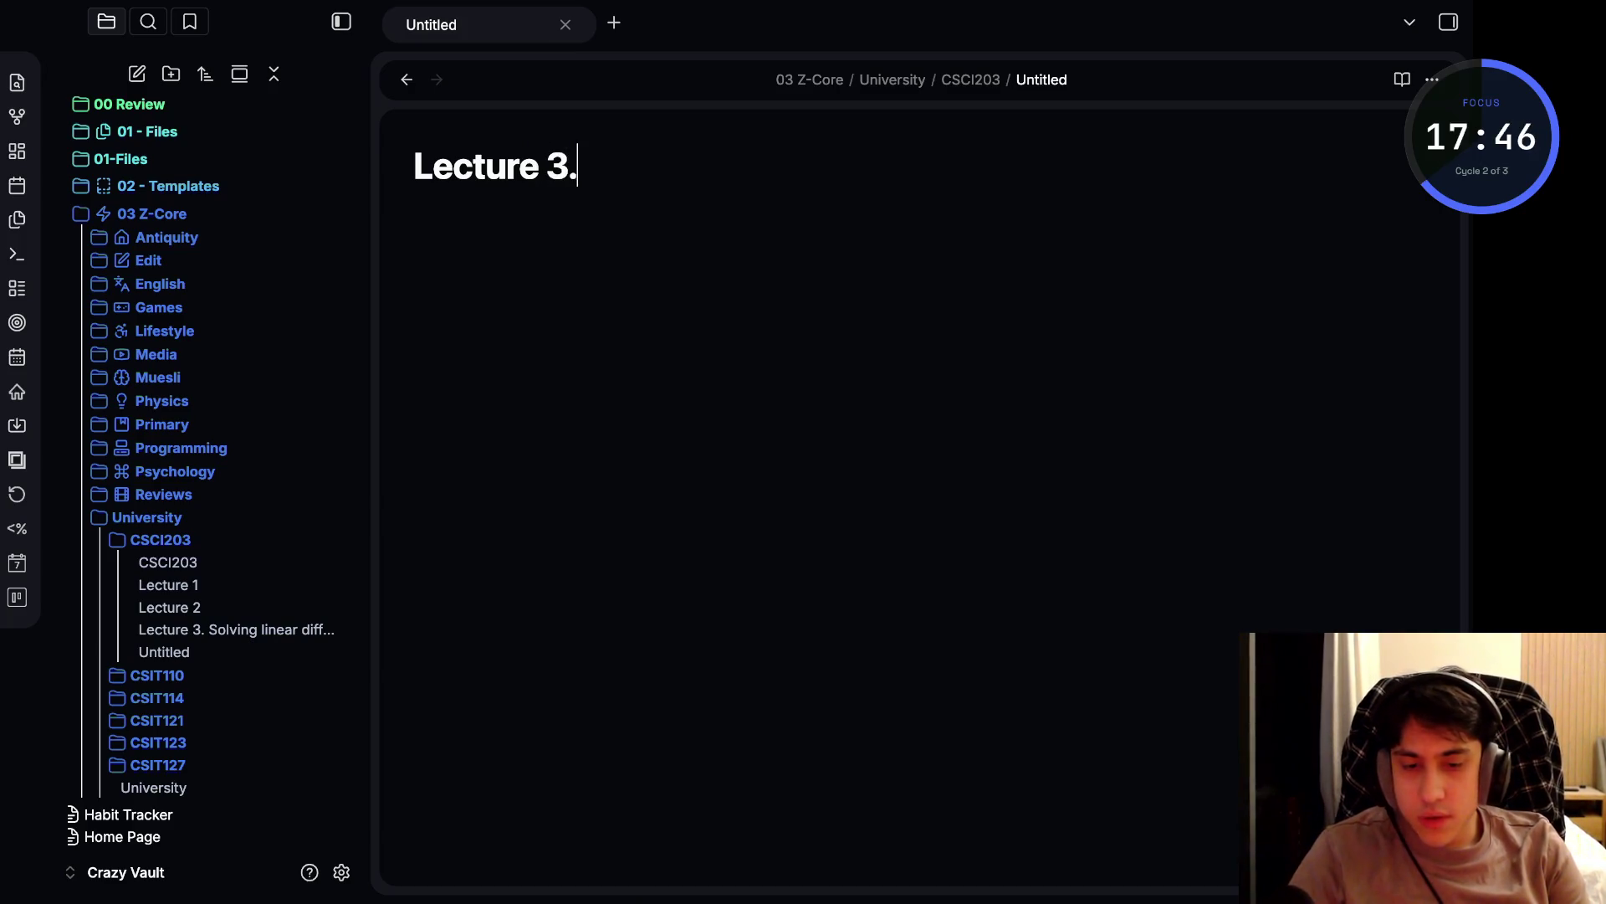
type("1")
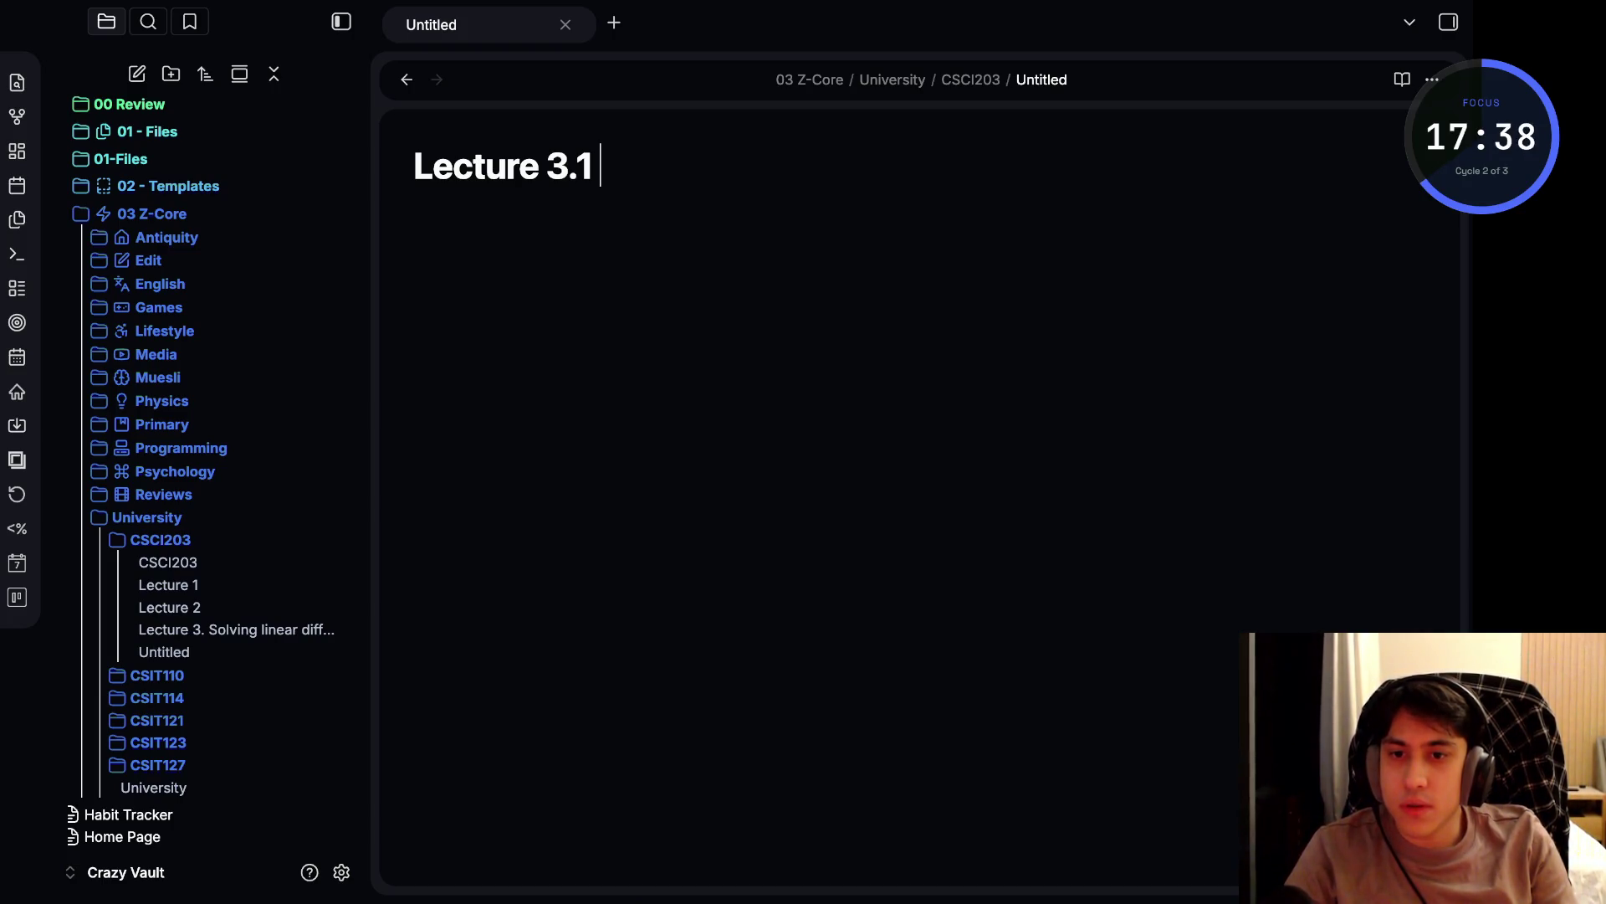
type("Funda")
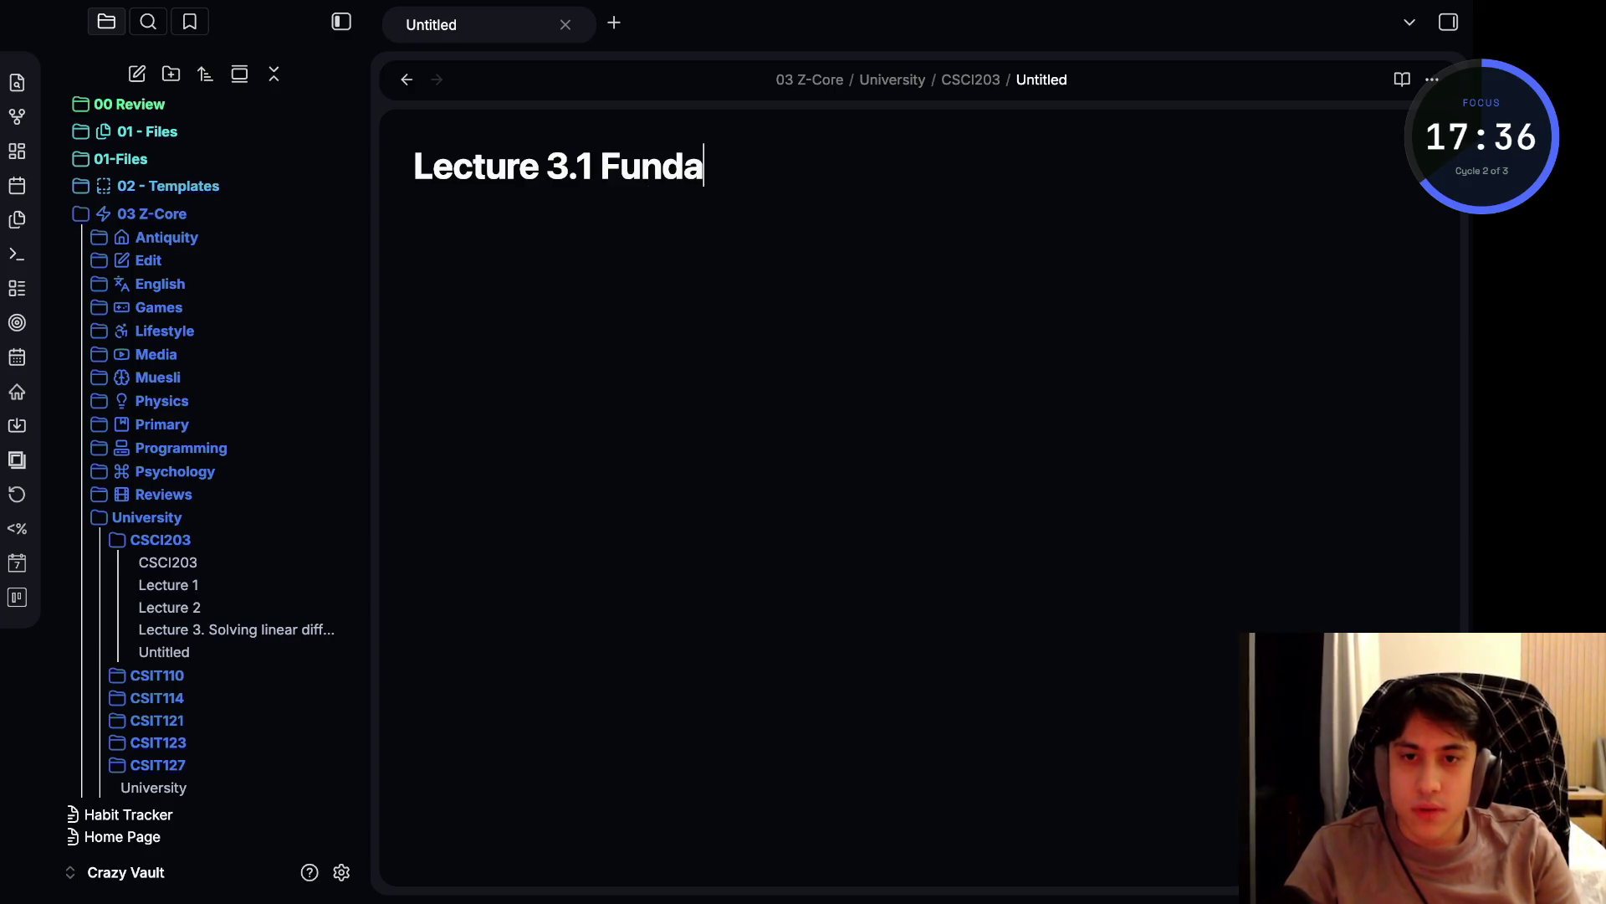
type("mentals of the ")
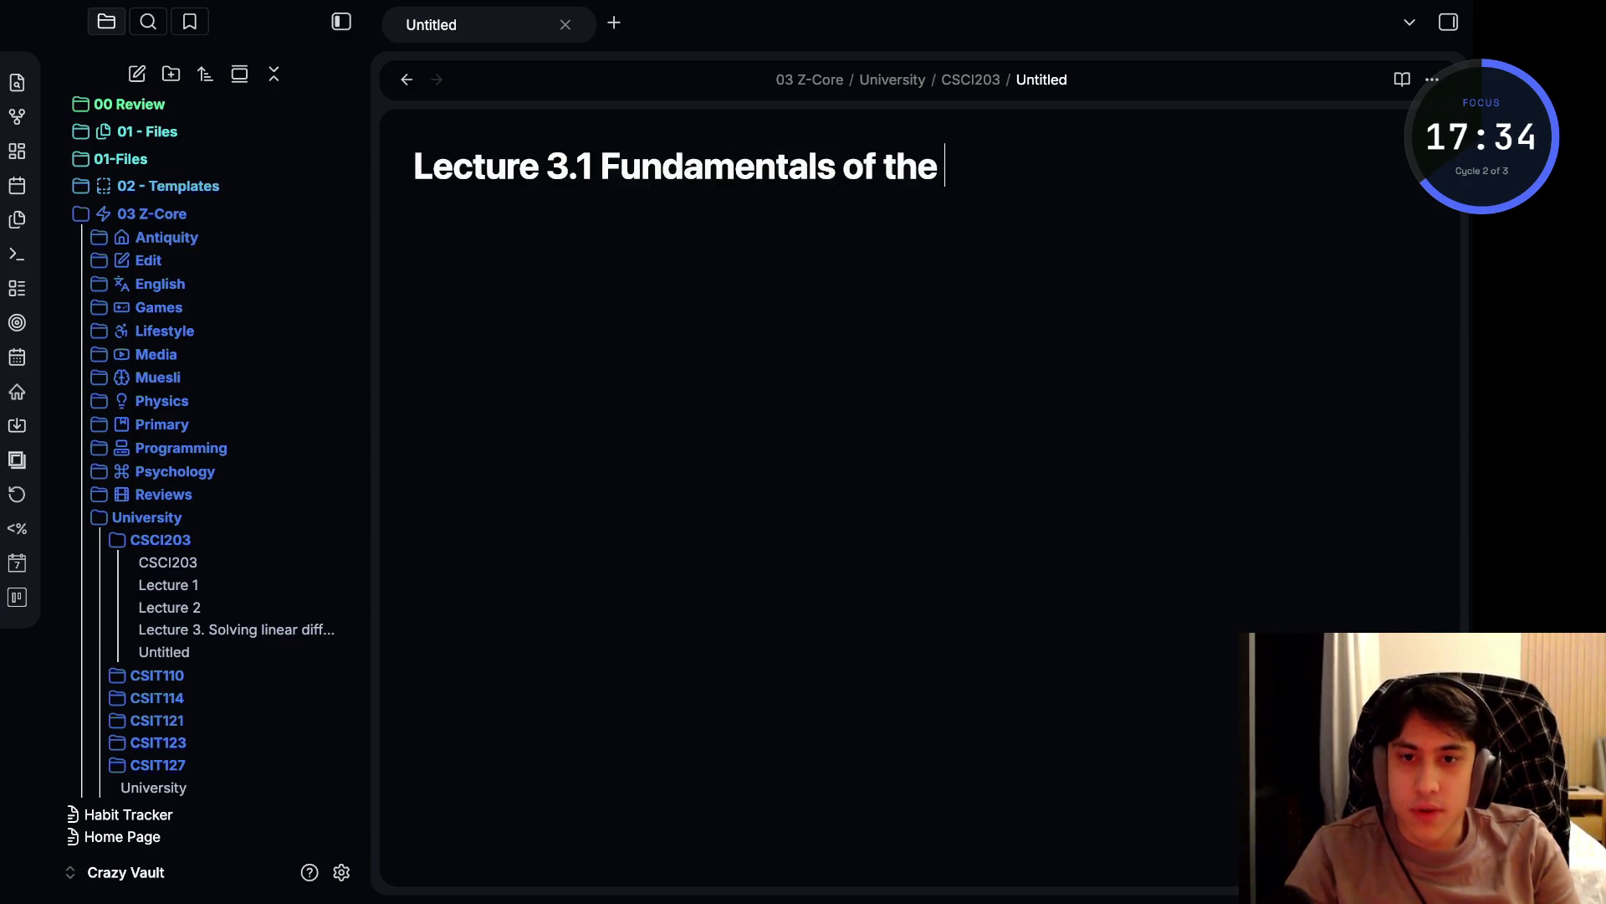
type("Analysis")
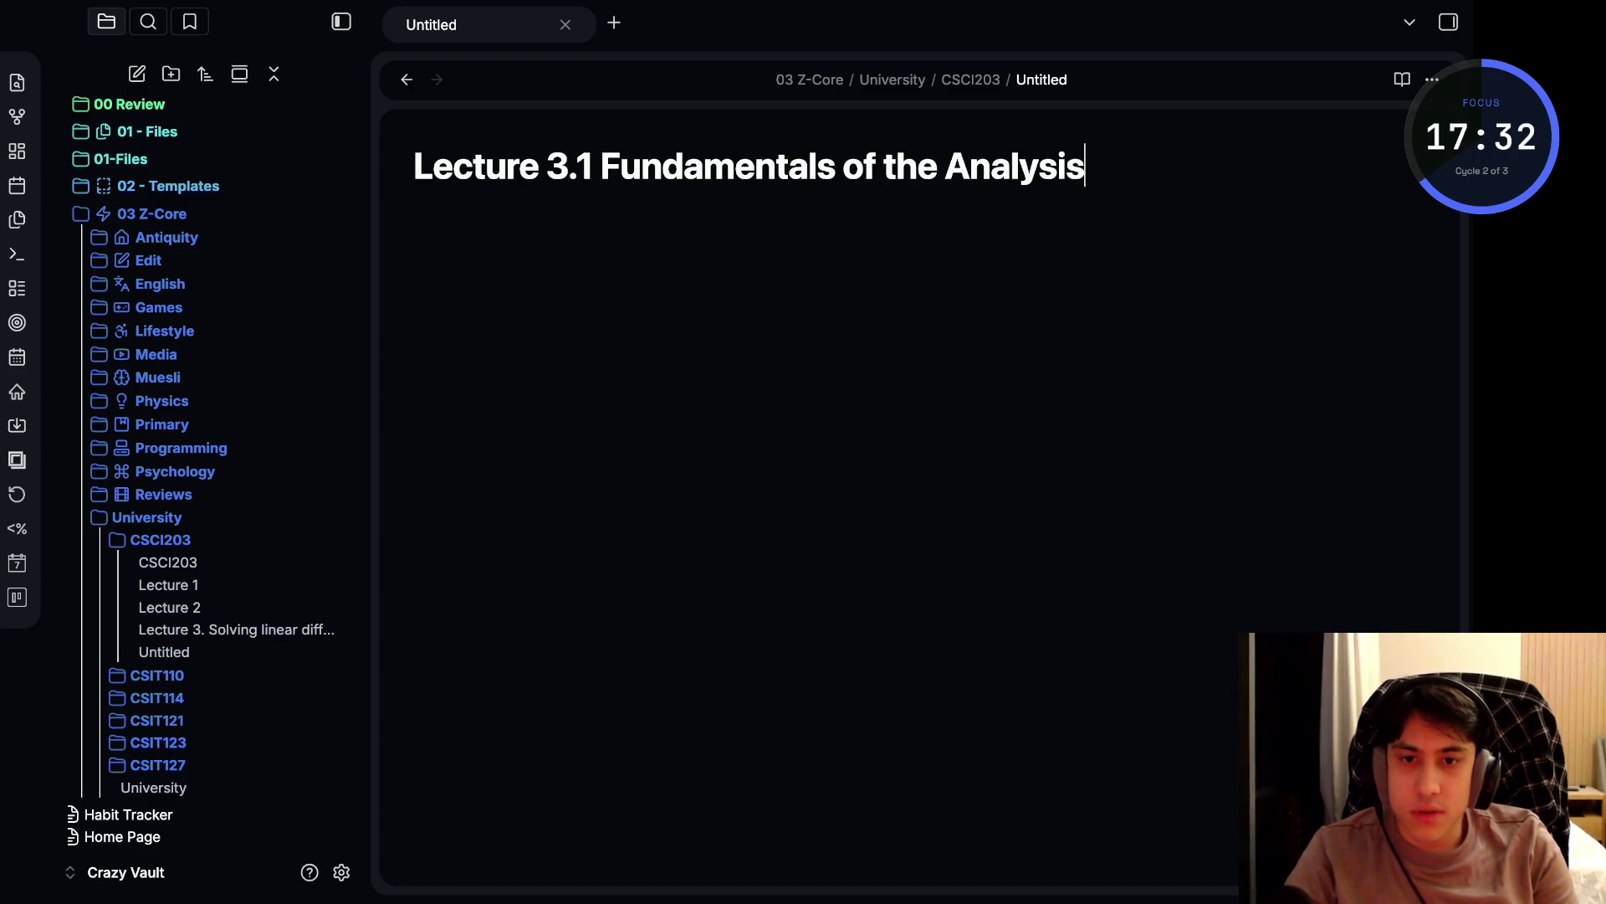
type(" of Algorith")
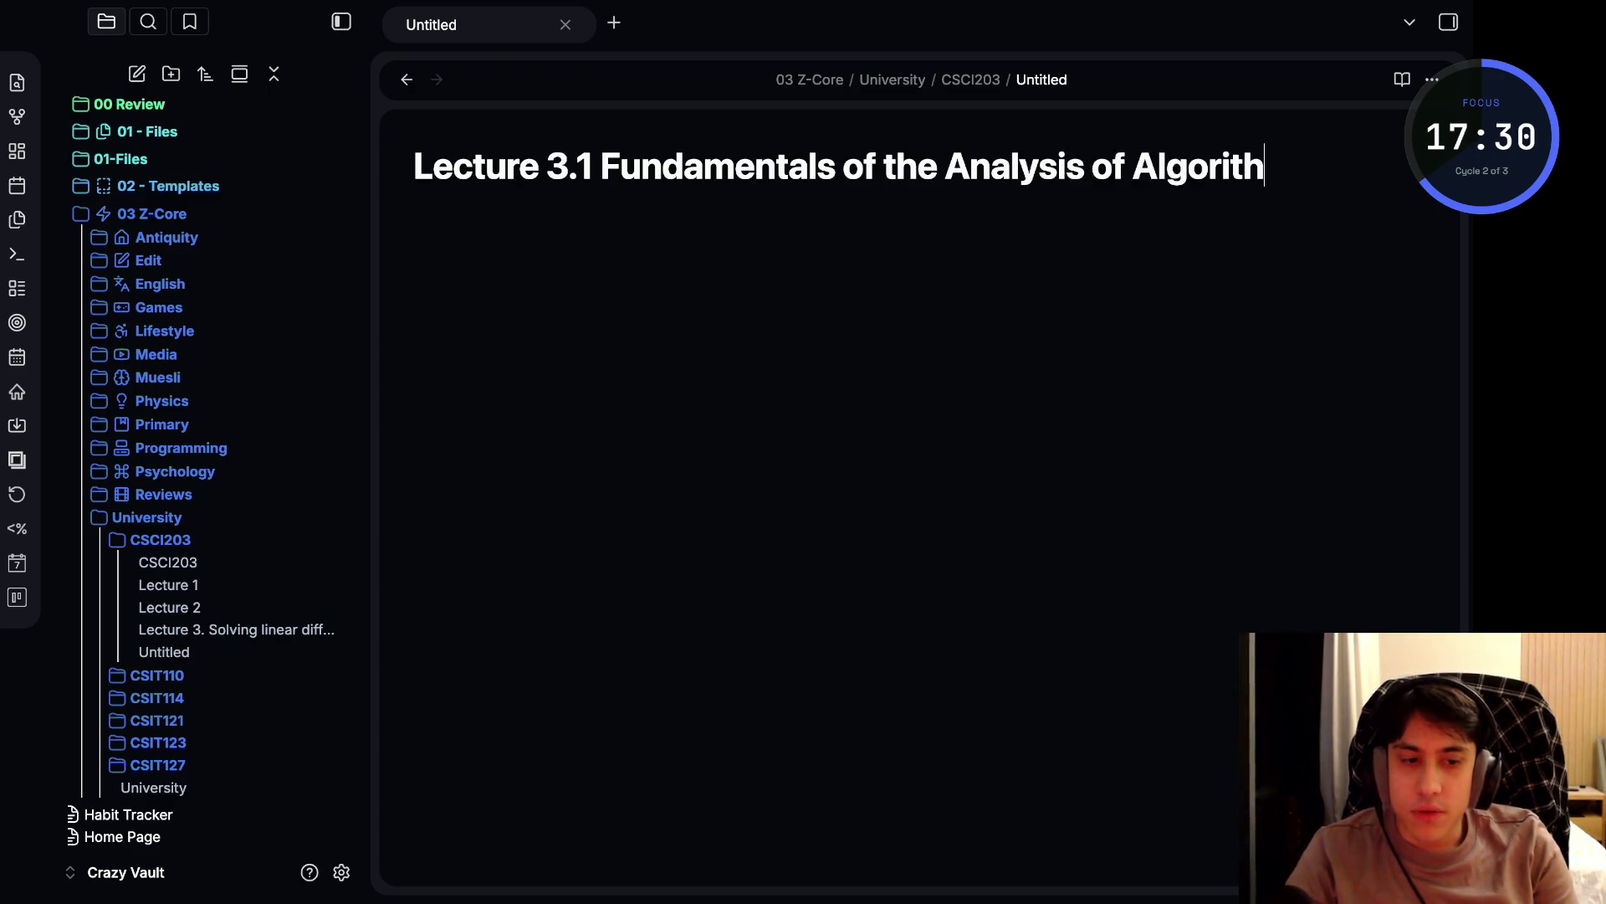
type("m Eff")
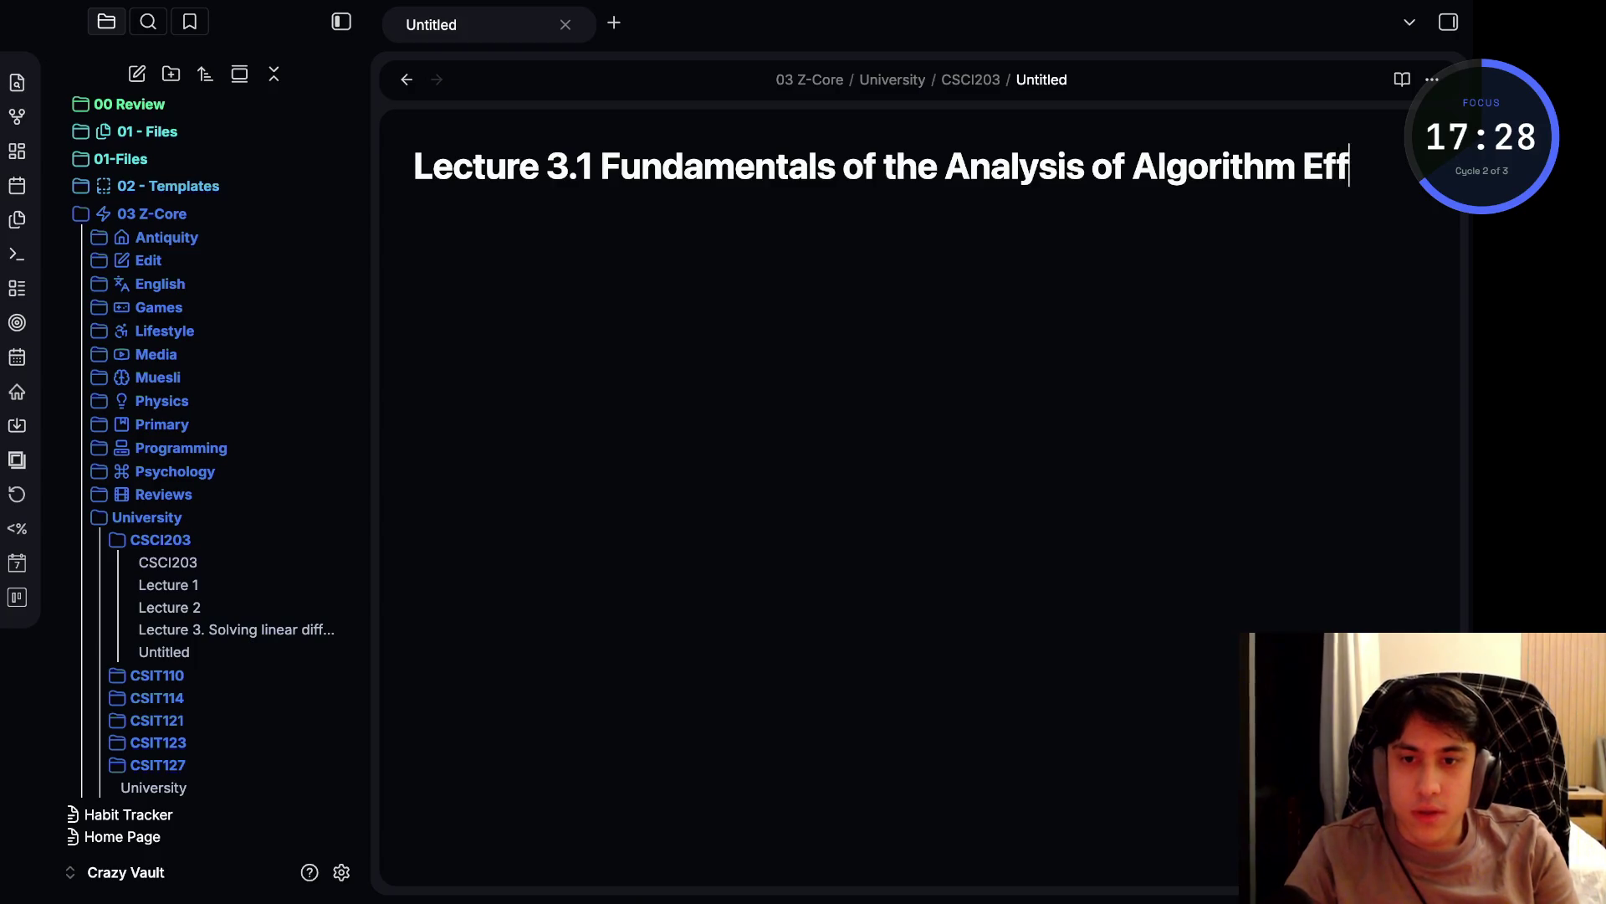
type("iciency")
key("Return")
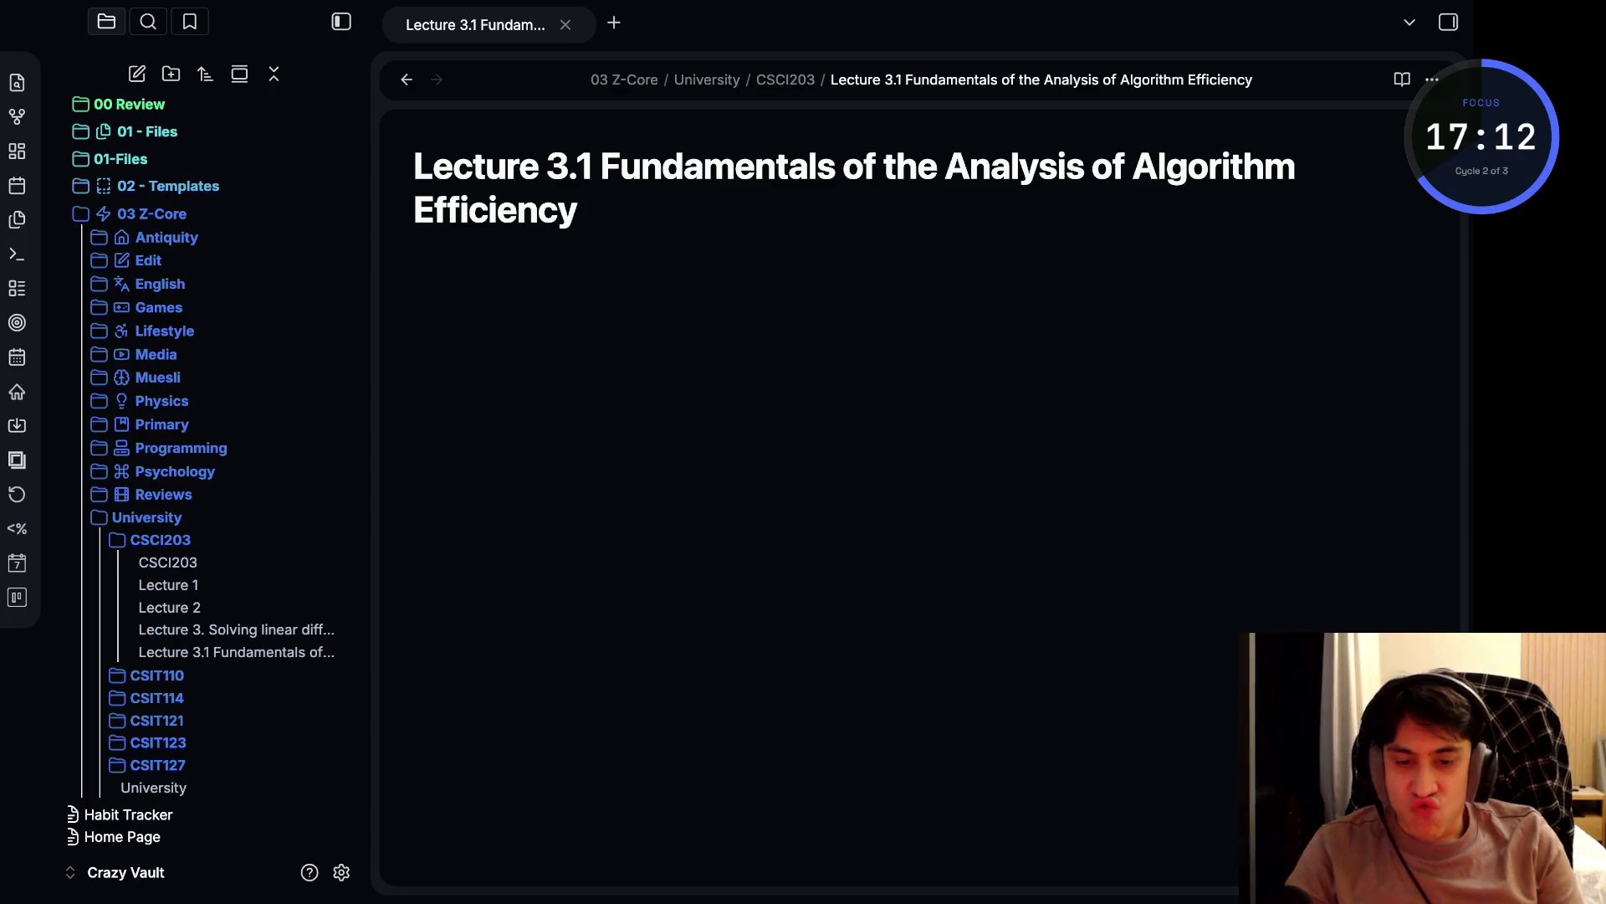
- Insert the New Note template's properties and remove the unused Zero-Links property
left_click(17, 219)
key("Down")
key("Down")
key("Return")
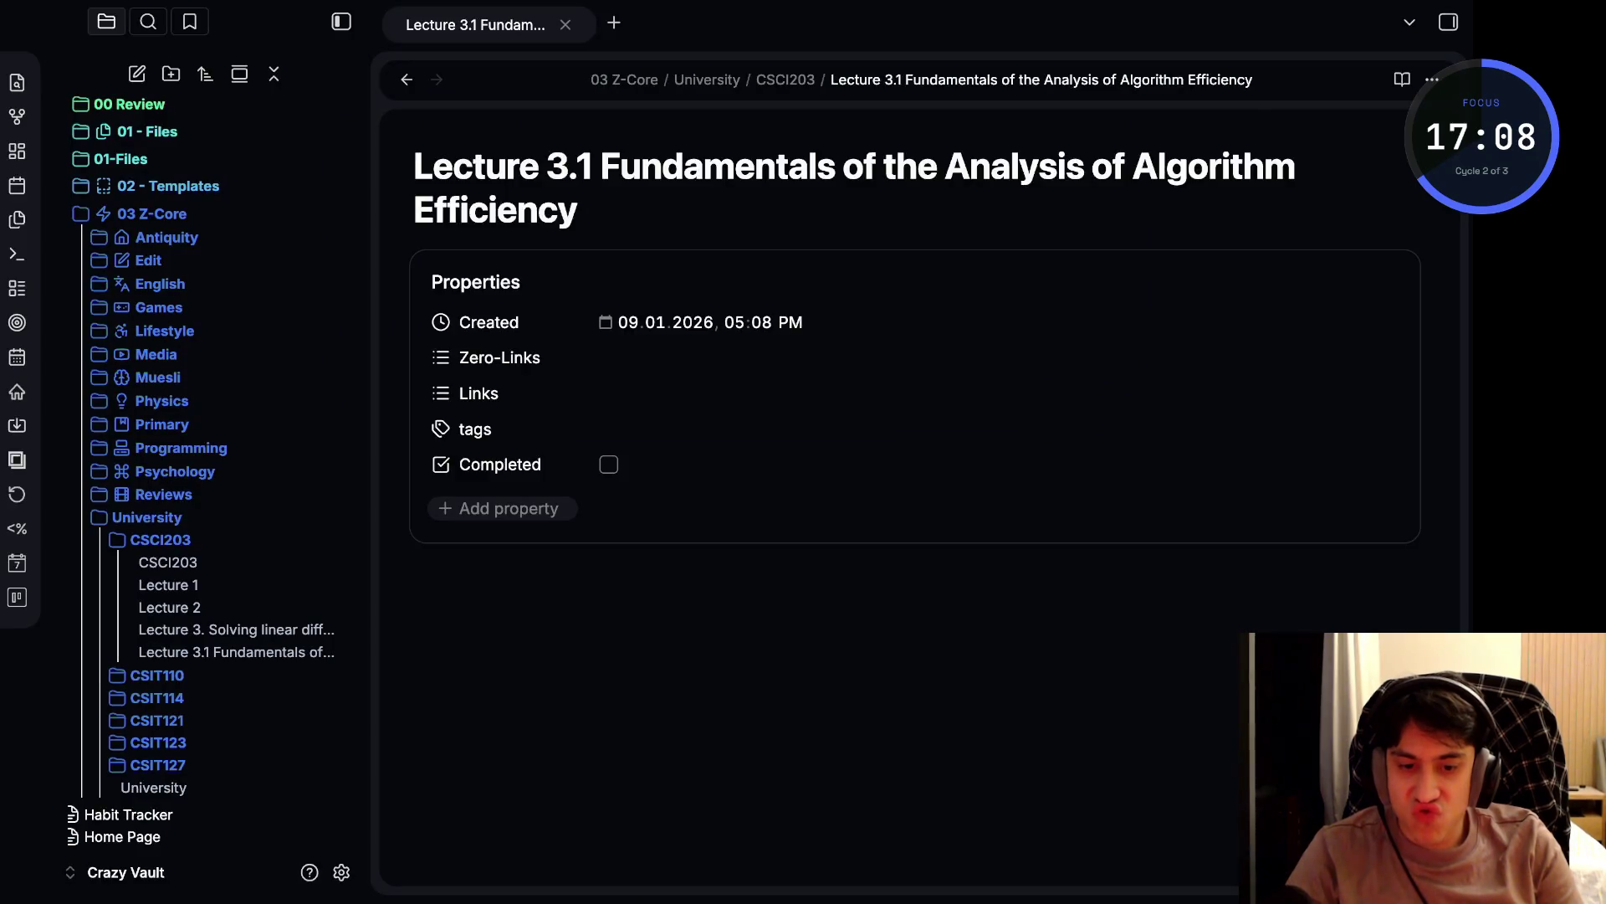
left_click(500, 508)
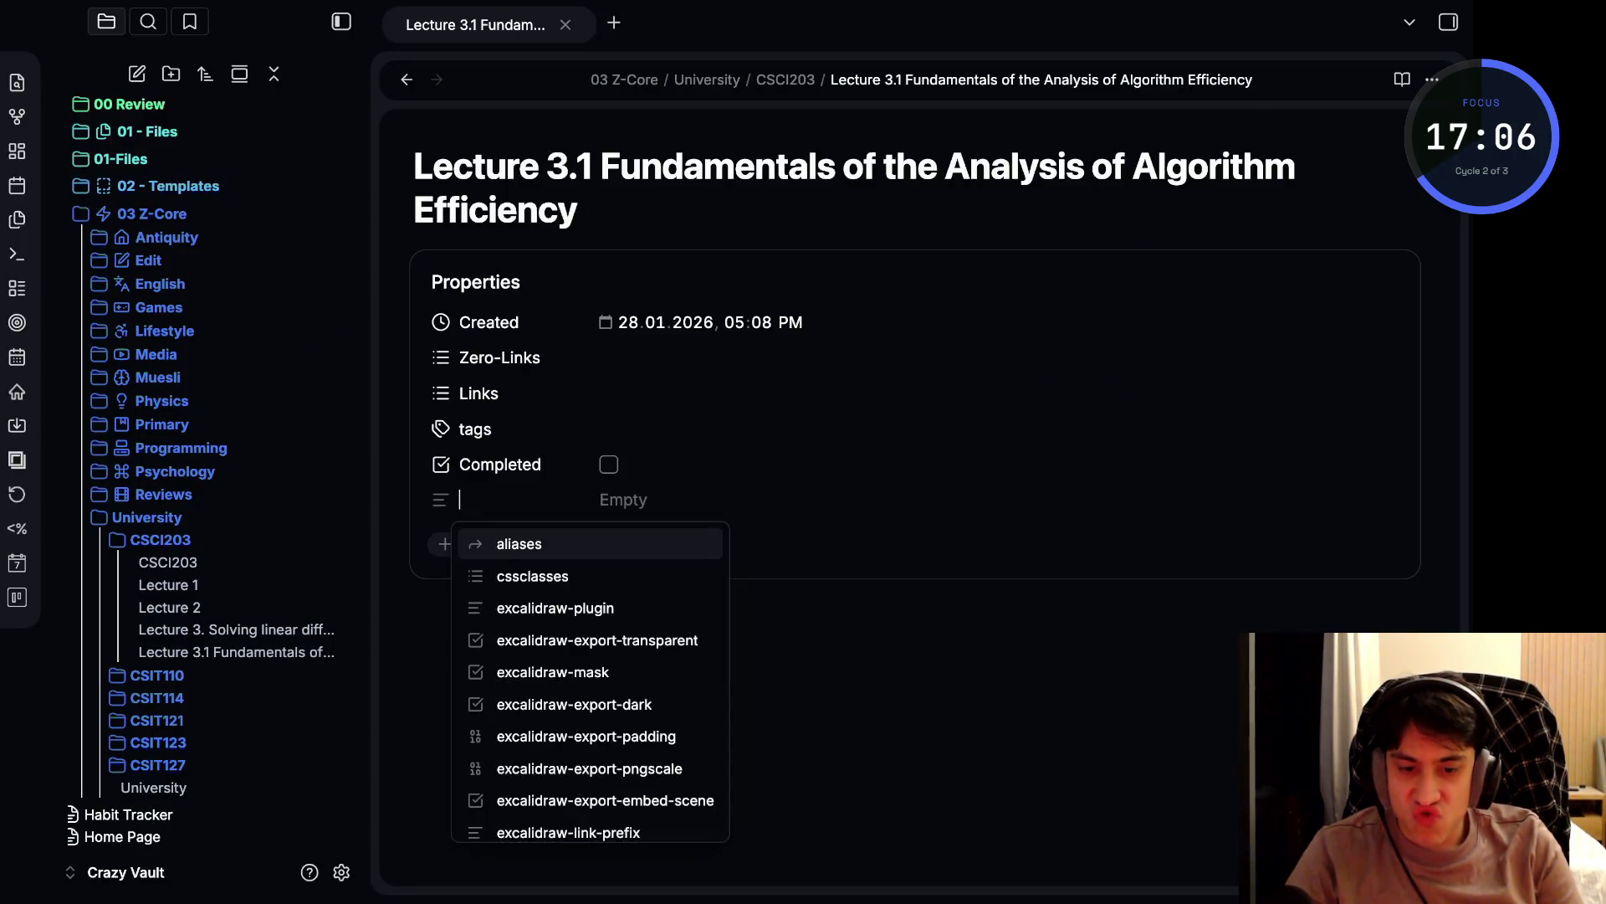
left_click(619, 357)
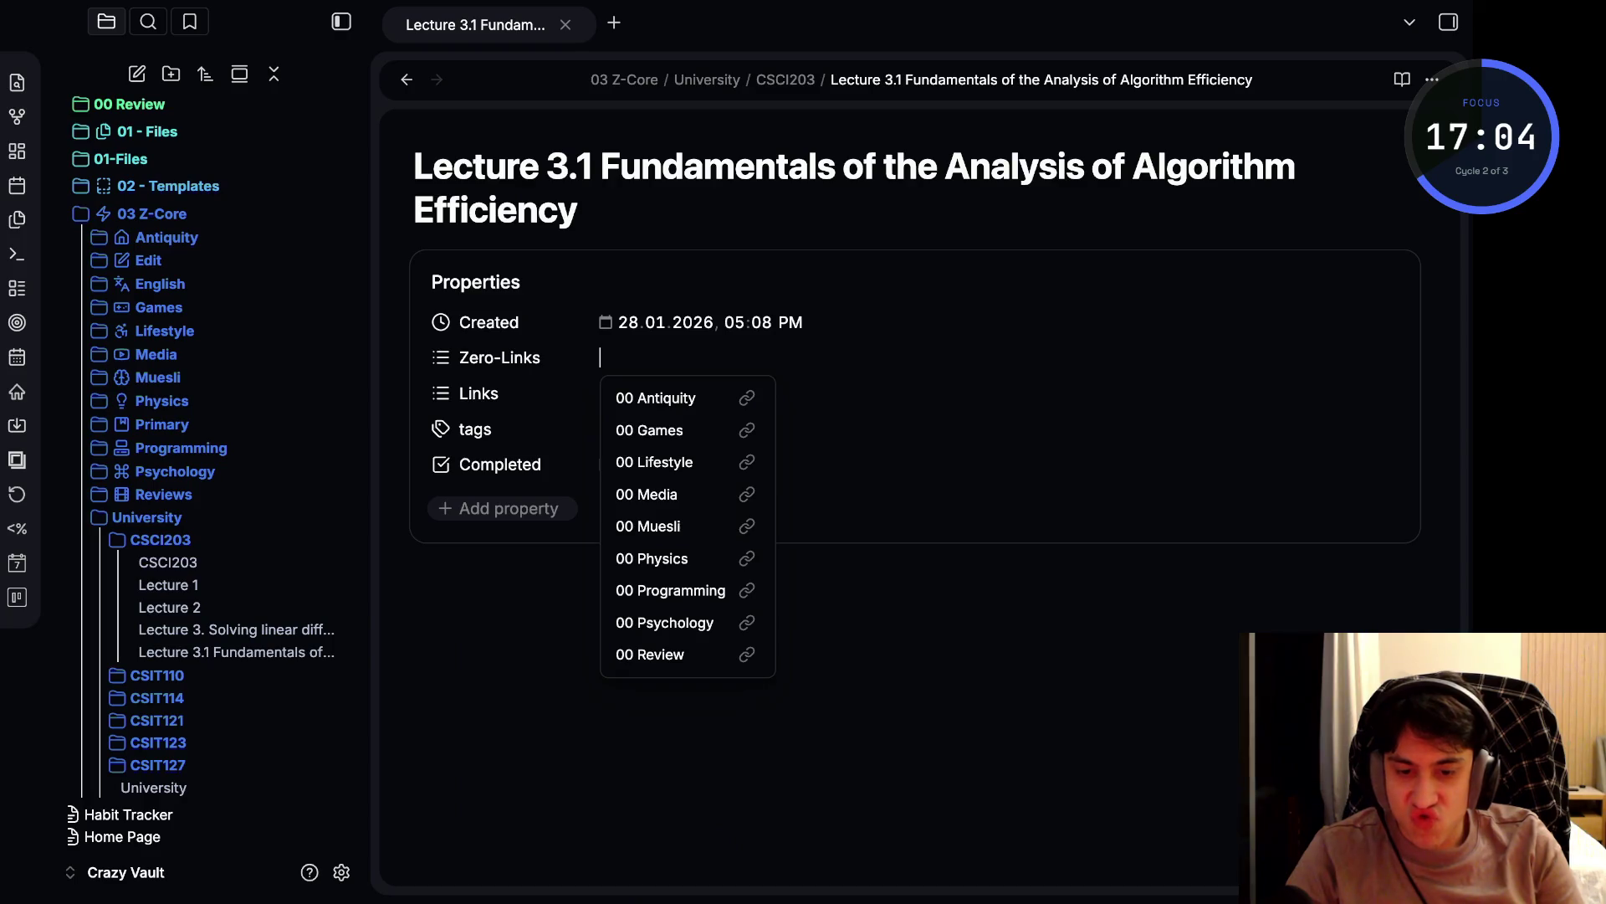
key("Escape")
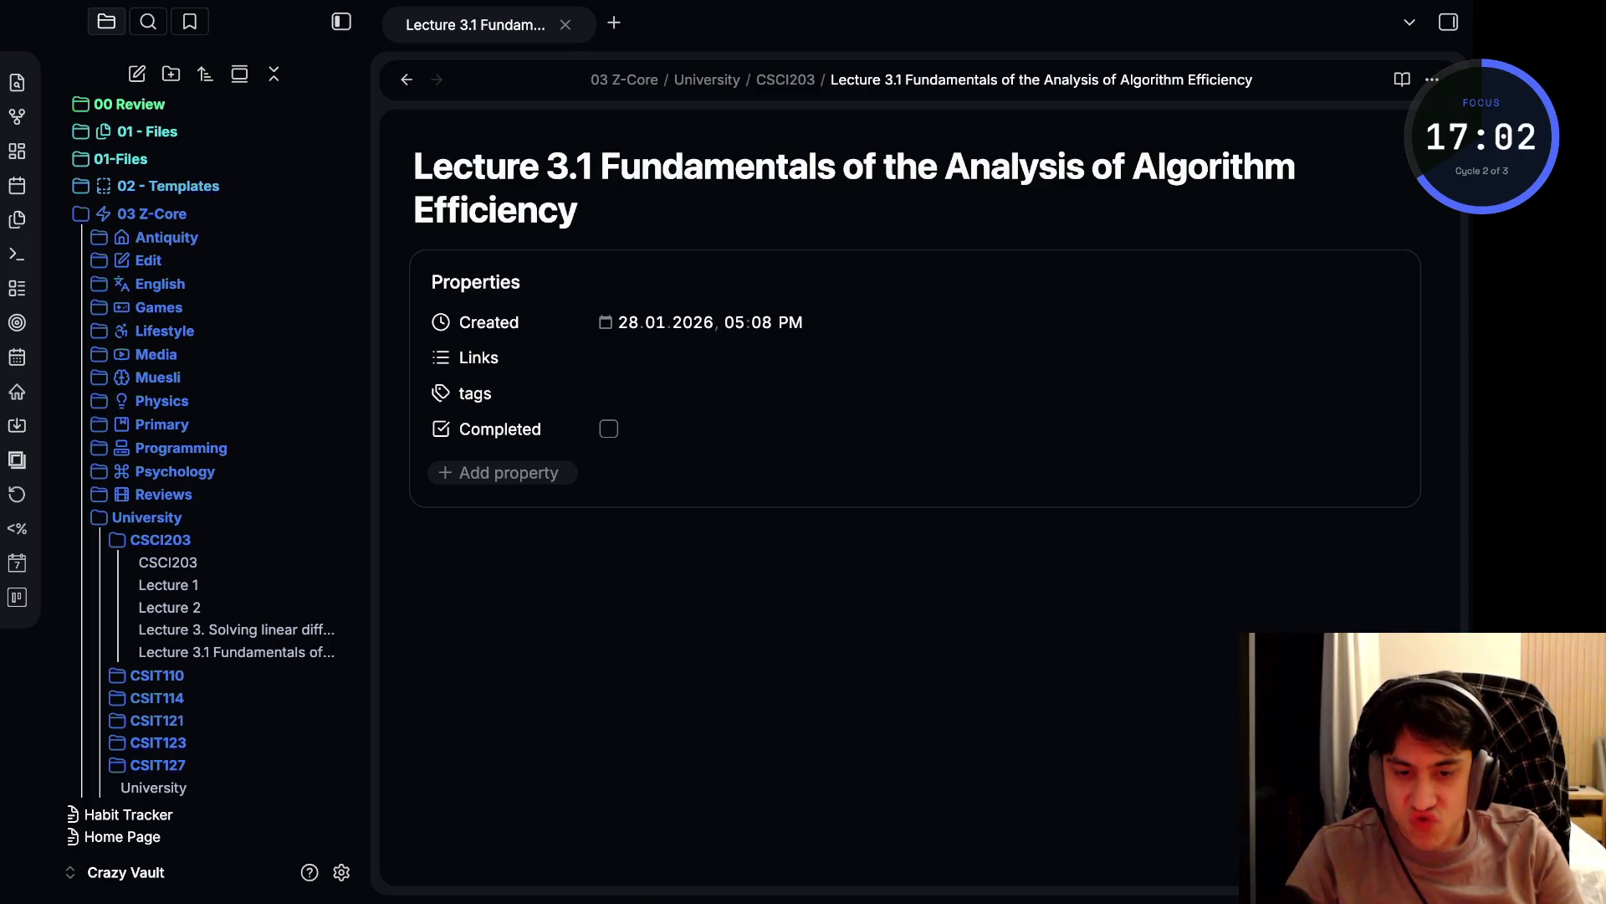
- Set the Links property to [[CSCI203]], after checking the Lecture 3 note for reference
left_click(236, 630)
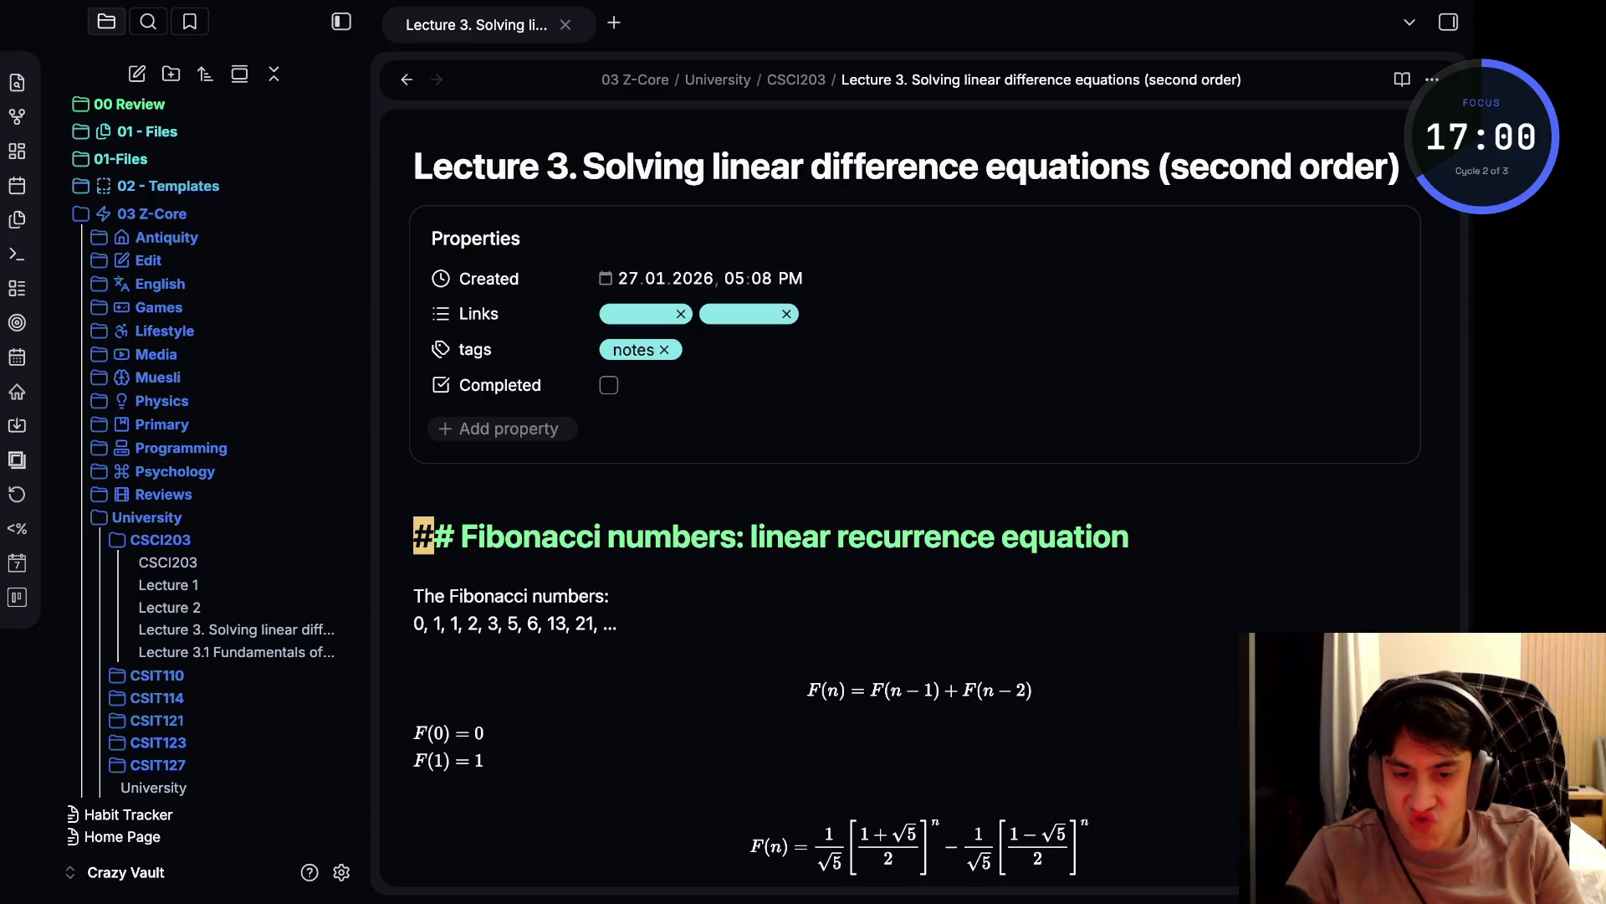
left_click(608, 385)
left_click(236, 651)
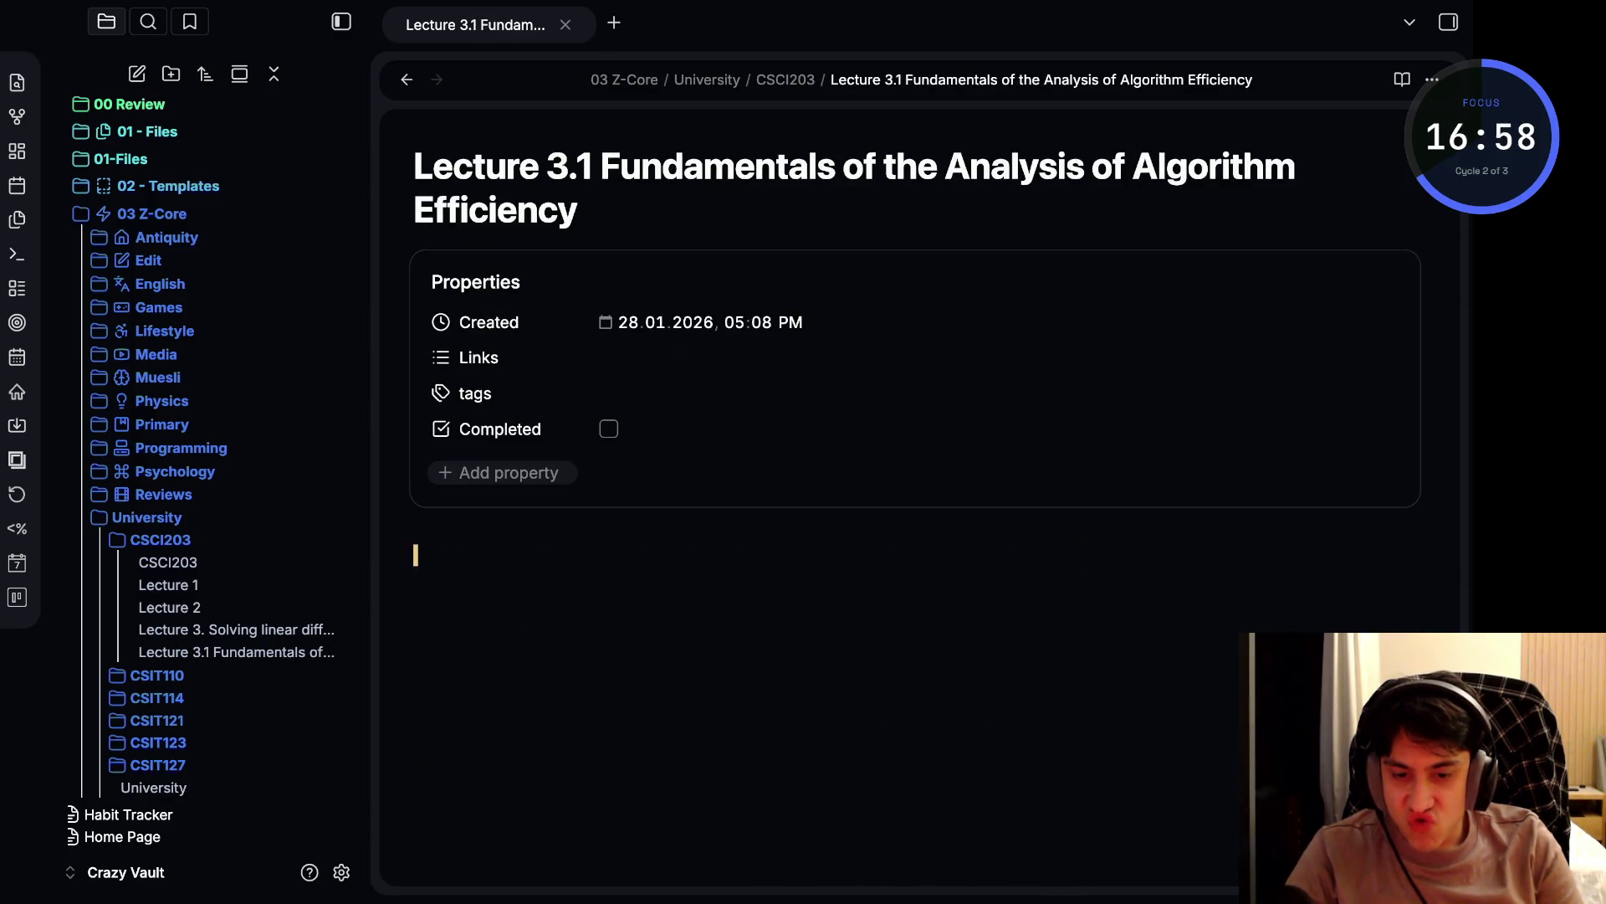
left_click(636, 357)
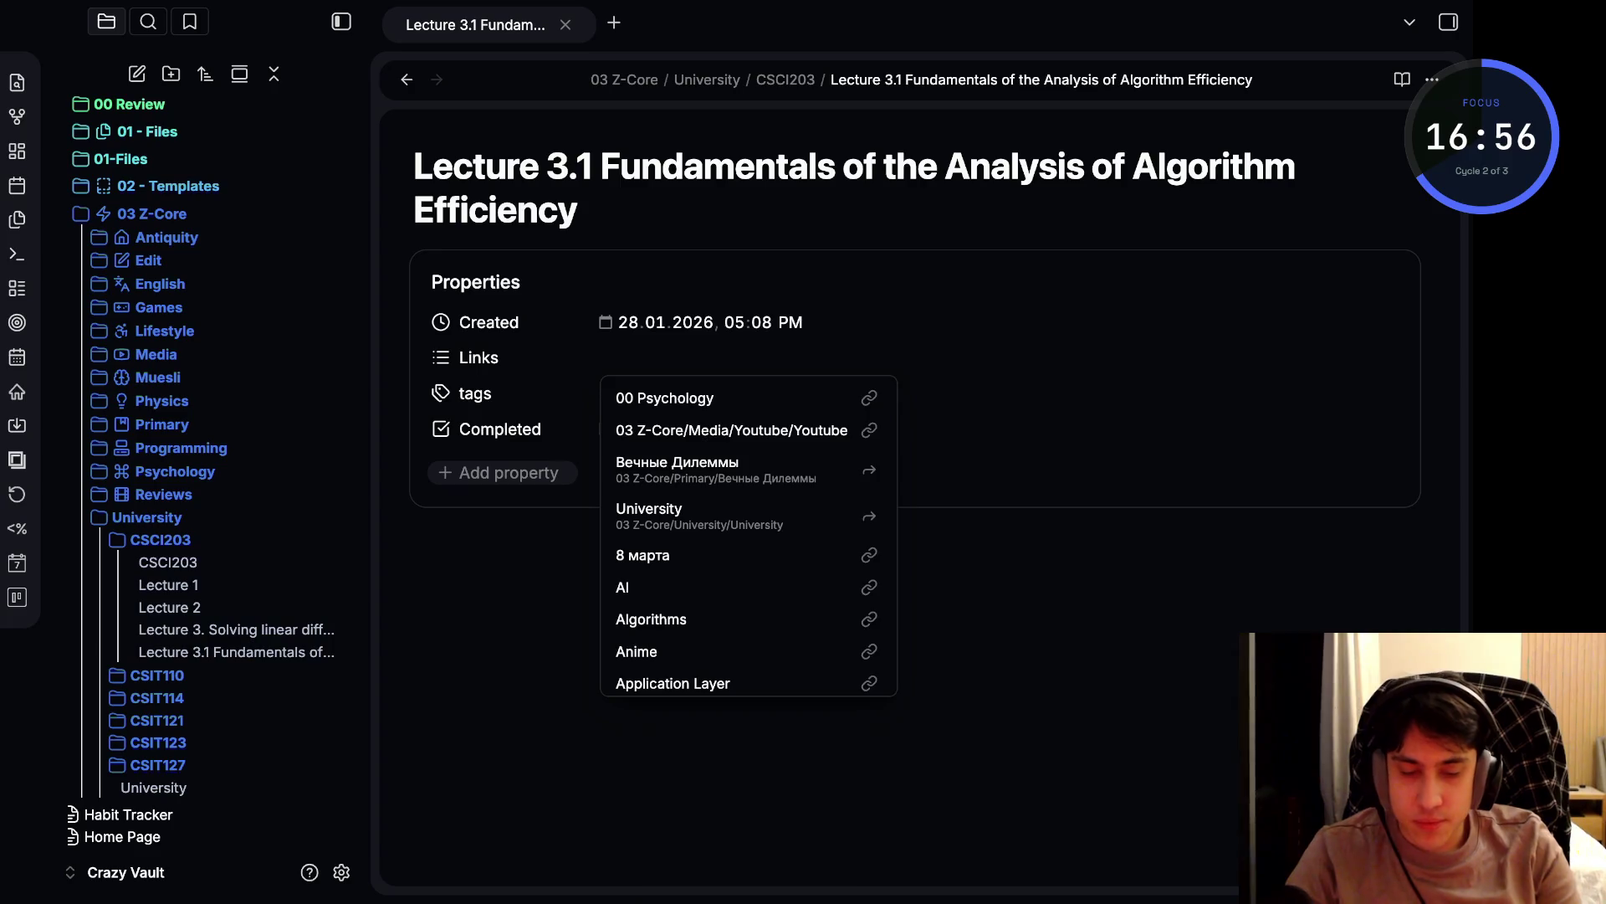
type("[[CSI12")
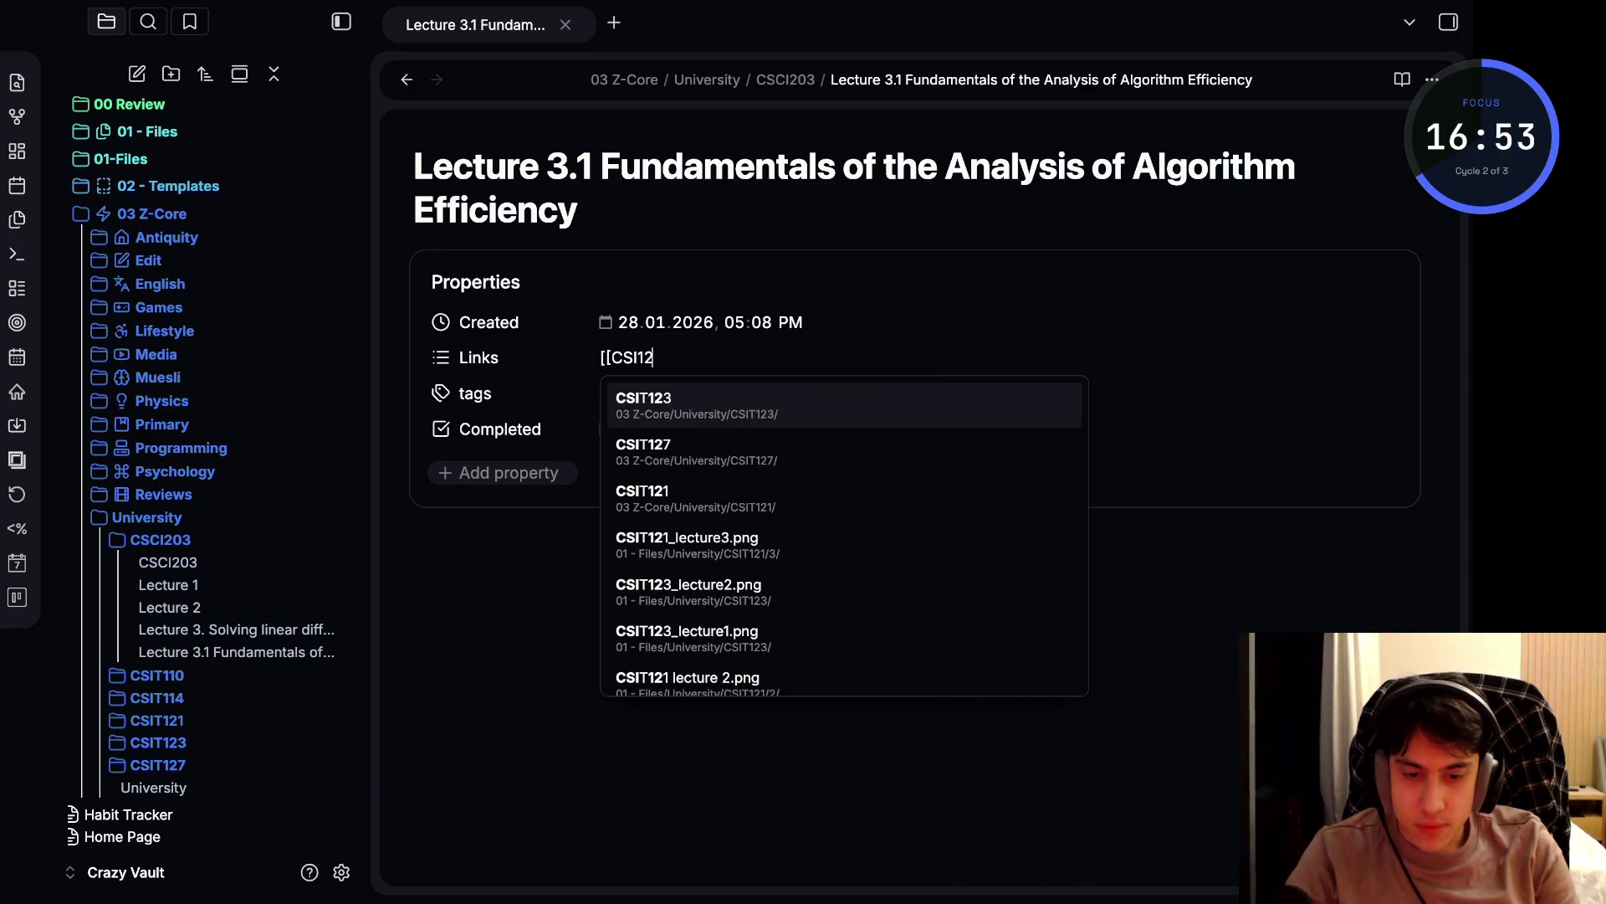
key("BackSpace")
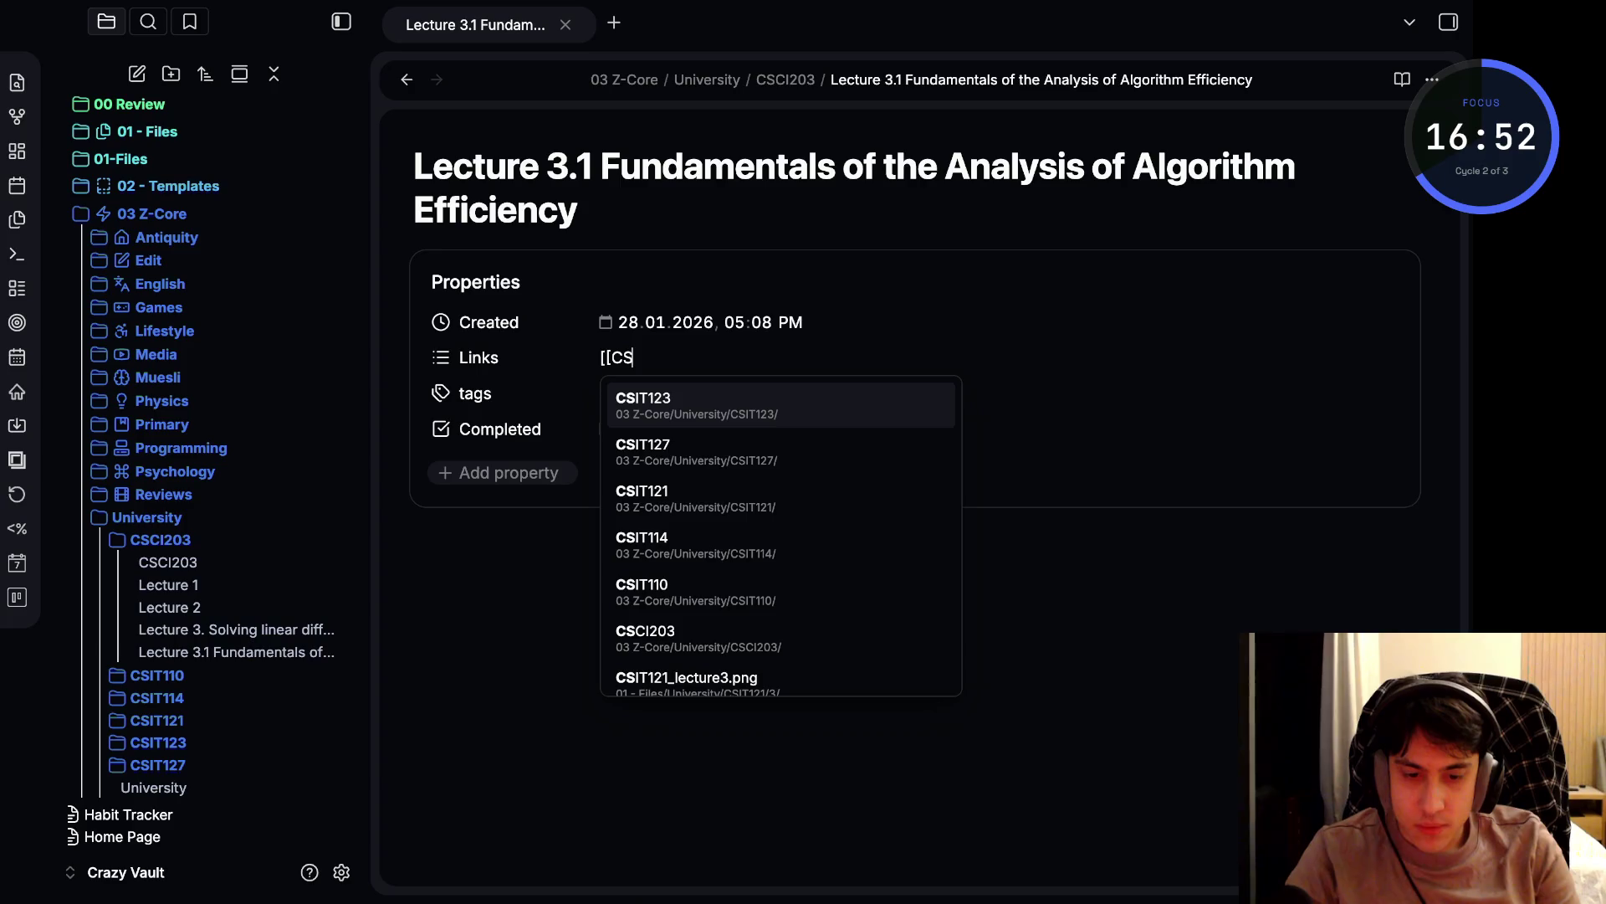
type("C")
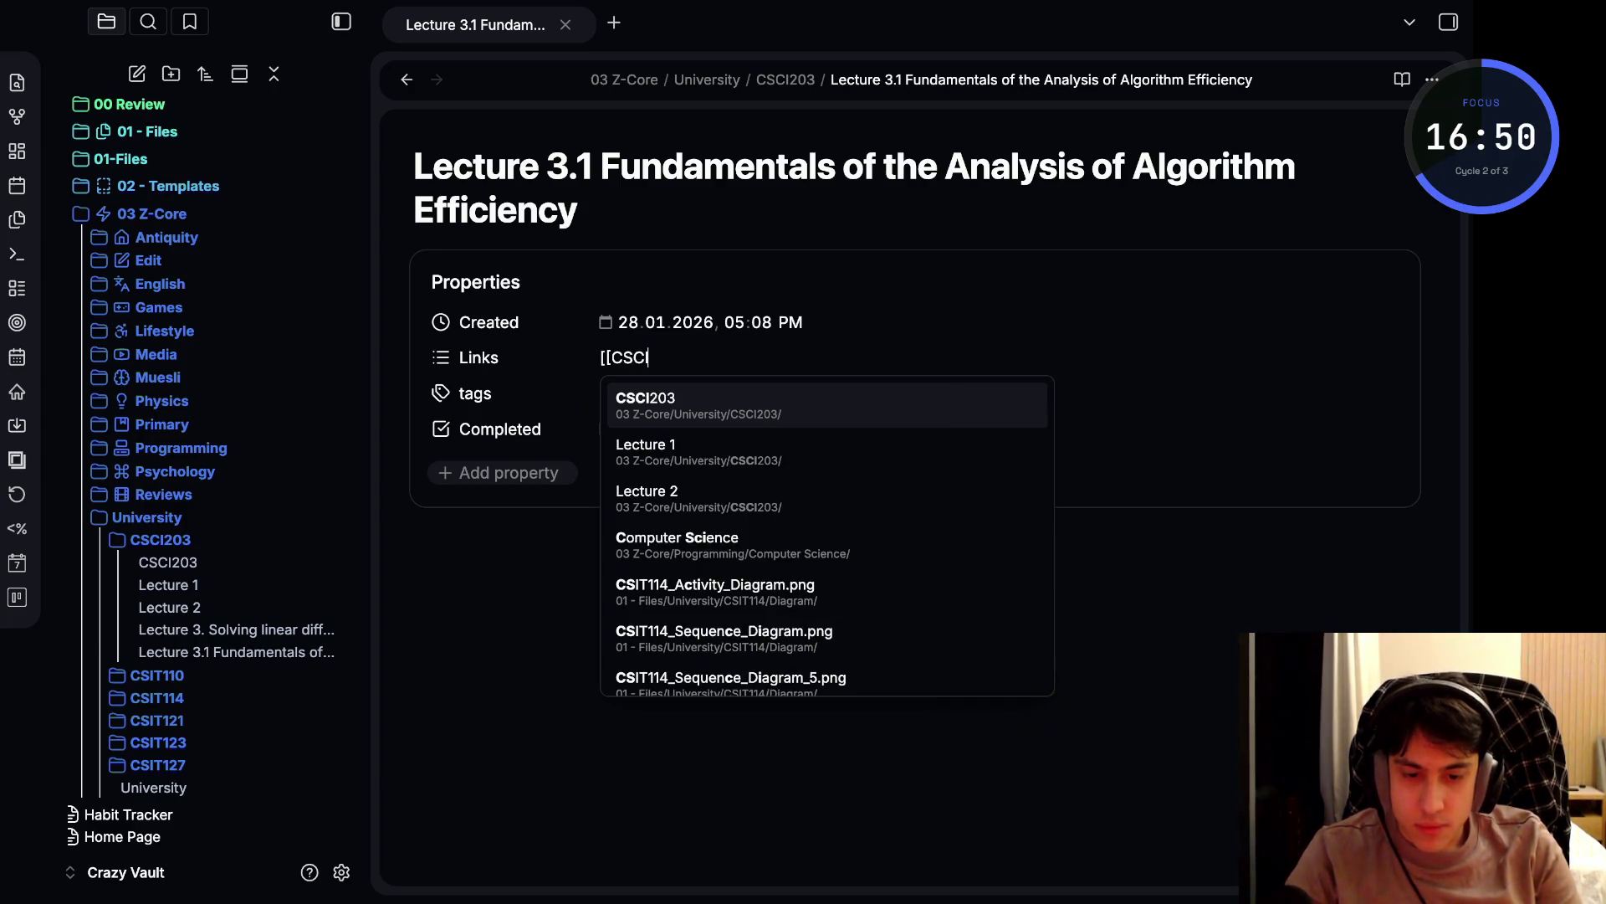
key("Return")
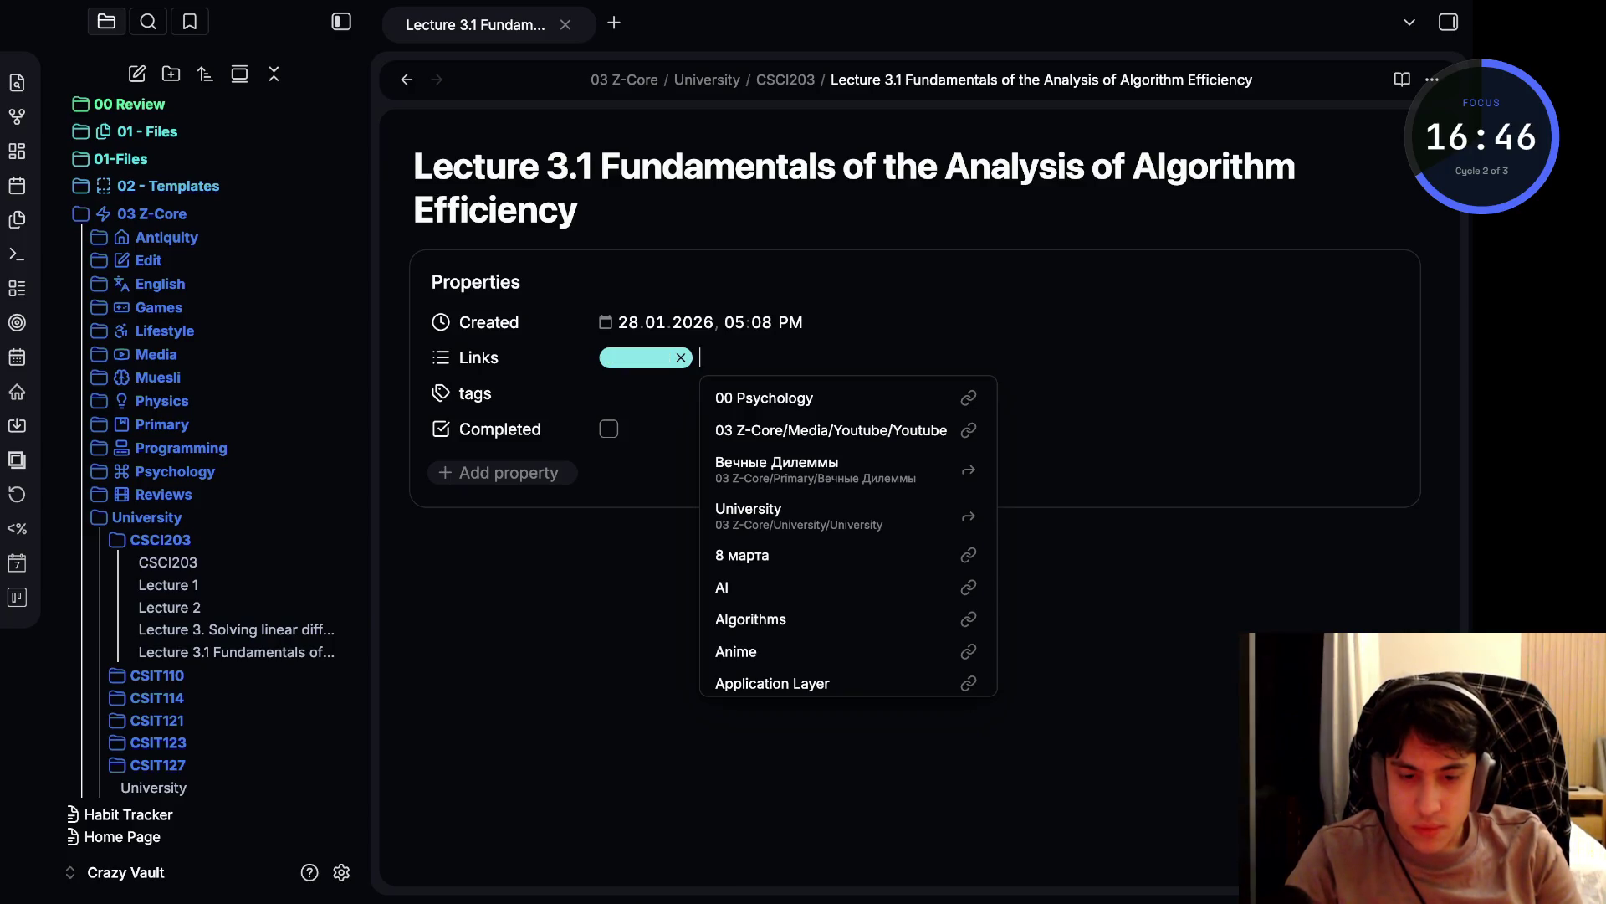
- Add the 'notes' tag and open the linked CSCI203 note
left_click(602, 393)
type("note")
key("Return")
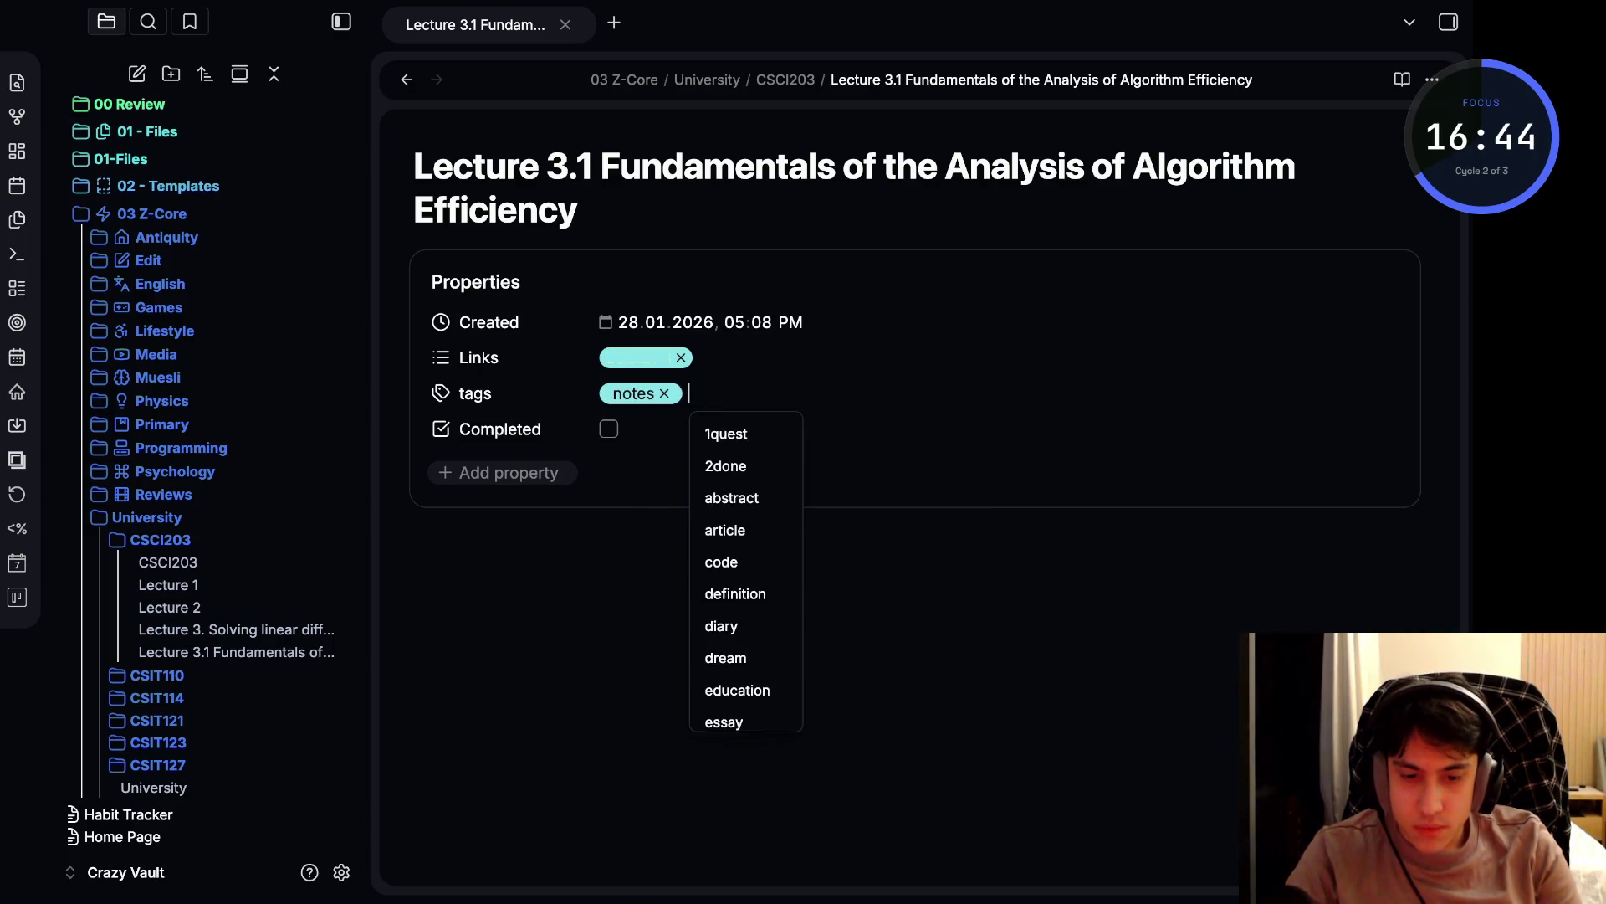
left_click(638, 357)
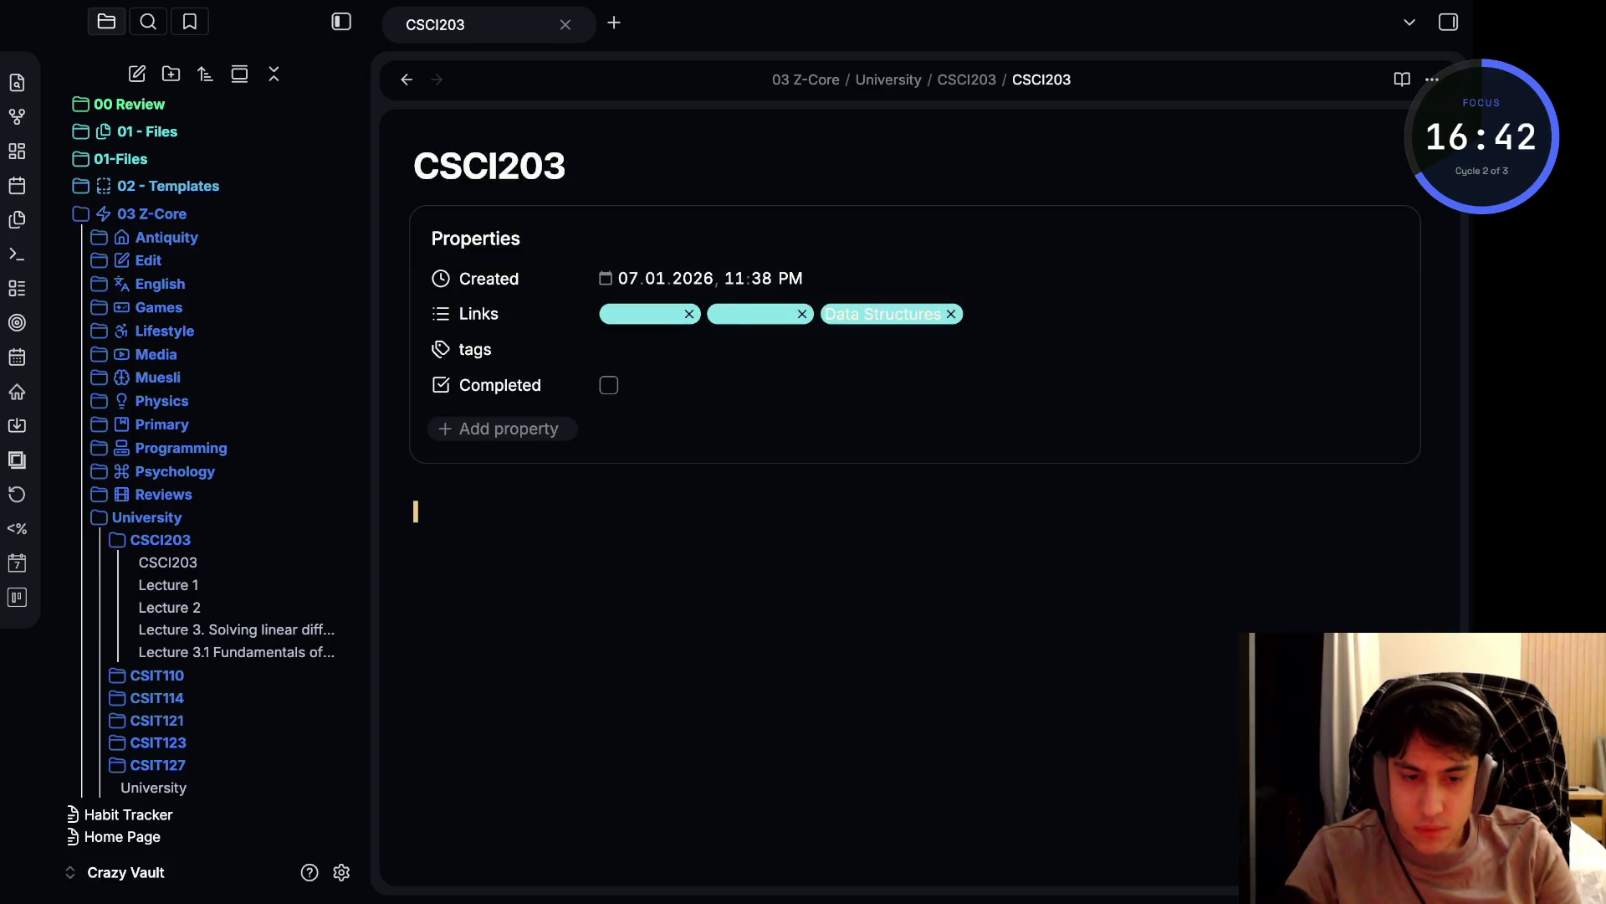
- Go back to the Lecture 3.1 note and collapse the file explorer sidebar
left_click(406, 78)
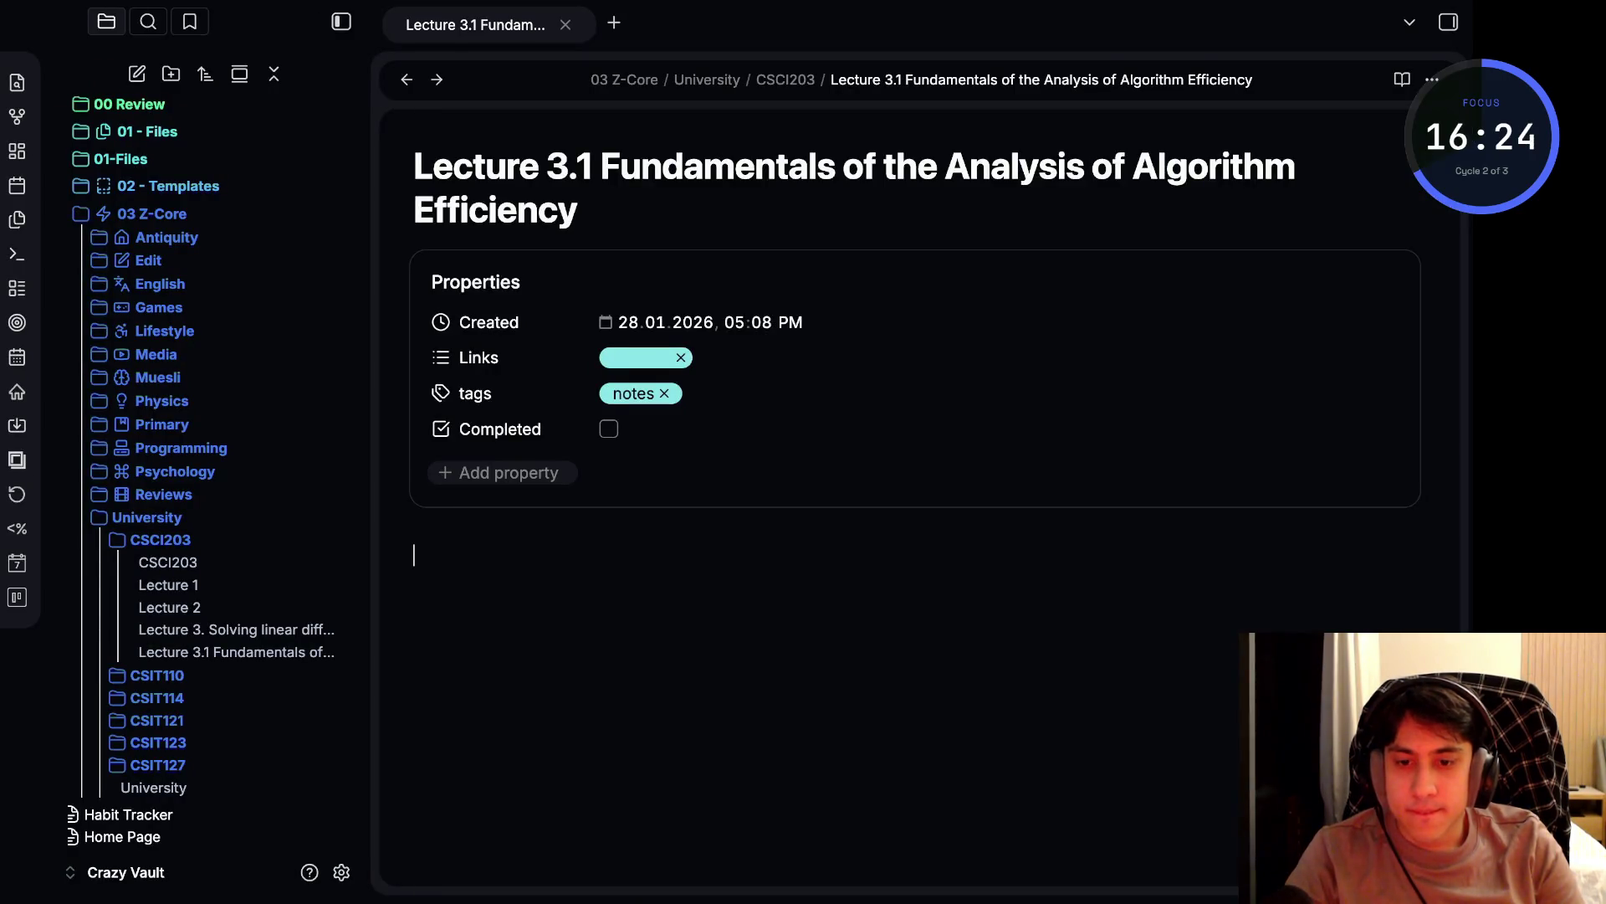
left_click(342, 21)
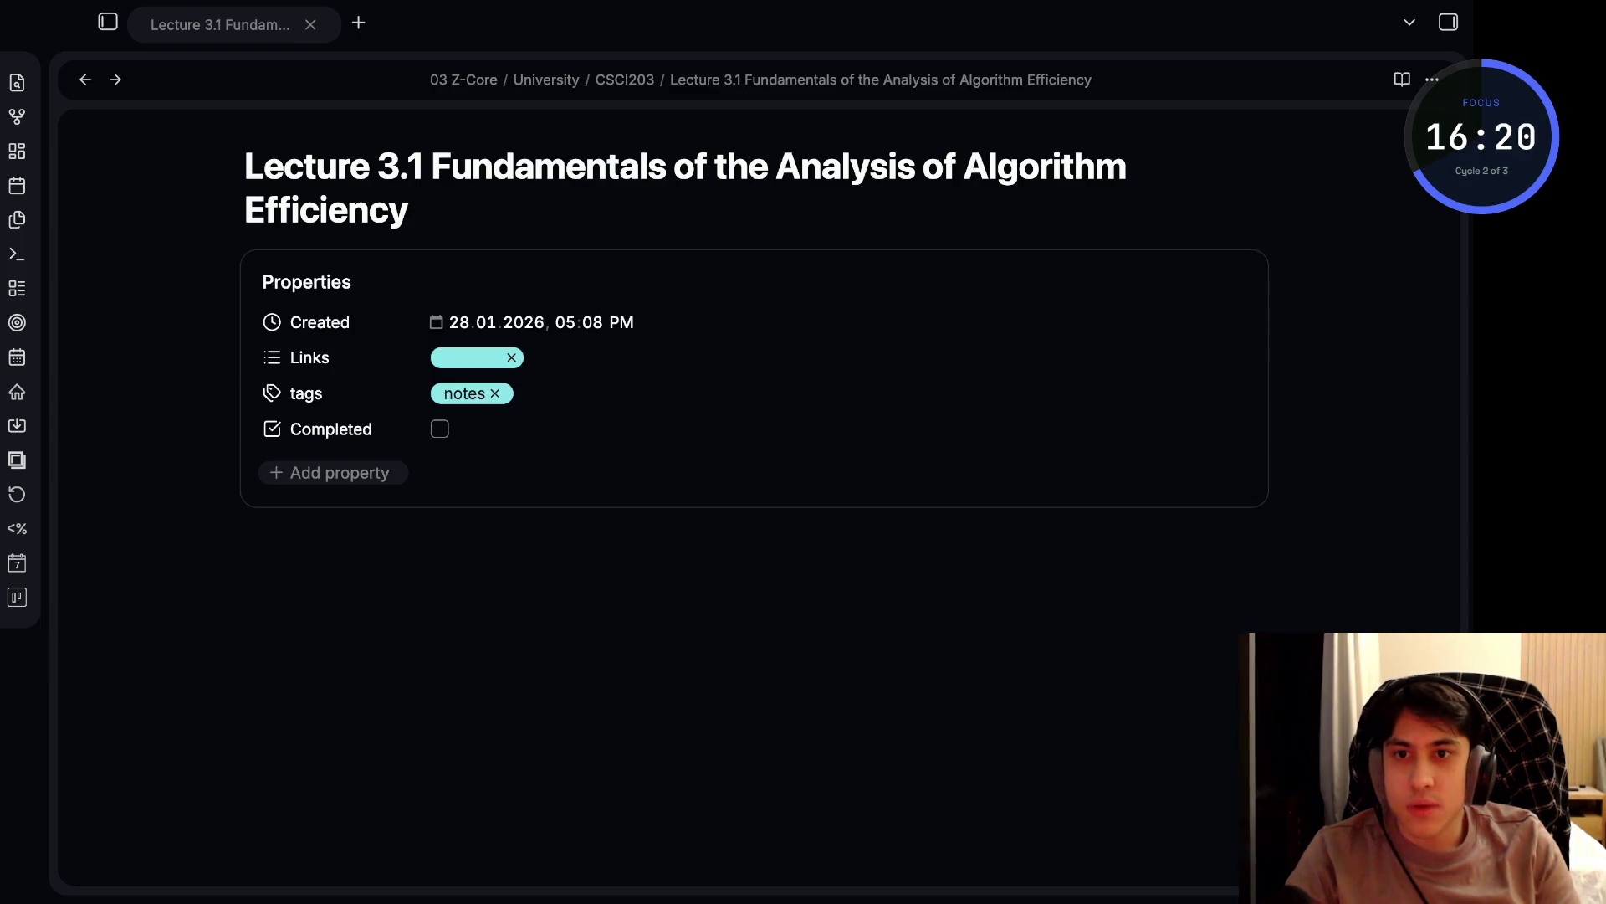
left_click(243, 555)
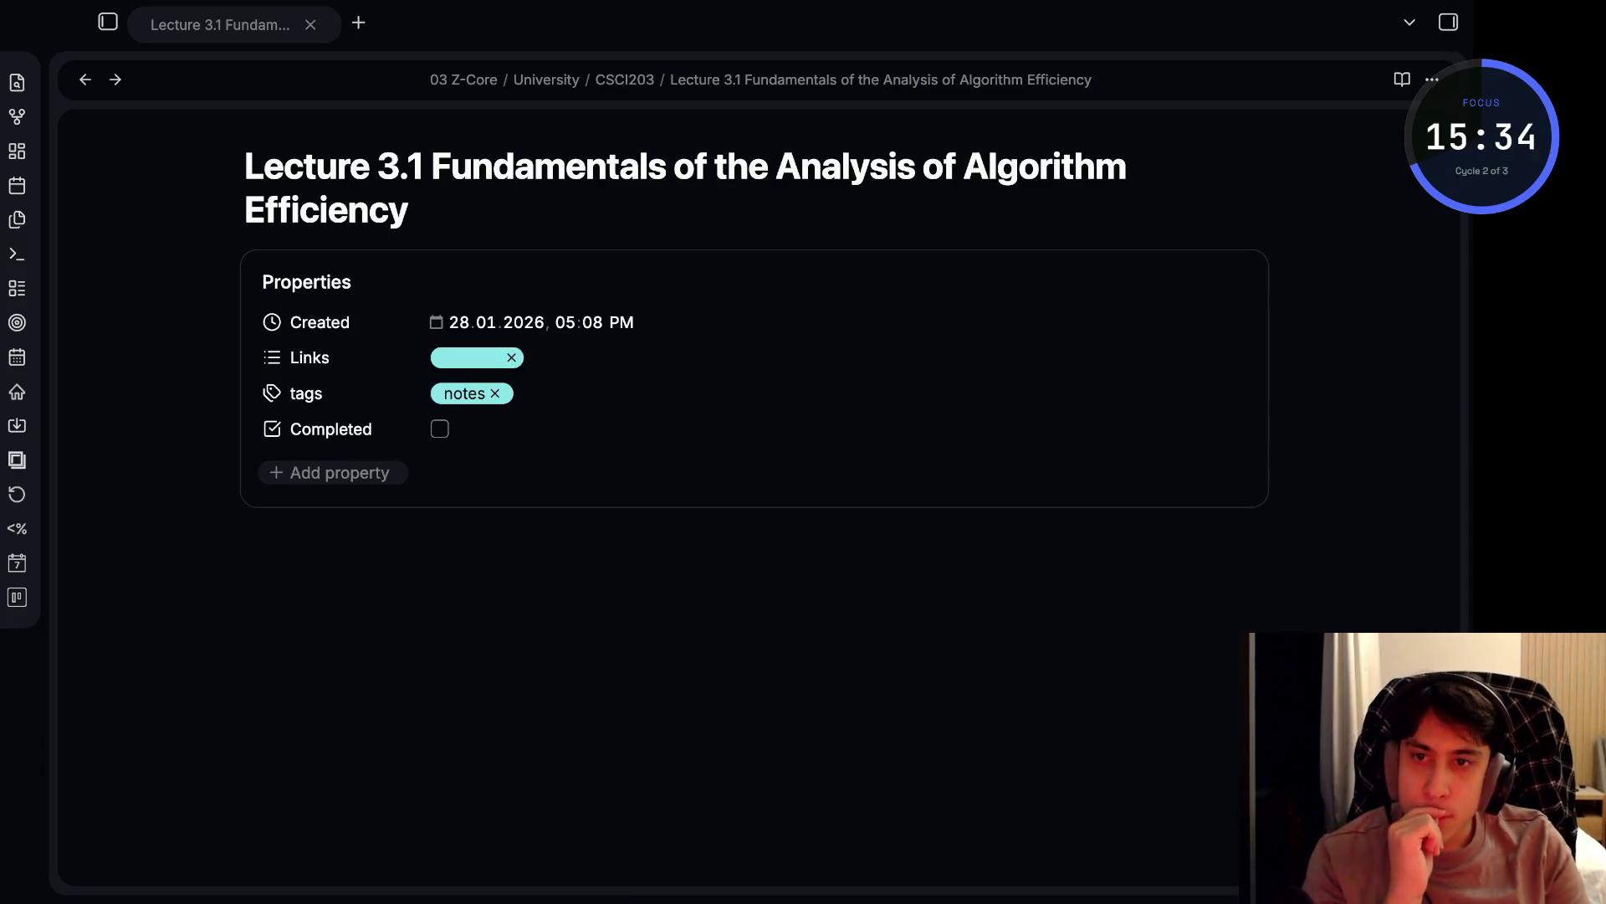
left_click(244, 554)
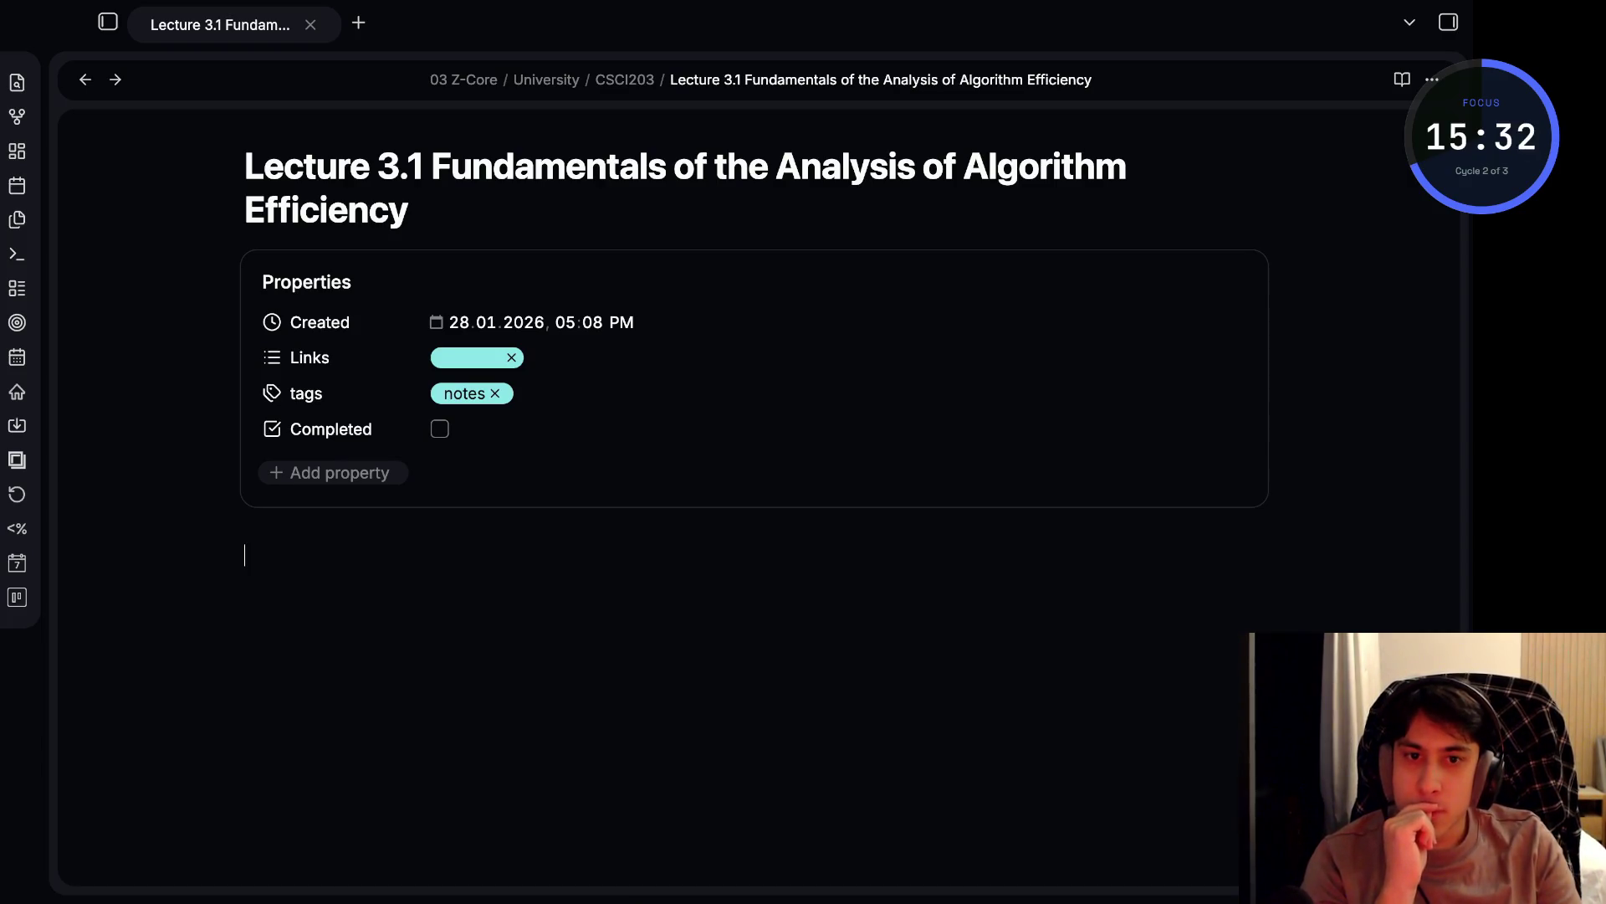
type("#")
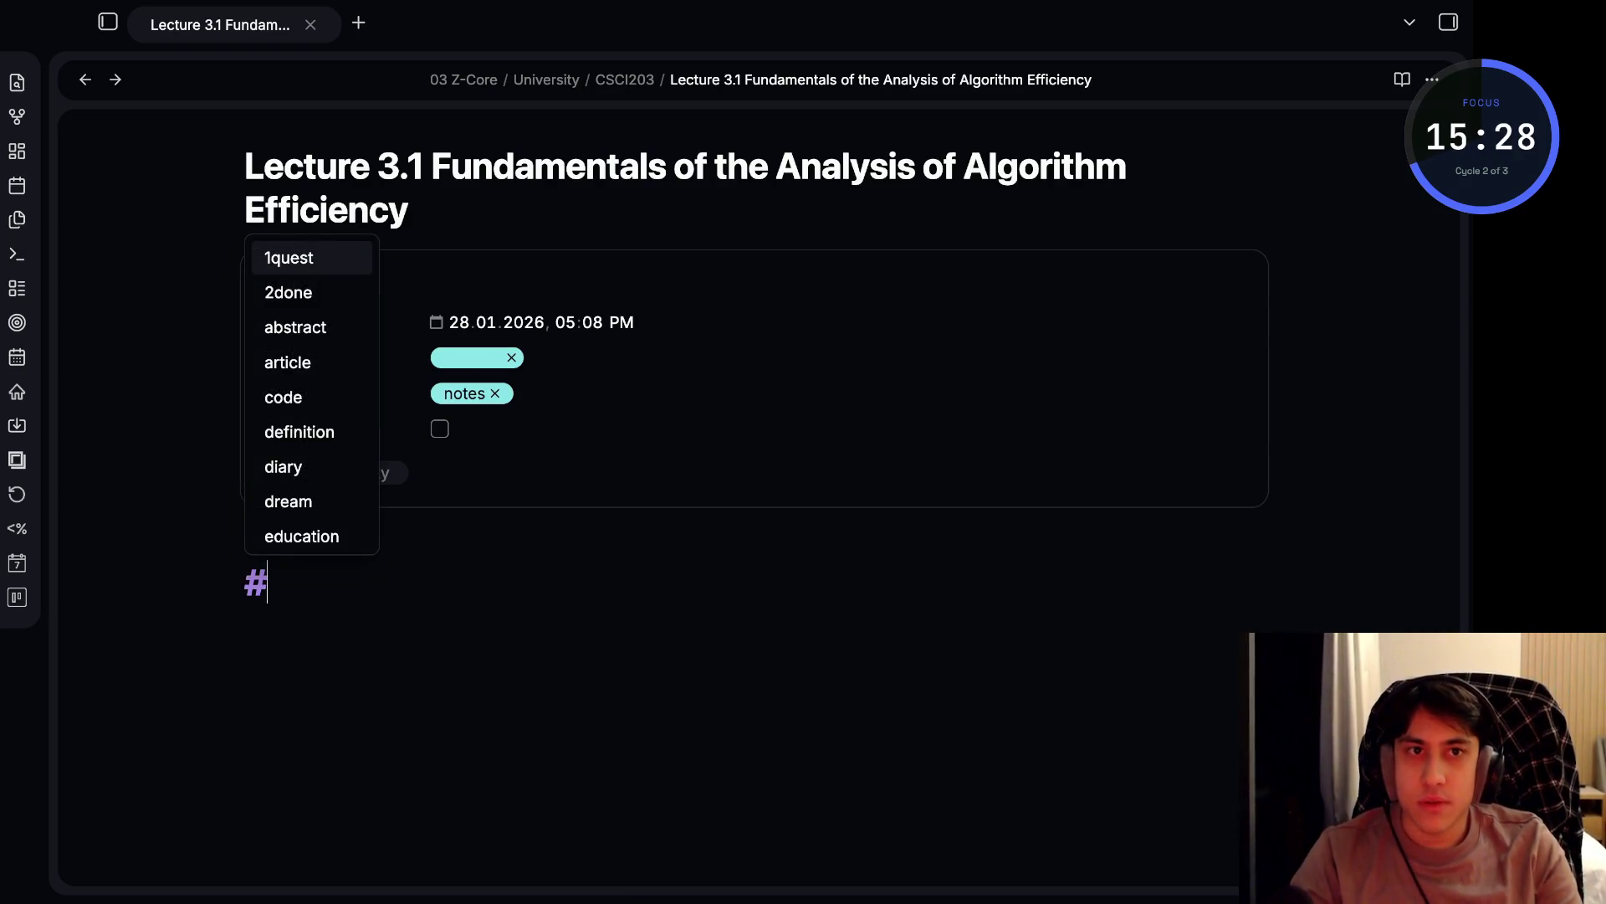
type("E")
- Add the heading '# Qualitative Difference among orders of growth'
key("BackSpace")
type("# Quali")
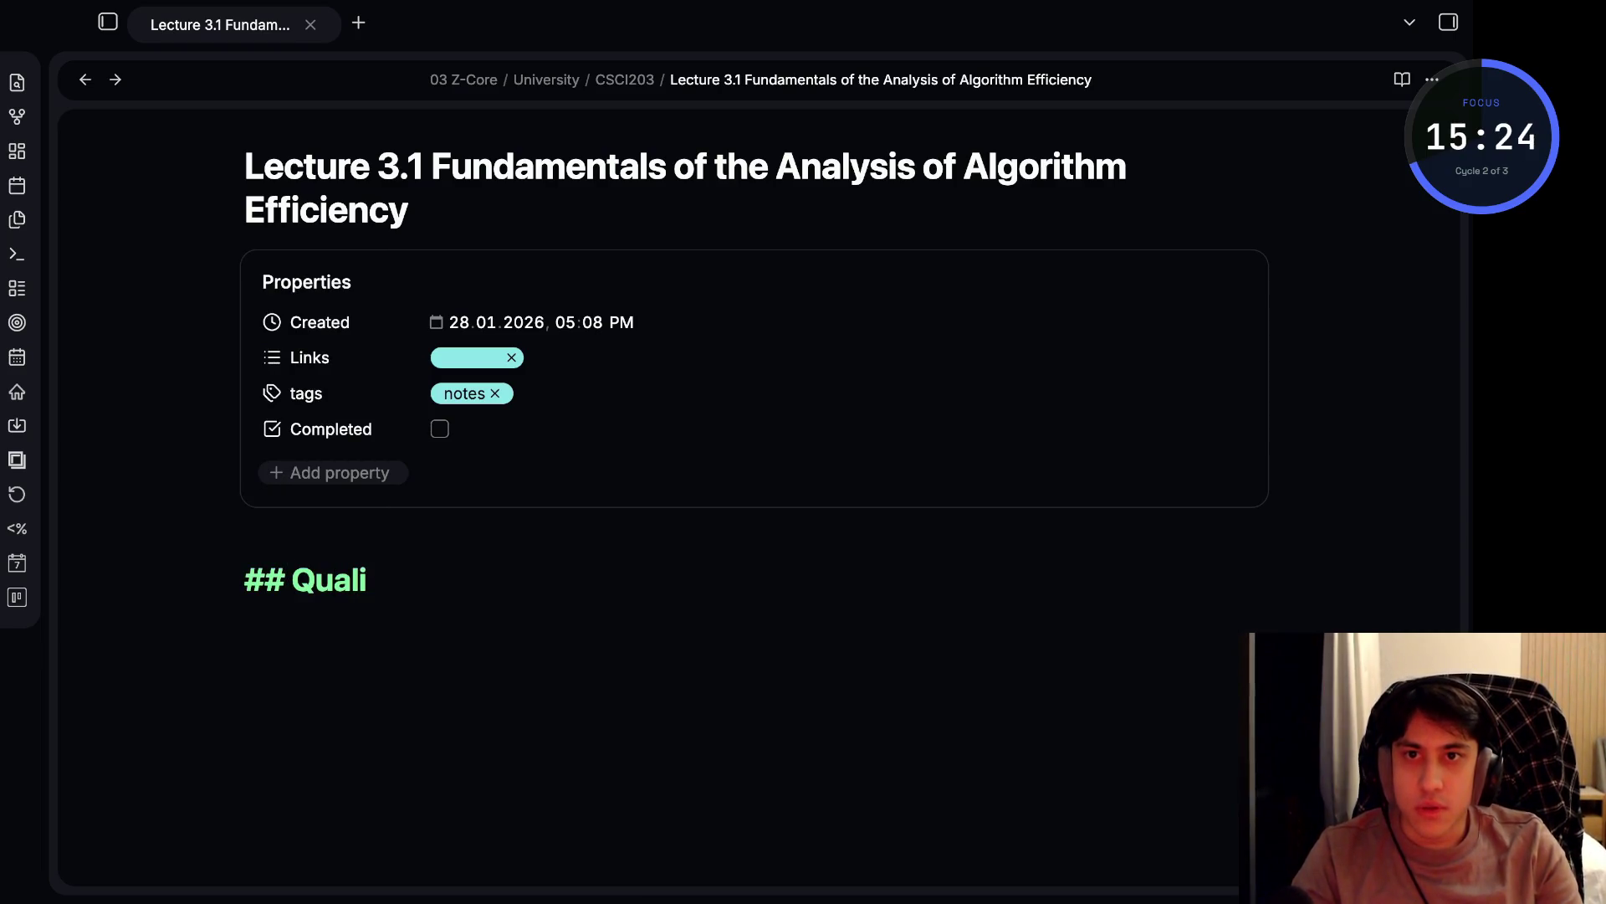
type("tative")
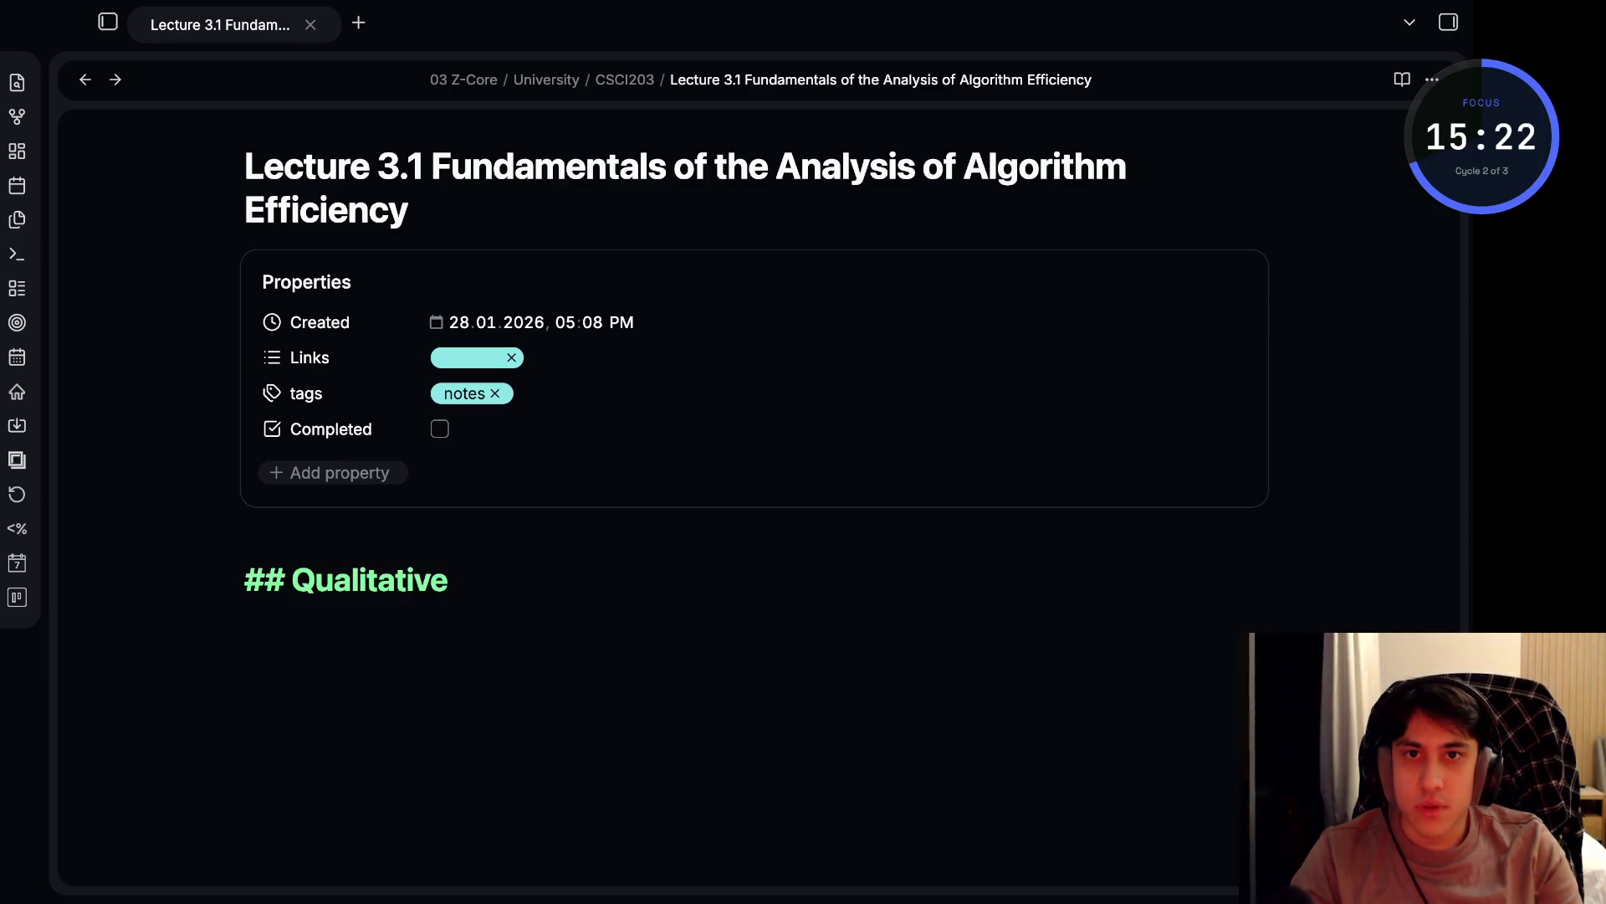
type(" Difference ")
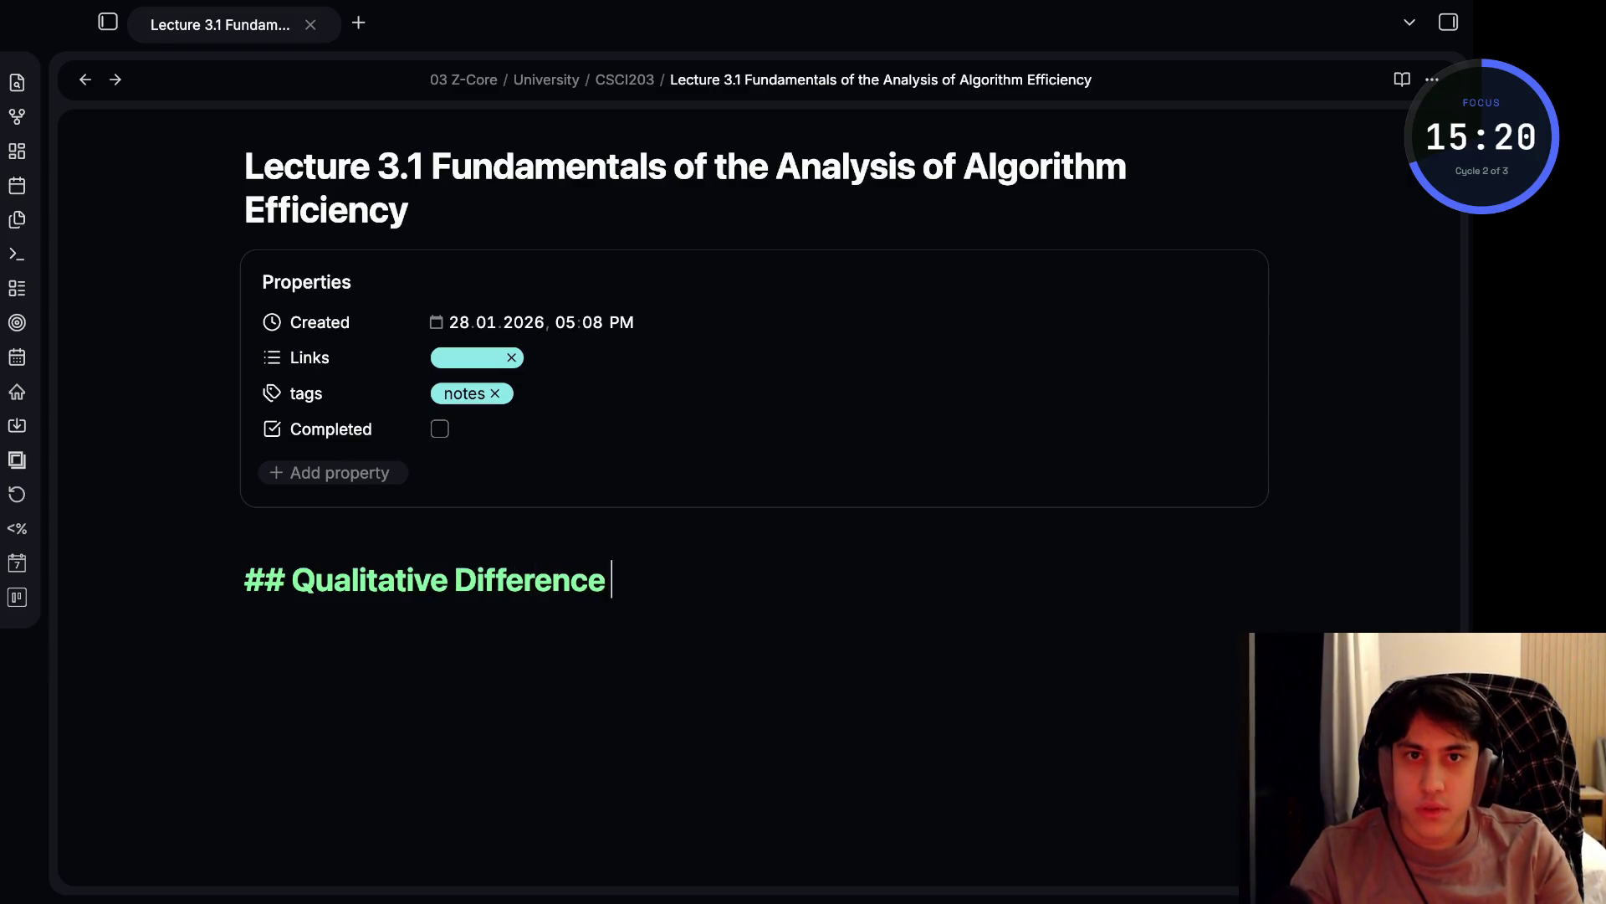
type("among order")
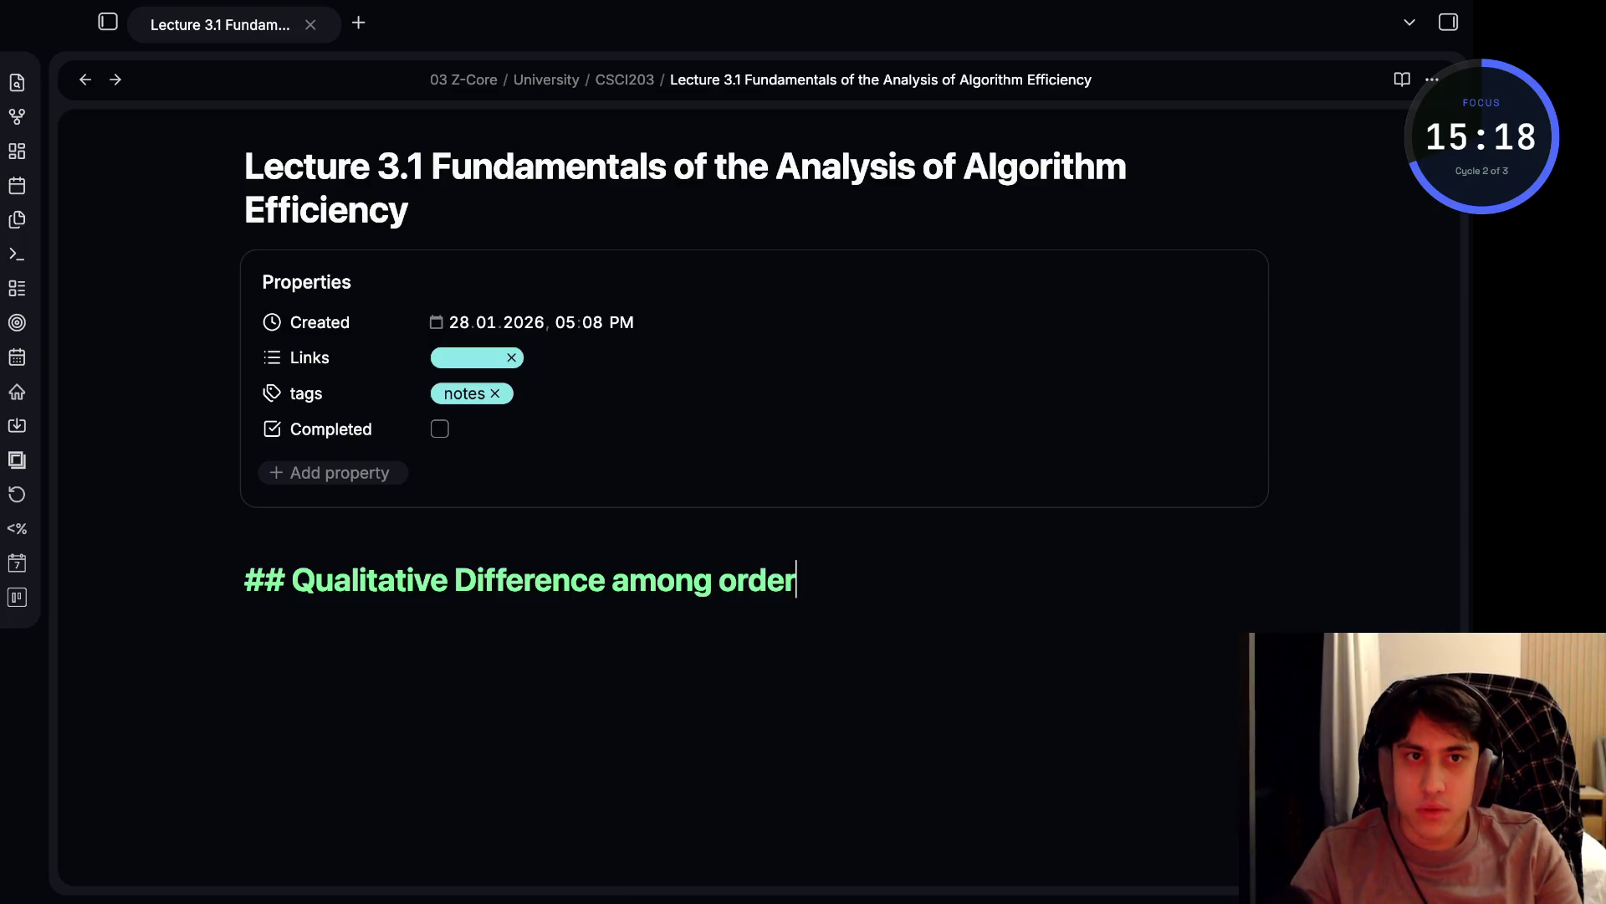
type("s of growth")
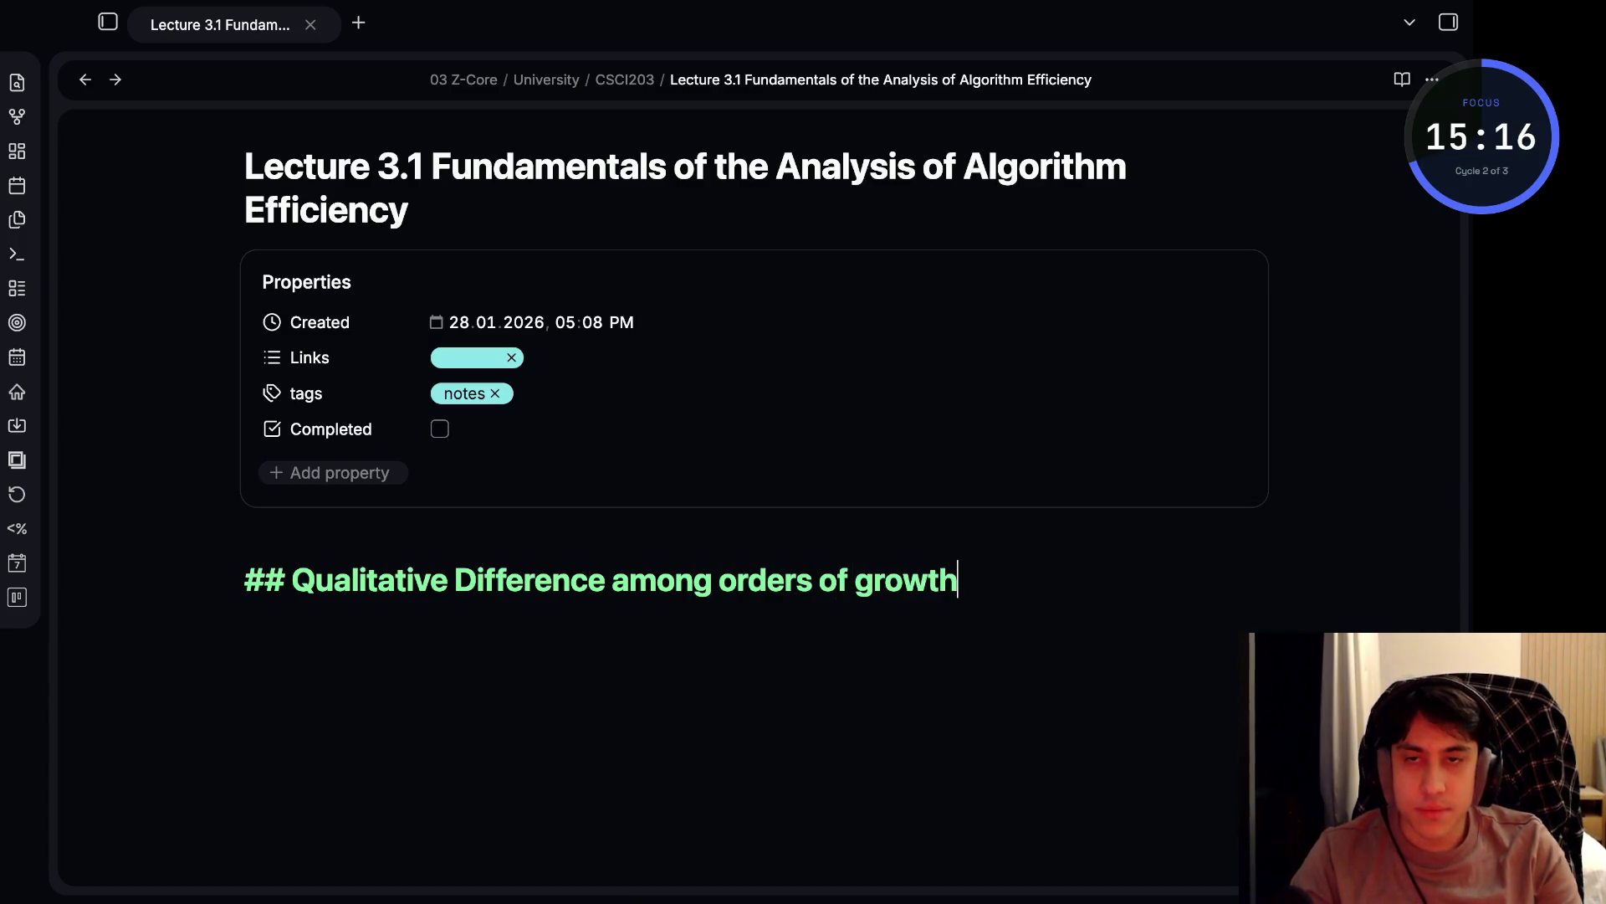
key("Return")
- Write 'Example: how much the function will change by a two fold increase in the value of their arguments:'
type("Example")
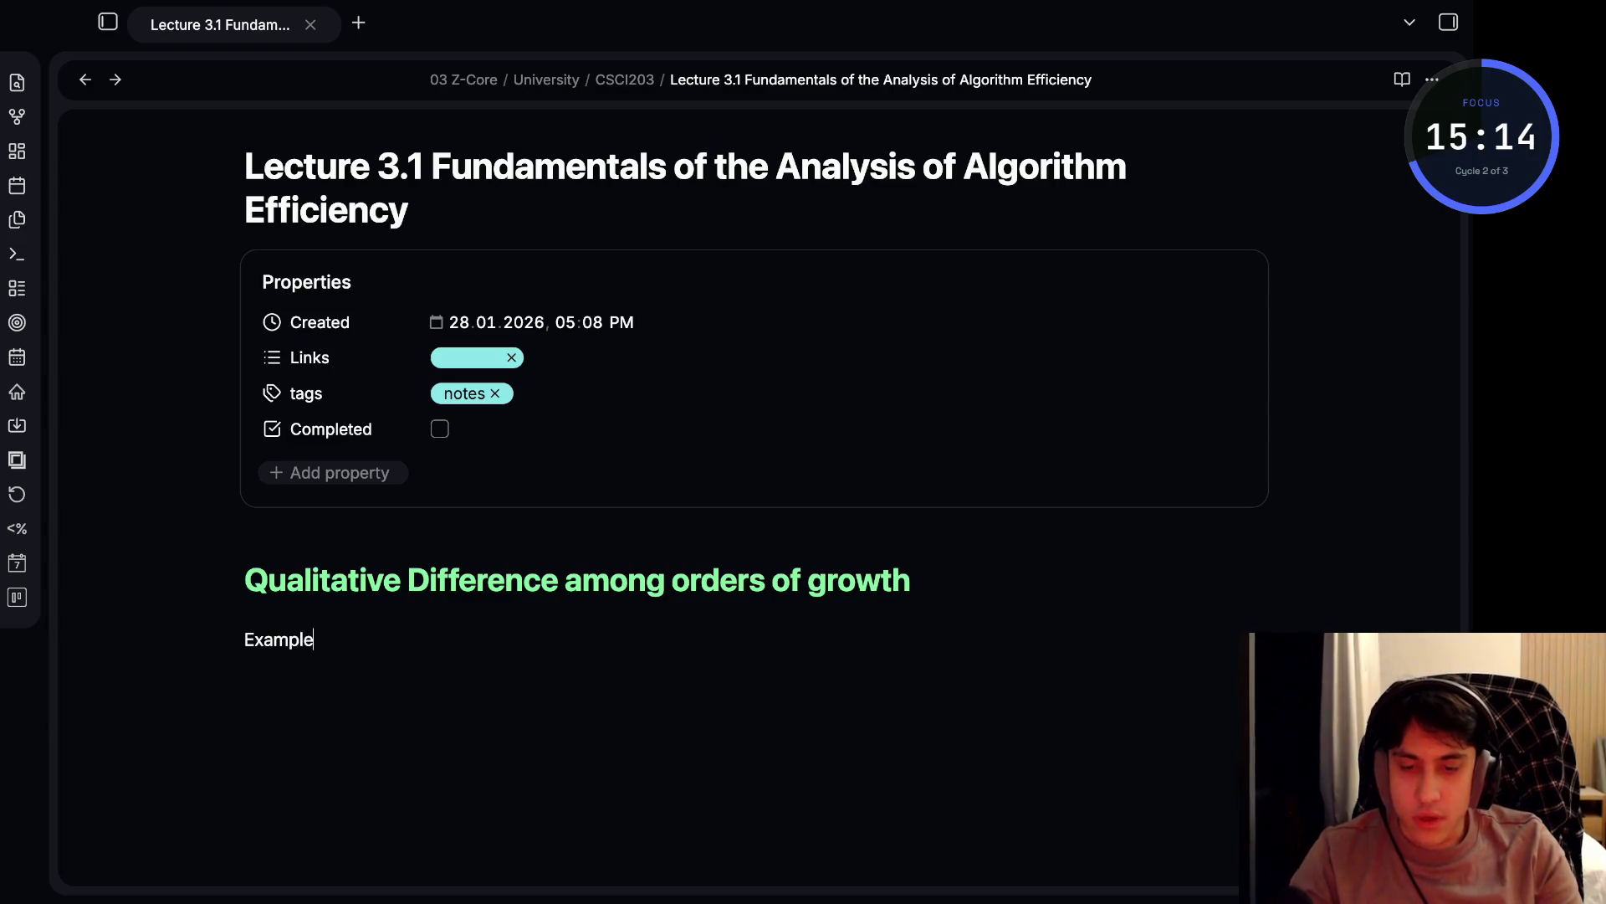
type(": how much the ")
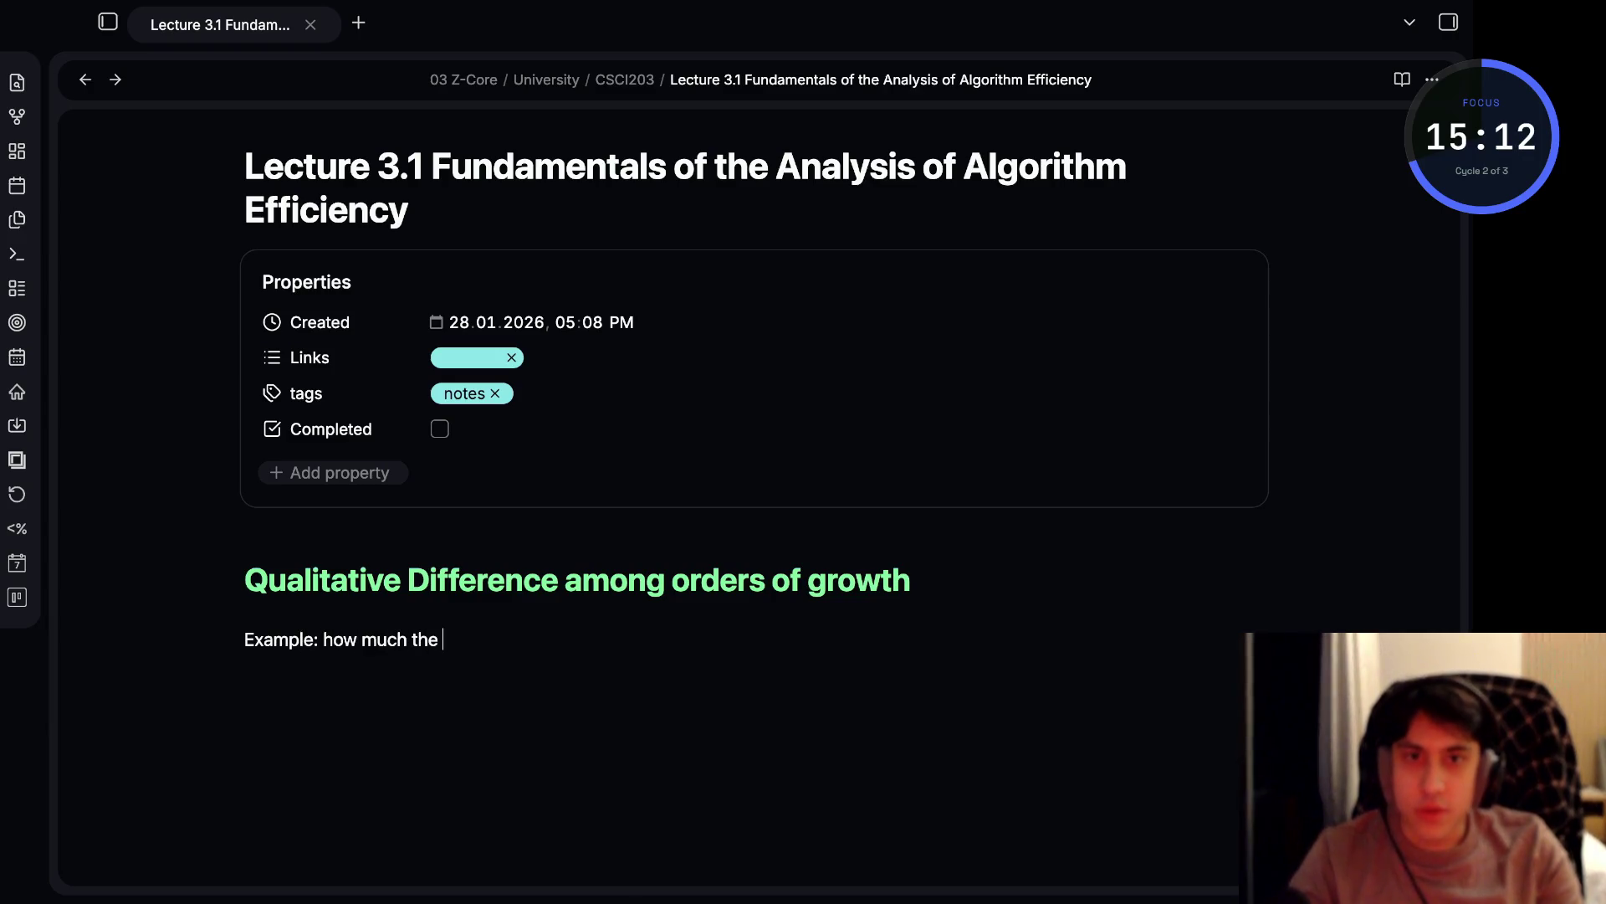
type("function will")
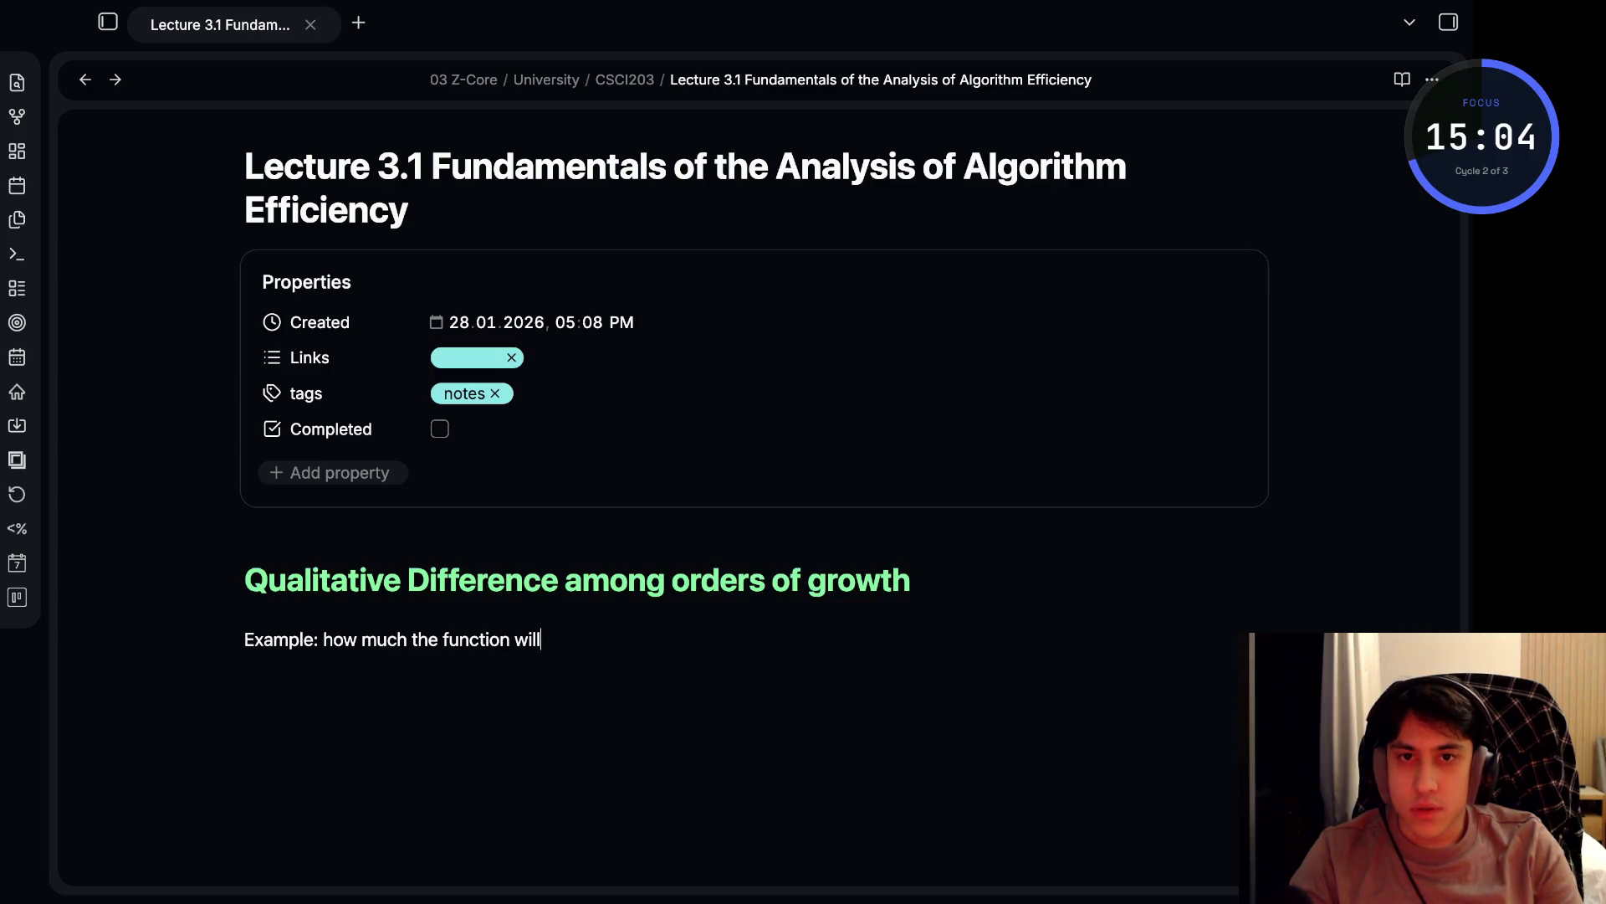
type(" chang")
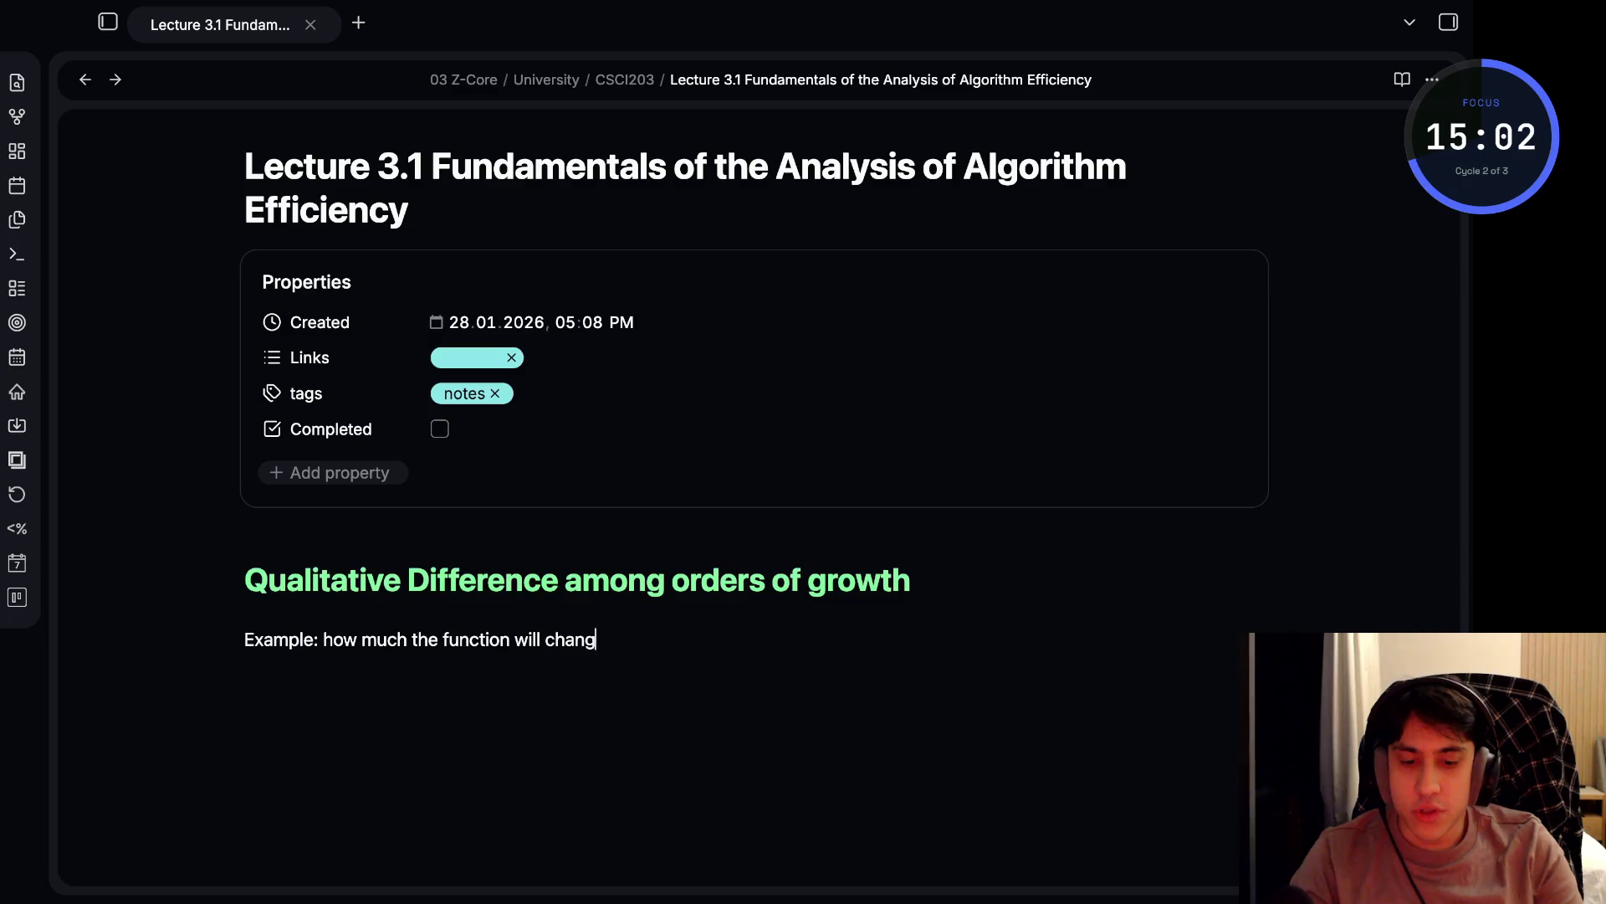
type("e by a two fold increase in the value of their")
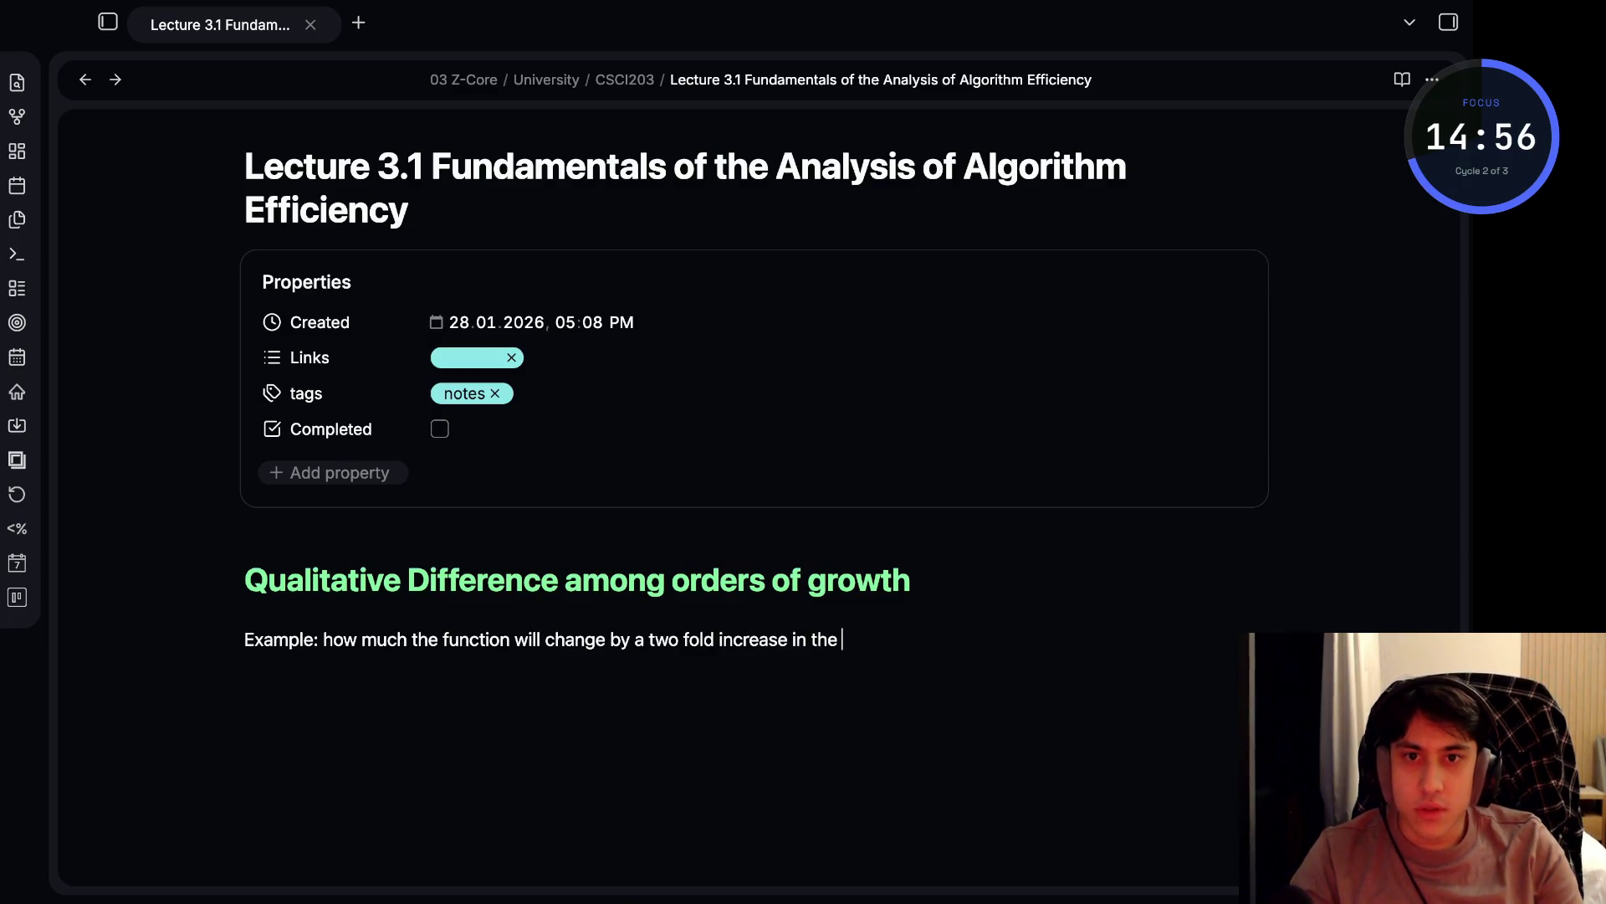
type(" a")
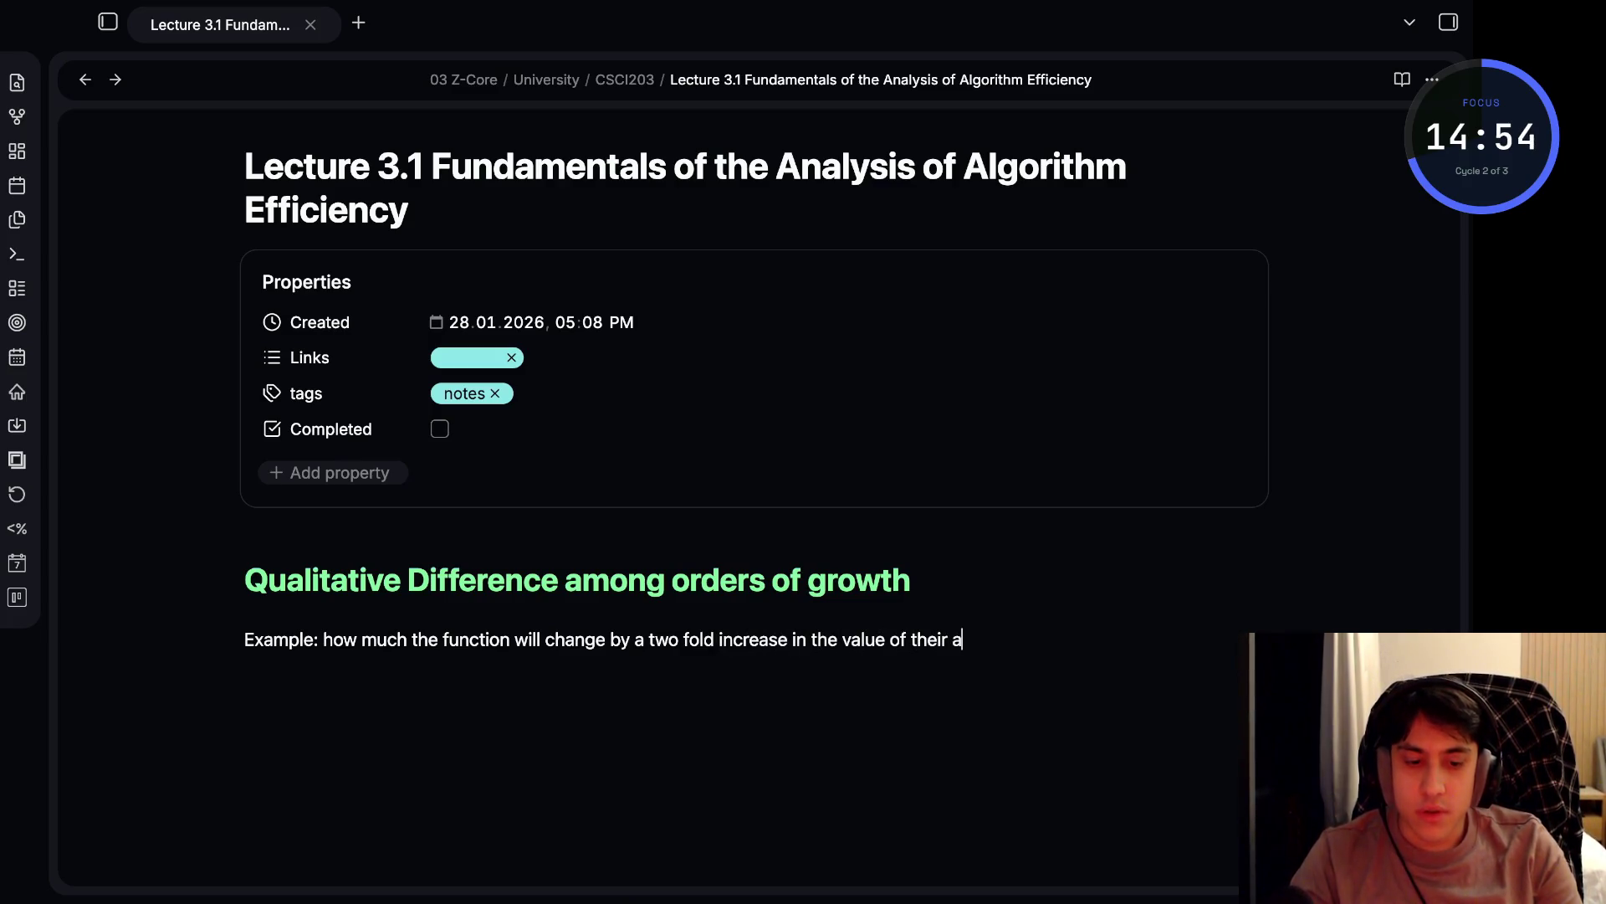
type("rguments:")
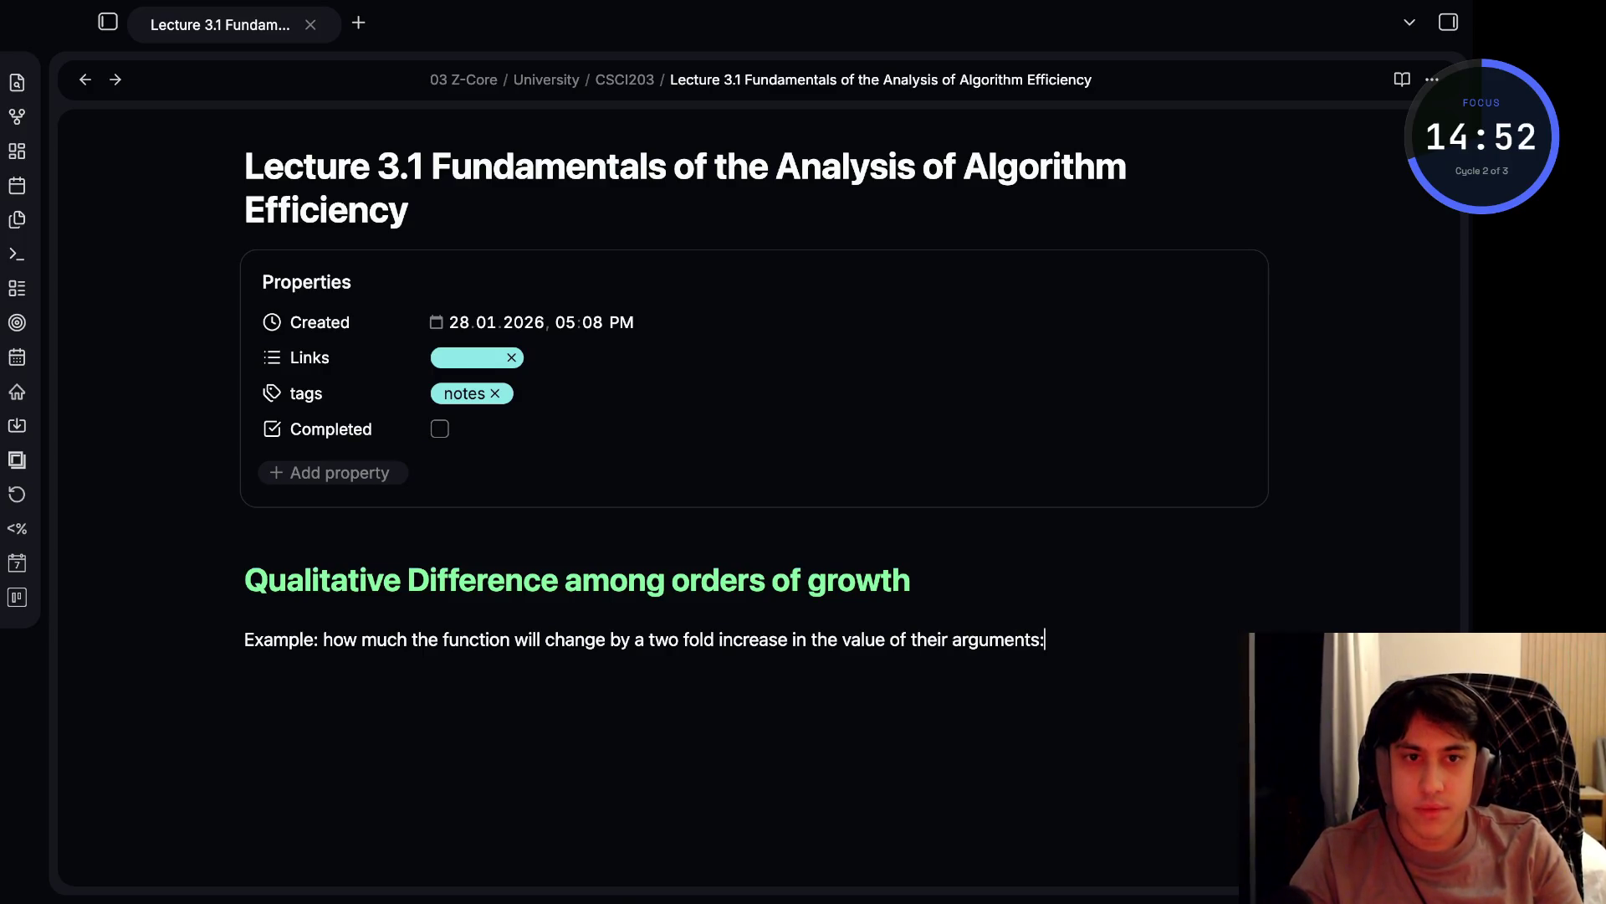
key("Return")
scroll(753, 385, "down", 1)
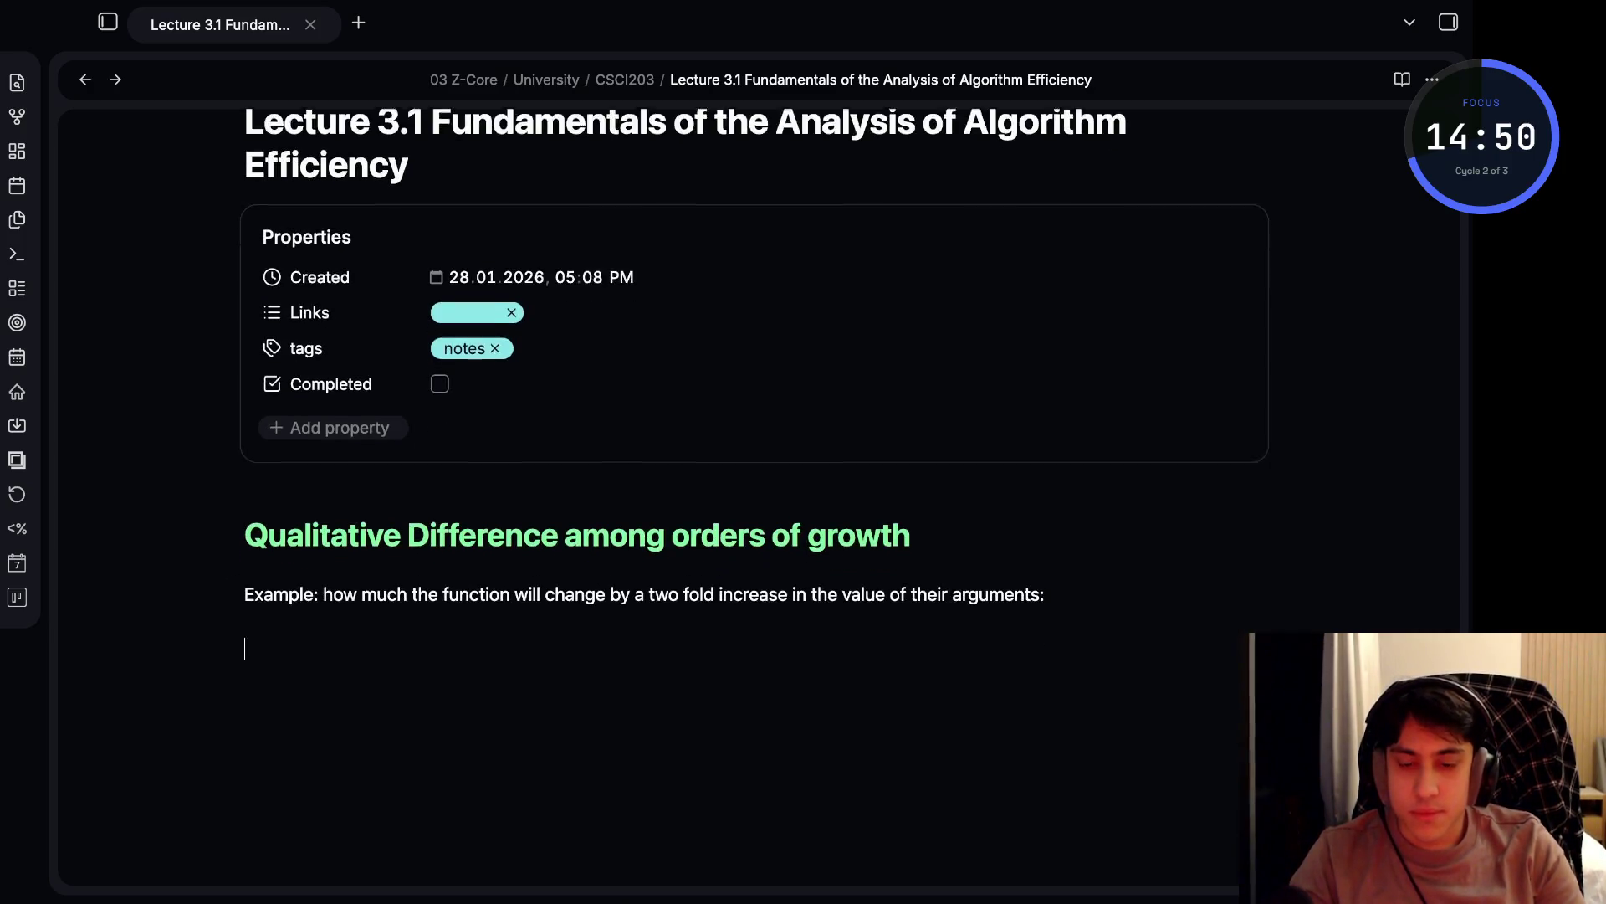
- Add a bullet with math $\log_{2}(n)$ followed by 'increase by 1'
type("- ")
type("g")
key("BackSpace")
key("BackSpace")
key("BackSpace")
type("/")
key("BackSpace")
type("$")
type("l")
key("BackSpace")
type("\\log_2$")
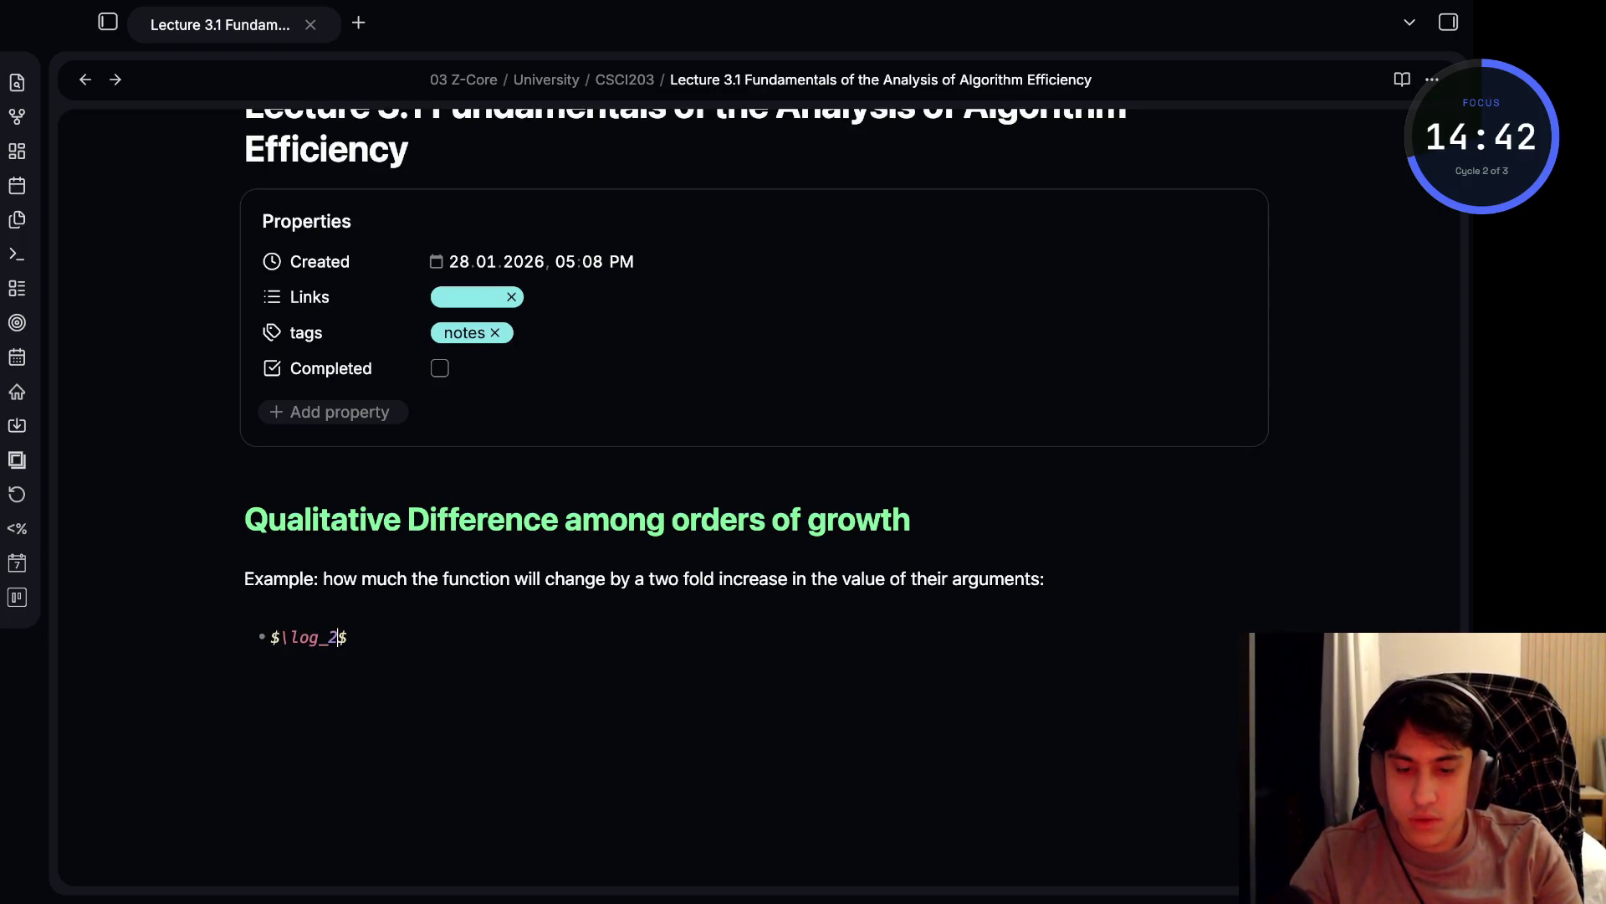
key("BackSpace")
type("{2}n")
key("BackSpace")
type("(n)")
key("Right")
key("Left")
key("Right")
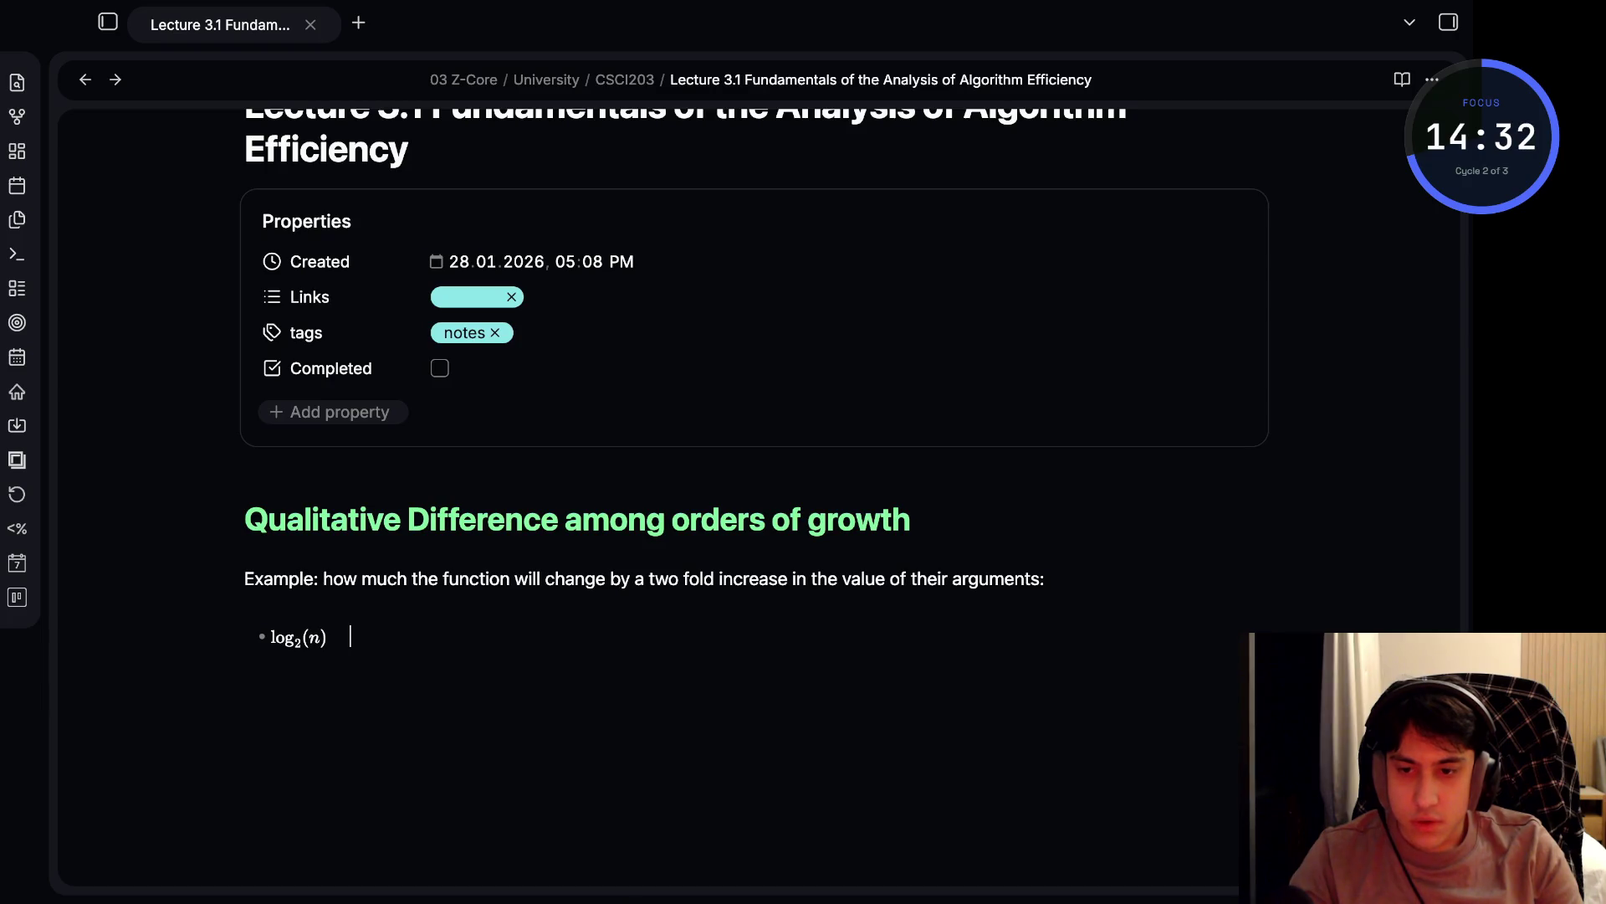
type("increase by 1")
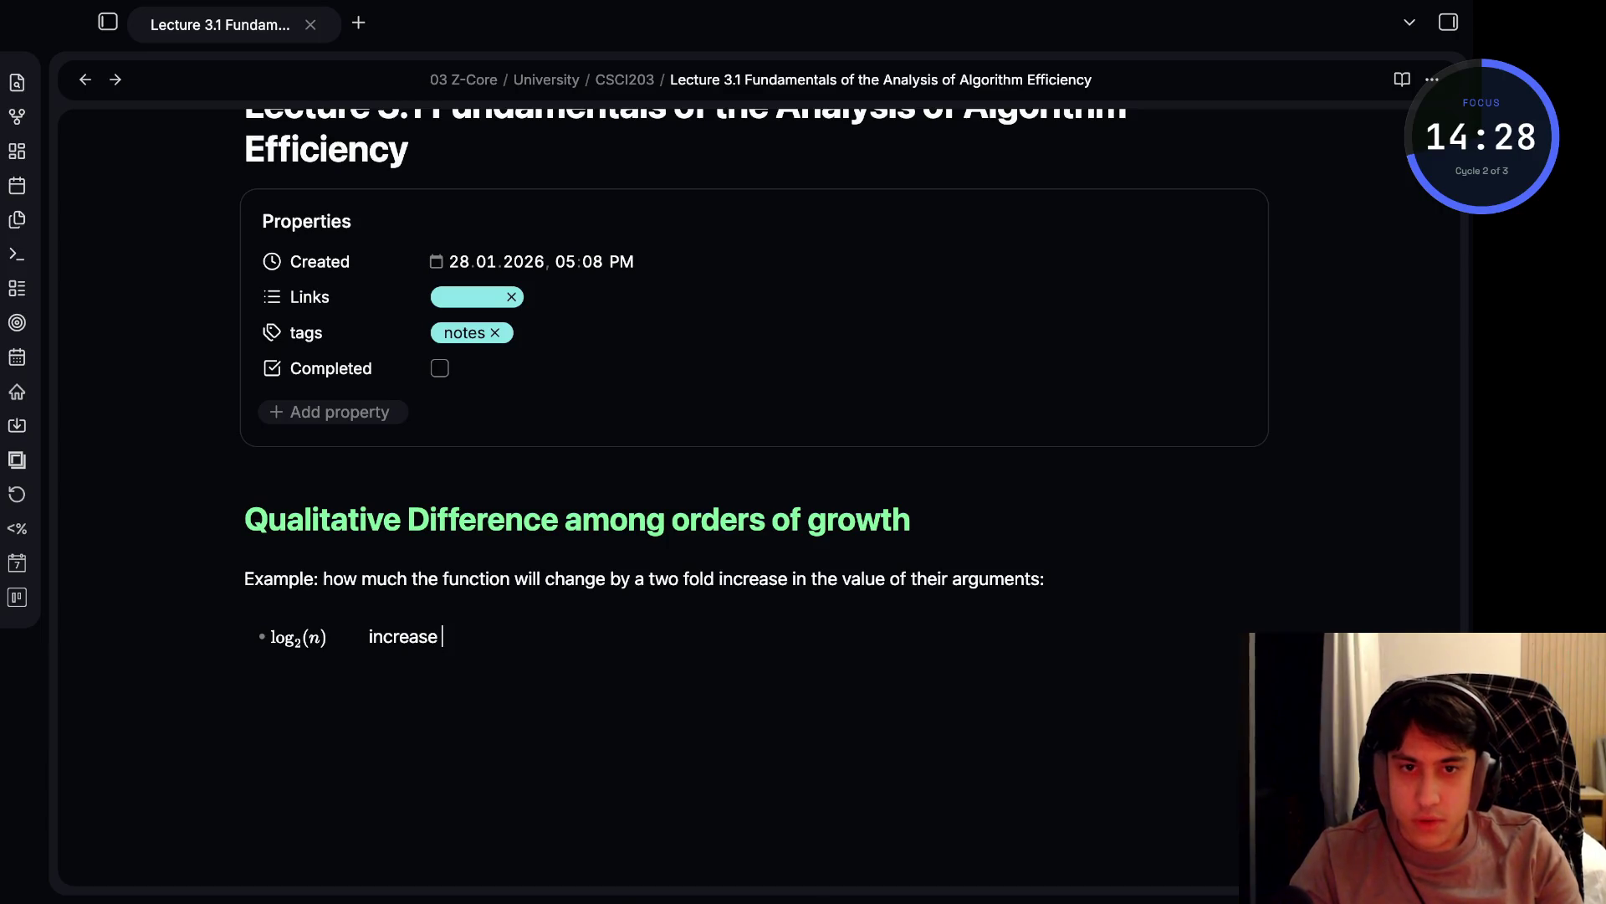
key("Return")
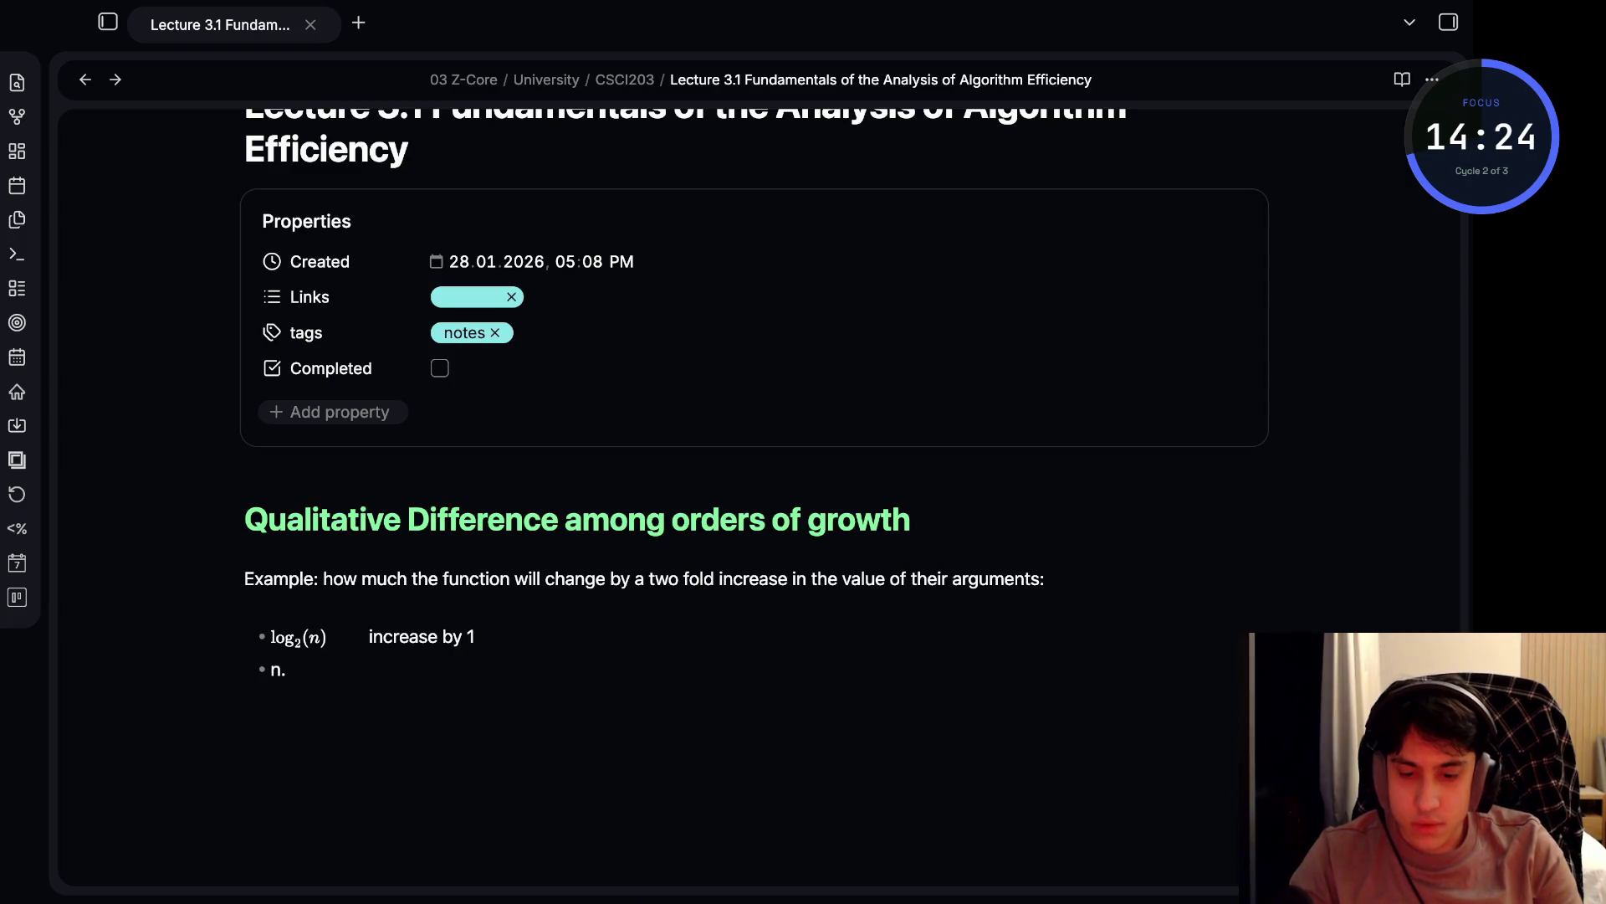
- Make the second bullet read math $n$ followed by 'increase by two folds'
key("BackSpace")
key("BackSpace")
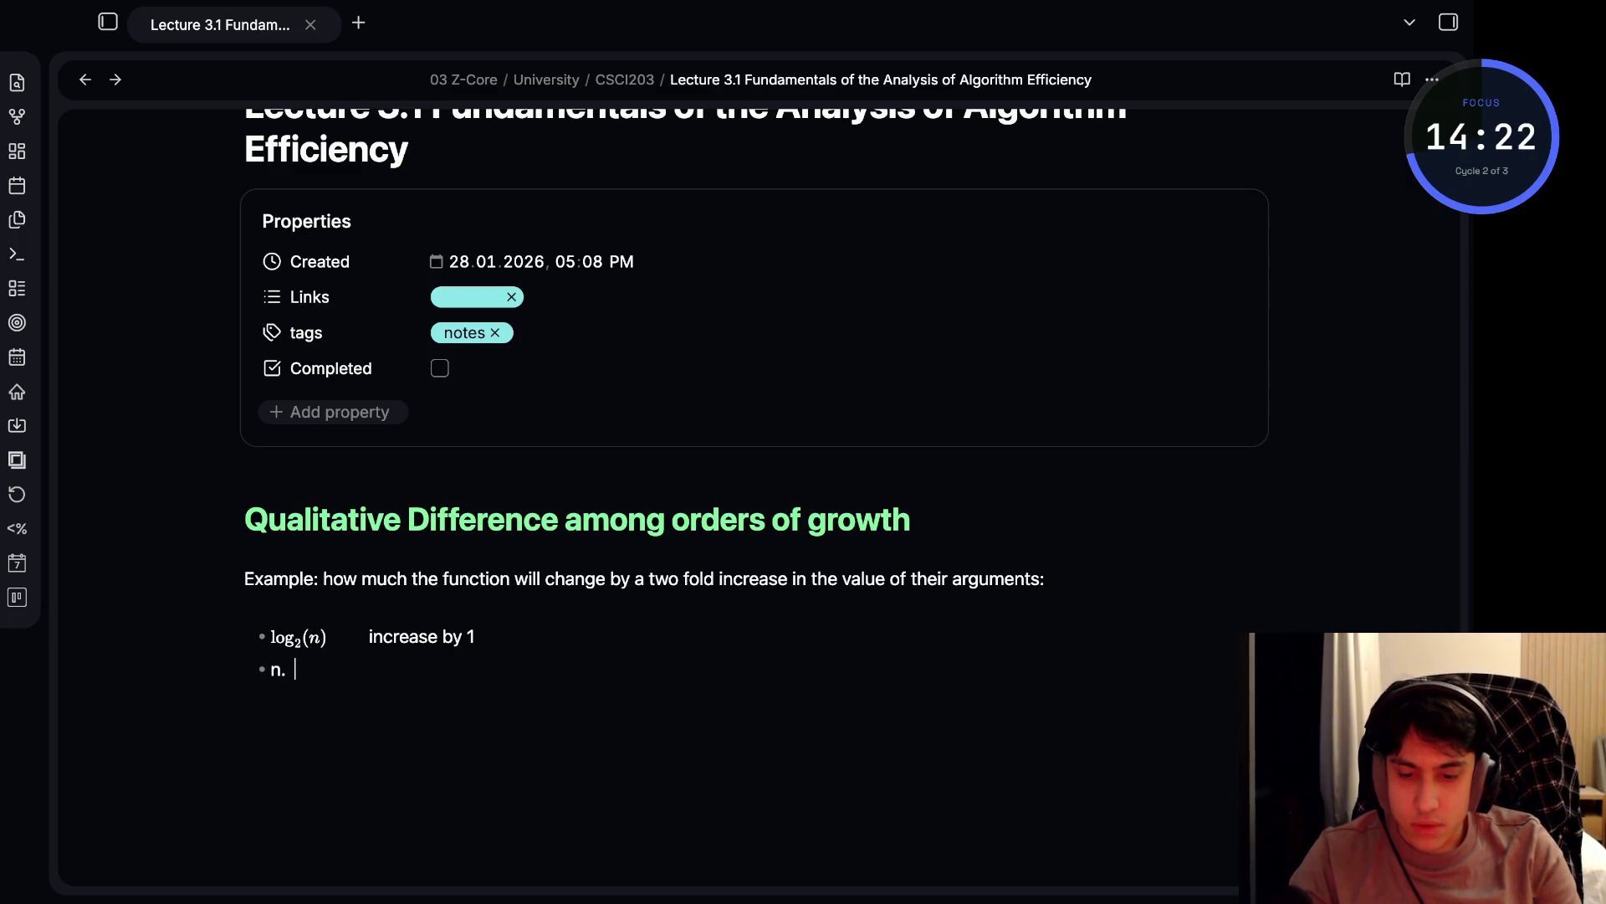
key("BackSpace")
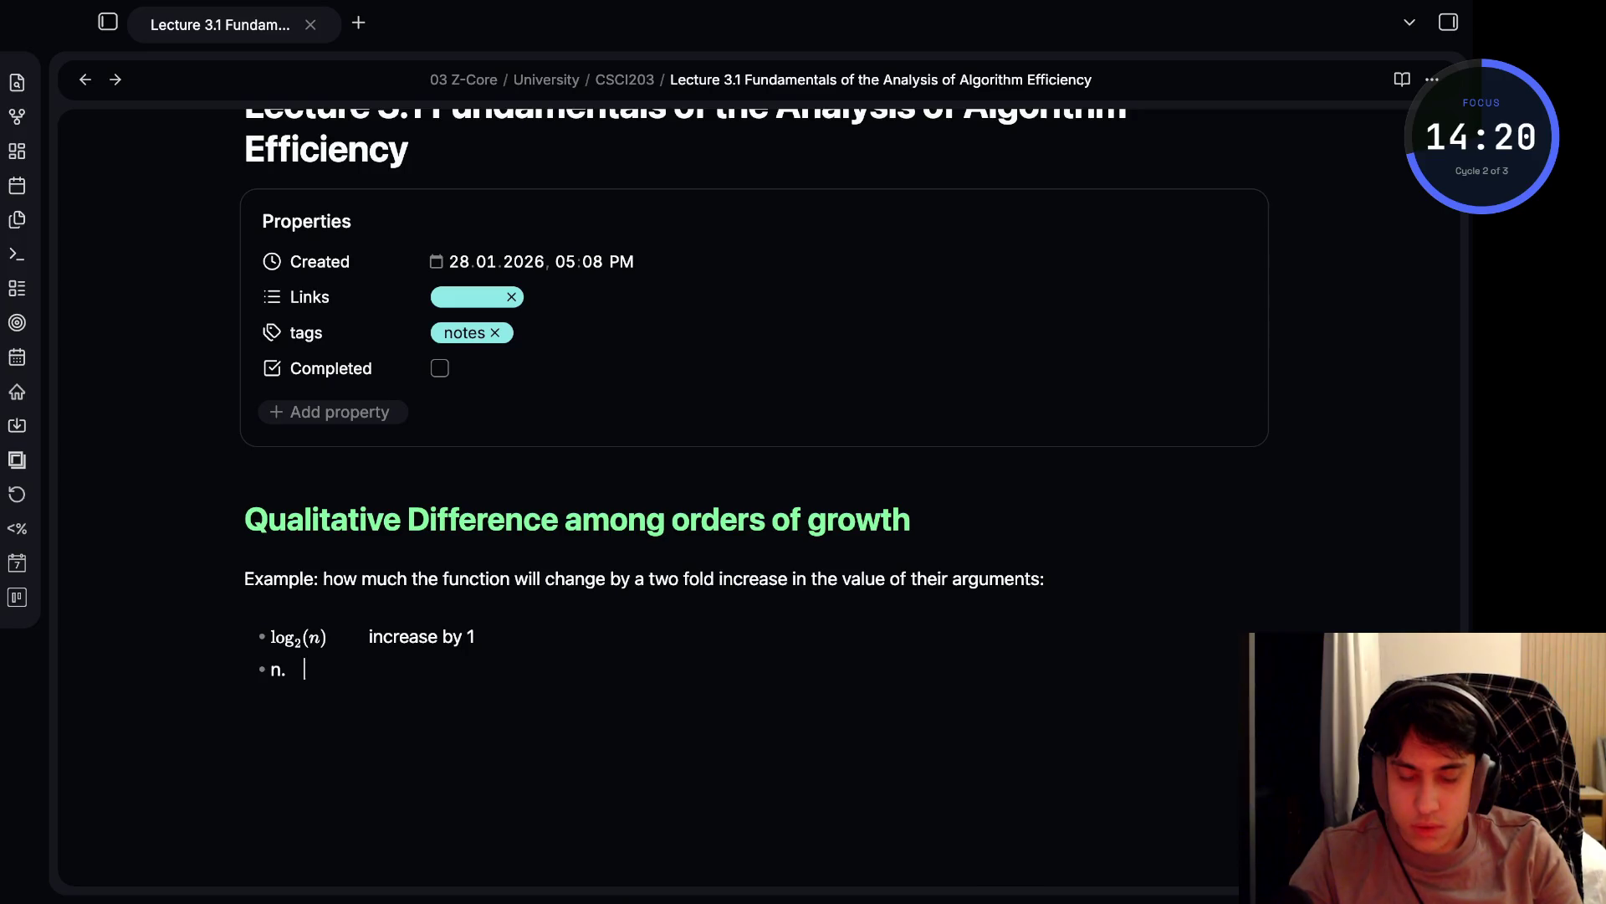
key("BackSpace")
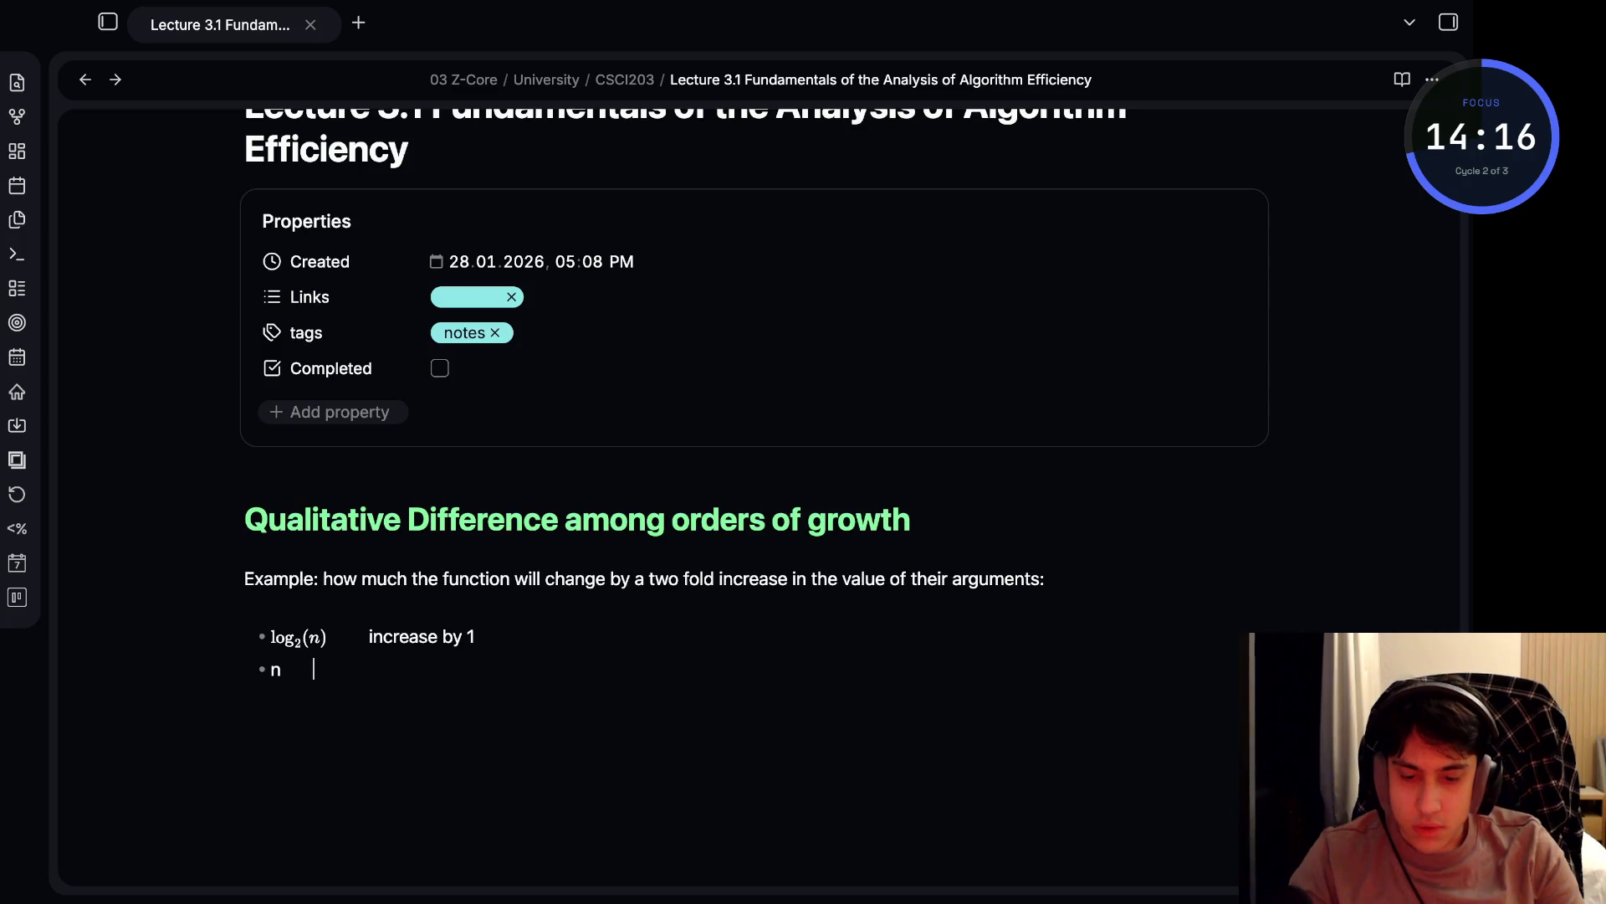
type("i")
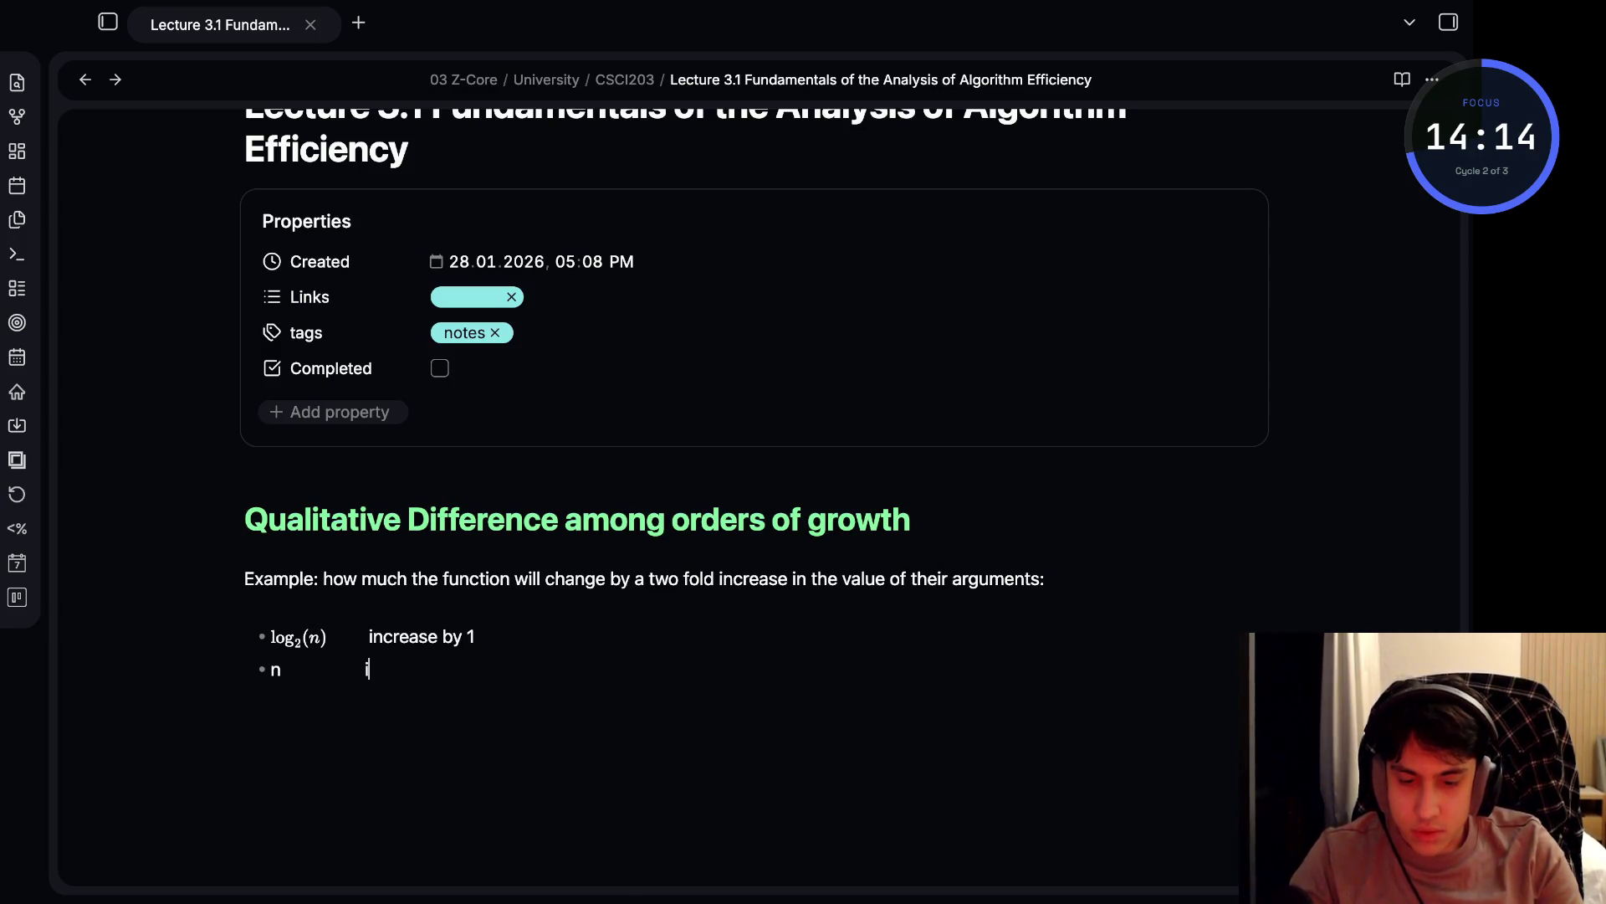
type("i")
type("ra")
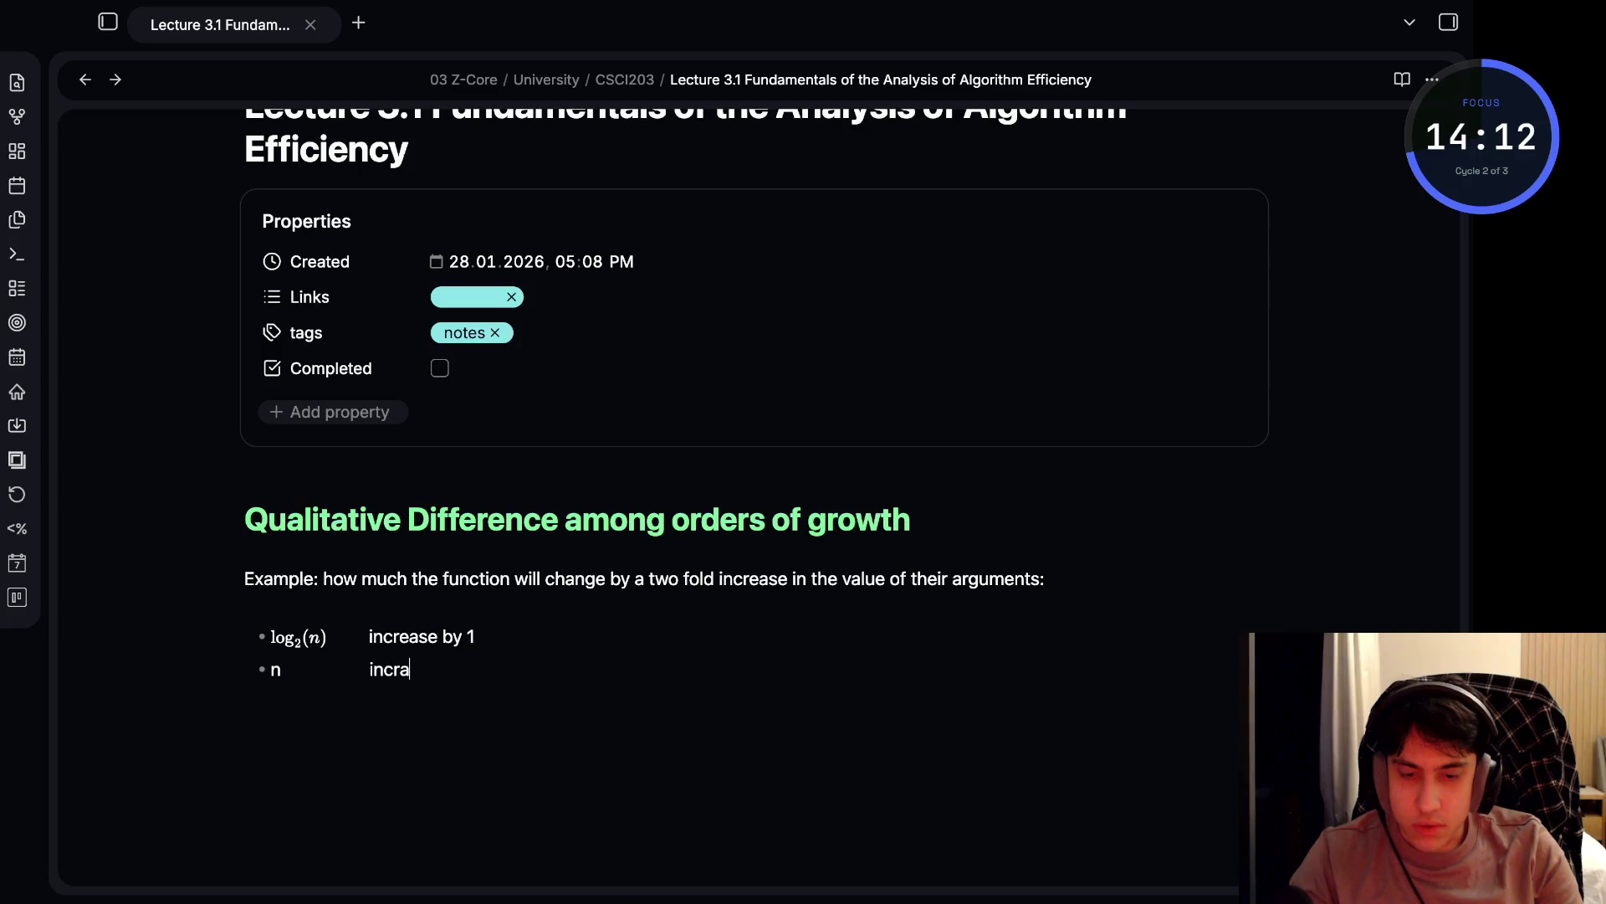
key("BackSpace")
type("ease by ")
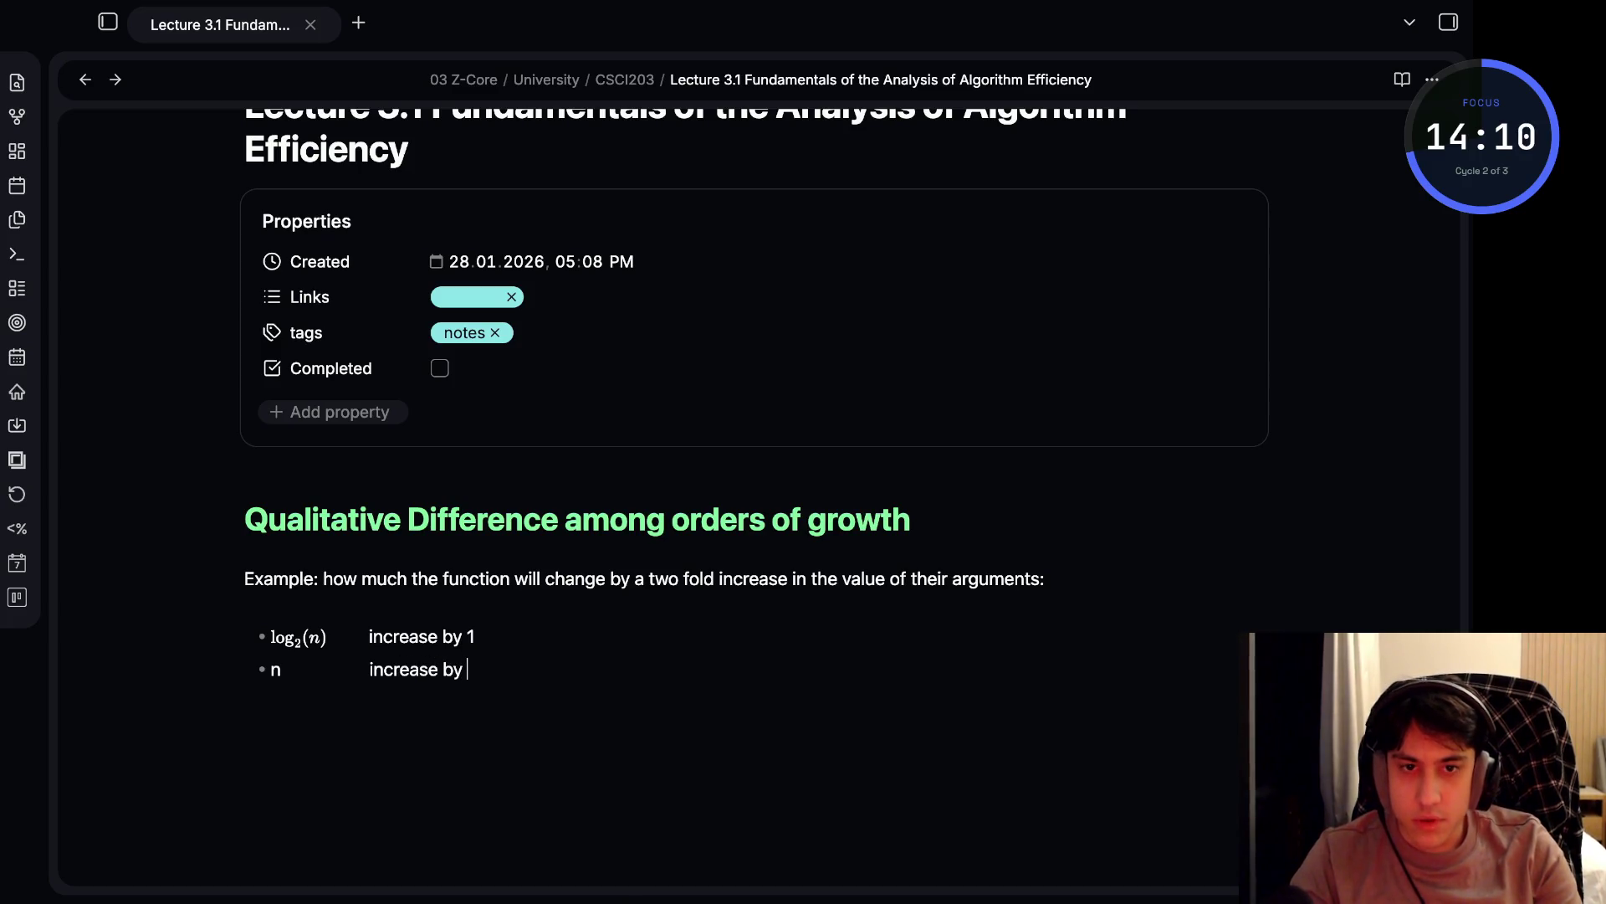
type("two folds")
key("Return")
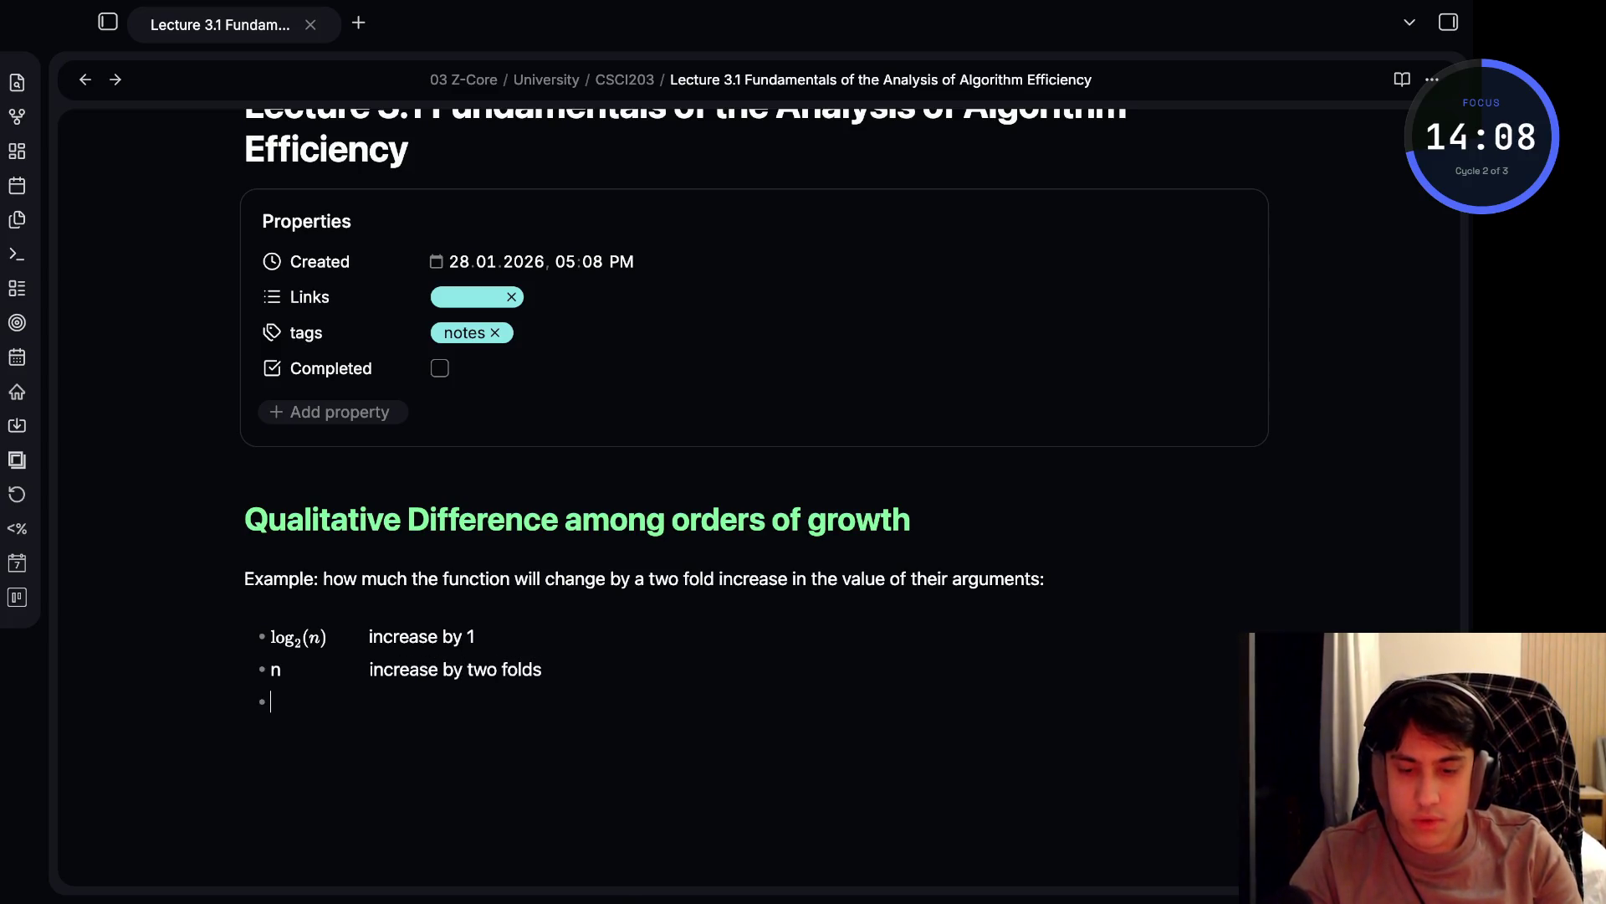
type("n")
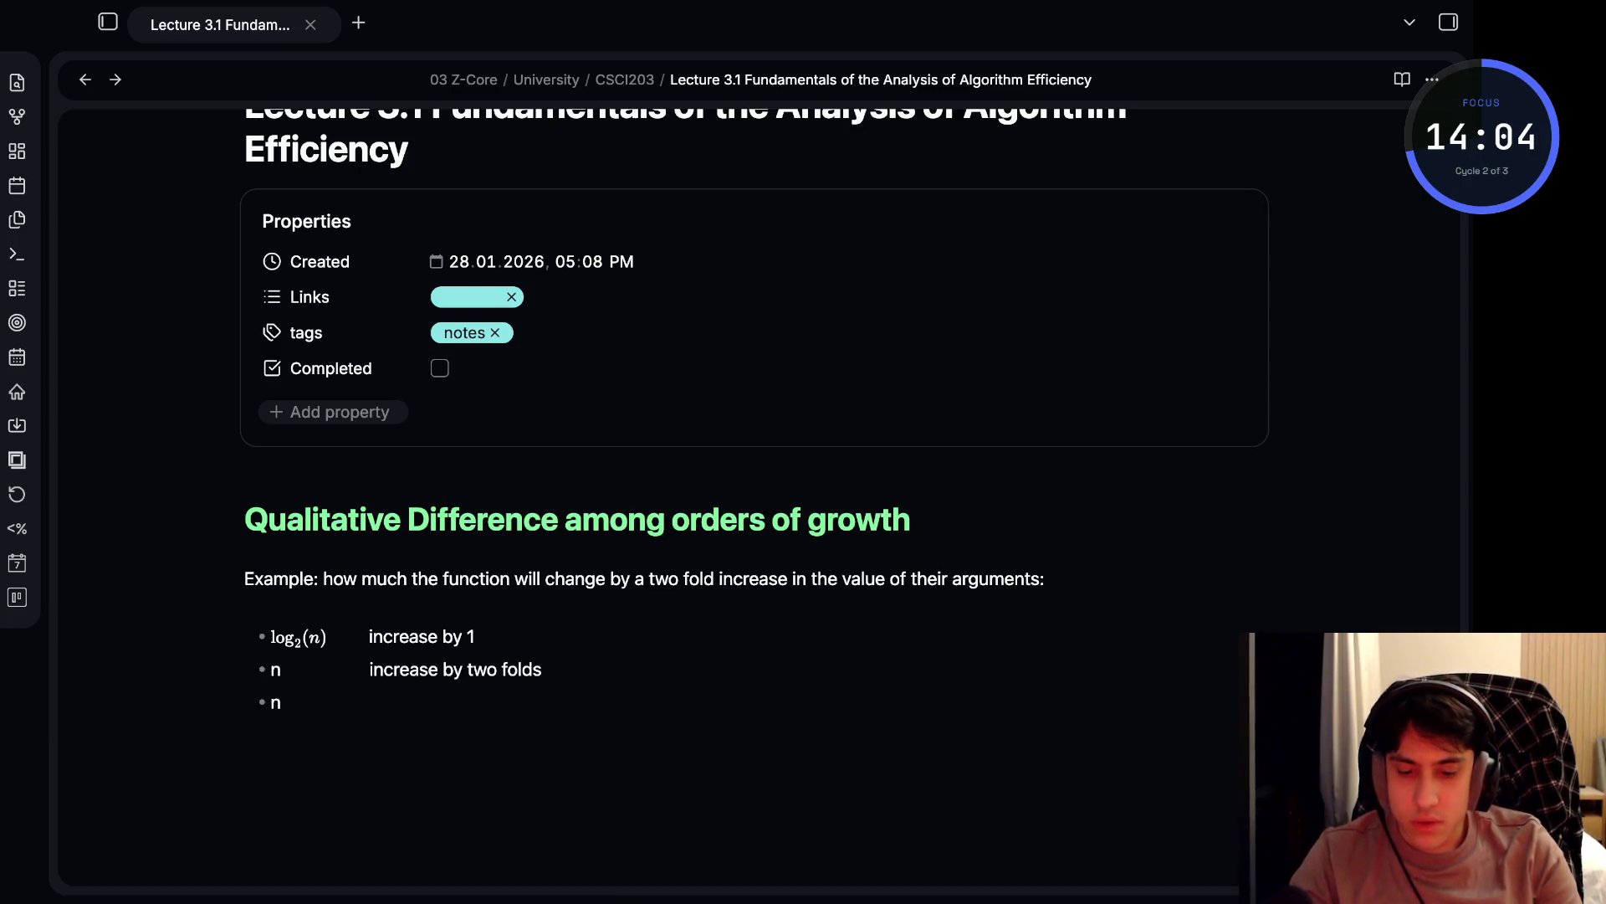
key("BackSpace")
left_click(281, 670)
key("BackSpace")
type("$f")
key("BackSpace")
type("n$")
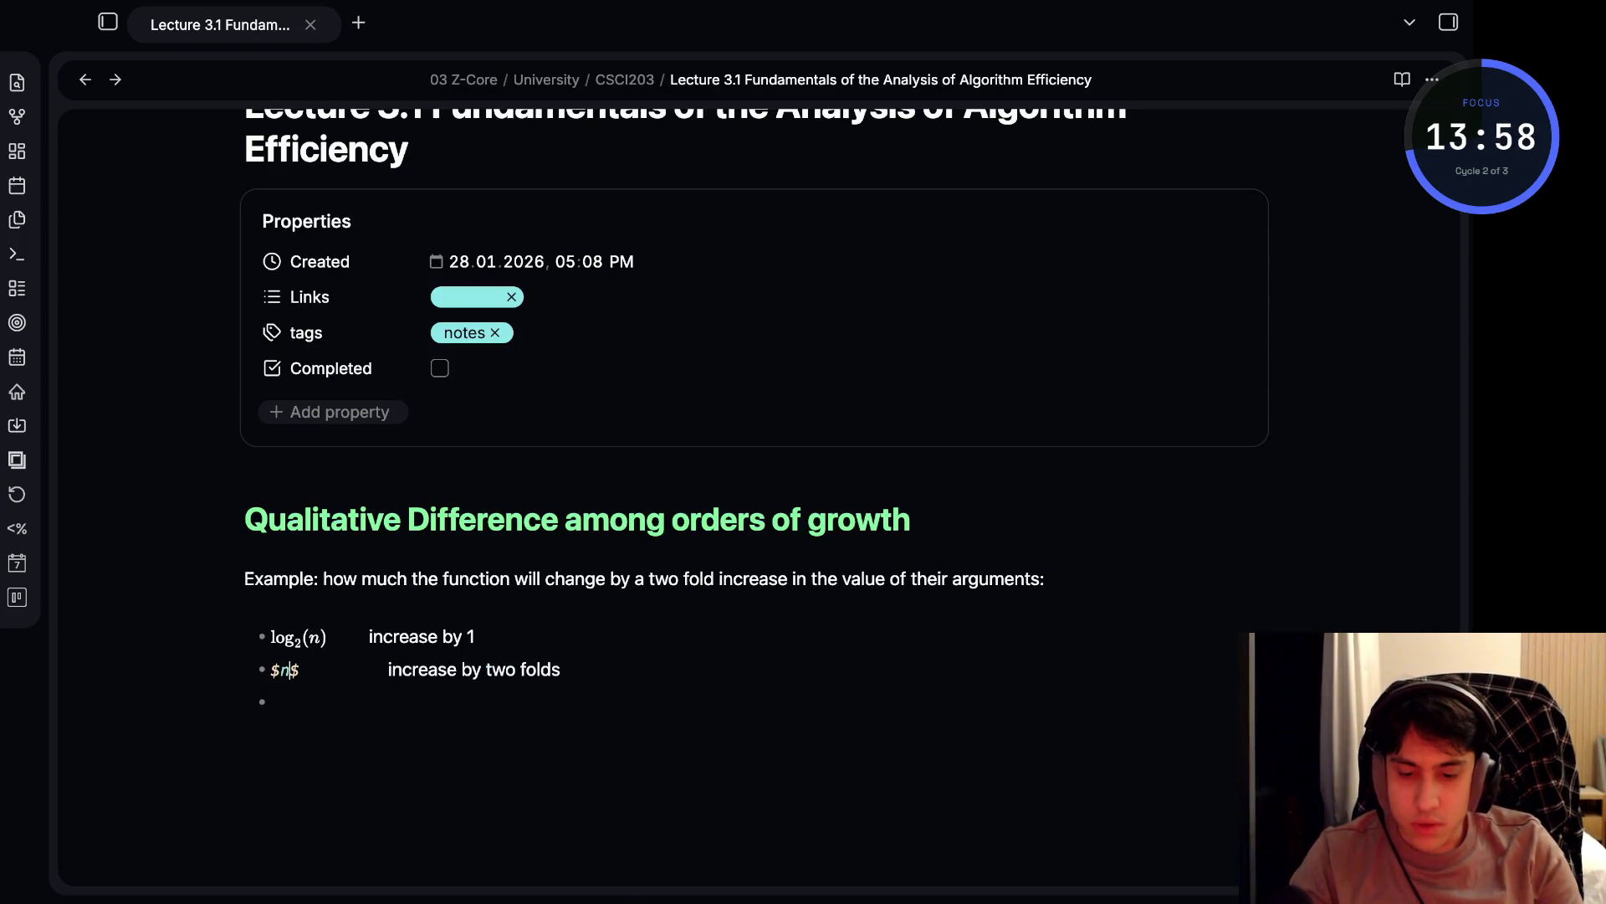
- Add a third bullet: $n \log_{2}(n)$ increase slightly more than two folds
left_click(271, 701)
key("BackSpace")
type("$n \\log")
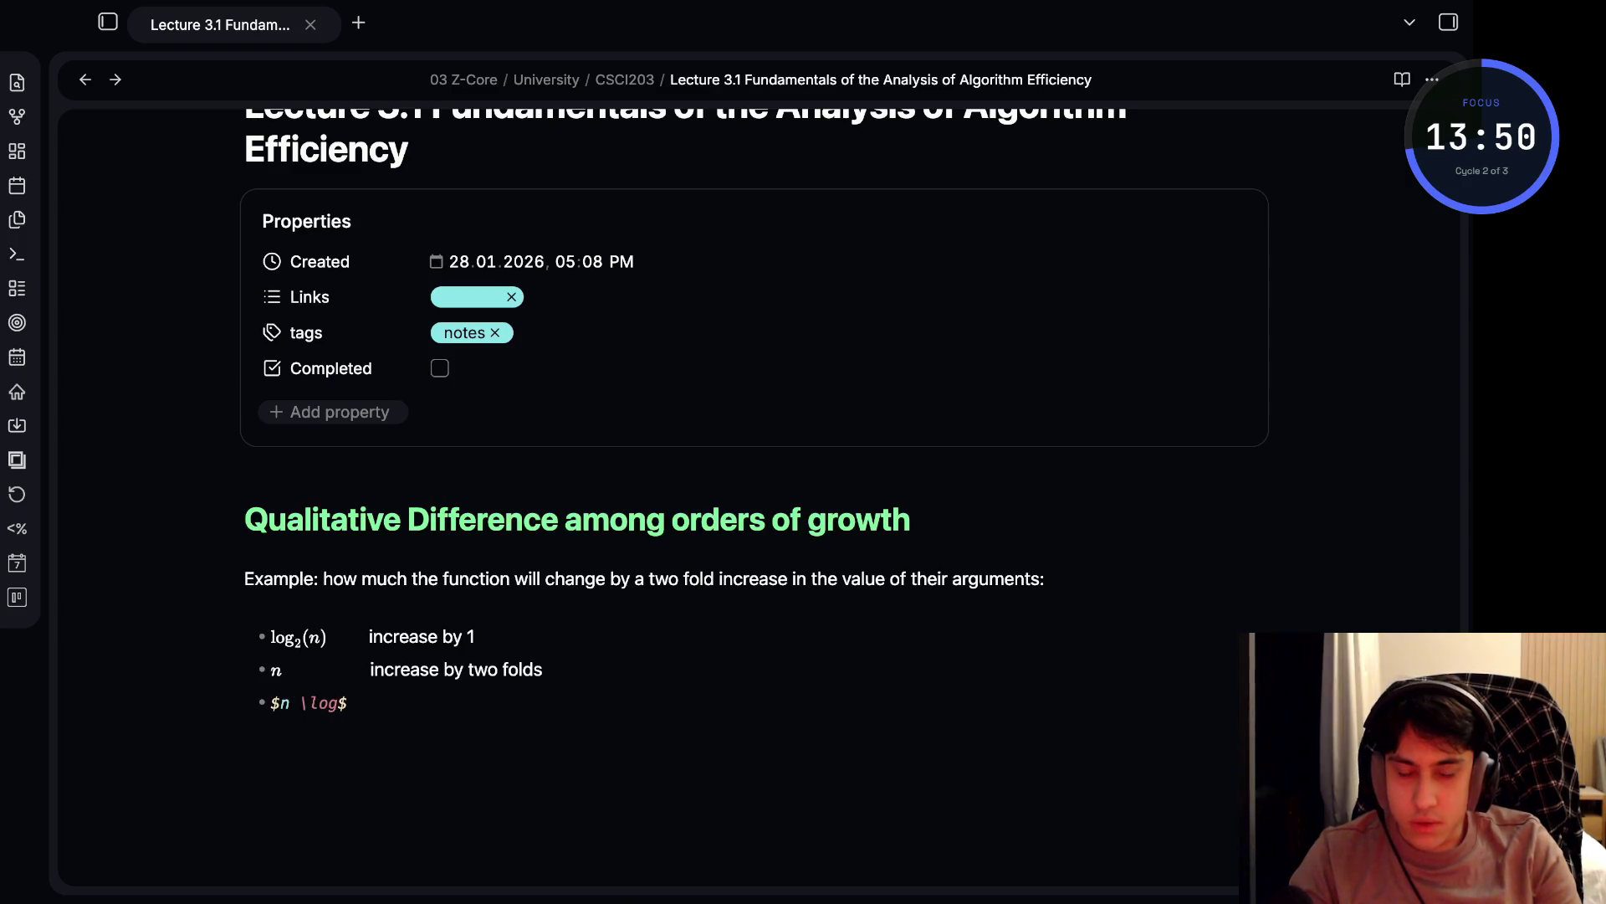
type("_2")
key("BackSpace")
type("{2}")
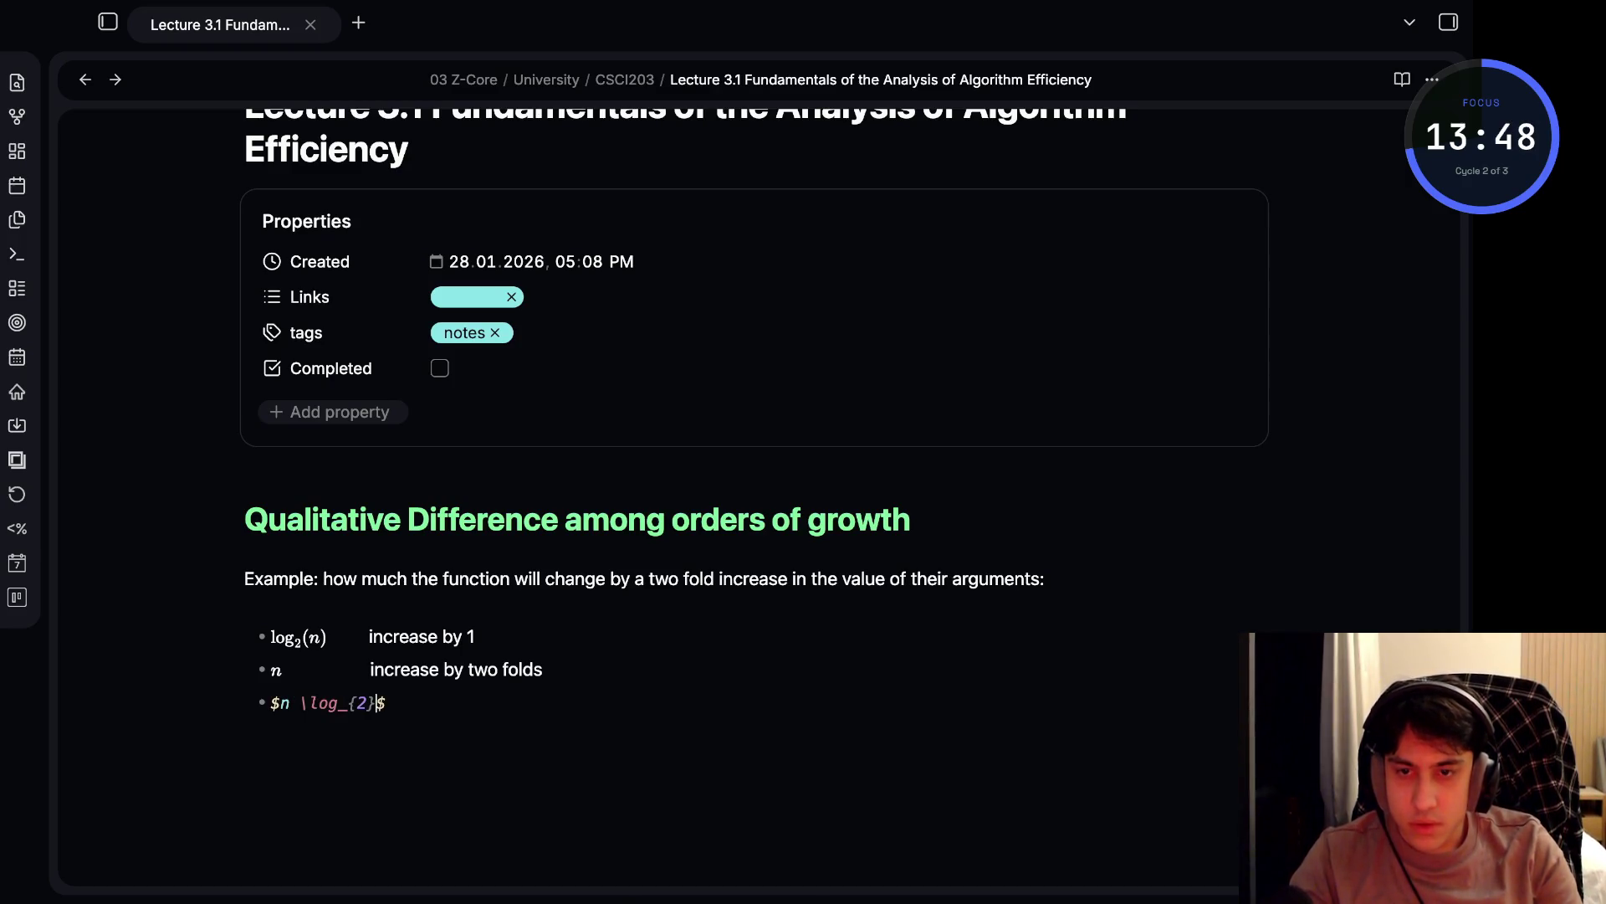
type("(n)")
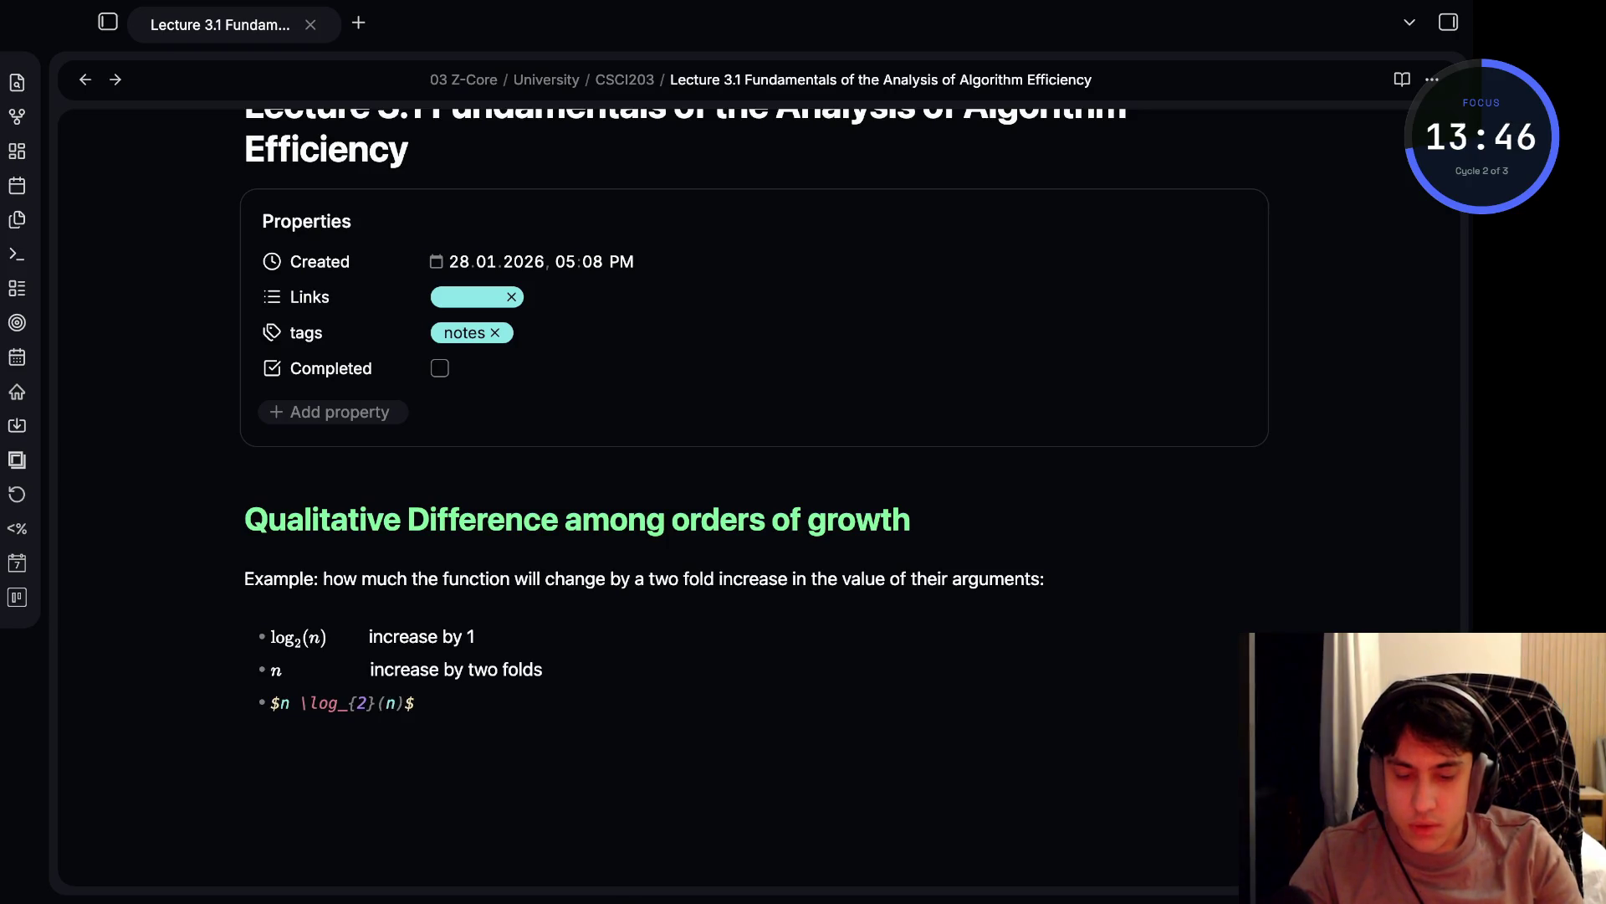
key("Right")
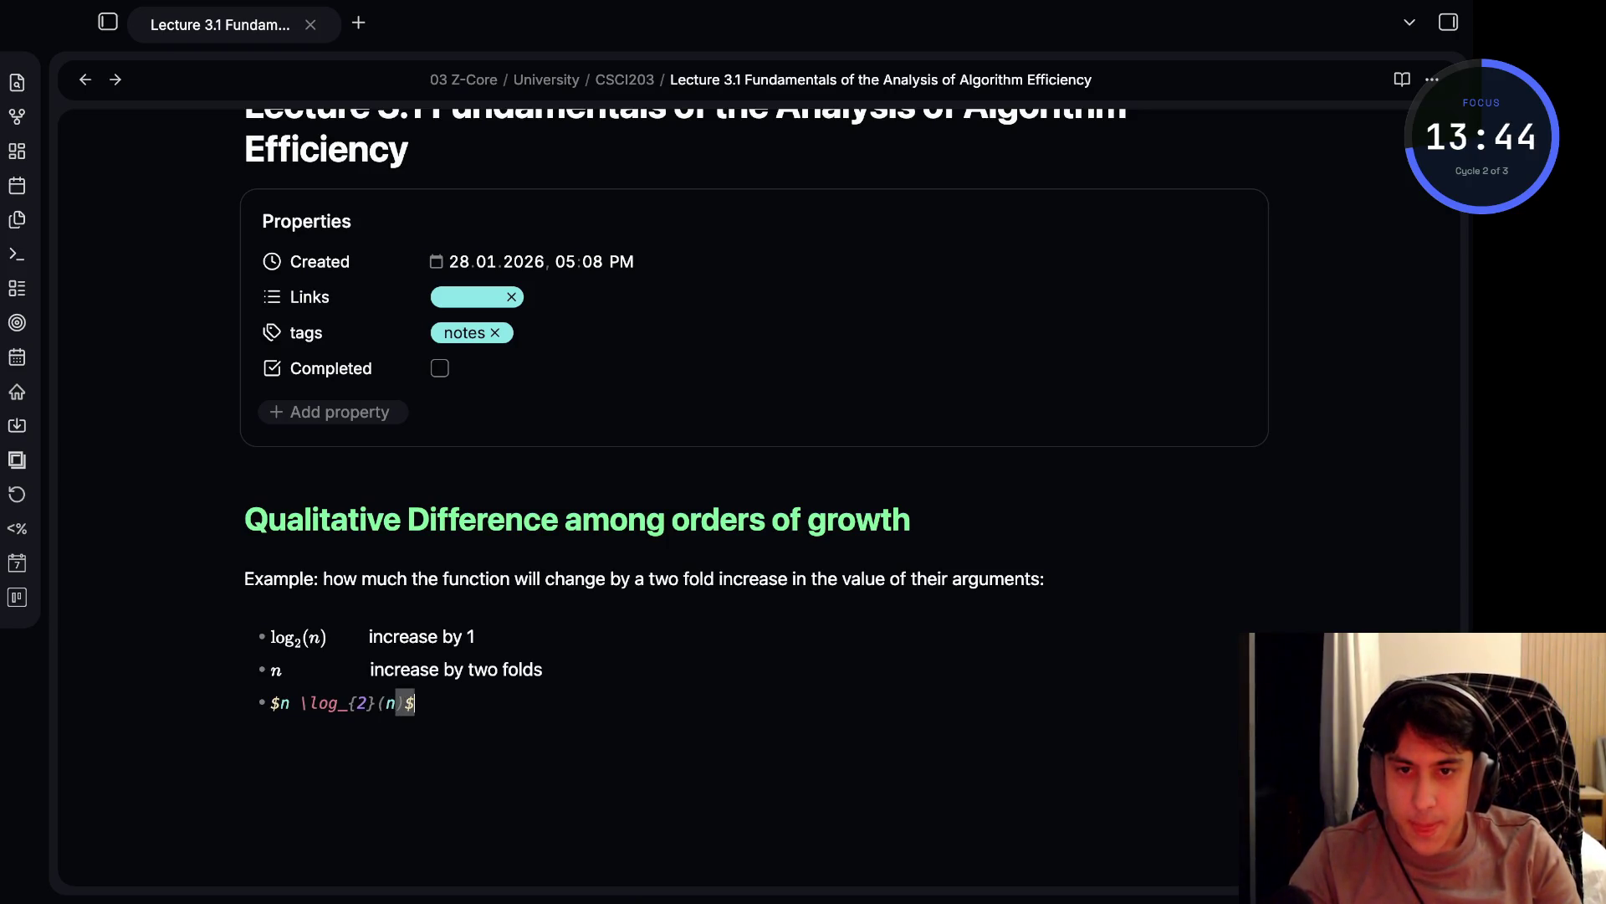
key("BackSpace")
key("BackSpace")
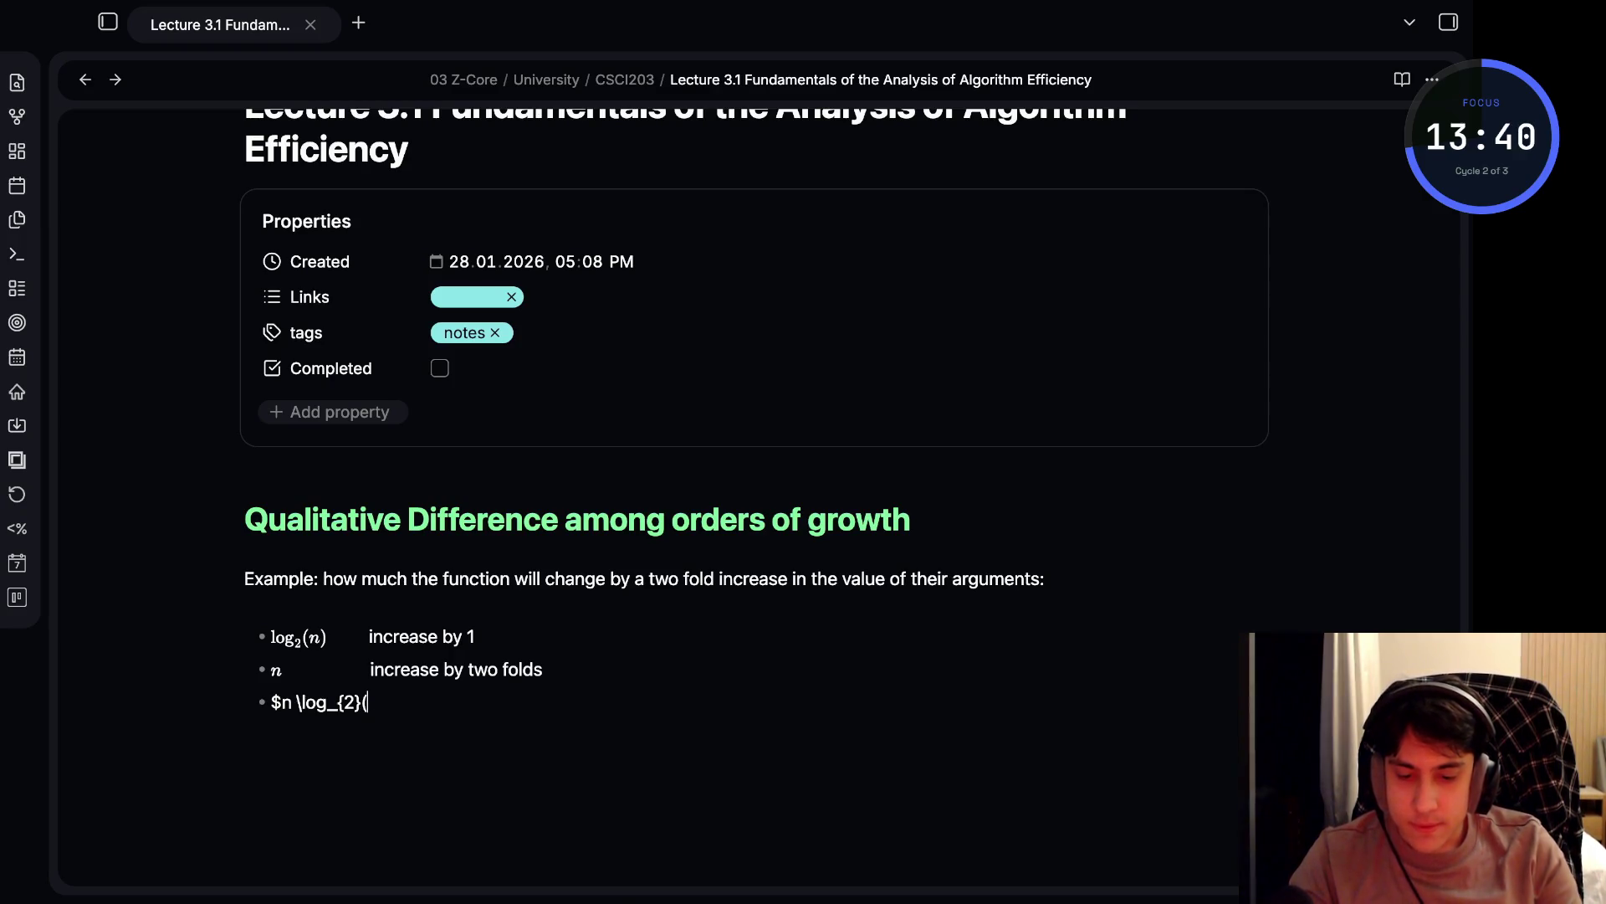
type("n)$")
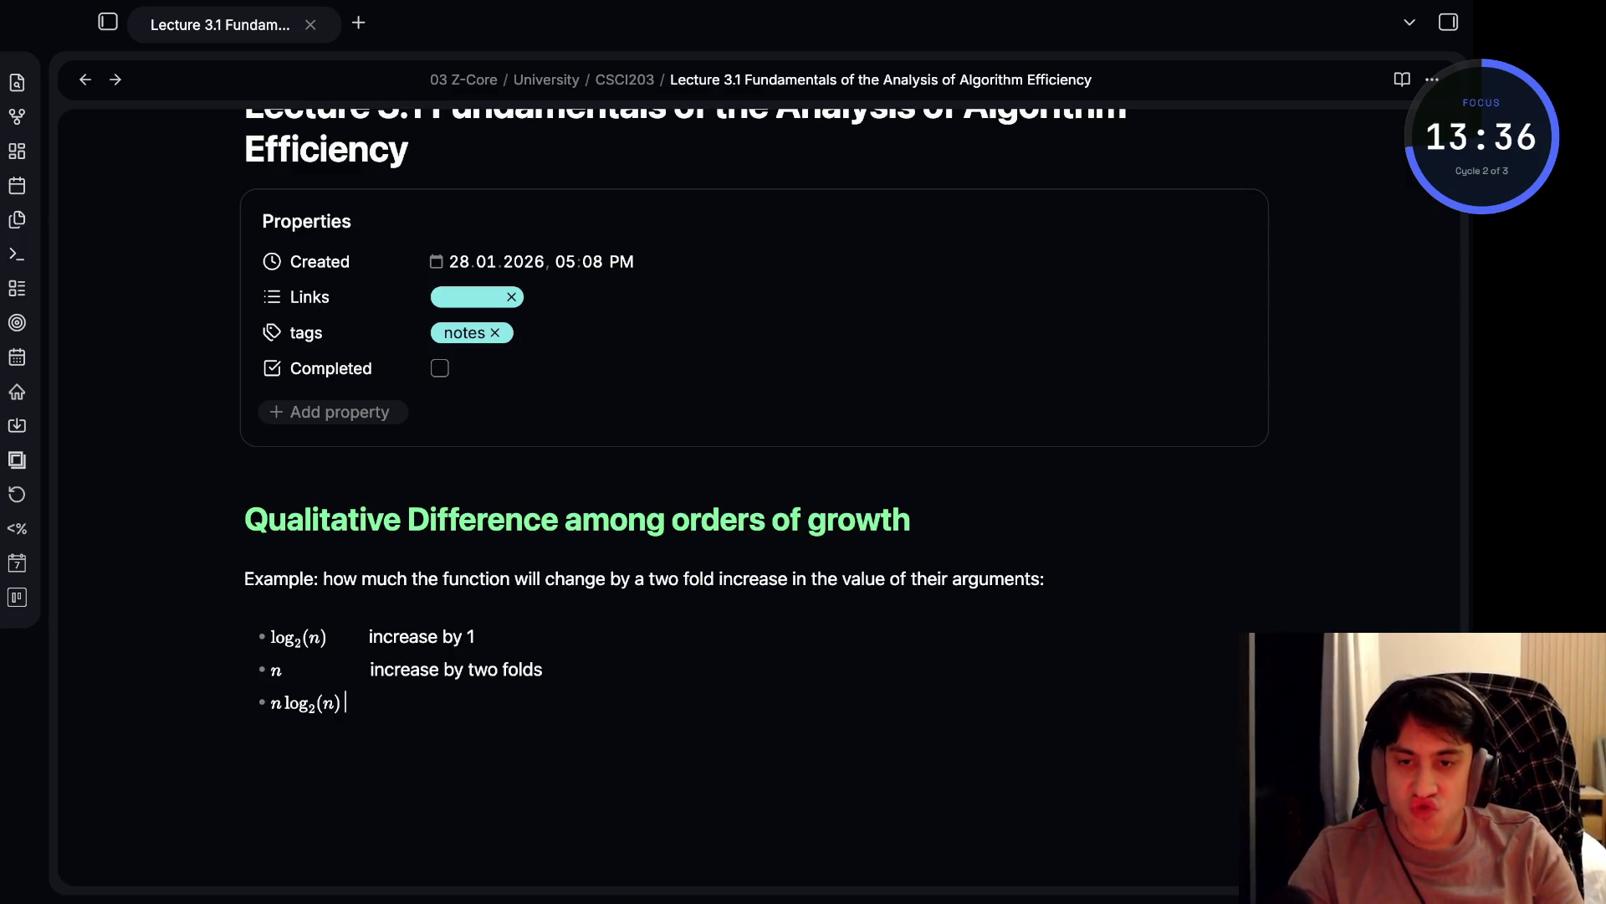
key("BackSpace")
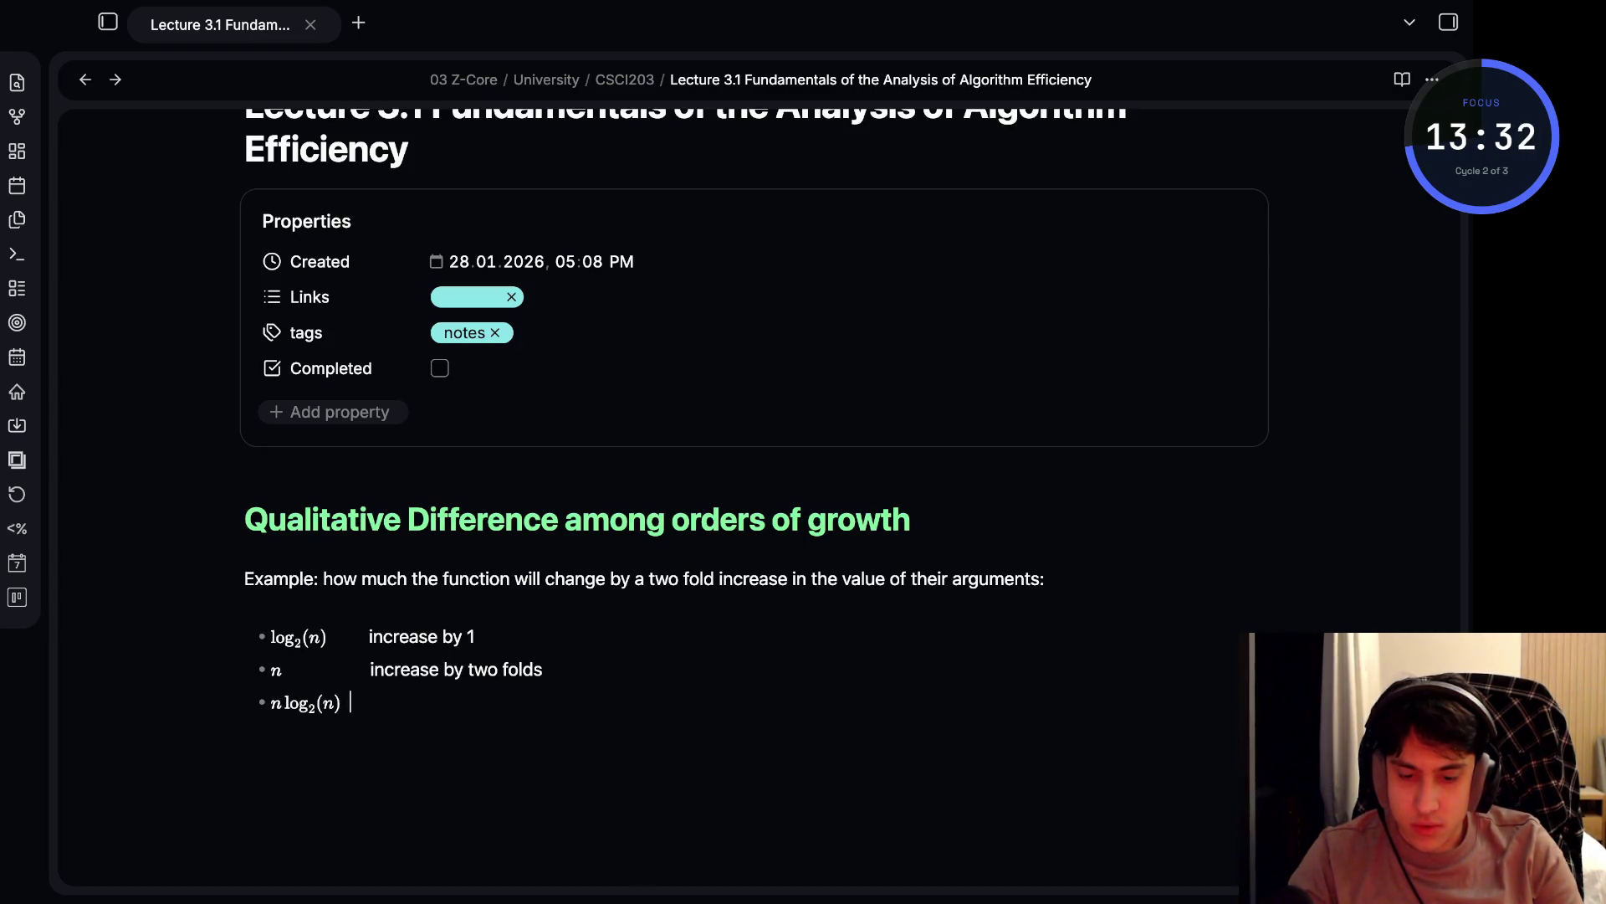
type("i")
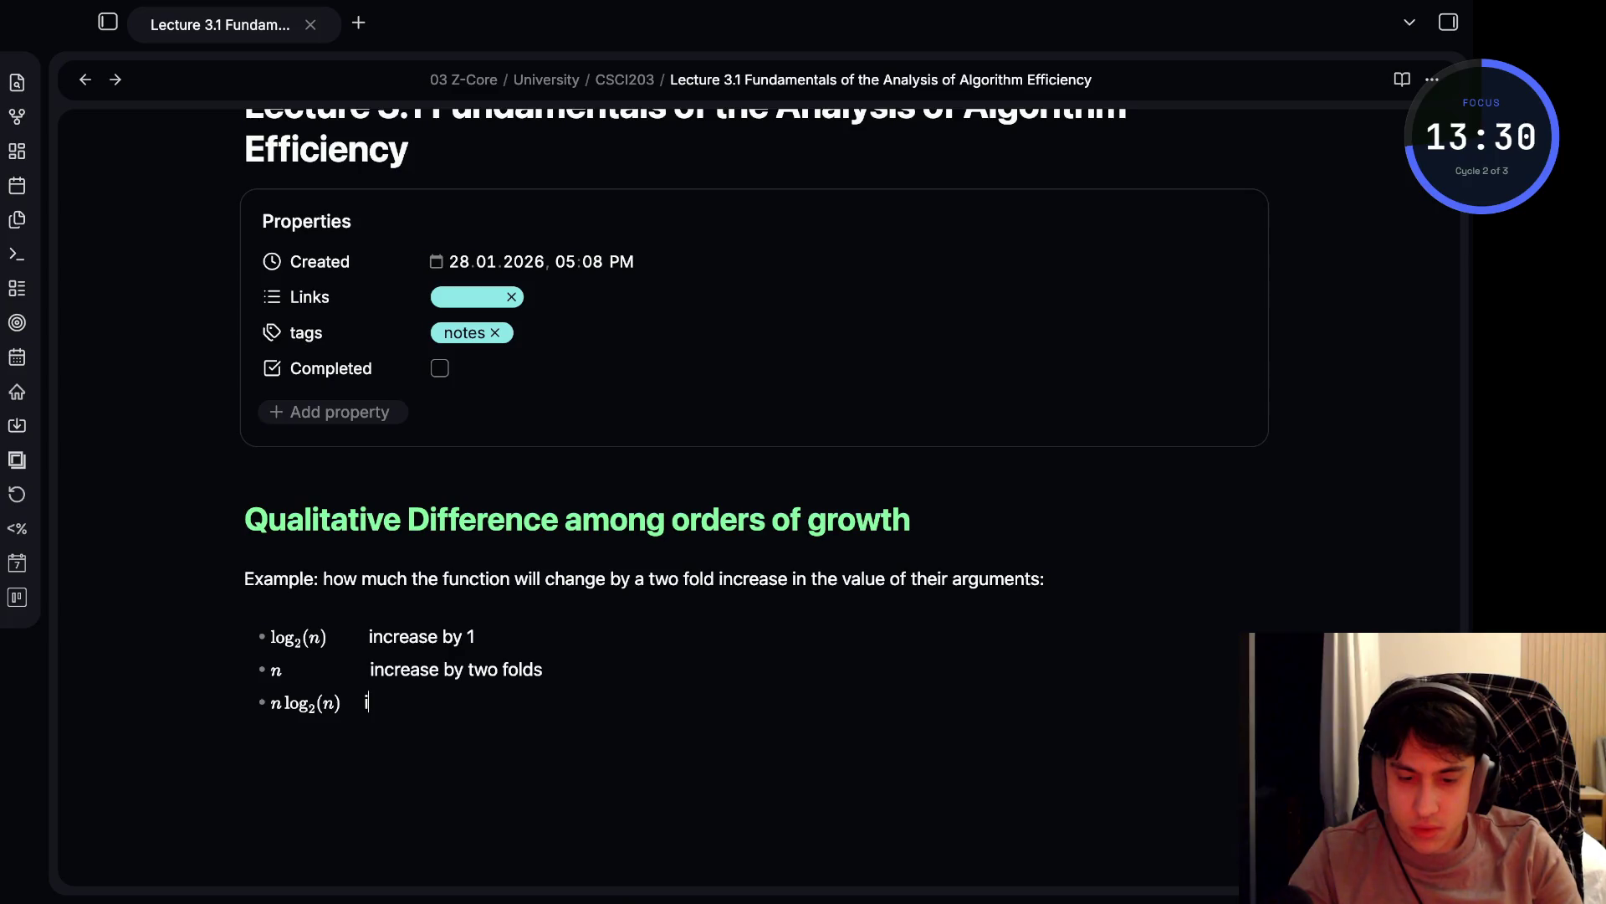
type("incr")
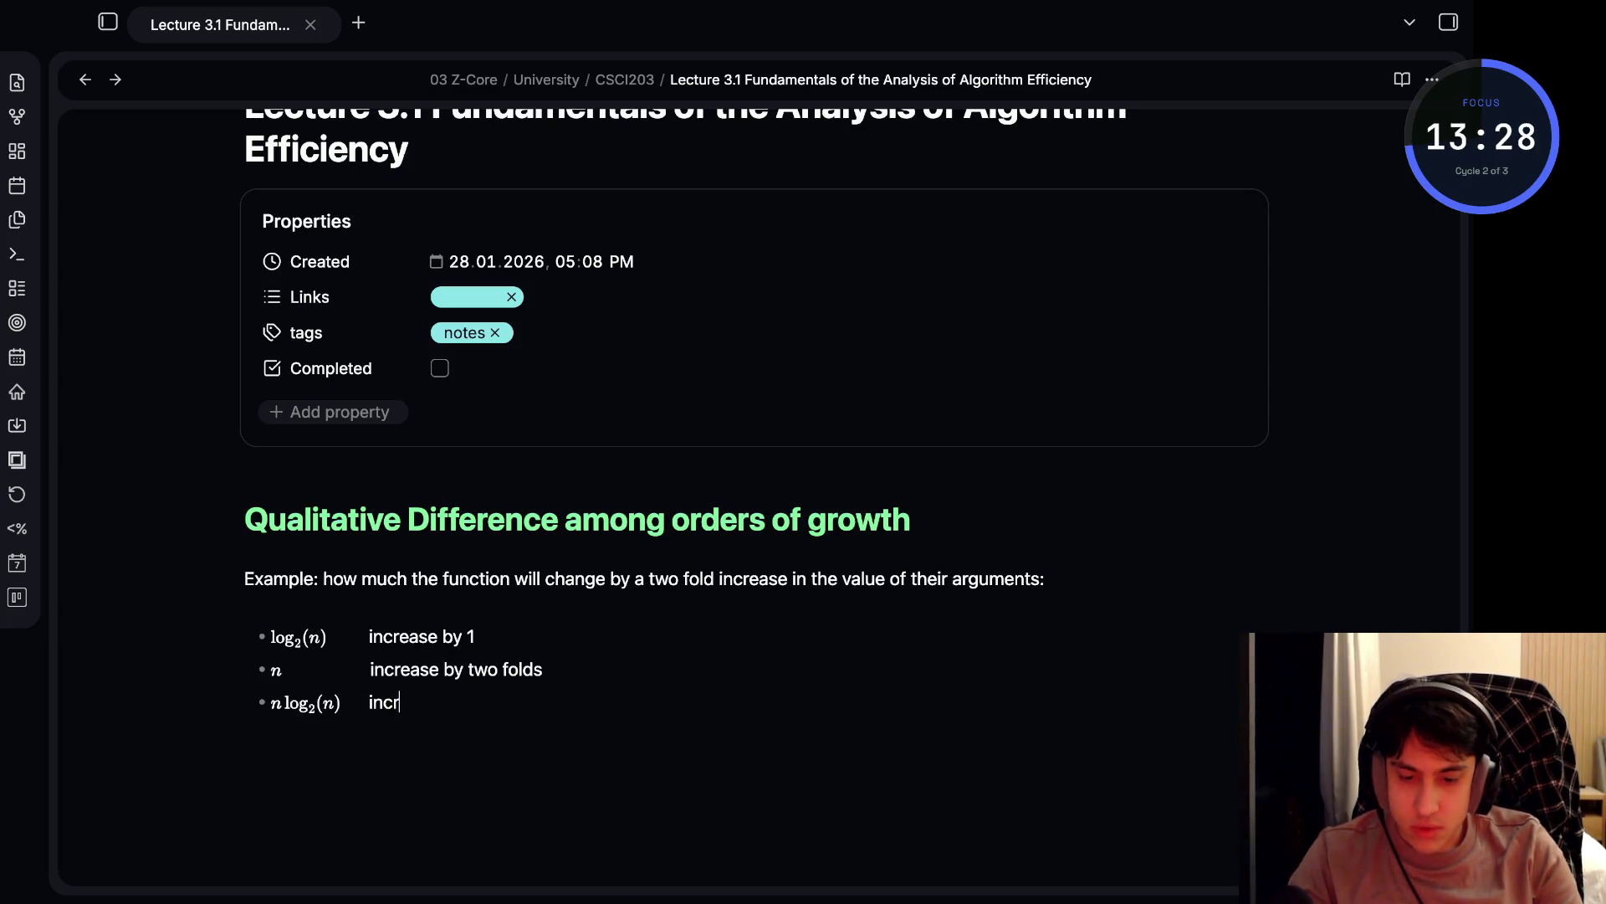
type("ease")
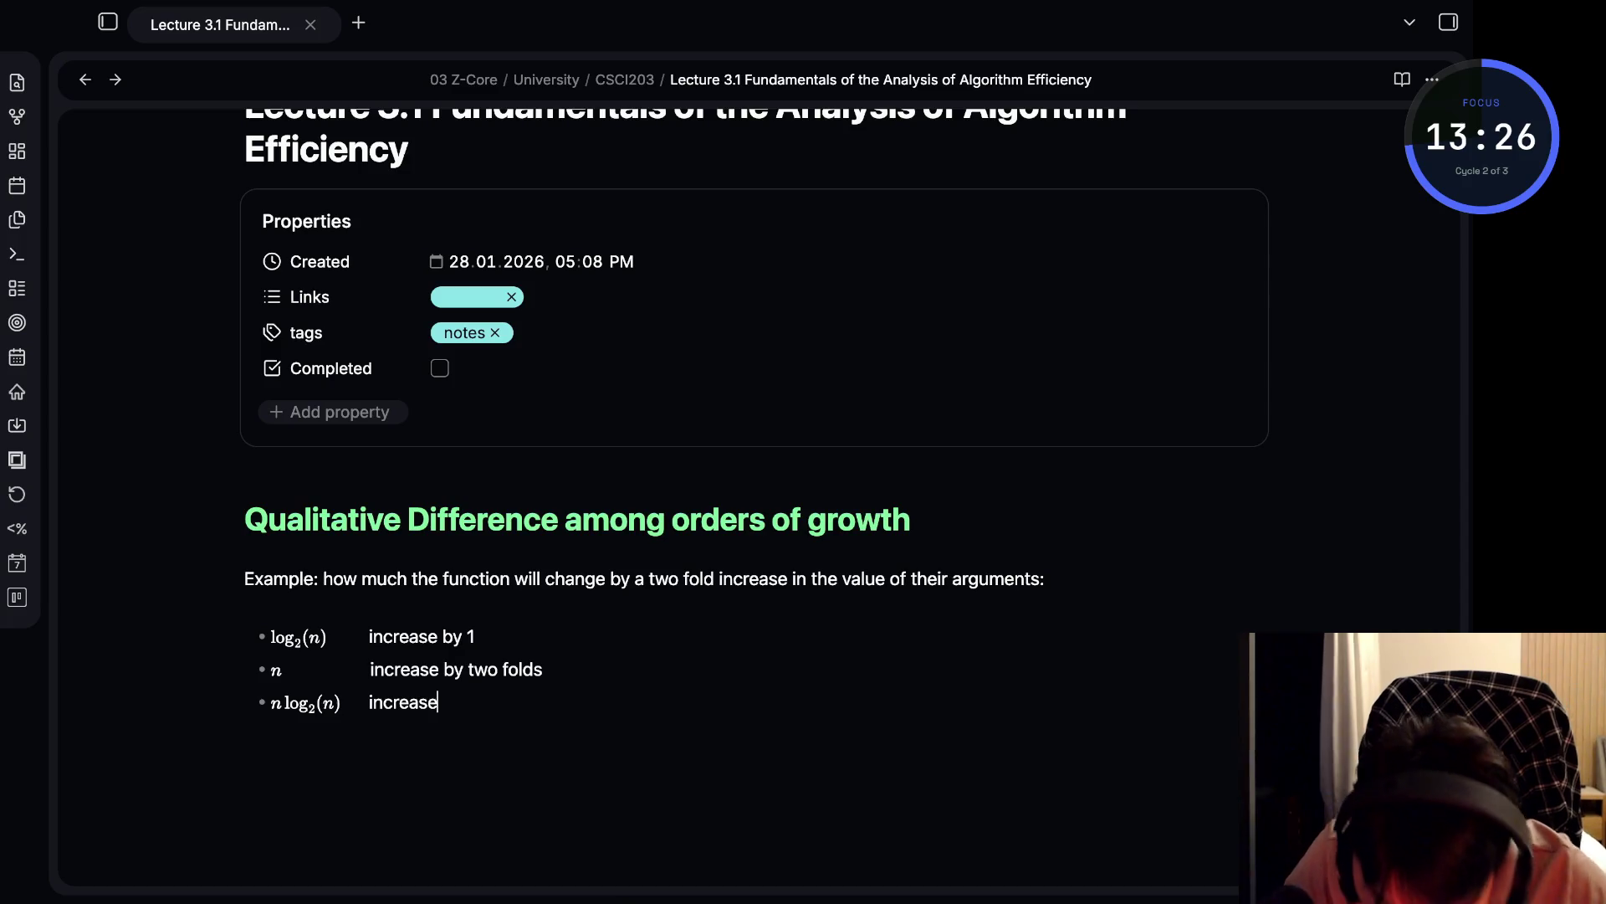
left_click(369, 702)
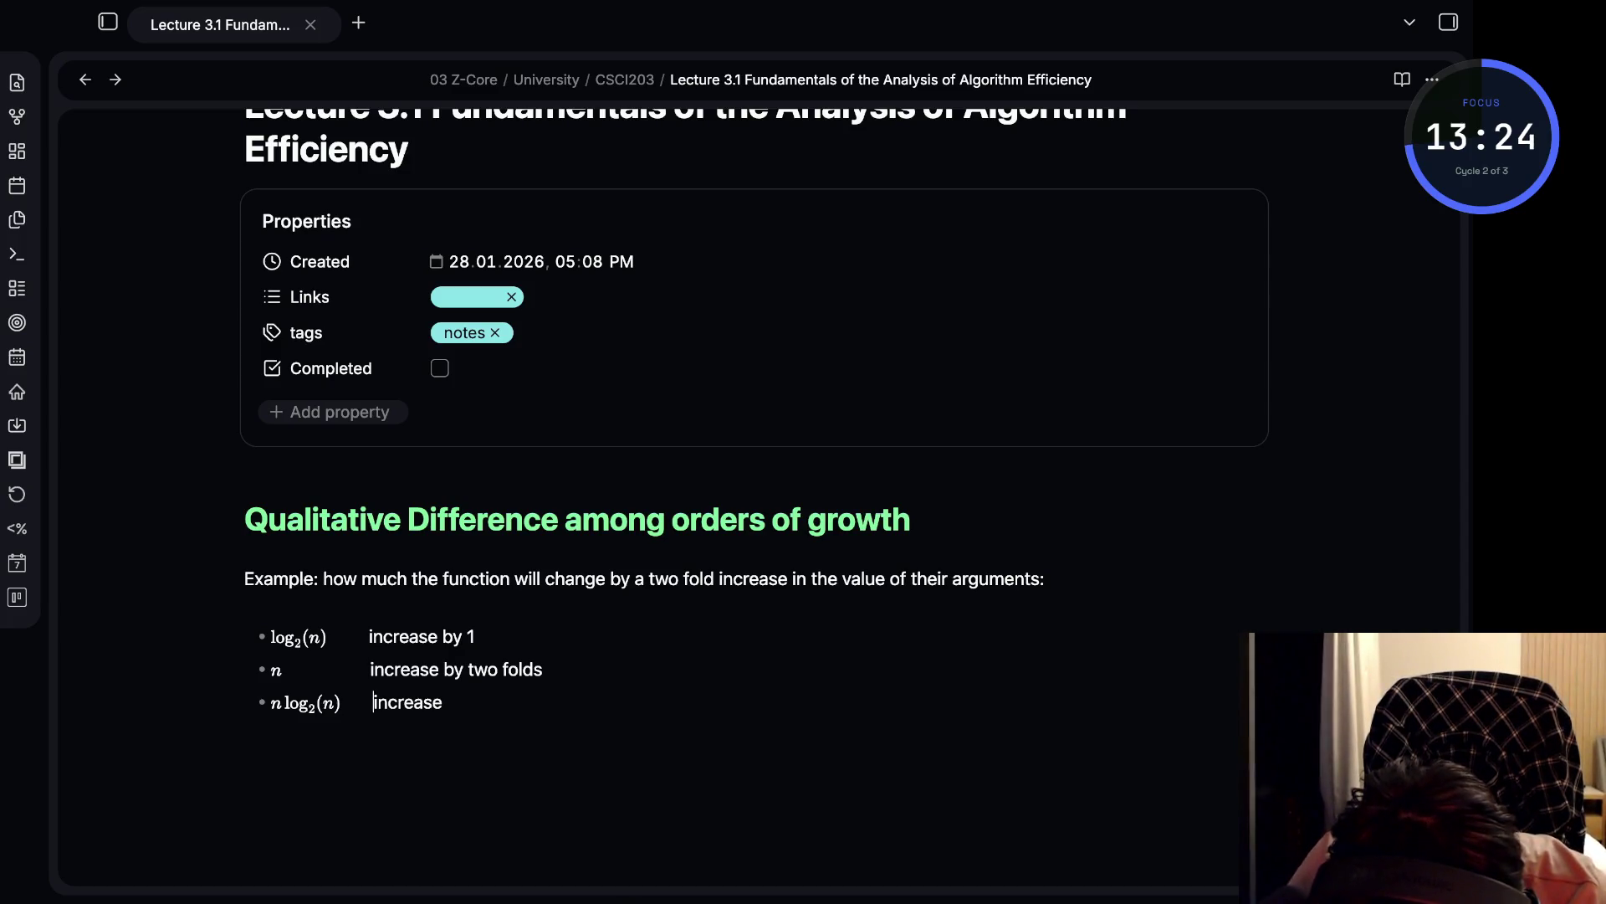
key("BackSpace")
left_click(370, 669)
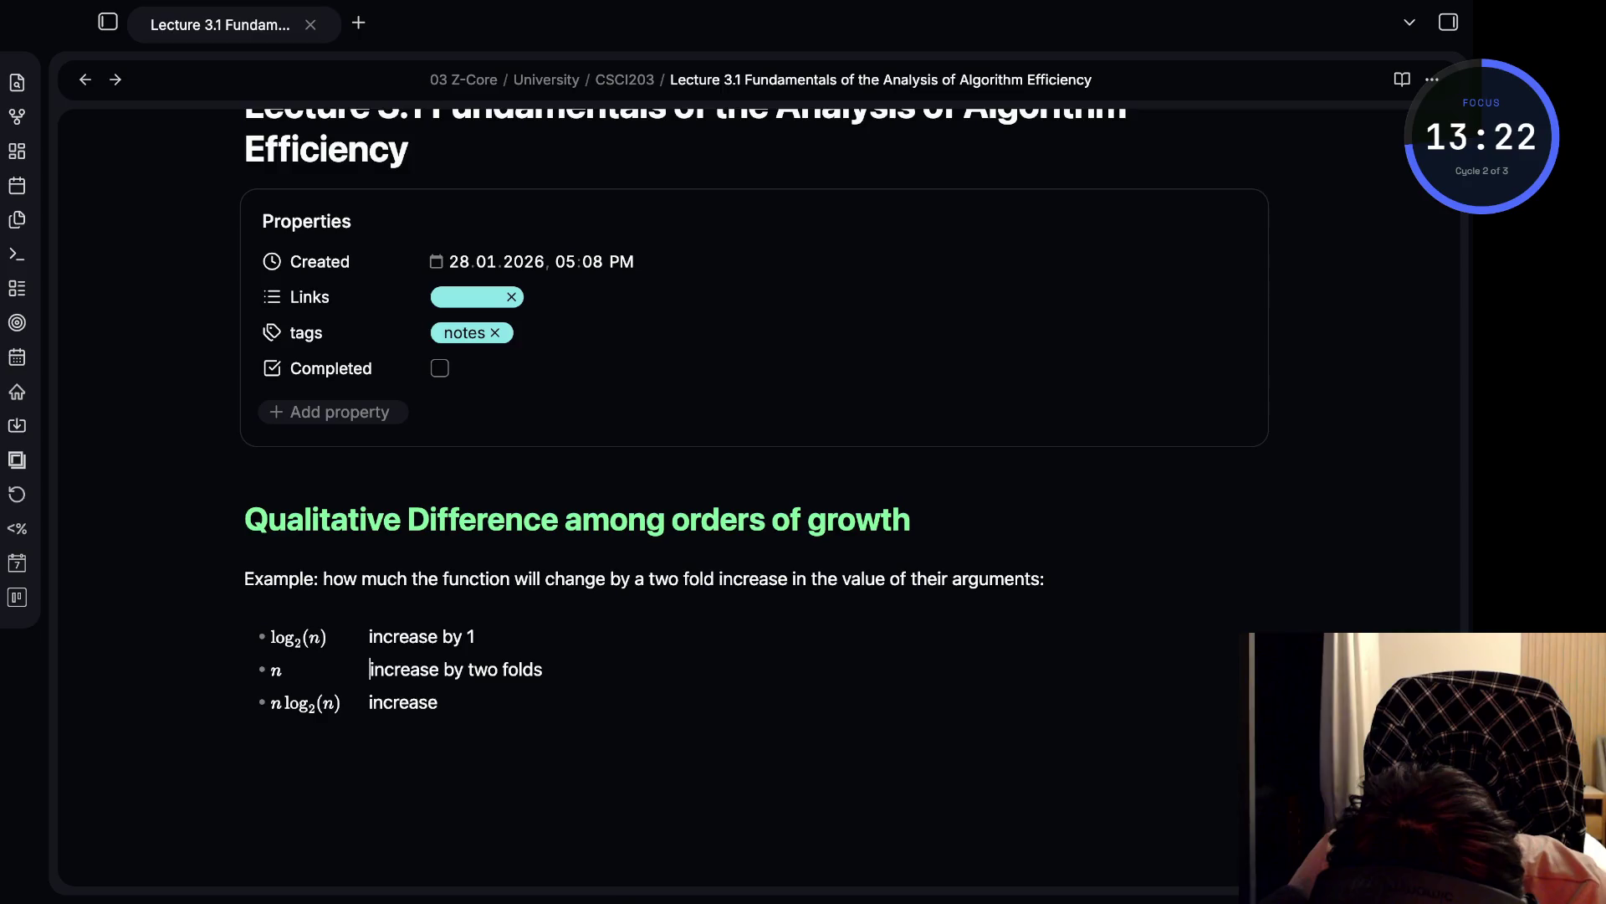
left_click(439, 702)
type("by")
key("BackSpace")
key("BackSpace")
key("BackSpace")
key("BackSpace")
key("BackSpace")
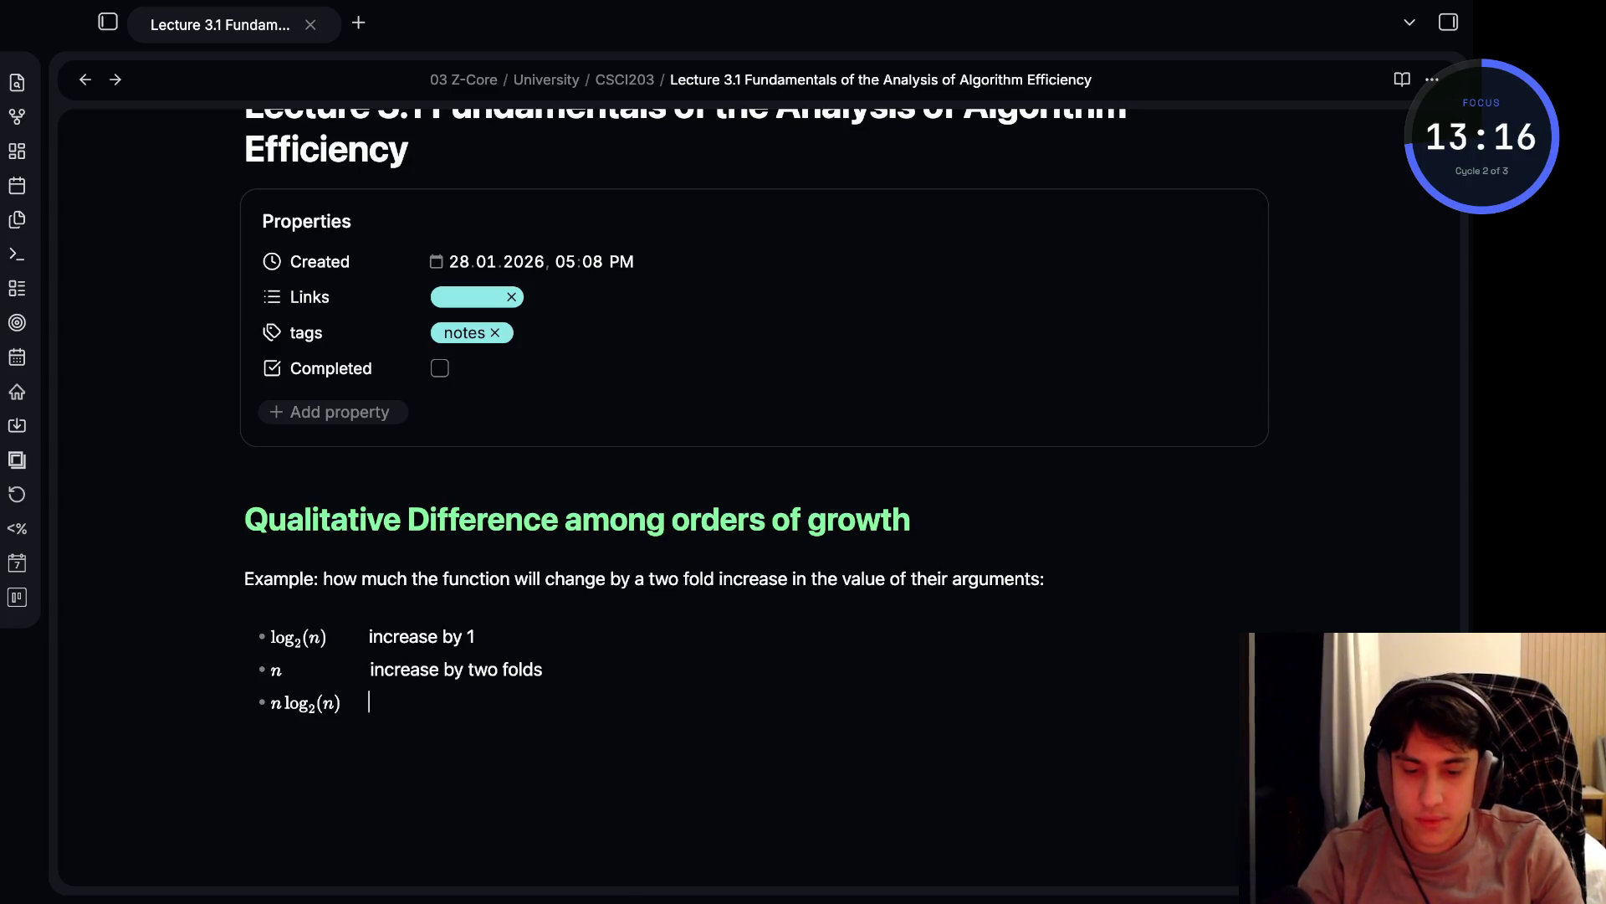
type("slight")
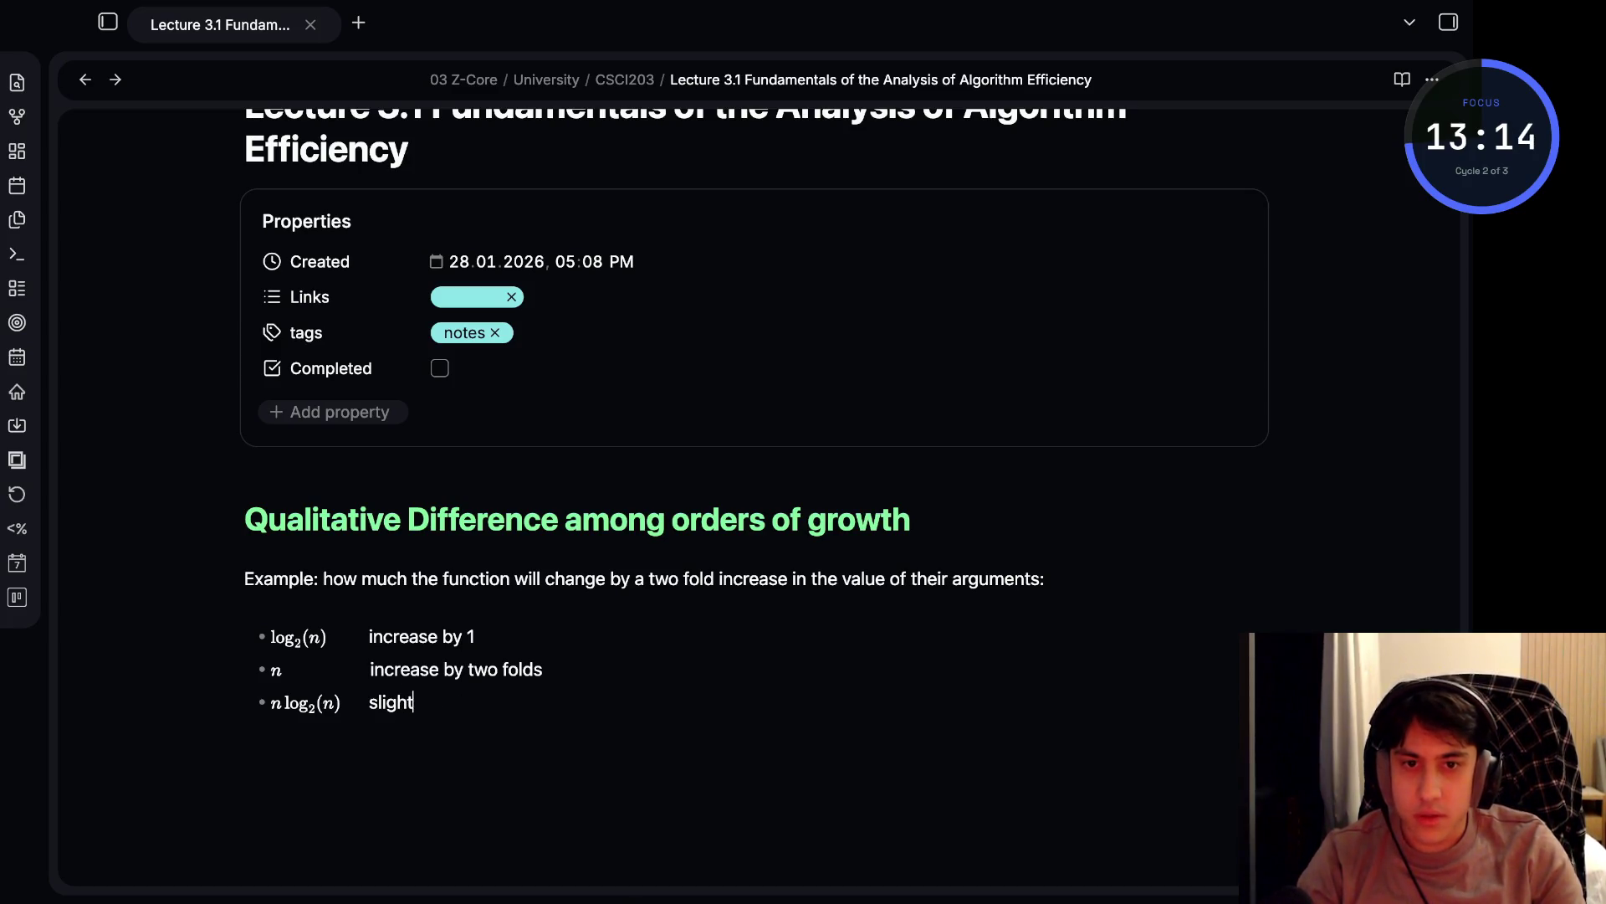
type("ly more than two ")
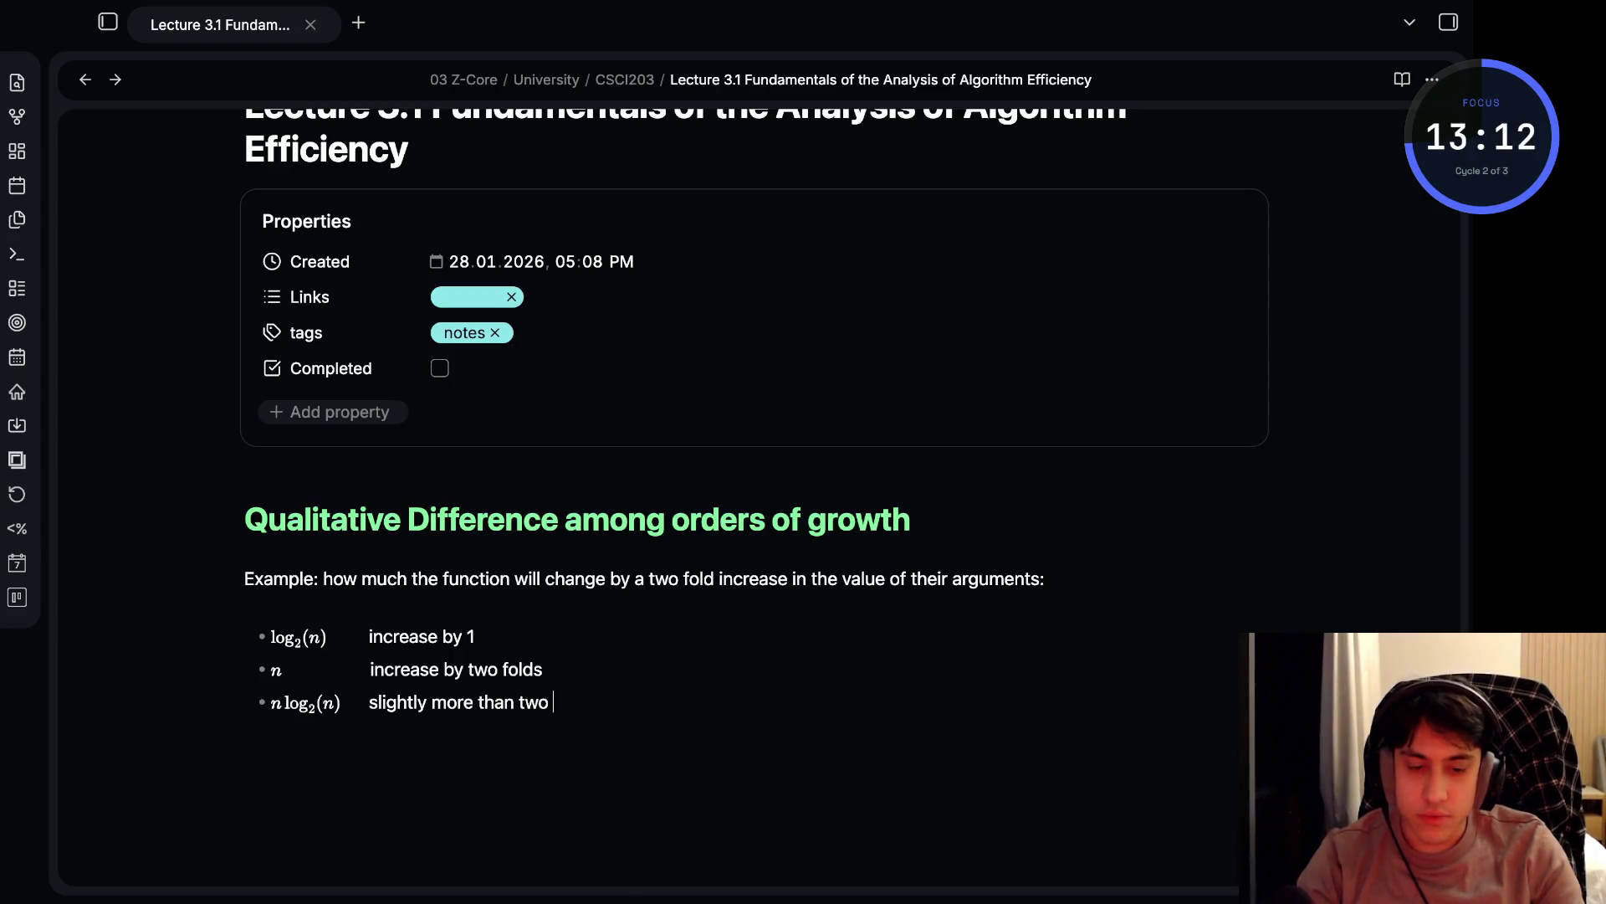
type("folds")
key("Return")
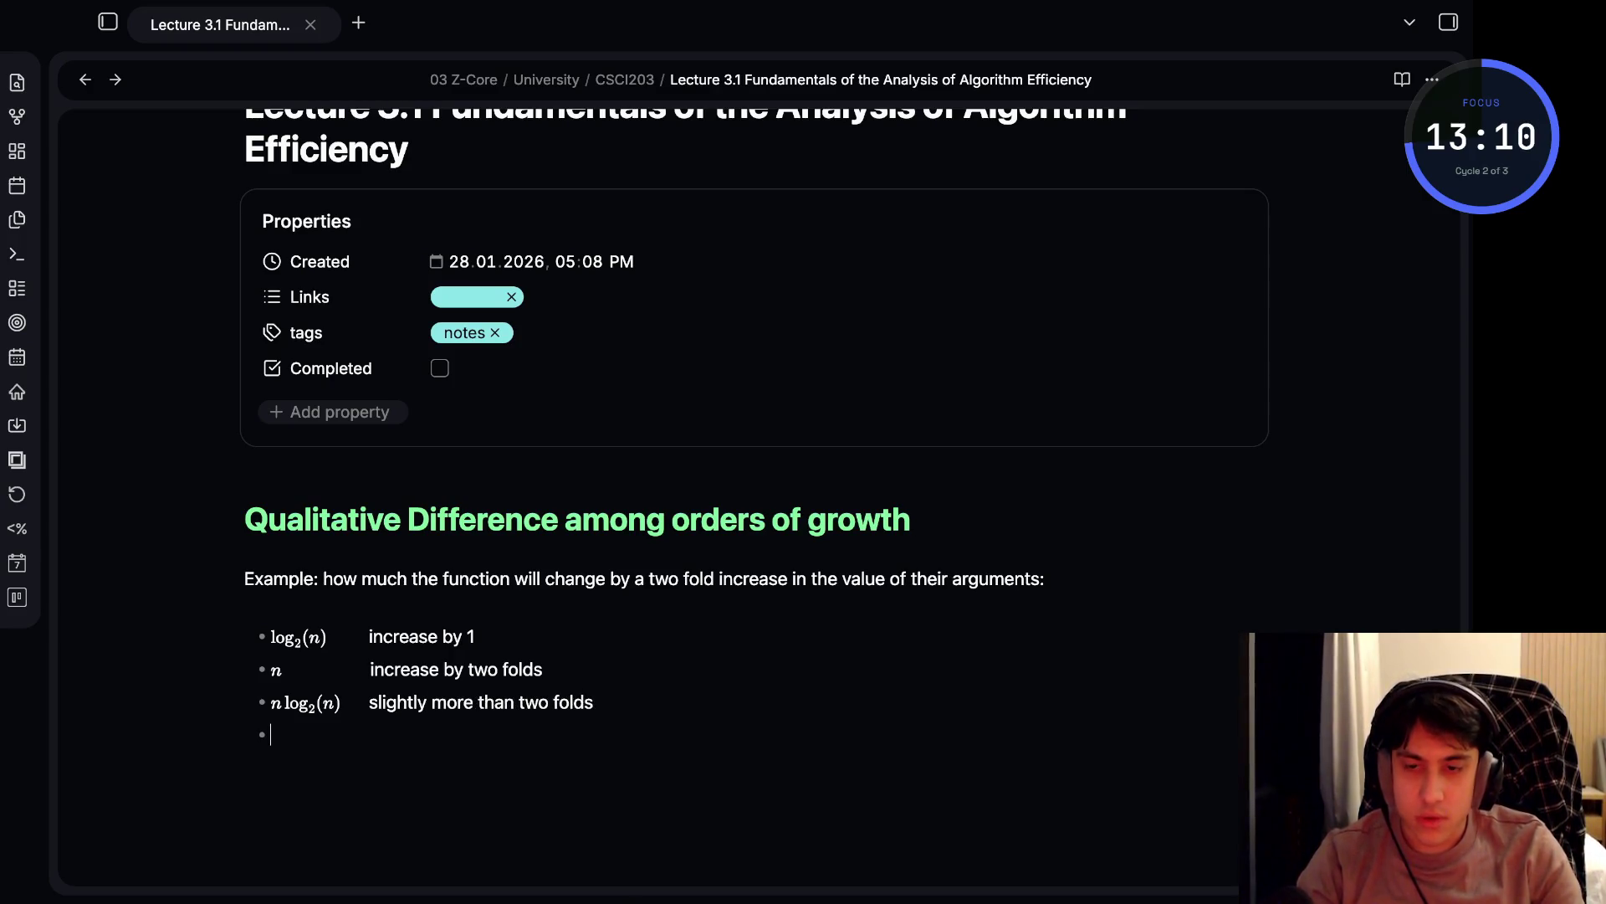
- Enter $n^{2}$ and $n^3$ as two separate inline math expressions on the fourth bullet
type("/$n")
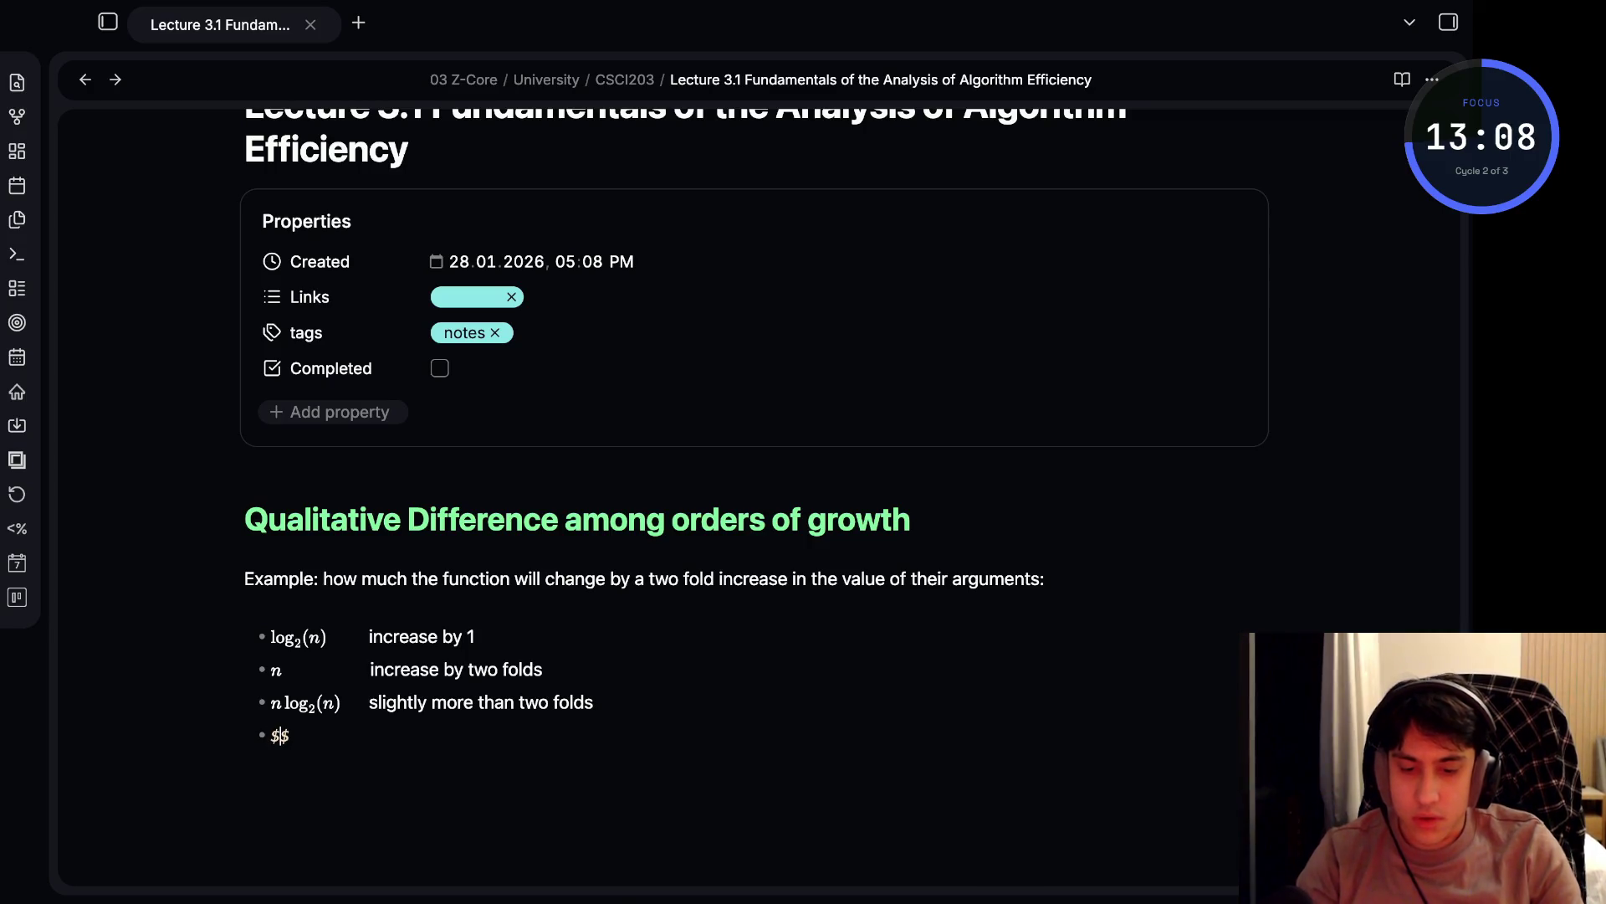
type("^2")
key("BackSpace")
type("{2}and n&")
key("BackSpace")
type("^3$")
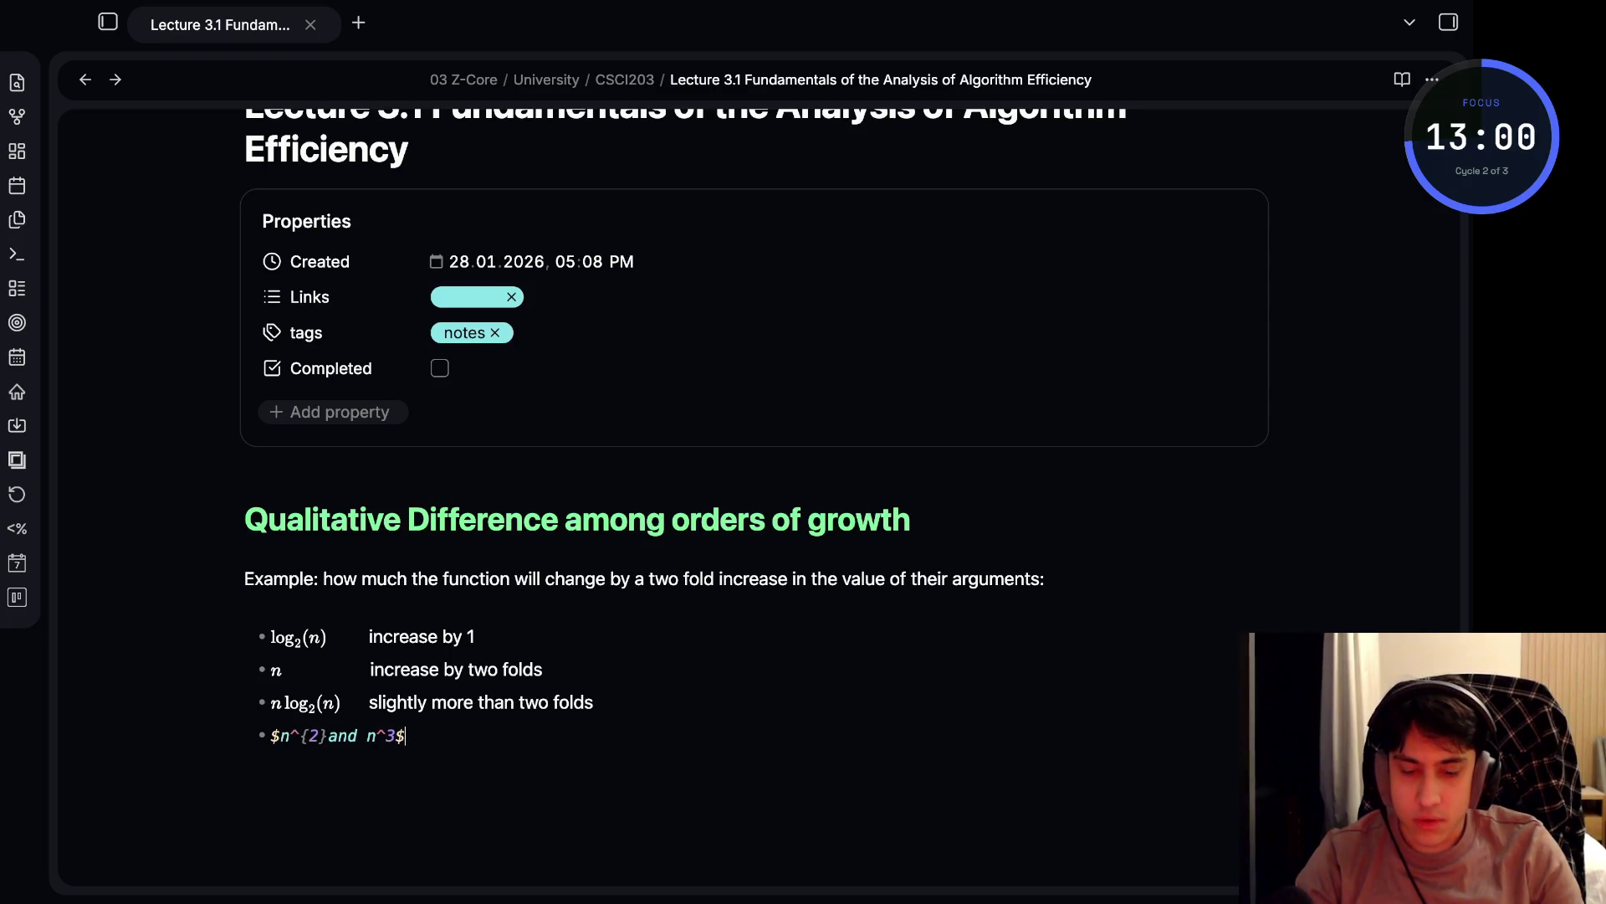
key("BackSpace")
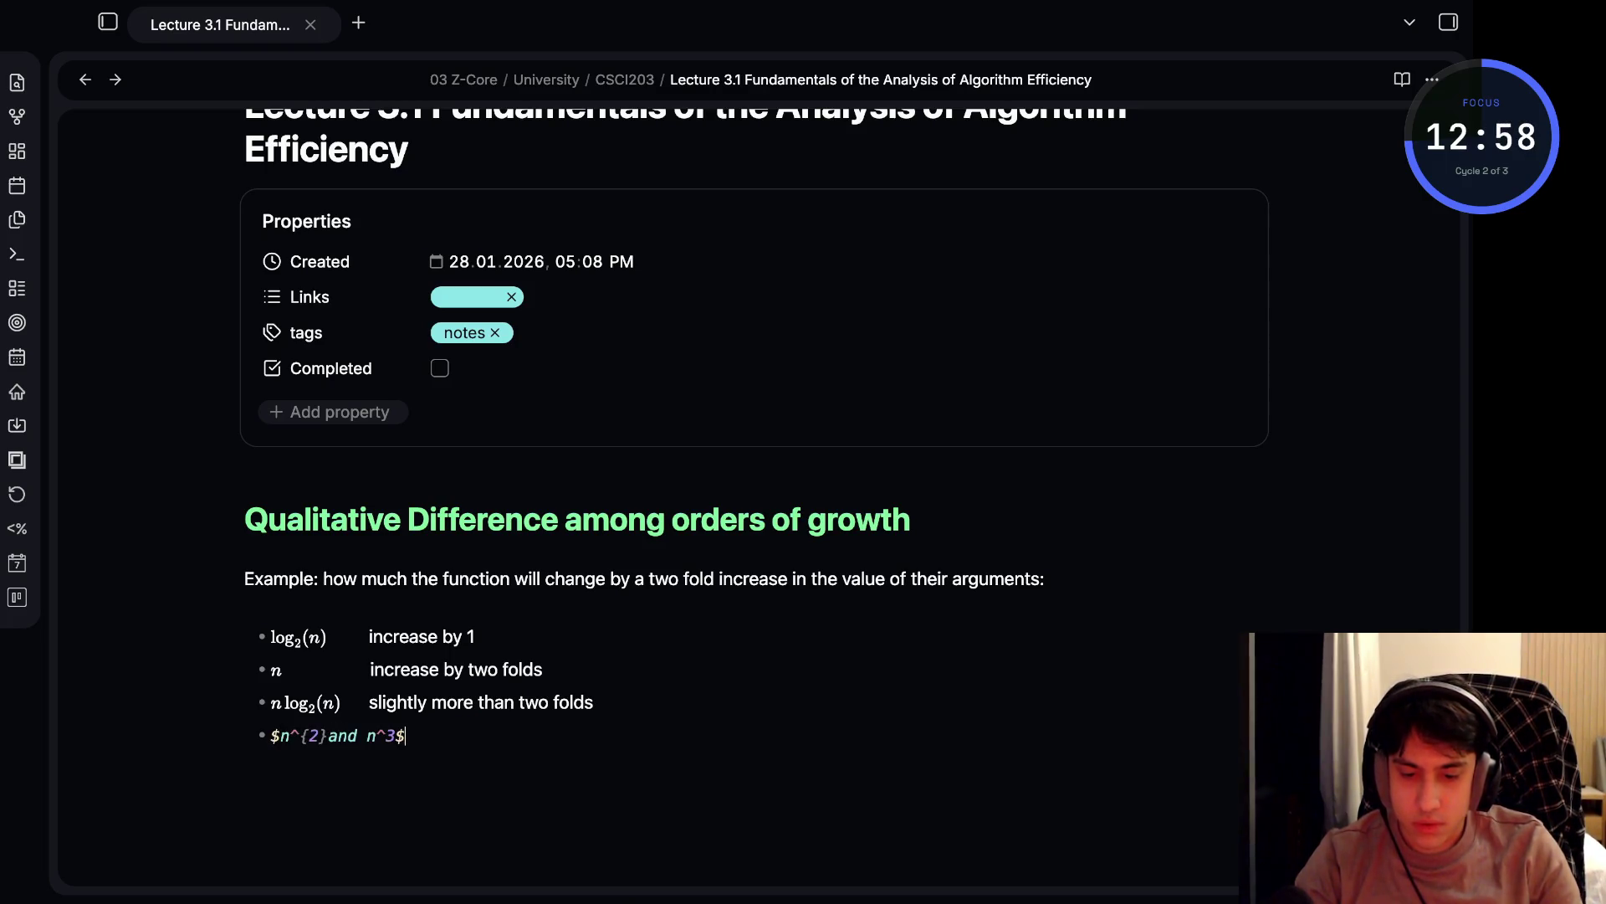
left_click(385, 736)
left_click(335, 735)
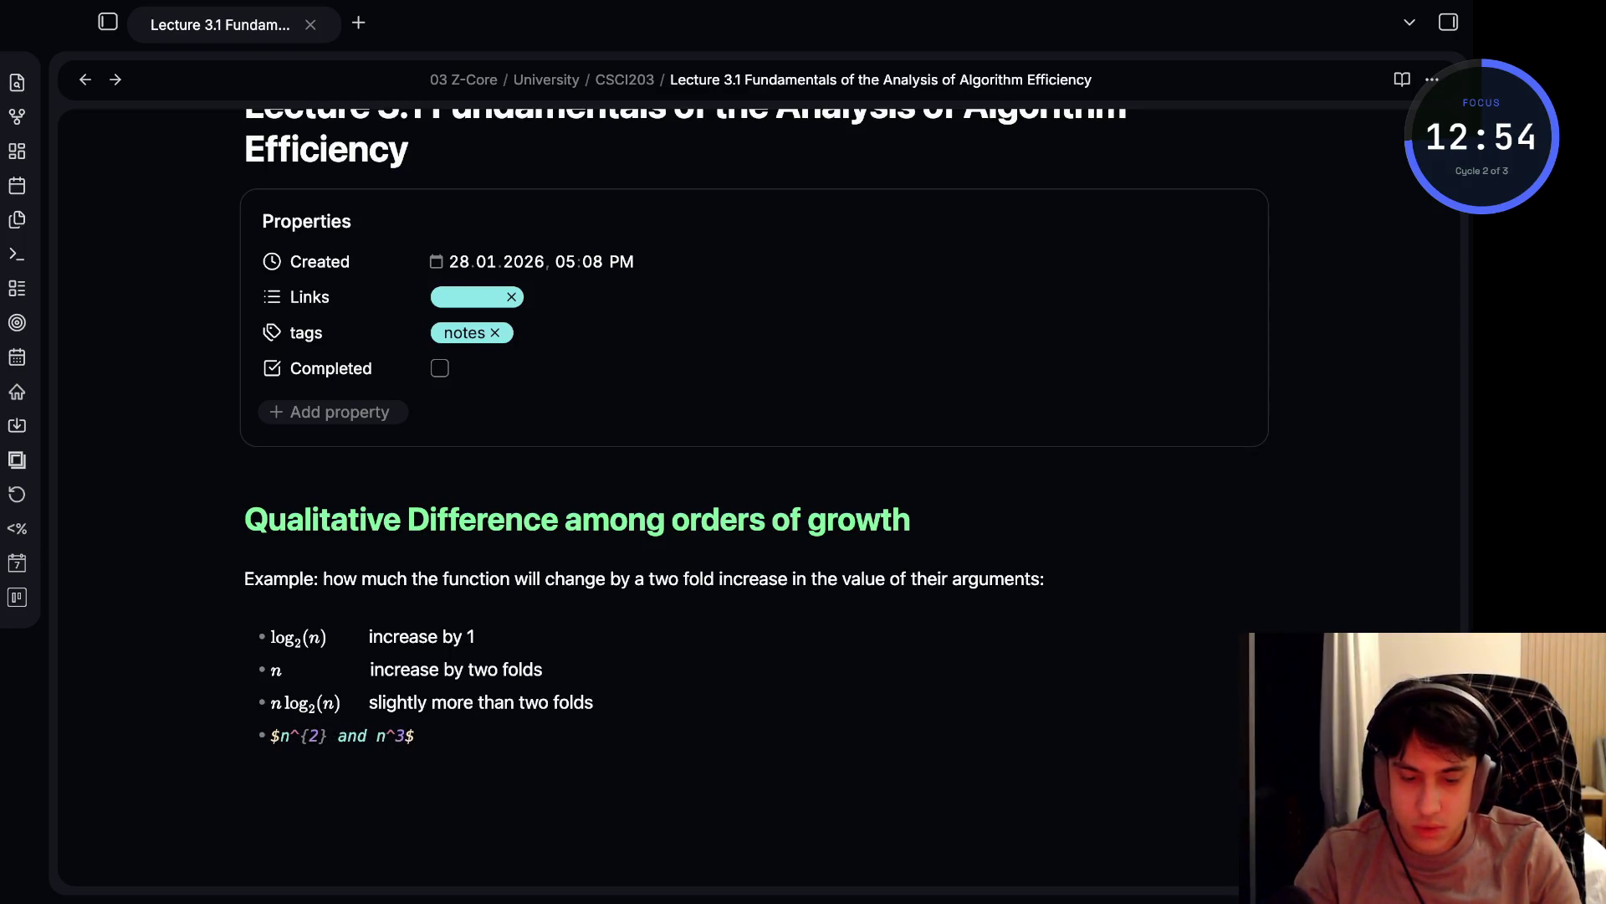
type("$")
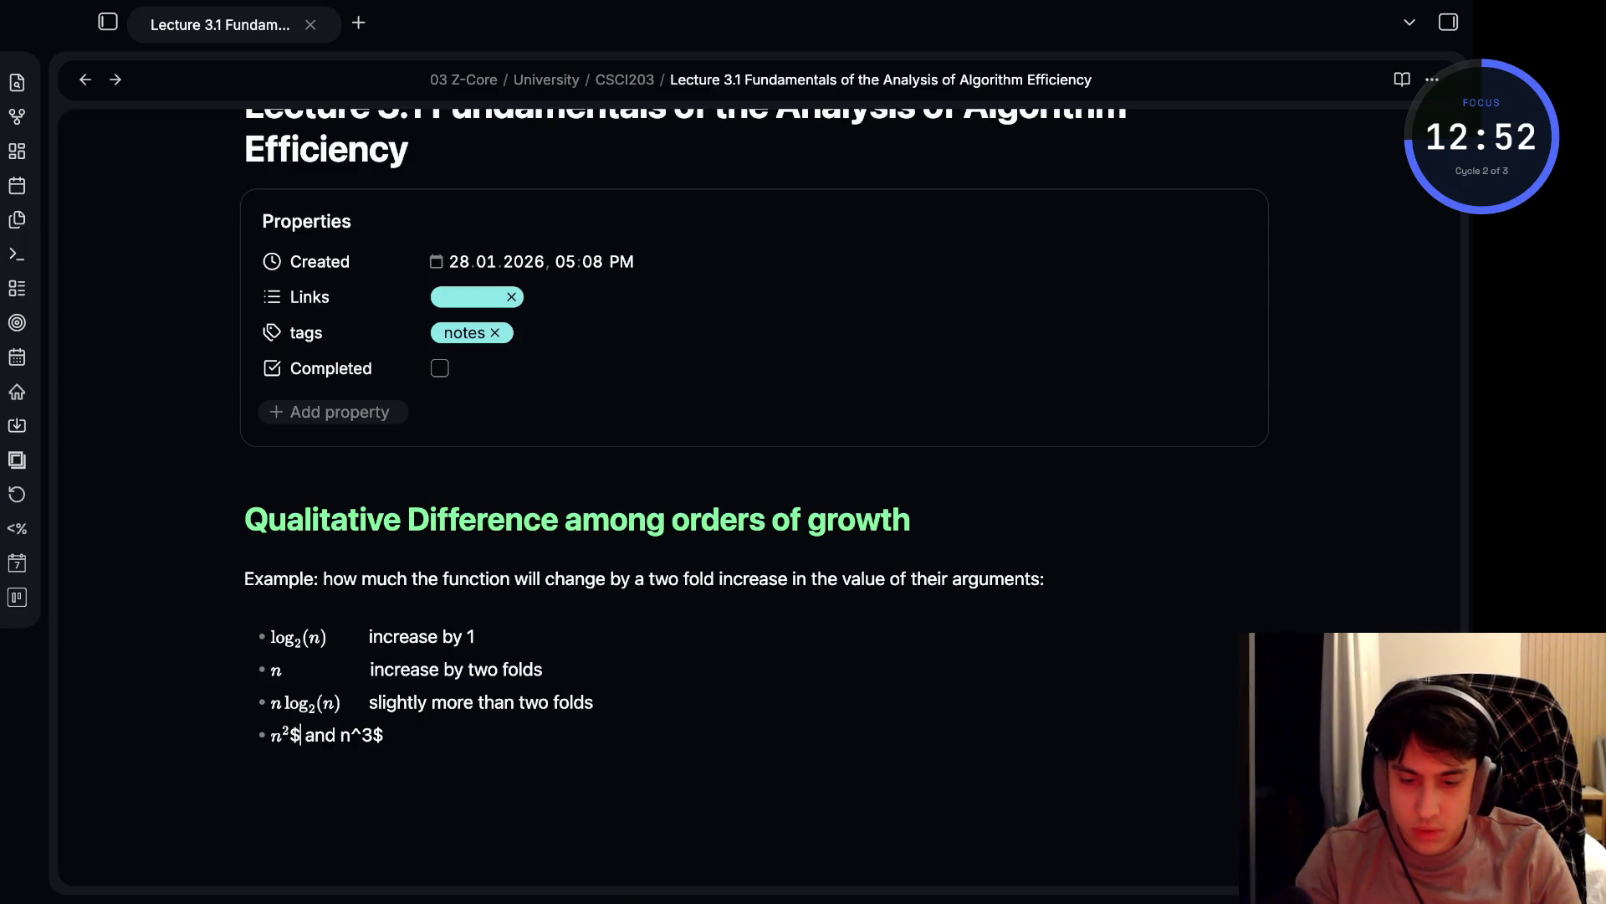
key("Left")
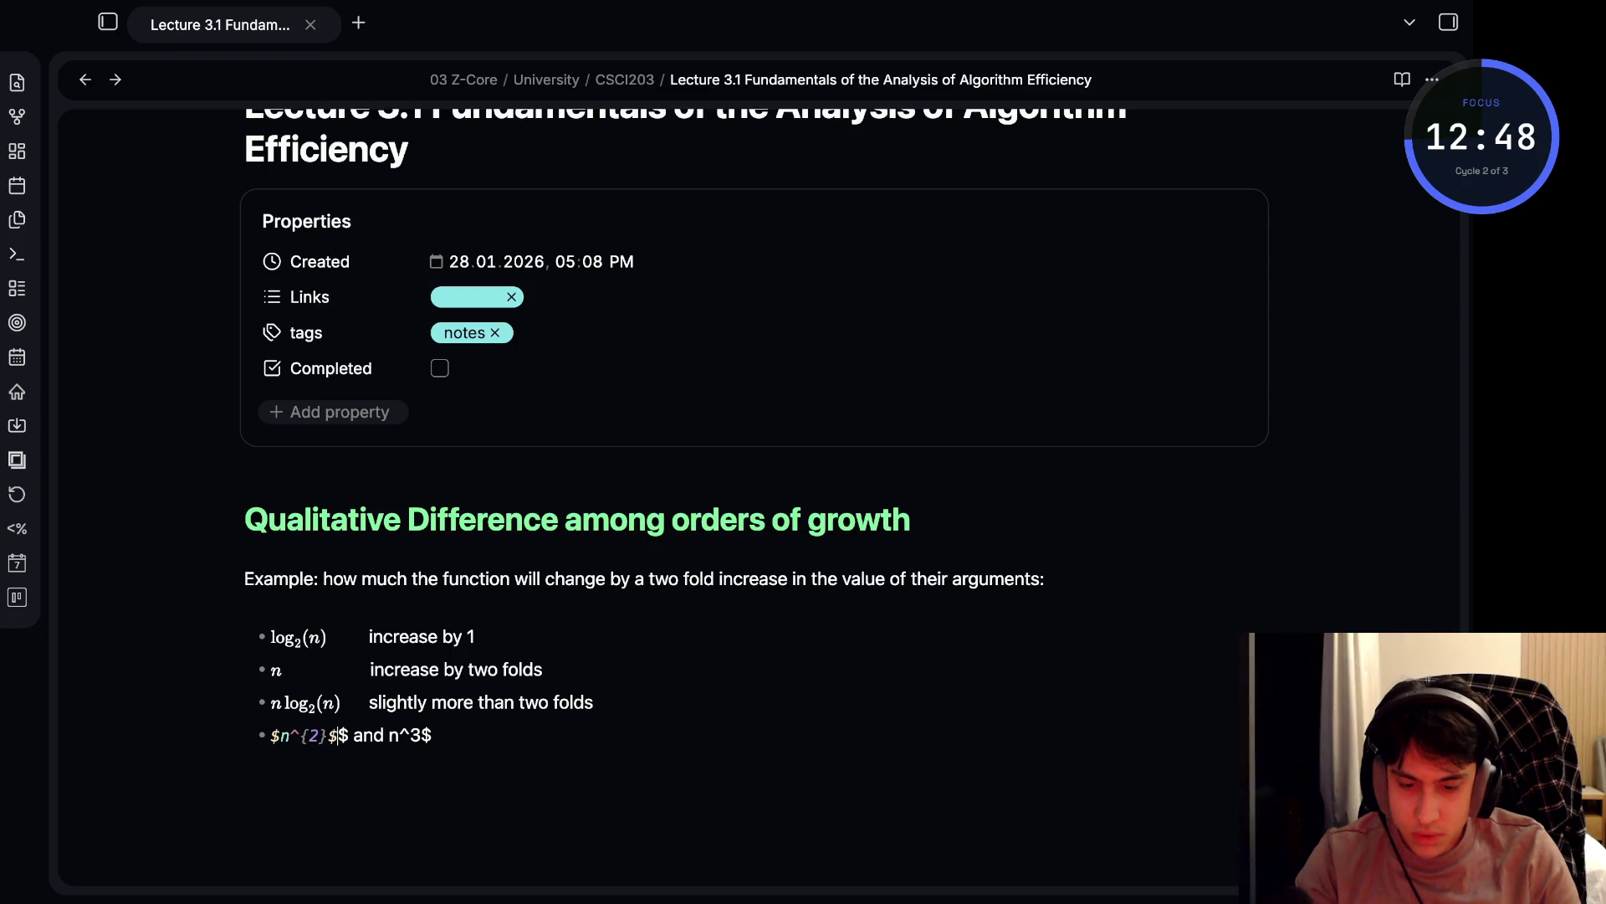
key("Right")
key("BackSpace")
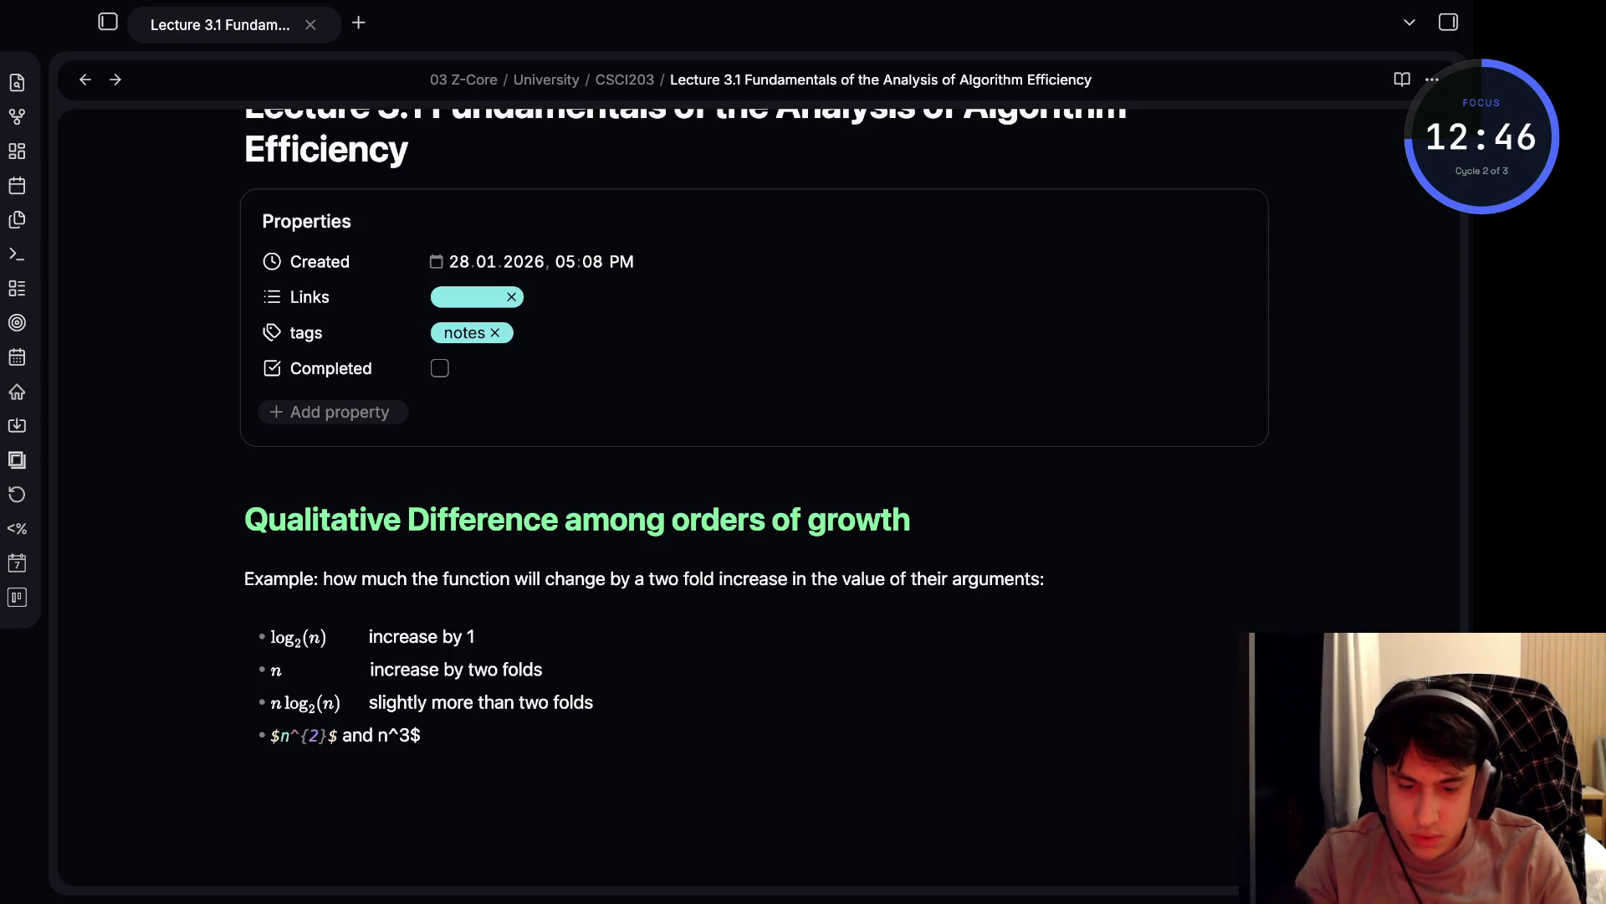
key("Right")
key("Left")
type("$")
left_click(245, 763)
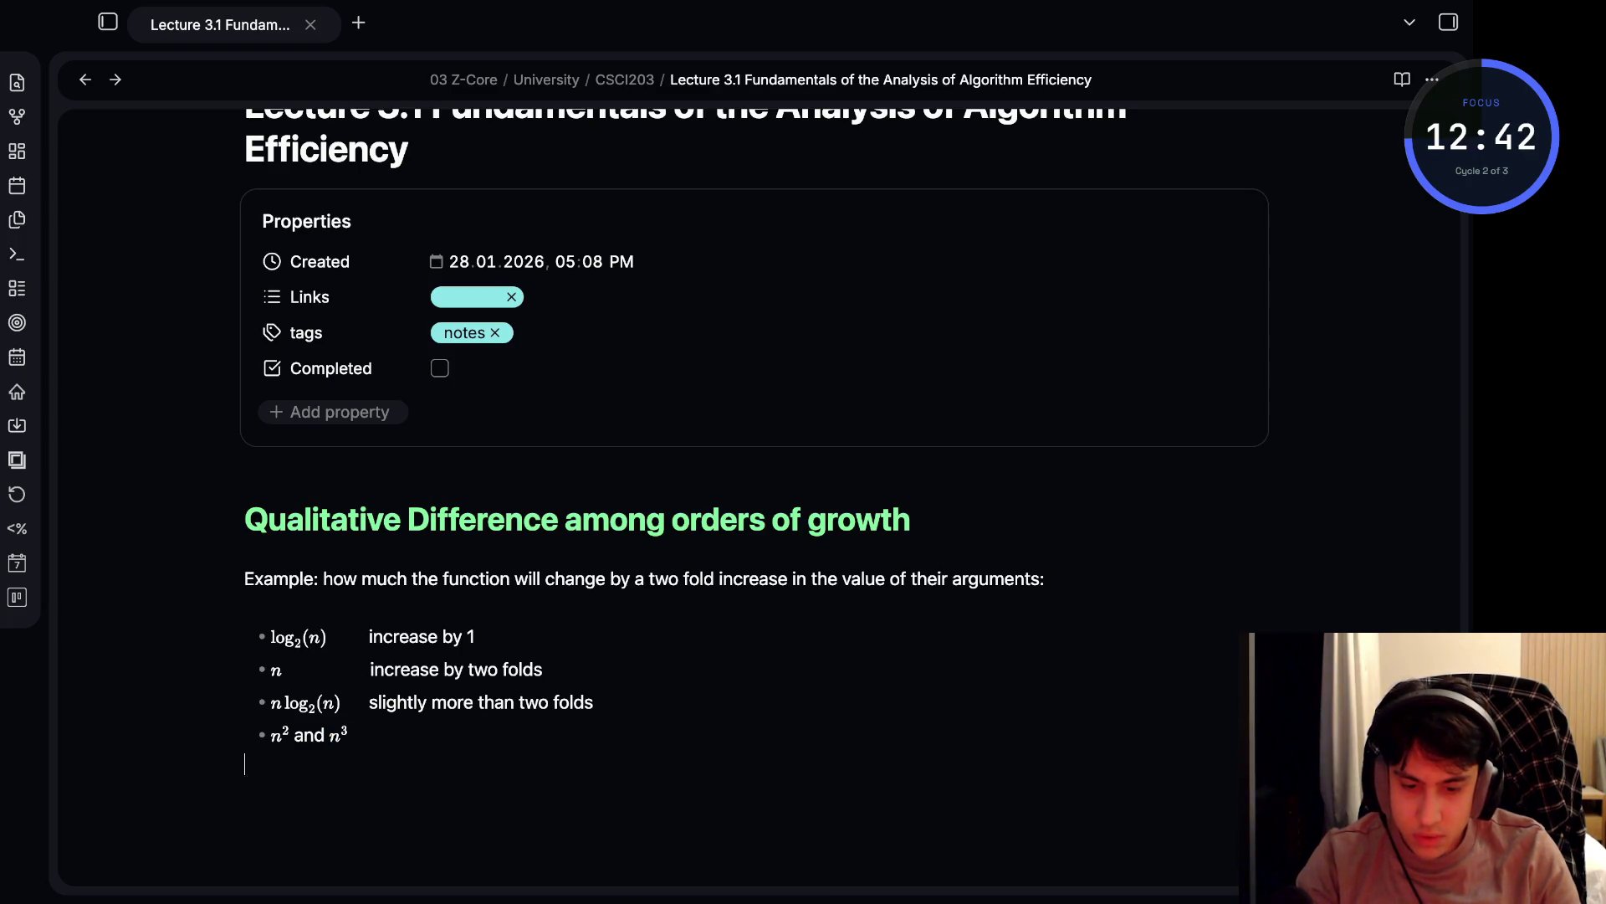
- Finish the fourth bullet with 'increase by 4 and 8' and start a new bullet
left_click(377, 735)
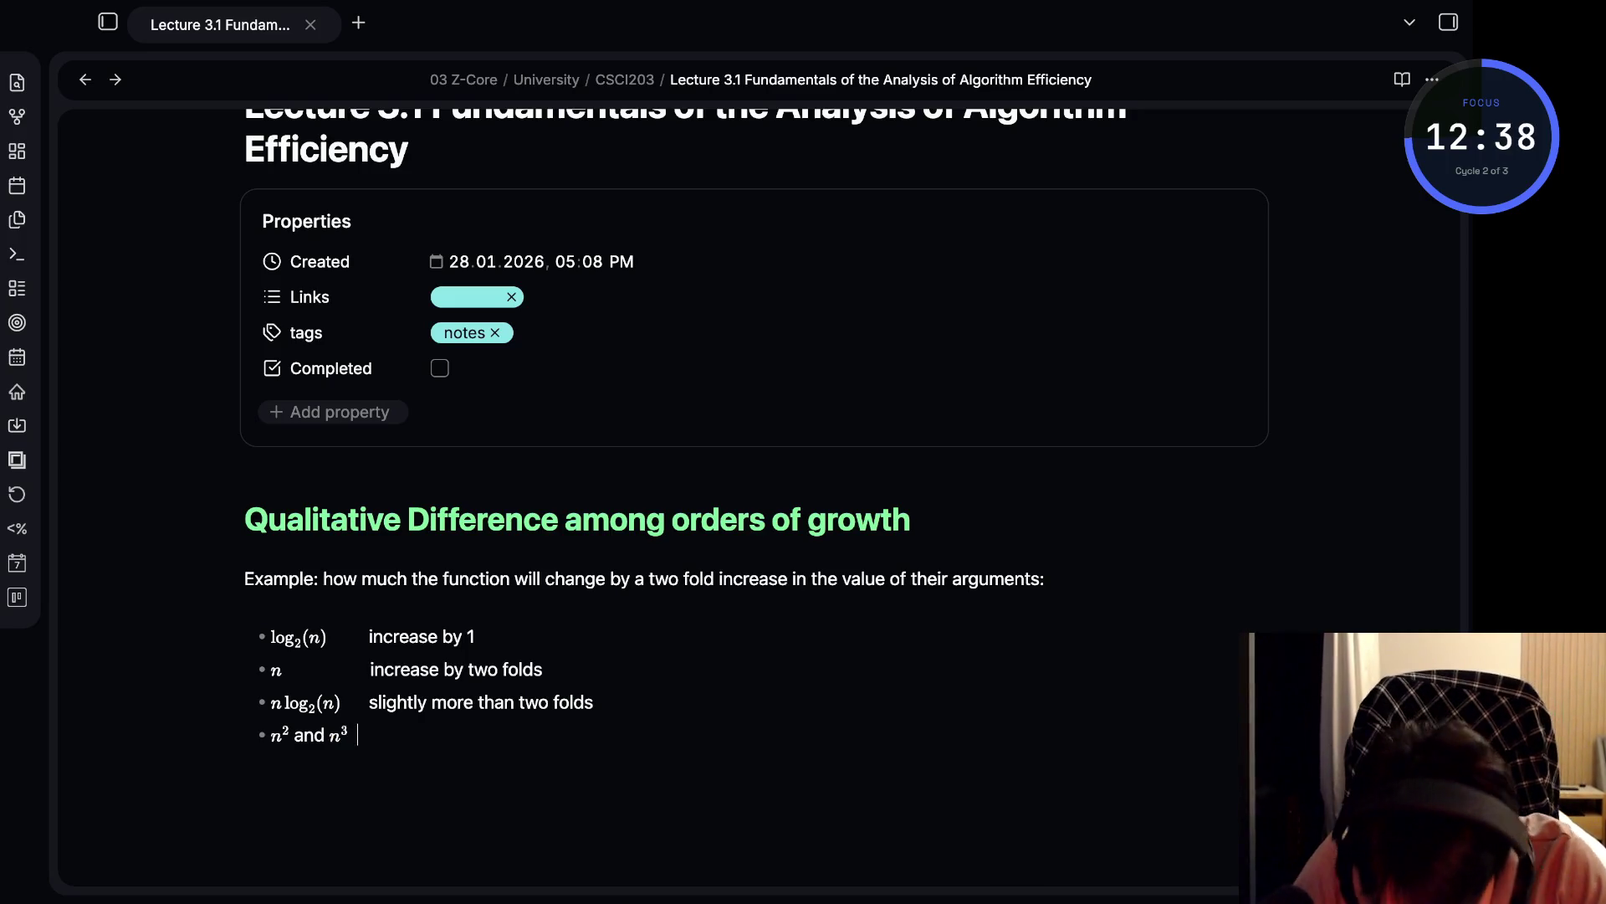
type("increase")
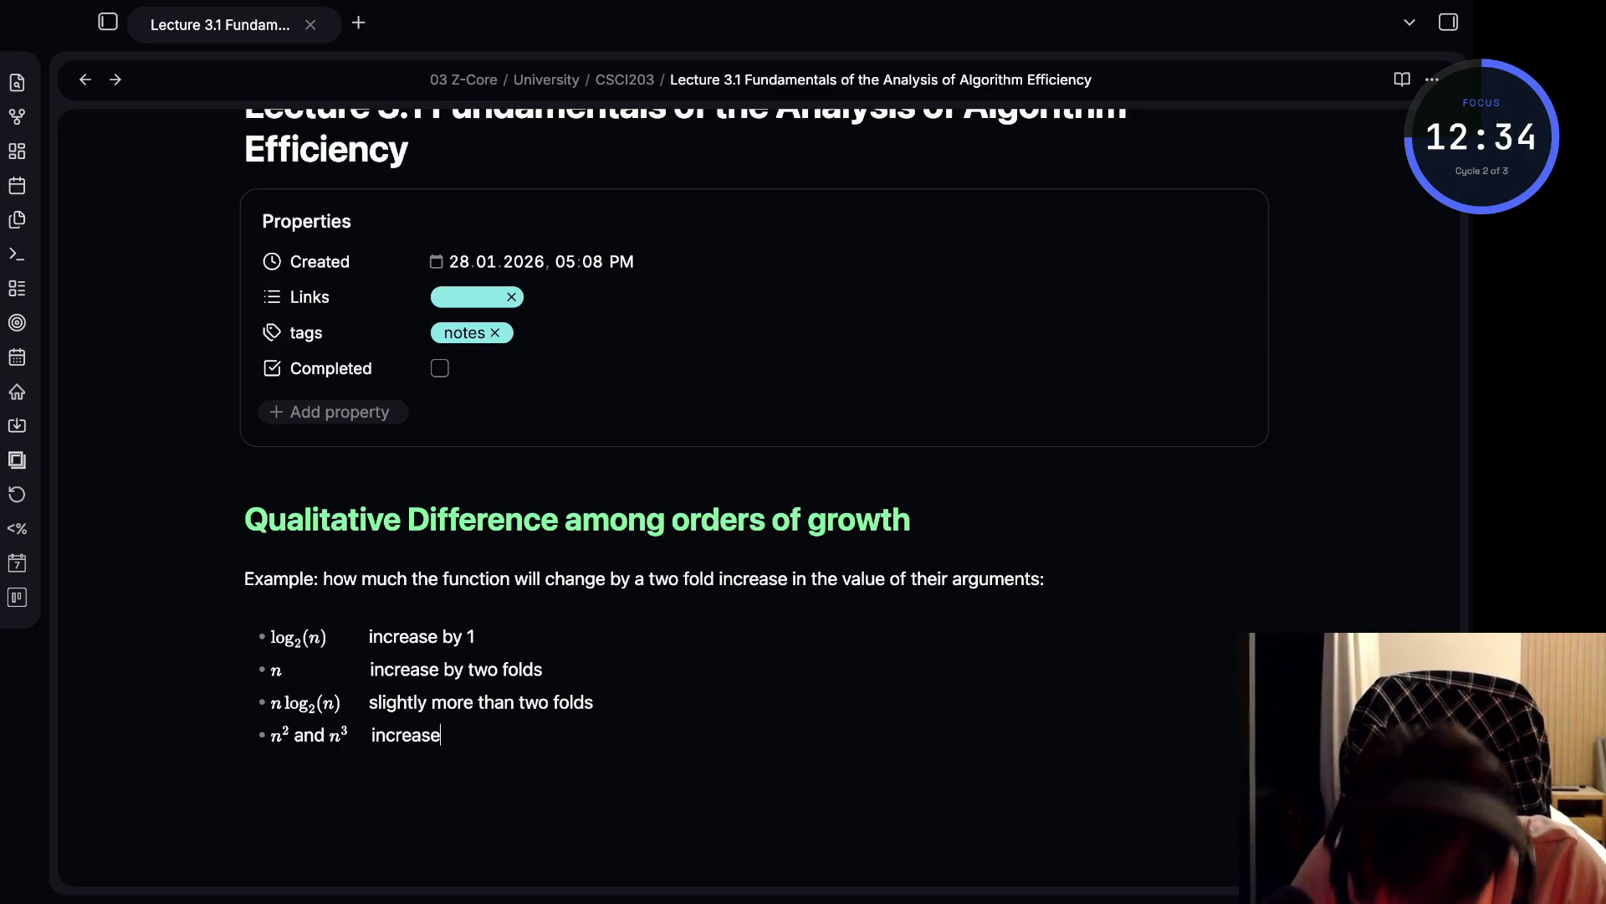
type(" by 4 a")
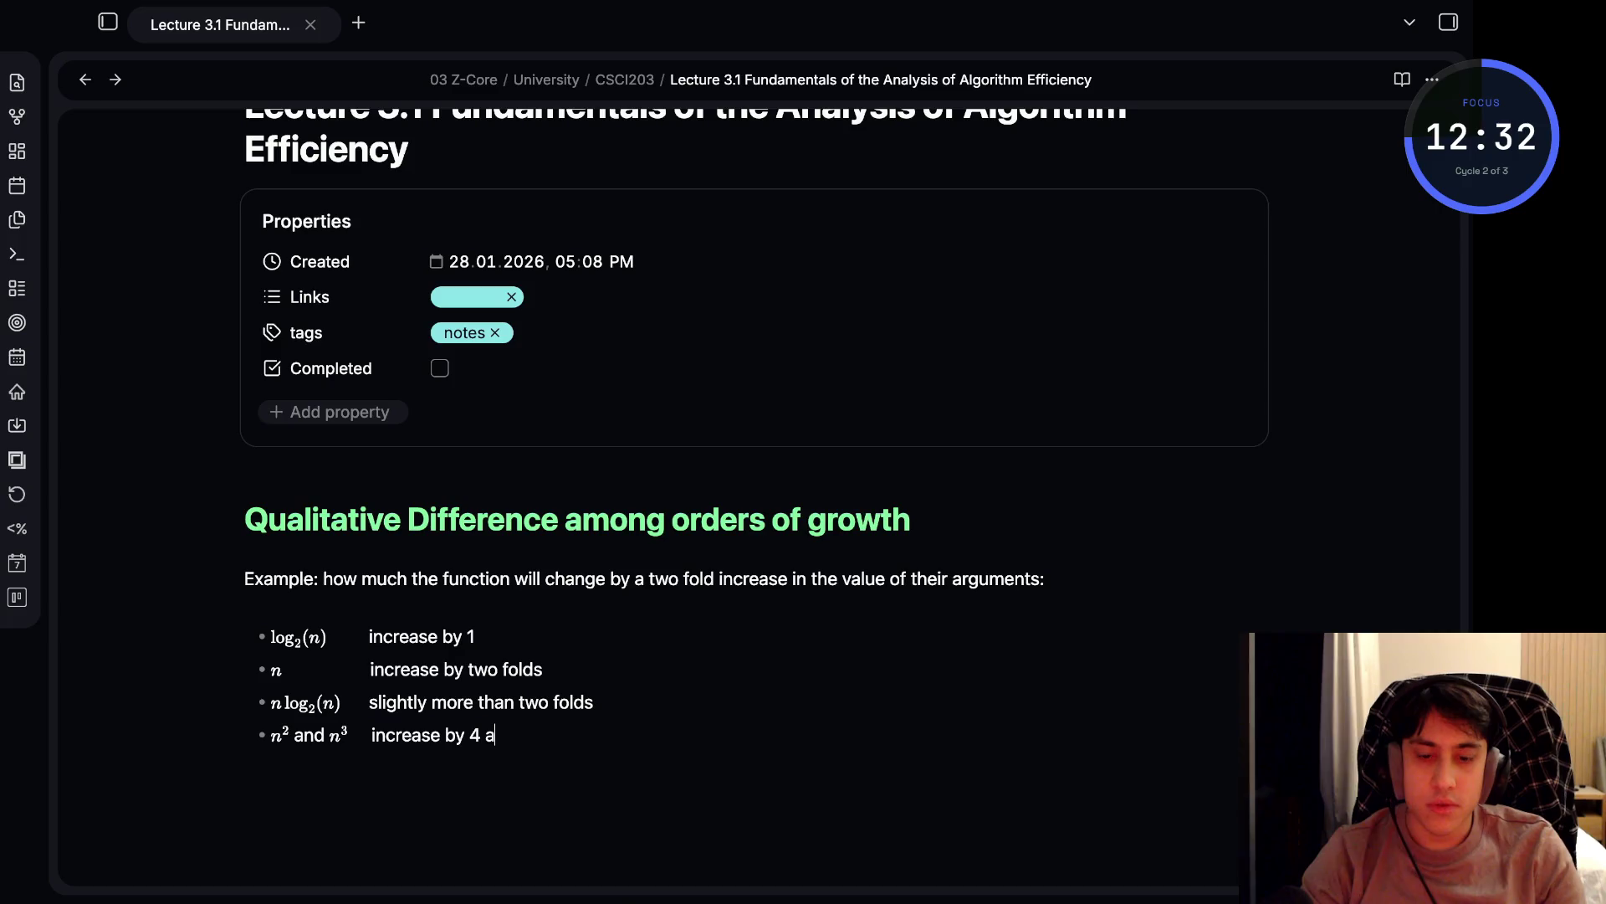
type("nd ")
type("8")
key("Return")
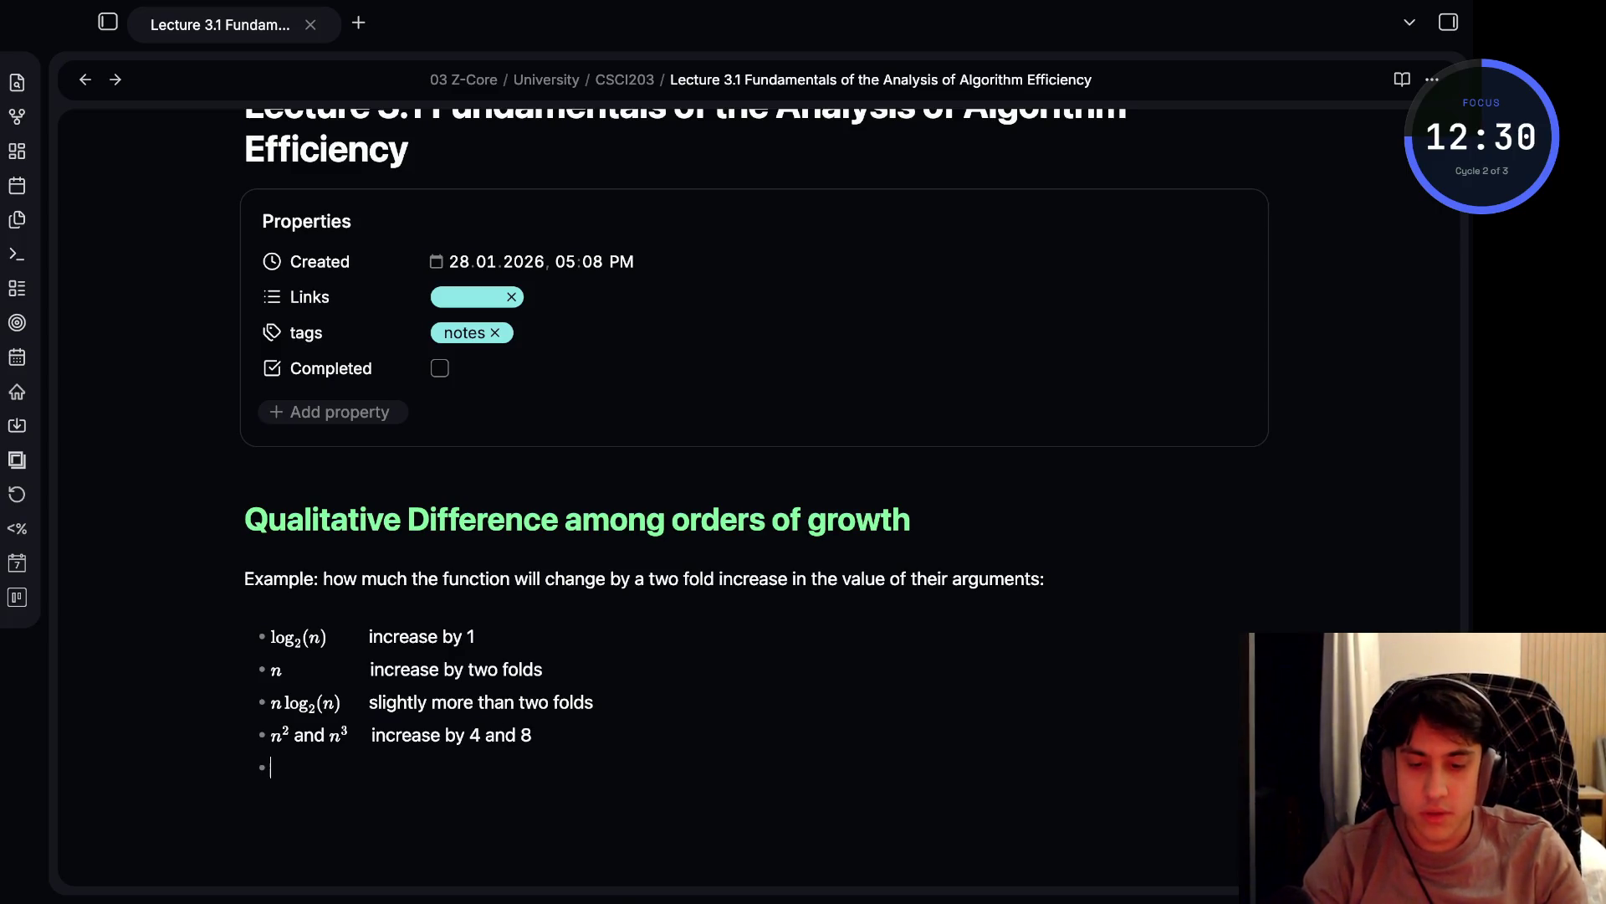
- Type the fifth bullet as $2^n$ and $n!$ increases
type("$2")
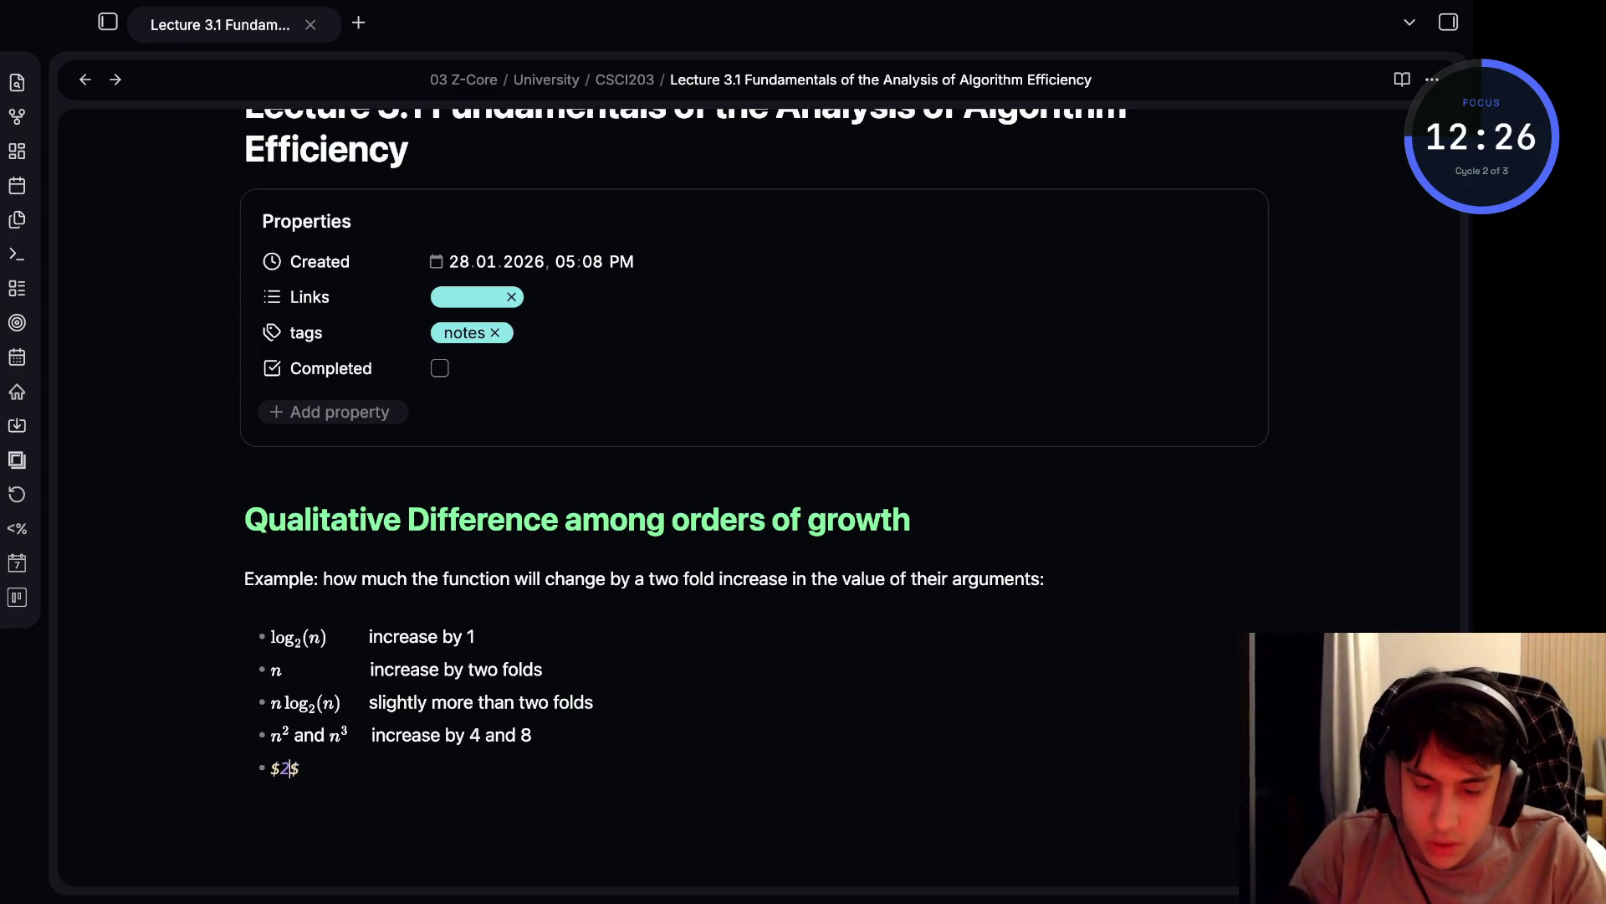
type("^n")
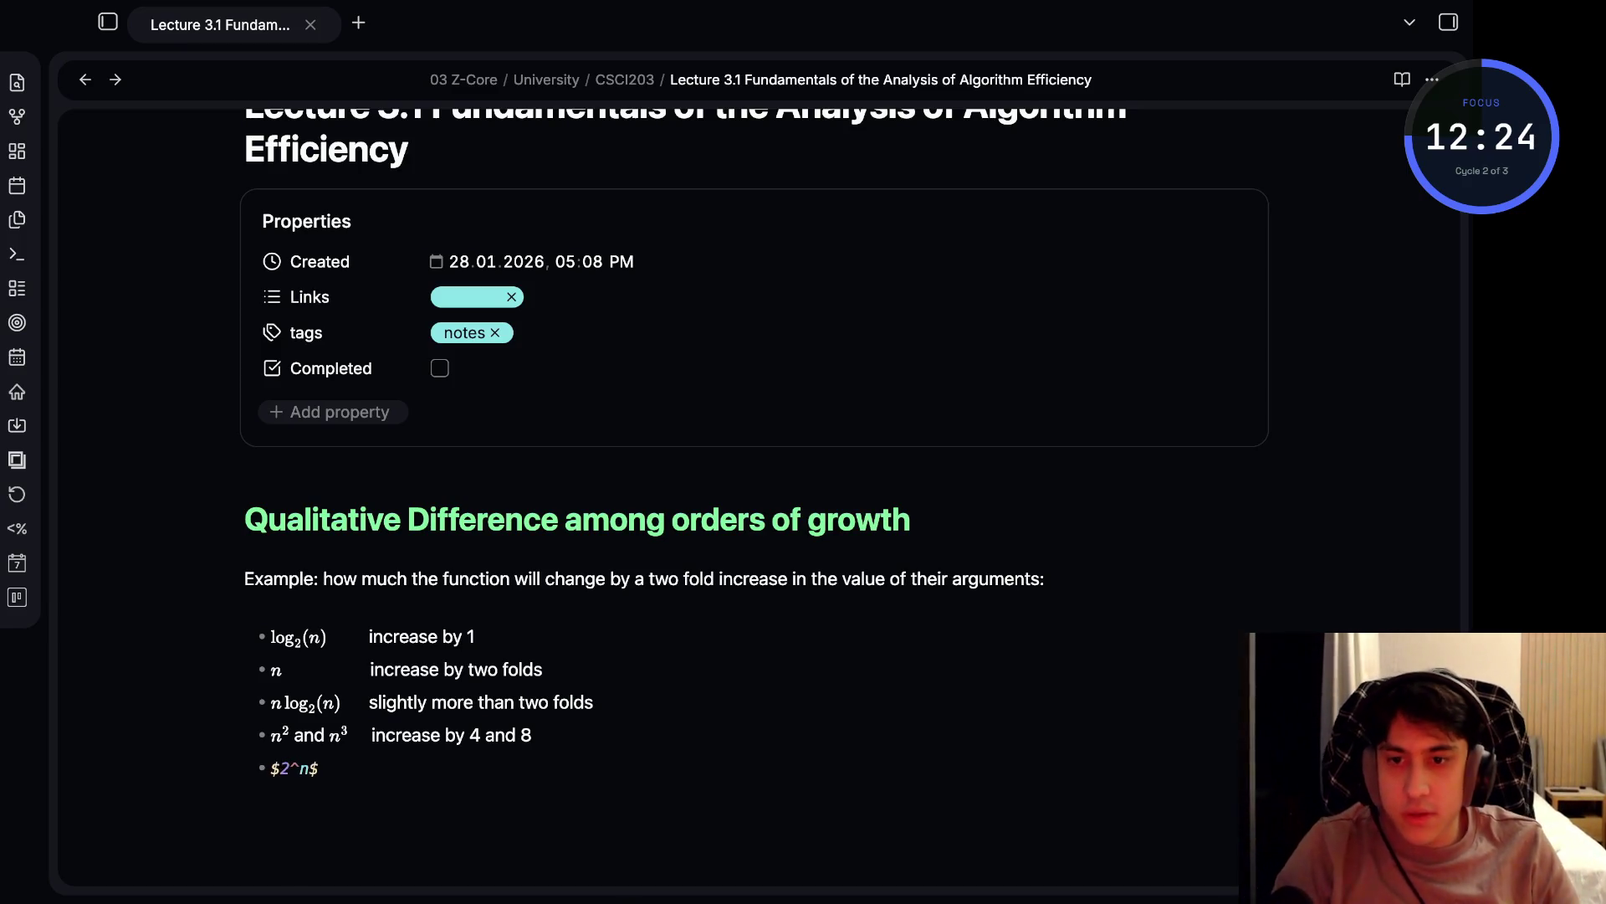
key("Right")
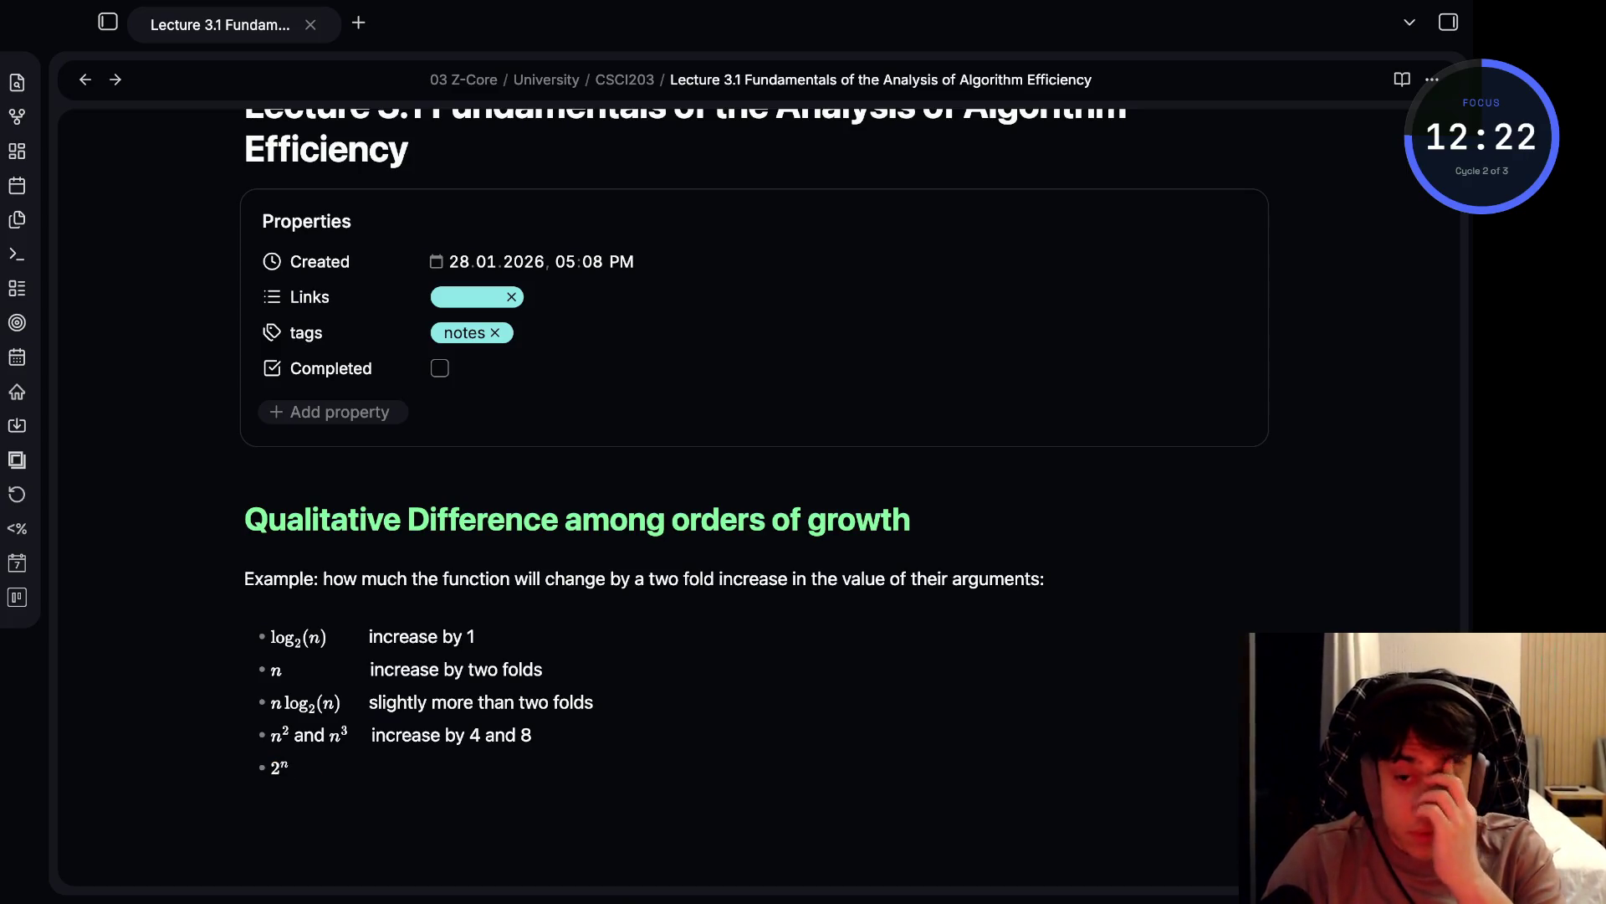
type(" and")
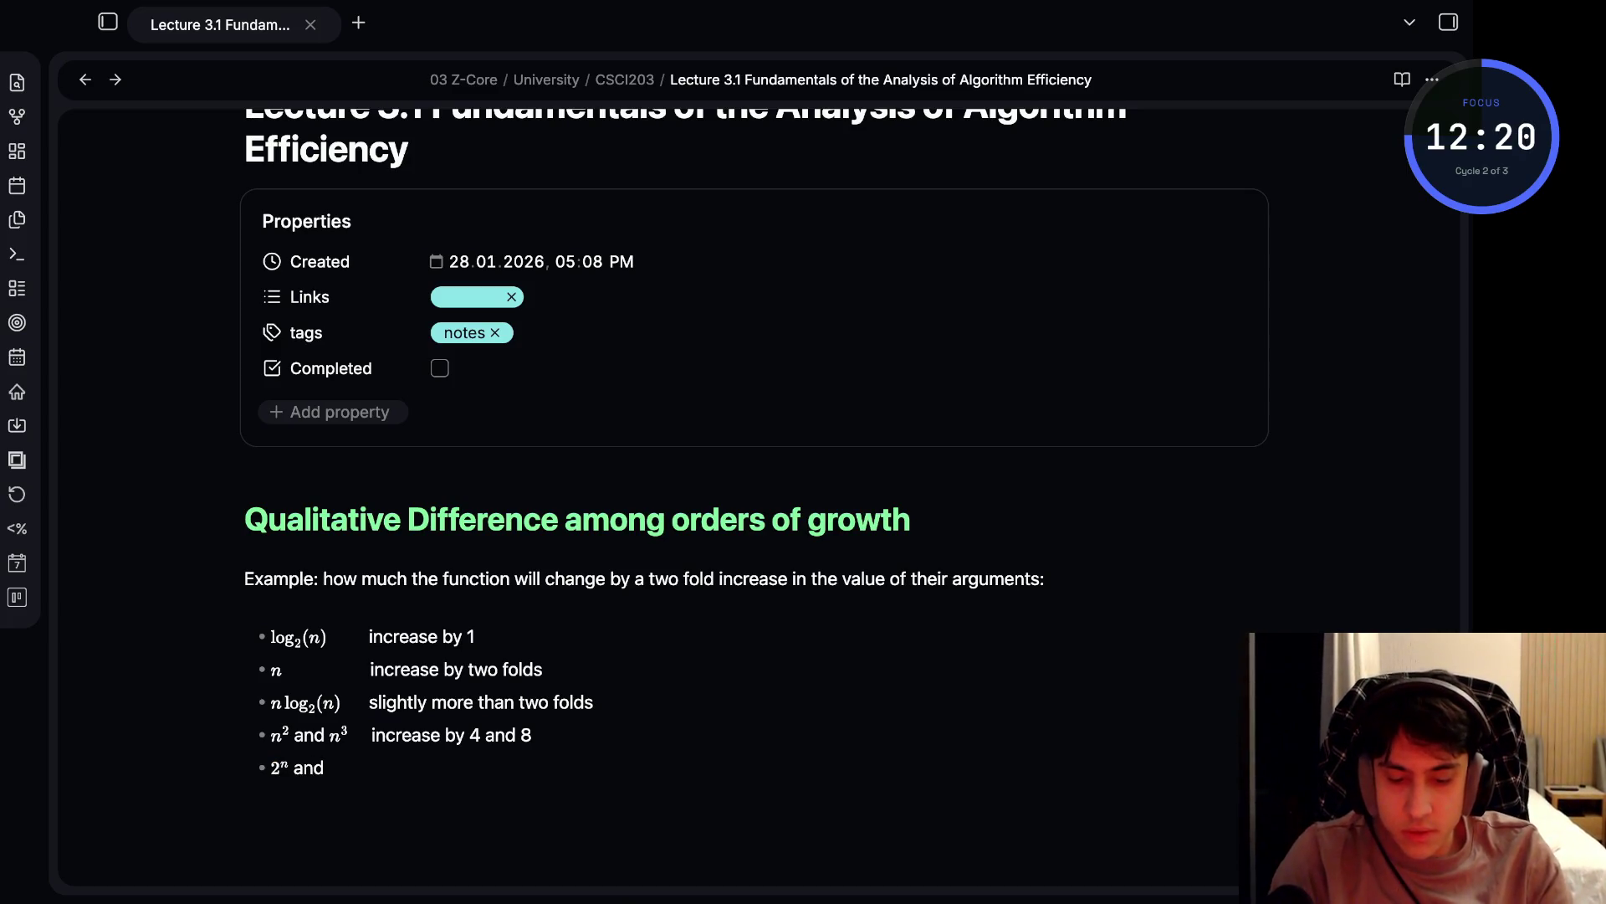
type(" $n!")
key("Right")
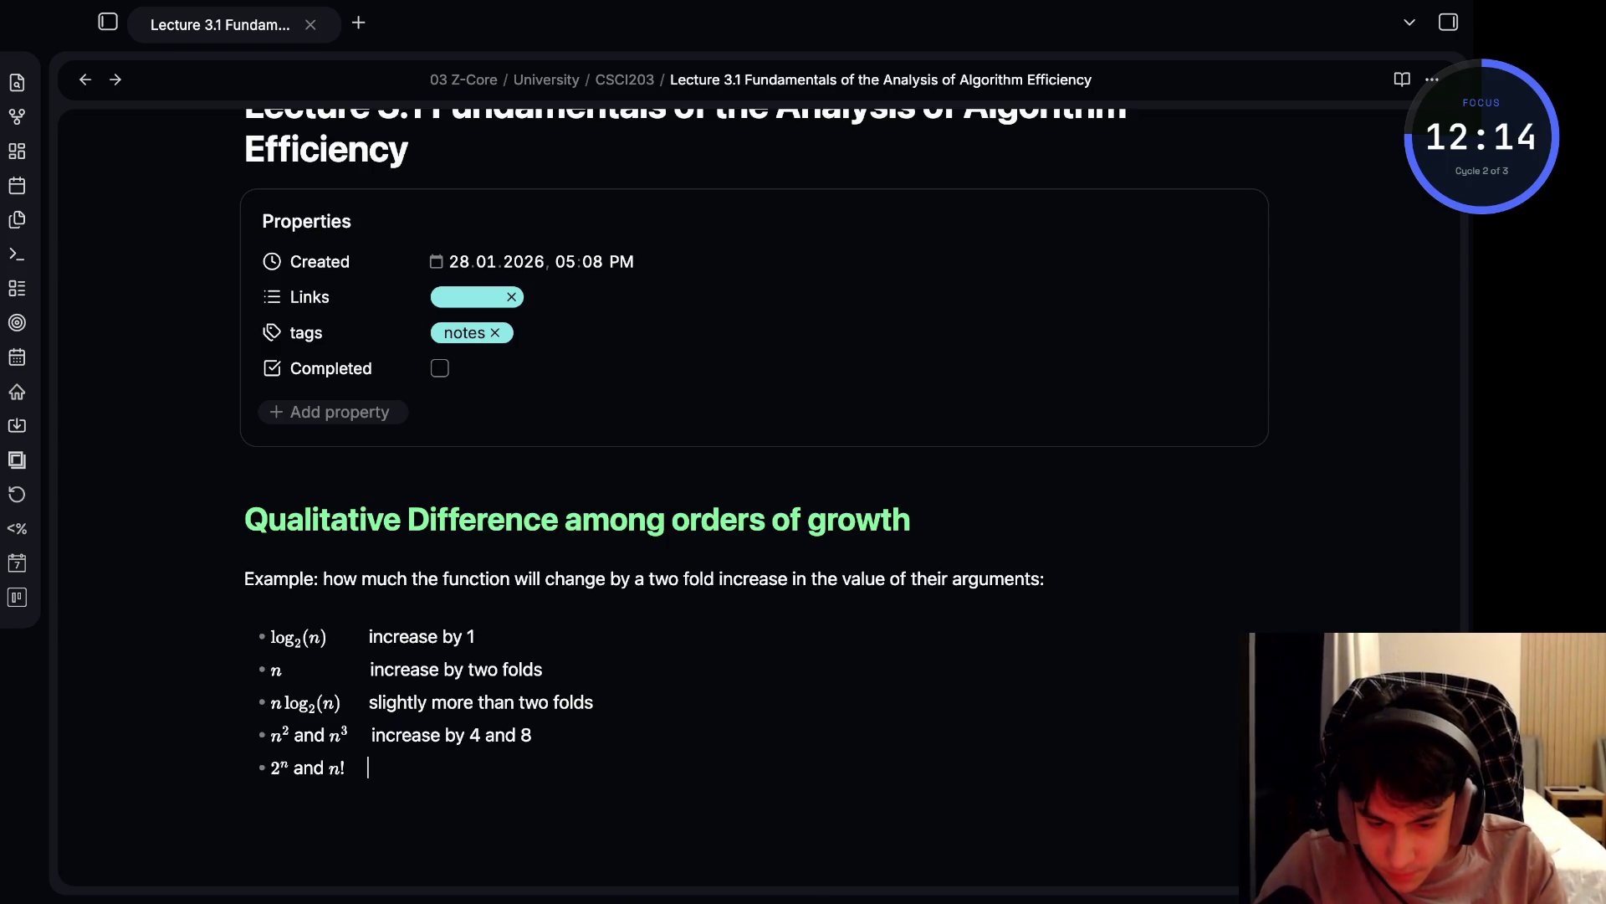
type("increase")
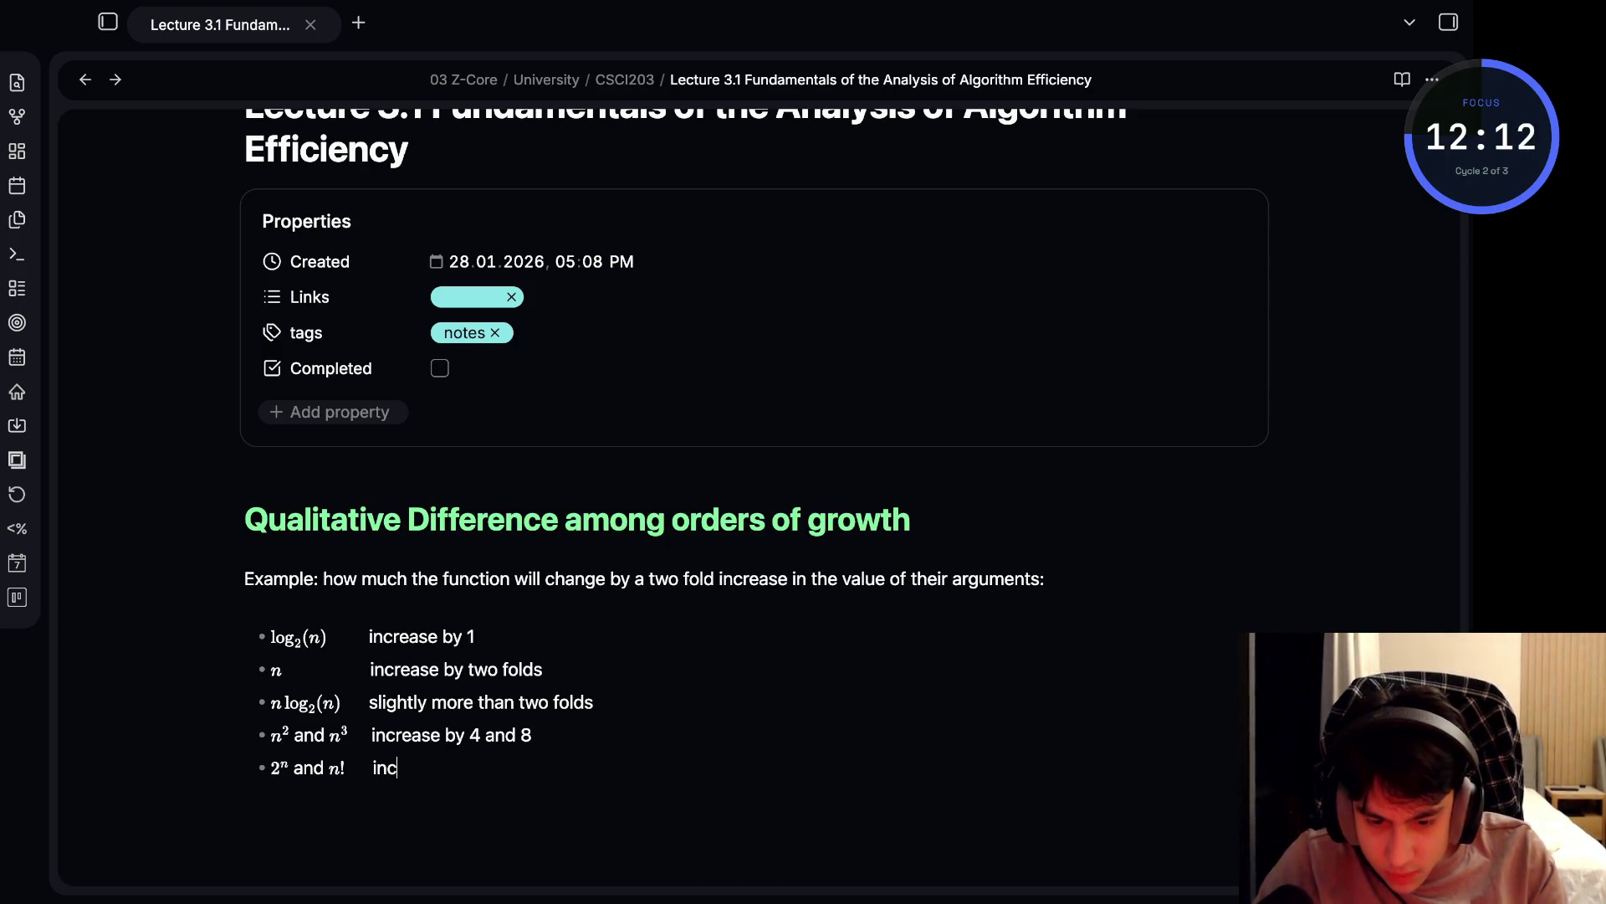
key("BackSpace")
type("ses")
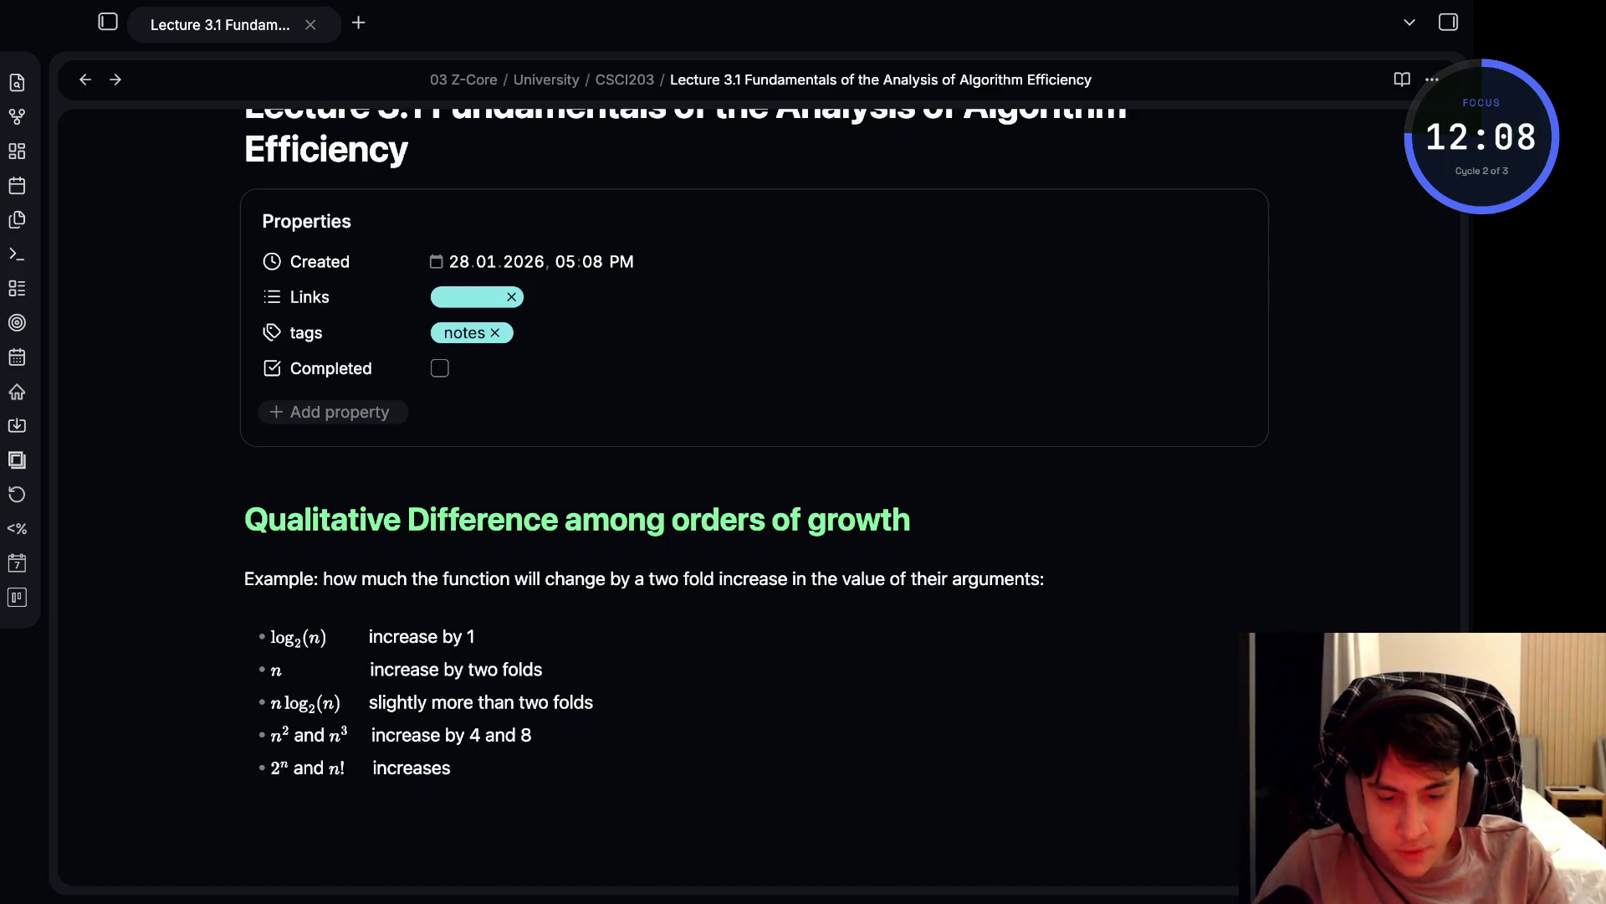
- Change the first two bullets to 'increases' and end the last bullet with 'much more'
left_click(438, 637)
type("s")
left_click(450, 669)
type("s")
left_click(451, 768)
type("much more")
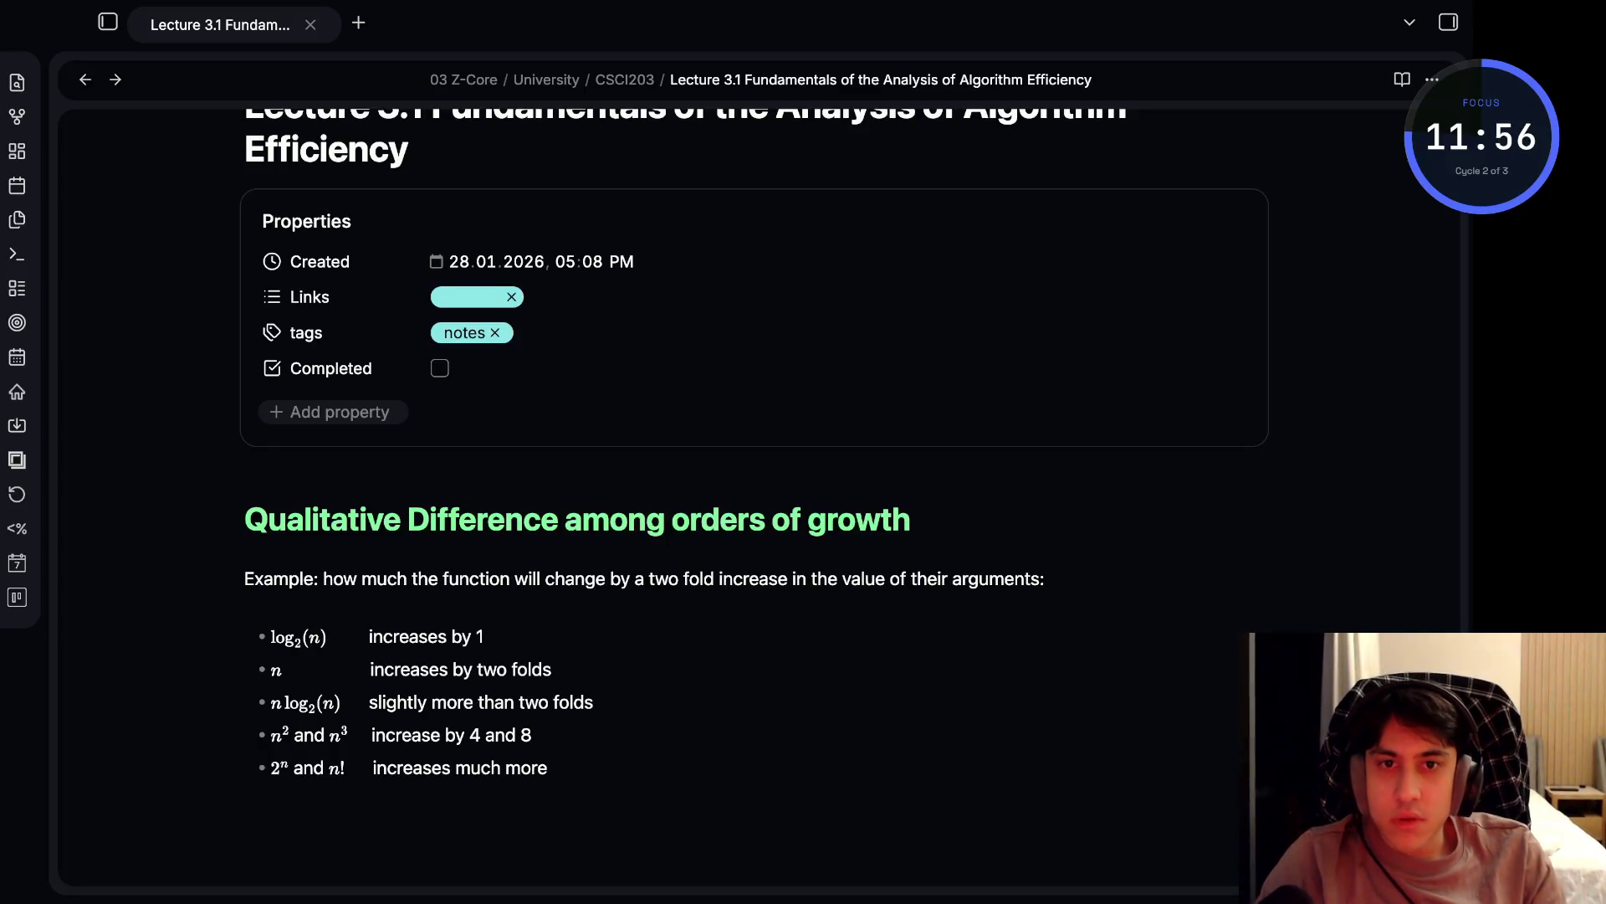
key("alt+Tab")
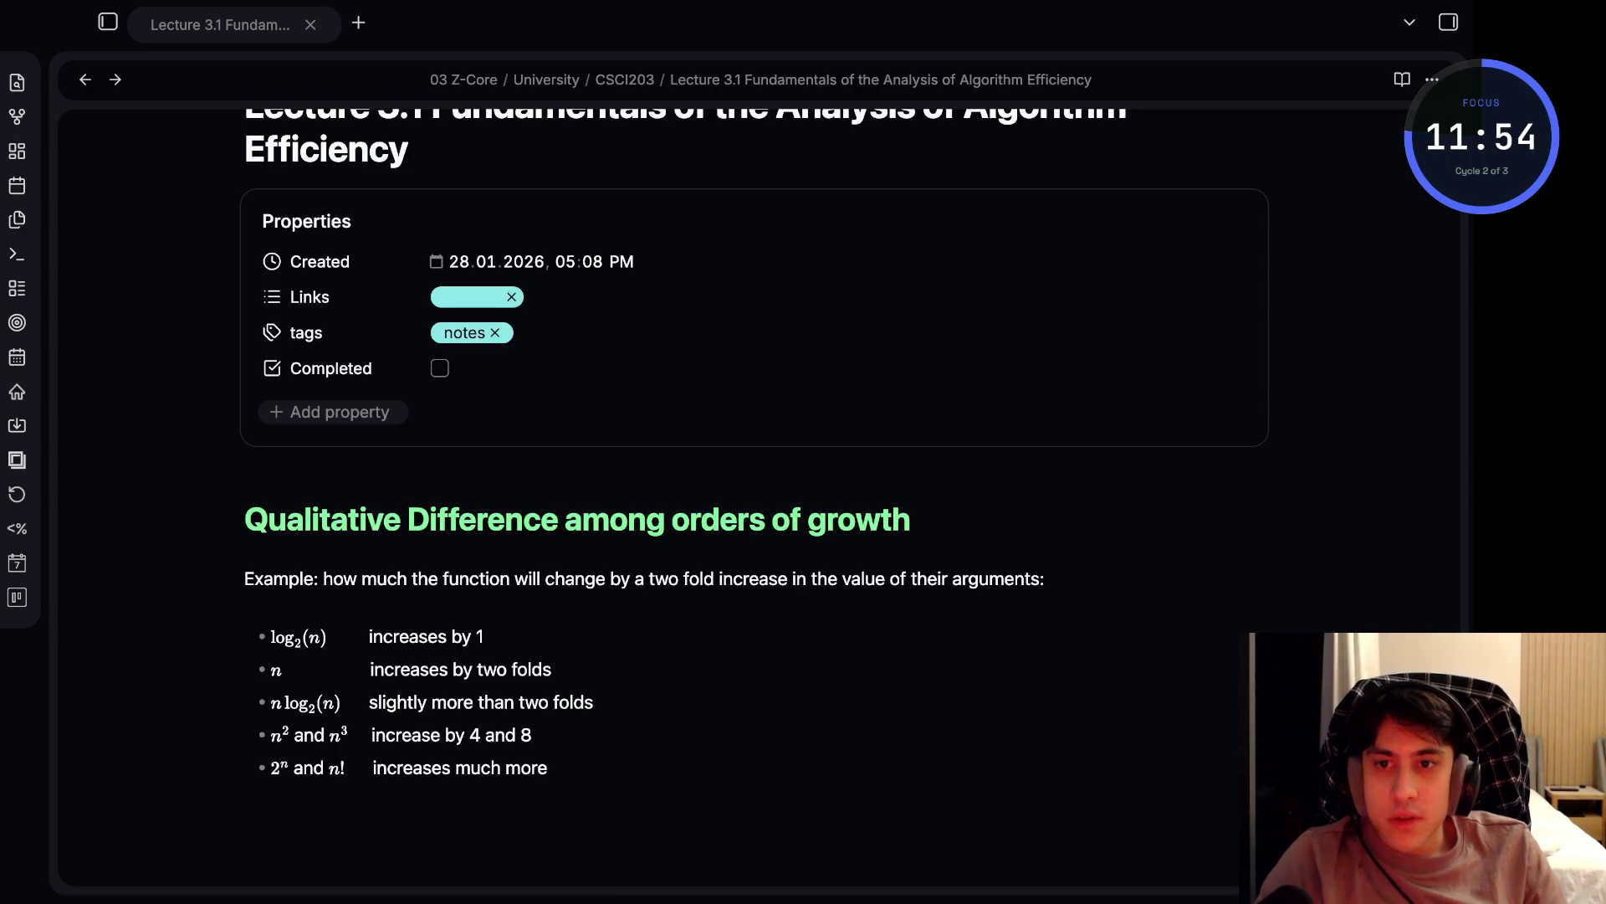
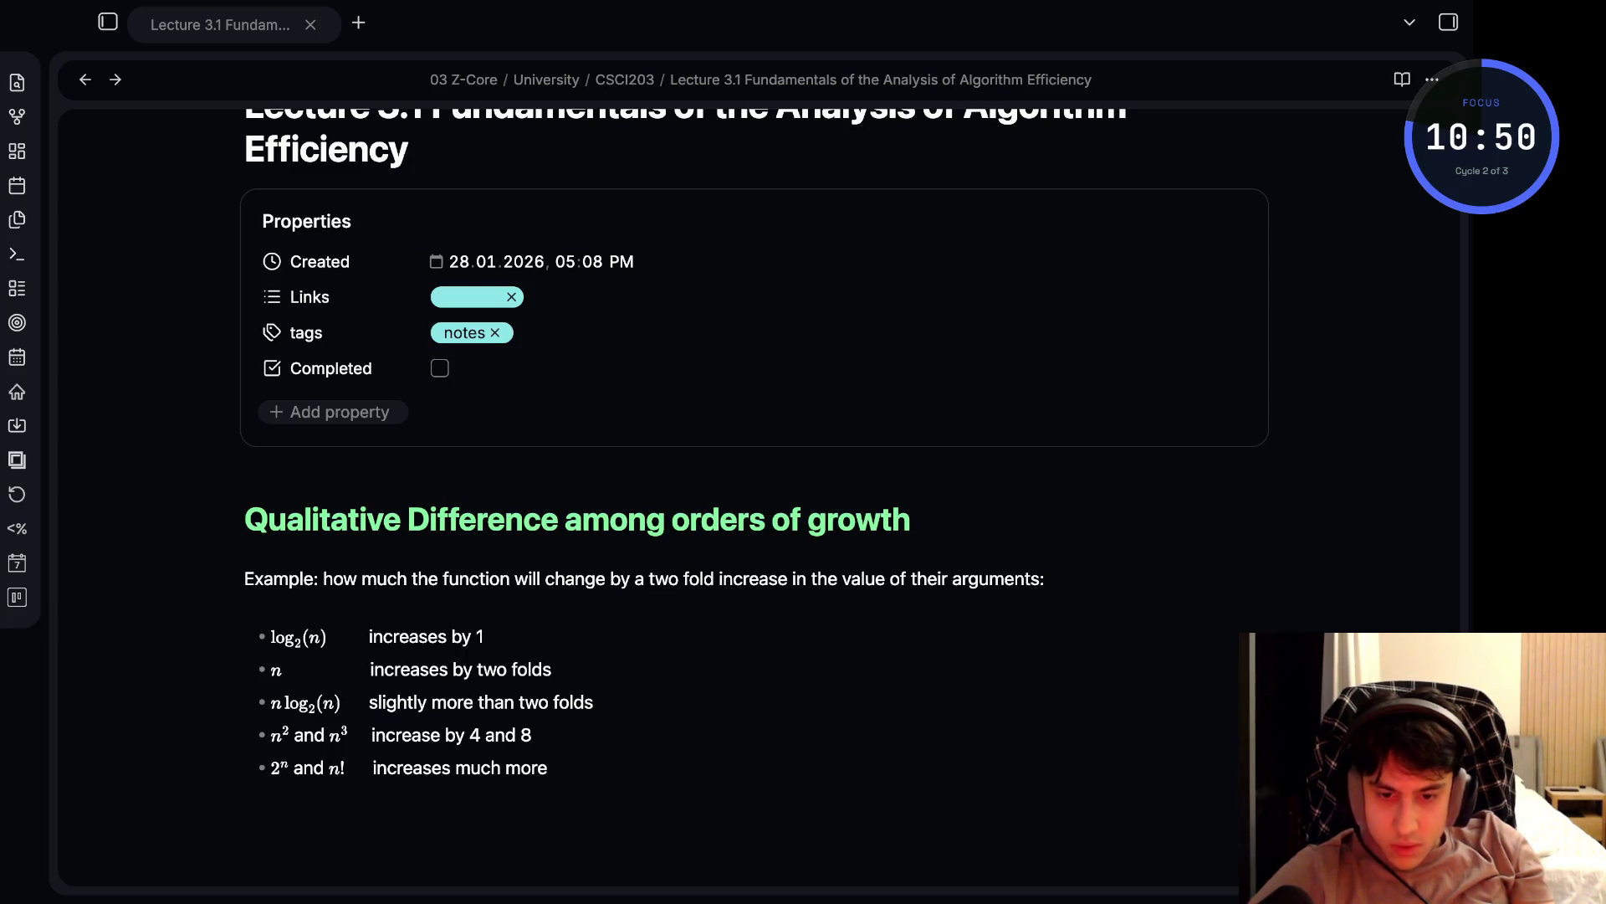
- Add an '### Order of growth' subheading below the growth examples list
left_click(548, 767)
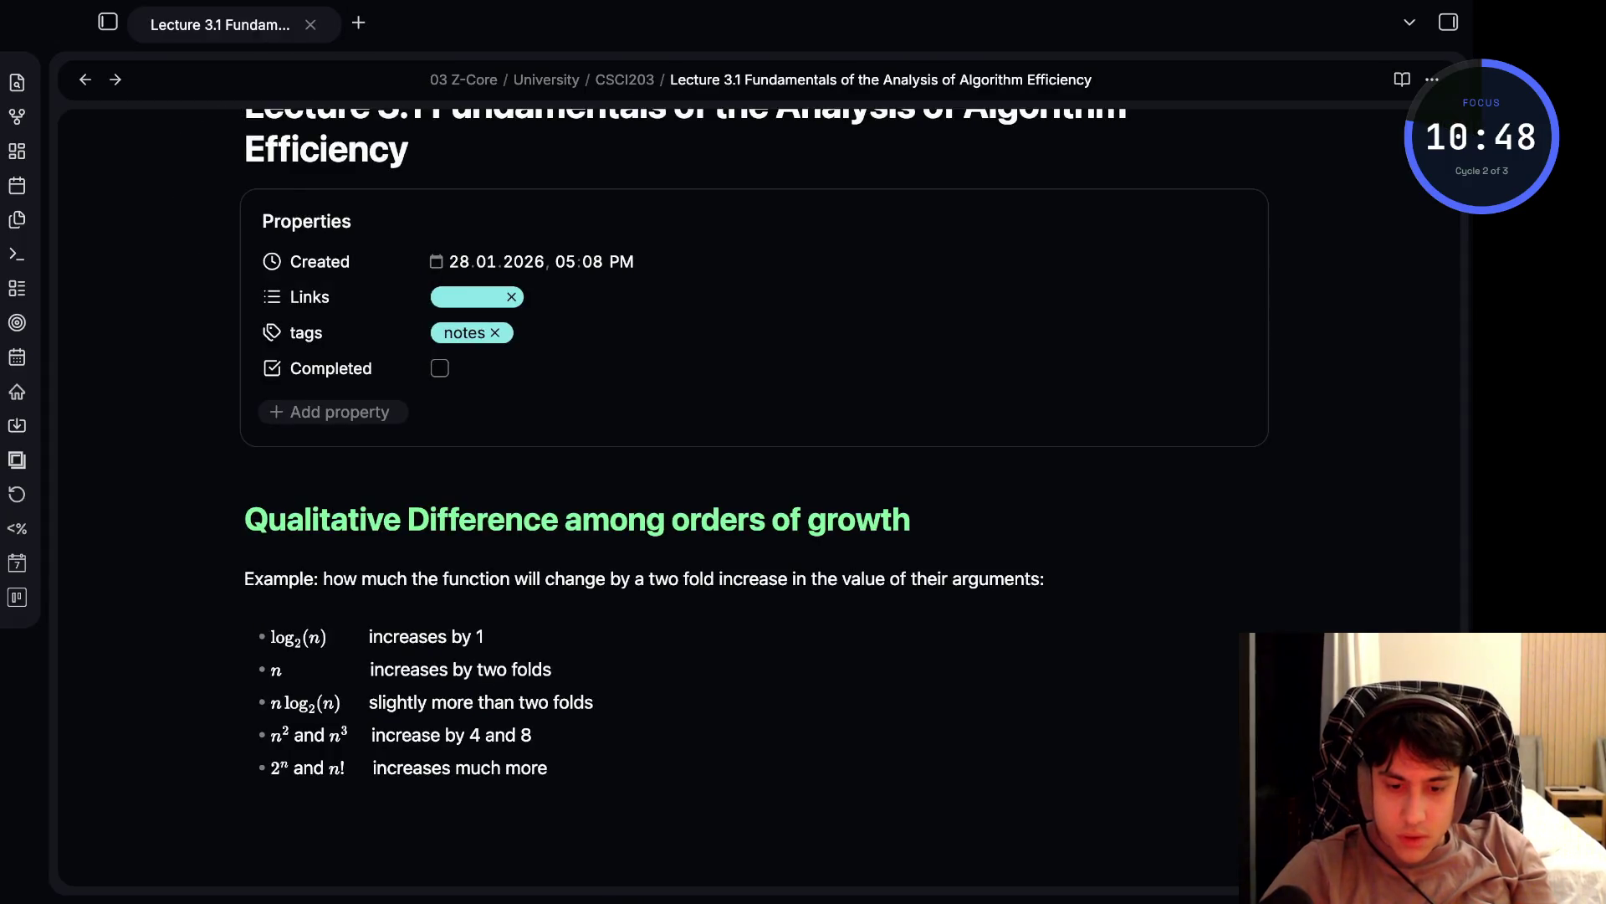
key("Return")
type("###")
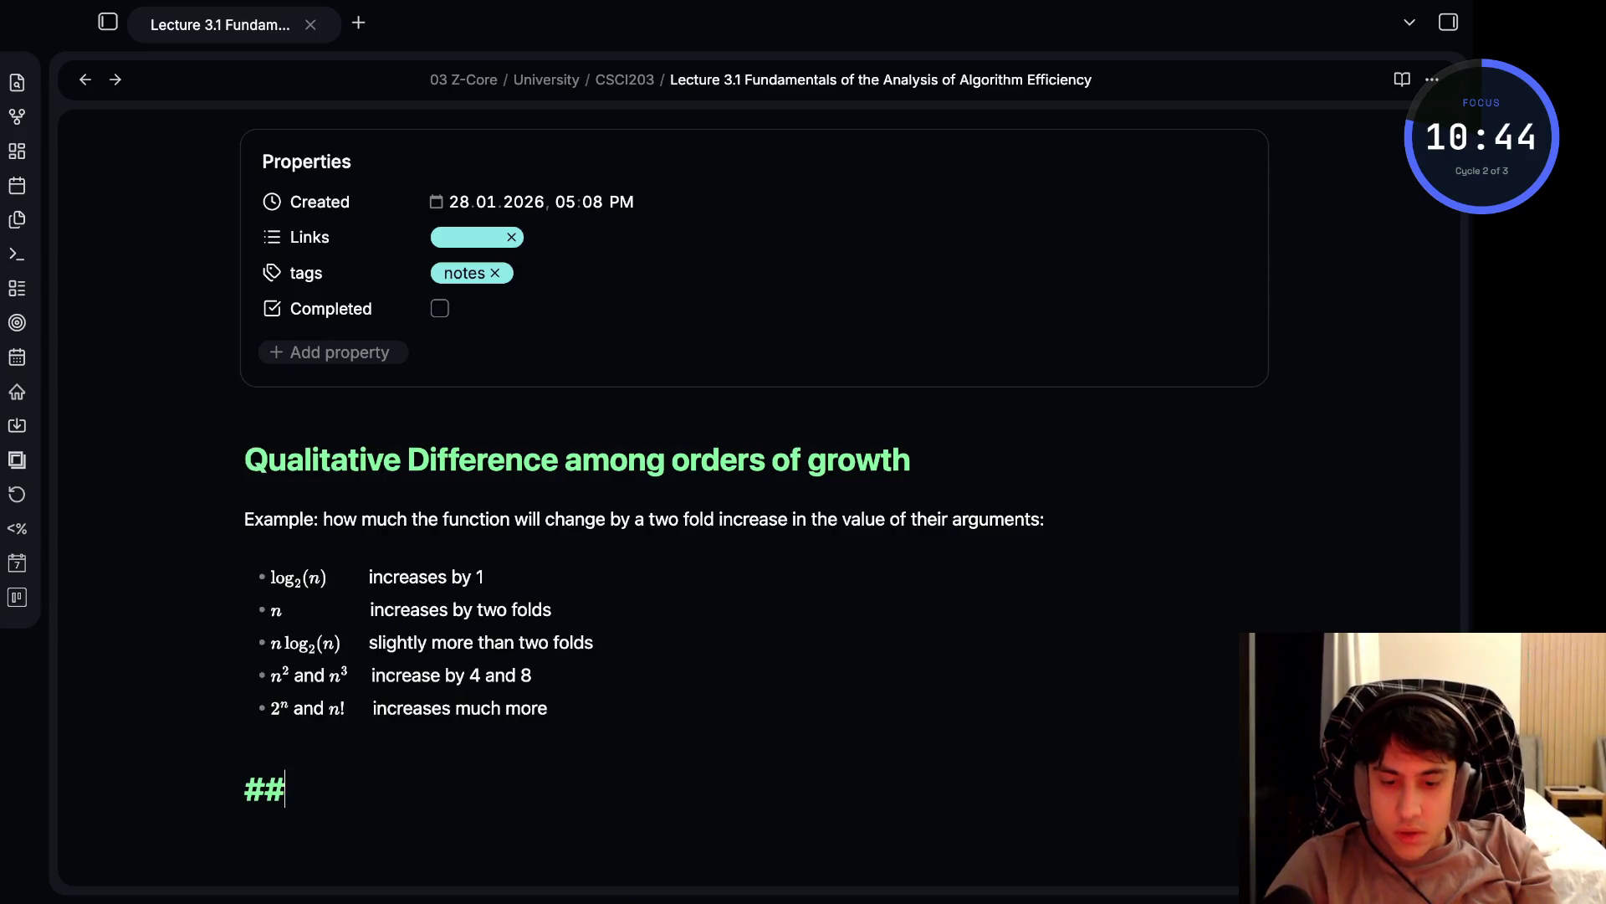
type(" order")
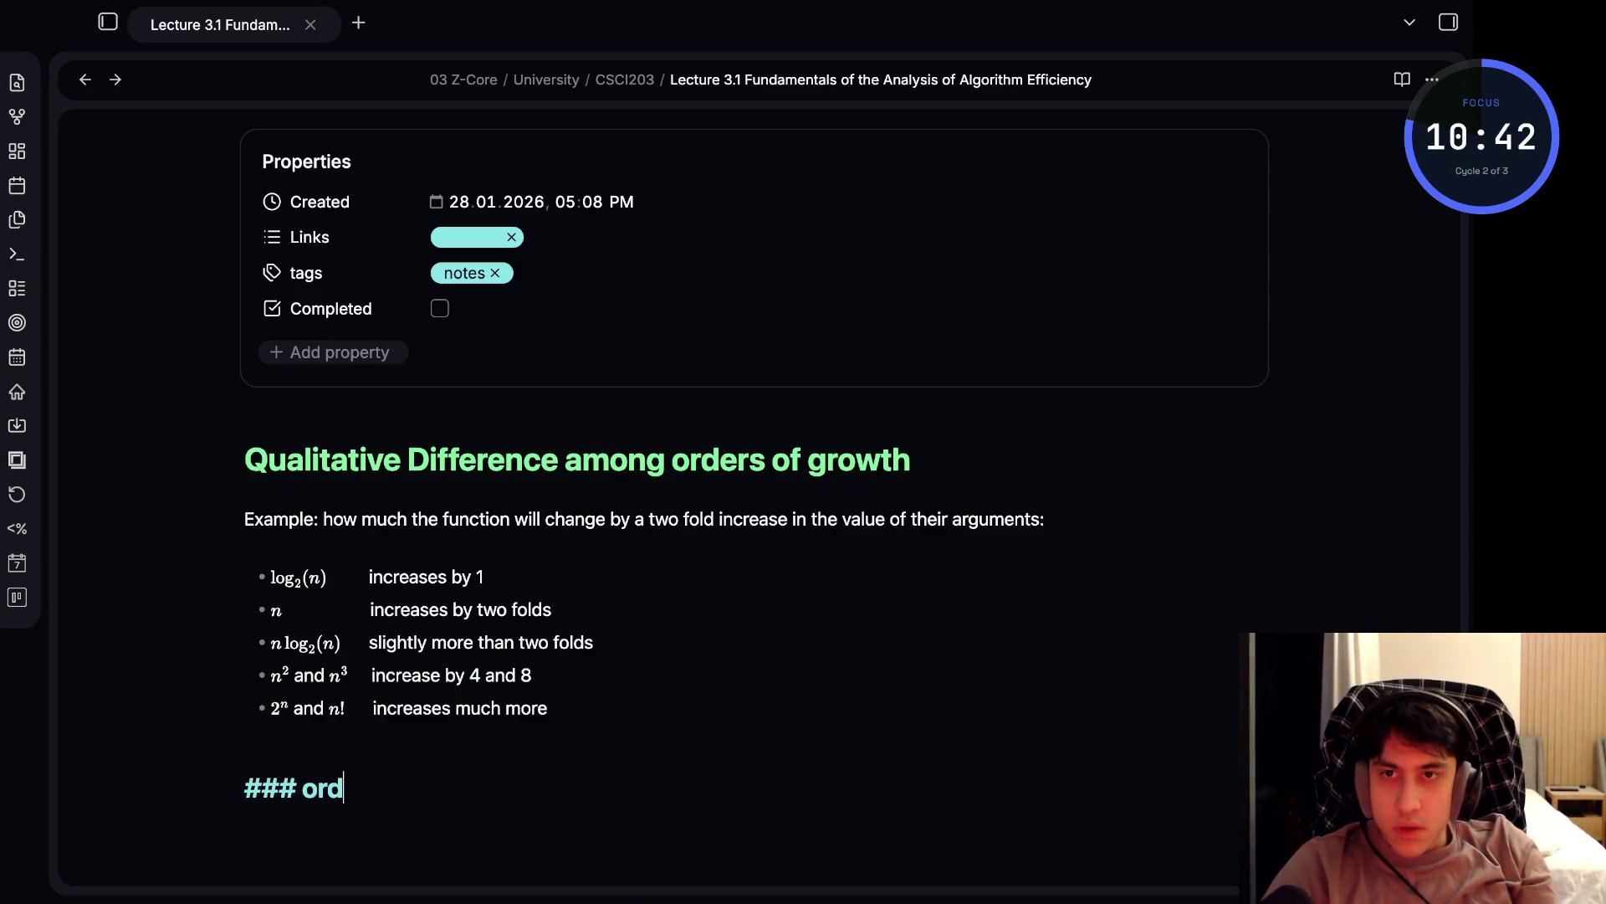
key("BackSpace")
key("BackSpace")
key("BackSpace")
key("BackSpace")
key("BackSpace")
type("Order of growth")
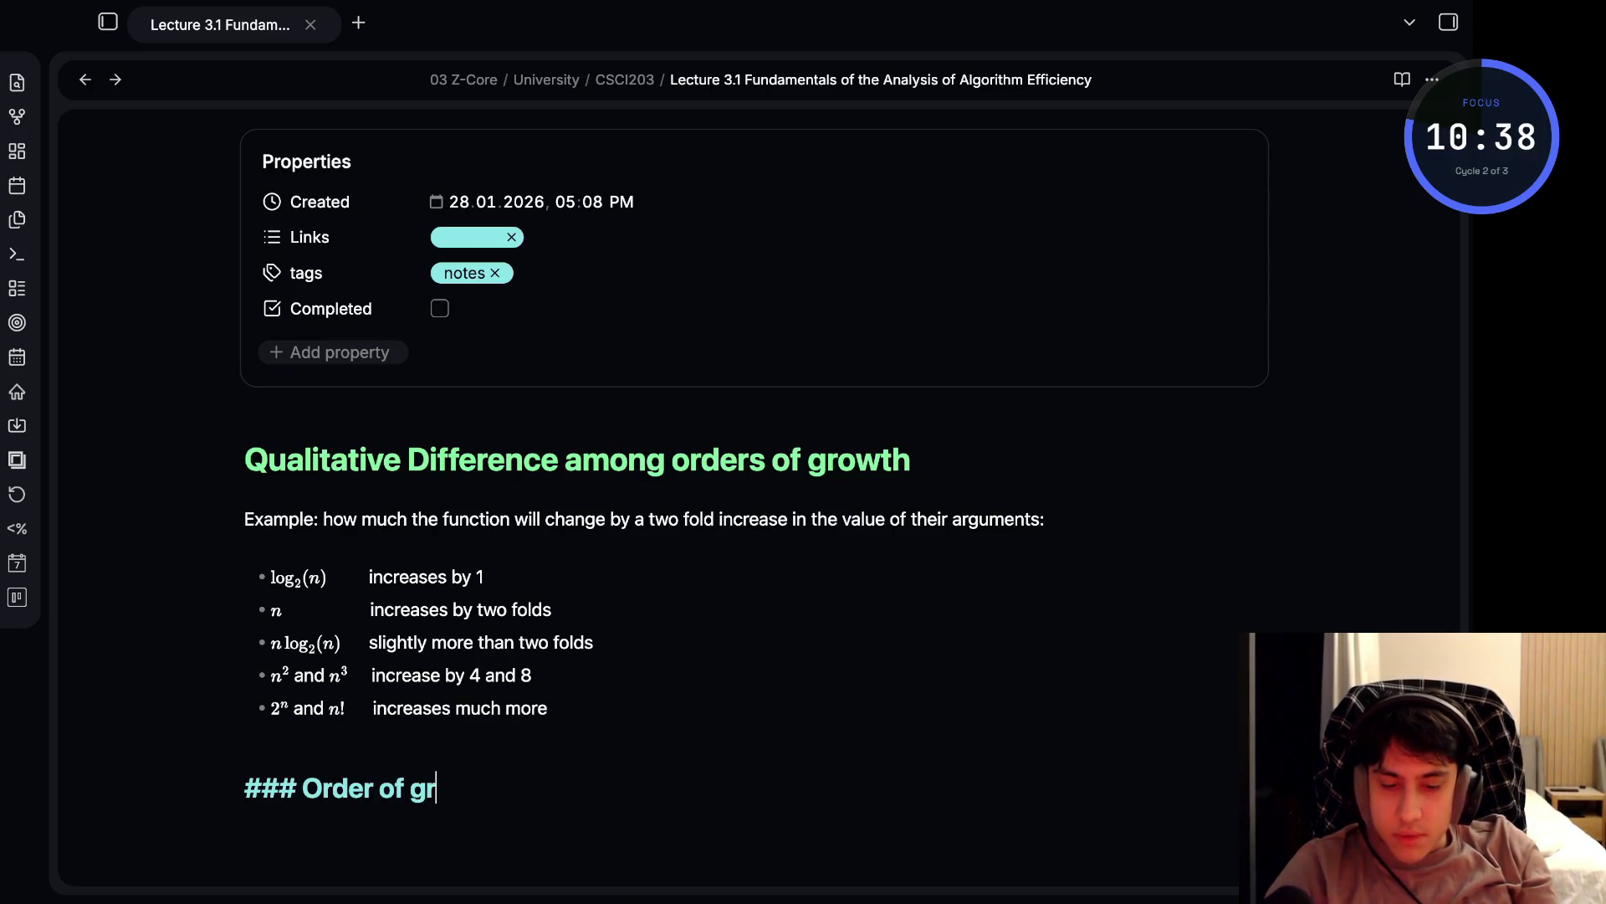
- Type lettered comparisons such as 'a. n(n + 1) and 2000n^2 (same)' and 'b. 100n^2 and 0.01n^3 (second)'
key("Return")
type("a. n(n + 1) and 2000n^2 (same)\\n\\n\\nb. 100n^2 and 0.01n^3 (second)\\n\\n\\nc. \\log_2 n and \\ln n (same)\\n\\n\\nd. (\\log_2 n)^2 and \\log_2 n^2 (first)\\n\\n\\ne. 2^{,n-1} and 2^n (same)")
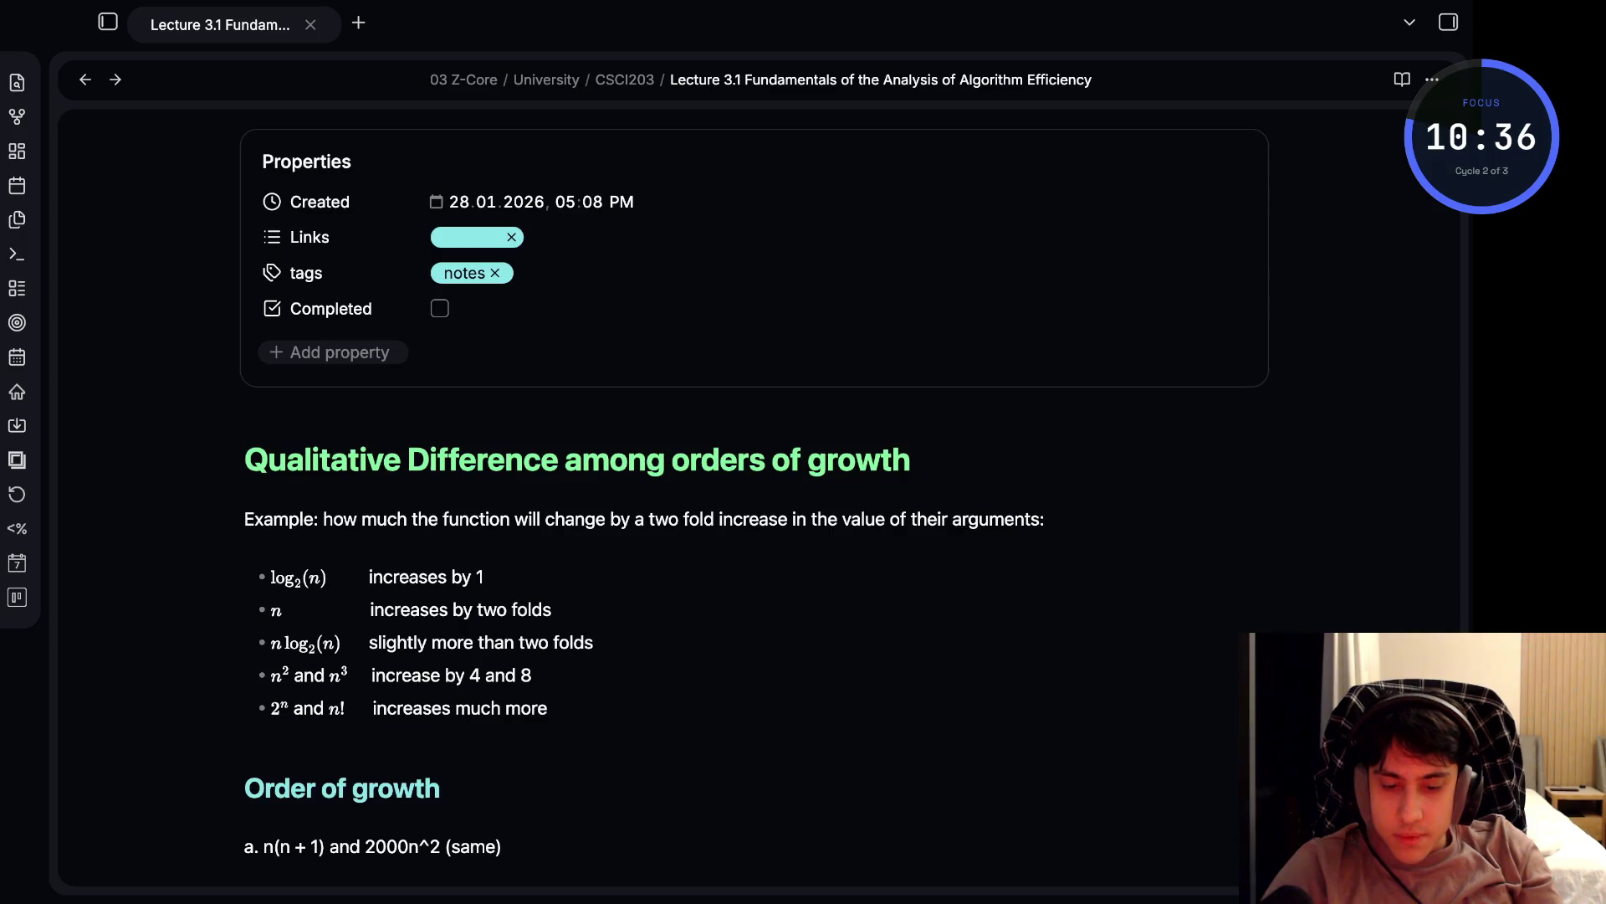
left_click(253, 445)
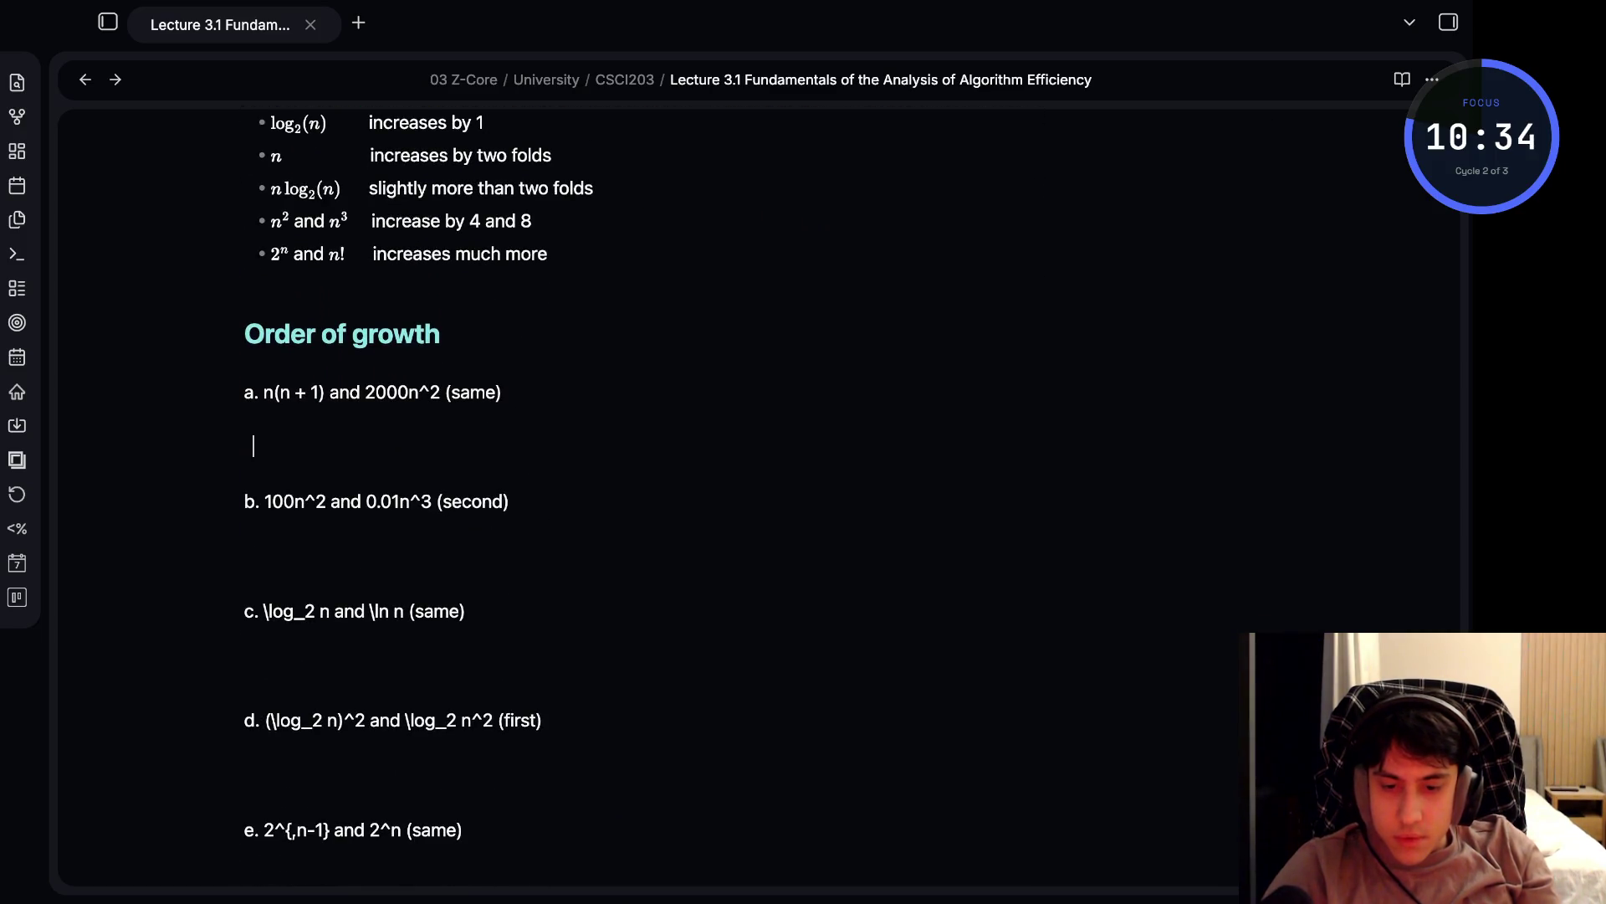
- Delete the blank lines between Order of growth items a, b and c
key("BackSpace")
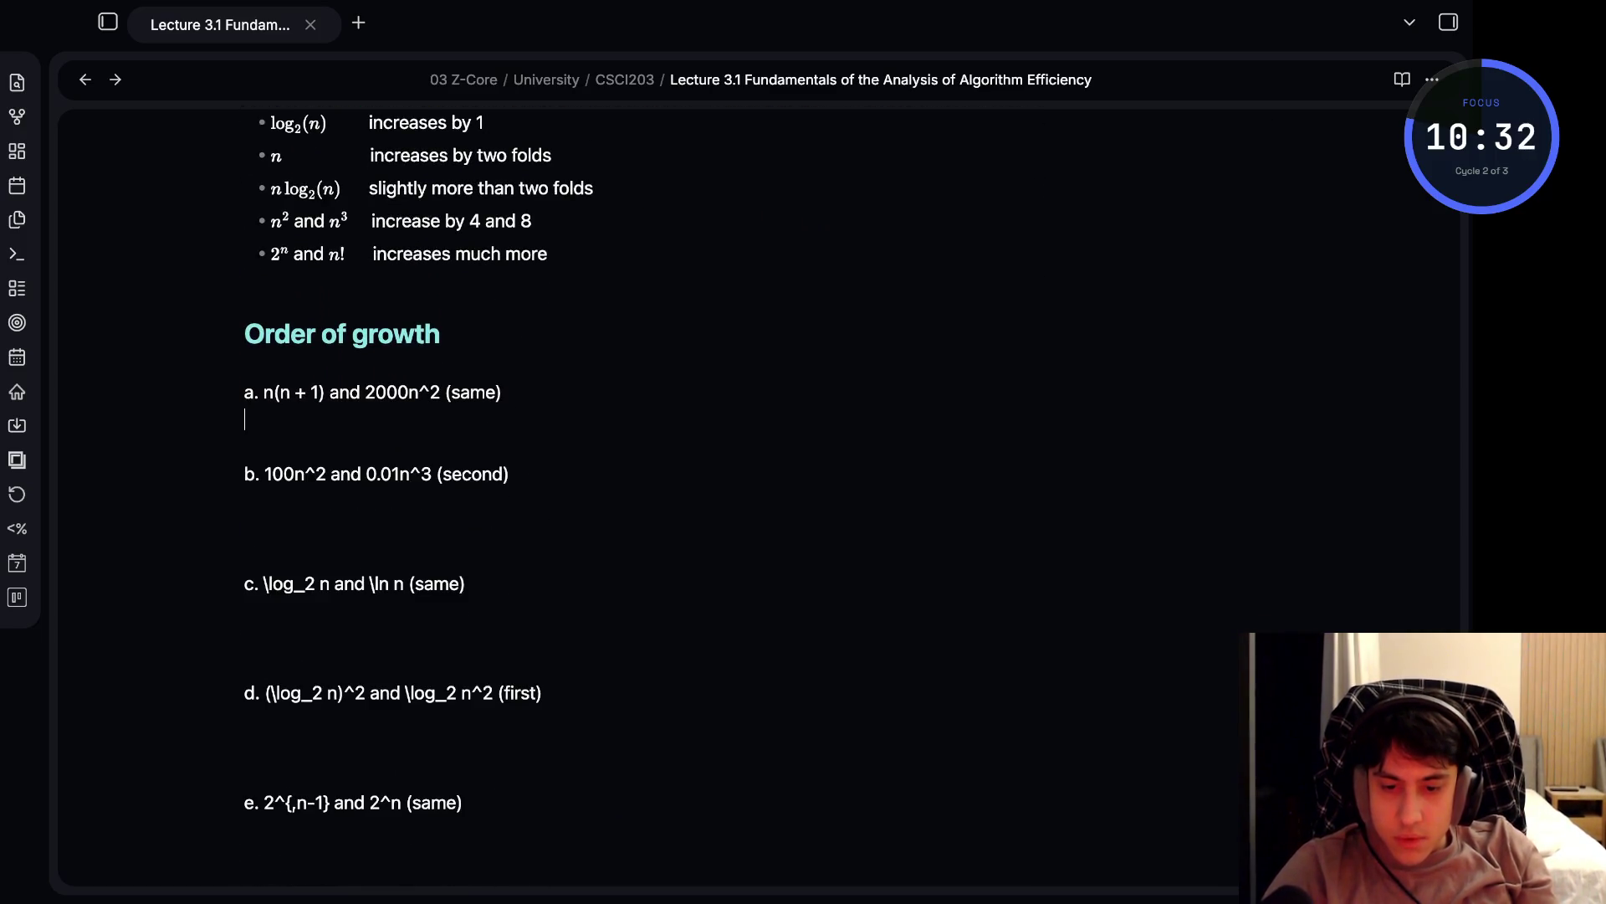
key("BackSpace")
key("BackSpace")
key("Return")
key("BackSpace")
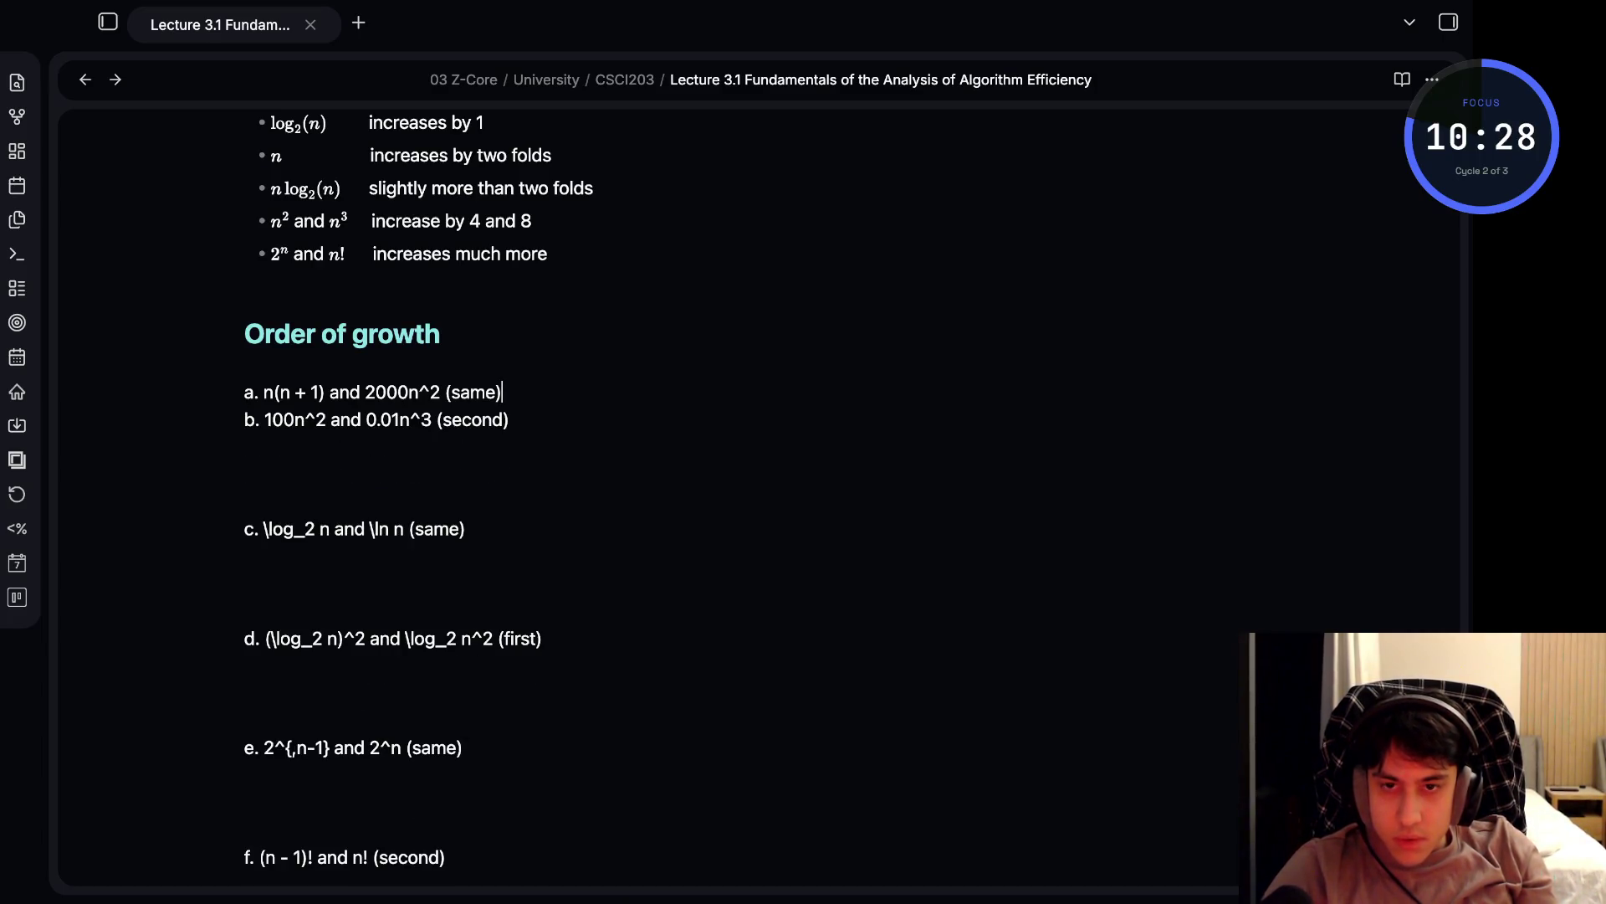
left_click(505, 419)
left_click(245, 500)
key("BackSpace")
key("BackSpace")
key("BackSpace")
left_click(465, 446)
left_click(244, 500)
left_click(244, 528)
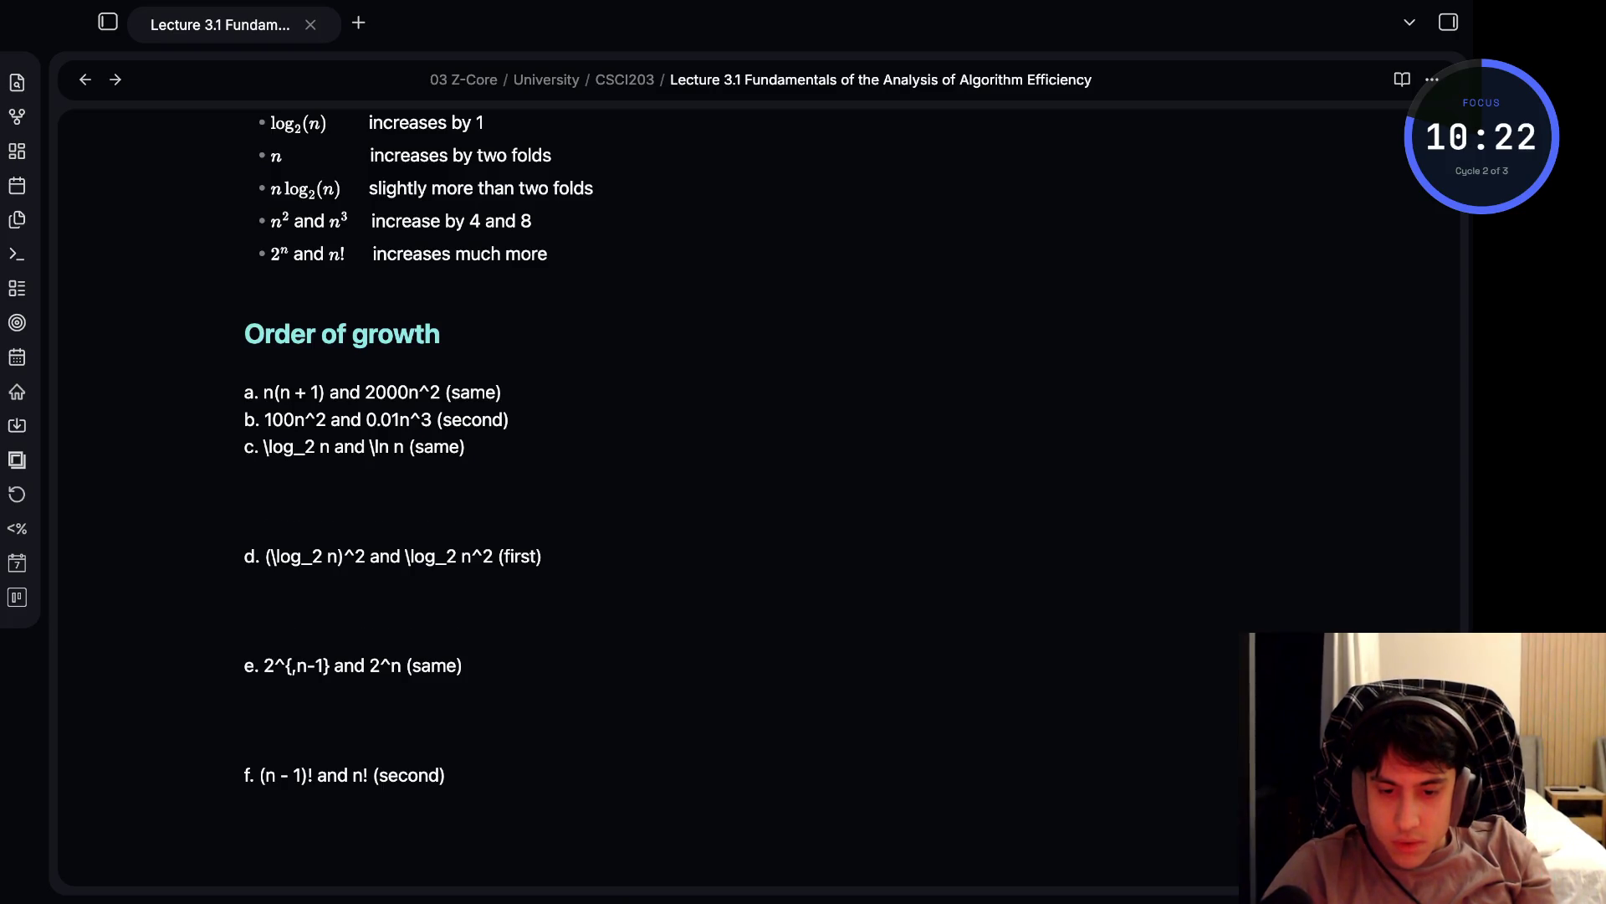
key("BackSpace")
key("BackSpace")
key("BackSpace")
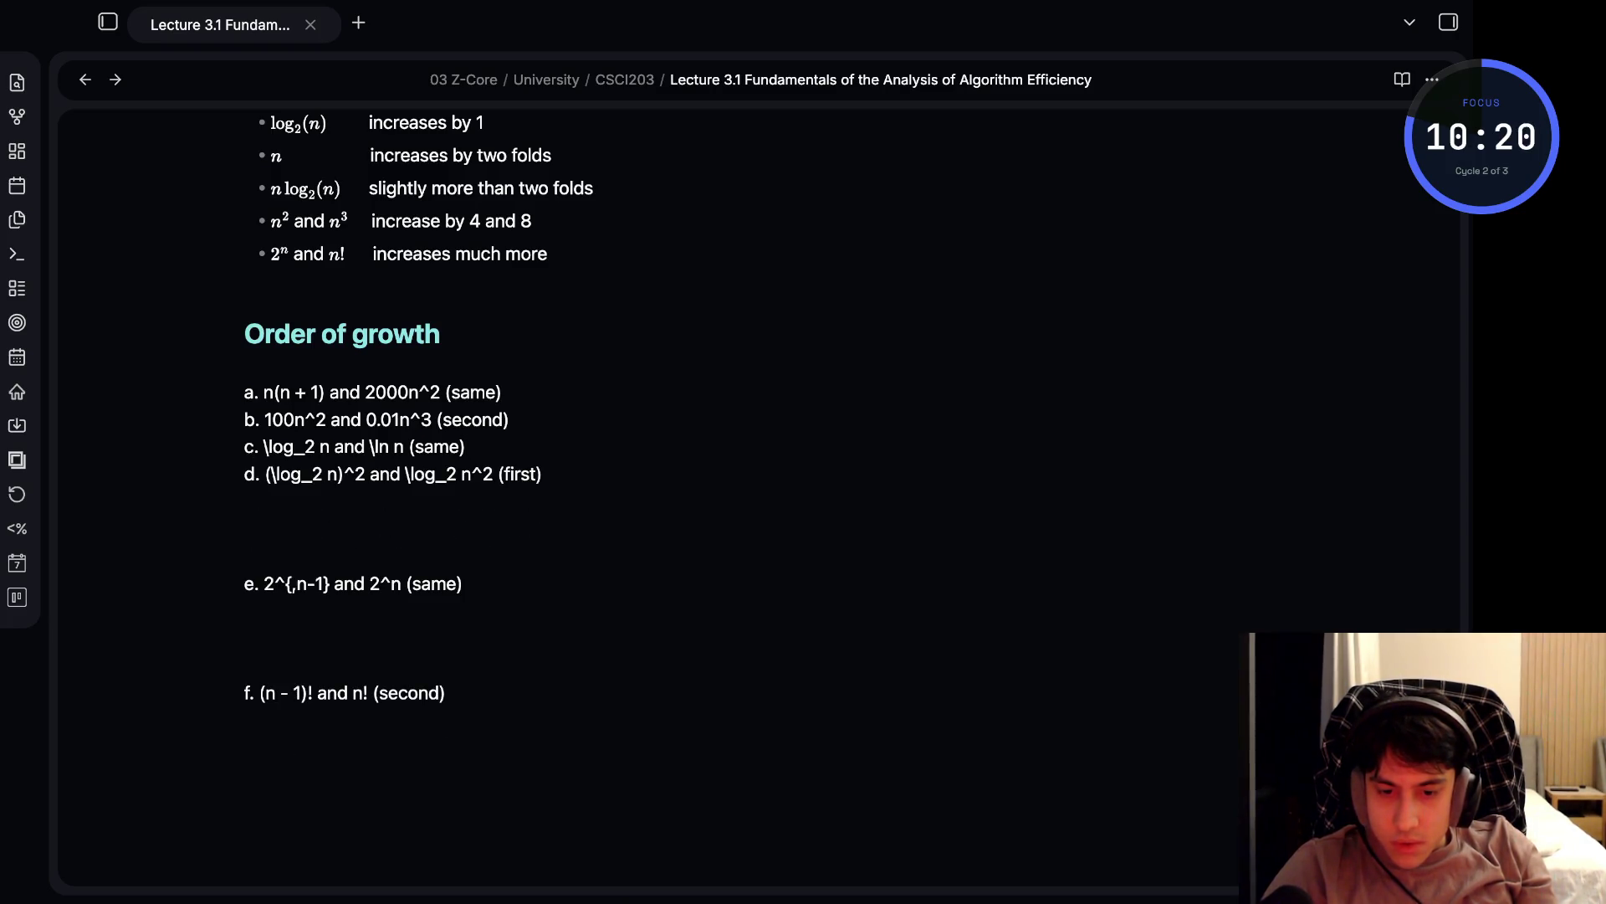
- Delete the blank lines between items d, e and f so they sit directly together
key("Down")
key("Down")
key("Down")
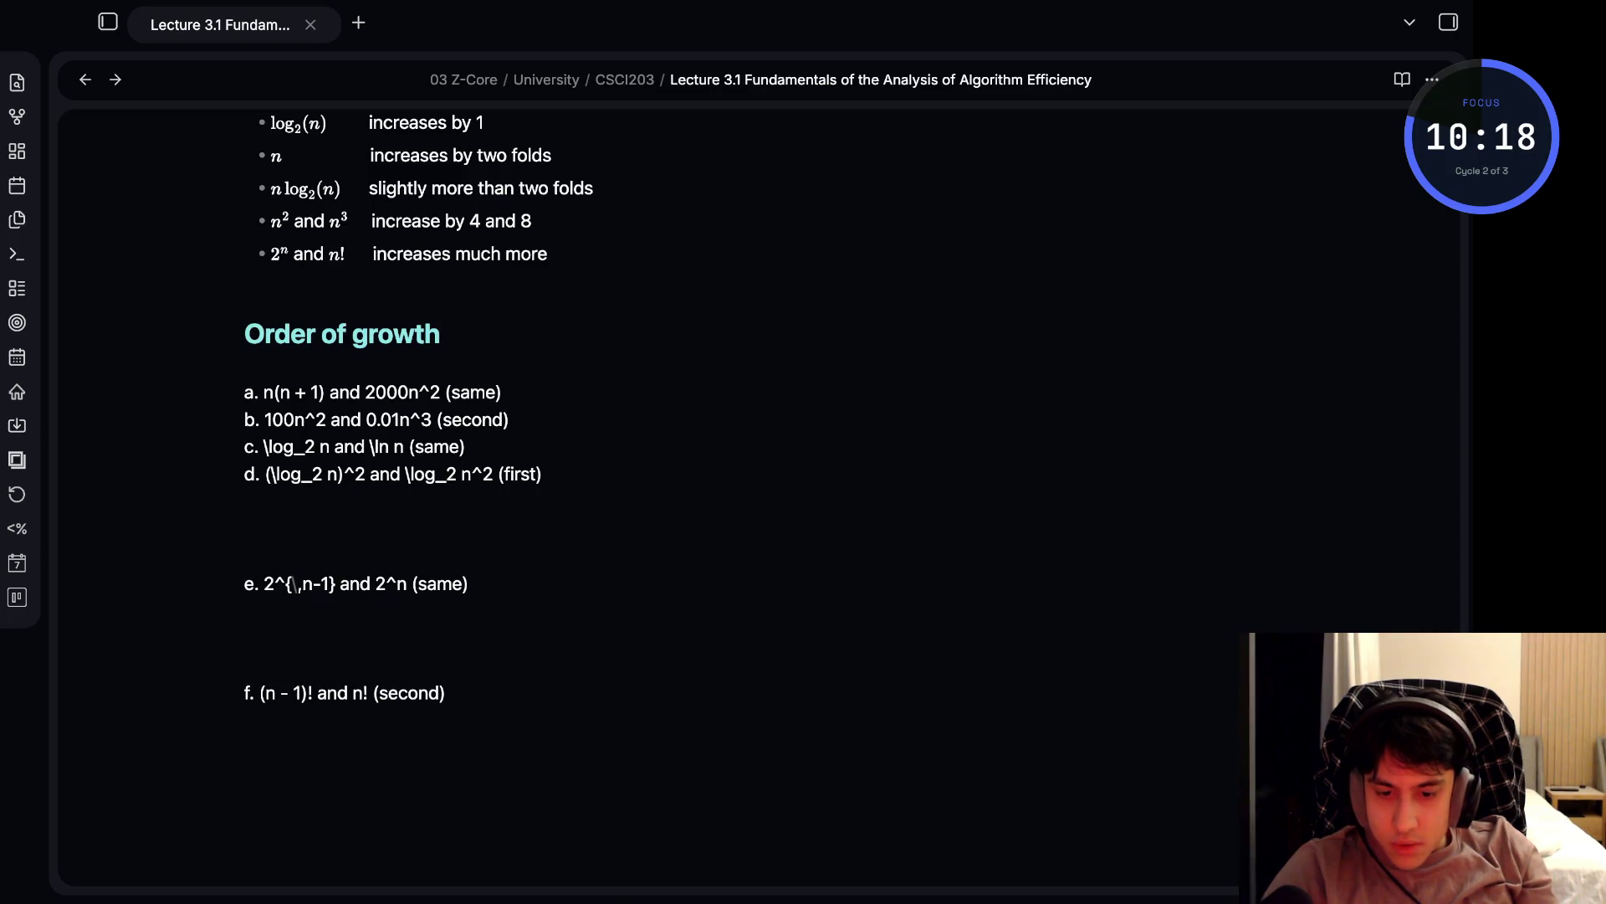
key("Up")
key("Up")
key("BackSpace")
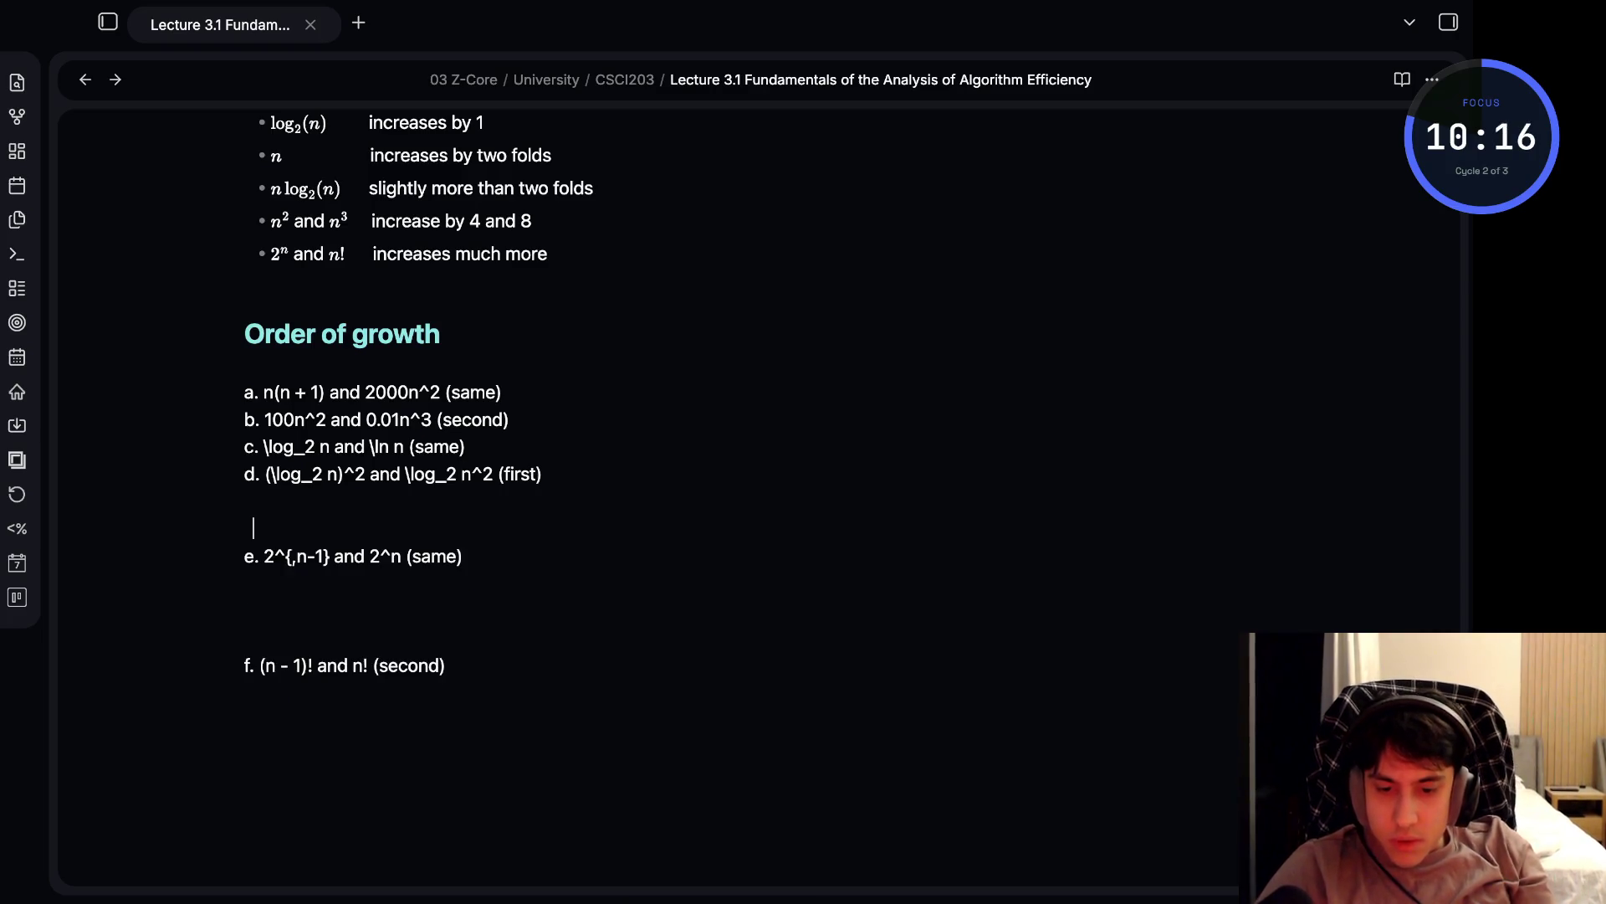
key("BackSpace")
key("BackSpace")
key("Down")
key("Down")
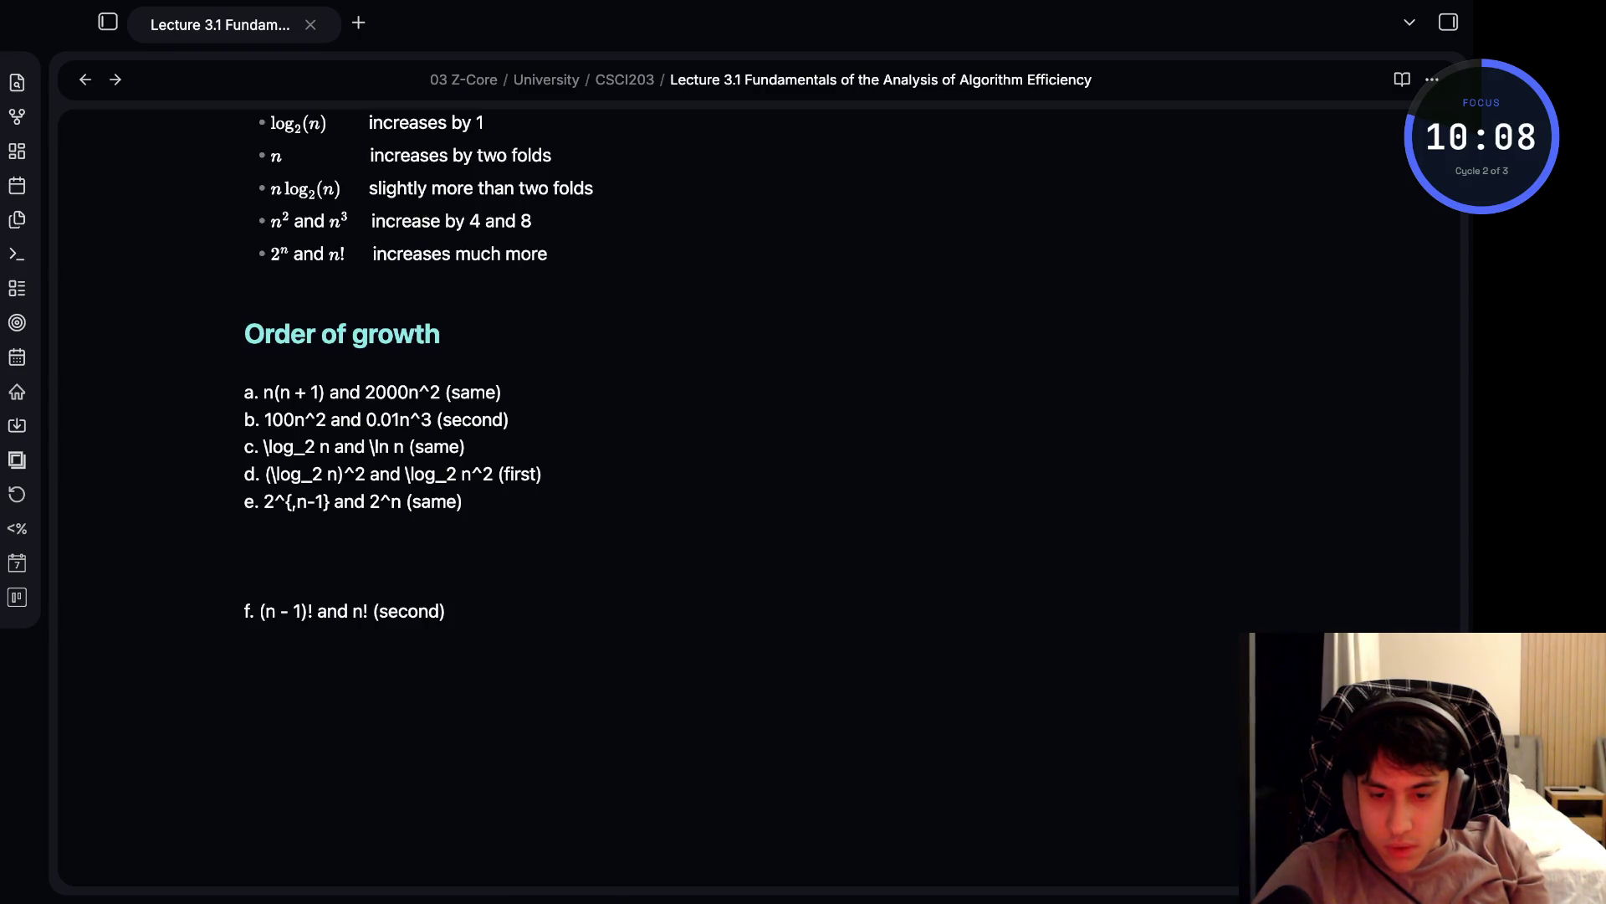
key("BackSpace")
key("BackSpace")
key("BackSpace")
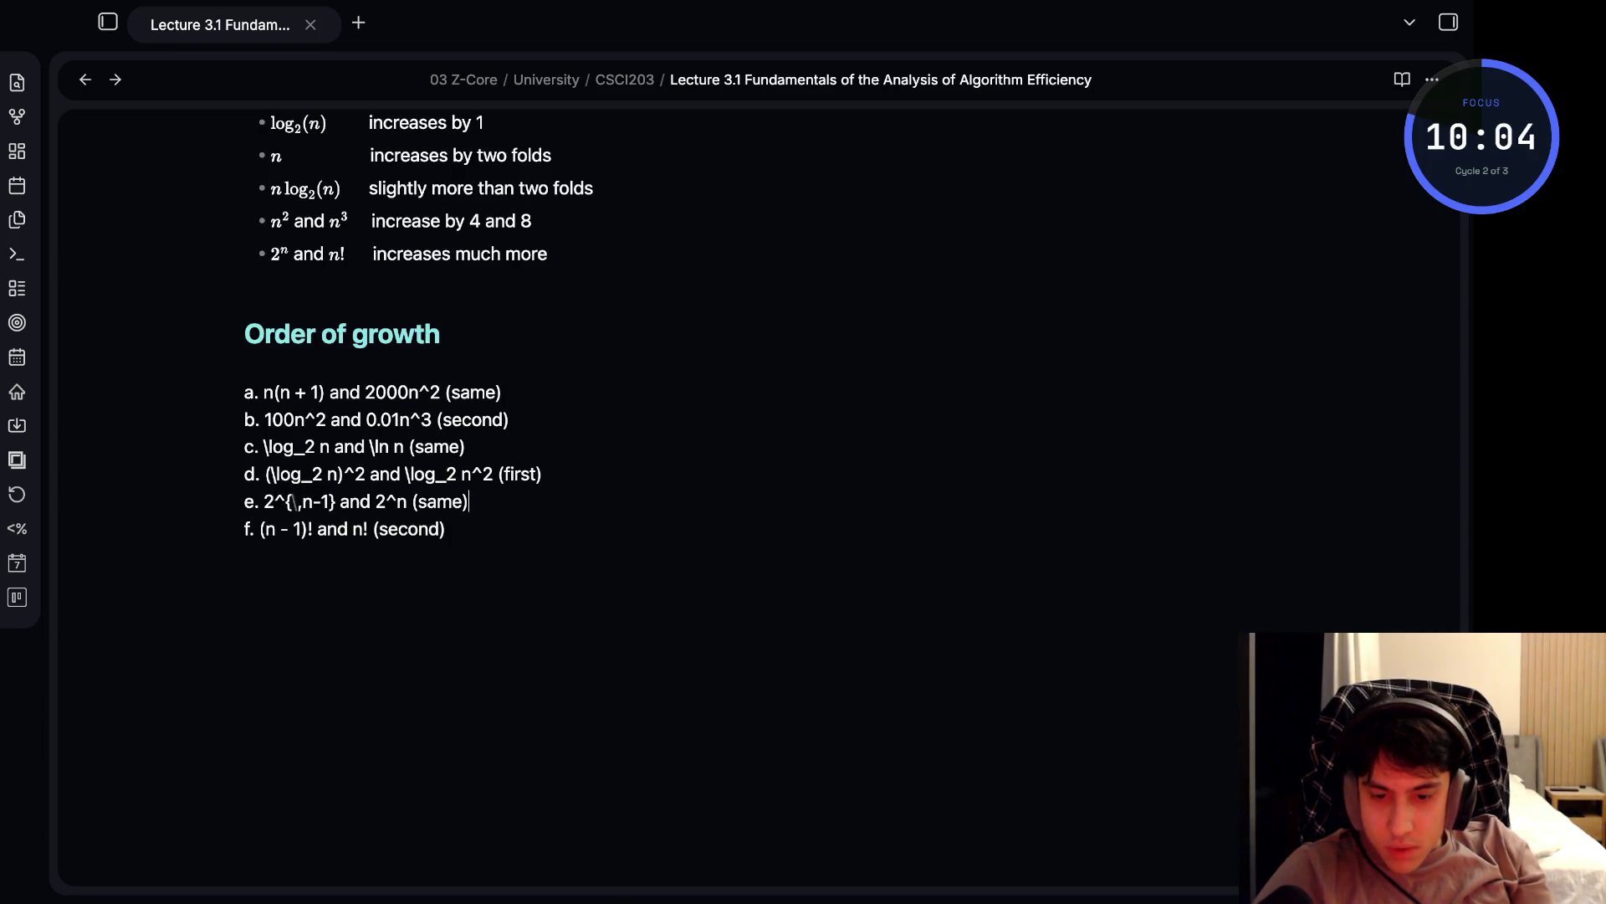
left_click(262, 392)
- Wrap n(n + 1) and 2000n^2 in item a with single $ math delimiters
type("$$")
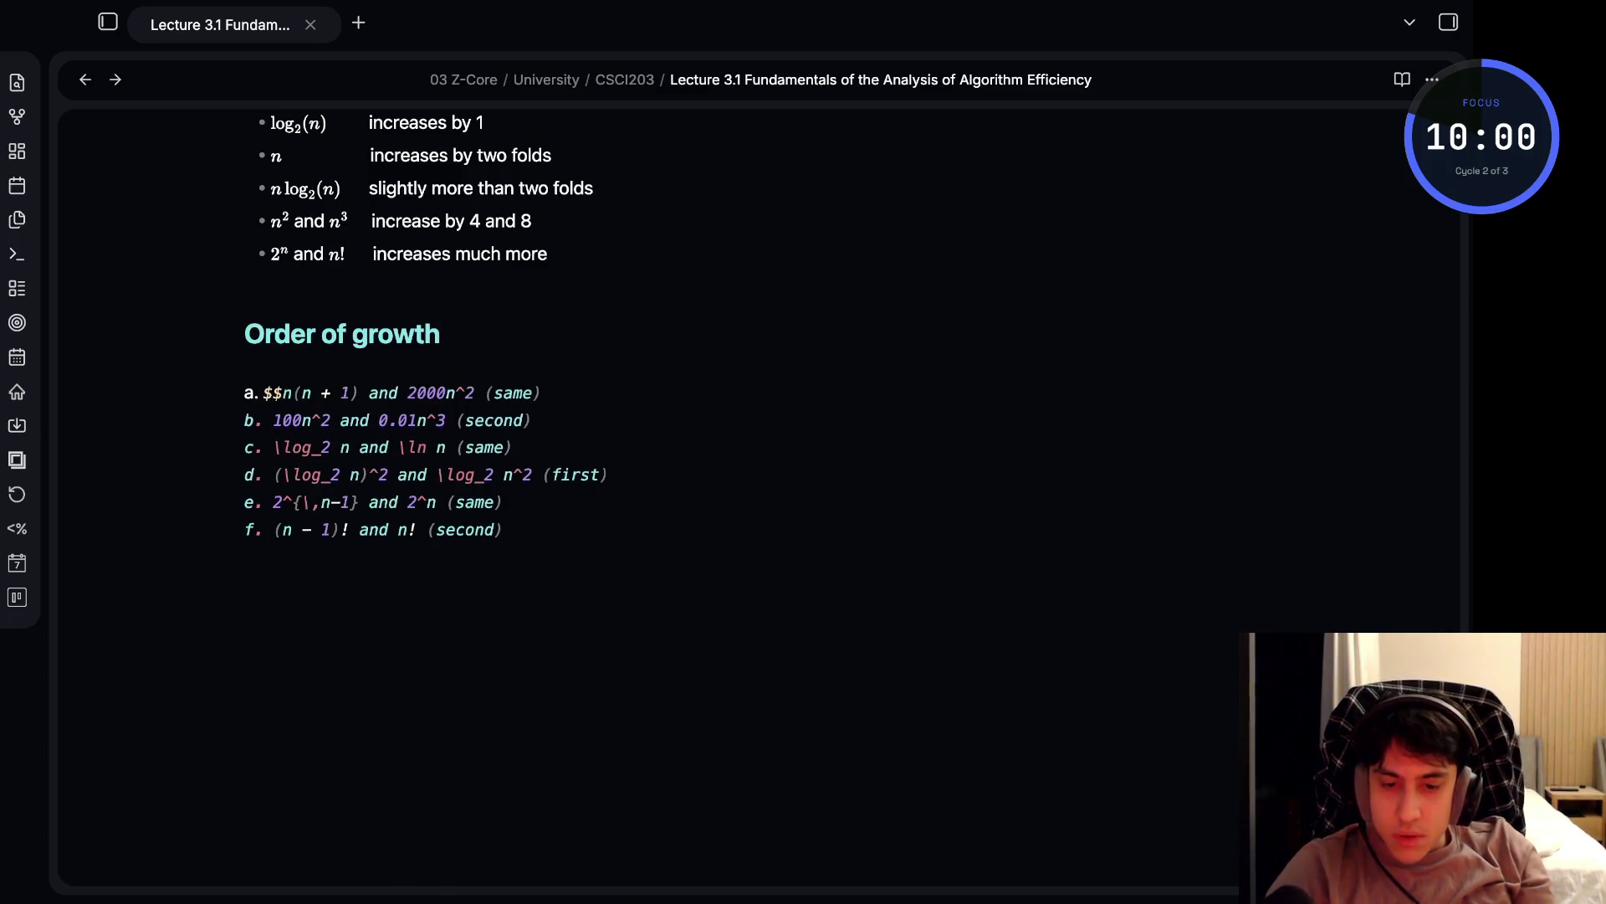
key("BackSpace")
left_click(336, 393)
type("$")
left_click(399, 392)
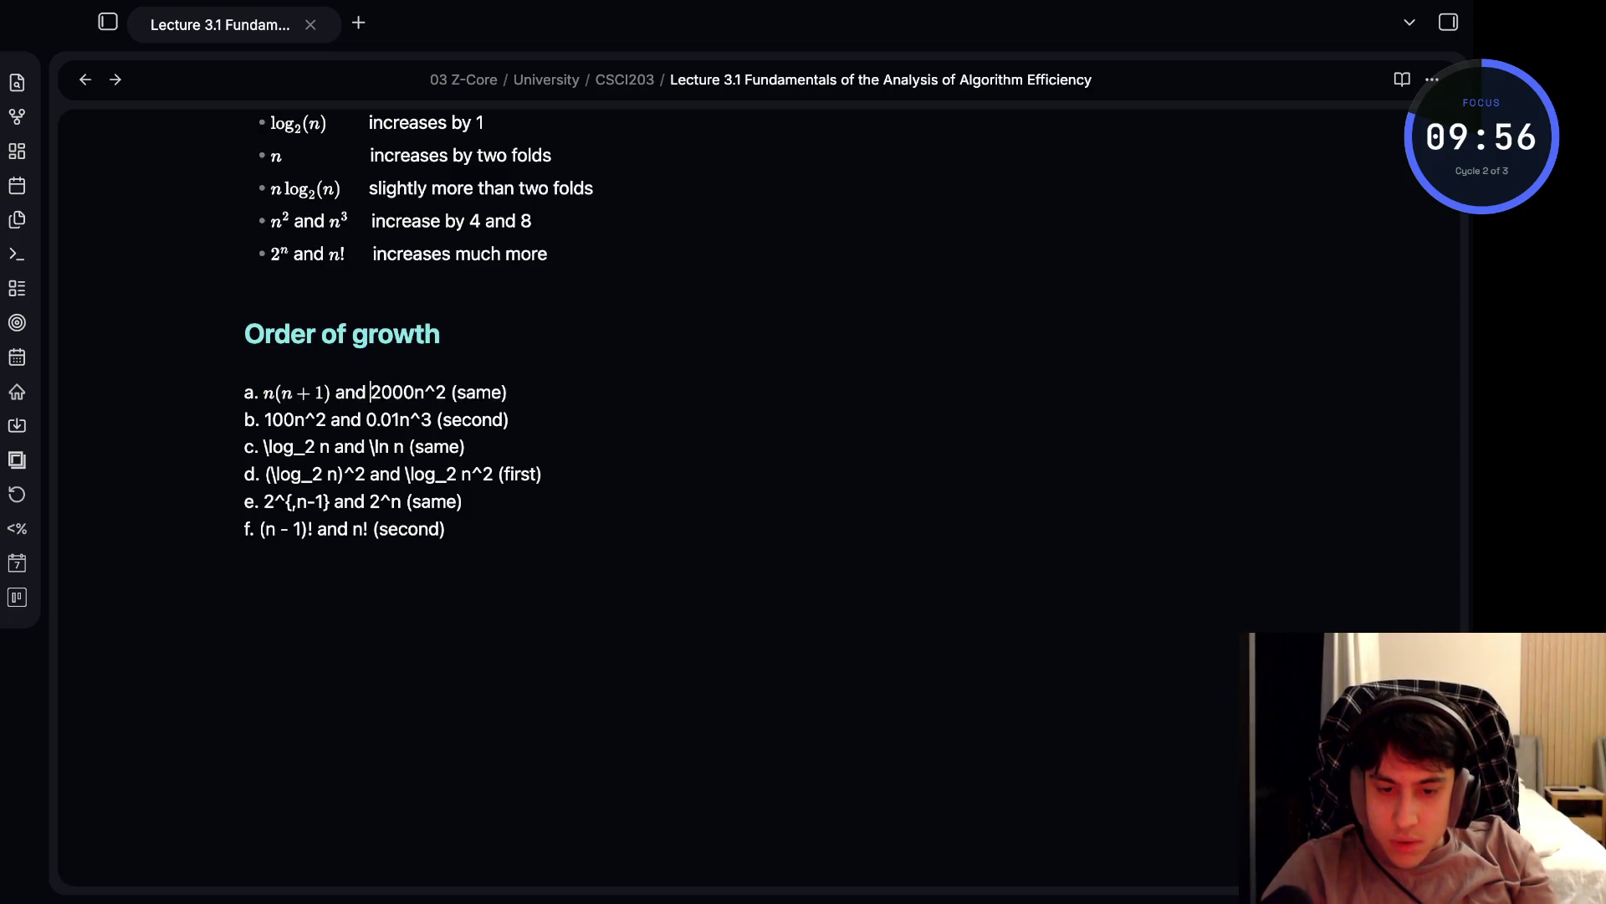
type("$$")
left_click(456, 392)
type("$$")
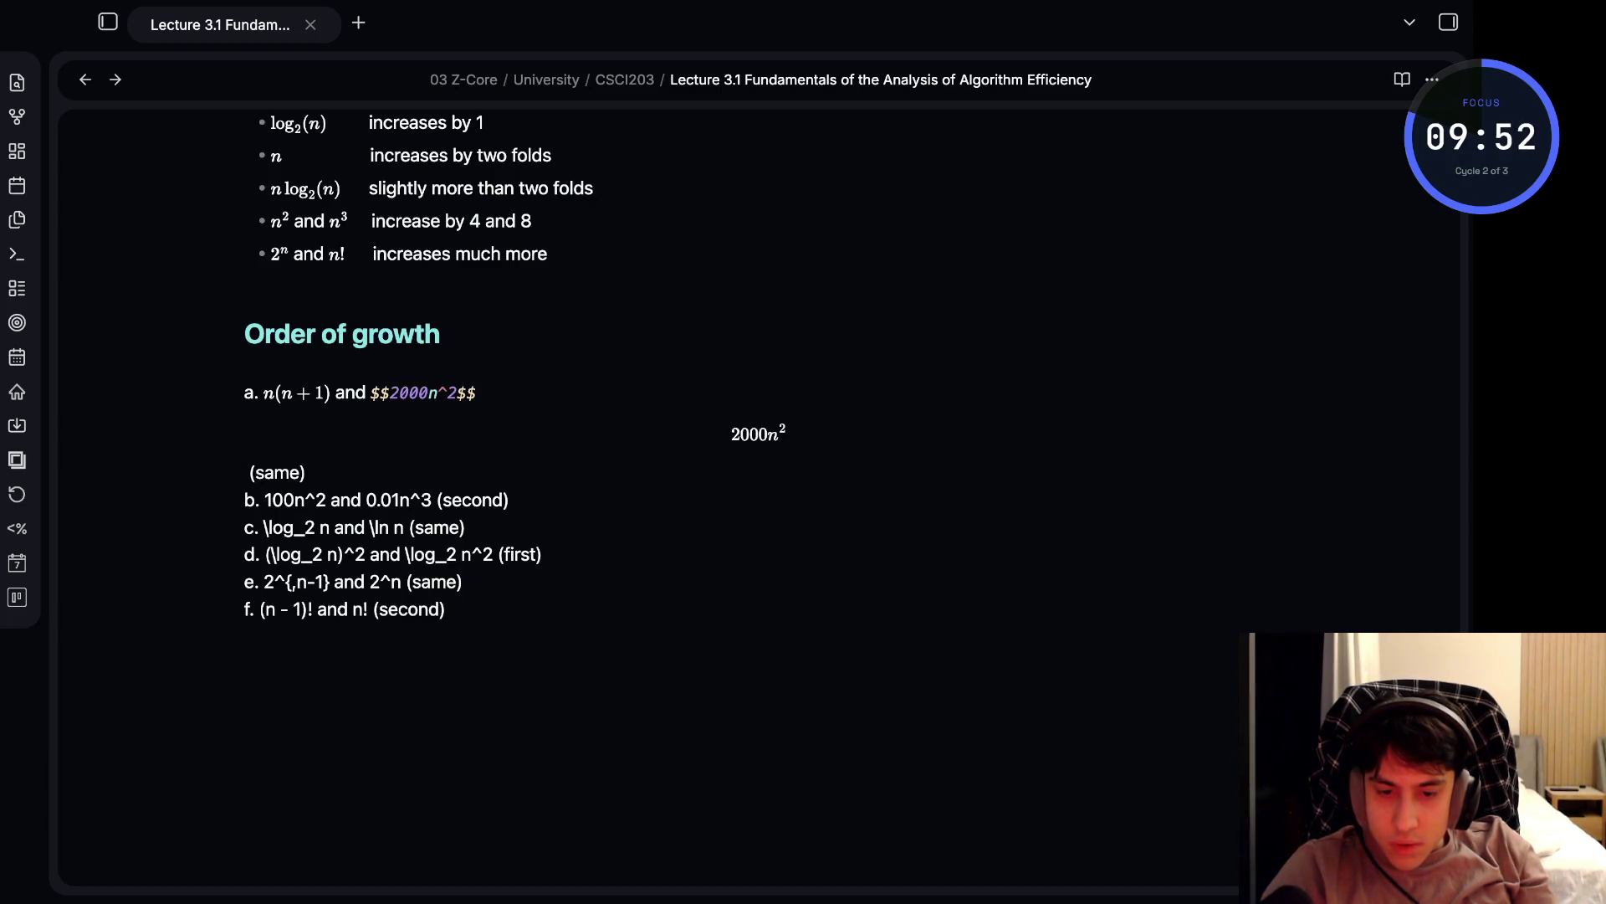
key("BackSpace")
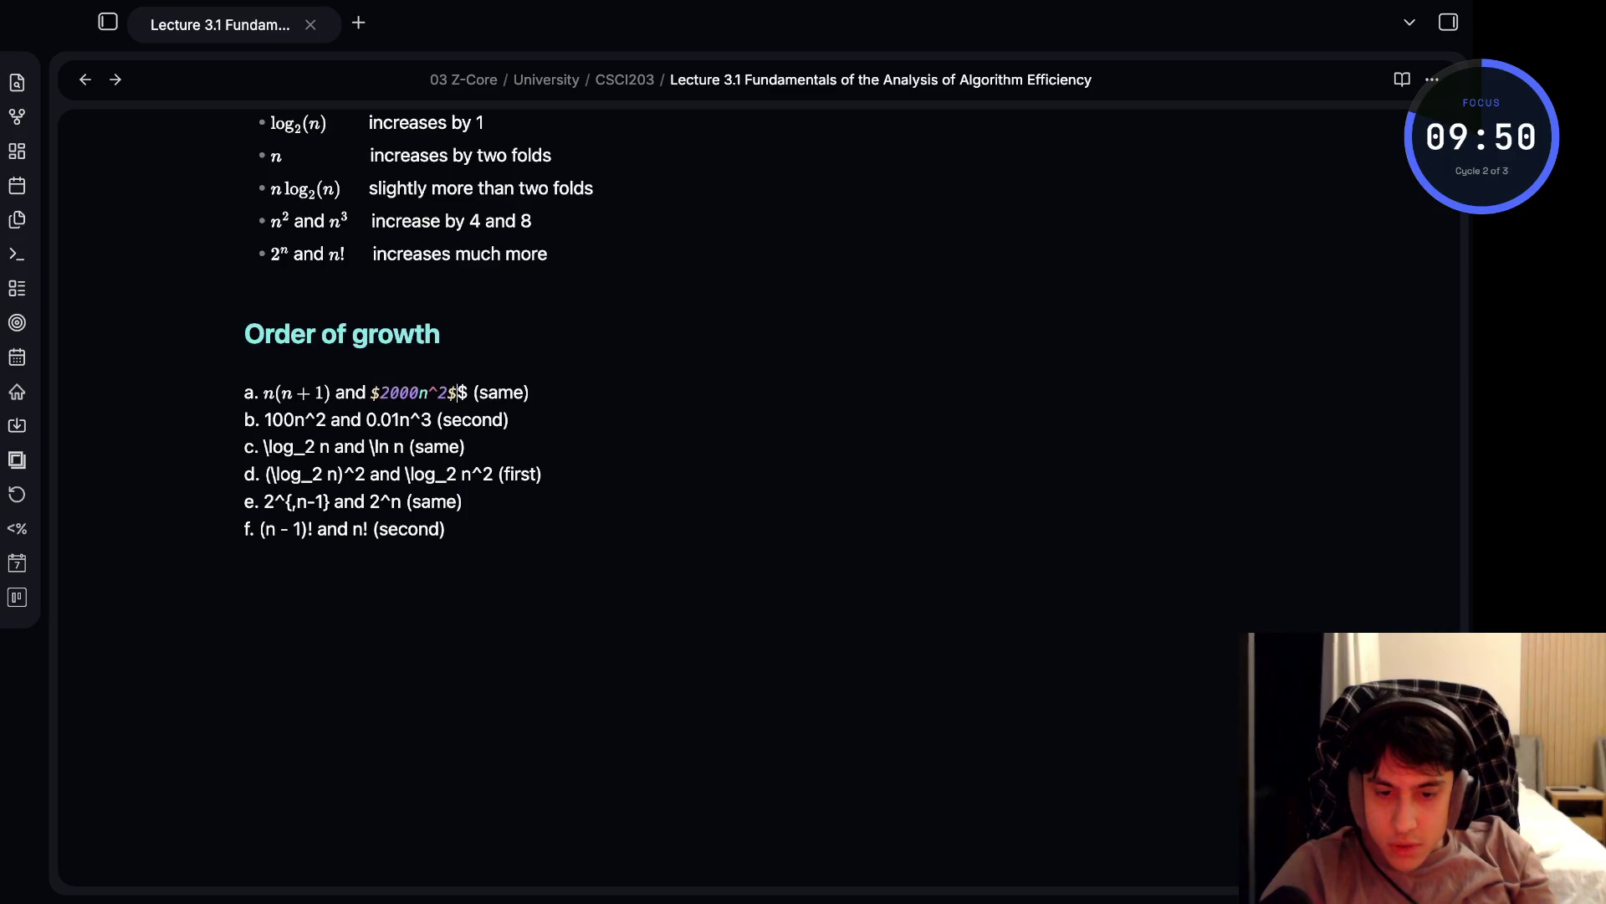
left_click(466, 446)
left_click(459, 392)
key("BackSpace")
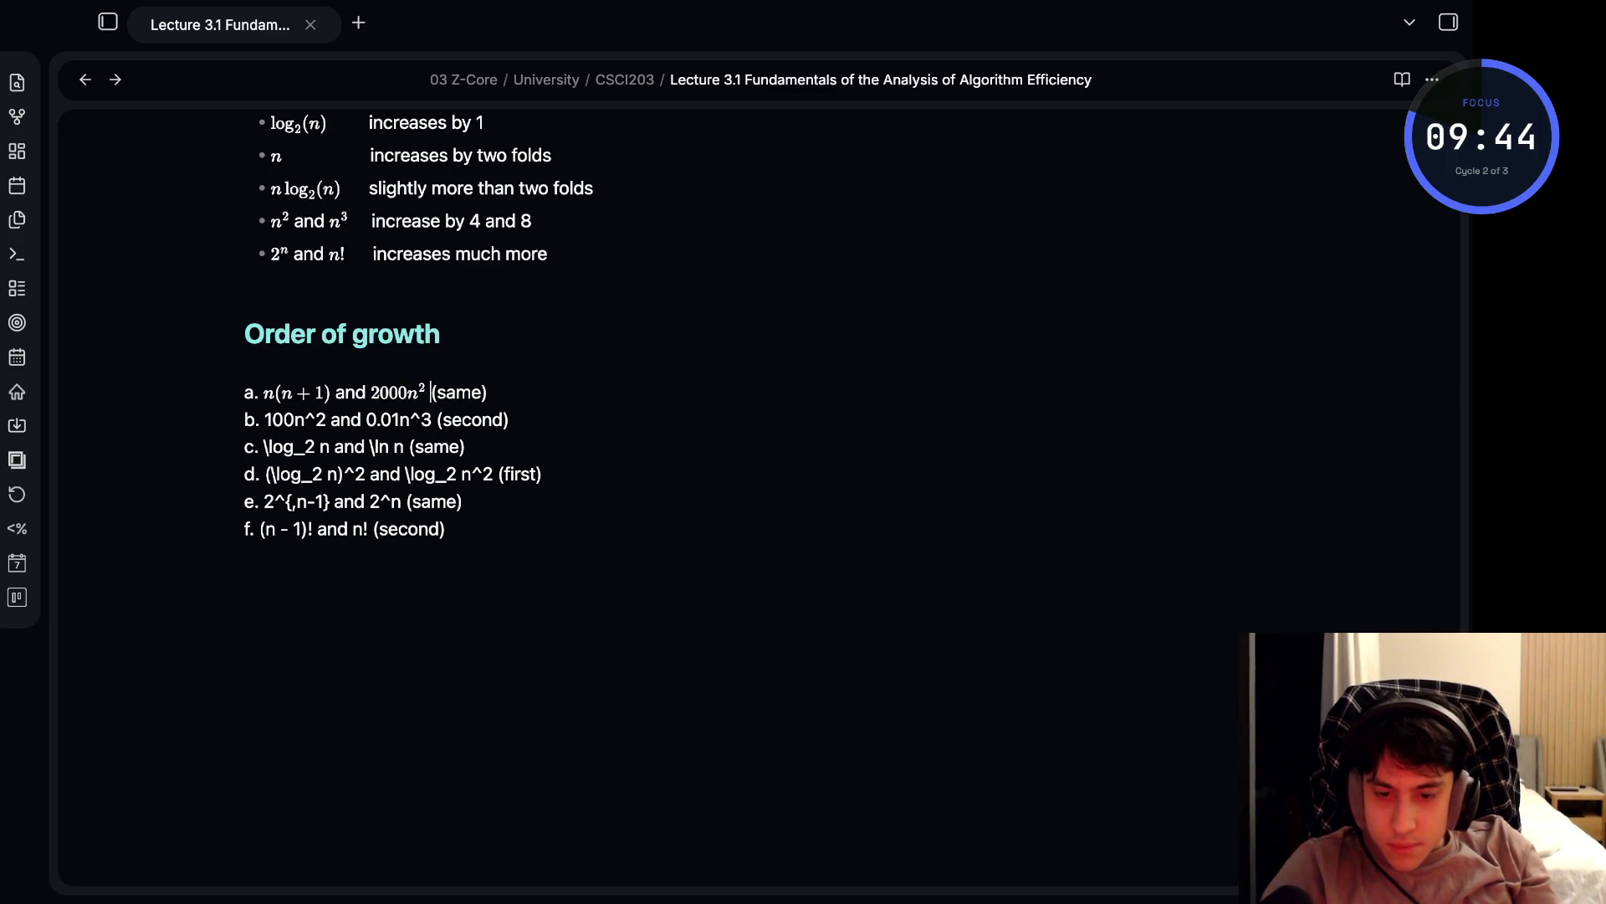
- Make 100n^2 and 0.01n^3 in item b render as inline math
type("$")
key("BackSpace")
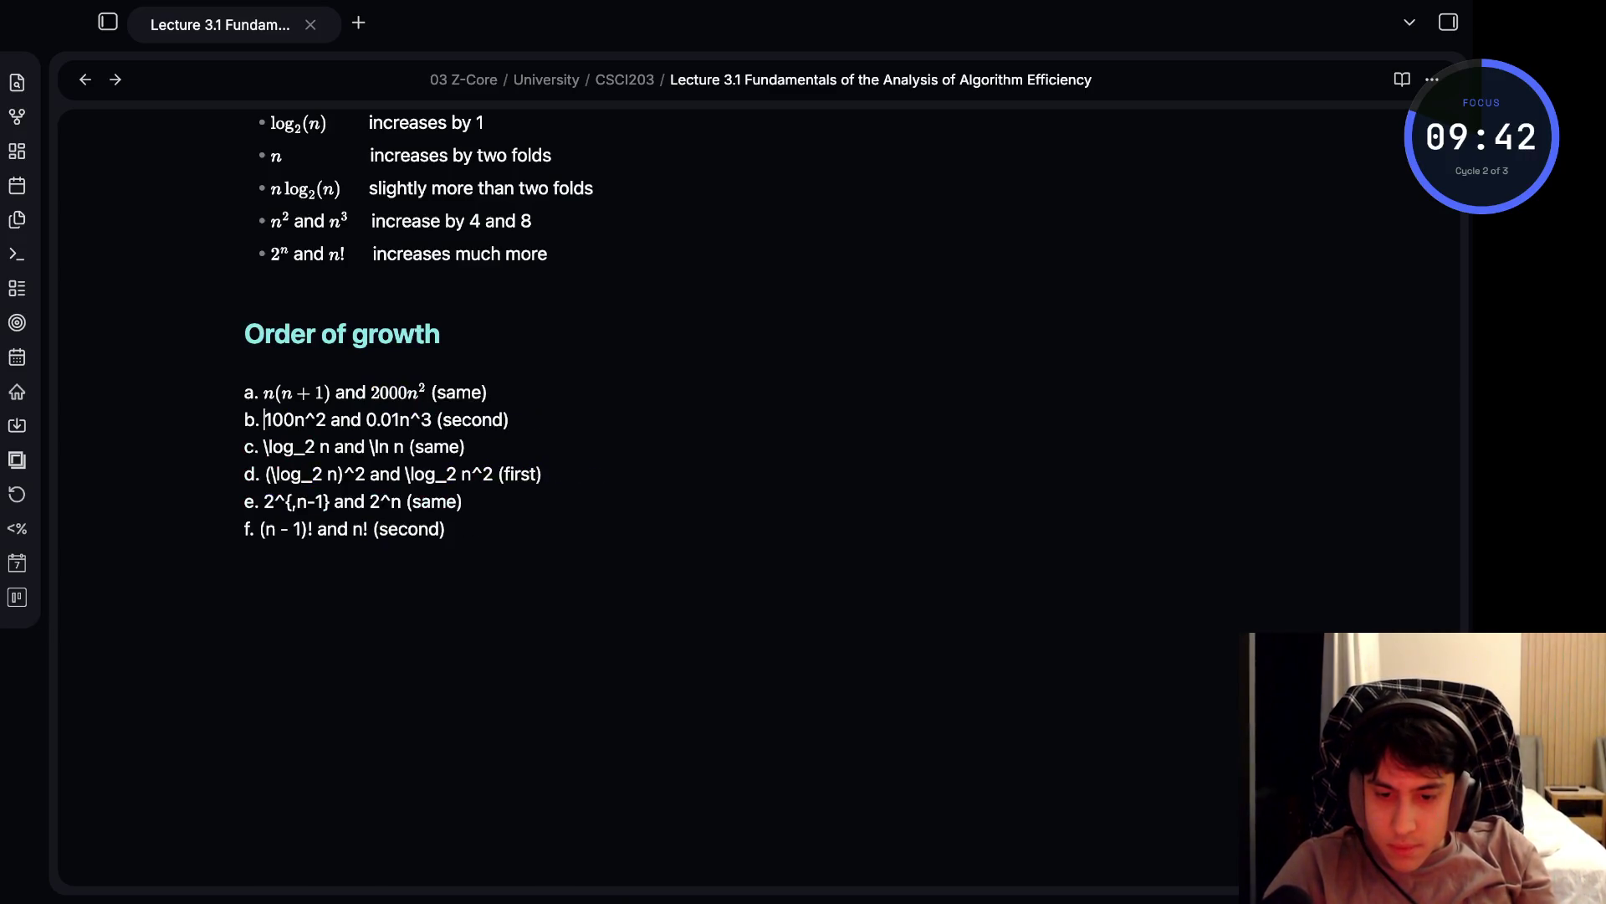
type("$$")
key("Right")
key("Right")
key("Right")
type("$")
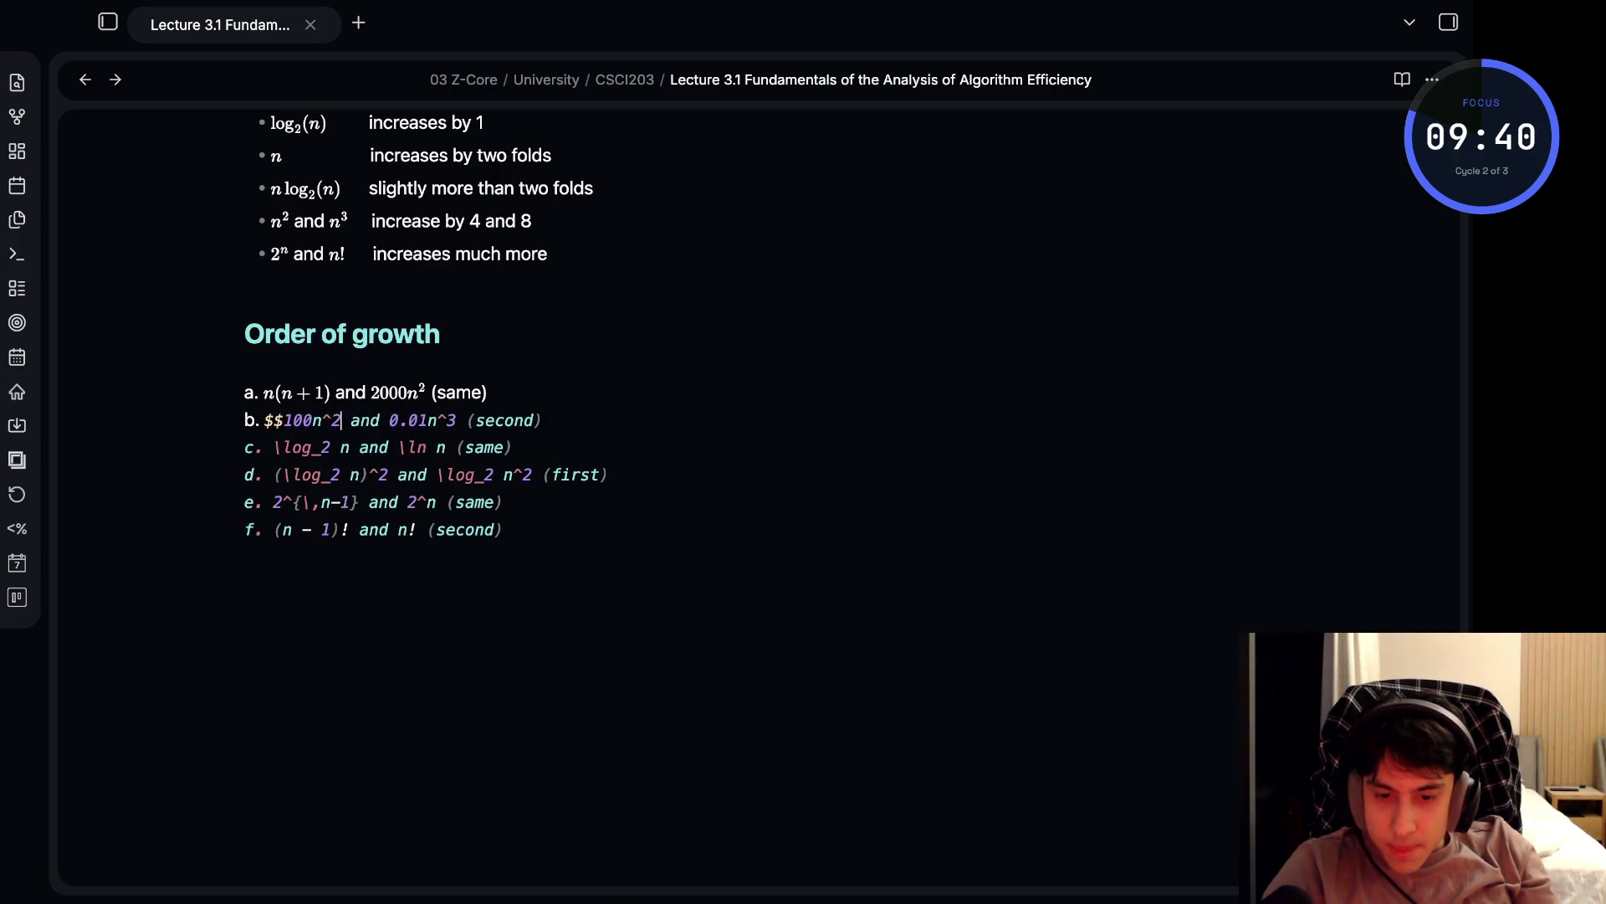
key("BackSpace")
key("Left")
key("Left")
key("Left")
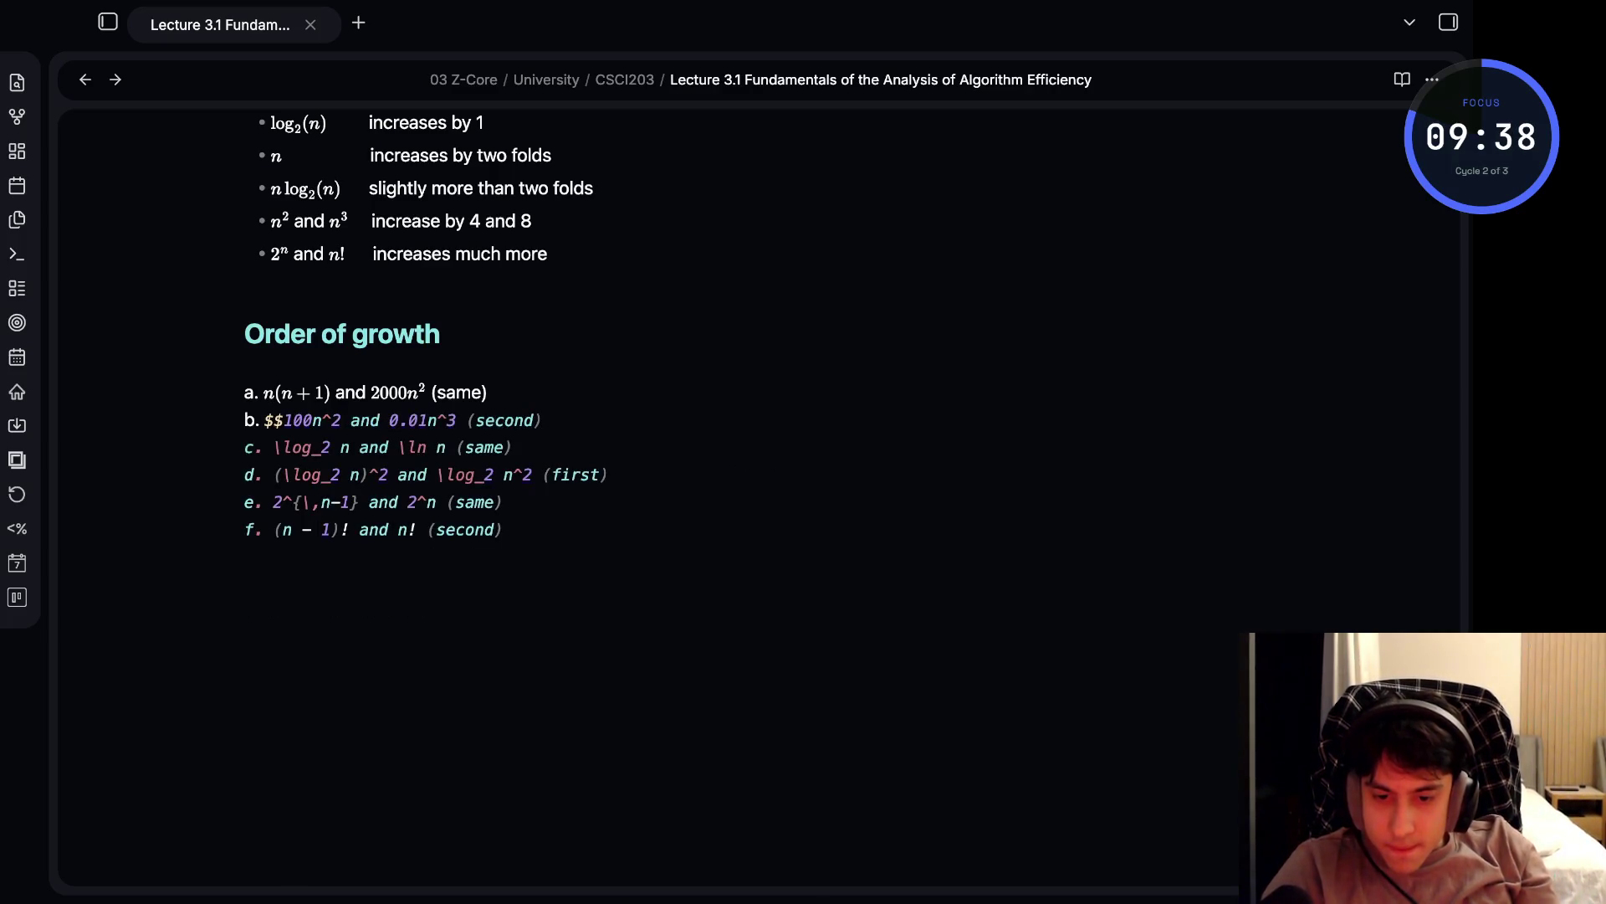
key("BackSpace")
type("$")
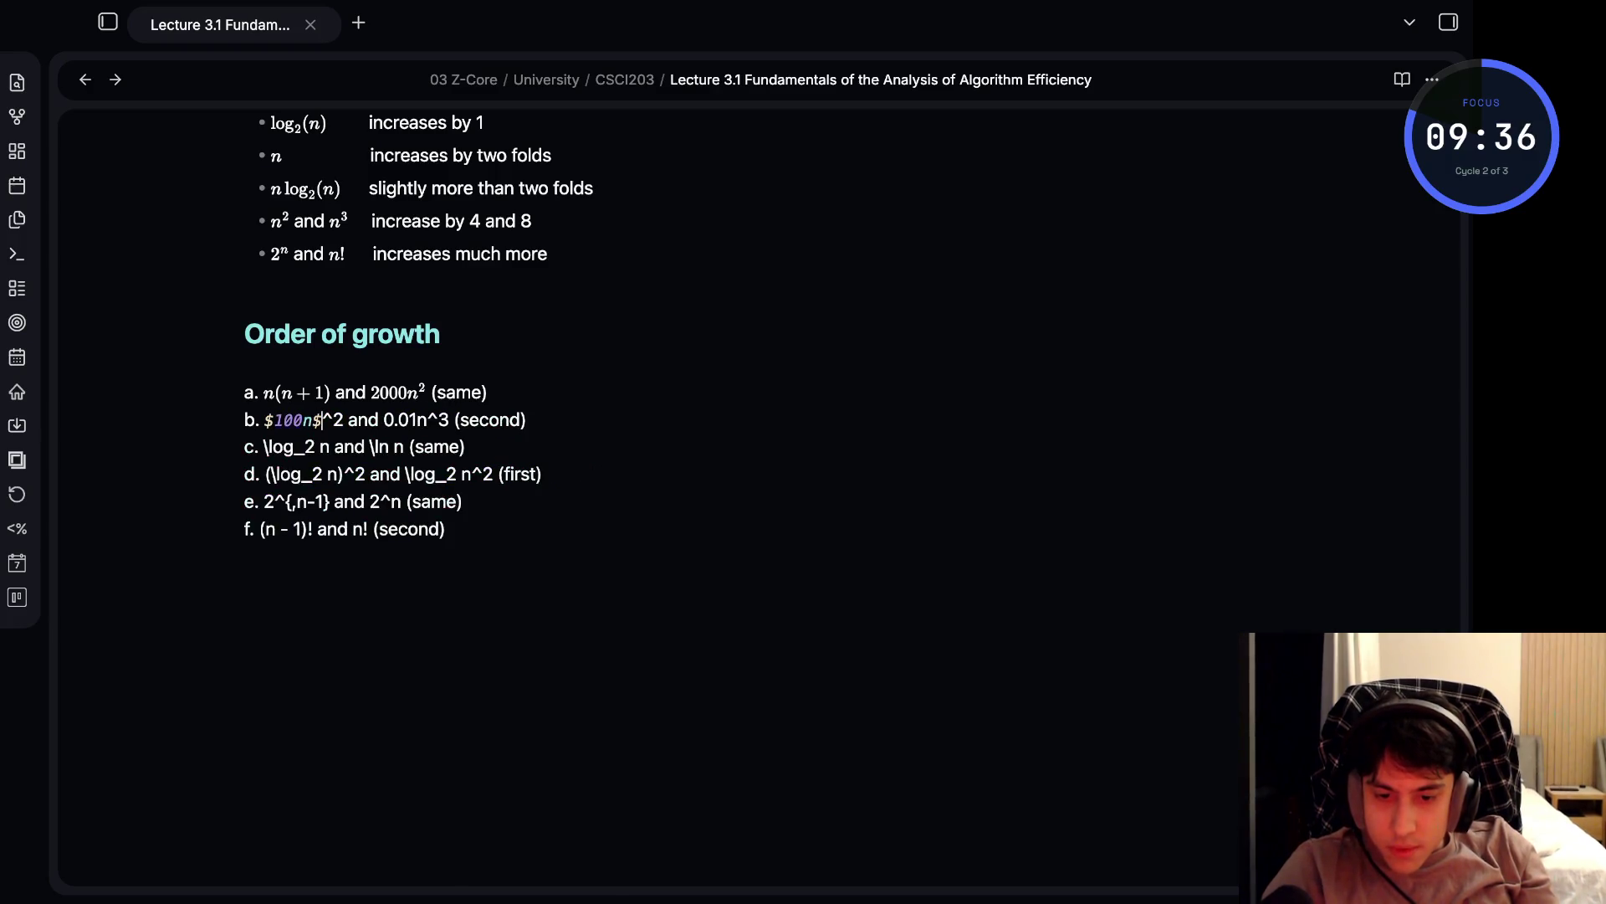
key("BackSpace")
key("Right")
key("Right")
key("Right")
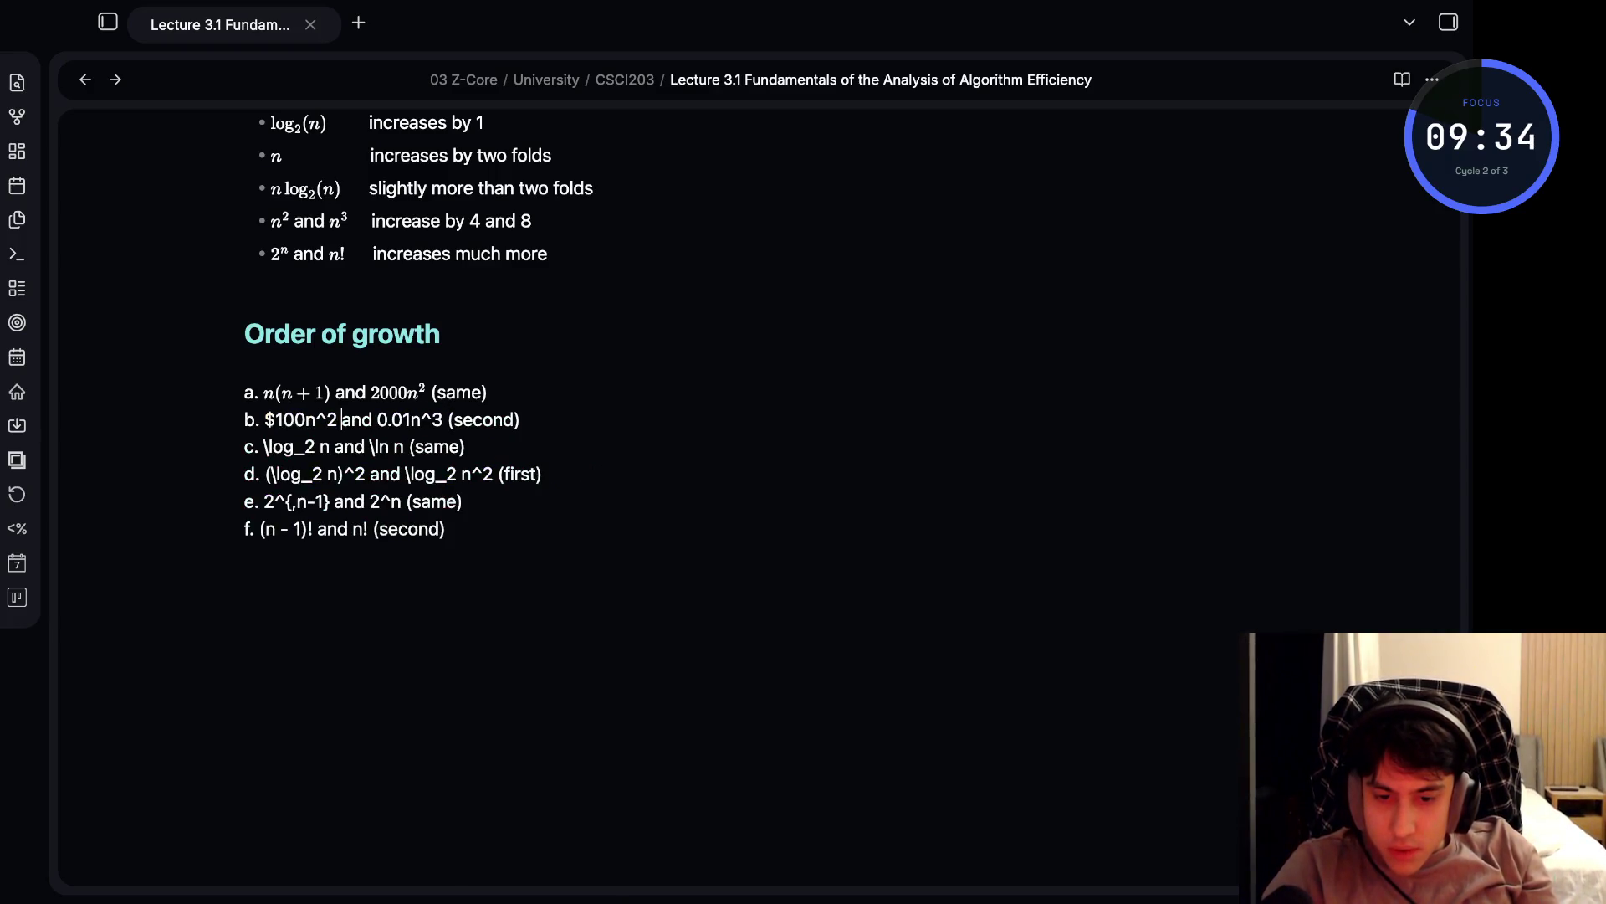
type("$")
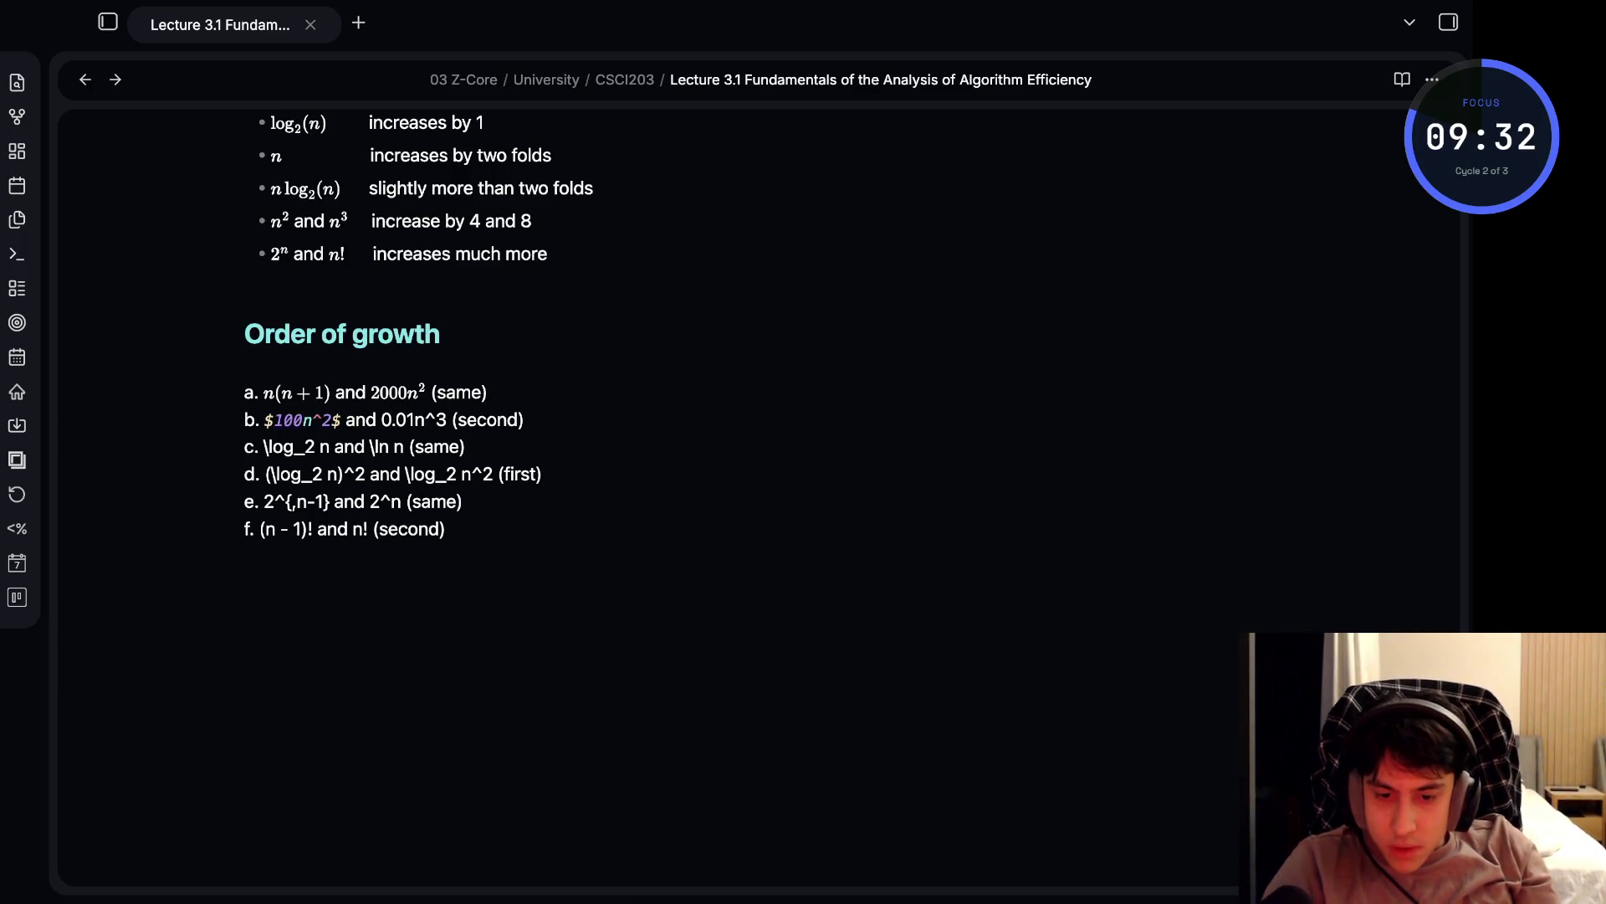
key("Right")
key("Right")
key("Right")
type("$")
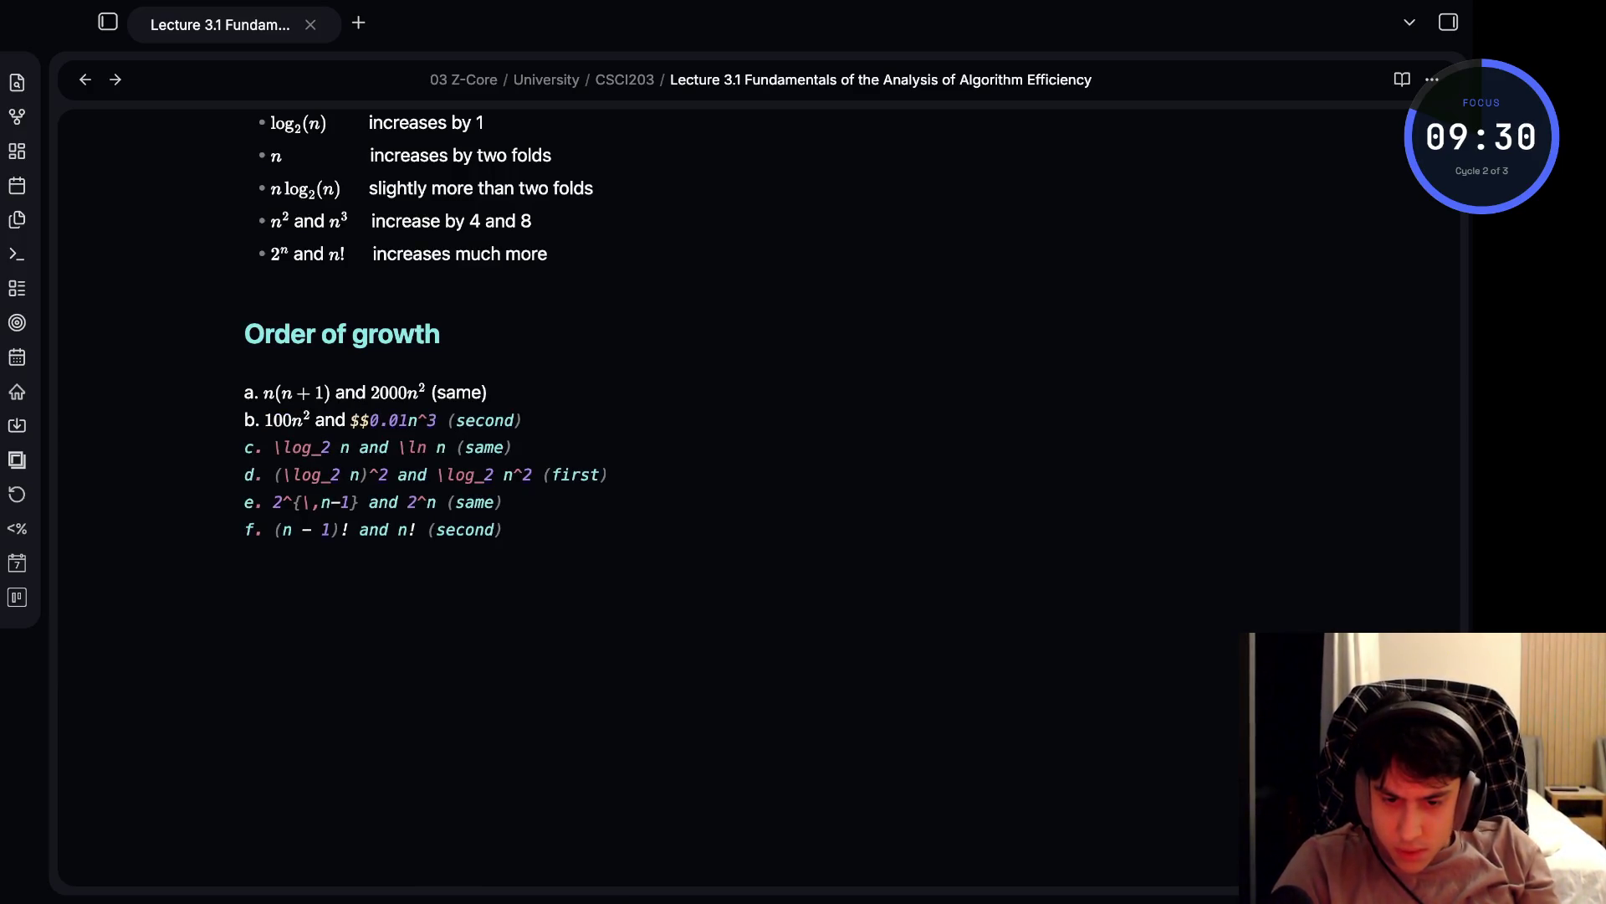
key("BackSpace")
type("$")
key("BackSpace")
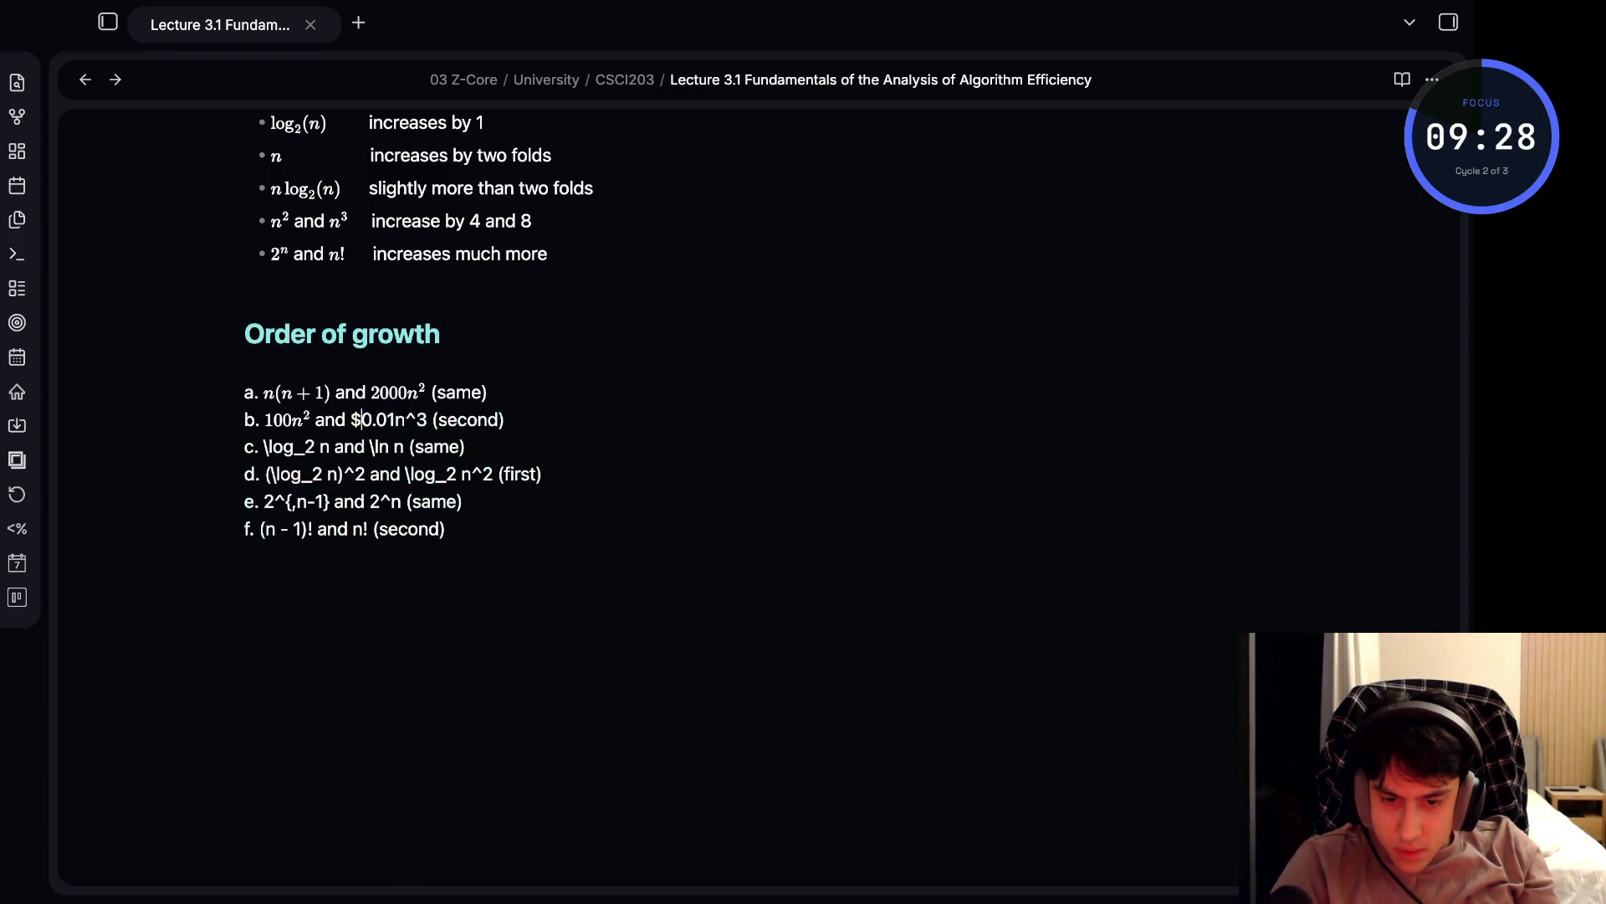
type("$")
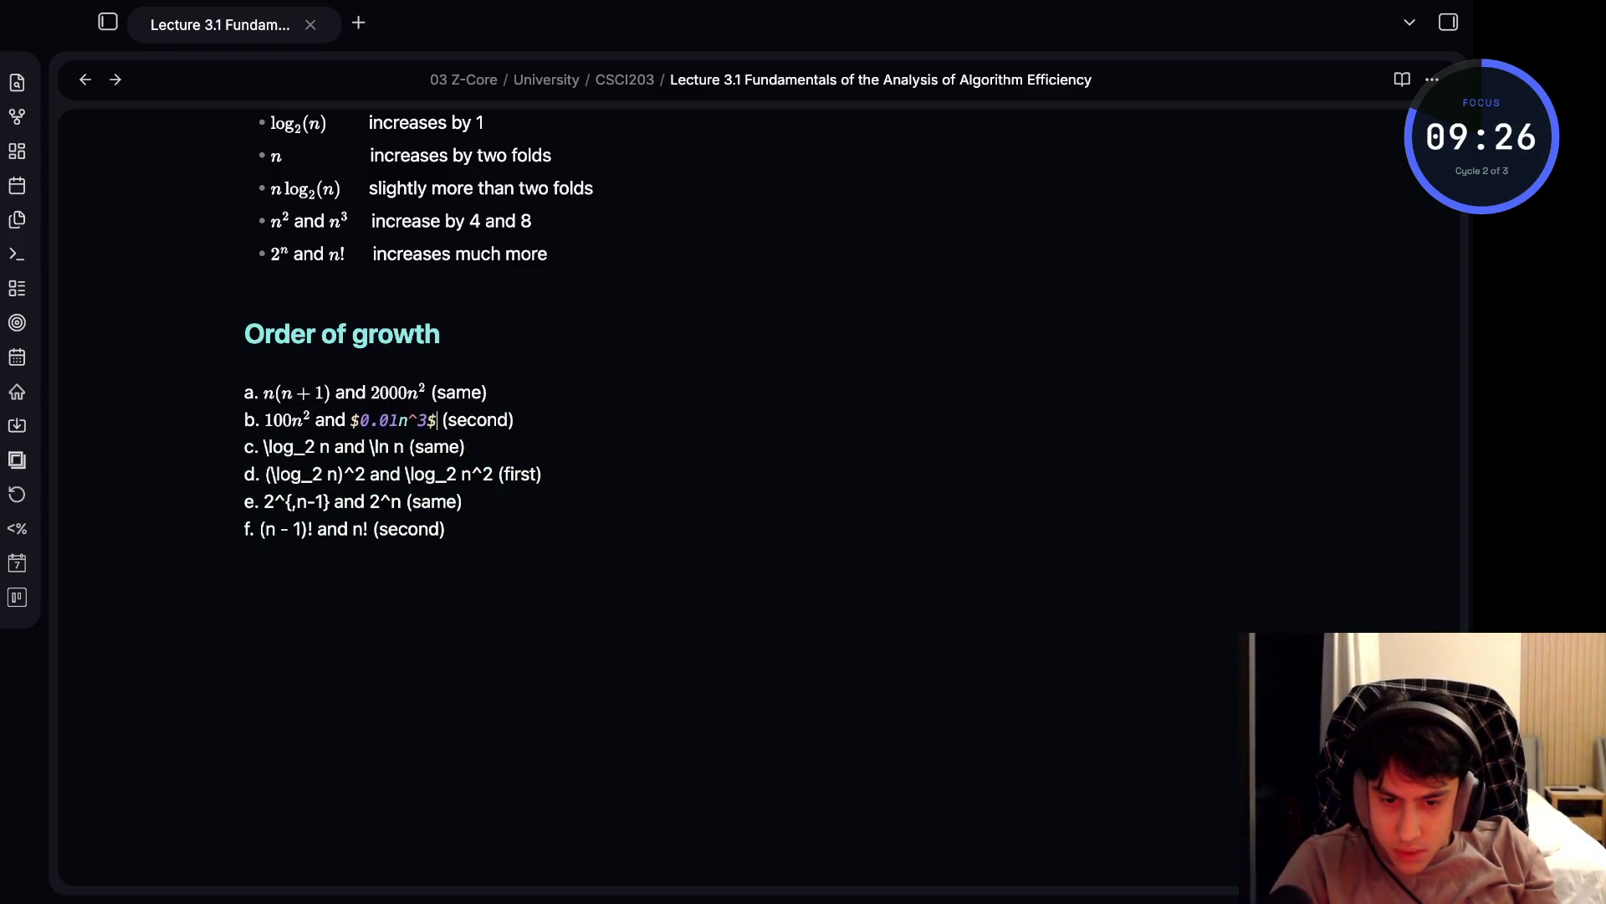
- Remove a stray backslash in item e's exponent and make item c's log and ln n terms inline math
left_click(259, 446)
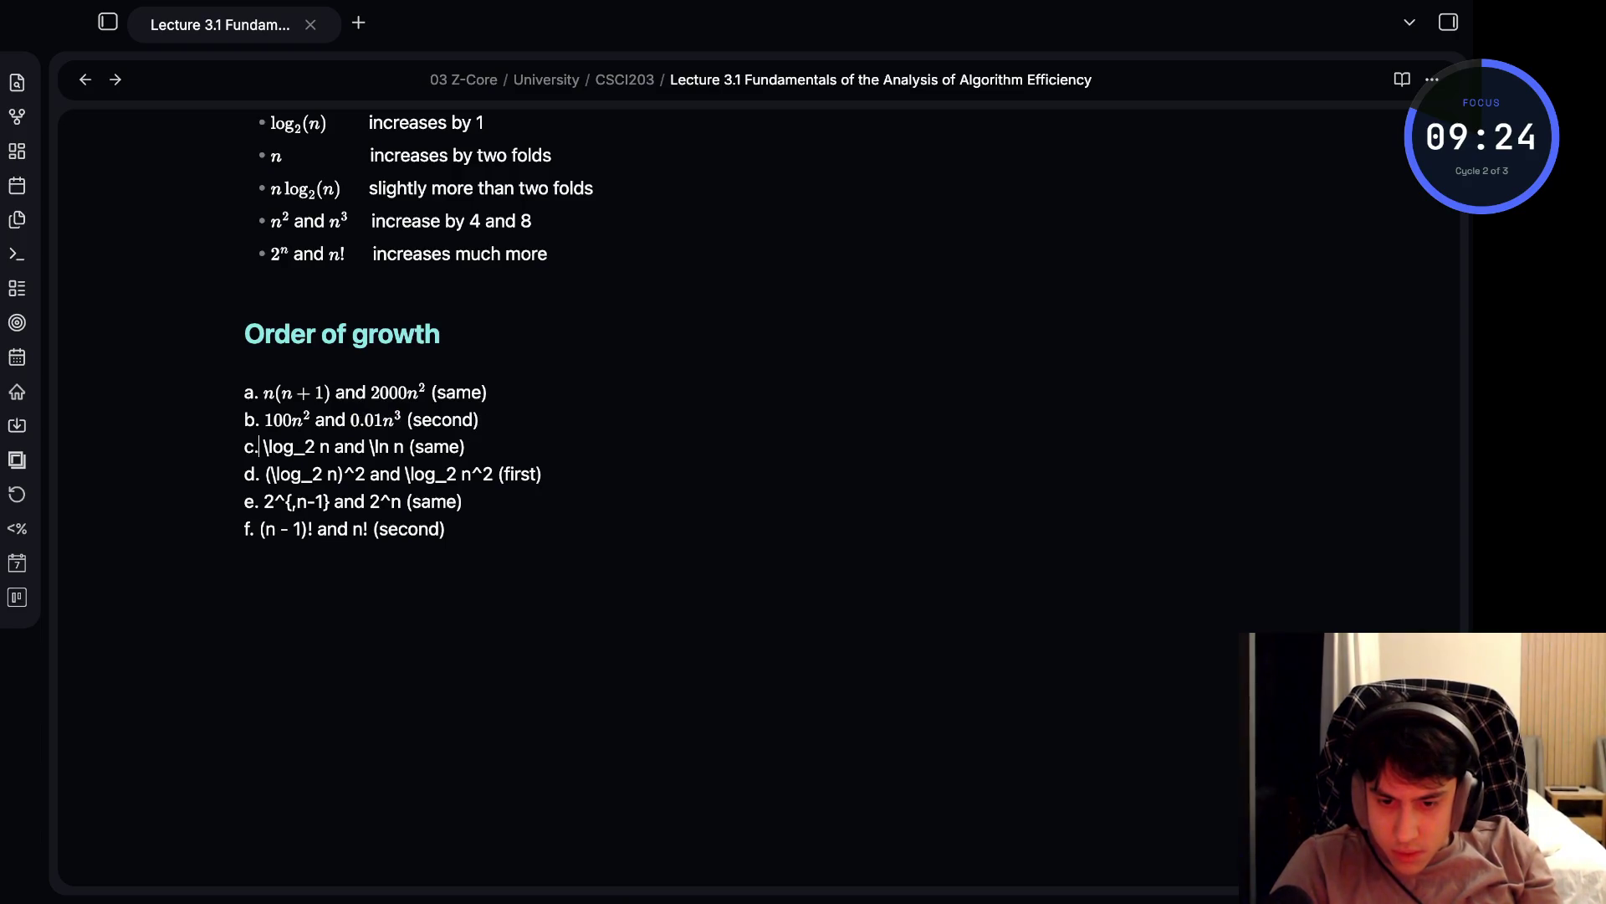
left_click(274, 501)
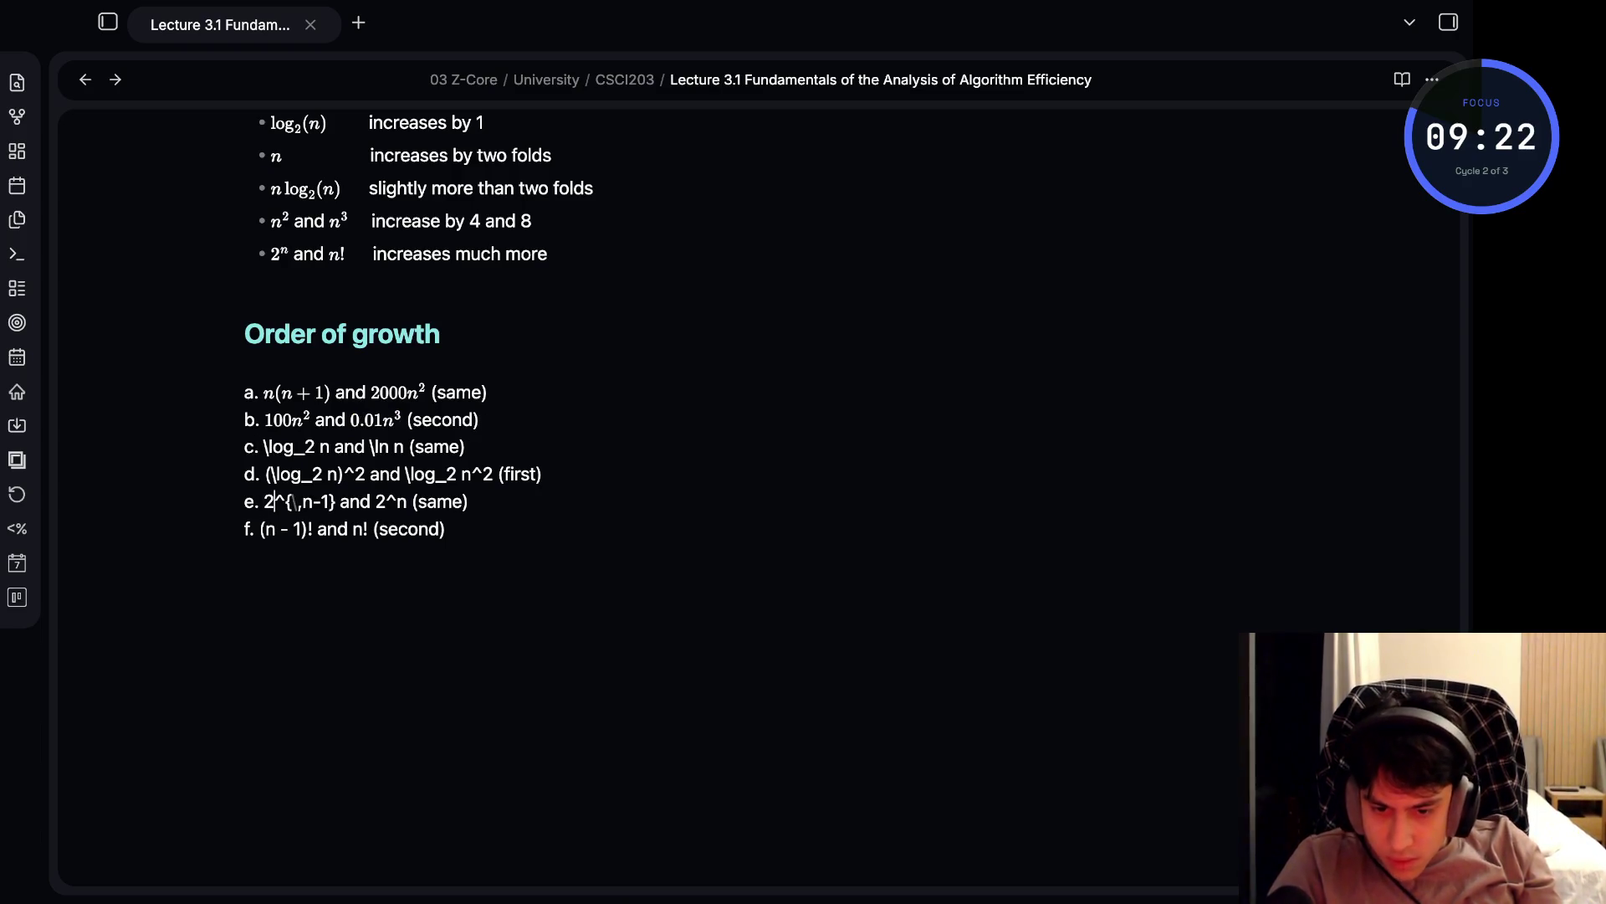
key("BackSpace")
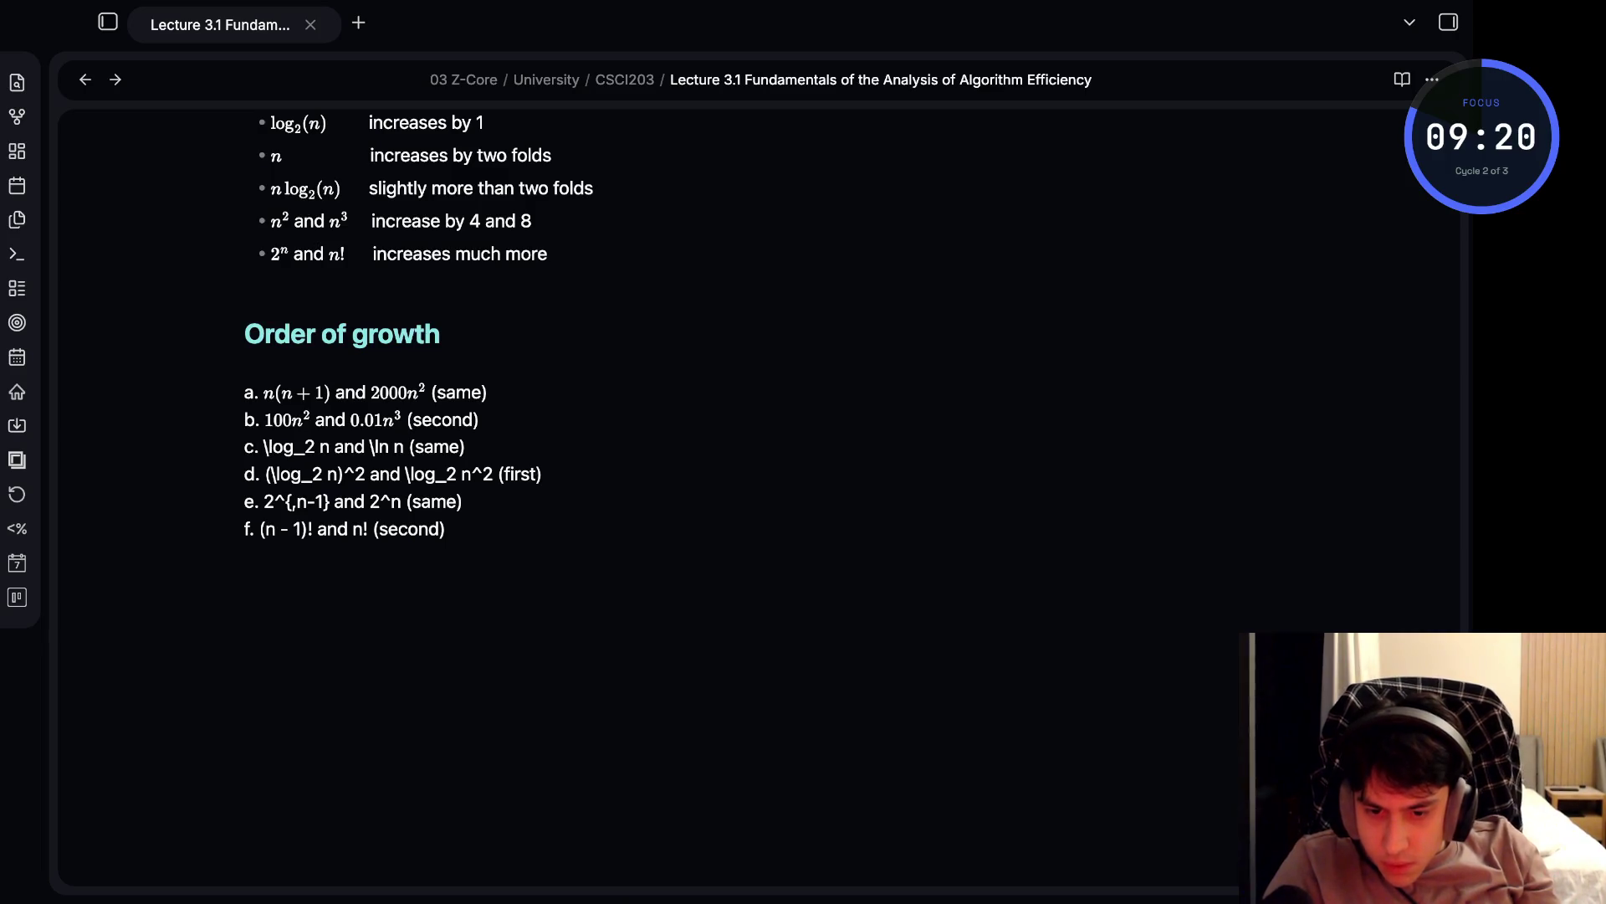
type("$$")
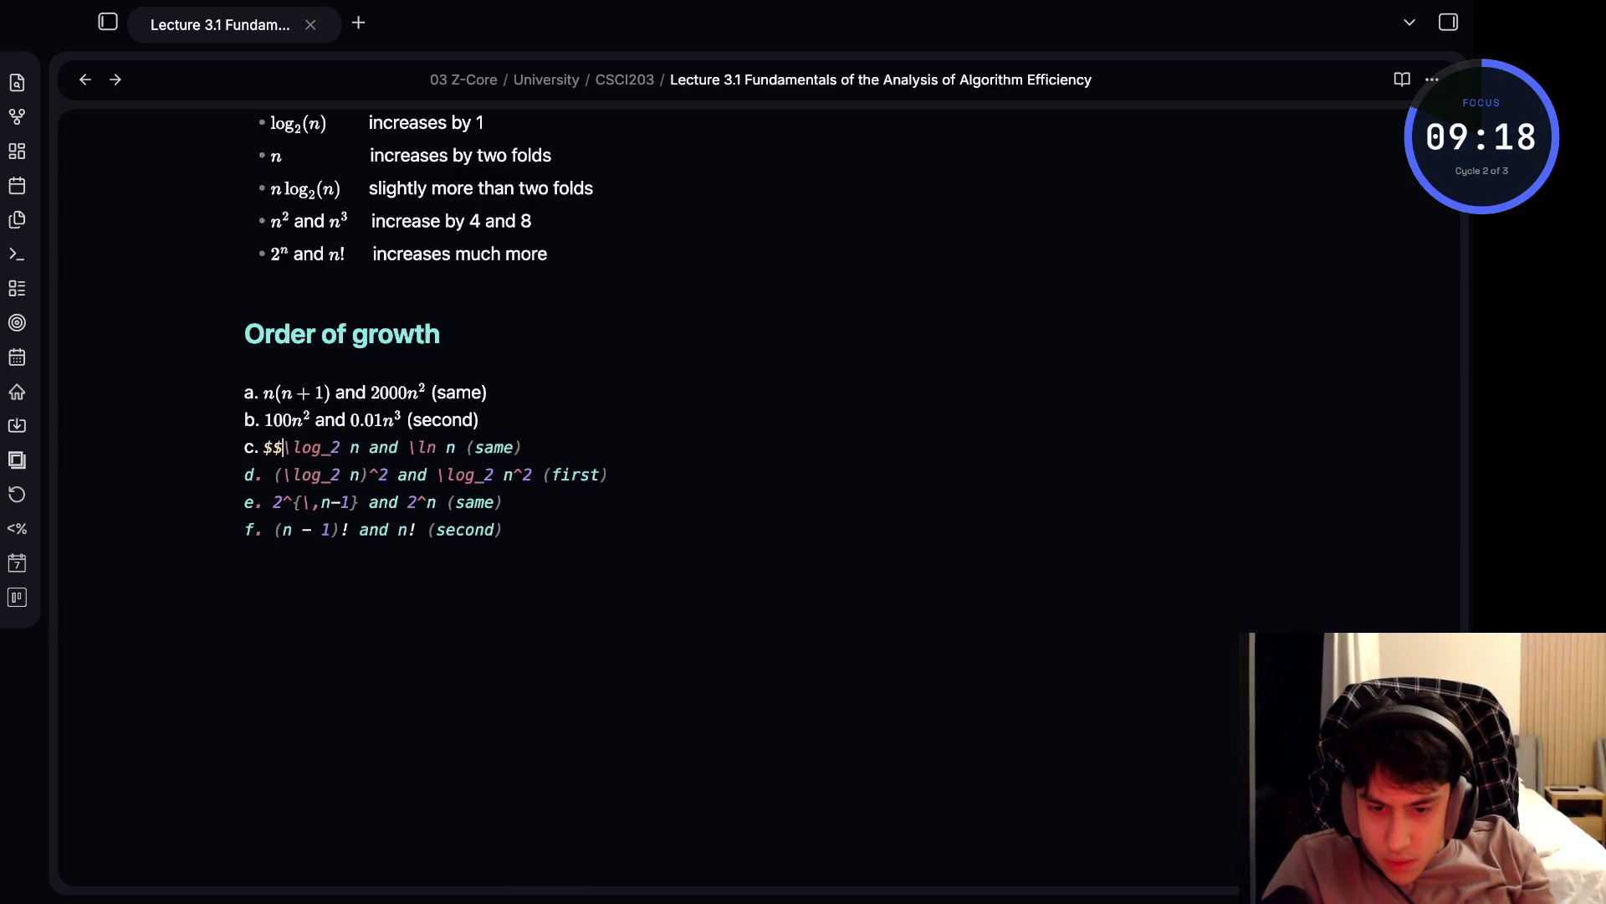
key("BackSpace")
left_click(305, 447)
key("Right")
type("$")
left_click(349, 446)
type("$")
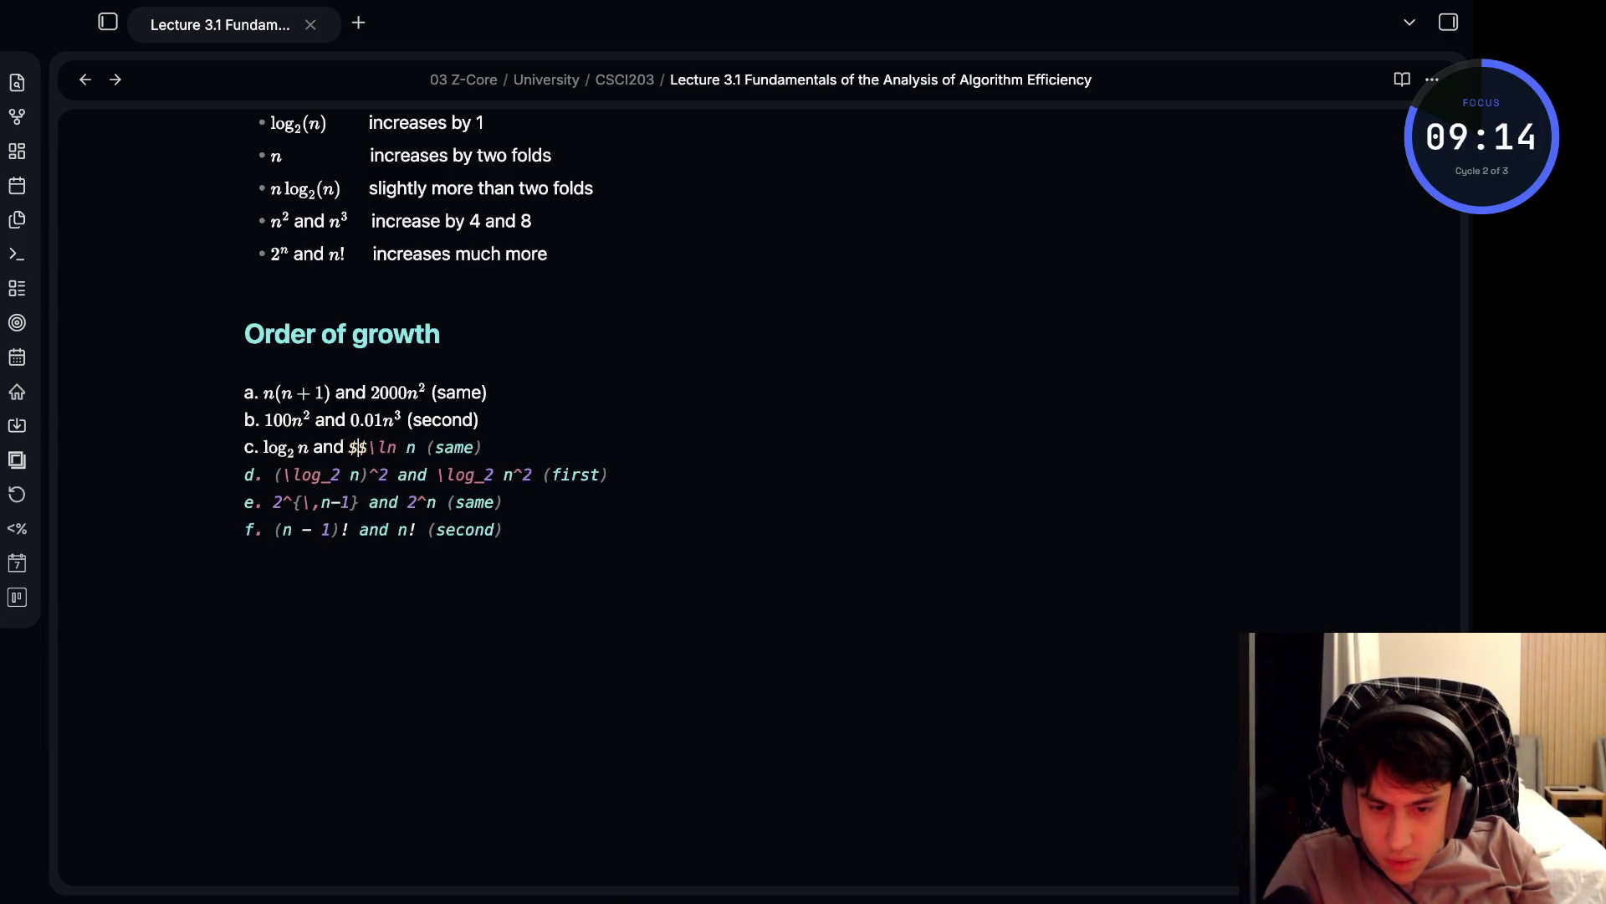
left_click(415, 446)
type("$$")
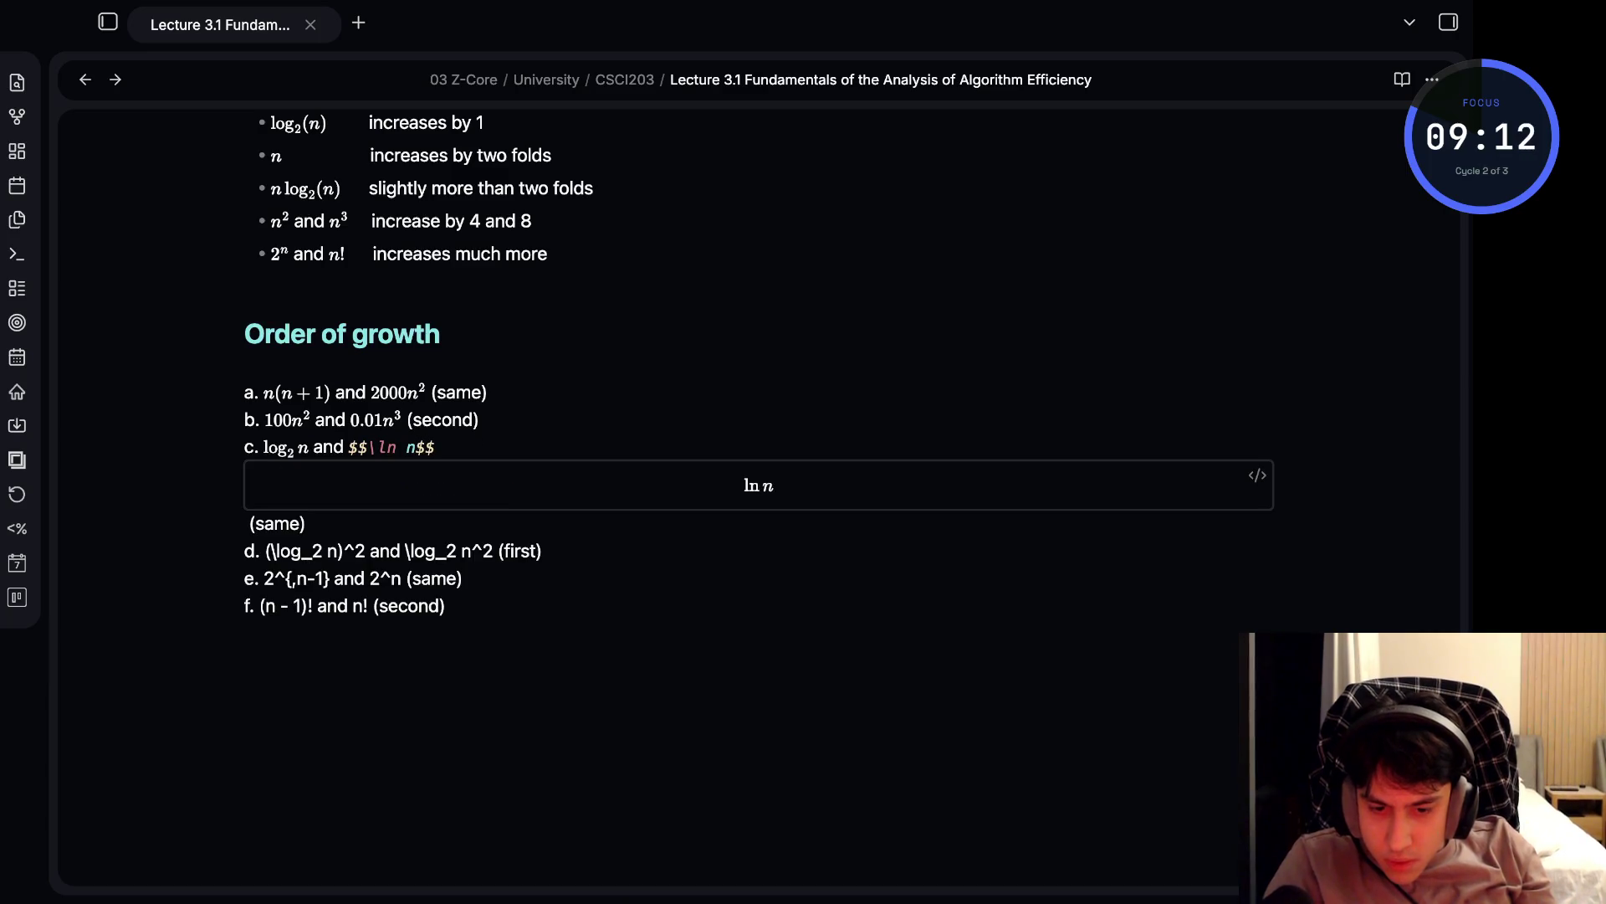
left_click(368, 447)
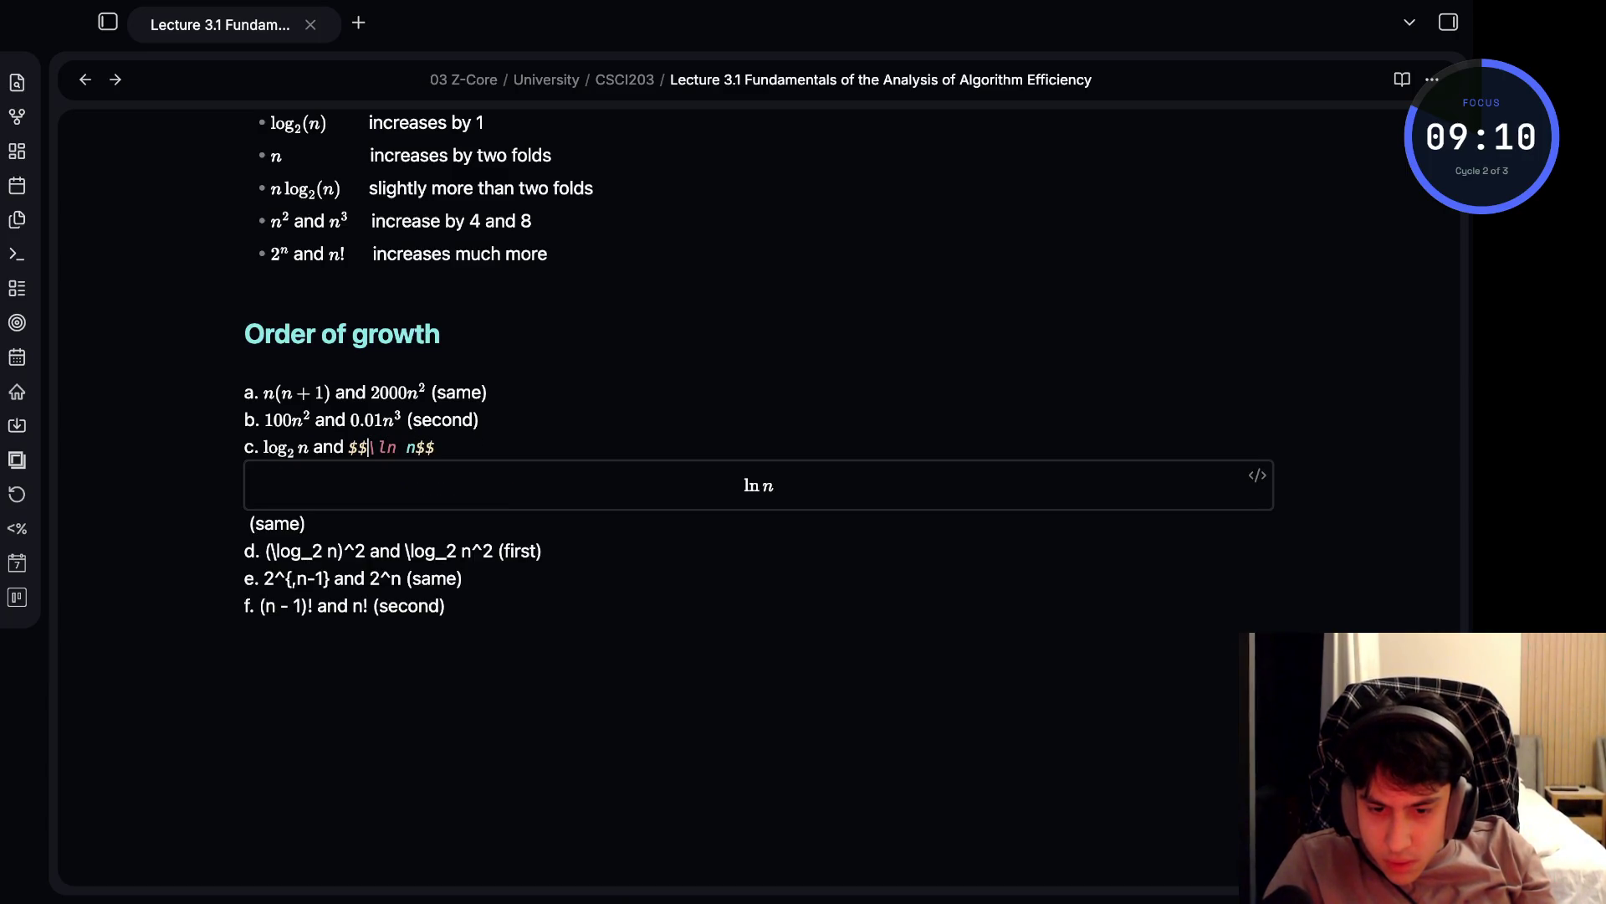
key("BackSpace")
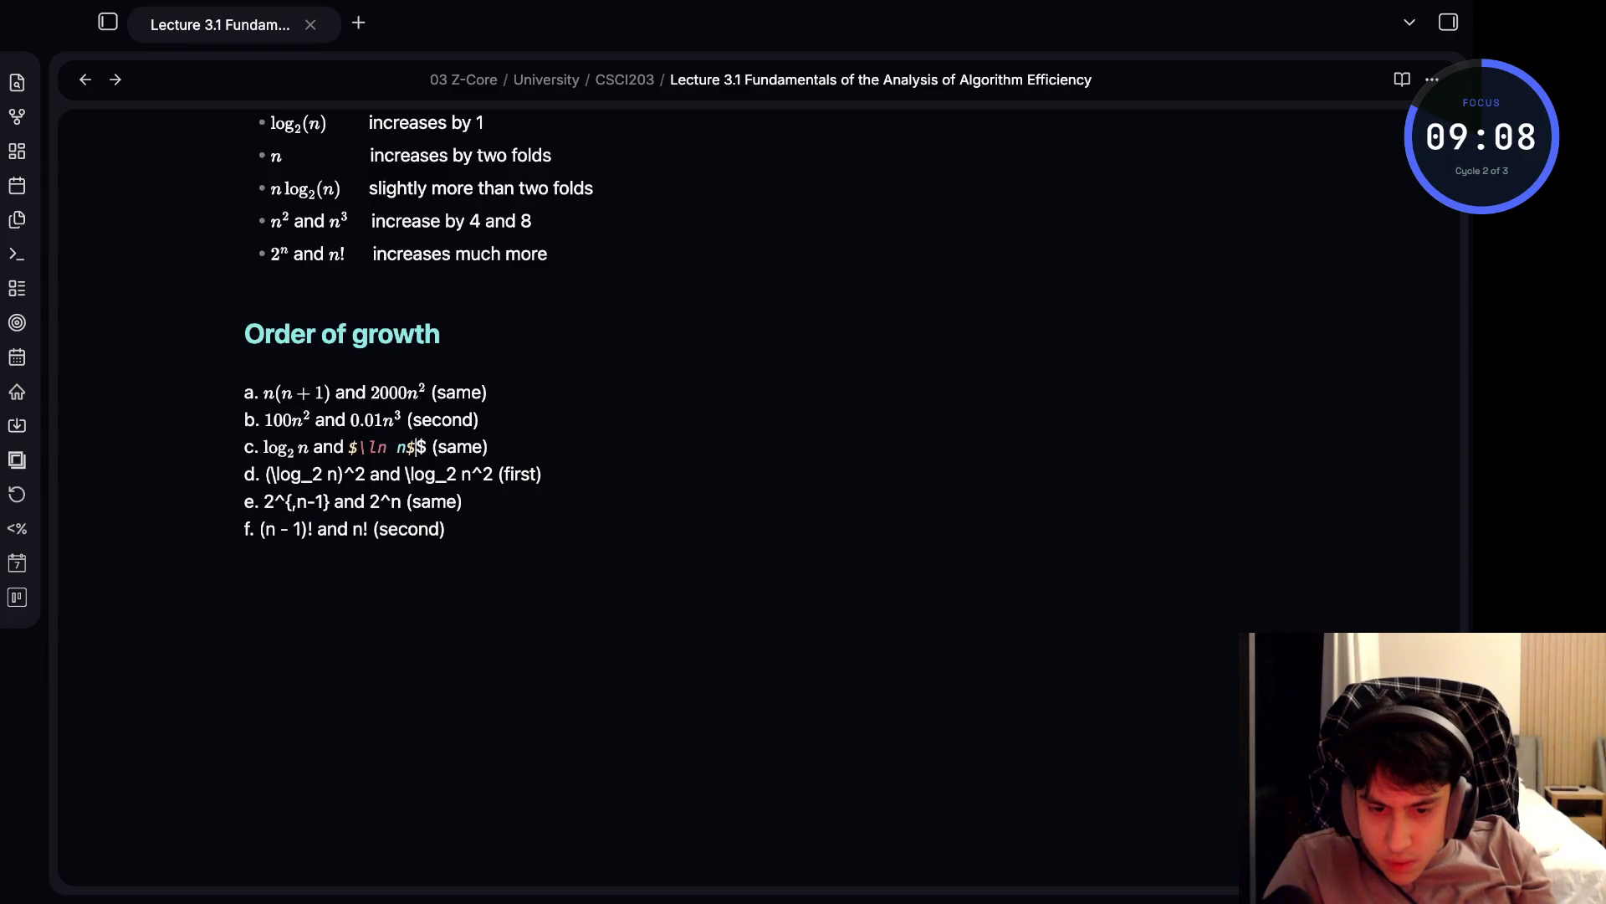
- Wrap both log expressions in item d with $ inline math delimiters
left_click(412, 474)
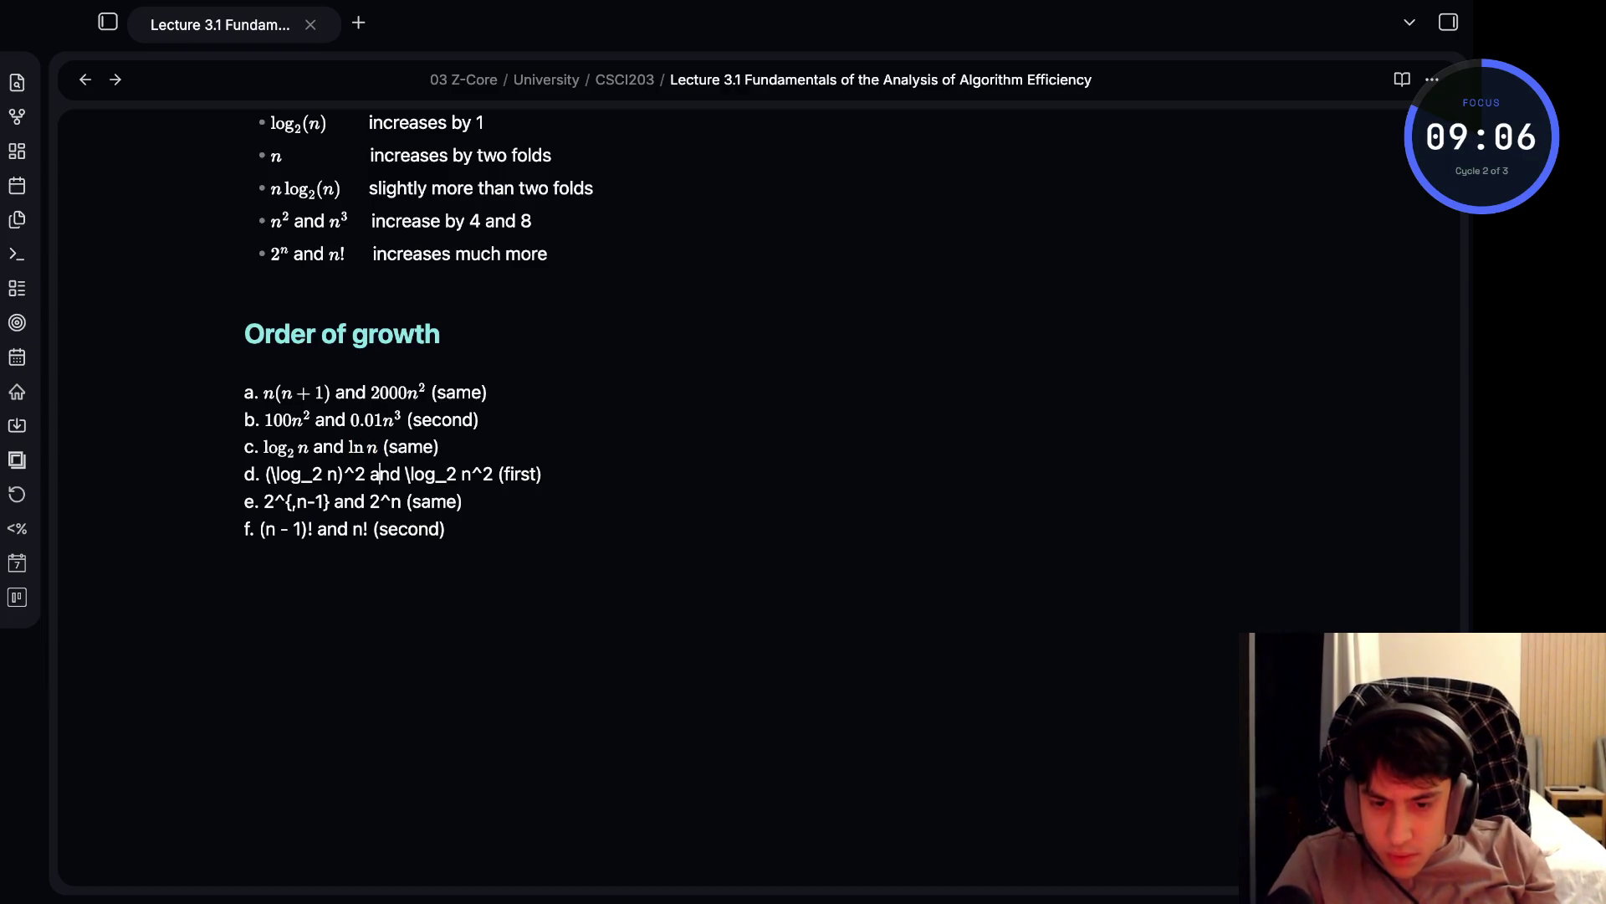
left_click(269, 474)
type("$")
key("Delete")
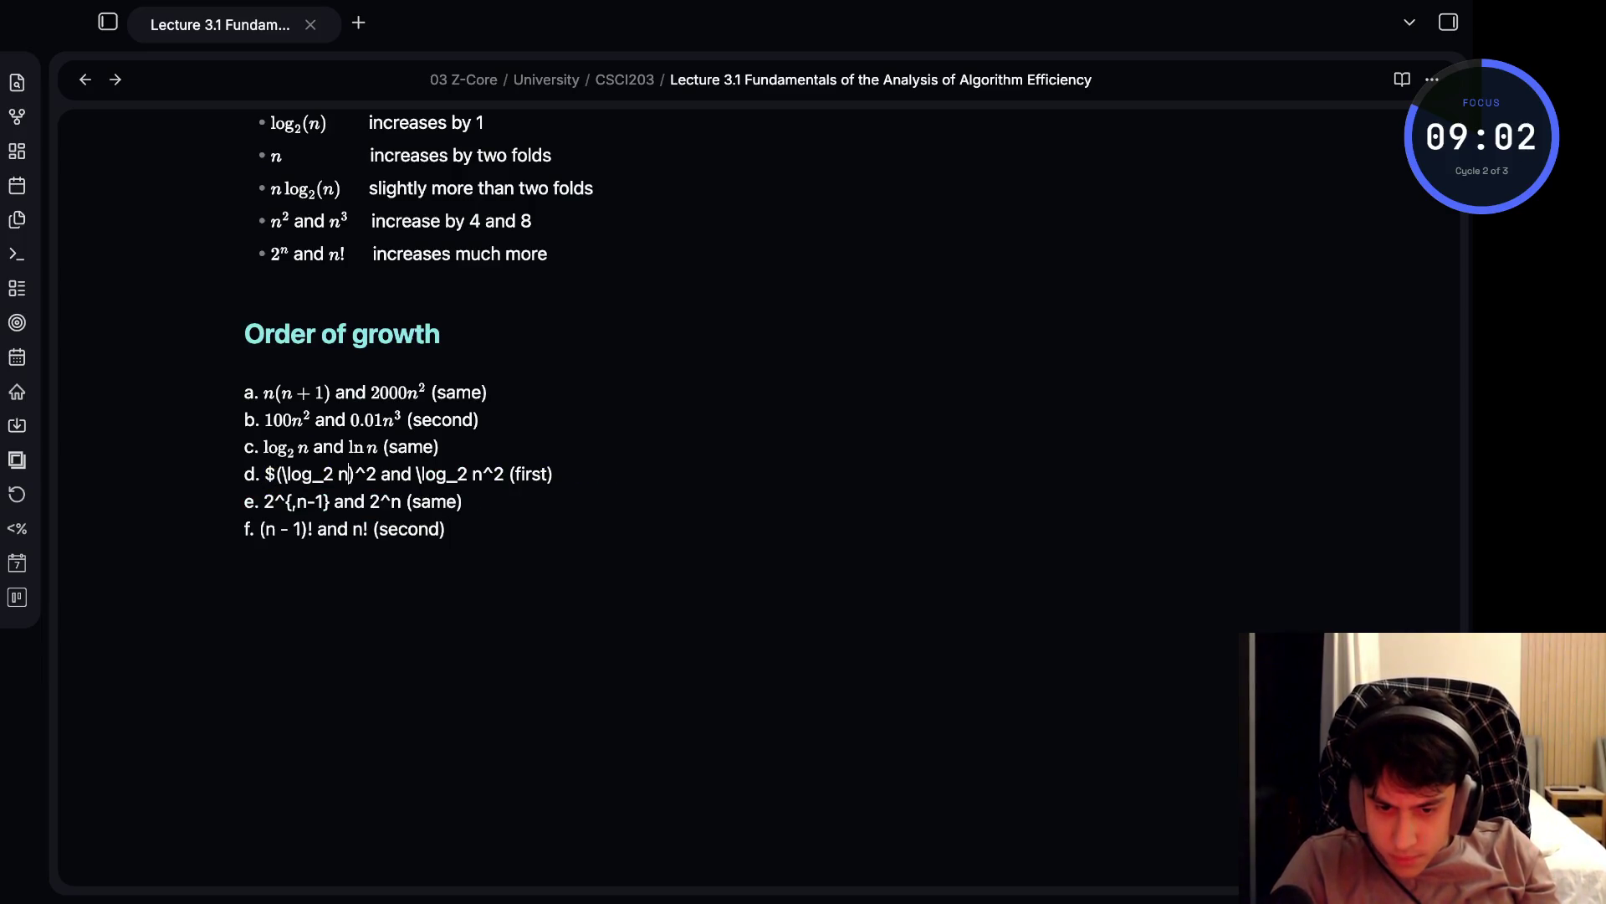
type("$")
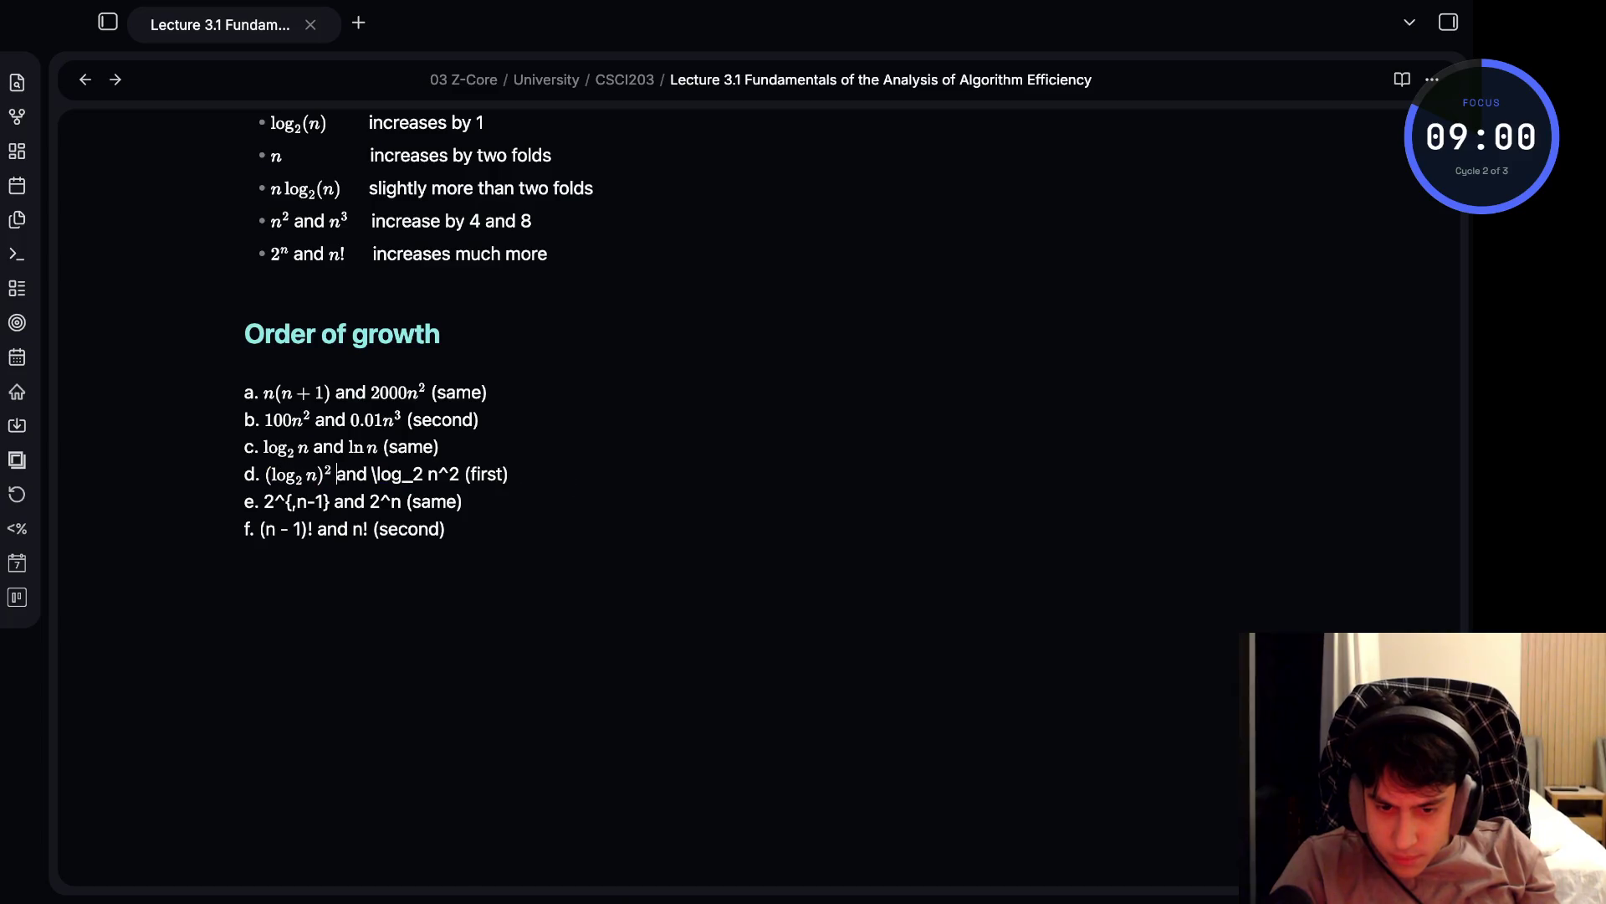
left_click(372, 474)
type("$")
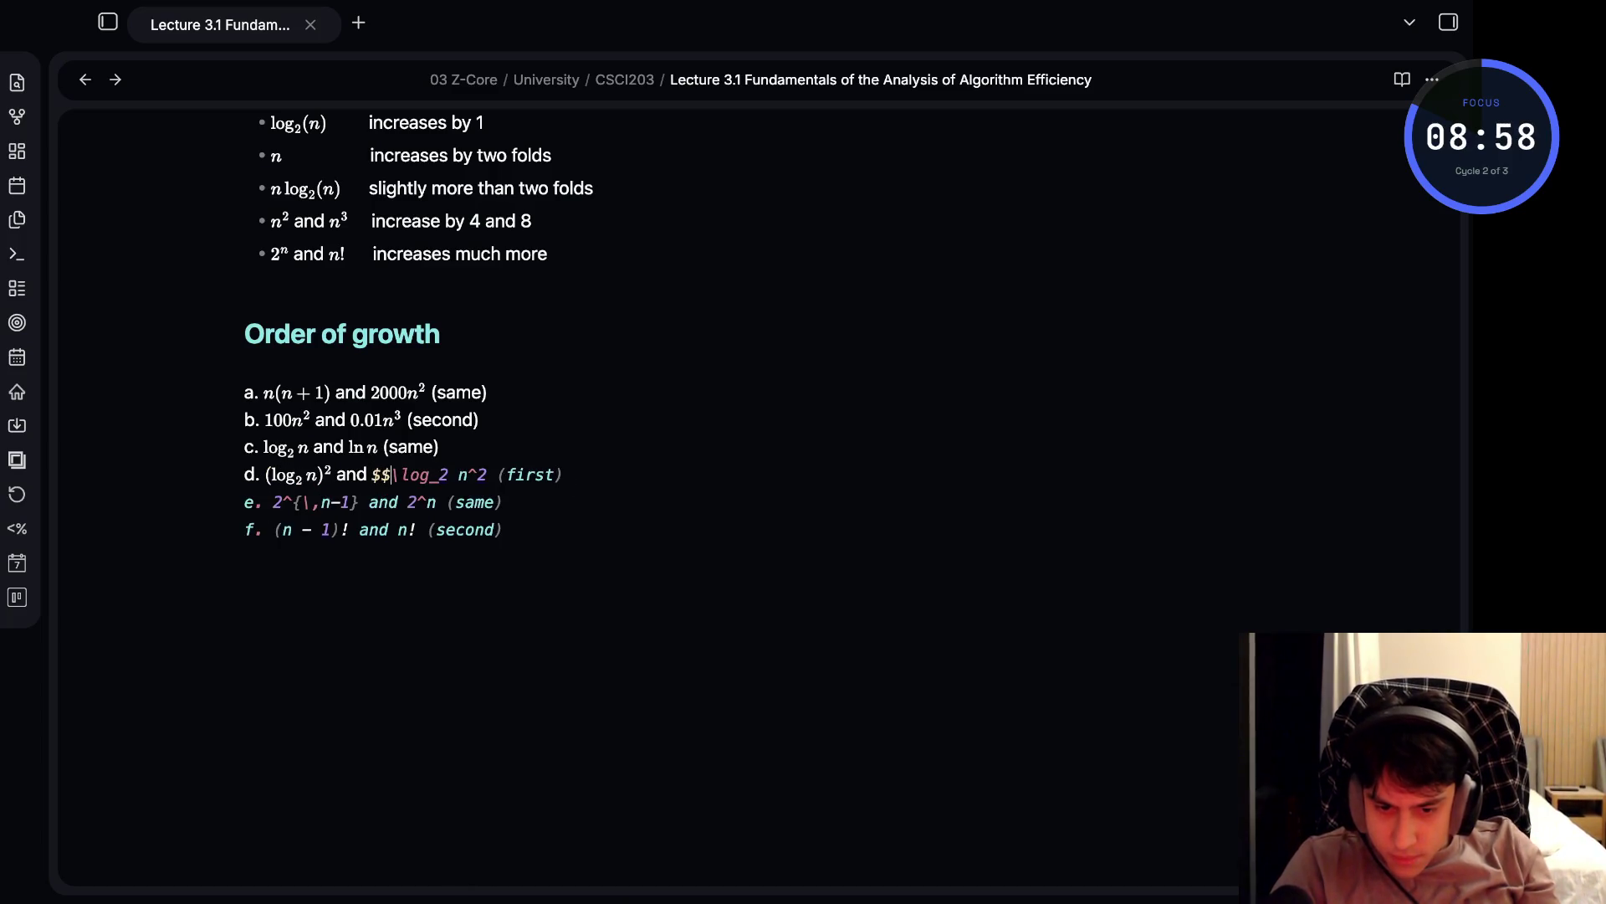
left_click(413, 474)
left_click(470, 474)
type("$")
- Make 2^{n-1} and 2^n in item e render as inline math
left_click(386, 502)
left_click(313, 501)
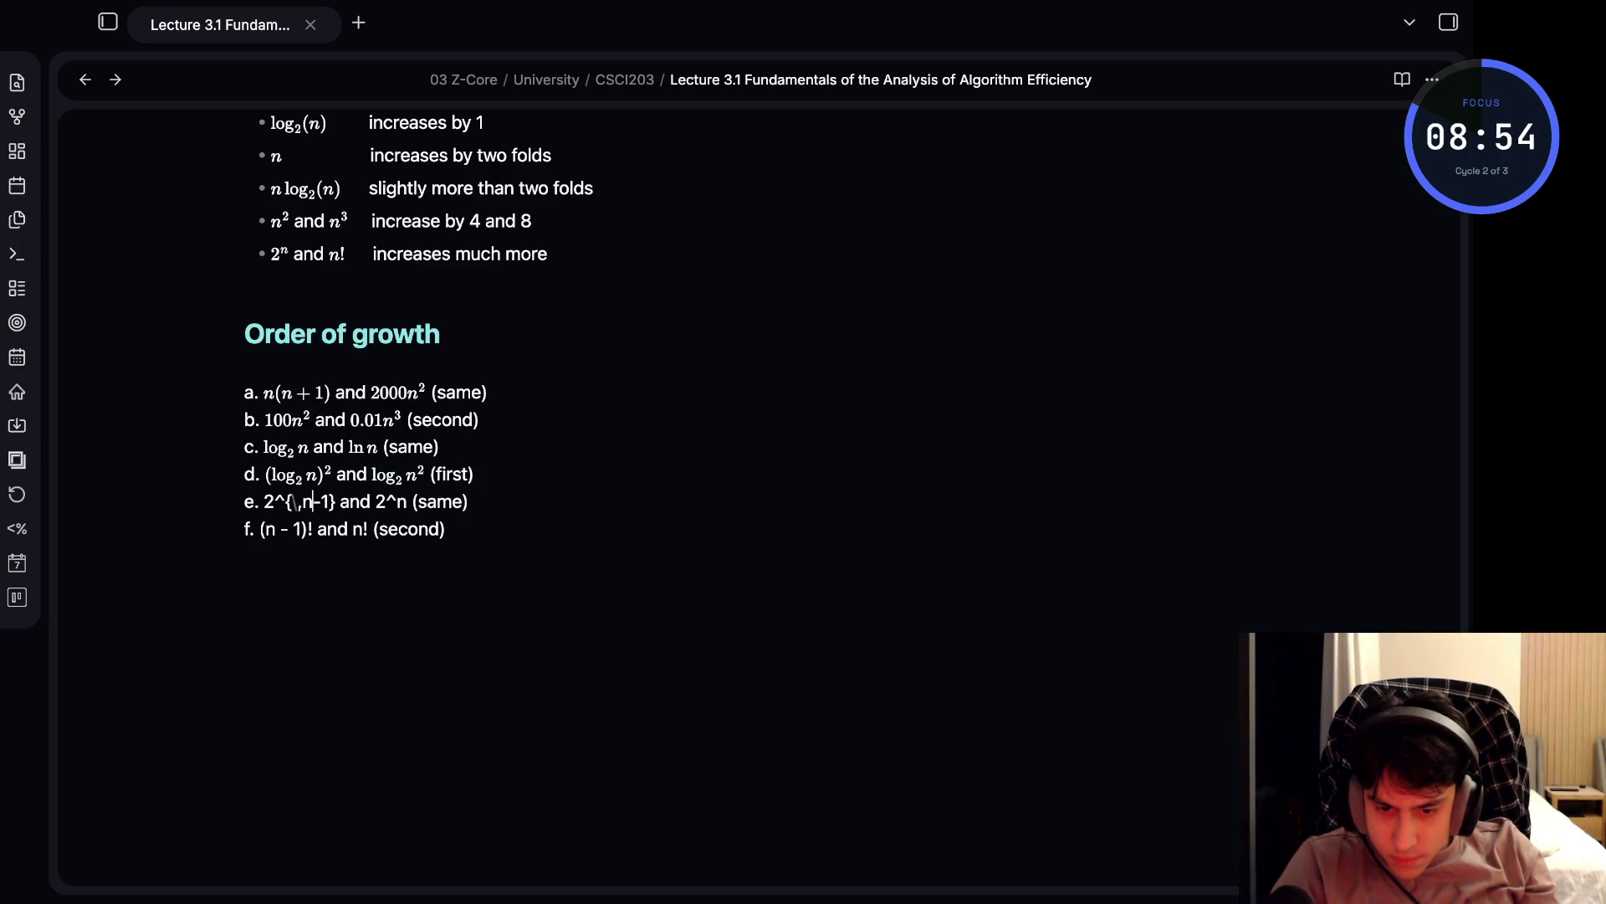
left_click(264, 501)
type("$")
left_click(313, 501)
left_click(346, 501)
type("$")
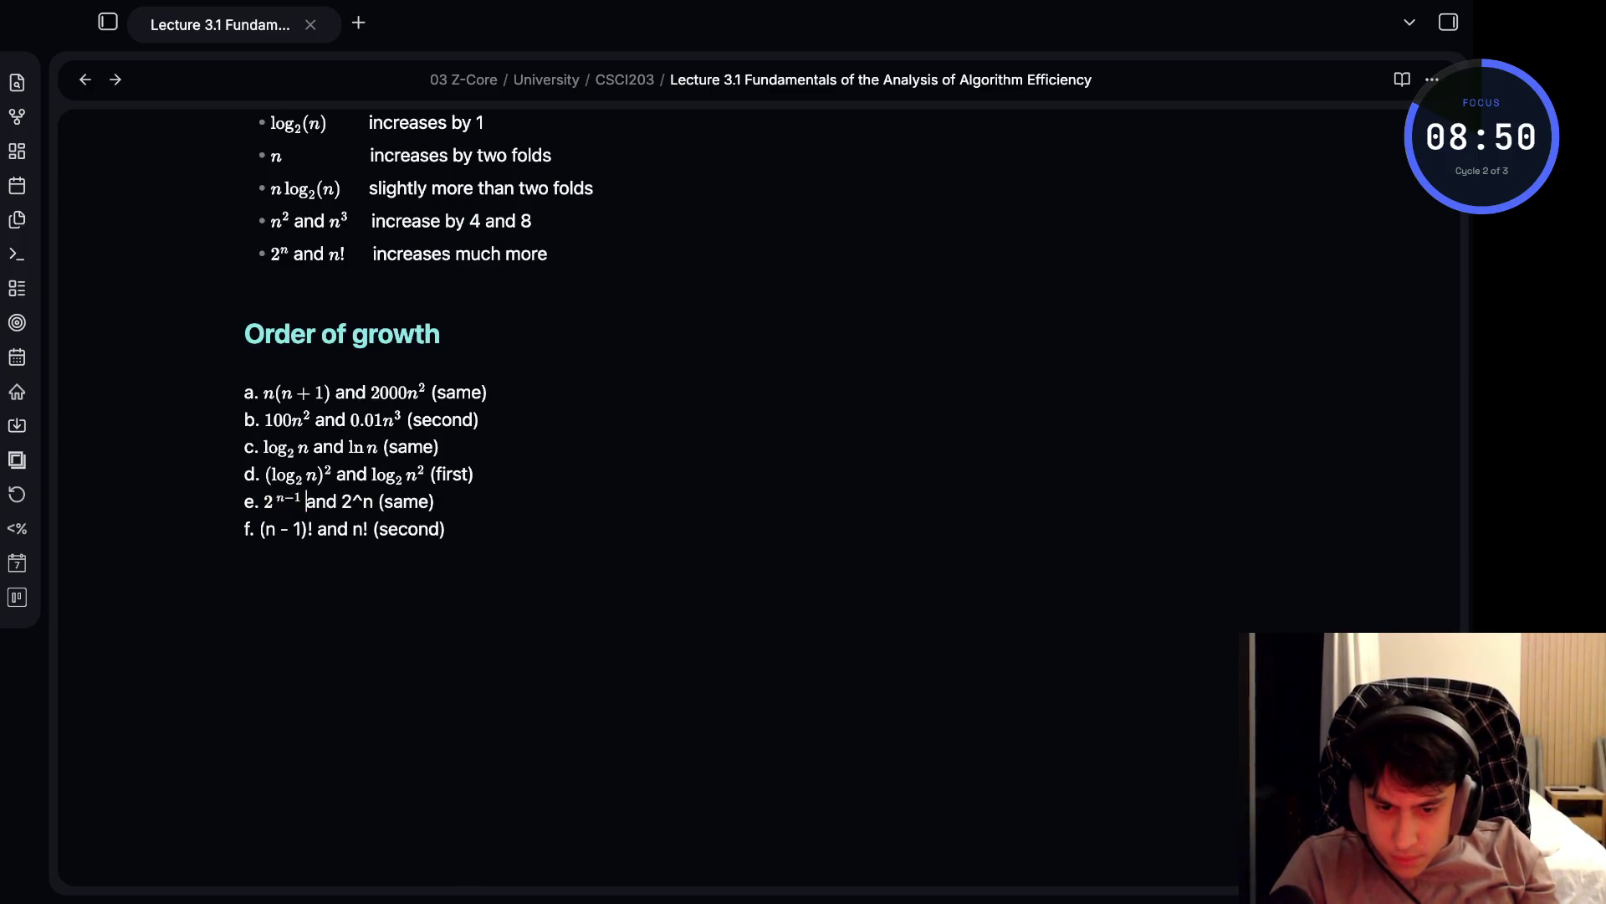
left_click(340, 501)
type("$$")
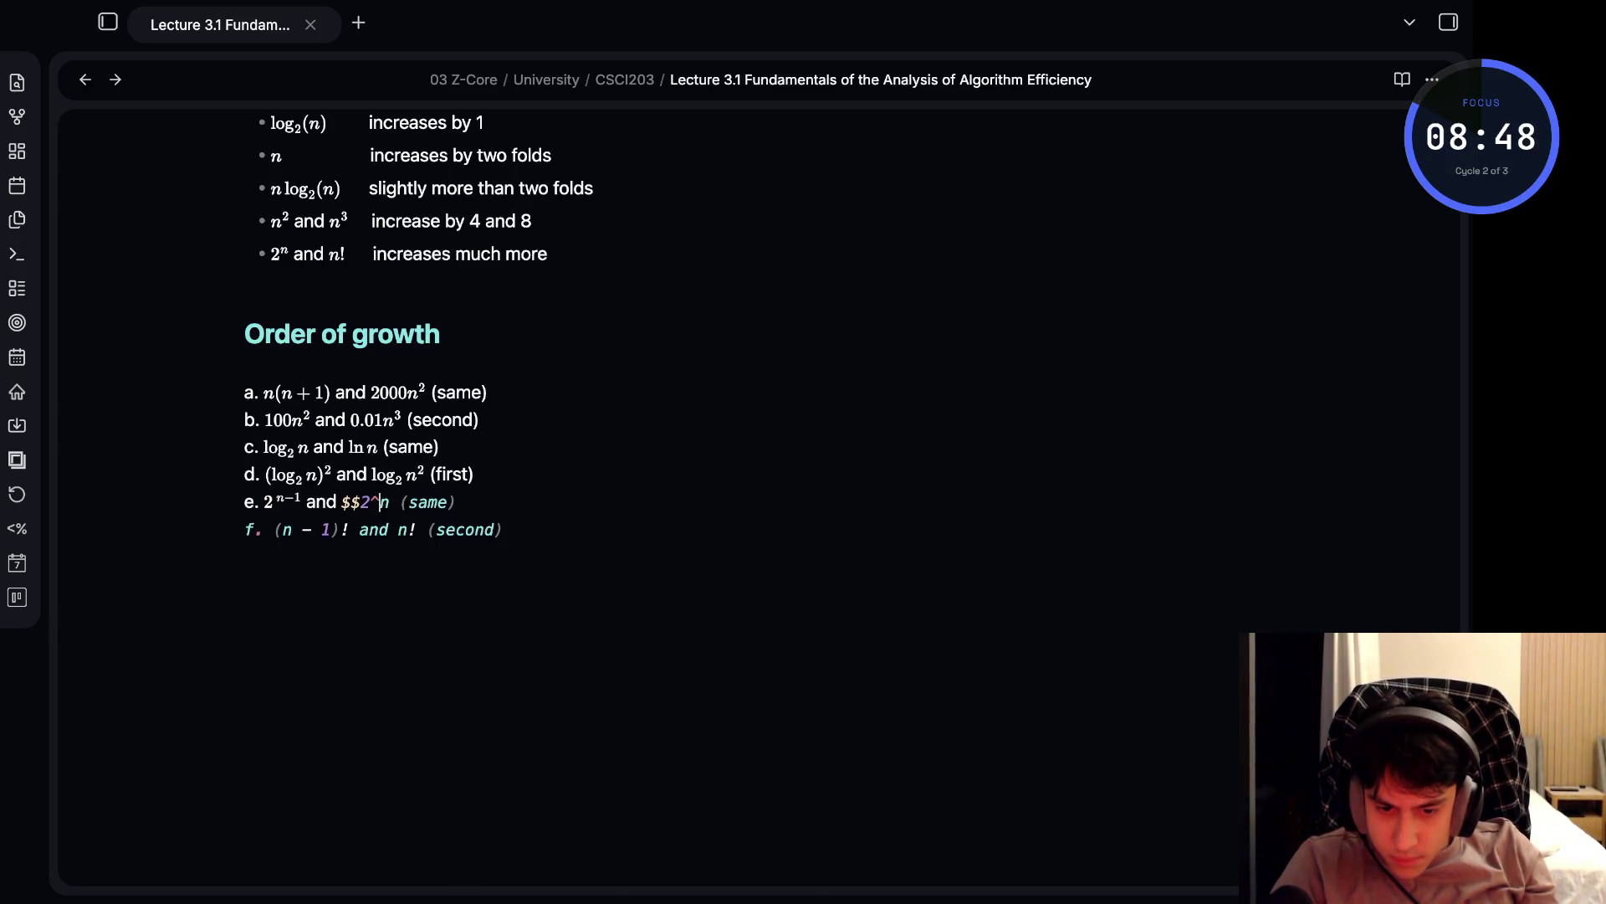
key("End")
type("$")
- Make (n - 1)! and n! in item f render as inline math
key("Down")
left_click(289, 528)
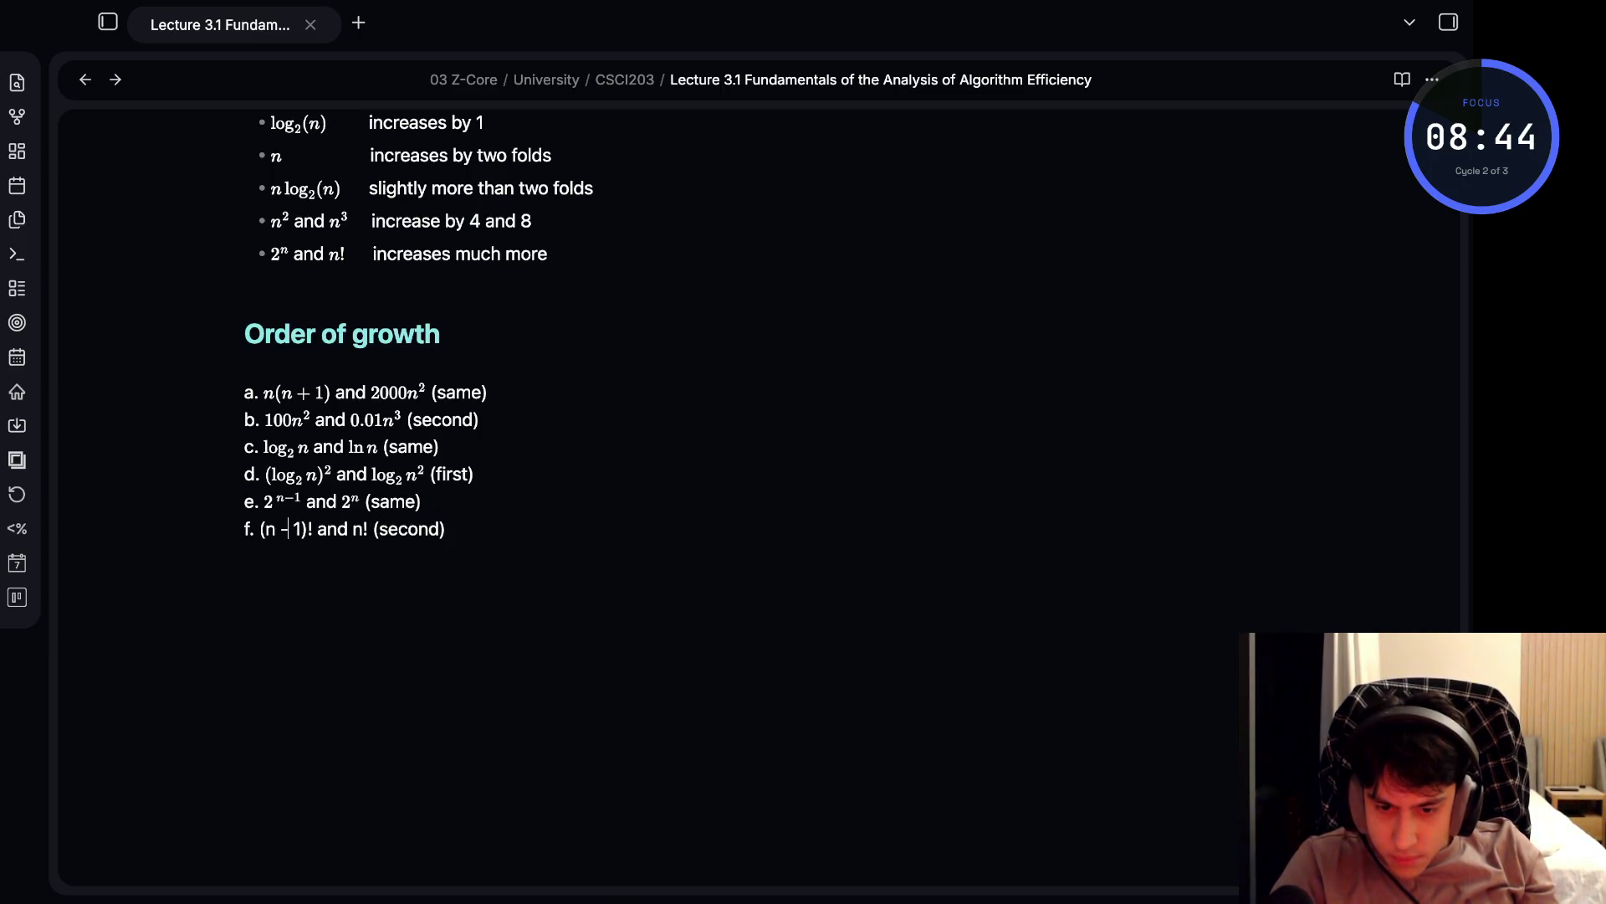
left_click(260, 528)
type("$")
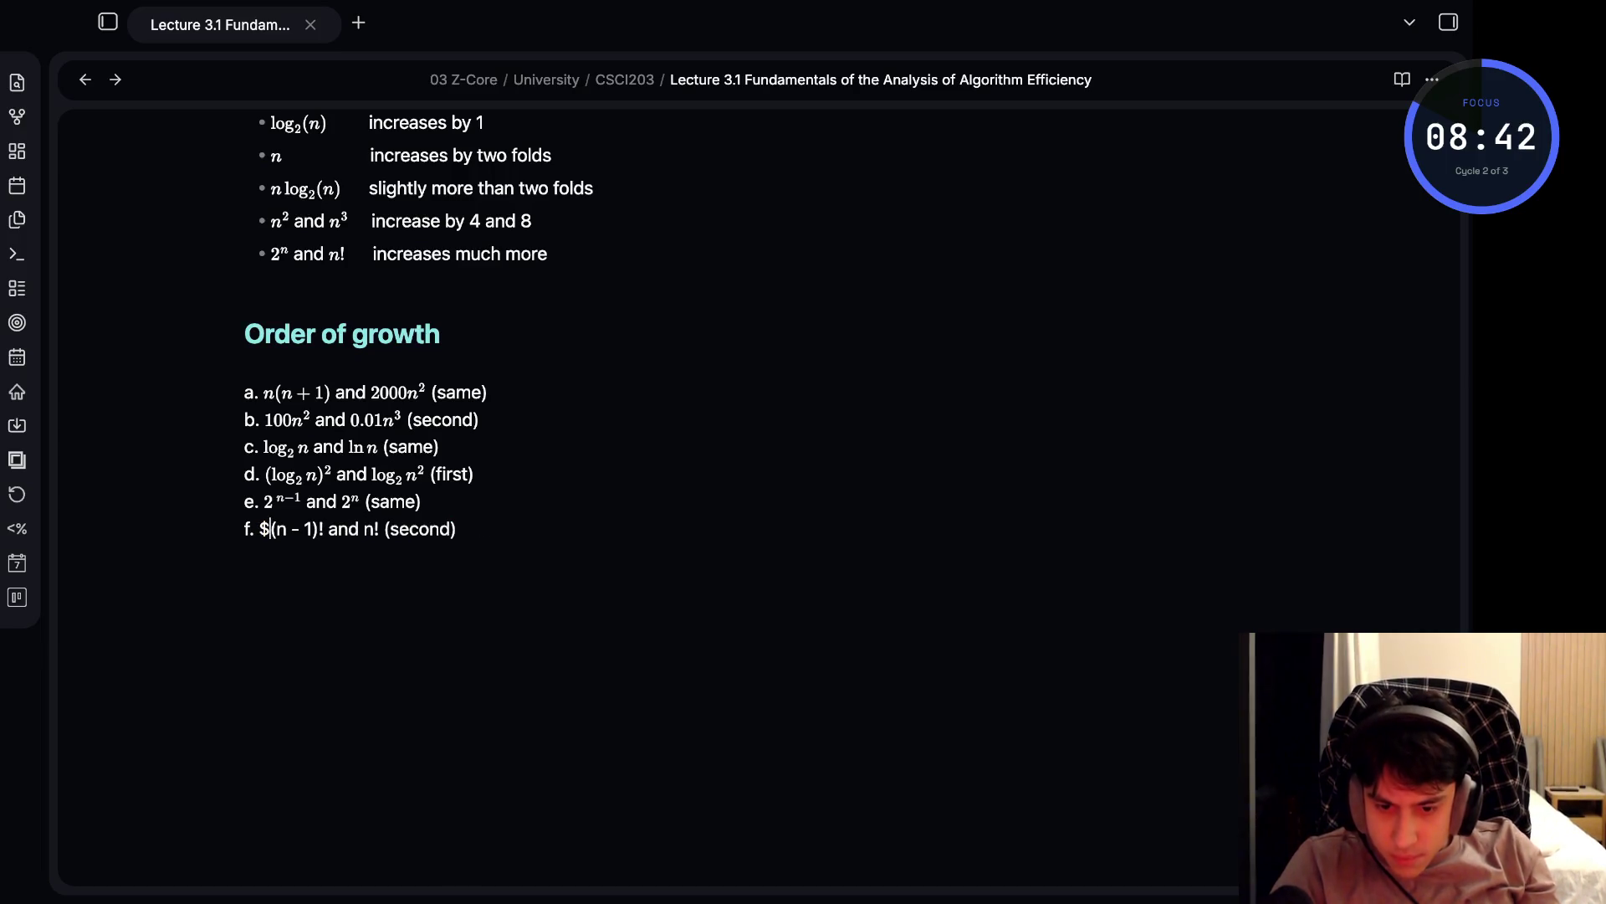
left_click(319, 528)
type("$")
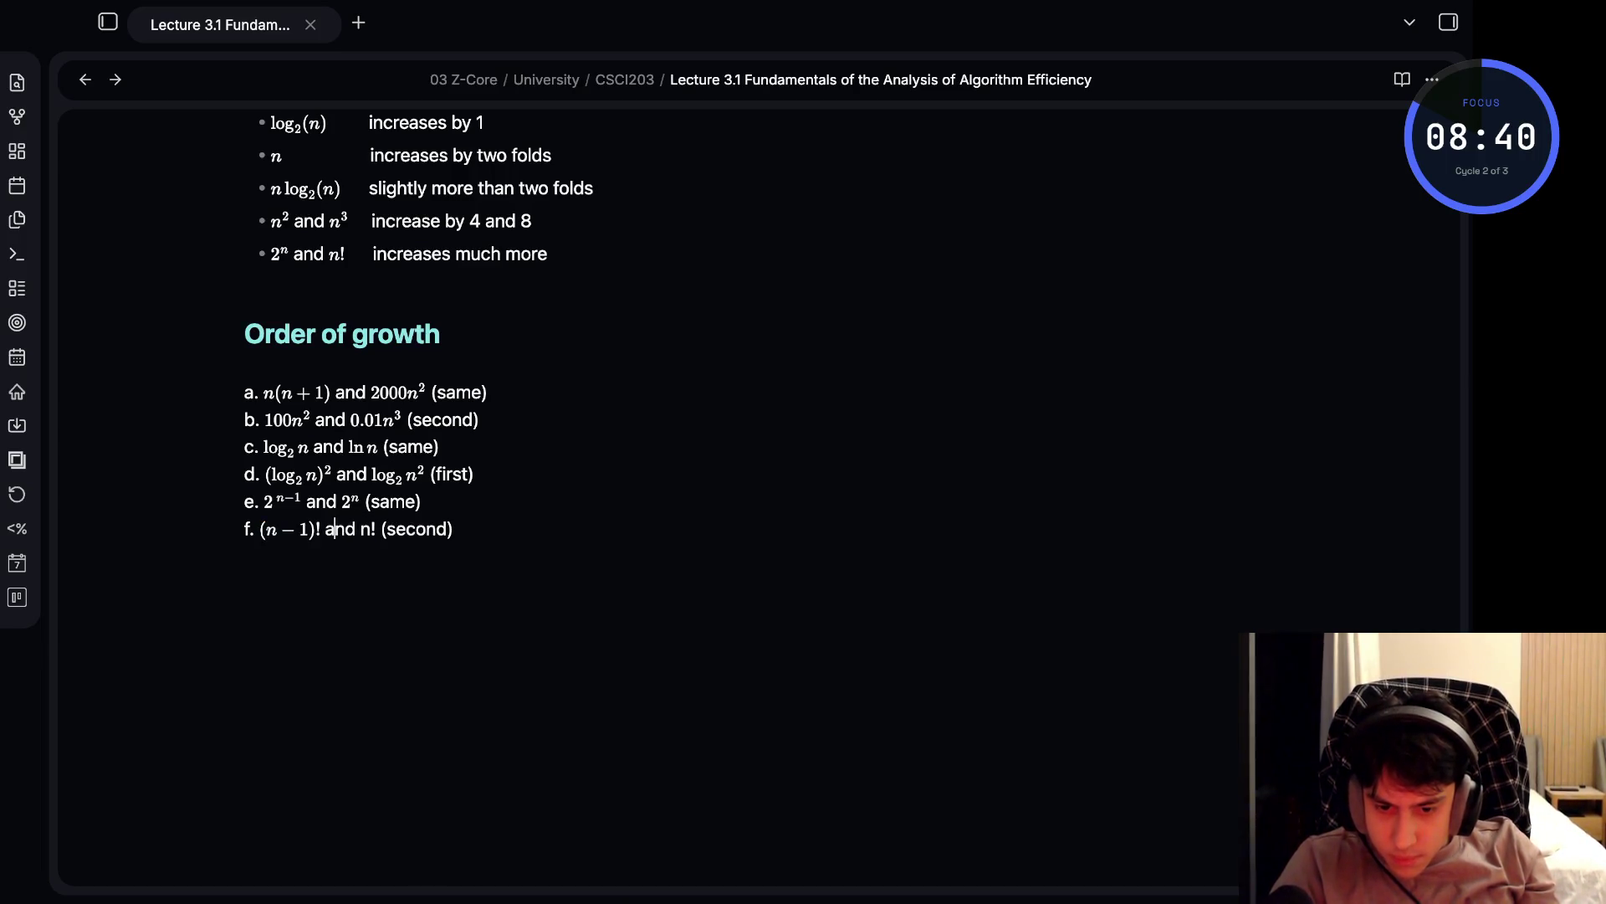
type("$")
key("Delete")
key("Right")
key("Right")
type("$")
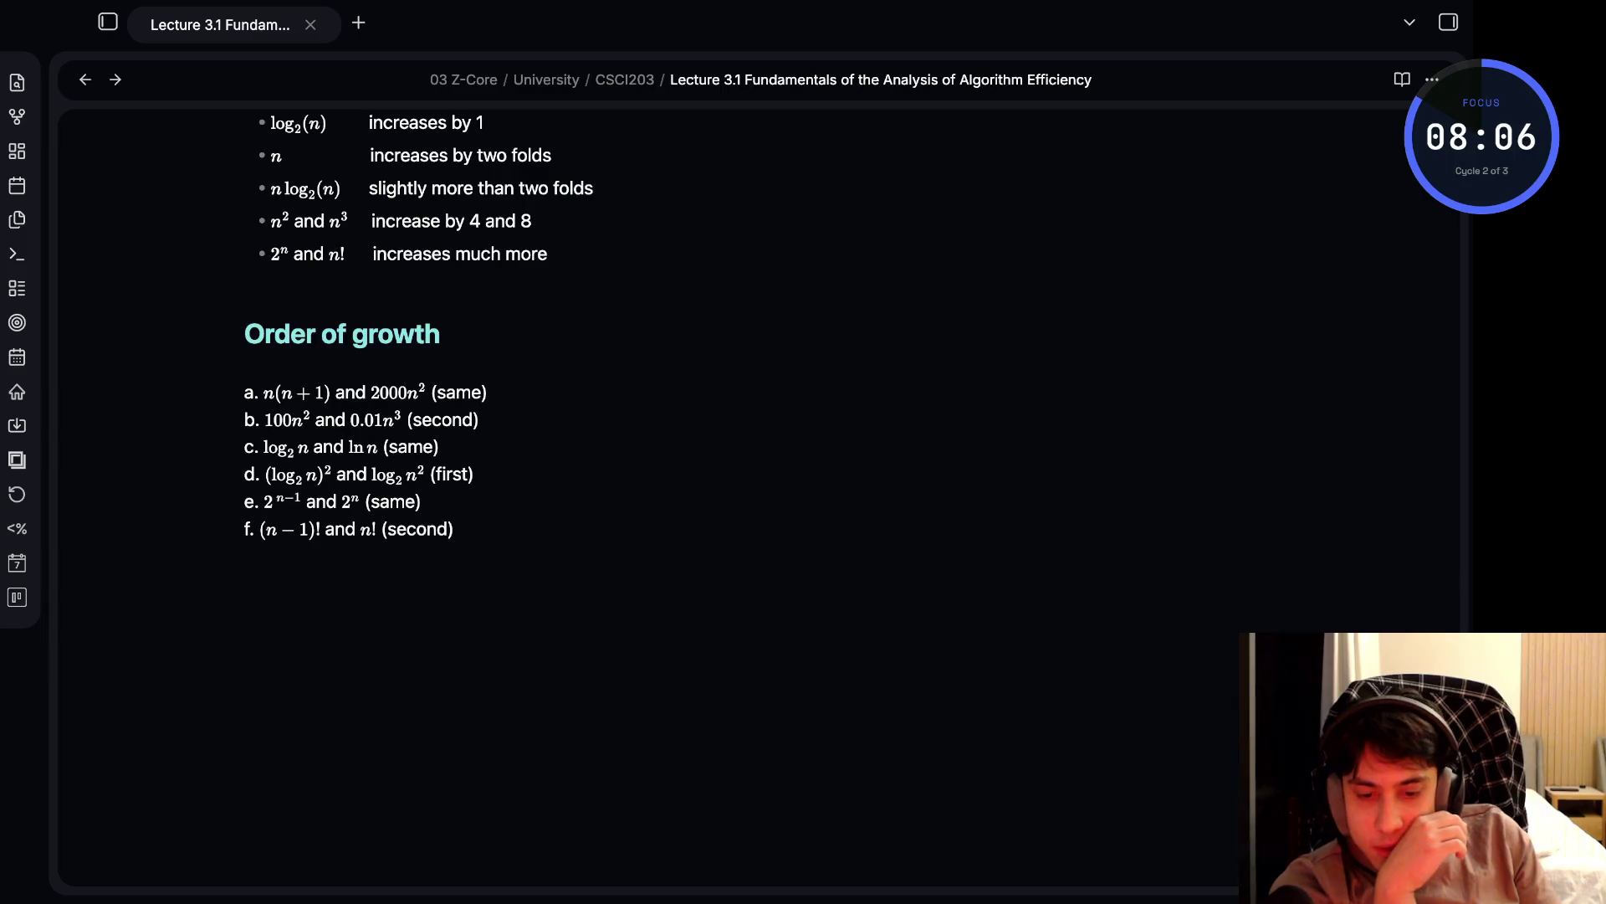
left_click(323, 474)
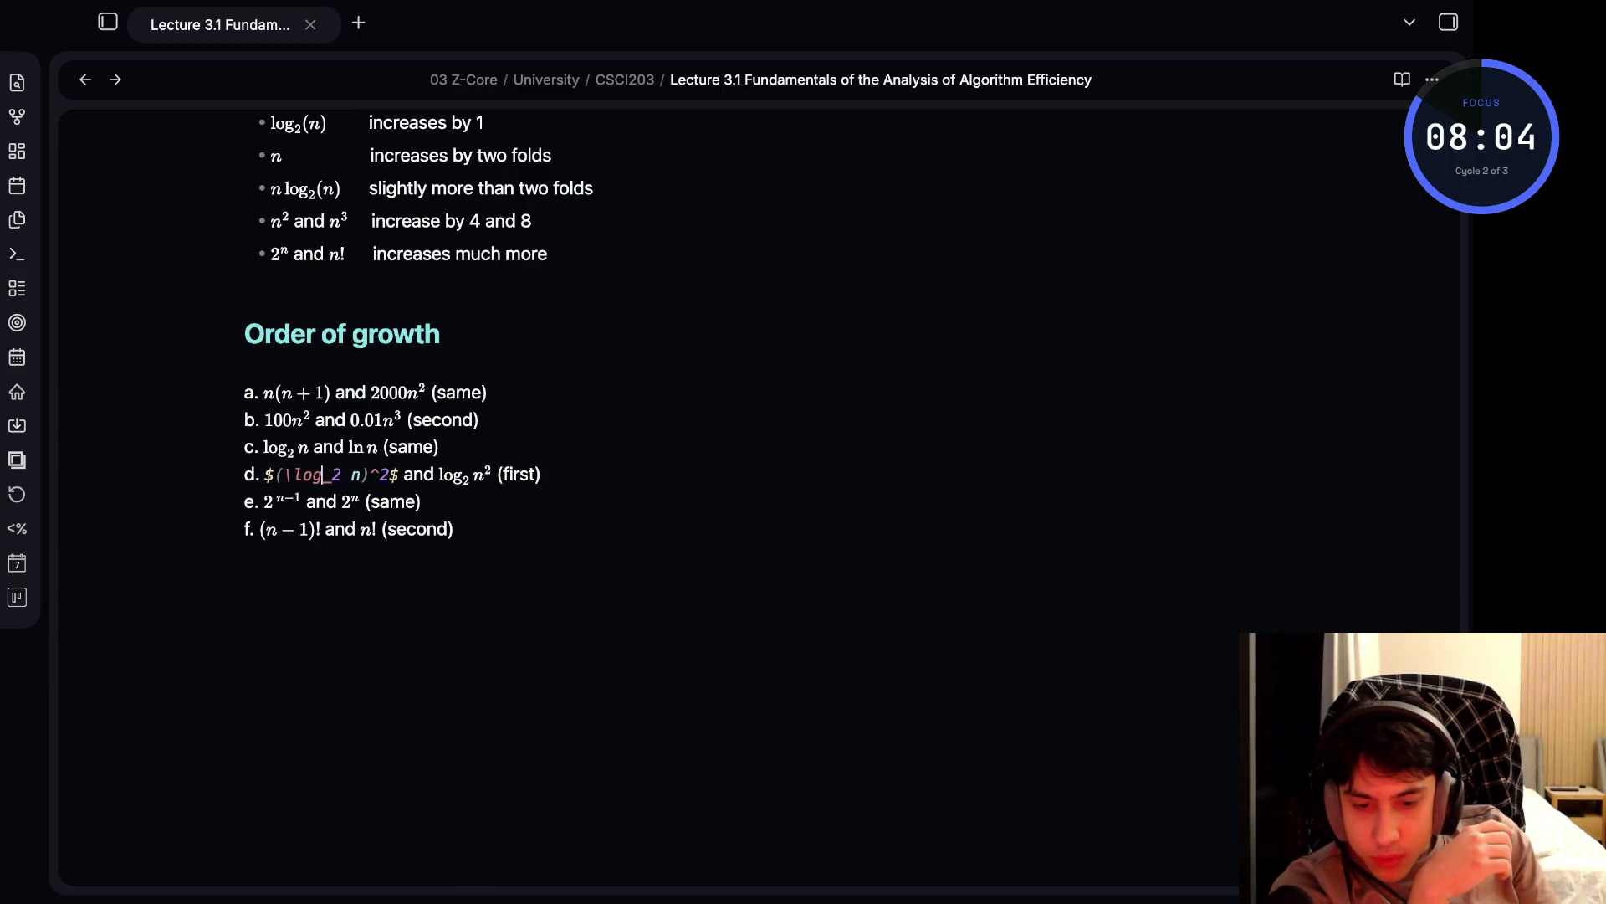
left_click(245, 583)
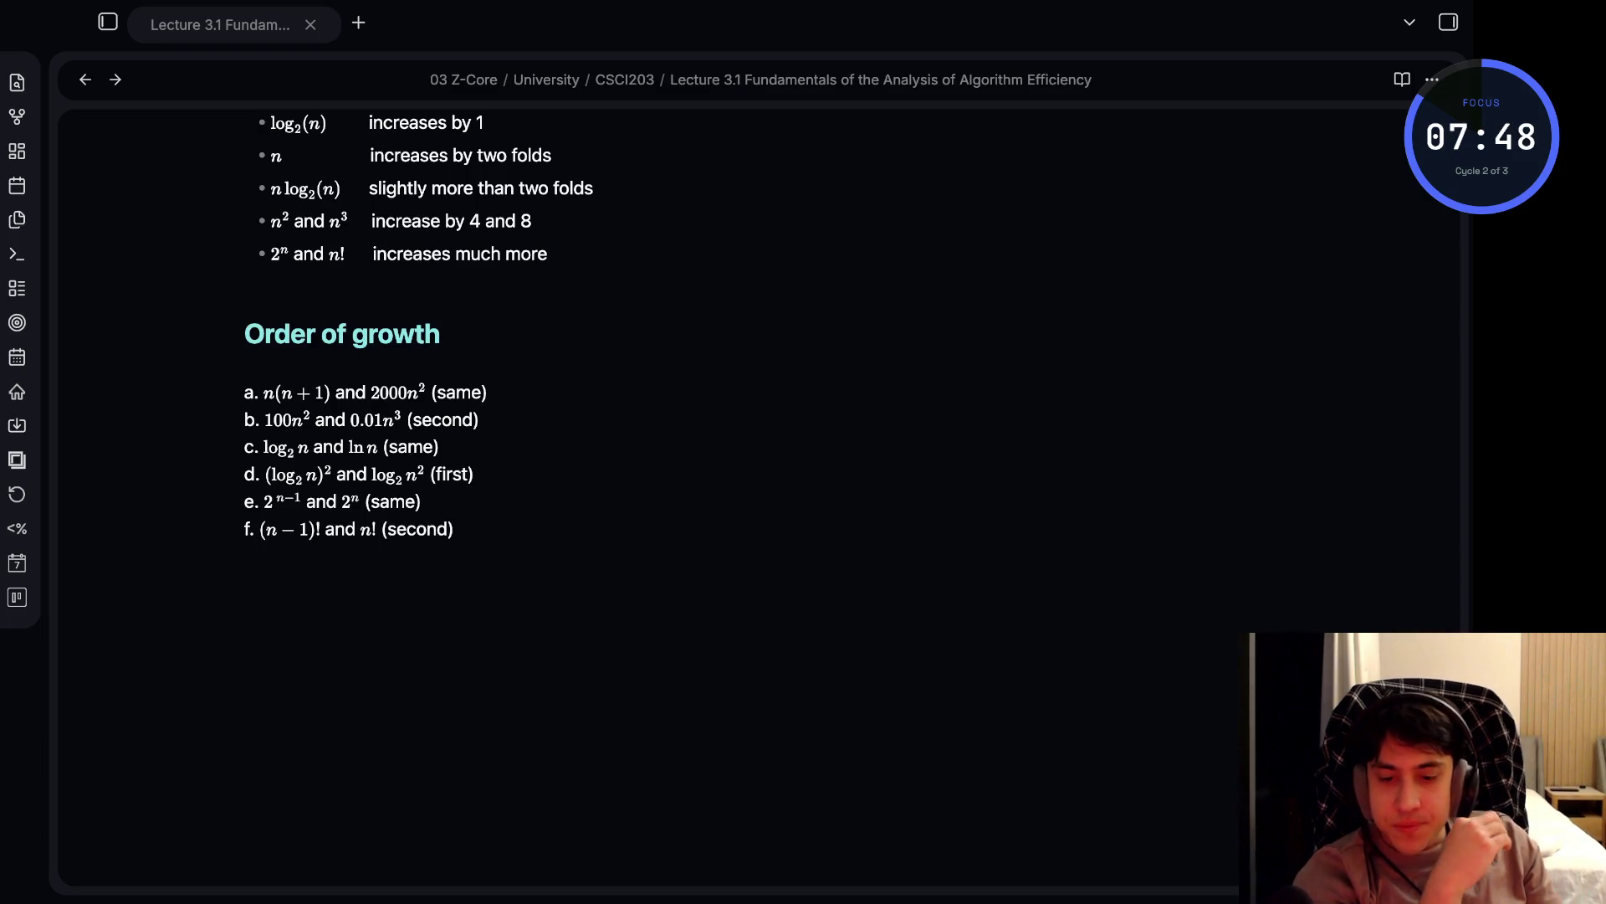
left_click(244, 581)
- Add the '## Asymptotic order of growth' heading
type("#")
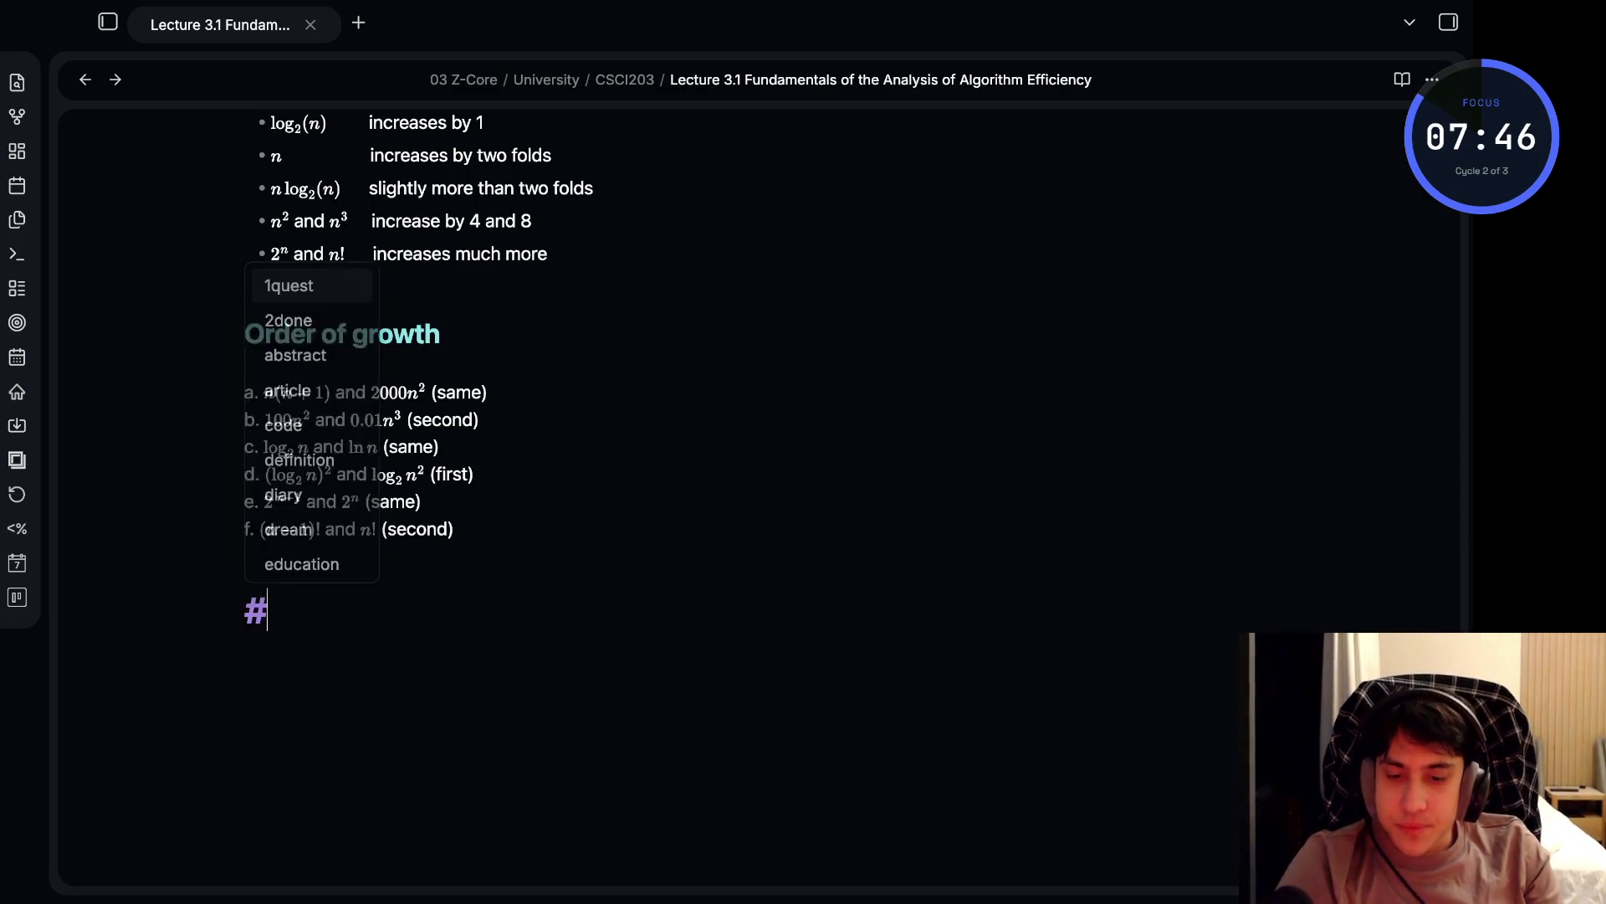
type("# Asym")
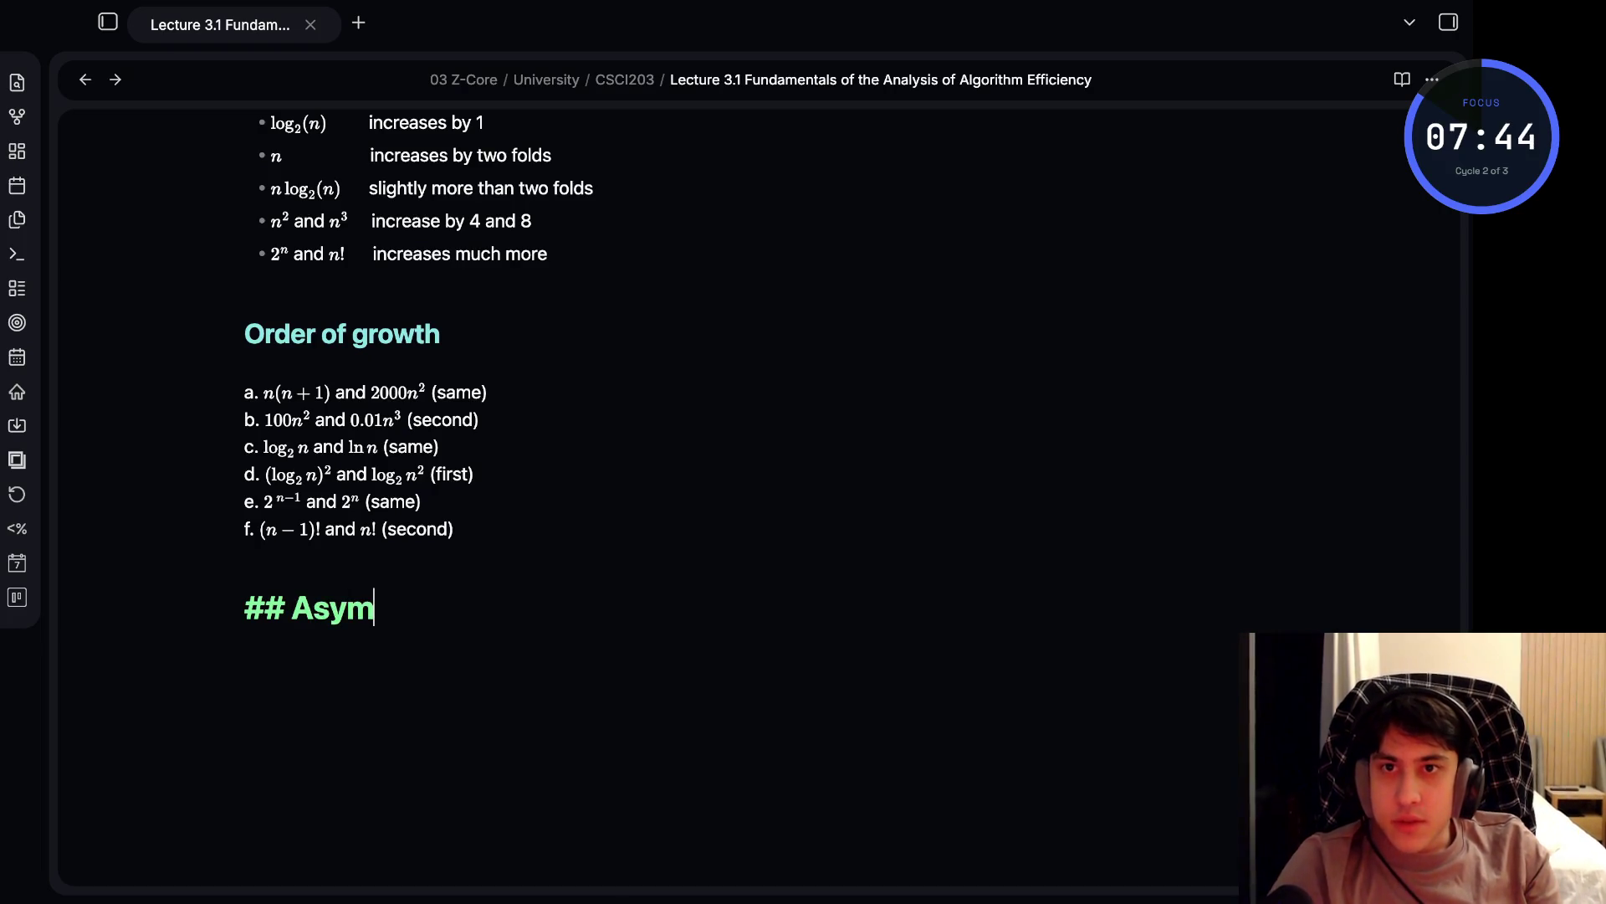
type("ptotic order")
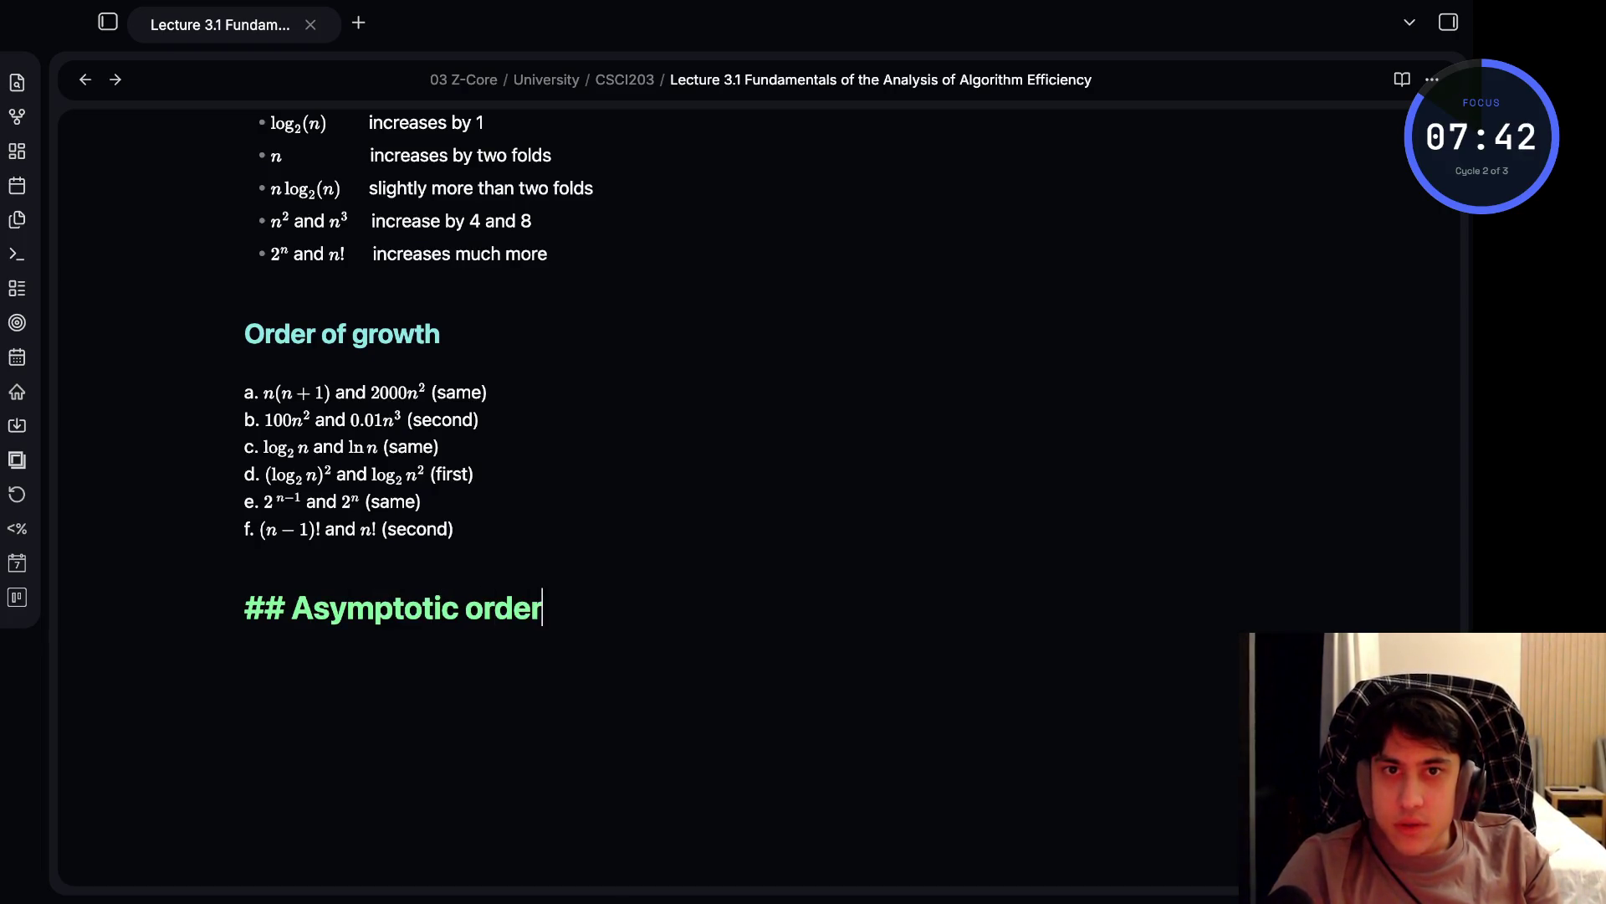
type(" of growth")
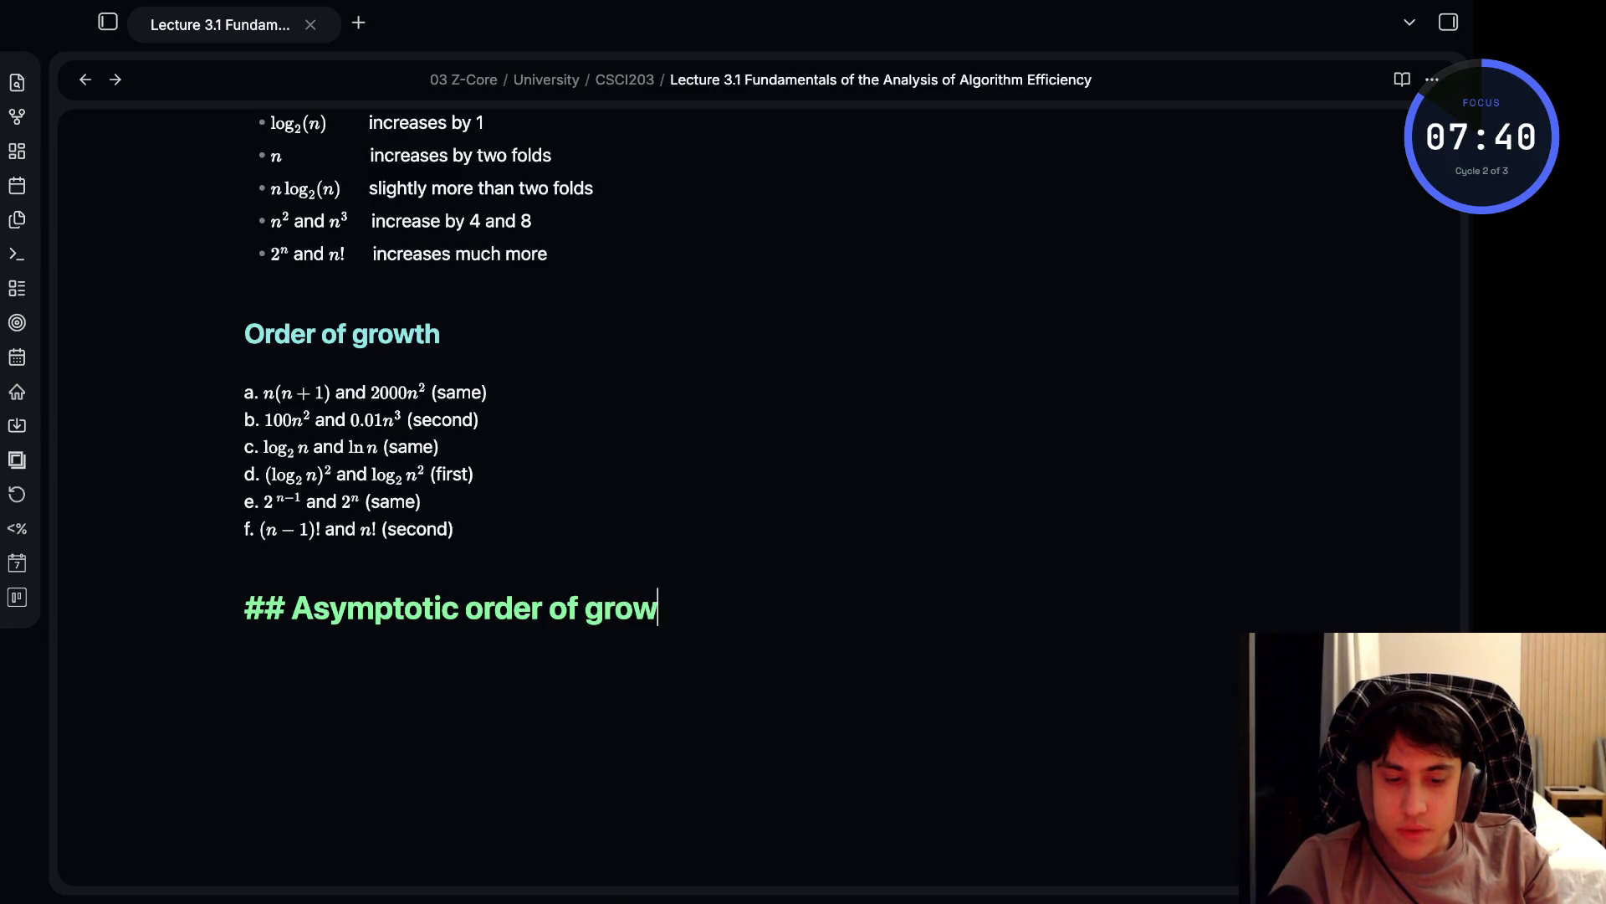
key("ctrl+Home")
scroll(753, 502, "down", 10)
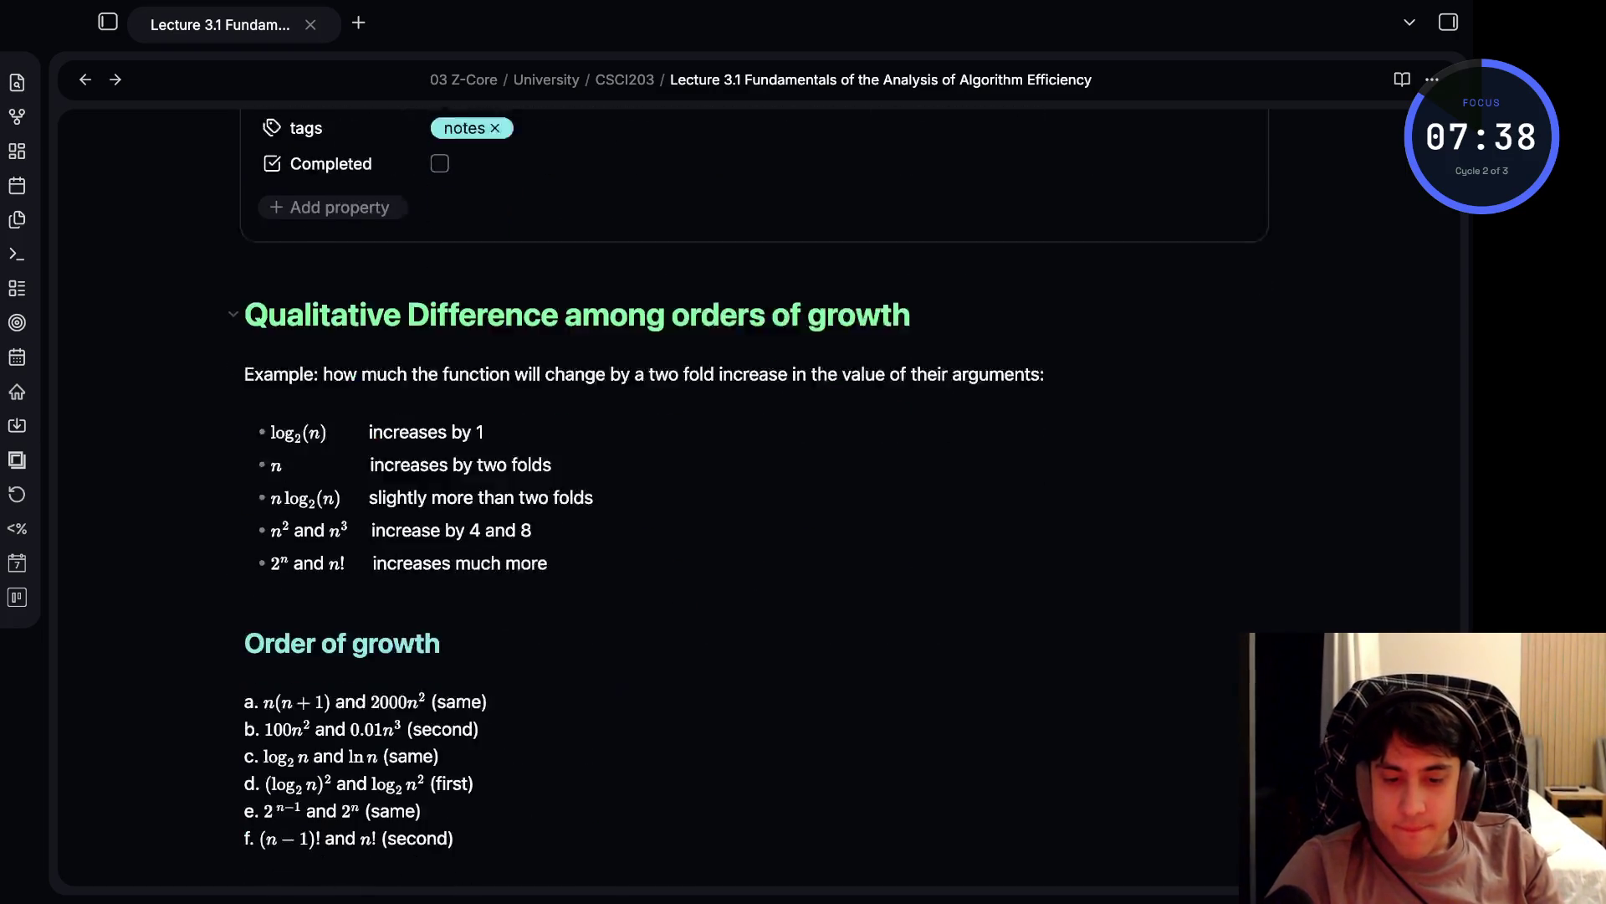
- Write 'A way of comparing functions that ignores constant factors and small input sizes (because?)' under it
key("Return")
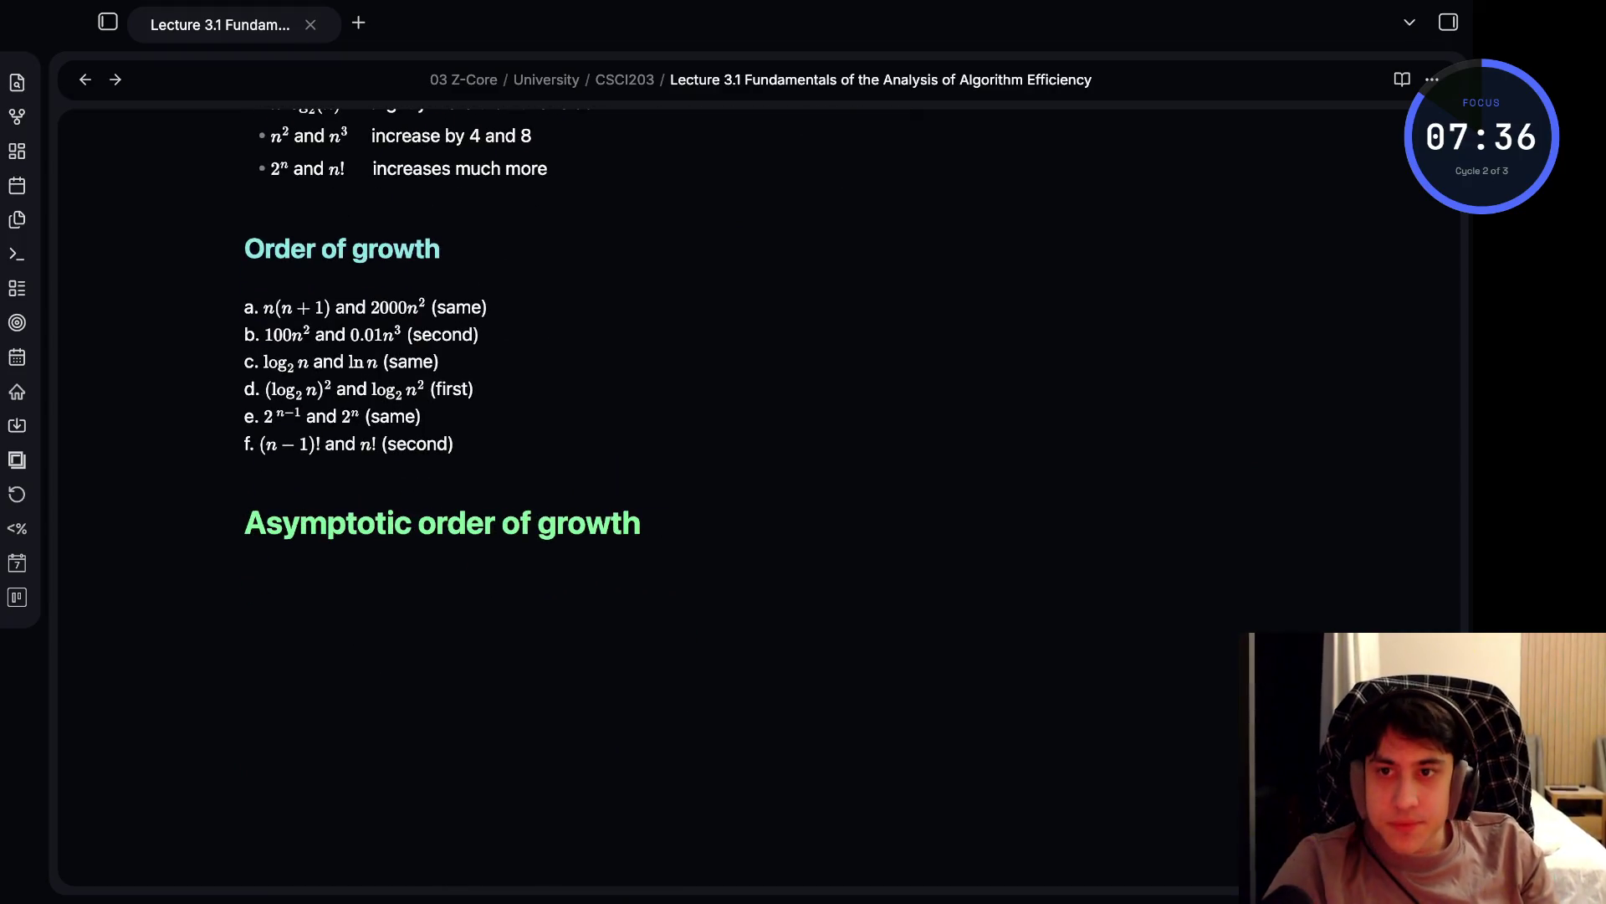
type("A way of c")
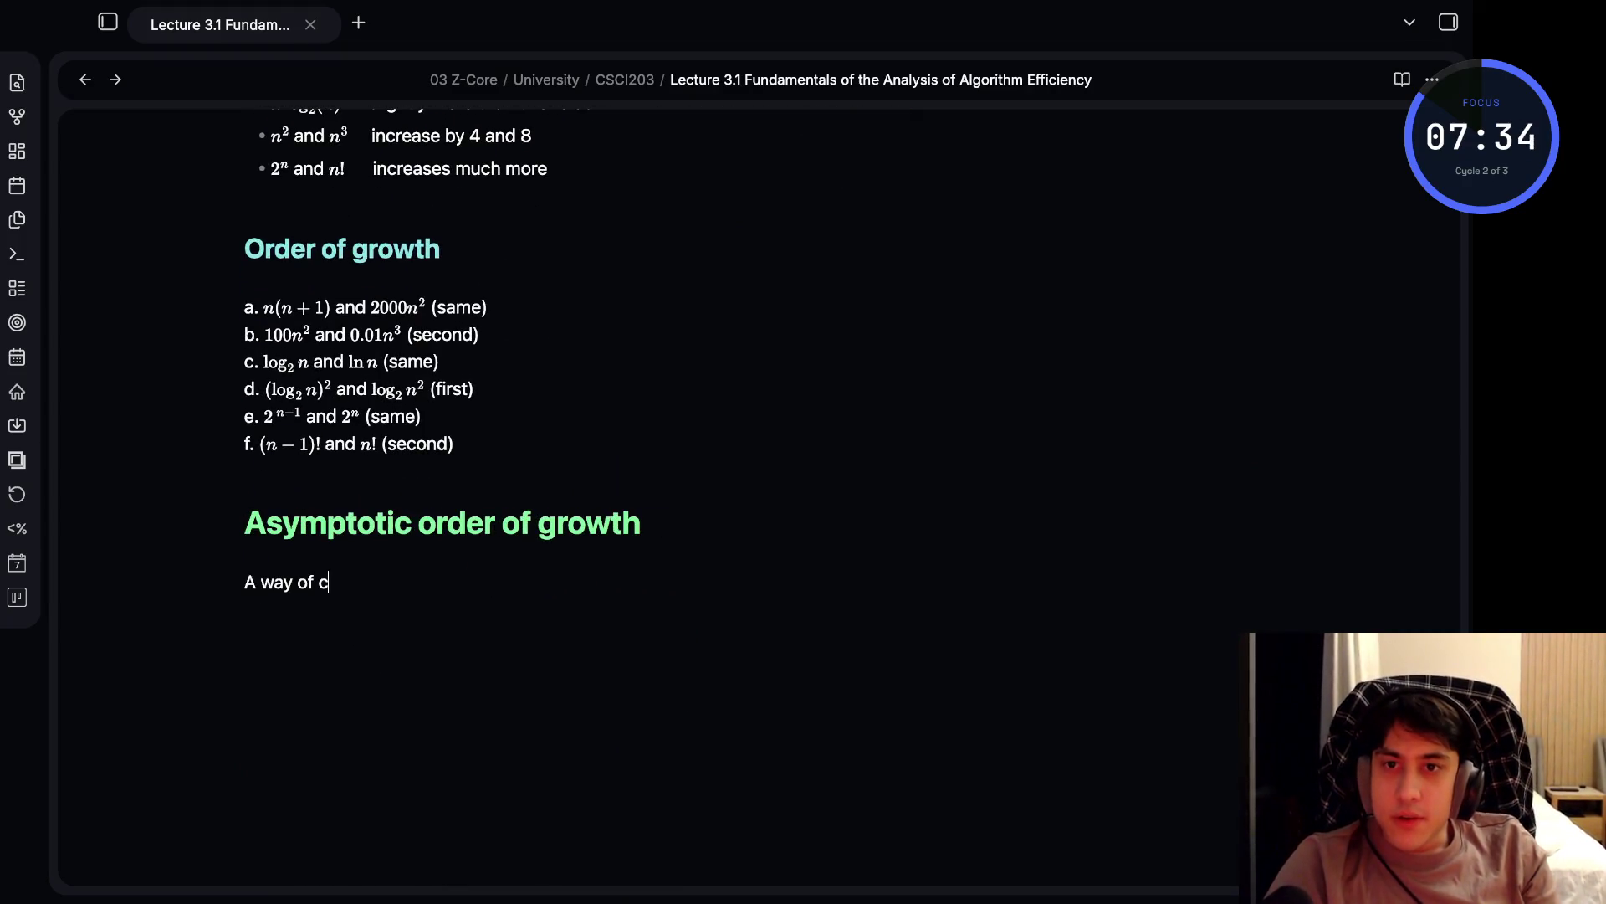
type("omparing f")
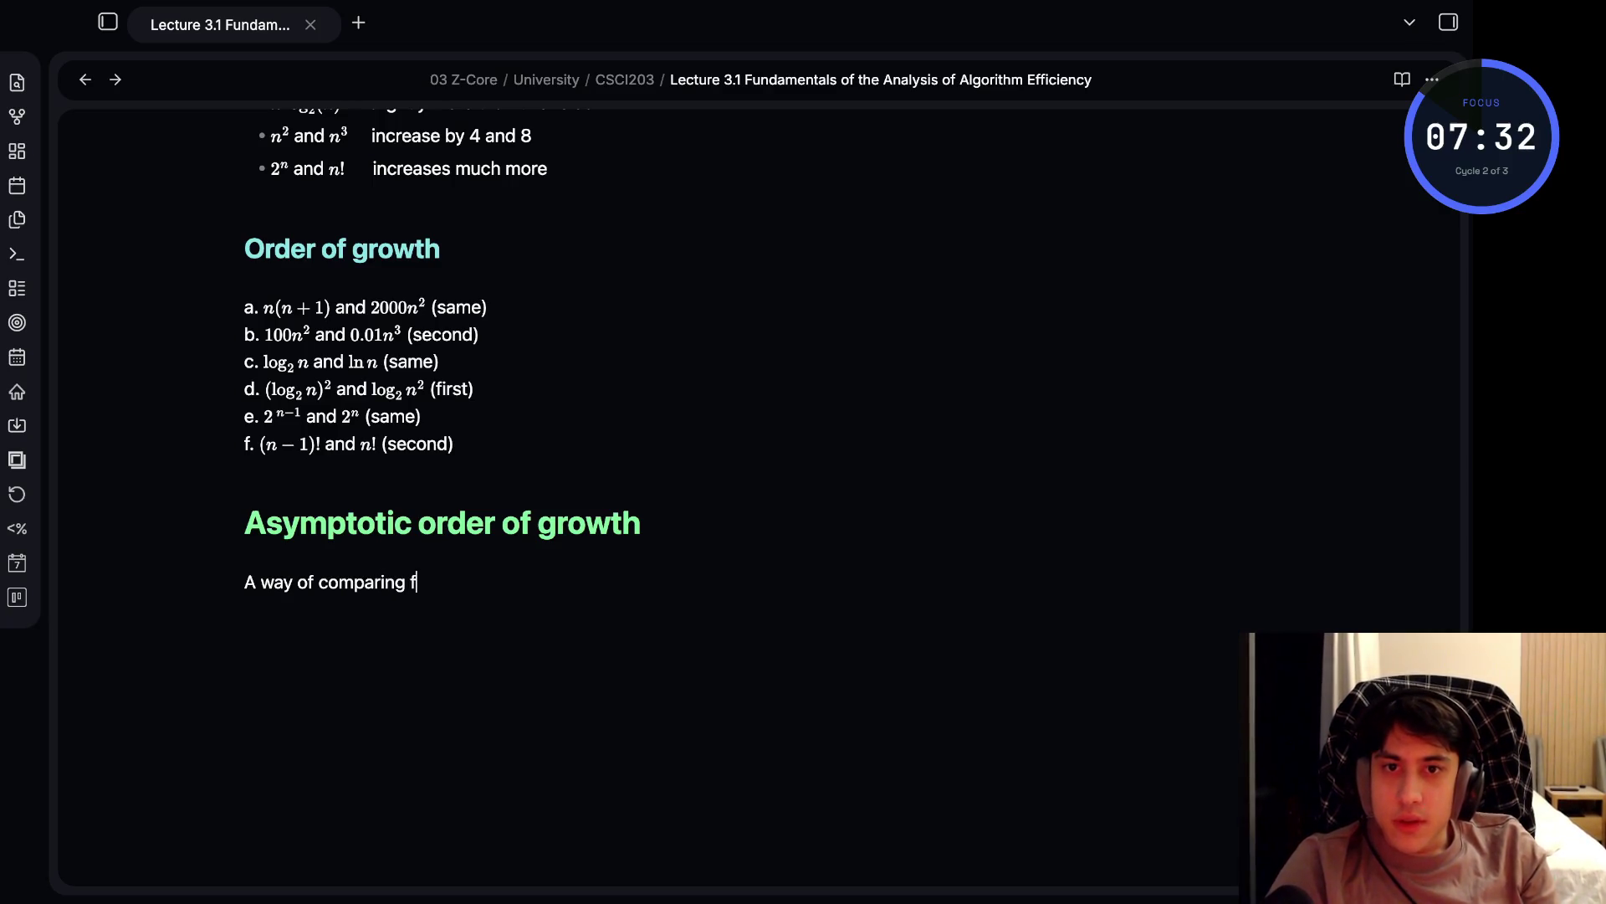
type("uncitons that igni")
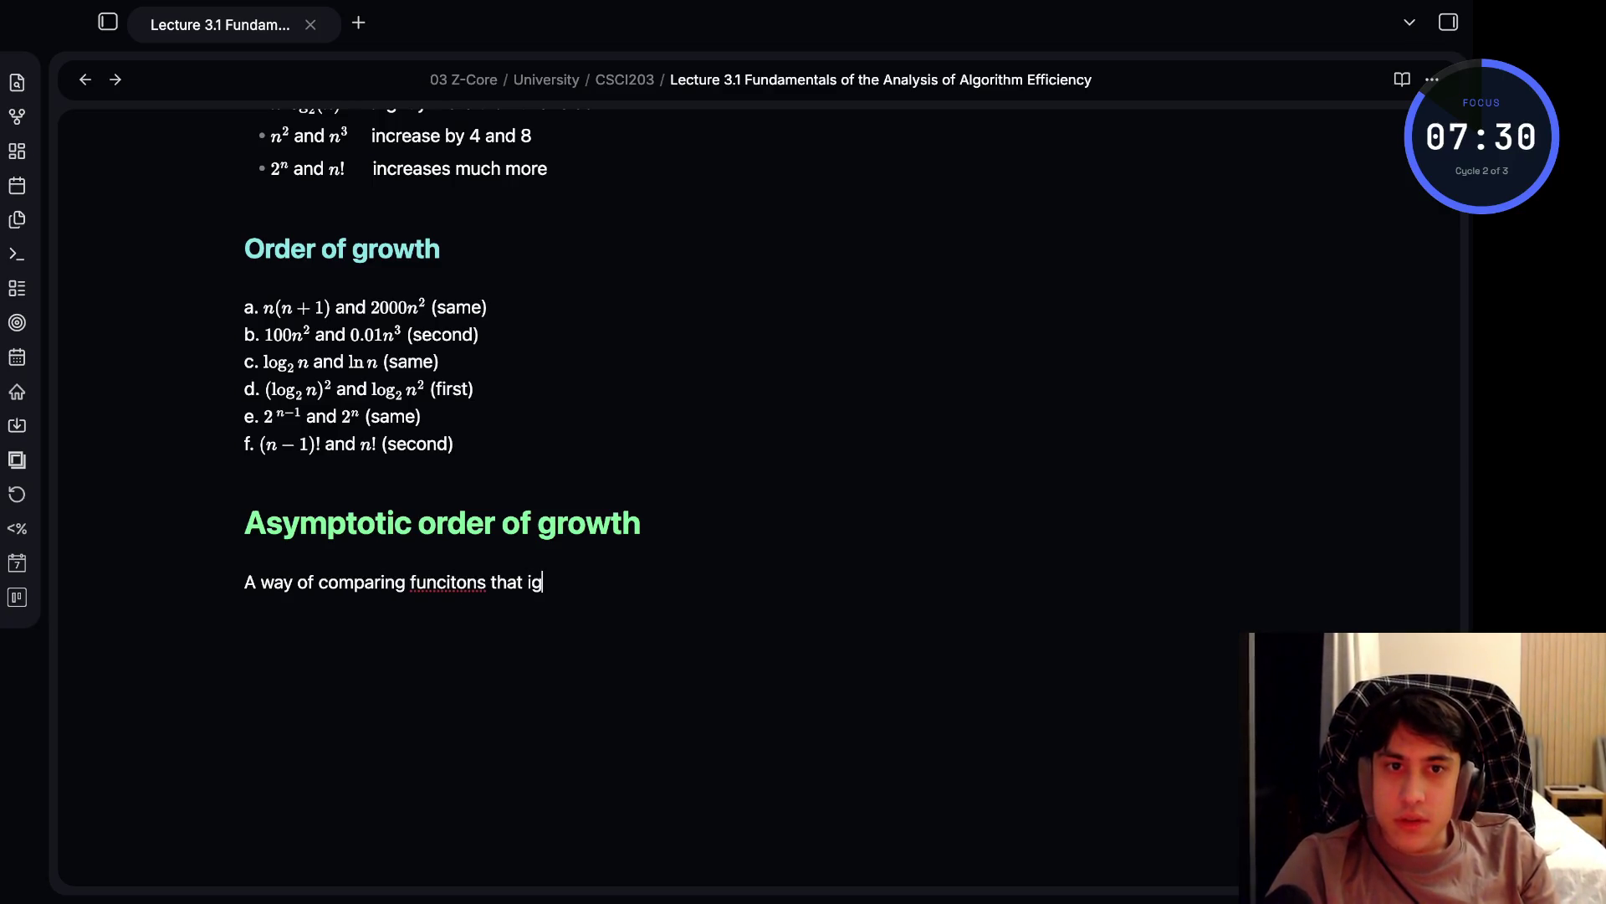
key("BackSpace")
type("ores ")
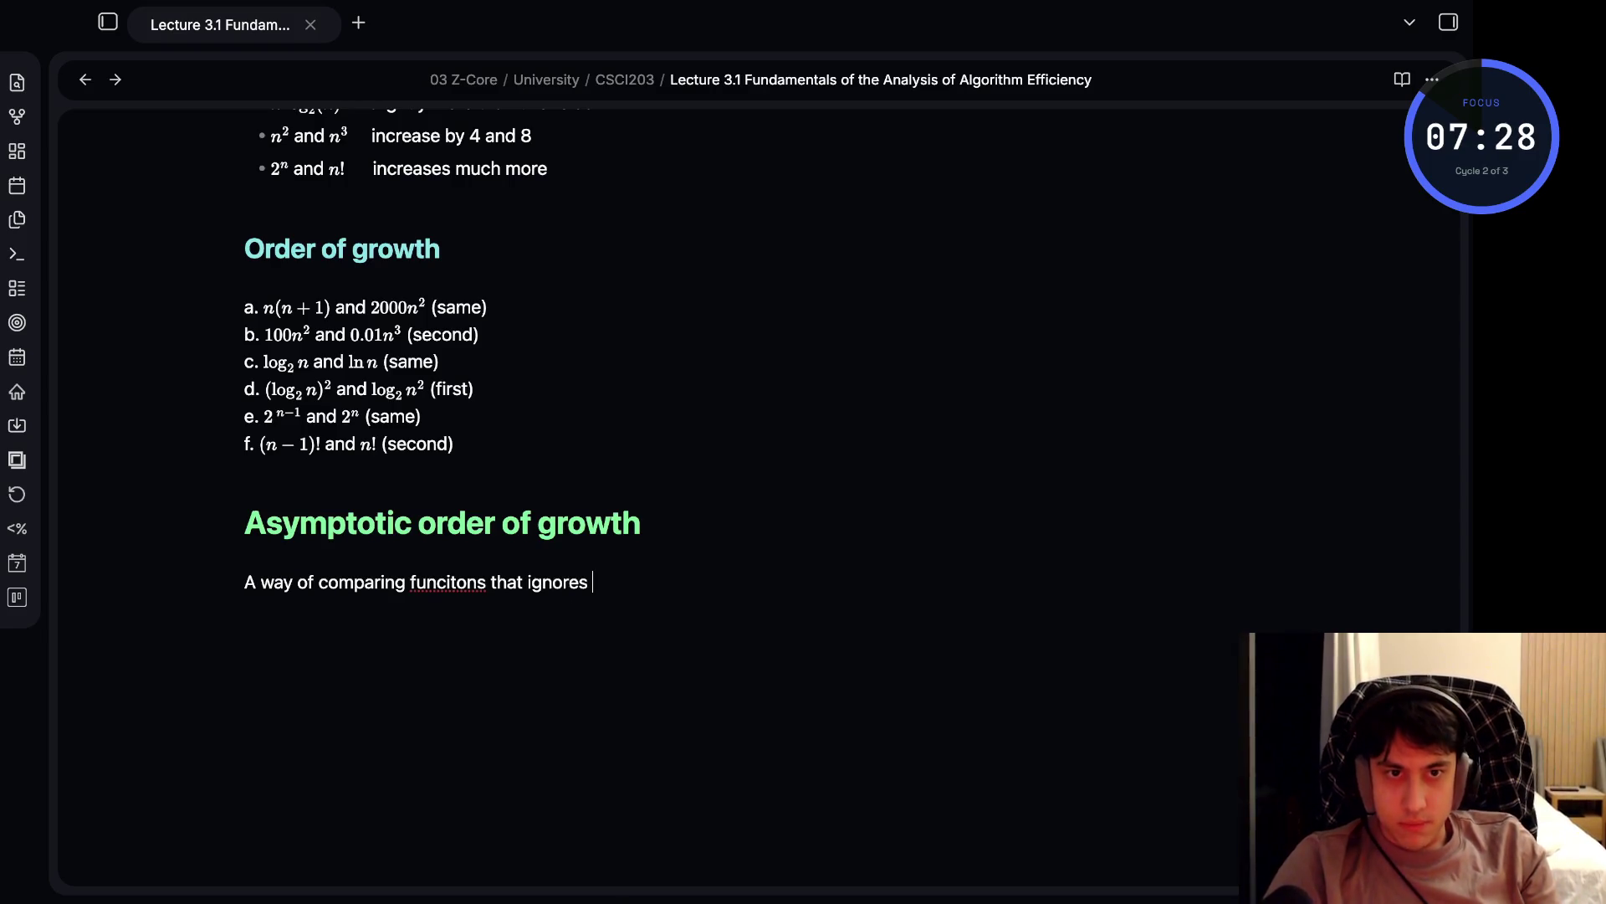
type("constant fact")
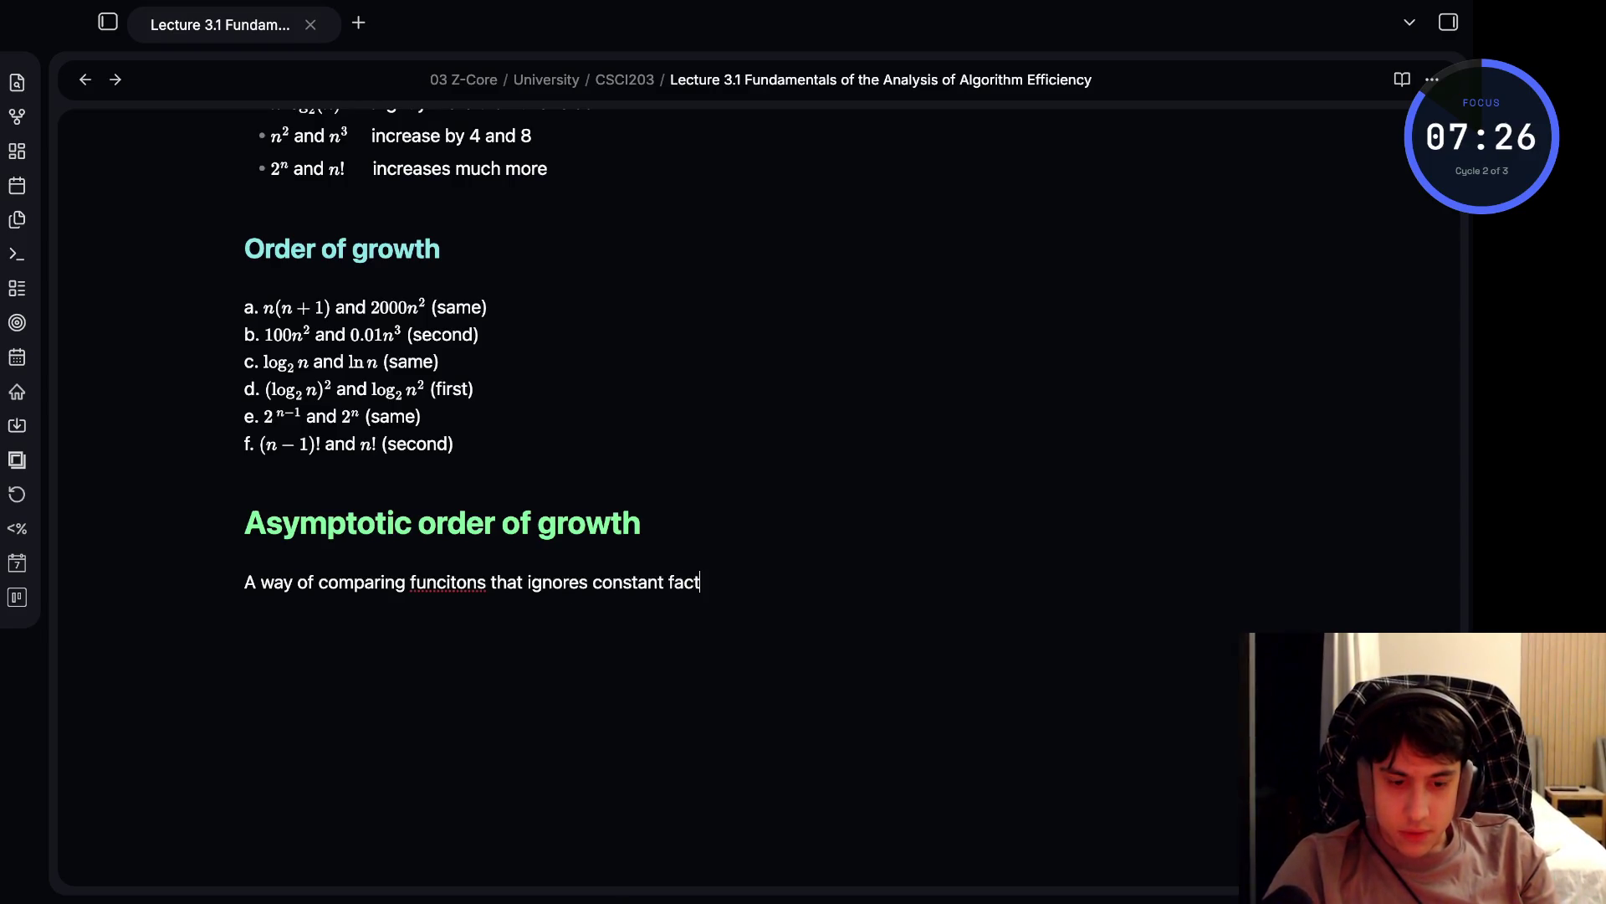
type("ors and ")
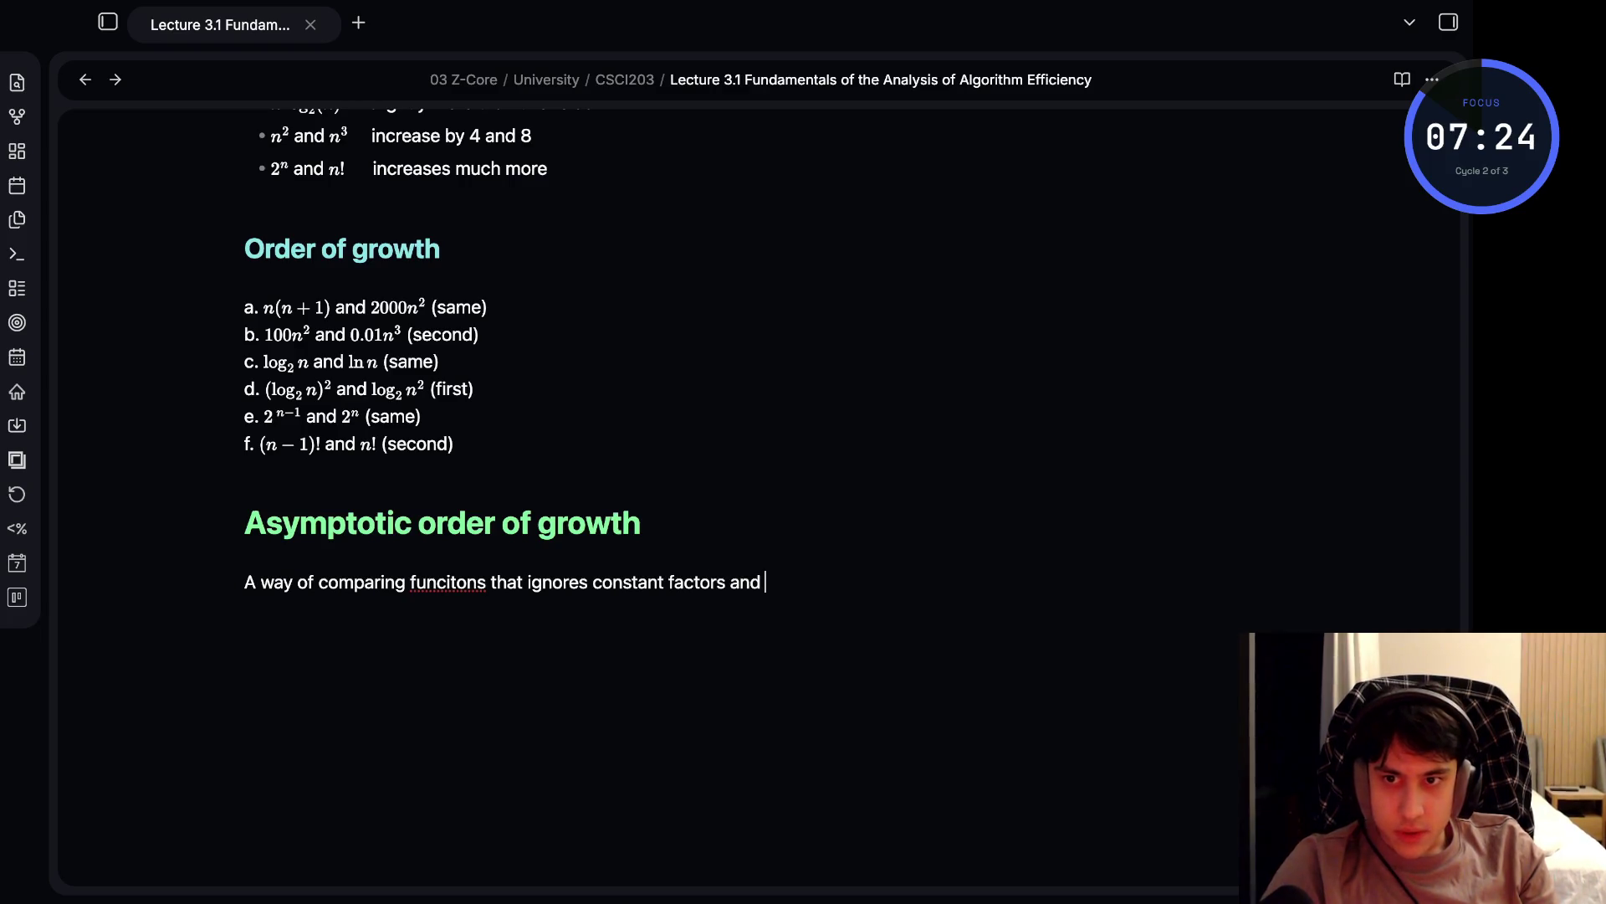
type("small input sized")
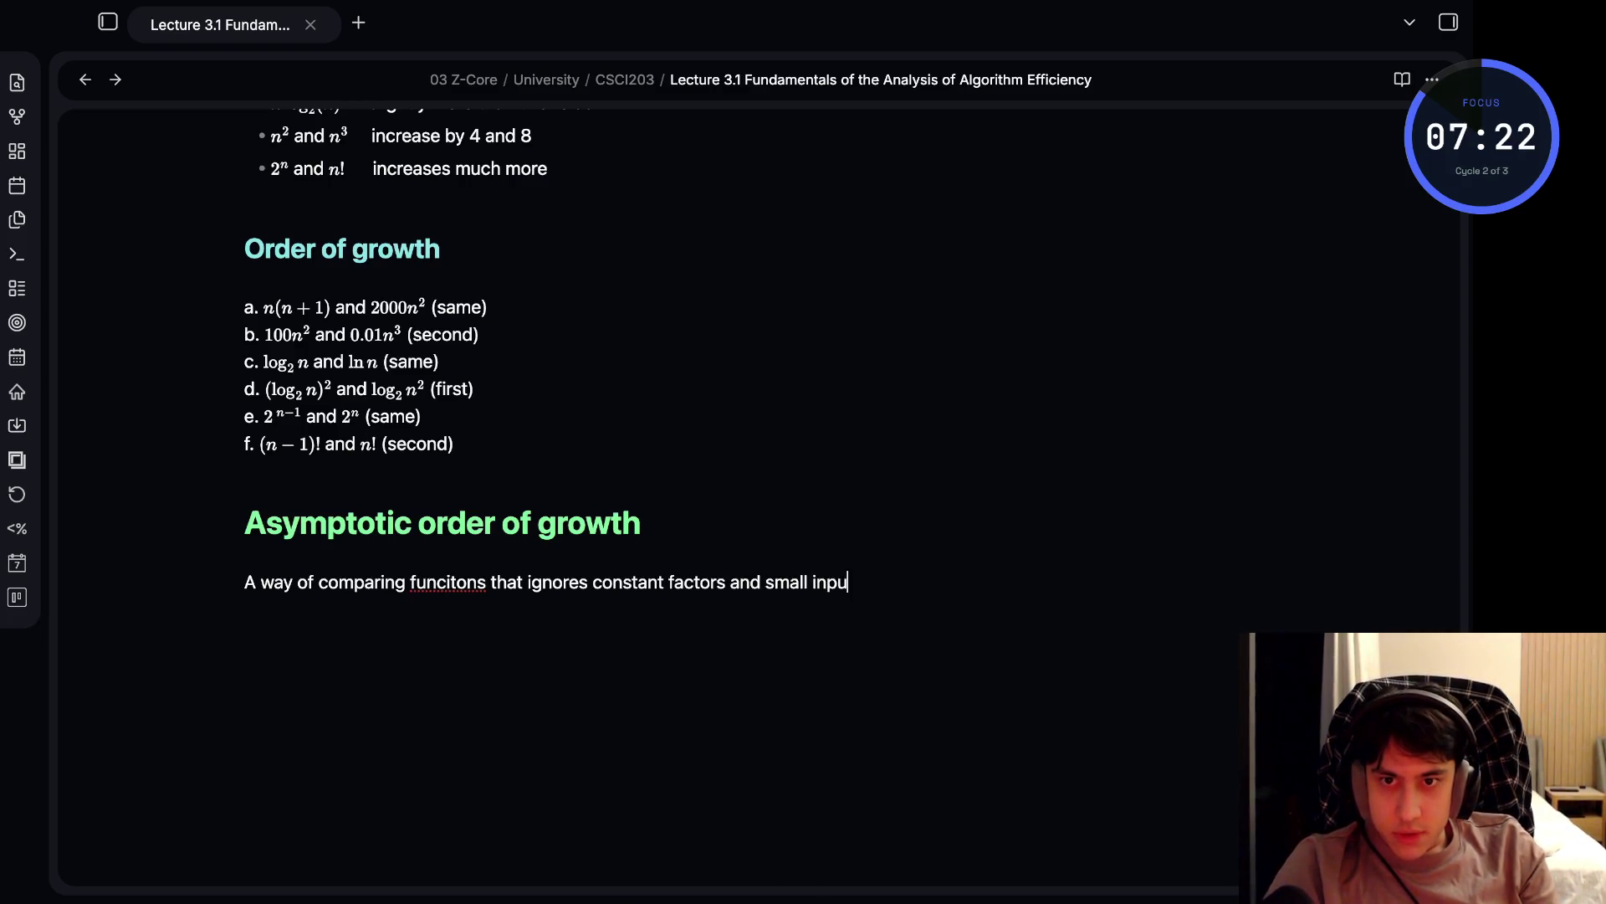
key("BackSpace")
type("s ")
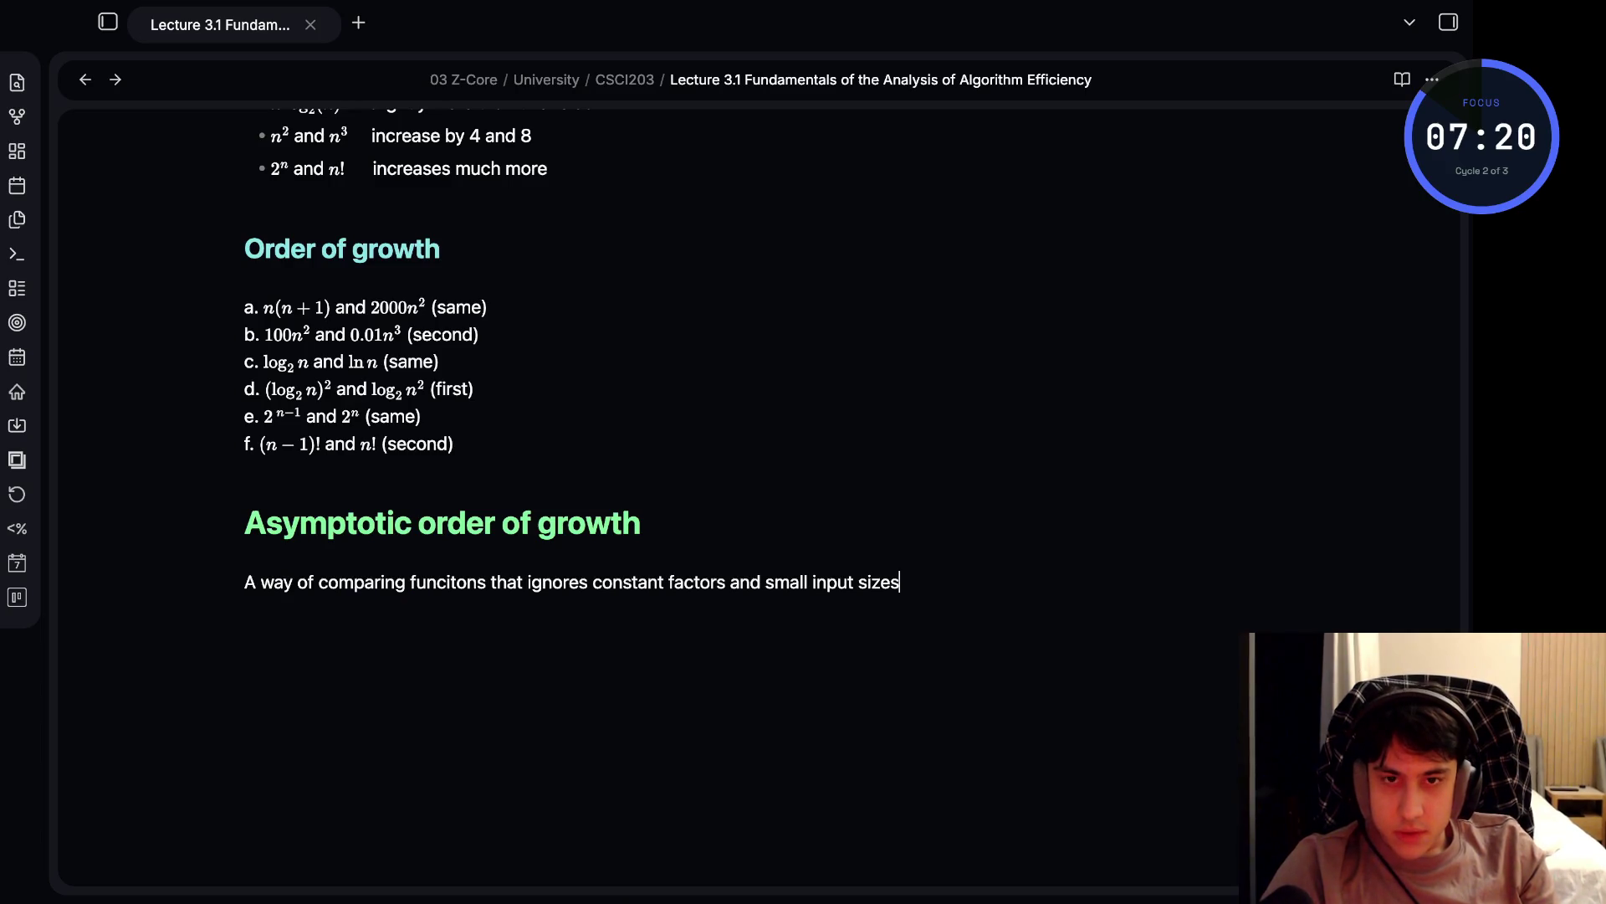
type("(beca")
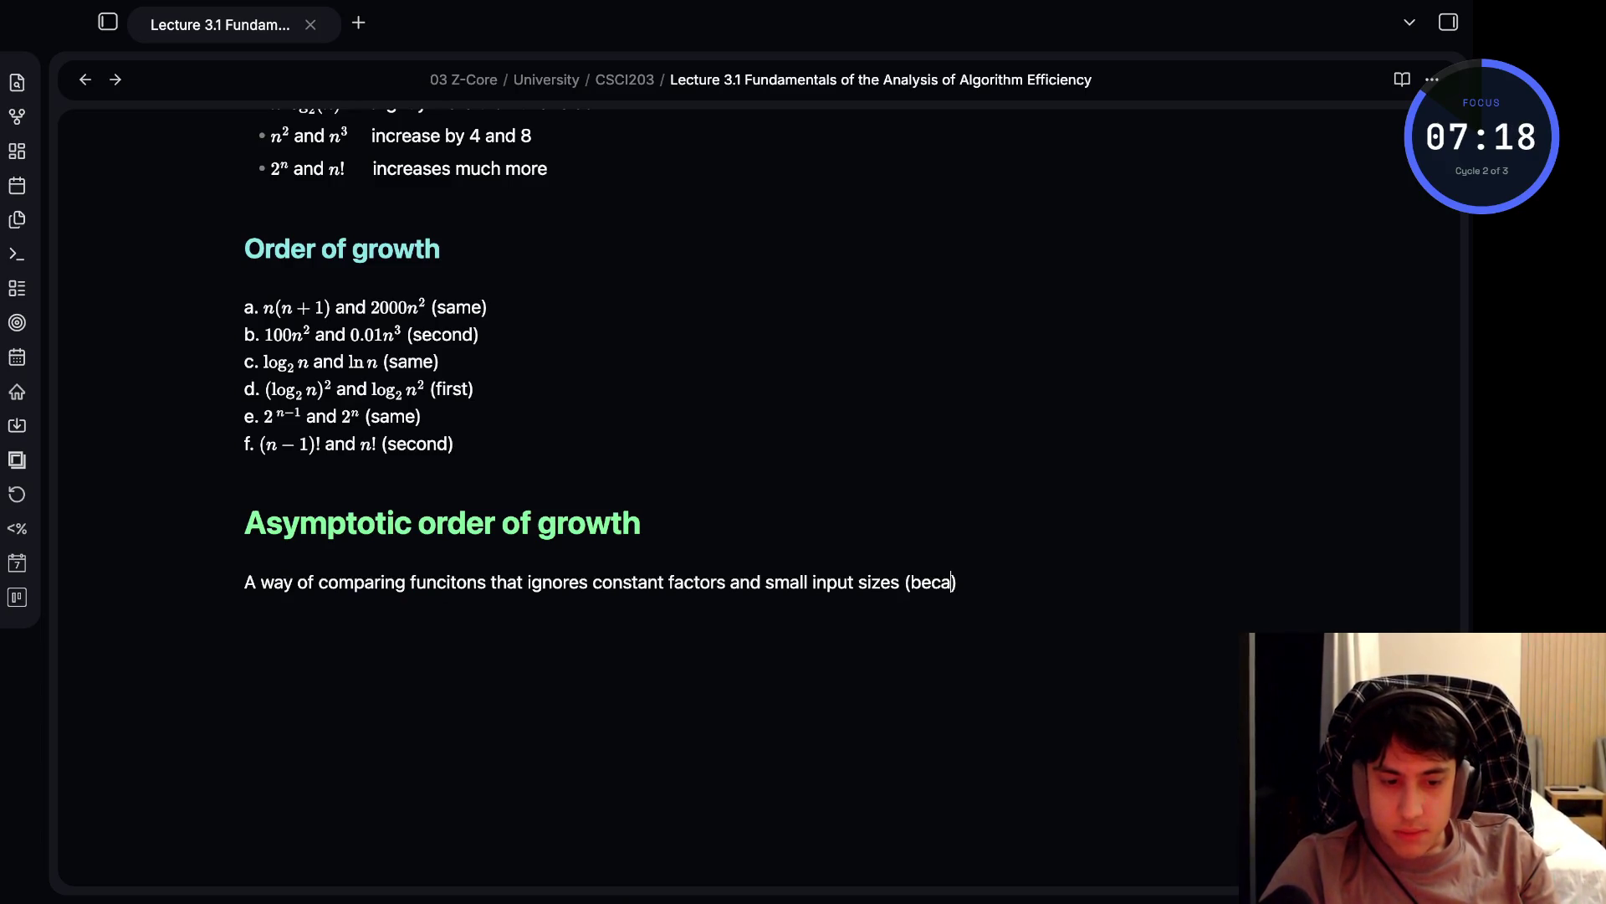
type("use?)")
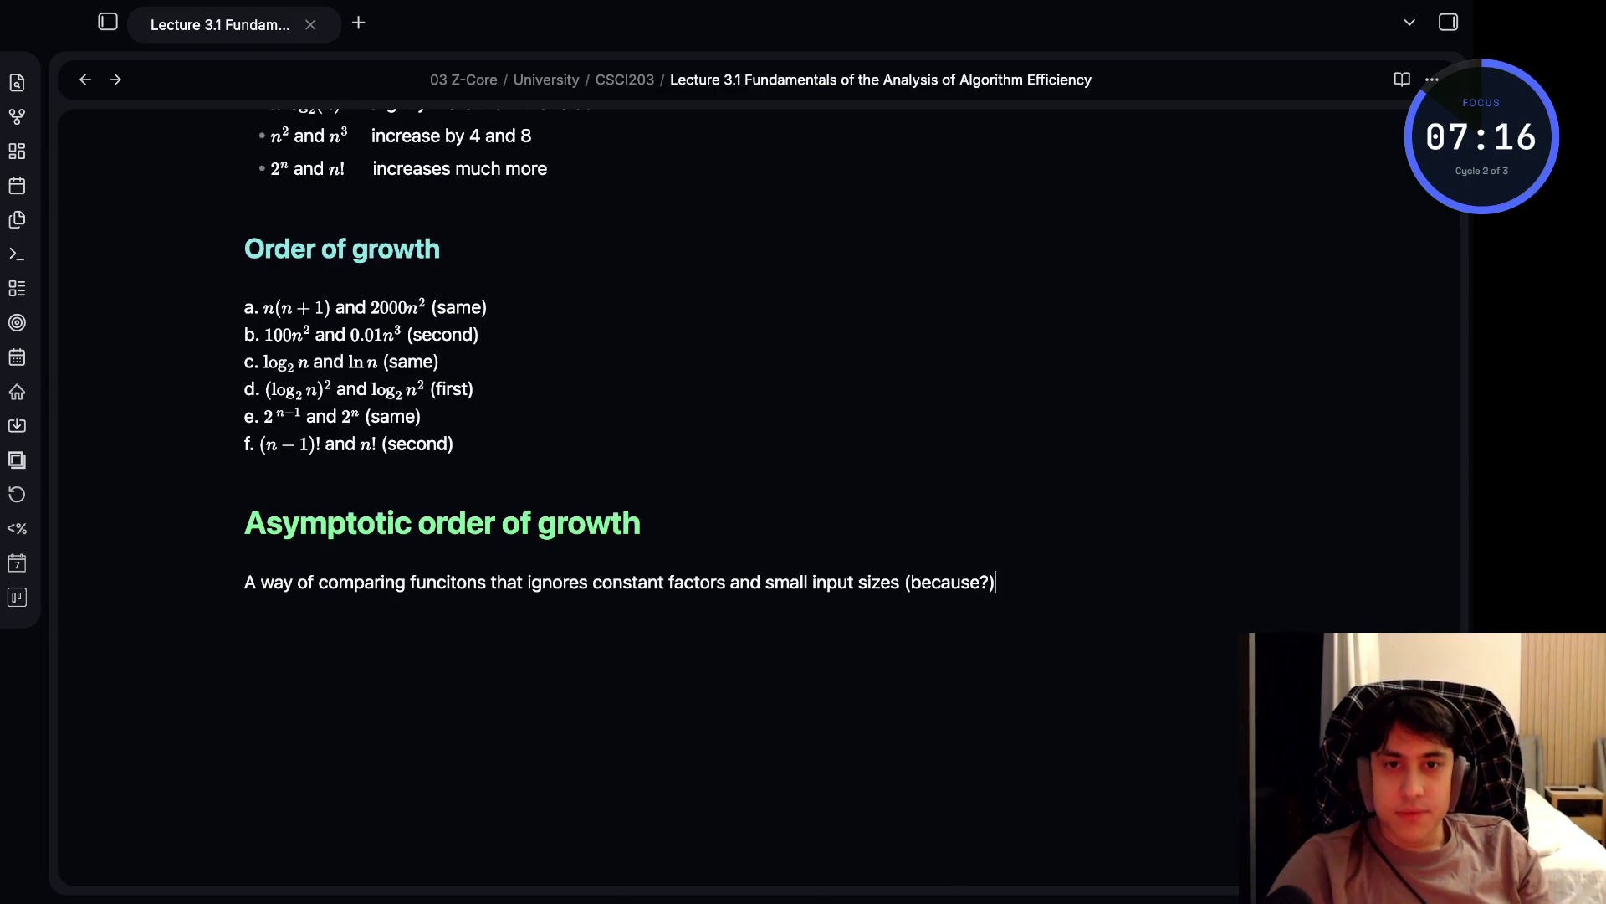
key("Return")
key("Return")
- Start a bullet and correct 'funcitons' to 'functions' in the paragraph above
type("-")
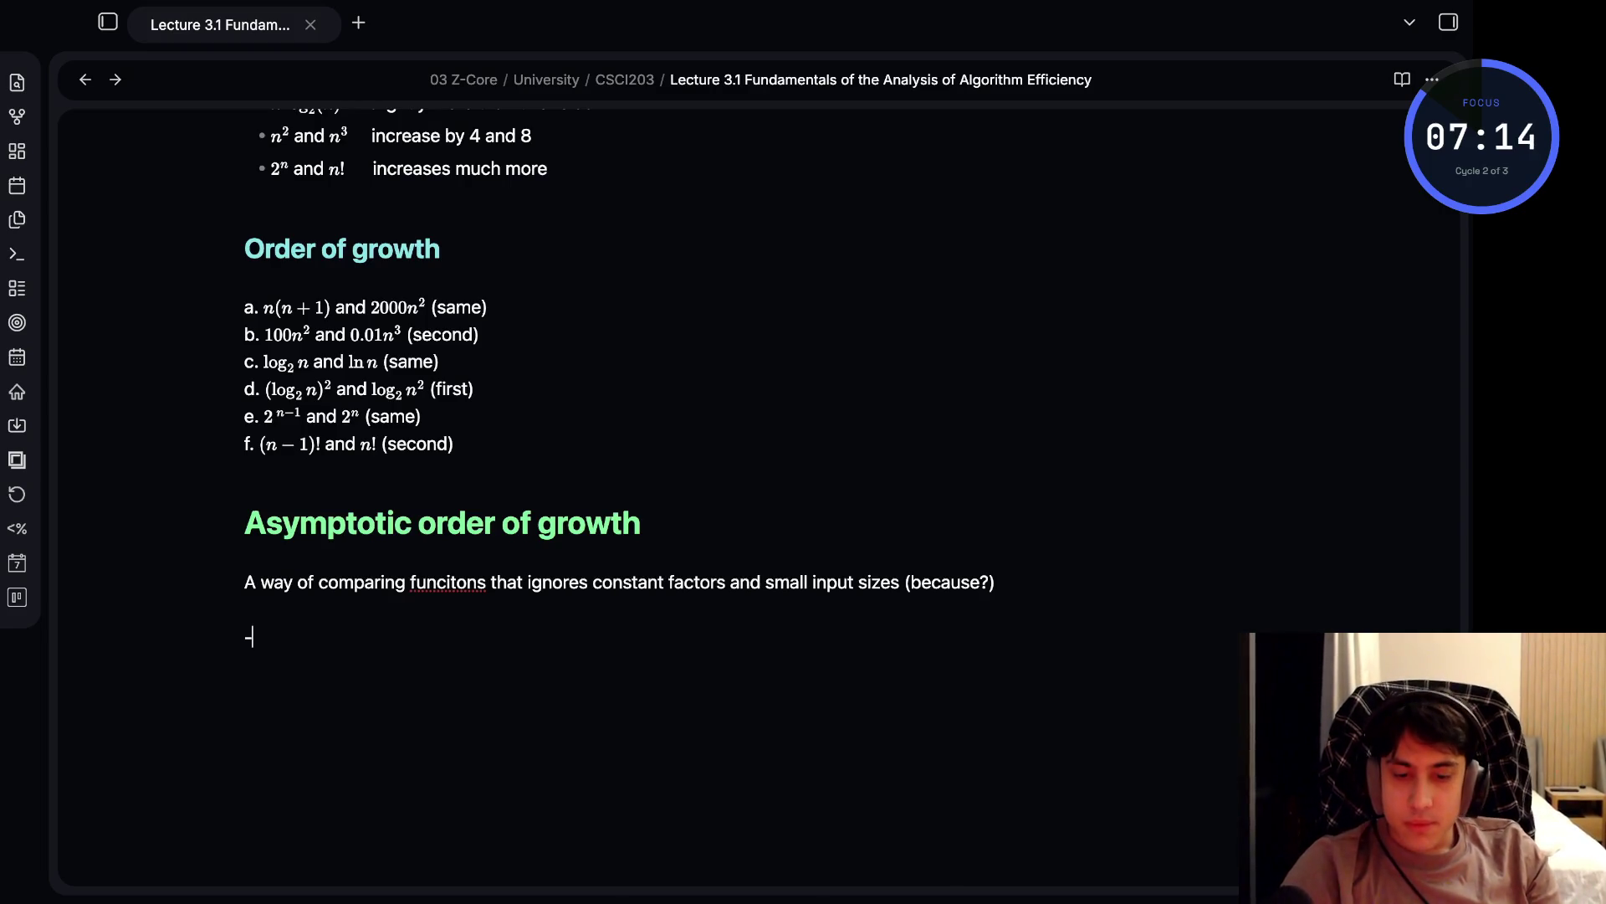
double_click(448, 582)
type("function")
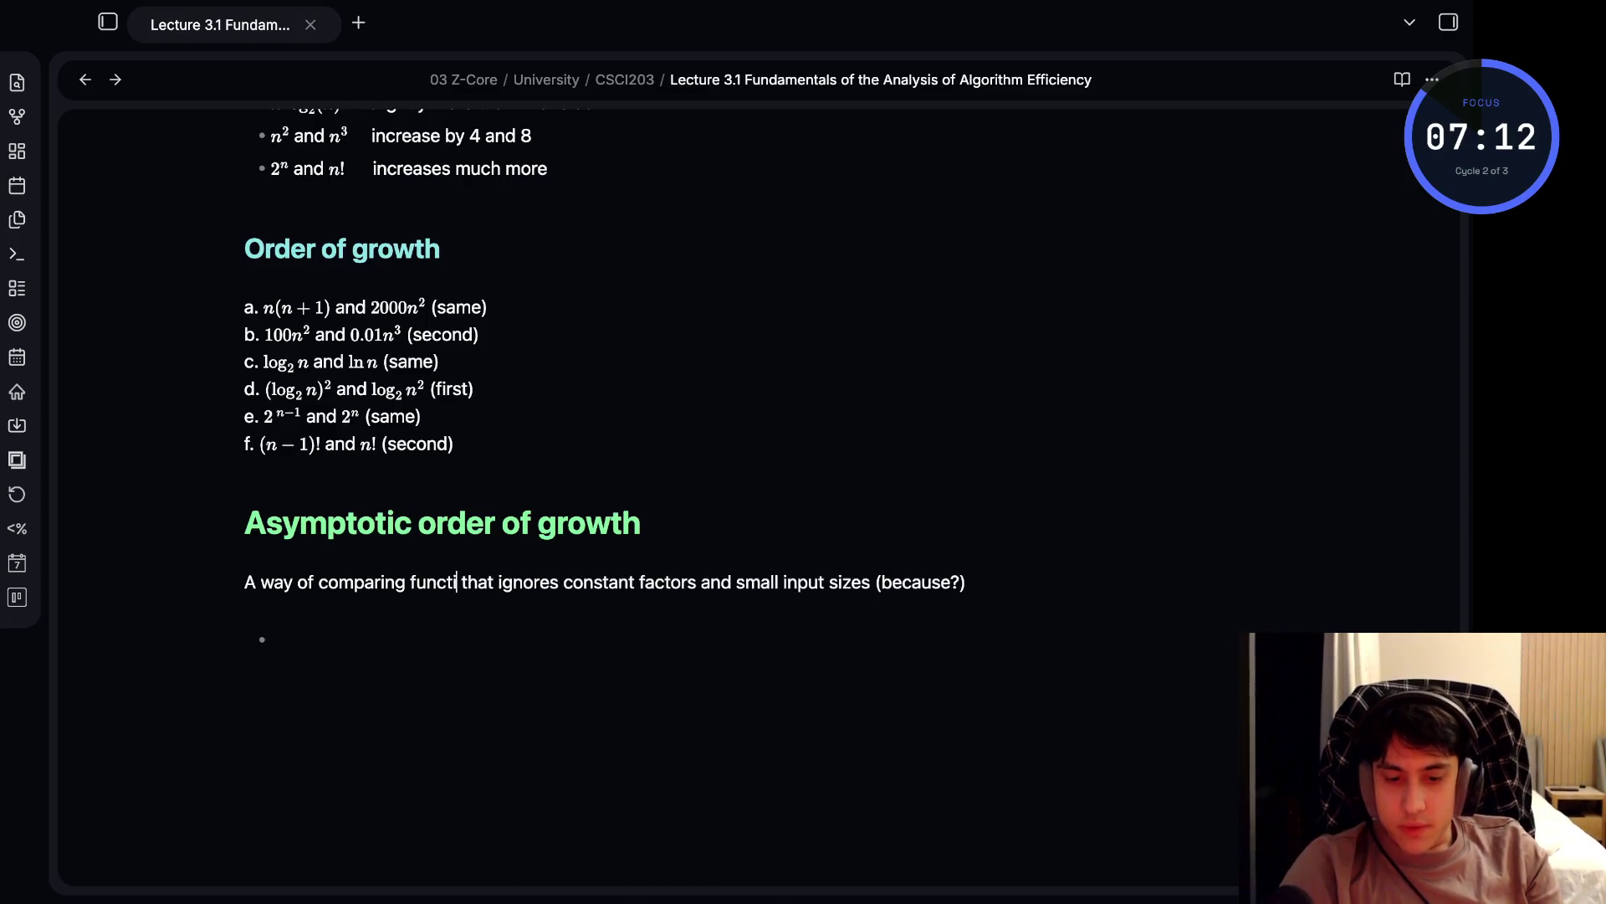
type("s")
- Write the bullet '$O(g(n))$: class of functions $f(n)$ that grow no faster than g(n)'
left_click(259, 639)
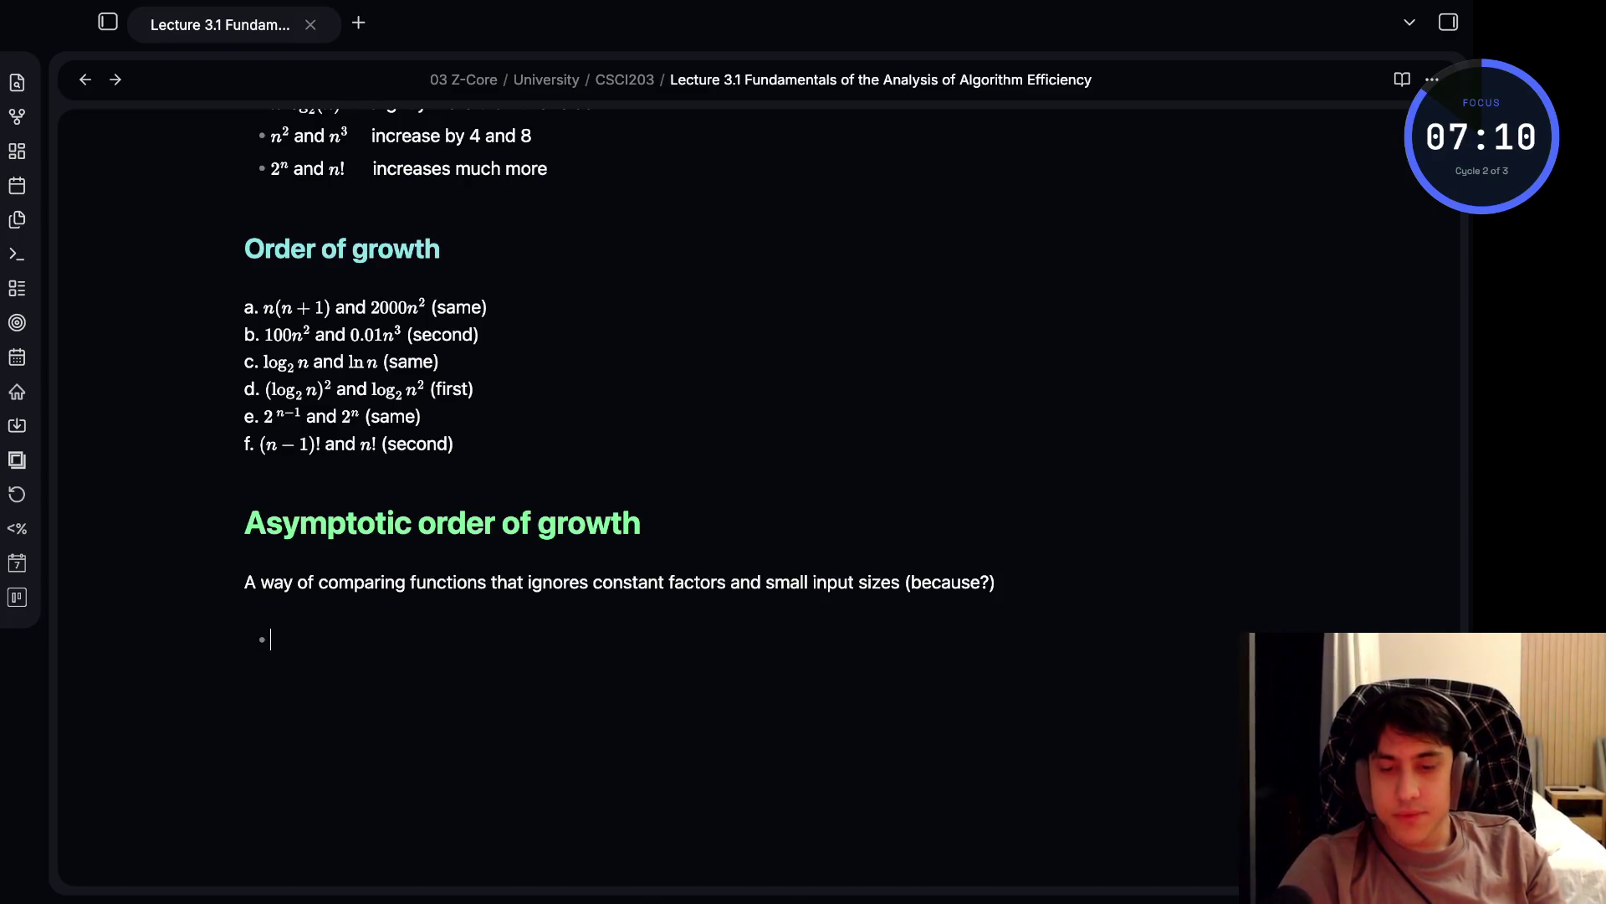
type("O")
key("BackSpace")
type("$O(g")
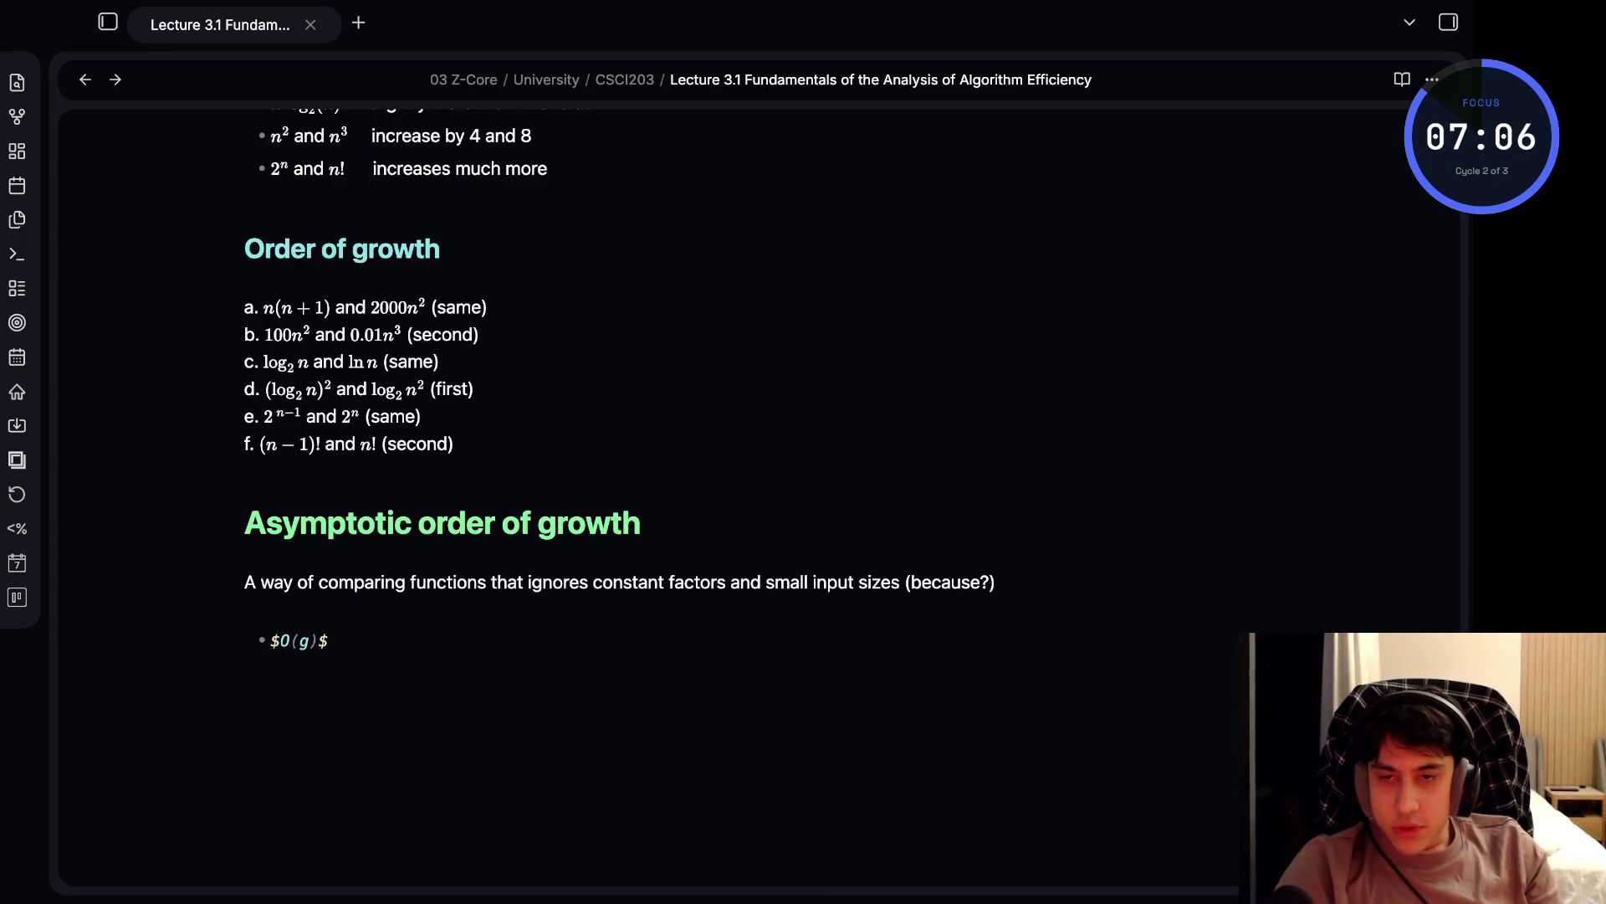
type("(n")
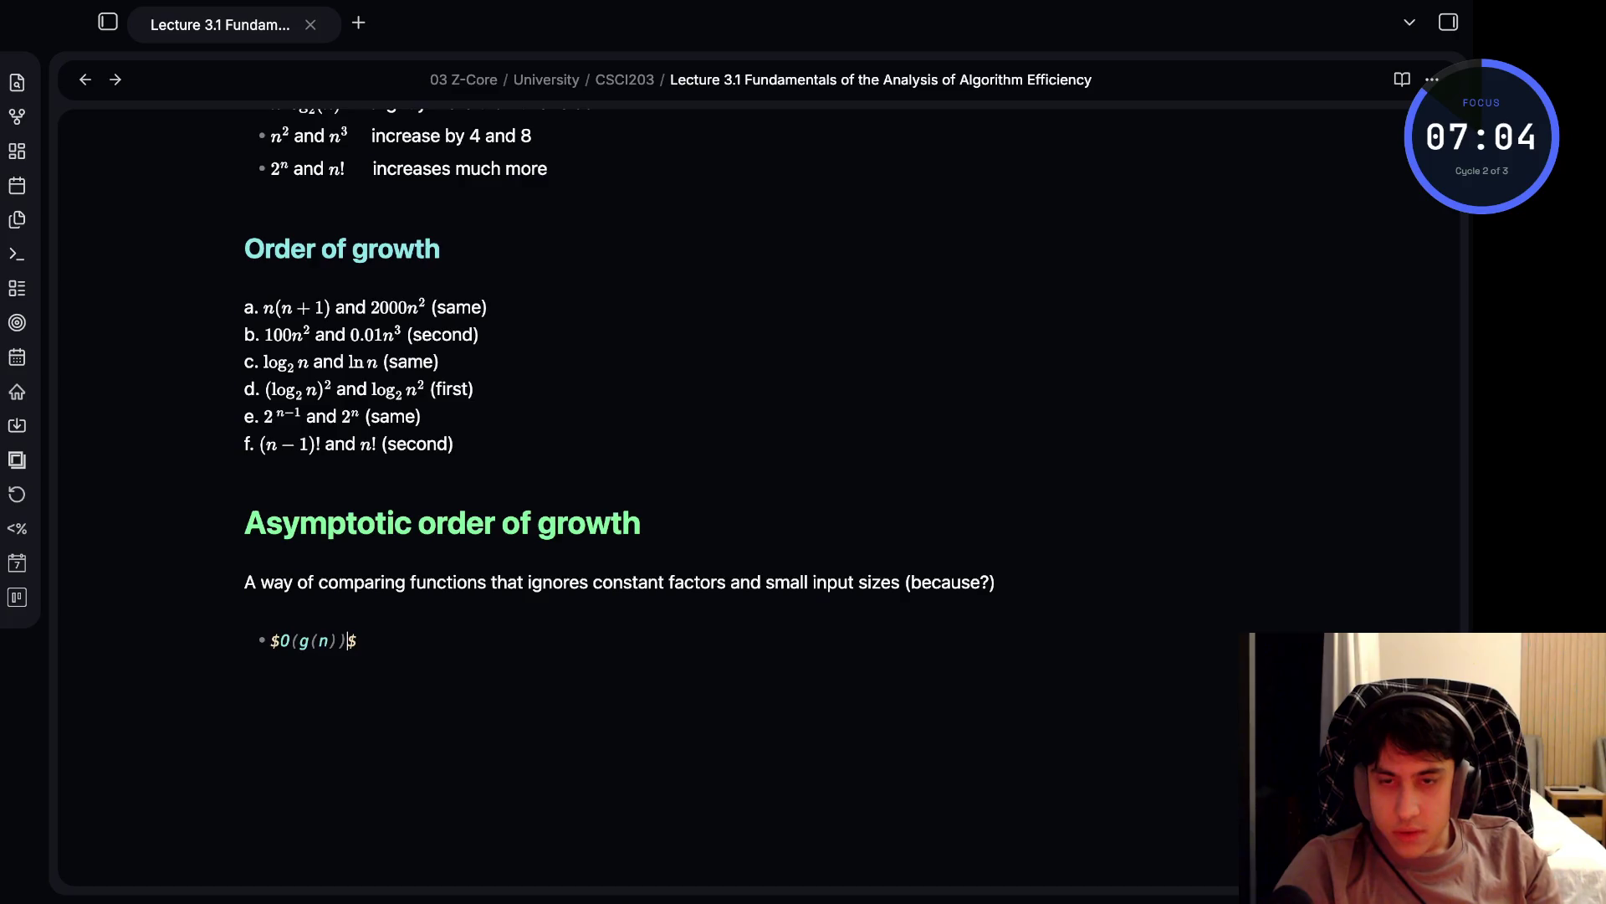
key("End")
type(":")
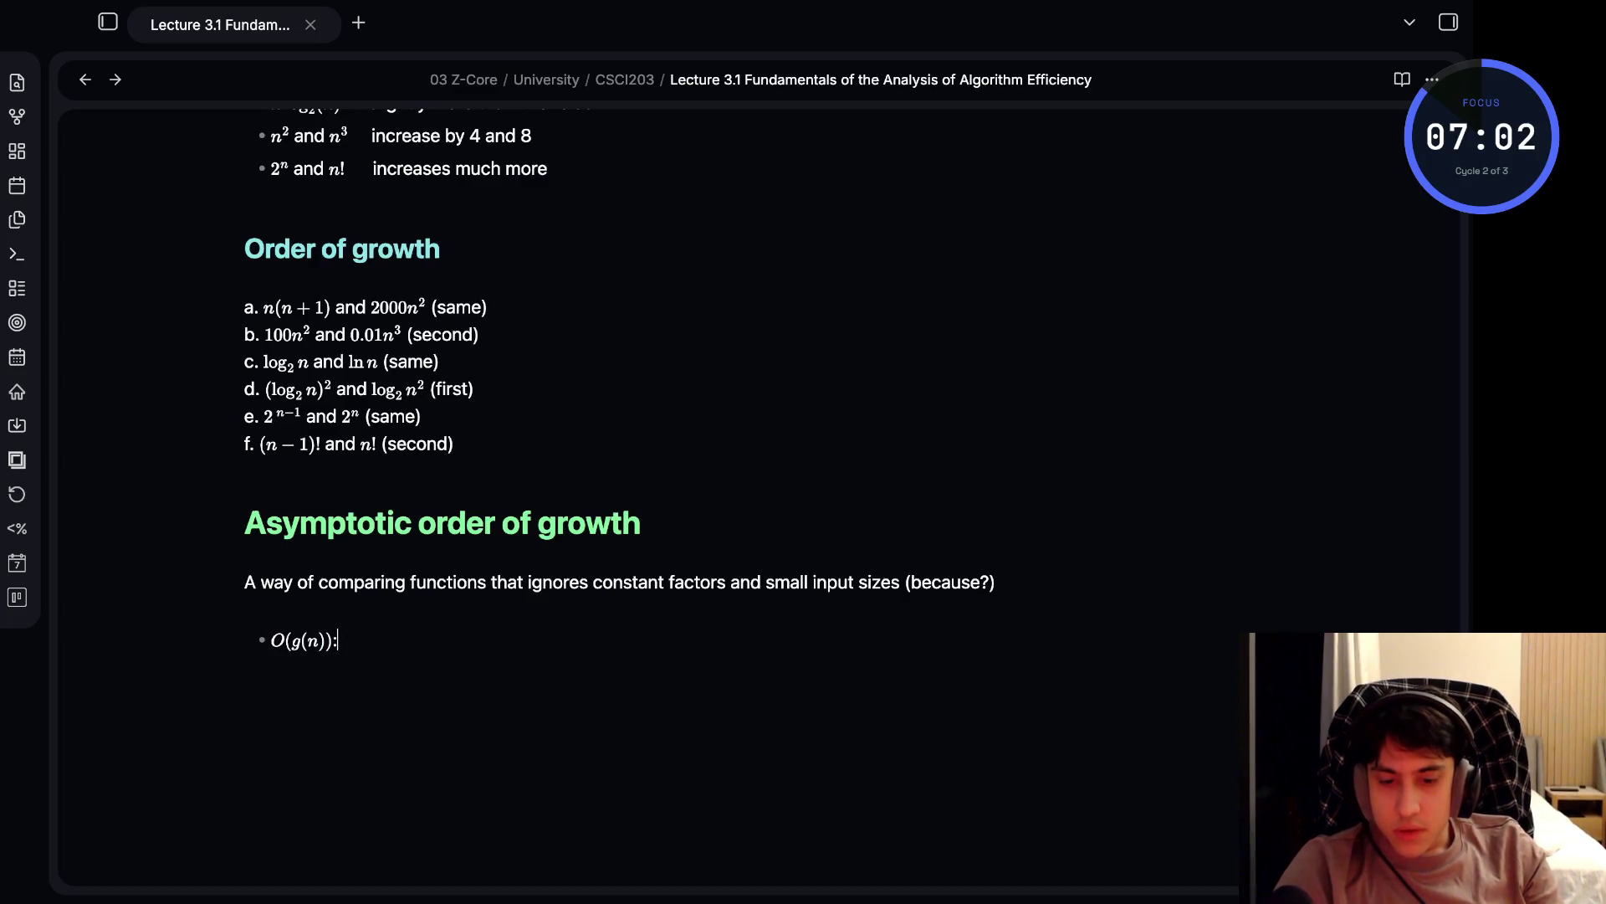
type(" class o")
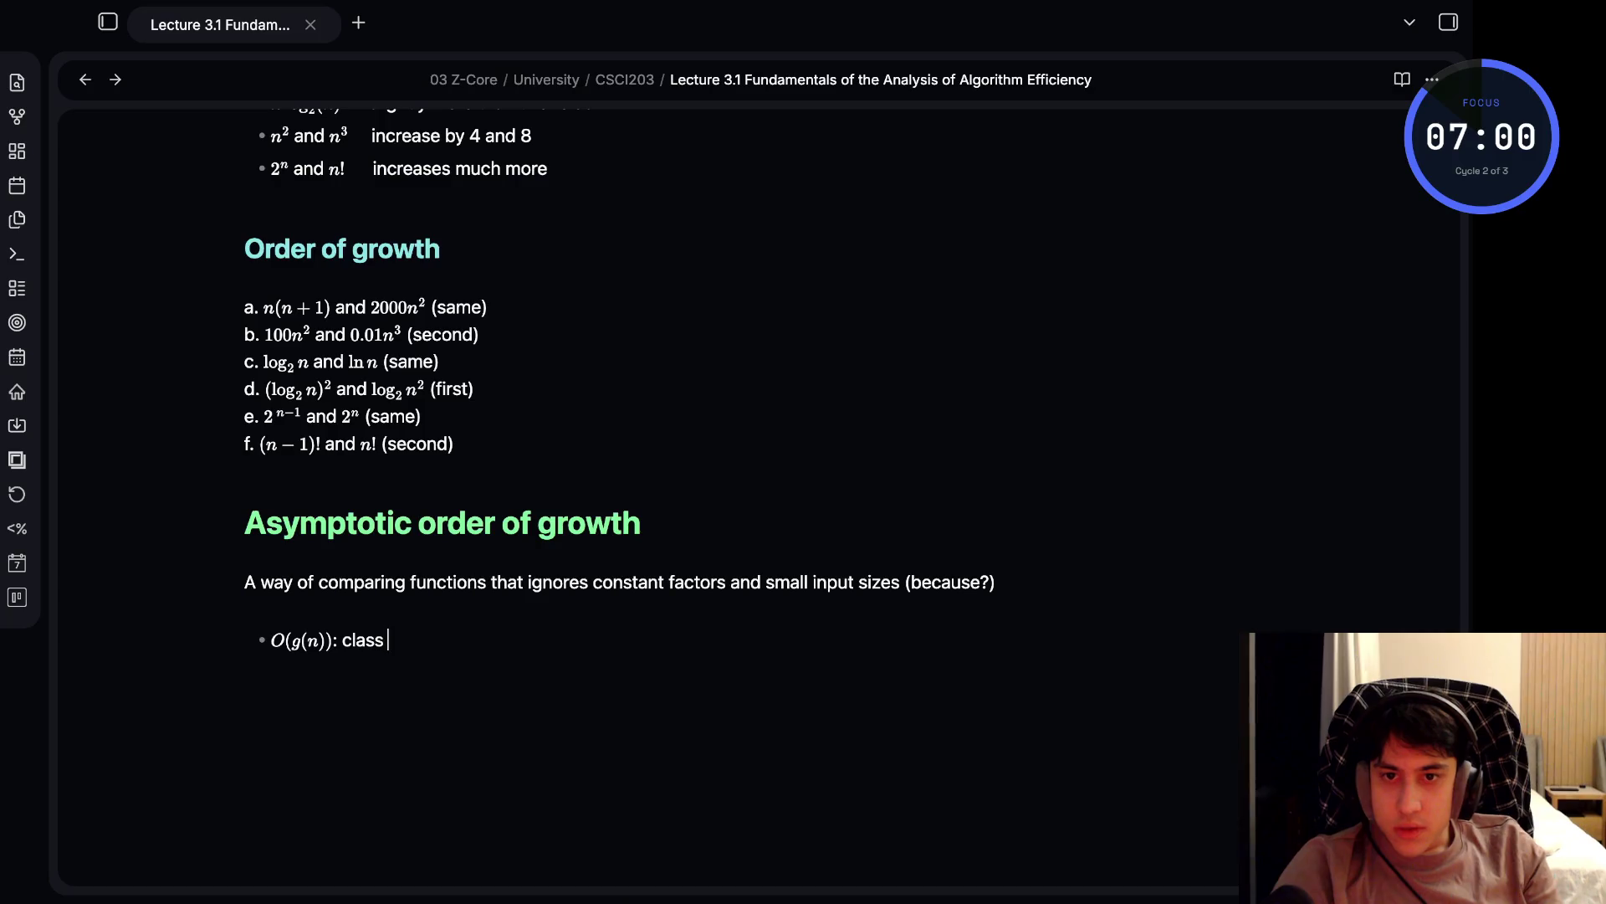
type("f functions f")
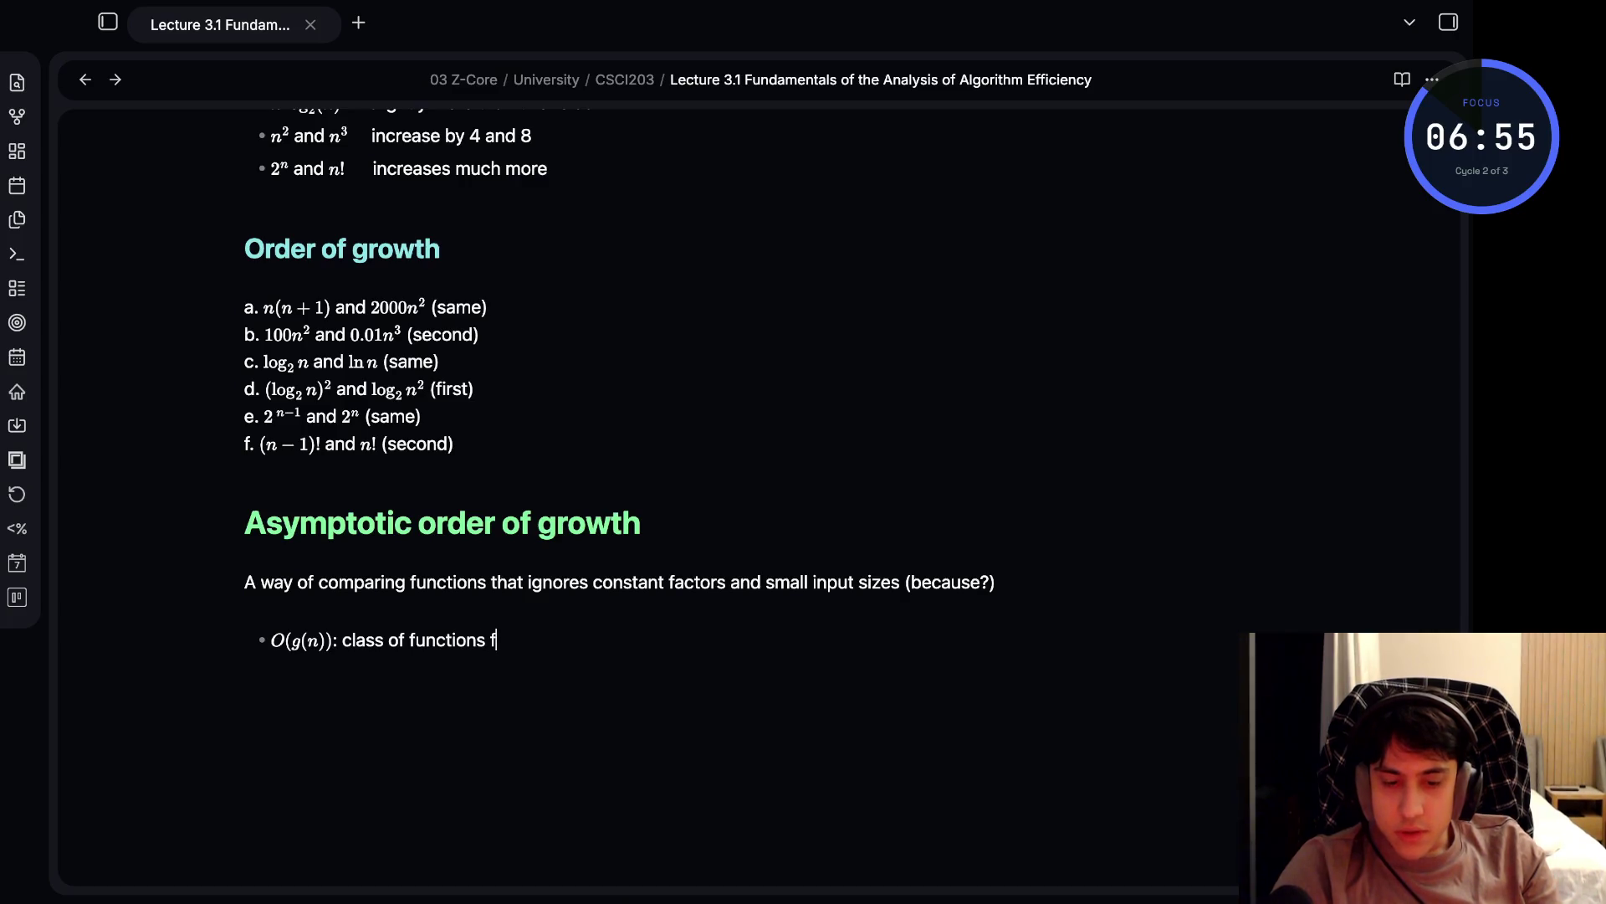
key("BackSpace")
type("$")
key("BackSpace")
type("$f(n)")
key("Right")
type("that  g")
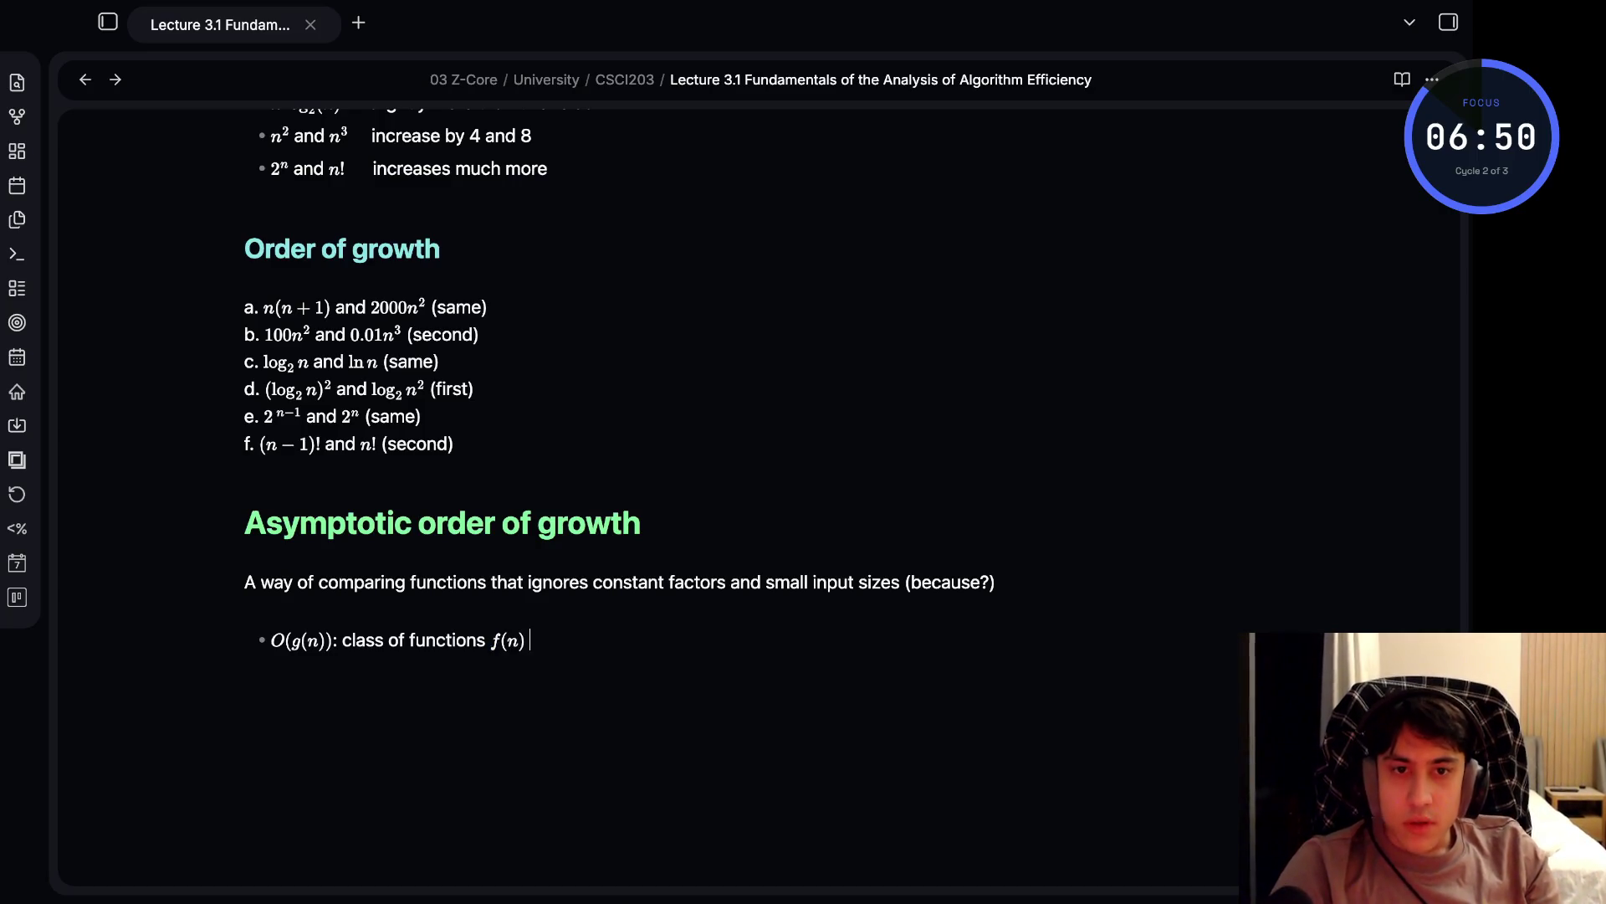
type("row")
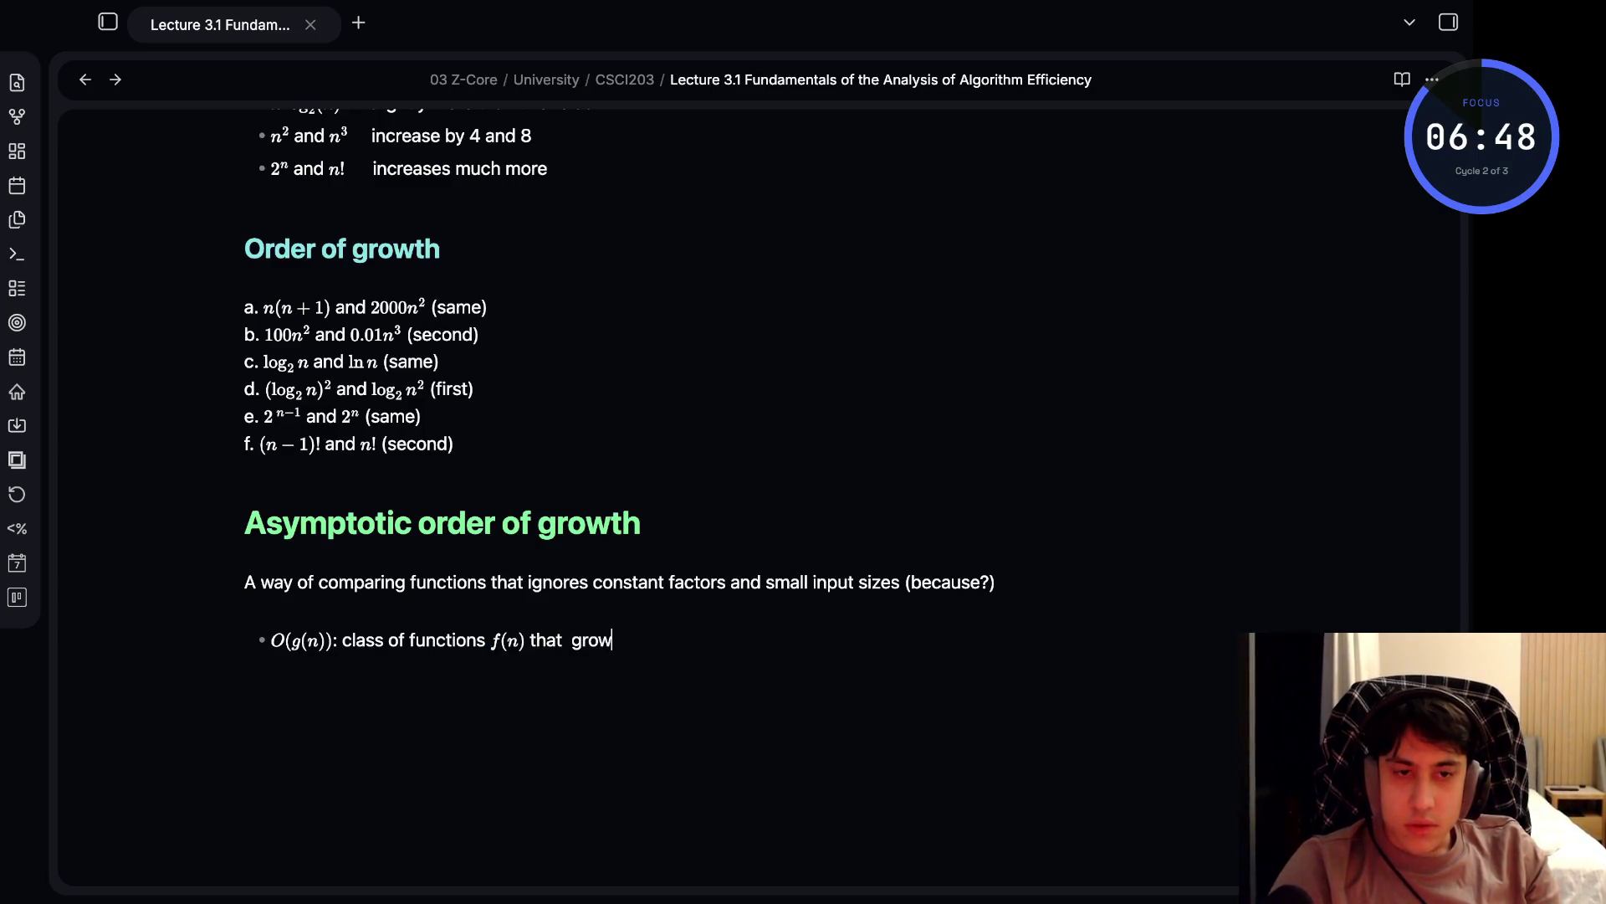
type(" no faa")
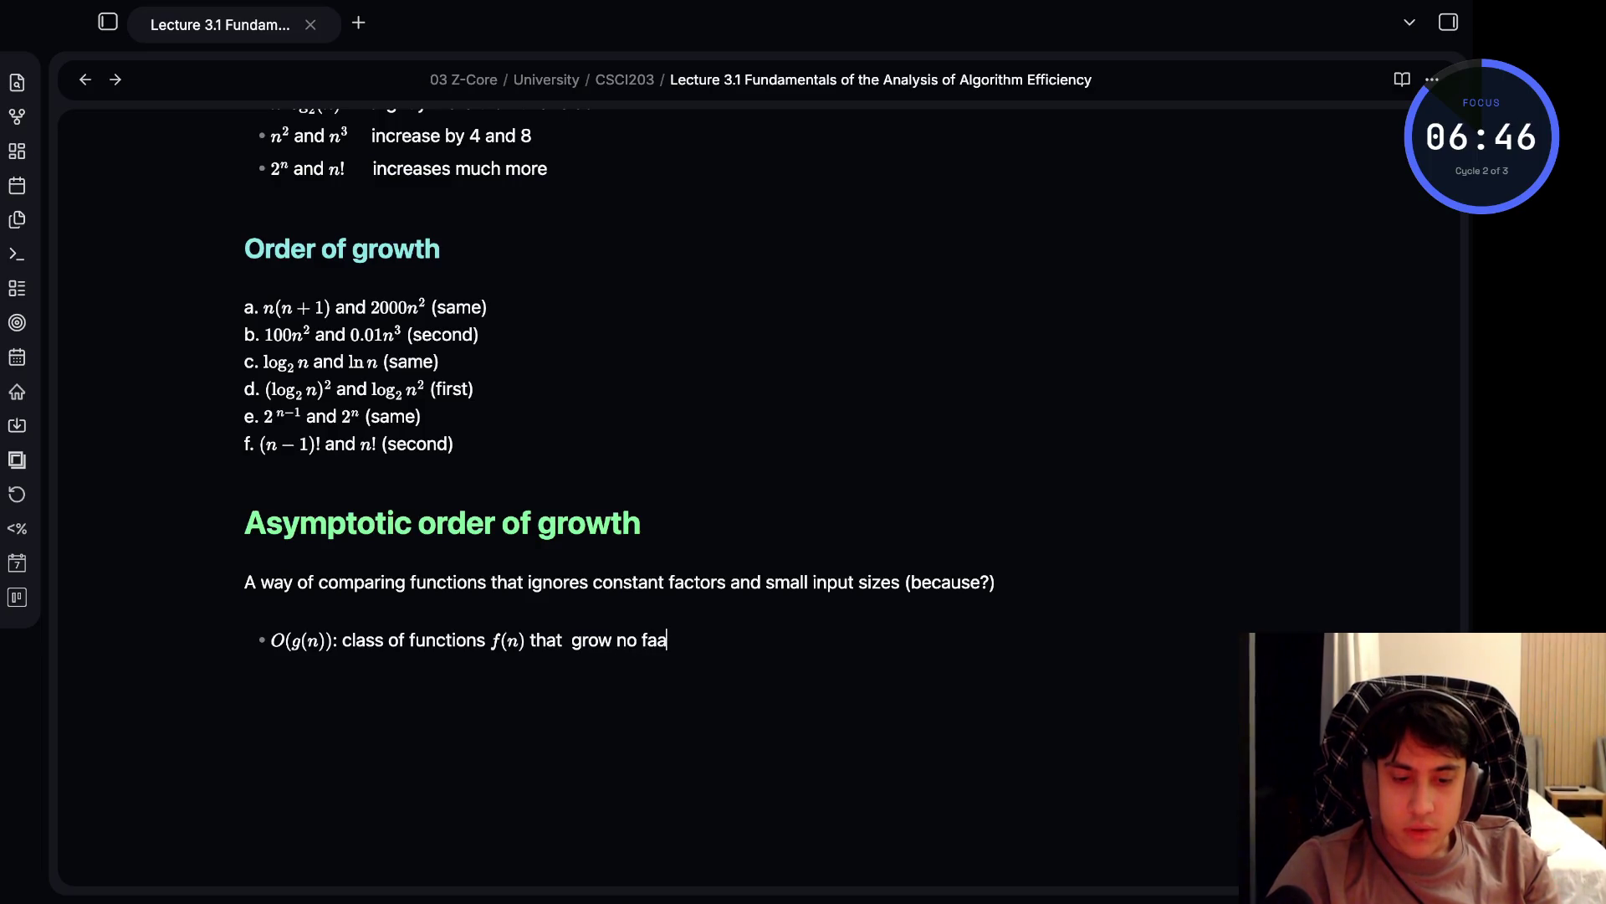
key("BackSpace")
type("ster tha")
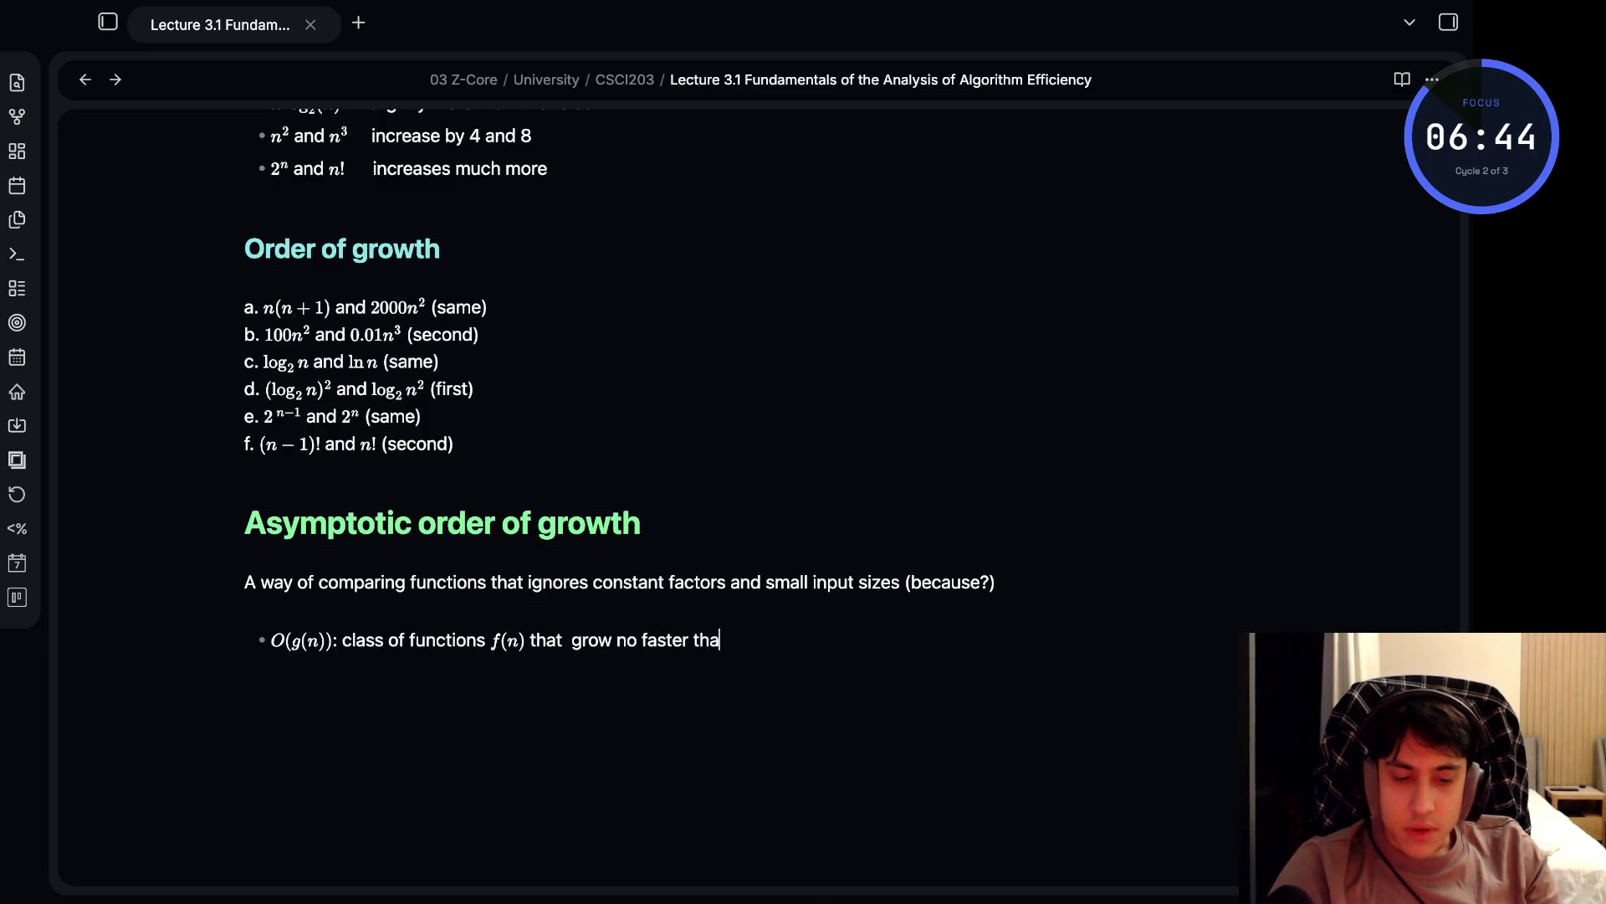
type("n g(n)")
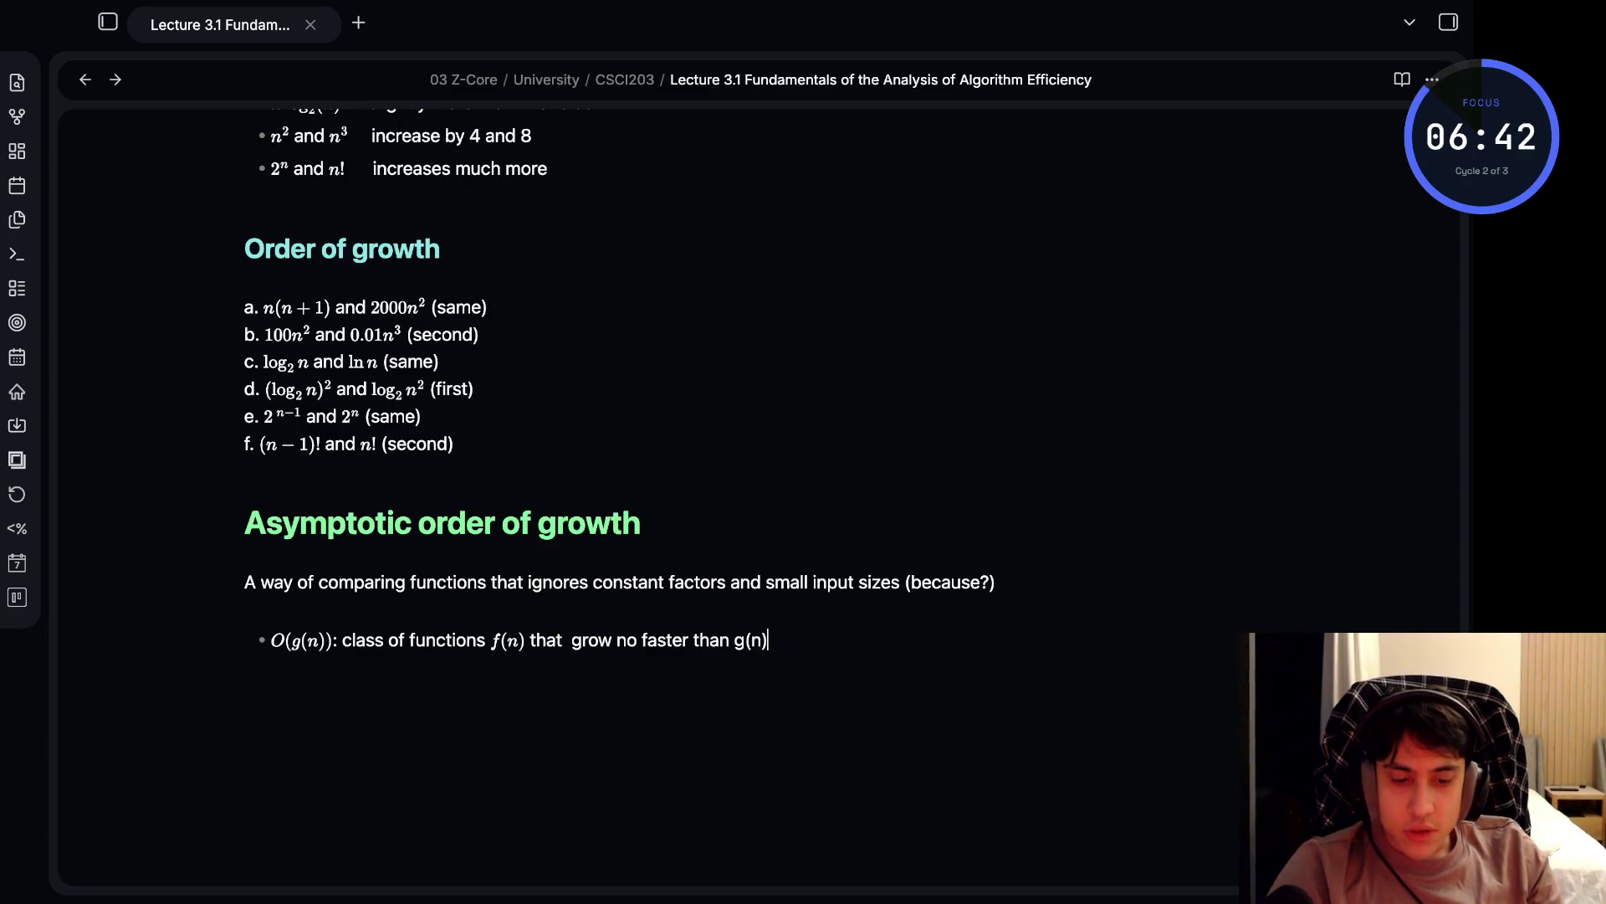
- Underline 'no faster' with <u></u> tags, then start a new bullet below
left_click(745, 640)
left_click(627, 640)
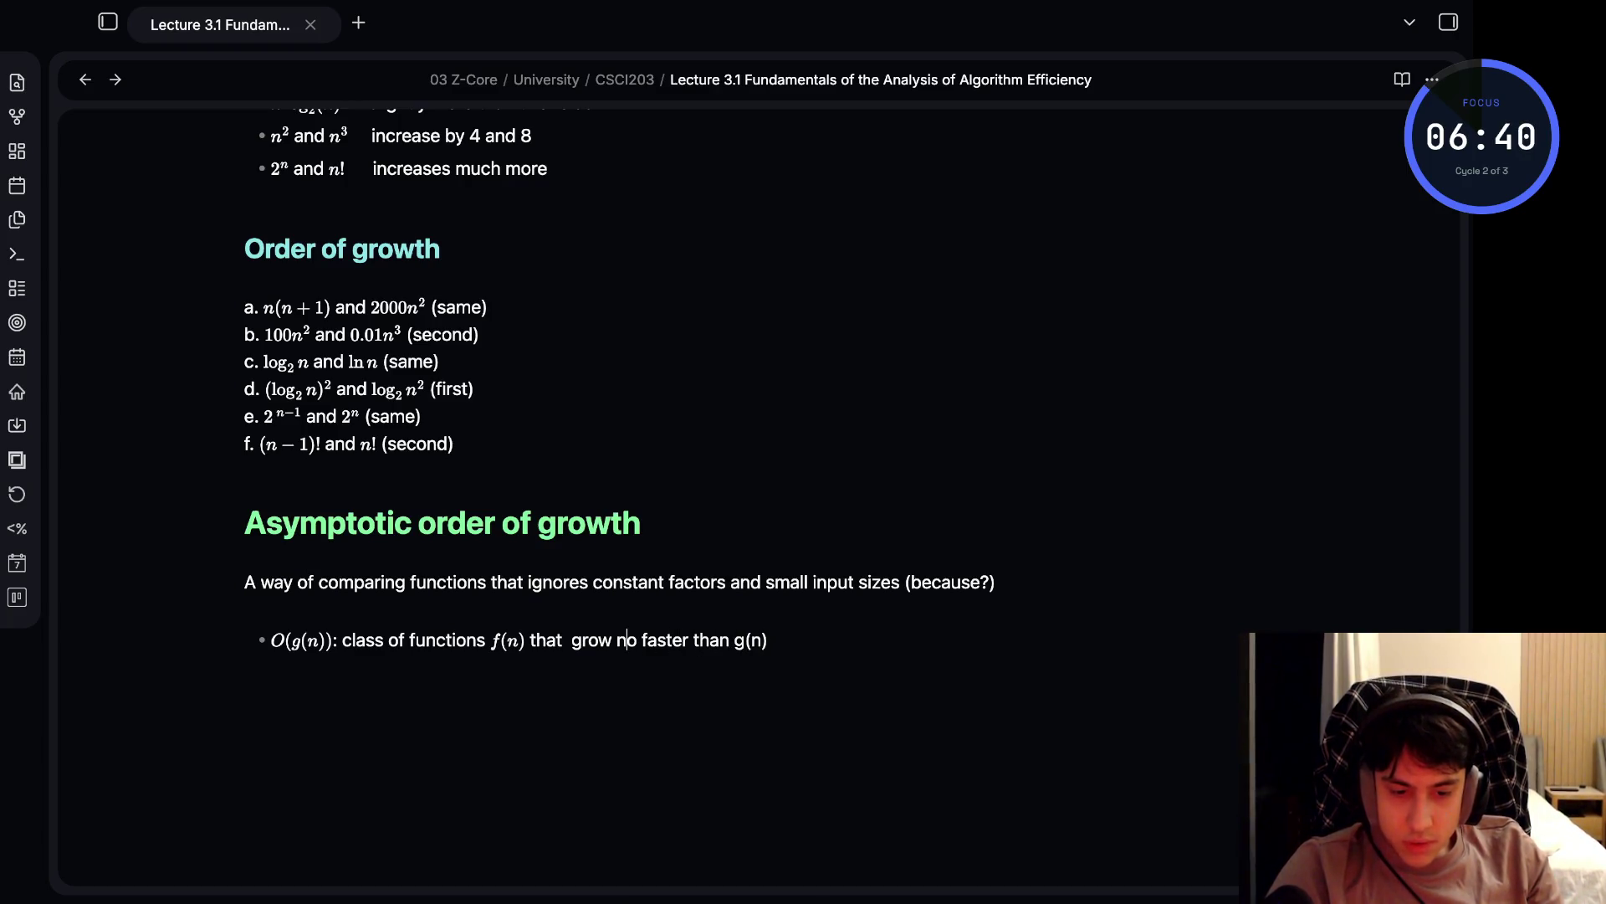
type("_")
left_click(679, 640)
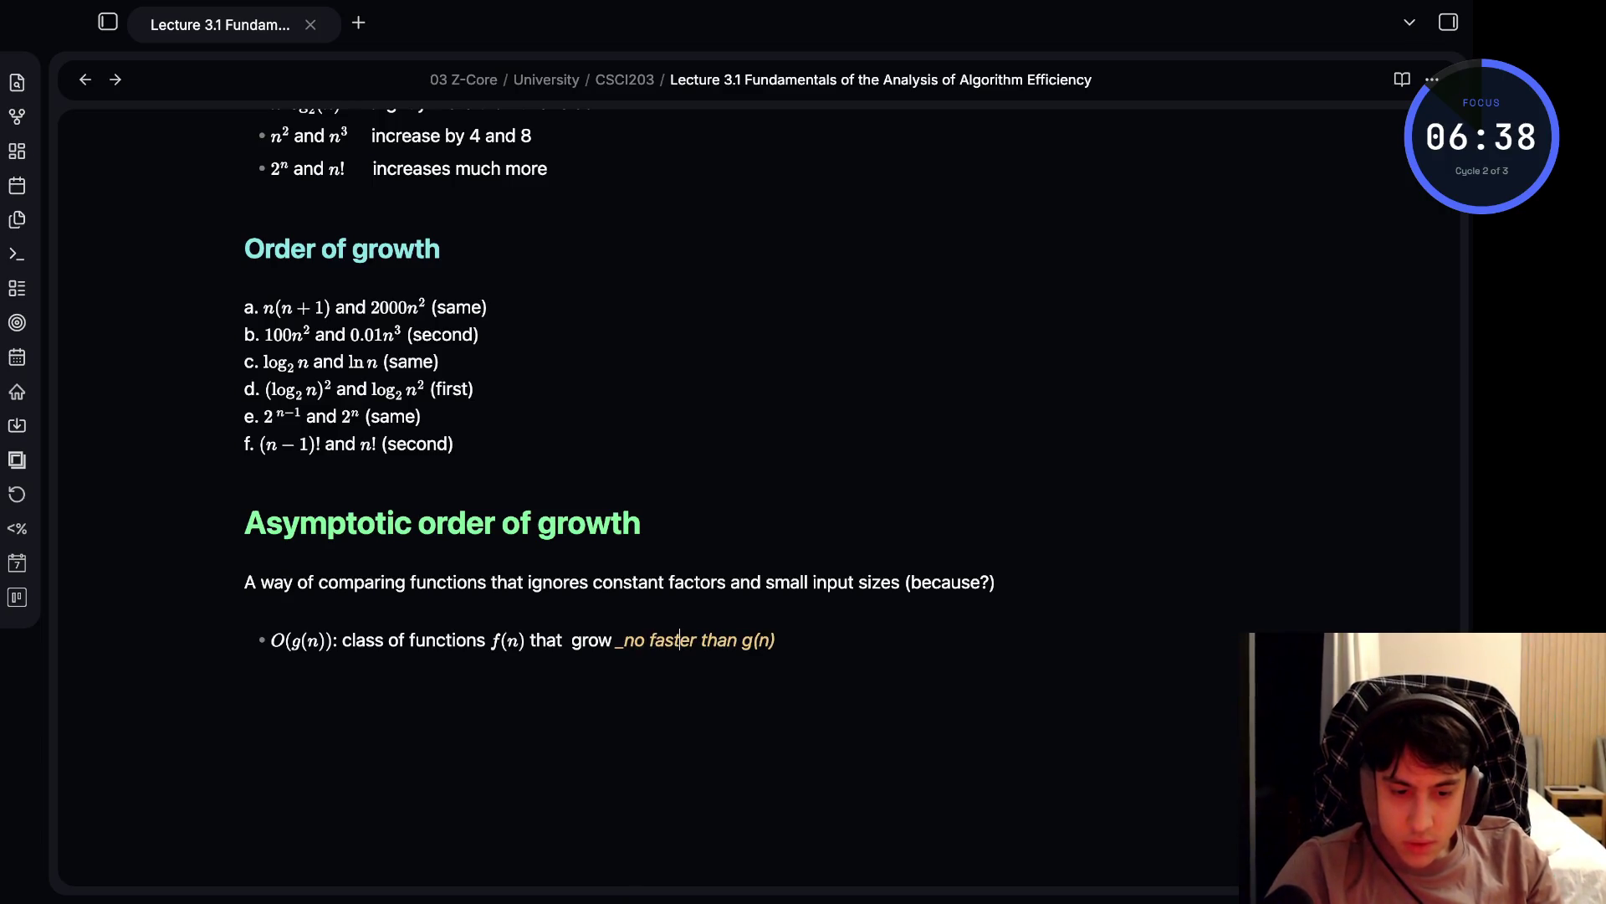
type("_")
left_click(784, 640)
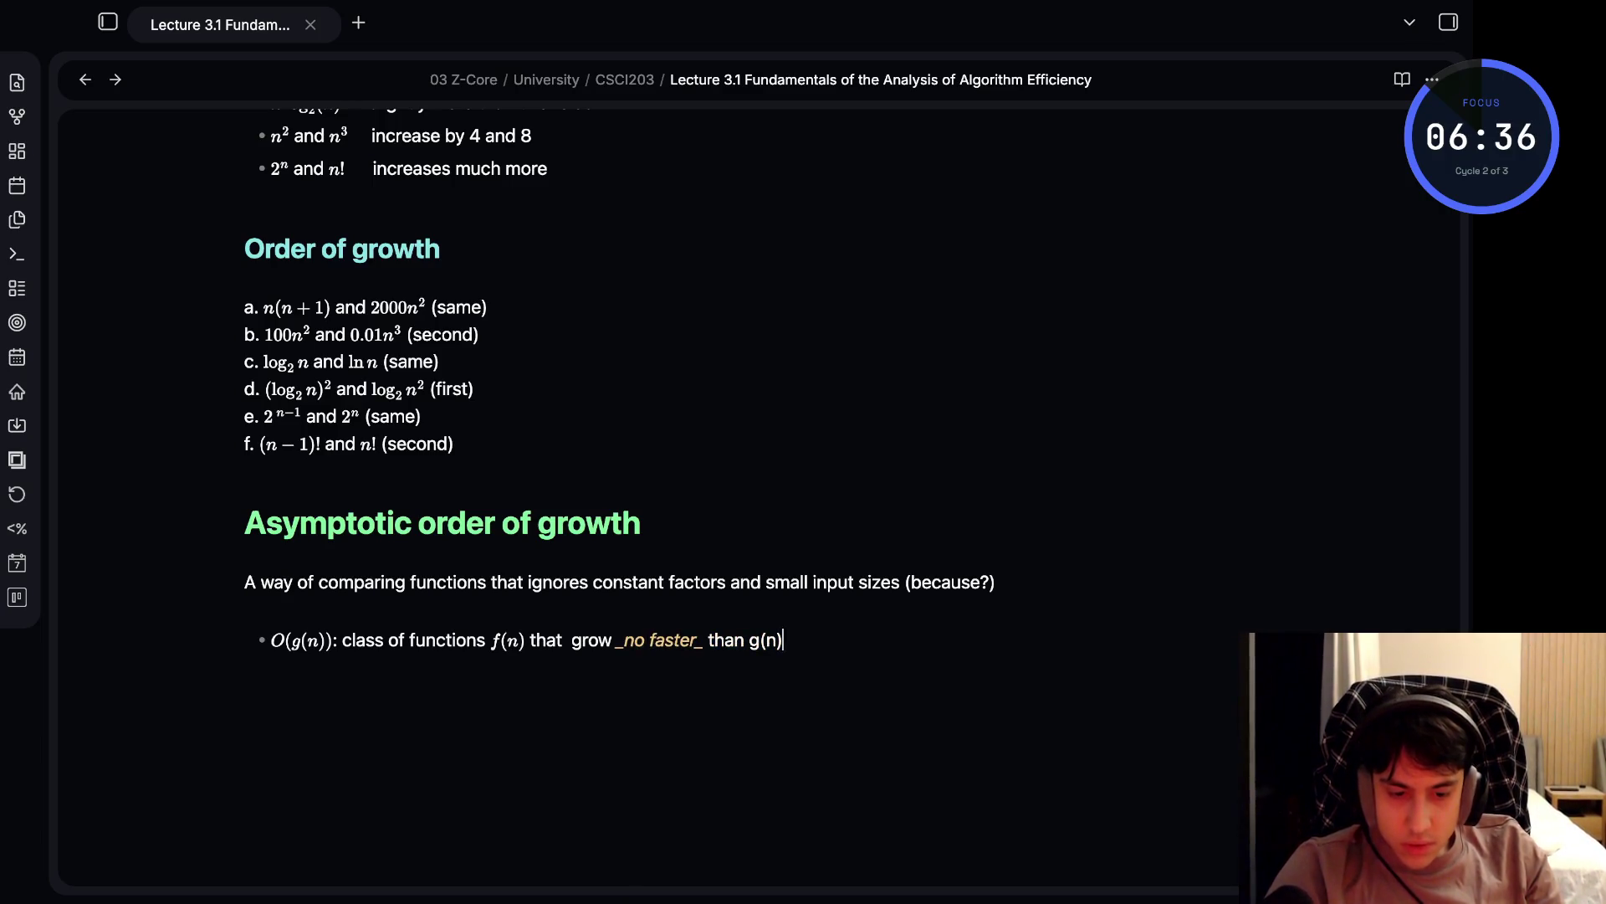
left_click(624, 640)
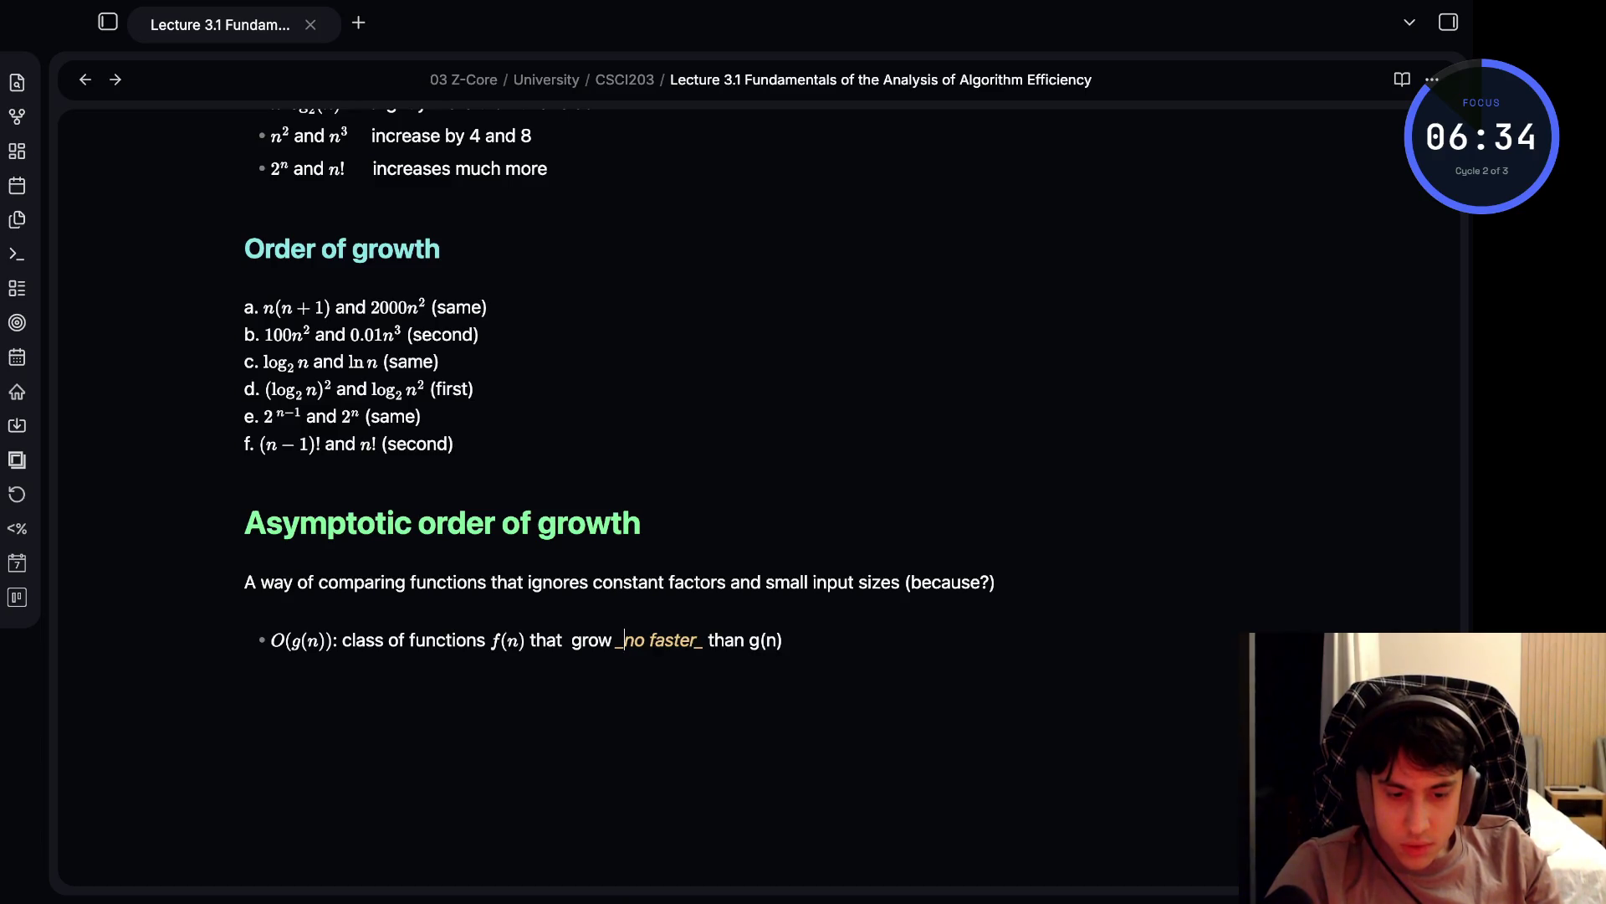
key("BackSpace")
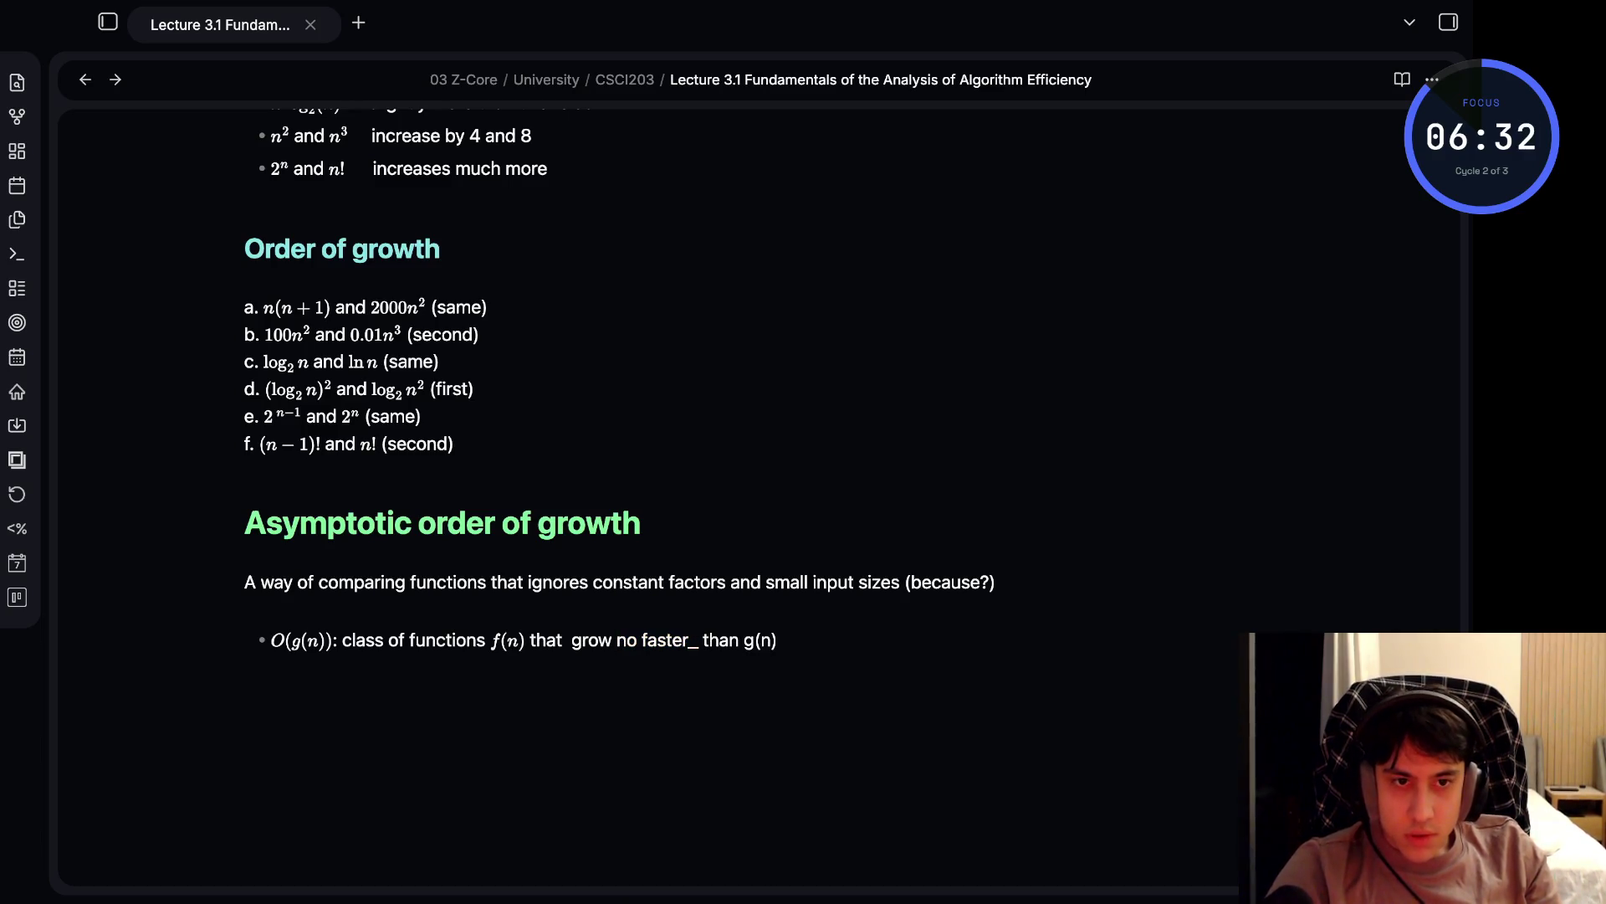
type("<u>")
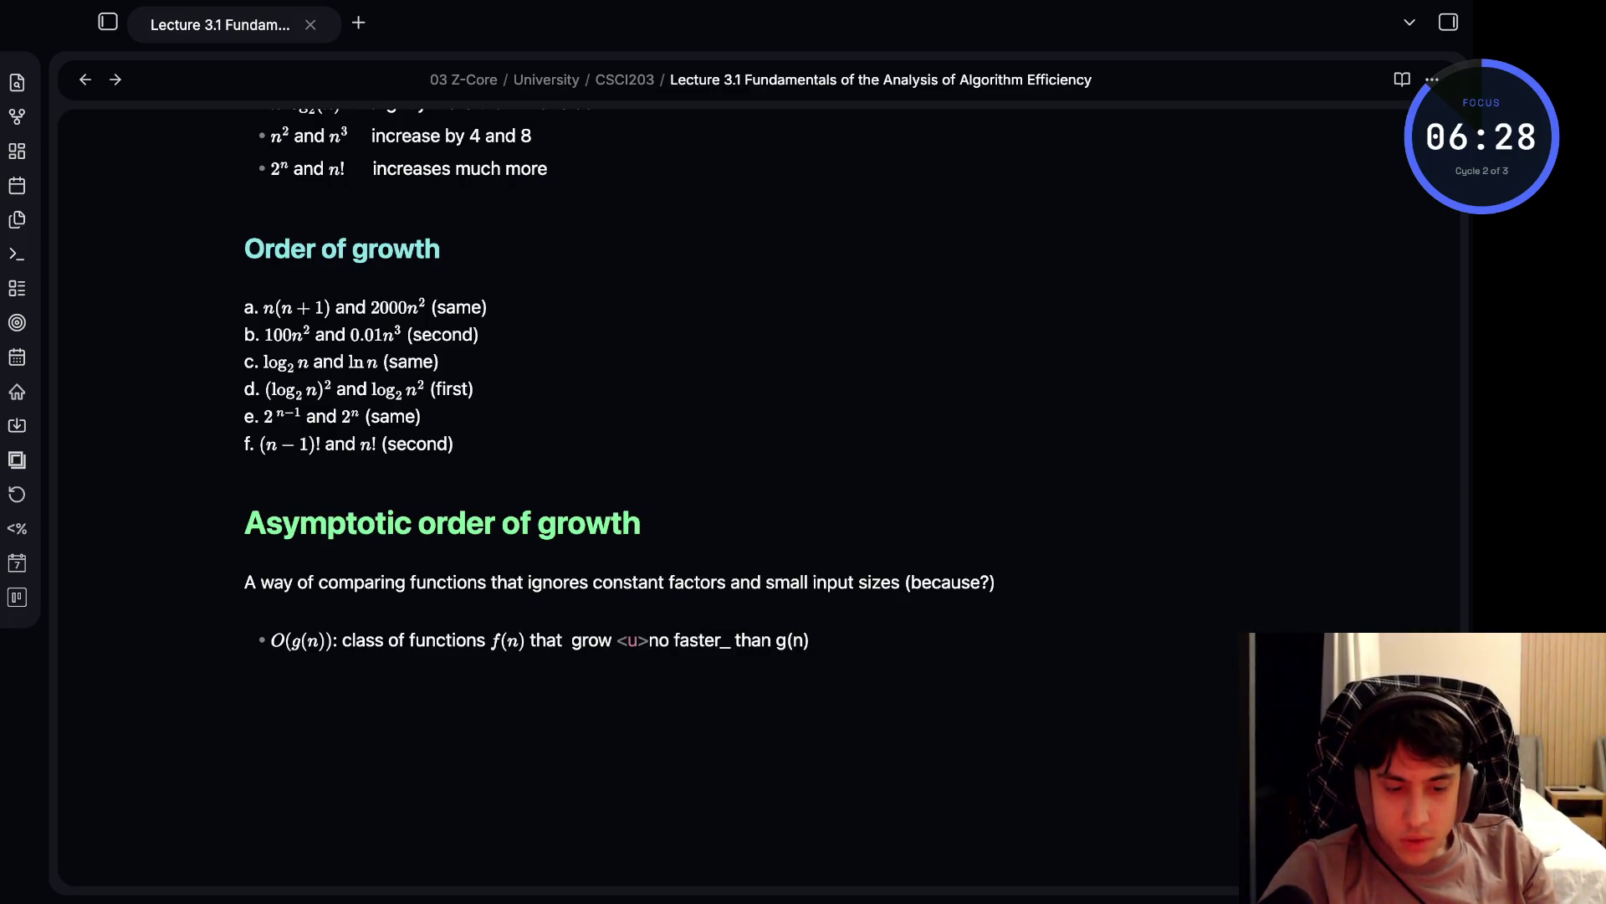
type("<u>")
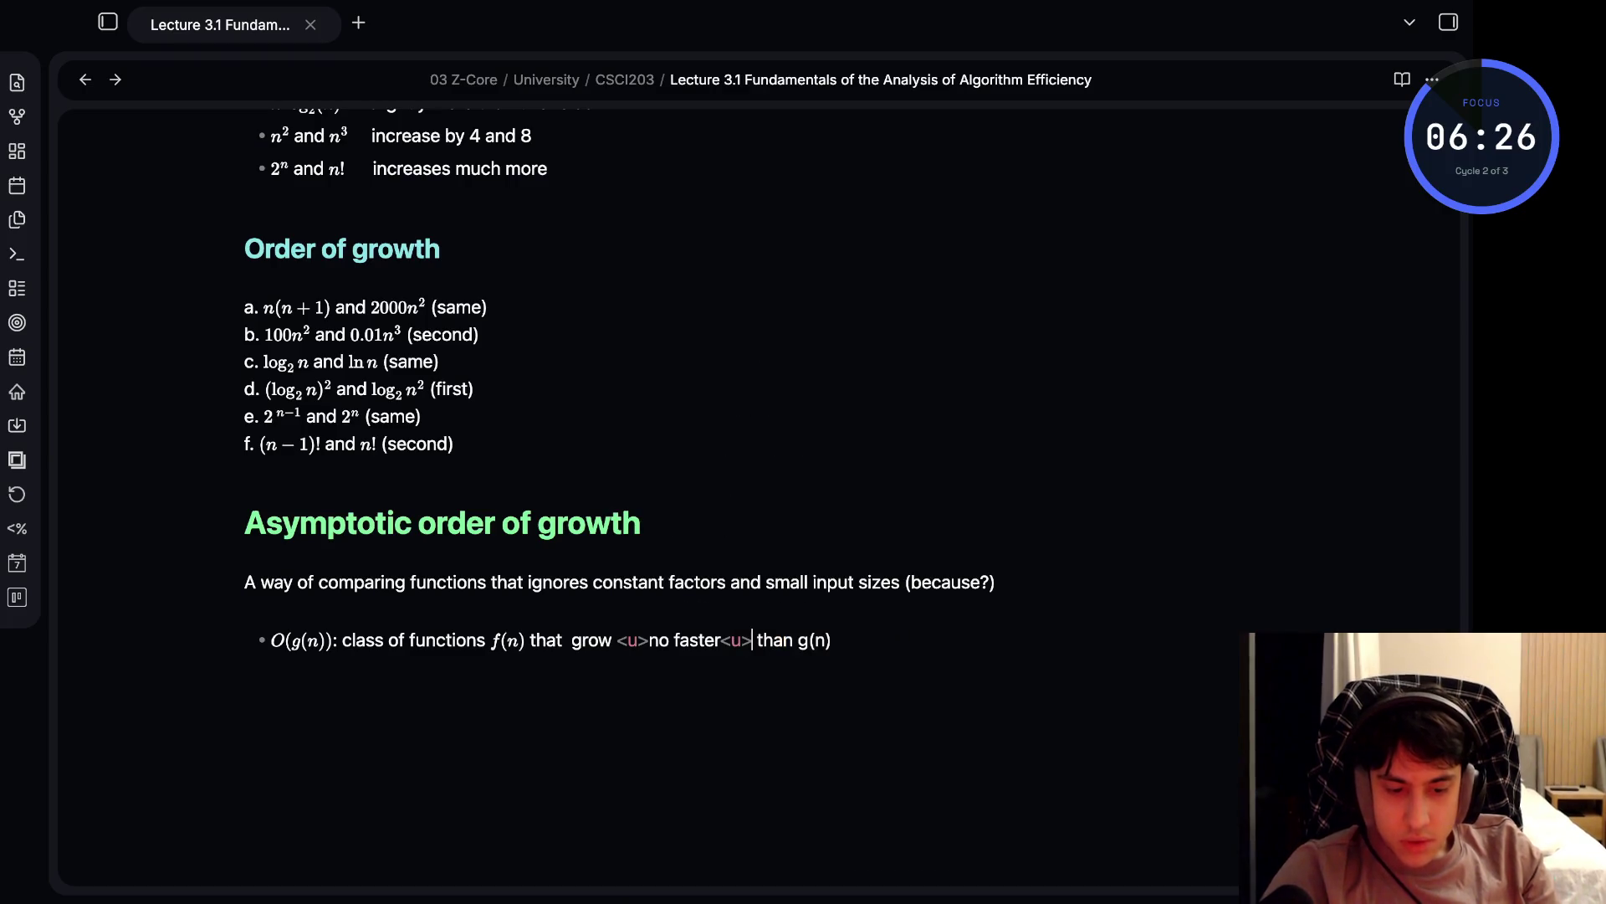
left_click(813, 640)
left_click(548, 639)
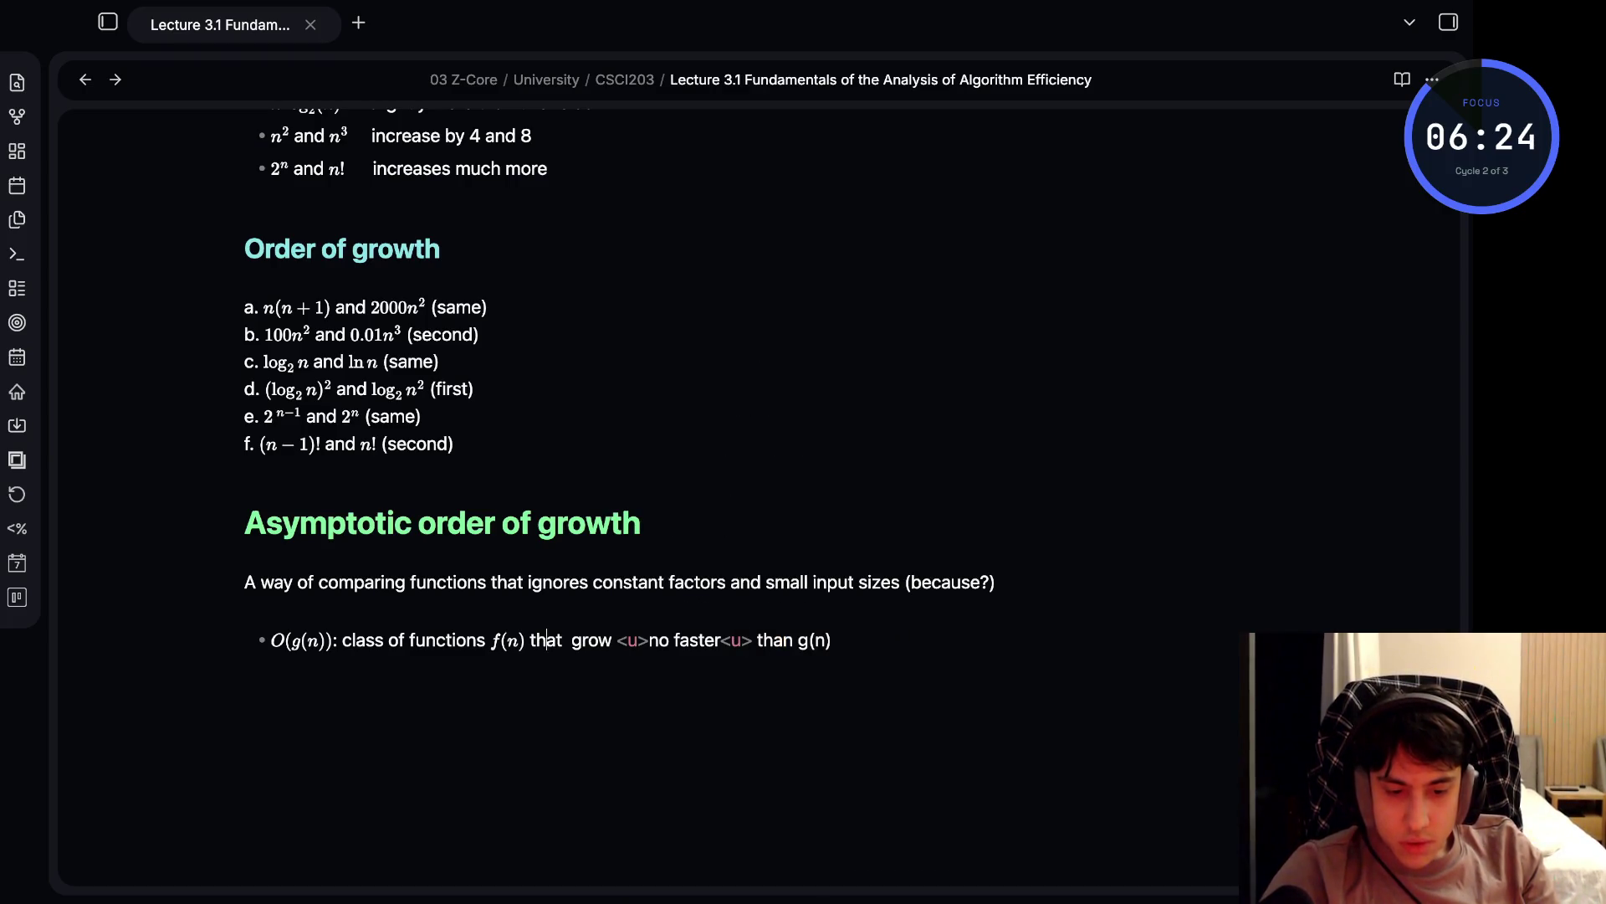
key("Left")
type("/")
key("End")
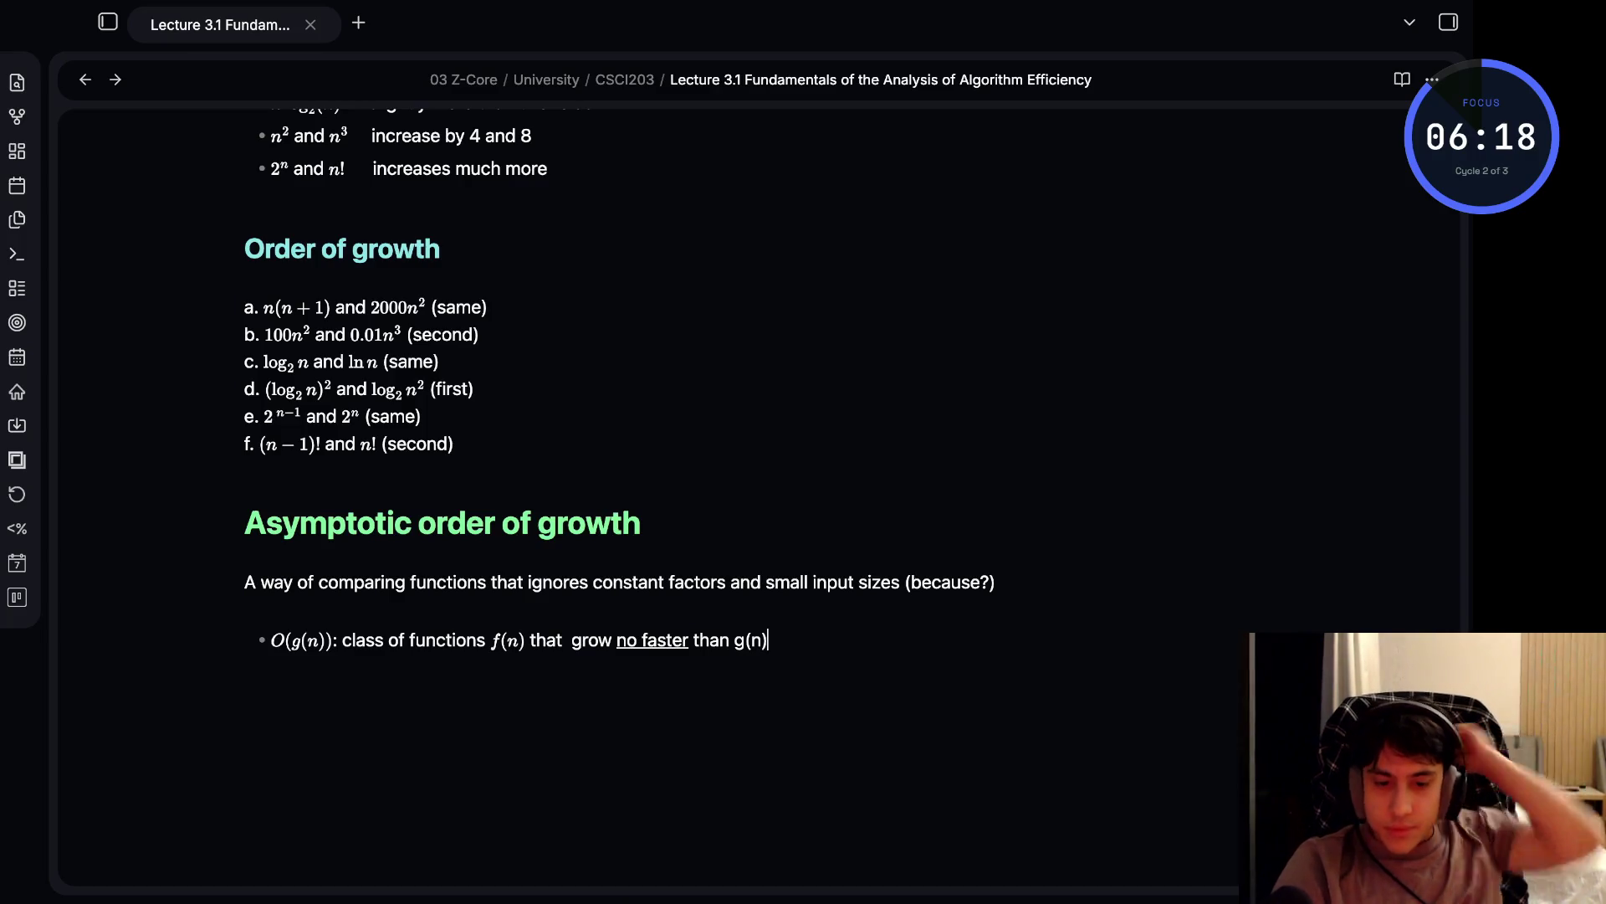
key("Return")
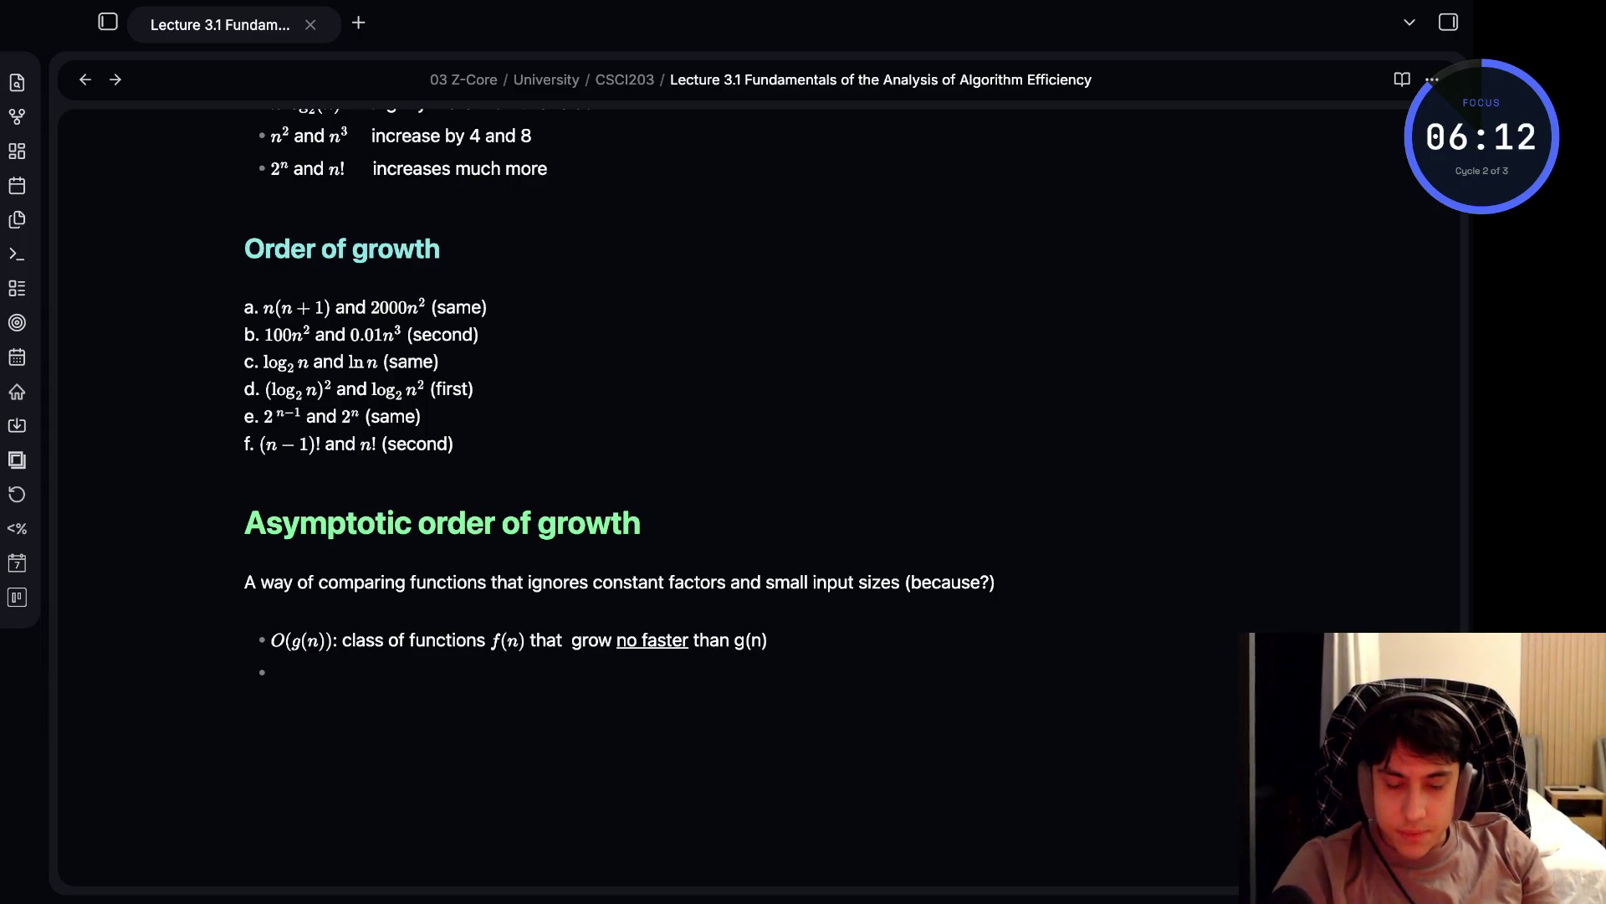
- Write the bullet '$\Theta(g(n))$: class of functions $f(n)$ that grow at same rate as g(n)', undoing the wrong-layout text
type("%")
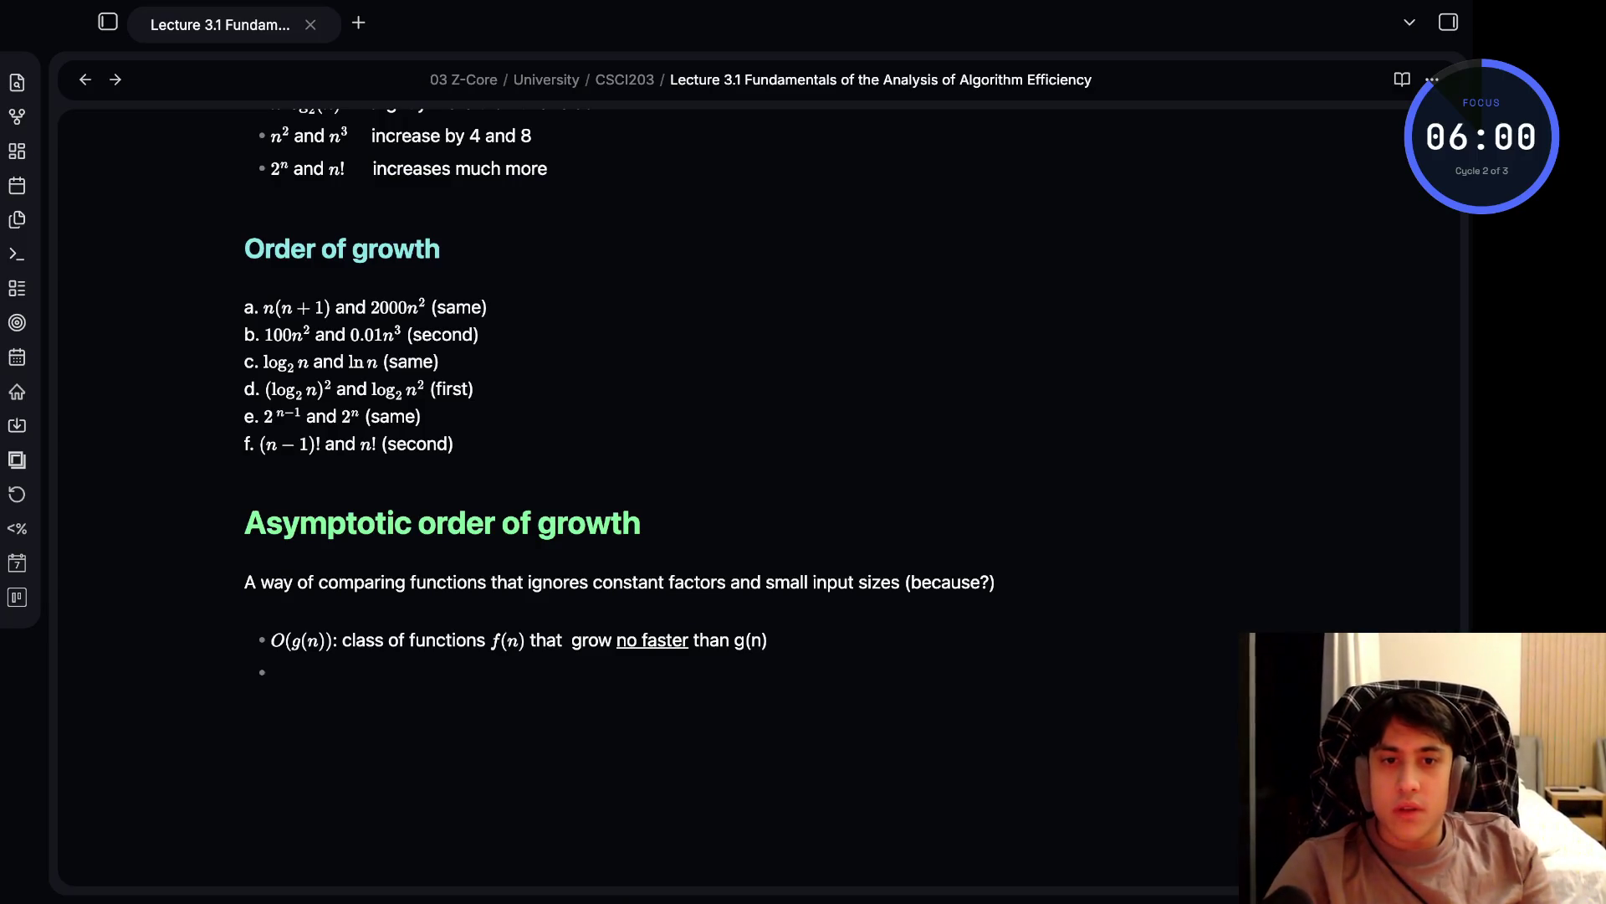
type("$$")
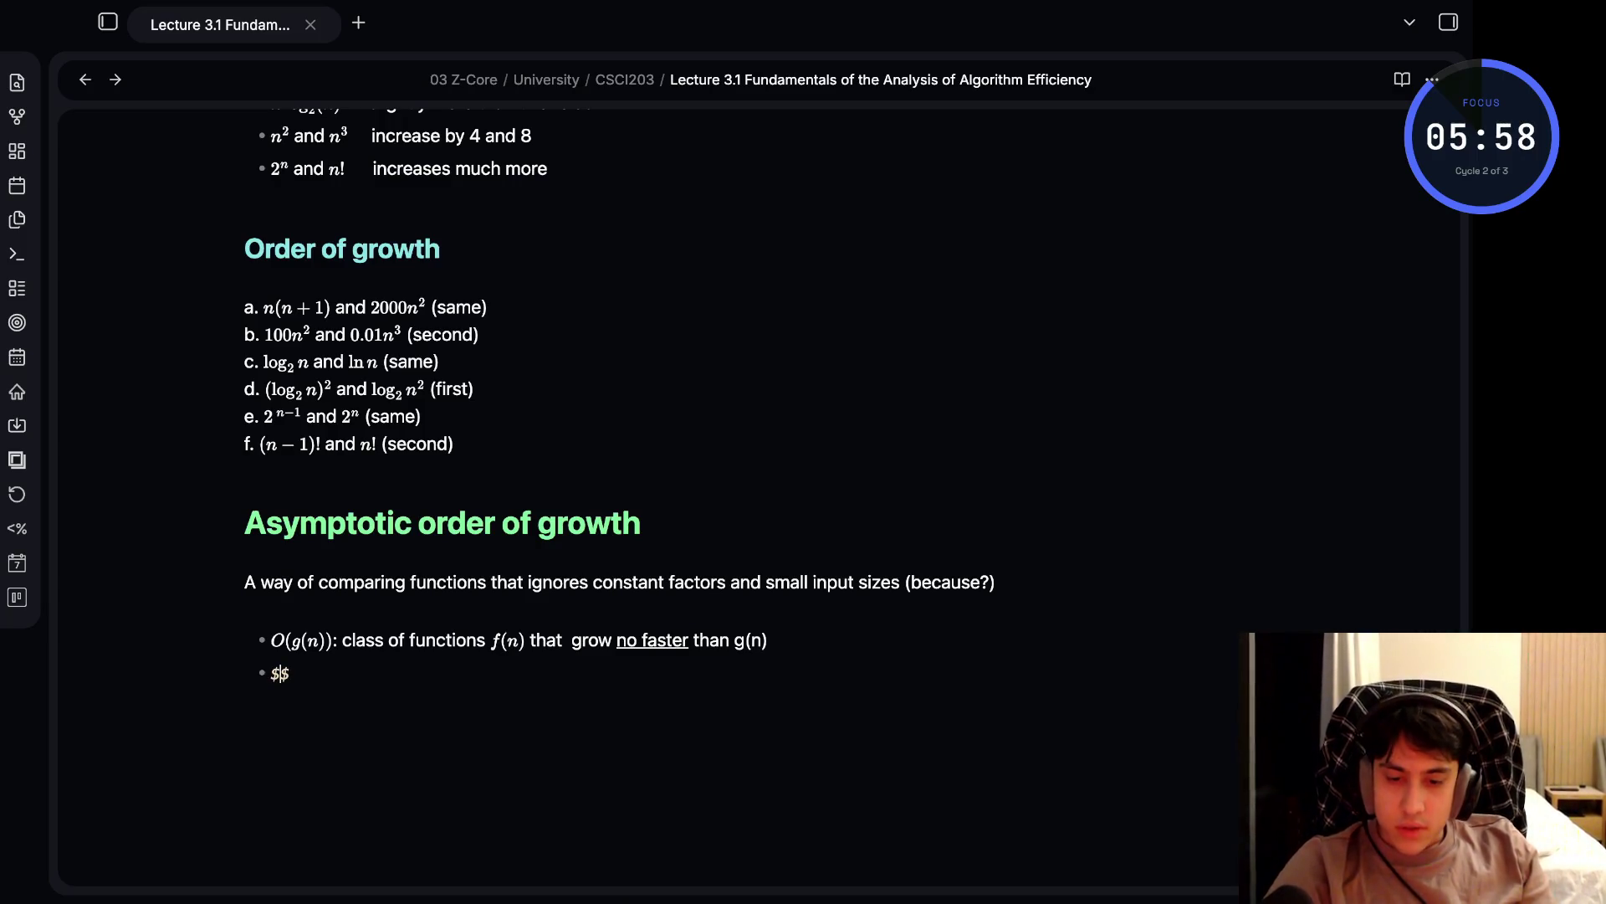
type("Theta")
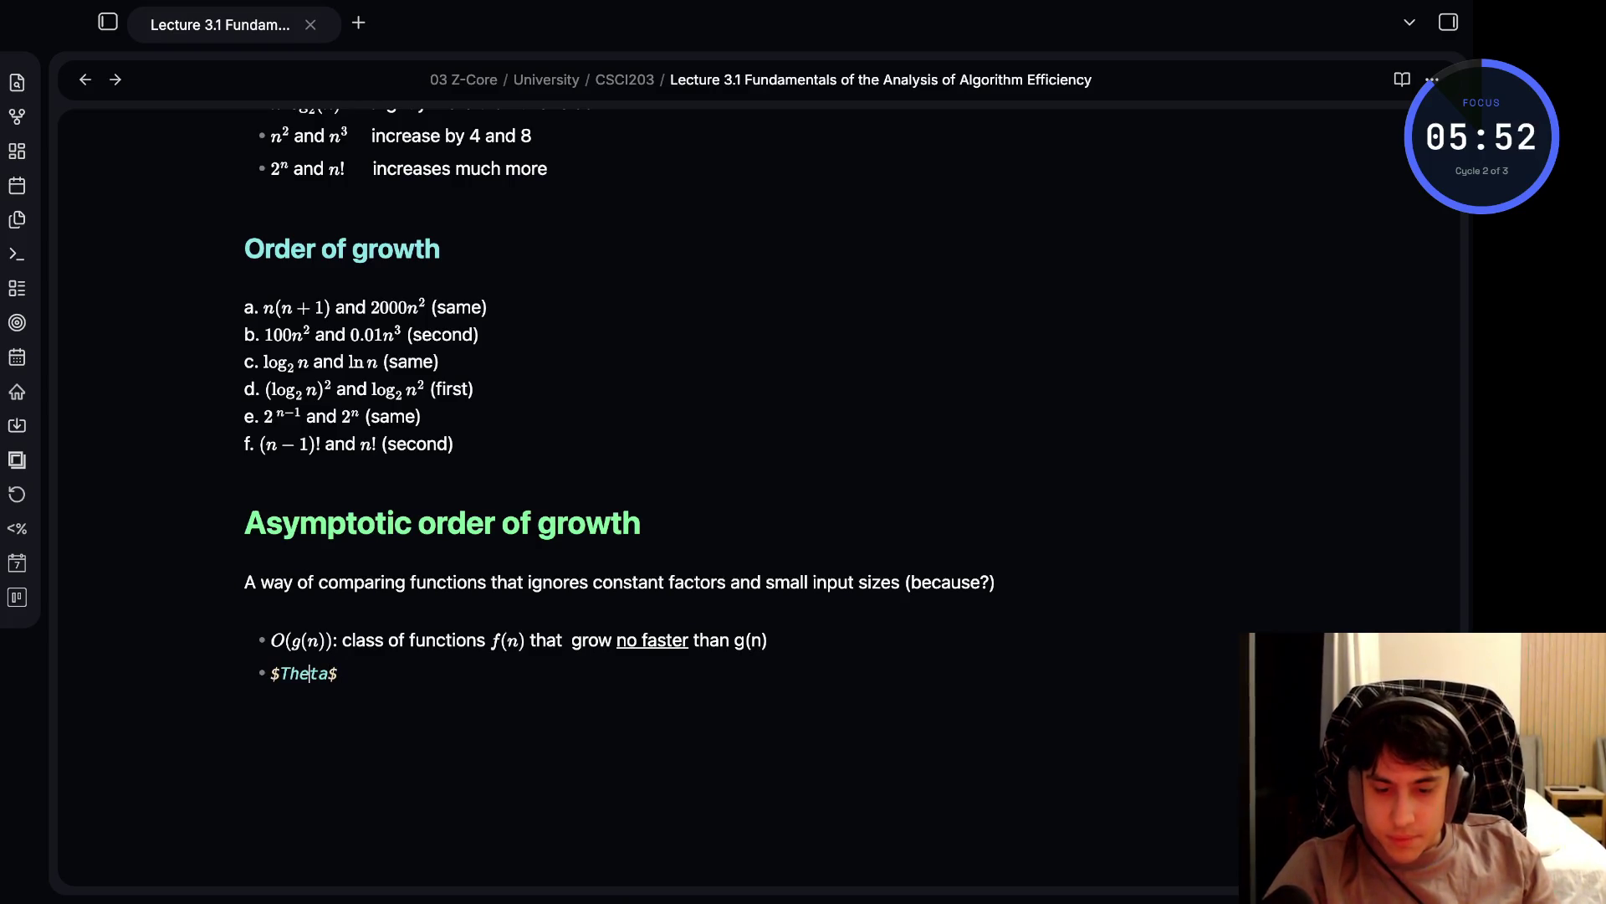
type("\\")
left_click(328, 673)
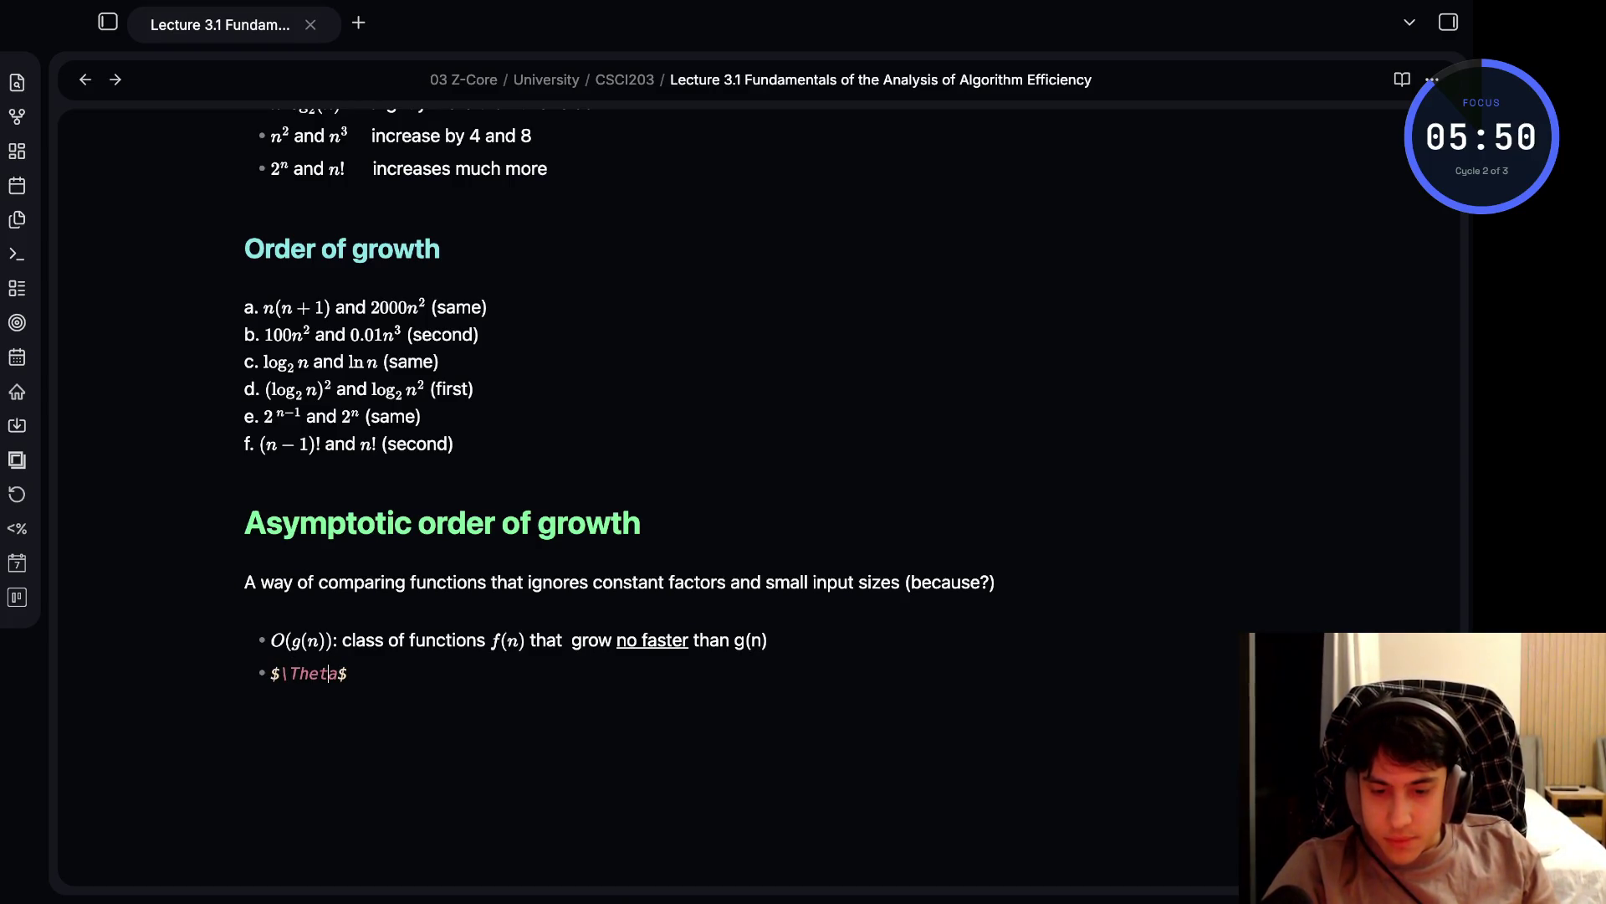
type("(")
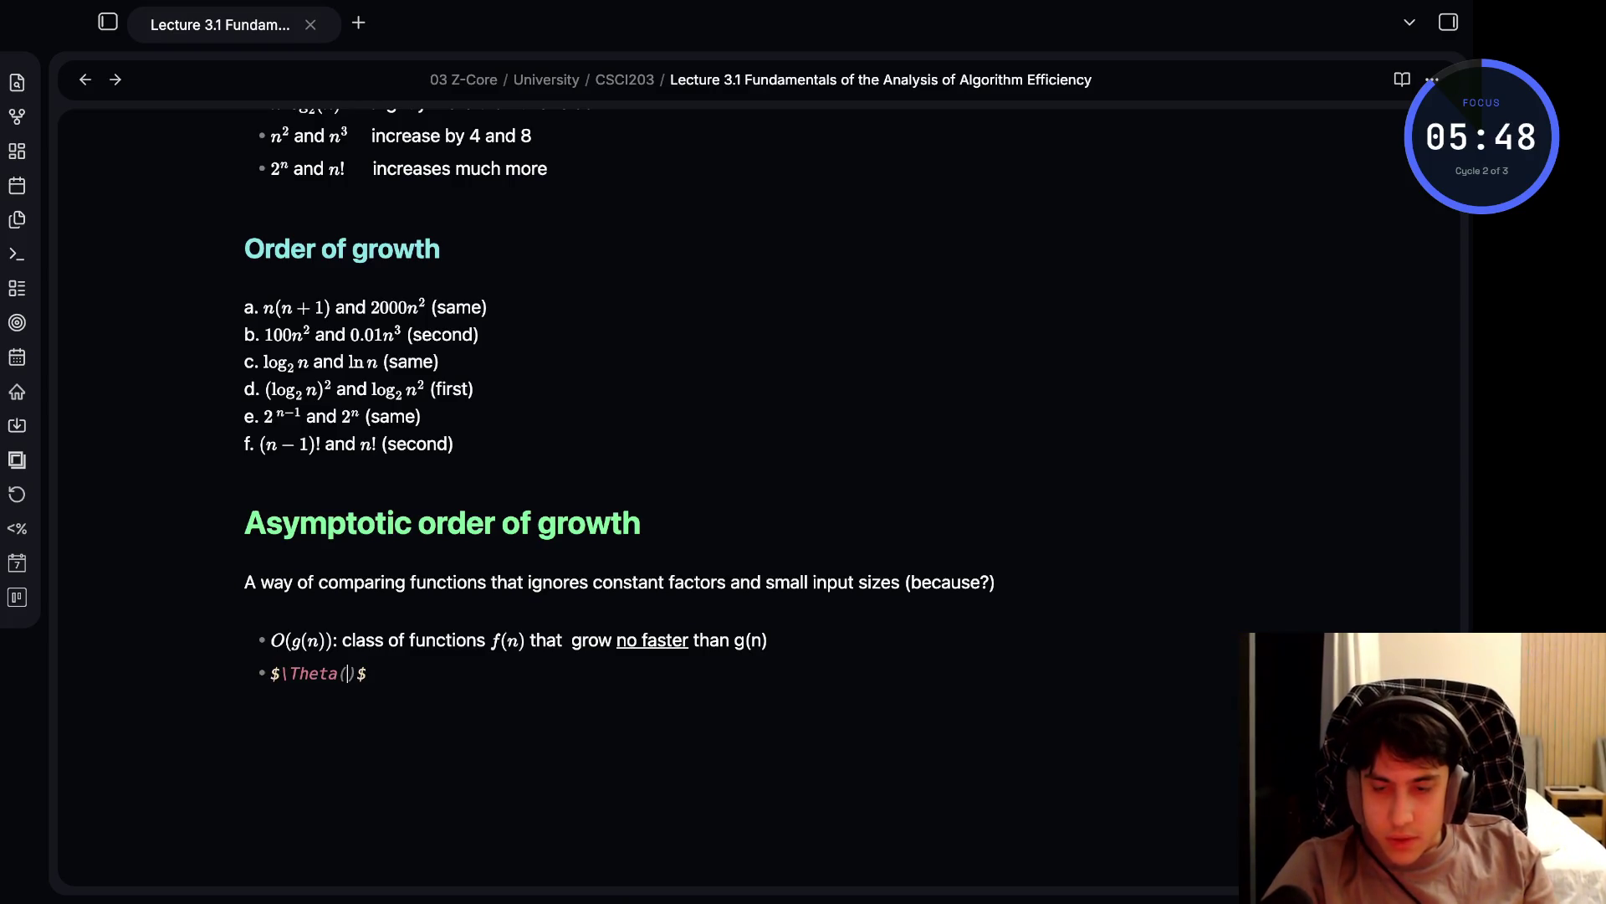
type("g(n")
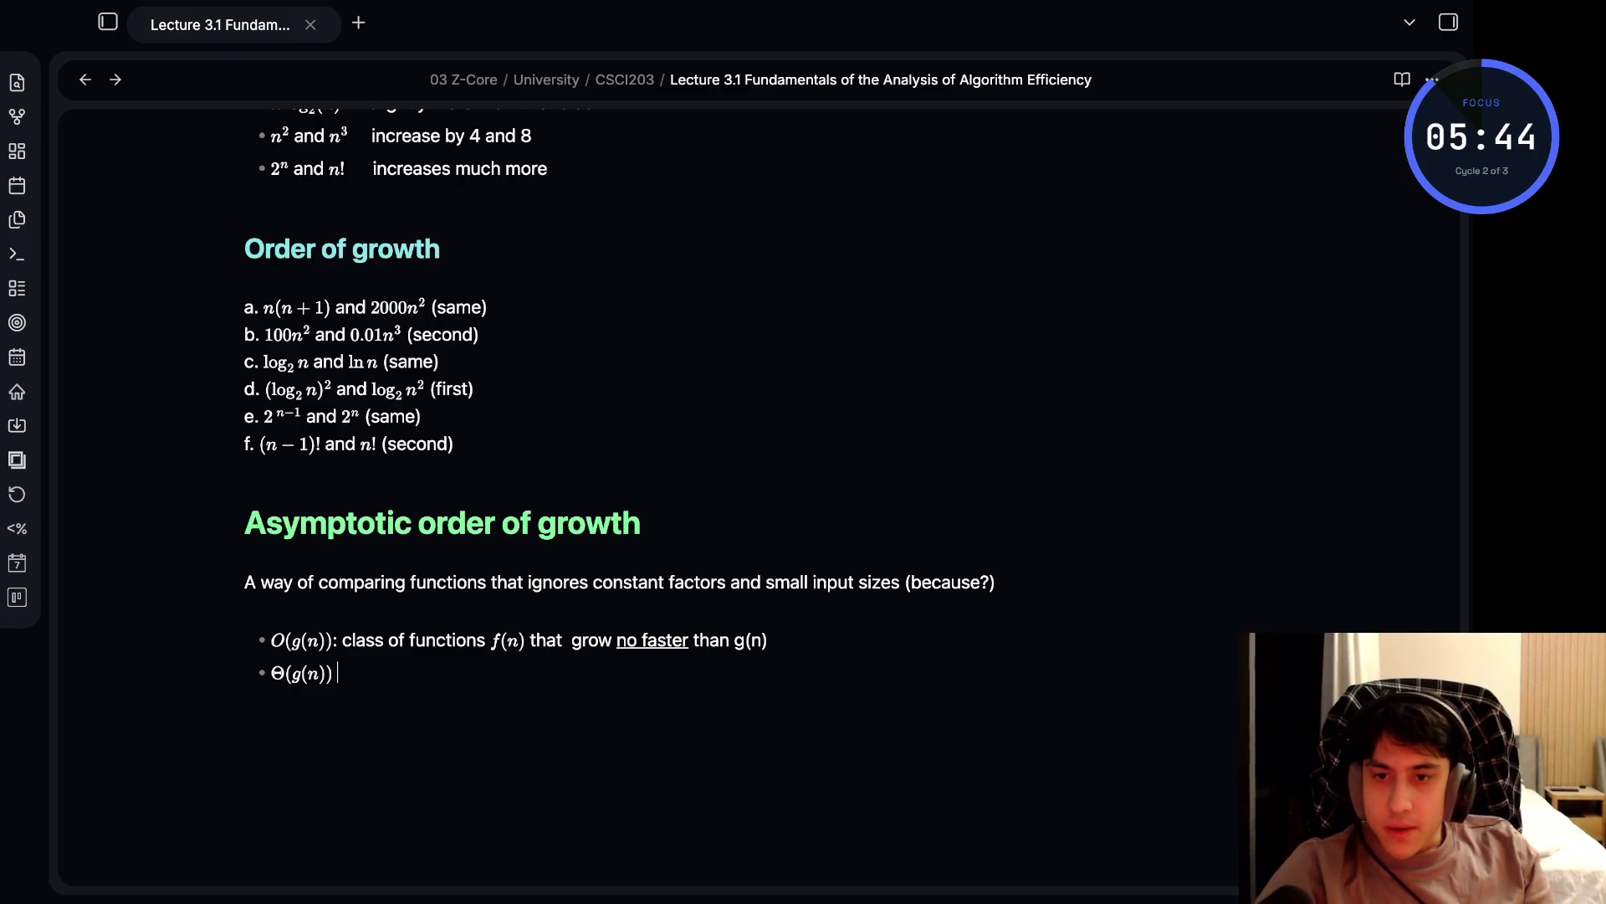
key("BackSpace")
type(":")
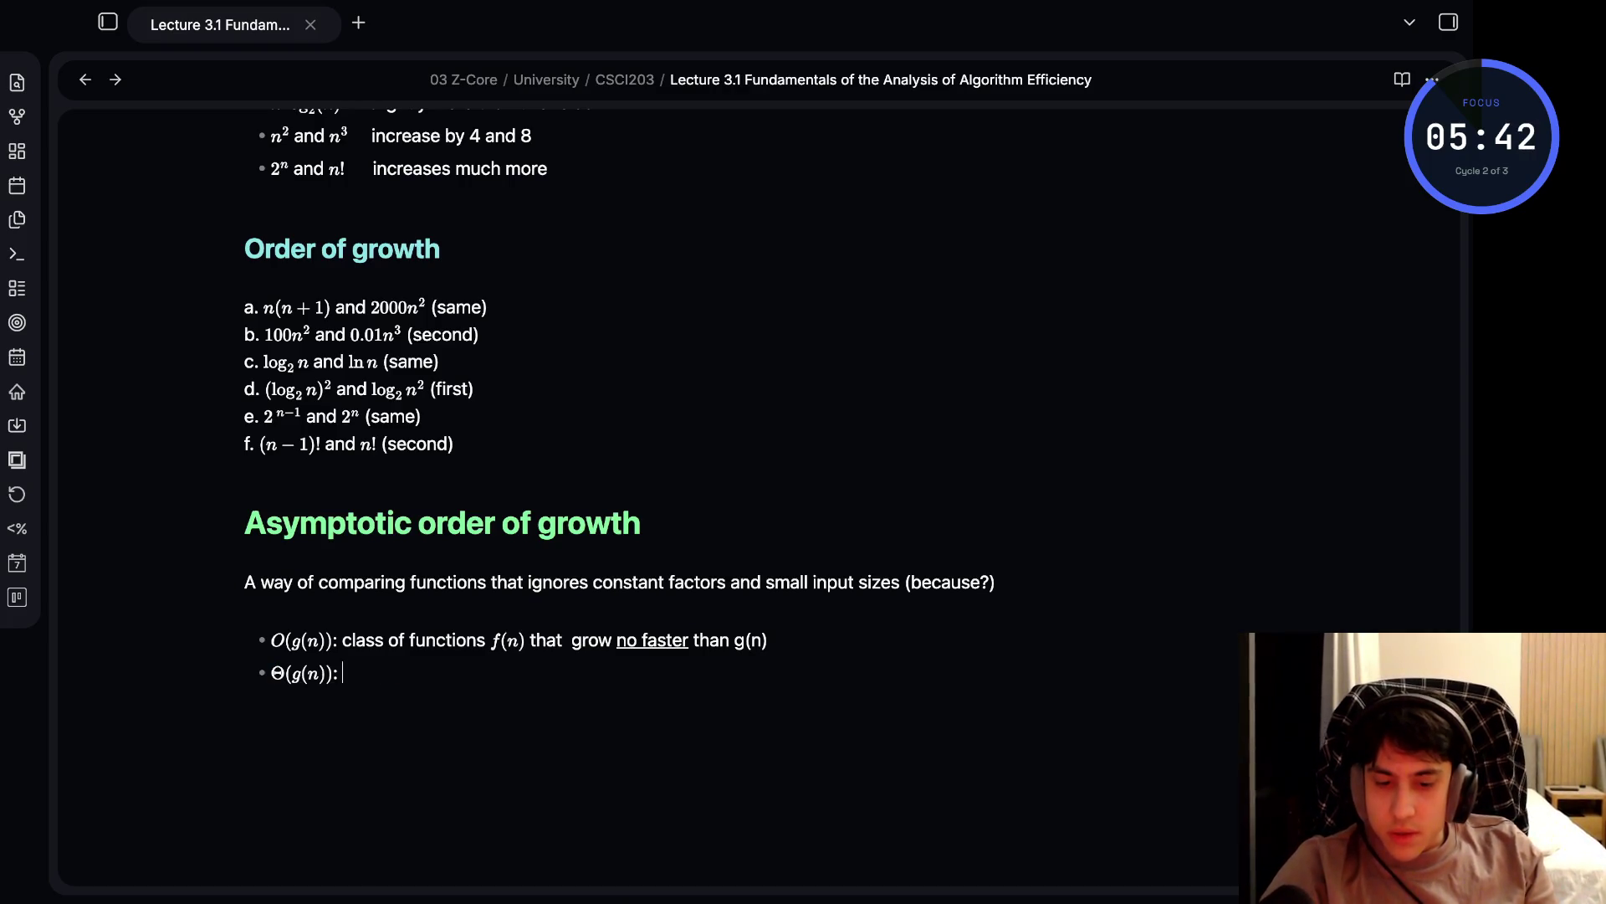
type(" class")
type(" of functions")
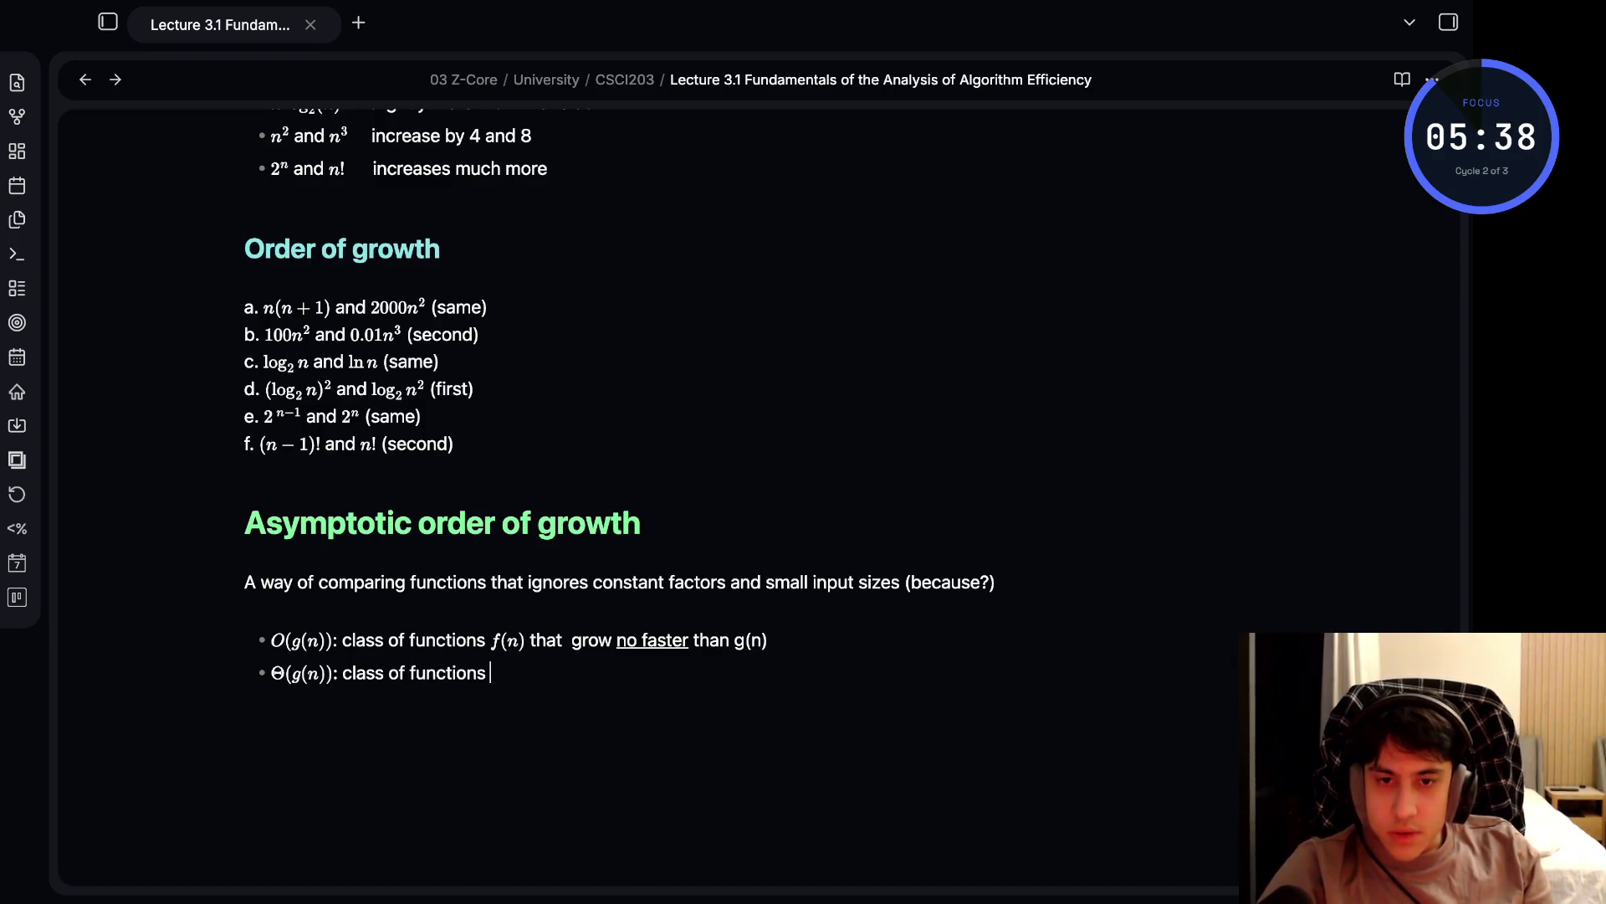
type(" #")
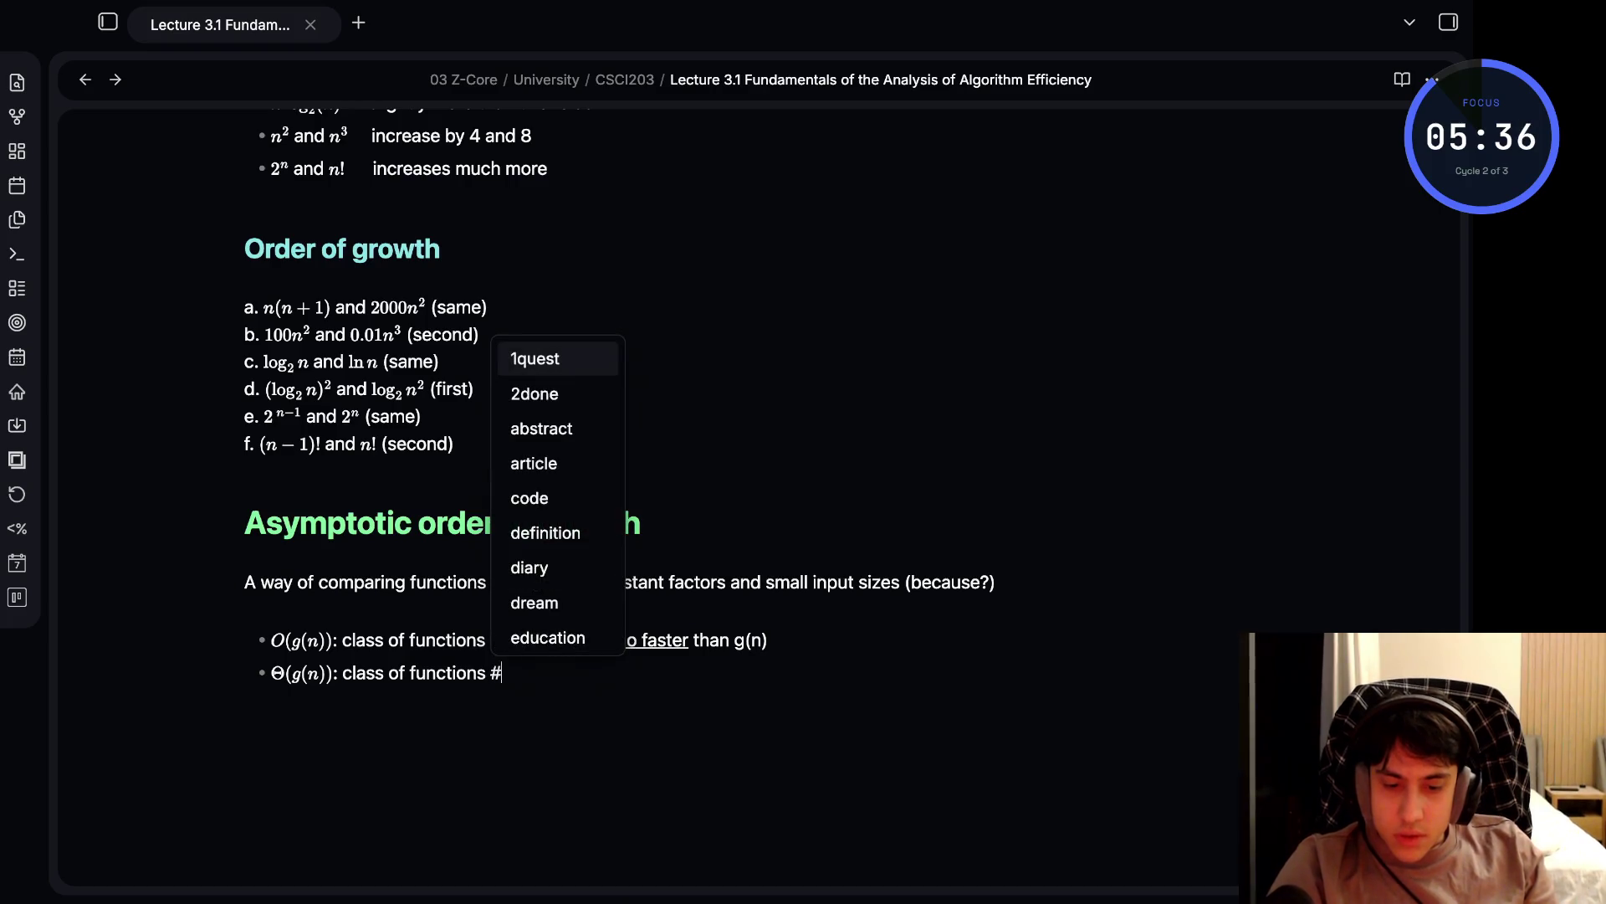
key("BackSpace")
type("$f(n)$")
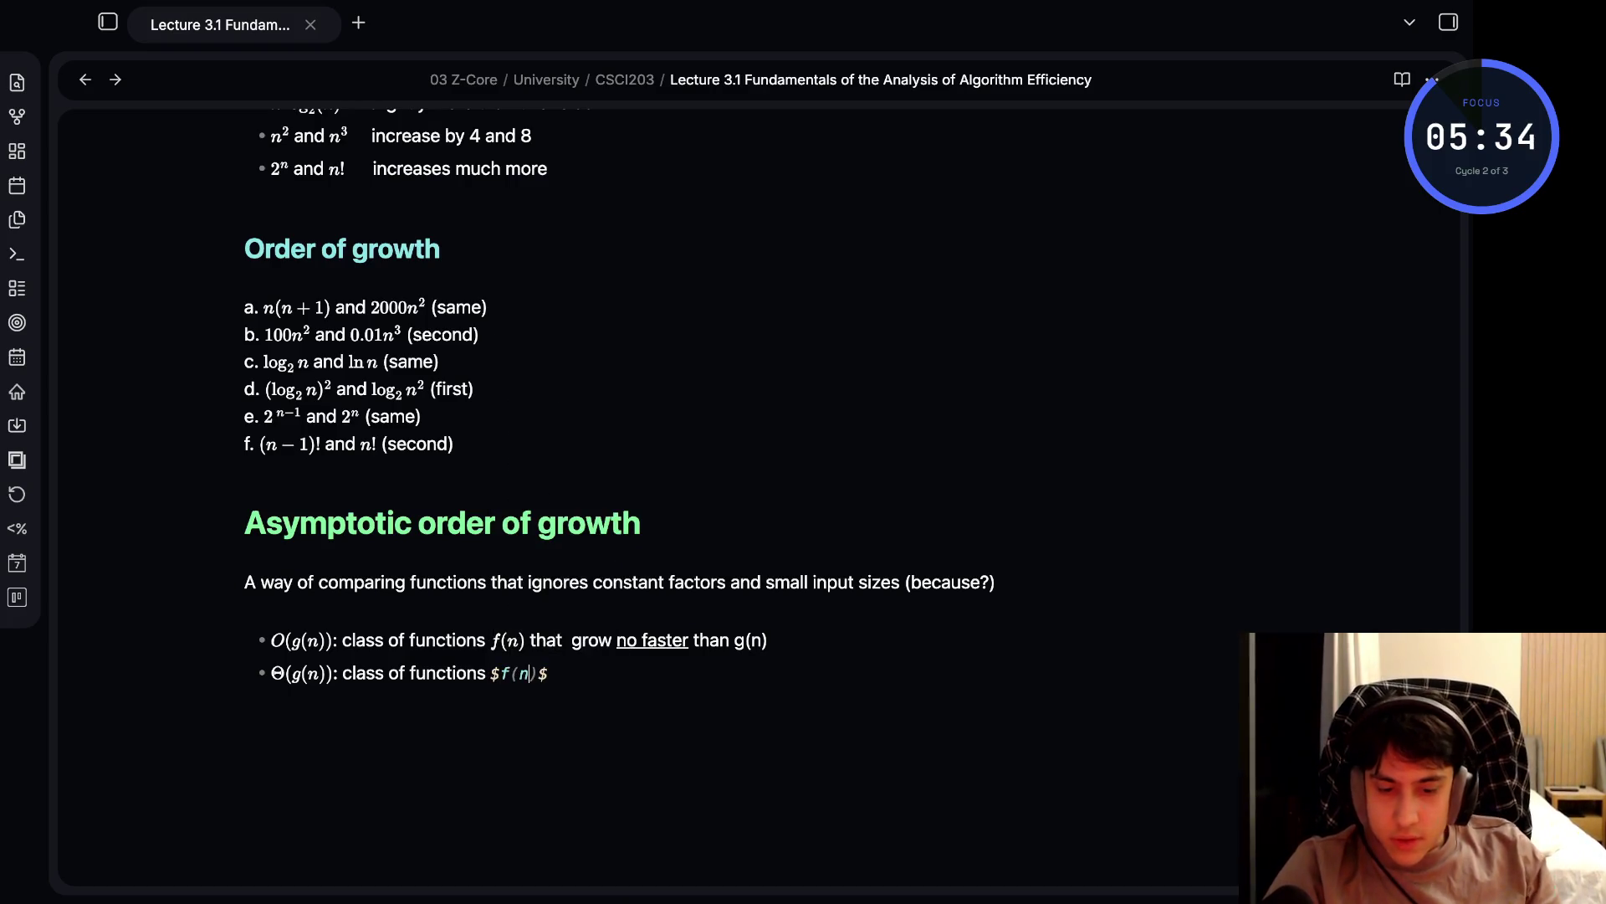
type(" that gr")
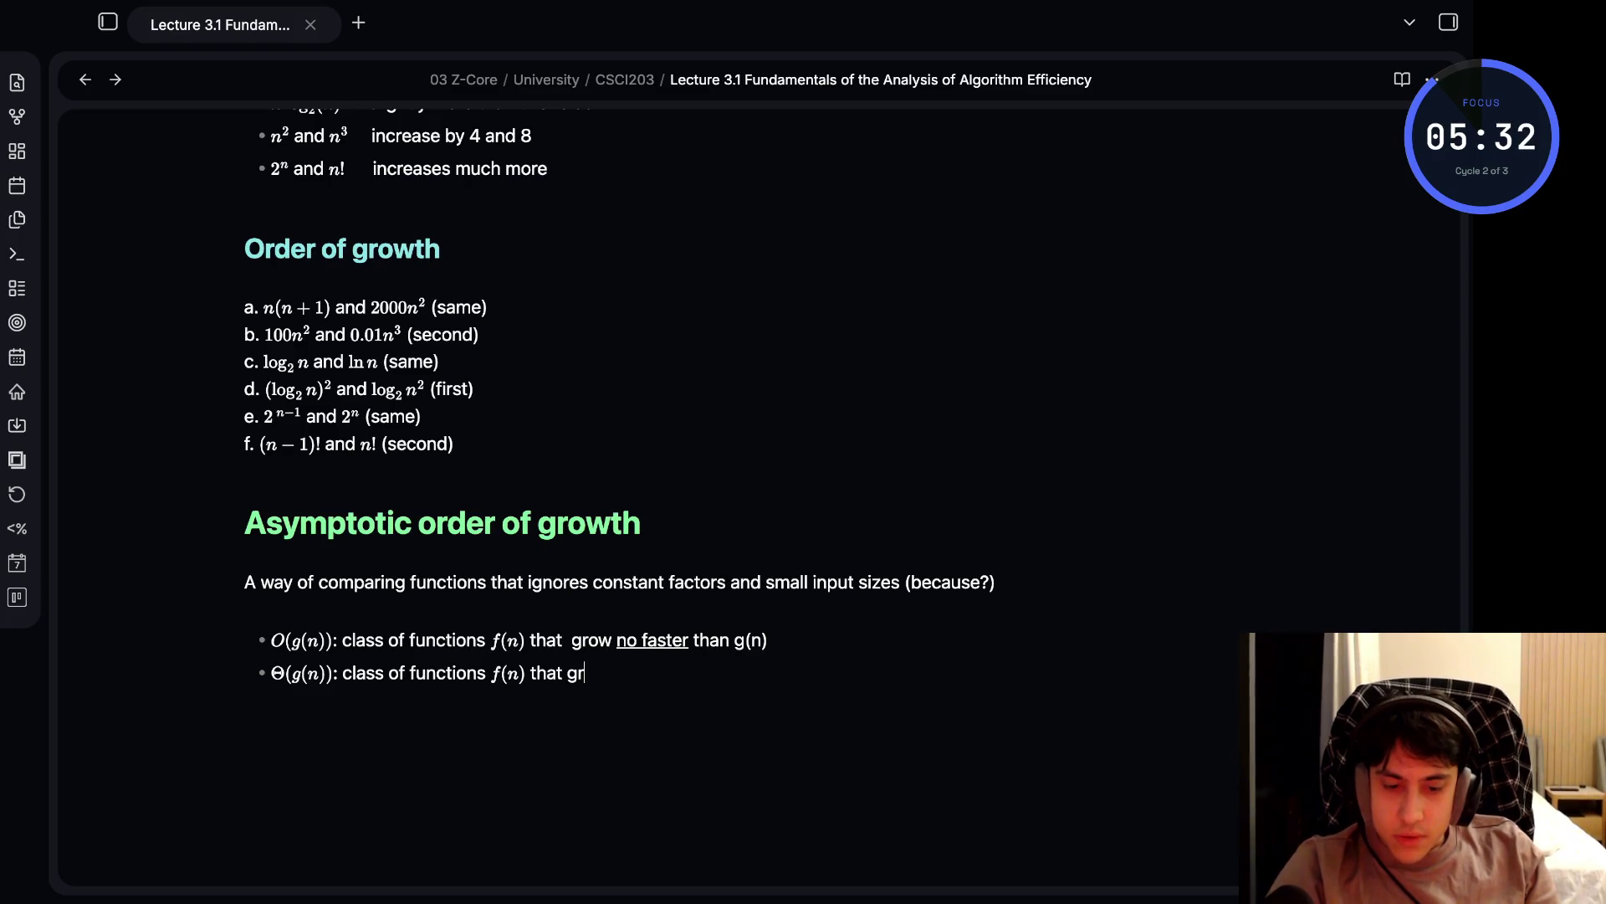
type("ow at same")
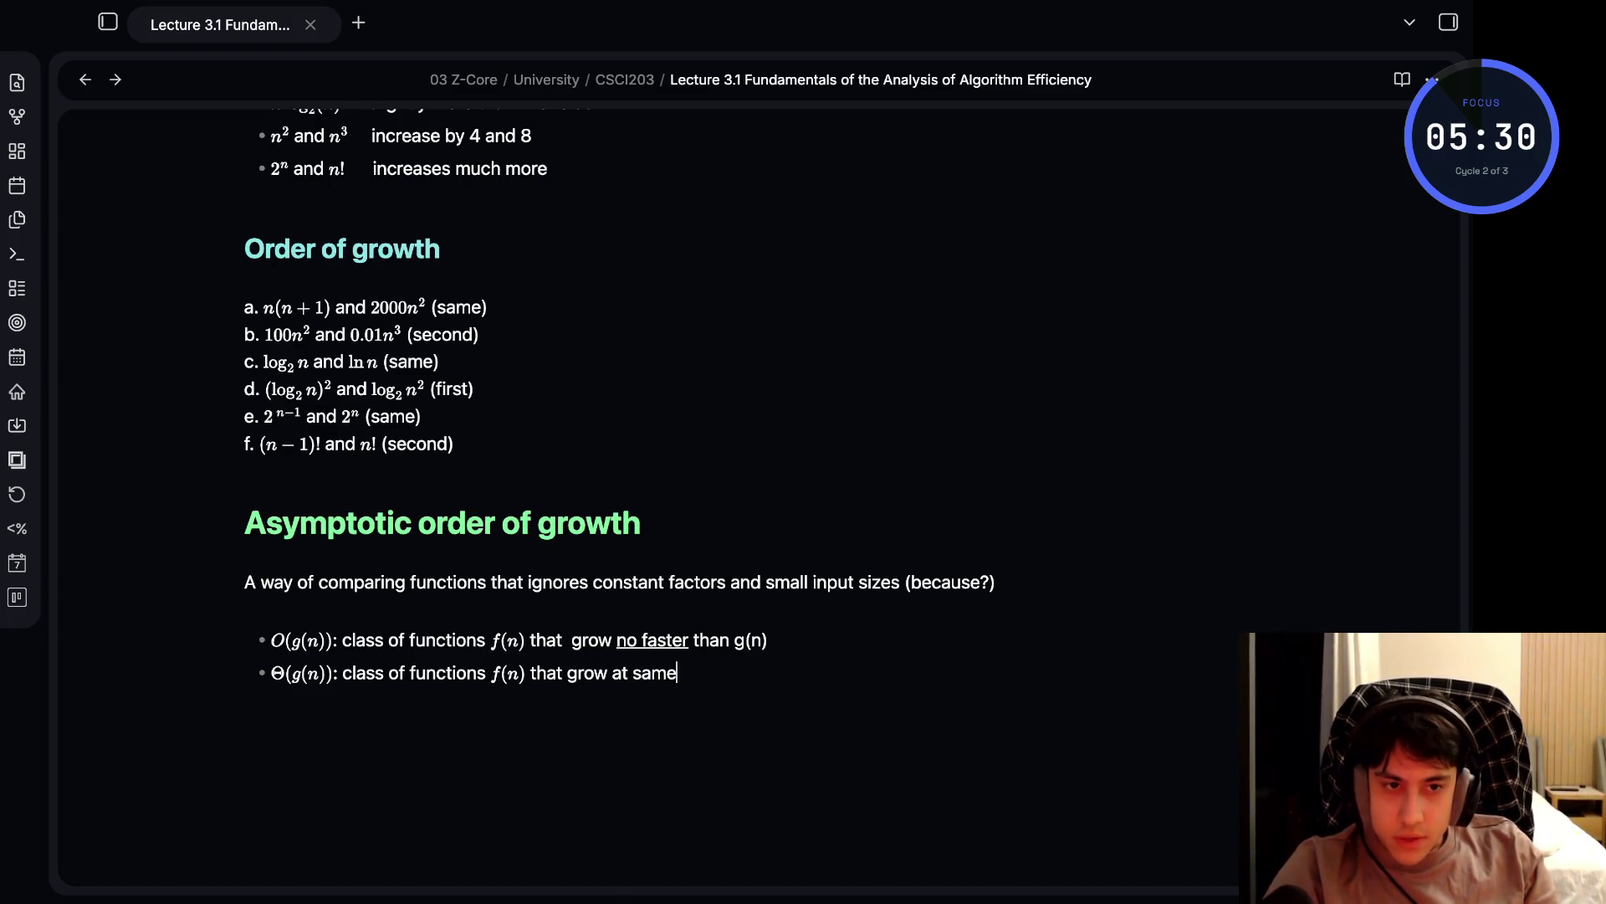
type(" rate as ")
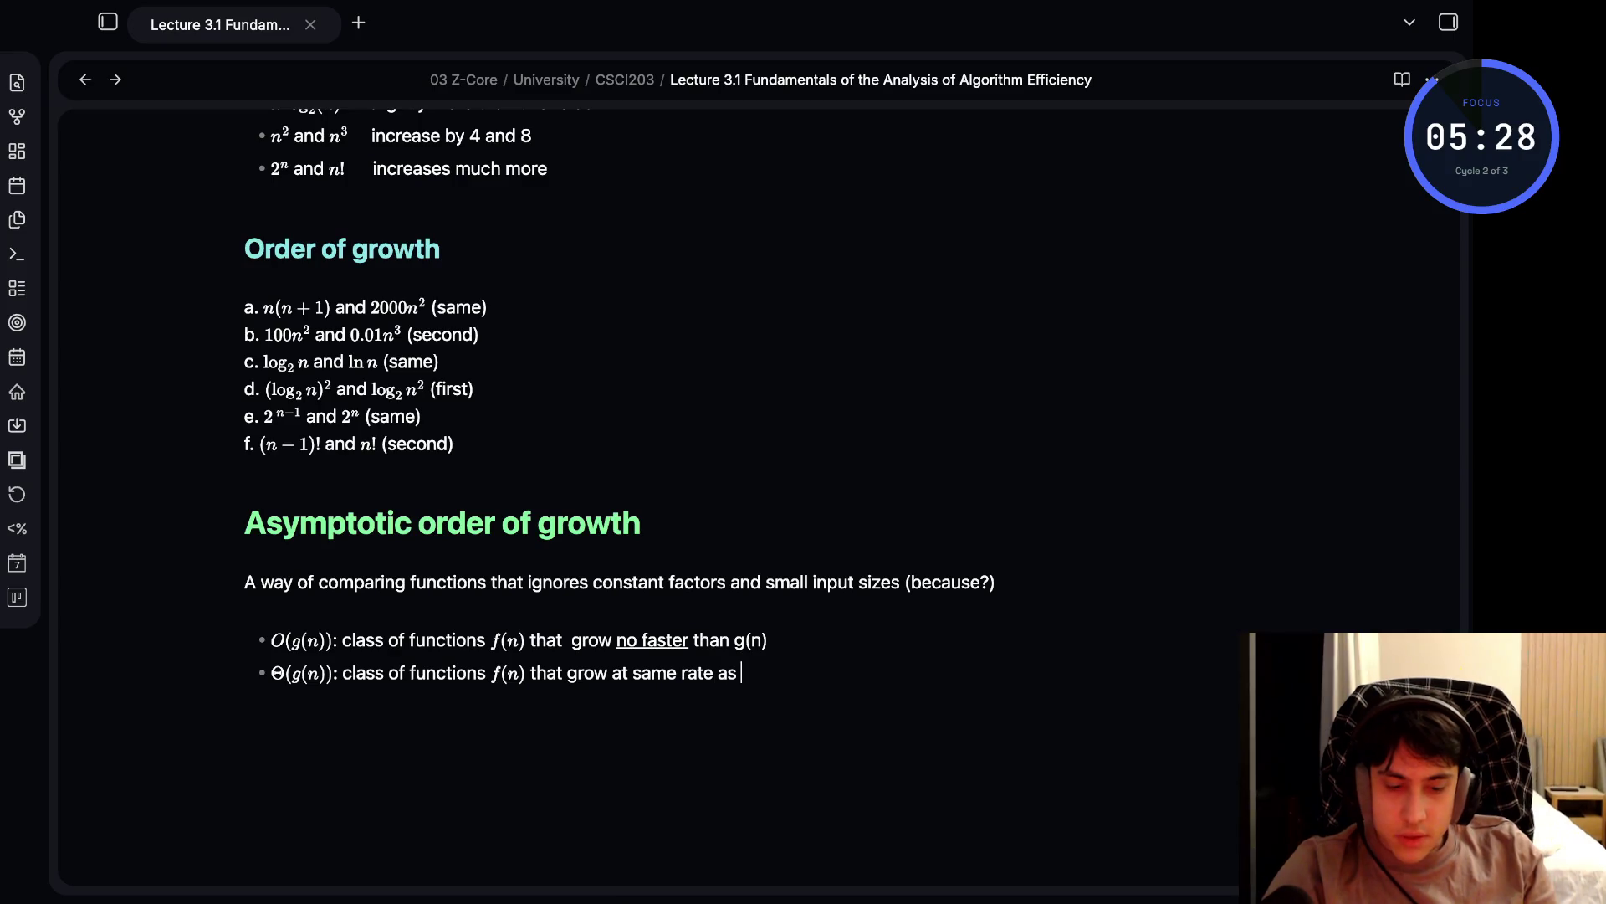
type("g(n")
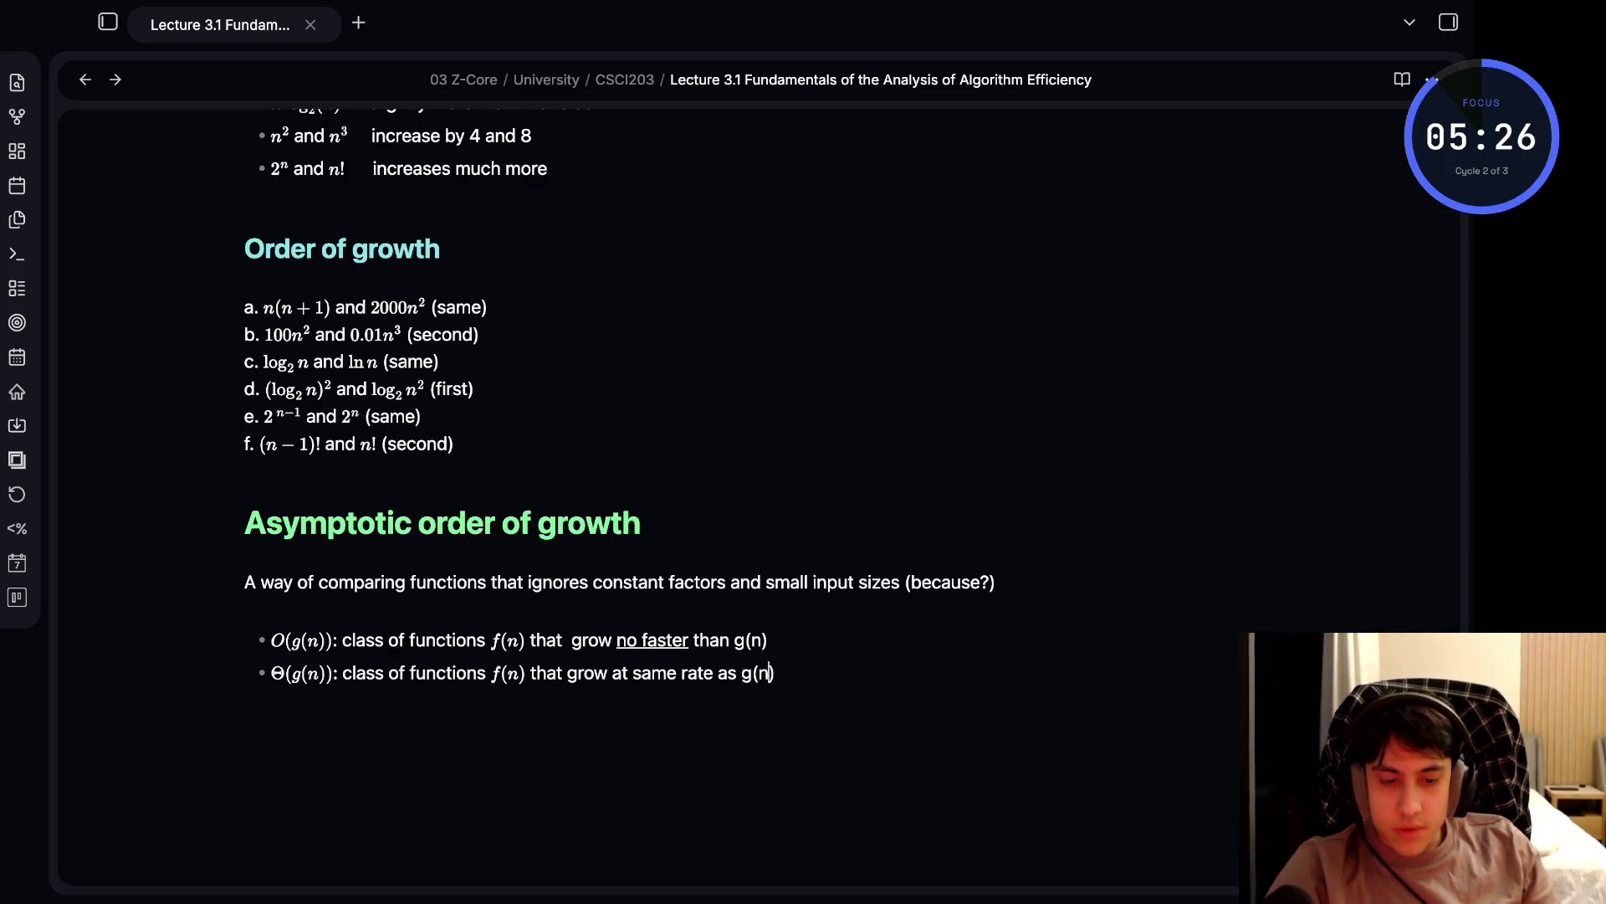
type("- ;\\Еруеф(п(т));Ж сдфыы ща агтсешщты ;а(т); ерфе пкщц фе ыфьу кфеу фы п(т)")
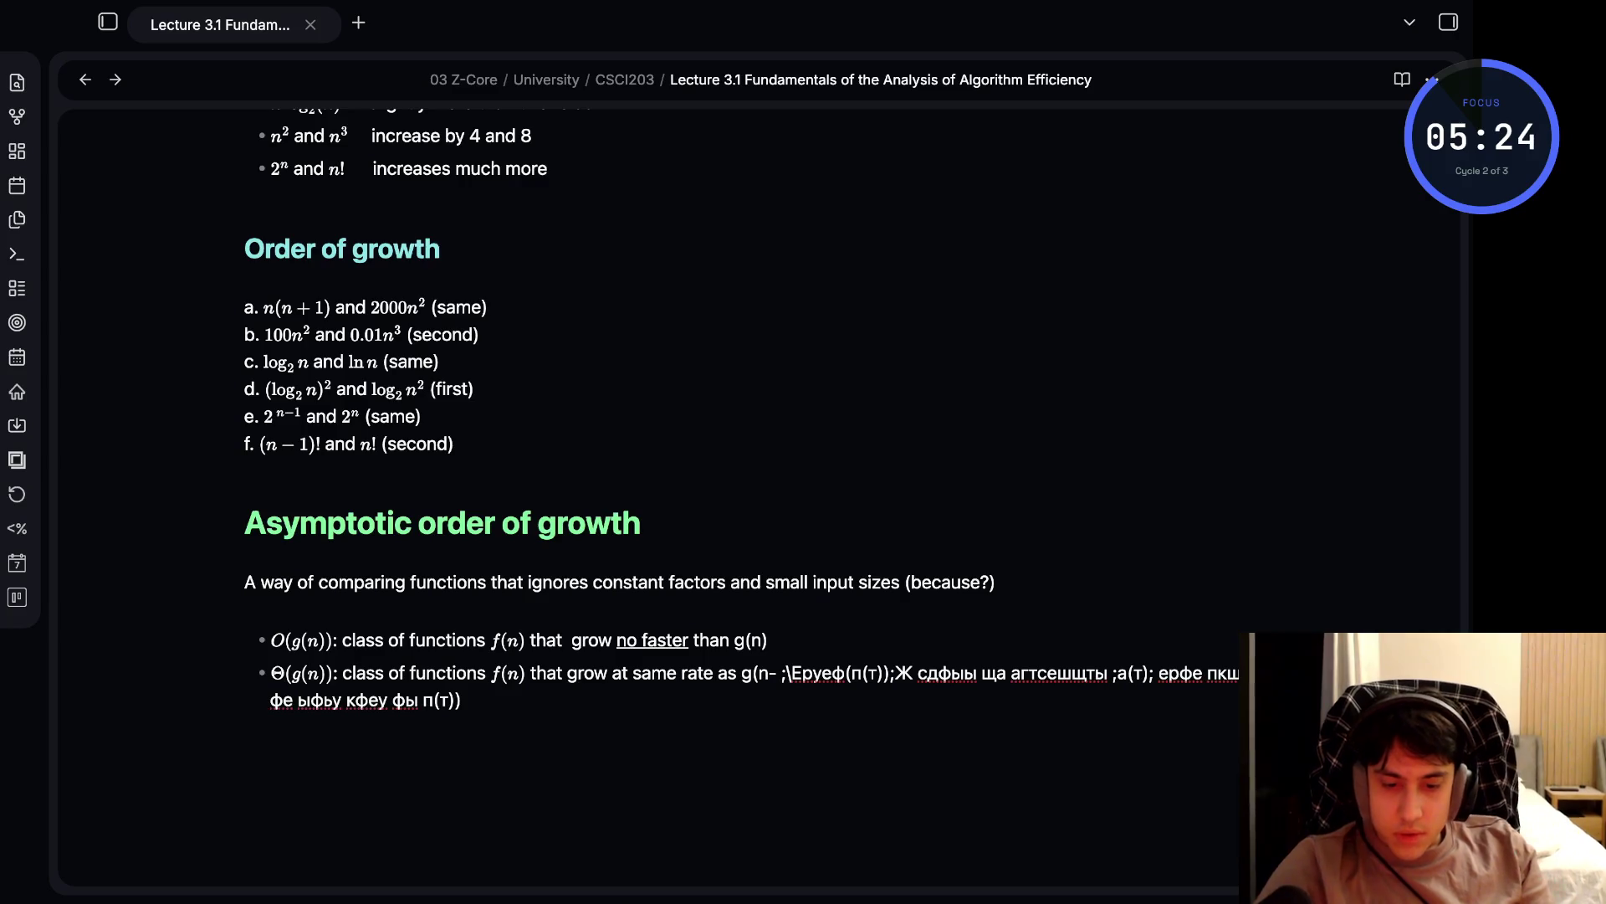
type("и")
key("ctrl+z")
key("ctrl+z")
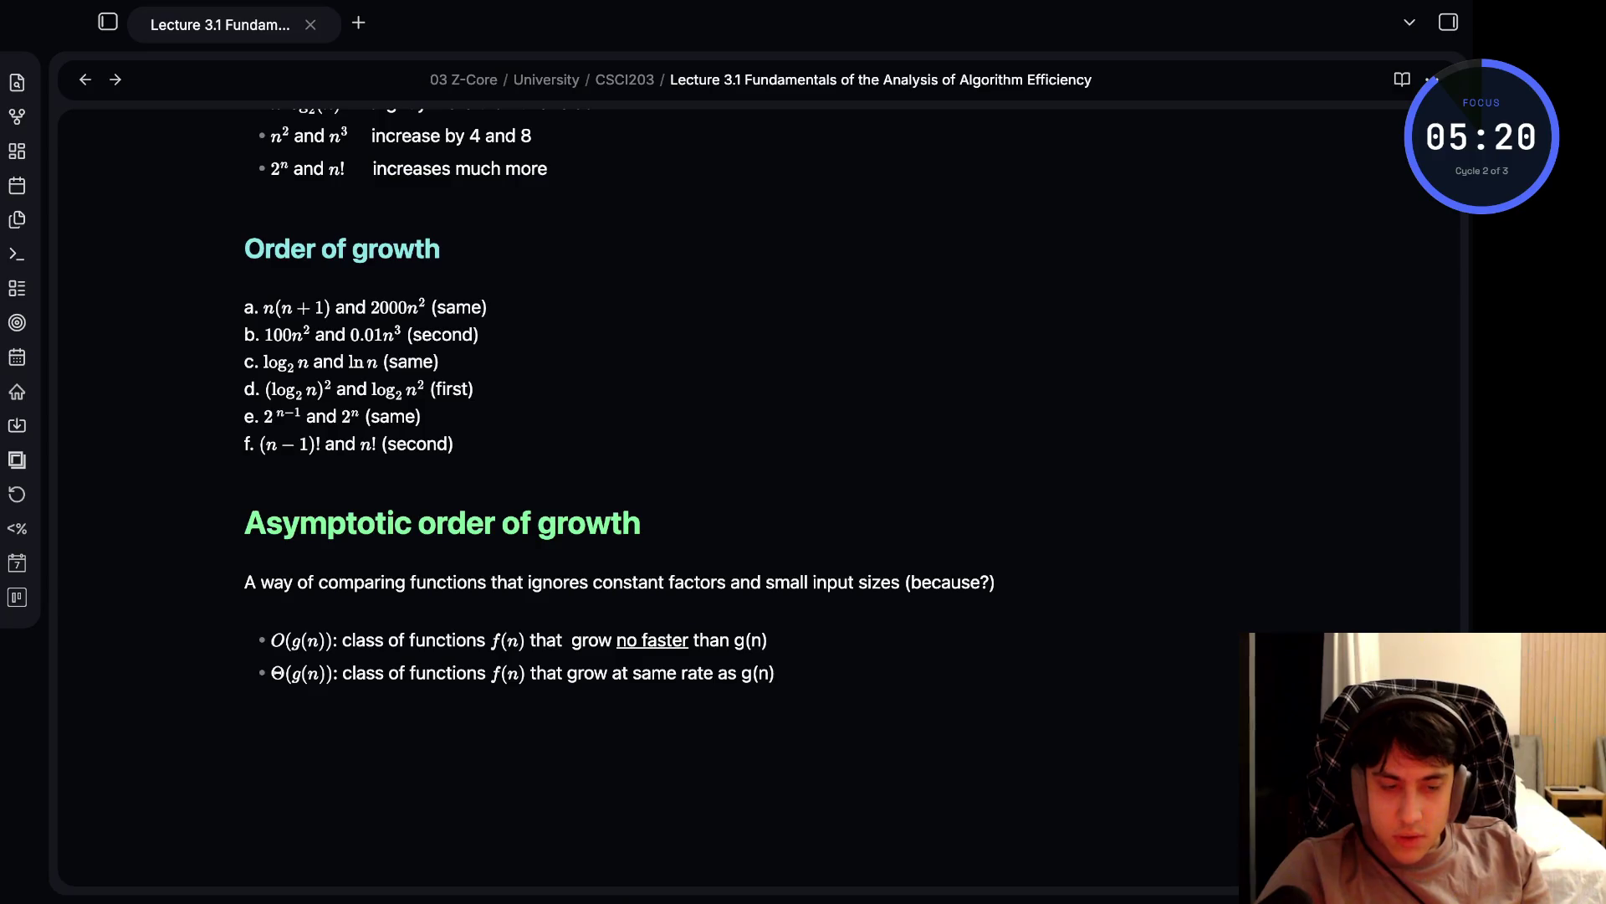
key("Left")
key("Left")
key("Left")
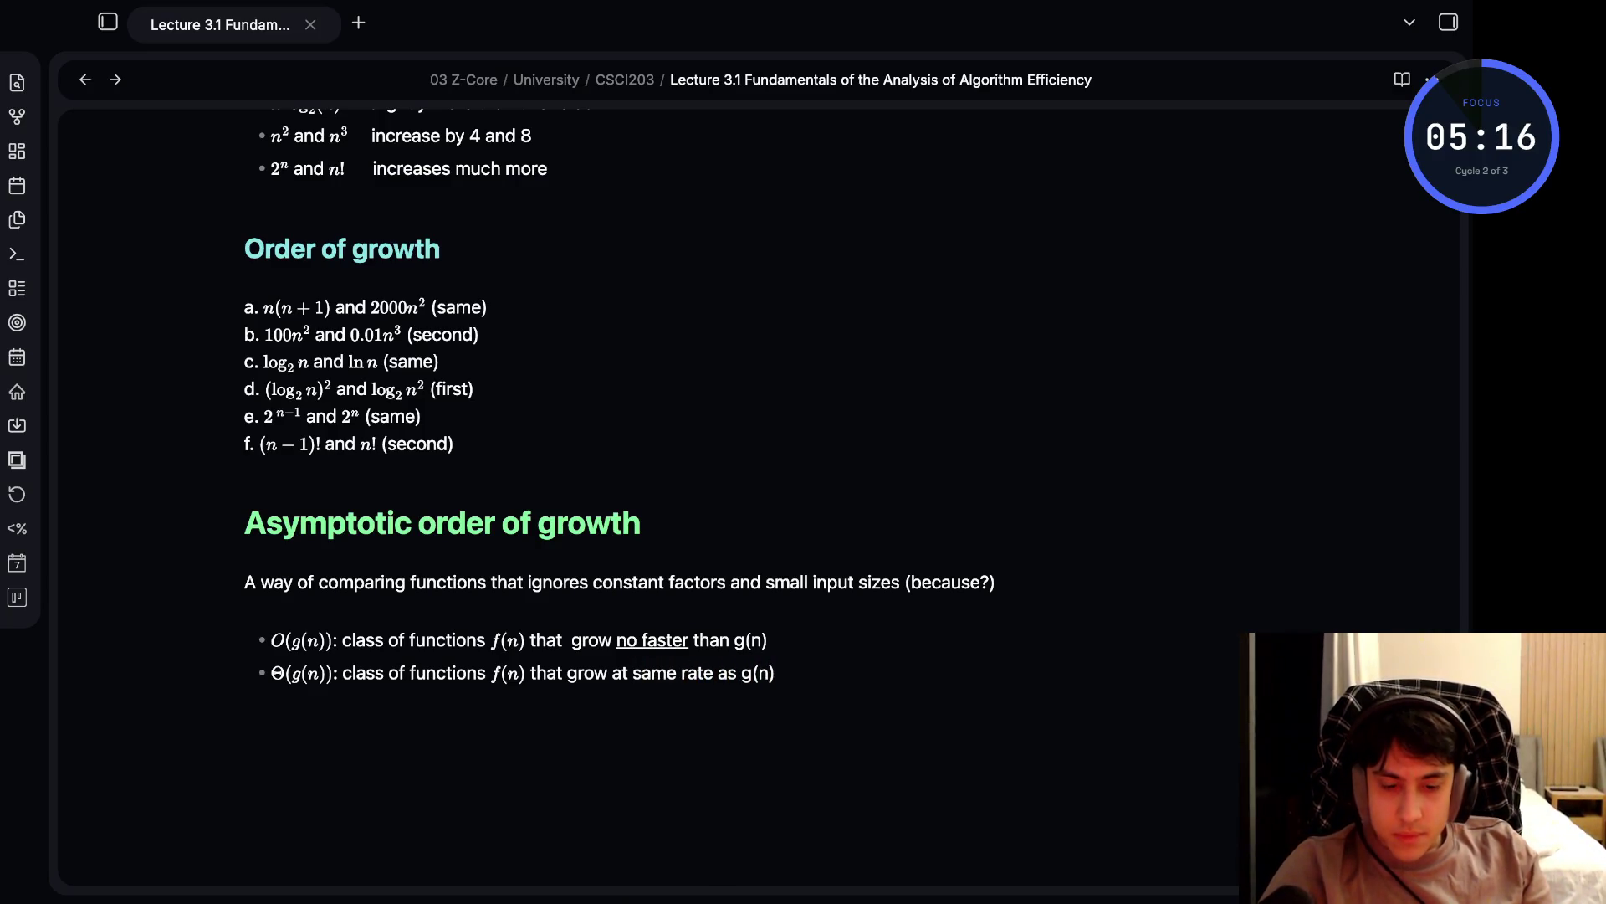
- Wrap 'at same rate' in <u></u> tags, then begin a new bullet with $\omega(g(n)$
key("Left")
key("Left")
key("Left")
type("i<u>")
key("Escape")
key("w")
key("w")
key("w")
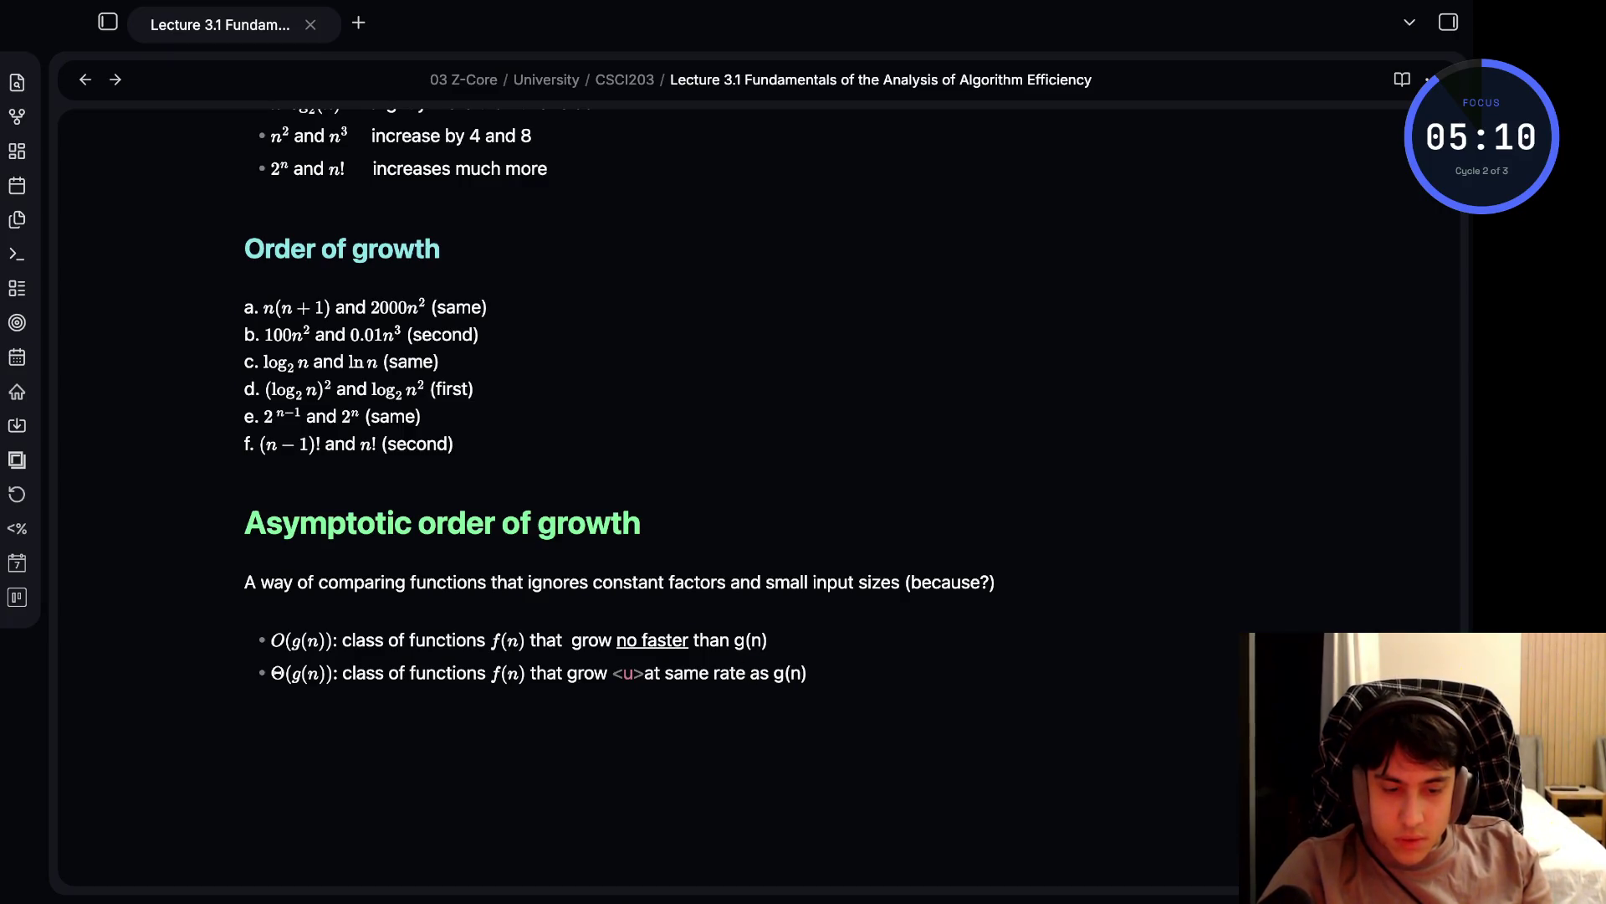
type("</U")
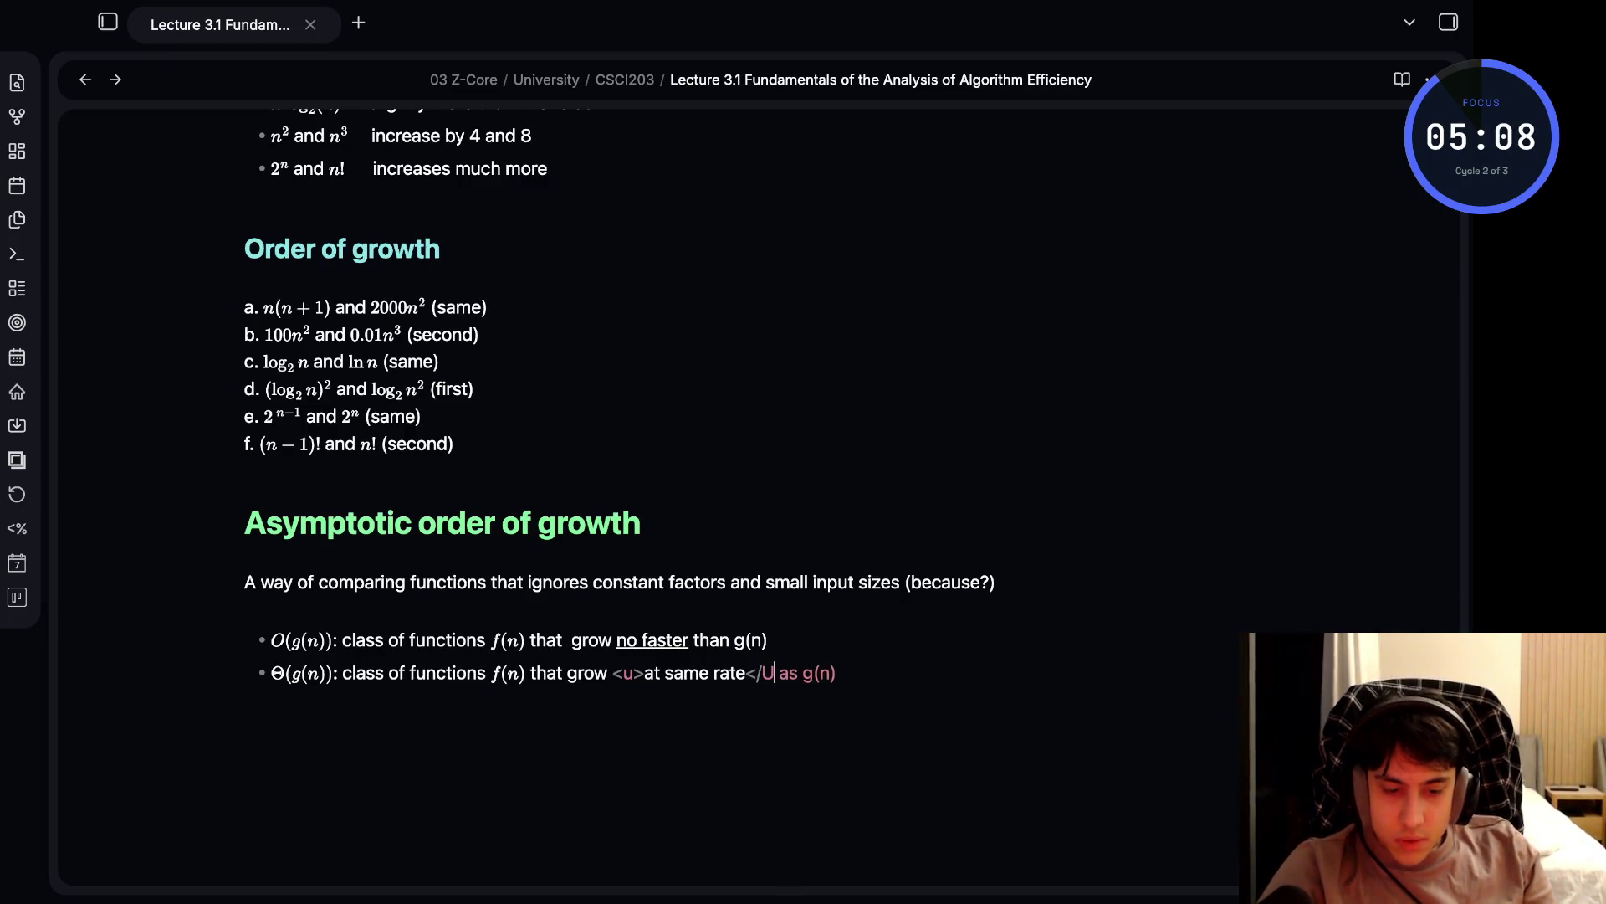
type(">")
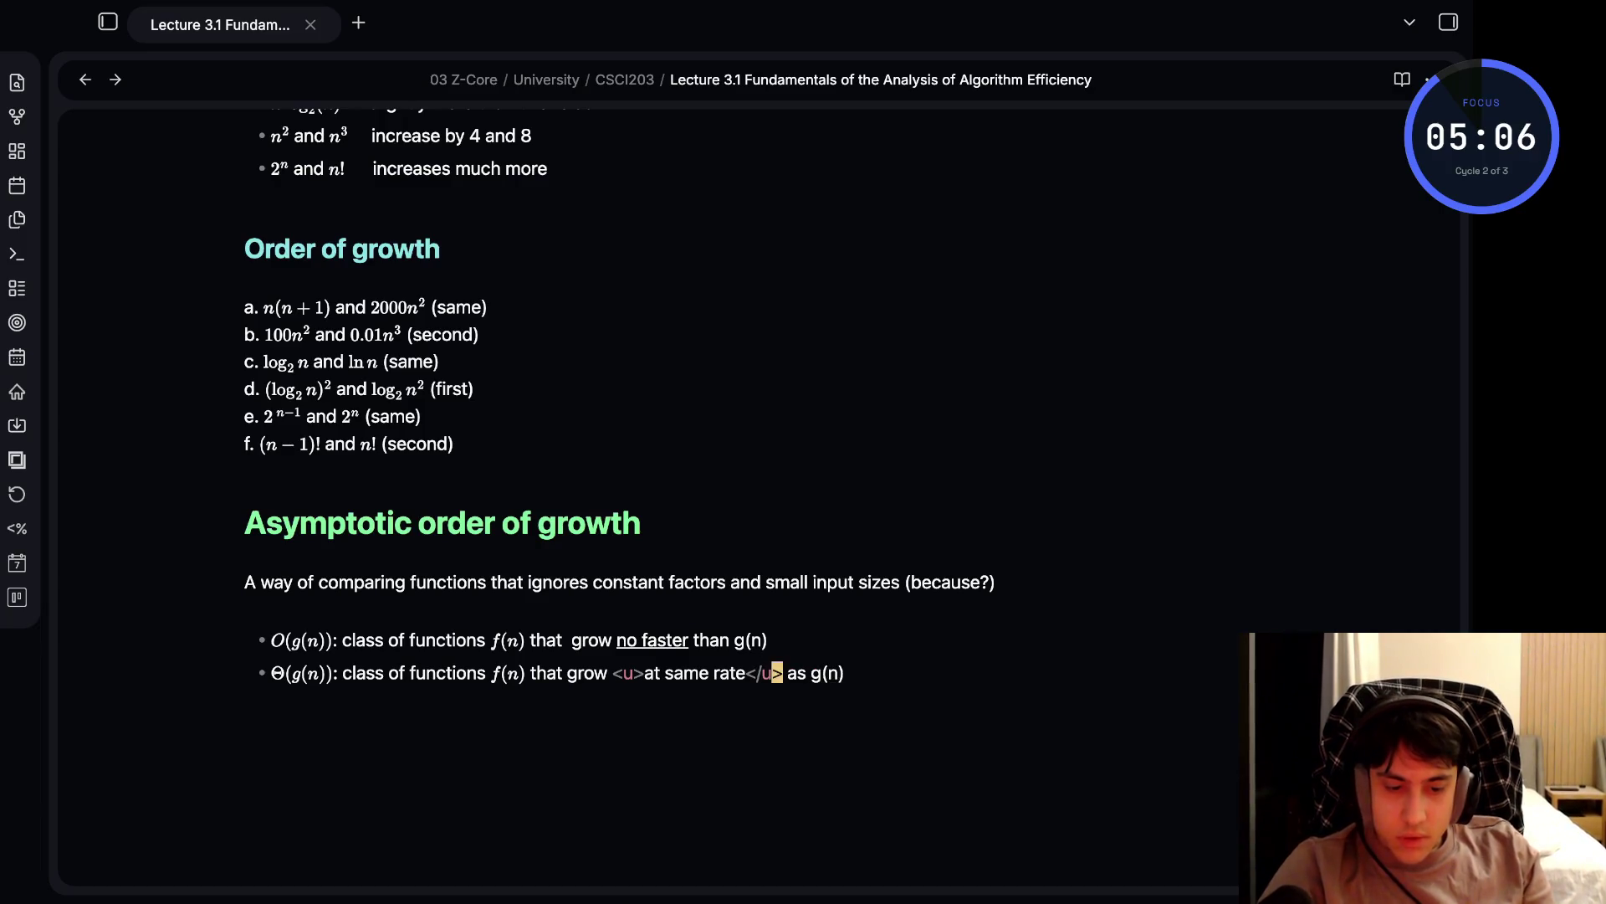
key("Escape")
key("End")
type("o")
type("i")
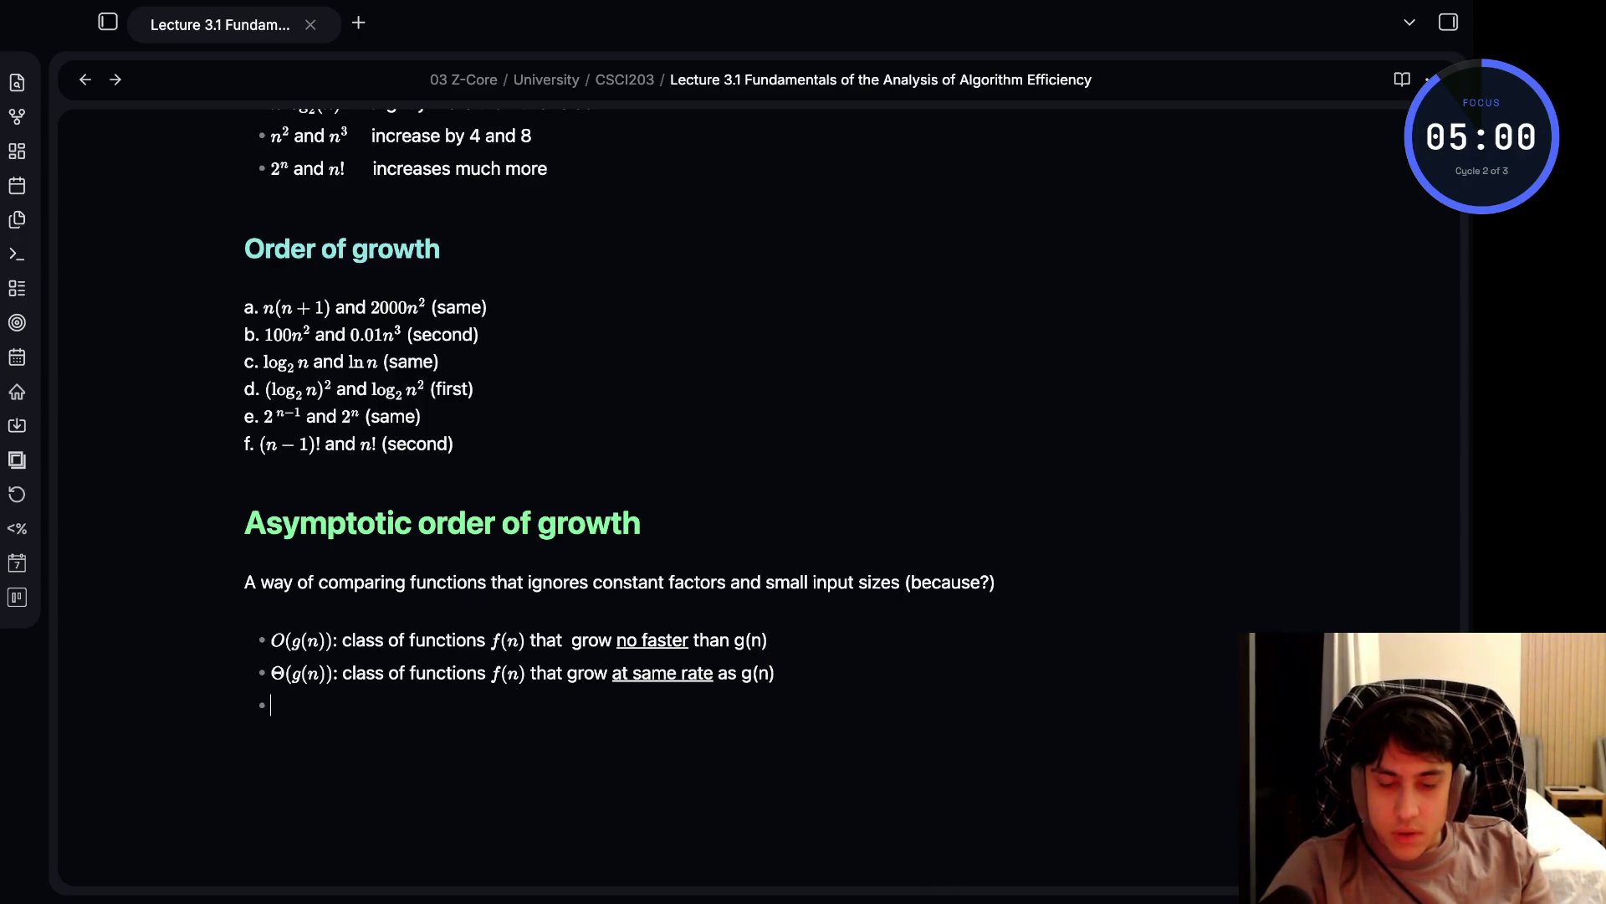
type("$$")
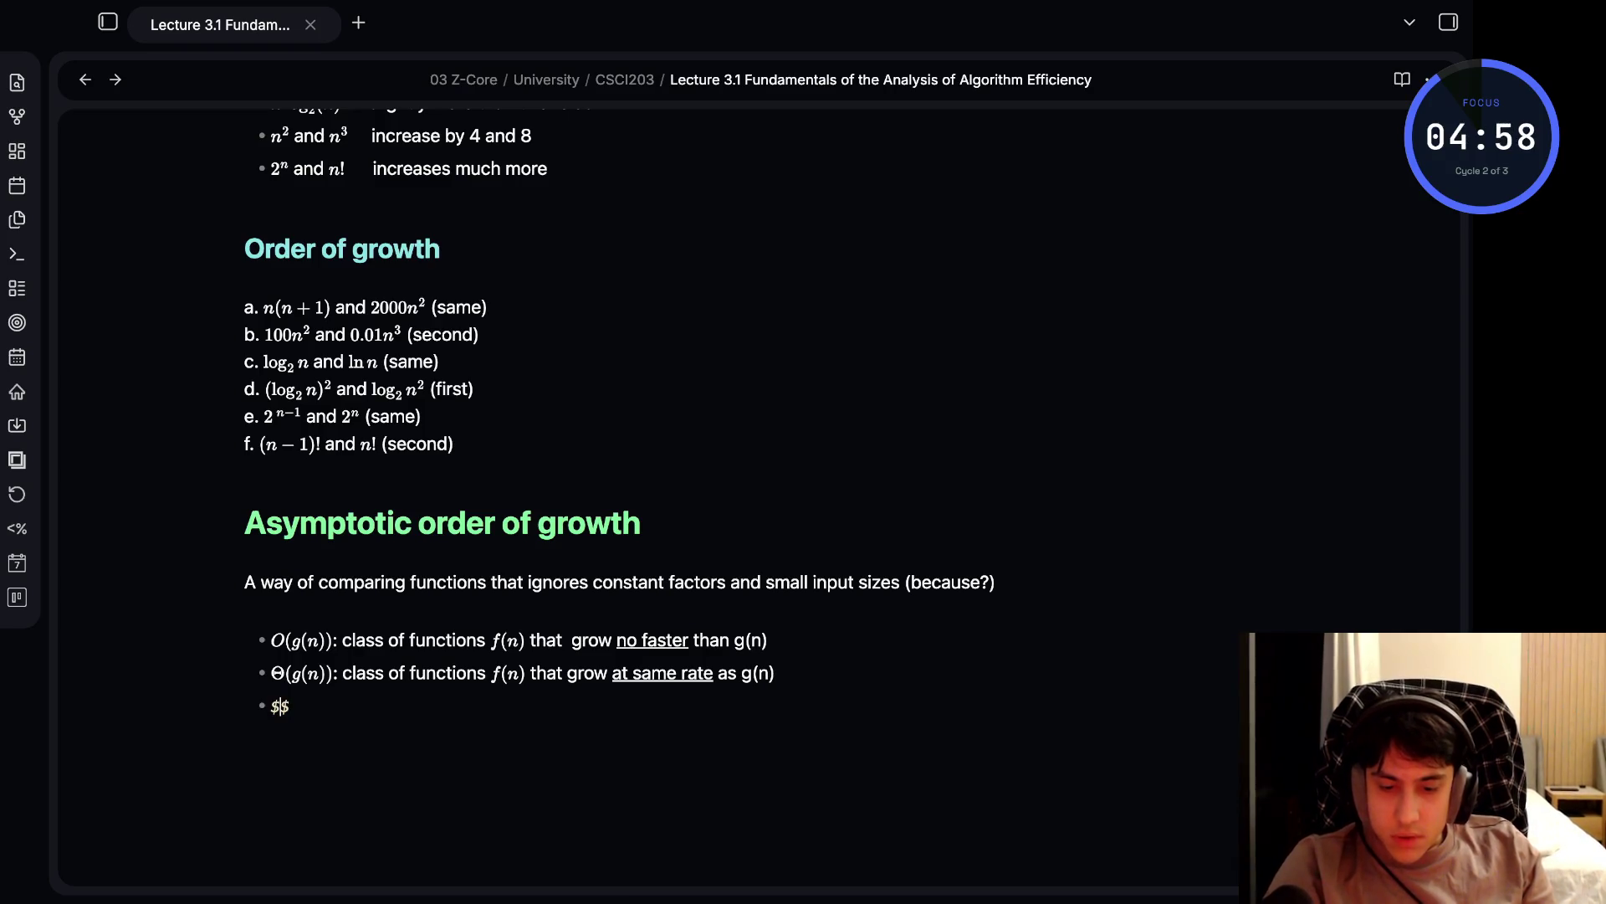
type("\\omega(g(n")
- Change the lowercase omega to uppercase so the bullet starts with Ω(g(n))
key("Right")
key("Right")
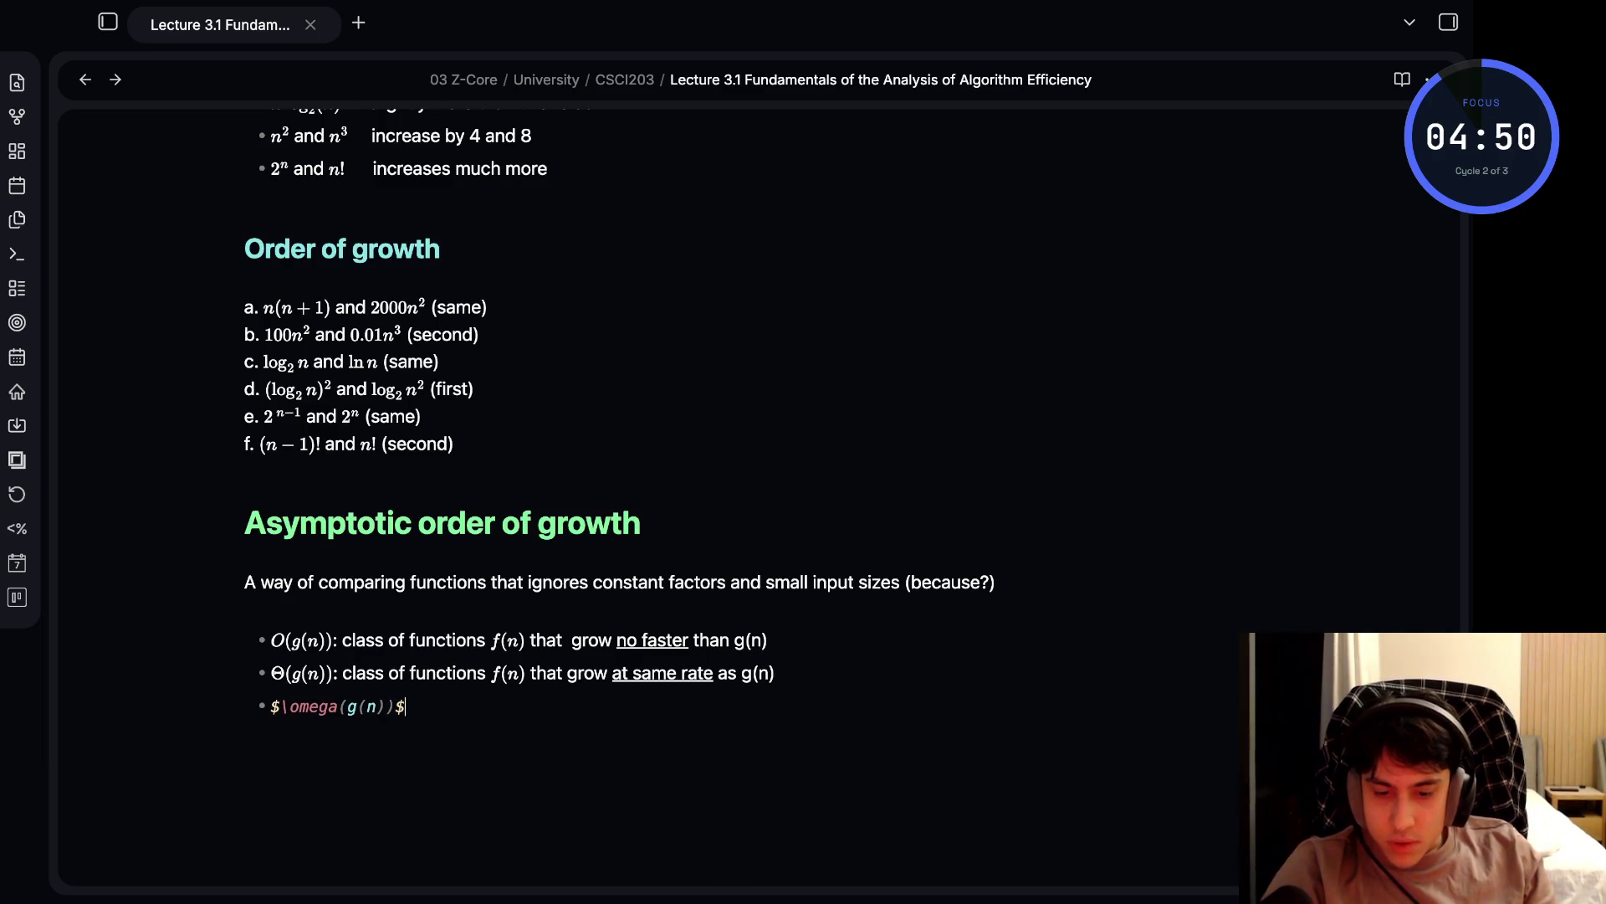
left_click(563, 673)
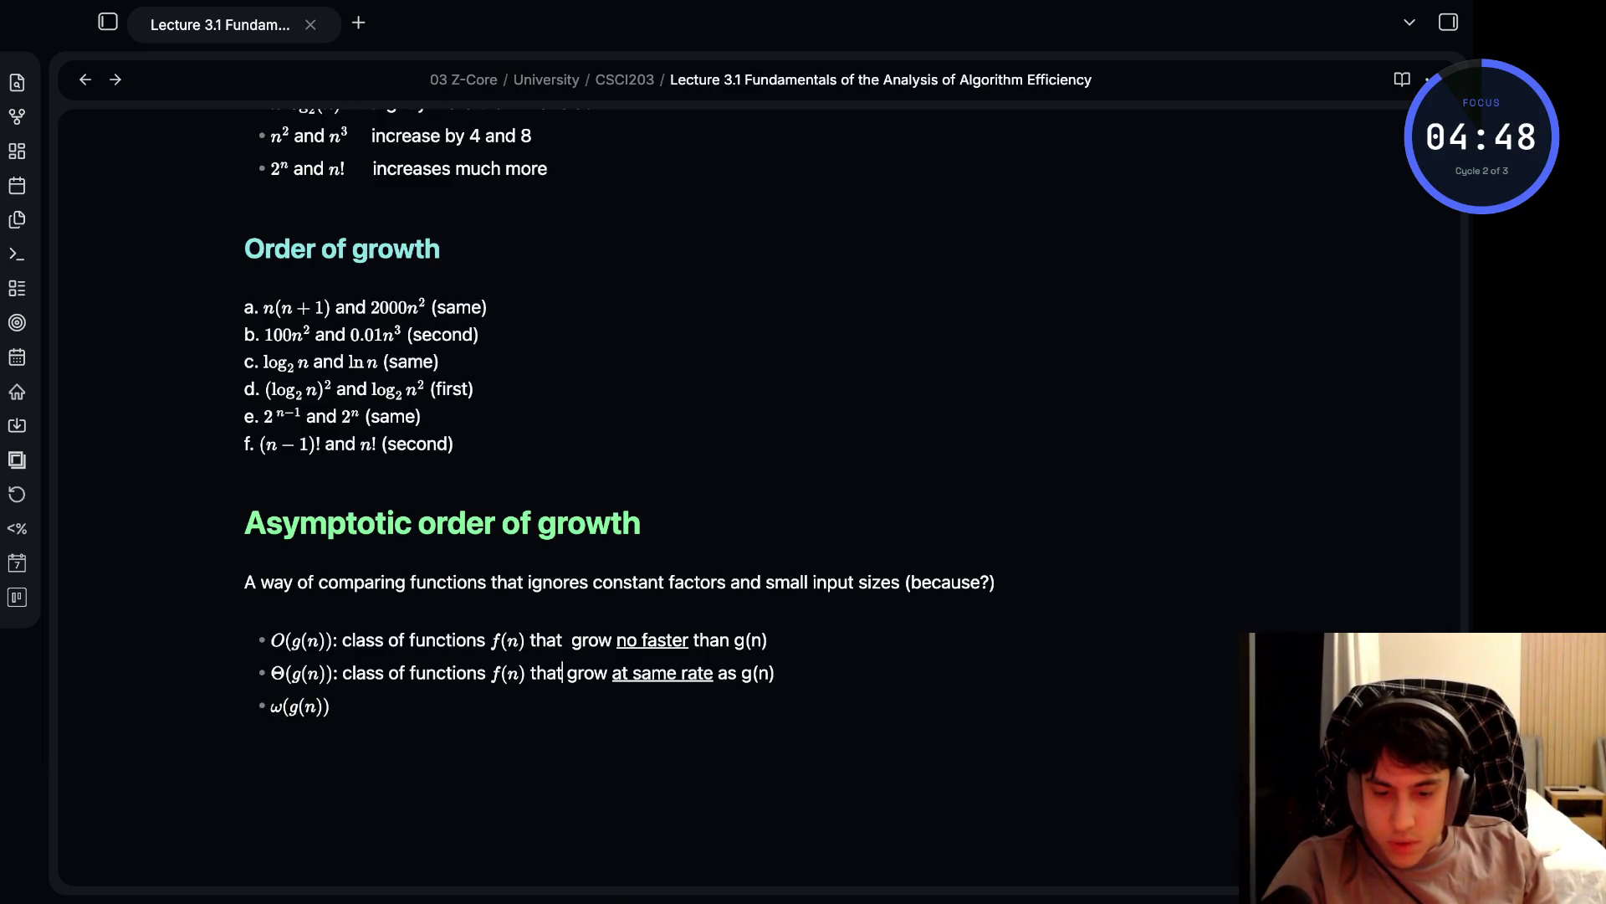
left_click(285, 706)
key("Right")
key("Delete")
type("O")
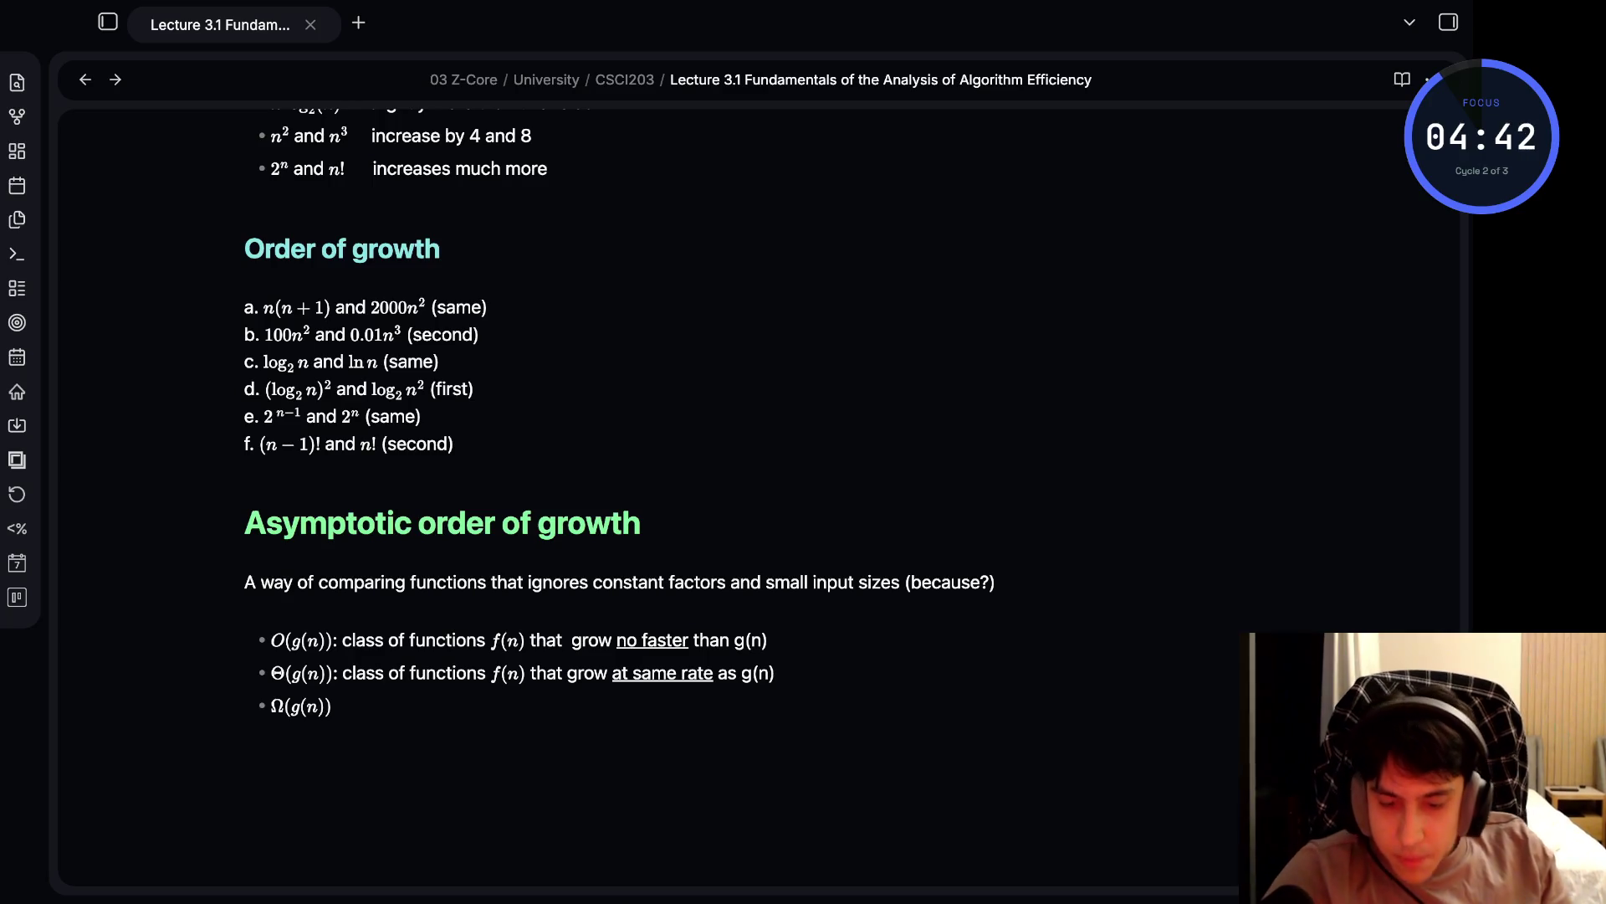
left_click(368, 706)
key("End")
- Add ': class of functions $f(n)$ that grow at least as fast as g(n)', fixing typos
type(": cl")
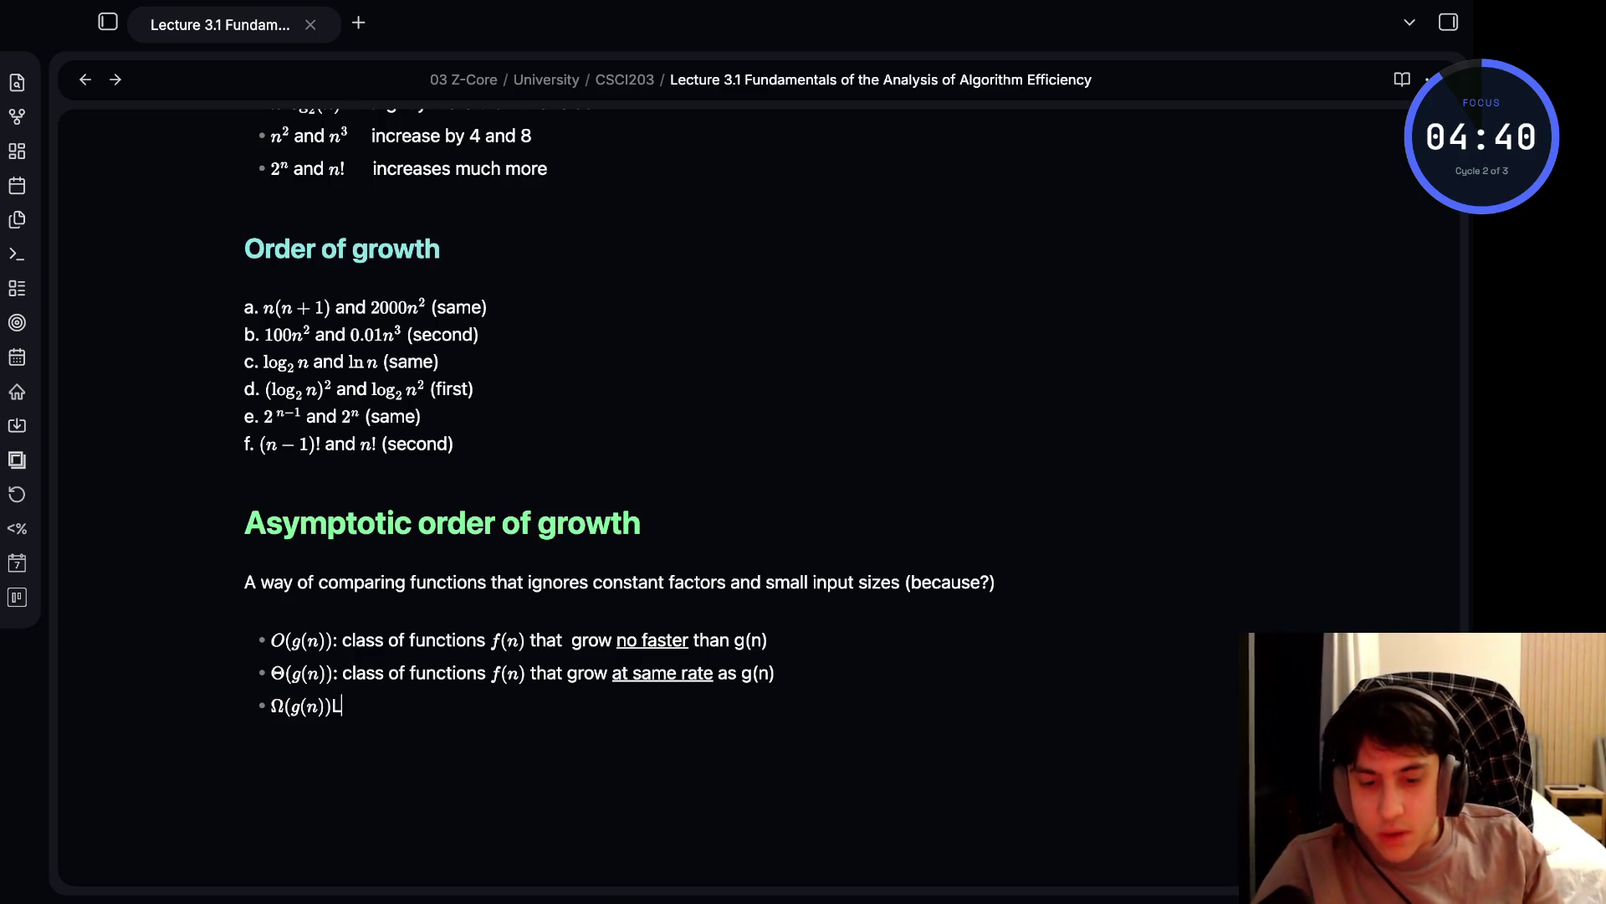
type("ass")
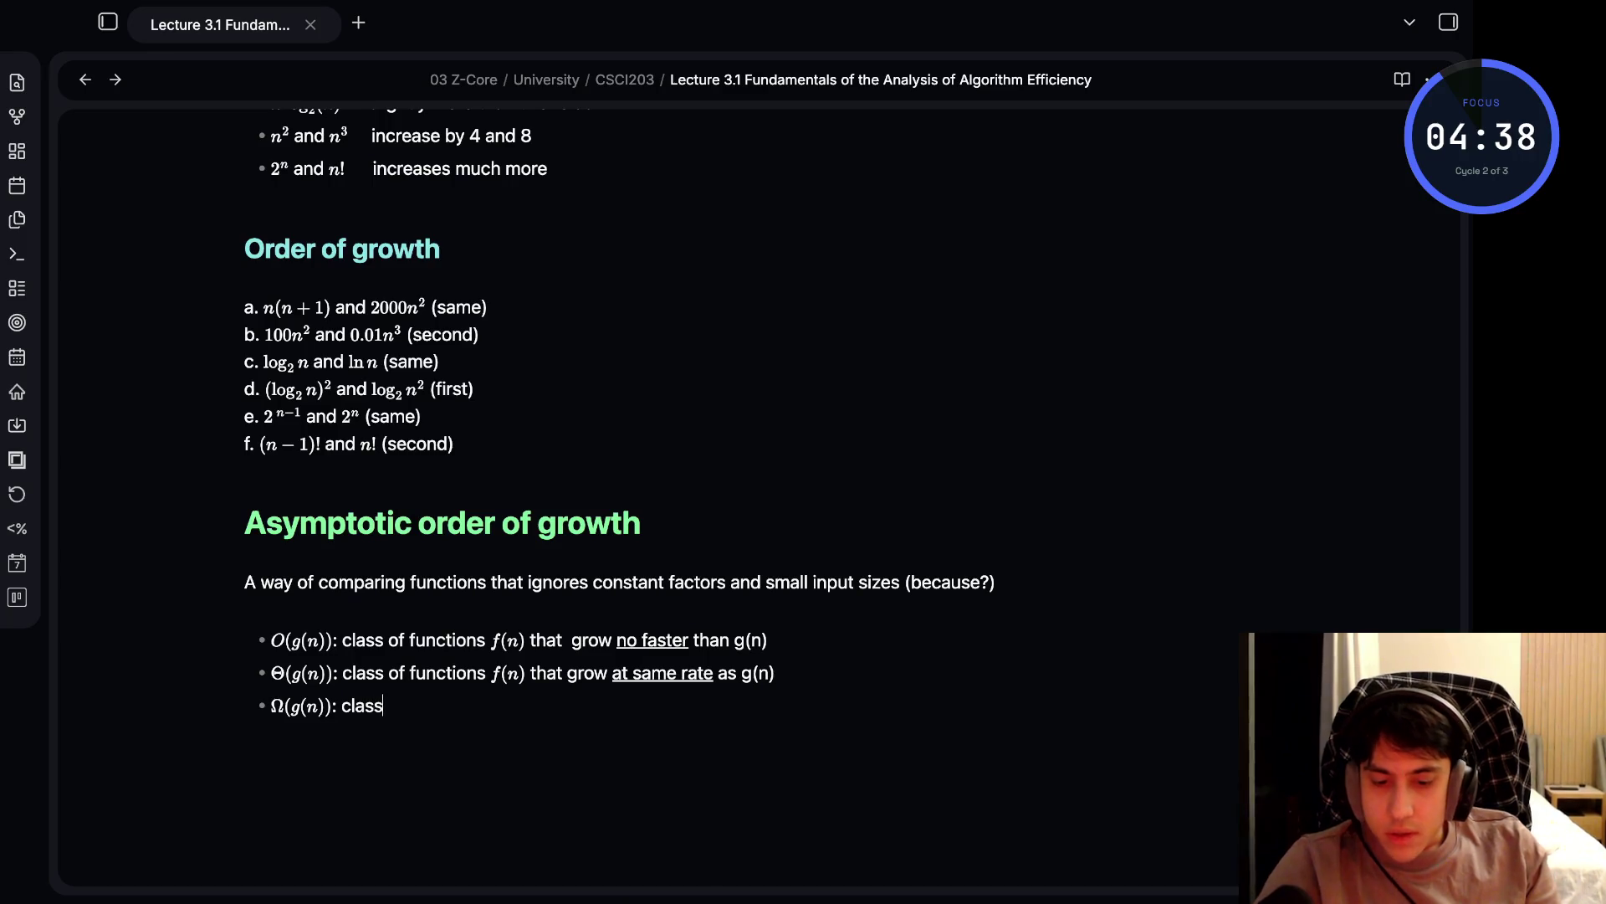
type(" of function")
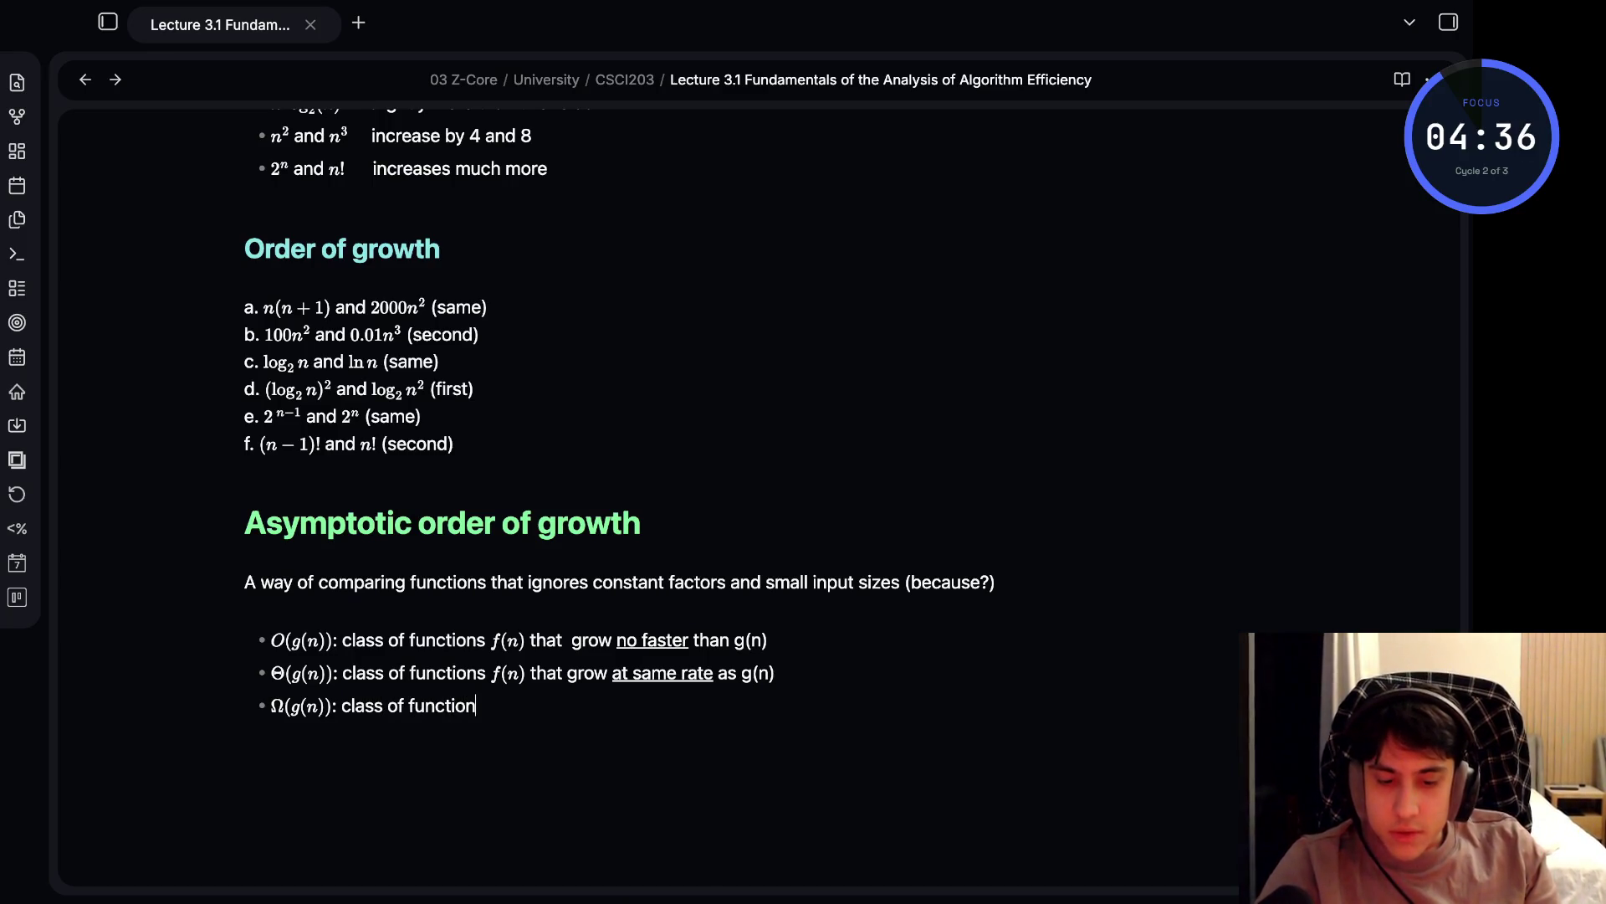
type("#")
key("BackSpace")
type("$")
type("(n)$")
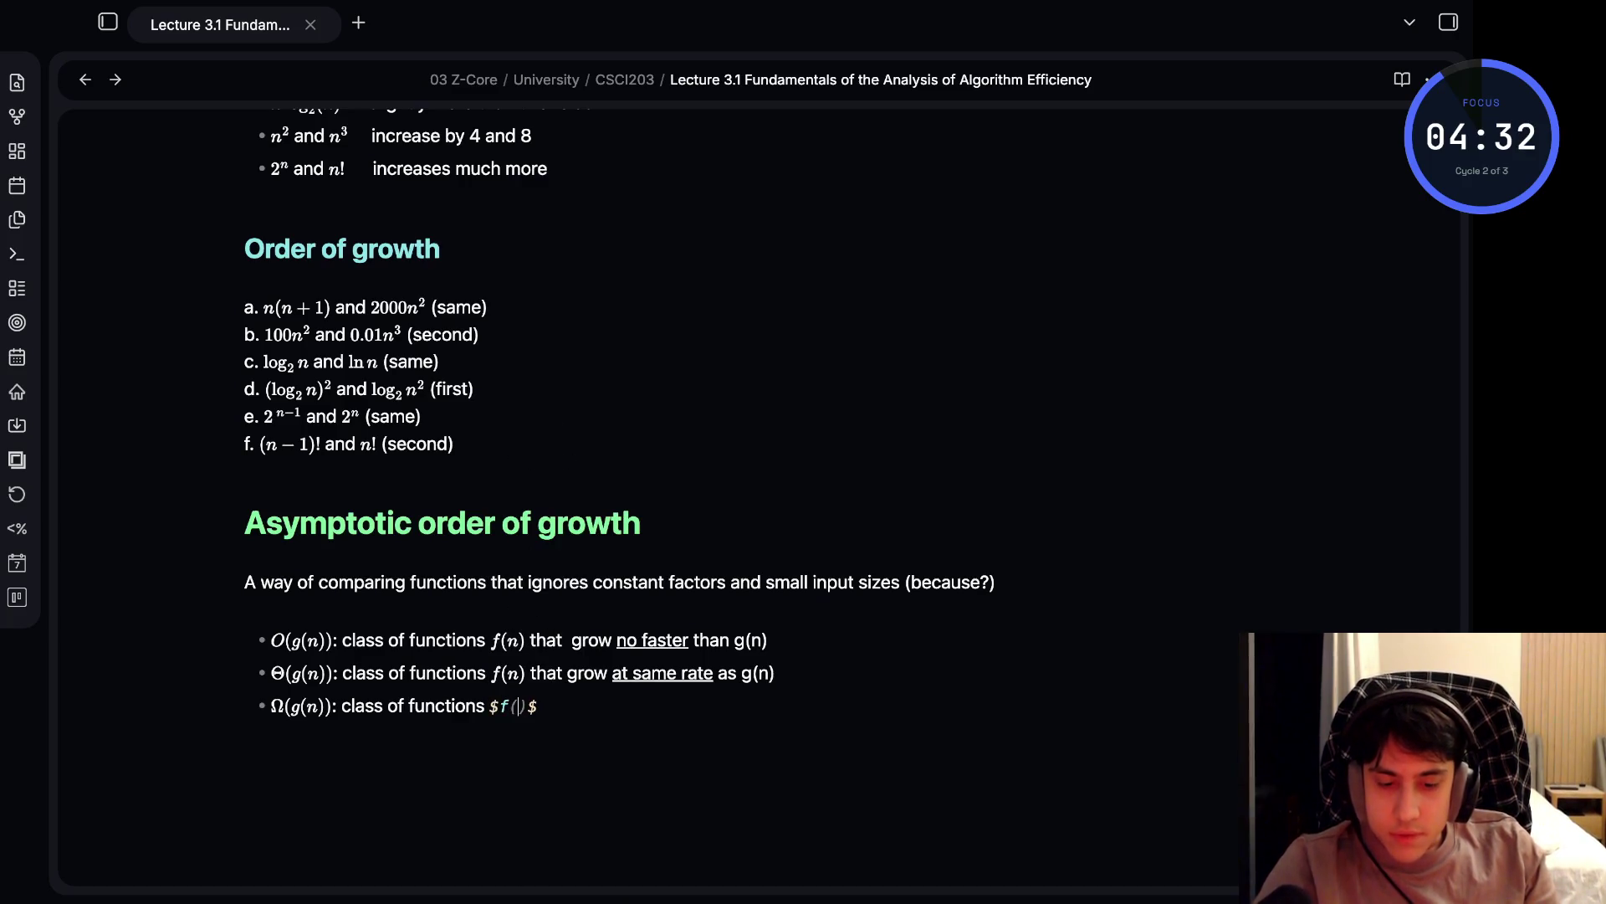
type(" that")
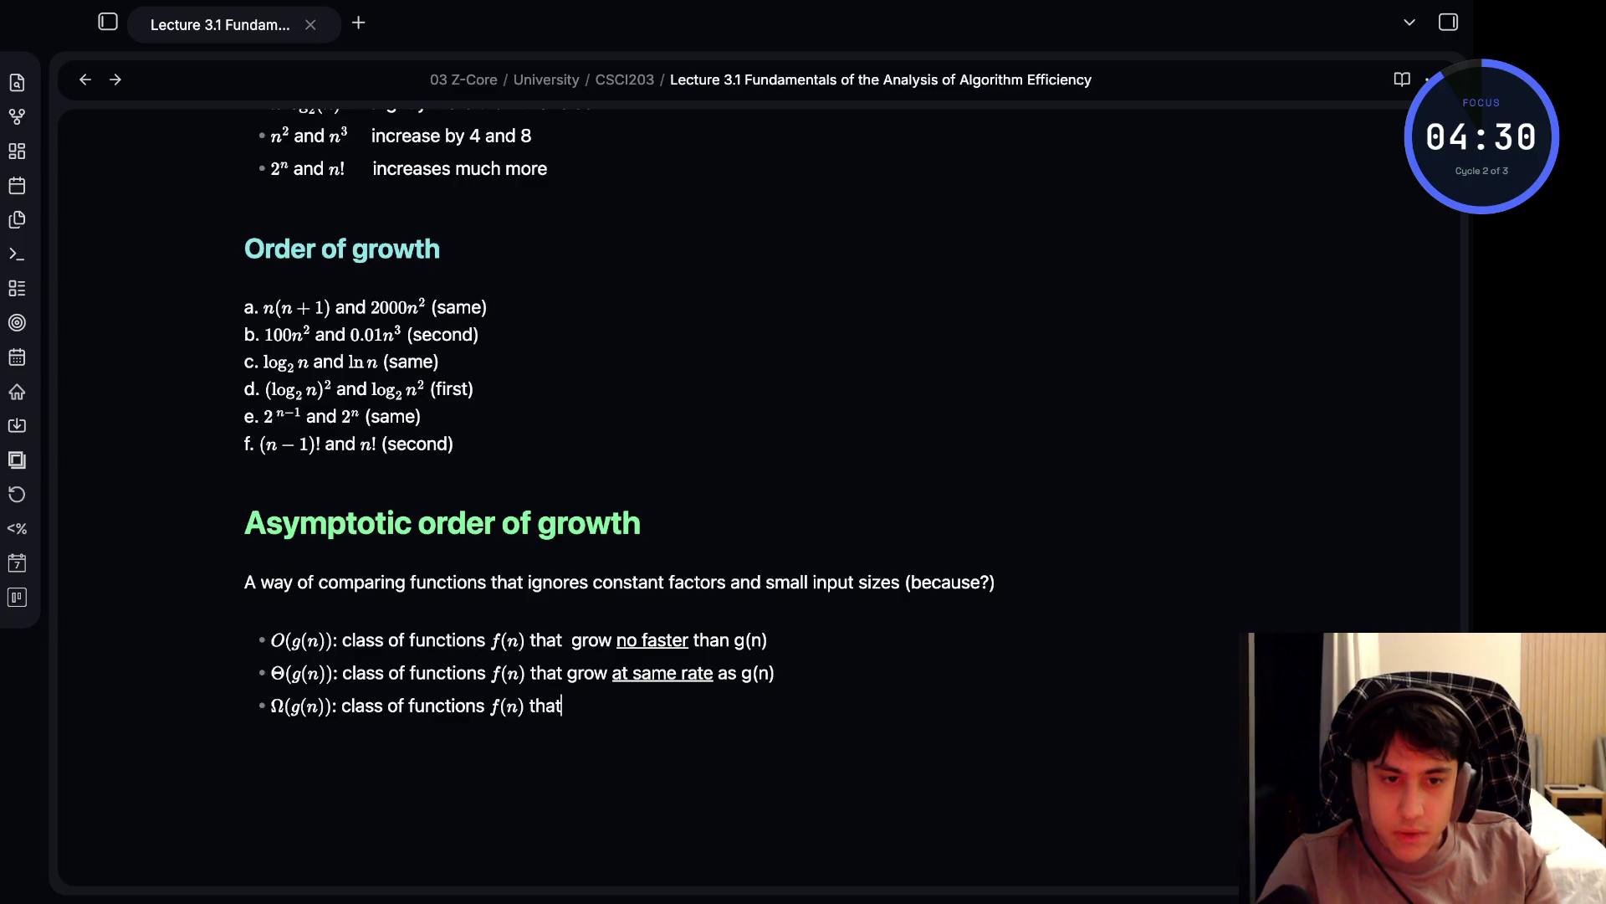
type(" growat ")
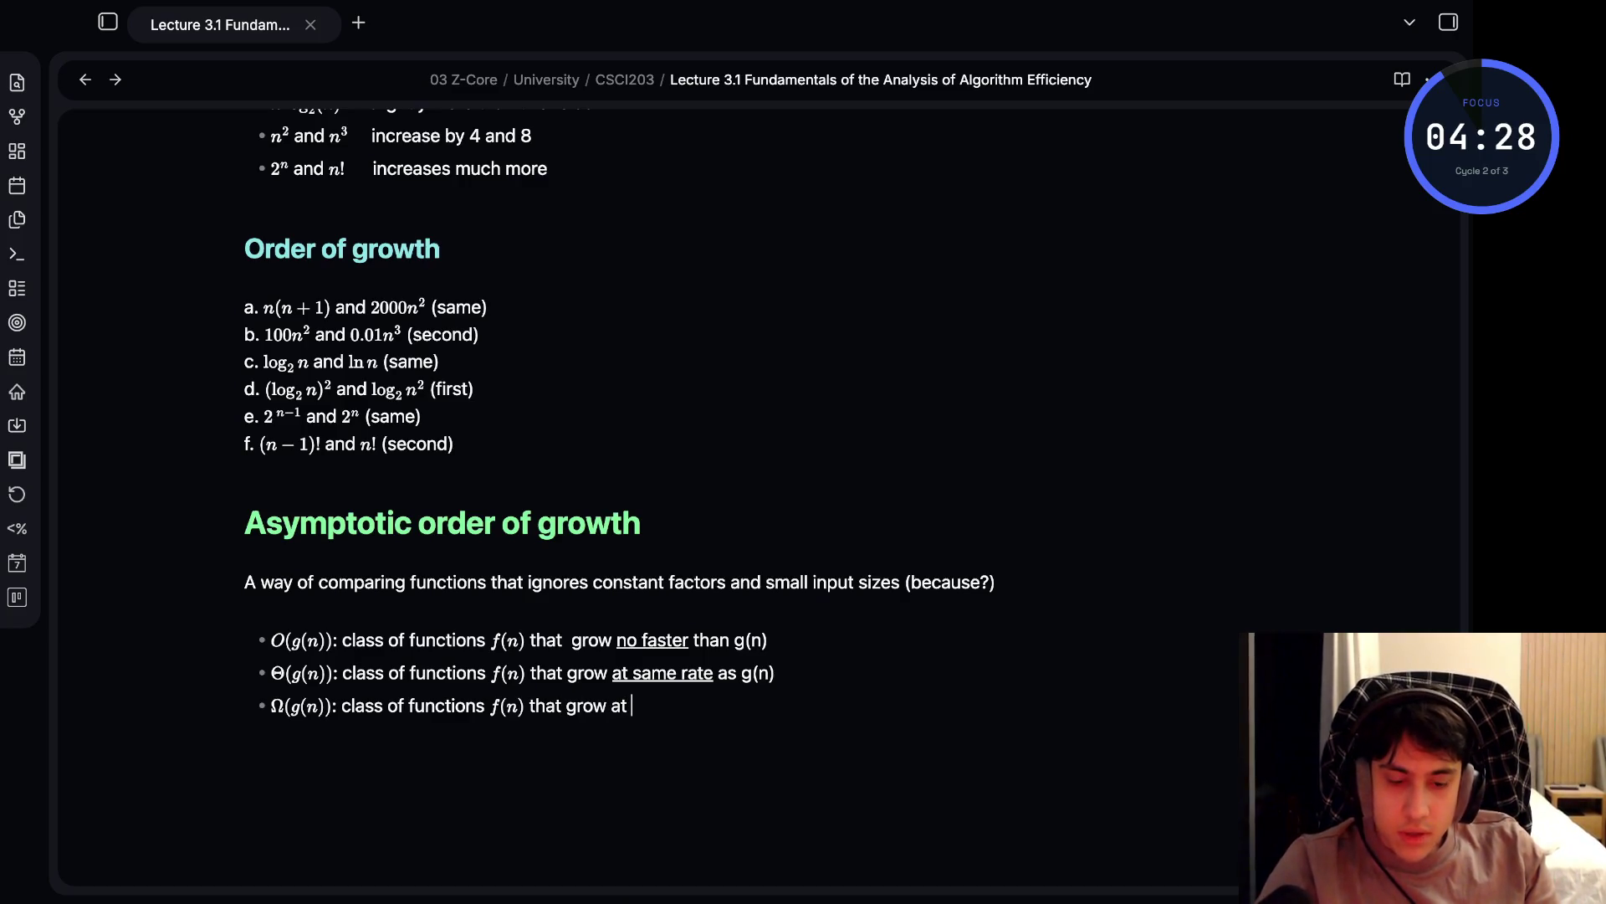
type("least")
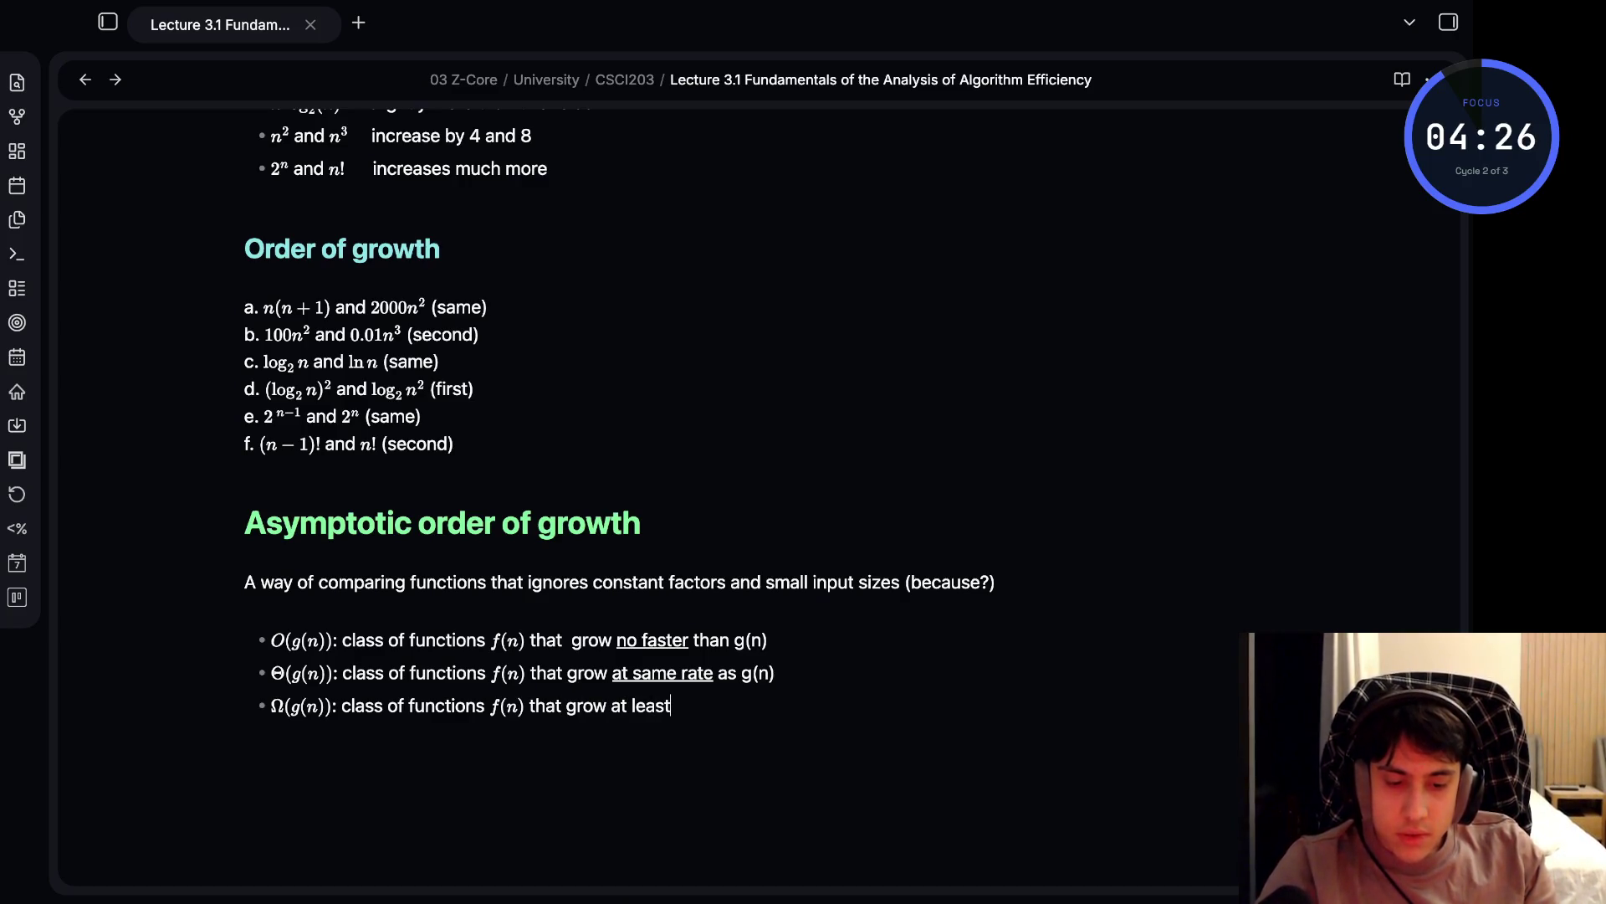
type(" a")
type("s fast")
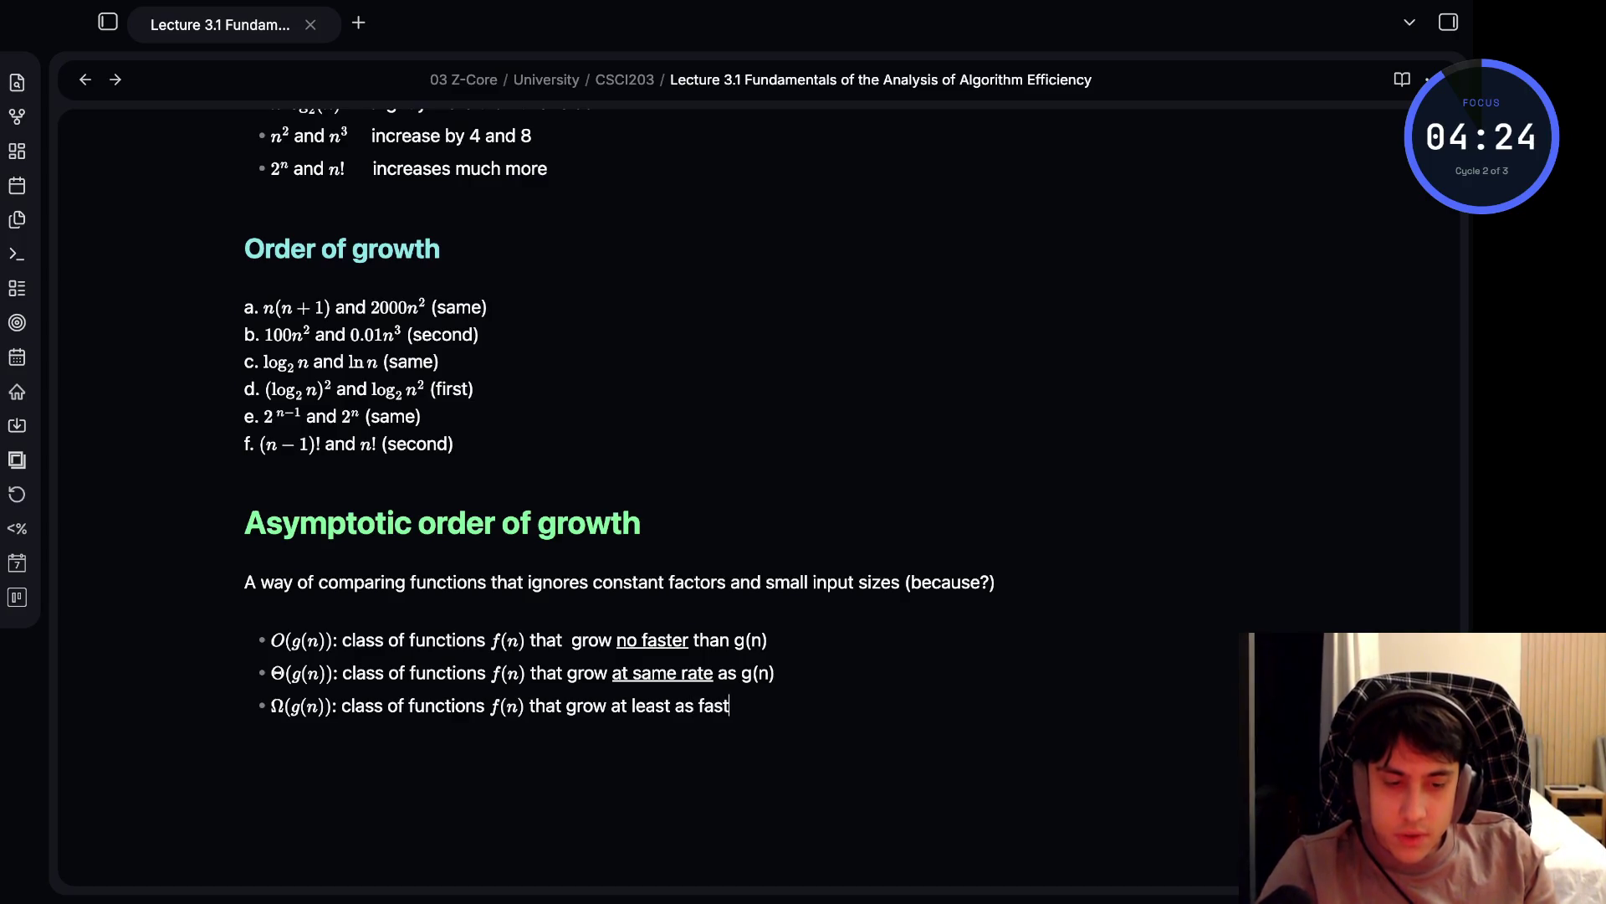
type("as")
type(" g(n")
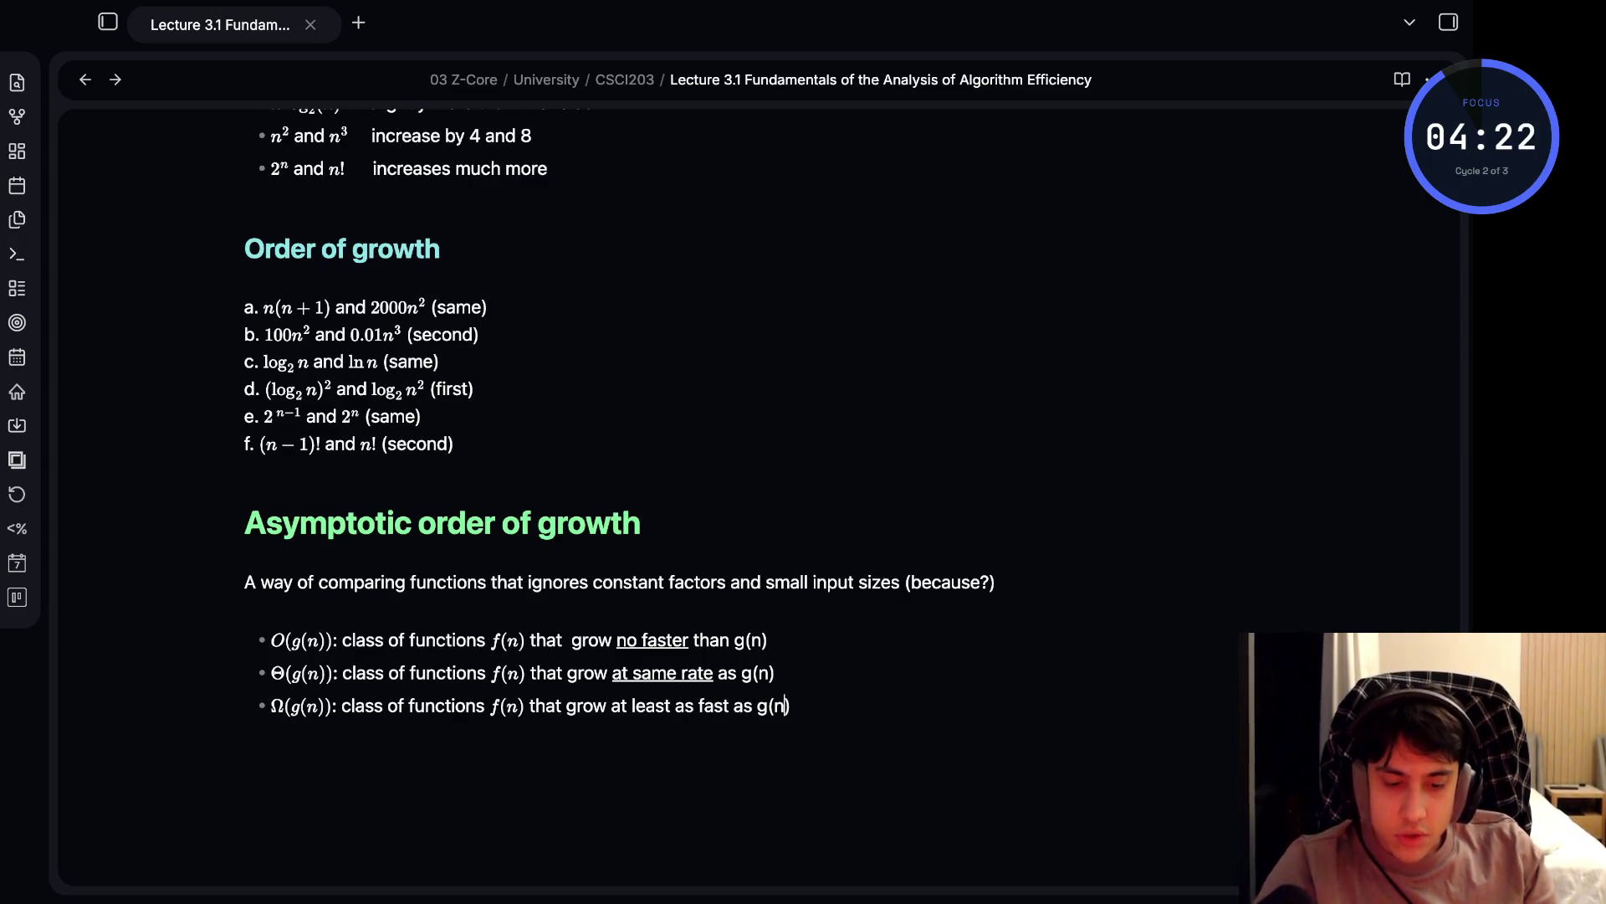
key("BackSpace")
key("BackSpace")
key("BackSpace")
type("п(тu")
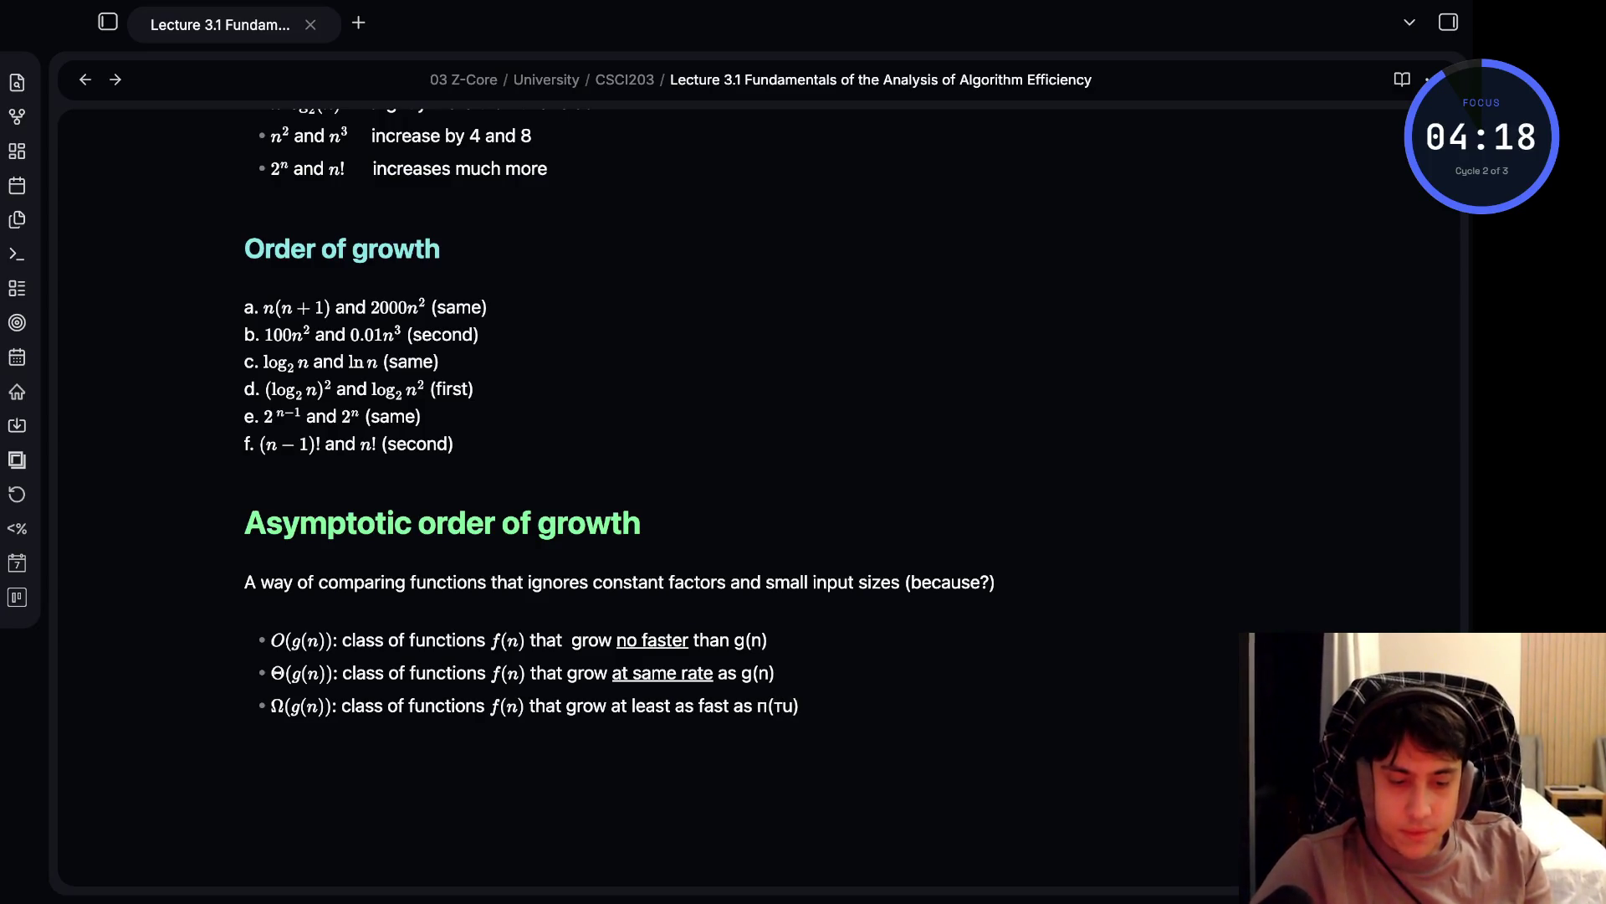
key("BackSpace")
key("BackSpace")
type("n")
key("Left")
key("Left")
key("shift+Left")
type("g")
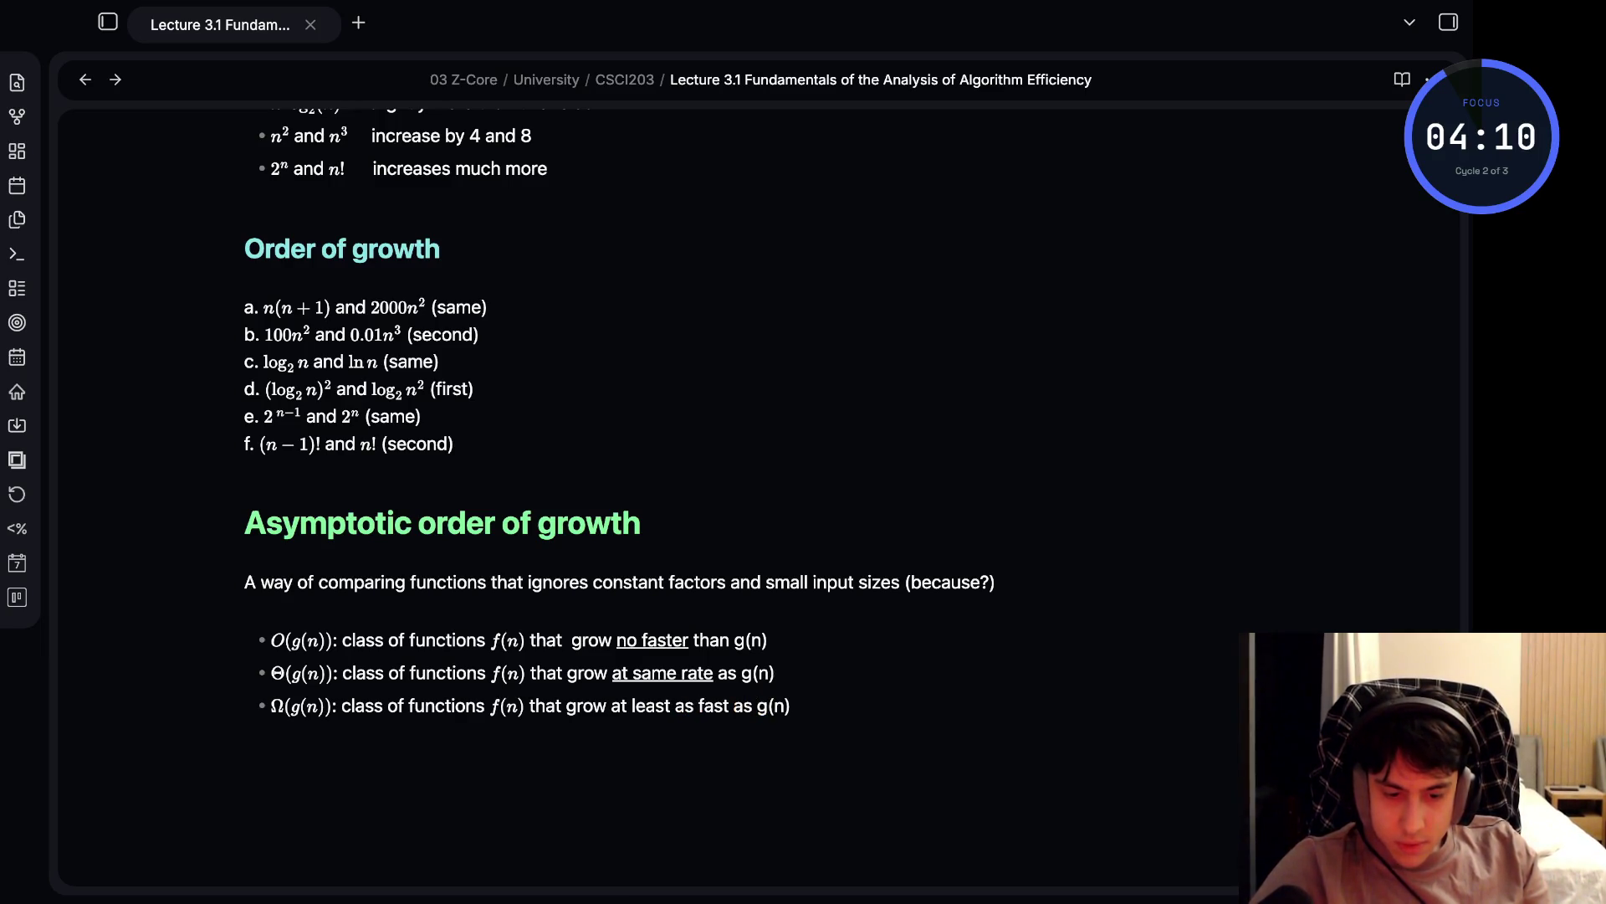
- Underline 'at least as fast' with <u></u> tags
left_click(611, 705)
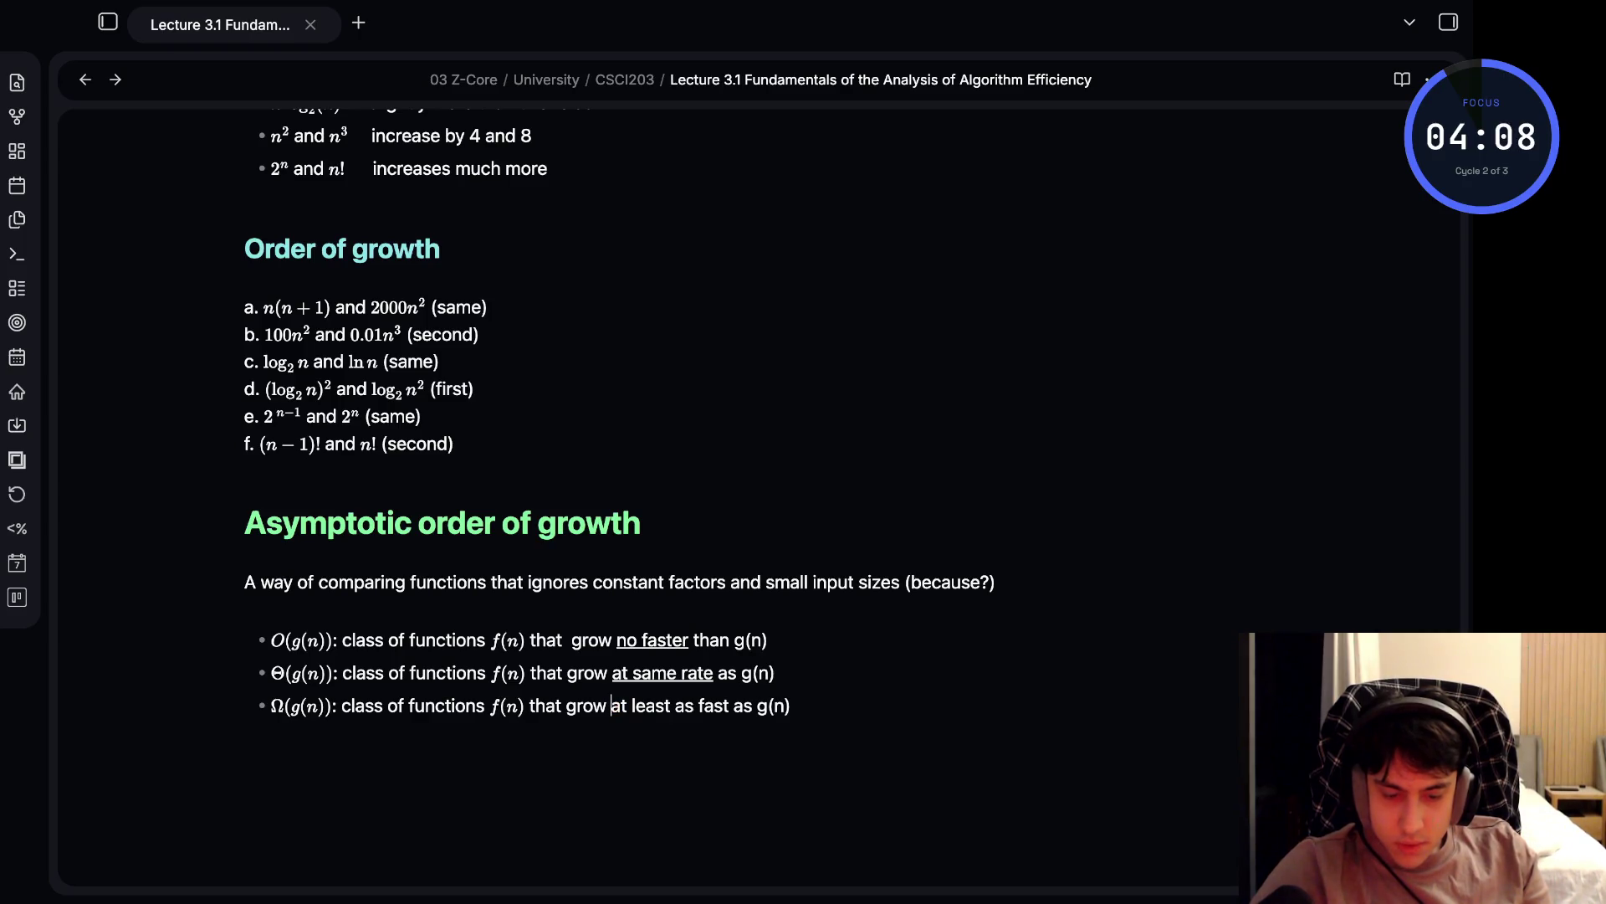
type("<u>")
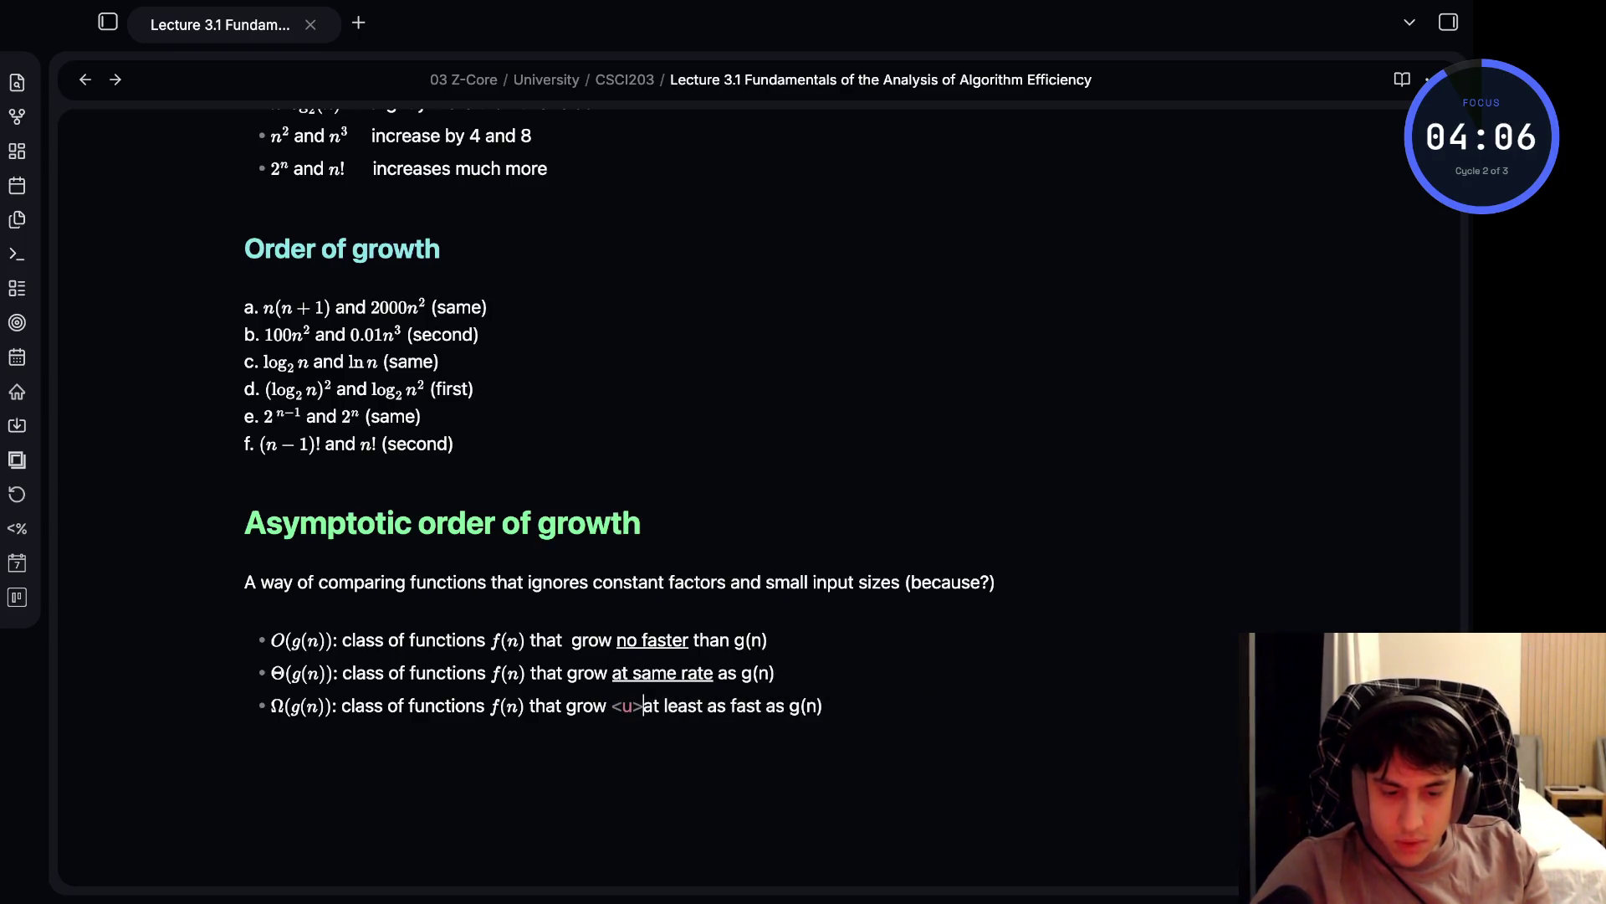
left_click(730, 705)
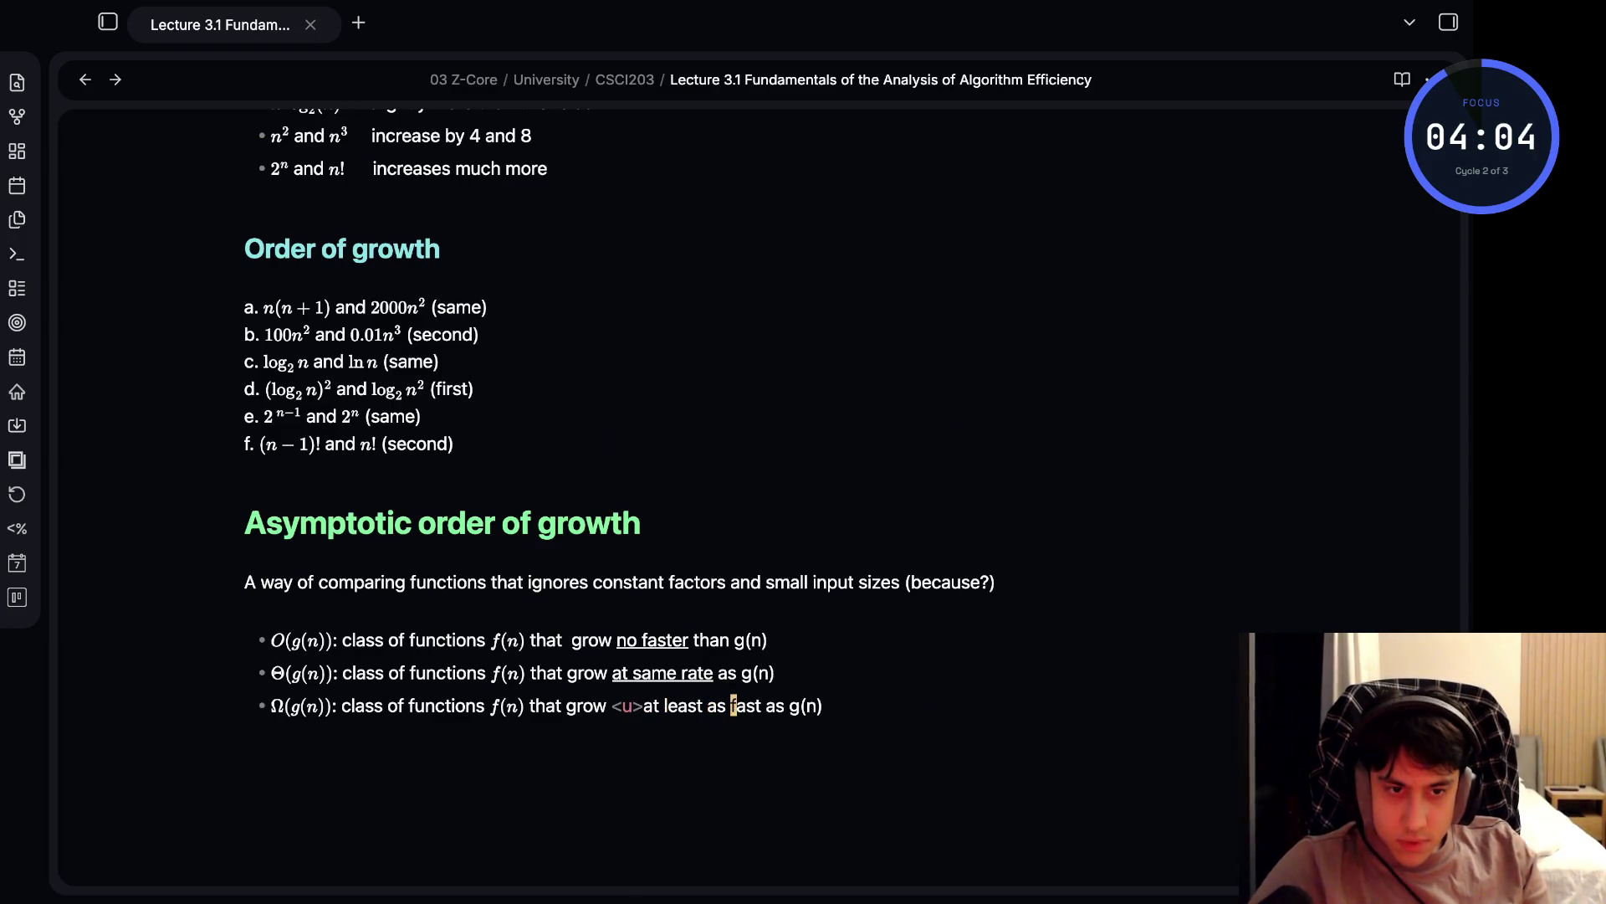
left_click(763, 705)
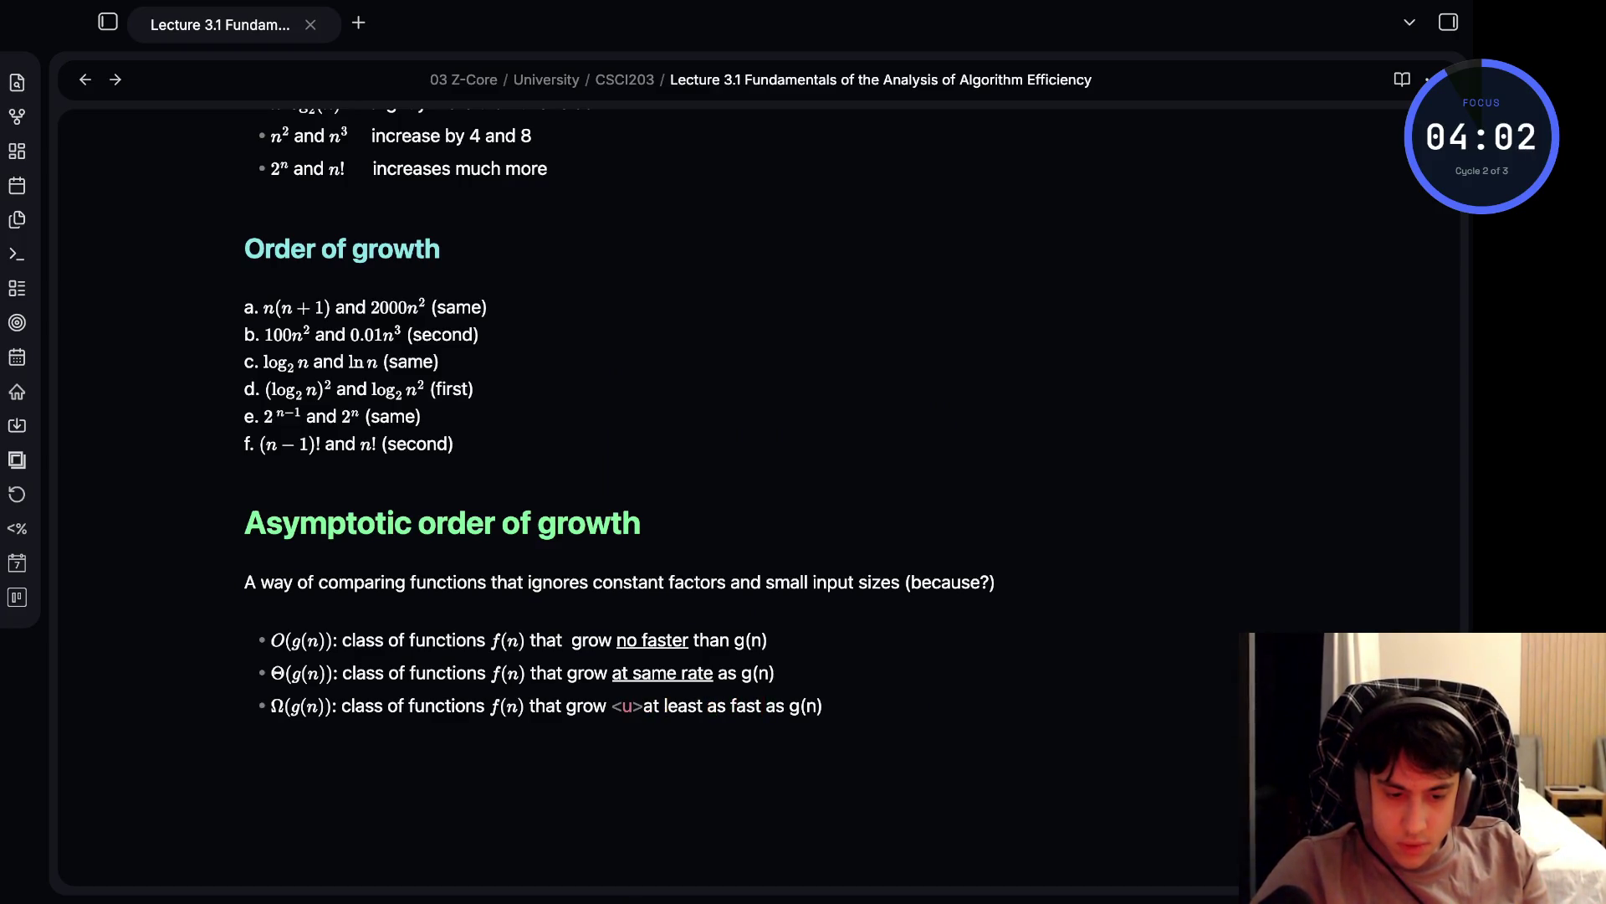
type("</u>")
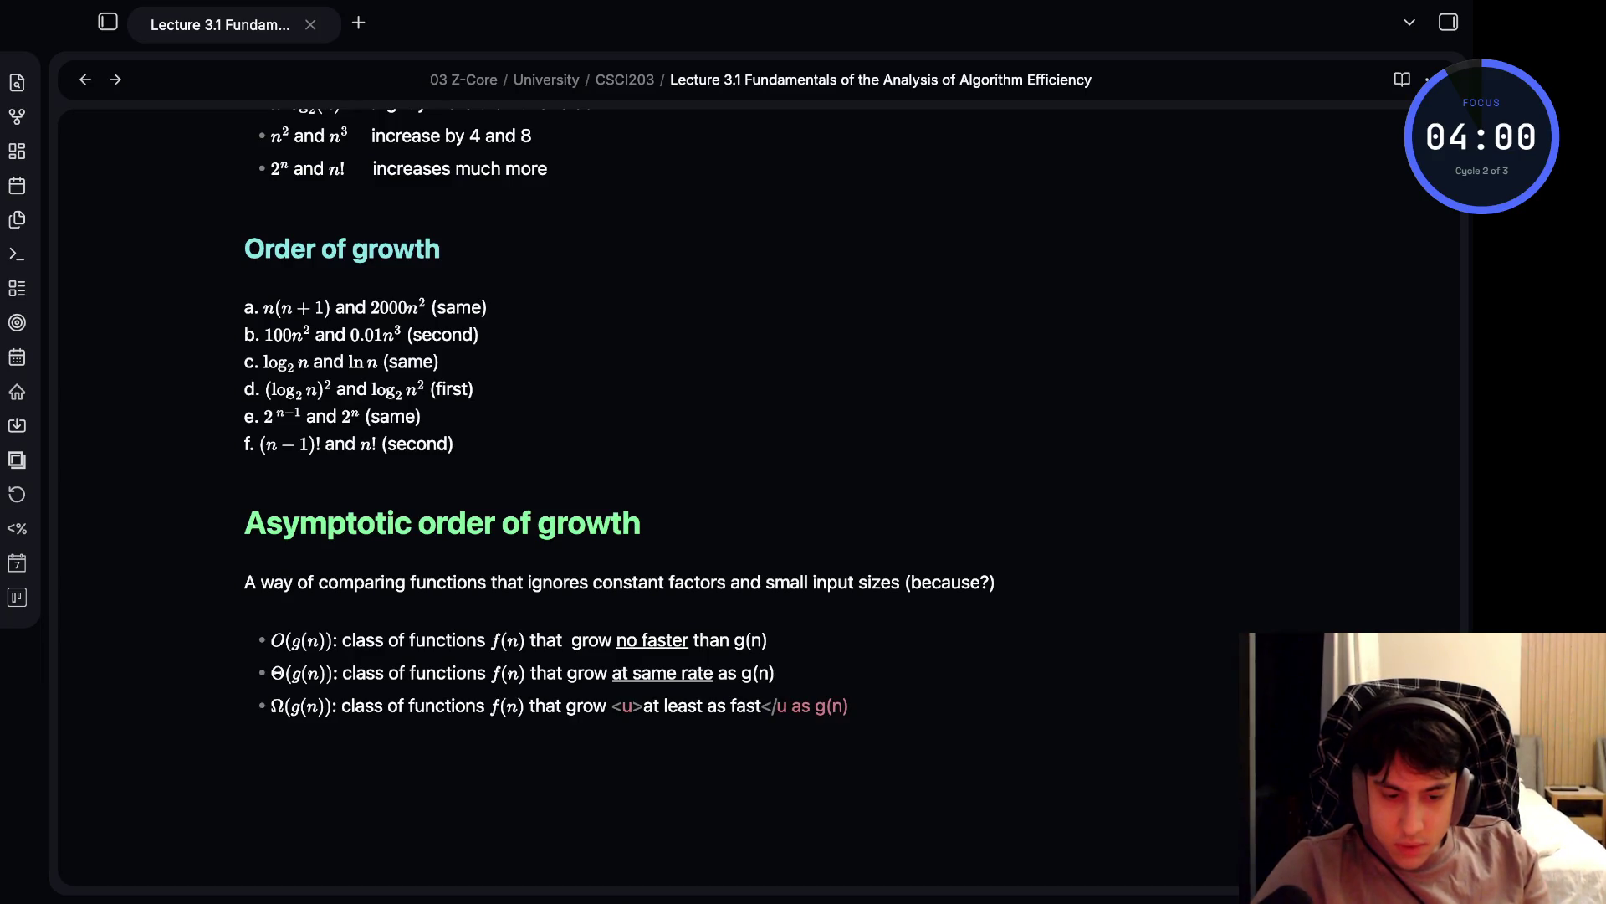
left_click(791, 706)
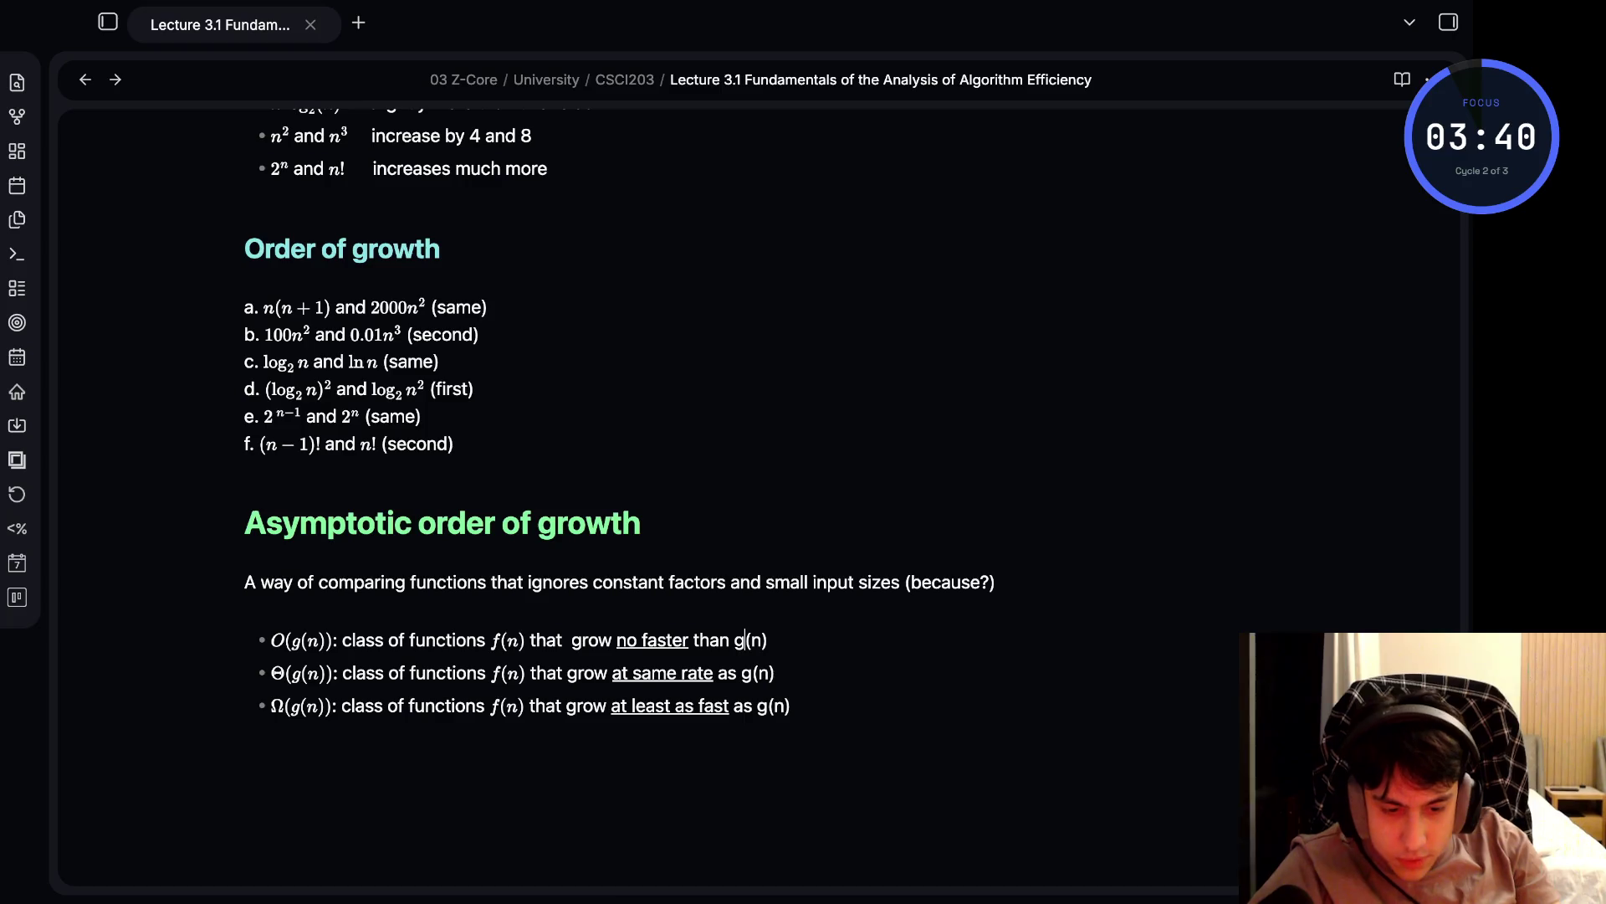
- Wrap the trailing g(n) on the O and Θ lines in $ signs
left_click(735, 640)
type("$$")
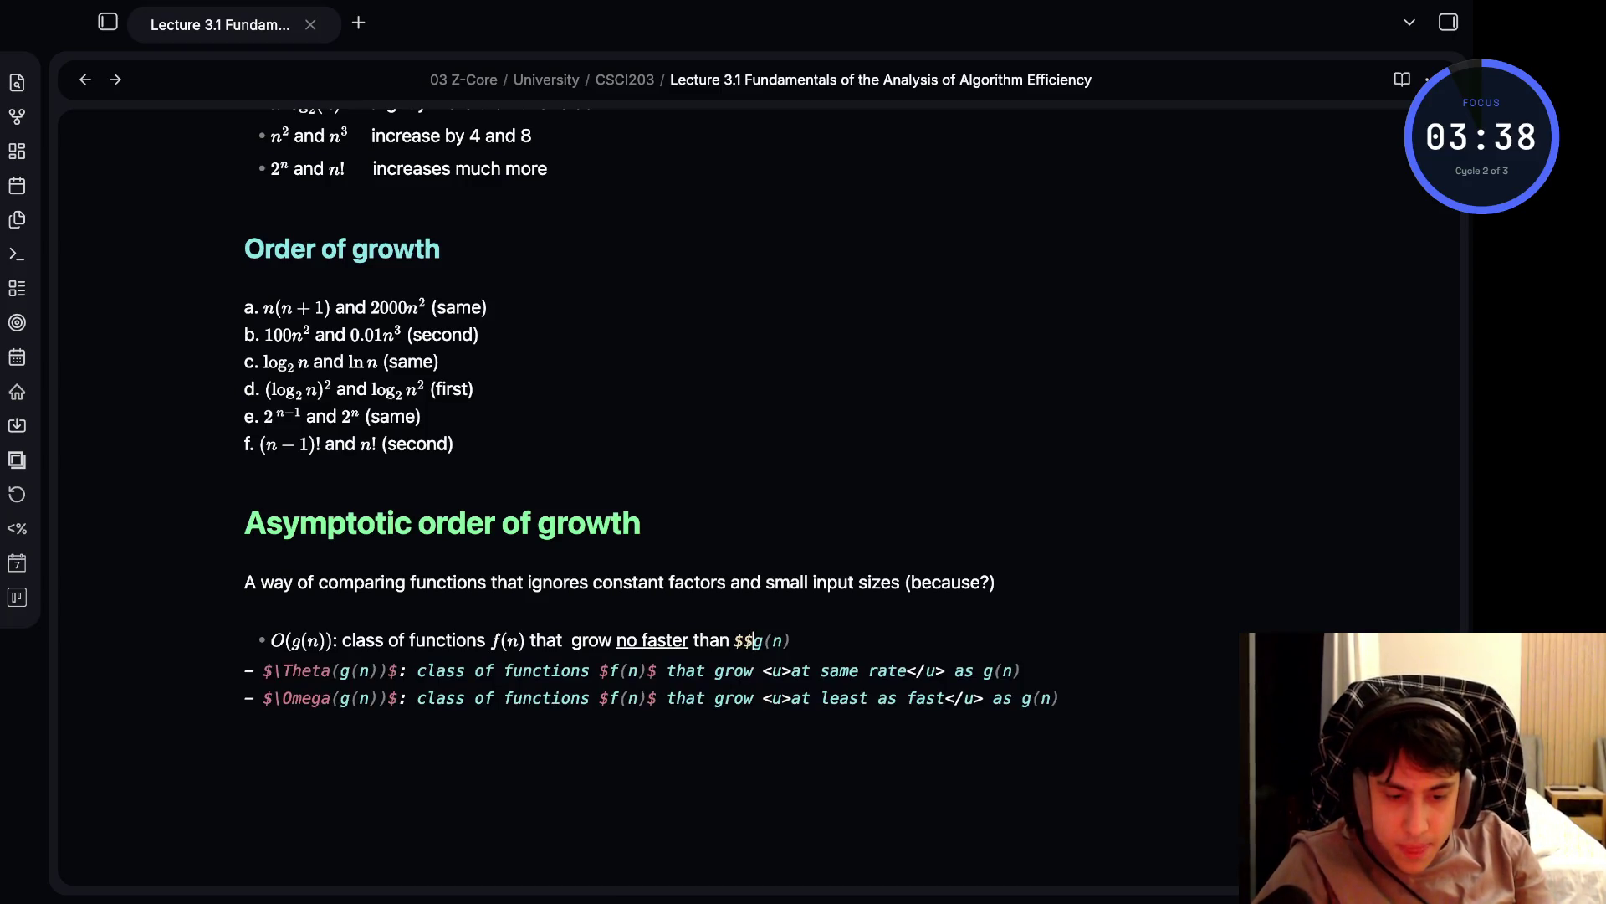
key("Delete")
key("End")
type("$")
left_click(771, 673)
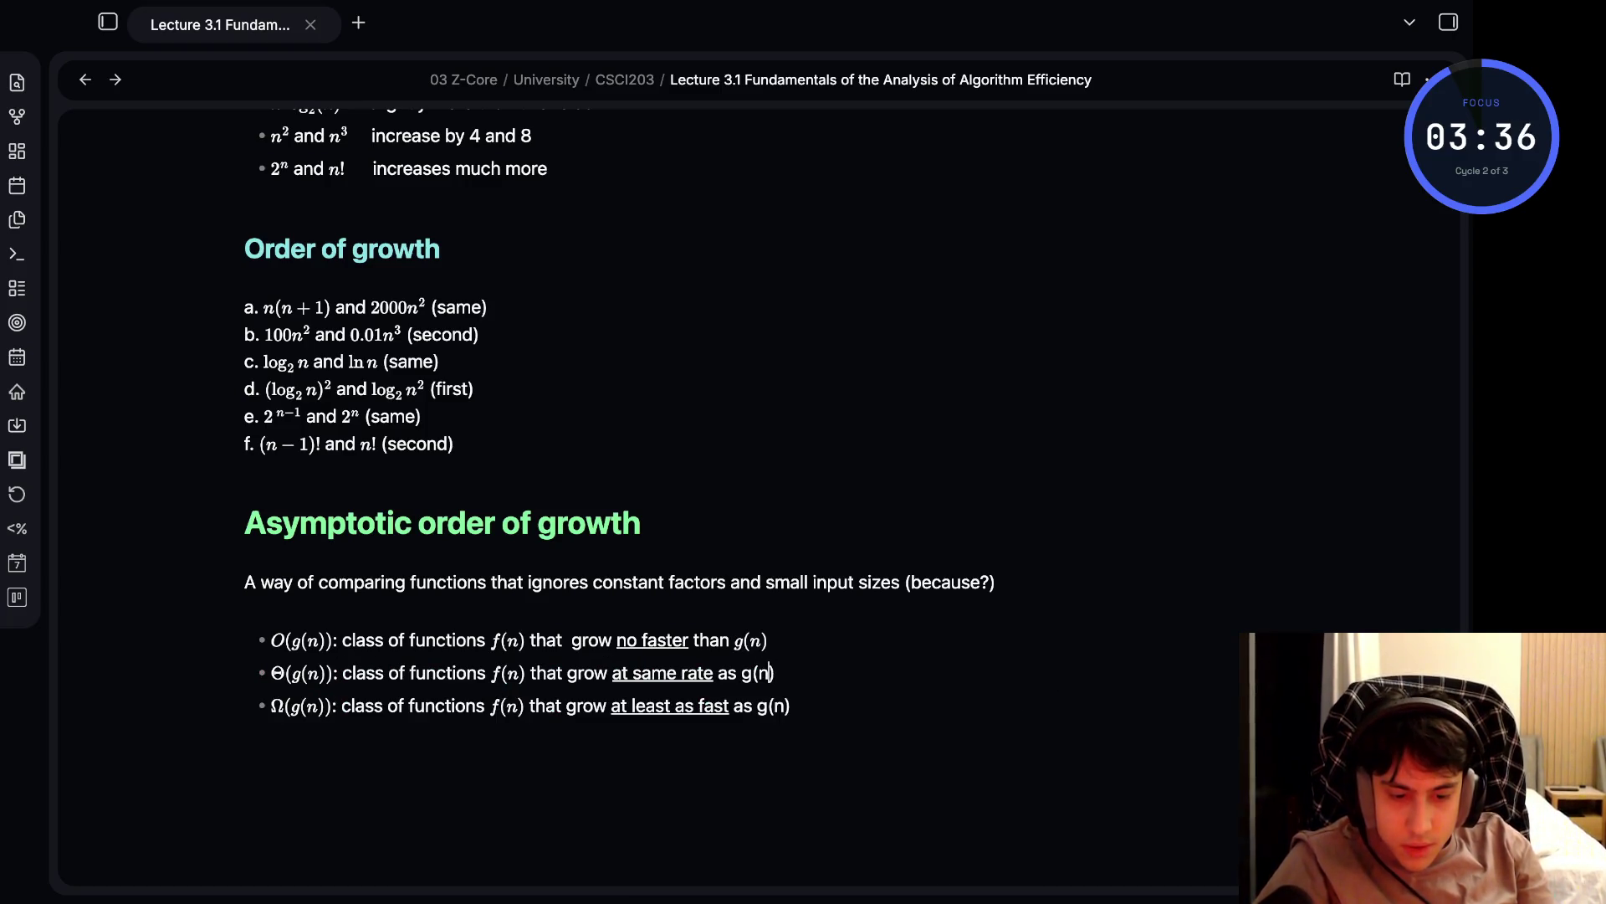
type("$")
key("Delete")
key("Right")
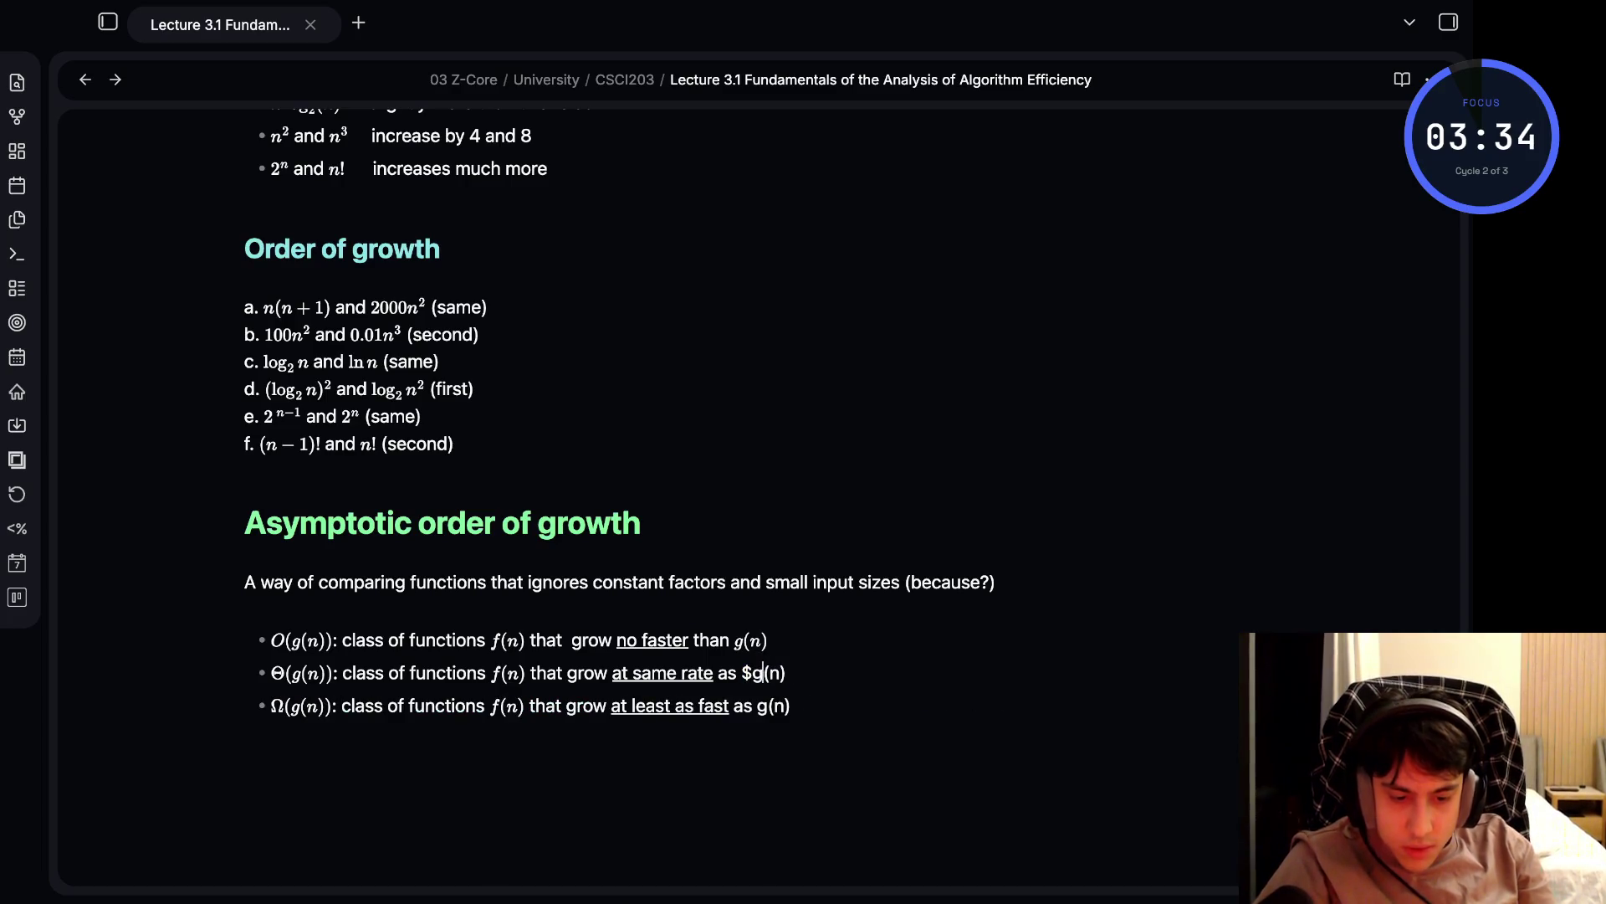
type("$")
- Wrap the trailing g(n) on the Ω line in $ signs and remove the extra empty bullet
key("Down")
key("Left")
key("Left")
key("Left")
type("$")
key("BackSpace")
key("Right")
key("Right")
type("$")
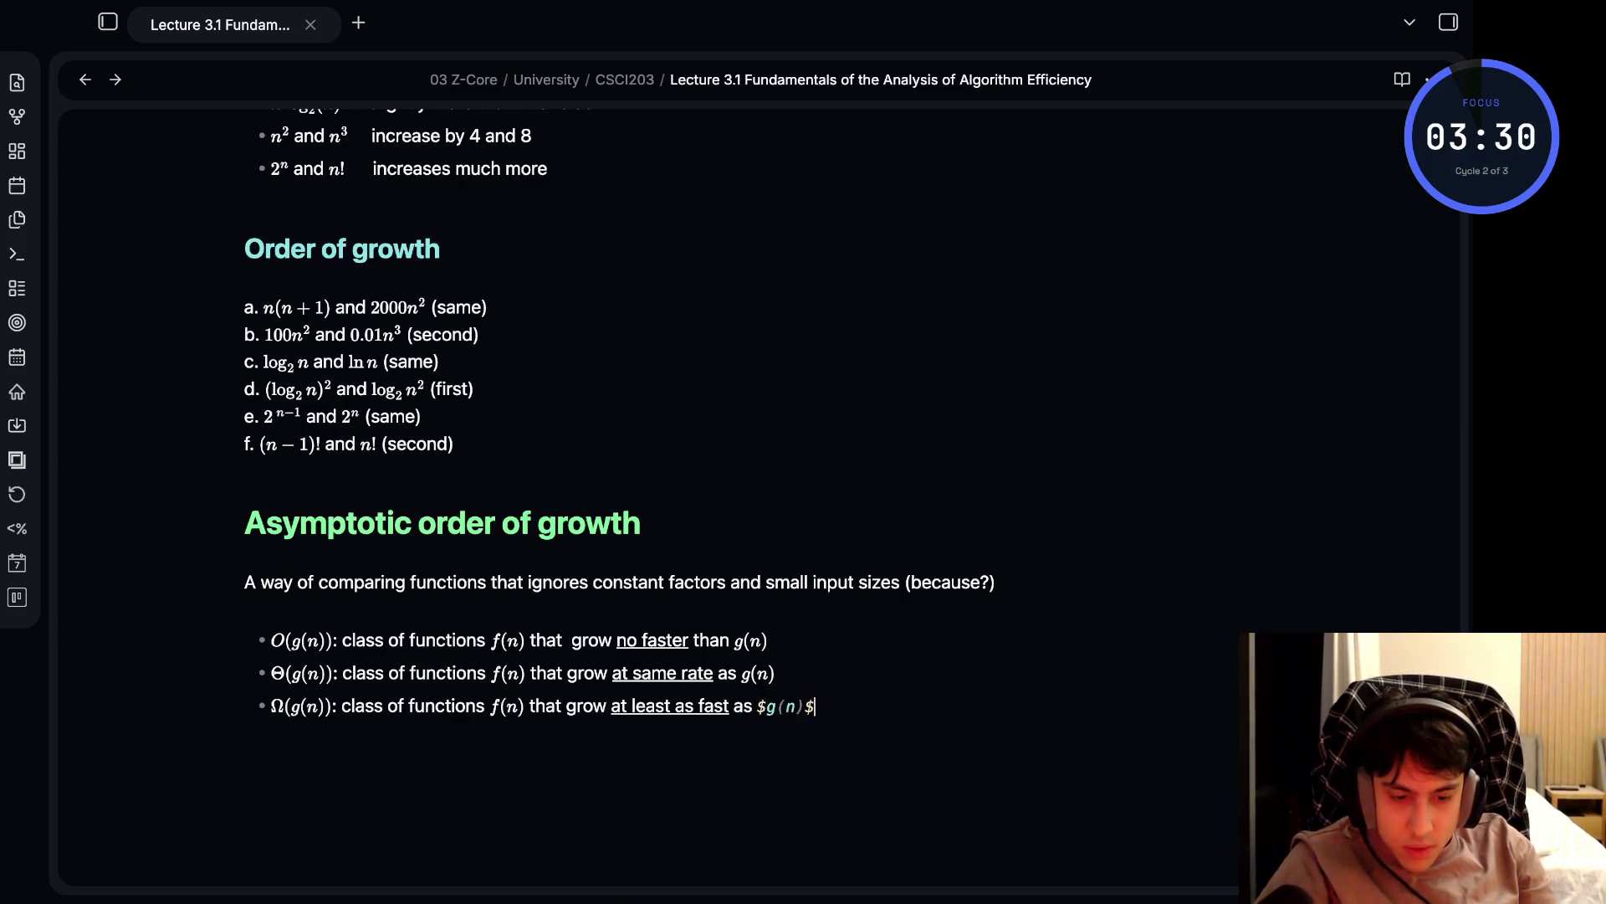
key("Return")
key("BackSpace")
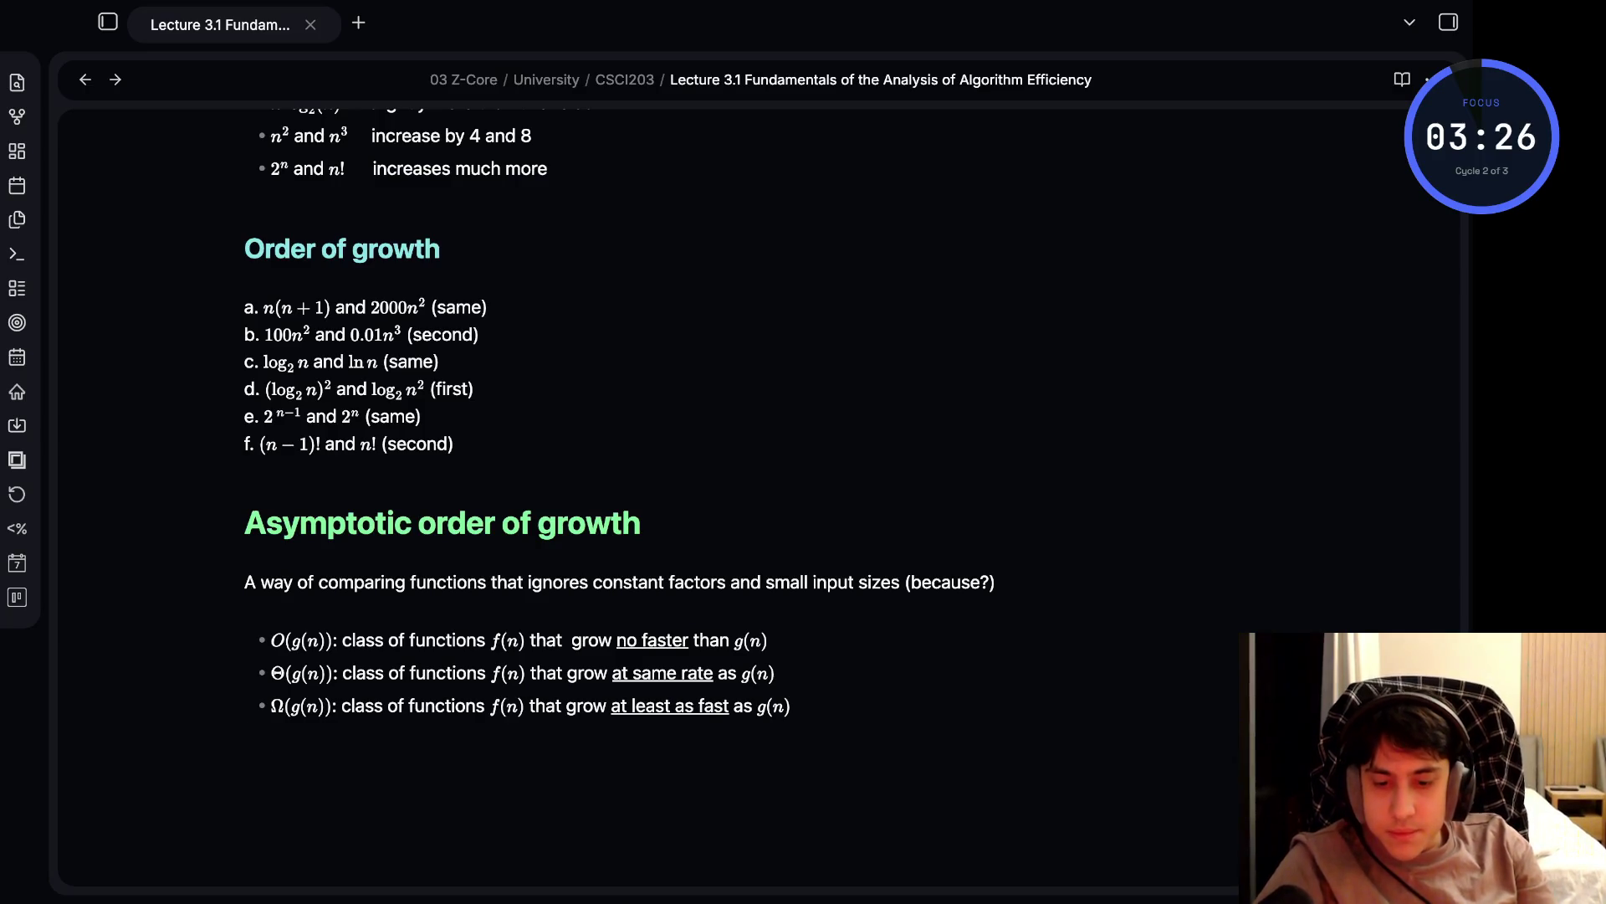
key("super+Tab")
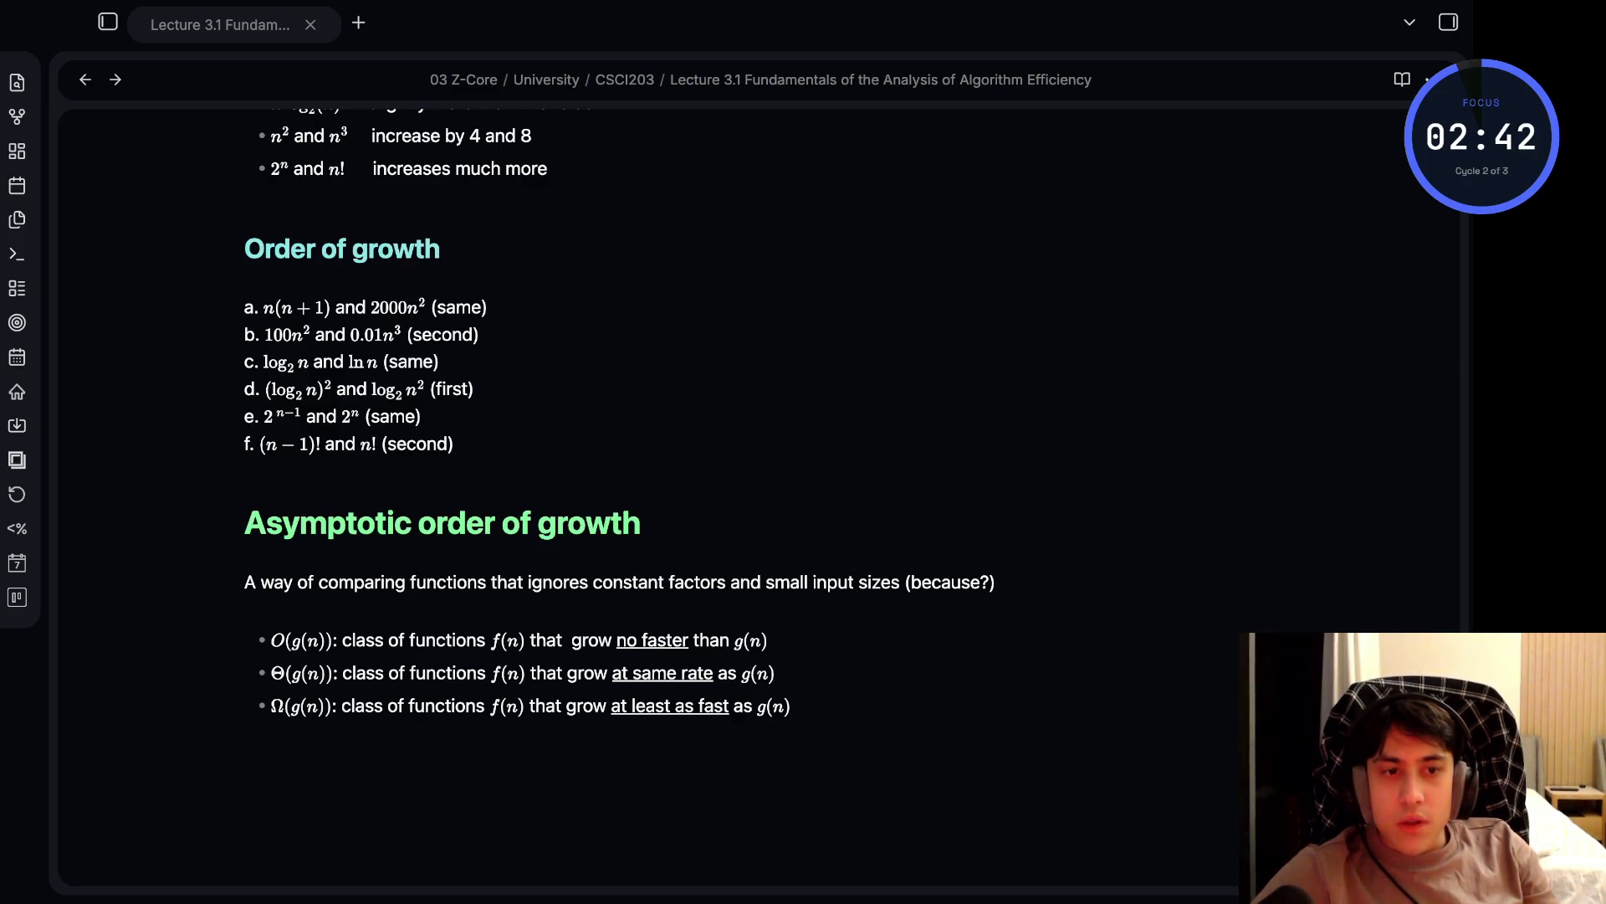
- Paste the limit-comparison screenshot below the definitions
left_click(245, 761)
scroll(619, 502, "down", 3)
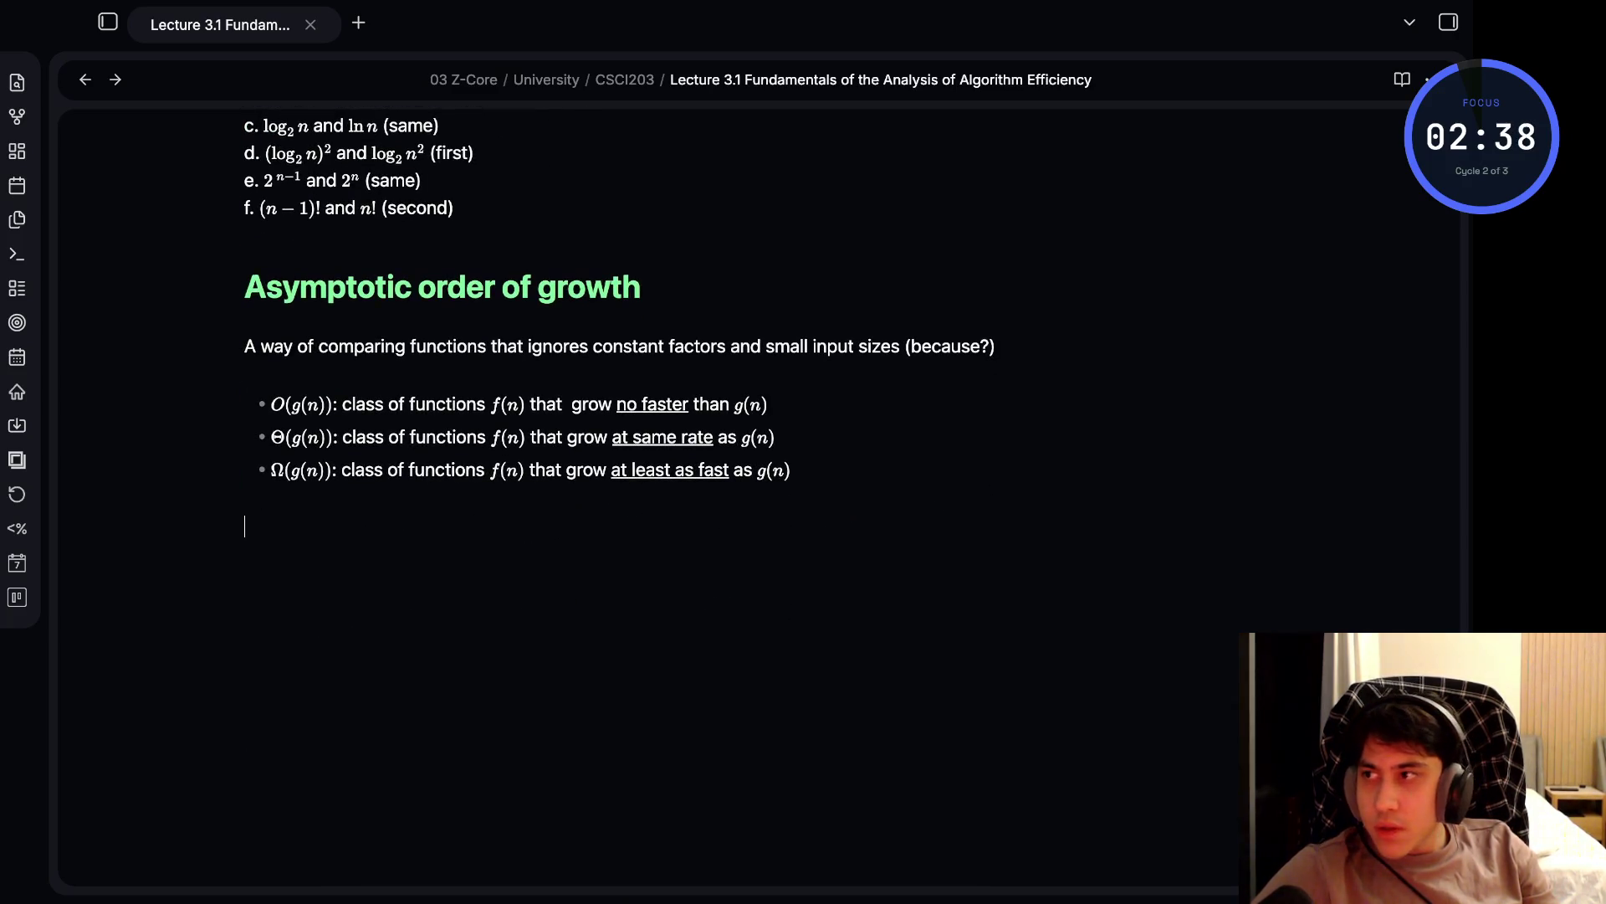
key("ctrl+v")
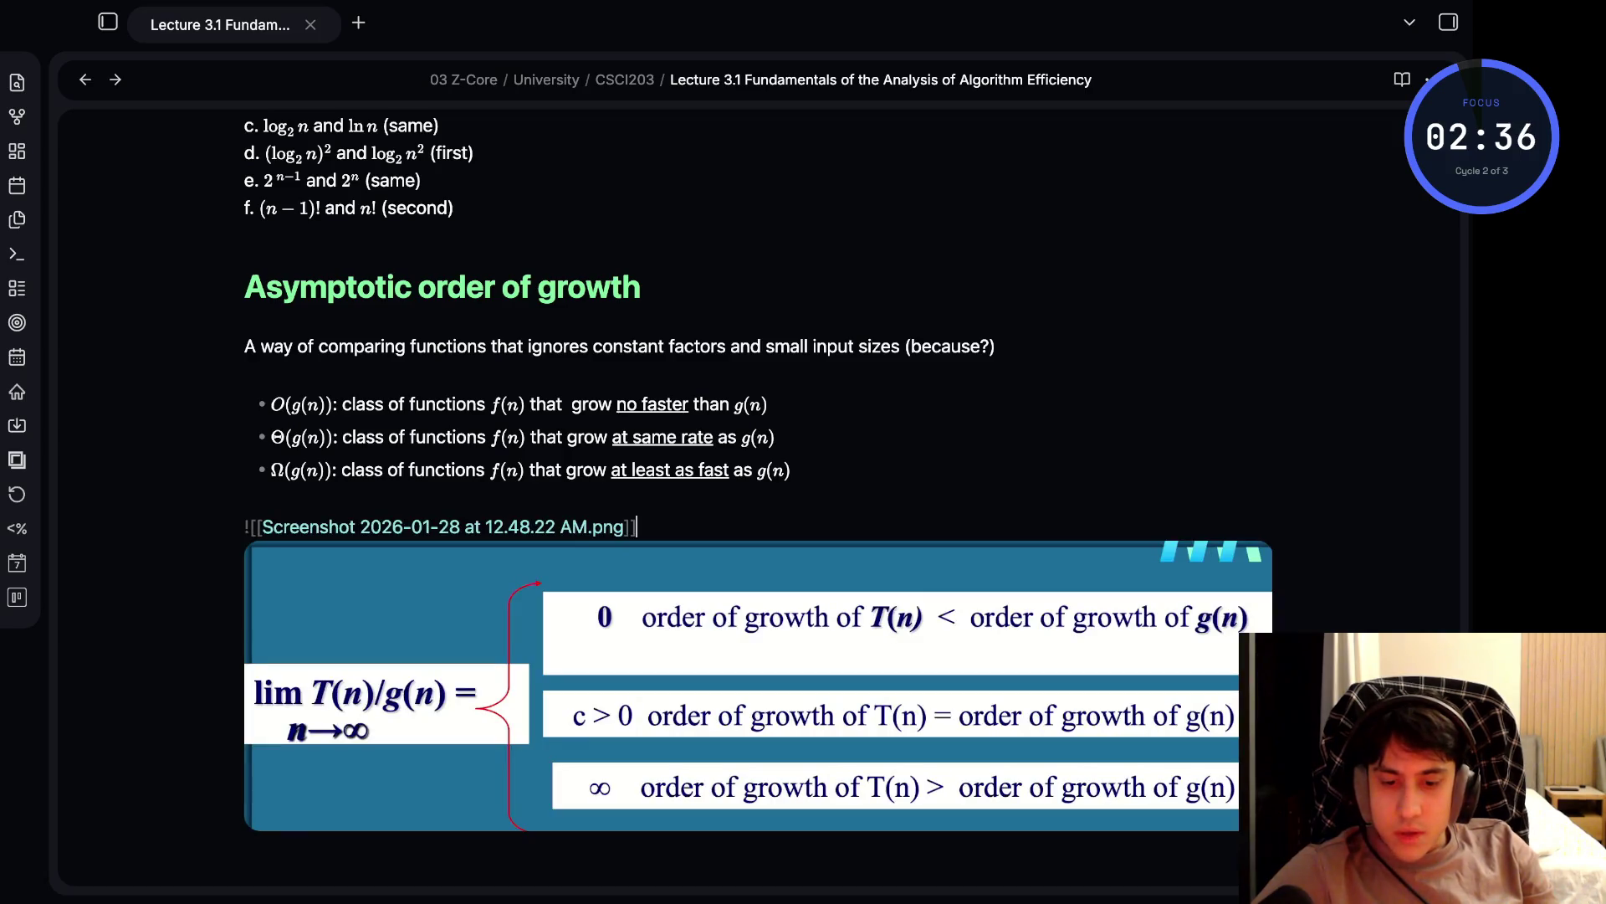
left_click(244, 498)
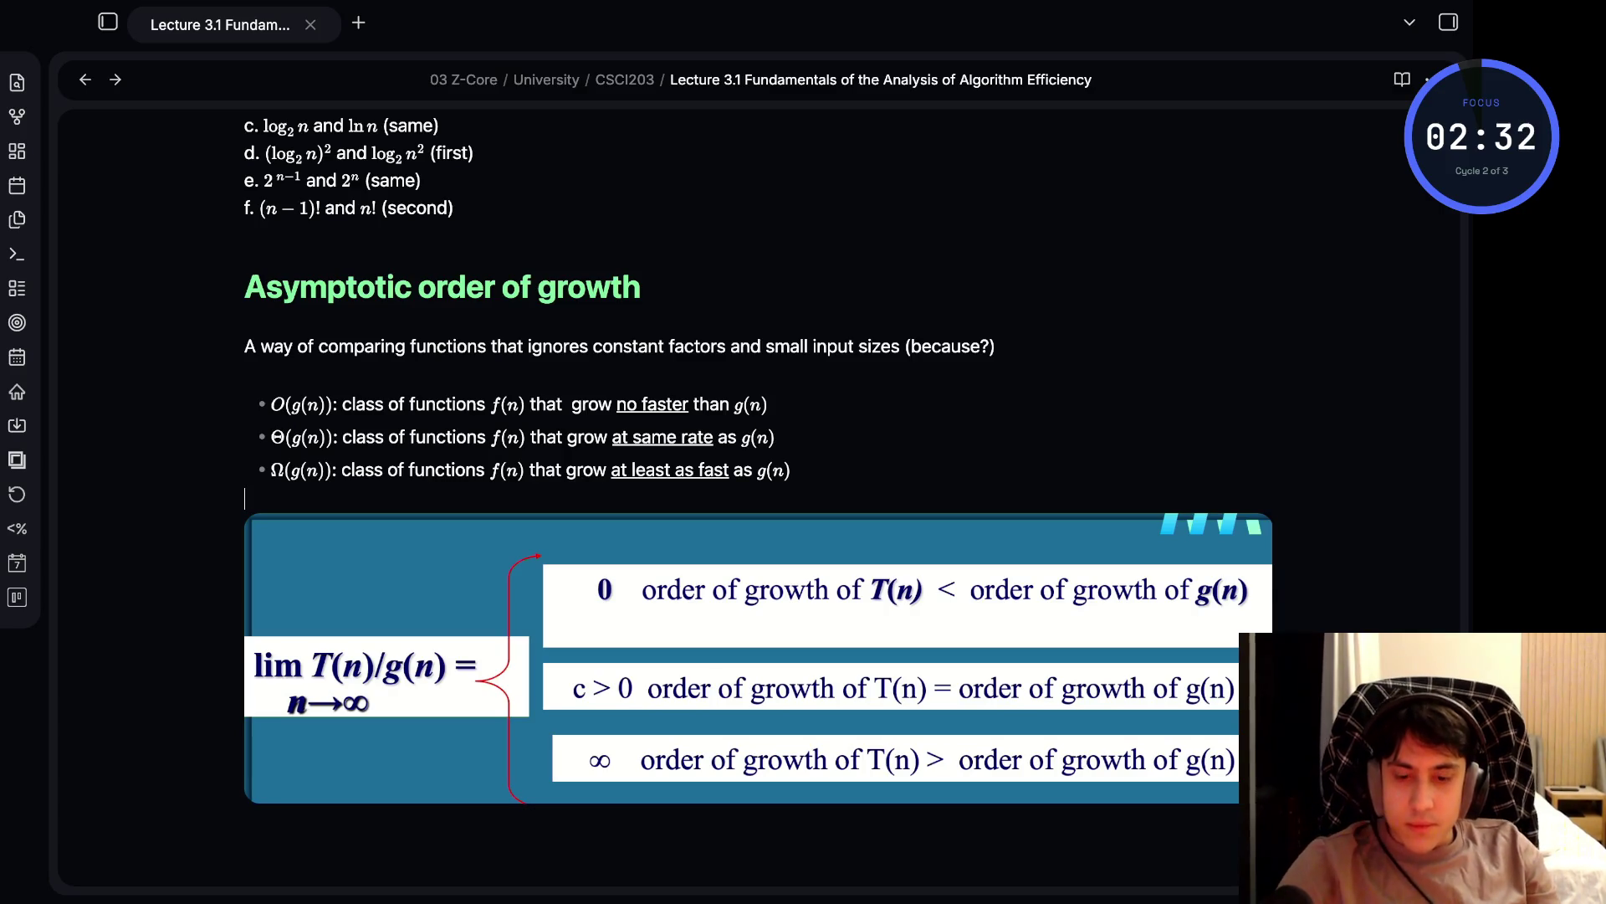
- Add the heading '# Establishing order of growth using limits' above the screenshot
key("Return")
type("#$$")
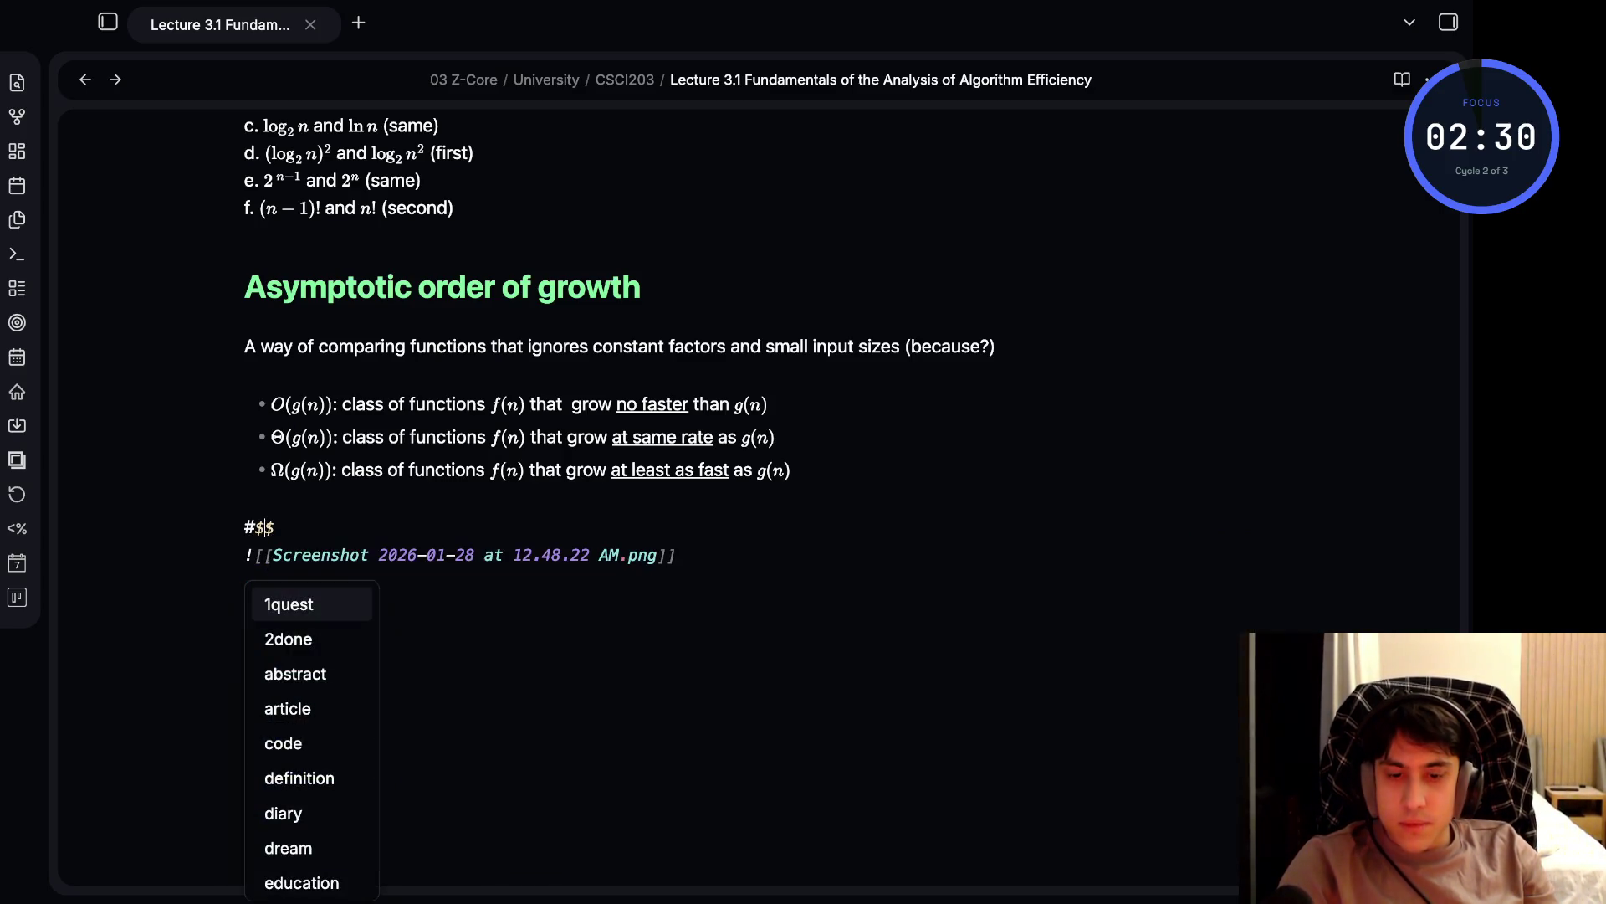
key("Escape")
key("BackSpace")
type("#")
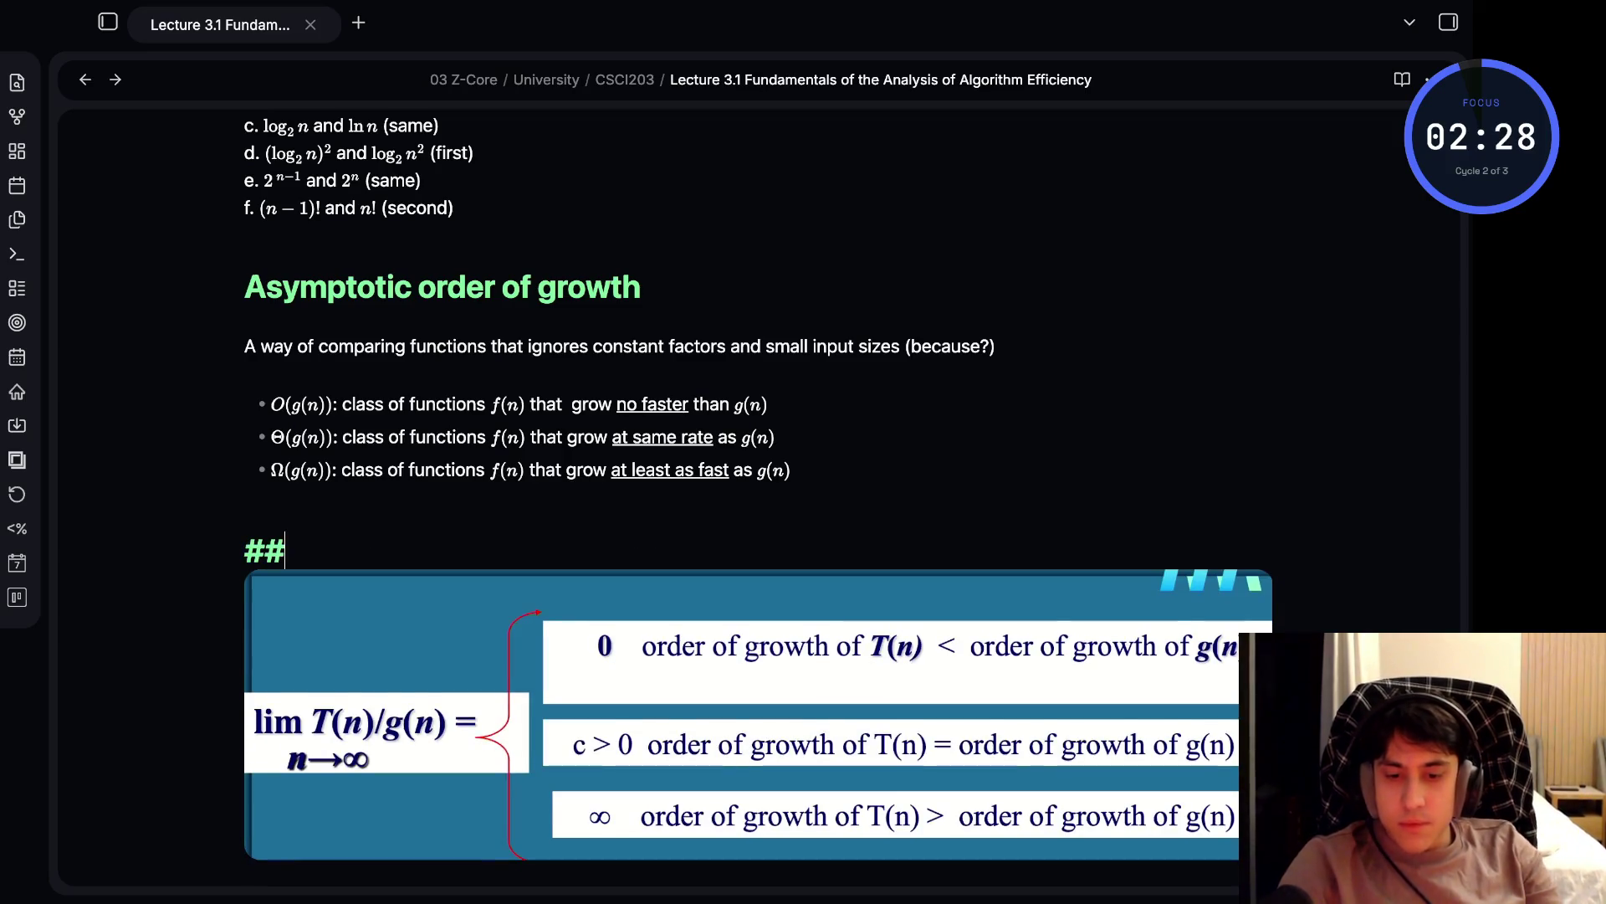
type(" Estab")
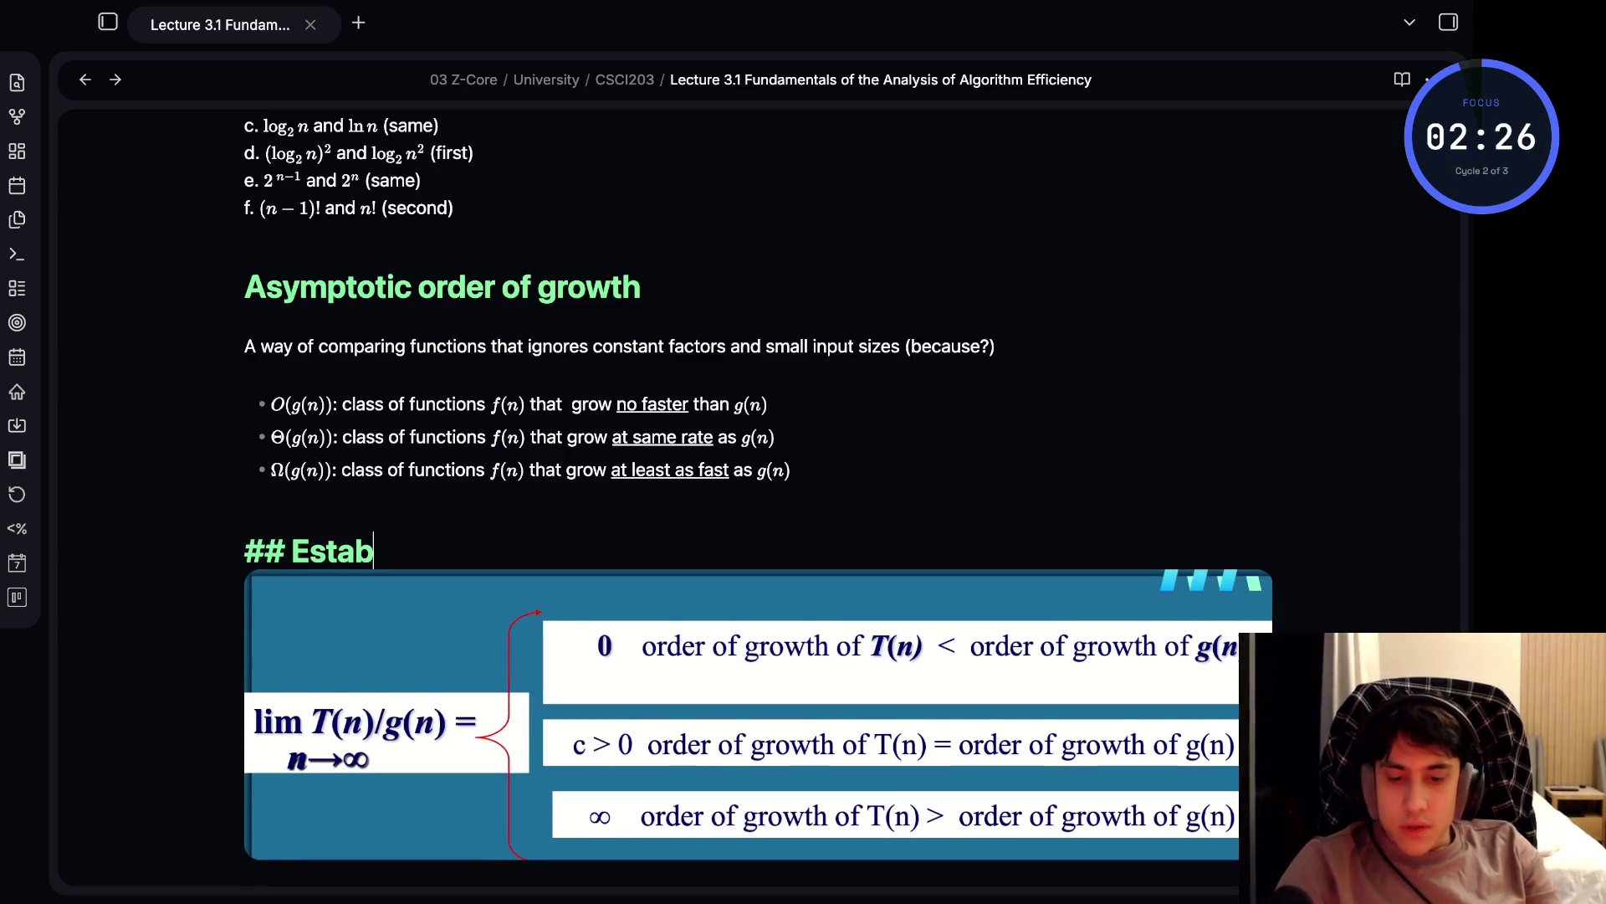
type("lishing order of g")
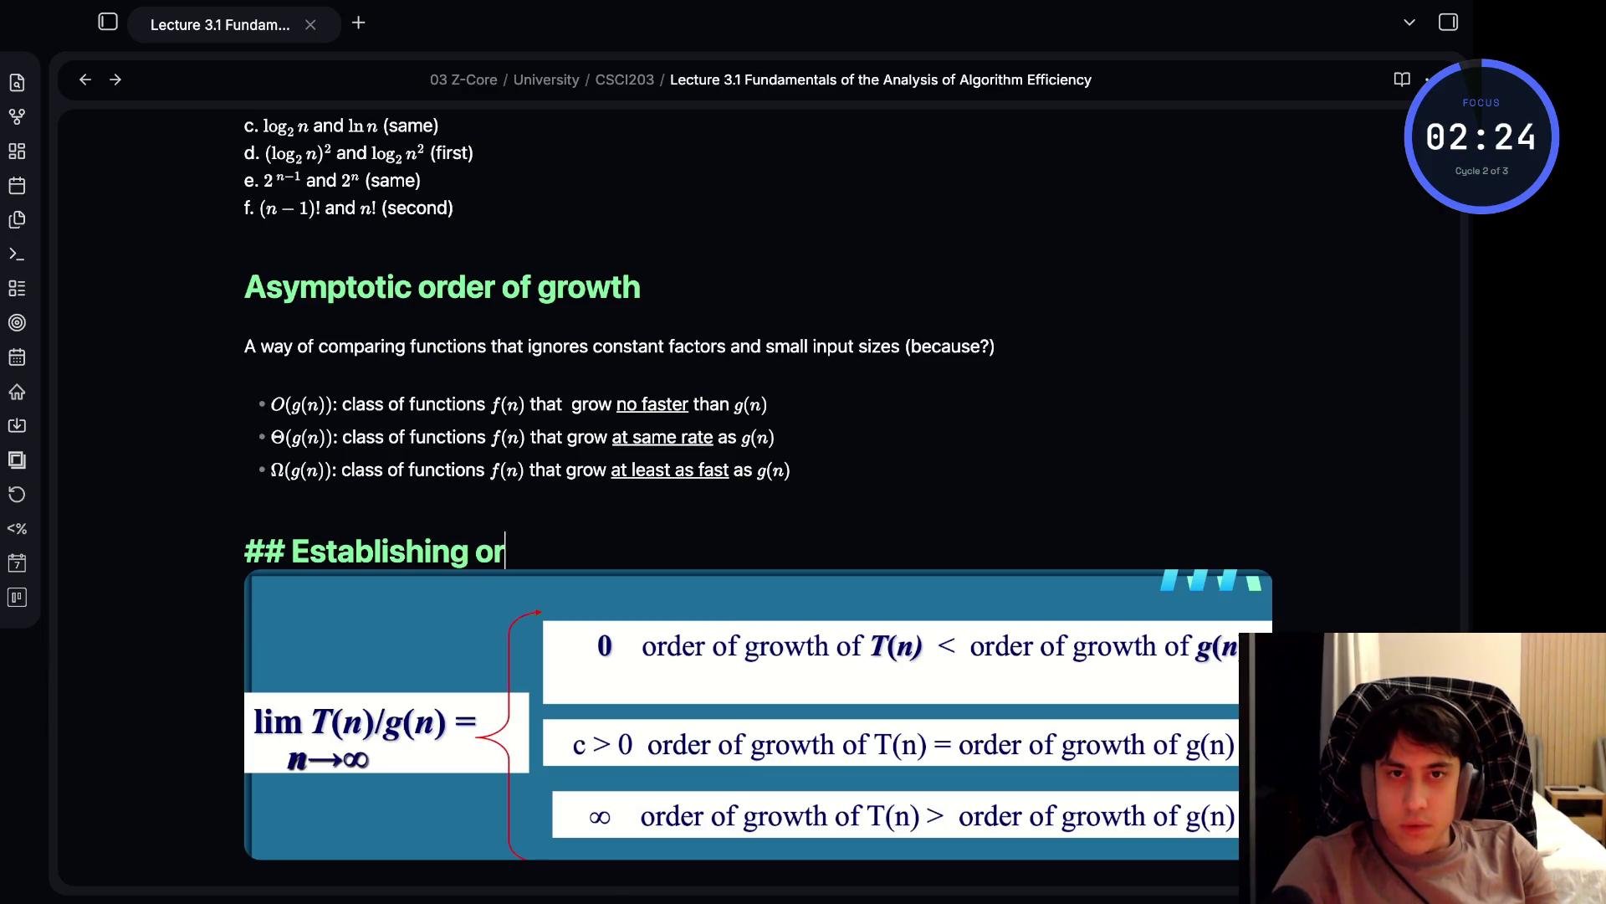
type("row")
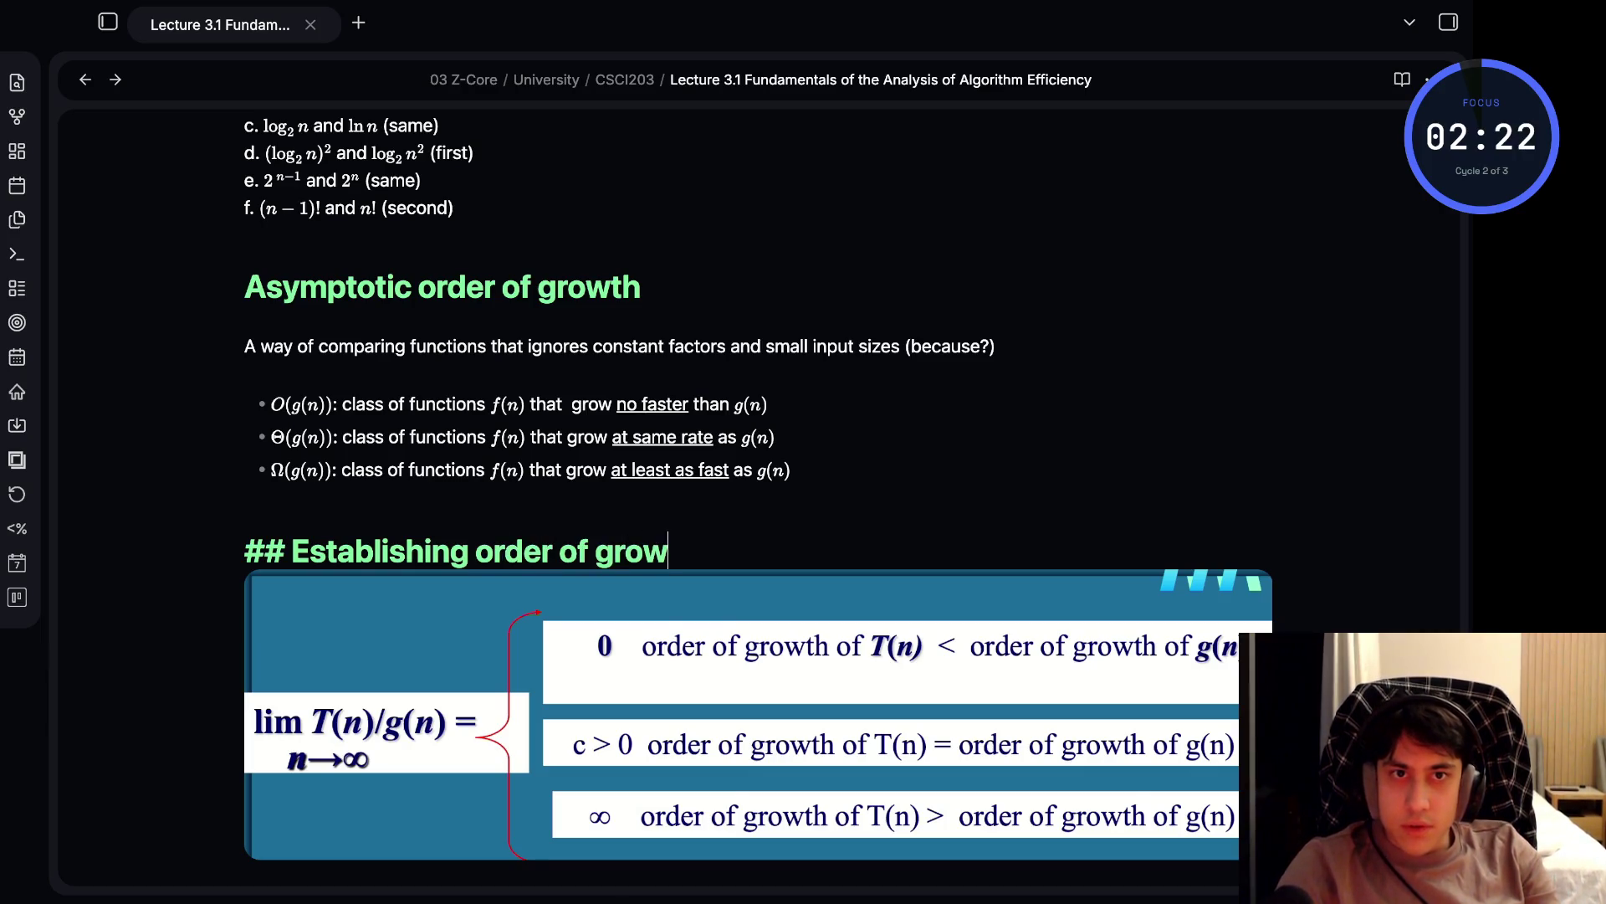
type("th using limits")
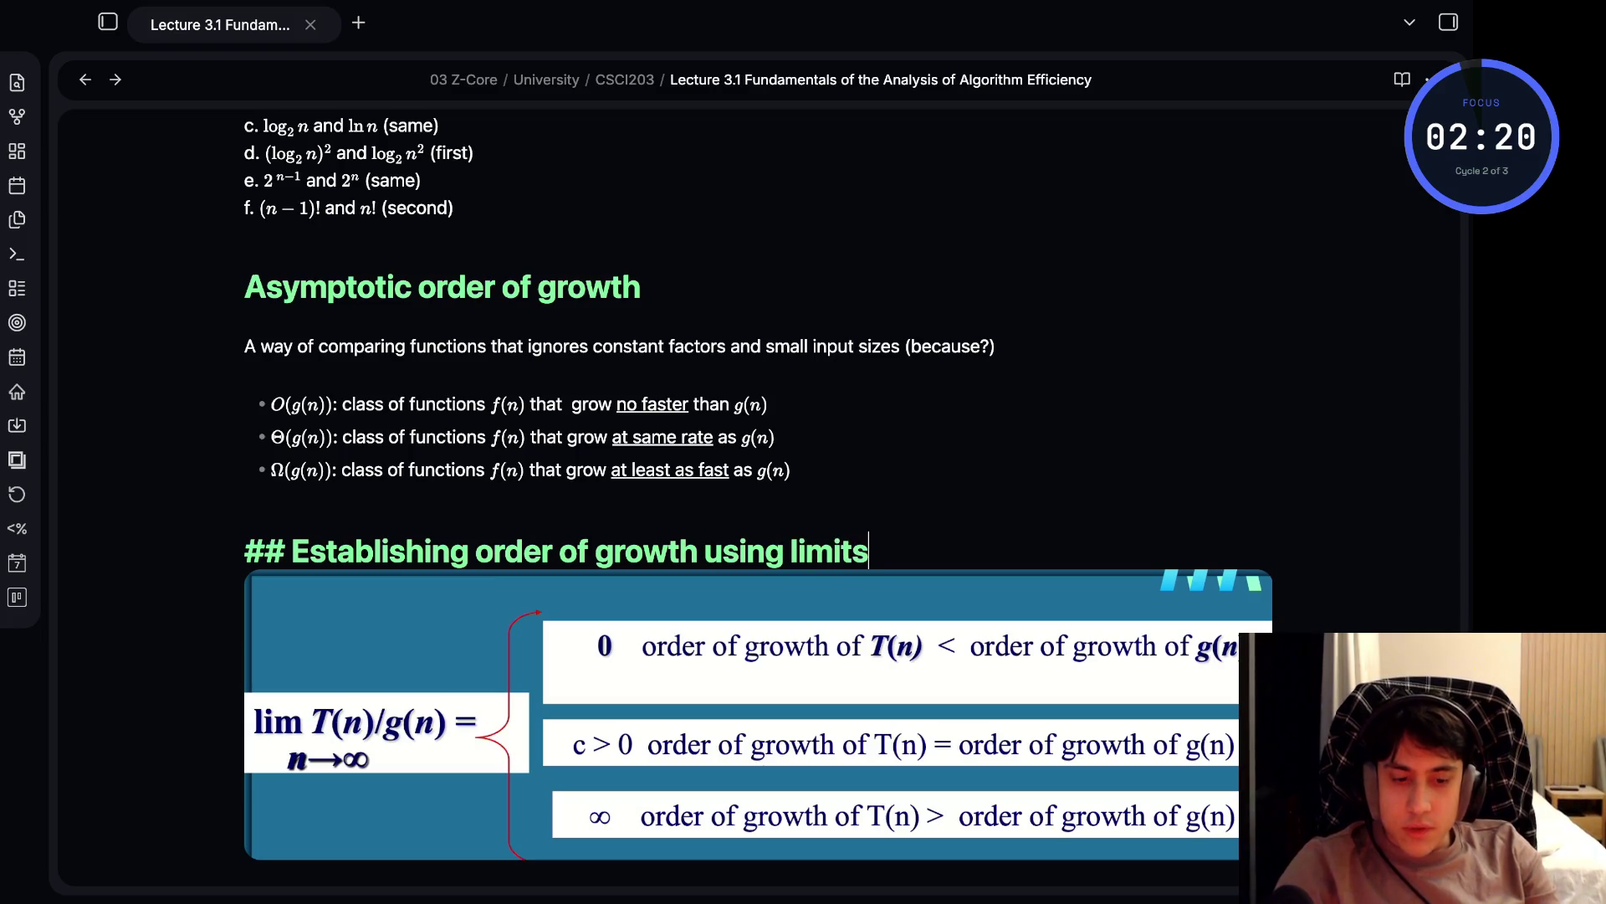
key("Return")
- Place the cursor on an empty line below the screenshot
scroll(753, 502, "down", 3)
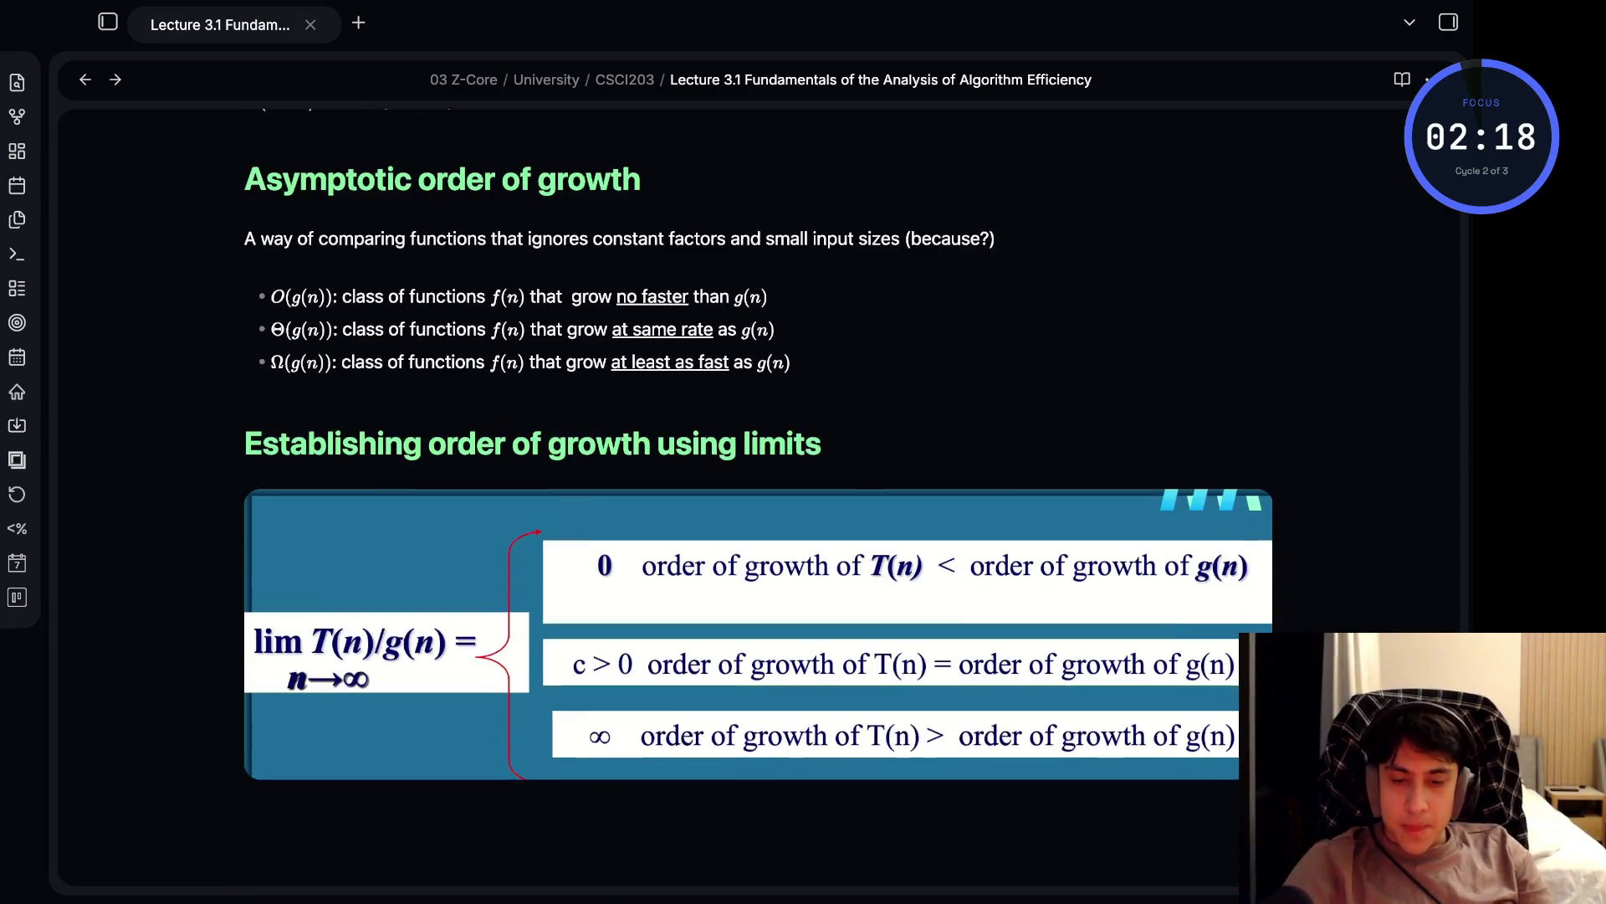
key("Down")
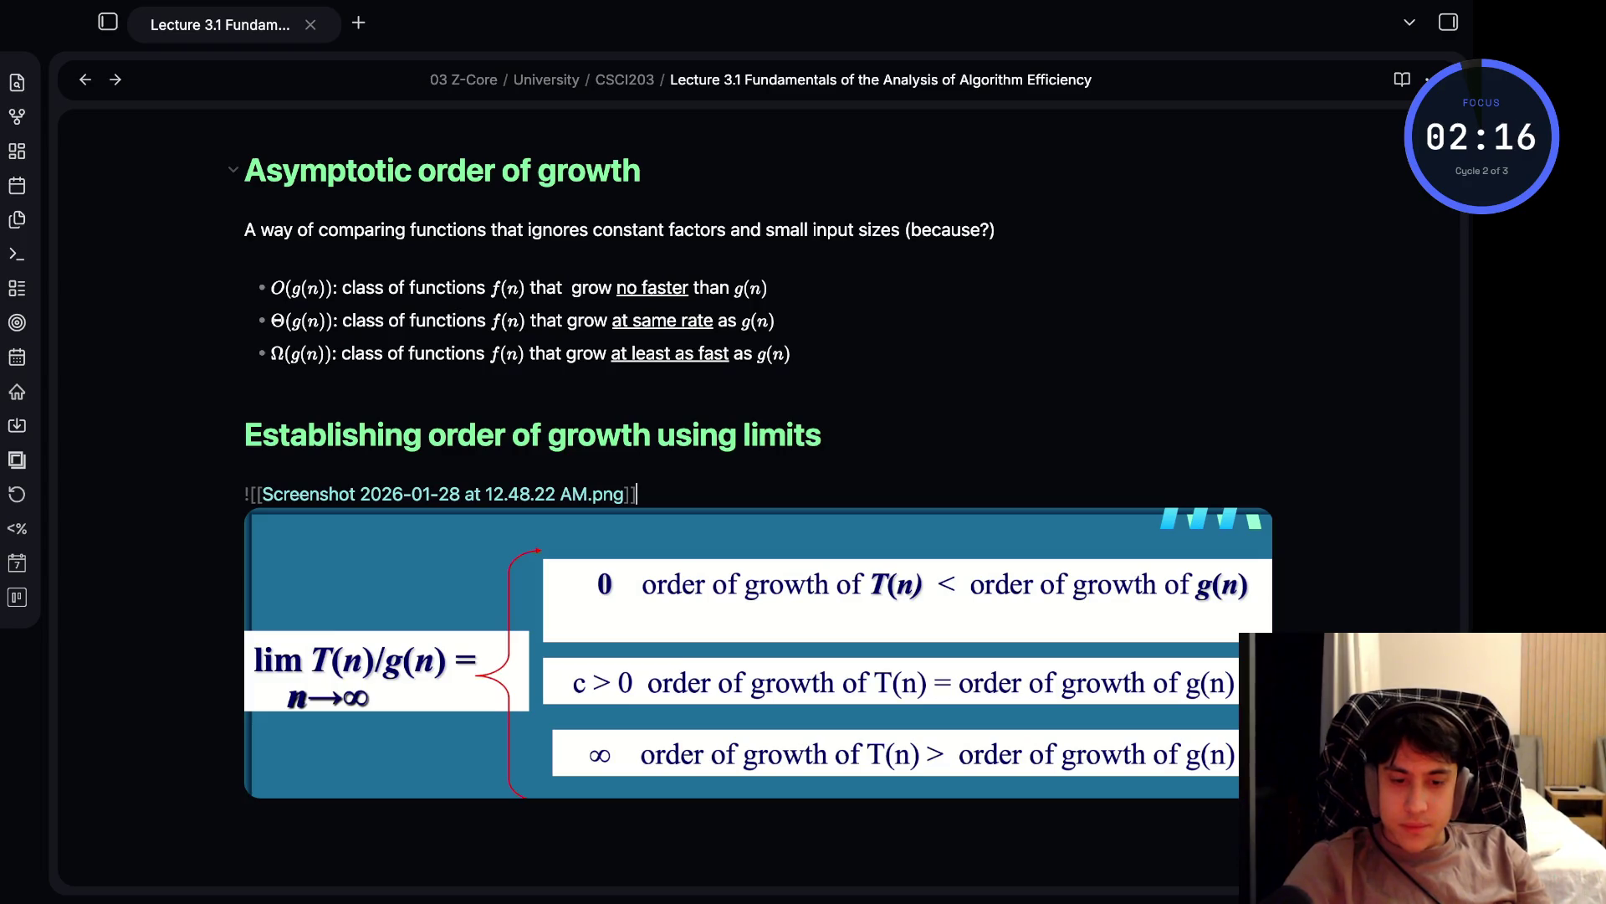
left_click(245, 790)
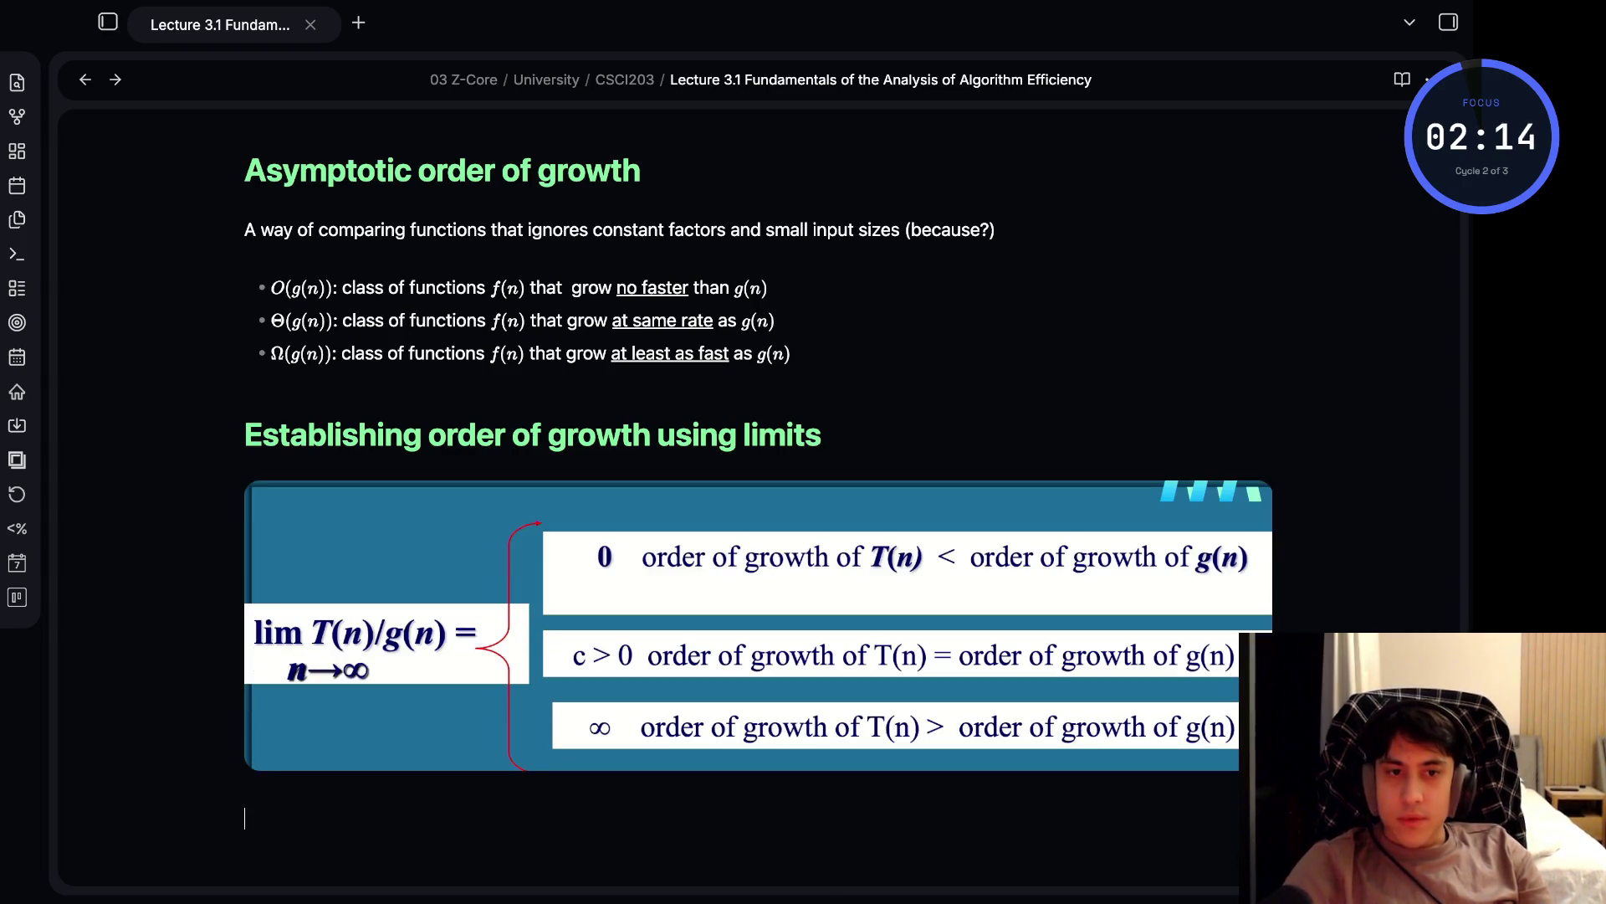
key("super+Tab")
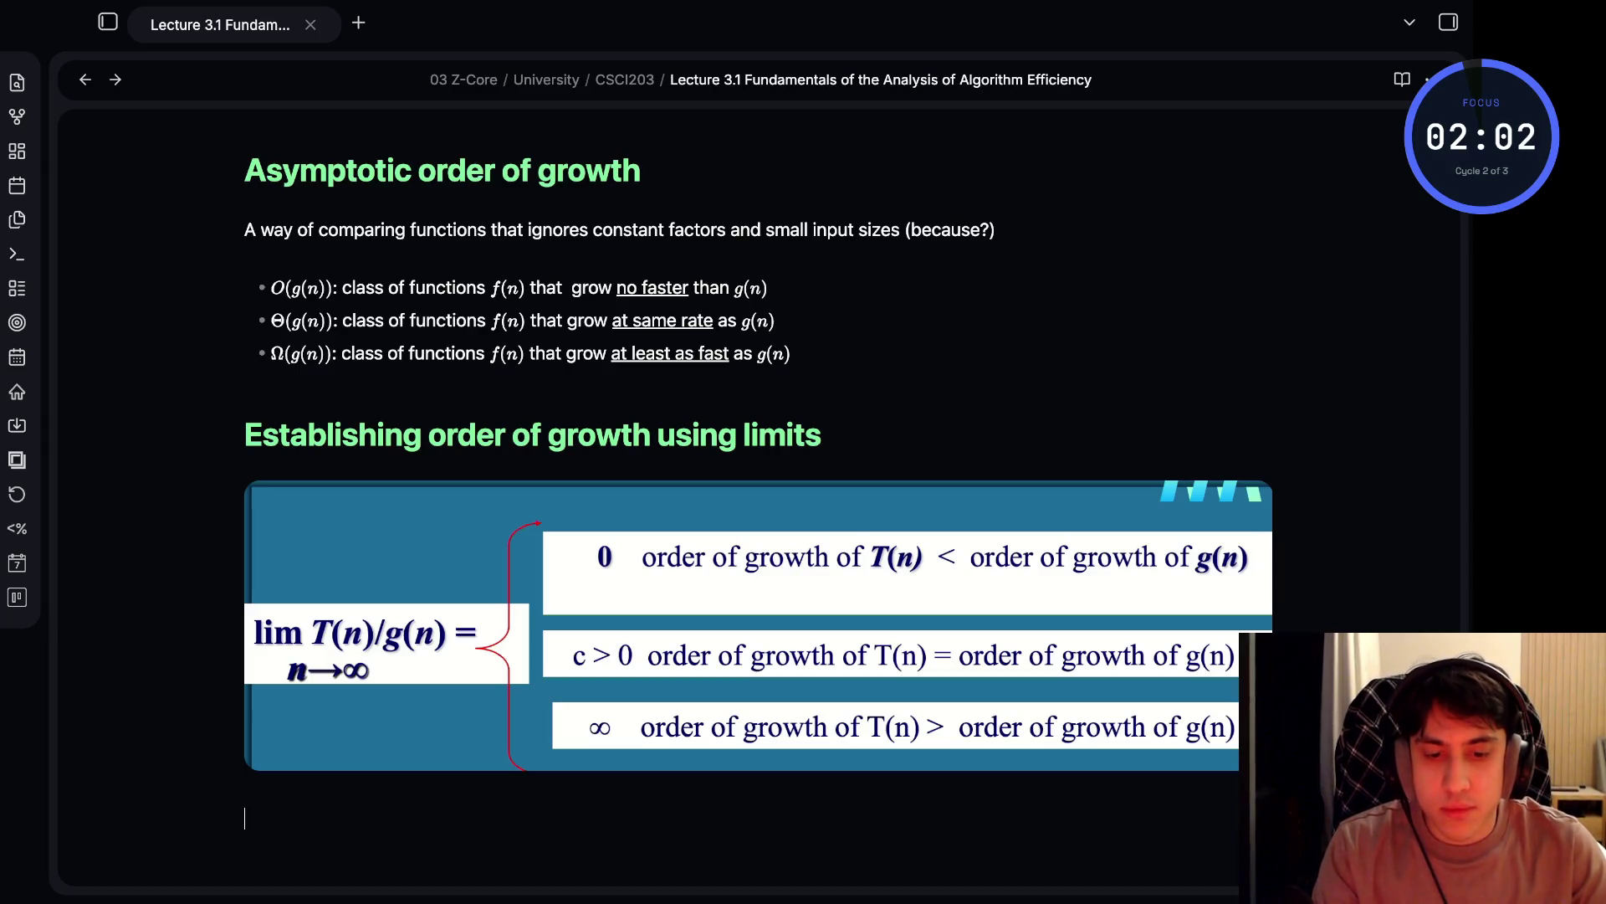
- Add the heading '## Orders of growth of some important functions' and a bullet 'All logarithmic funcitons'
scroll(758, 450, "down", 4)
type("#")
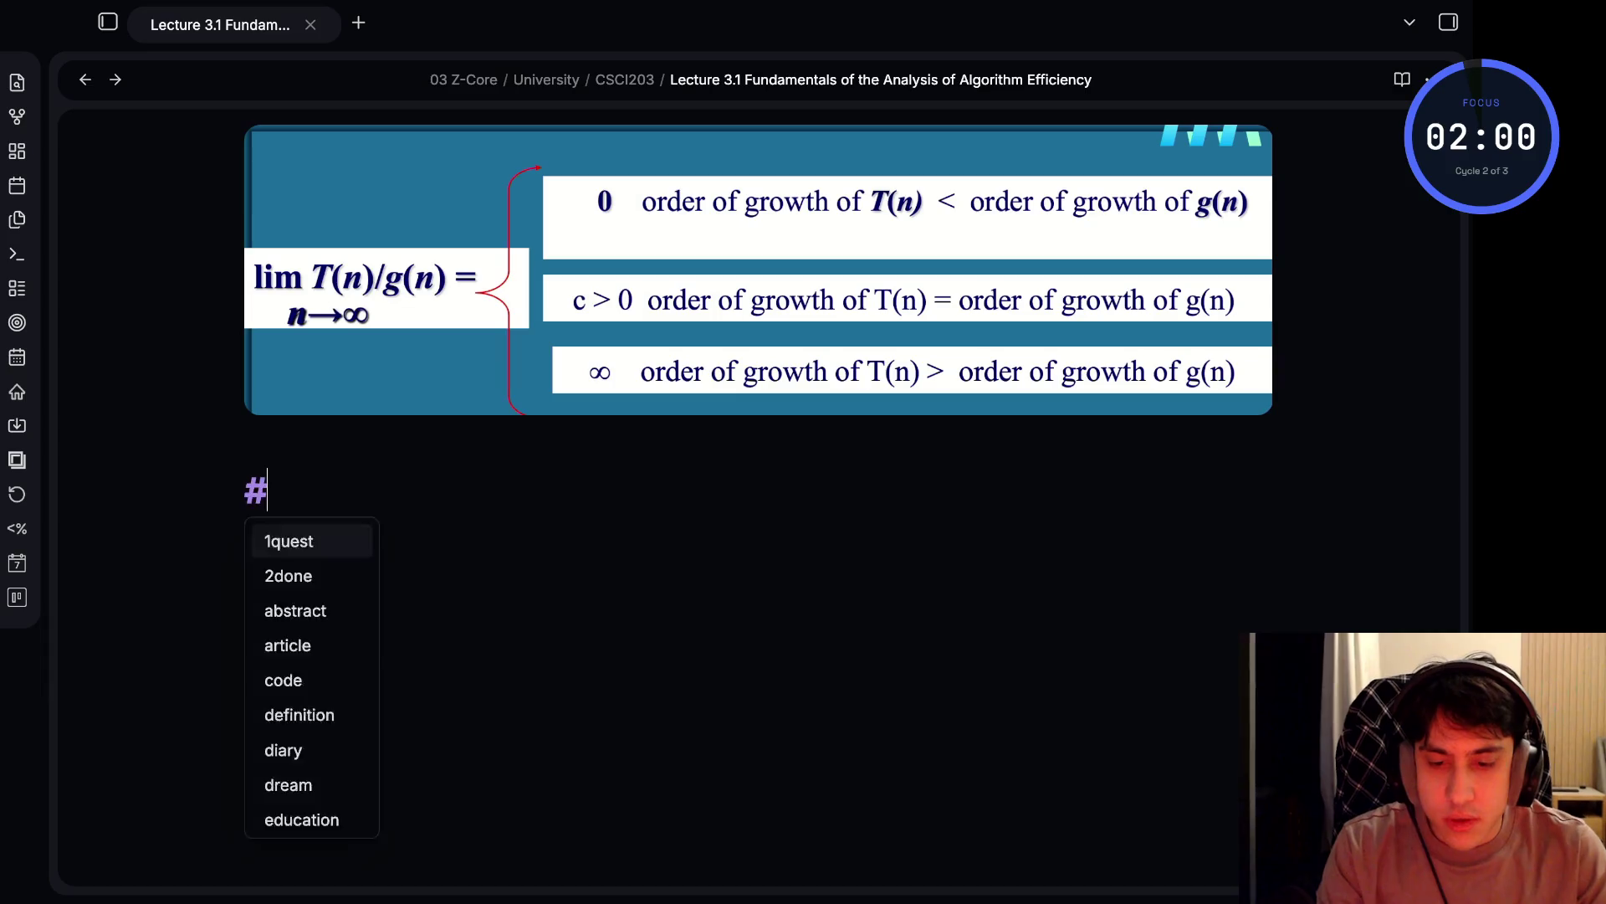
type("# Order")
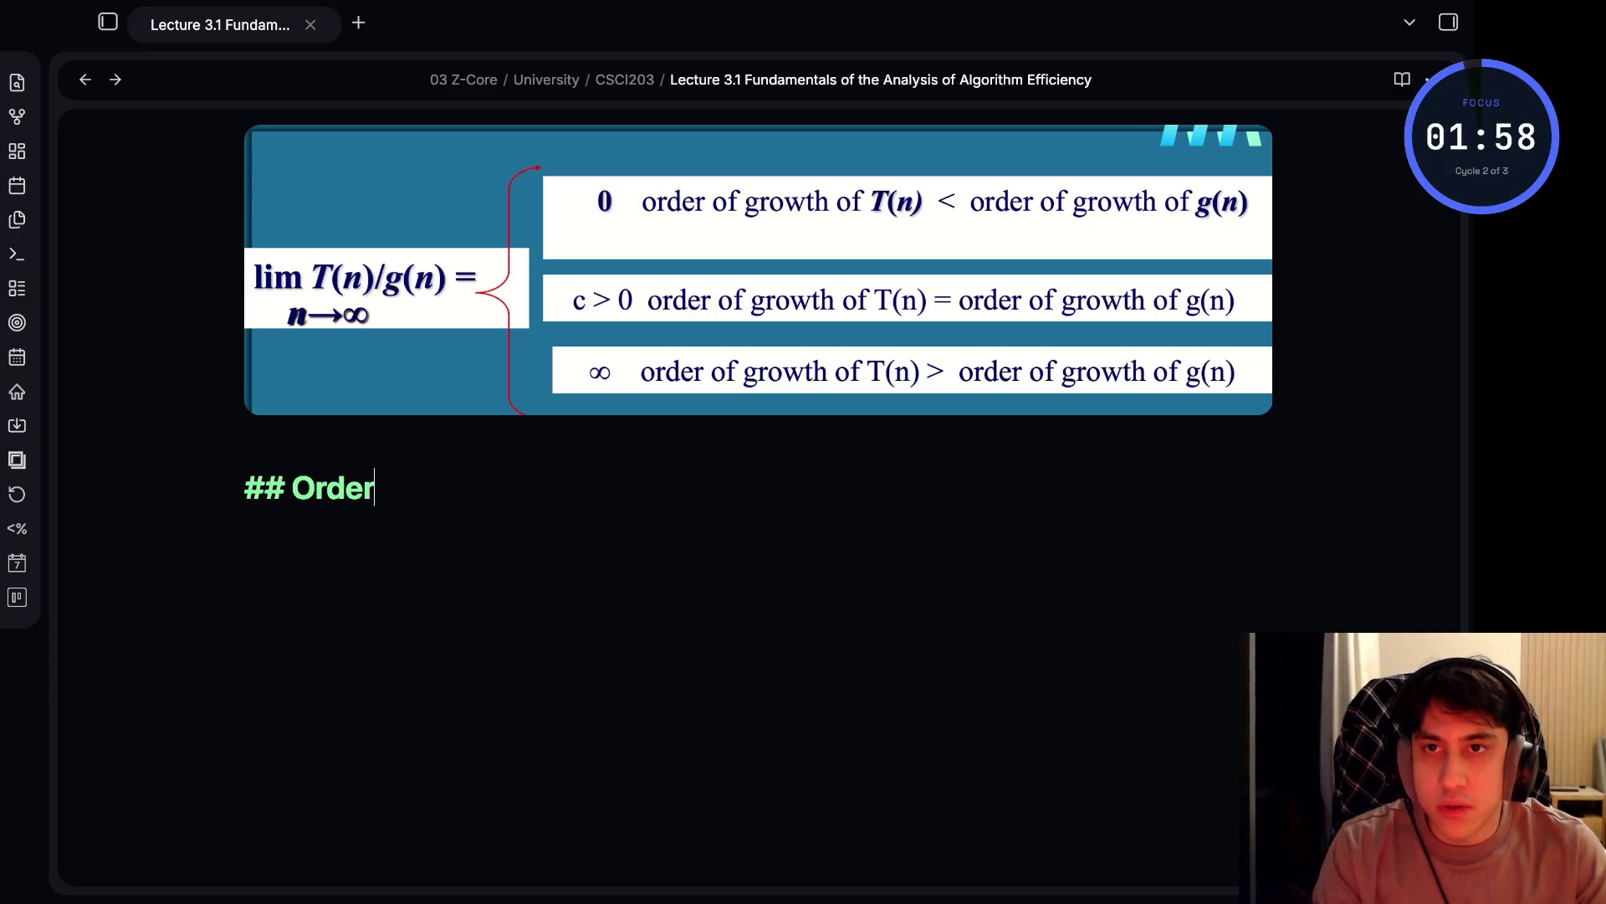
type("s of growt")
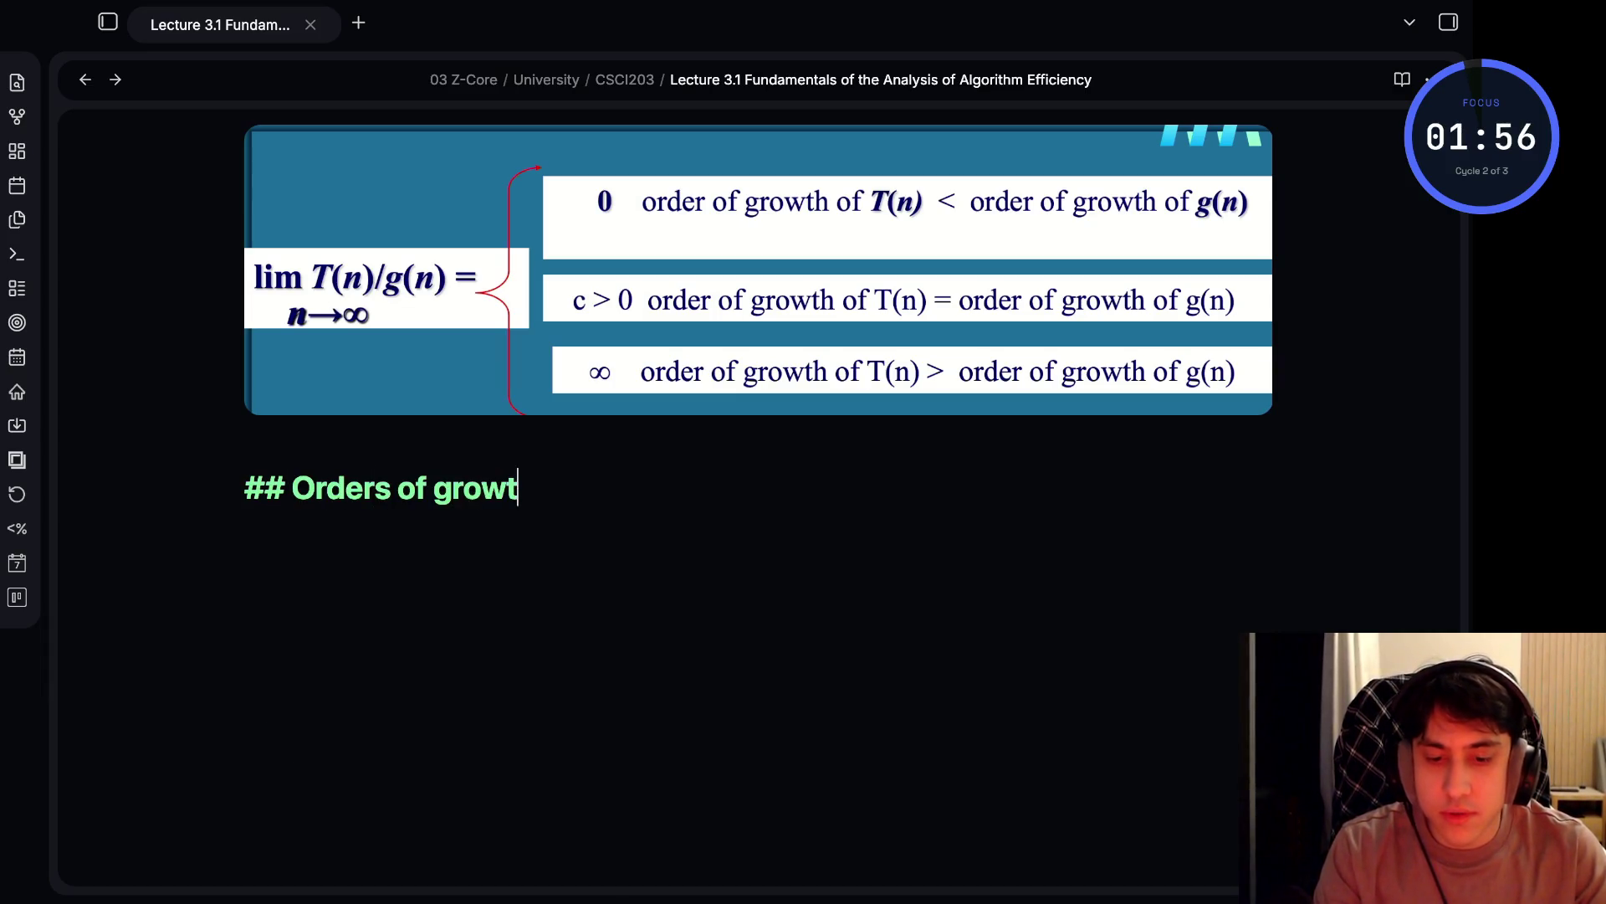
type("h of some imp")
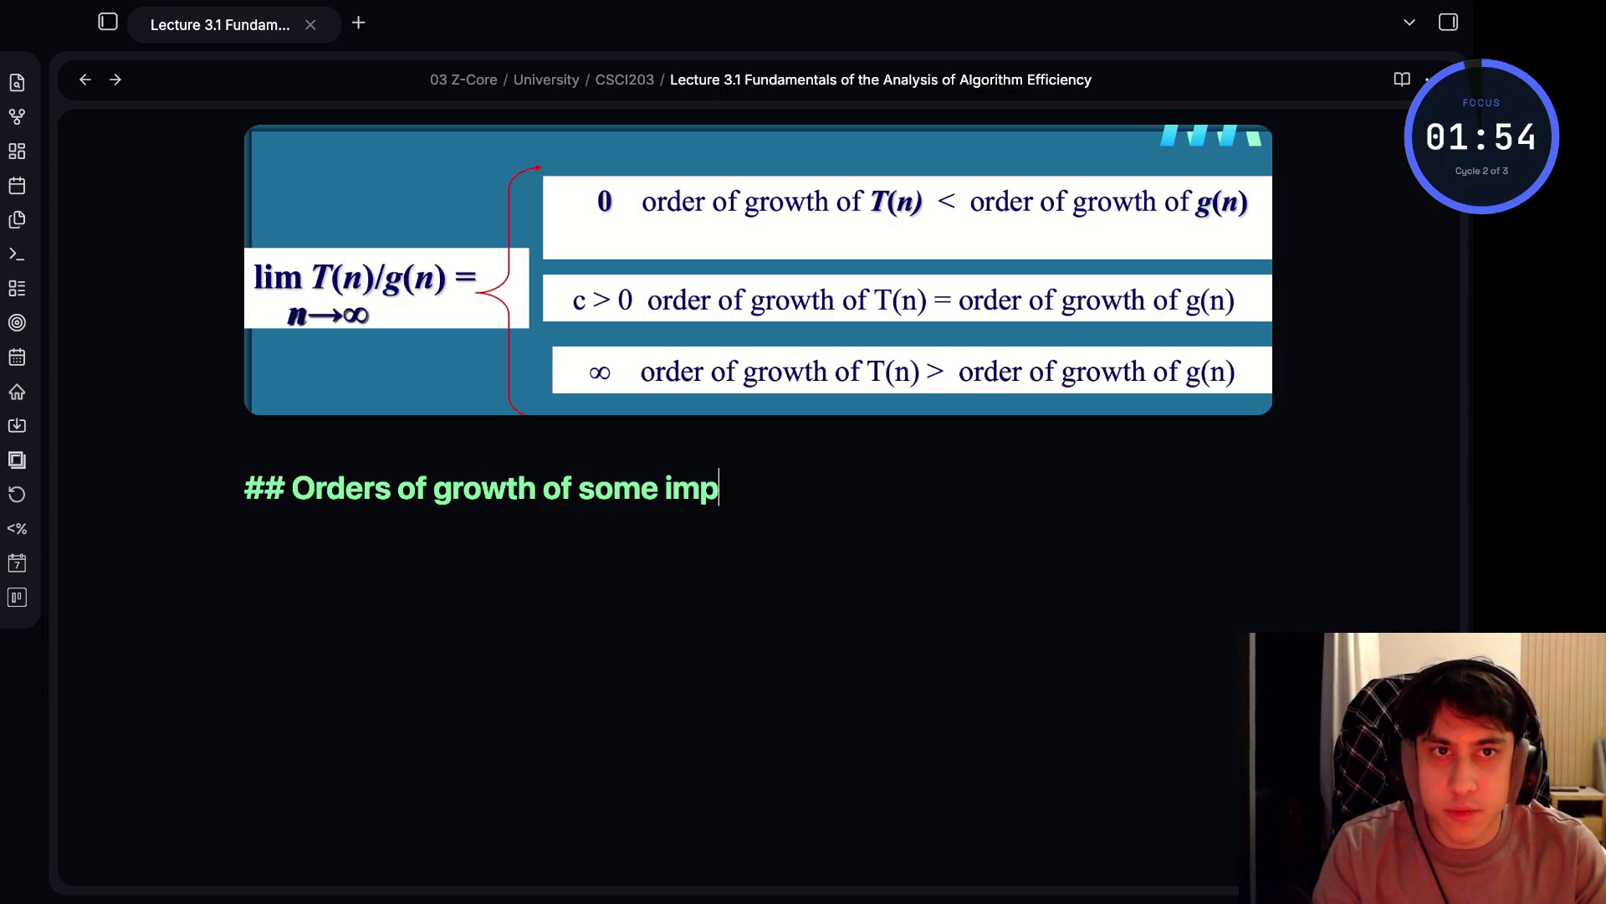
type("ortant ")
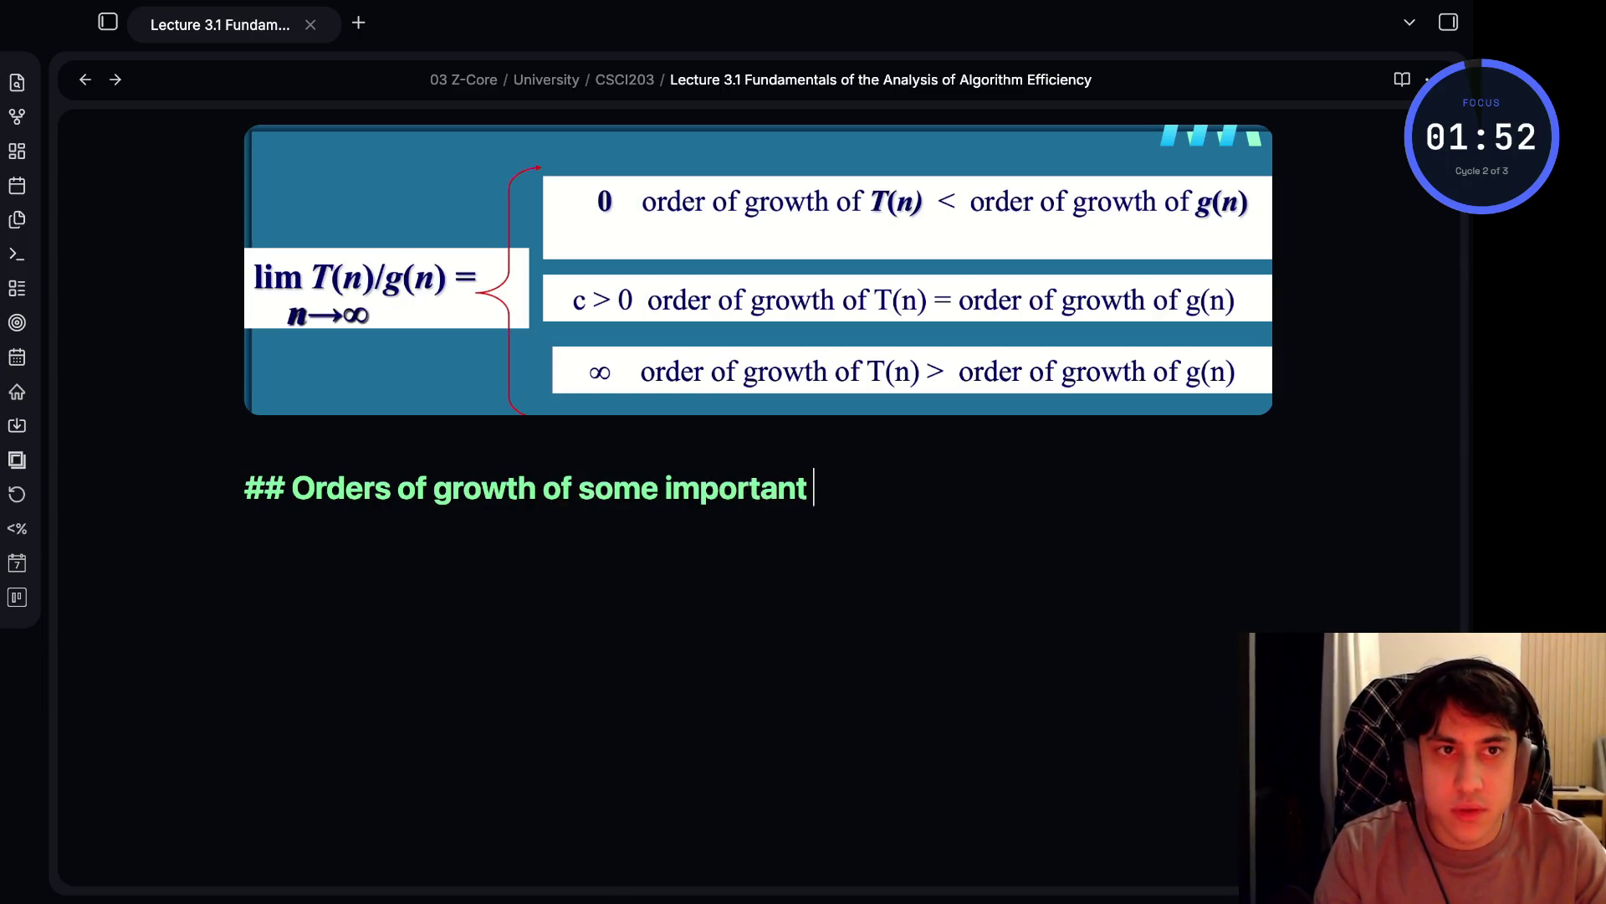
type("functions")
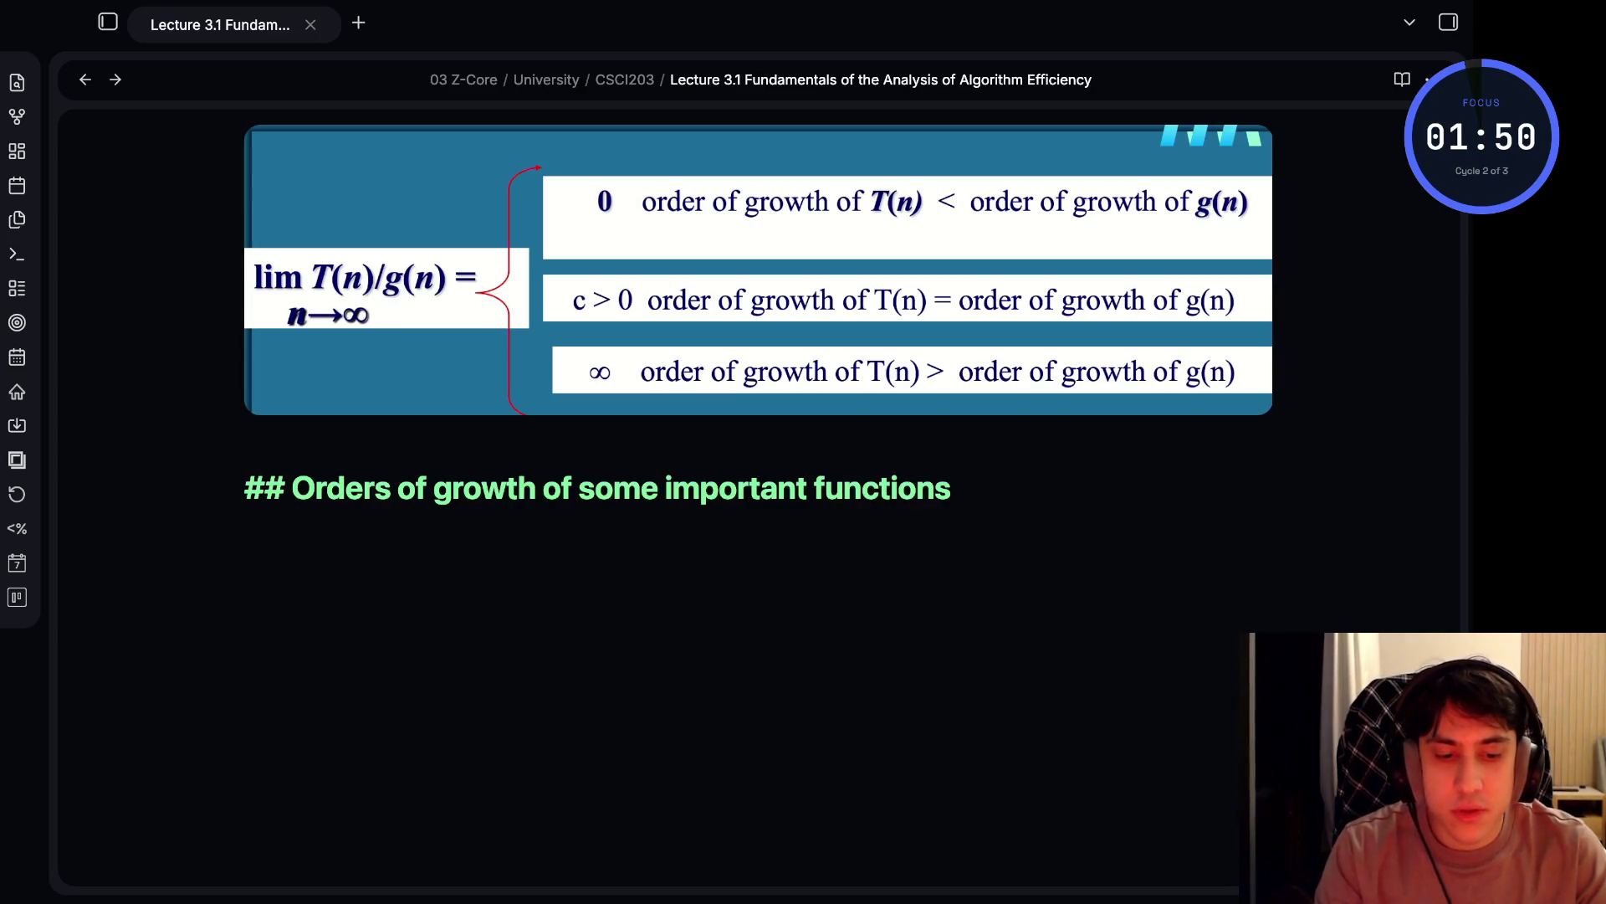
key("Return")
type("- Al")
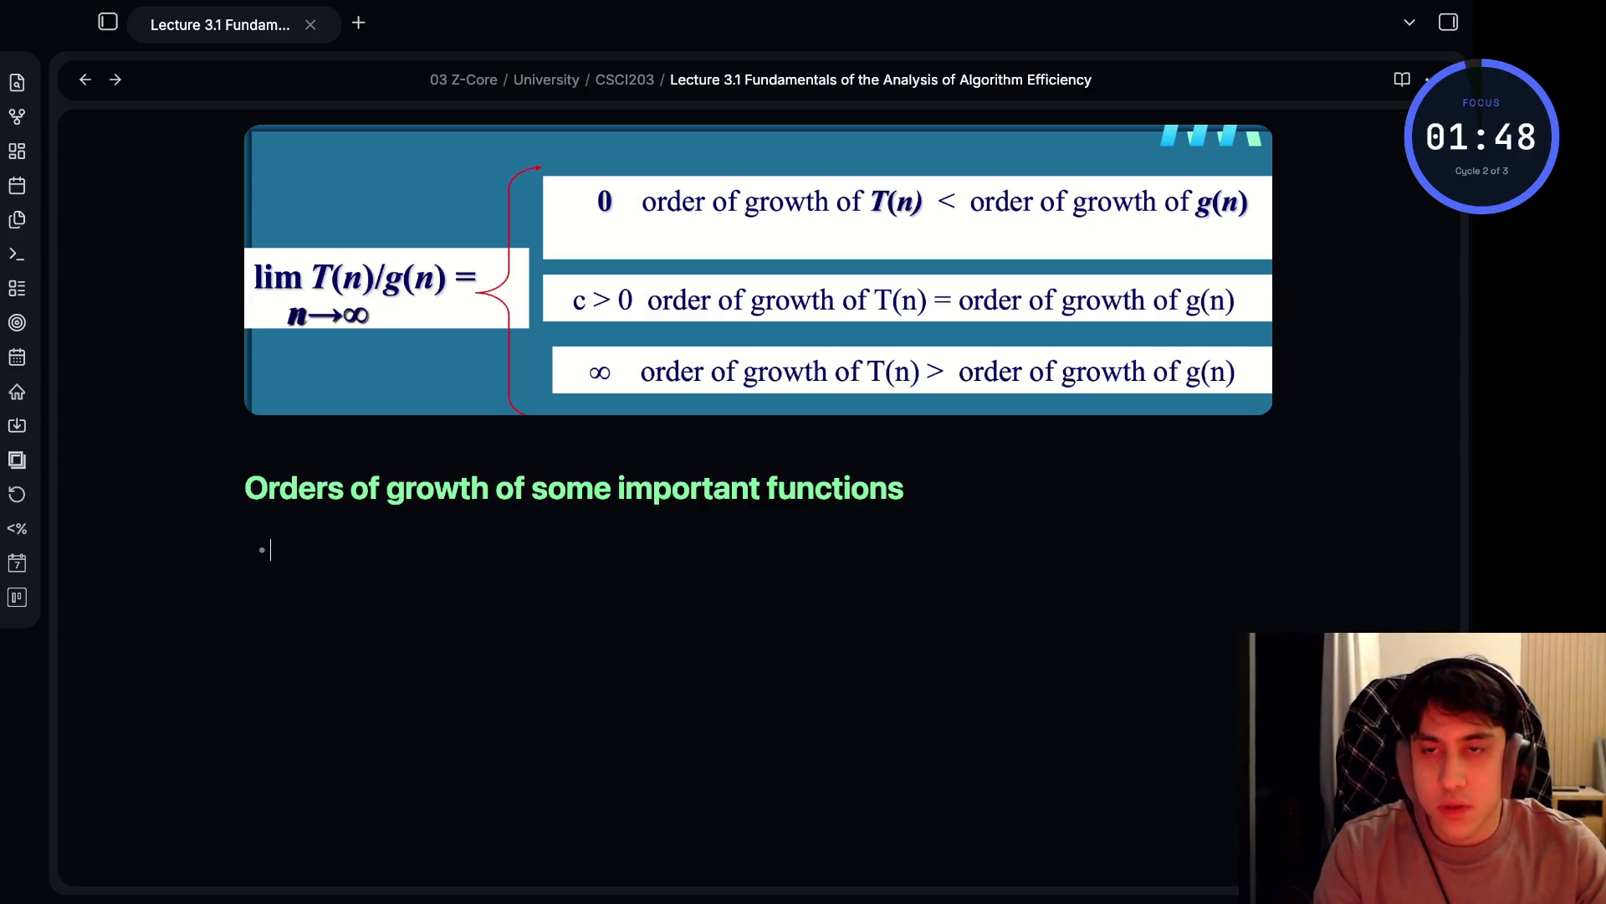
type("l logari")
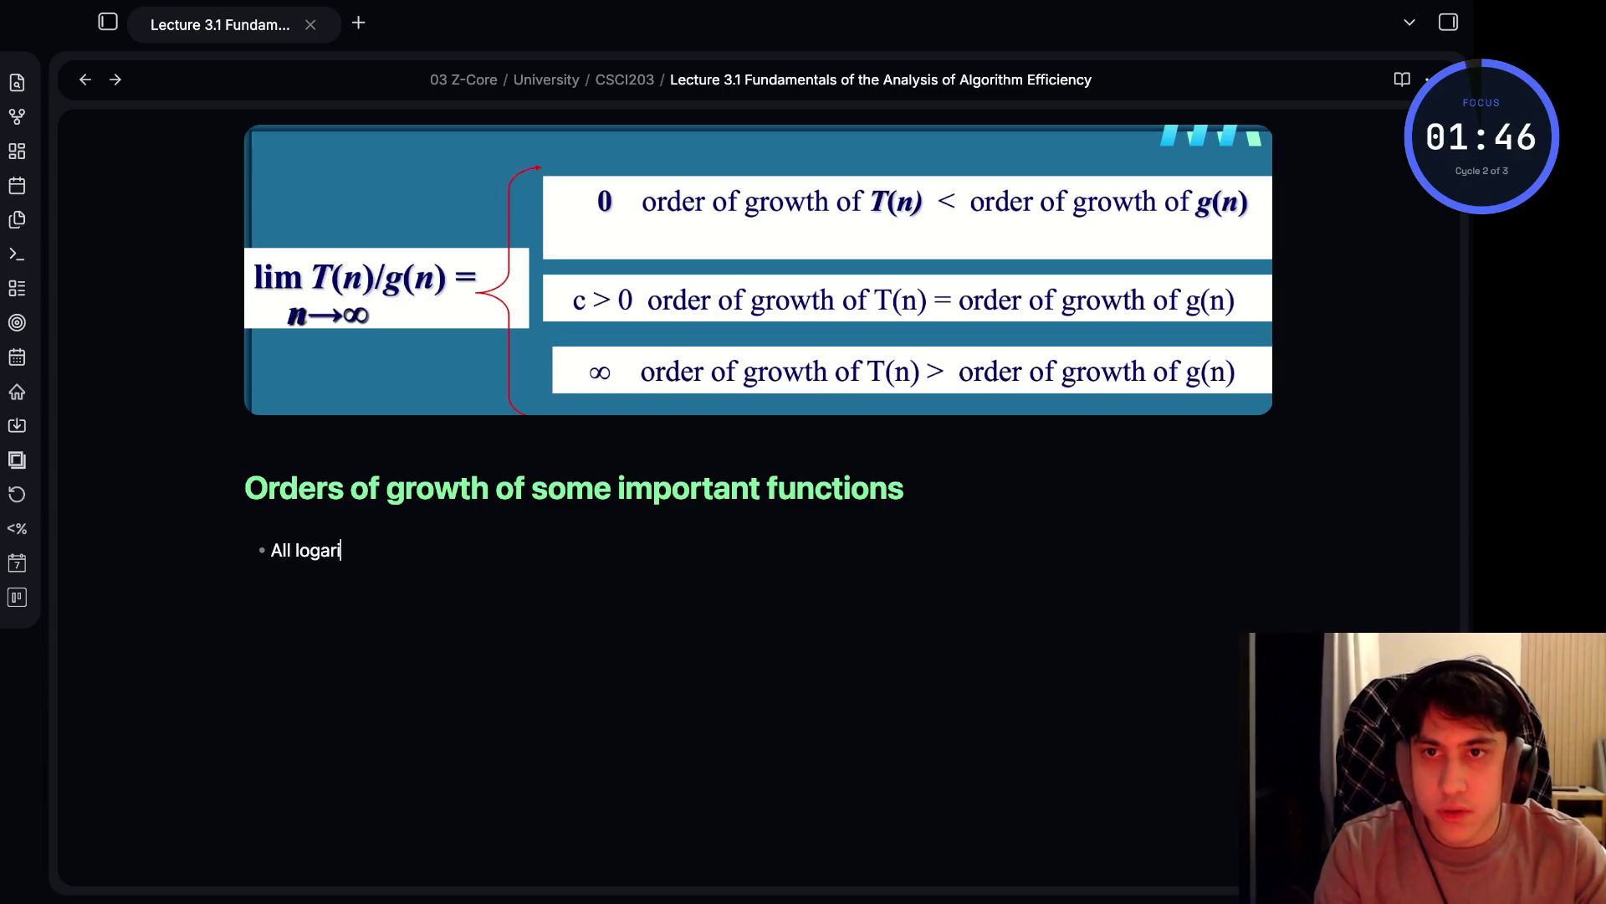
type("thmic ")
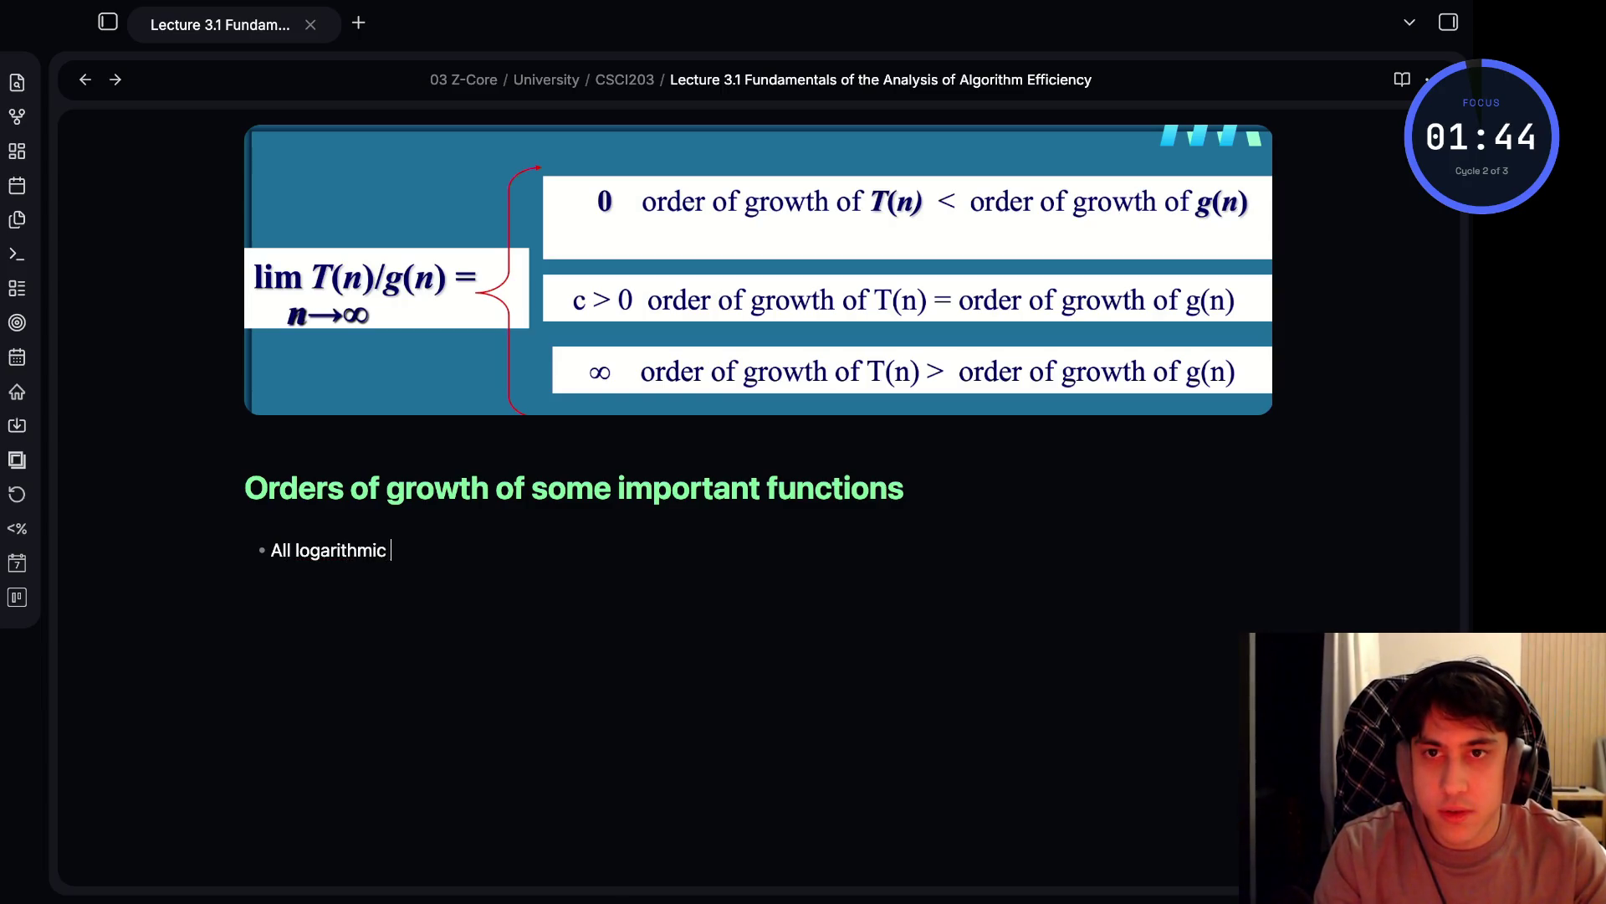
type("funcitons is")
key("BackSpace")
key("BackSpace")
- Continue with '$\log_{a} n$ belong to the same class $\Theta(\log n)$'
type("$log_a$")
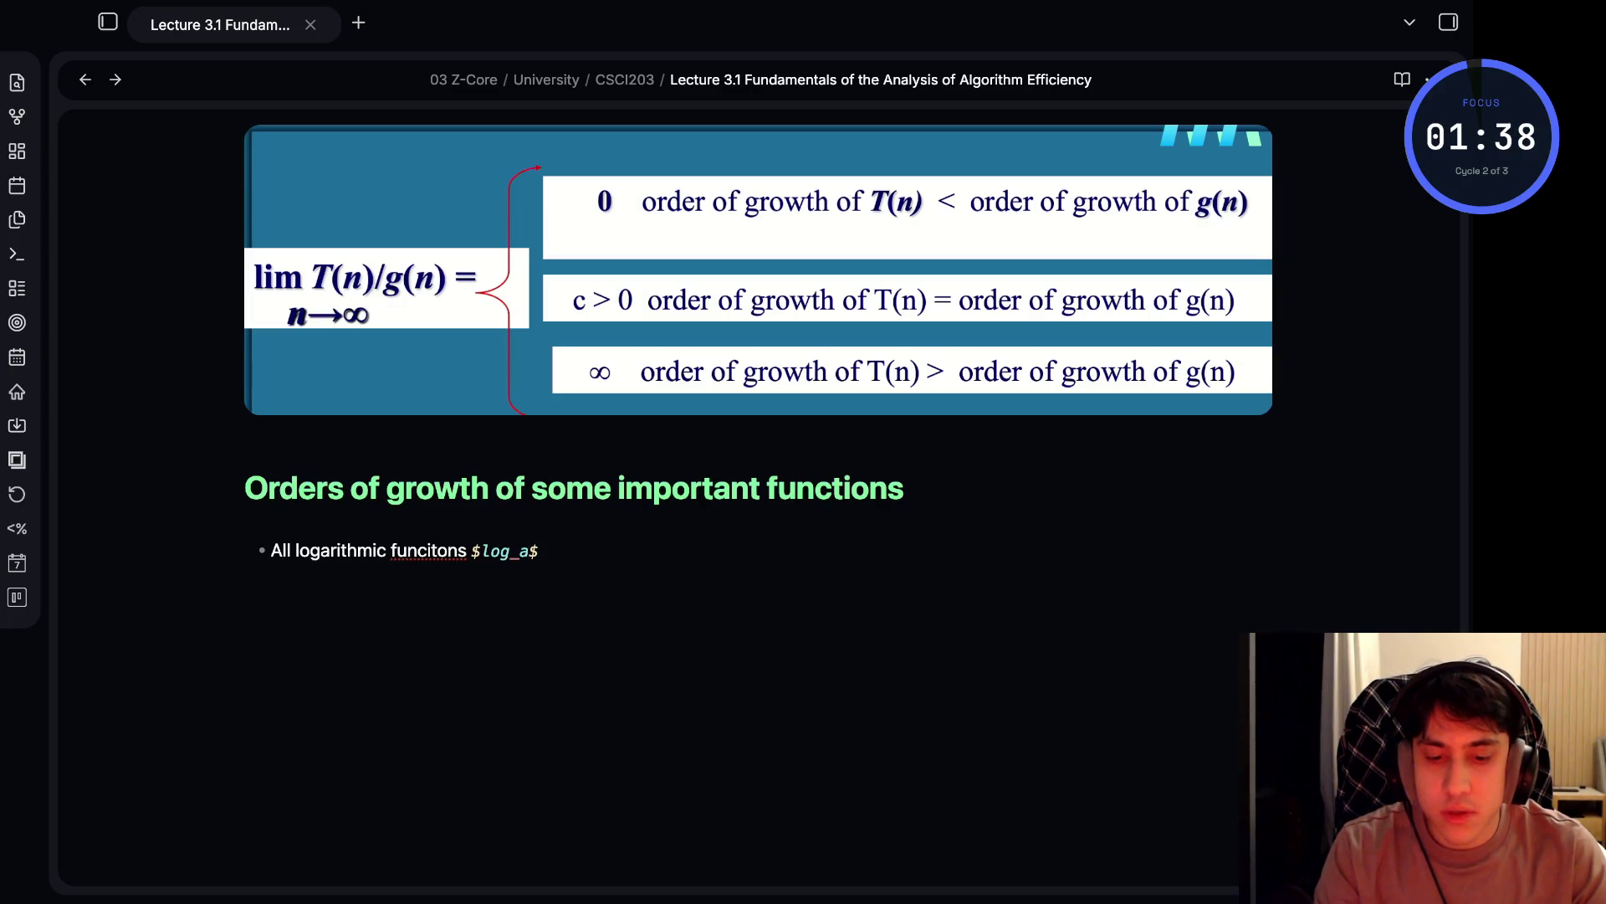
key("BackSpace")
key("BackSpace")
key("BackSpace")
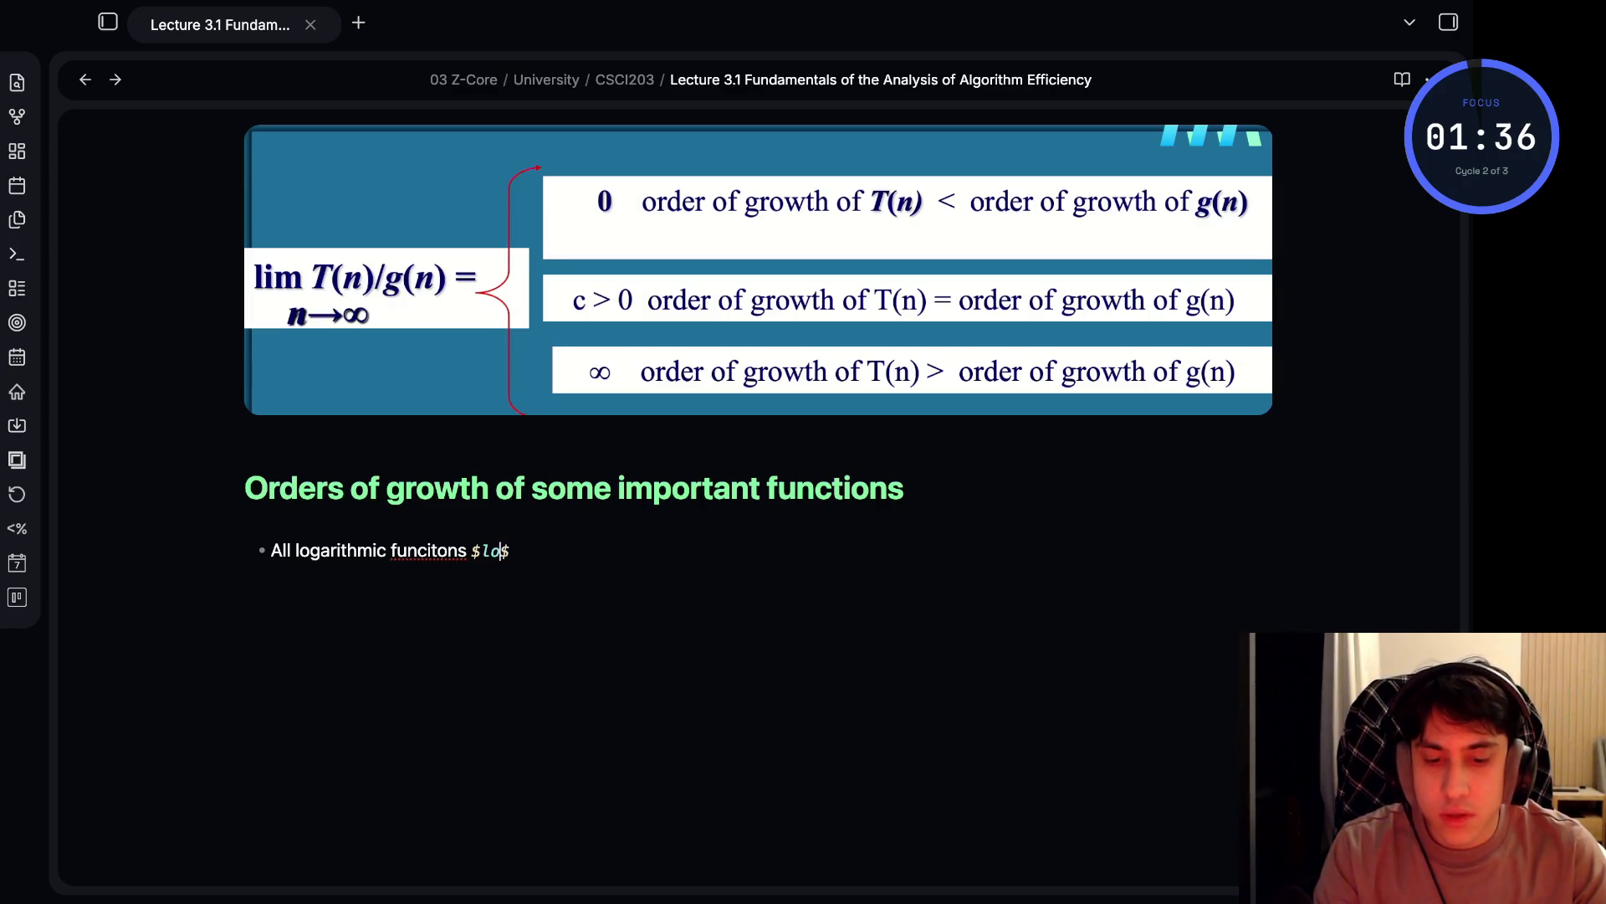
type("$\\log")
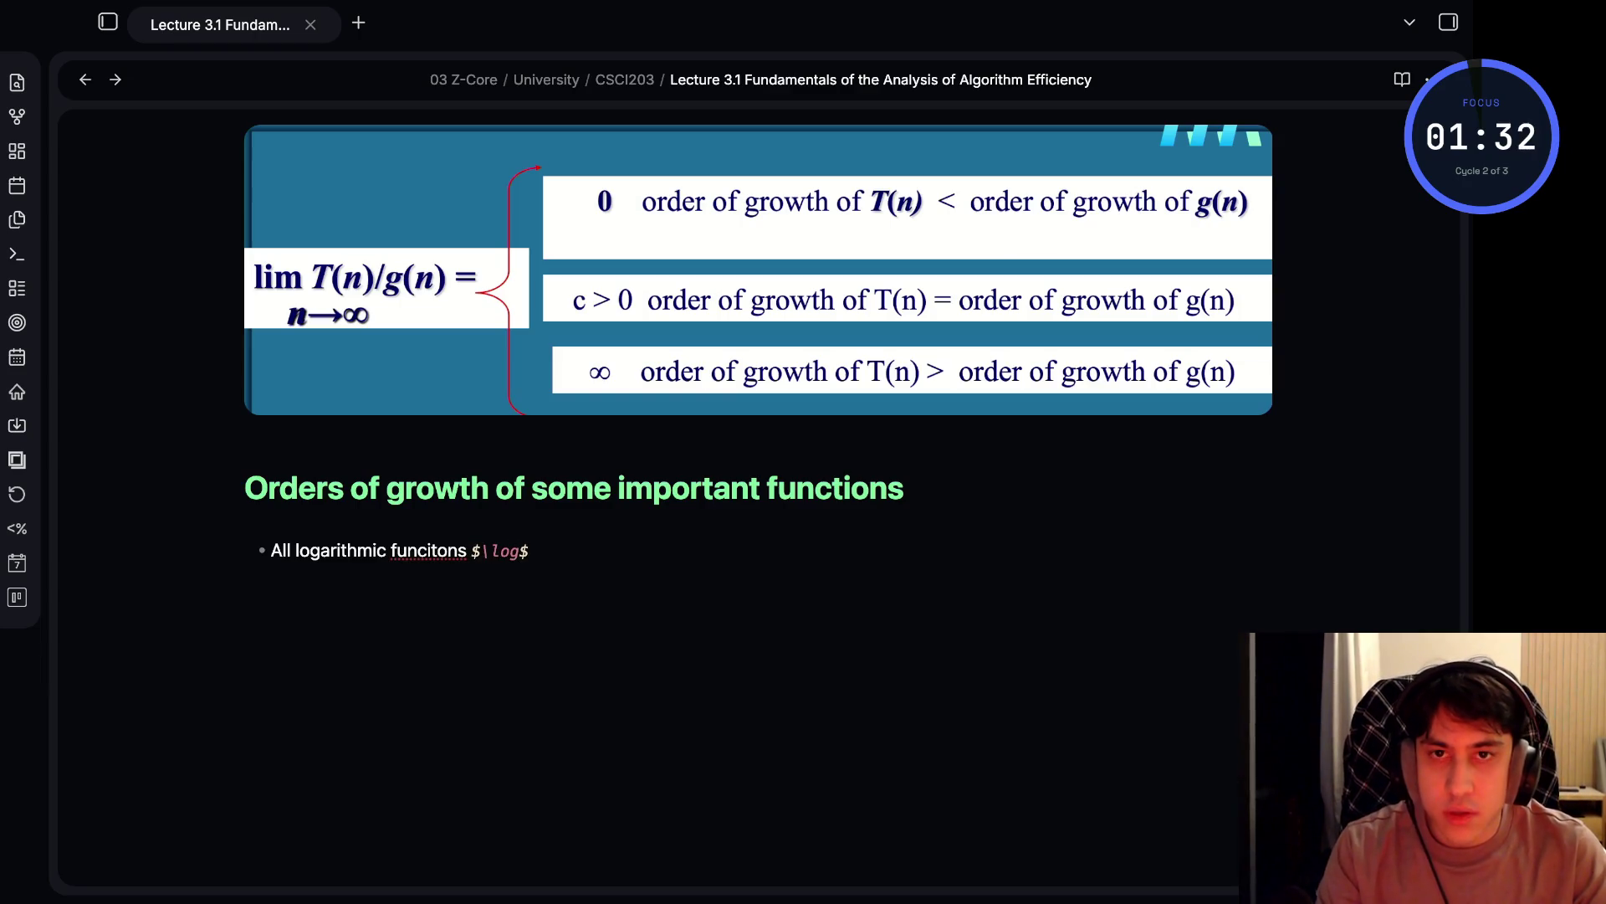
type("_a")
key("shift+Left")
type("{")
key("Right")
type("n")
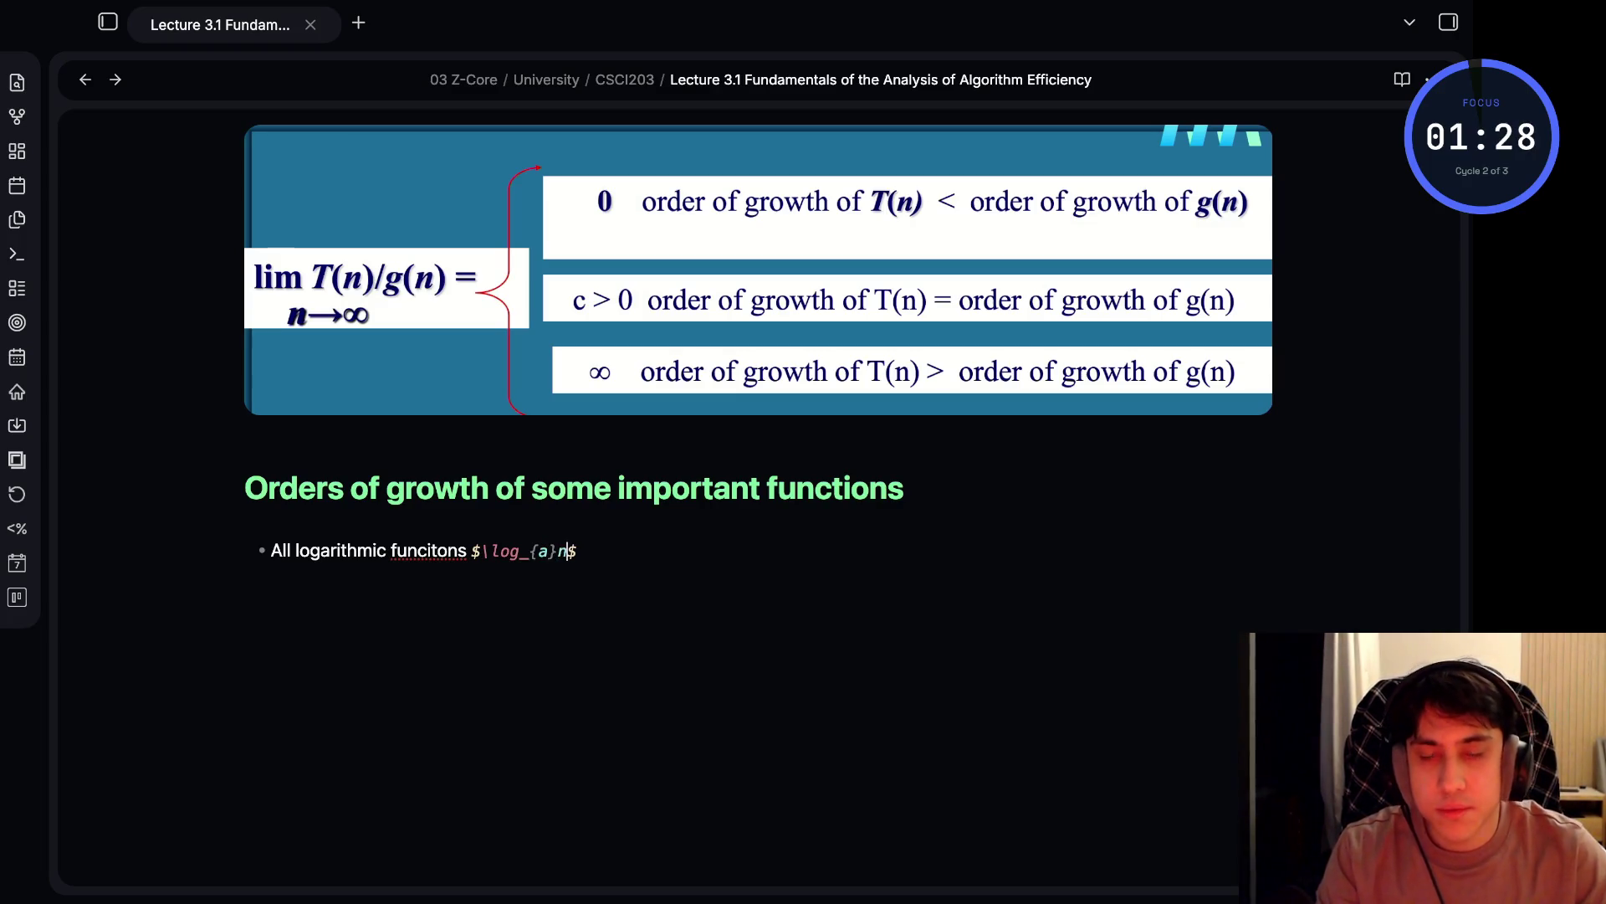
type(" belong")
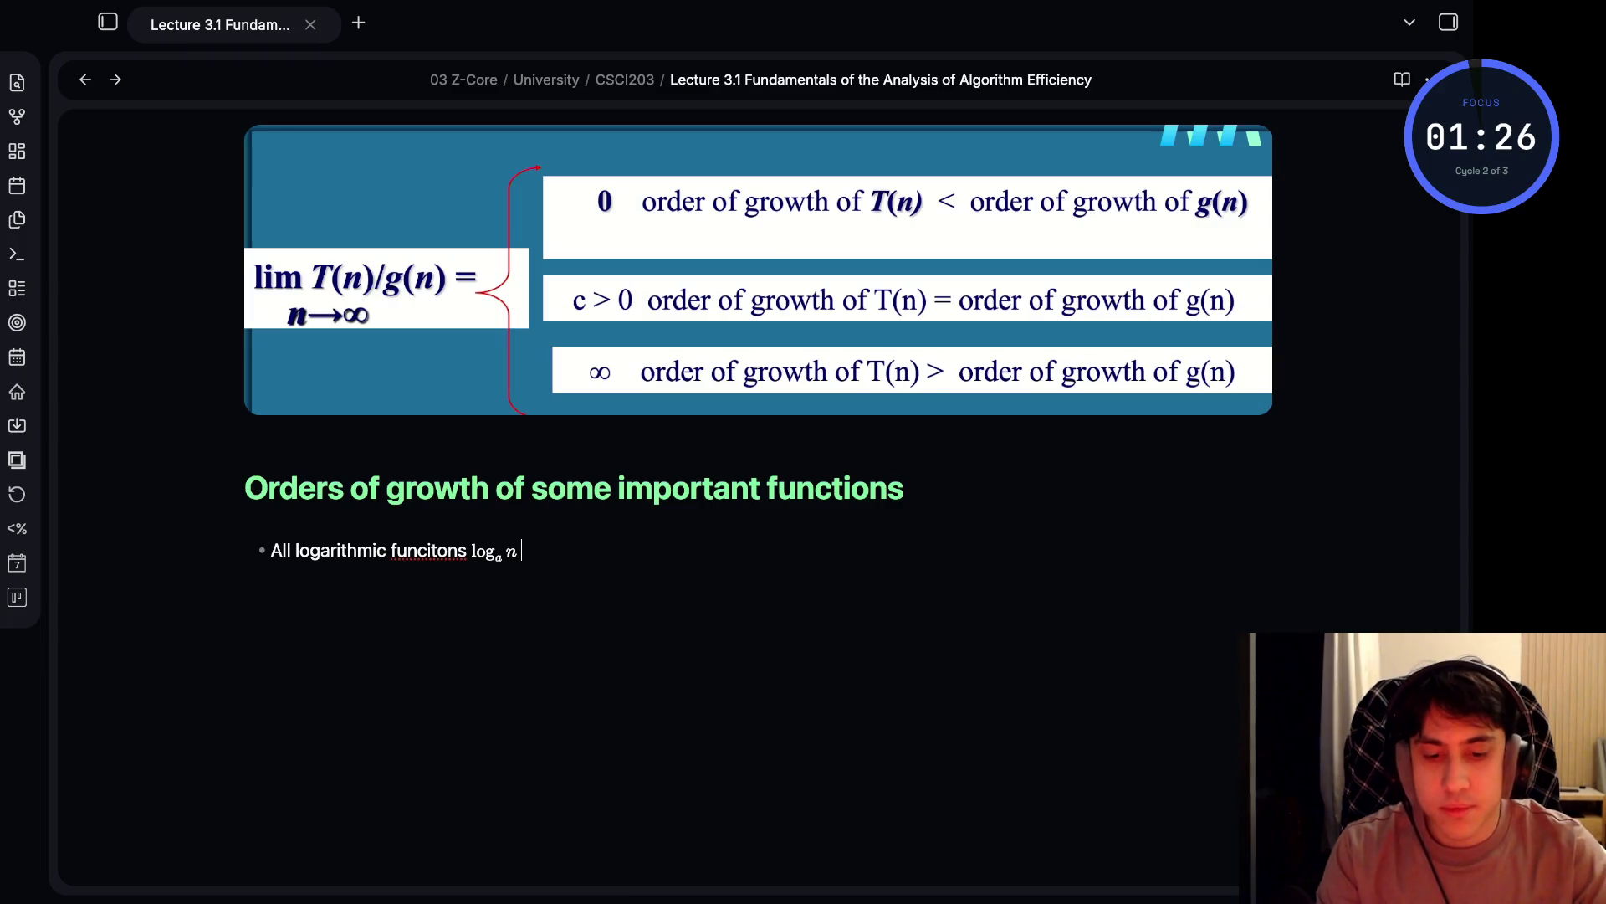
type(" to ")
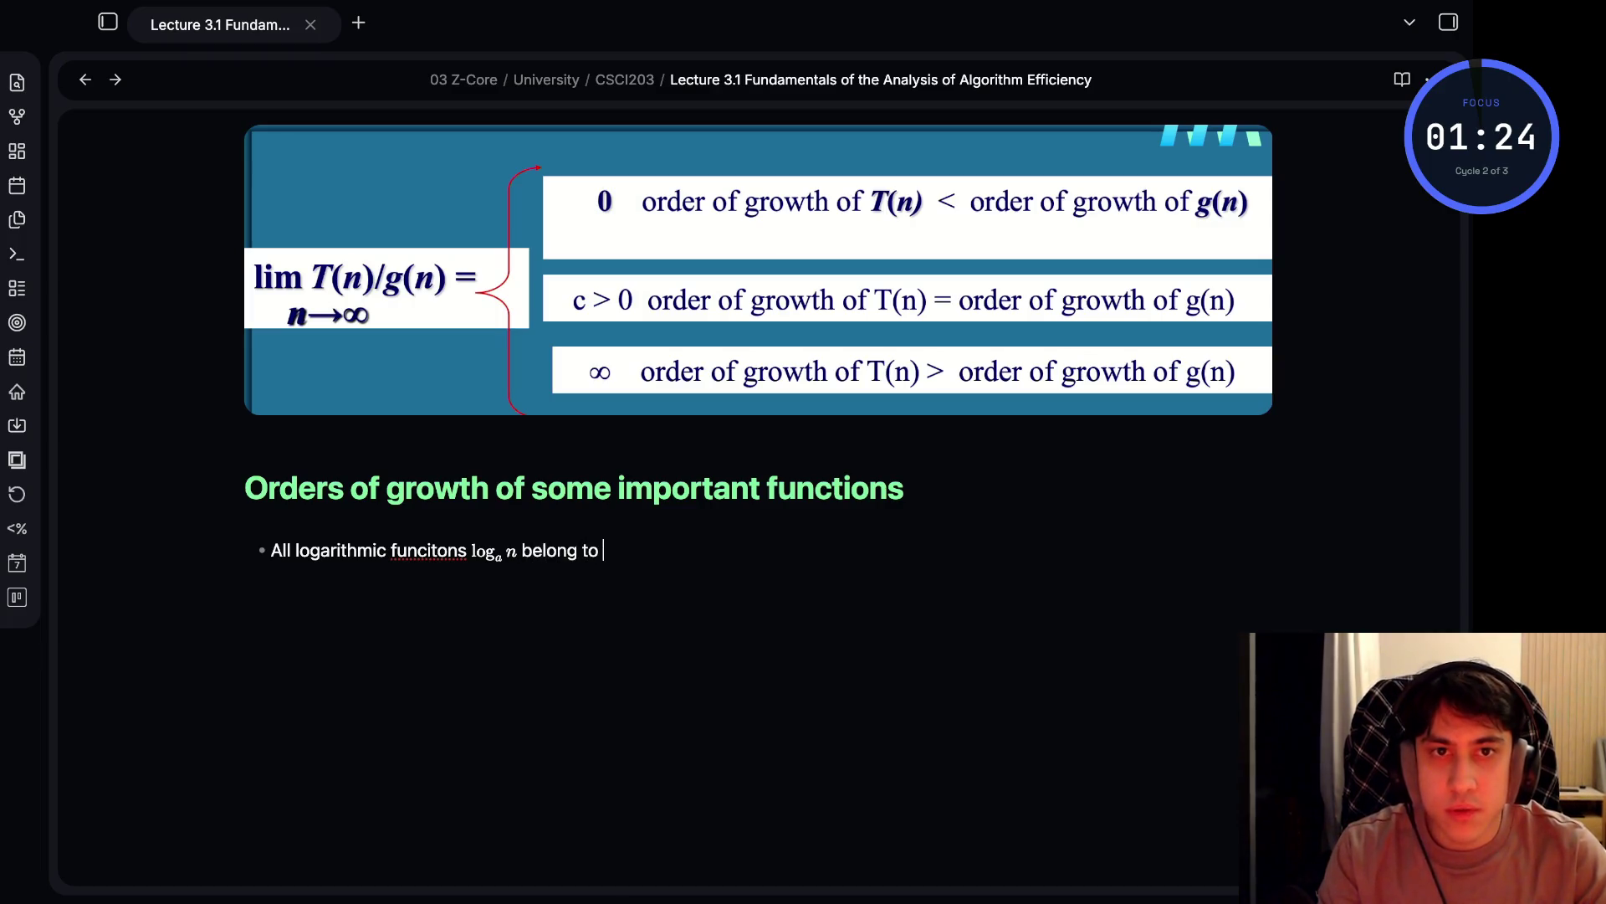
type("the same class")
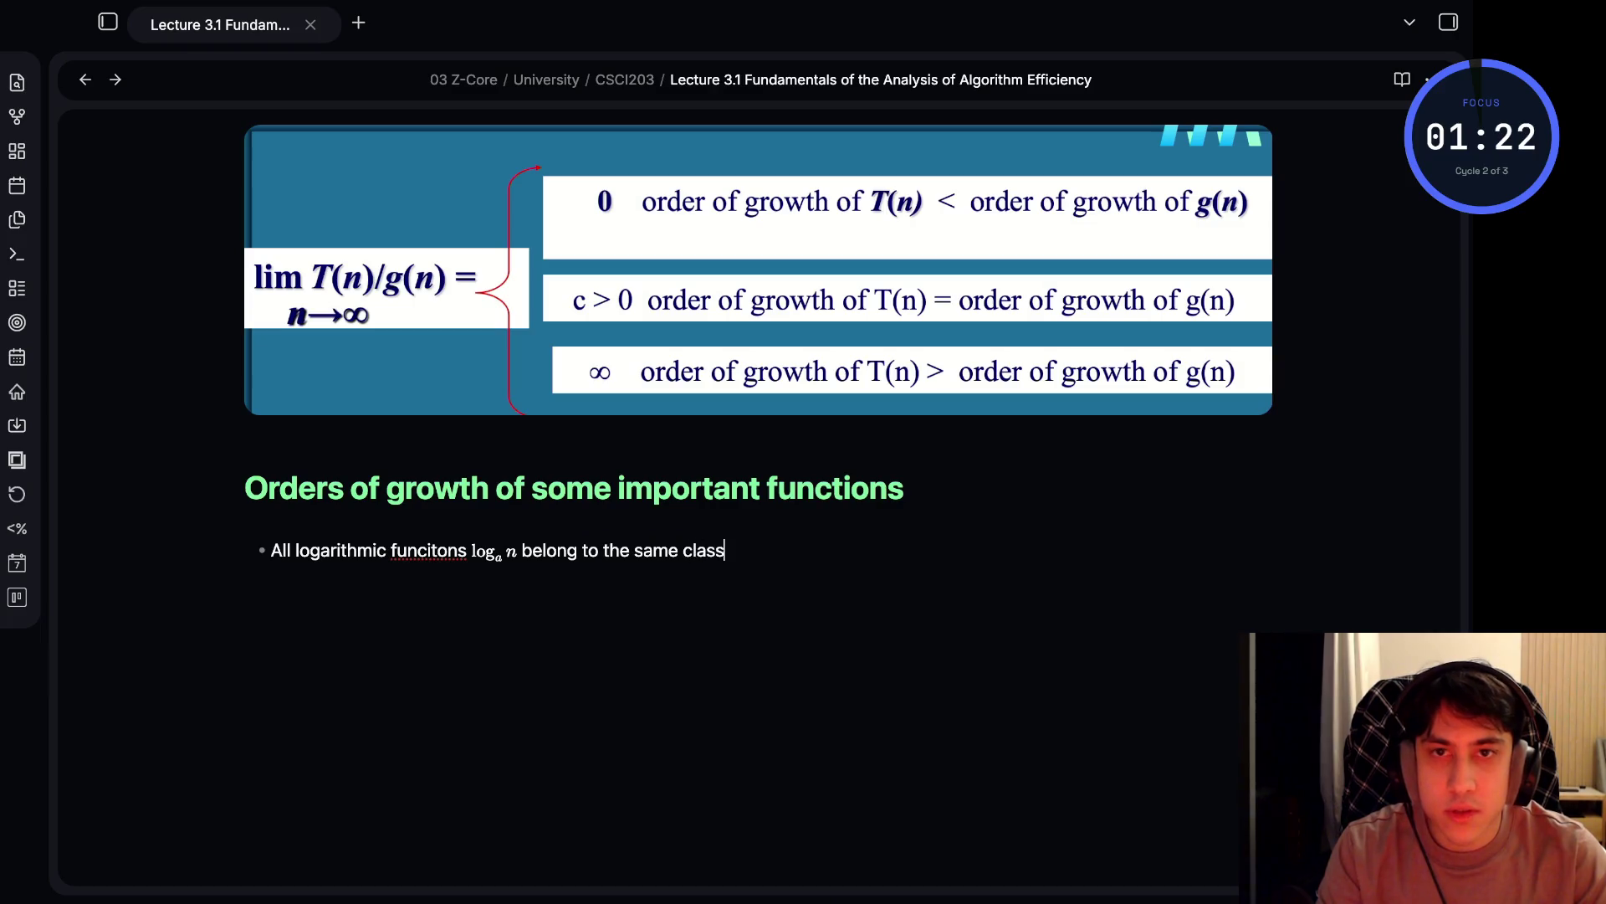
type(" %$")
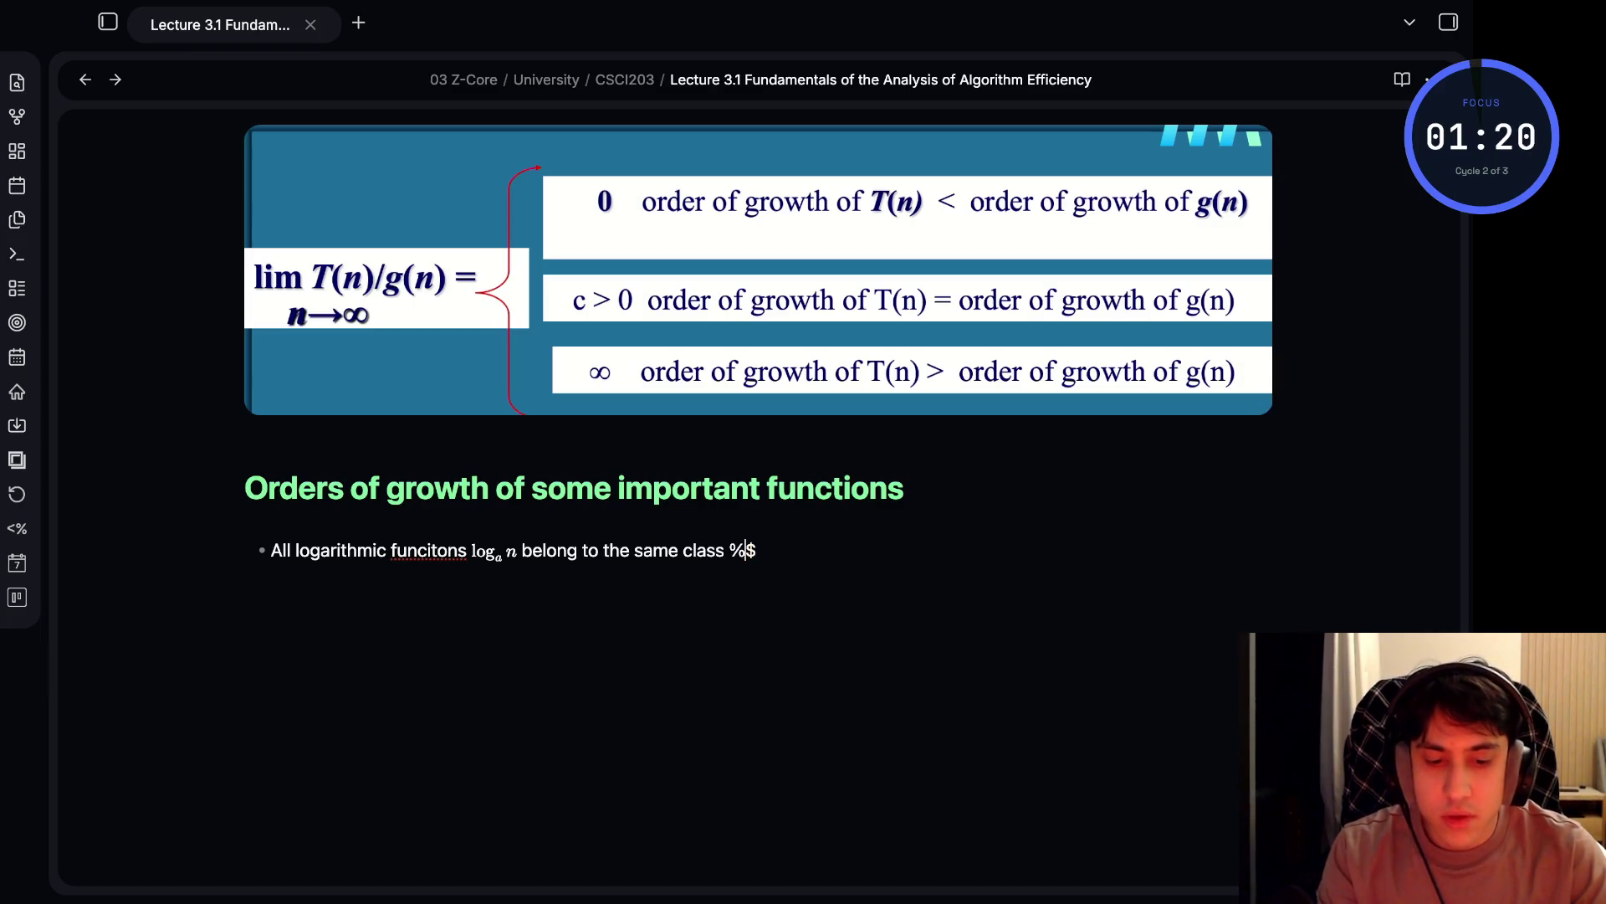
key("BackSpace")
key("BackSpace")
type("$$")
key("BackSpace")
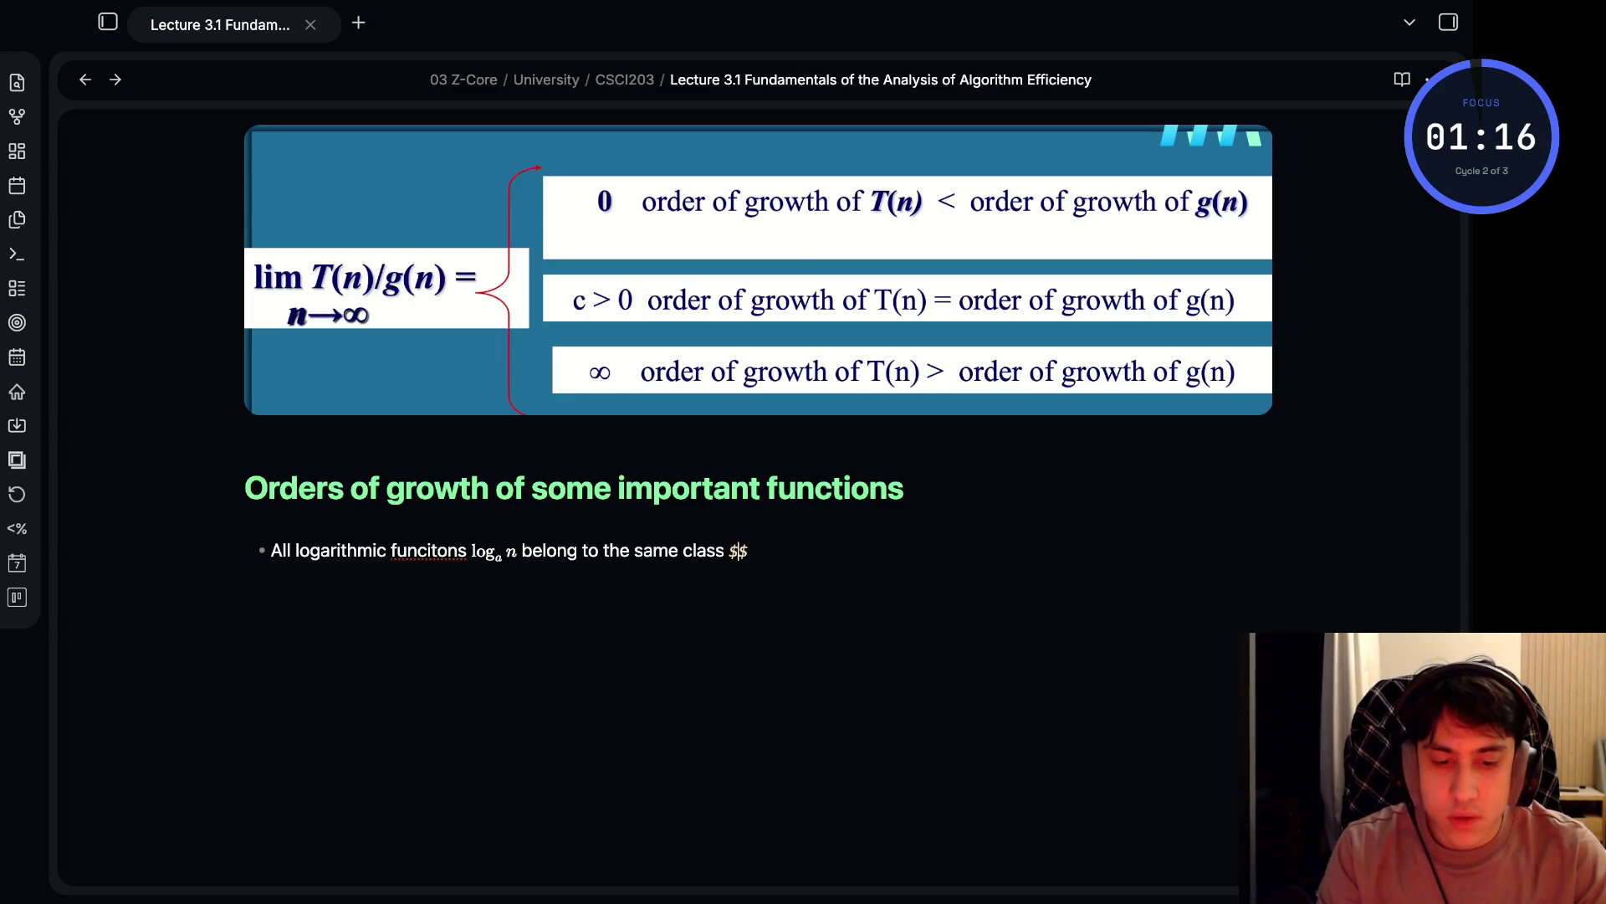
type("/")
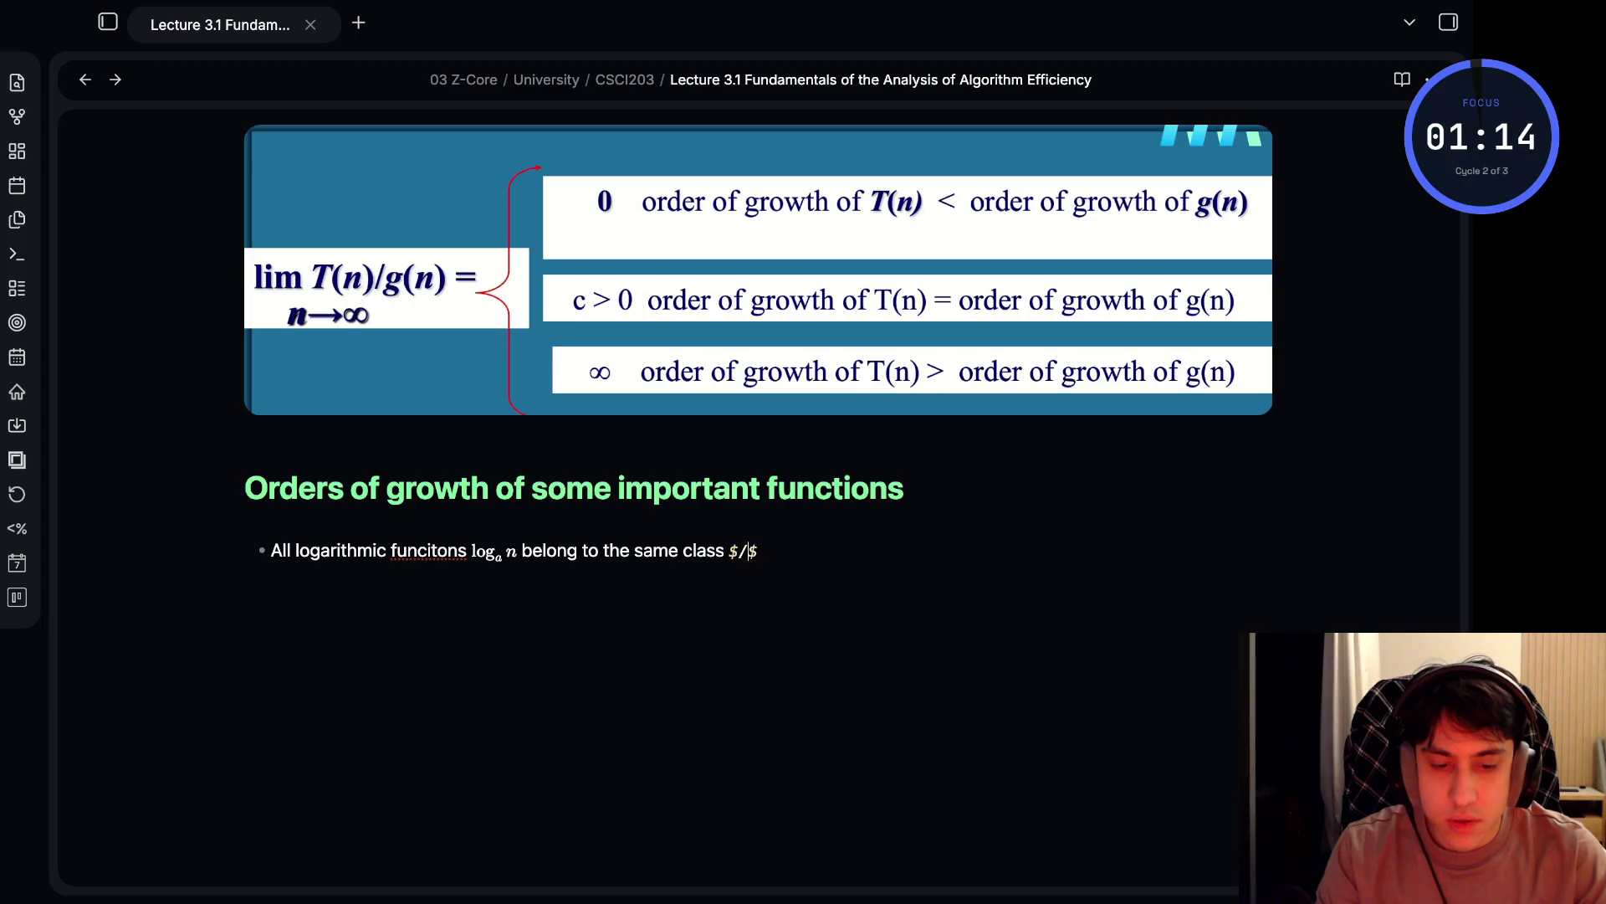
type("Theta")
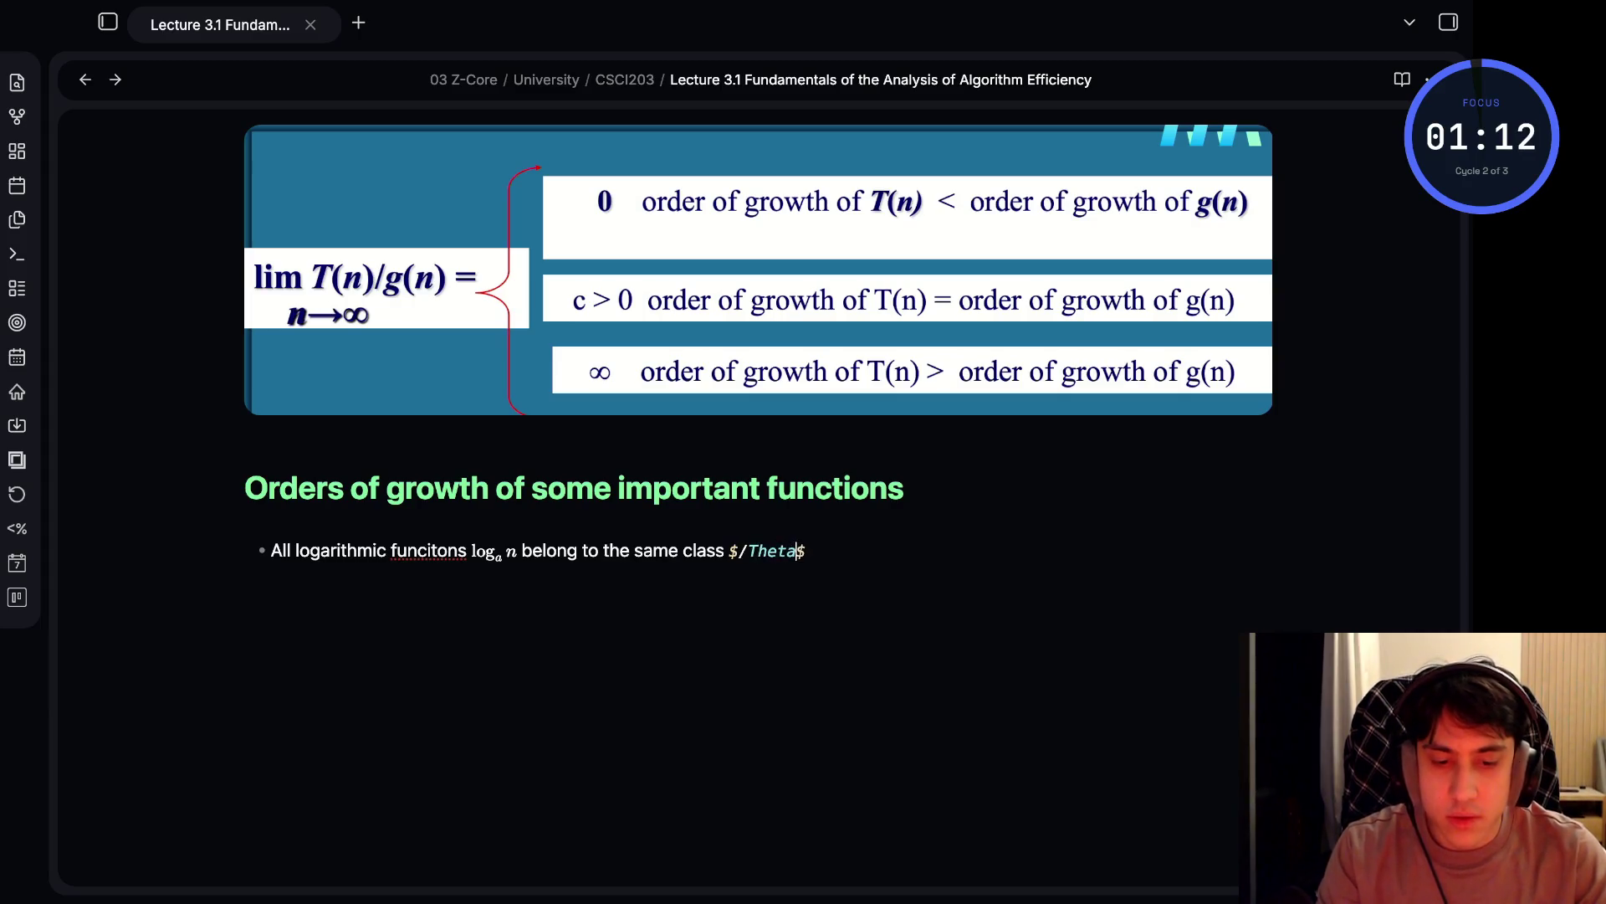
type("(\\log")
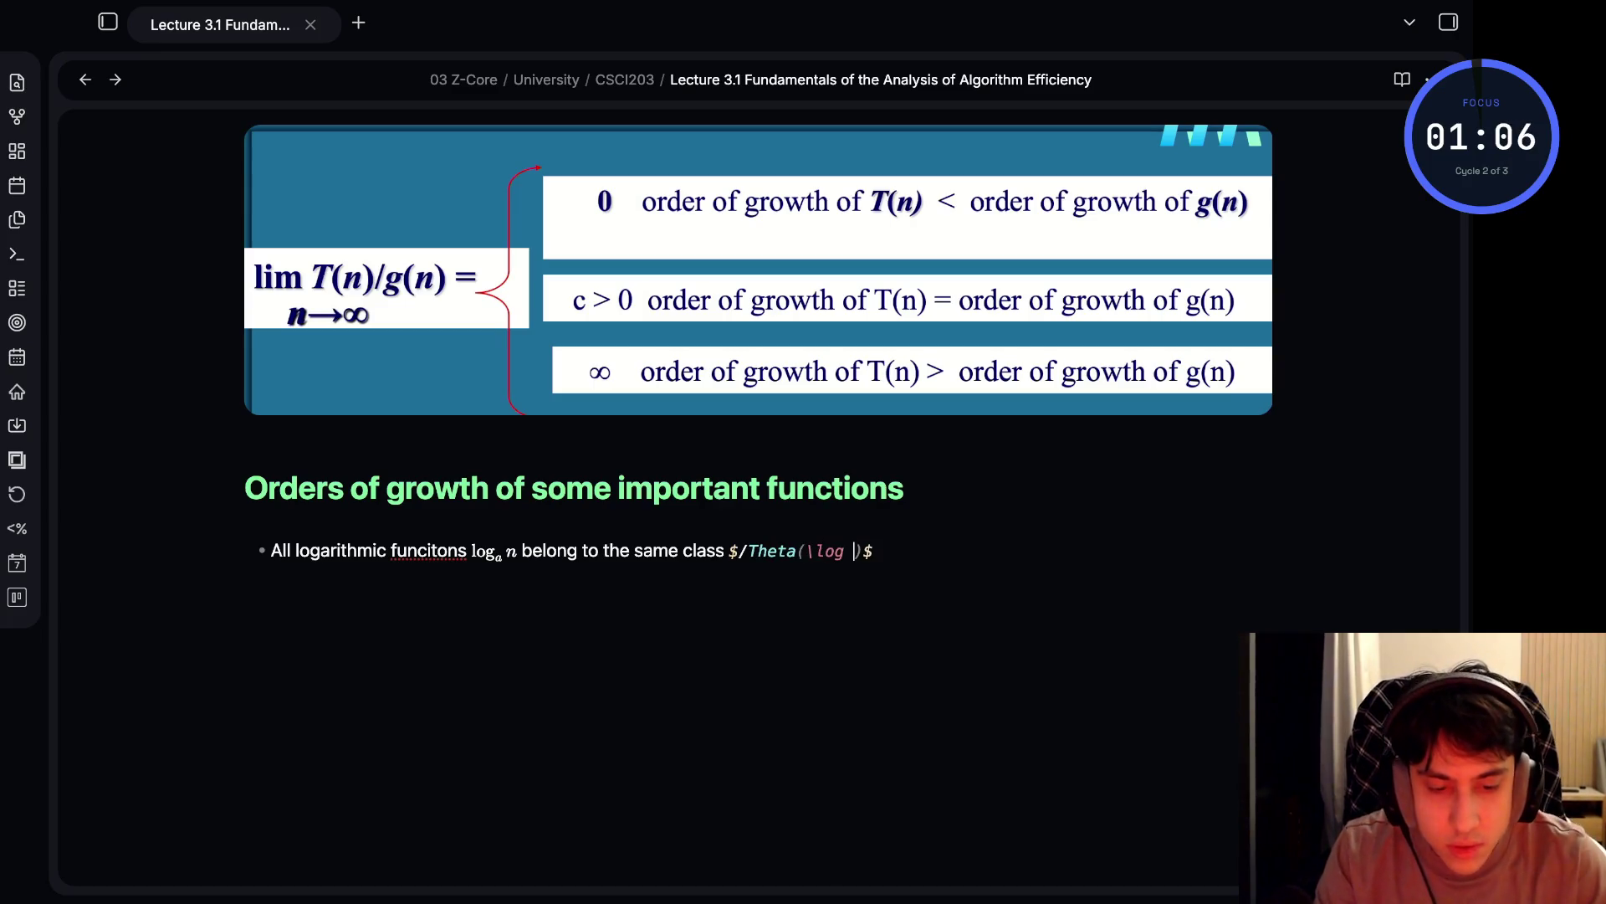
type(" n")
- Correct '/Theta' to '\Theta' in the class expression
left_click(797, 551)
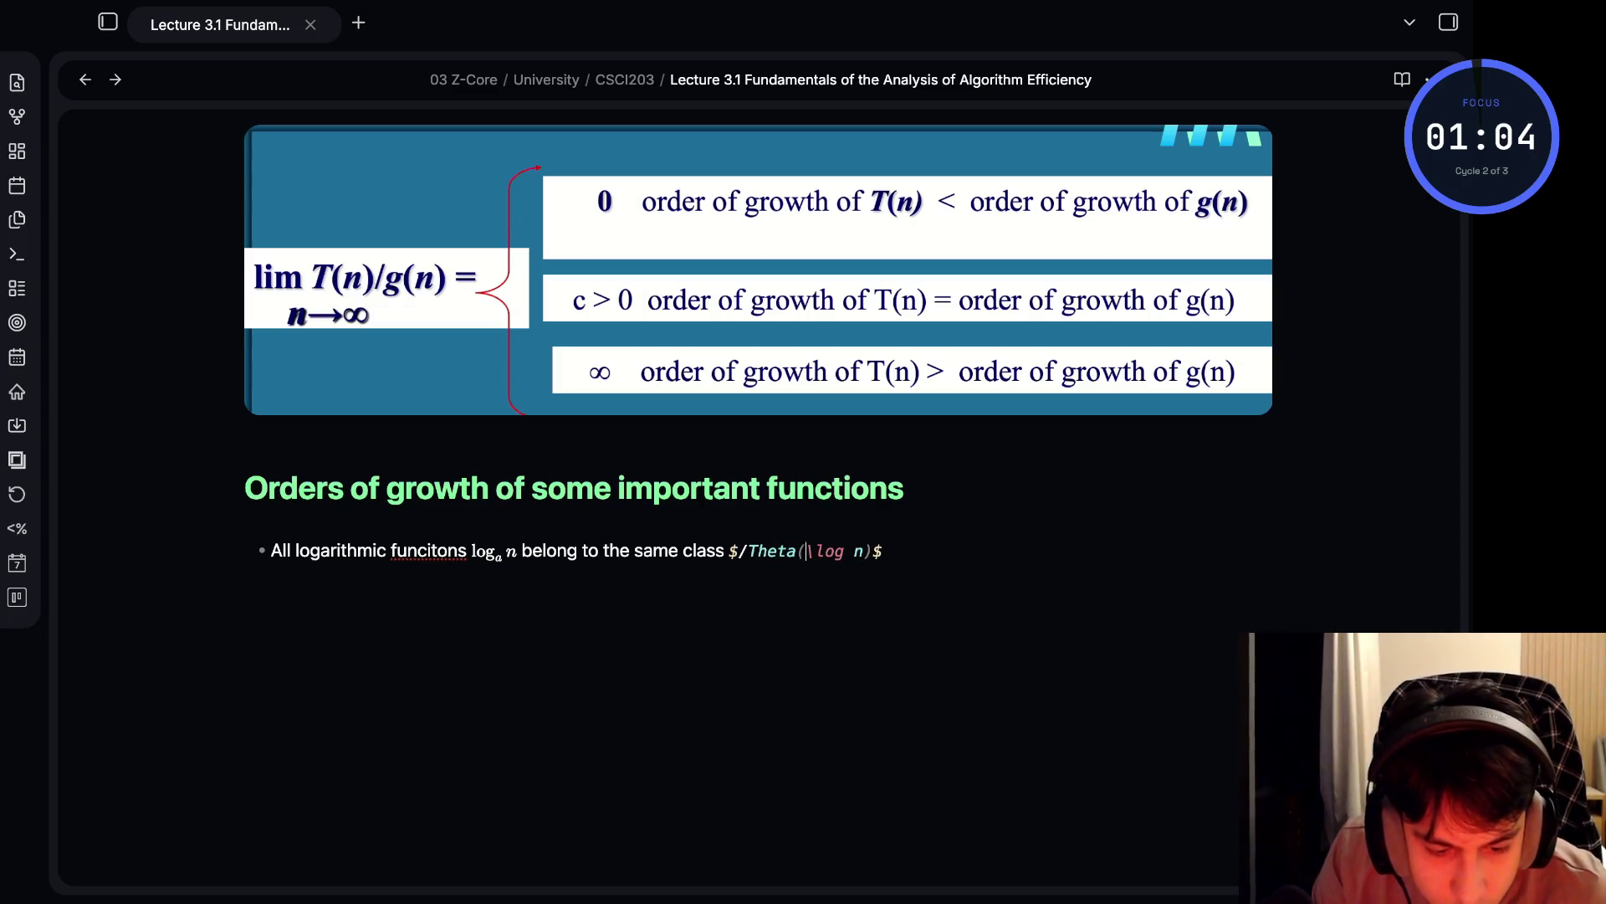
key("Left")
key("Left")
key("Left")
key("BackSpace")
type("\\")
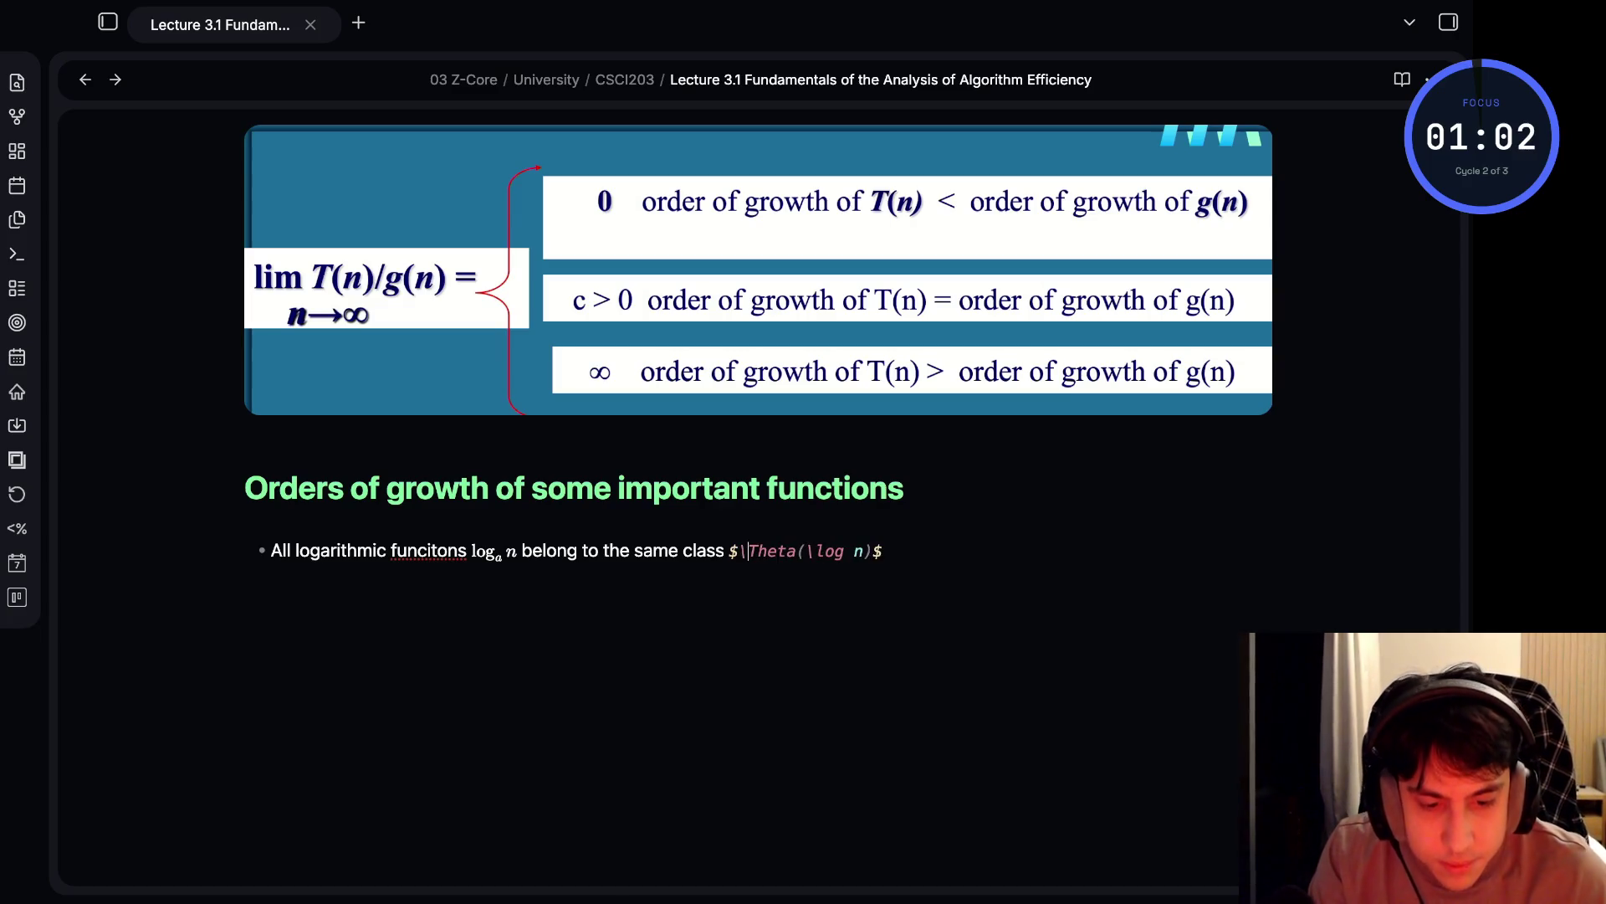
left_click(807, 550)
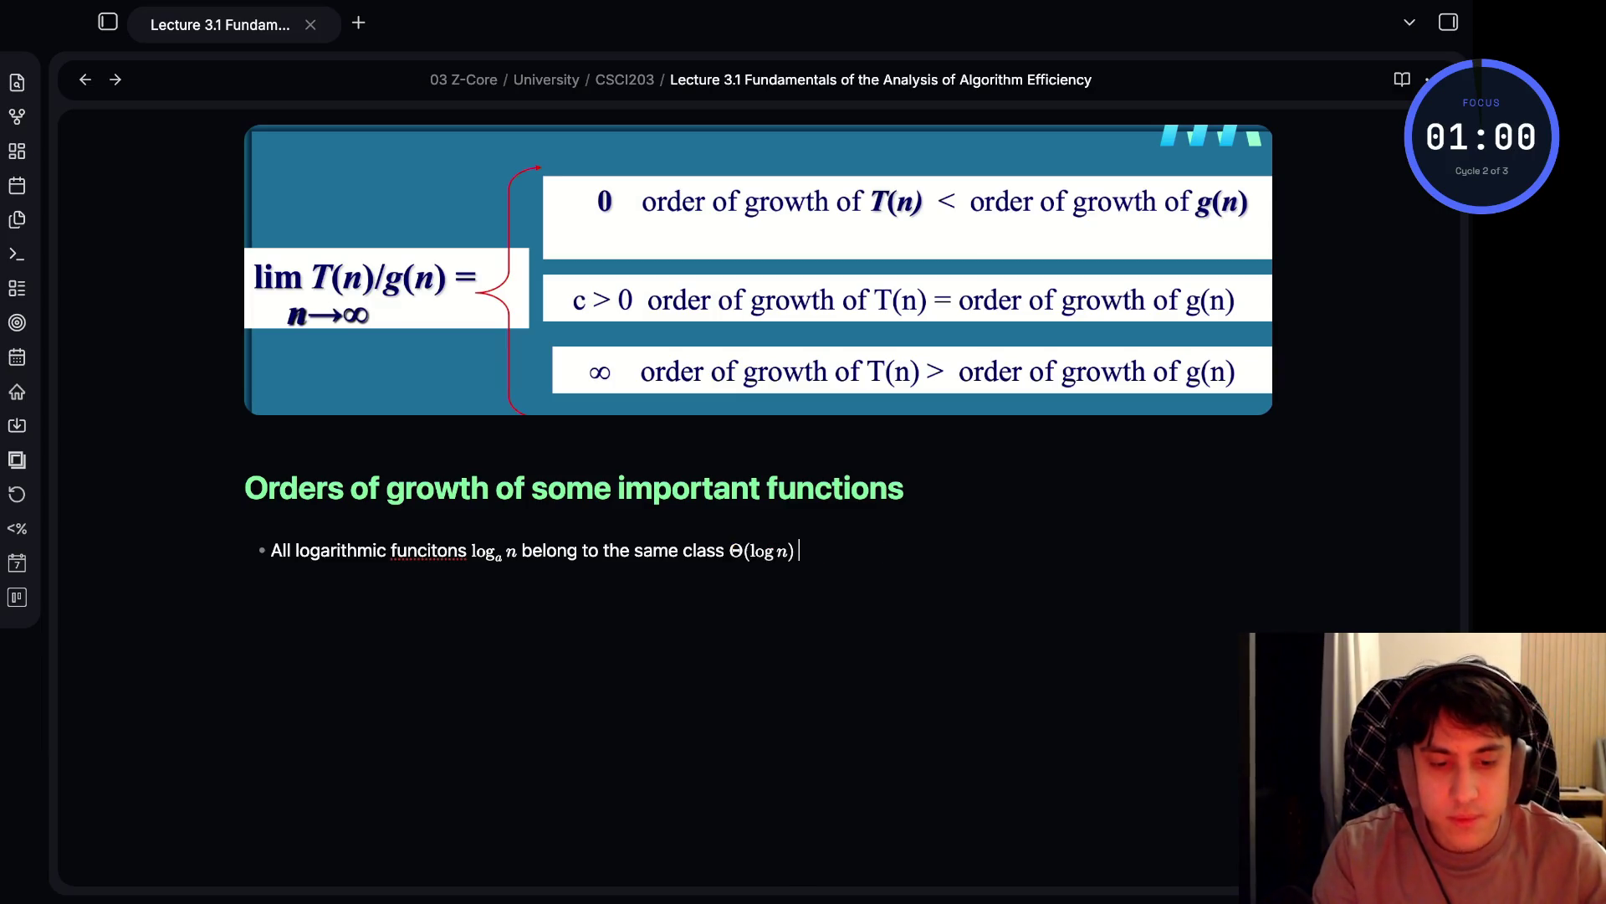
- Finish with 'no matter what the logarithm's base $a > 1$ is because'
type("no m")
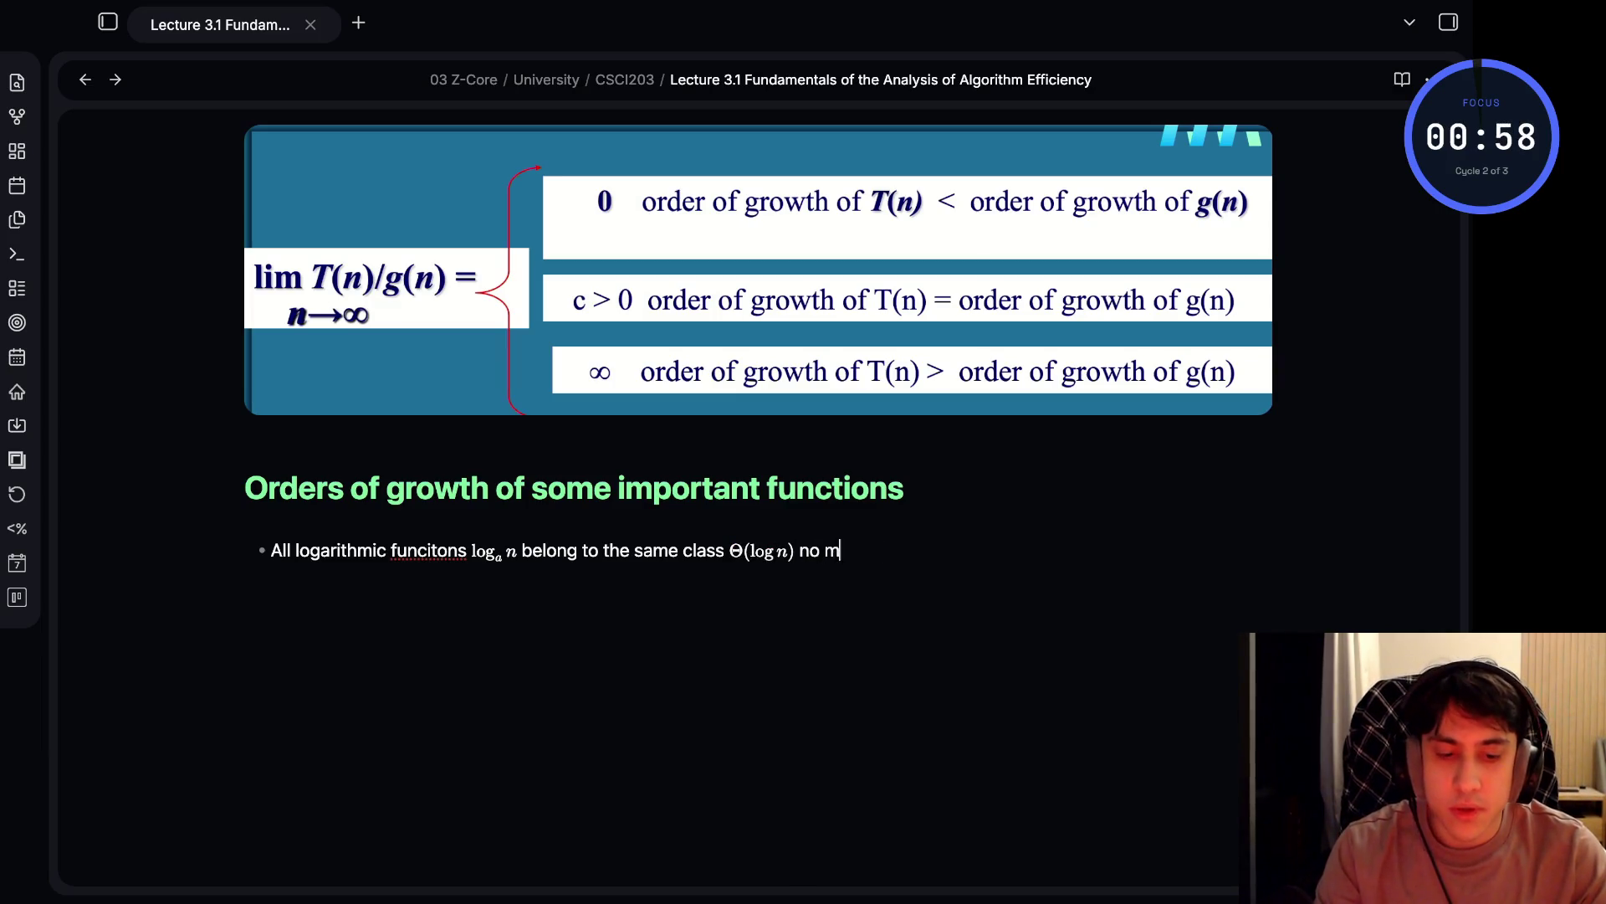
type("atter what th")
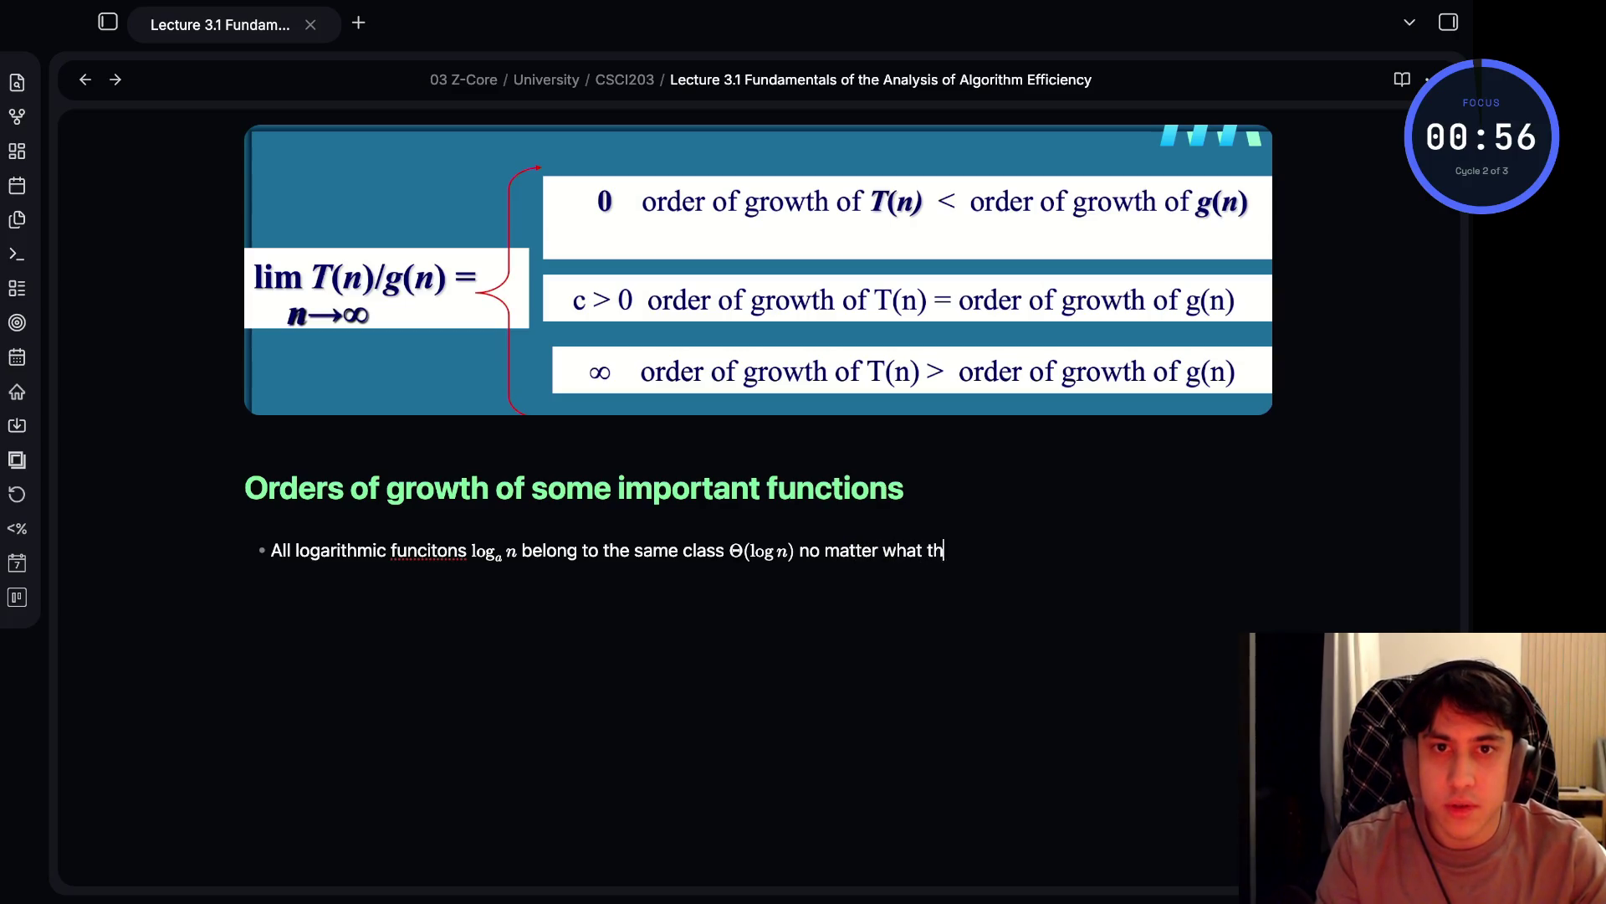
type("e logarithm")
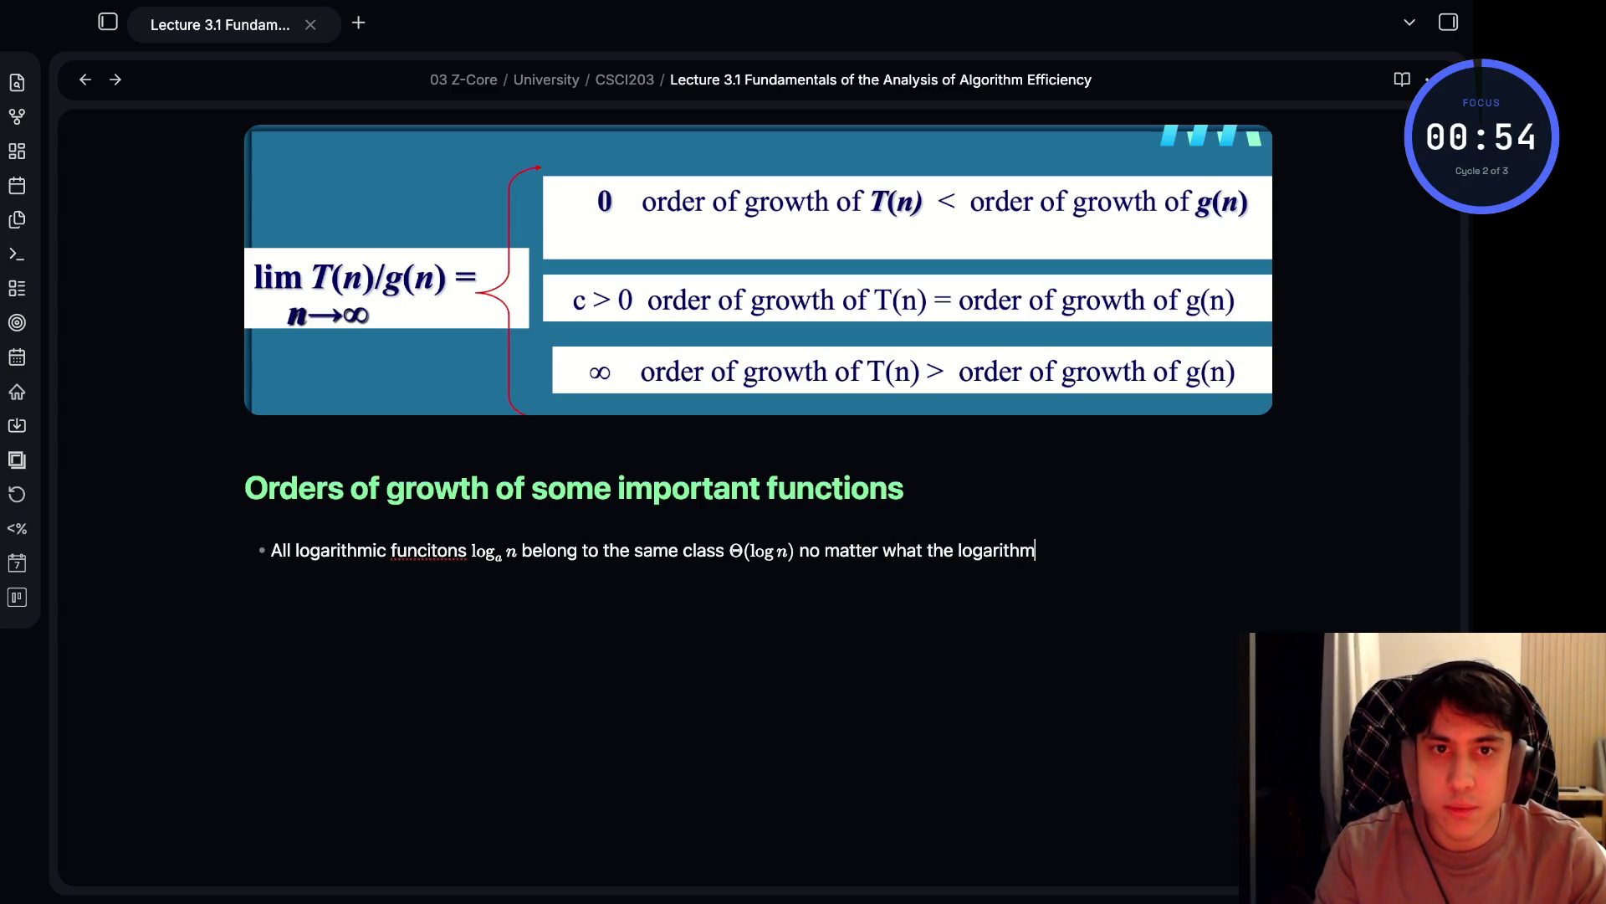
type("'s base ")
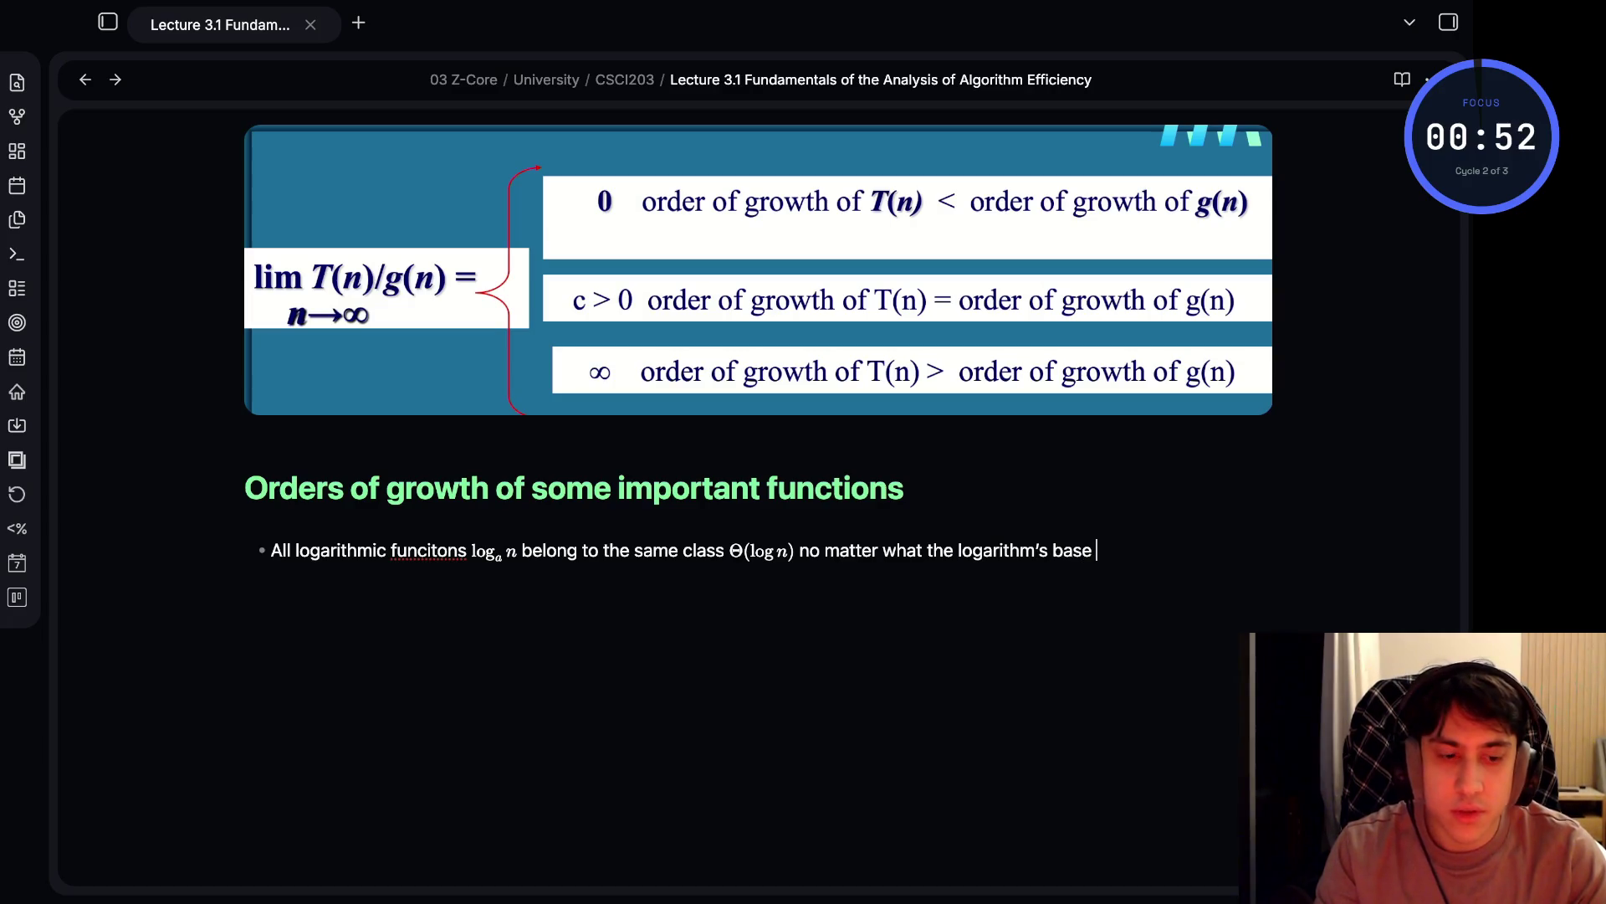
type("%")
key("BackSpace")
type("$")
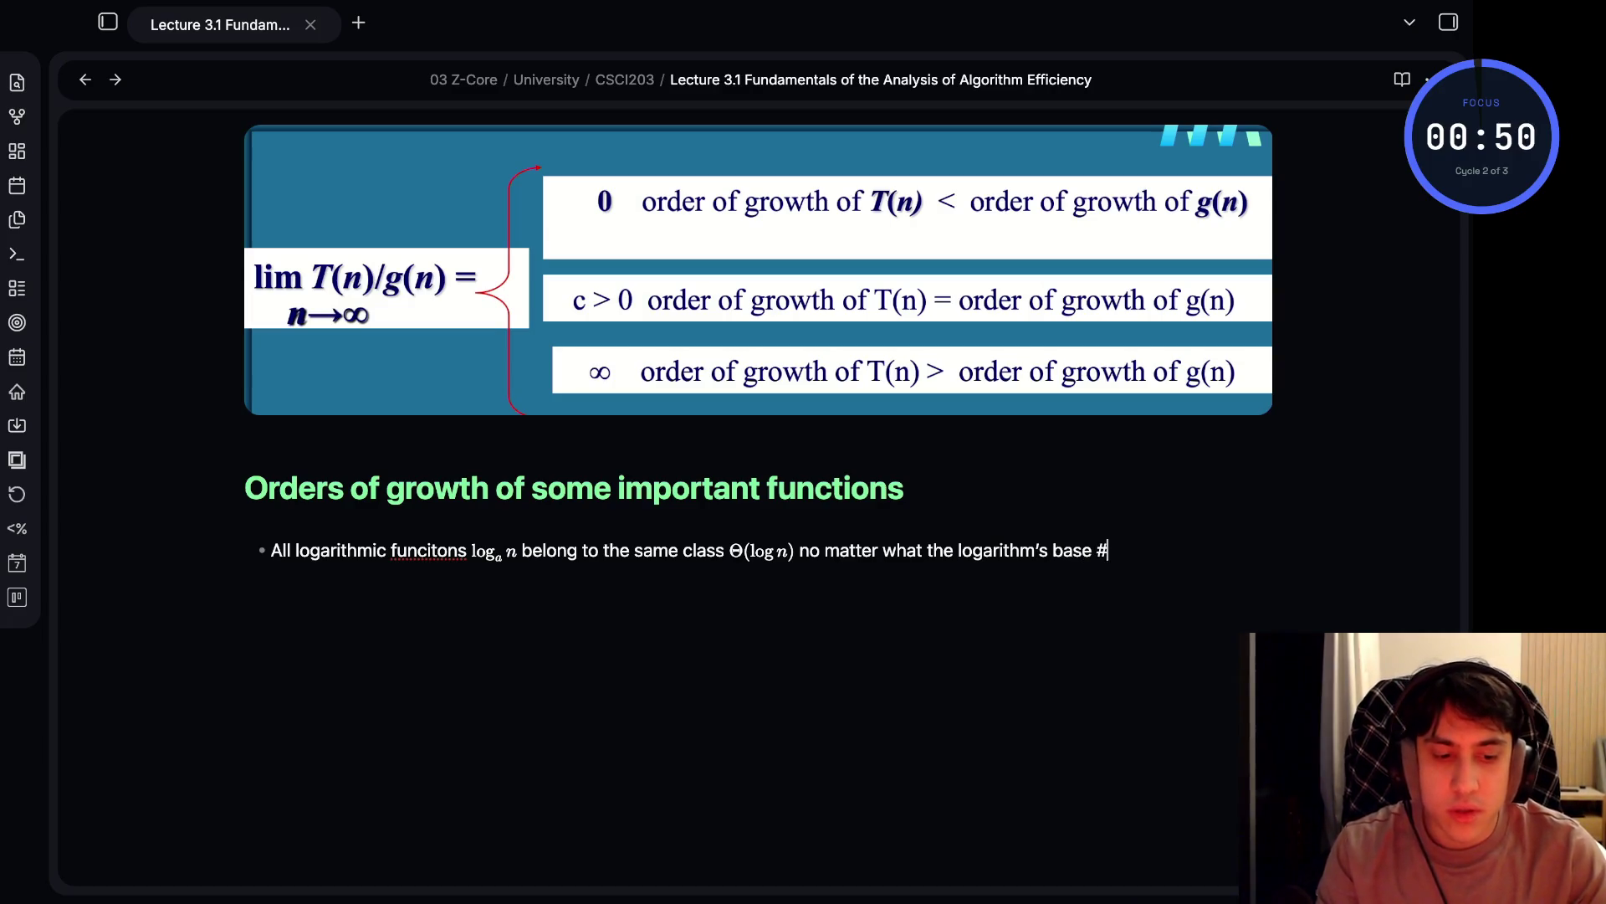
key("Escape")
type("a > 1$")
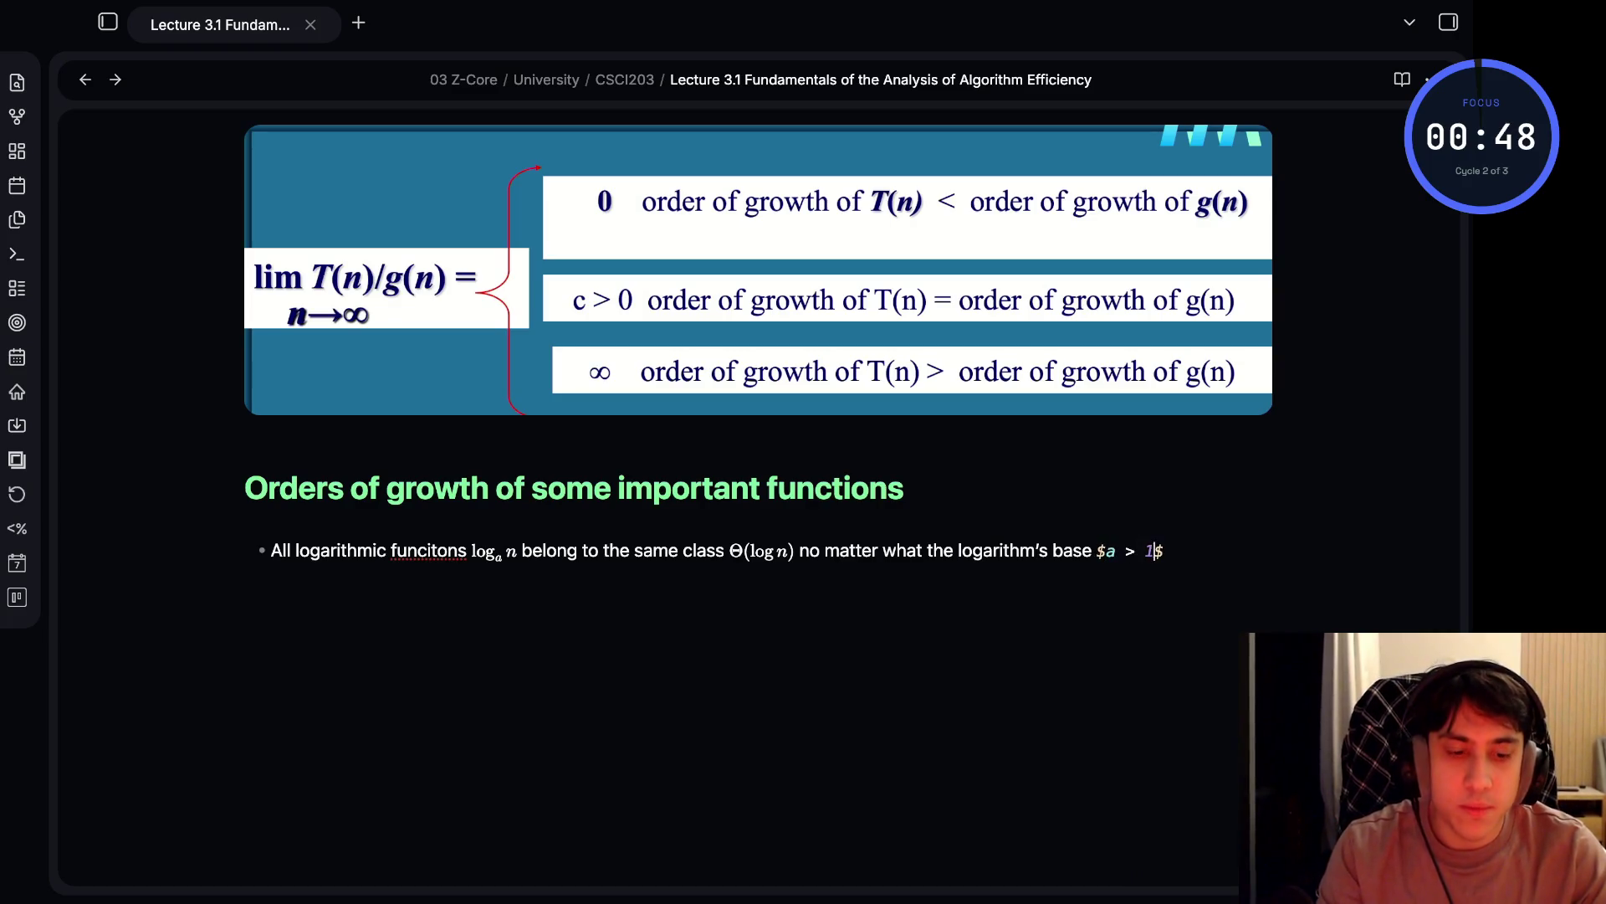
key("Right")
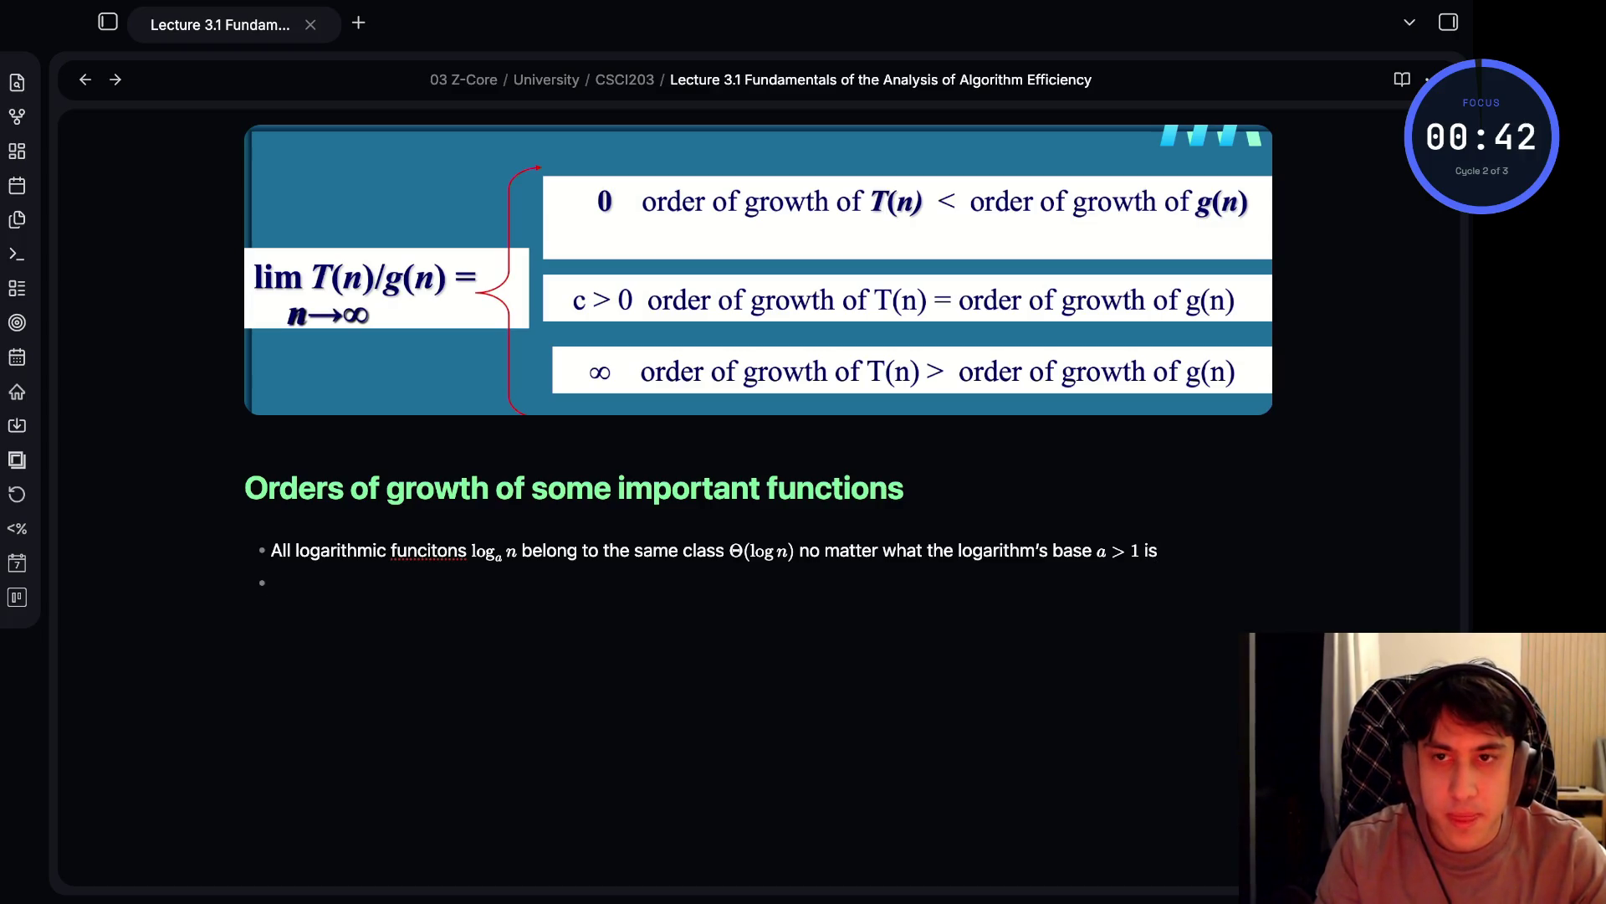
key("BackSpace")
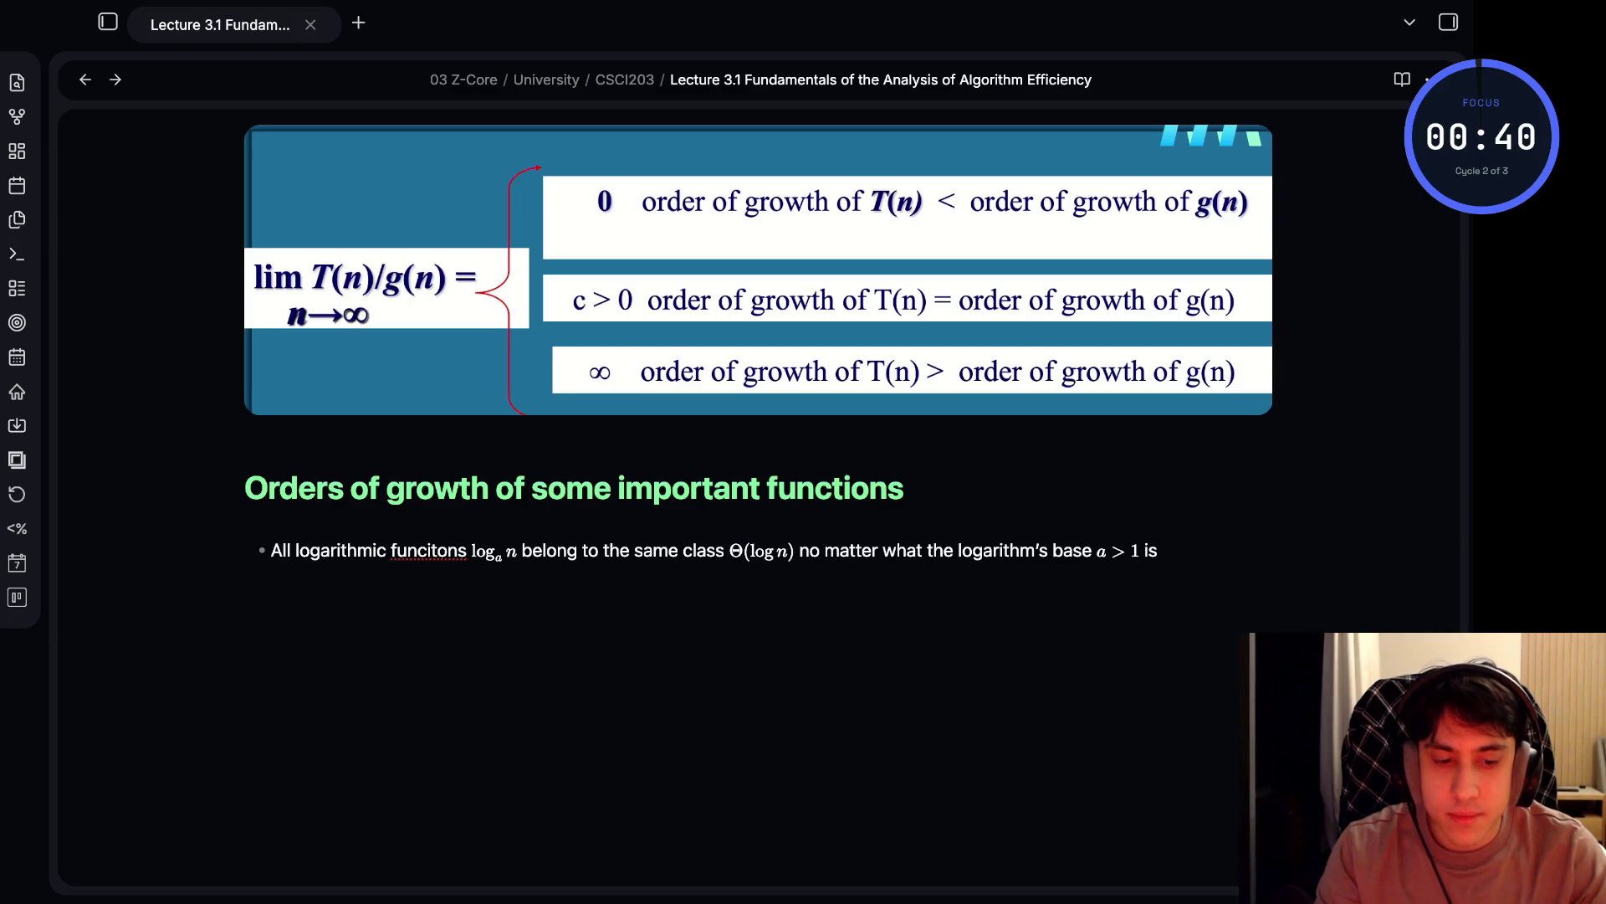
type(" because")
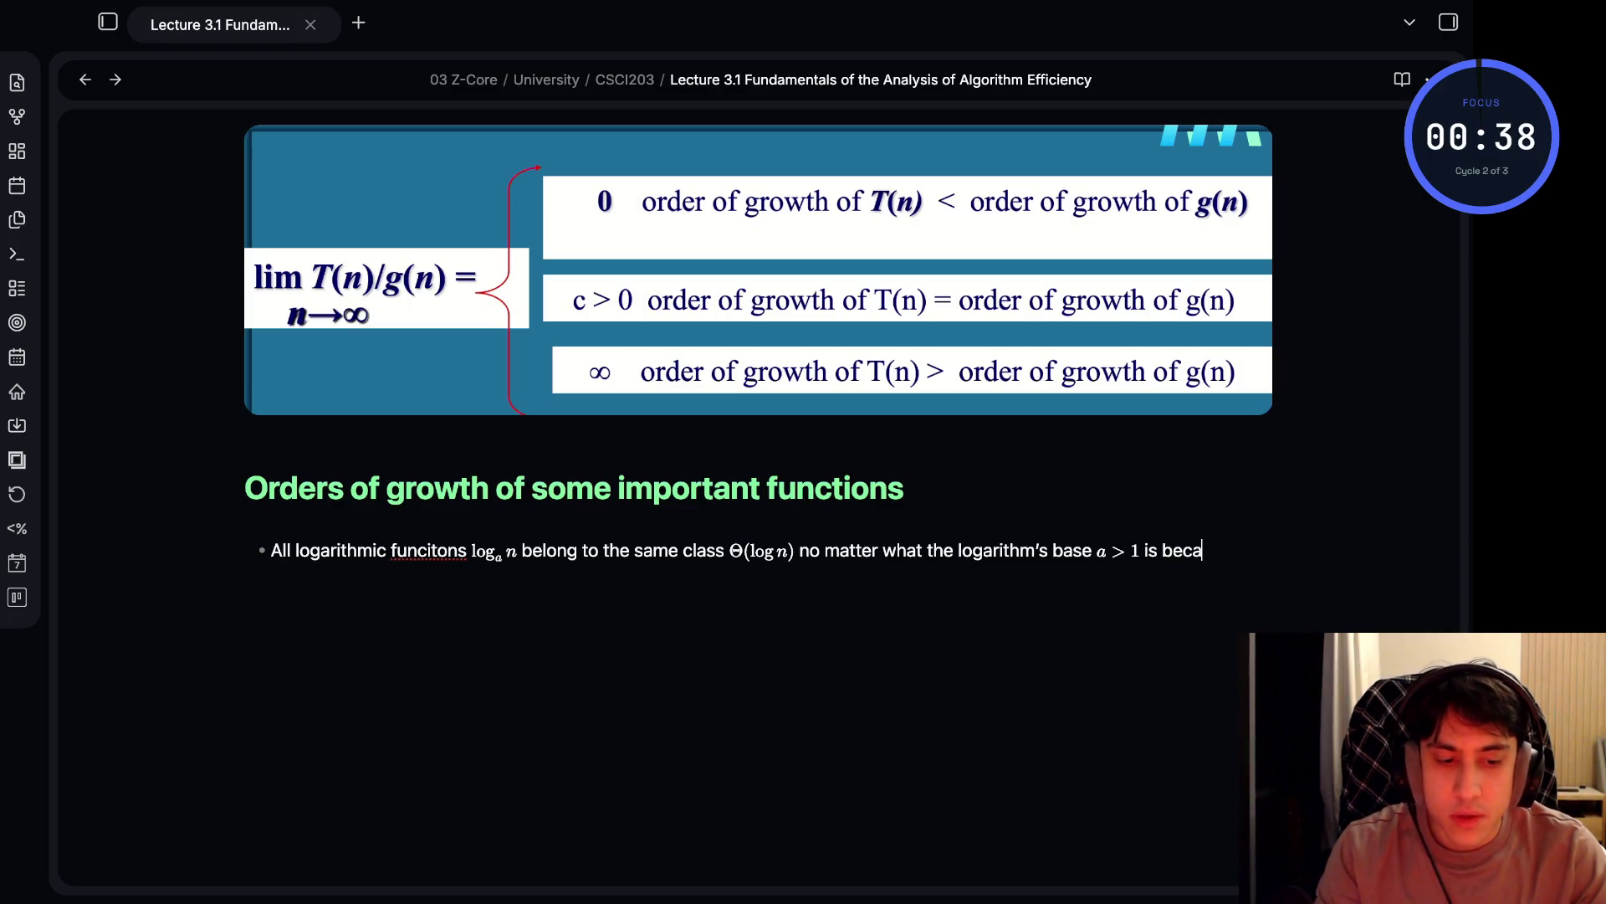
key("Return")
- Begin the display equation $$\log_{a}n = \frac{\log_{b}n}...$$ with the left side and numerator
type("$$")
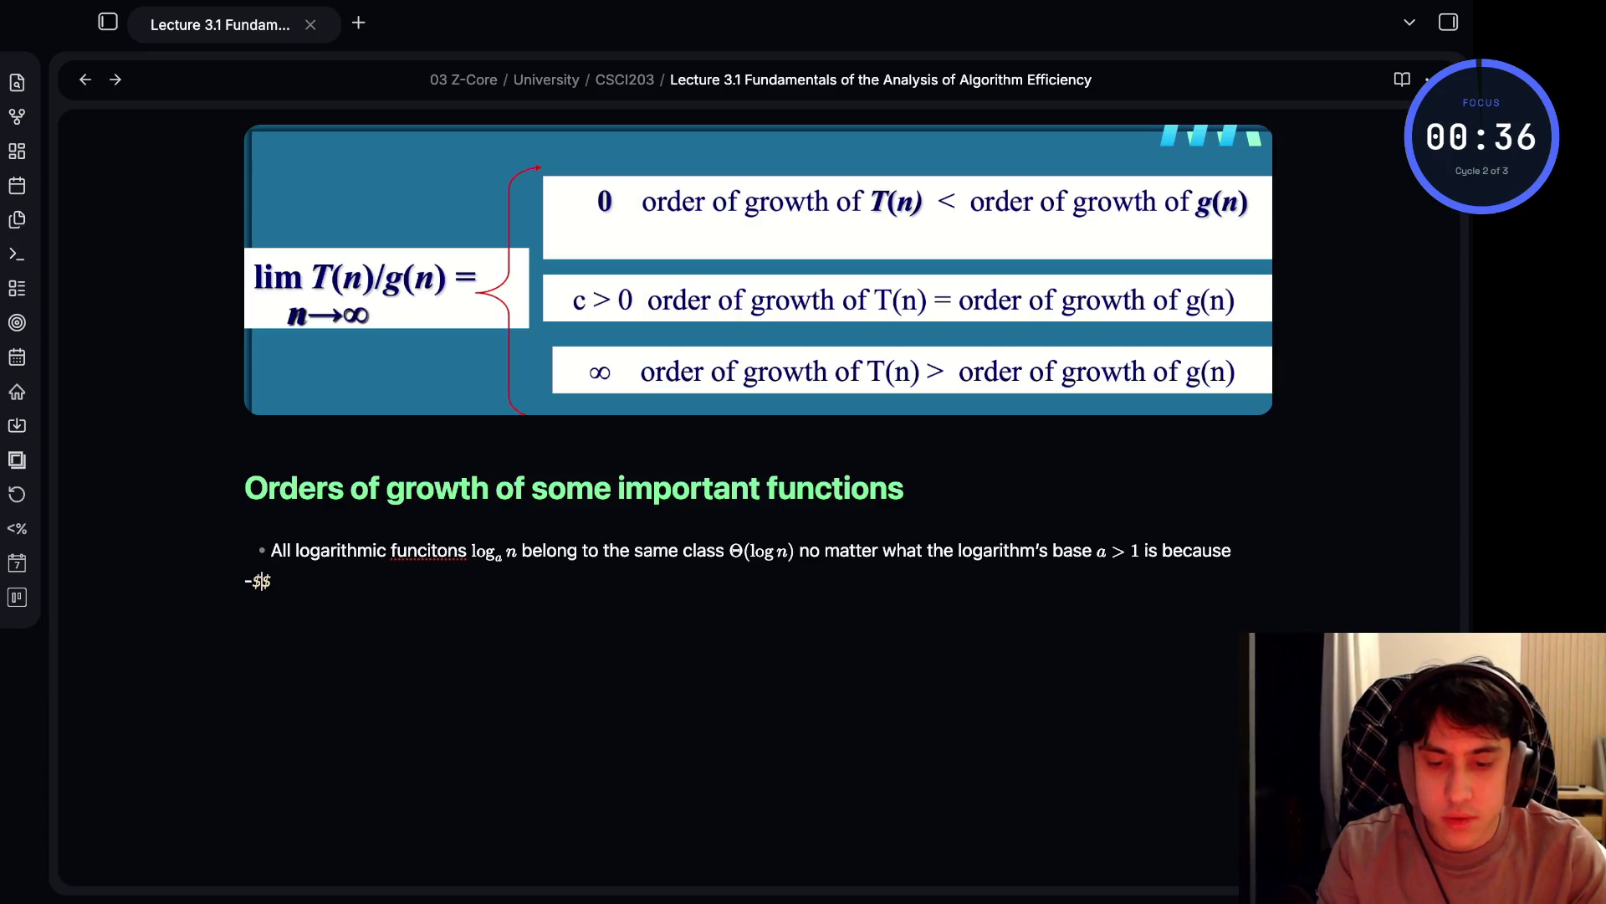
type("$$")
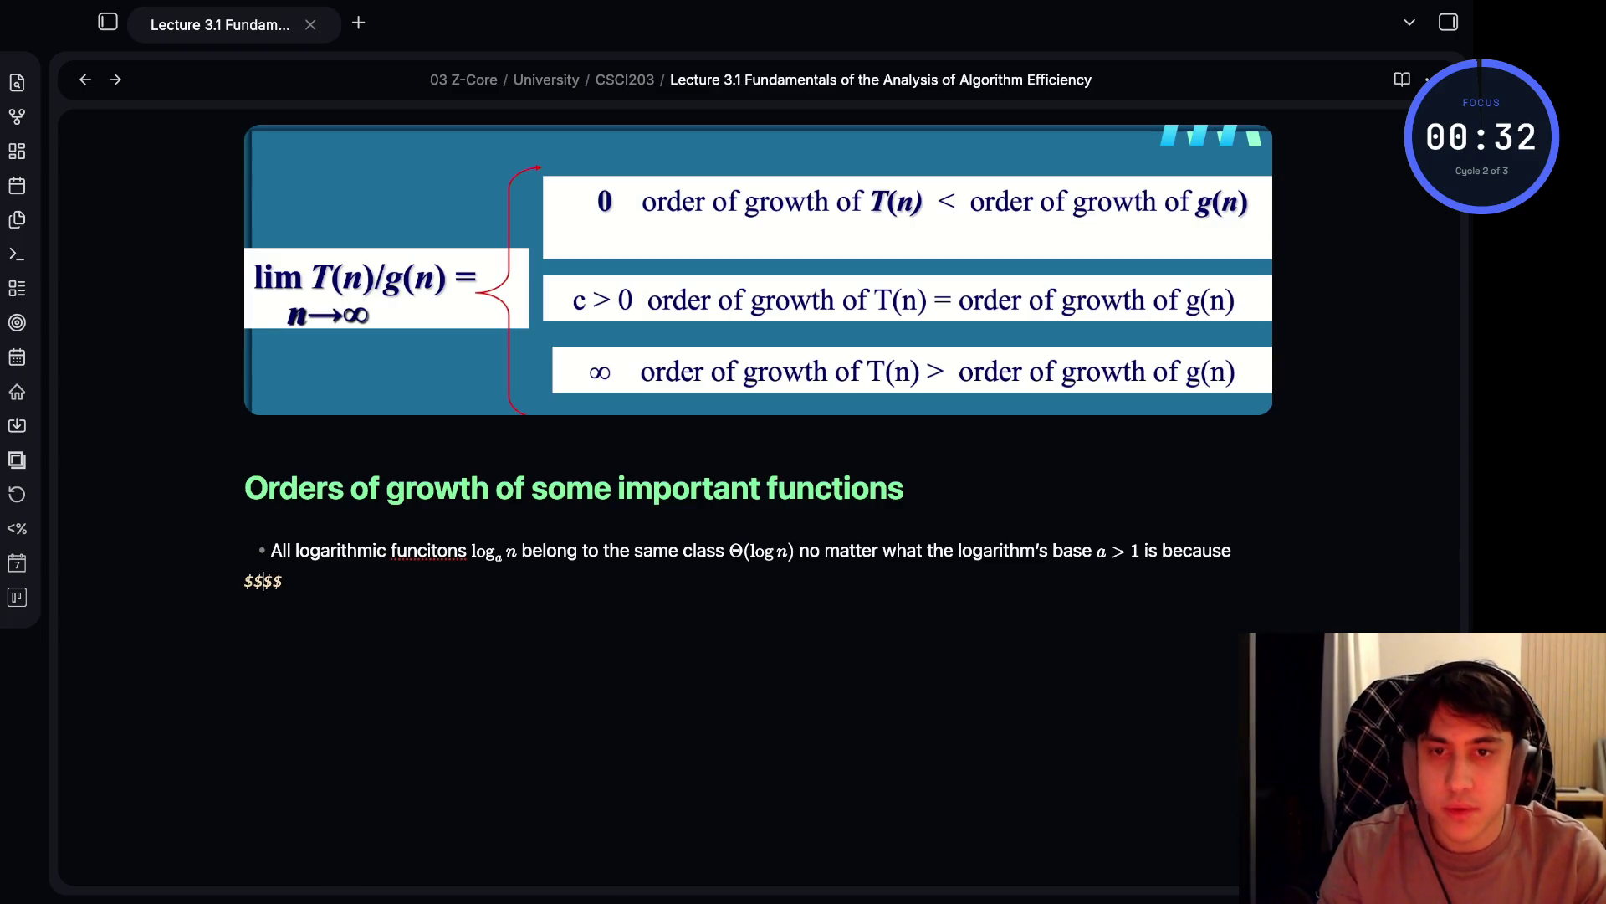
type("\\log")
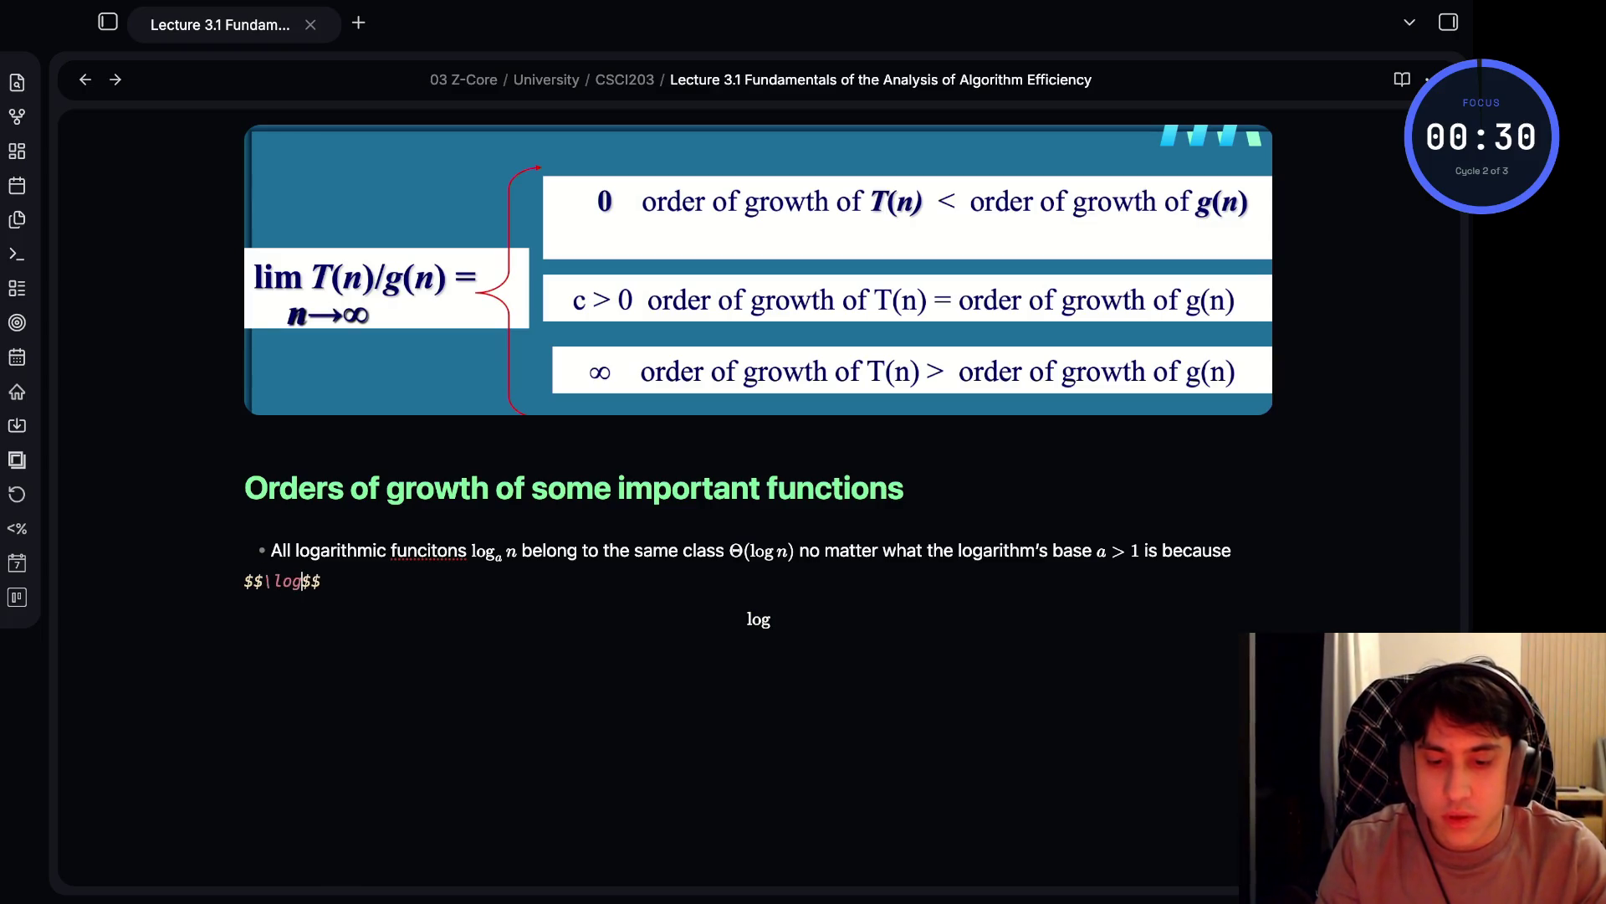
type("_a")
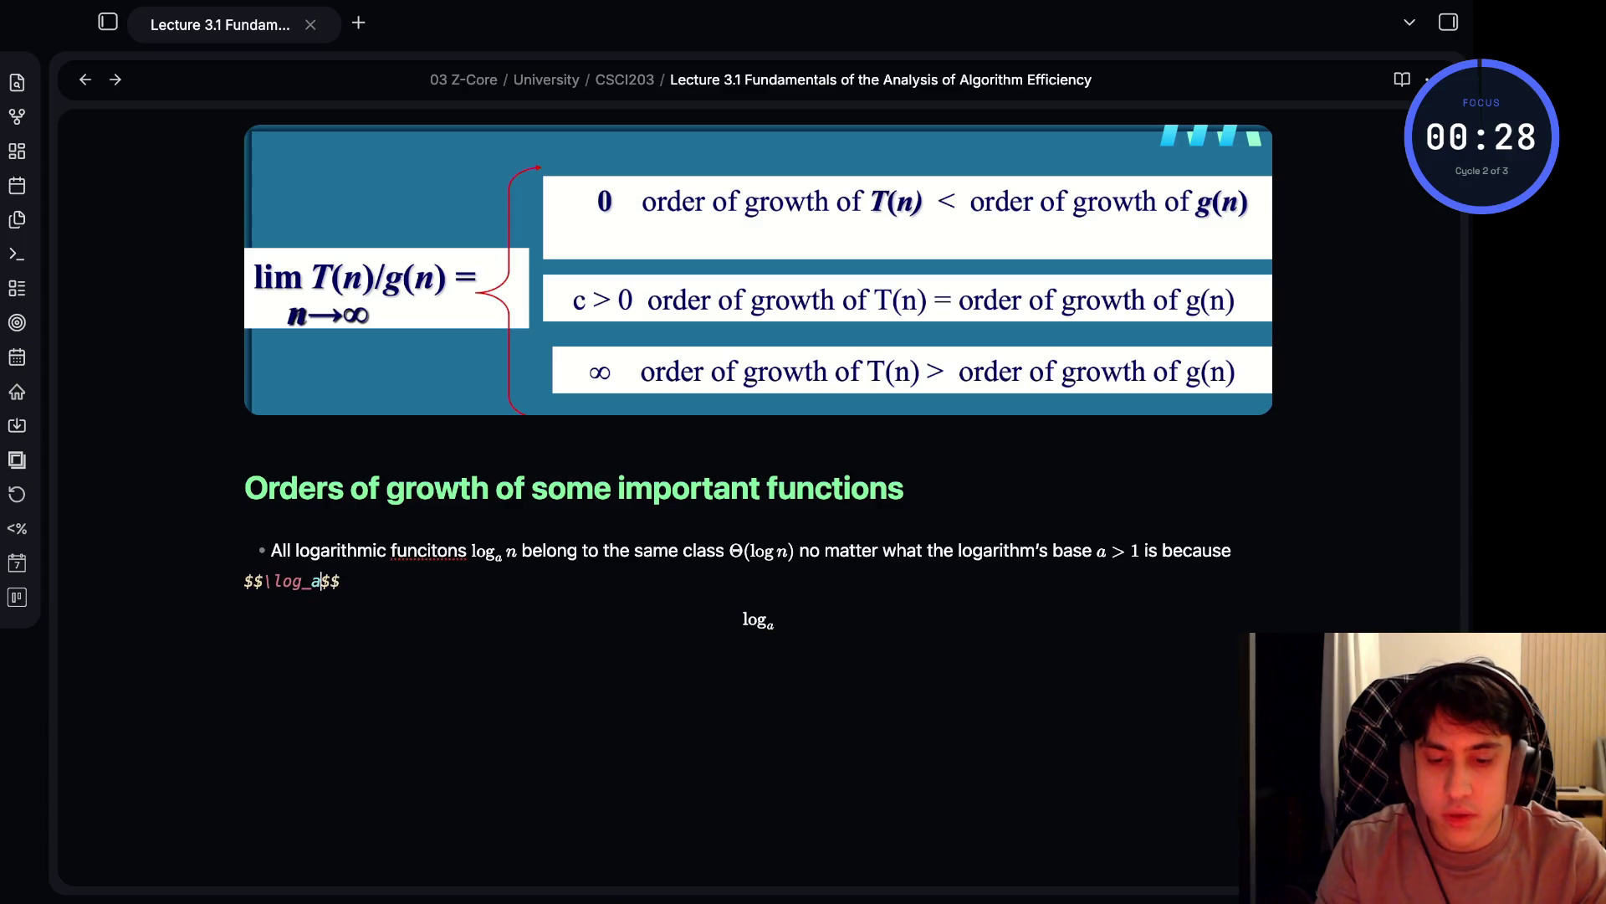
key("BackSpace")
type("{a}n = ")
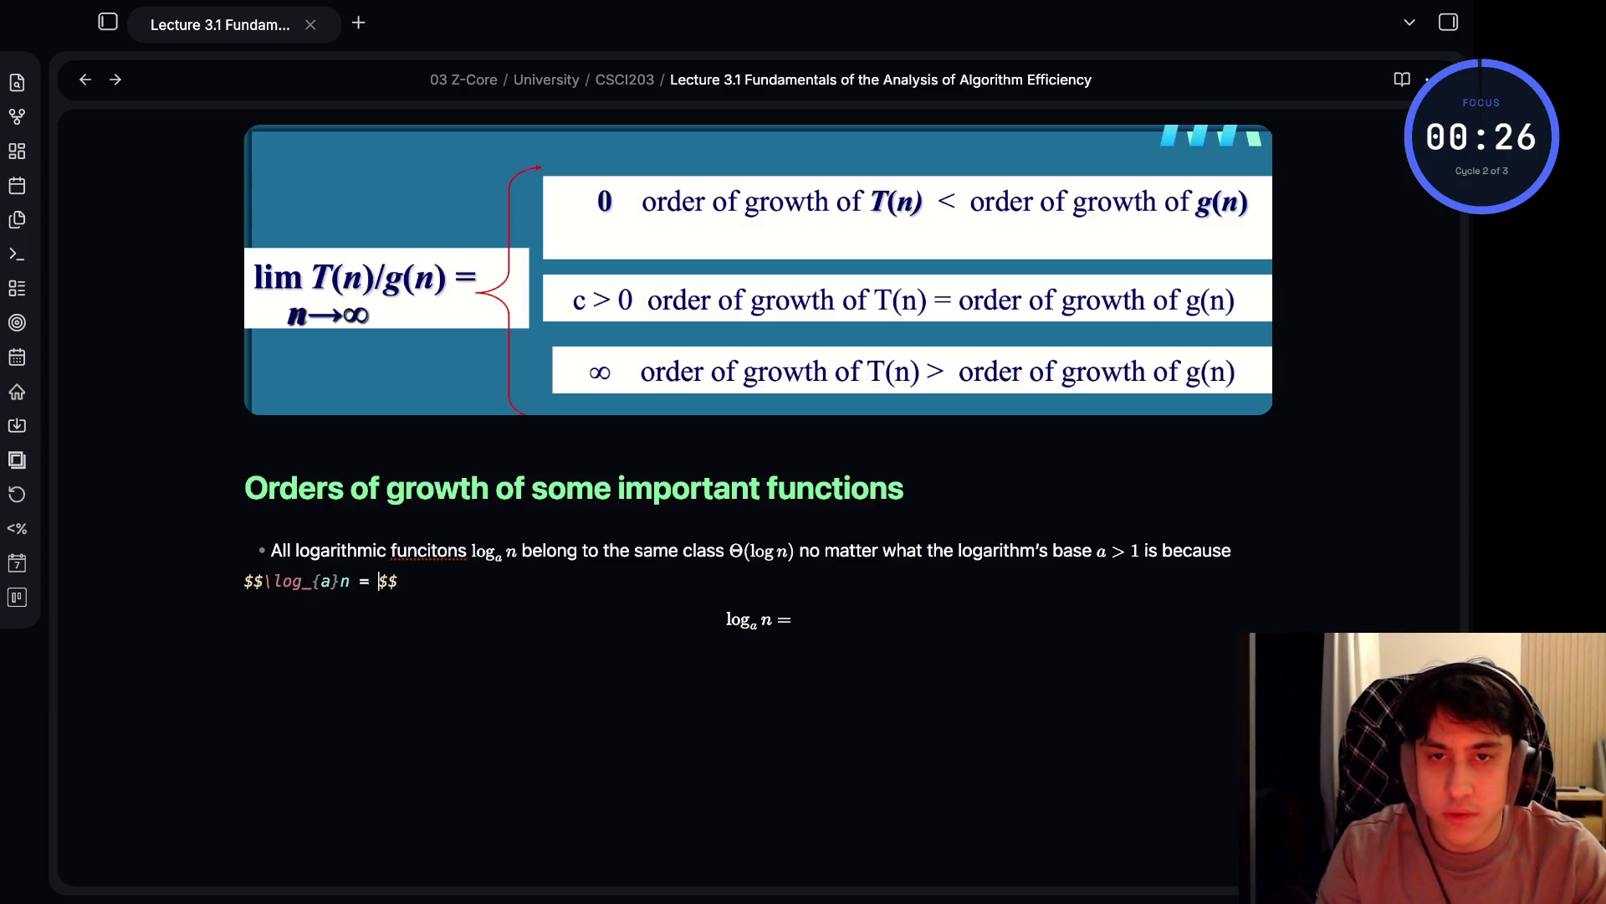
type("log_b")
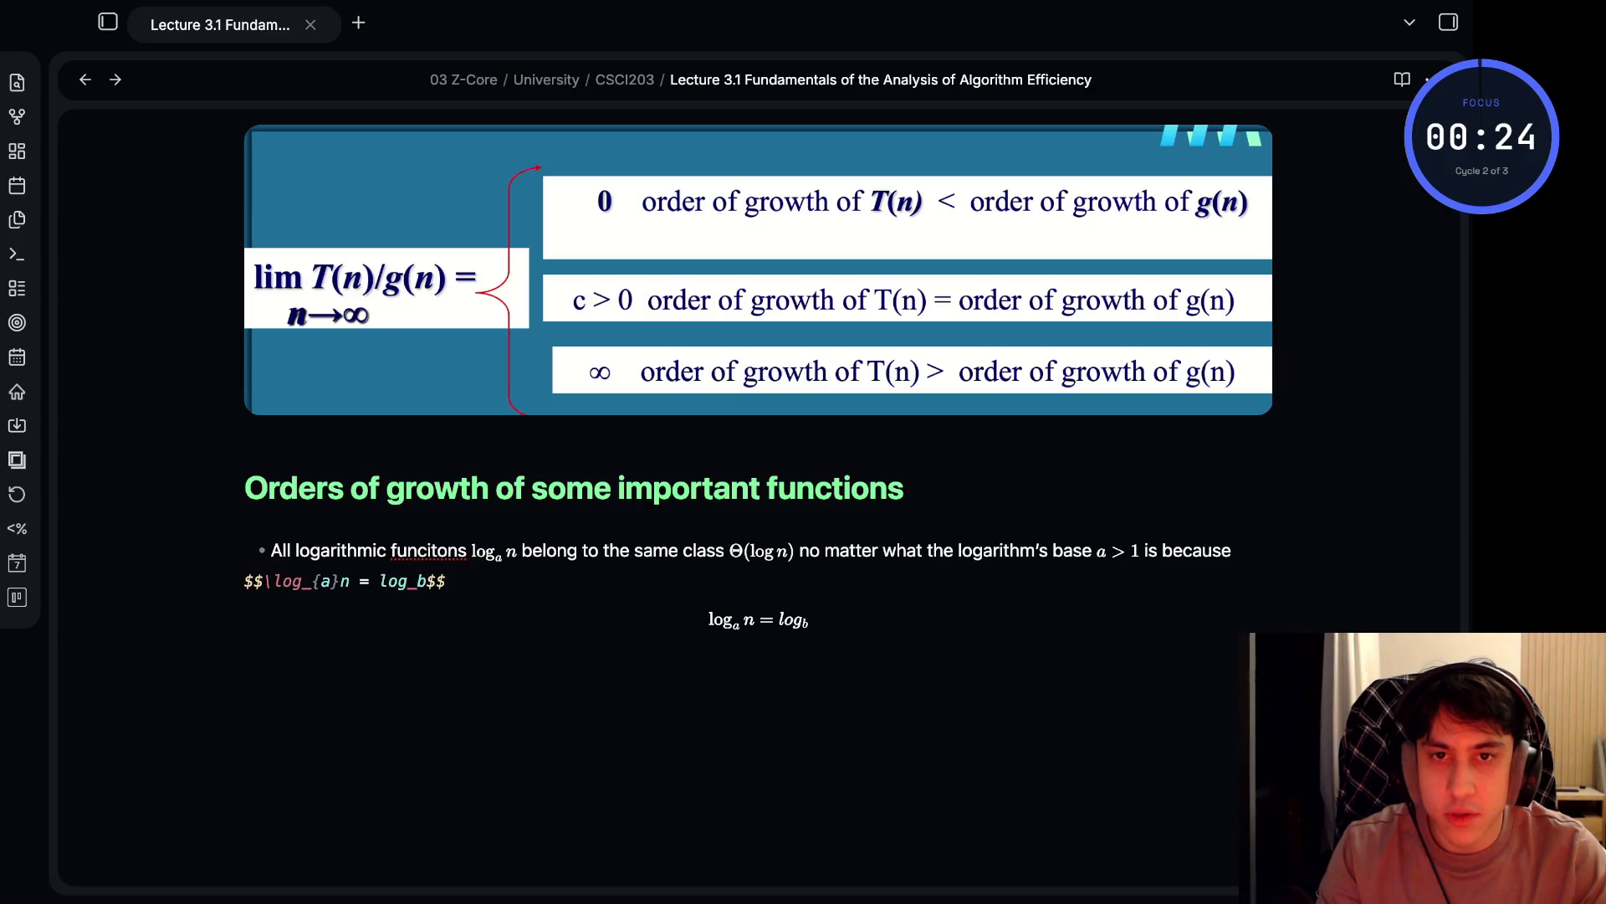
key("BackSpace")
key("BackSpace")
key("BackSpace")
type("\\")
key("BackSpace")
type("rac{")
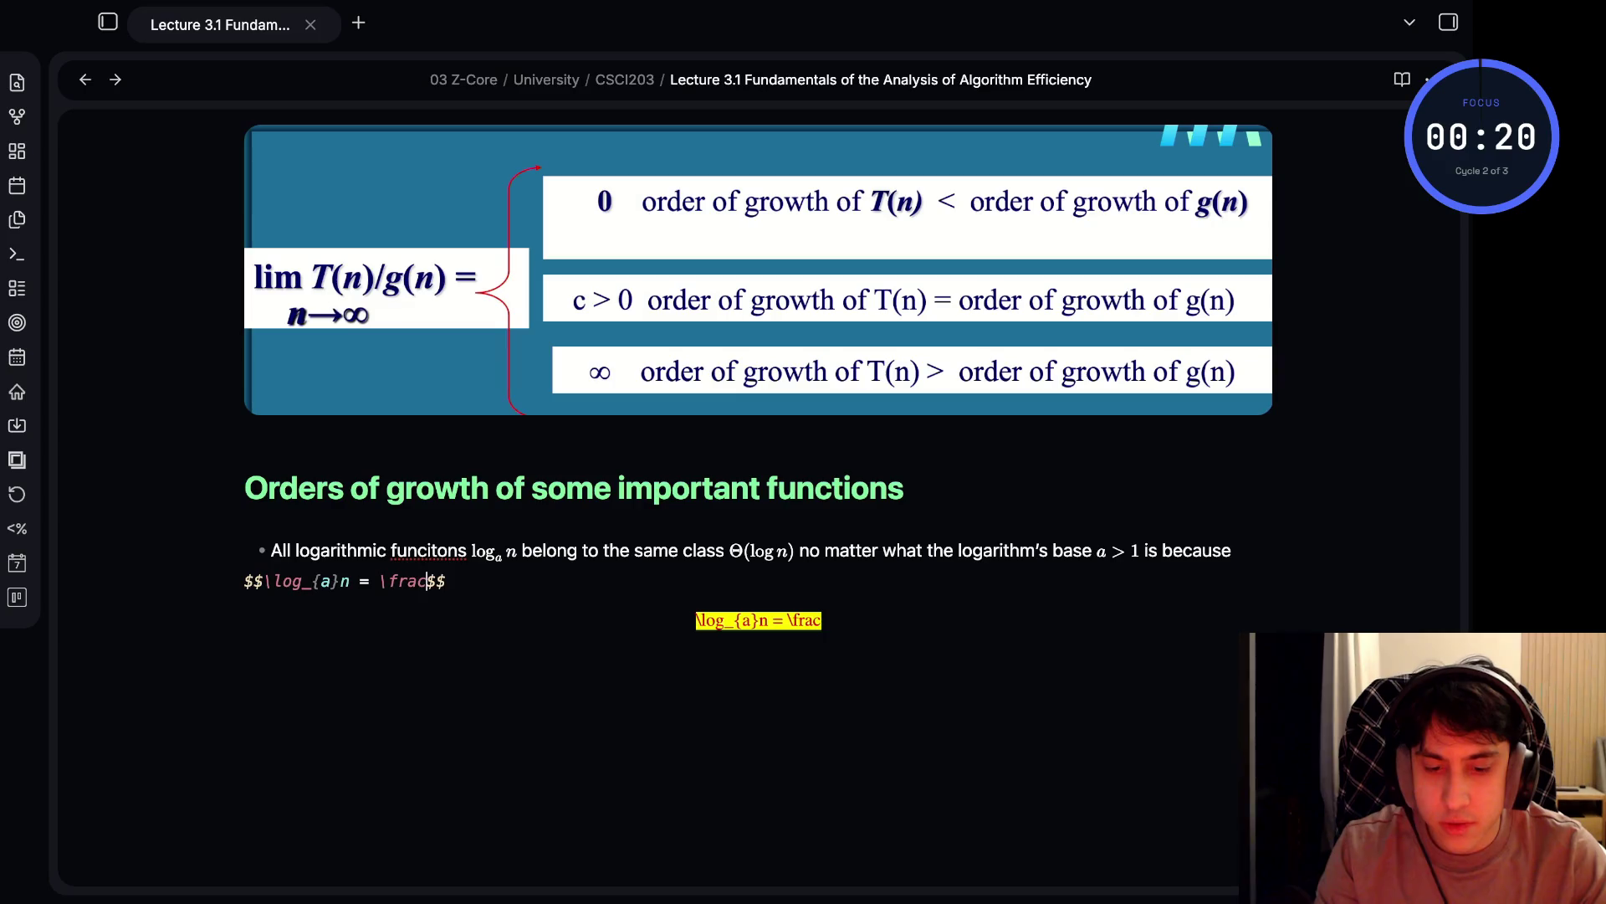
type("log_b")
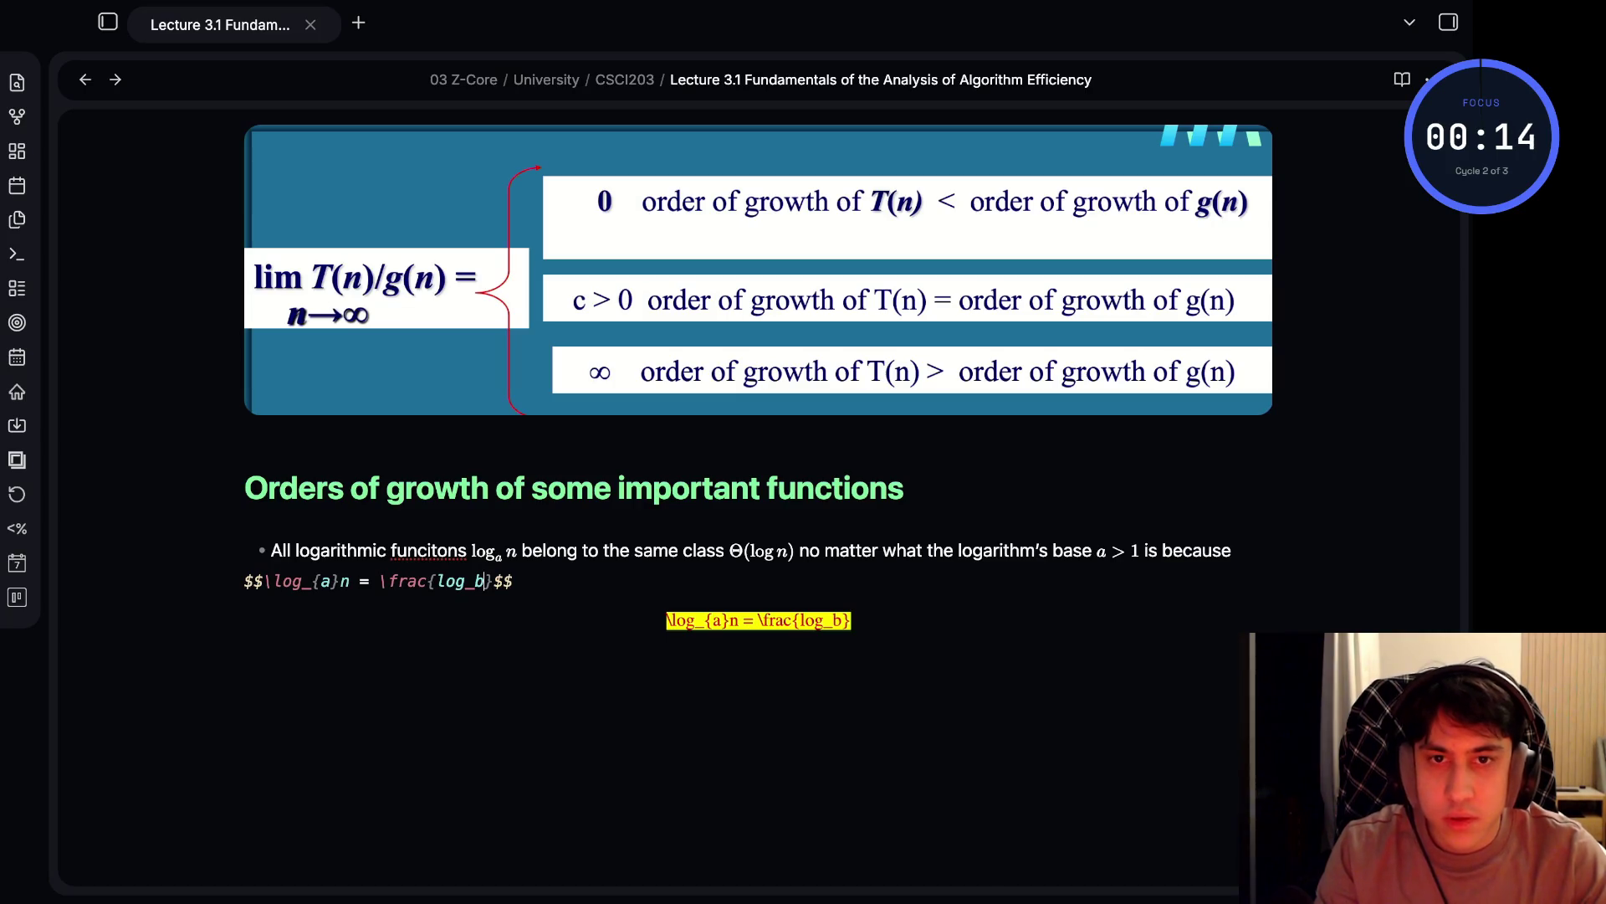
key("BackSpace")
type("{b}n")
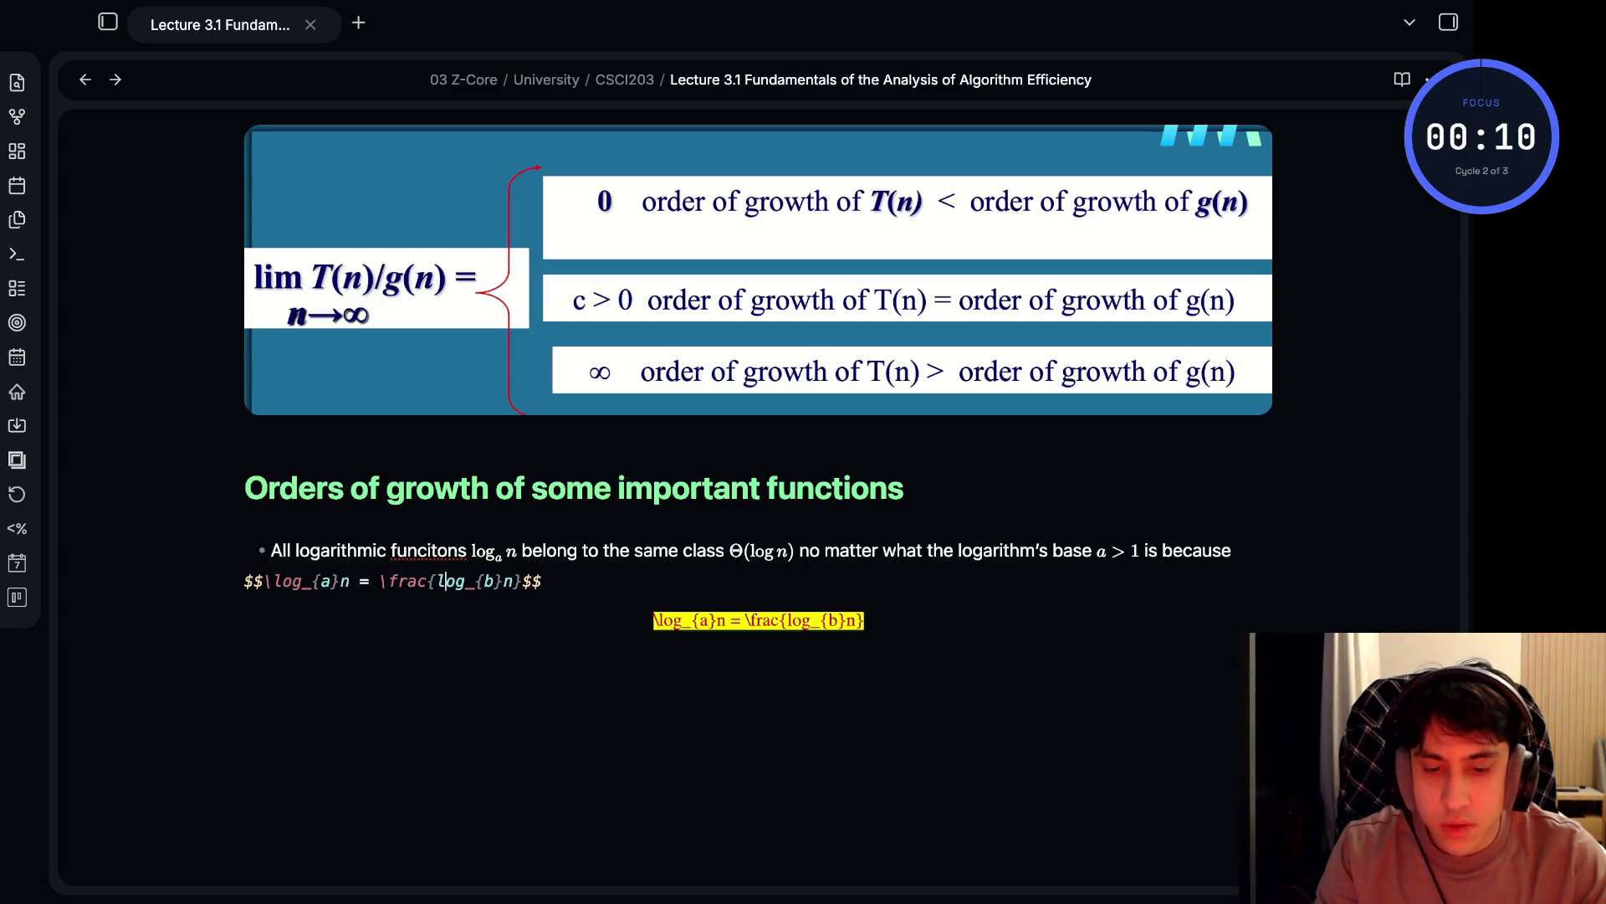
left_click(438, 580)
type("\\")
left_click(493, 580)
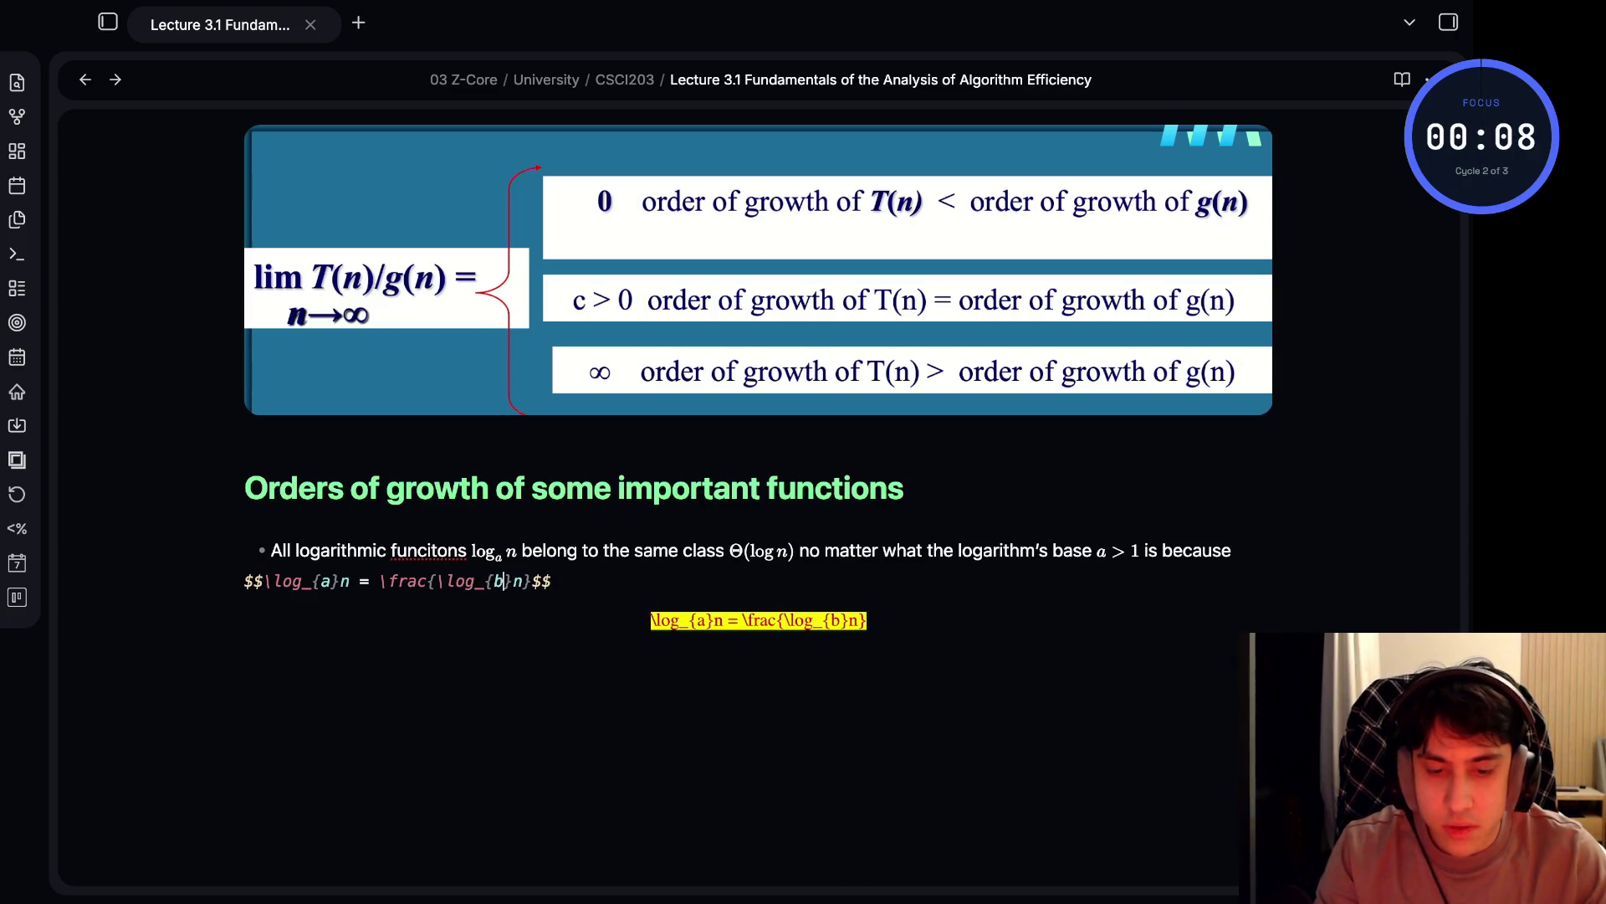
key("Right")
key("BackSpace")
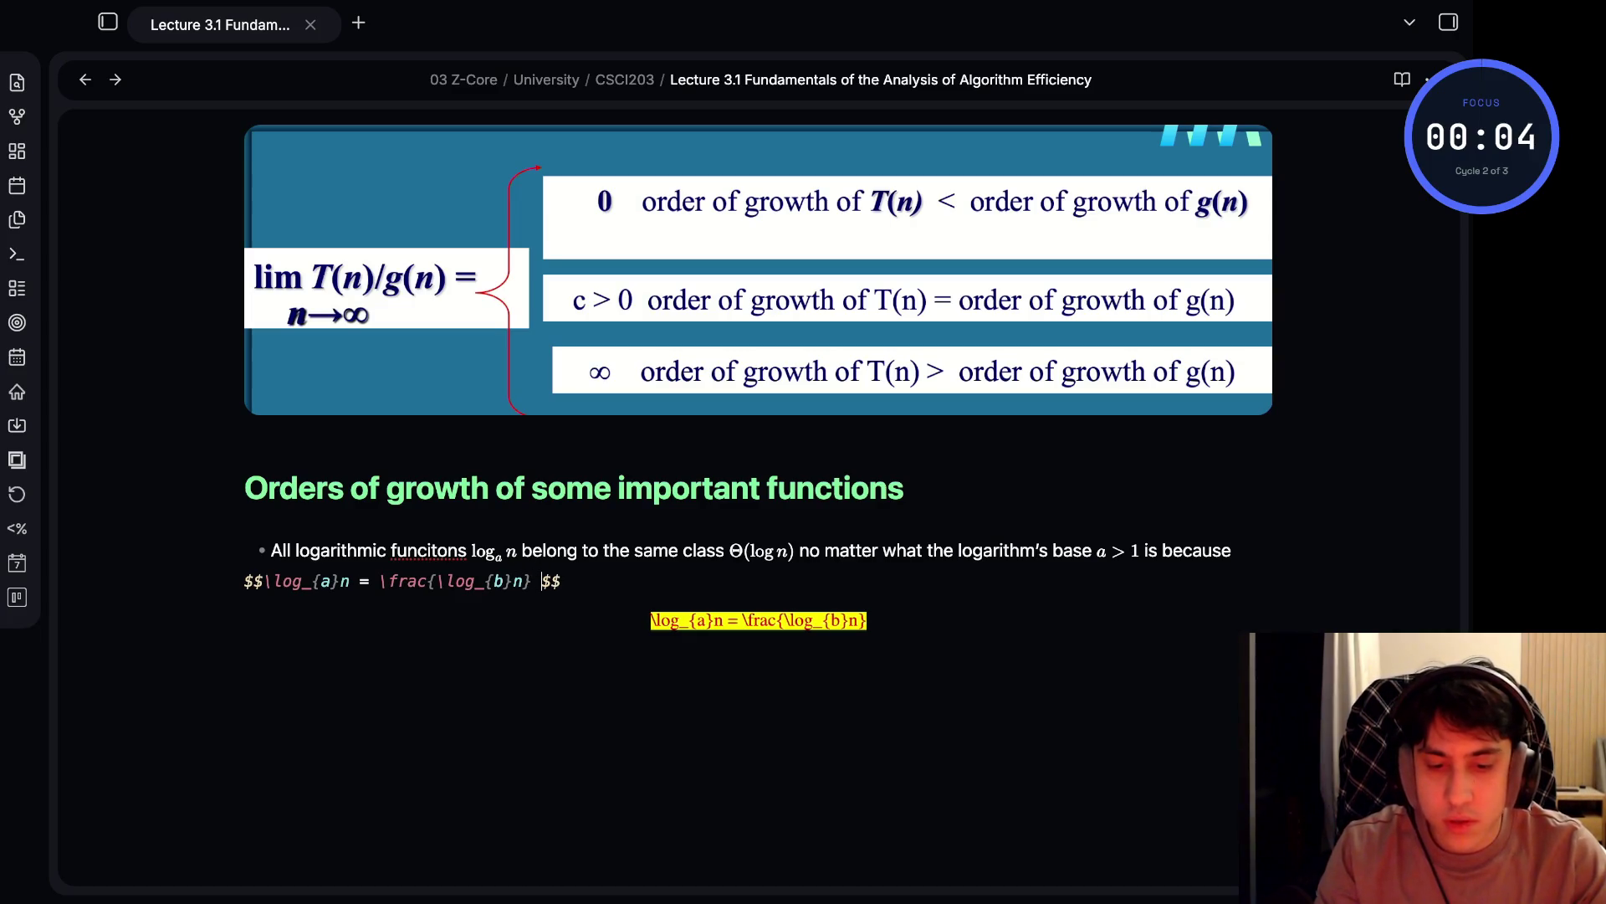
- Complete the denominator {\log_{b}a} so the change-of-base formula renders
key("Right")
type("{\\log")
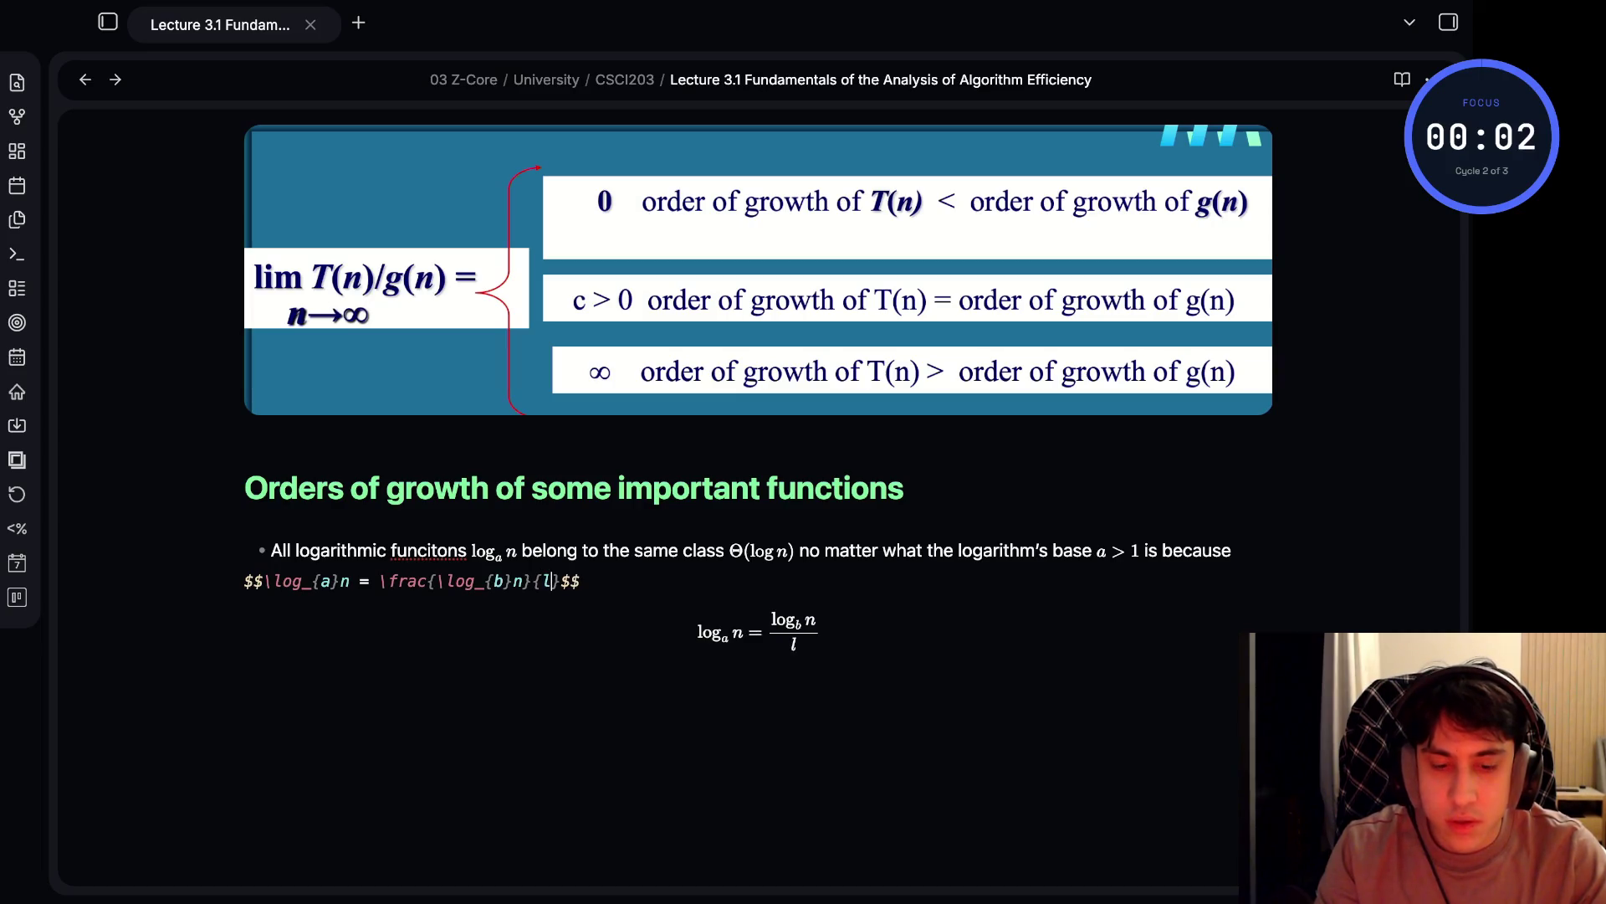
key("BackSpace")
key("BackSpace")
key("BackSpace")
type("\\log_")
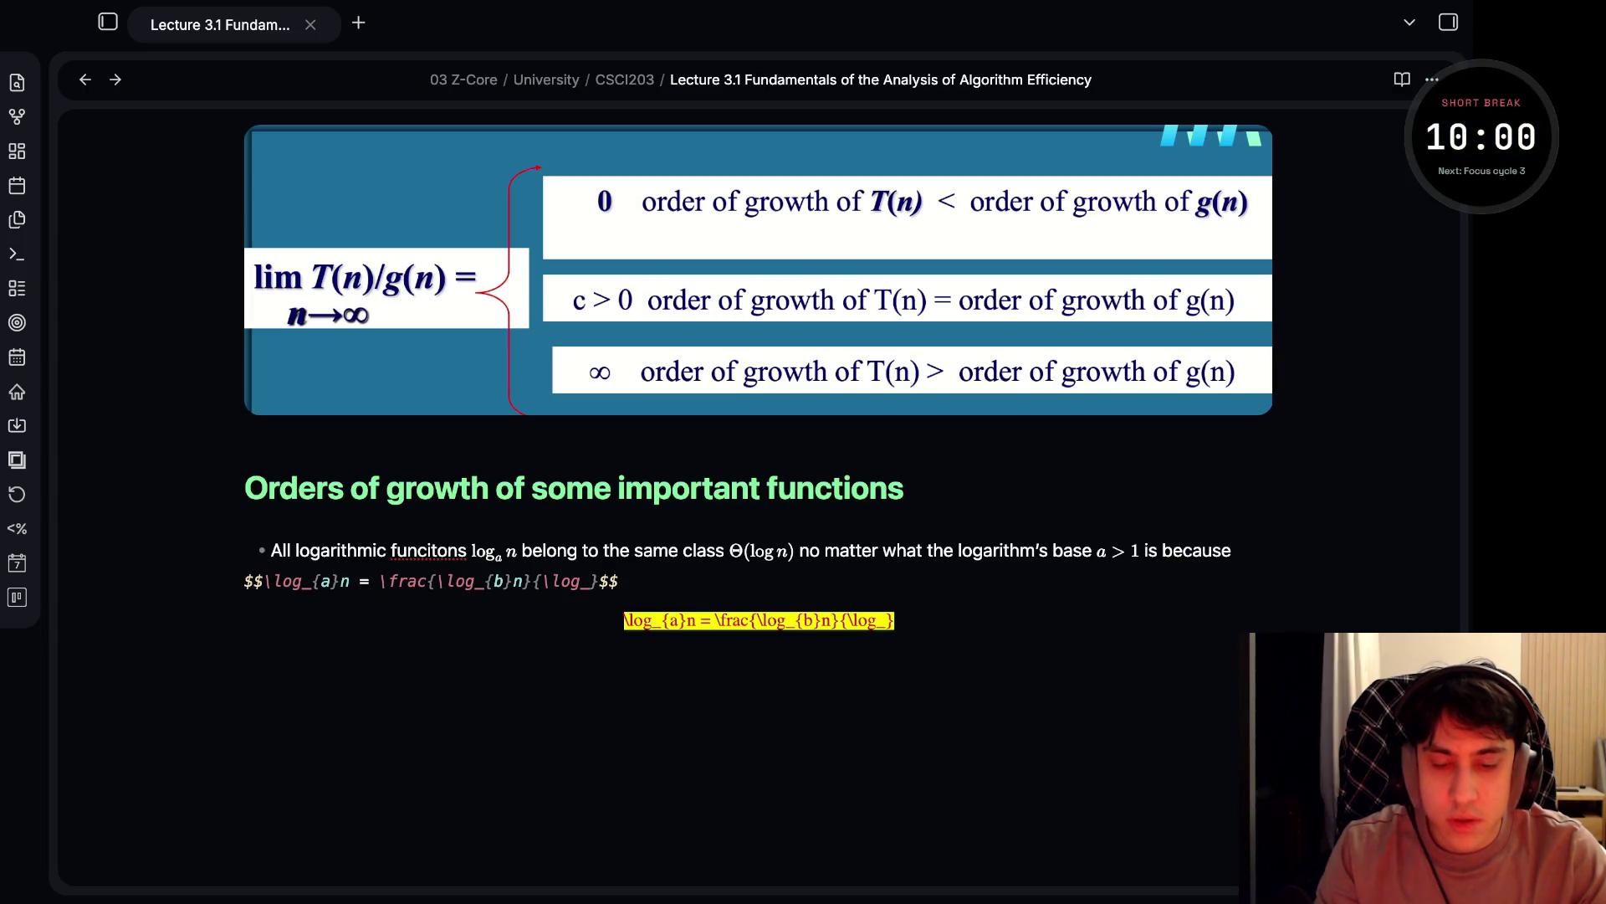
type("{b")
key("Right")
type("a")
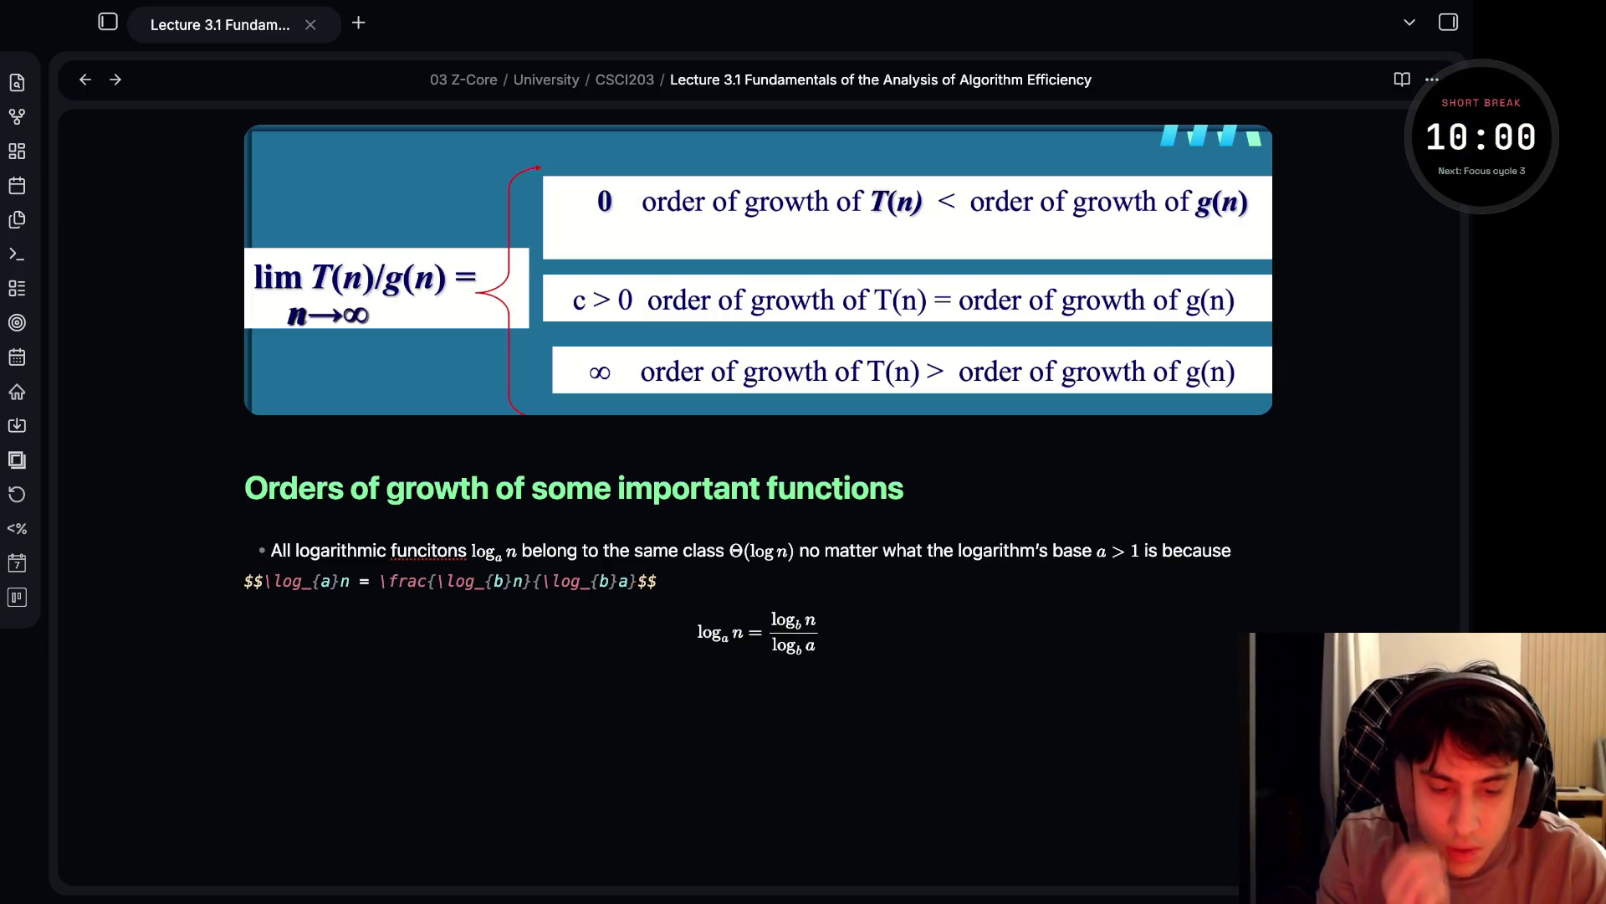
left_click(244, 659)
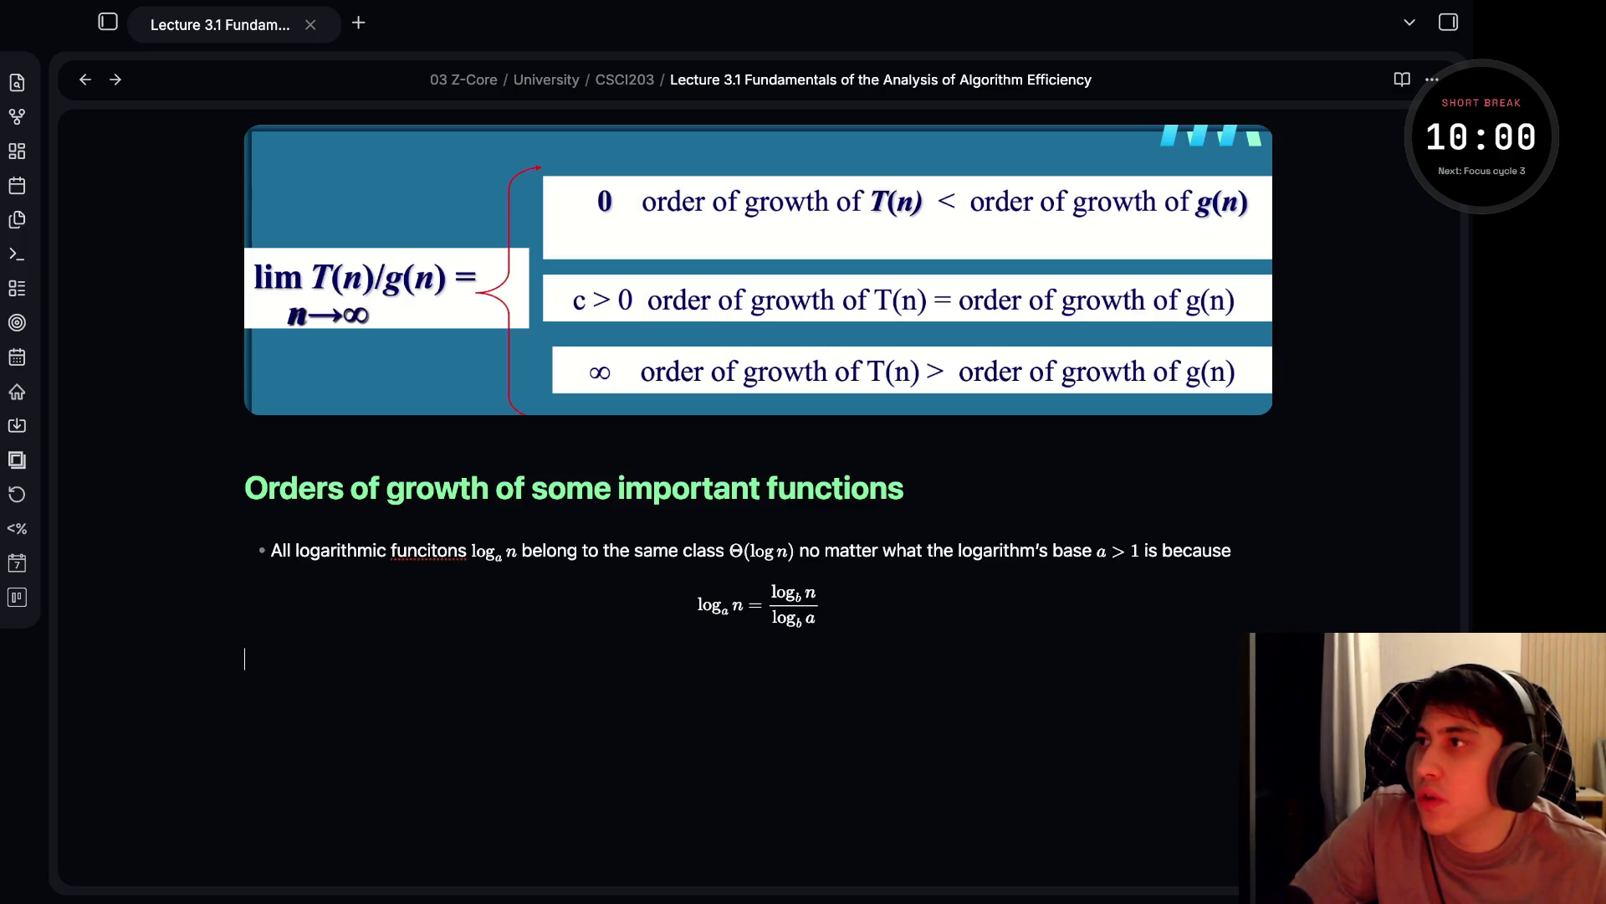
- Start the 10-minute short-break countdown on the Pomodoro timer
double_click(1514, 136)
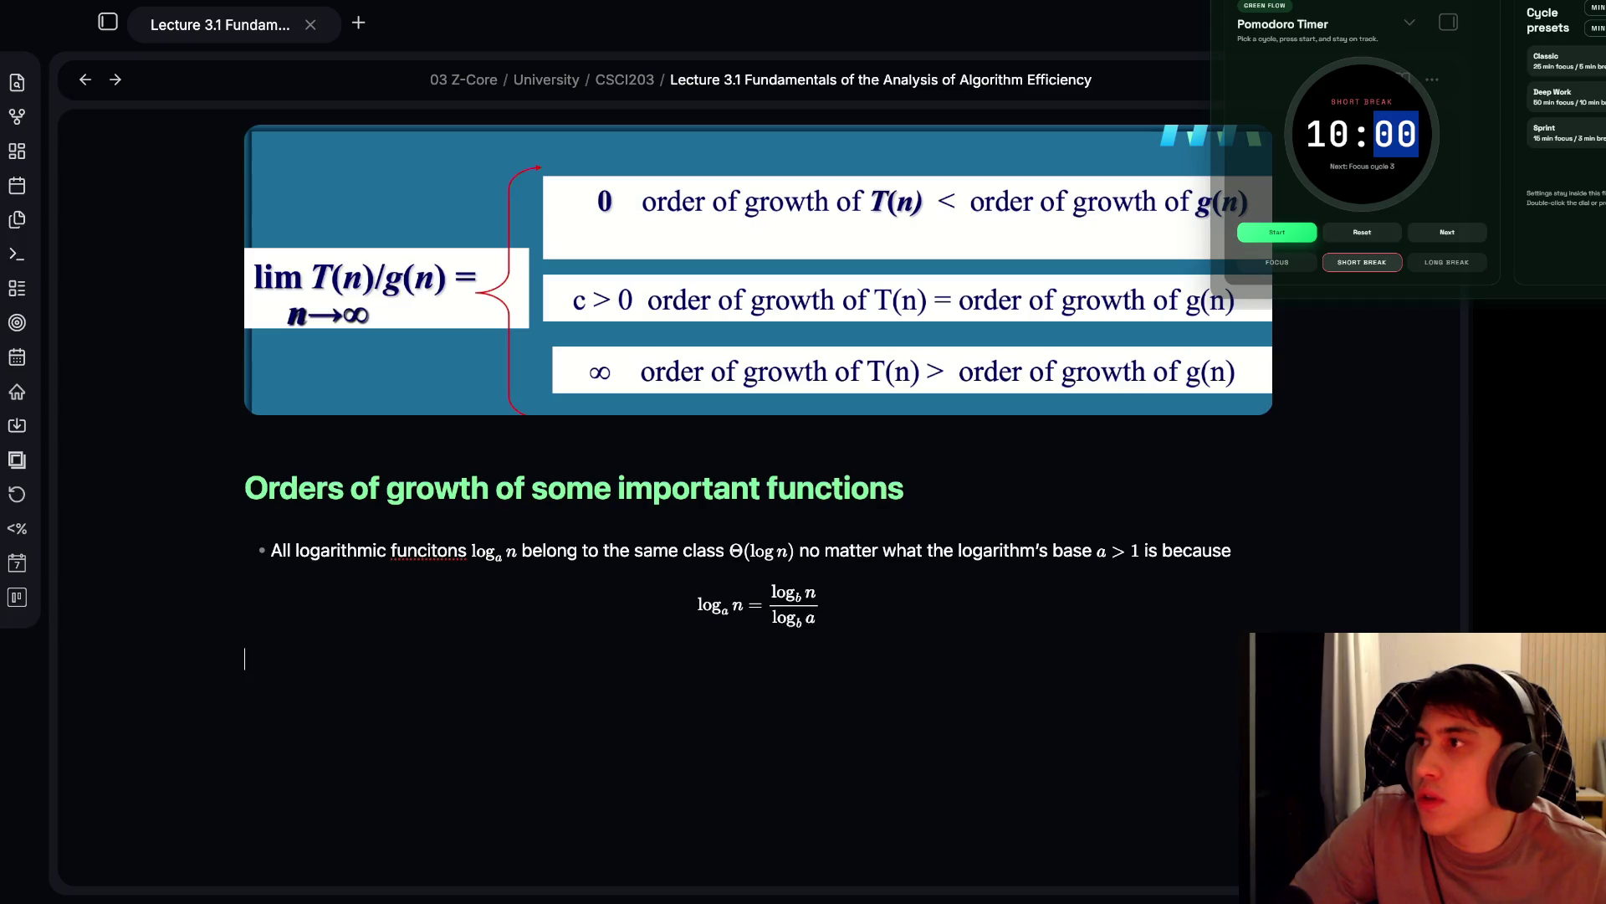
key("Return")
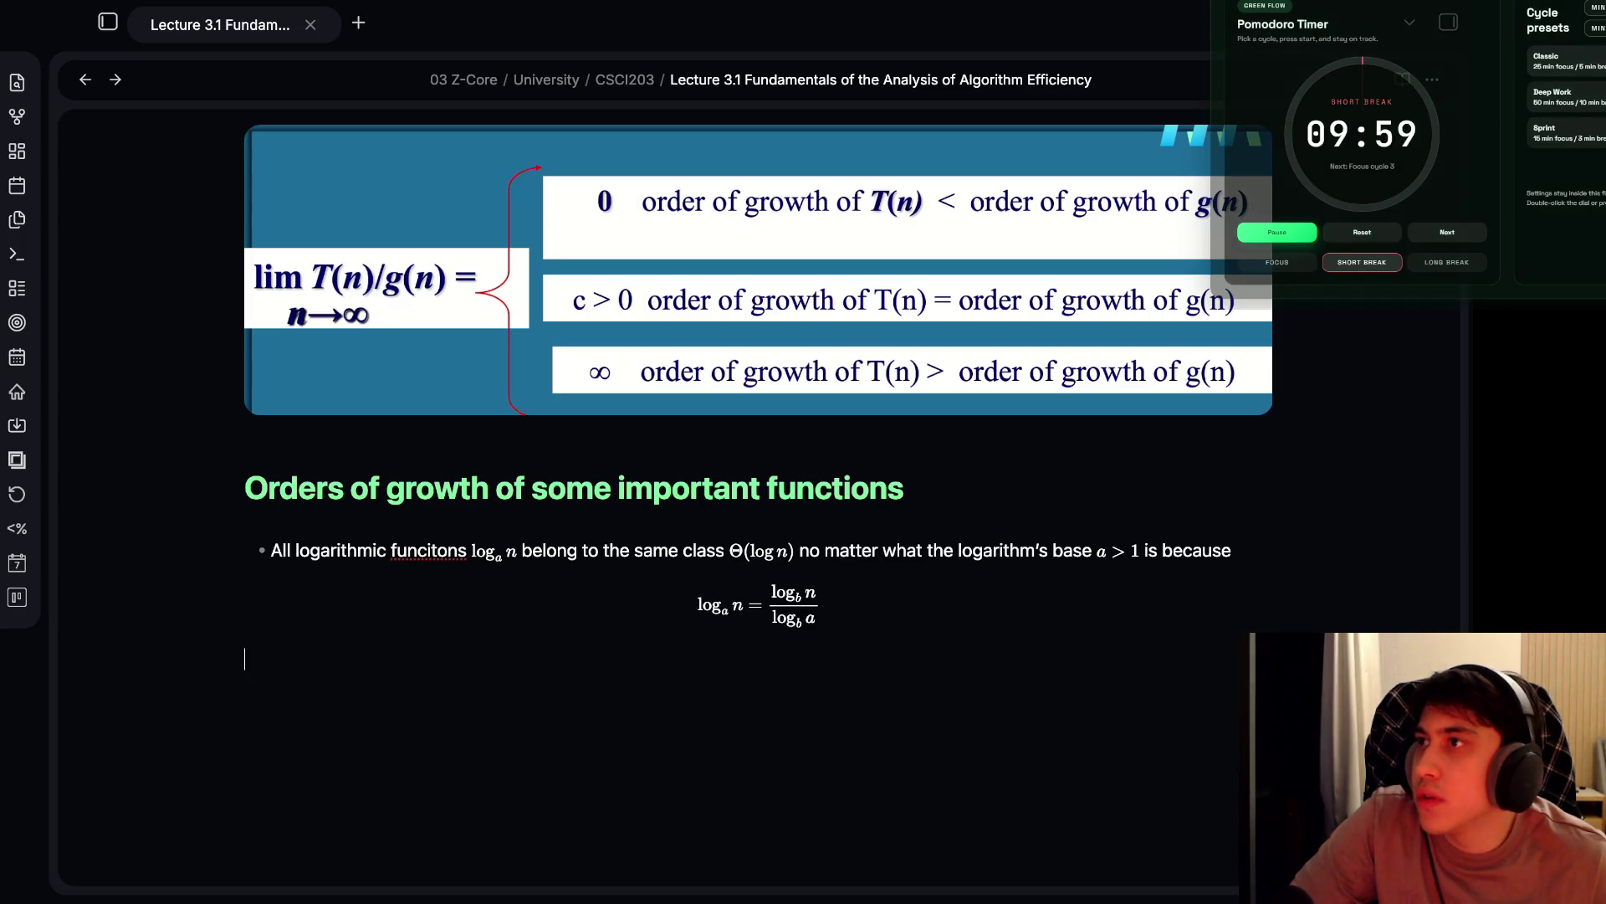
key("Escape")
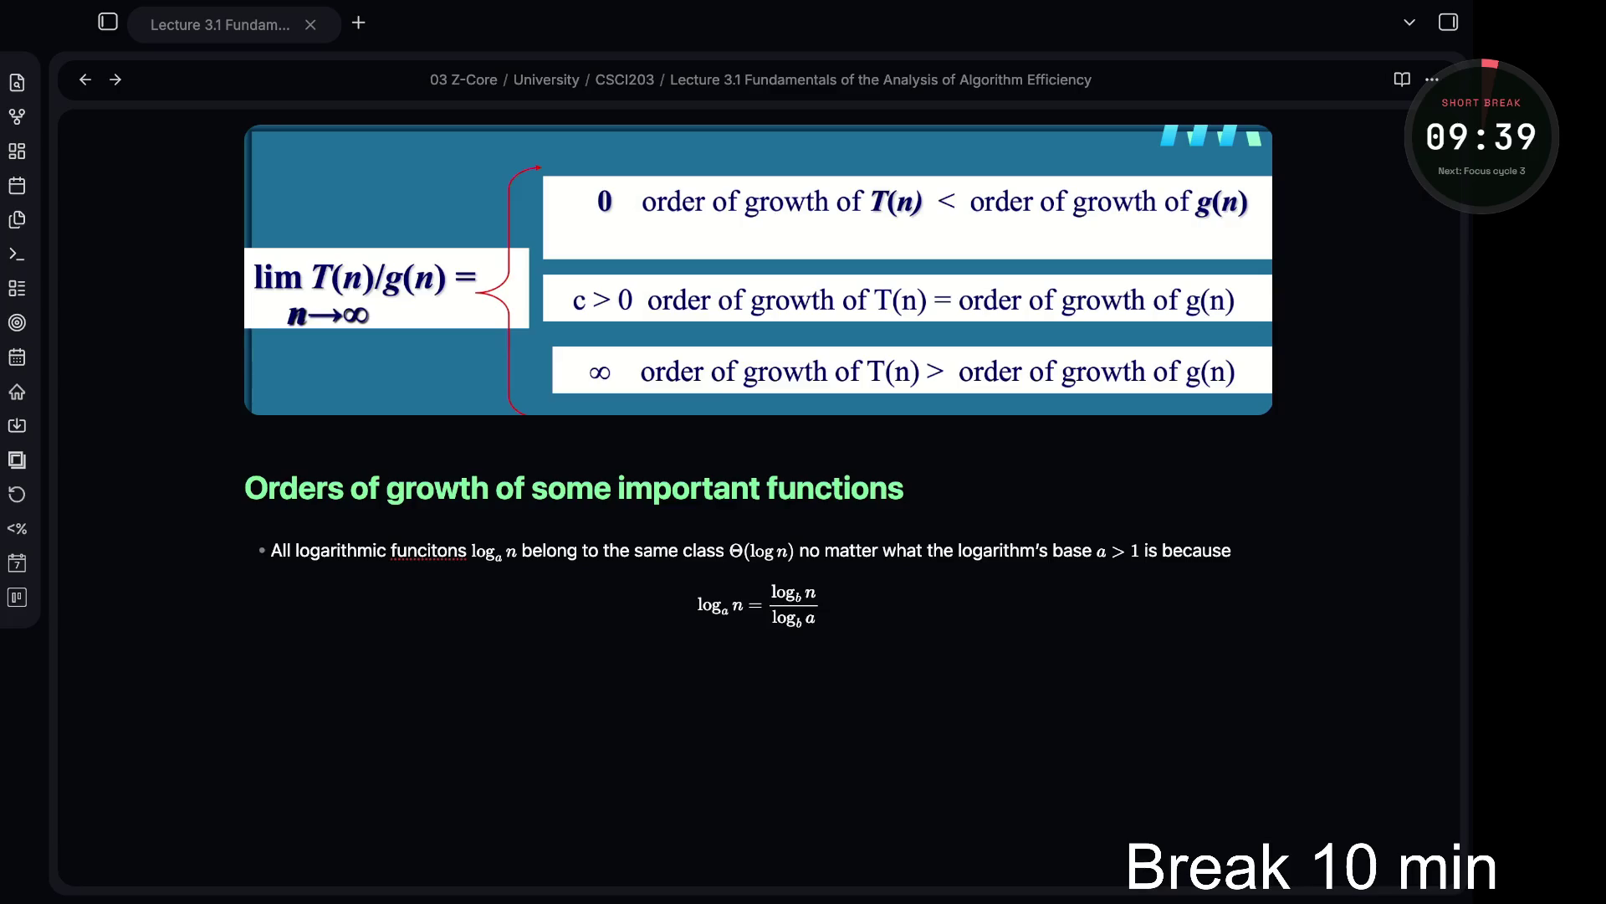
- Correct 'funcitons' to 'functions' in the logarithm bullet
left_click(245, 659)
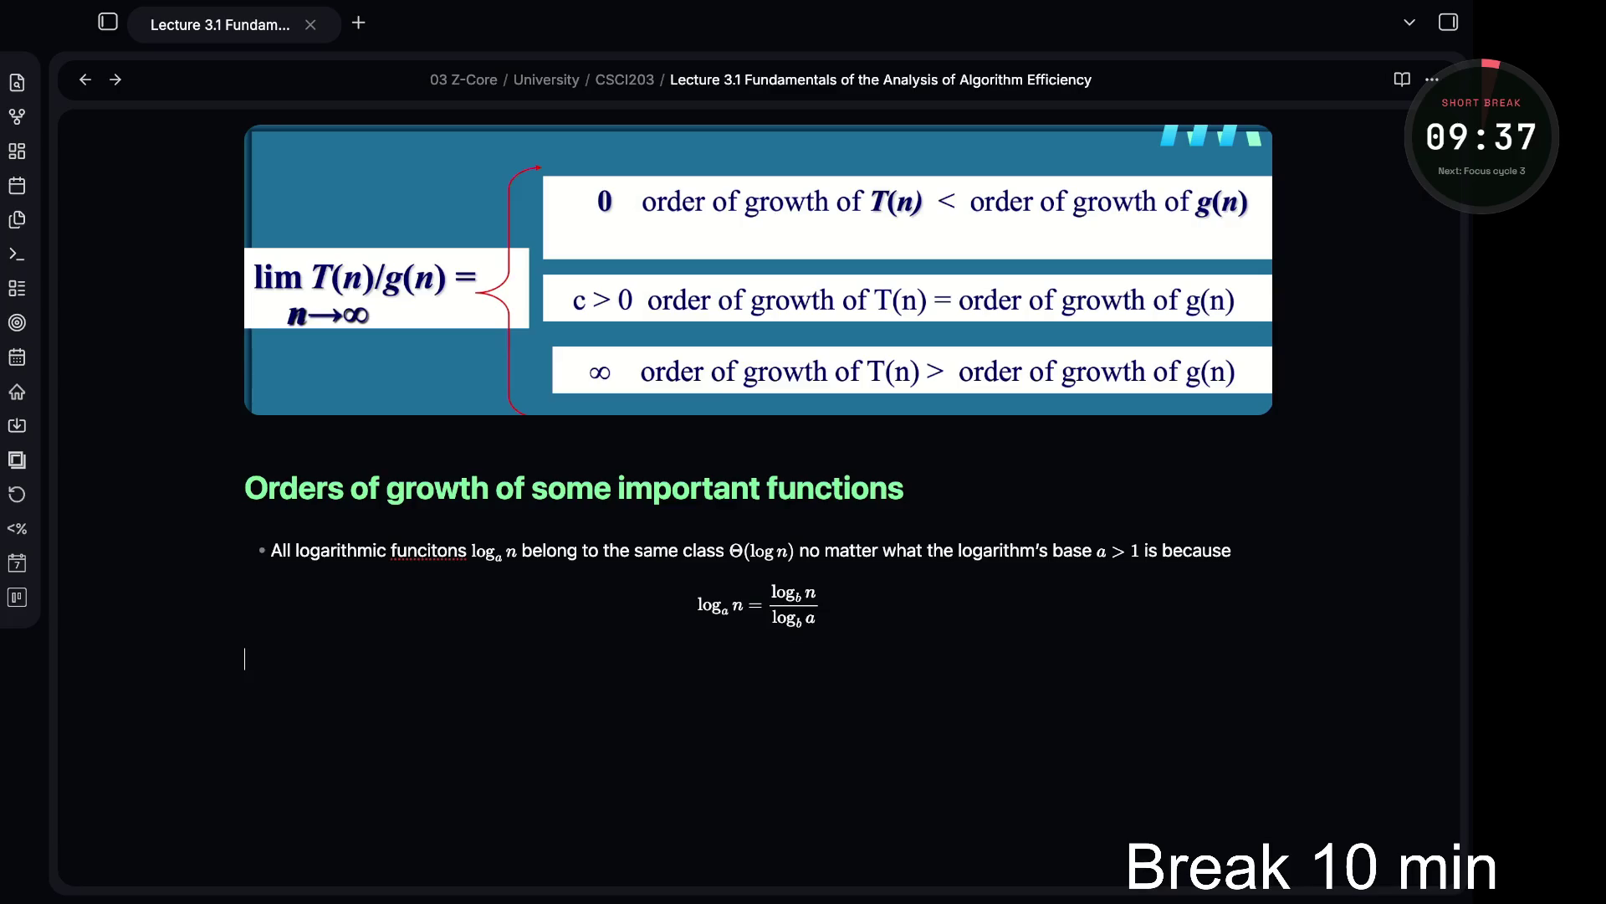
double_click(429, 551)
type("functions")
left_click(244, 659)
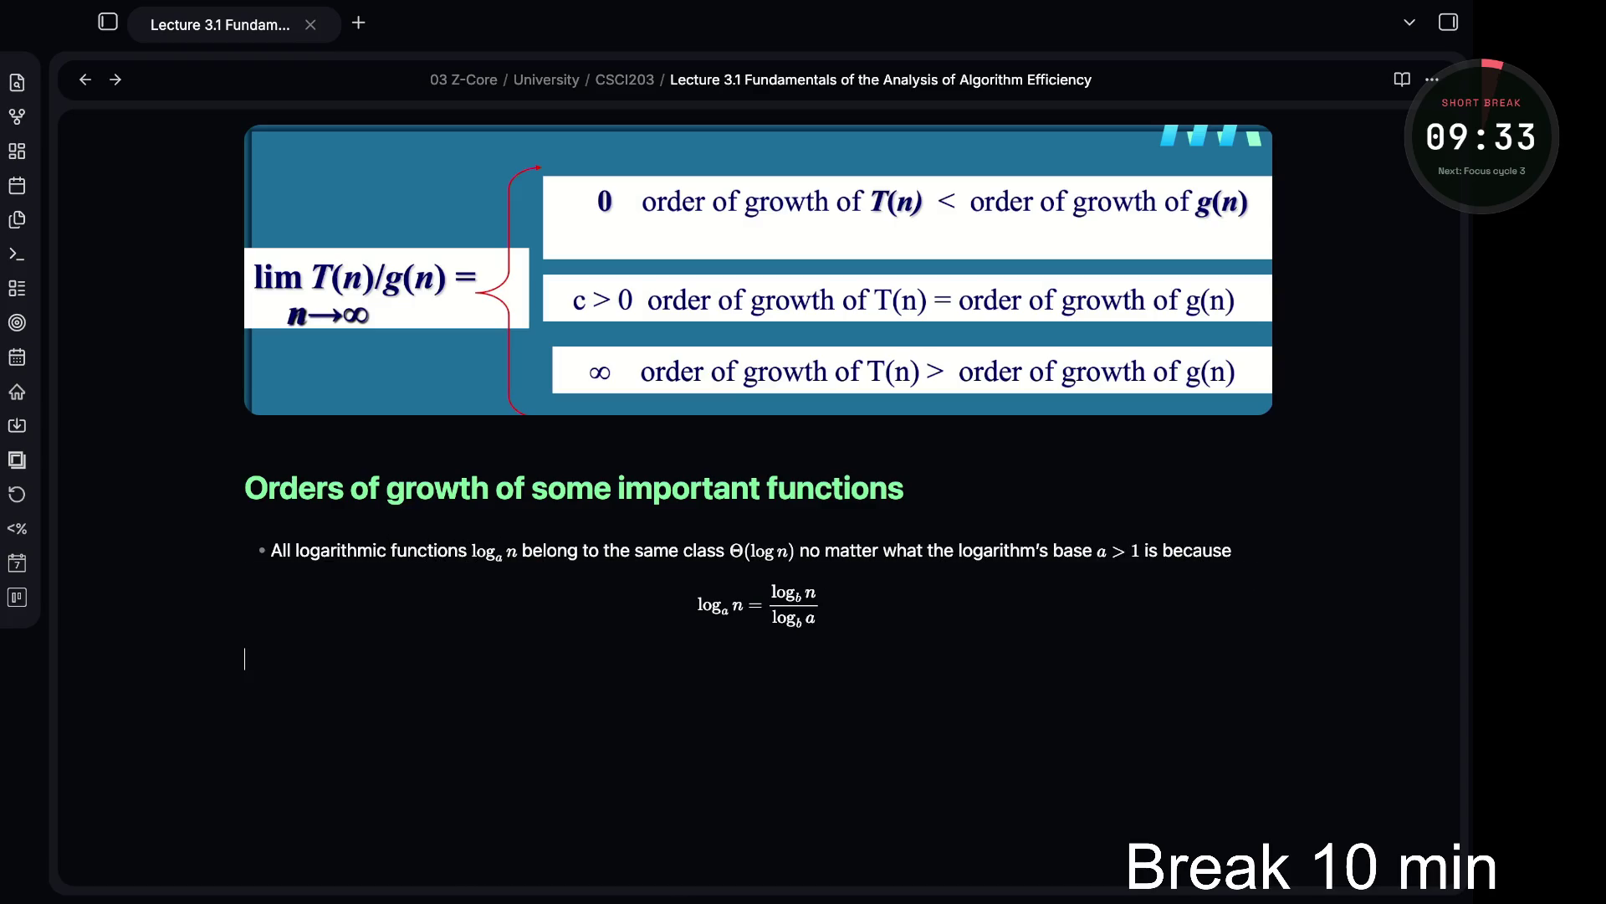